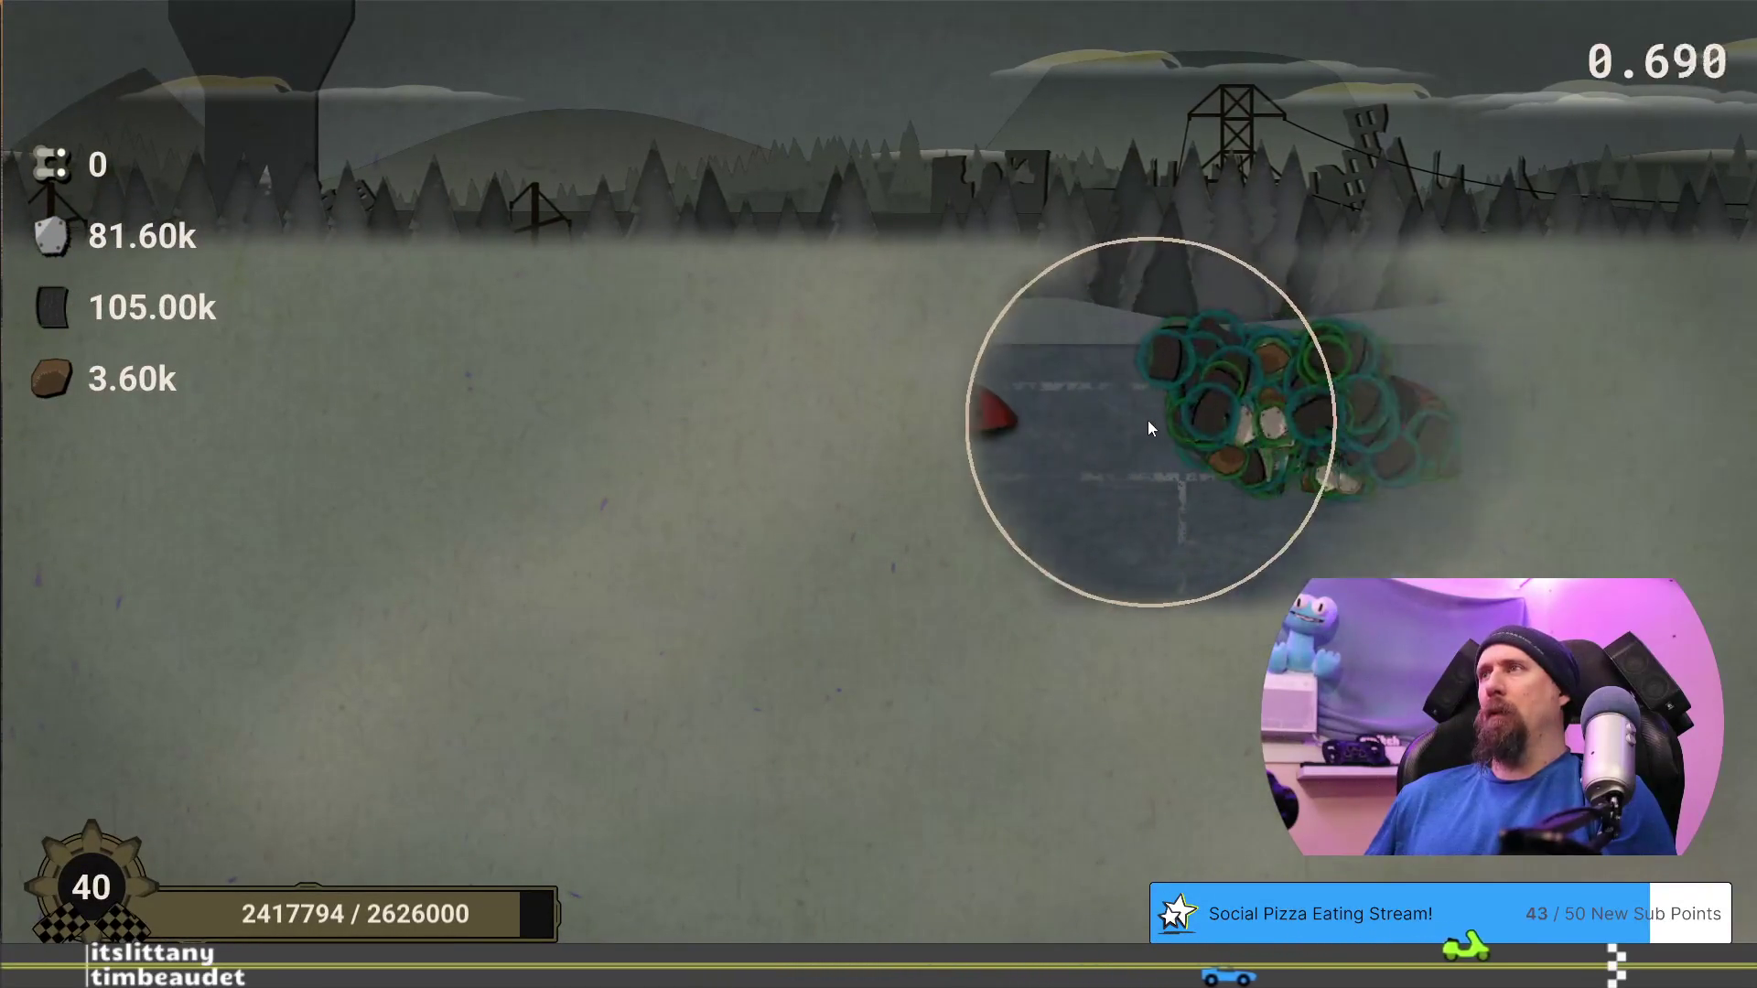
Dismiss the run summary, buy the Rusted Teardrop upgrade, and bring up the developer terminal
click(918, 748)
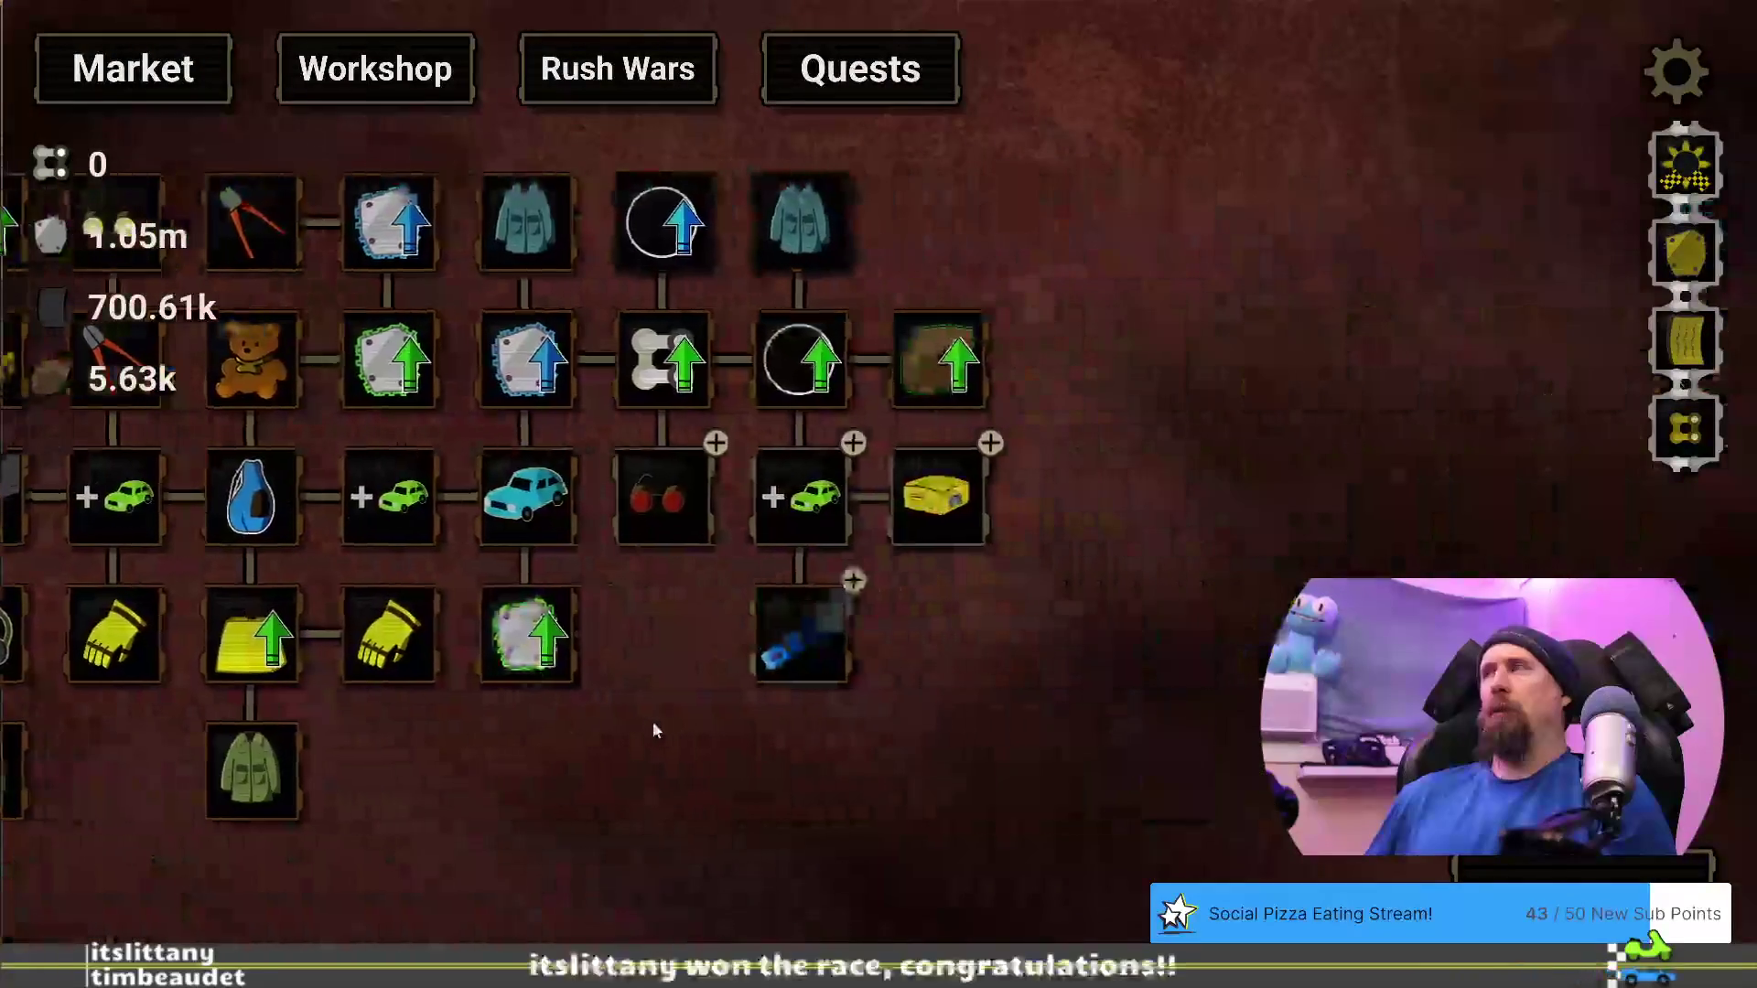
click(954, 480)
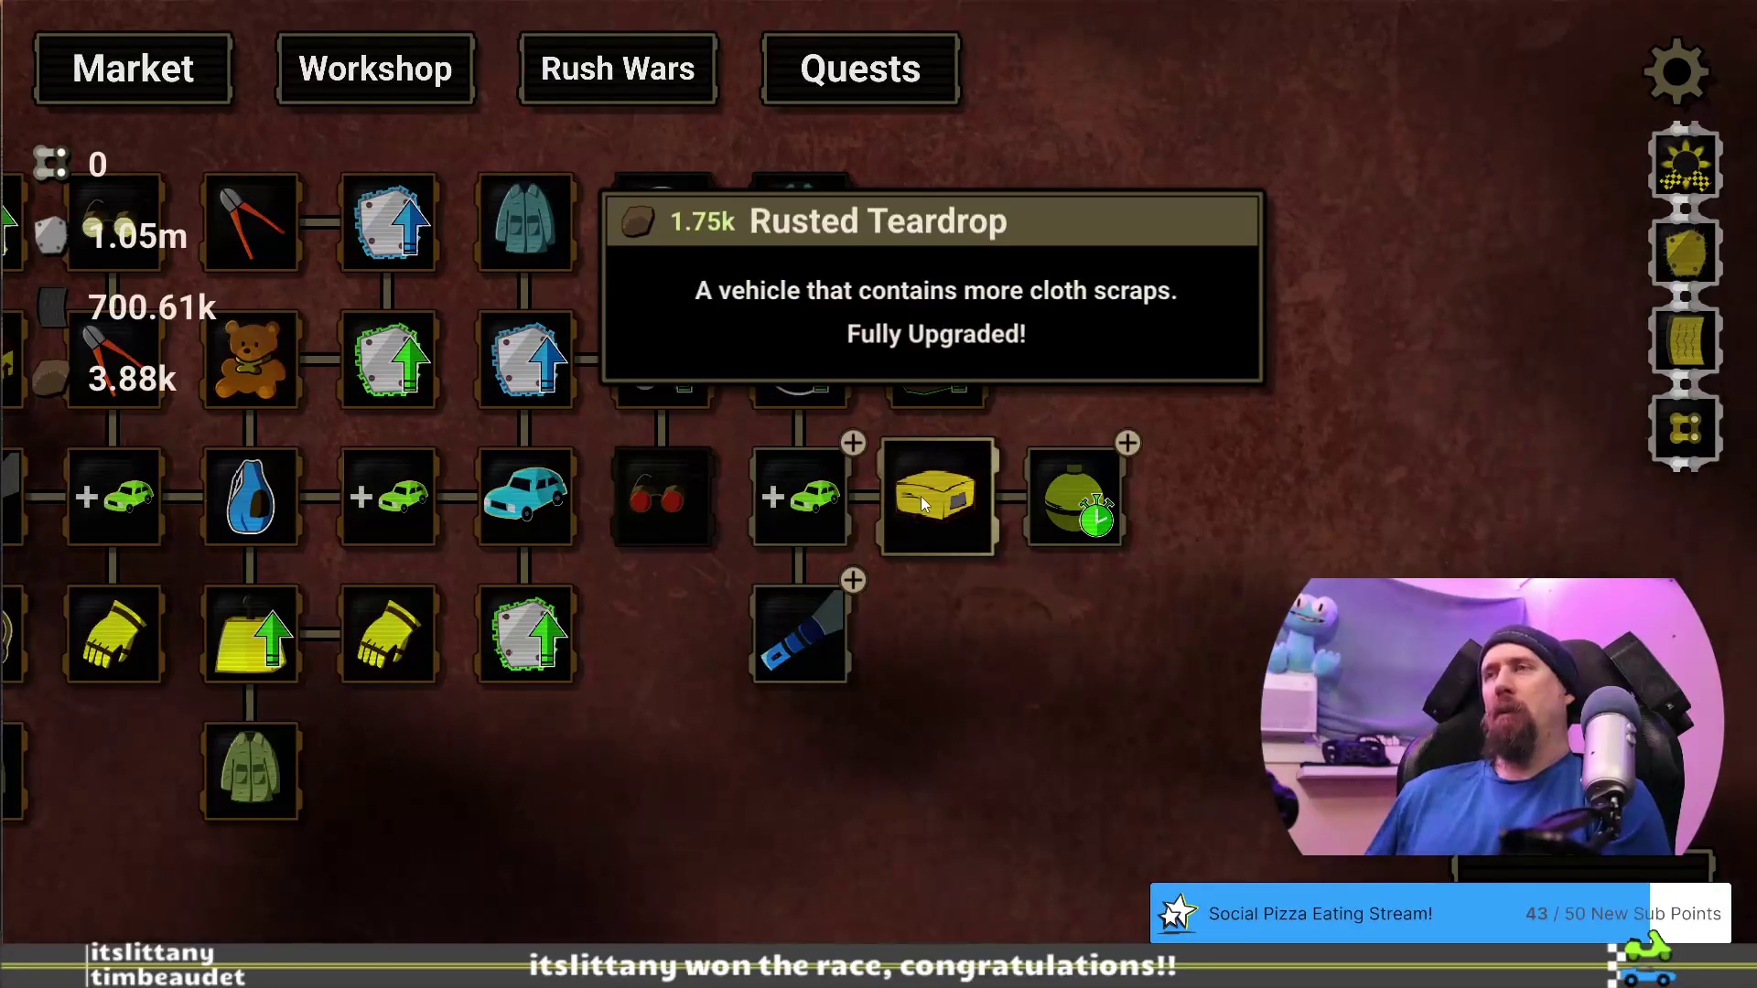
mouse_move(1057, 485)
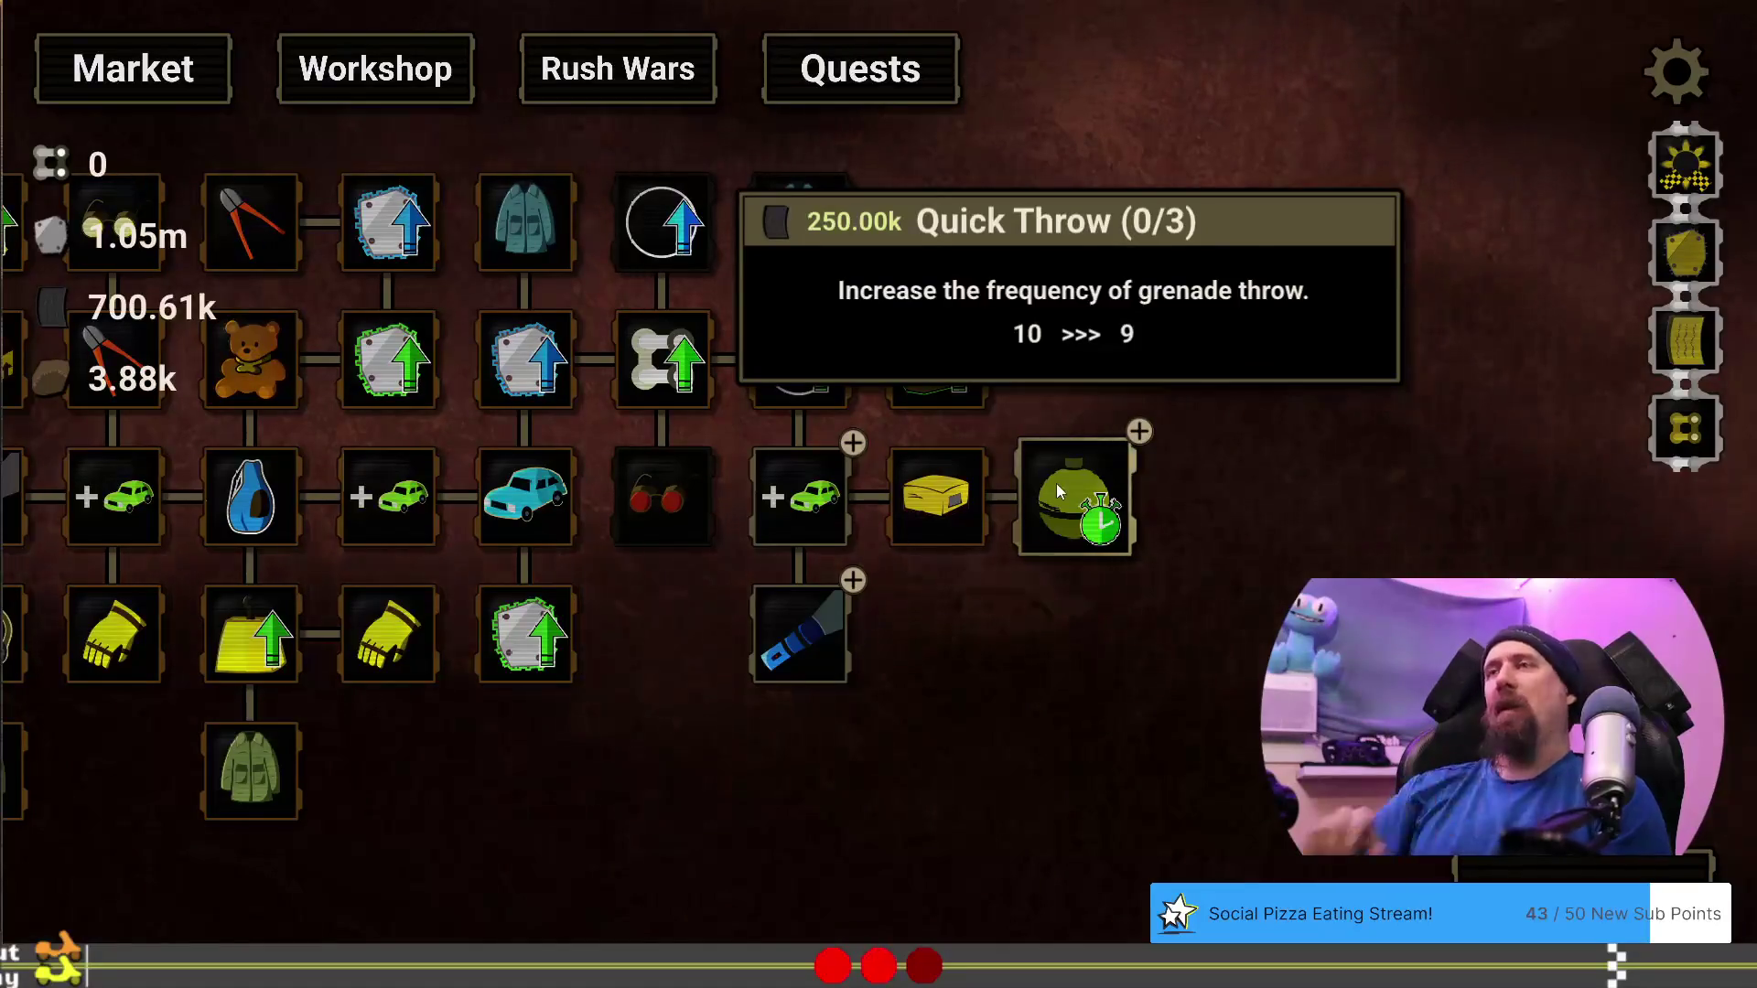
mouse_move(1008, 591)
mouse_down()
mouse_move(888, 685)
mouse_move(946, 622)
mouse_up()
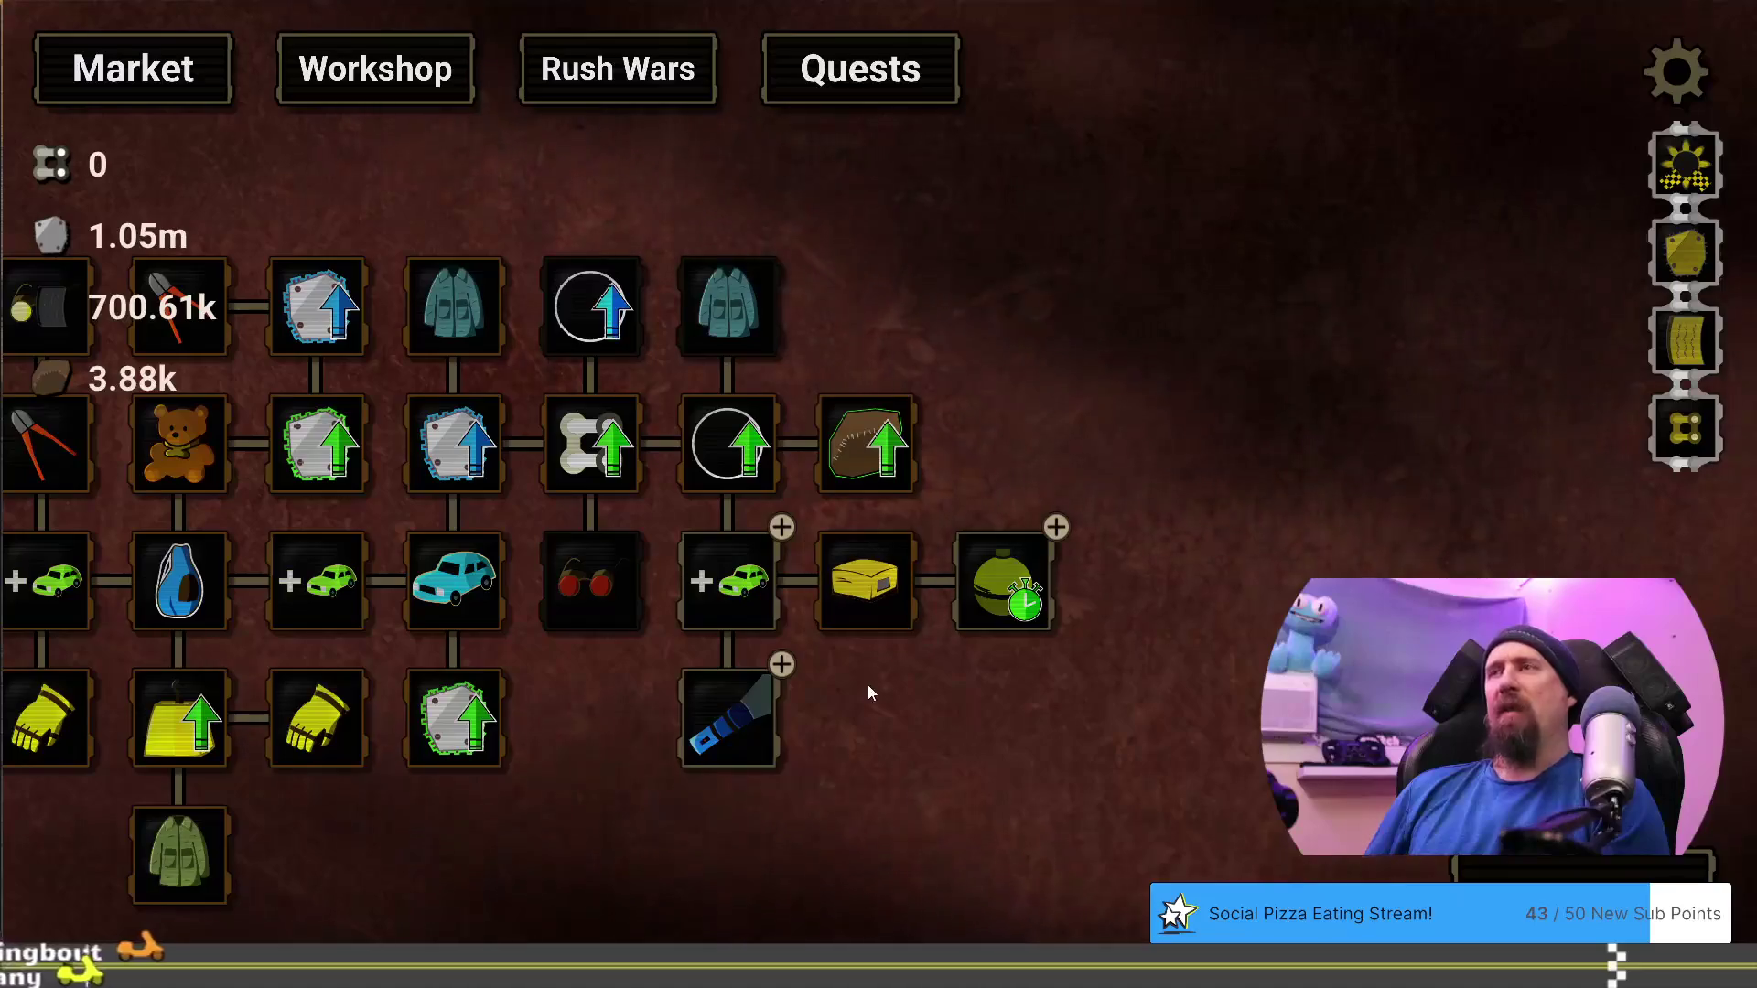
drag(871, 686, 1073, 620)
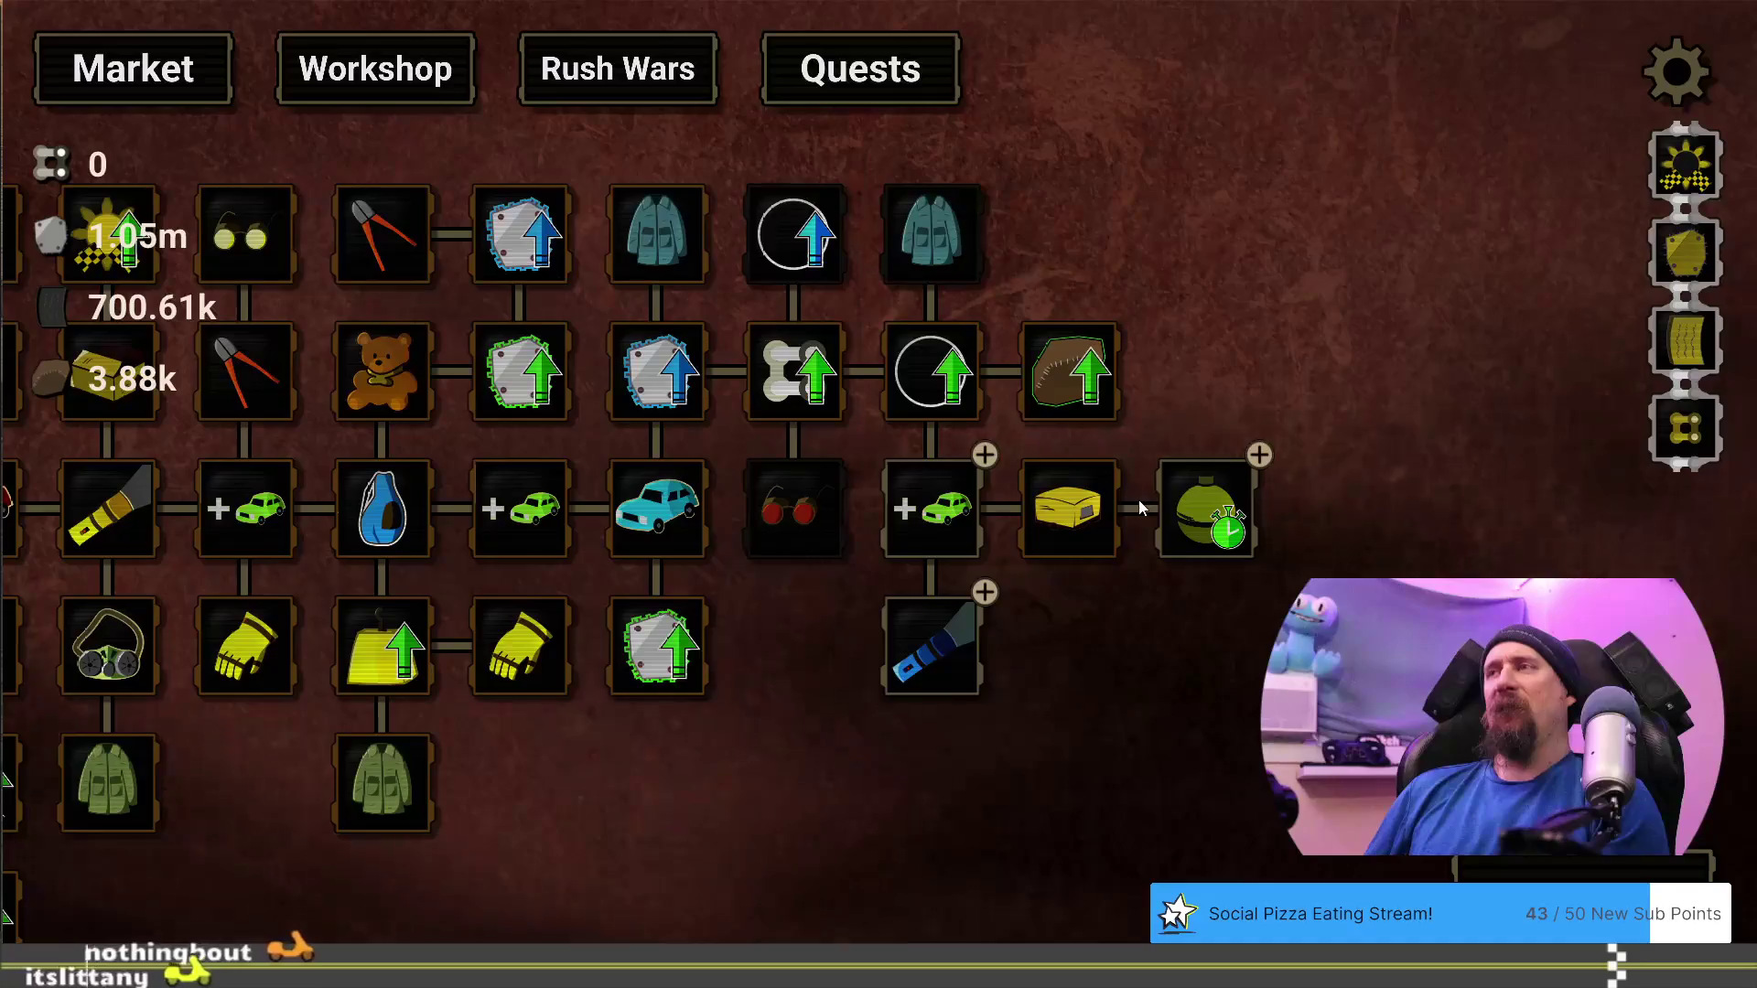
key(grave)
text(editor)
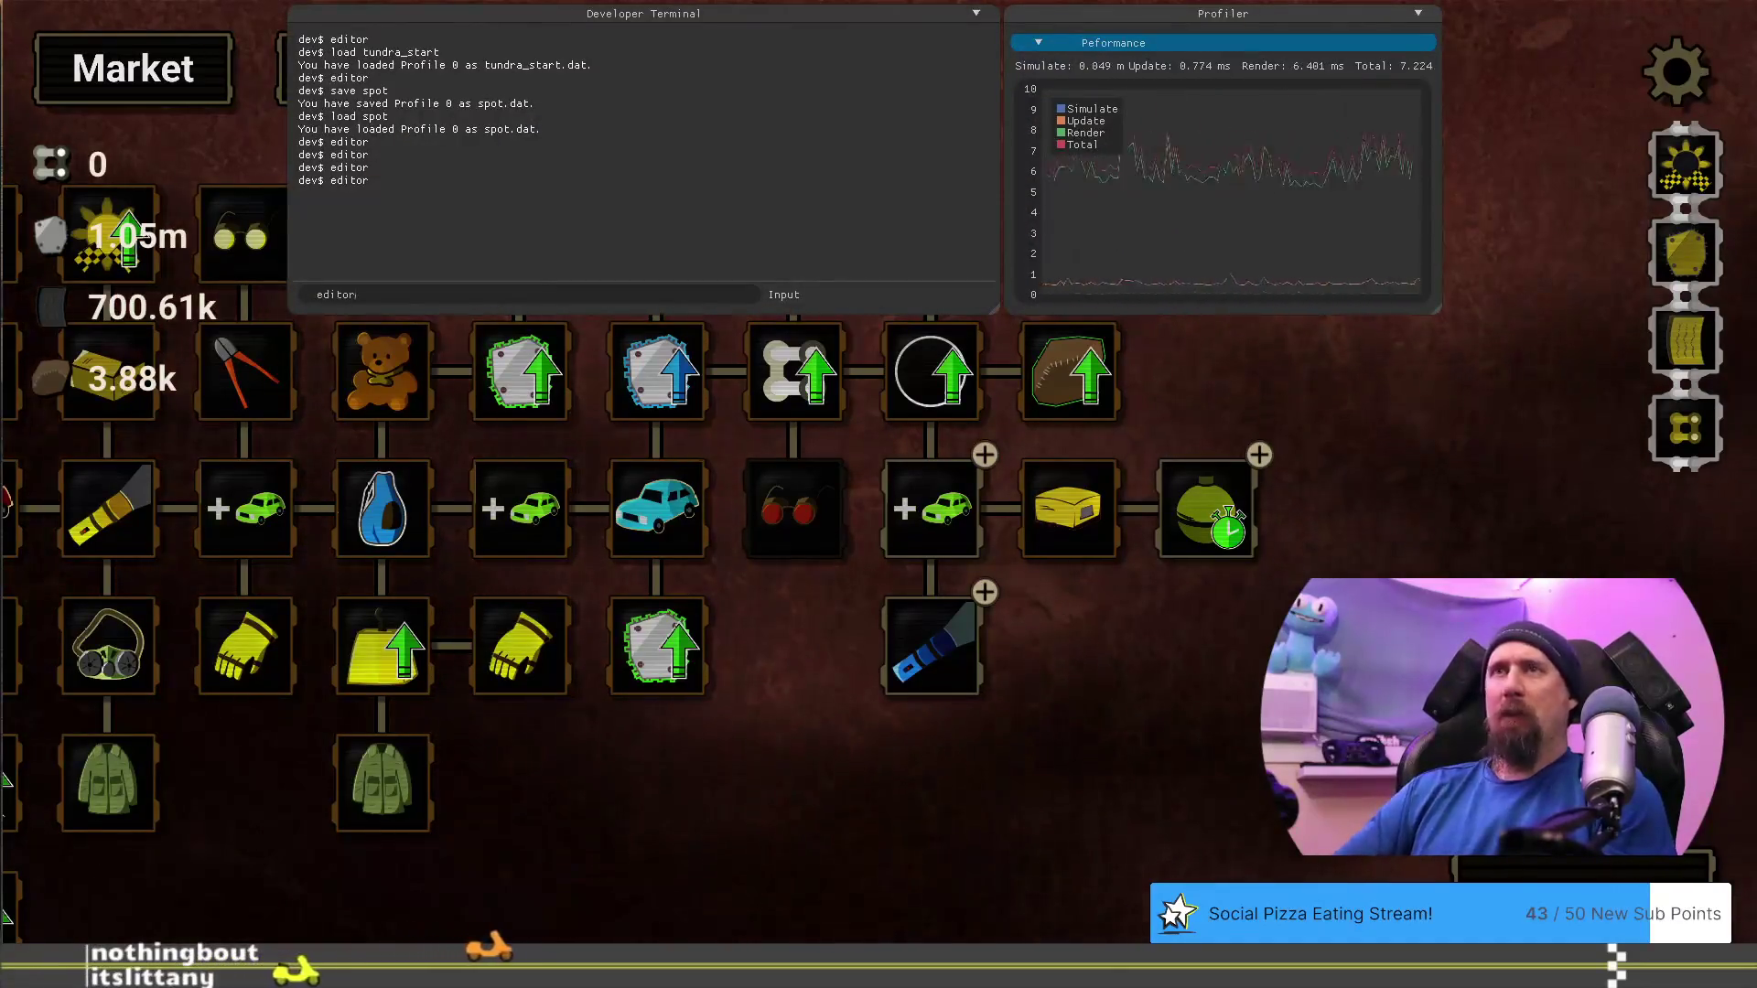
Rerun the editor command and drag Quick Throw up to the end of the second row
key(Up)
key(Return)
key(grave)
drag(1256, 745, 375, 690)
drag(1036, 444, 1036, 329)
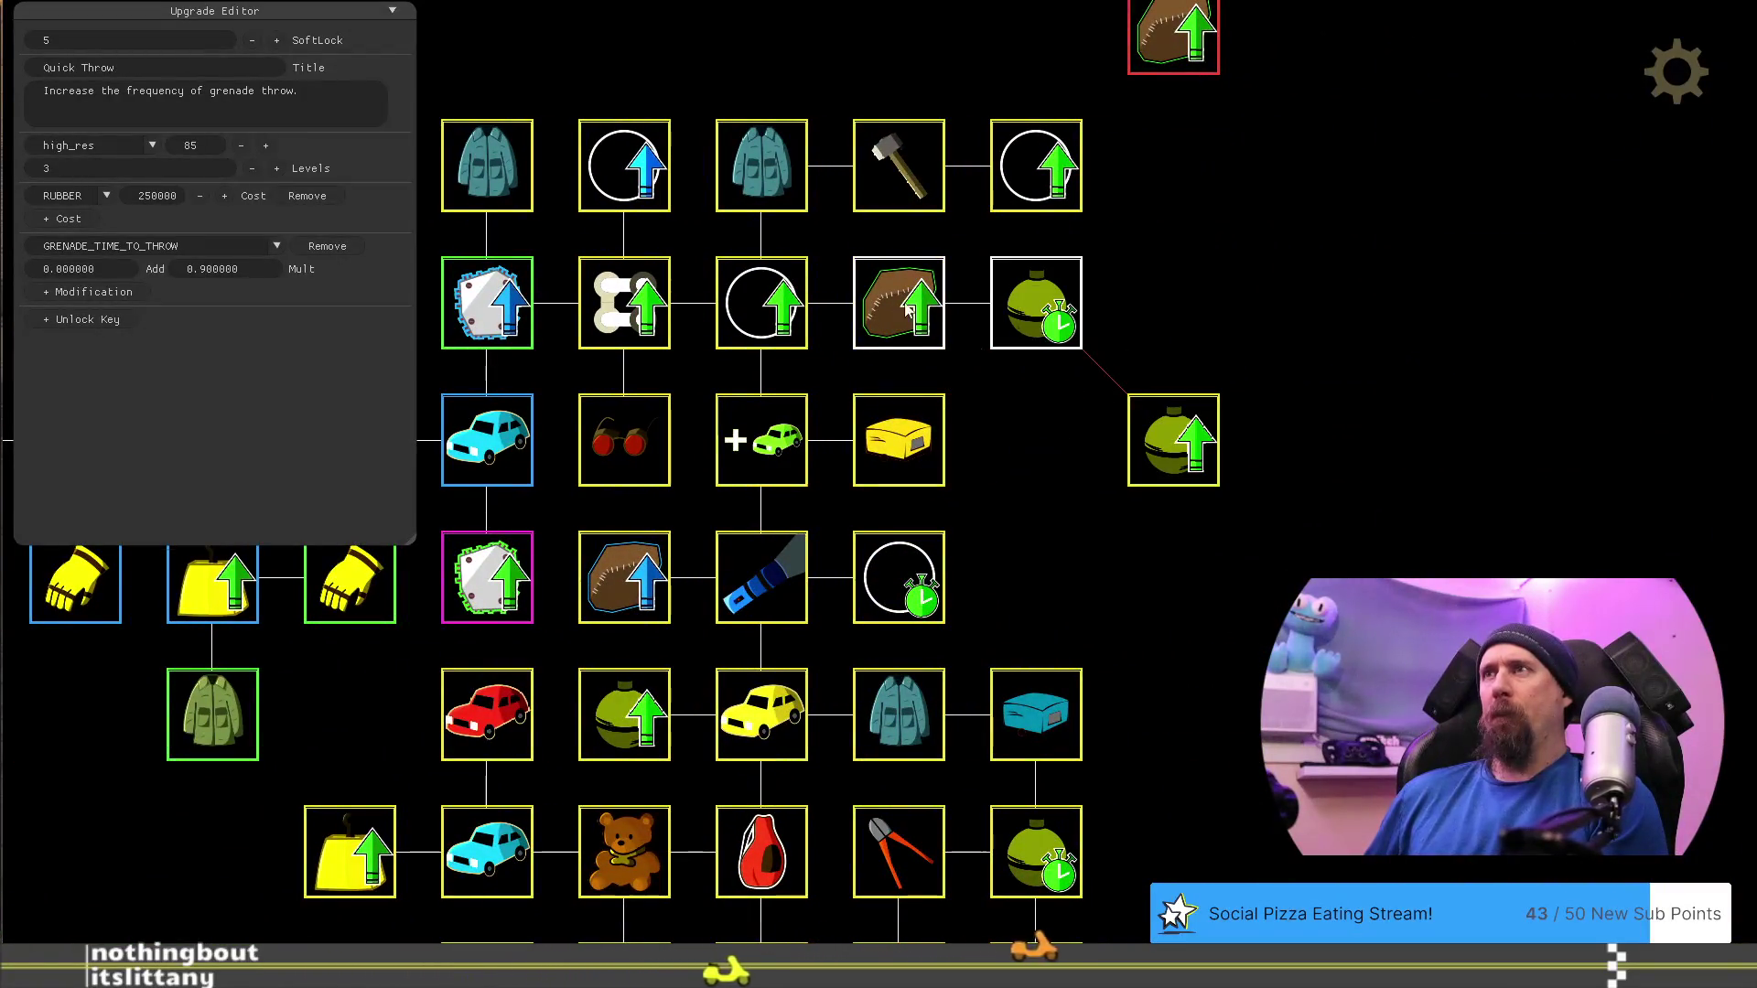
drag(1173, 440, 1036, 441)
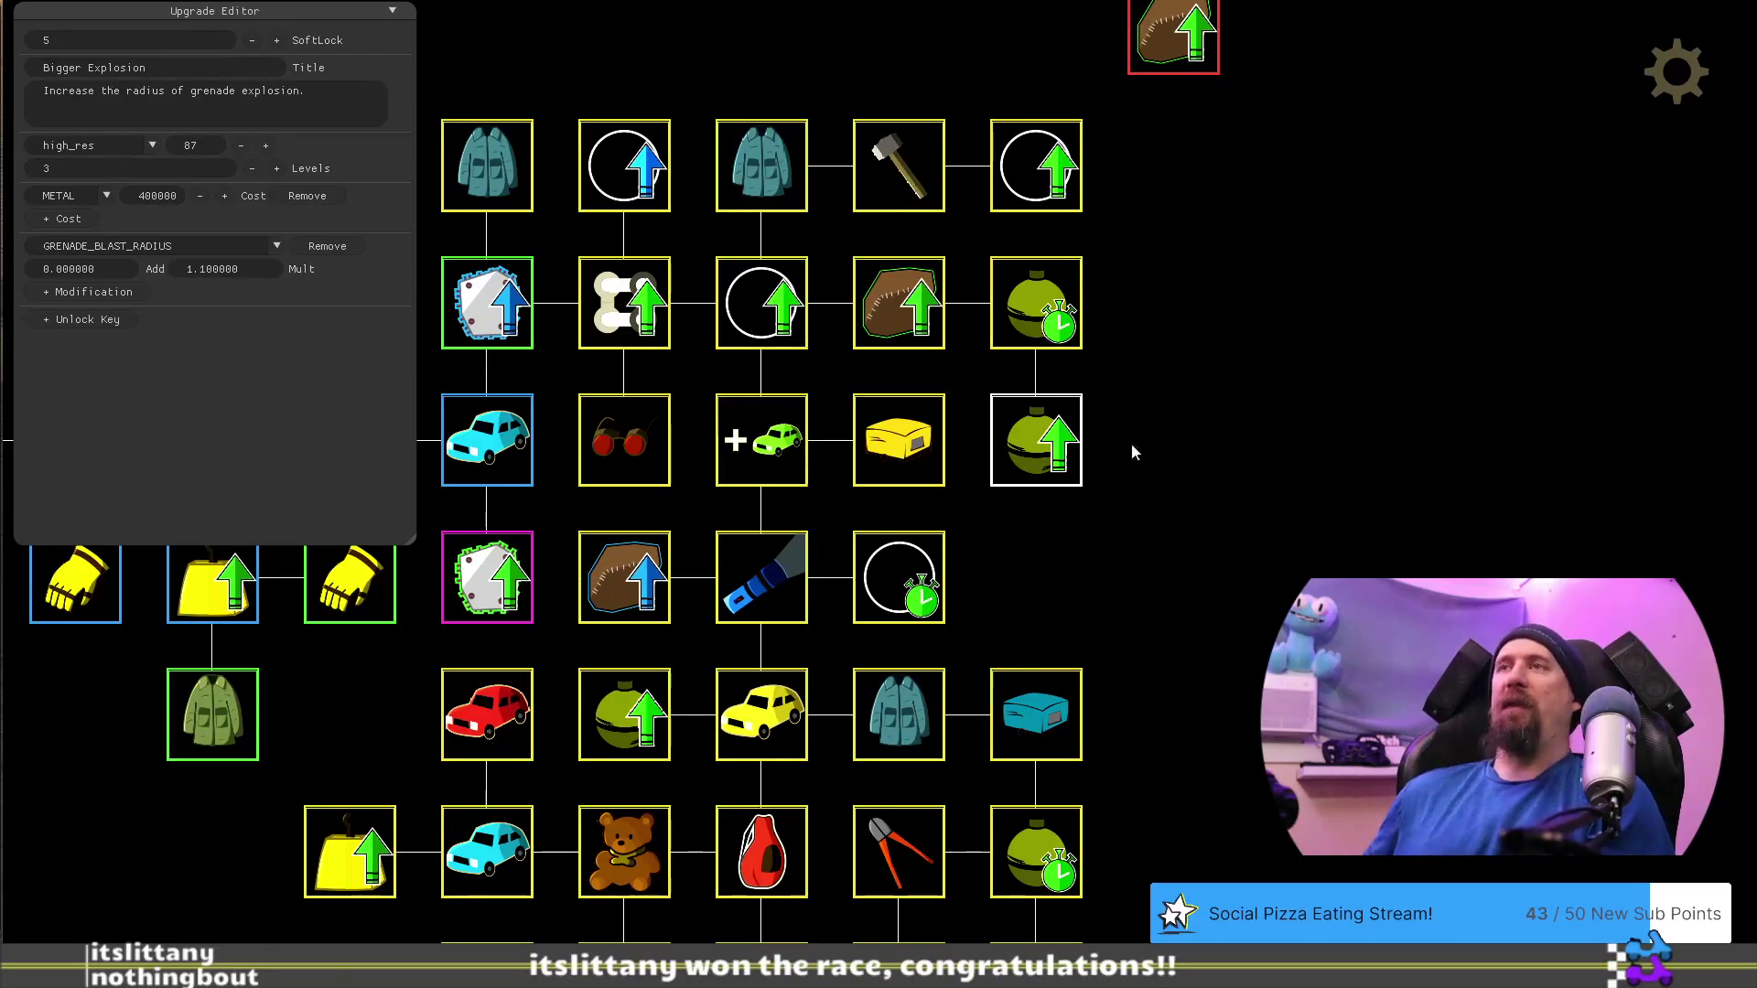
Check Bigger Explosion below it, then exit the editor to the regular tree
key(Left)
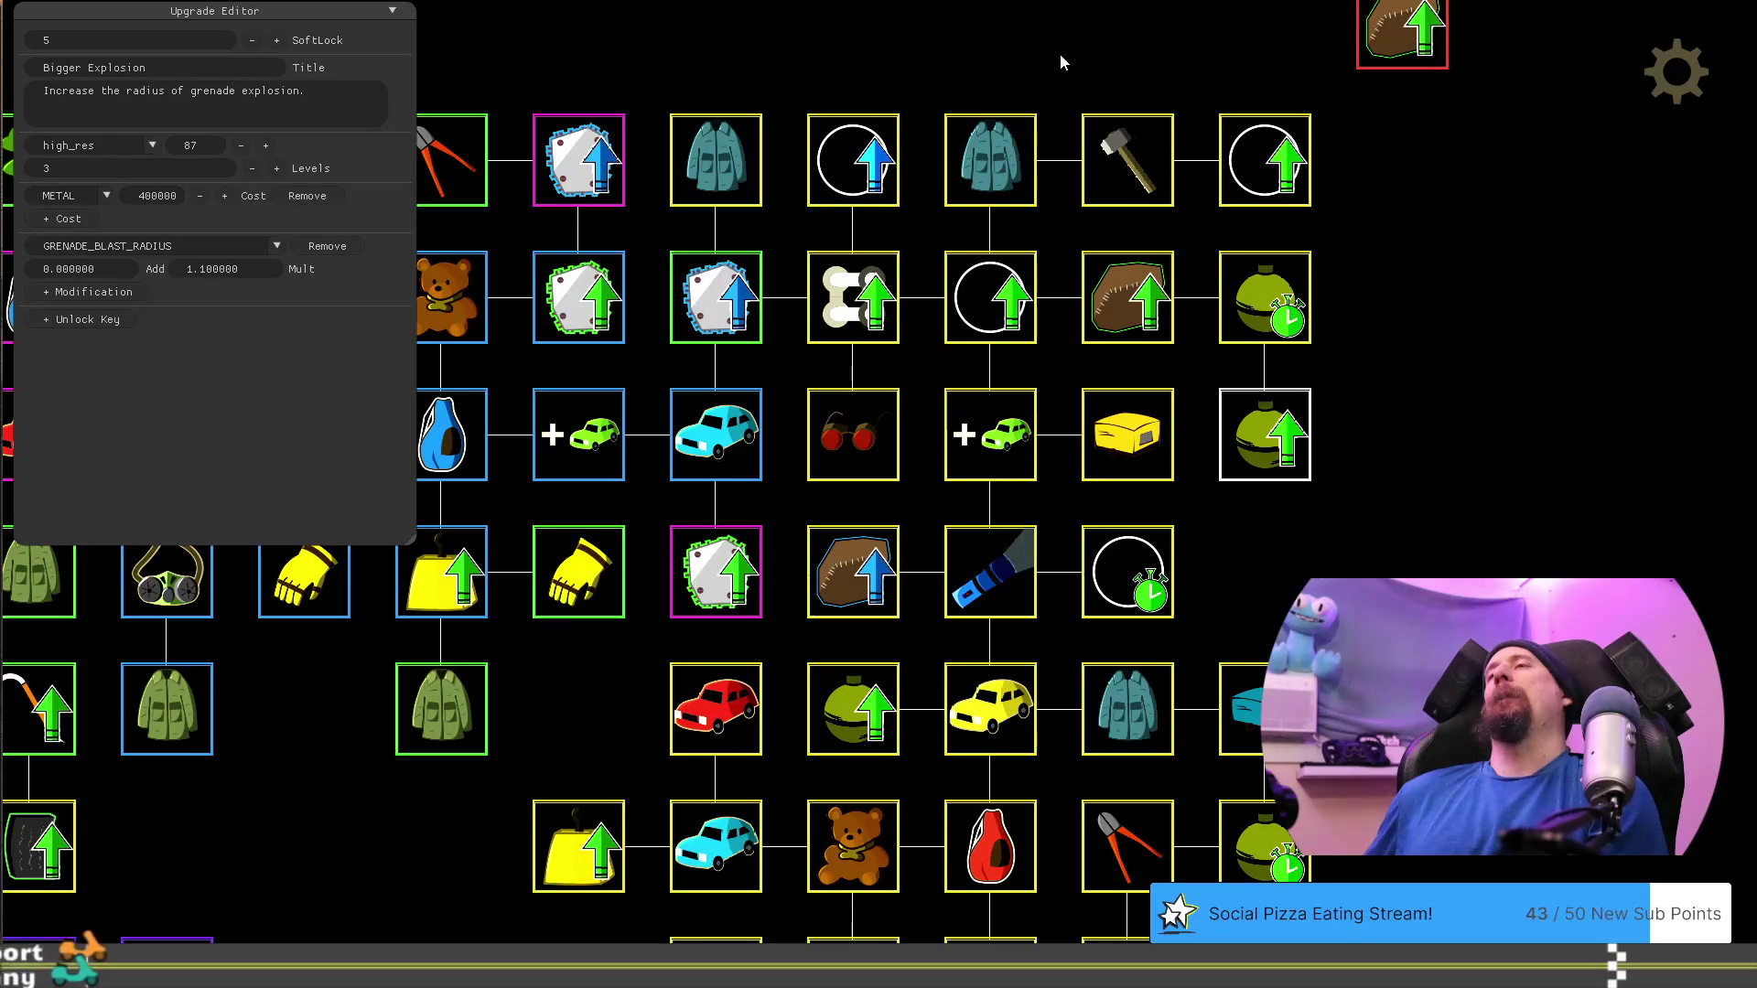
mouse_move(1307, 542)
mouse_down()
mouse_move(1473, 143)
mouse_move(1332, 519)
mouse_move(1283, 593)
mouse_move(1271, 562)
mouse_up()
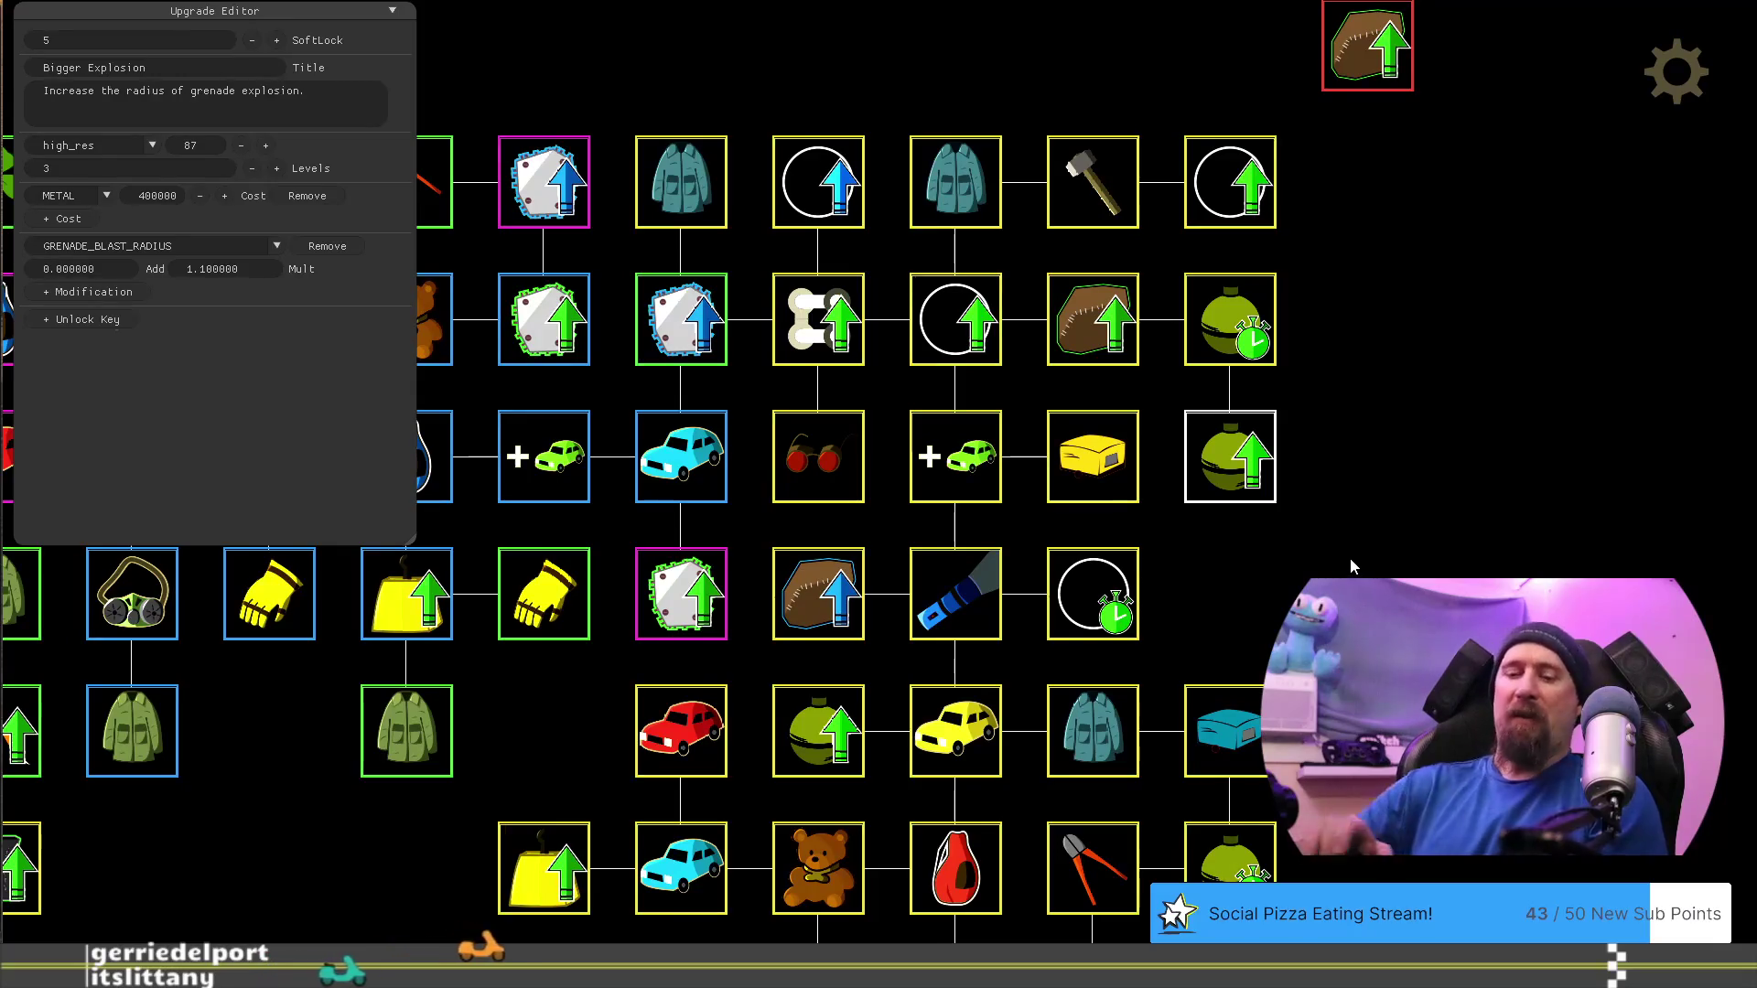
key(Escape)
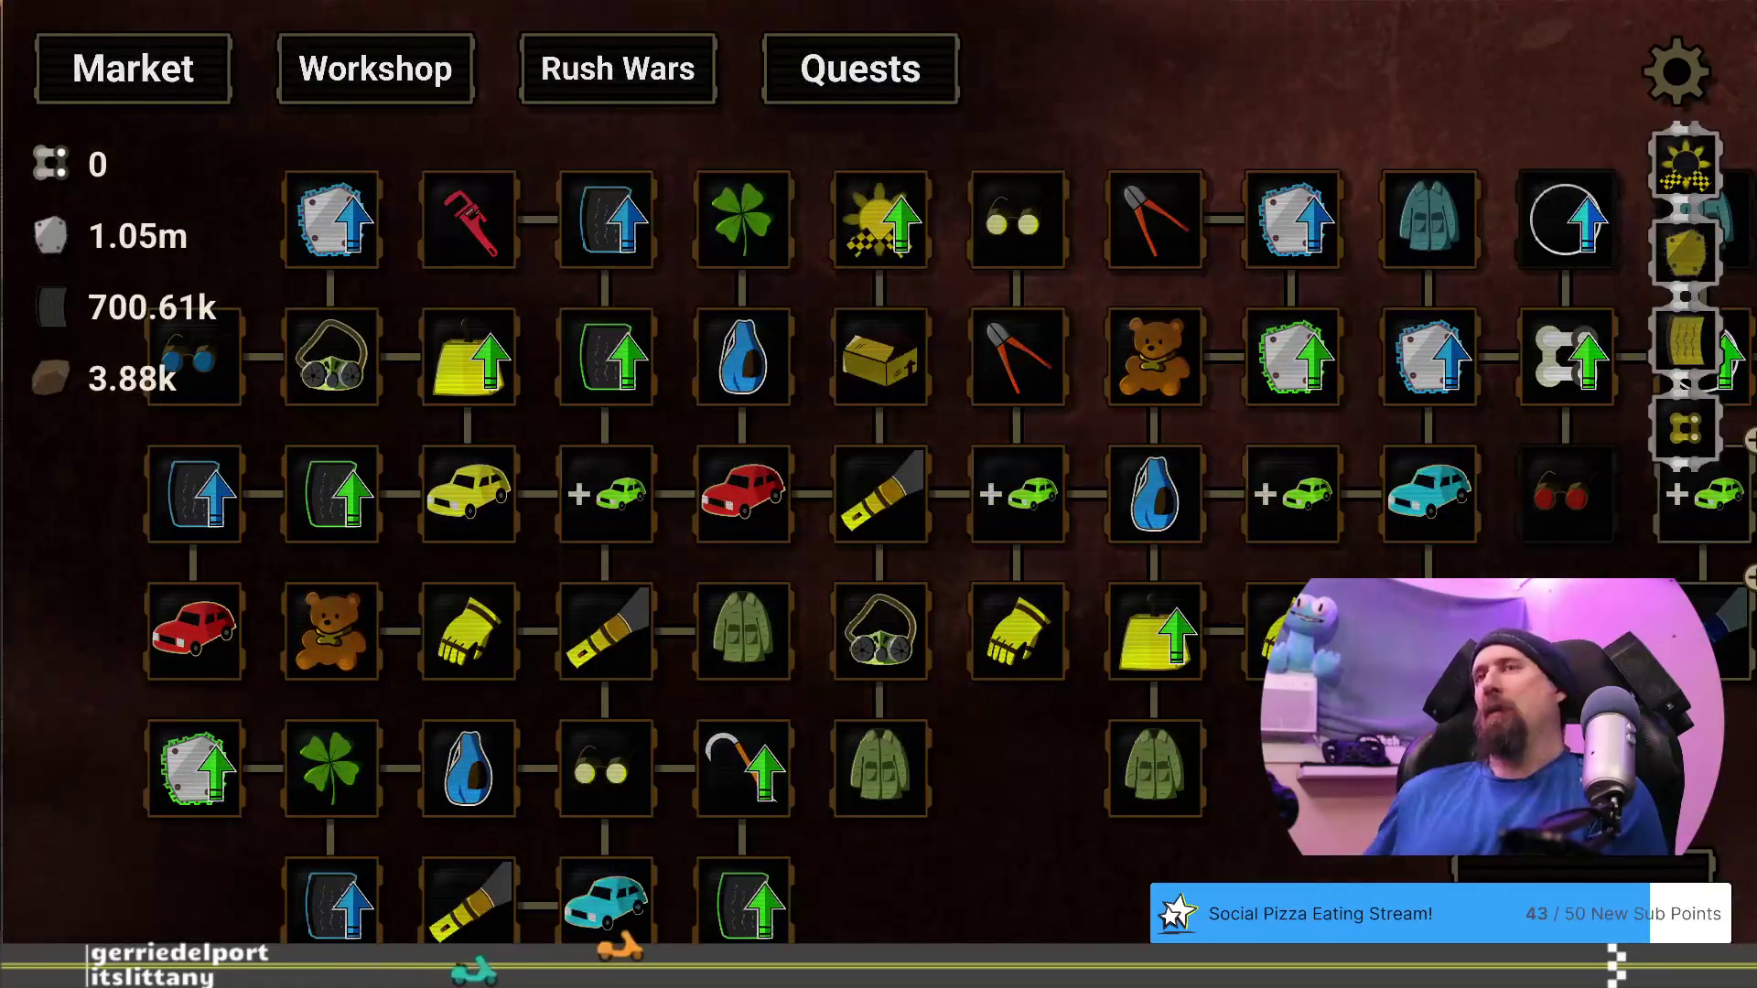
drag(1349, 558, 906, 662)
drag(1294, 538, 1171, 542)
mouse_move(1148, 392)
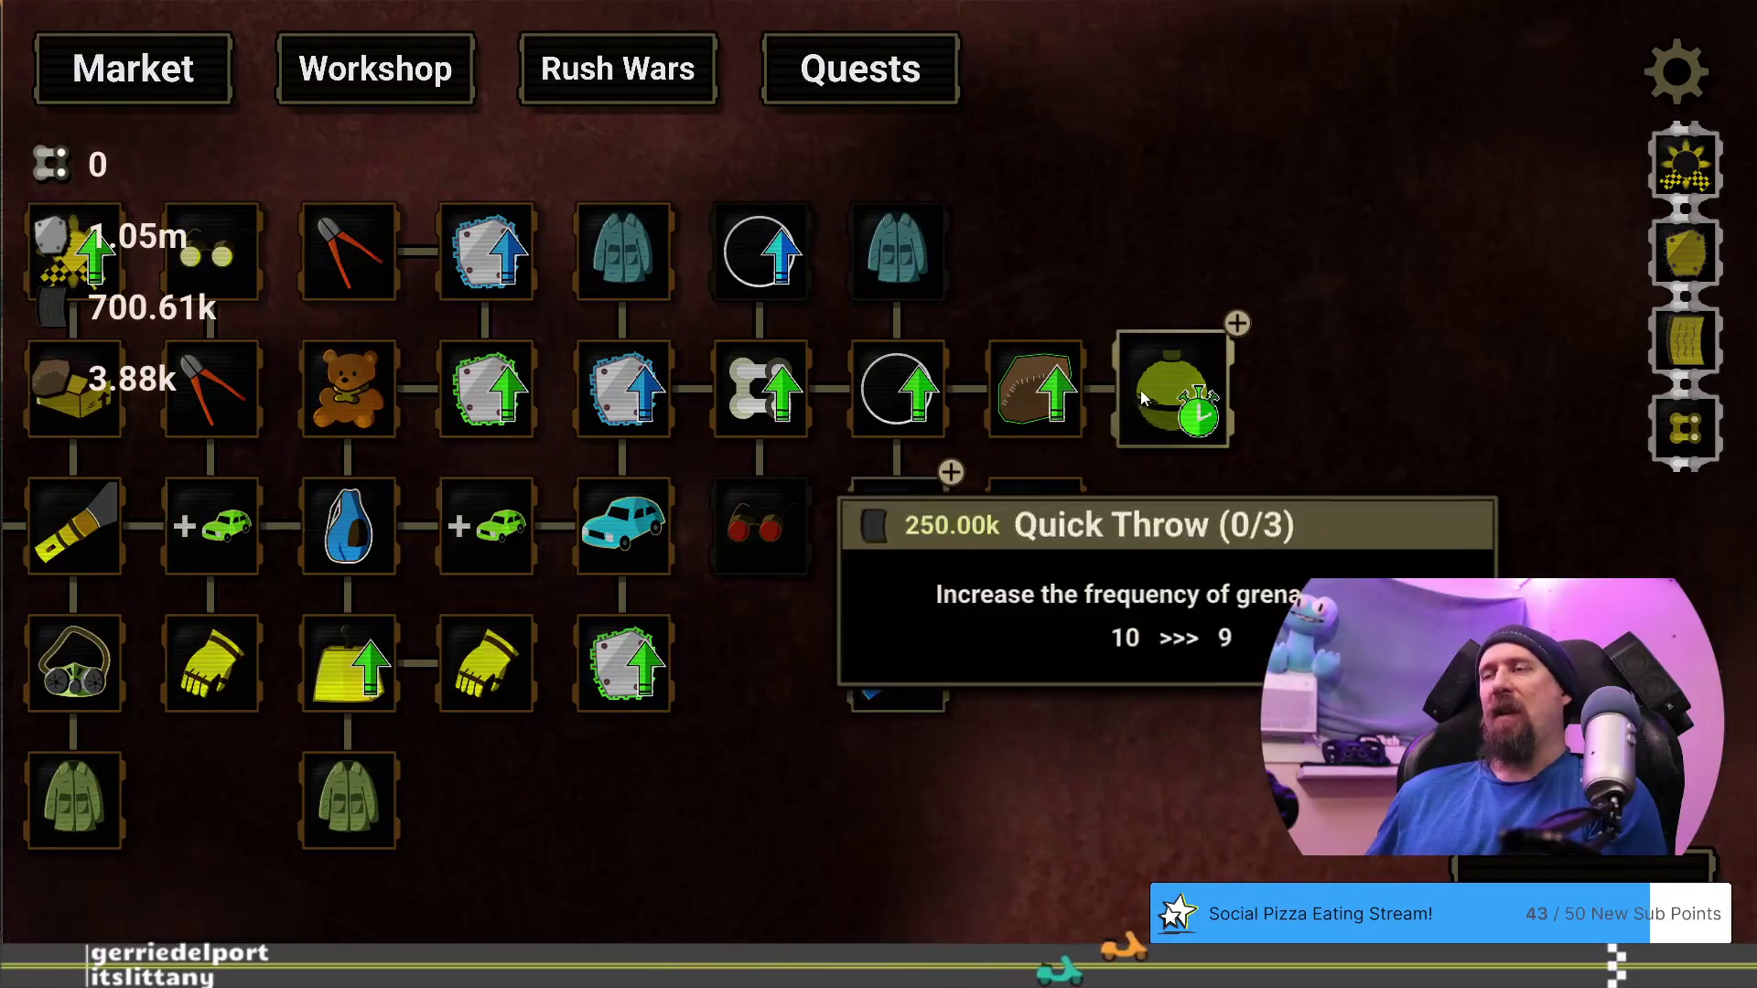
mouse_move(867, 538)
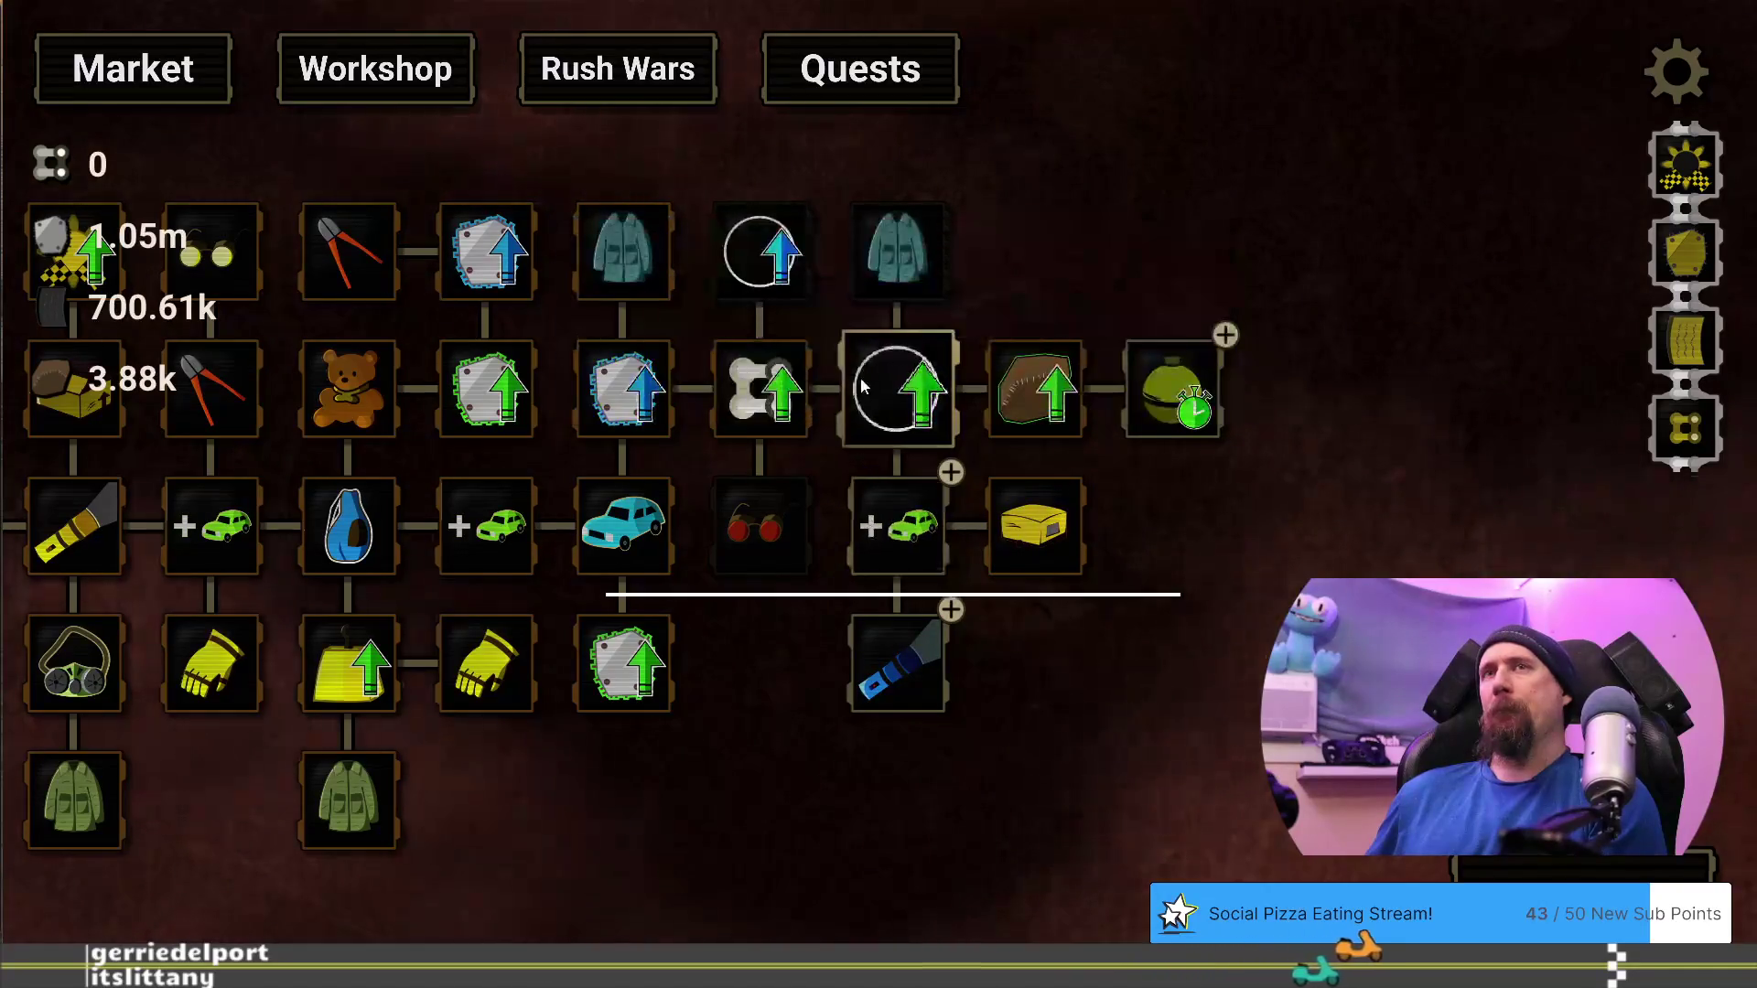
mouse_move(915, 668)
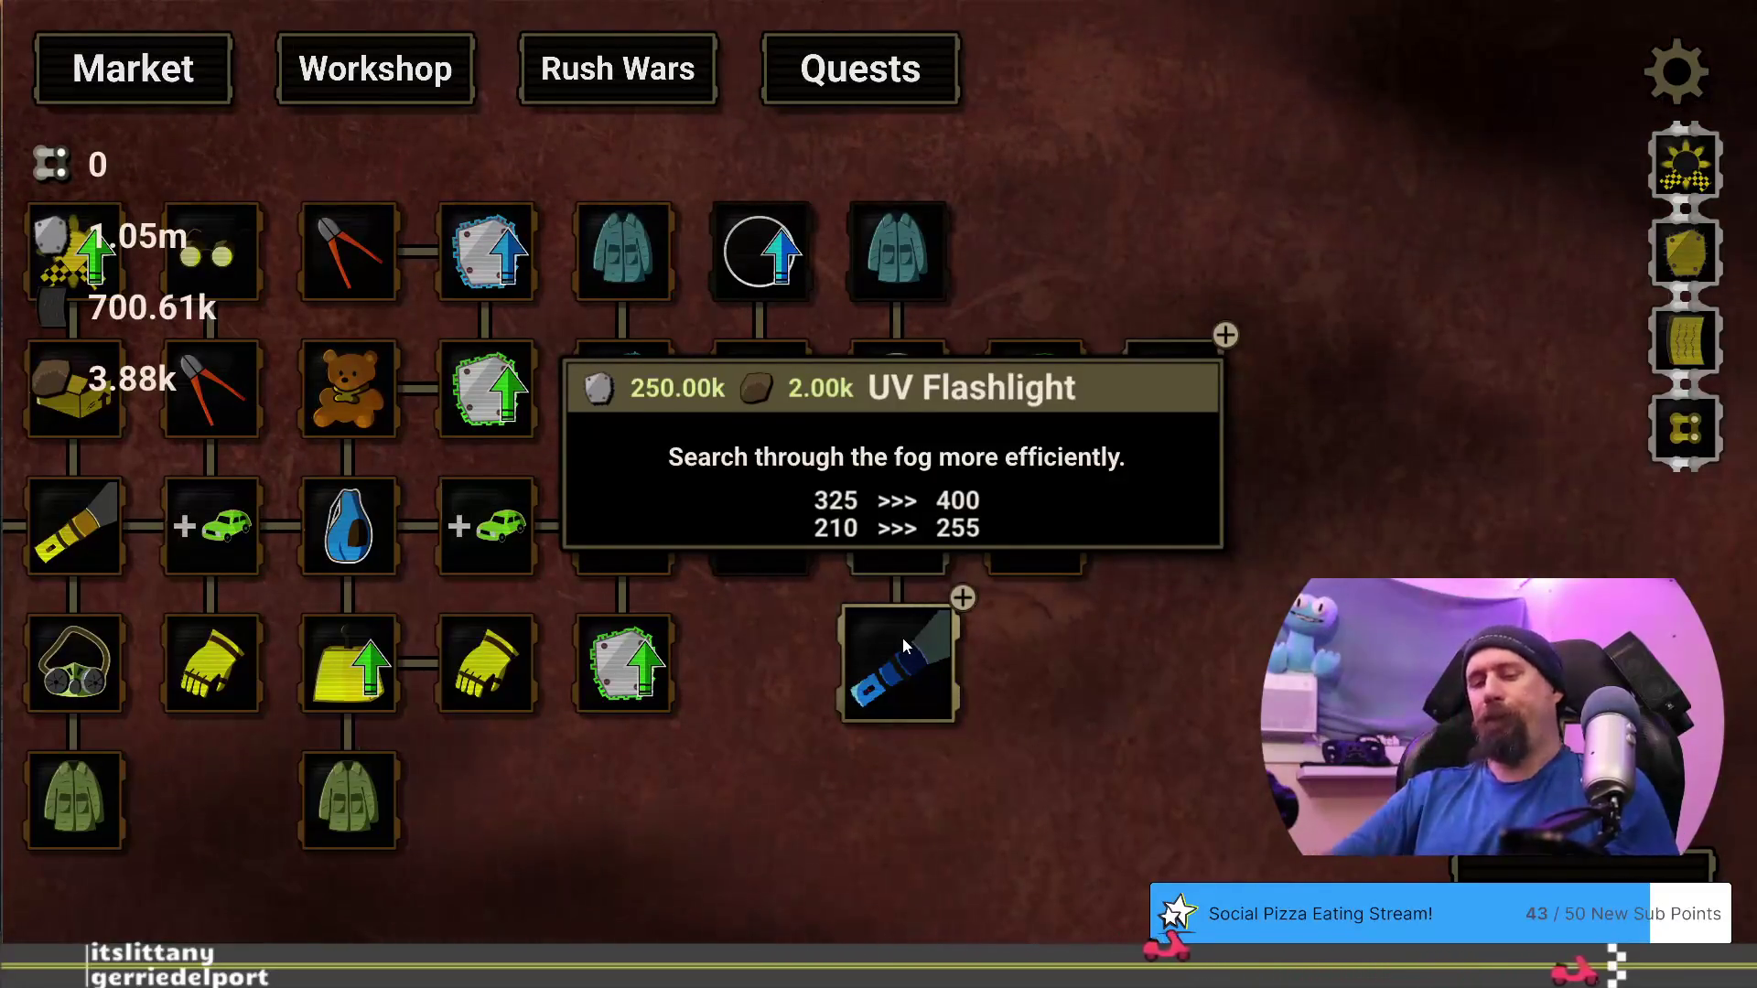
key(grave)
text(editor)
key(Return)
key(grave)
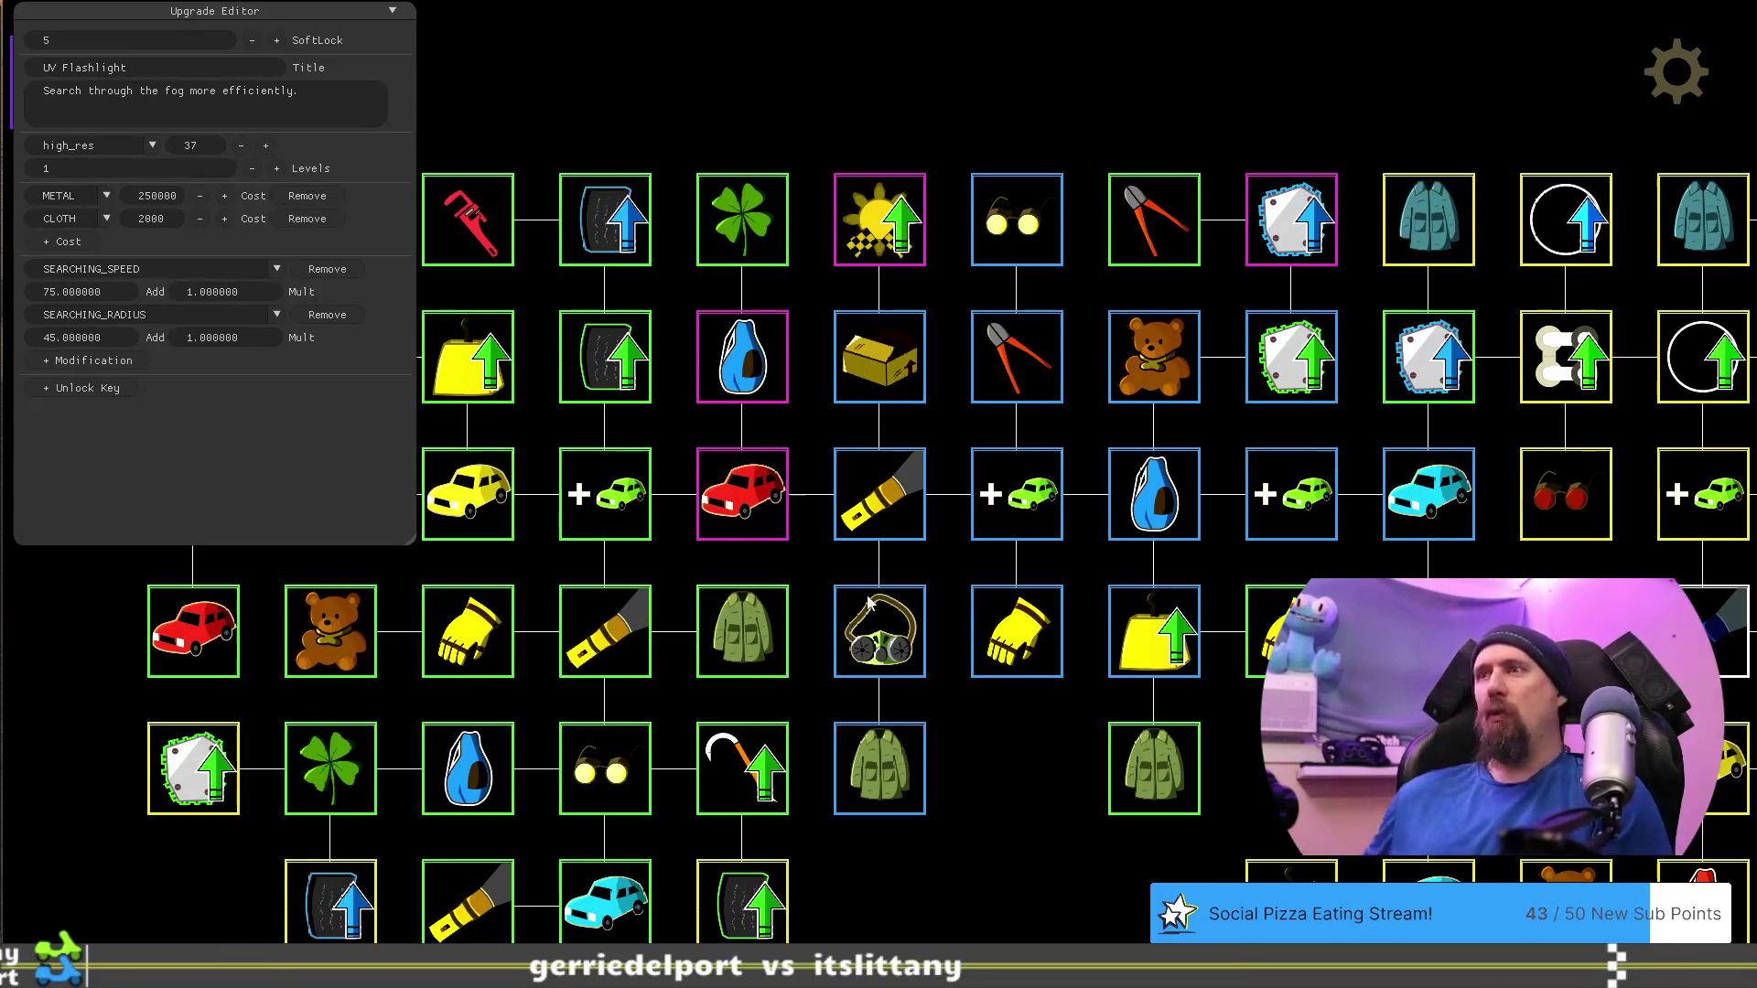
click(872, 512)
drag(1014, 743, 691, 699)
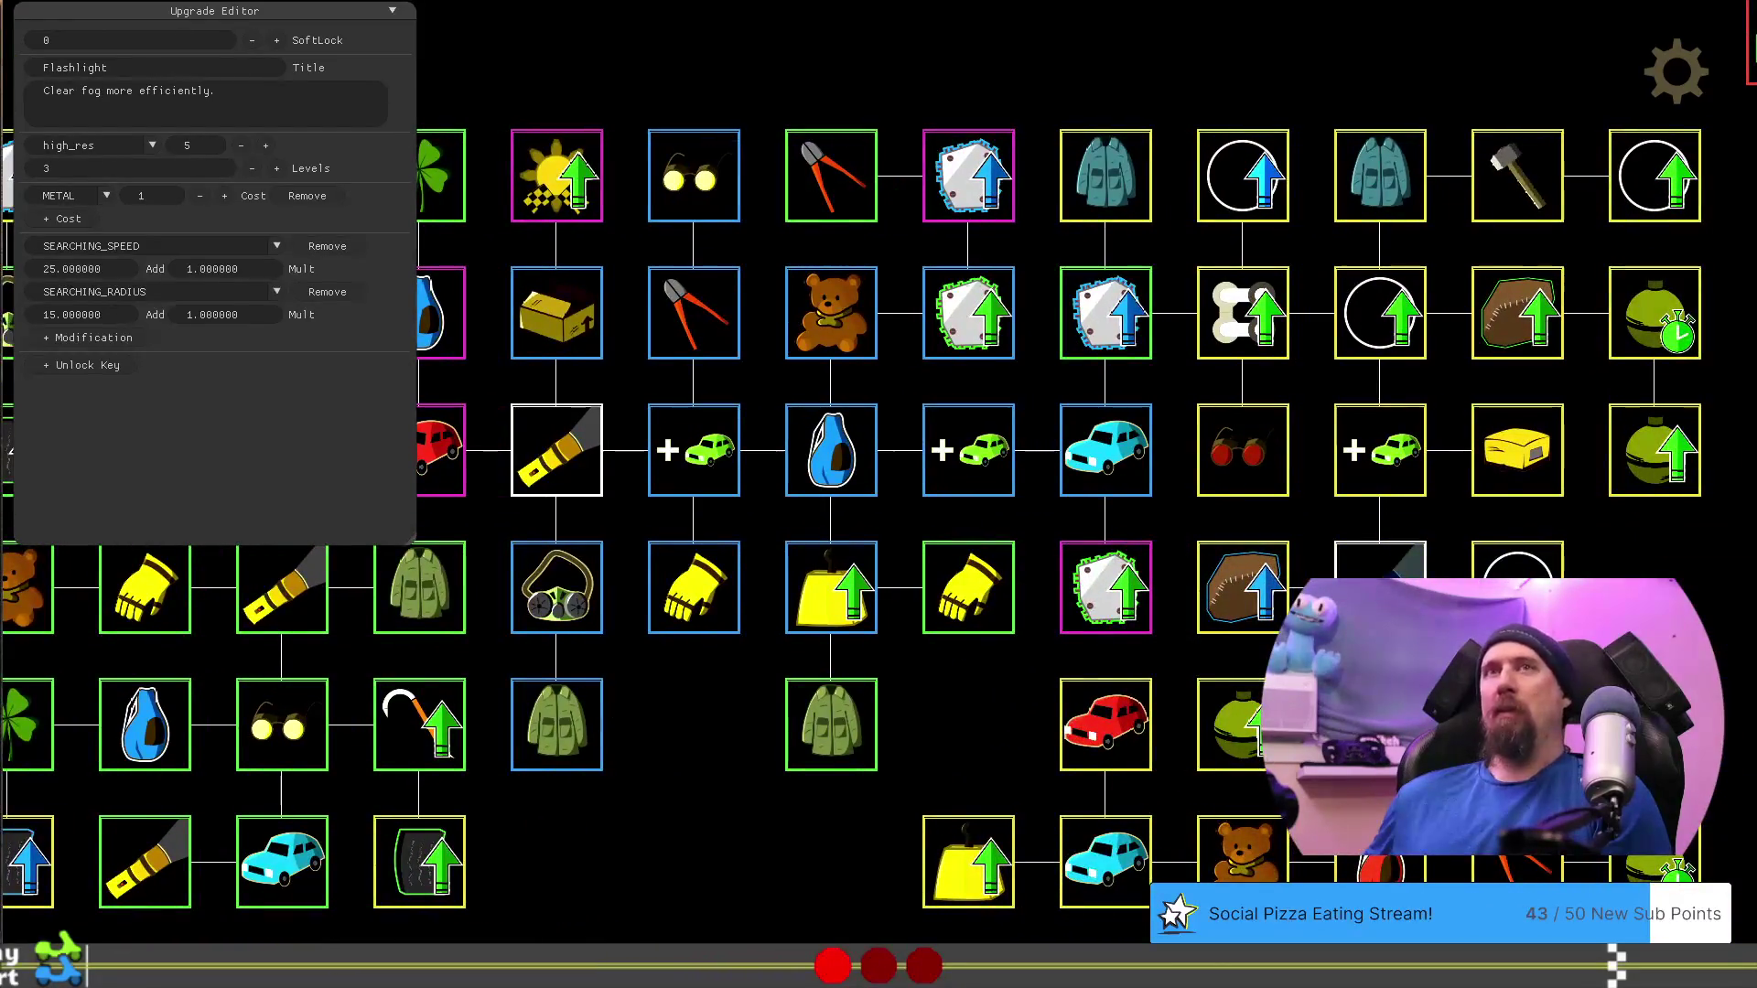
key(ctrl+z)
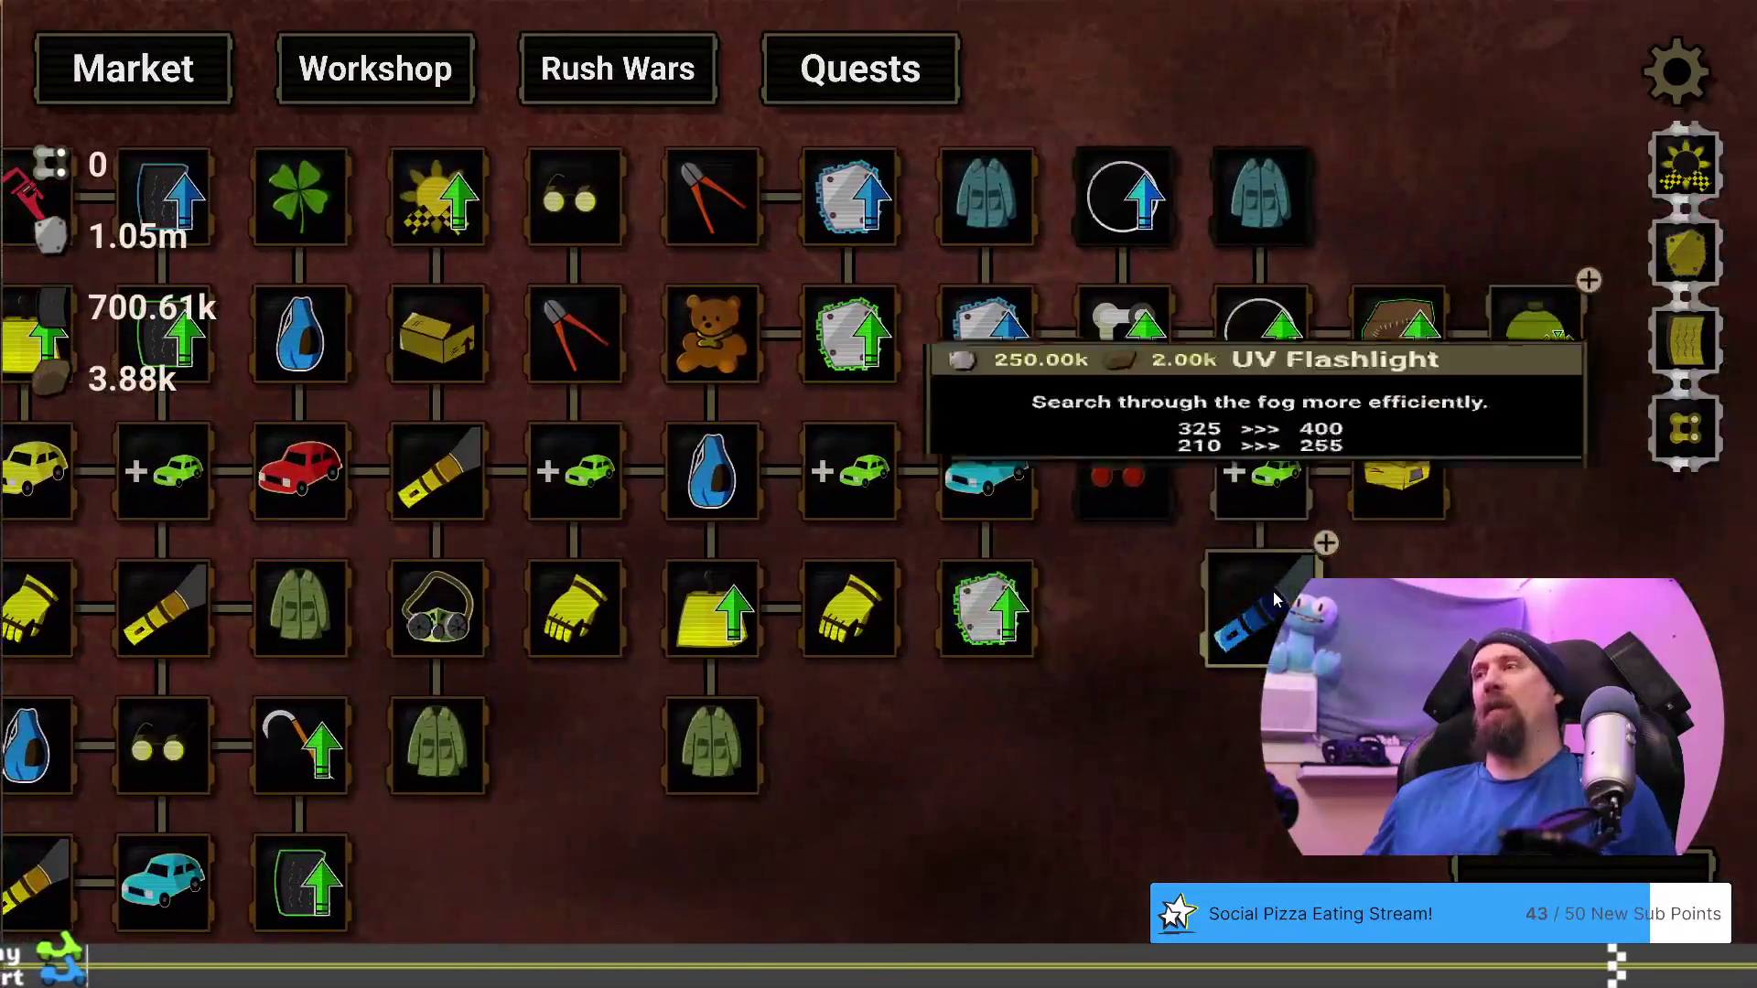
Buy the UV Flashlight upgrade, start a supply run, and break the first cars for scrap
click(1272, 590)
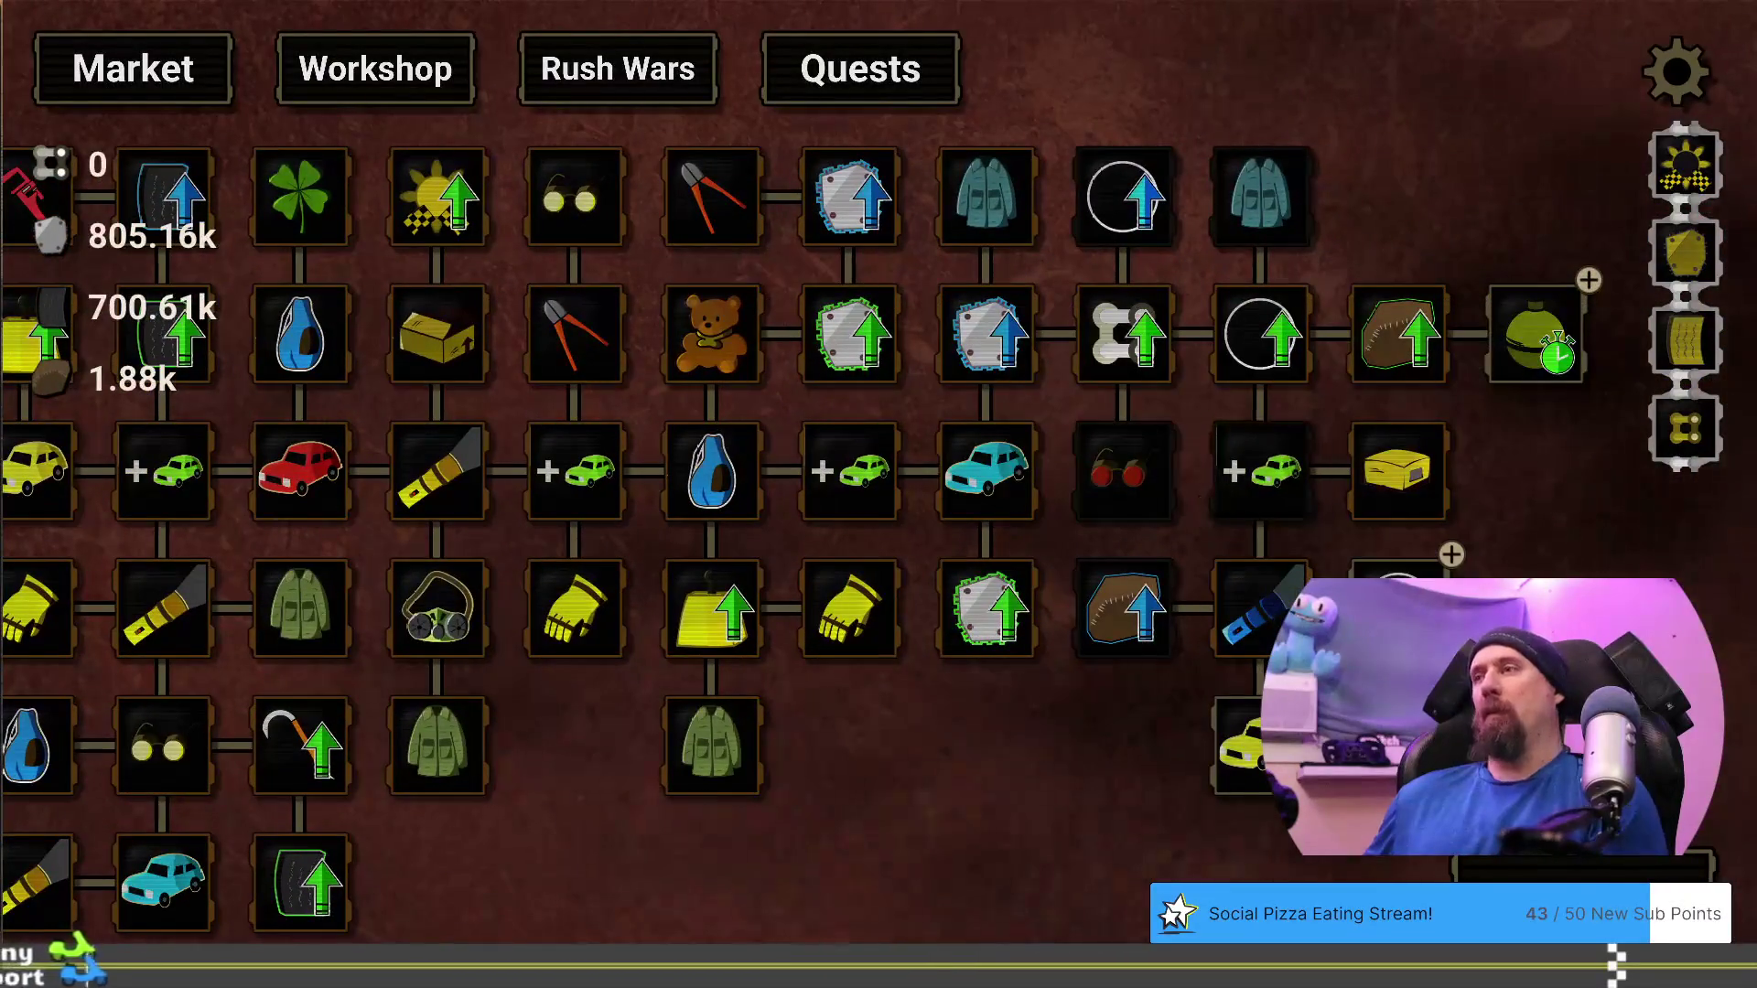
click(1583, 867)
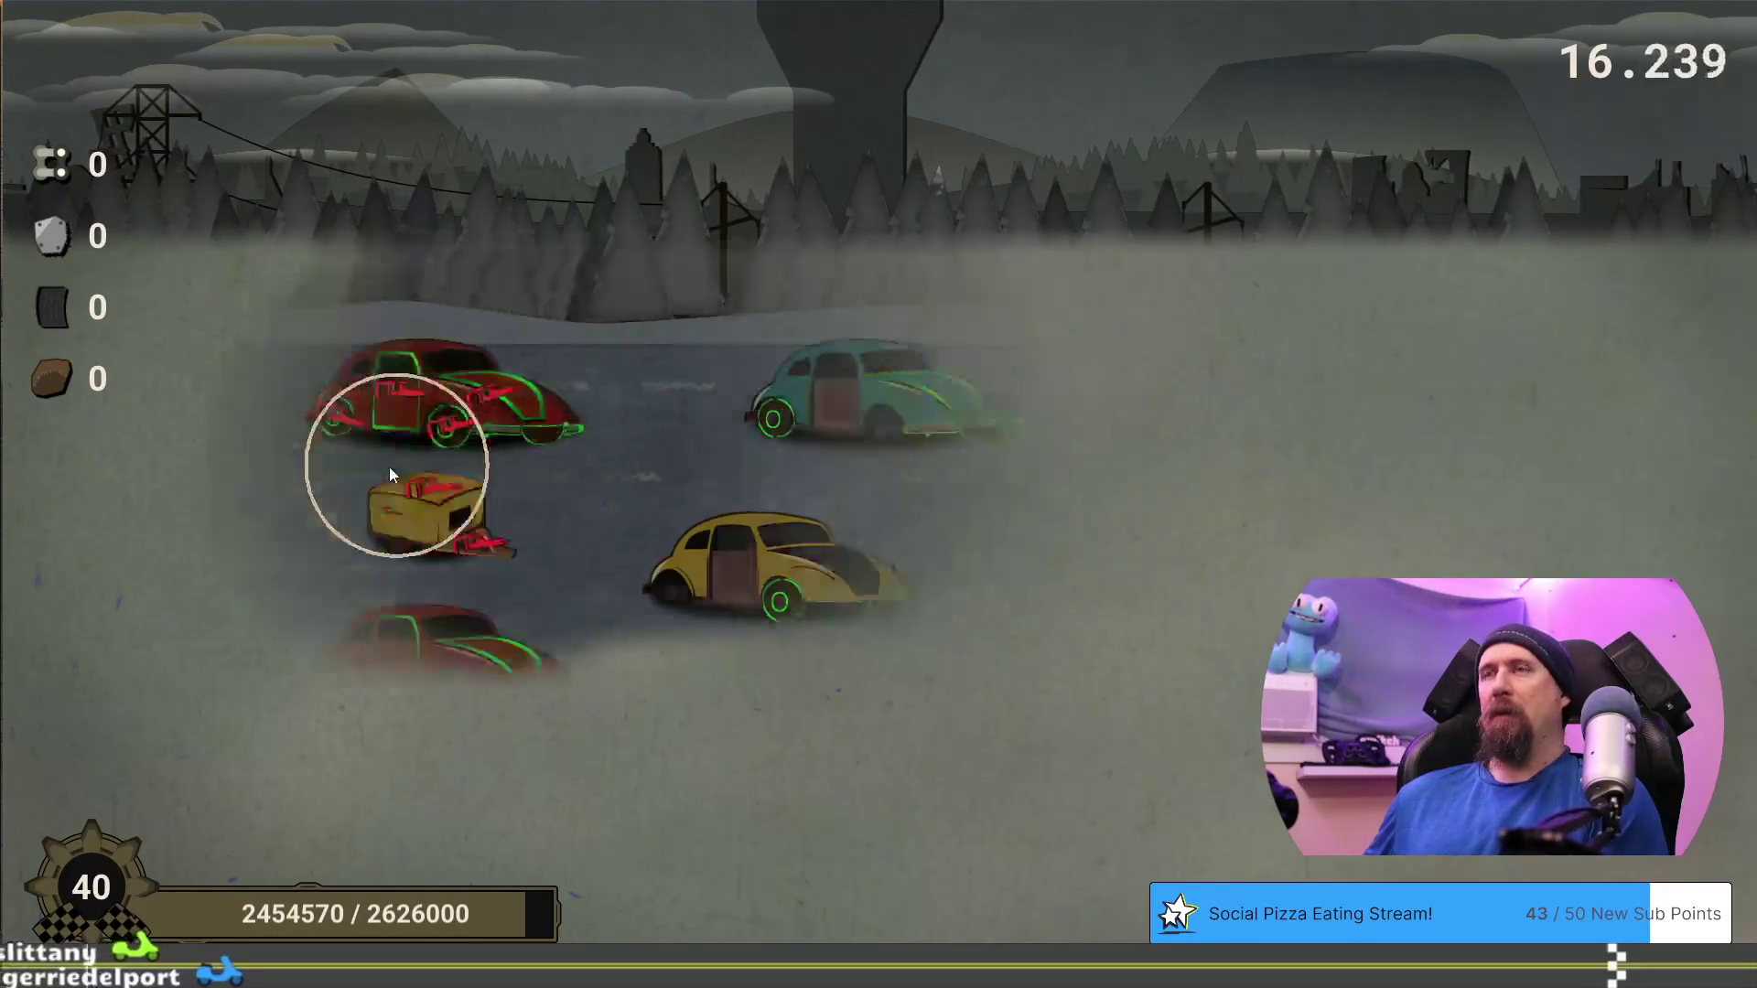
click(431, 436)
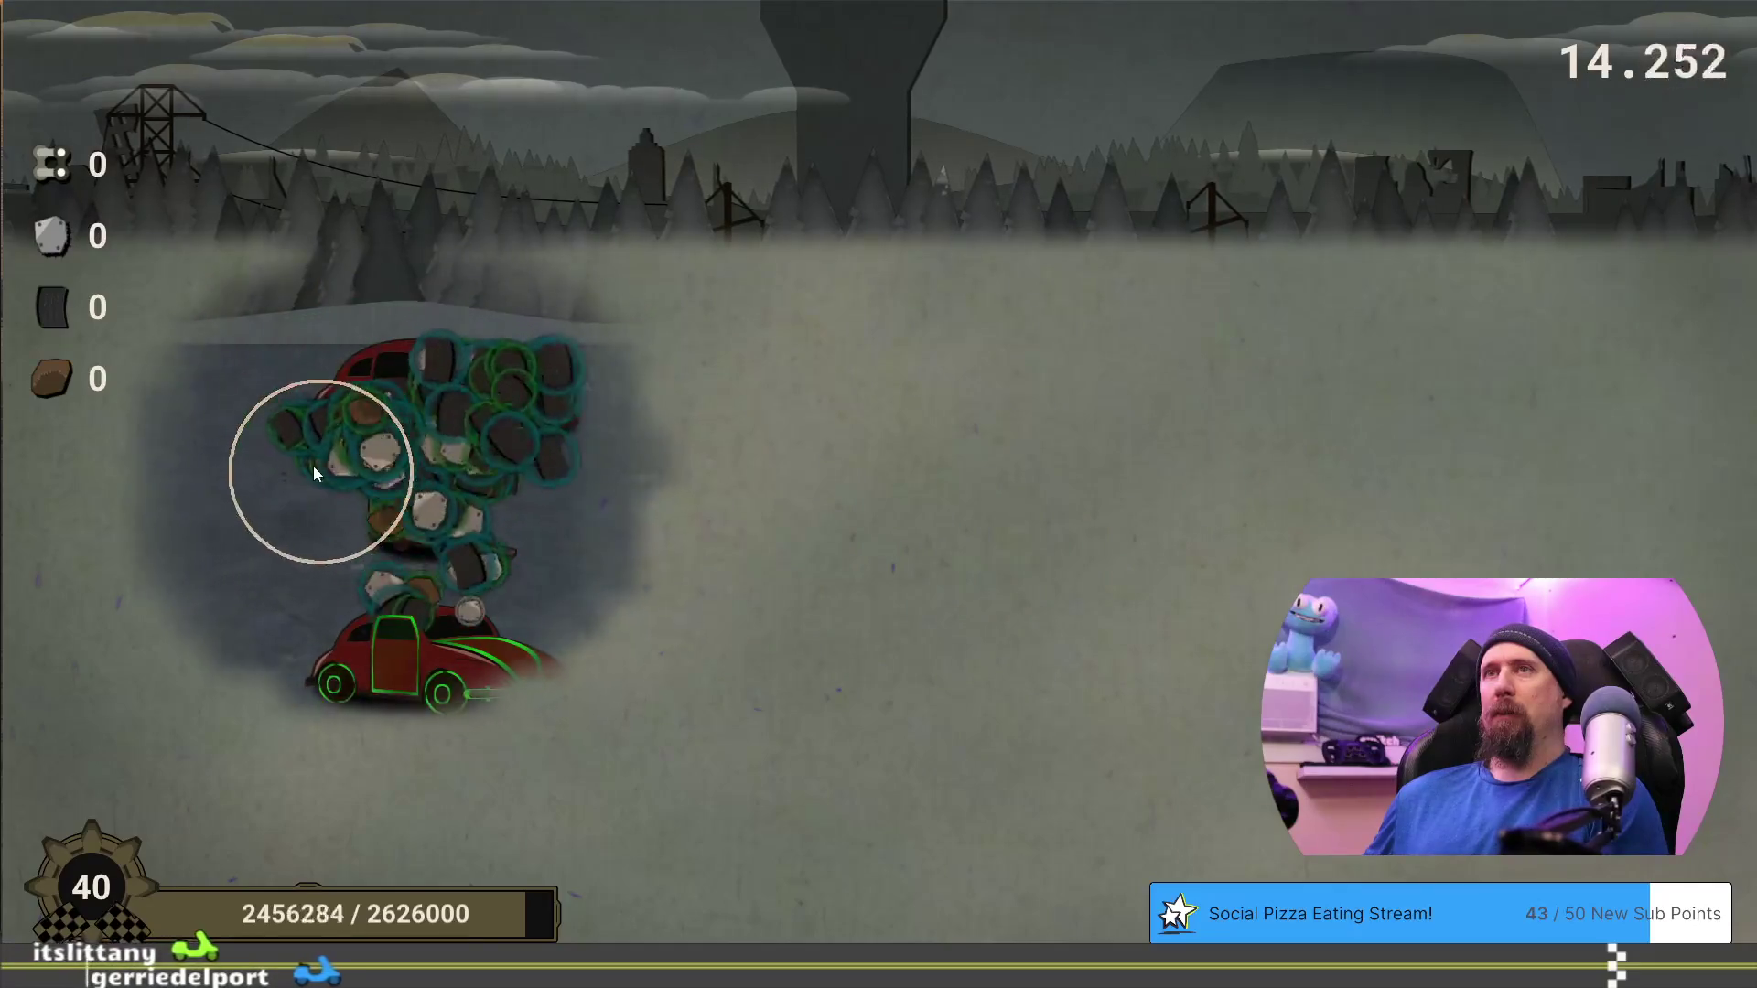
click(357, 560)
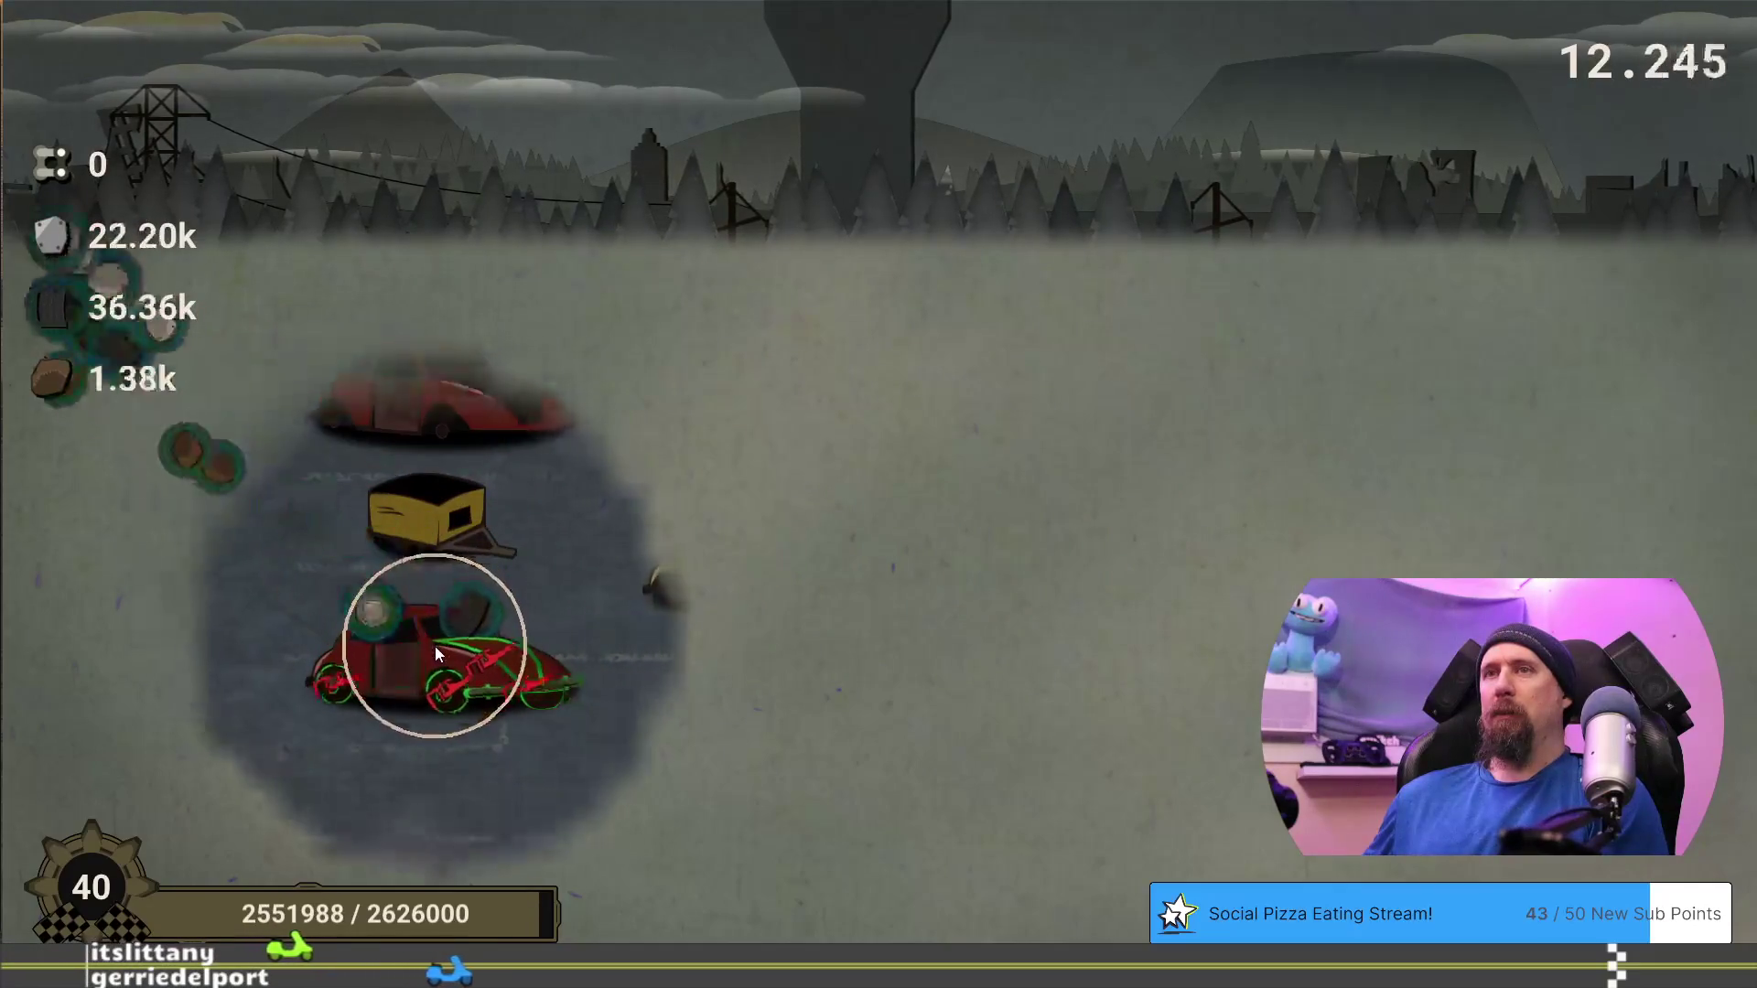
click(435, 648)
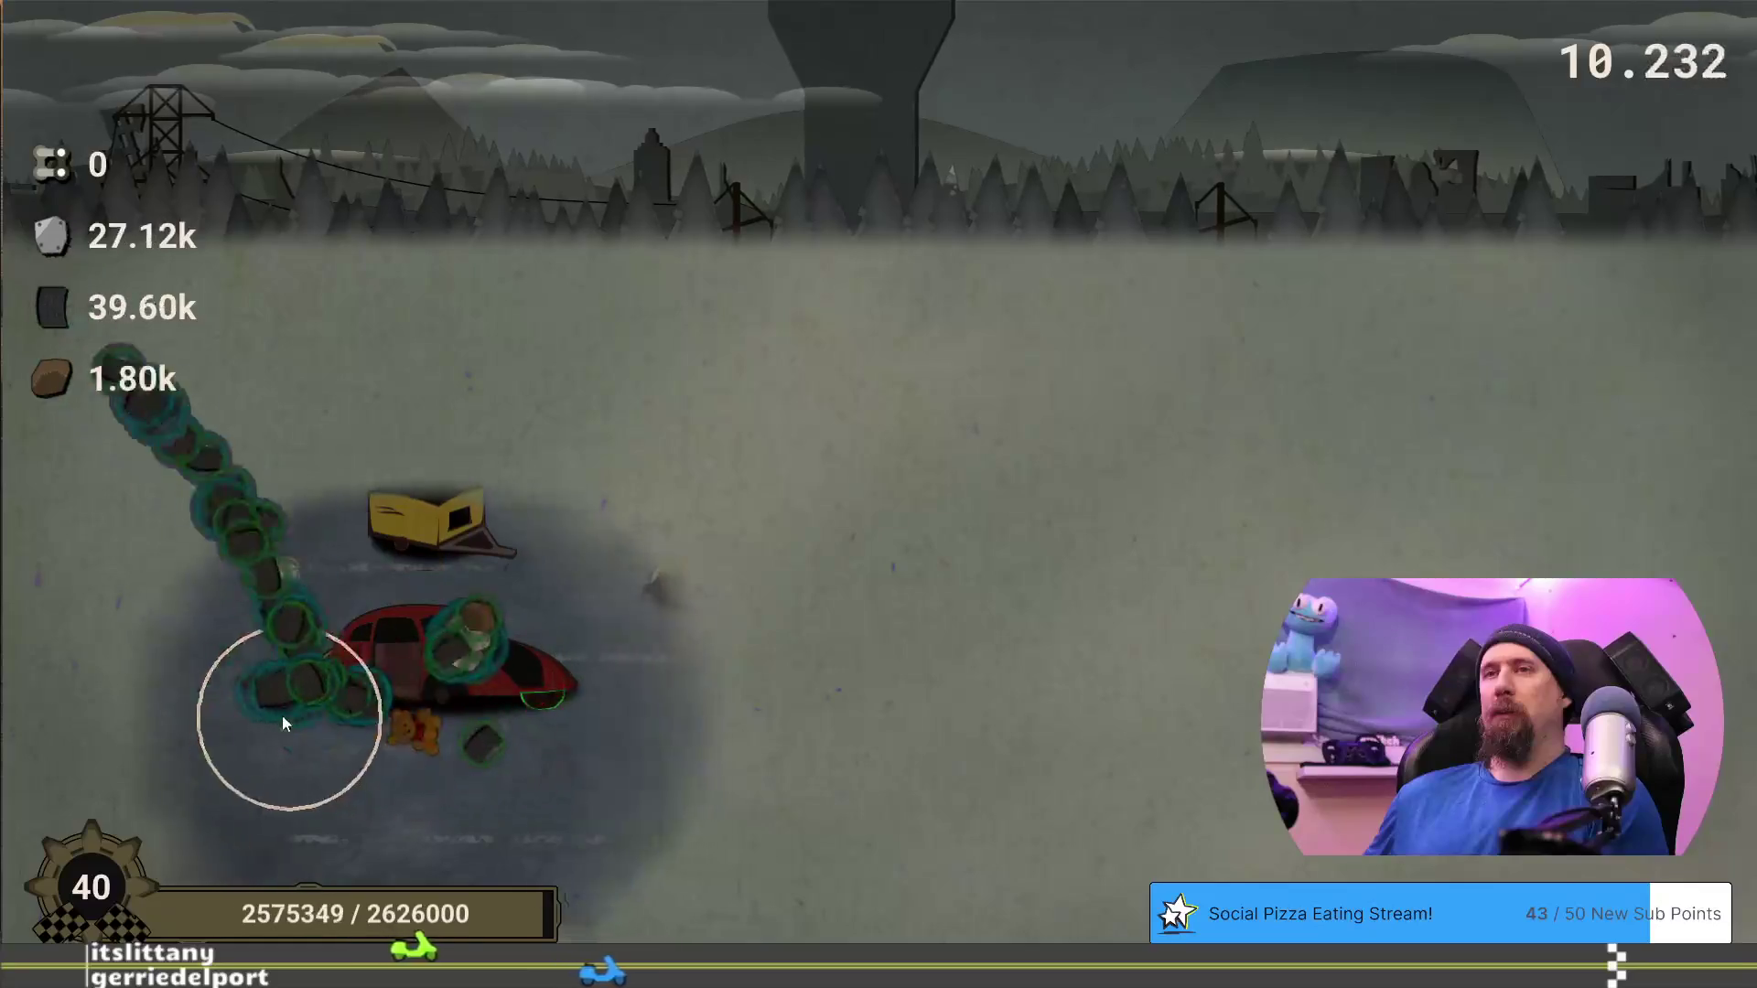
Scavenge the red car and the teal and yellow beetles, then return at level 41
click(514, 727)
click(460, 710)
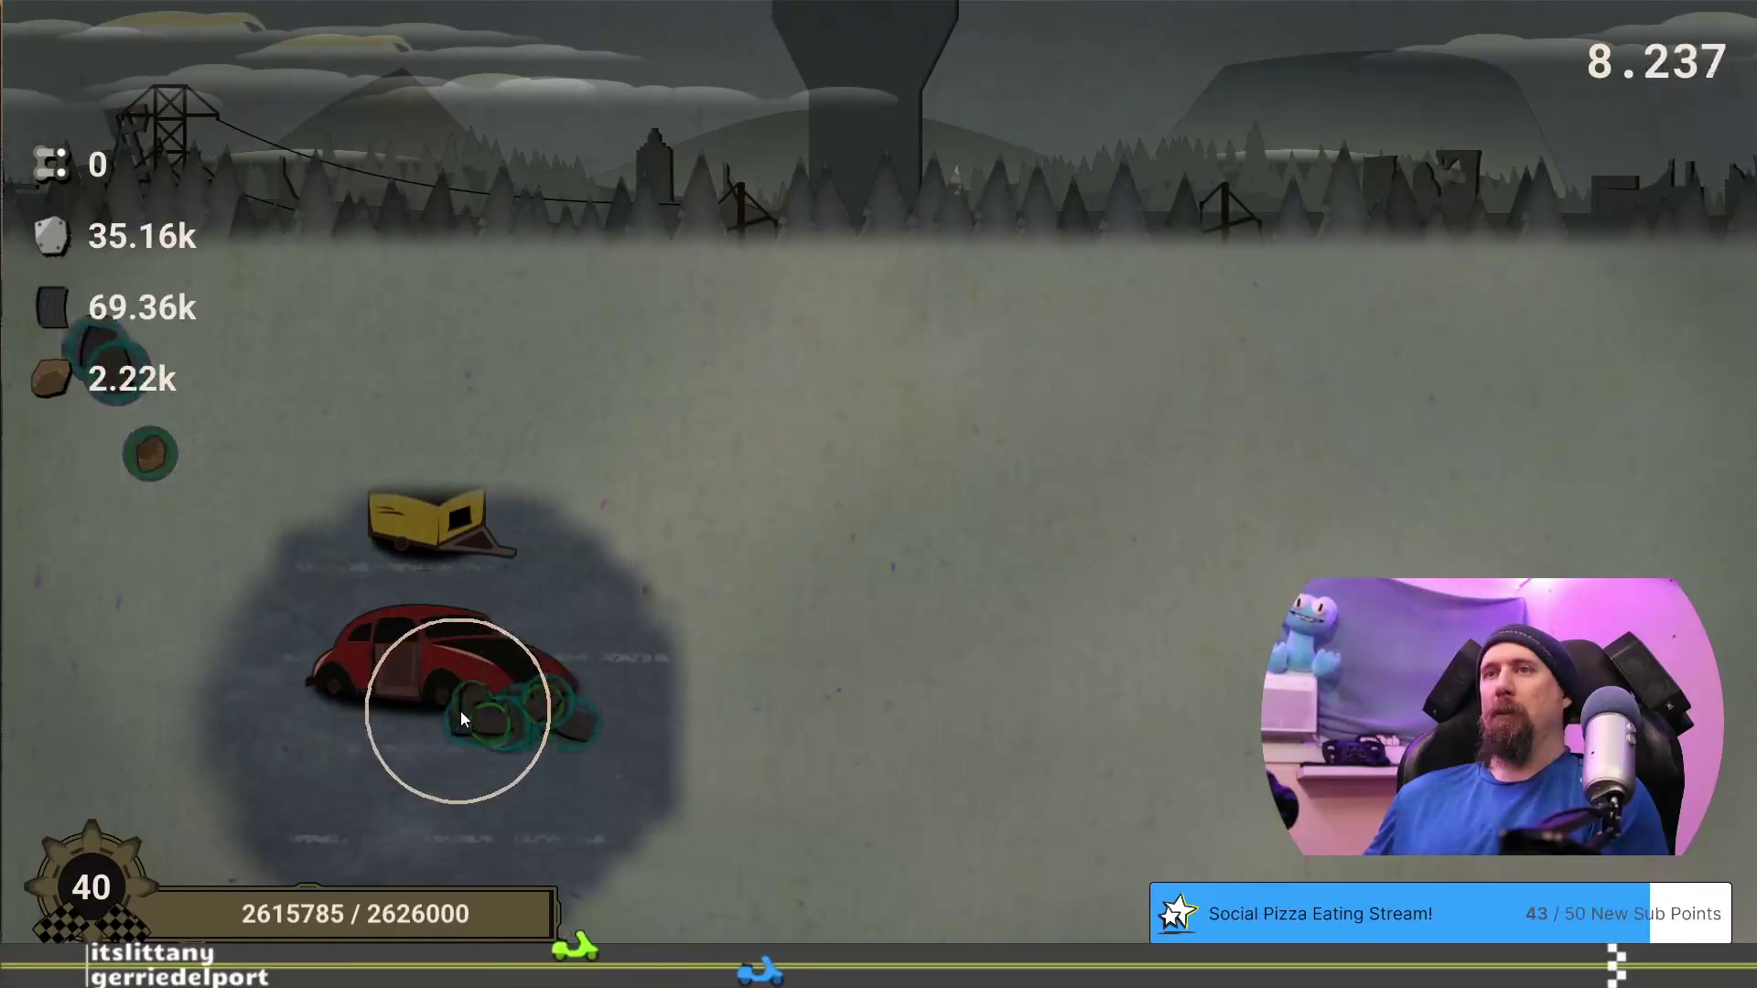
click(951, 454)
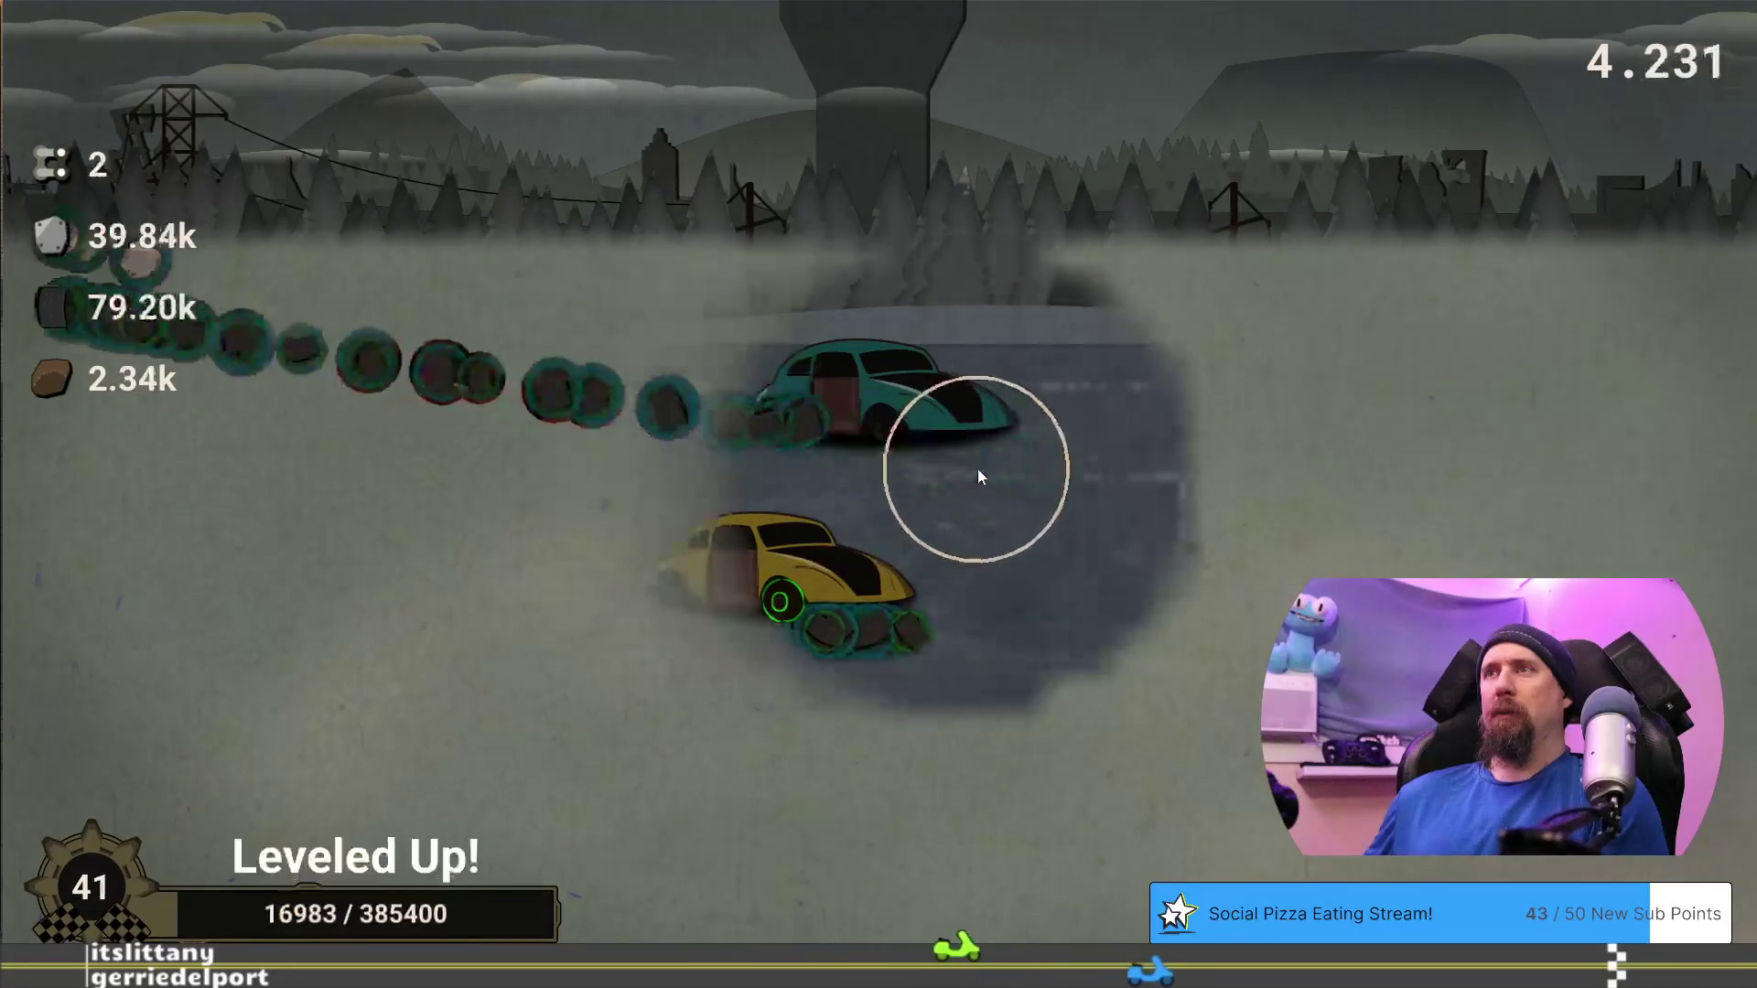
click(800, 617)
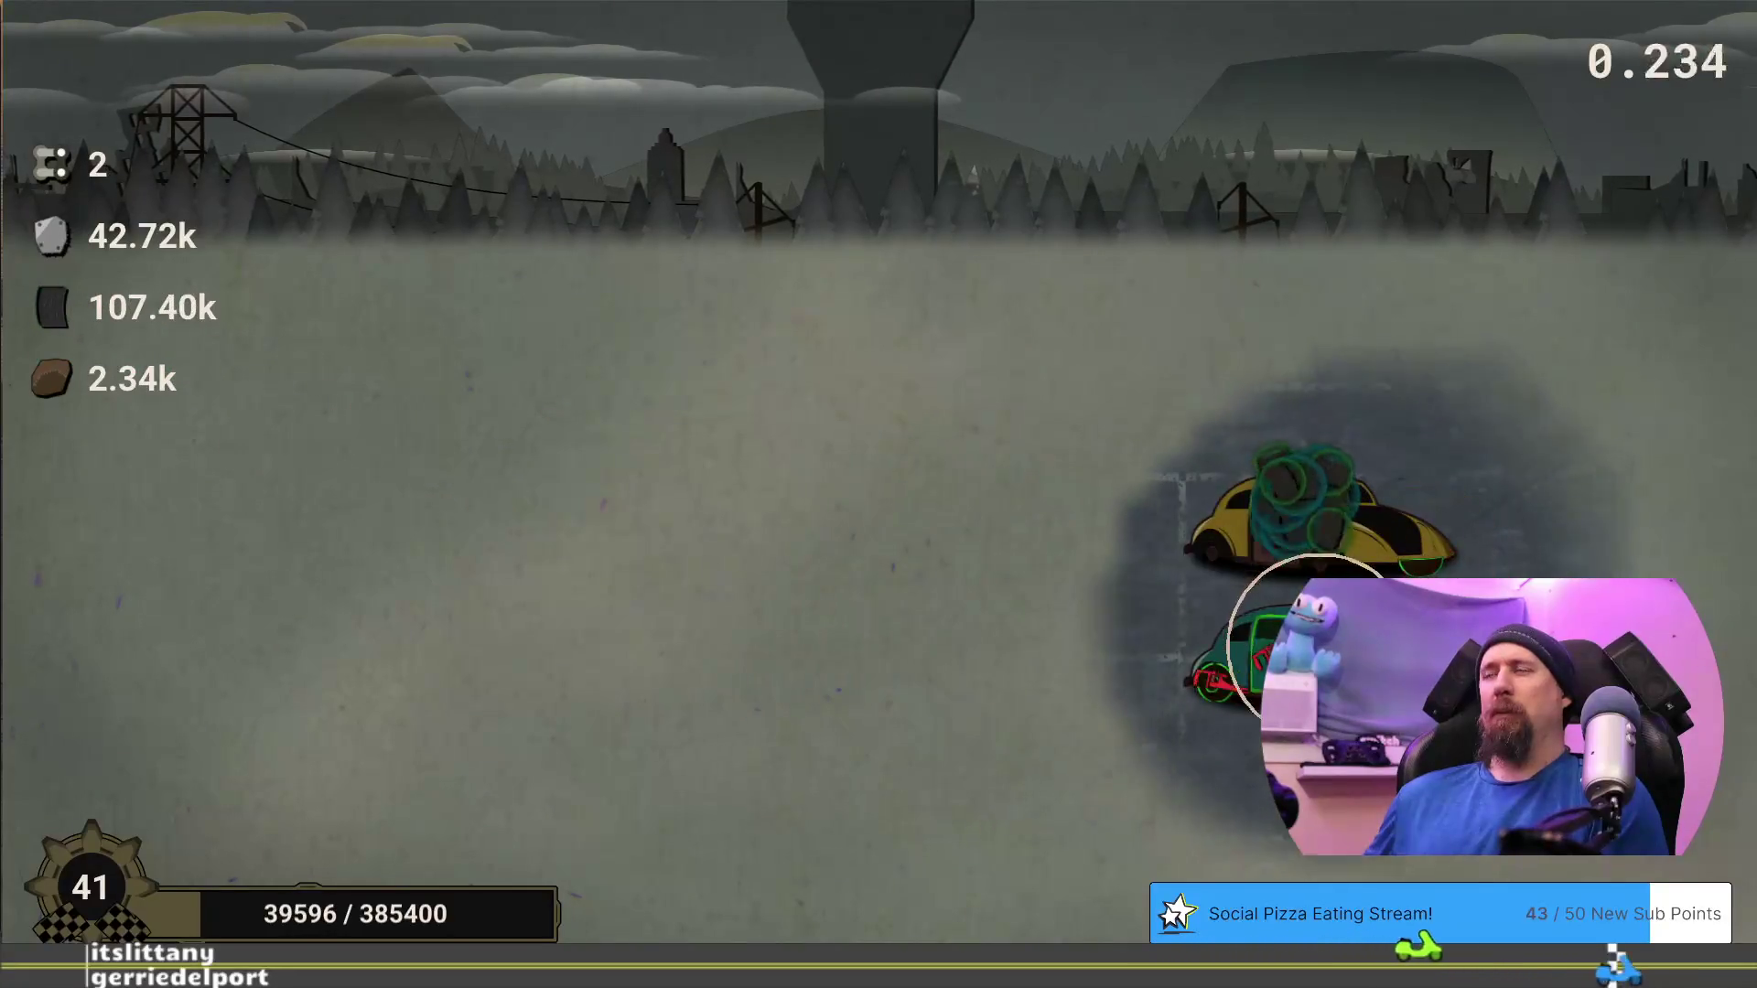
click(810, 854)
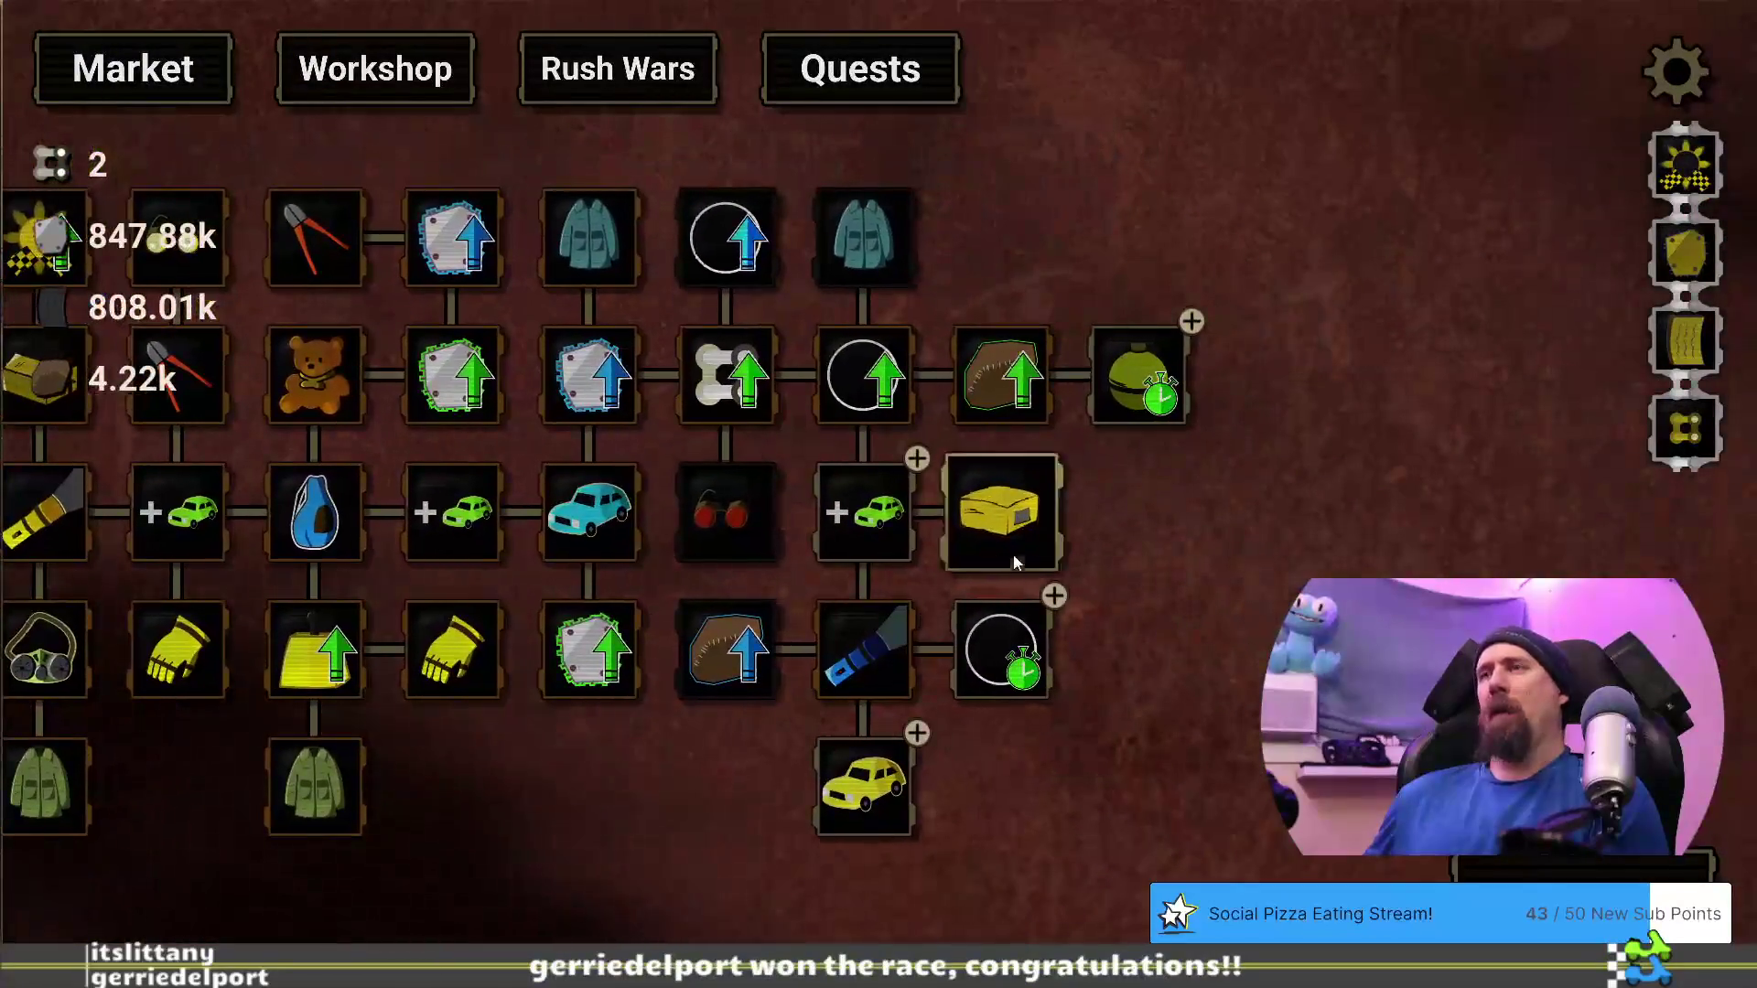
mouse_move(908, 529)
mouse_move(1011, 645)
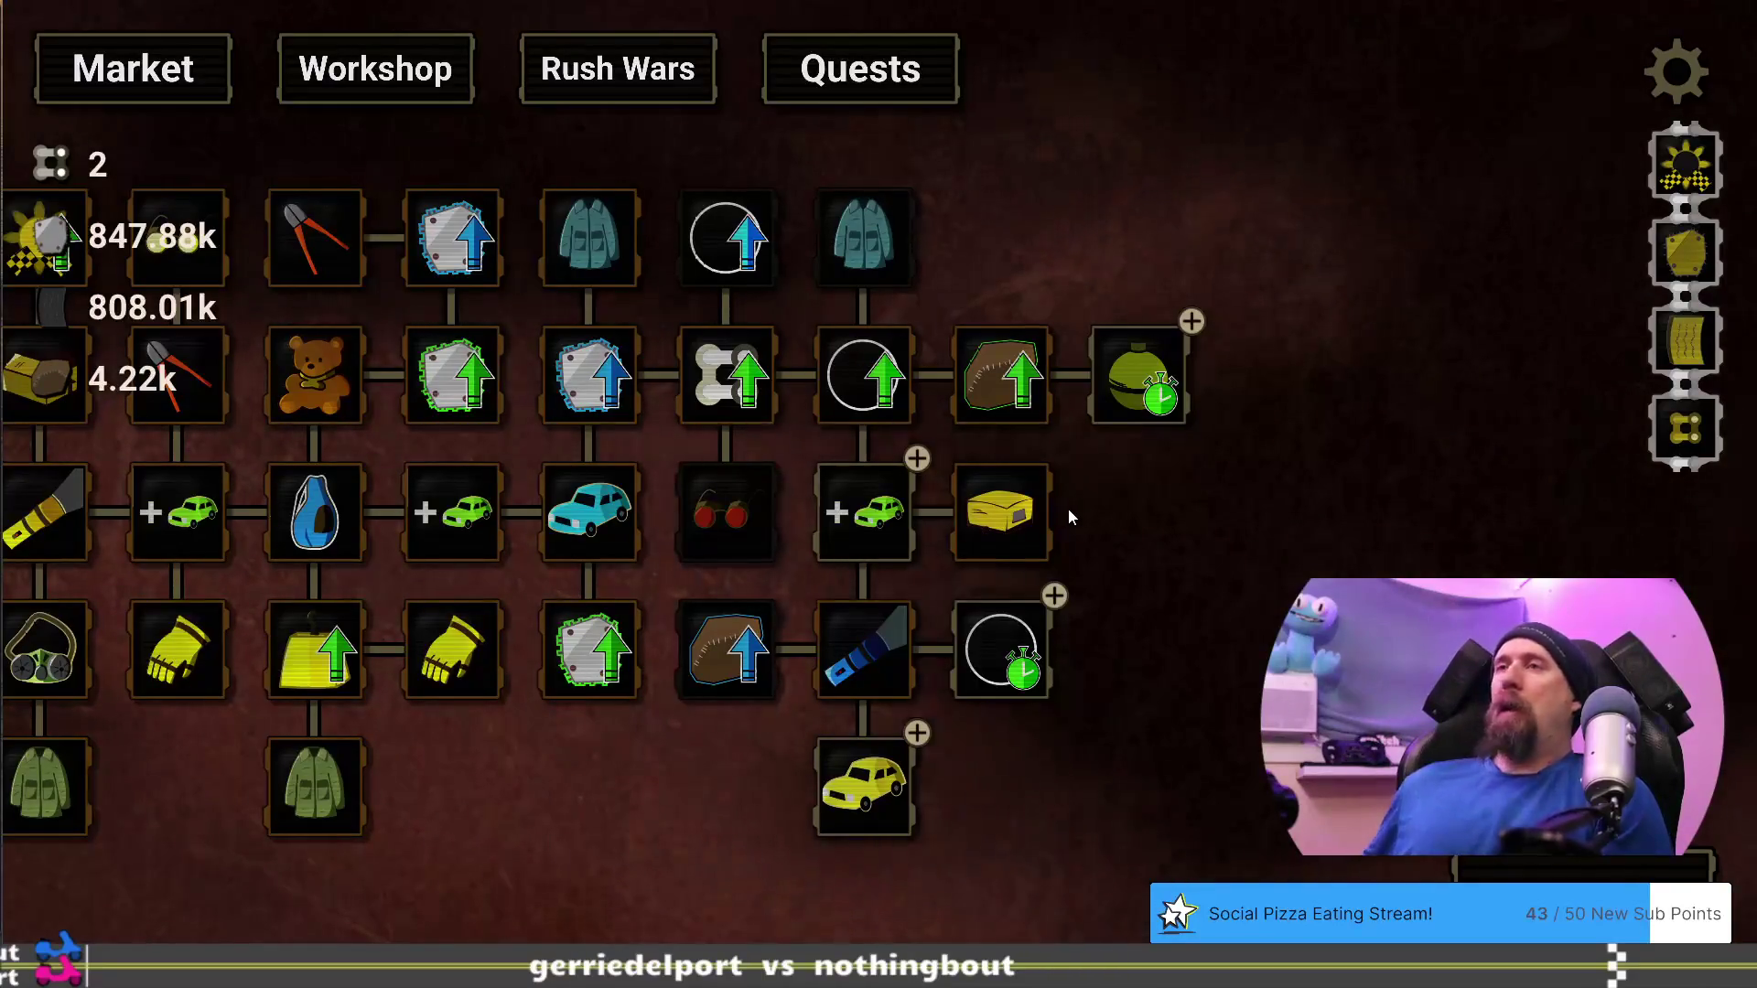
Reopen the upgrade editor from the terminal and pan the grid to the grenade upgrades
key(grave)
text(editor)
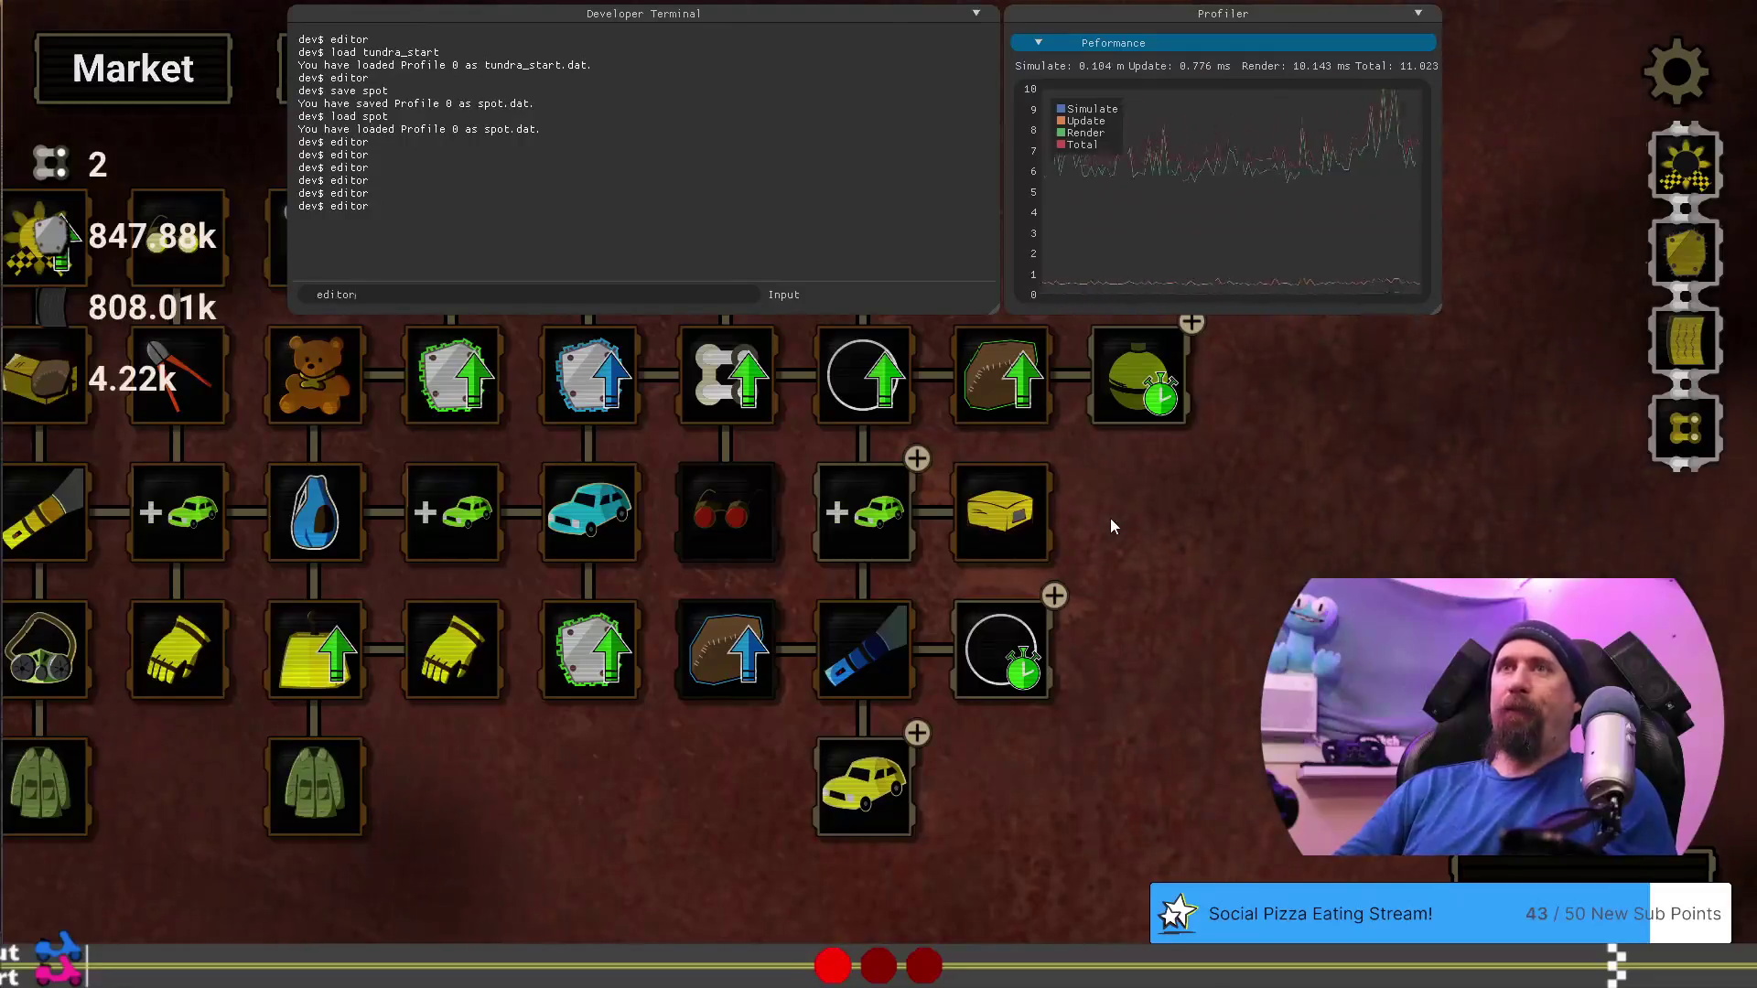
key(Up)
key(Return)
key(grave)
mouse_move(1211, 678)
mouse_down()
mouse_move(974, 655)
mouse_move(1078, 286)
mouse_up()
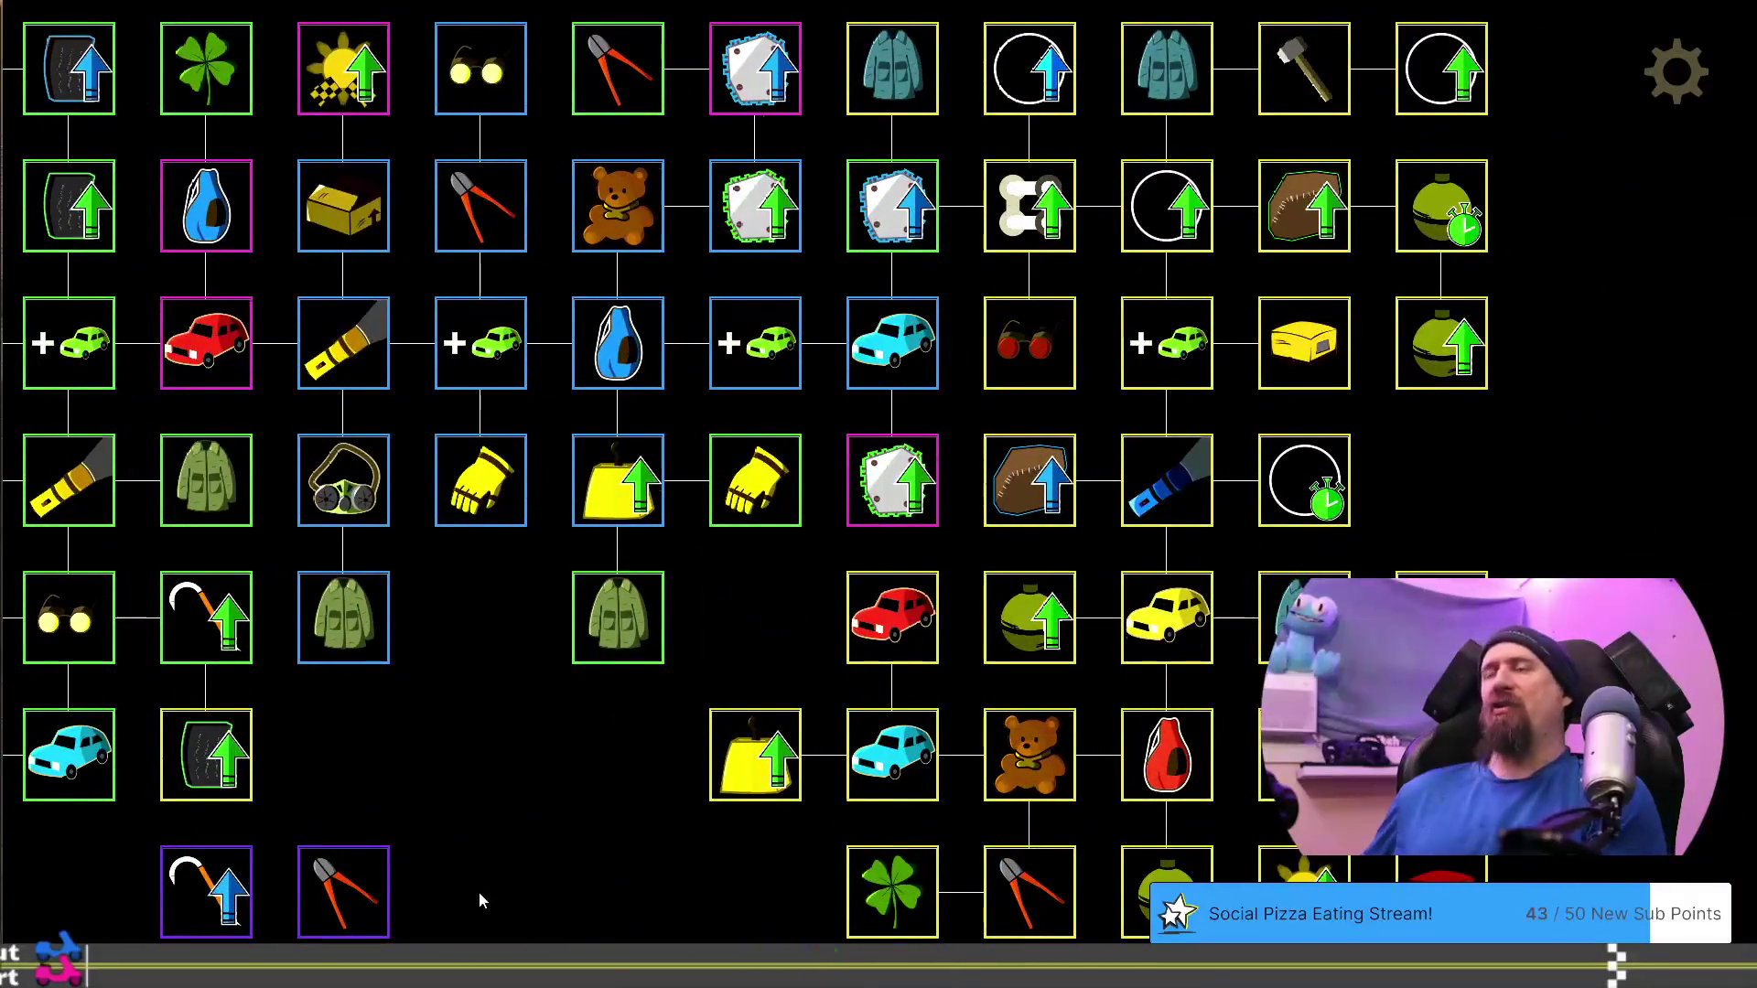
key(Right)
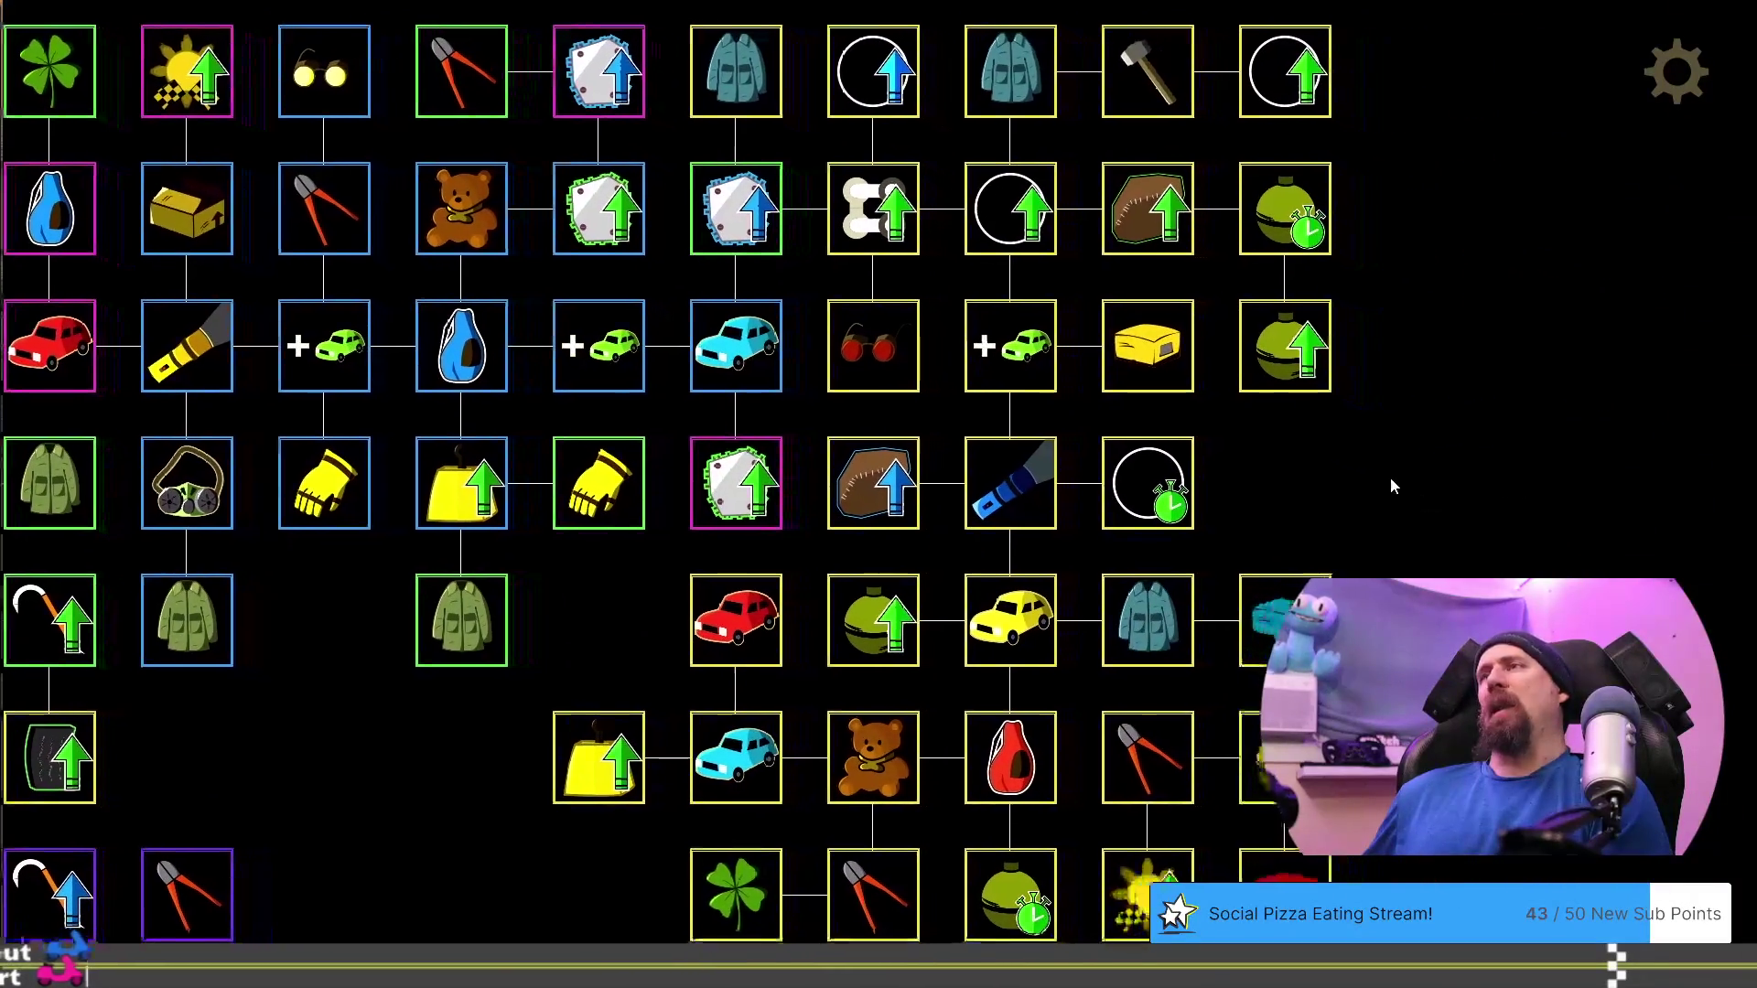
Inspect Chain Master, Quick Throw, Bigger Explosion and Winter Coat, then exit the editor
click(873, 207)
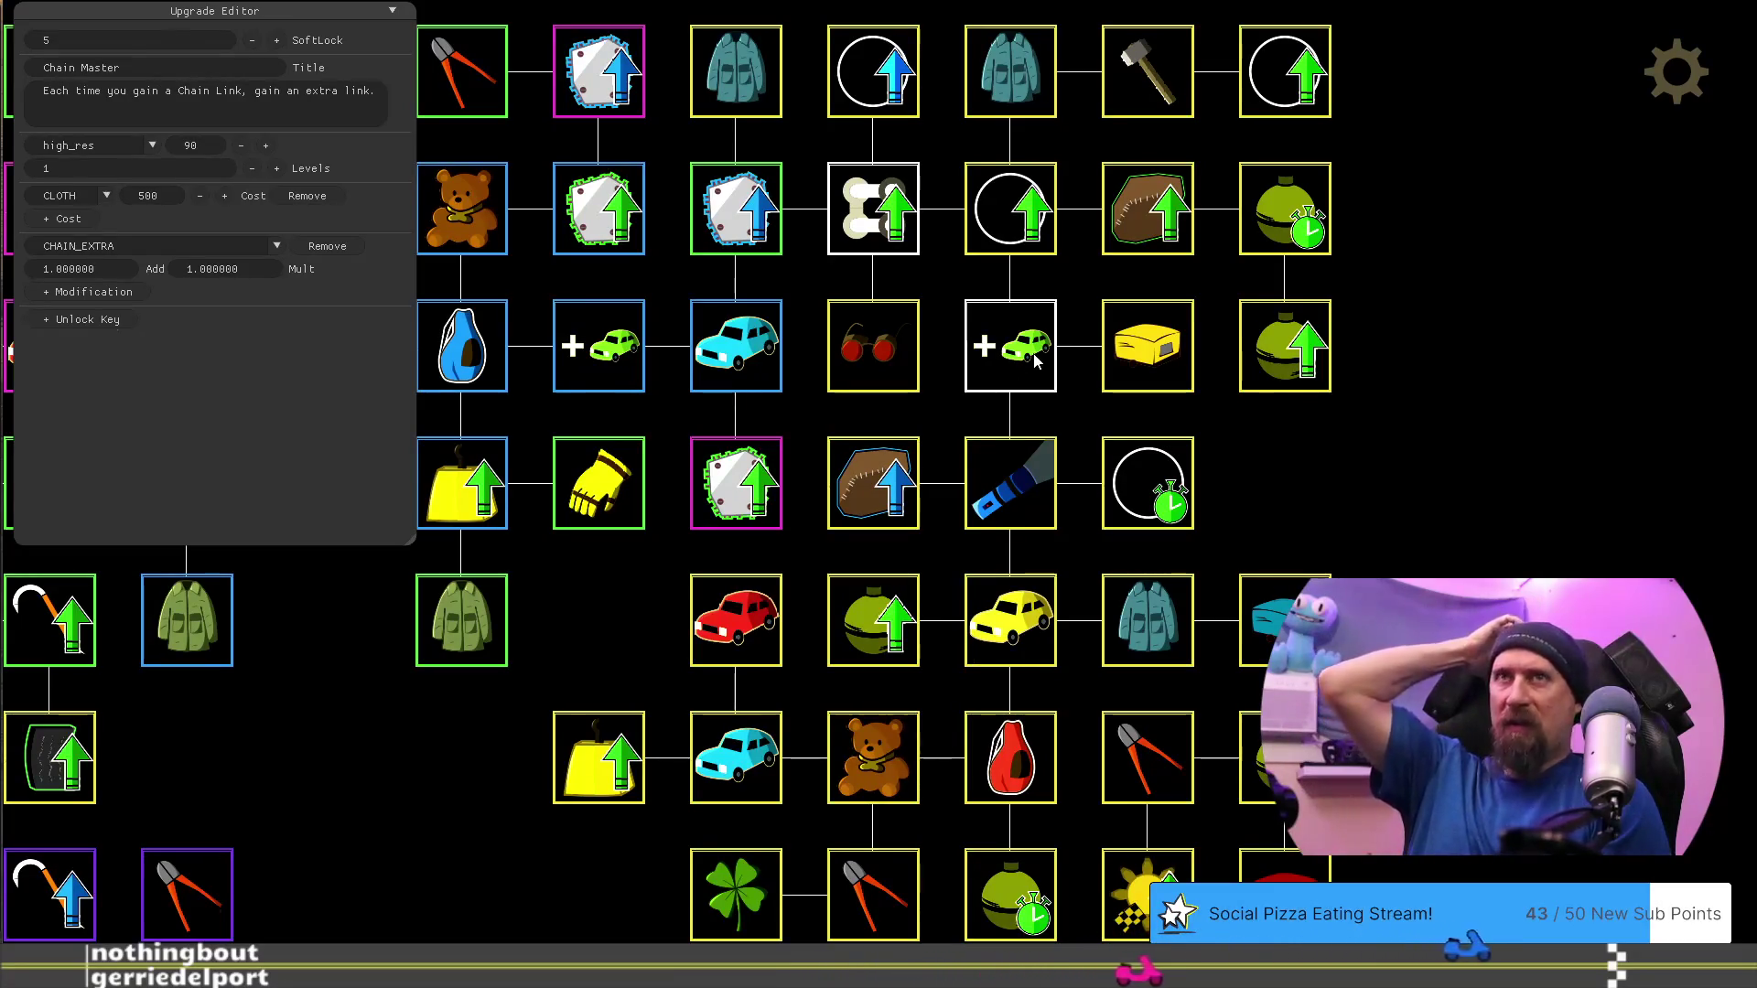
click(1268, 210)
click(1308, 347)
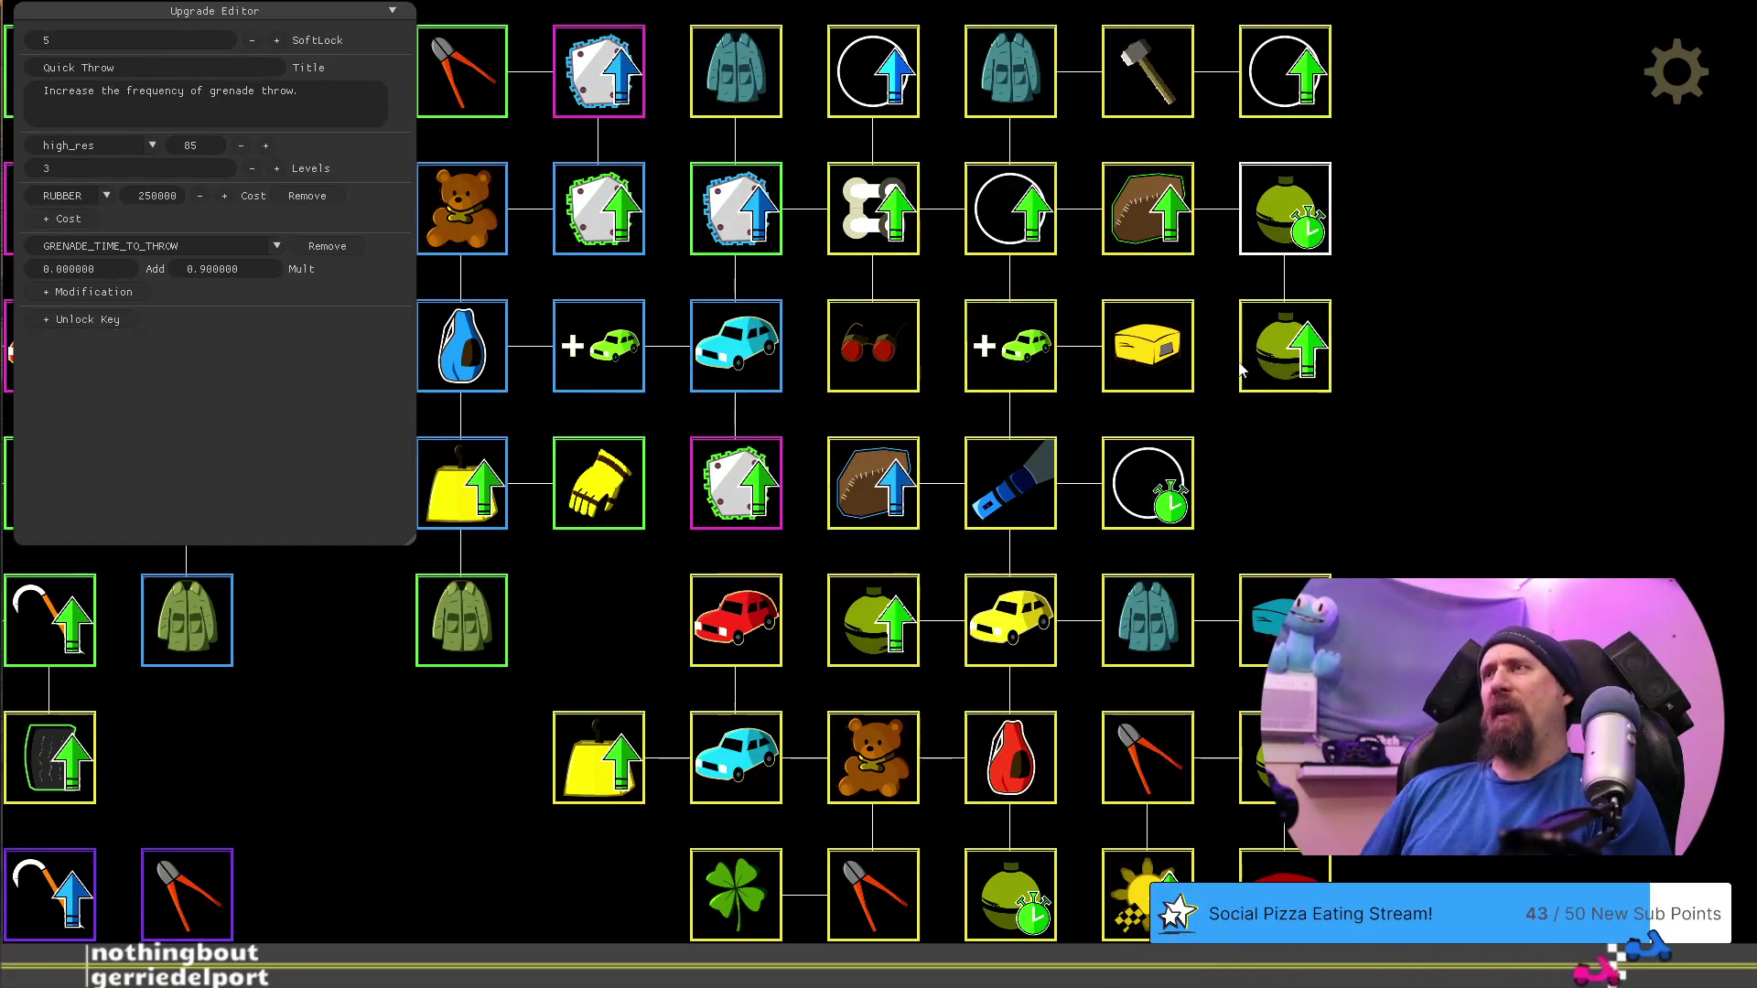
click(1287, 340)
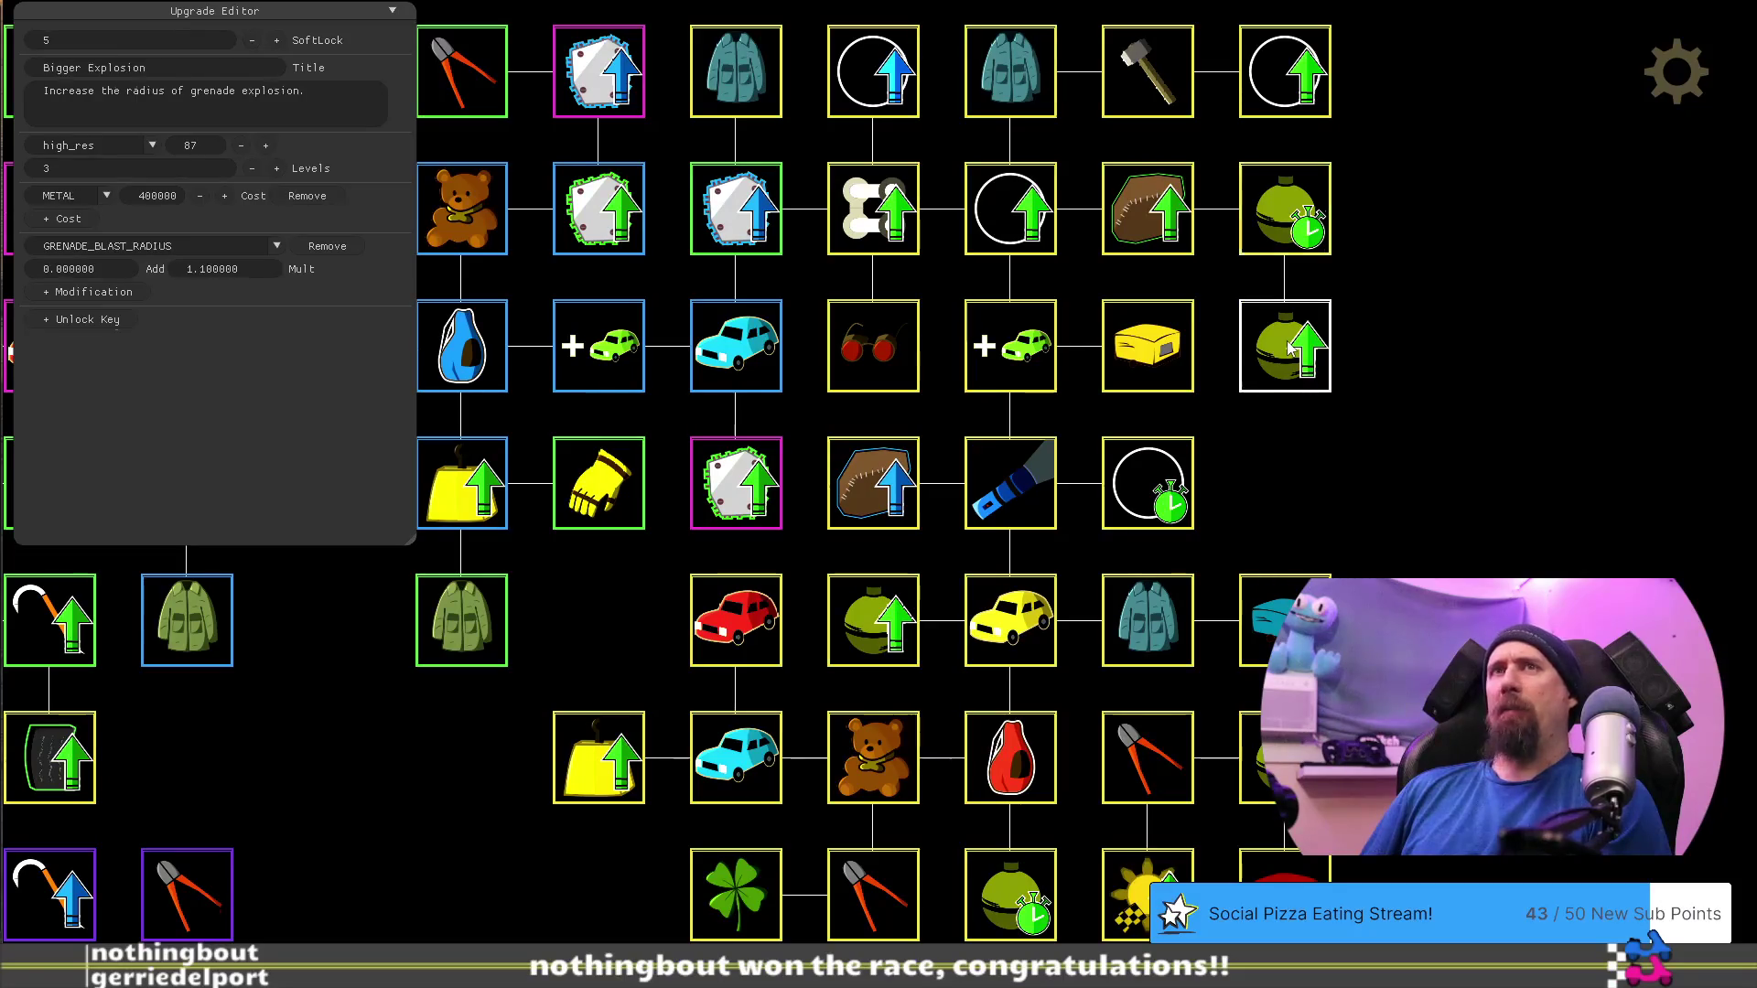
click(877, 623)
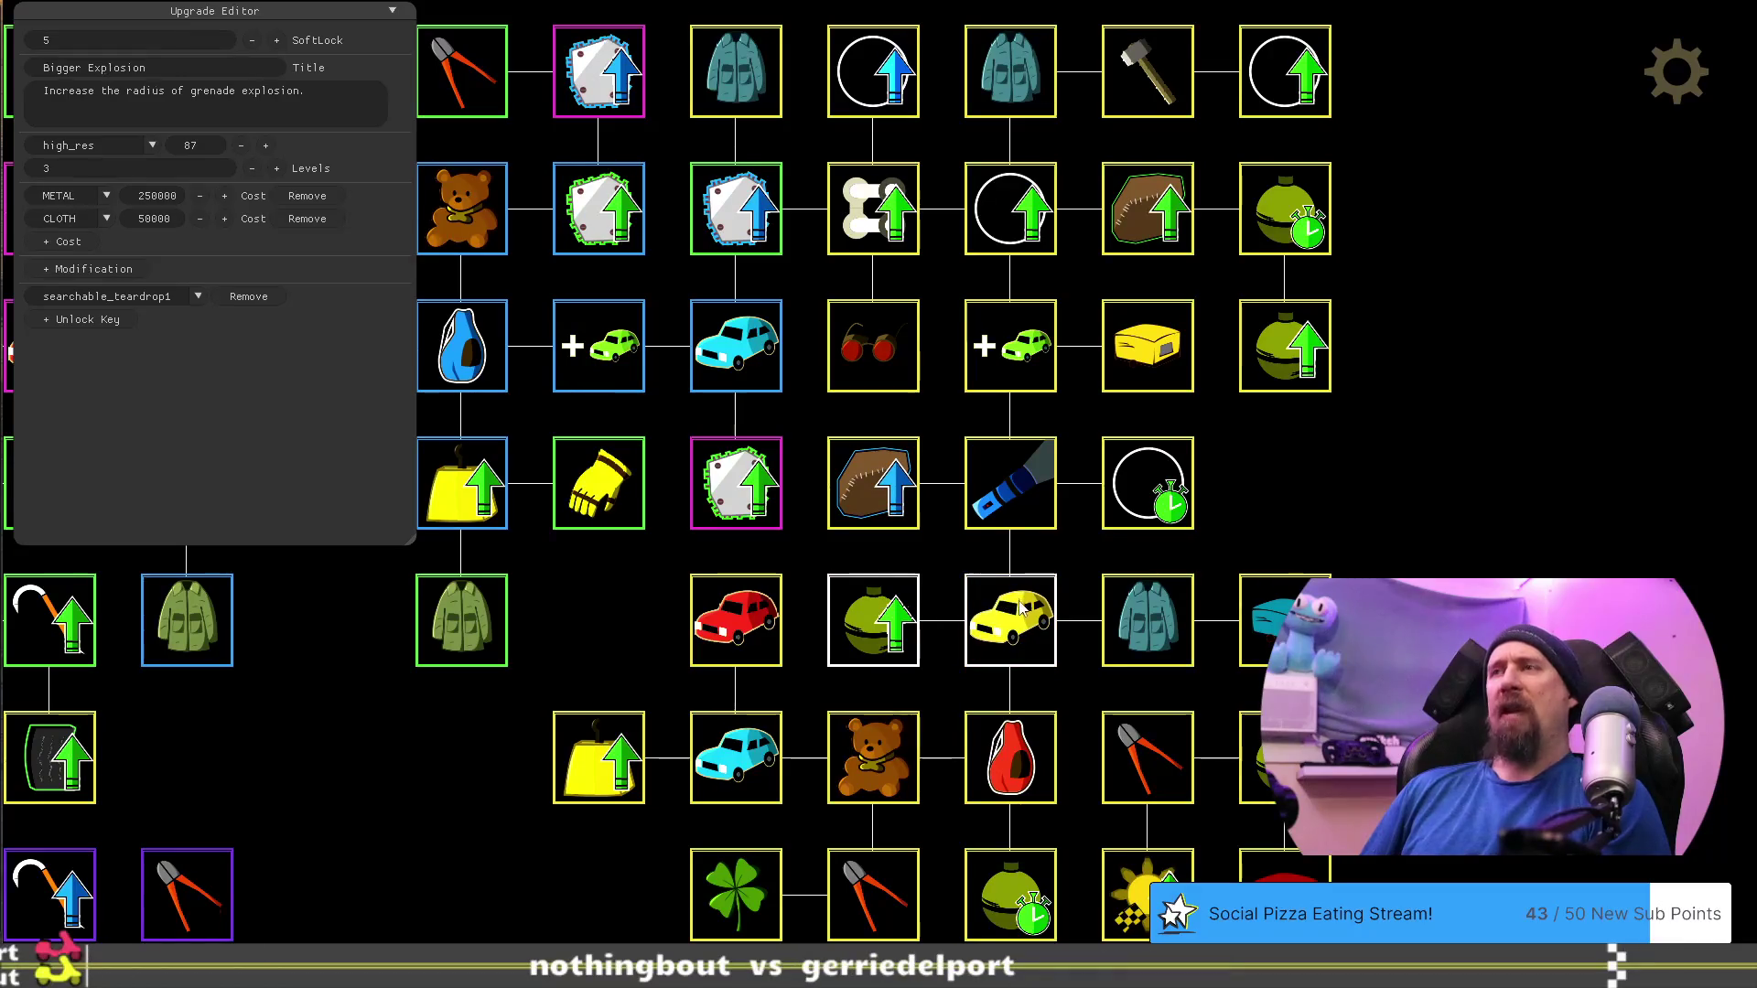
click(1139, 622)
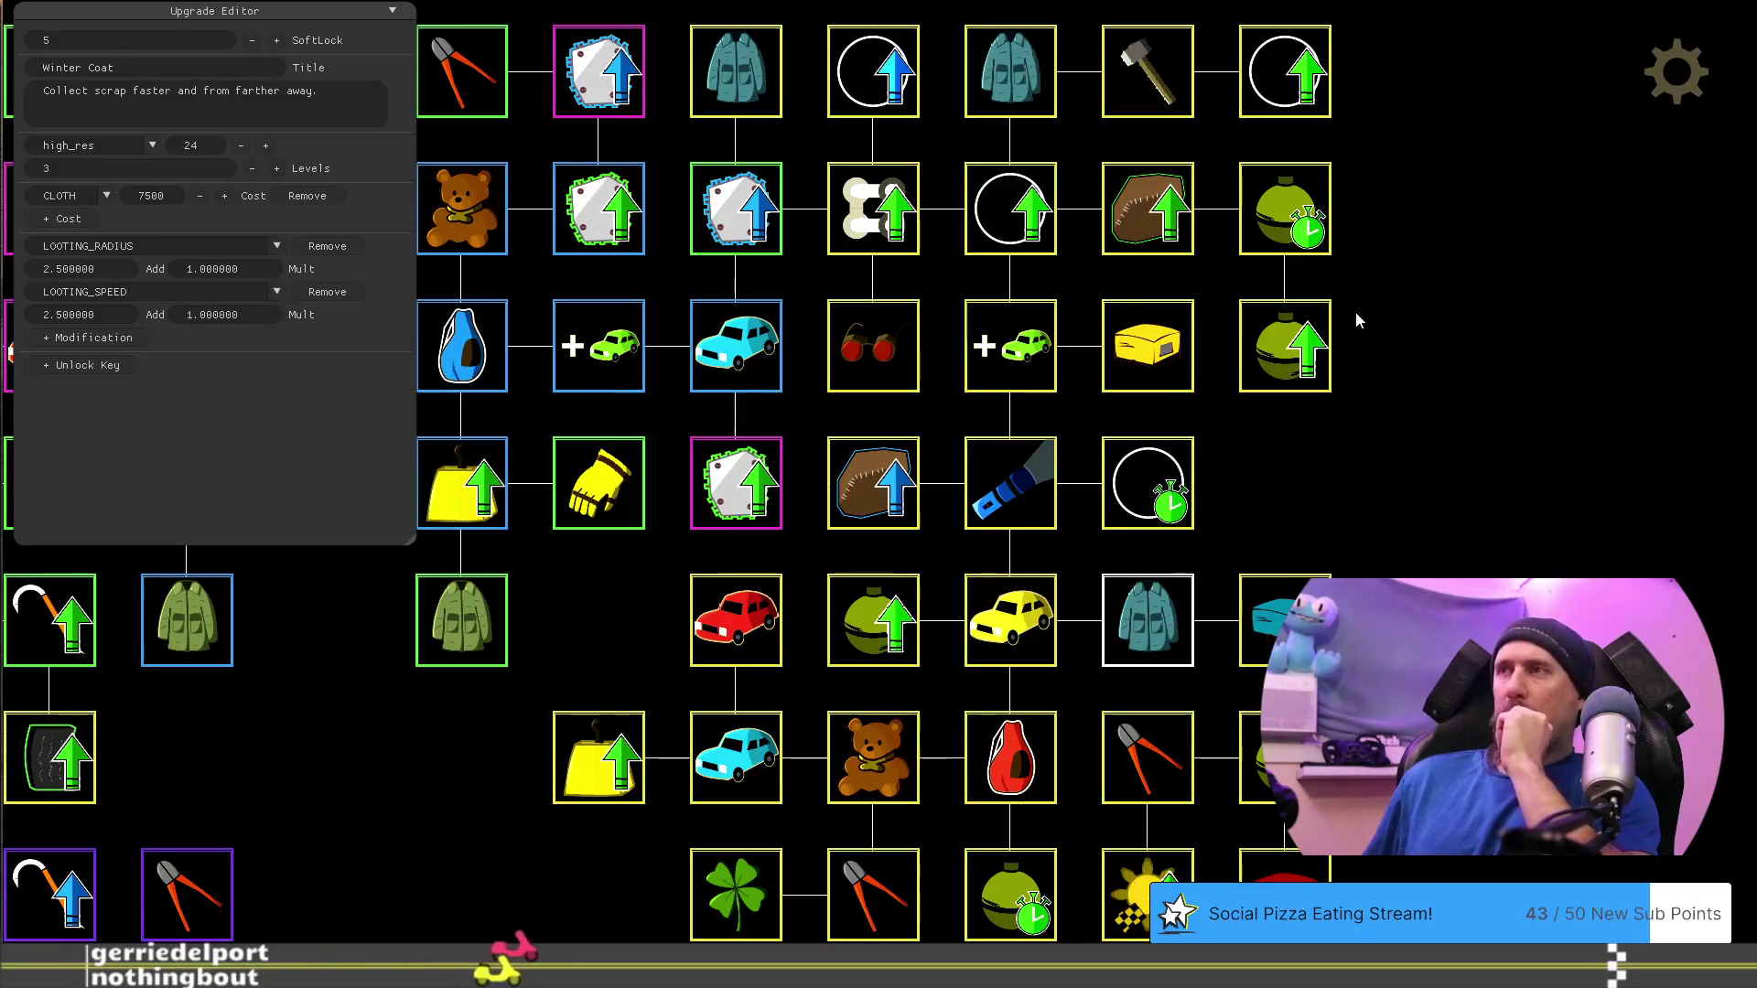
key(Escape)
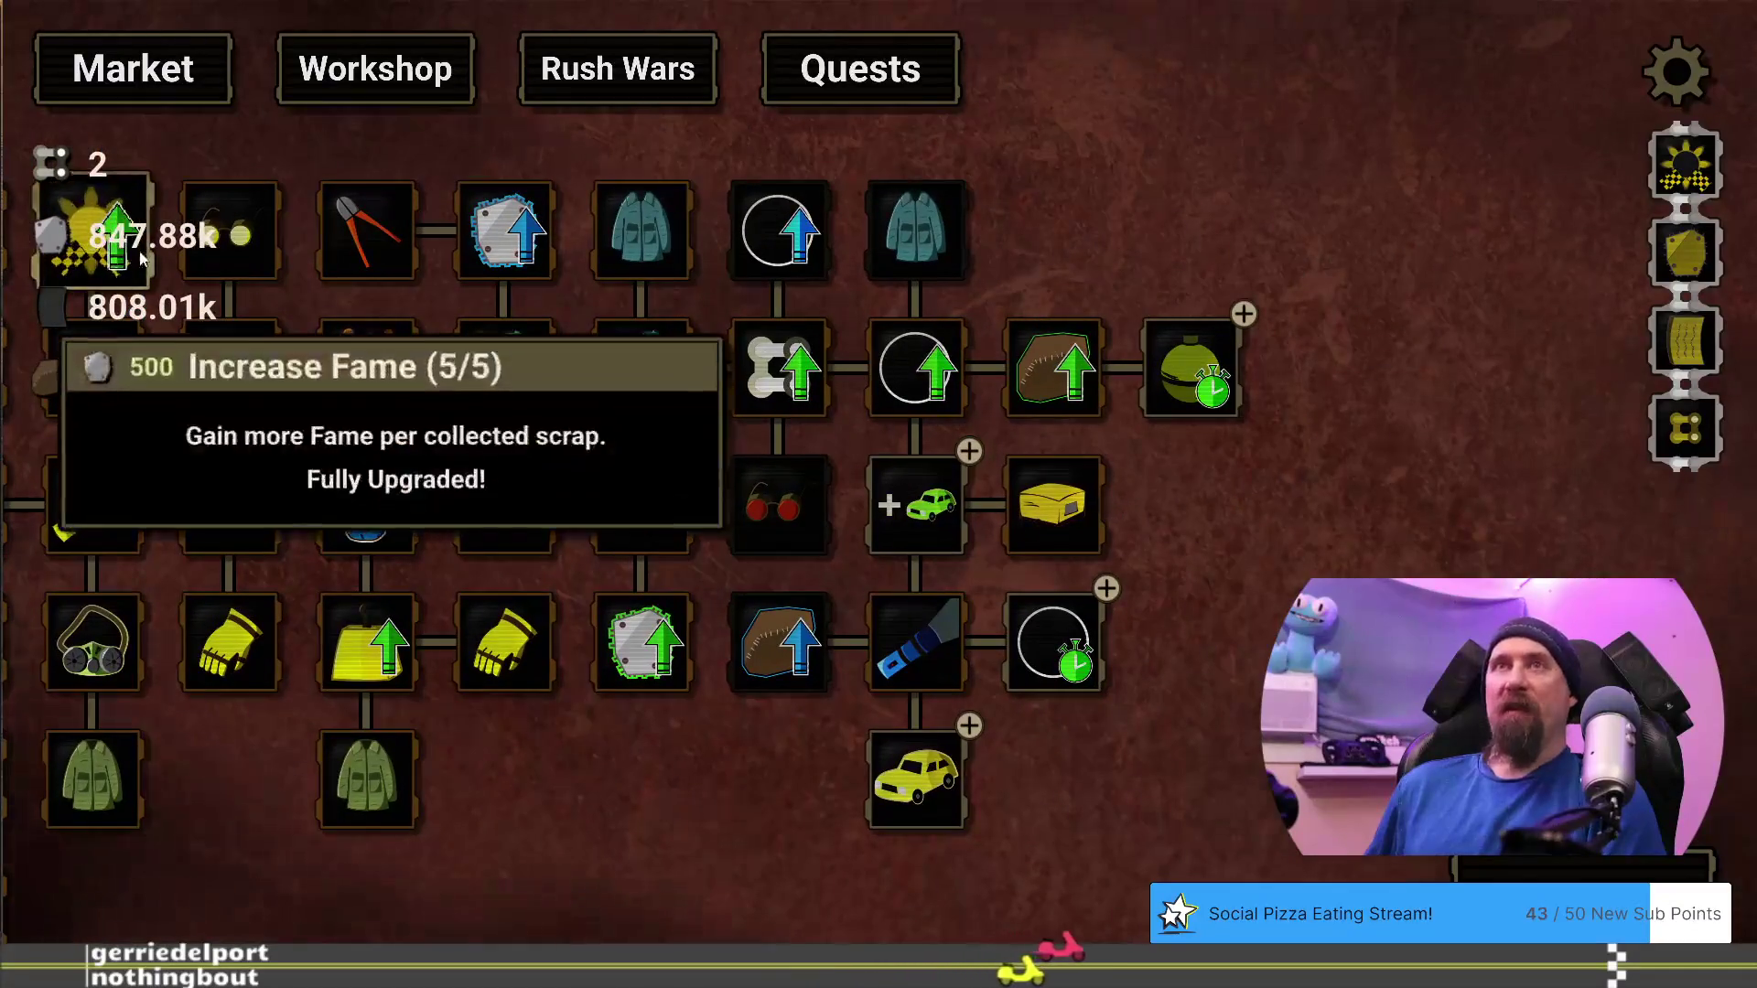
Save the current progress as 'spot' with the developer terminal
mouse_move(1218, 373)
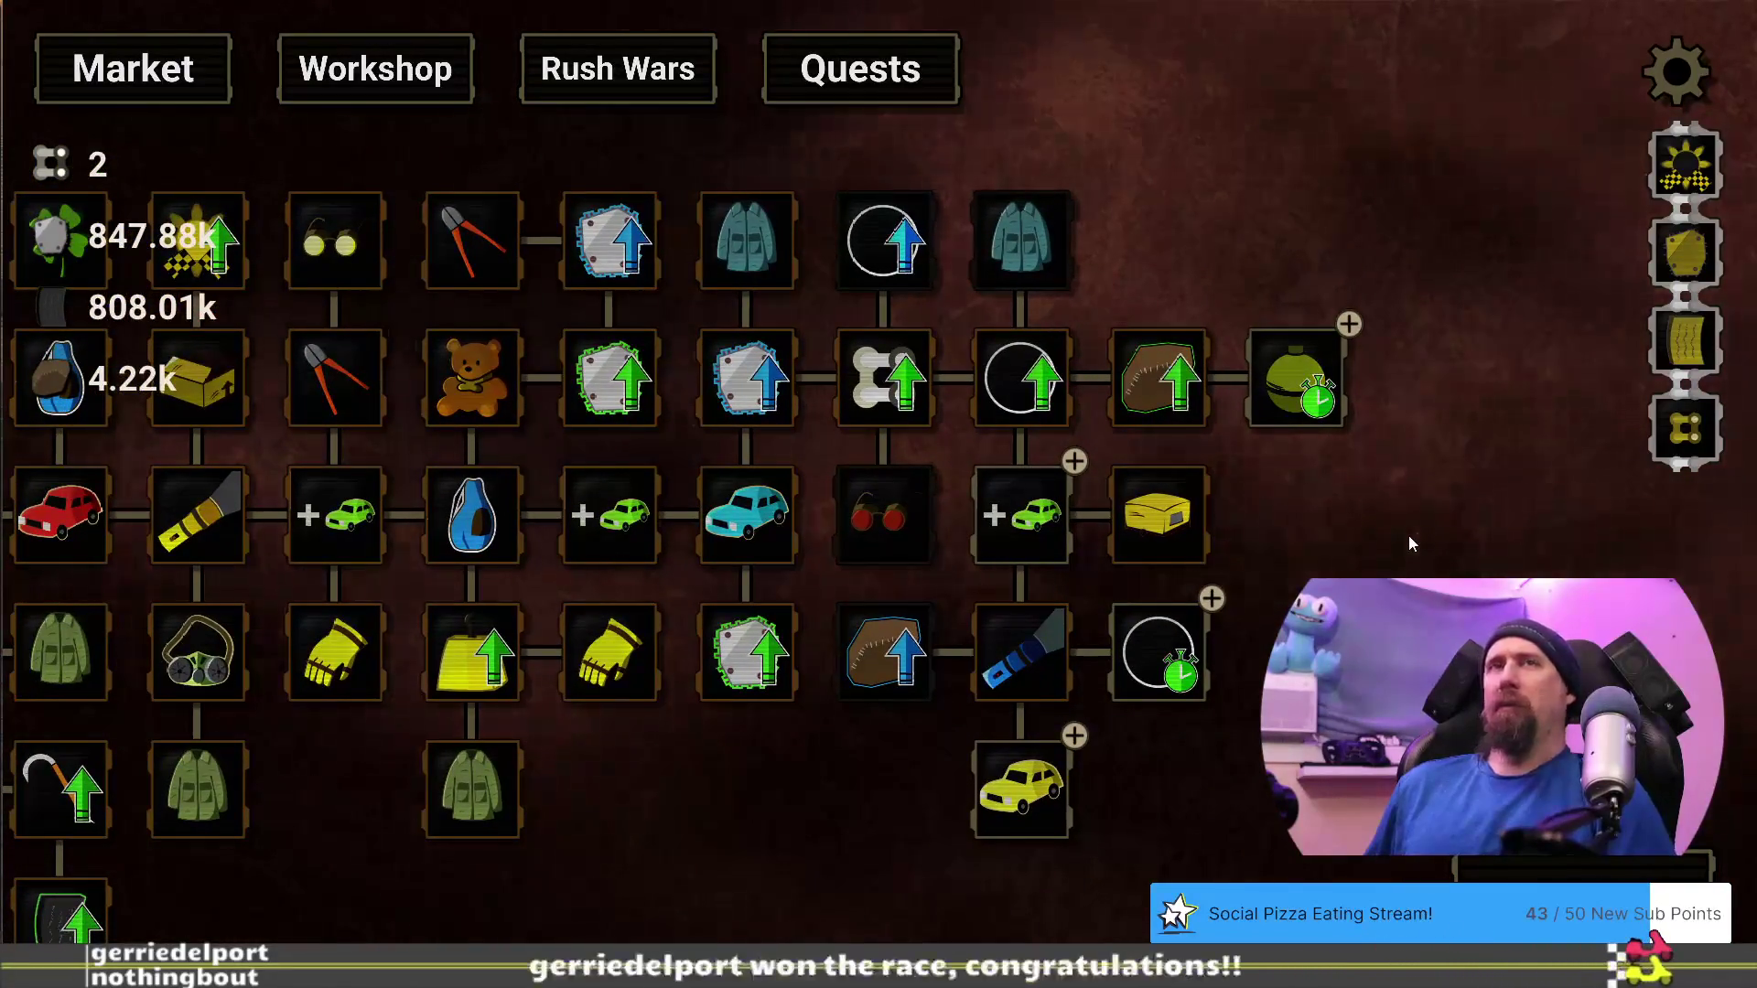
key(grave)
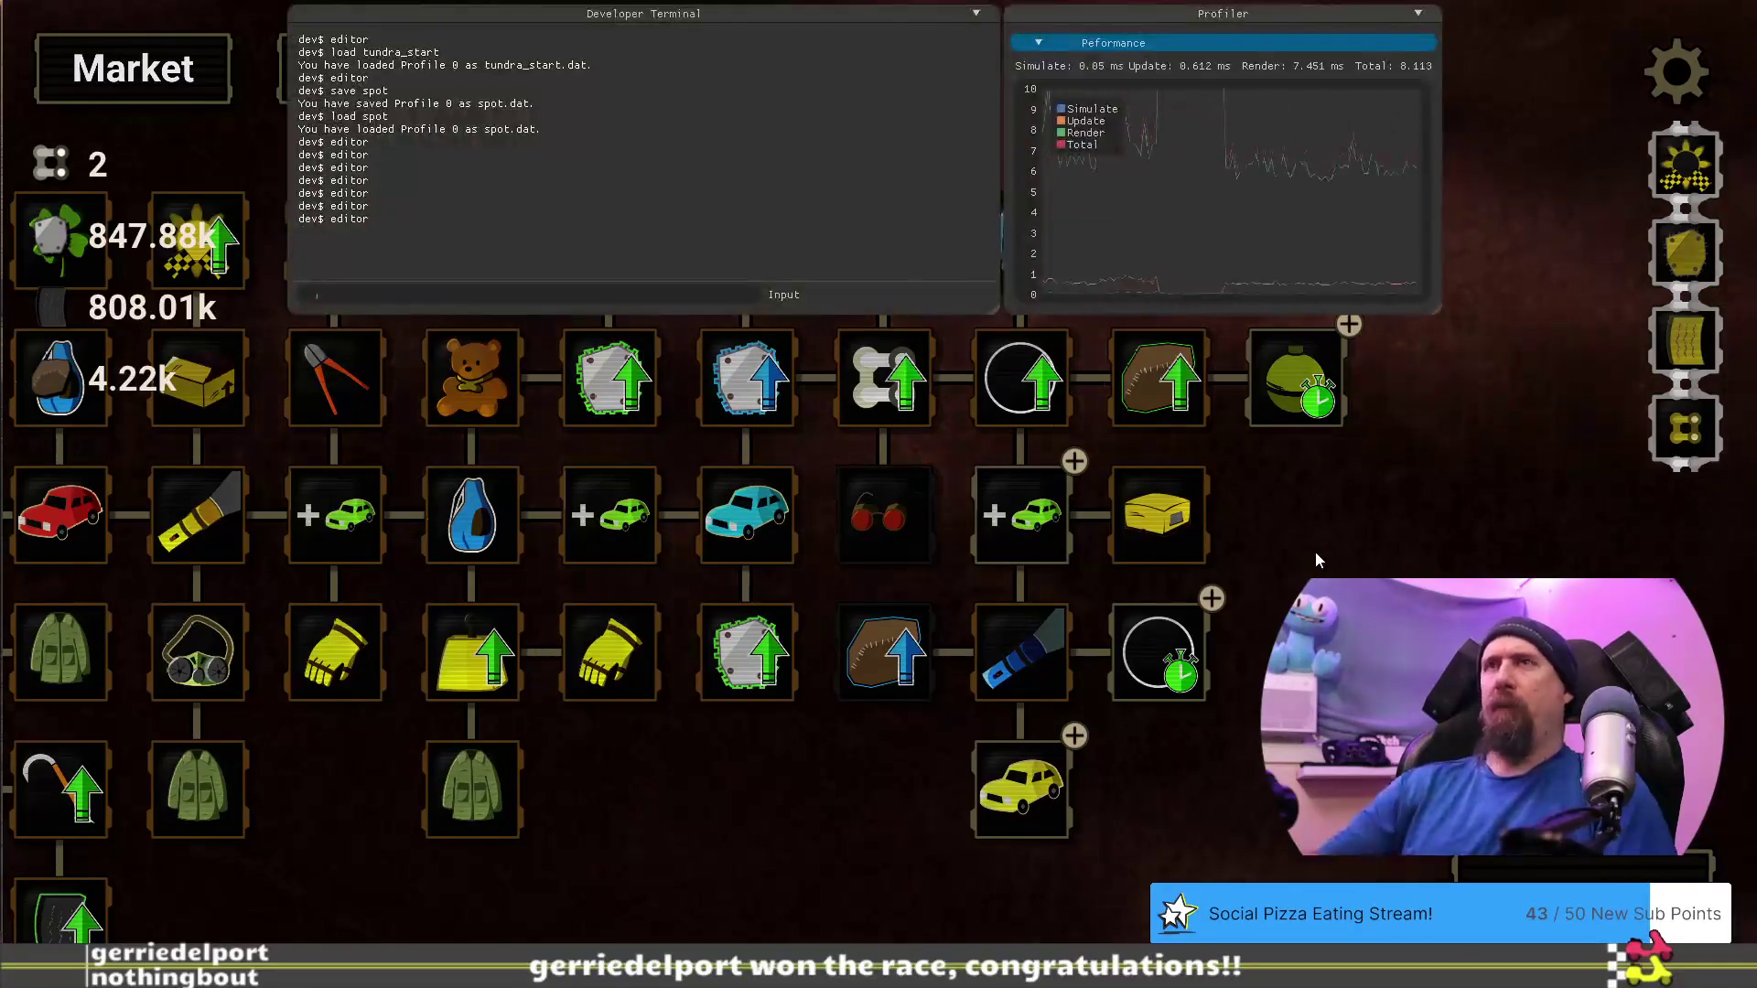
text(load)
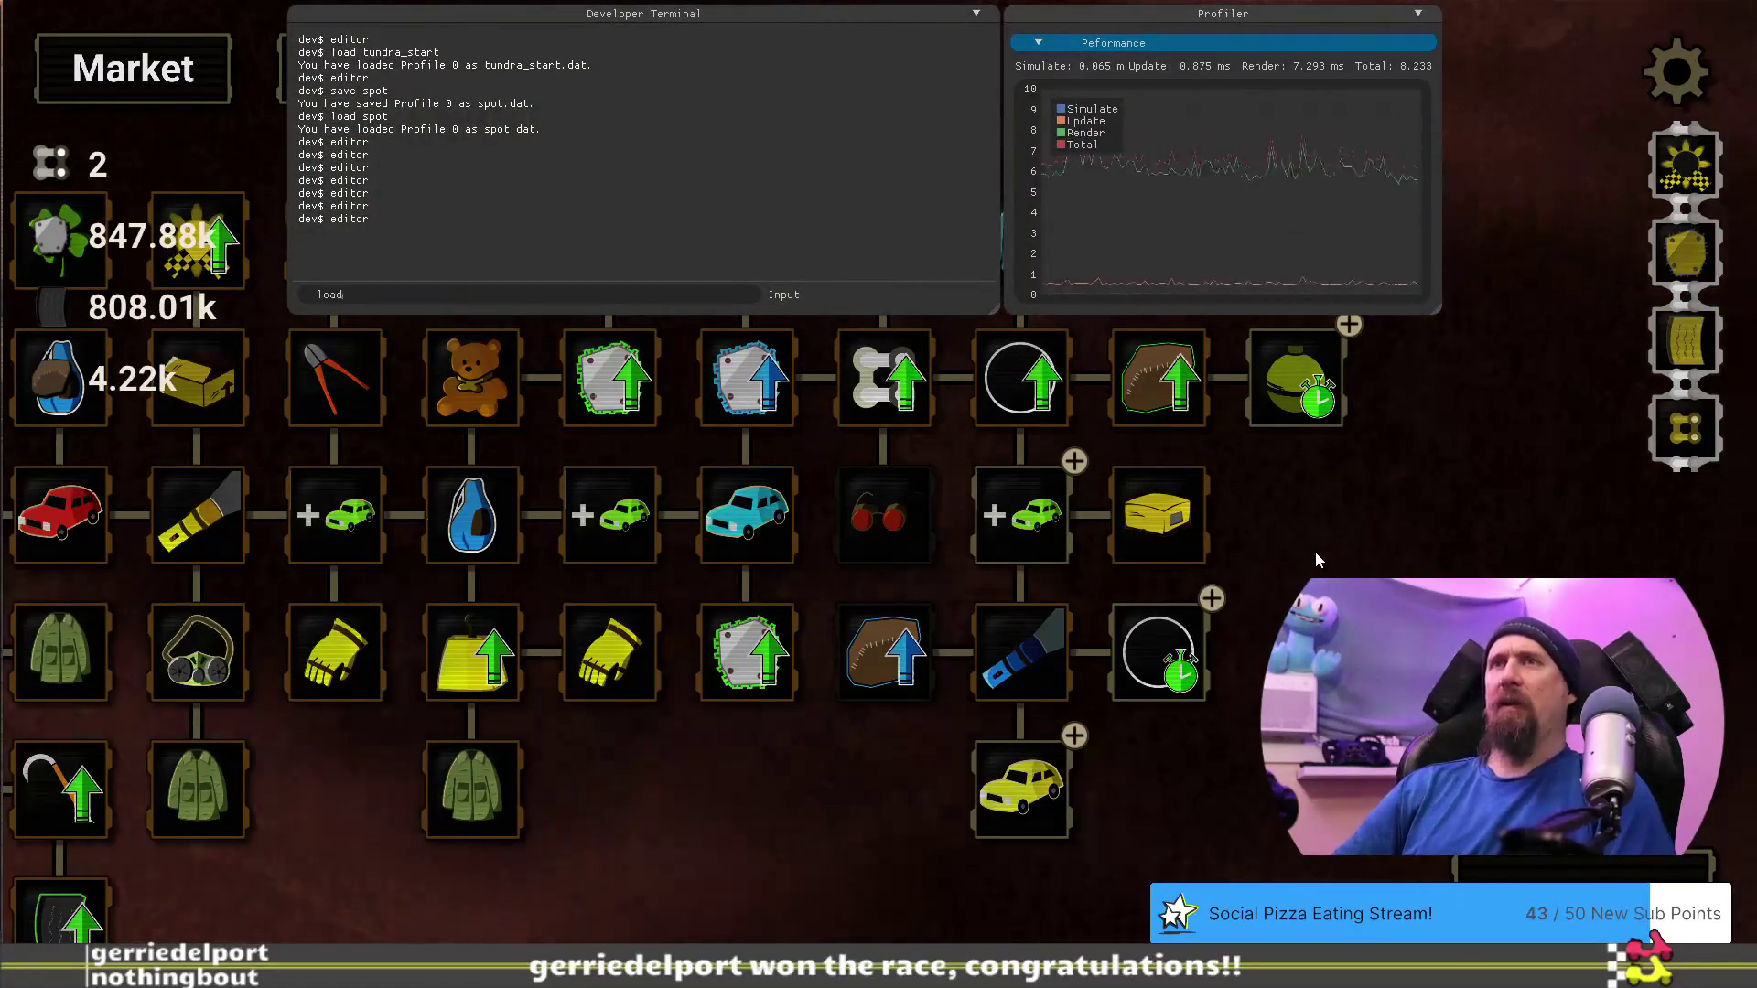
key(BackSpace)
key(BackSpace)
key(BackSpace)
text(save spot)
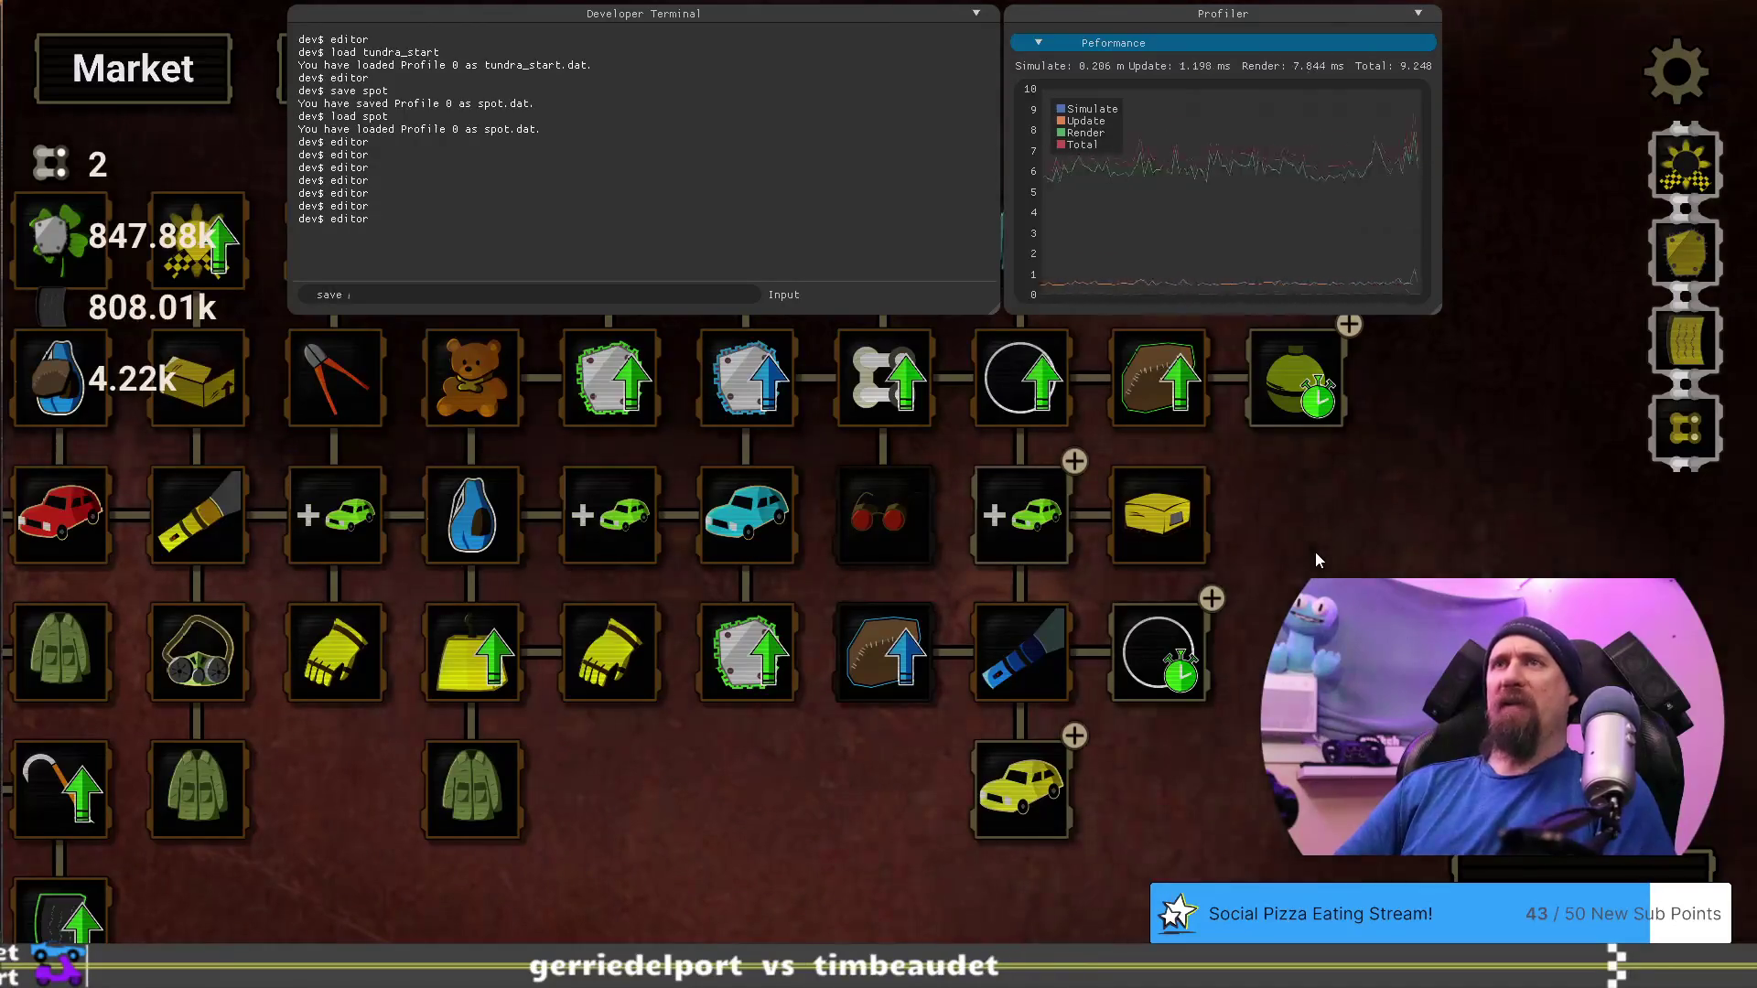
key(Return)
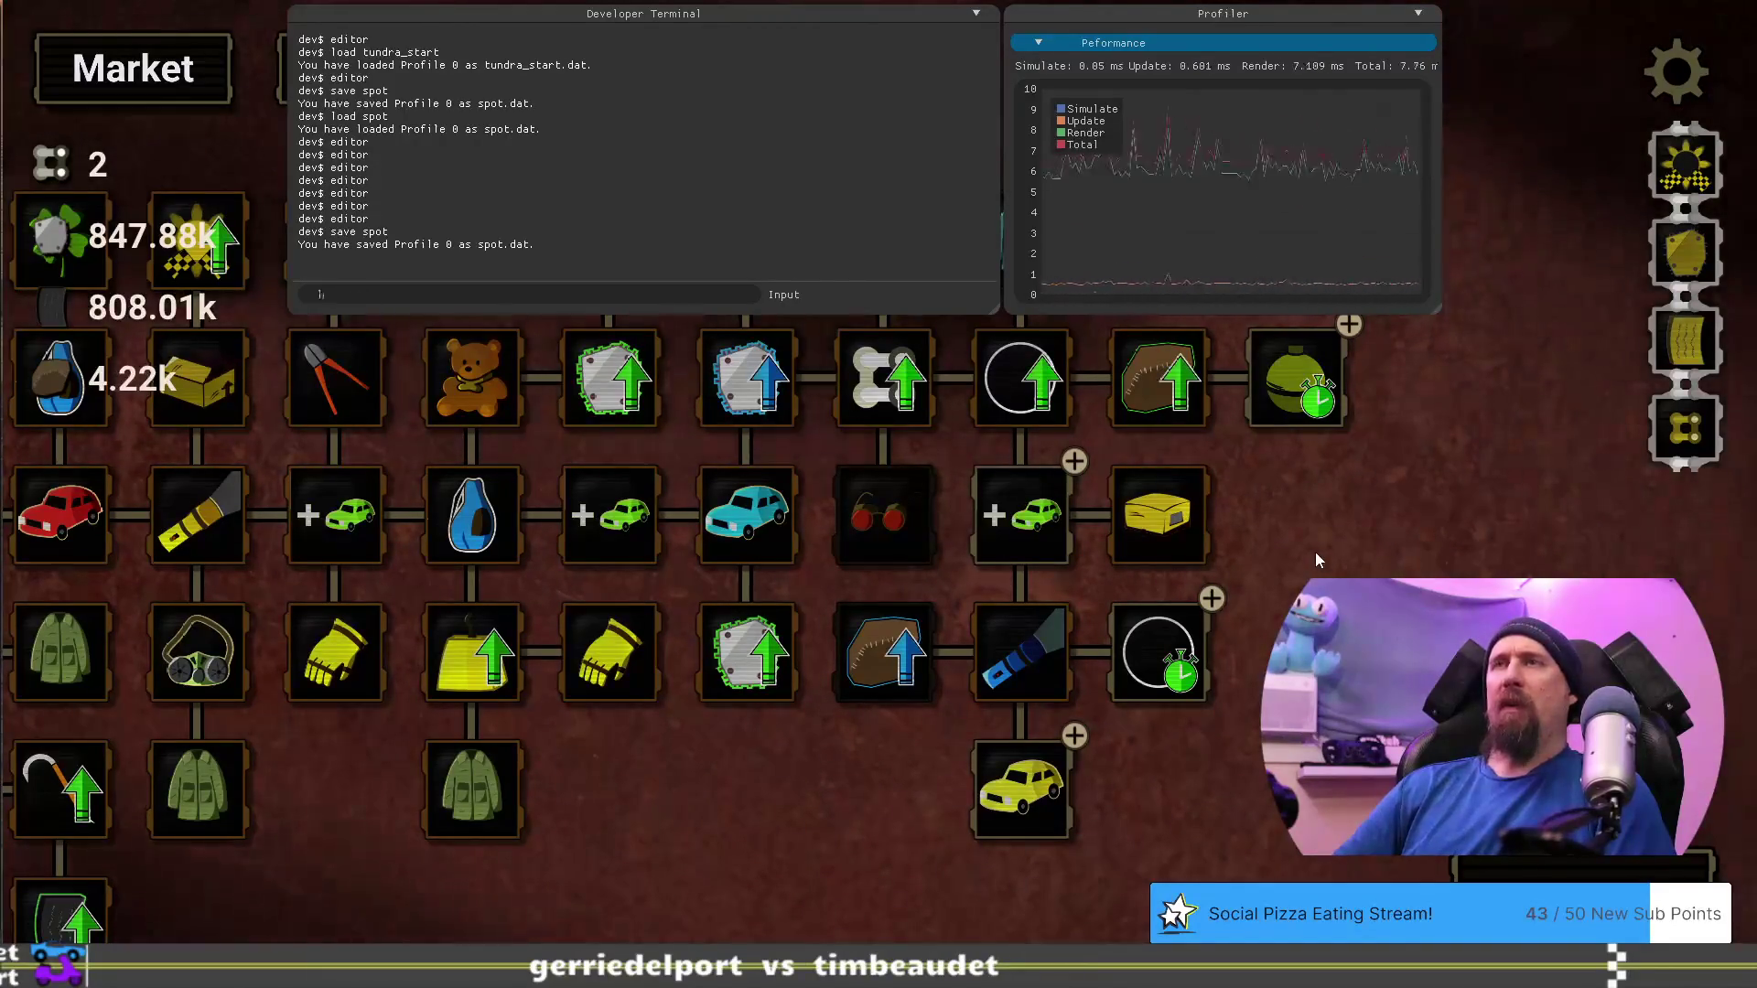
Load the tundra_start save and close the terminal
text(load tundra_sta)
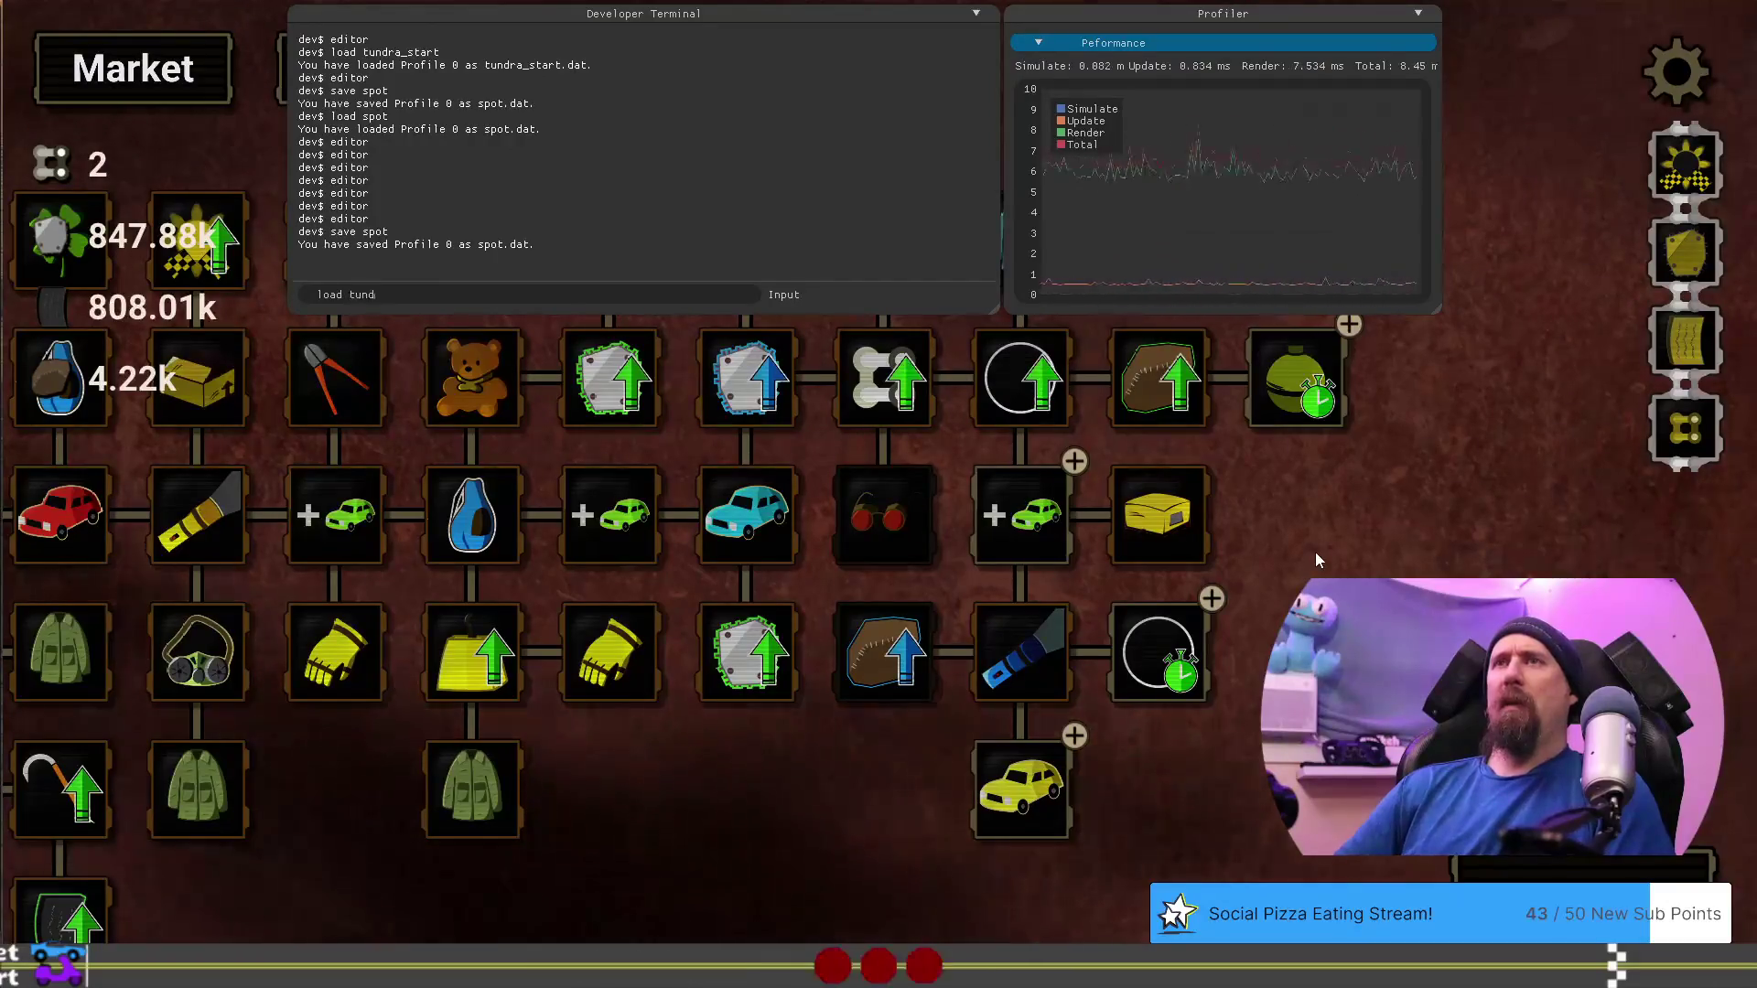
text(rt)
key(Return)
key(grave)
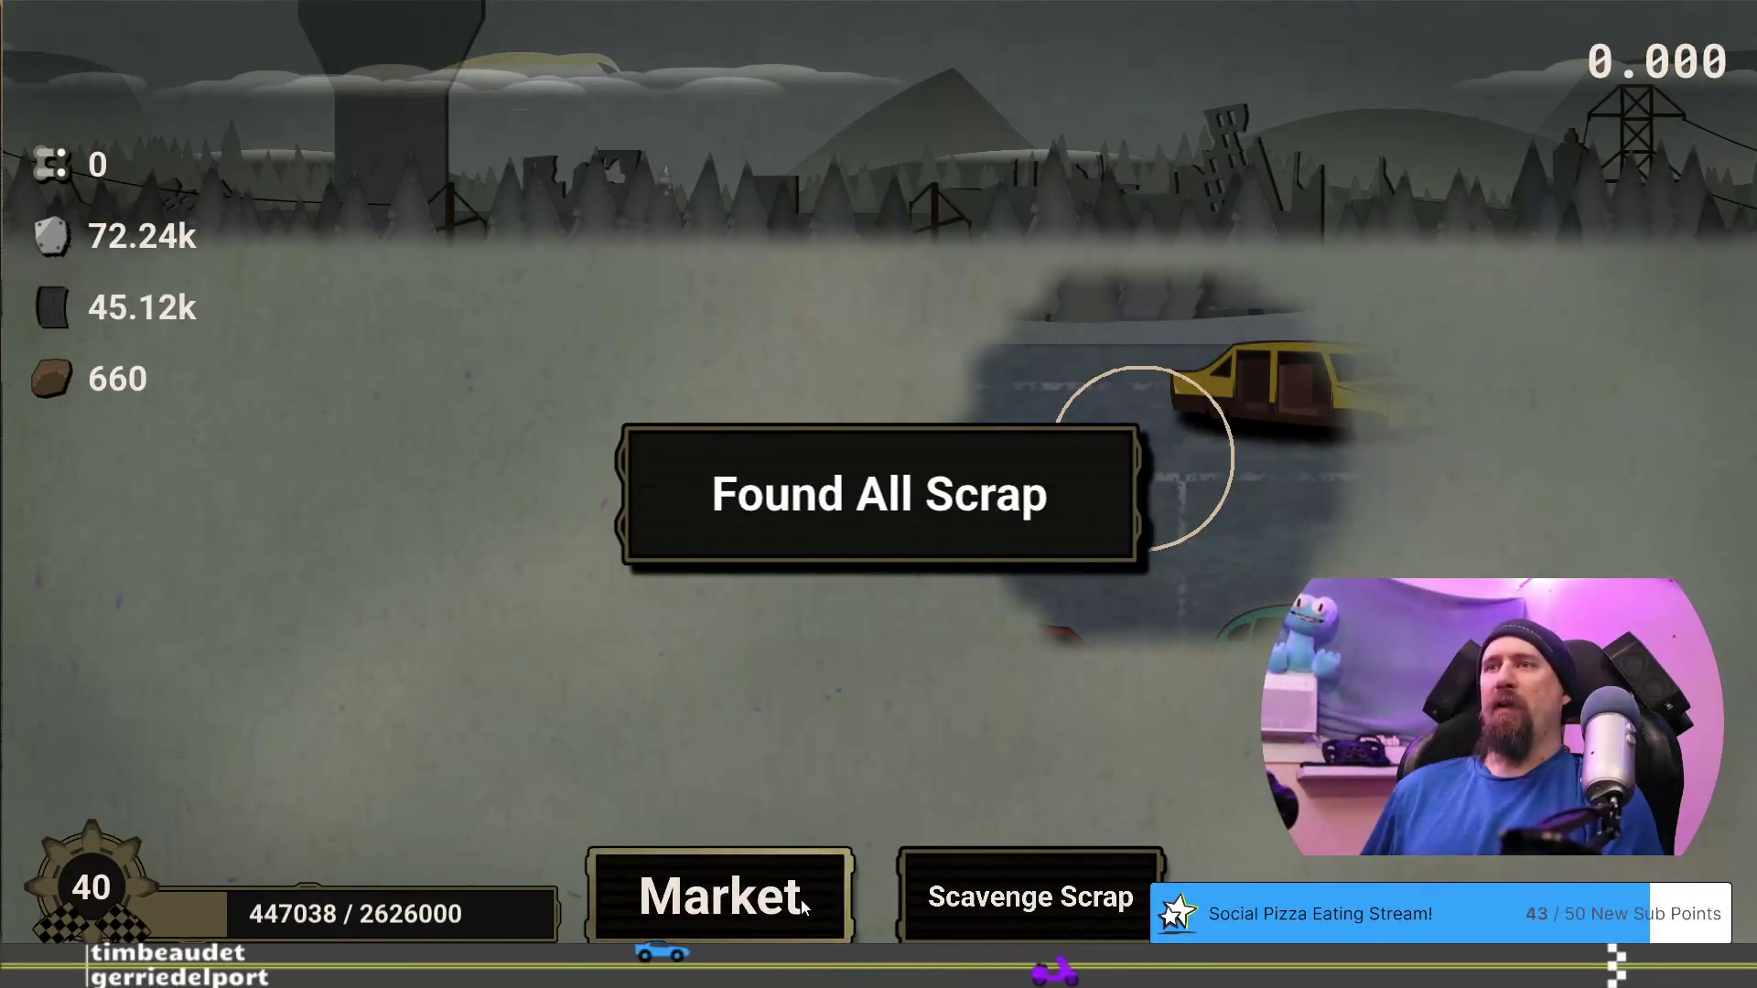
Return to the market, claim the Explore the Tundra quest reward, and go to the Workshop
click(800, 899)
click(897, 78)
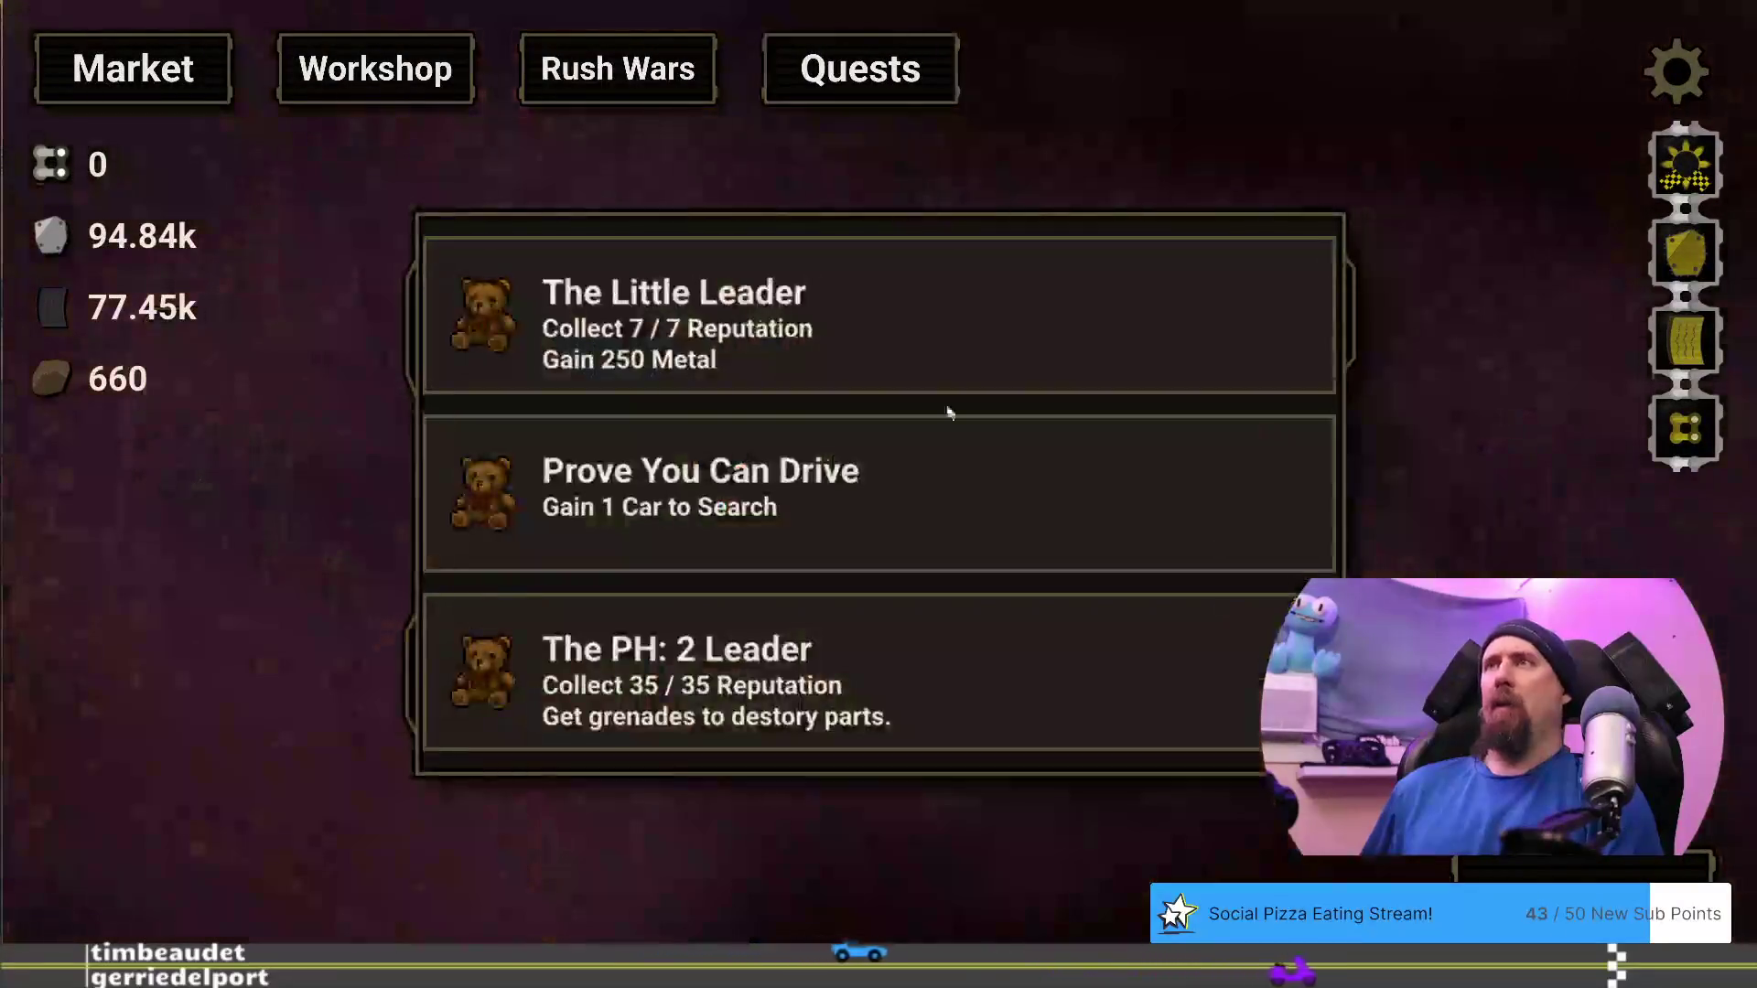
scroll(952, 430, down, 10)
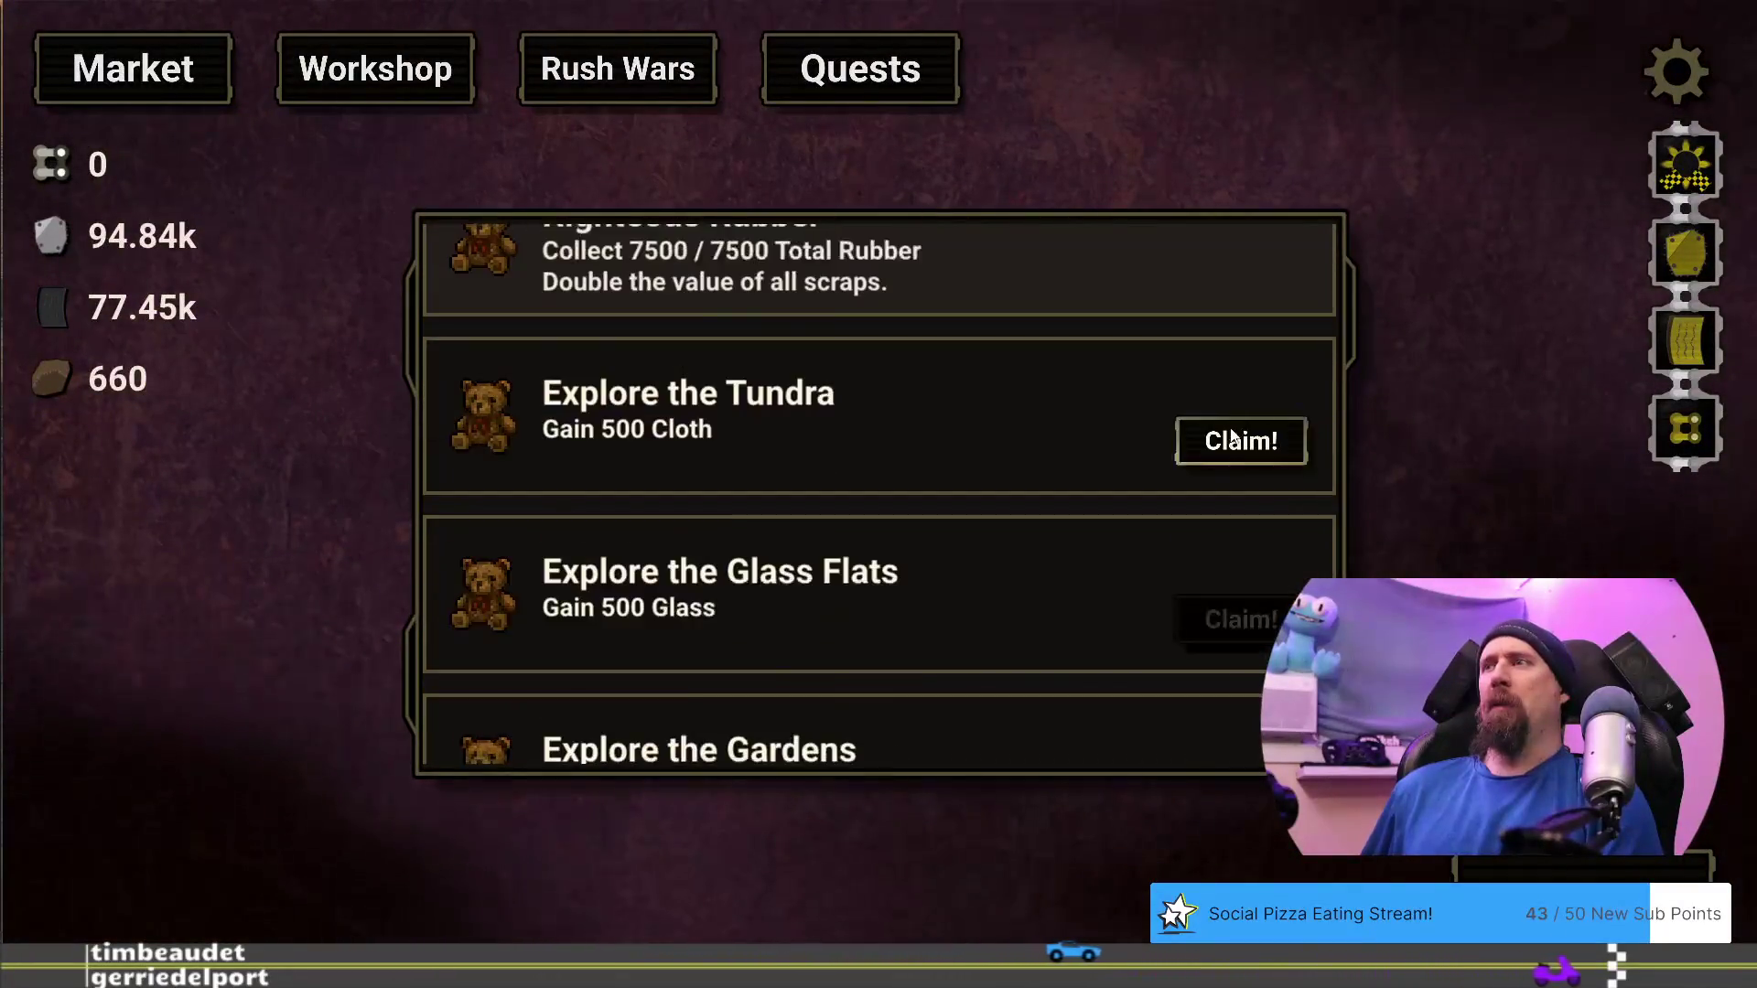
click(1235, 440)
click(865, 700)
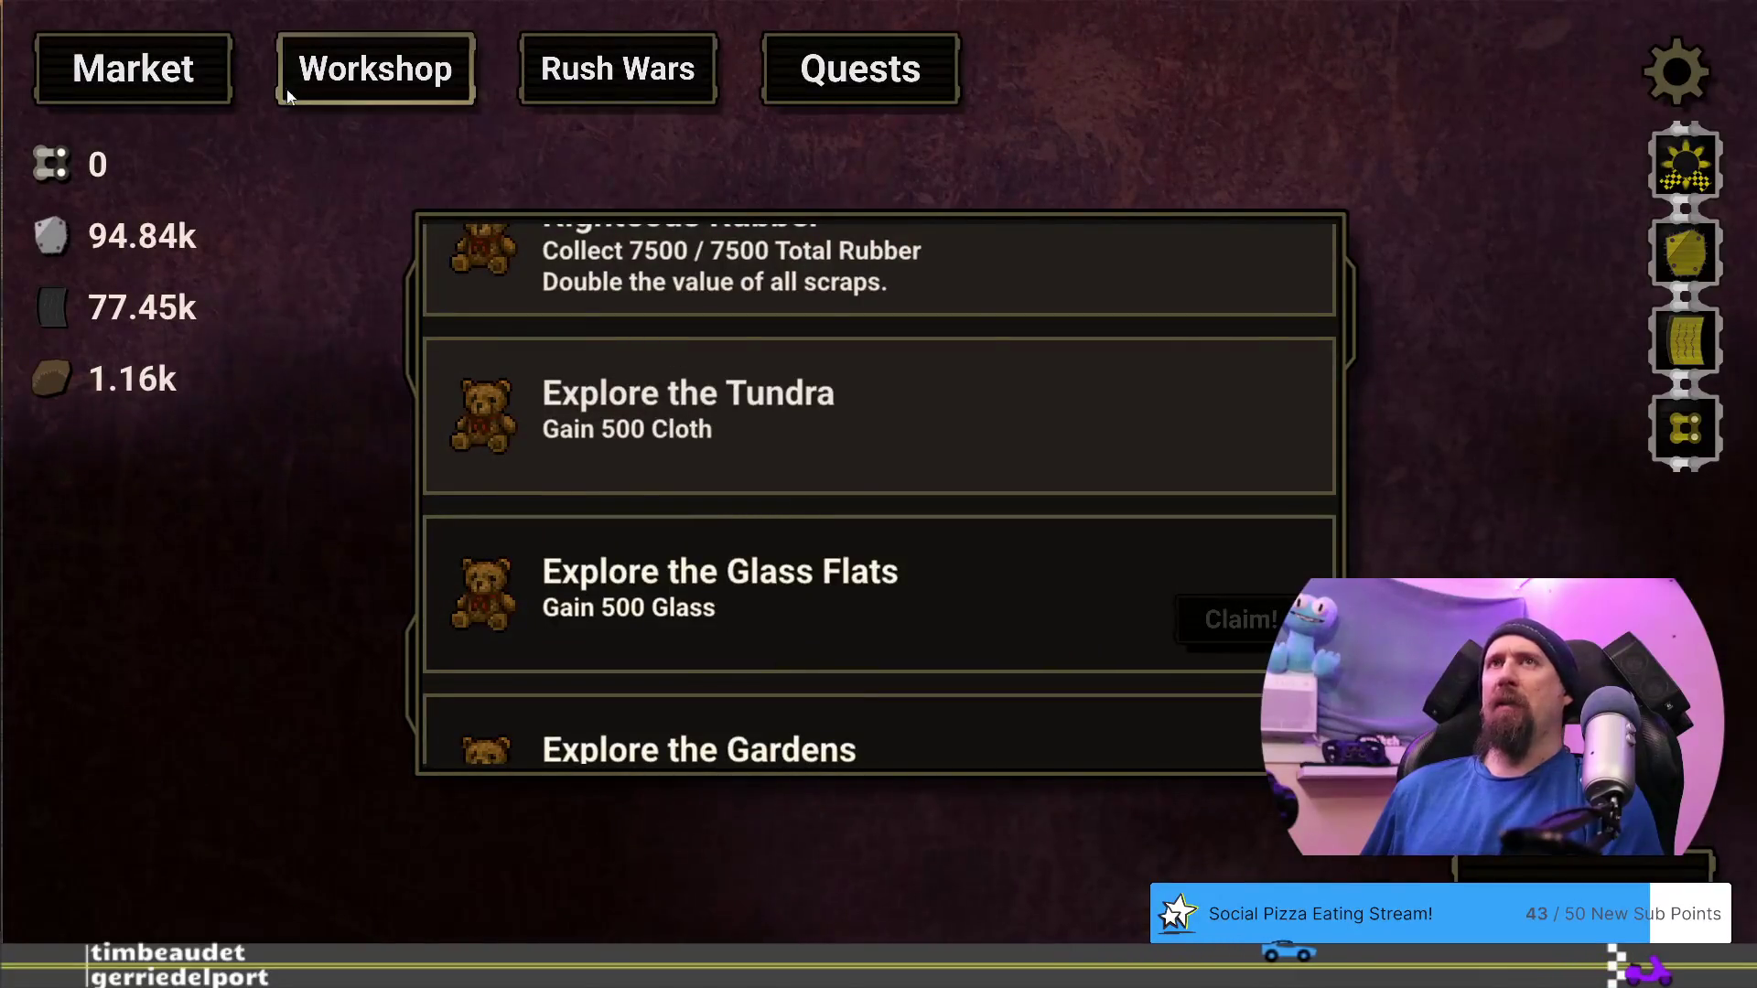
click(298, 96)
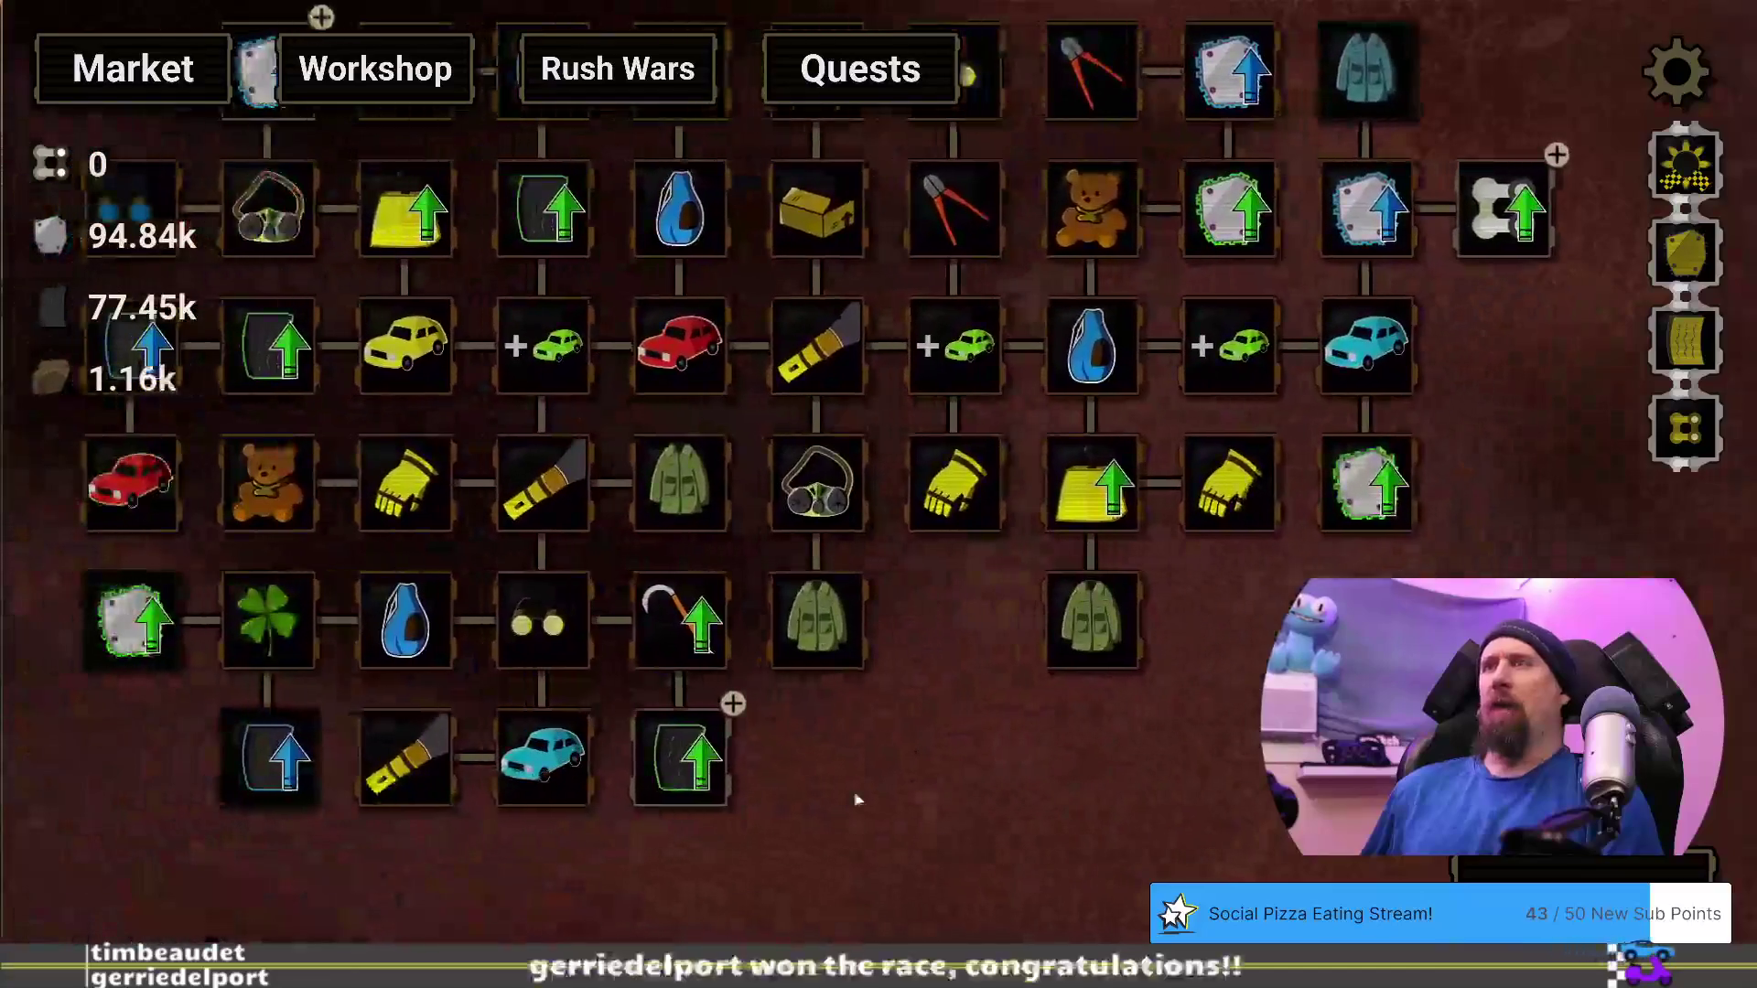
Buy the Fine Rubber tire upgrade, play a scrap run, and pan around the upgrade tree
click(668, 774)
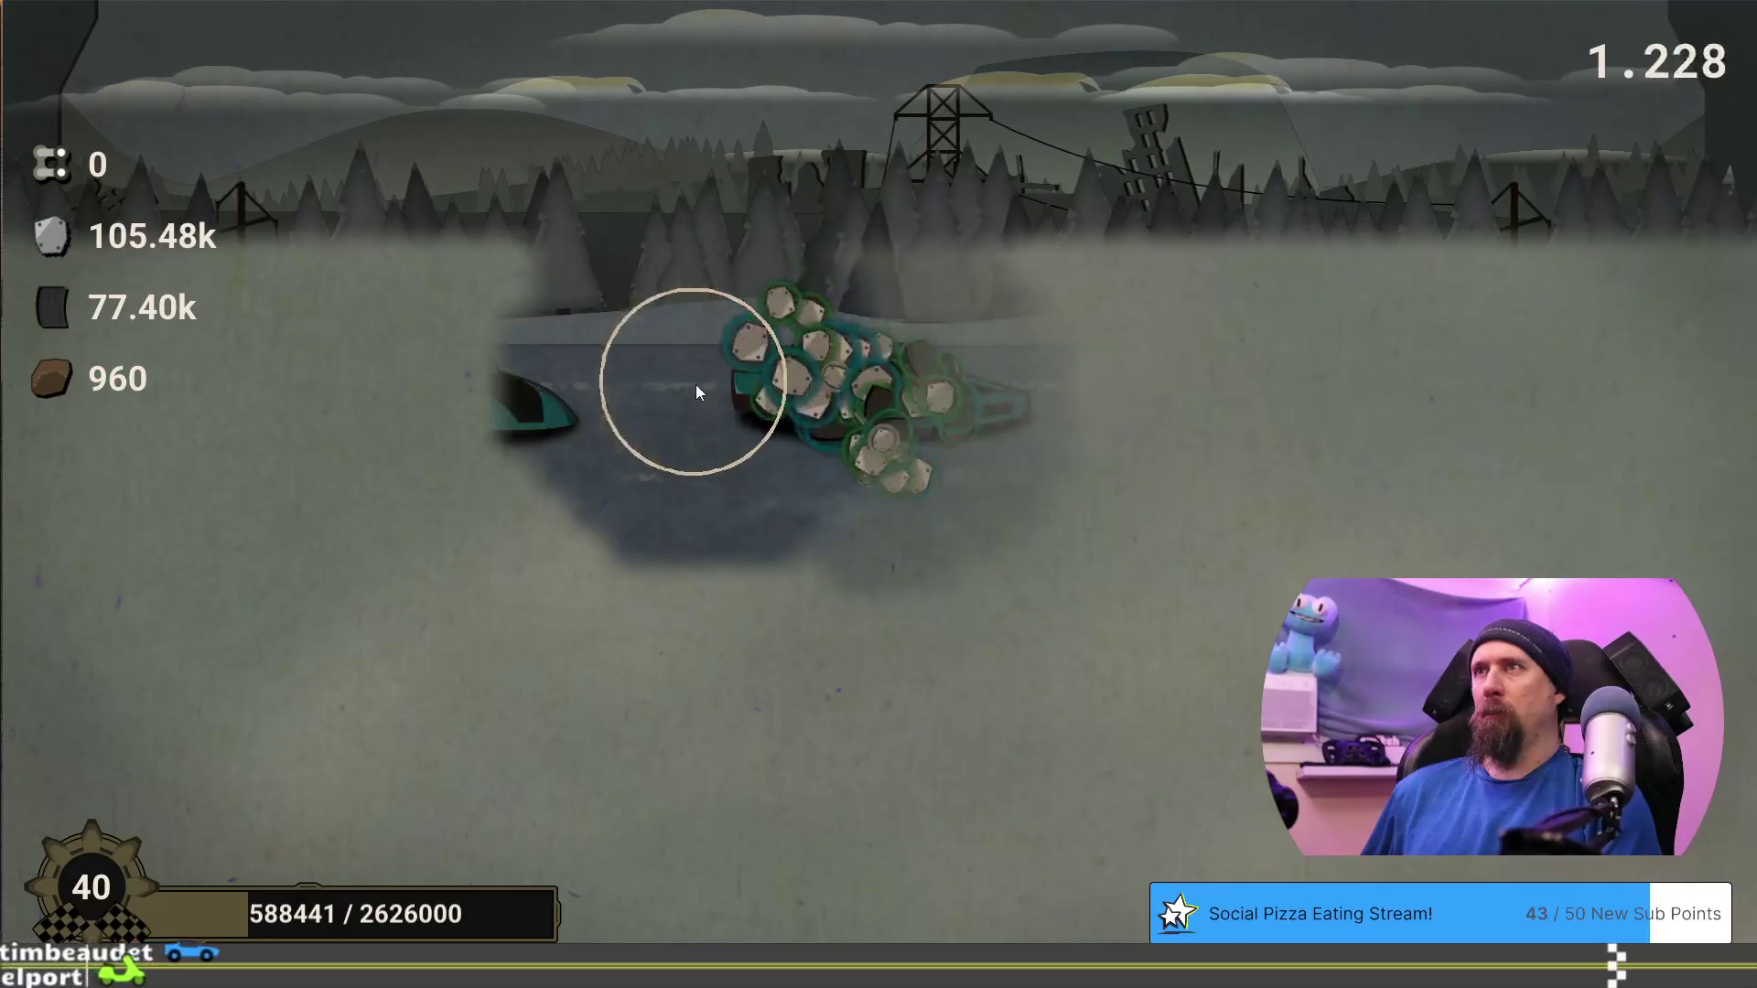
click(750, 901)
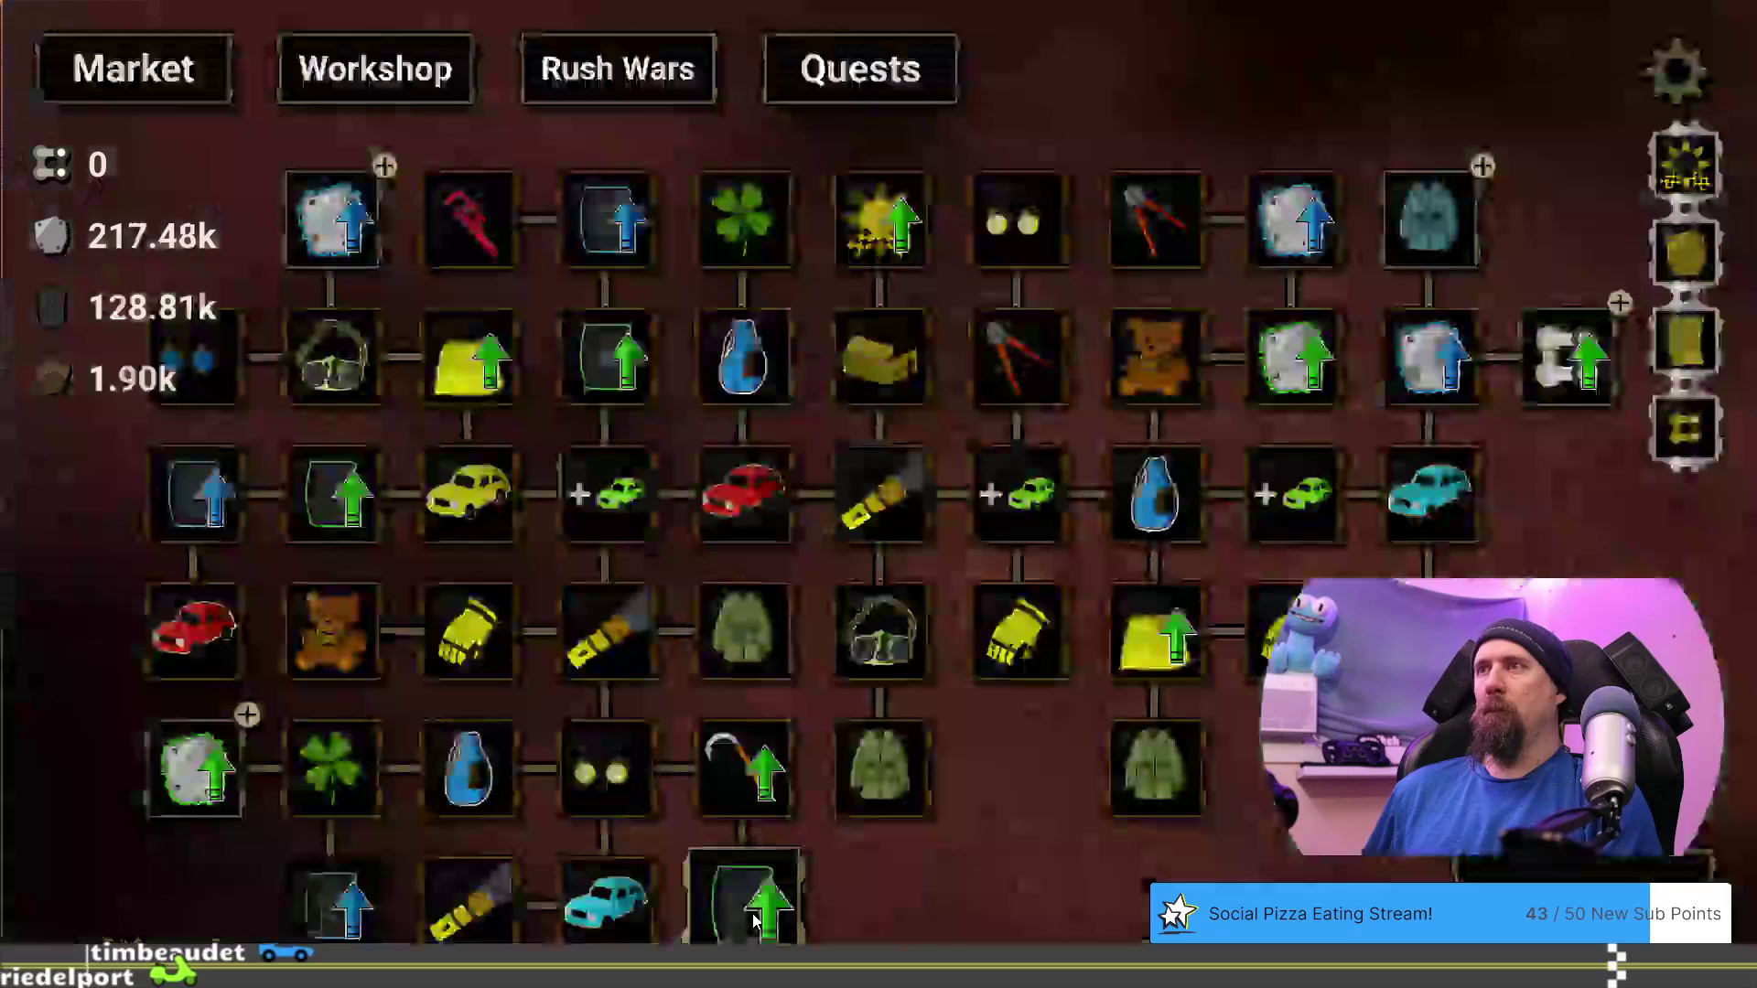
drag(904, 865, 1107, 809)
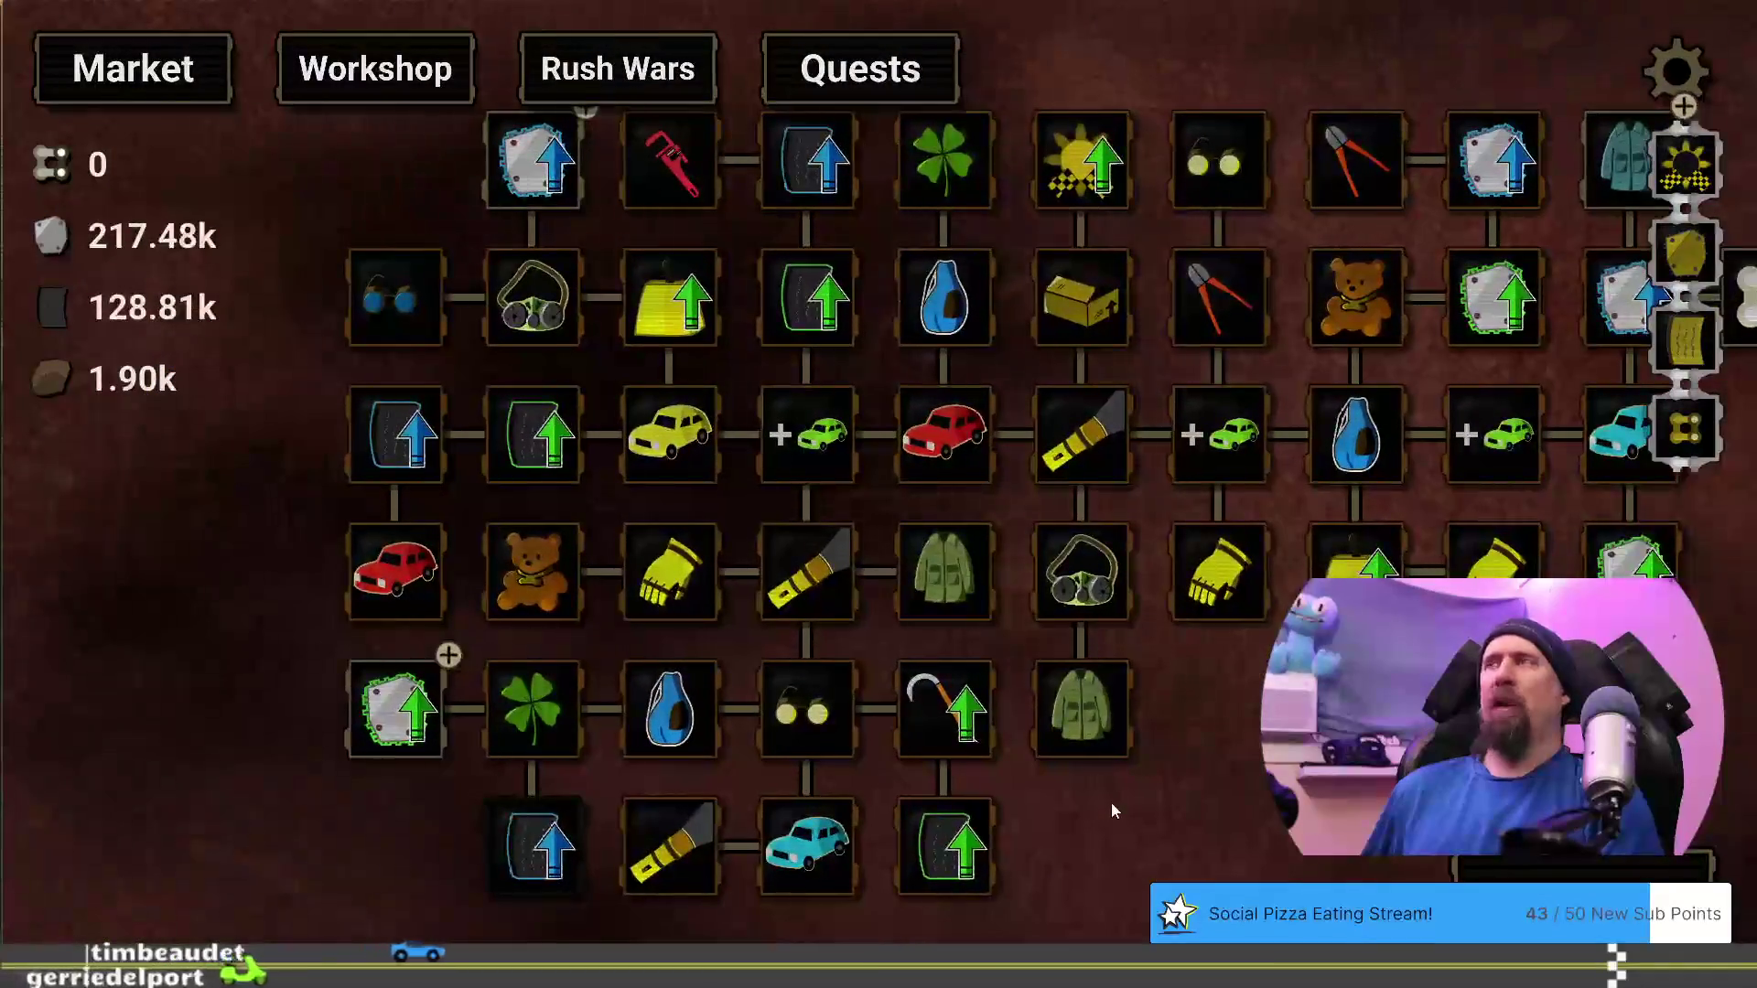
mouse_move(403, 712)
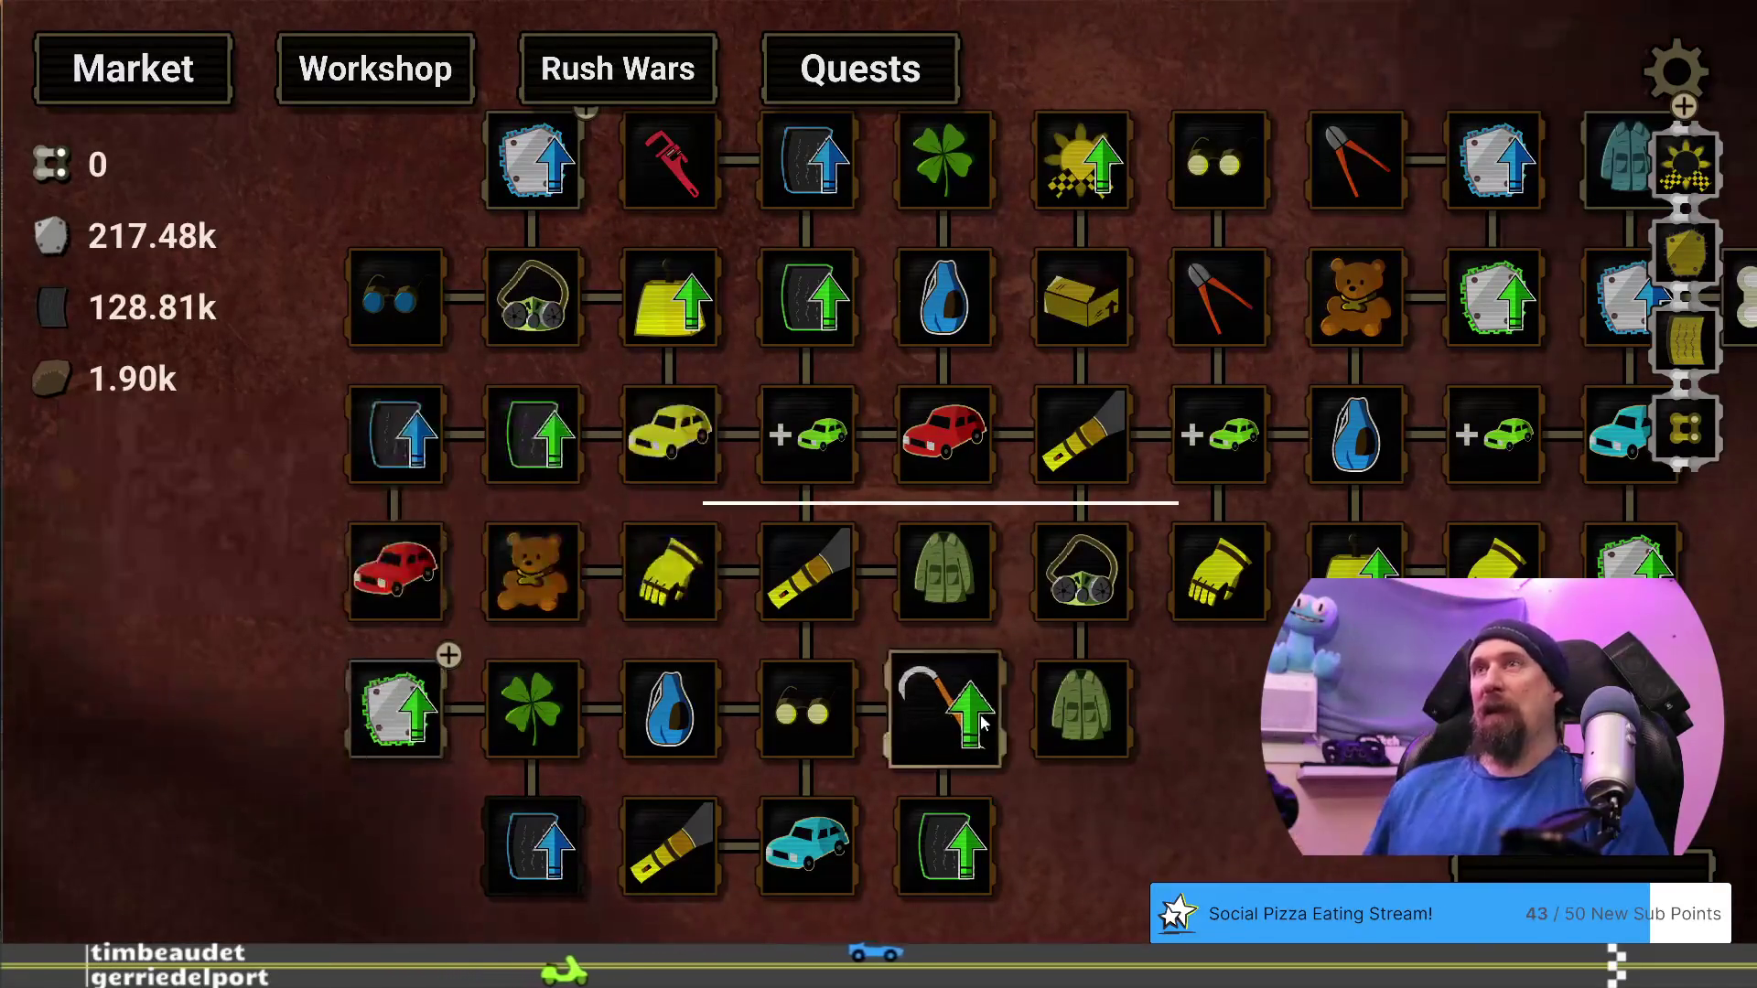
drag(1136, 816, 985, 924)
mouse_move(194, 792)
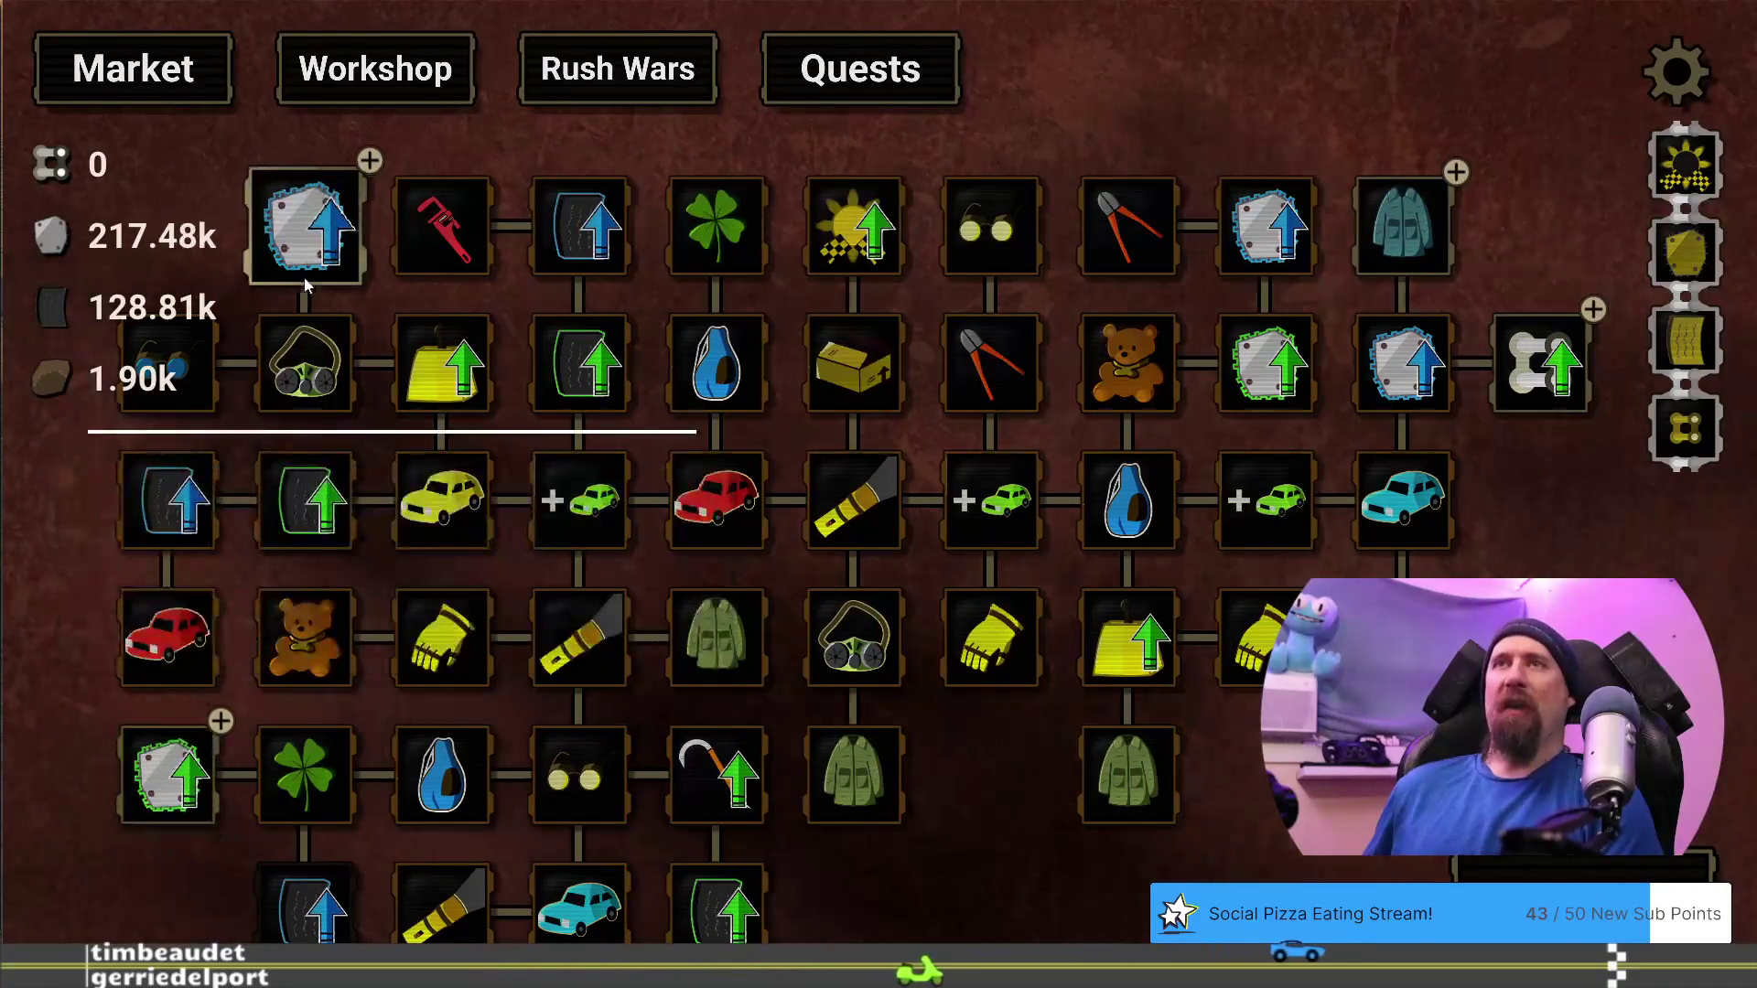
mouse_move(308, 275)
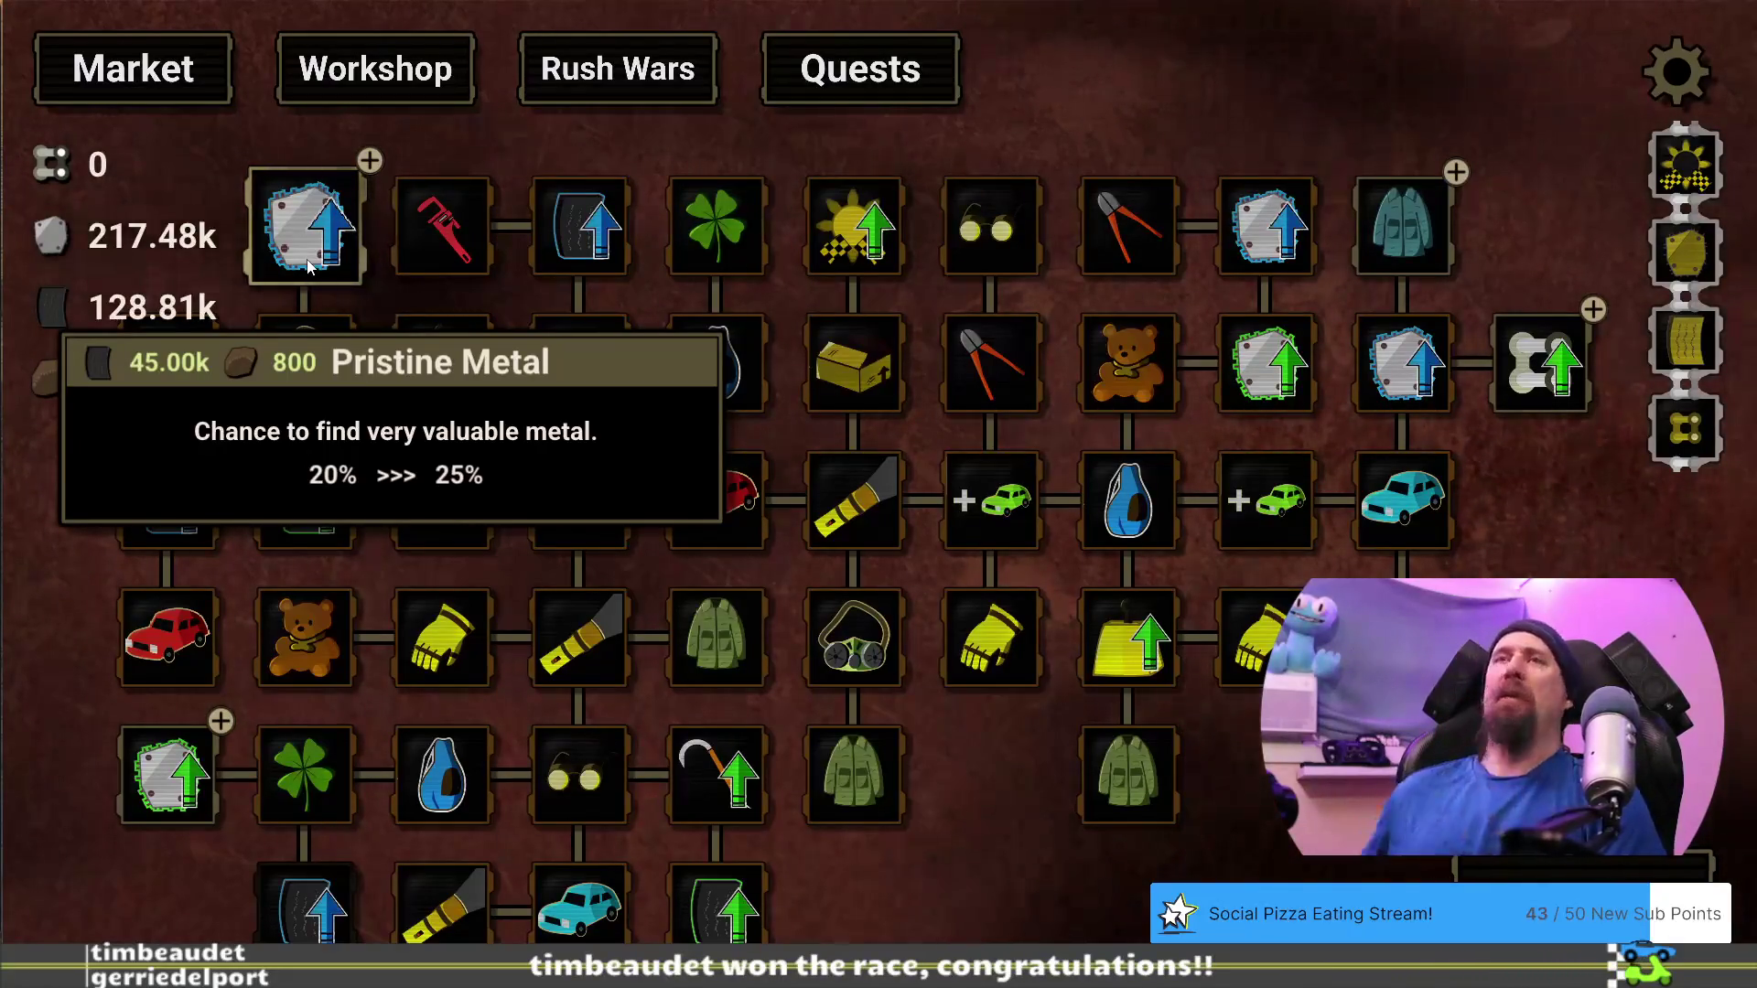
mouse_move(298, 351)
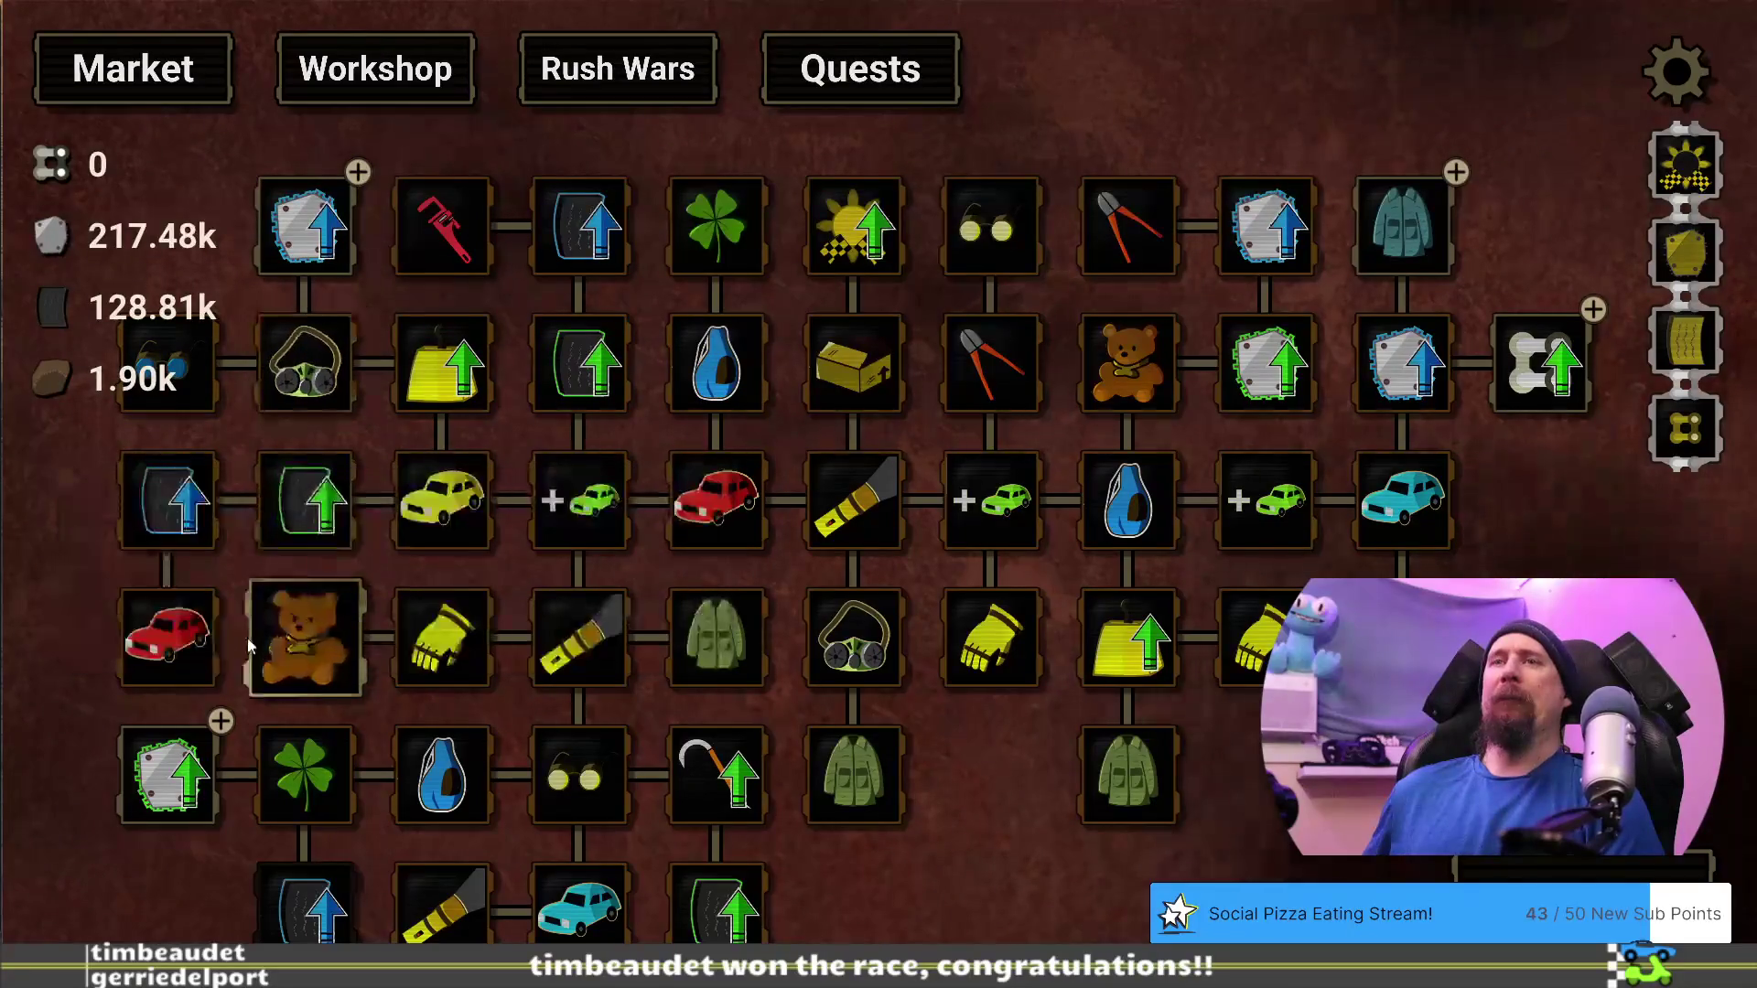
mouse_move(289, 900)
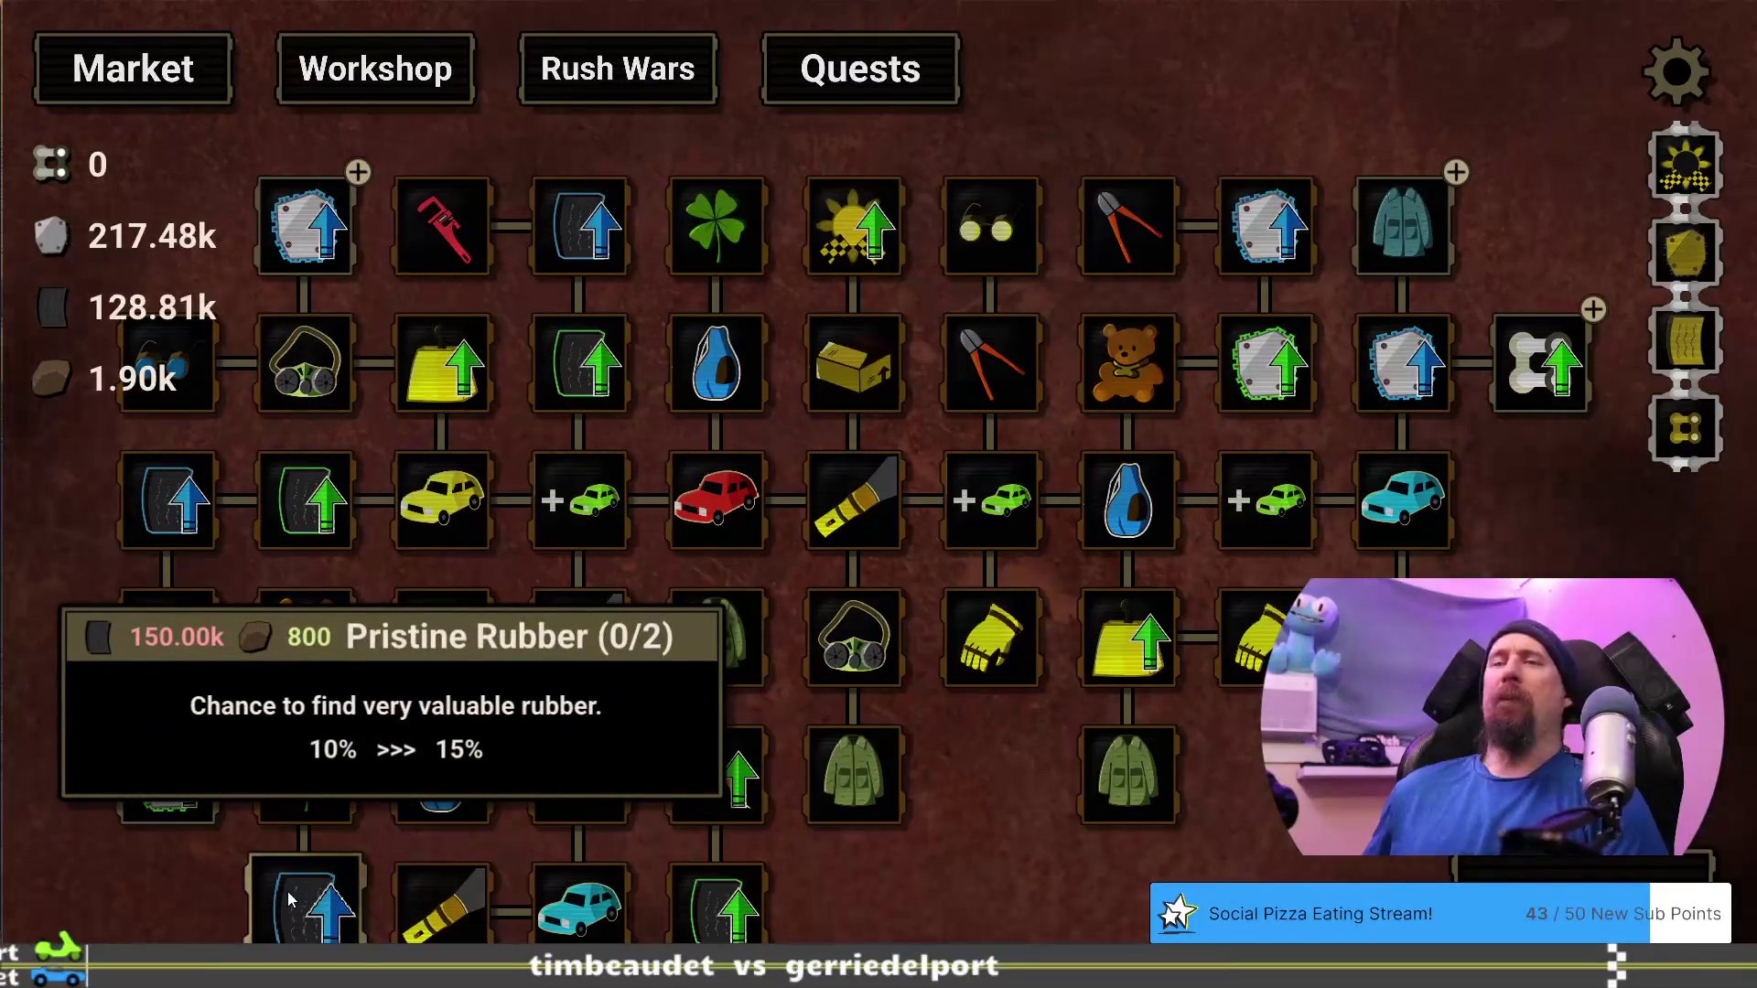
mouse_move(307, 226)
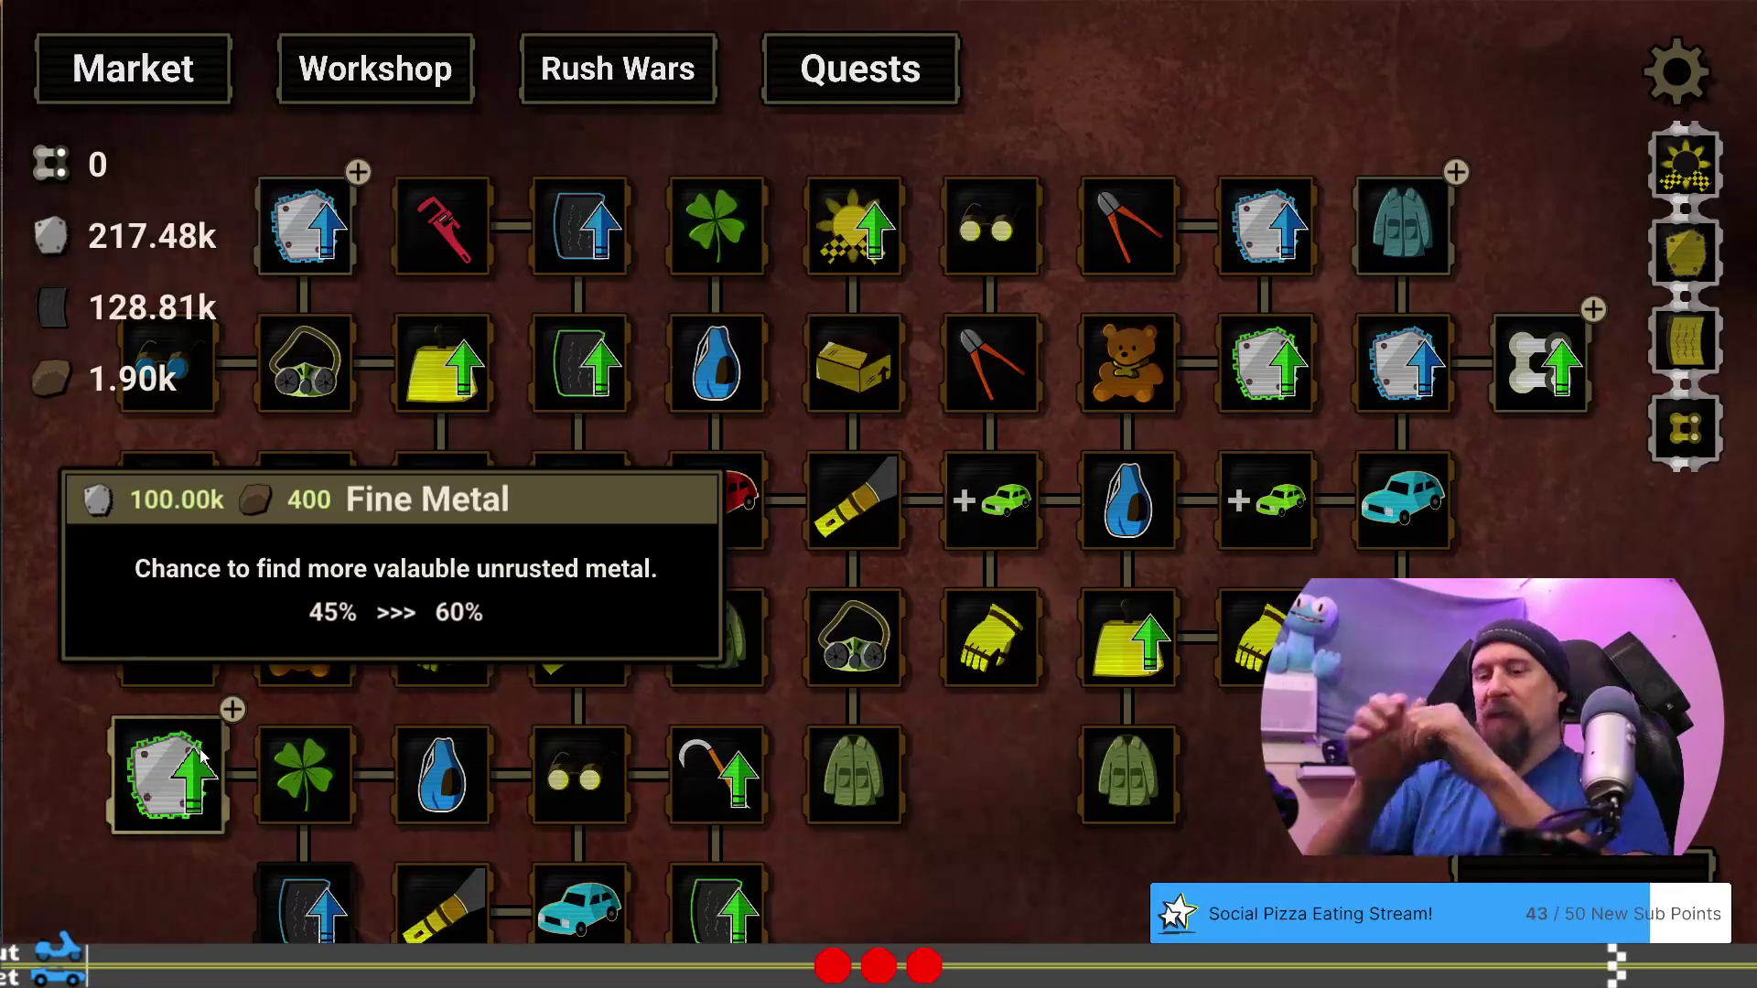
key(Escape)
Open the Upgrade Editor with the 'editor' terminal command
key(grave)
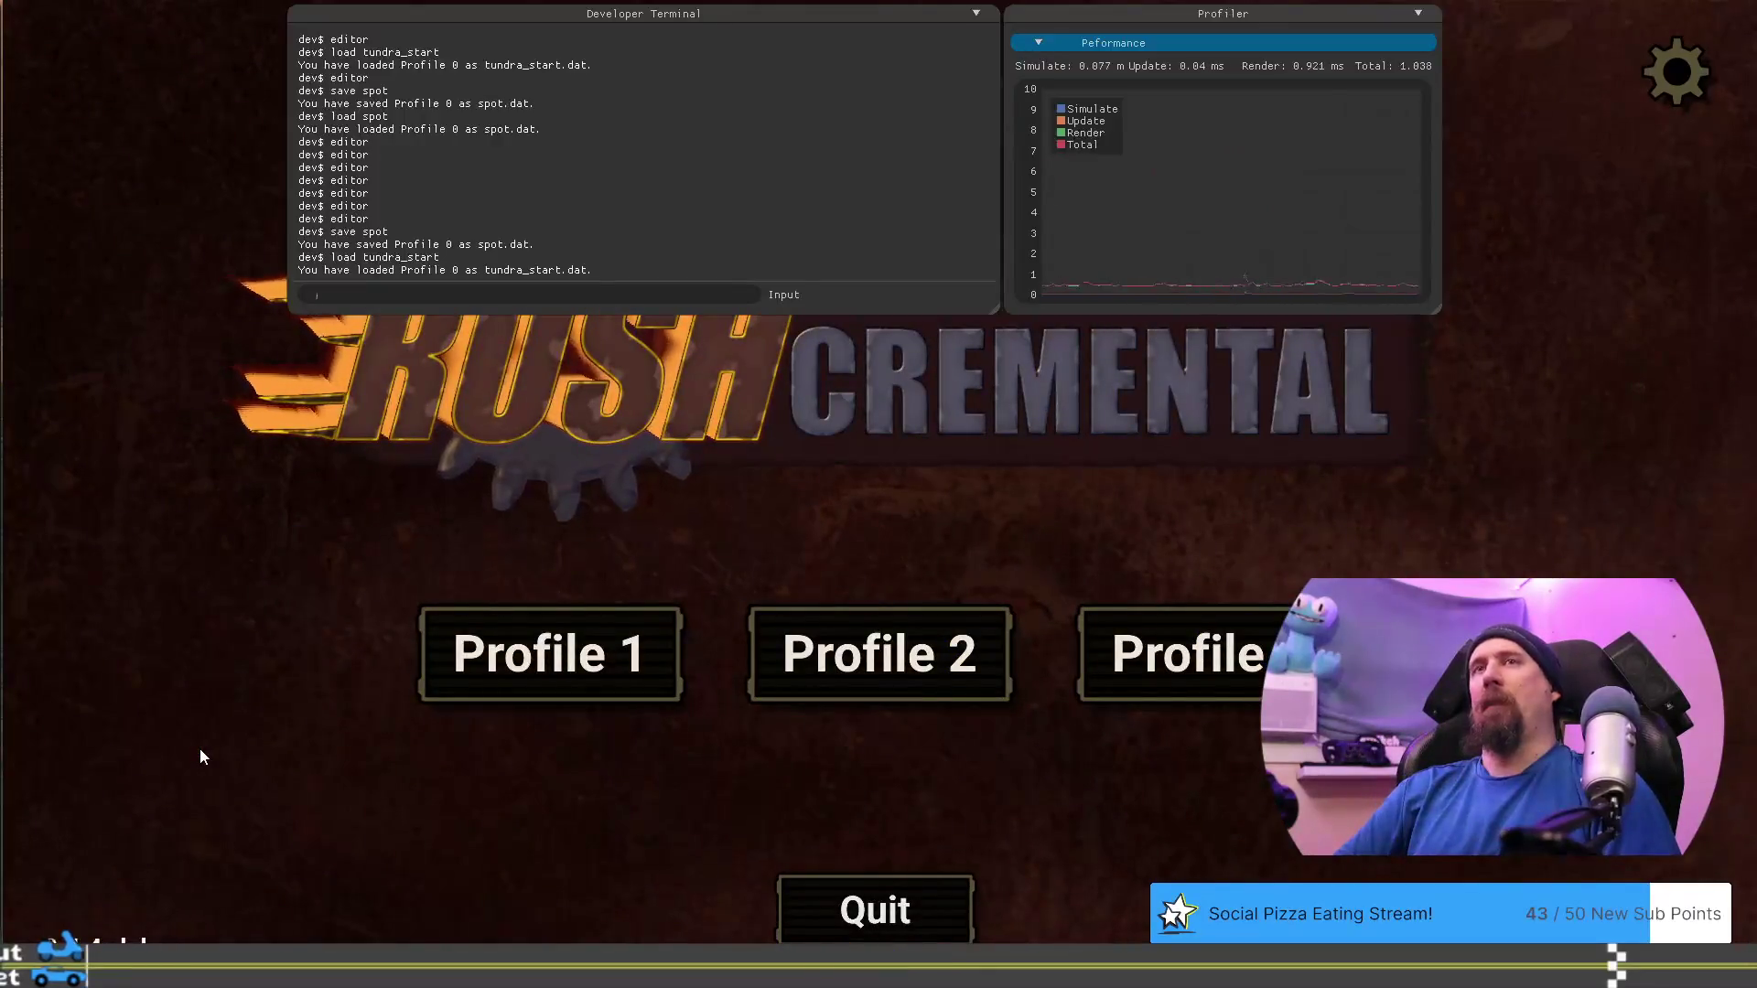
text(editor)
key(Return)
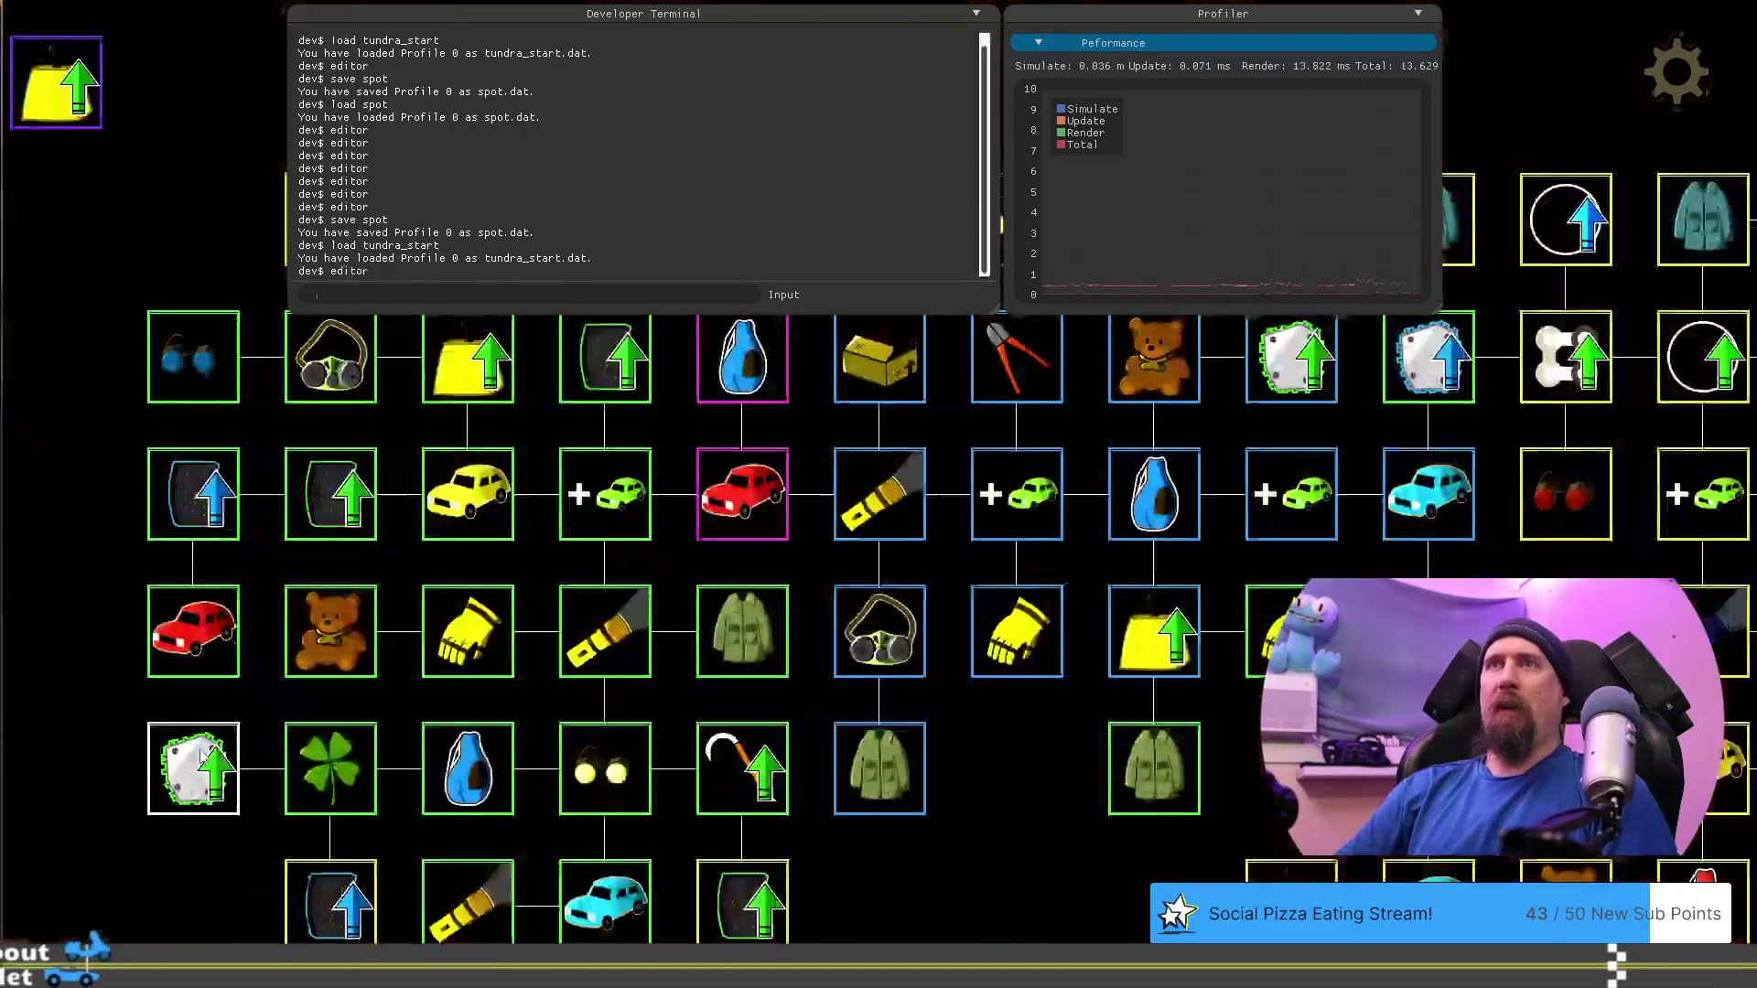
key(grave)
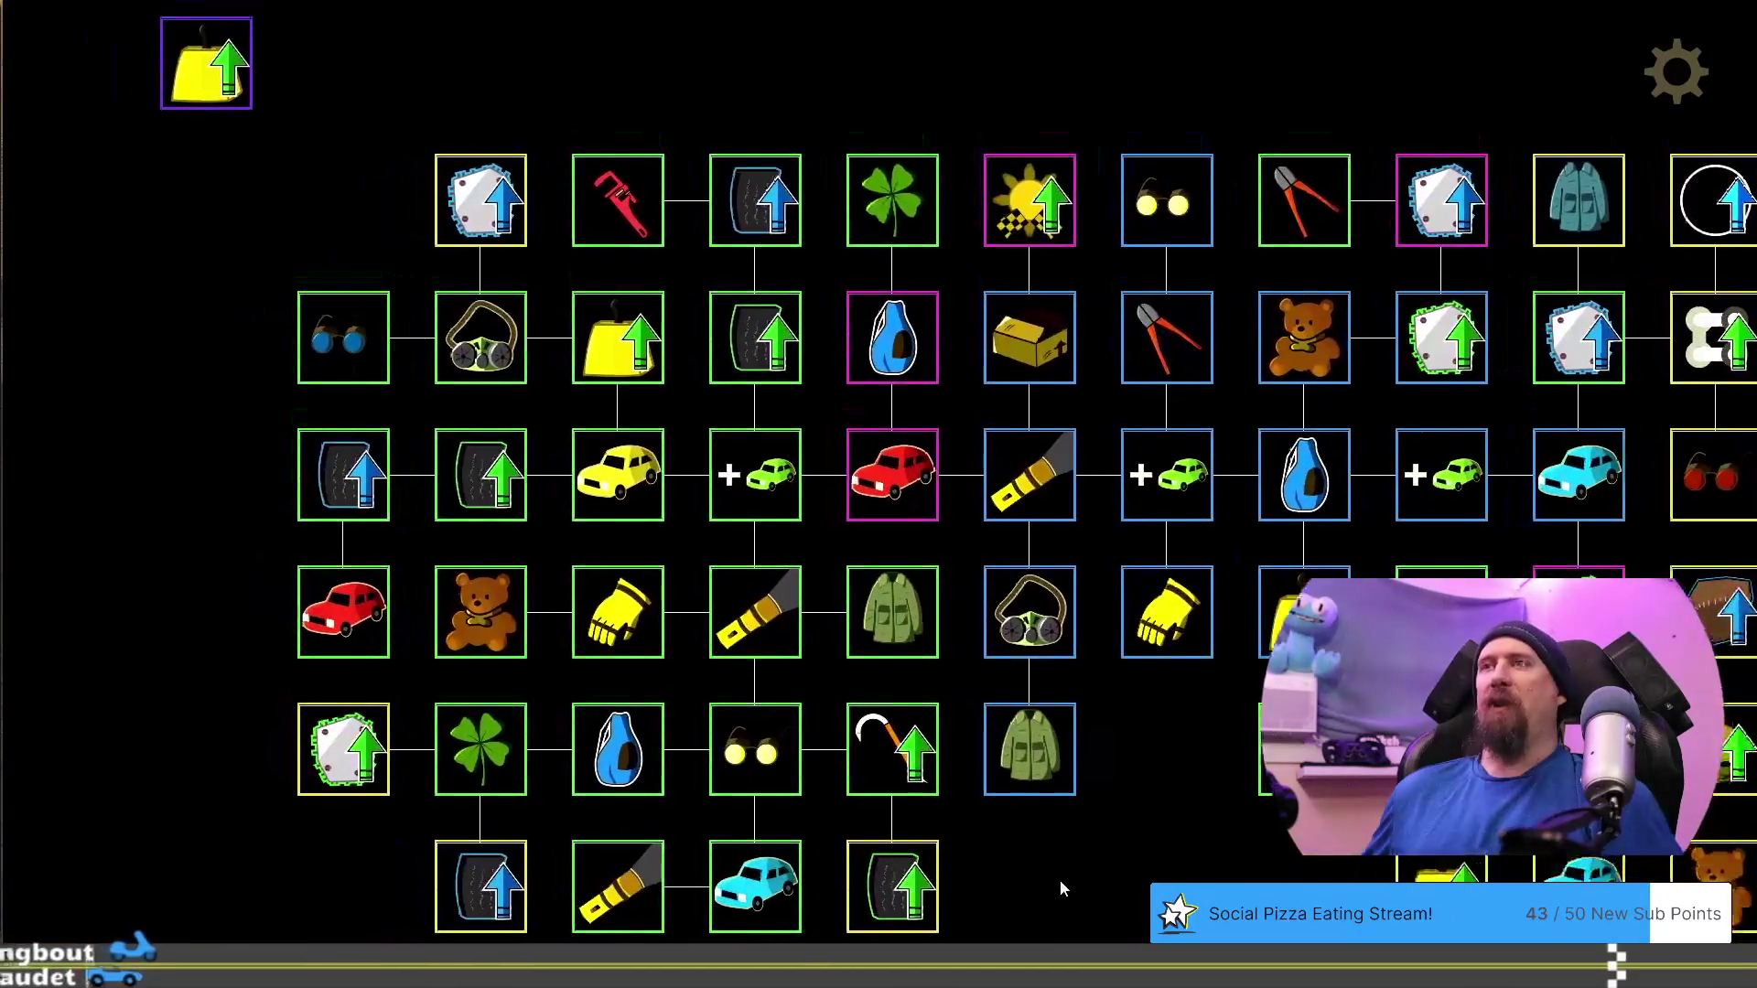
Make Pristine Metal's first cost 250000 METAL and trim its CLOTH cost to 100
click(481, 199)
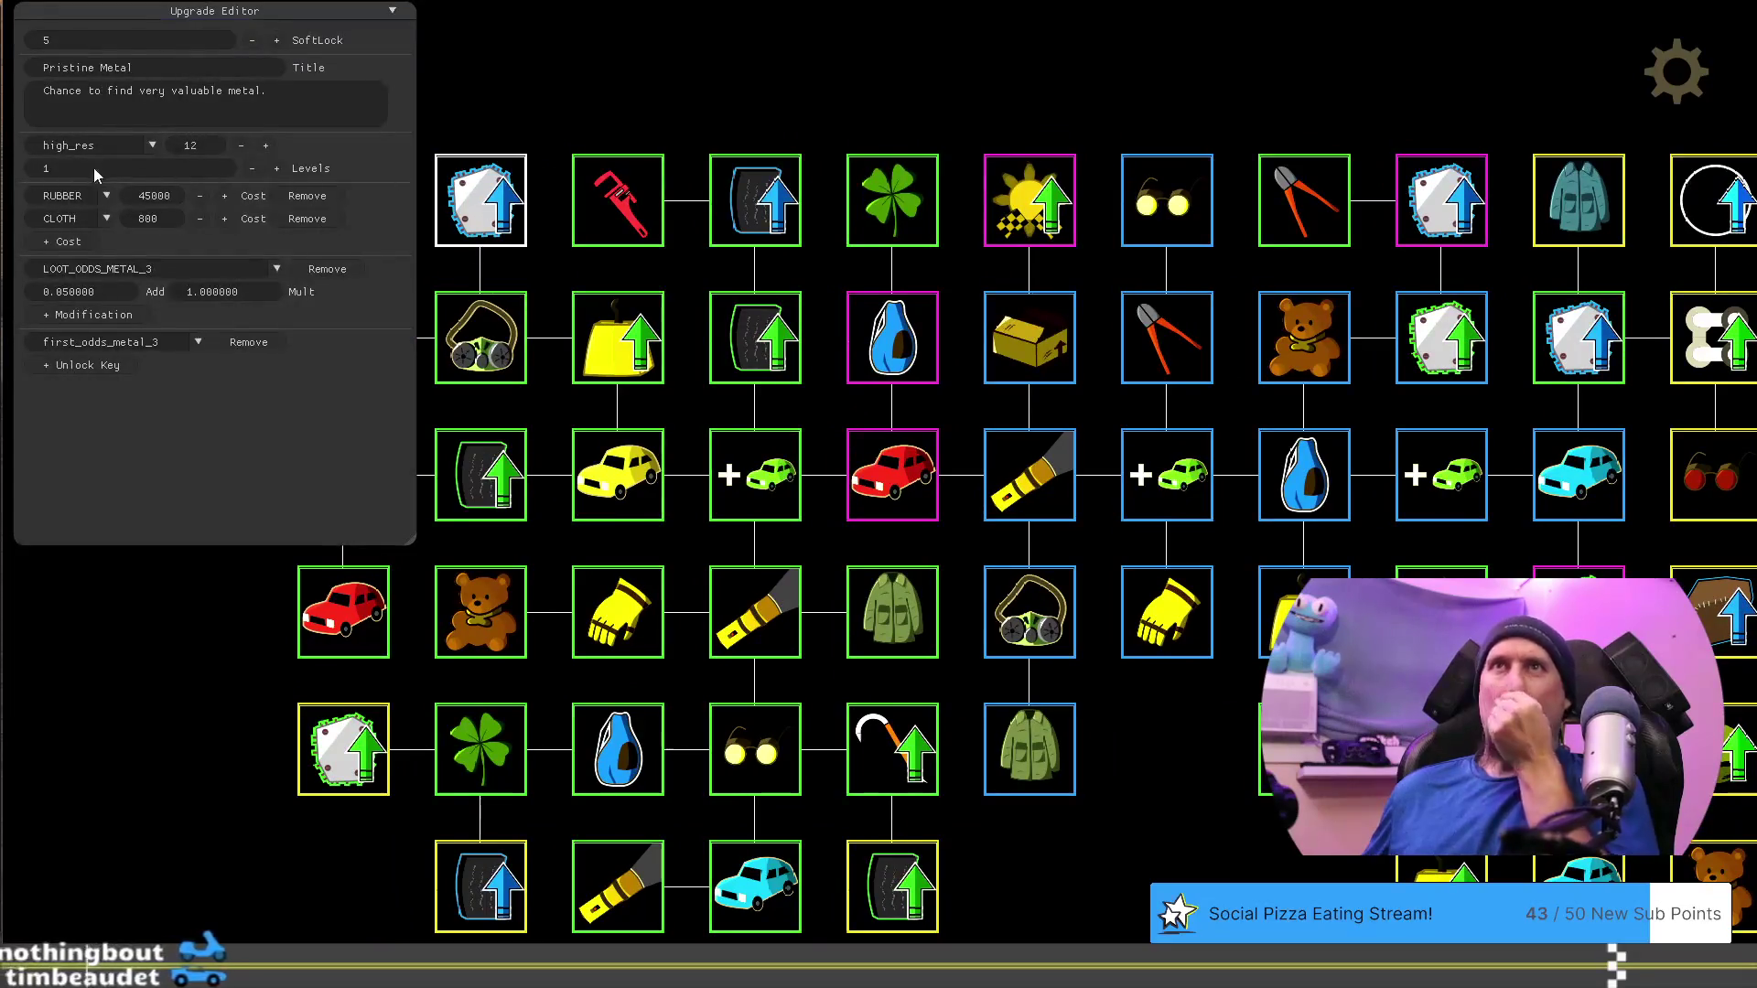
click(105, 196)
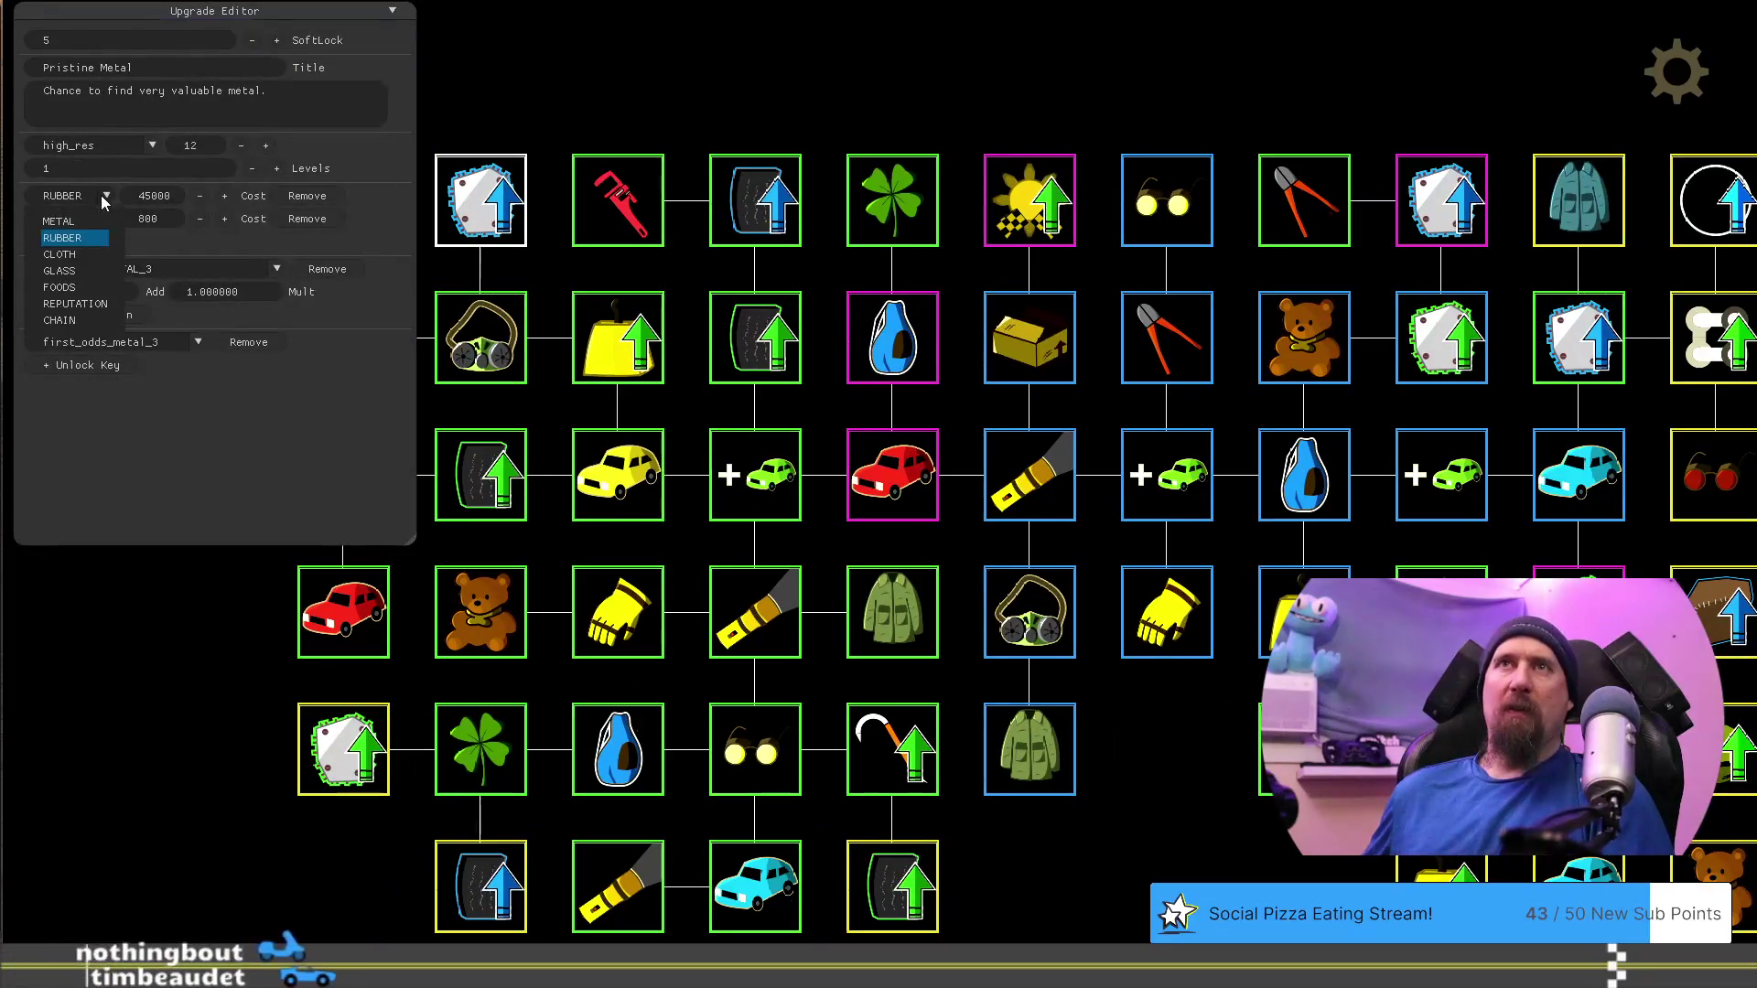
click(74, 229)
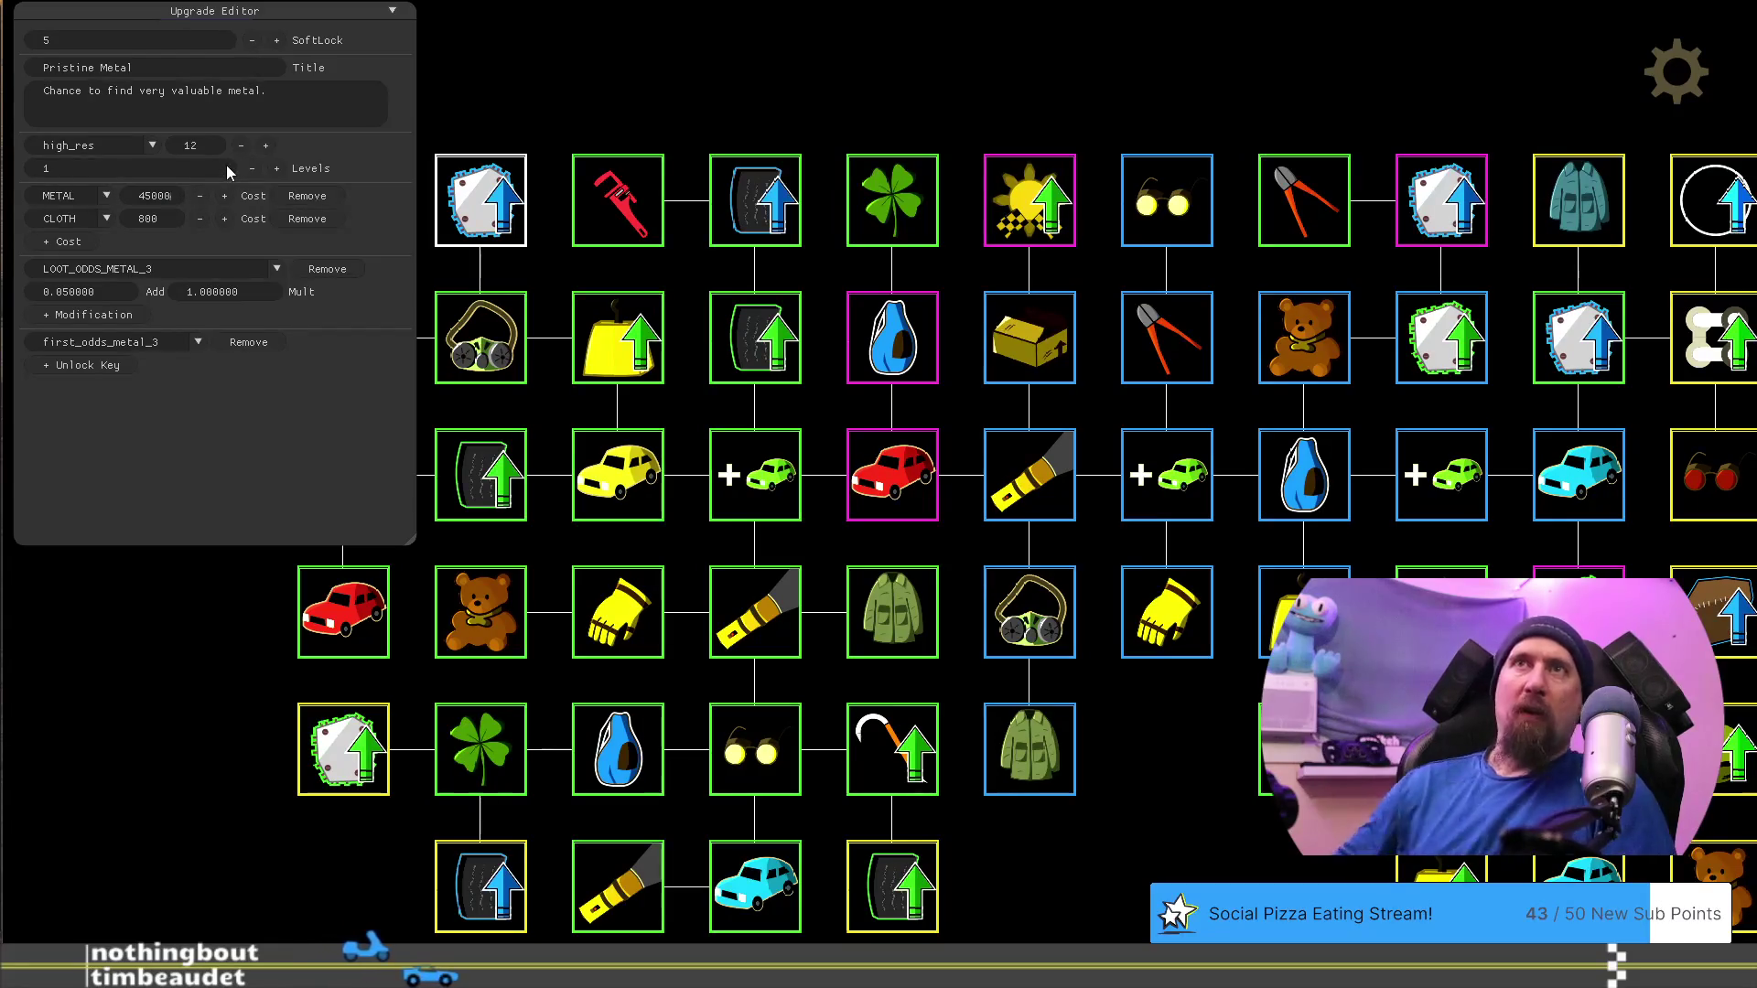
text(250000)
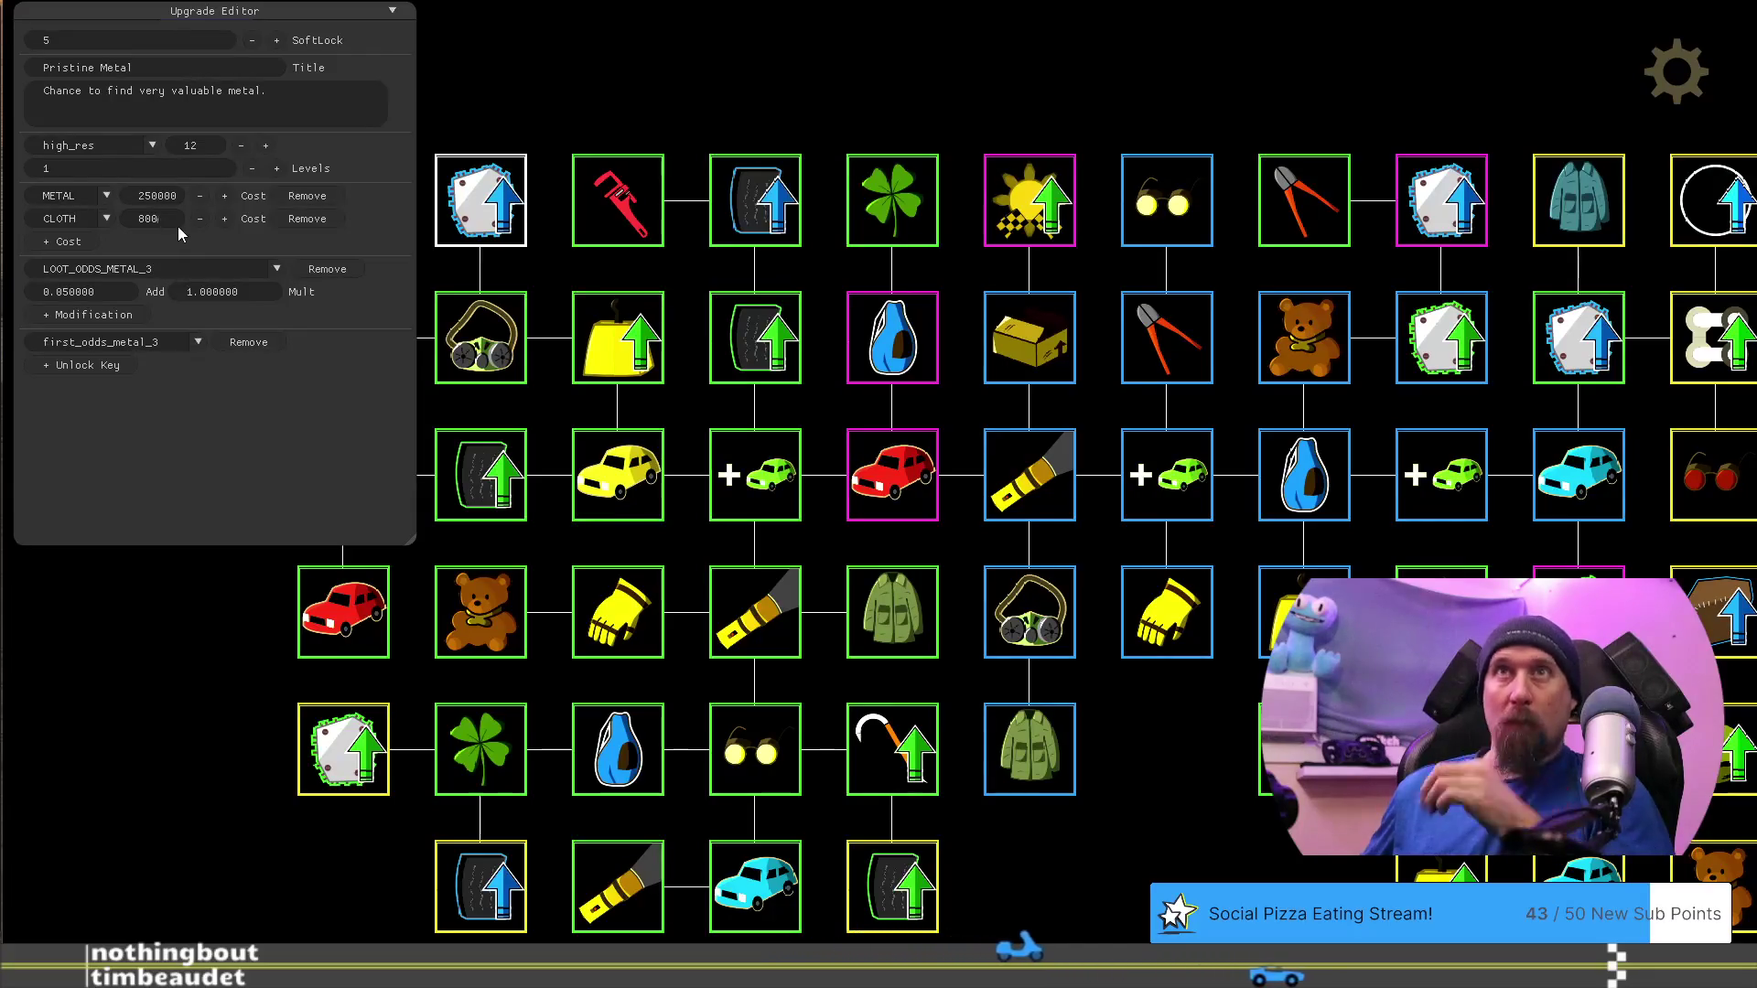
key(BackSpace)
key(BackSpace)
key(BackSpace)
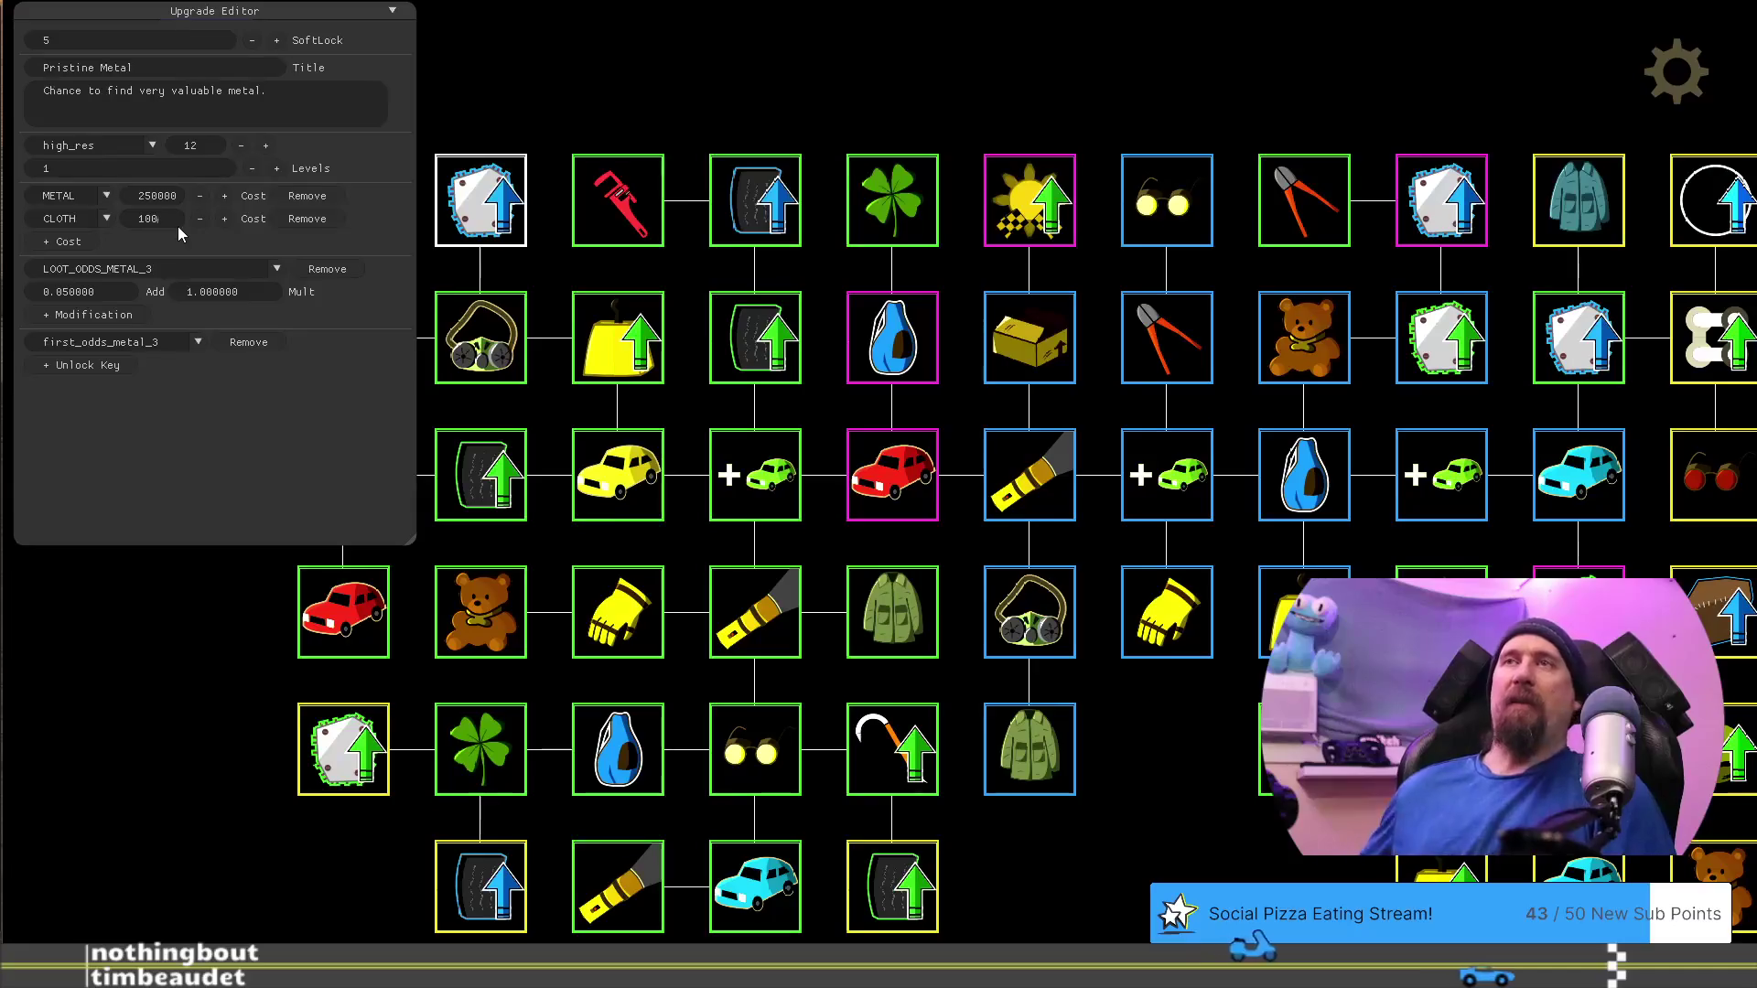
drag(200, 634, 402, 605)
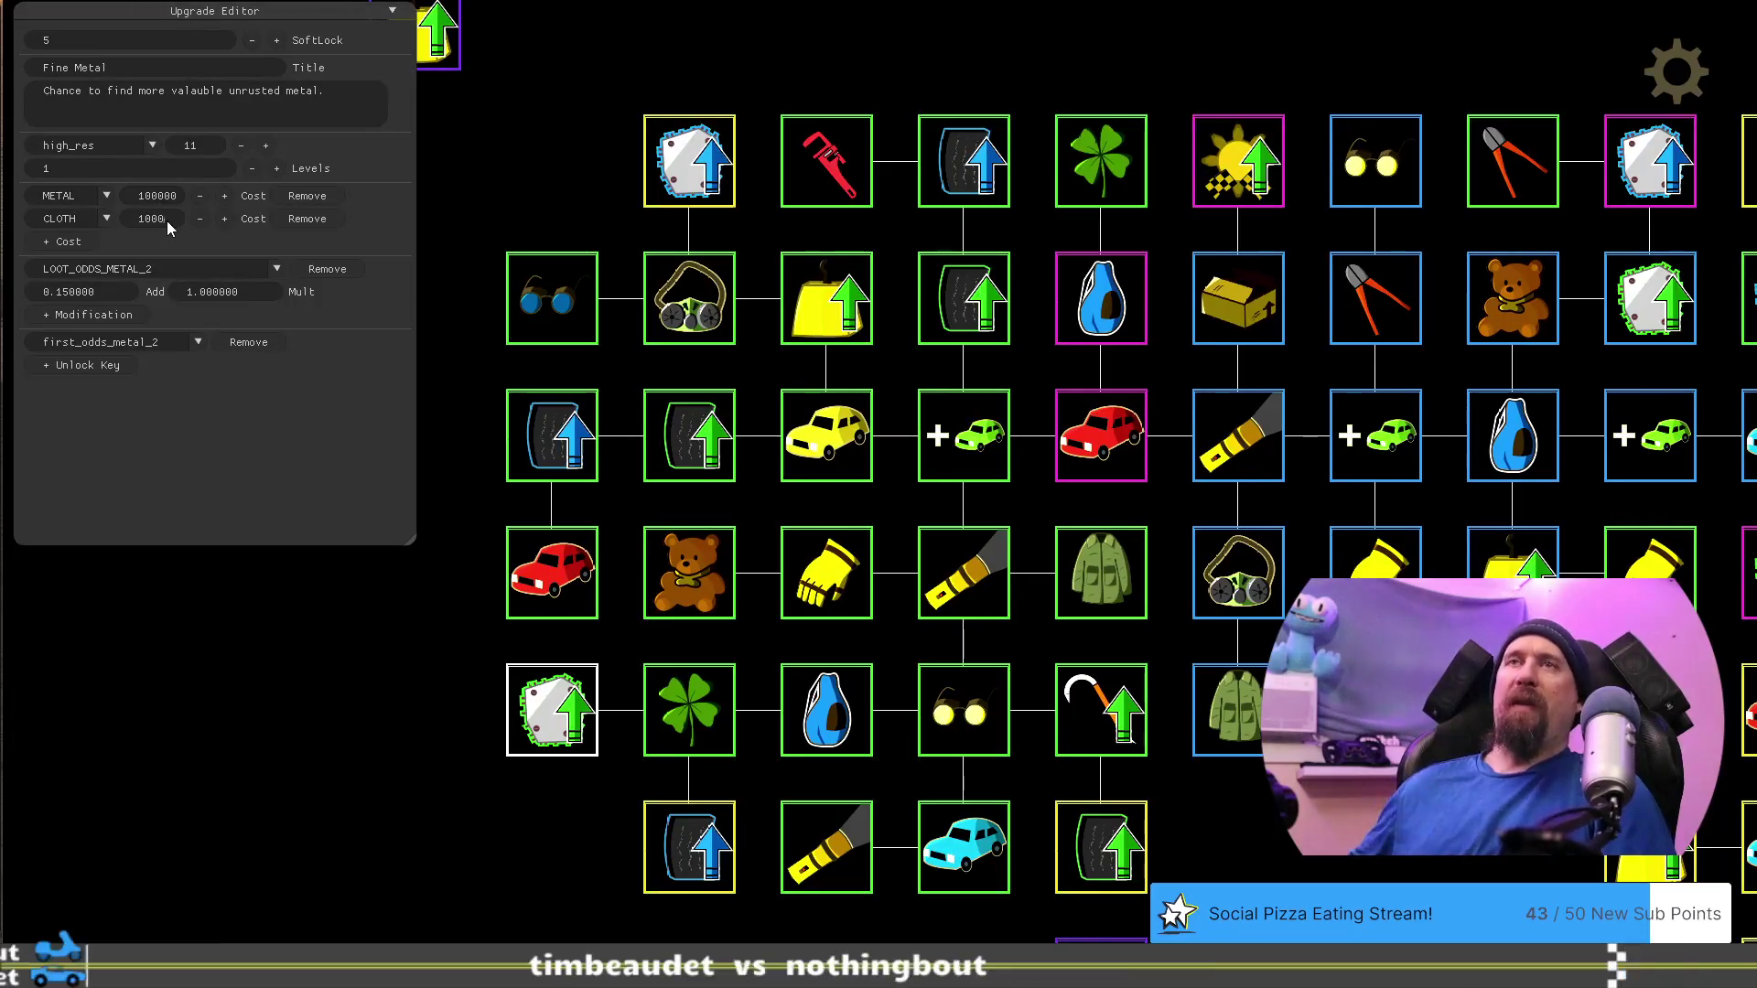
Review Pristine Rubber, change Fine Rubber's CLOTH cost from 400 to 500, and leave the editor
drag(304, 738, 278, 686)
click(602, 776)
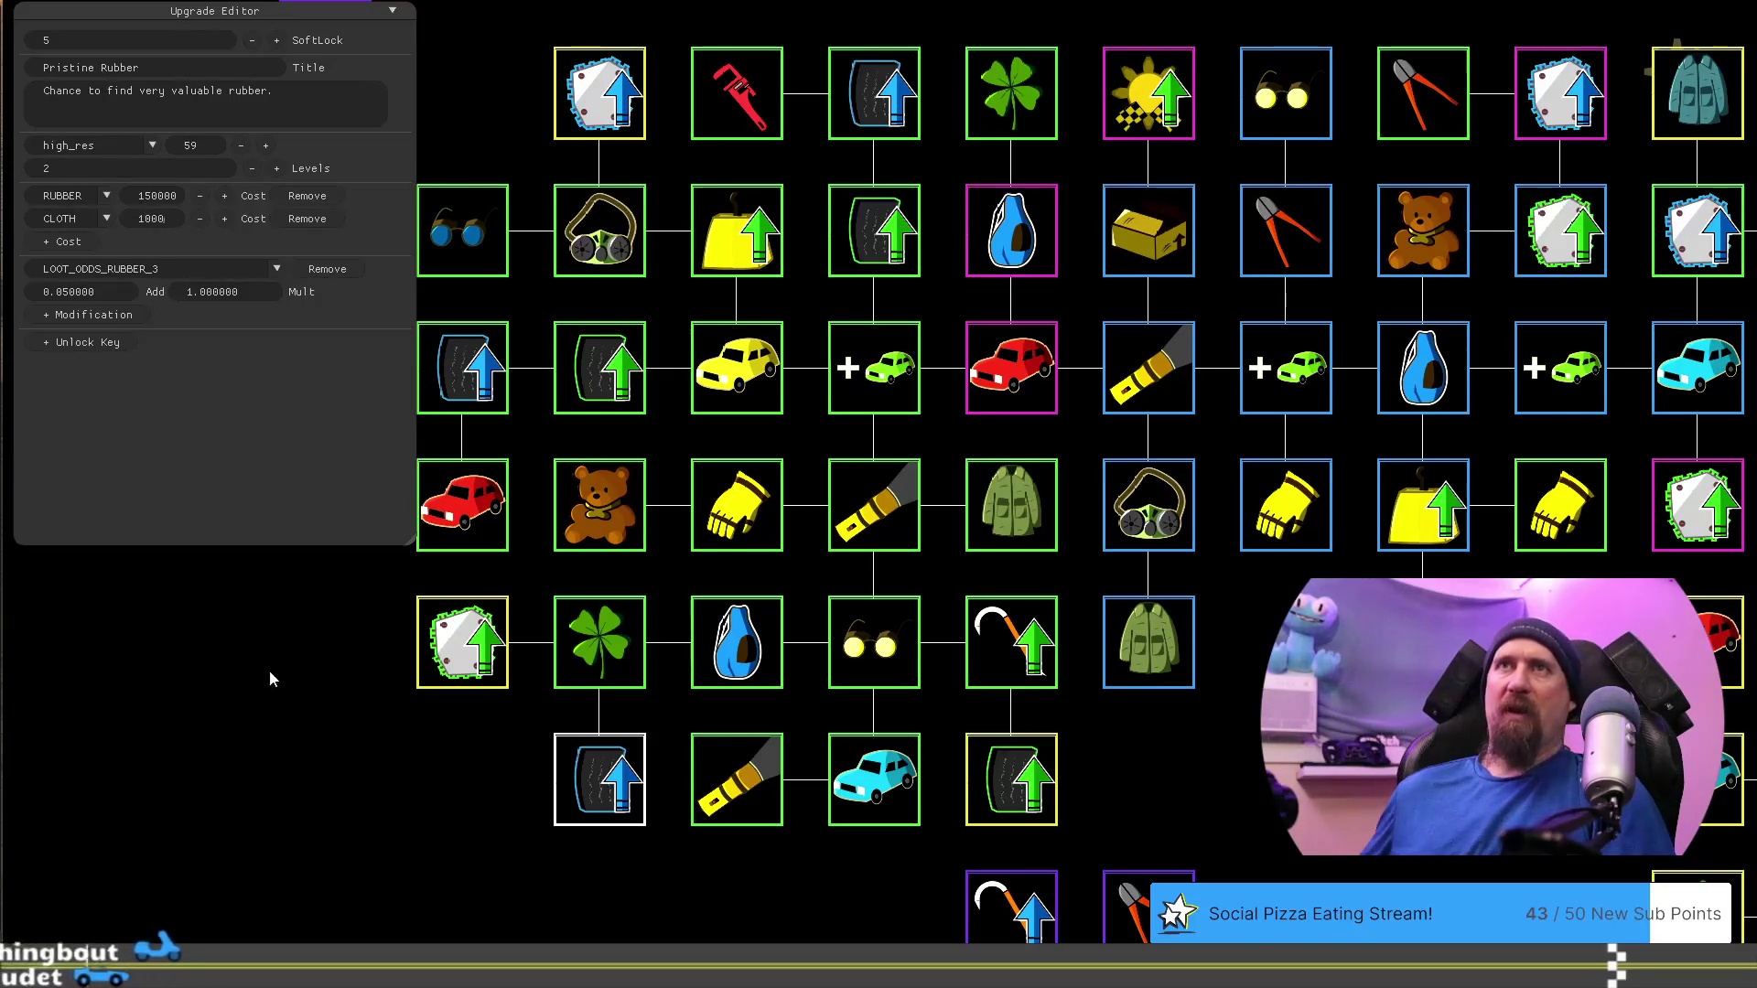
drag(327, 738, 410, 760)
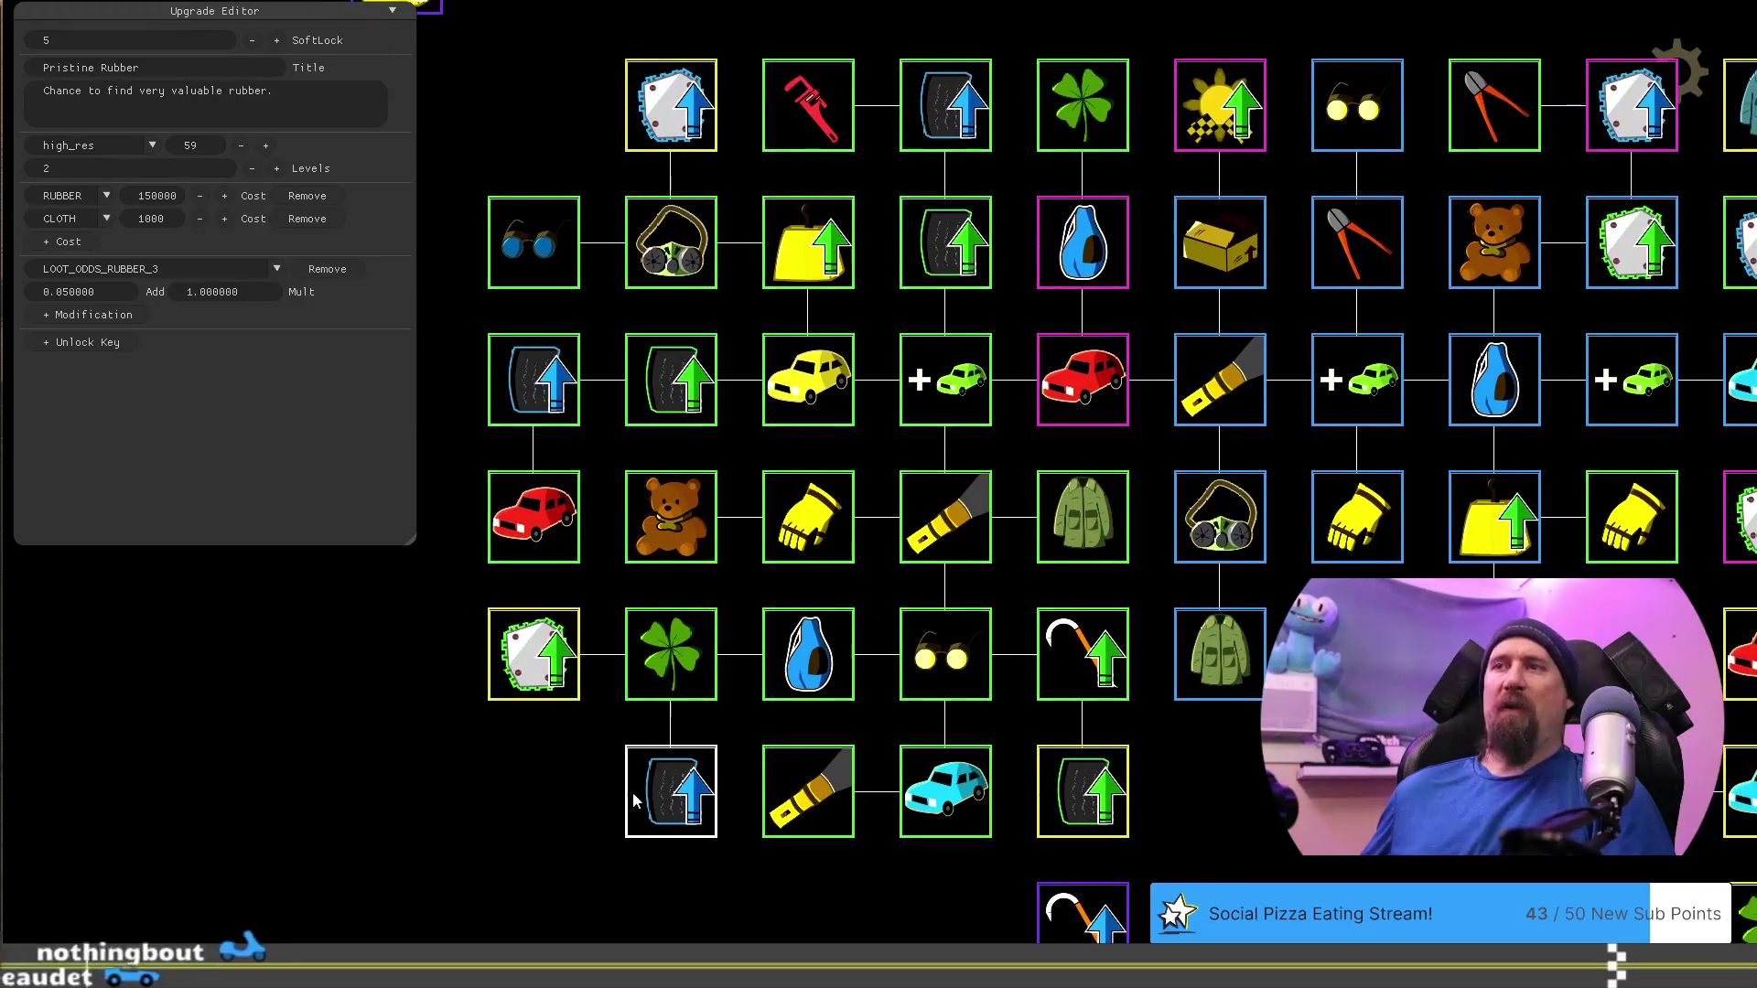
click(1085, 787)
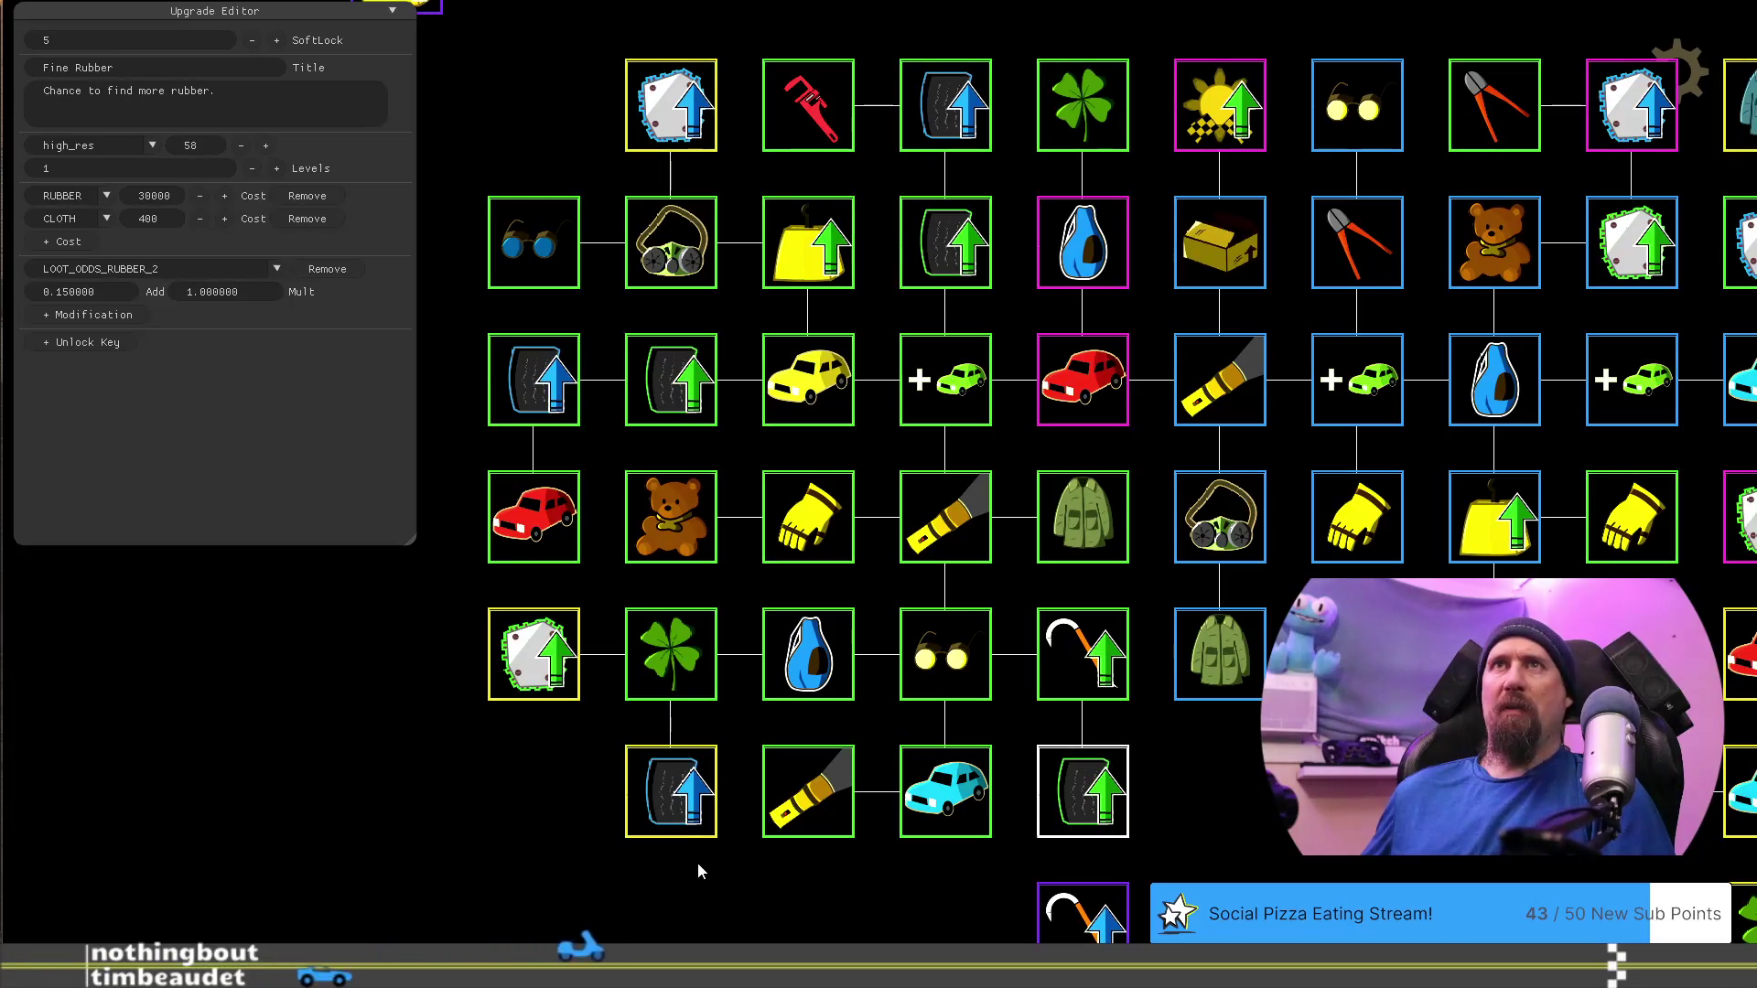
click(686, 806)
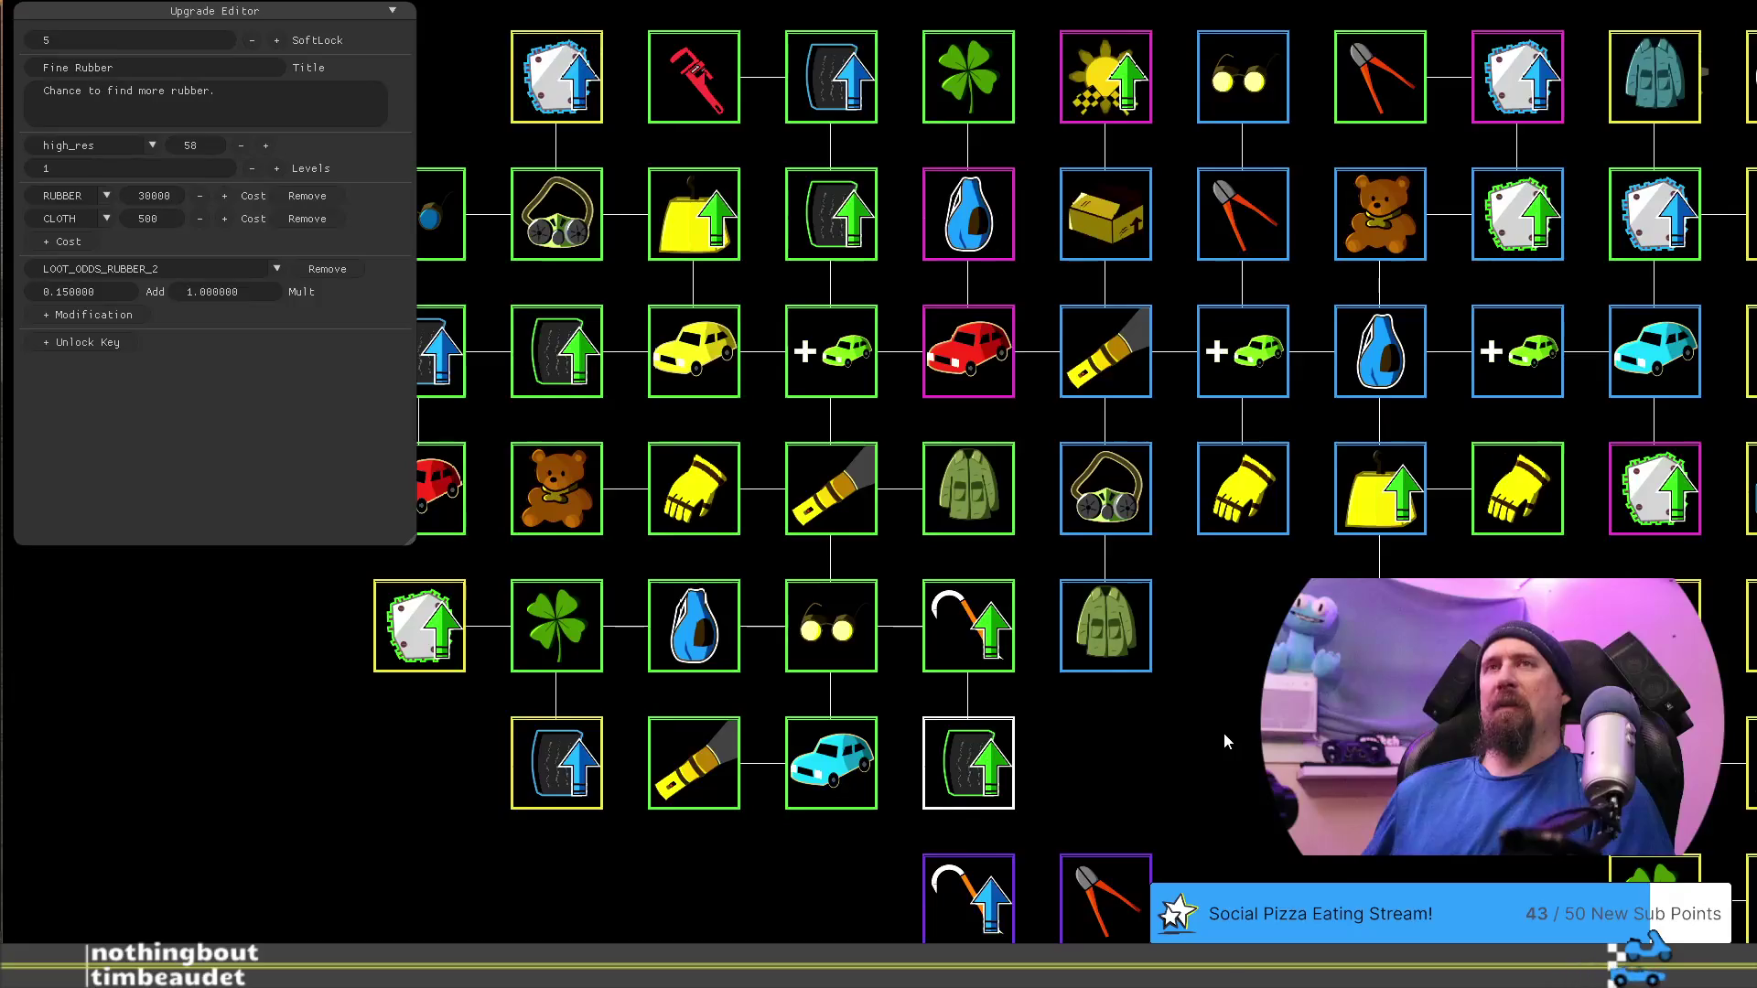
key(F1)
Load tundra_start via the terminal, then play a supply run back to the upgrade tree
key(grave)
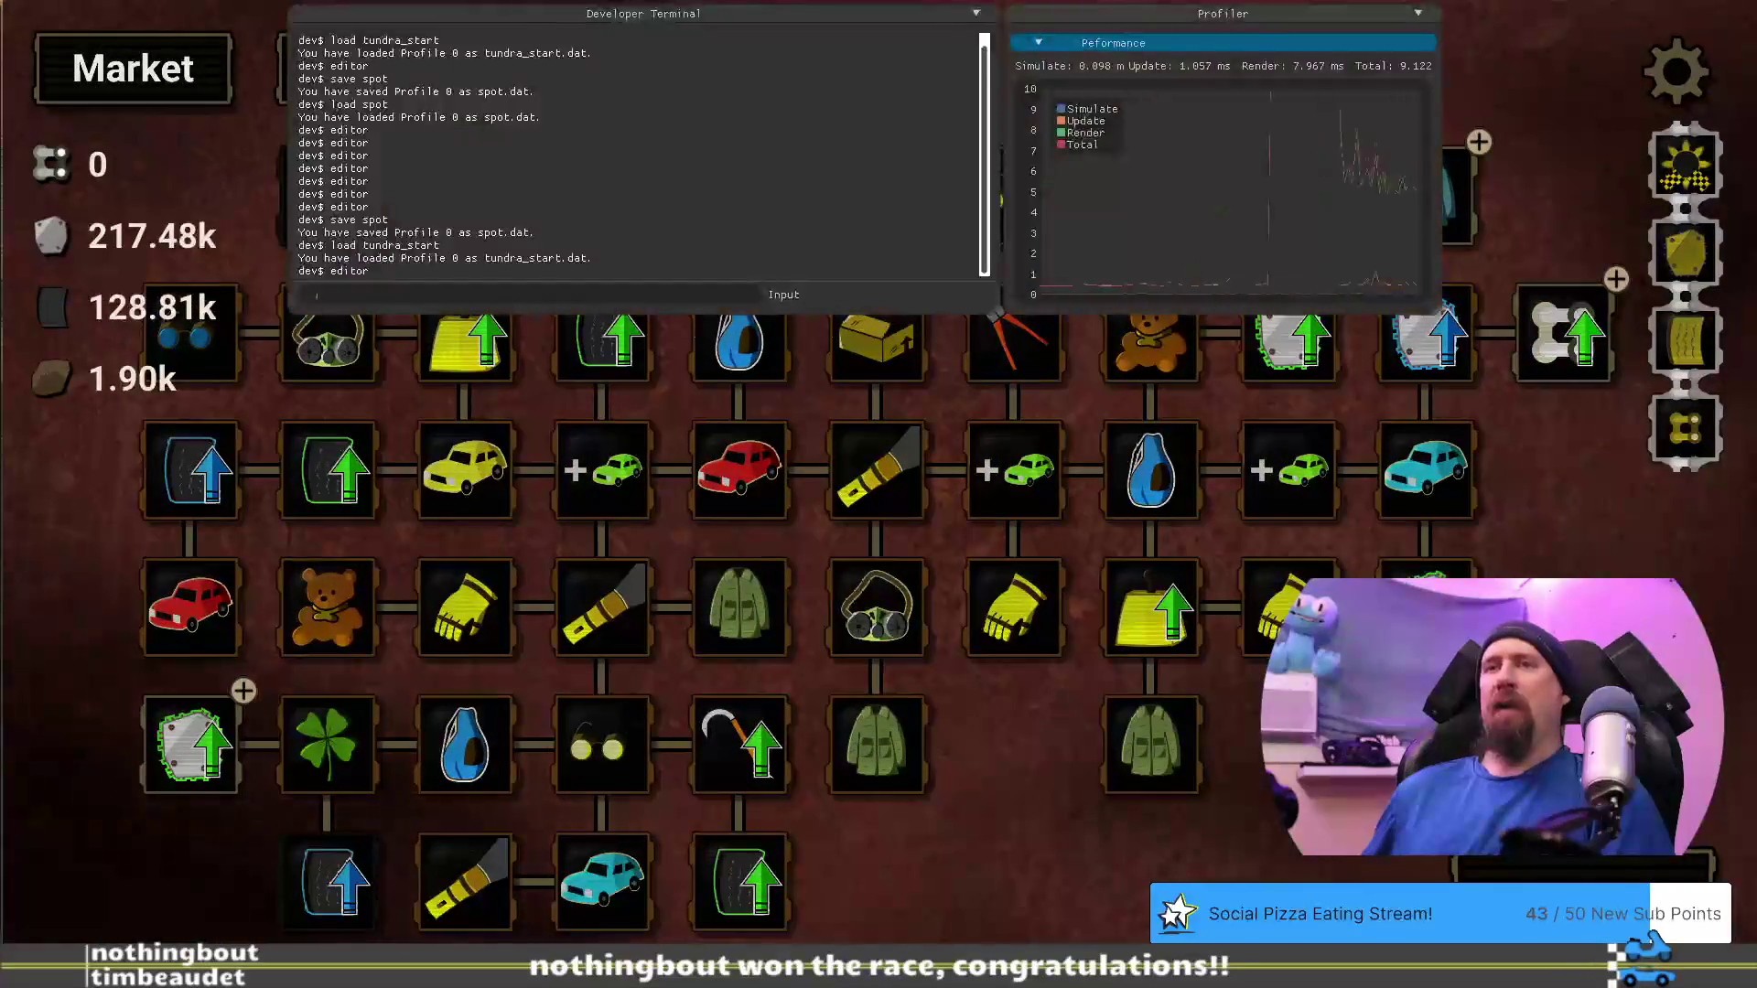
text(load )
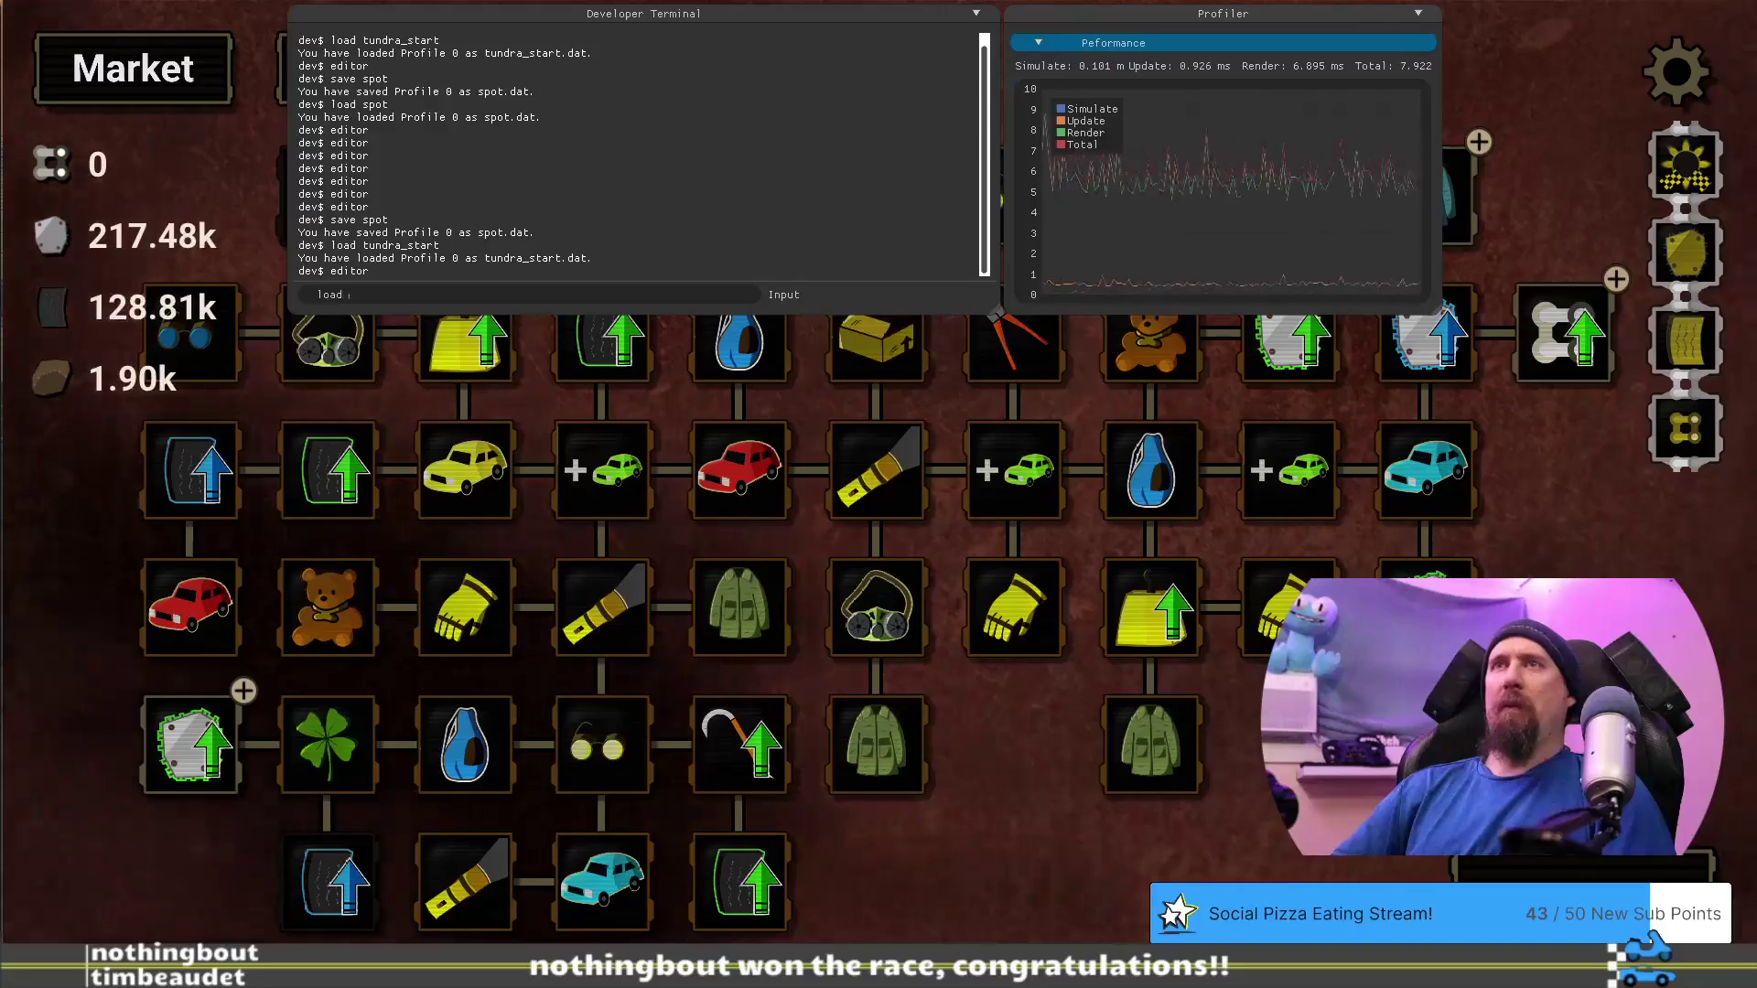
text(tundra_start)
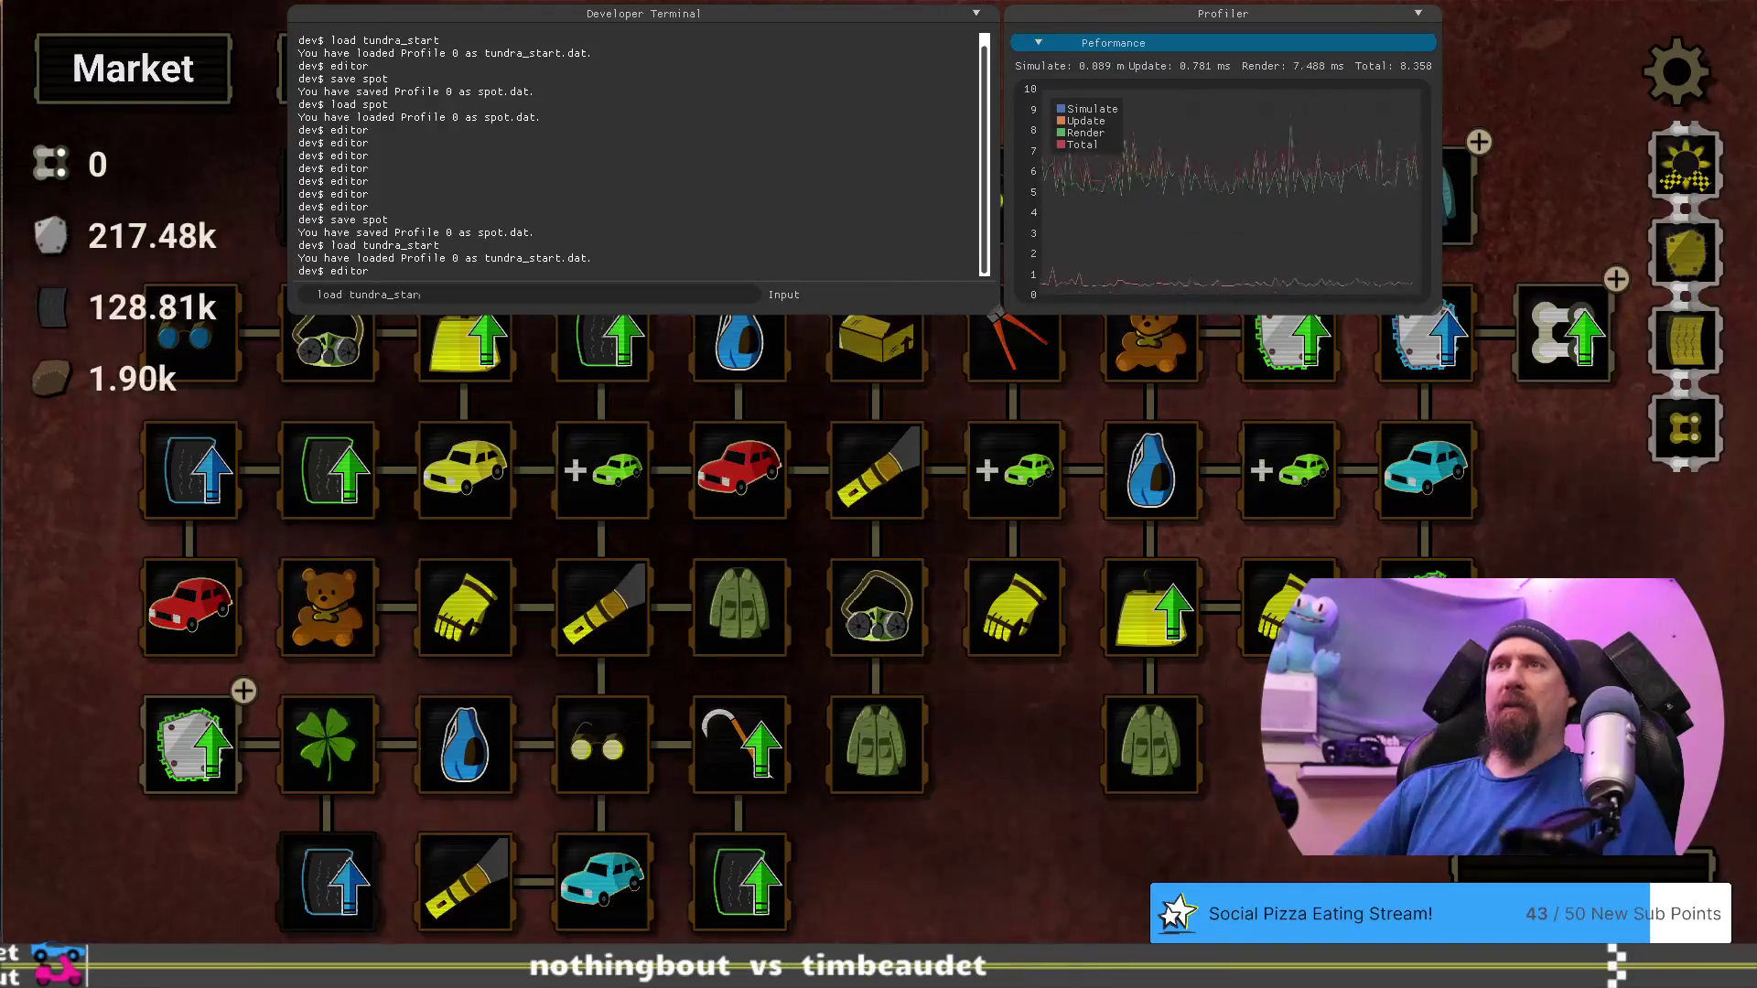
key(Return)
key(grave)
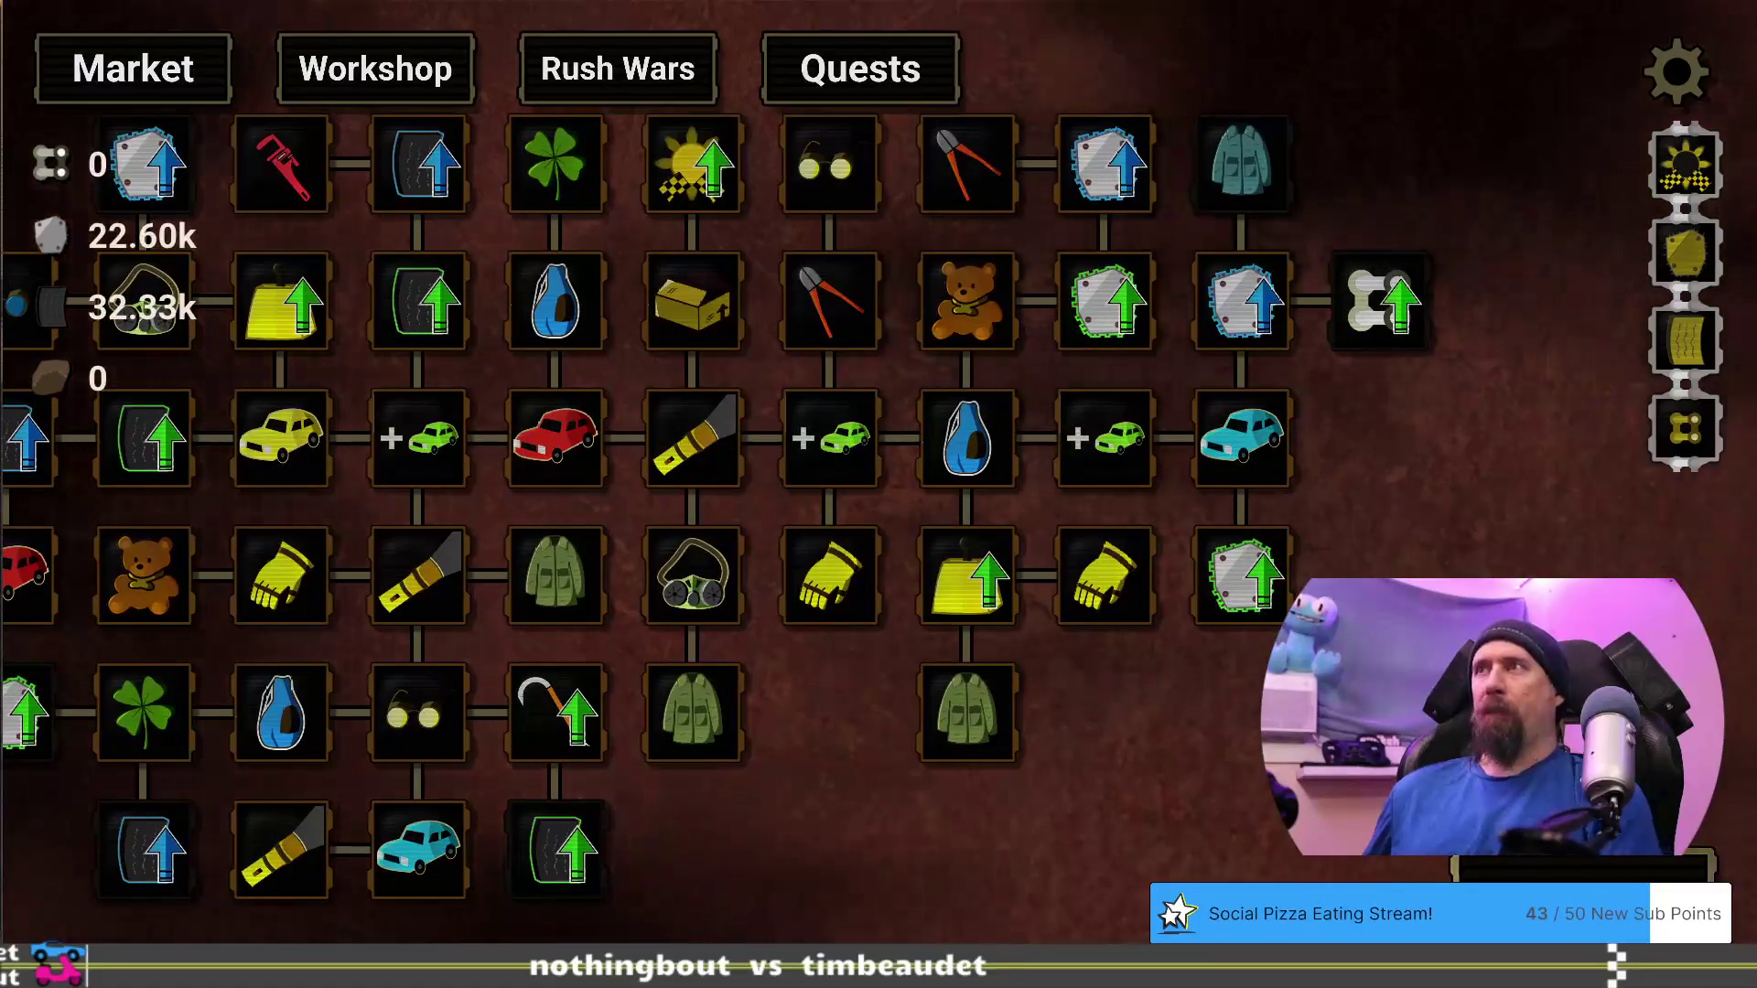
click(881, 659)
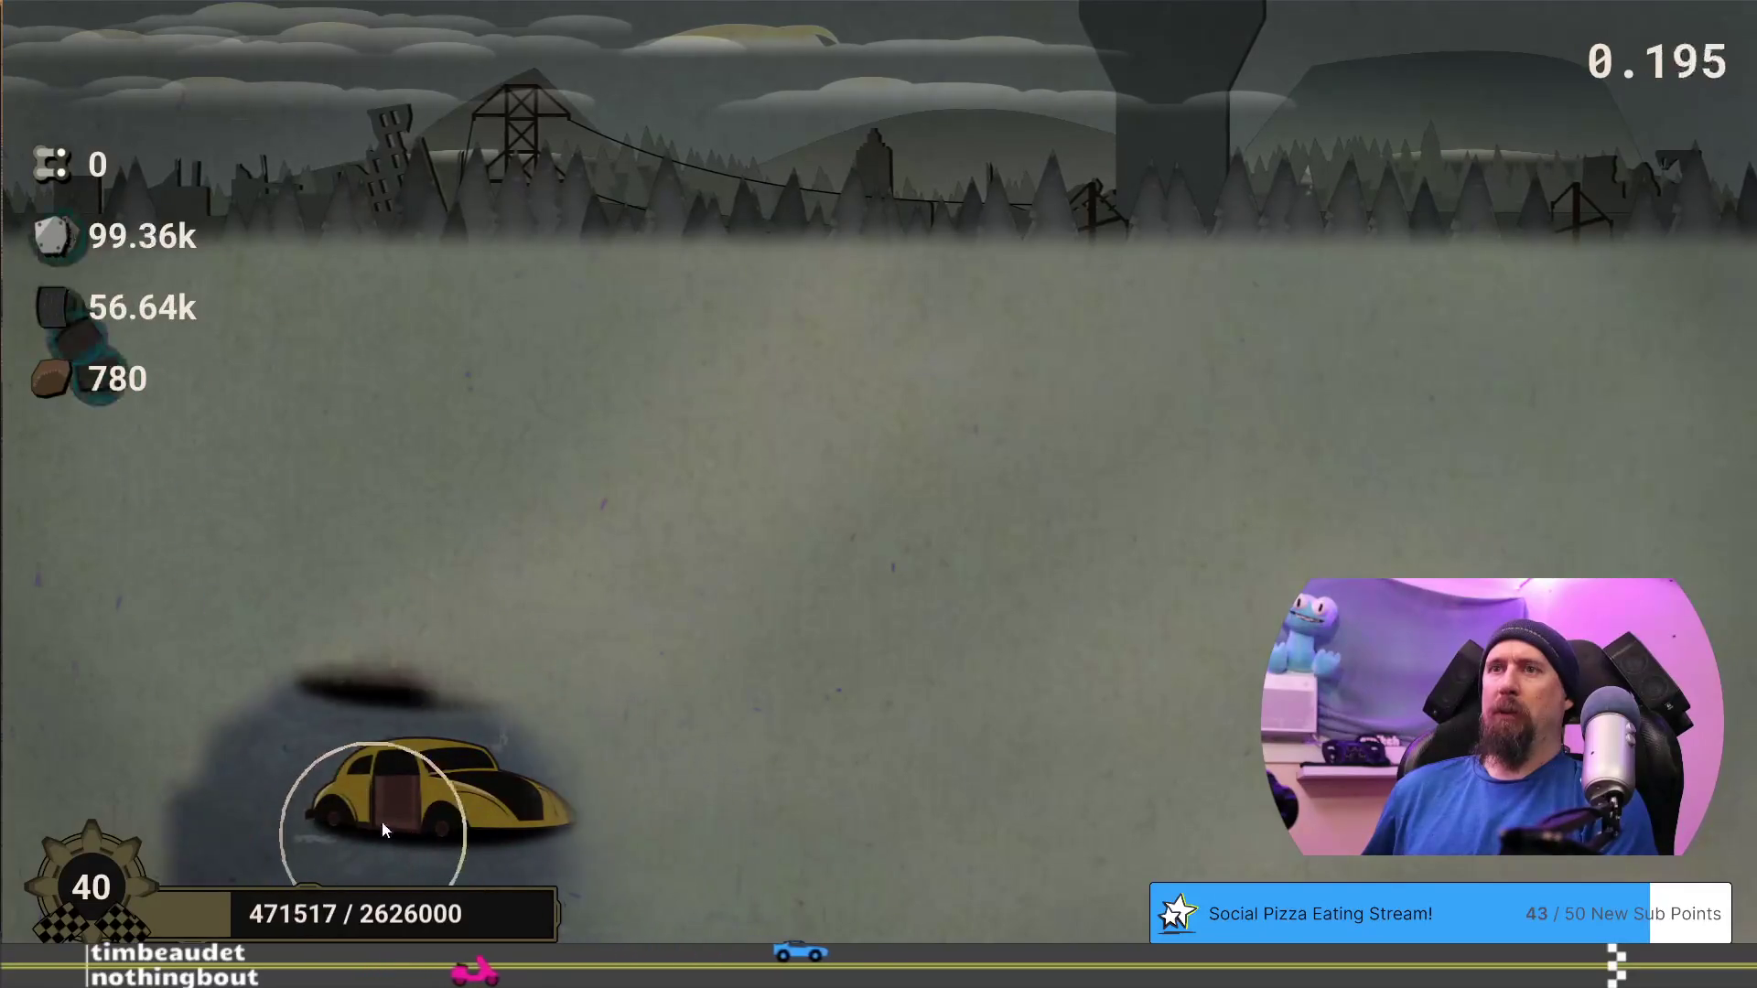
click(714, 906)
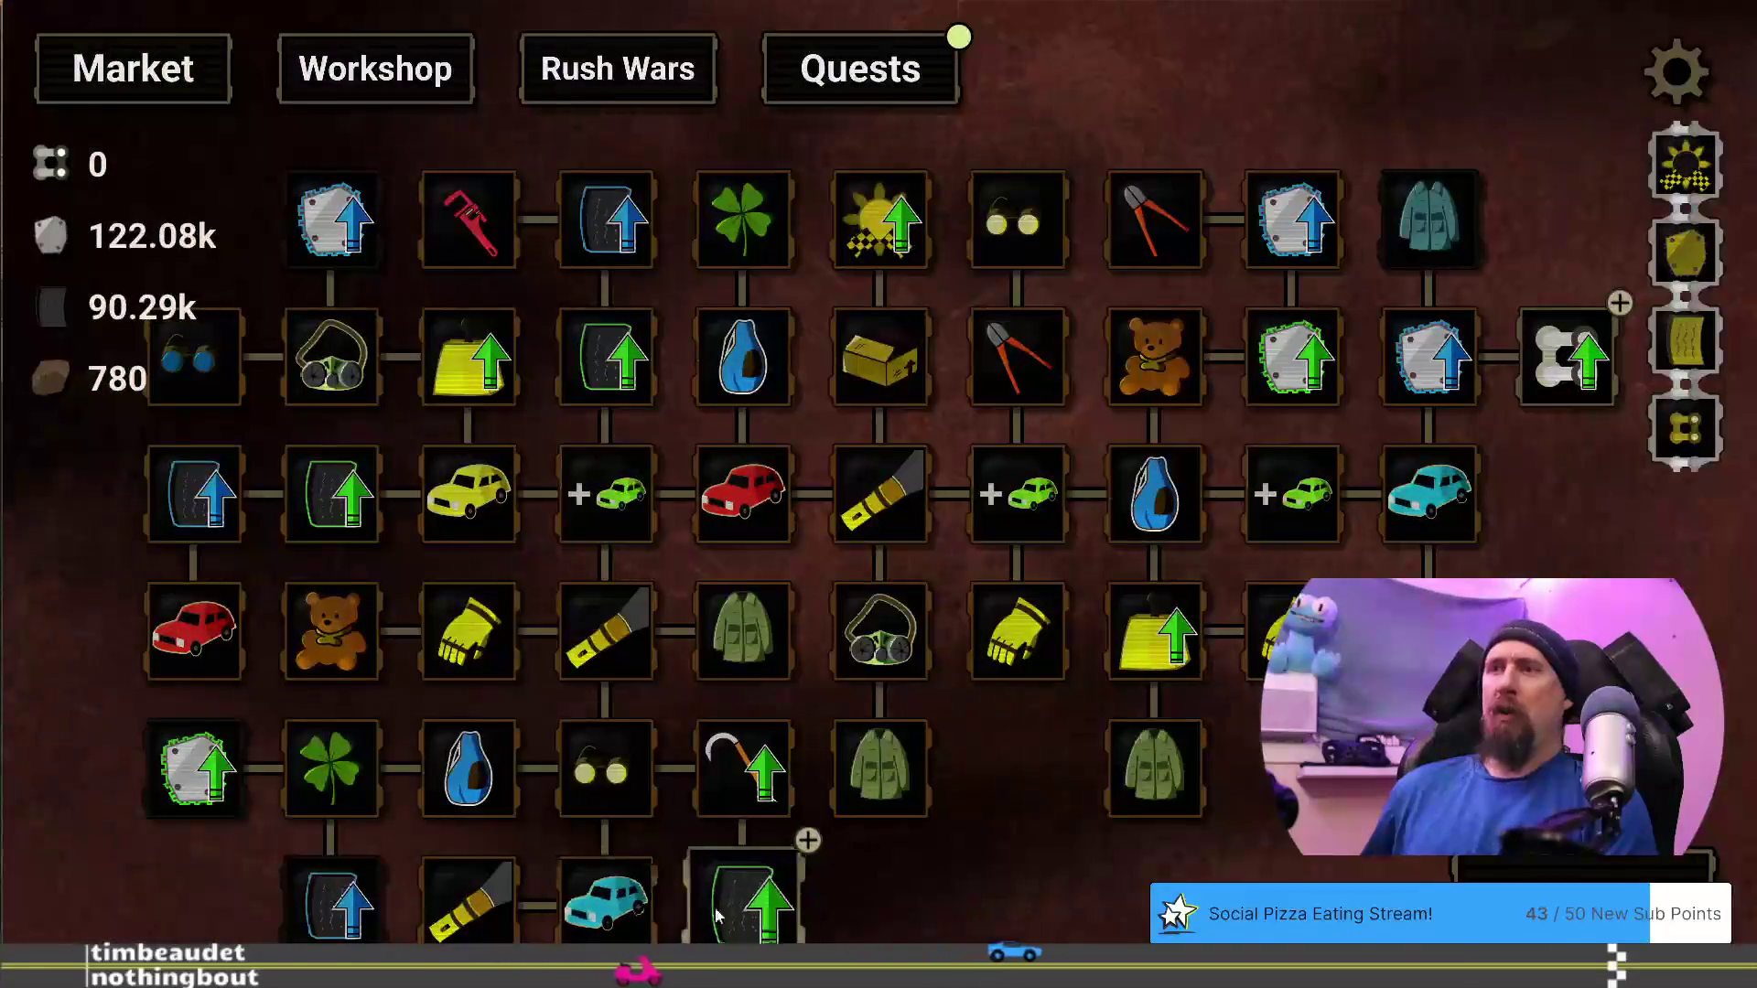
Check the Fine Rubber and Pristine Rubber prices, then play a supply run until Time is Up
mouse_move(716, 911)
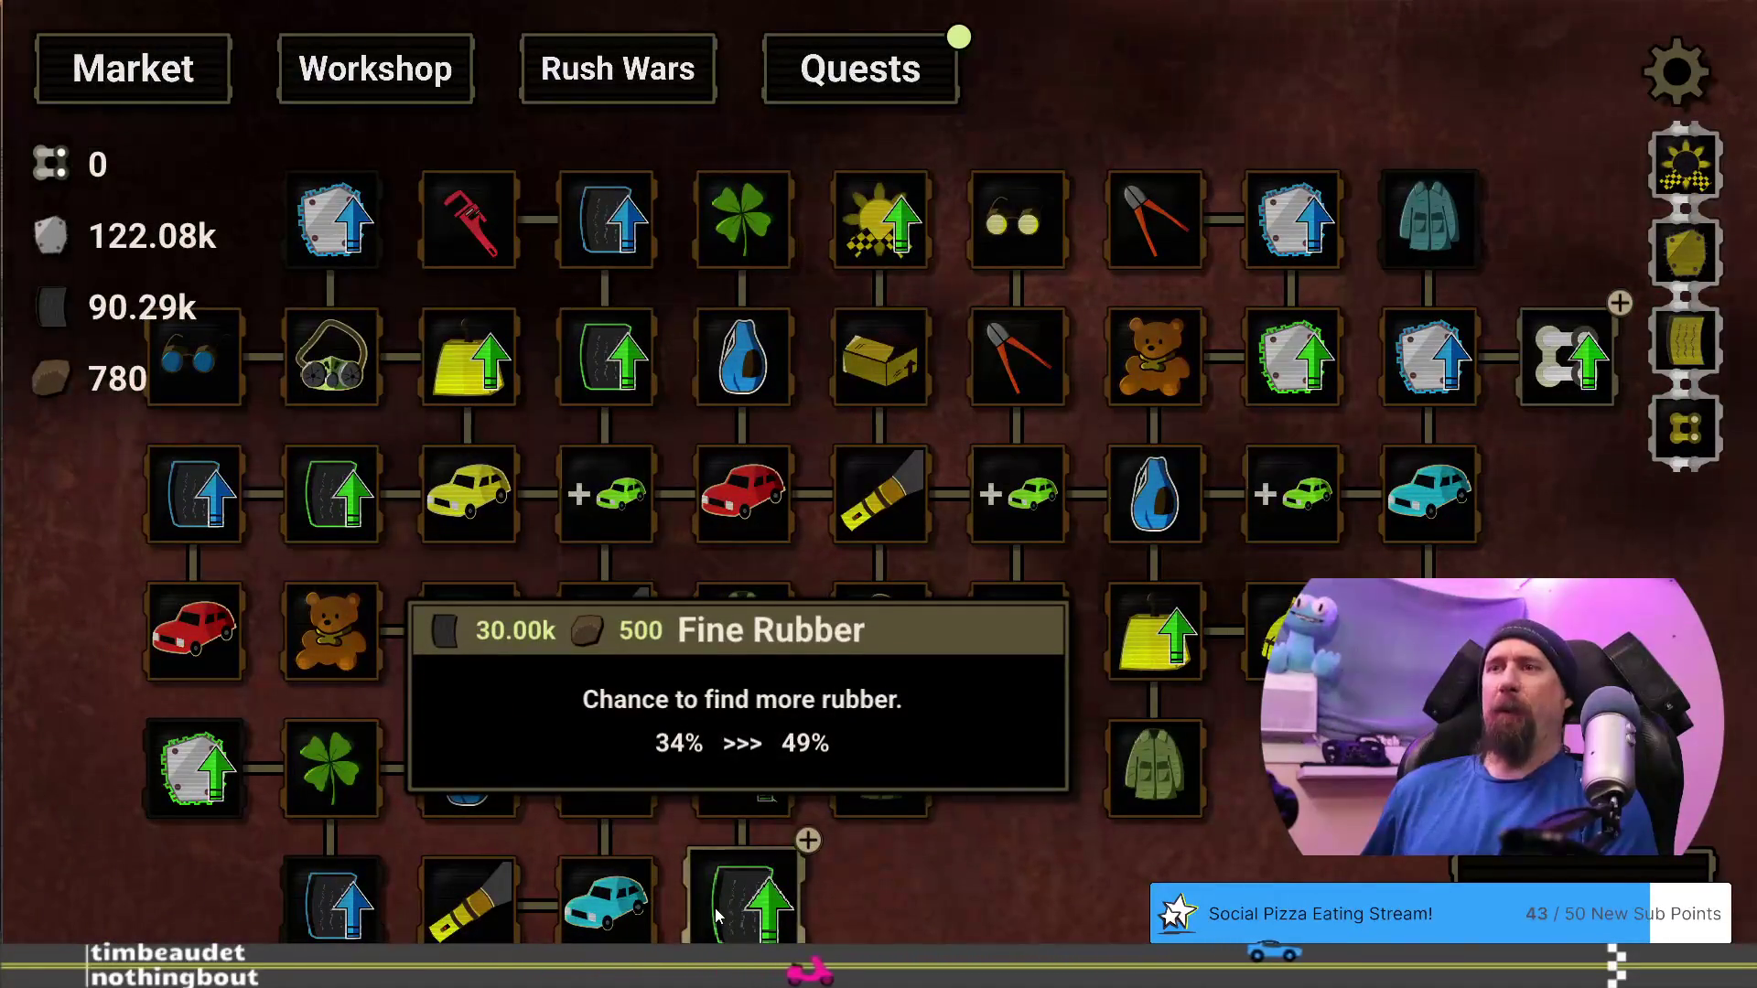
mouse_move(331, 901)
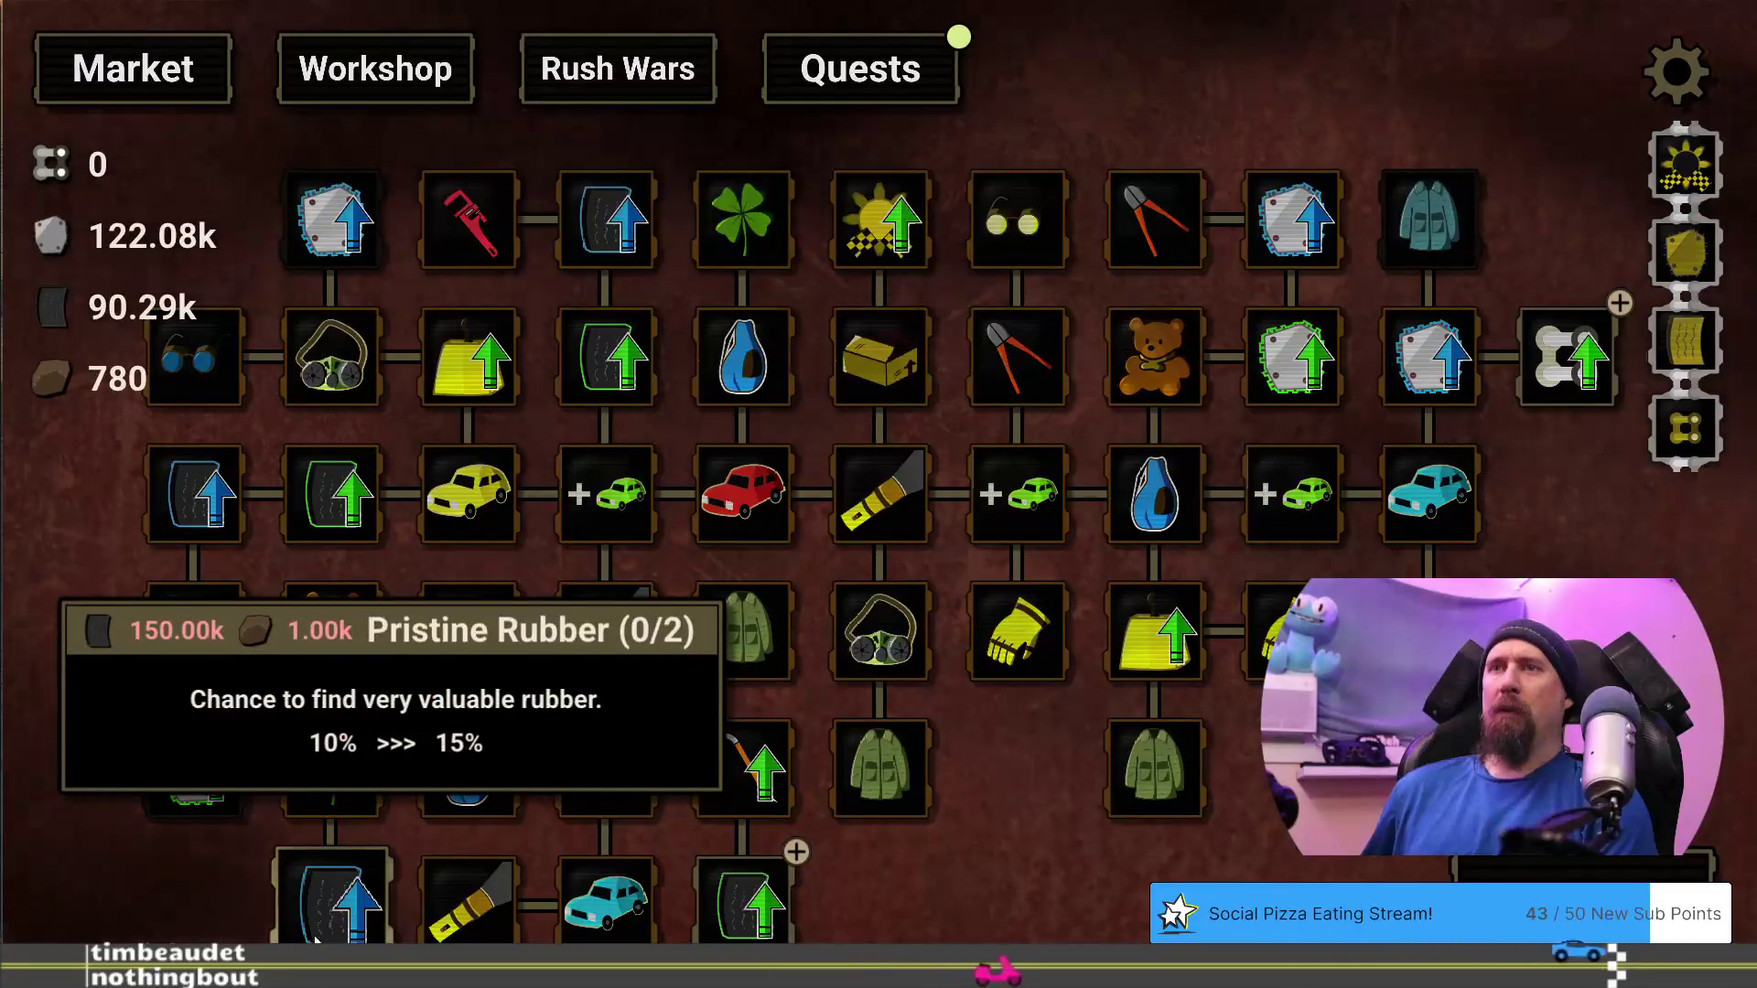
mouse_move(765, 938)
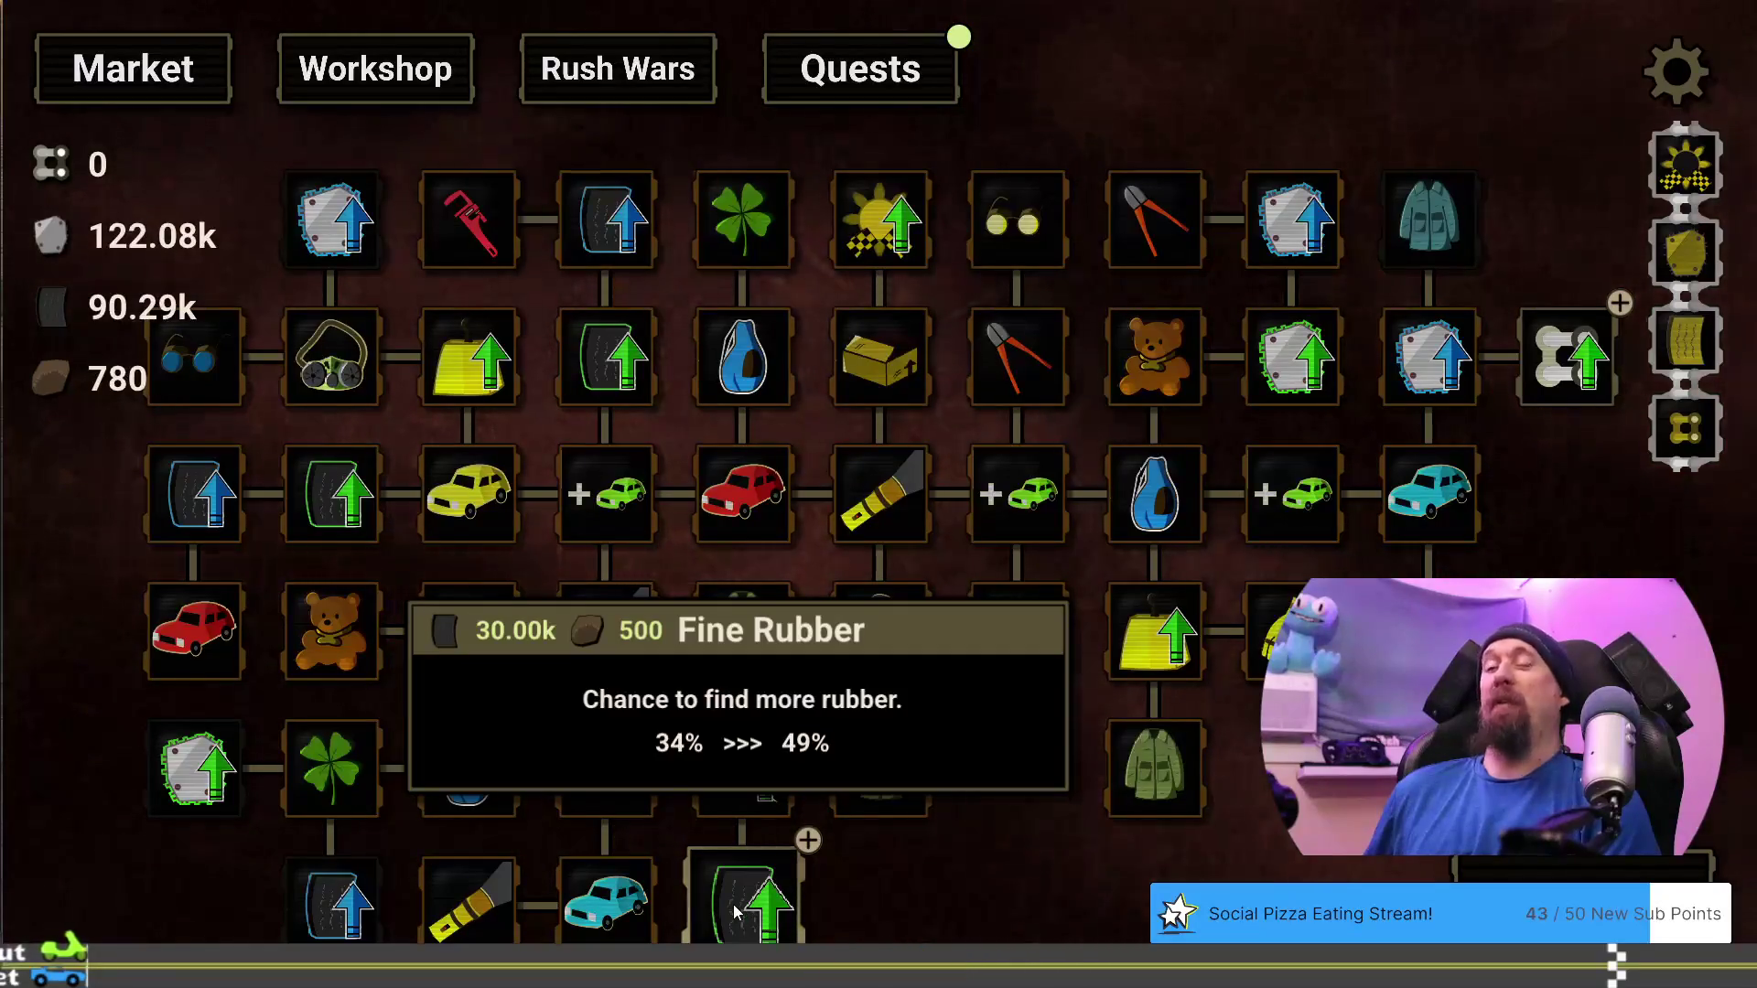
key(space)
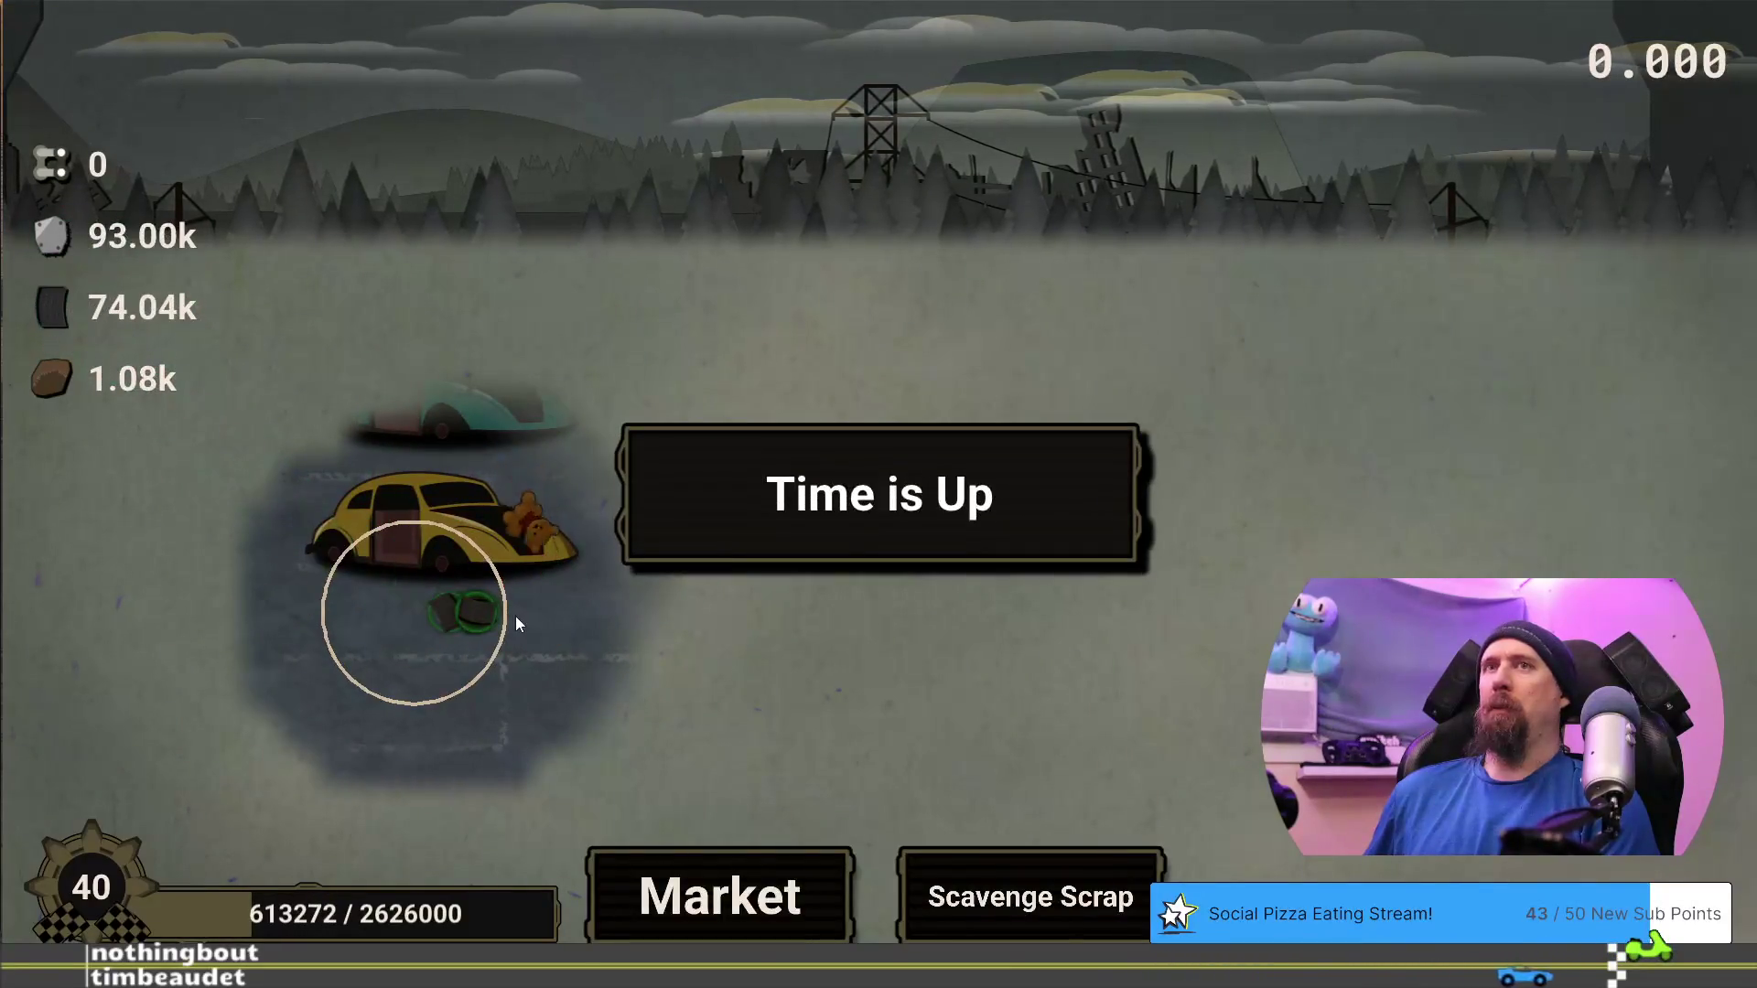
Go through the run results back to the Market tree, now holding 280.84k, 206.93k and 2.58k
click(759, 901)
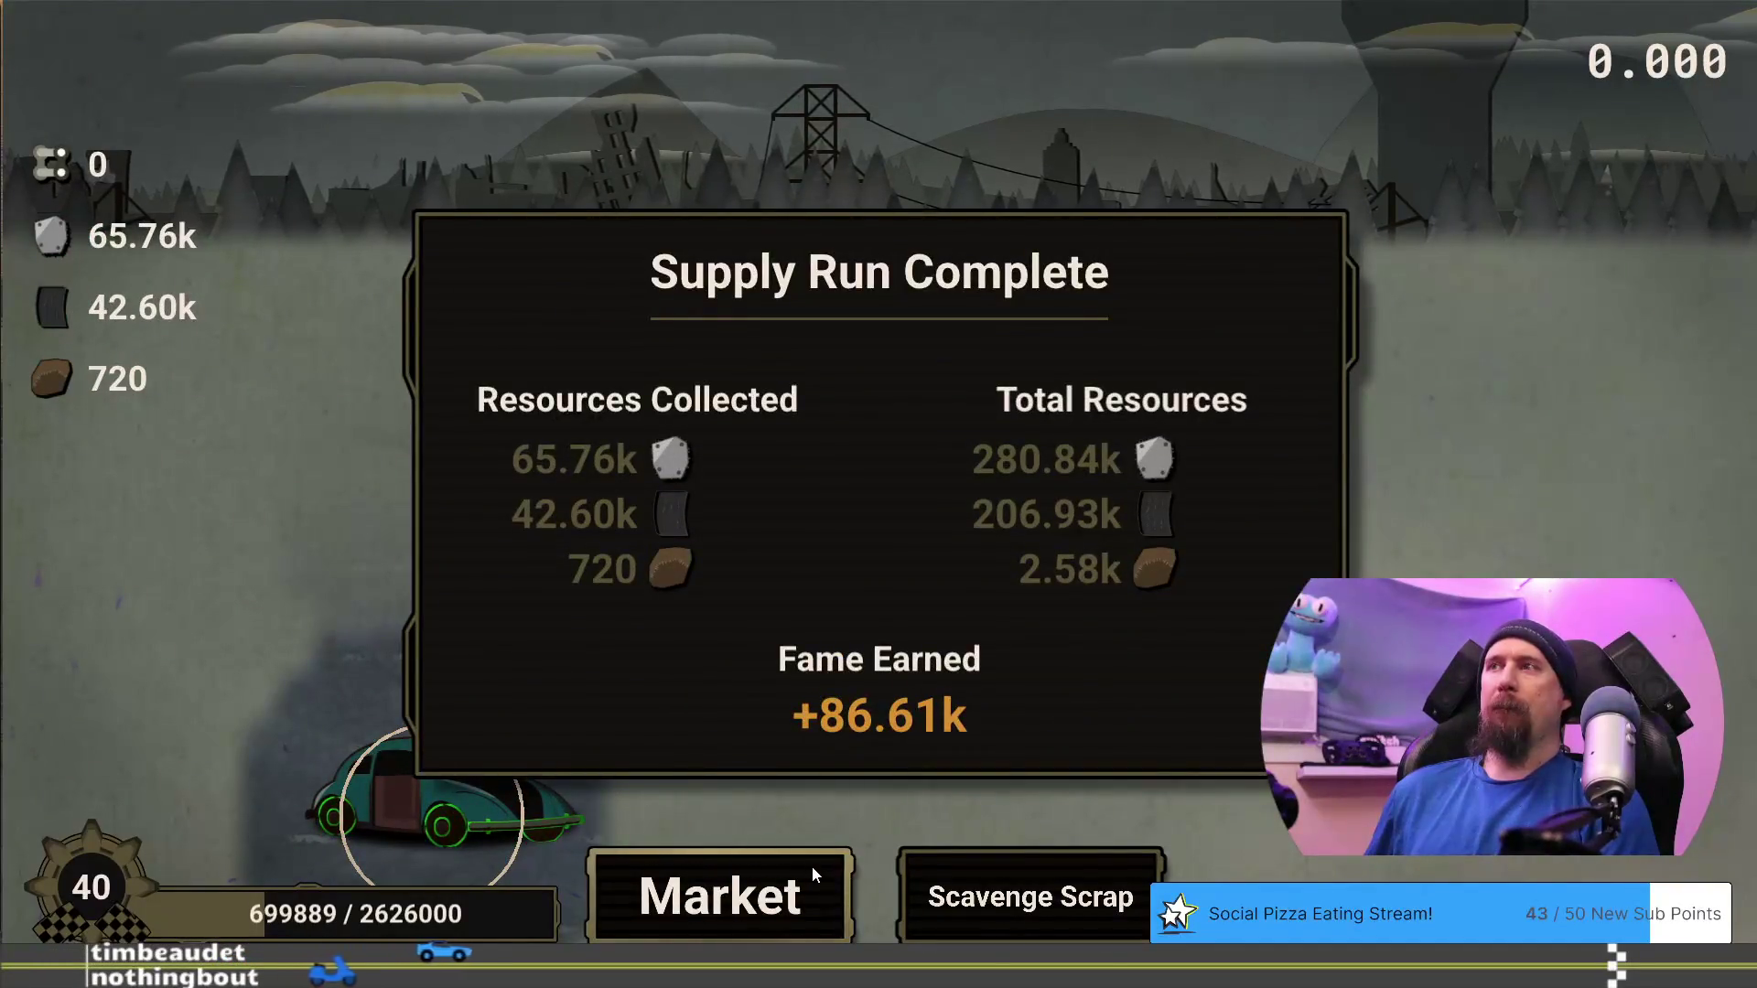
click(816, 889)
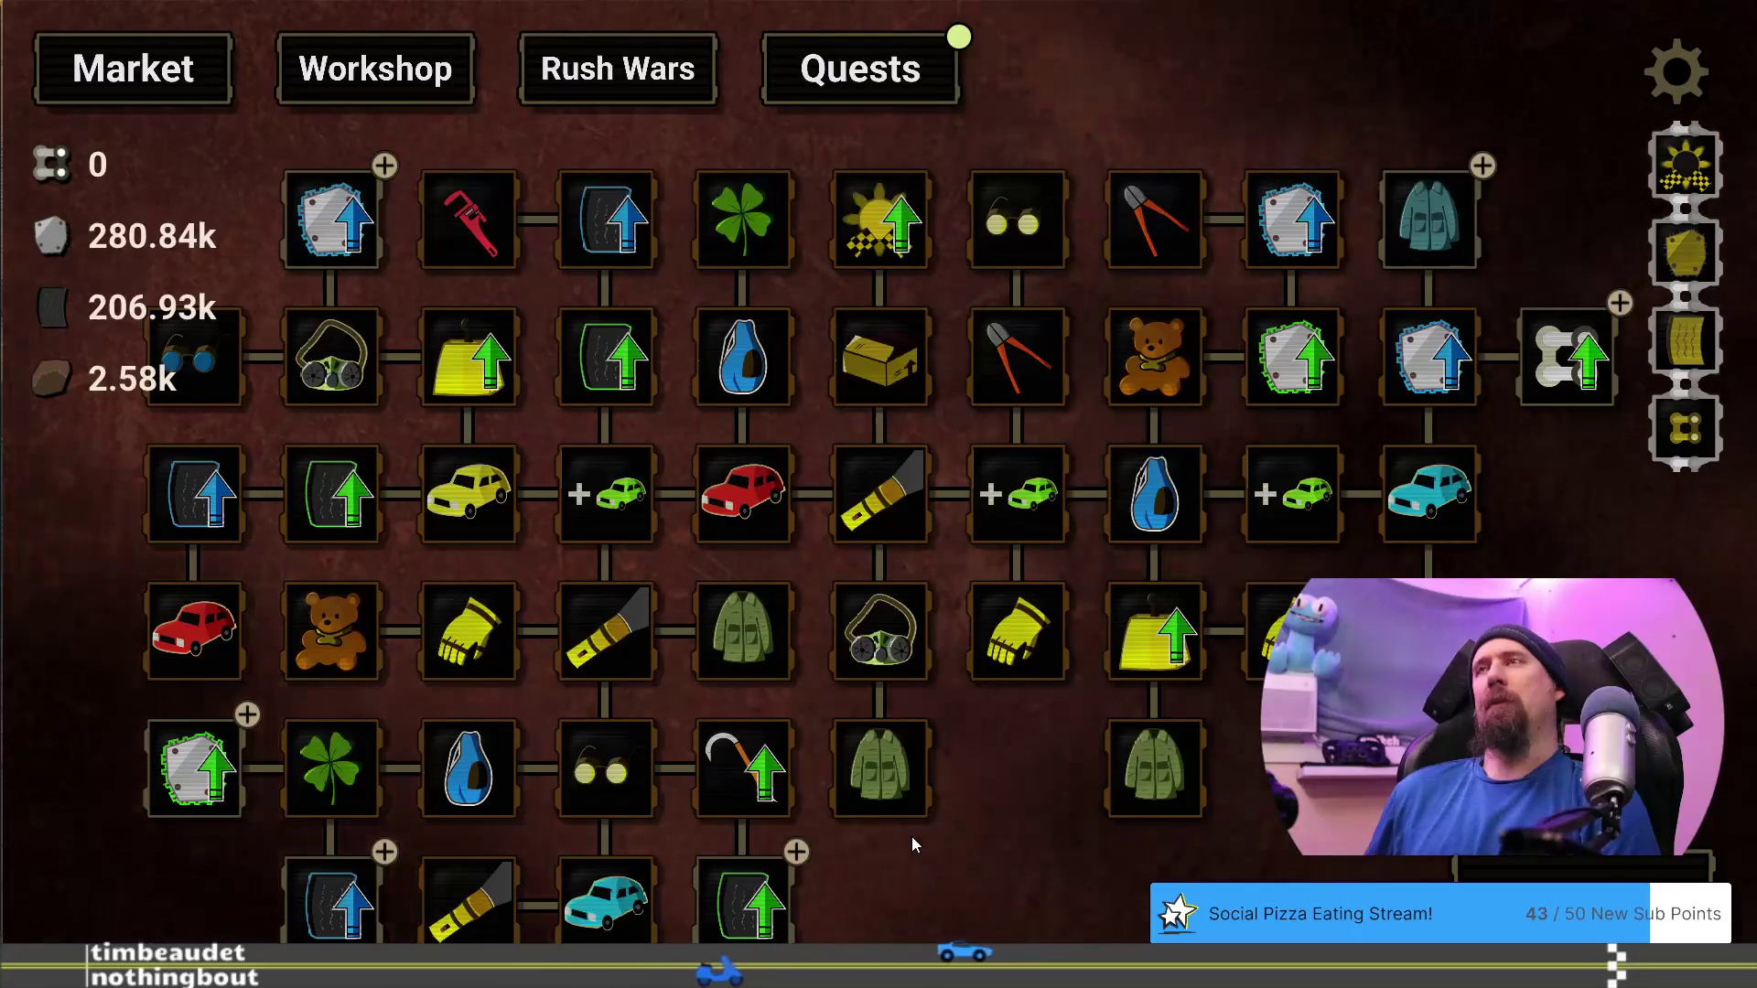
Read Fine Rubber's 30.00k and 500 cost, then open the Developer Terminal
mouse_move(768, 929)
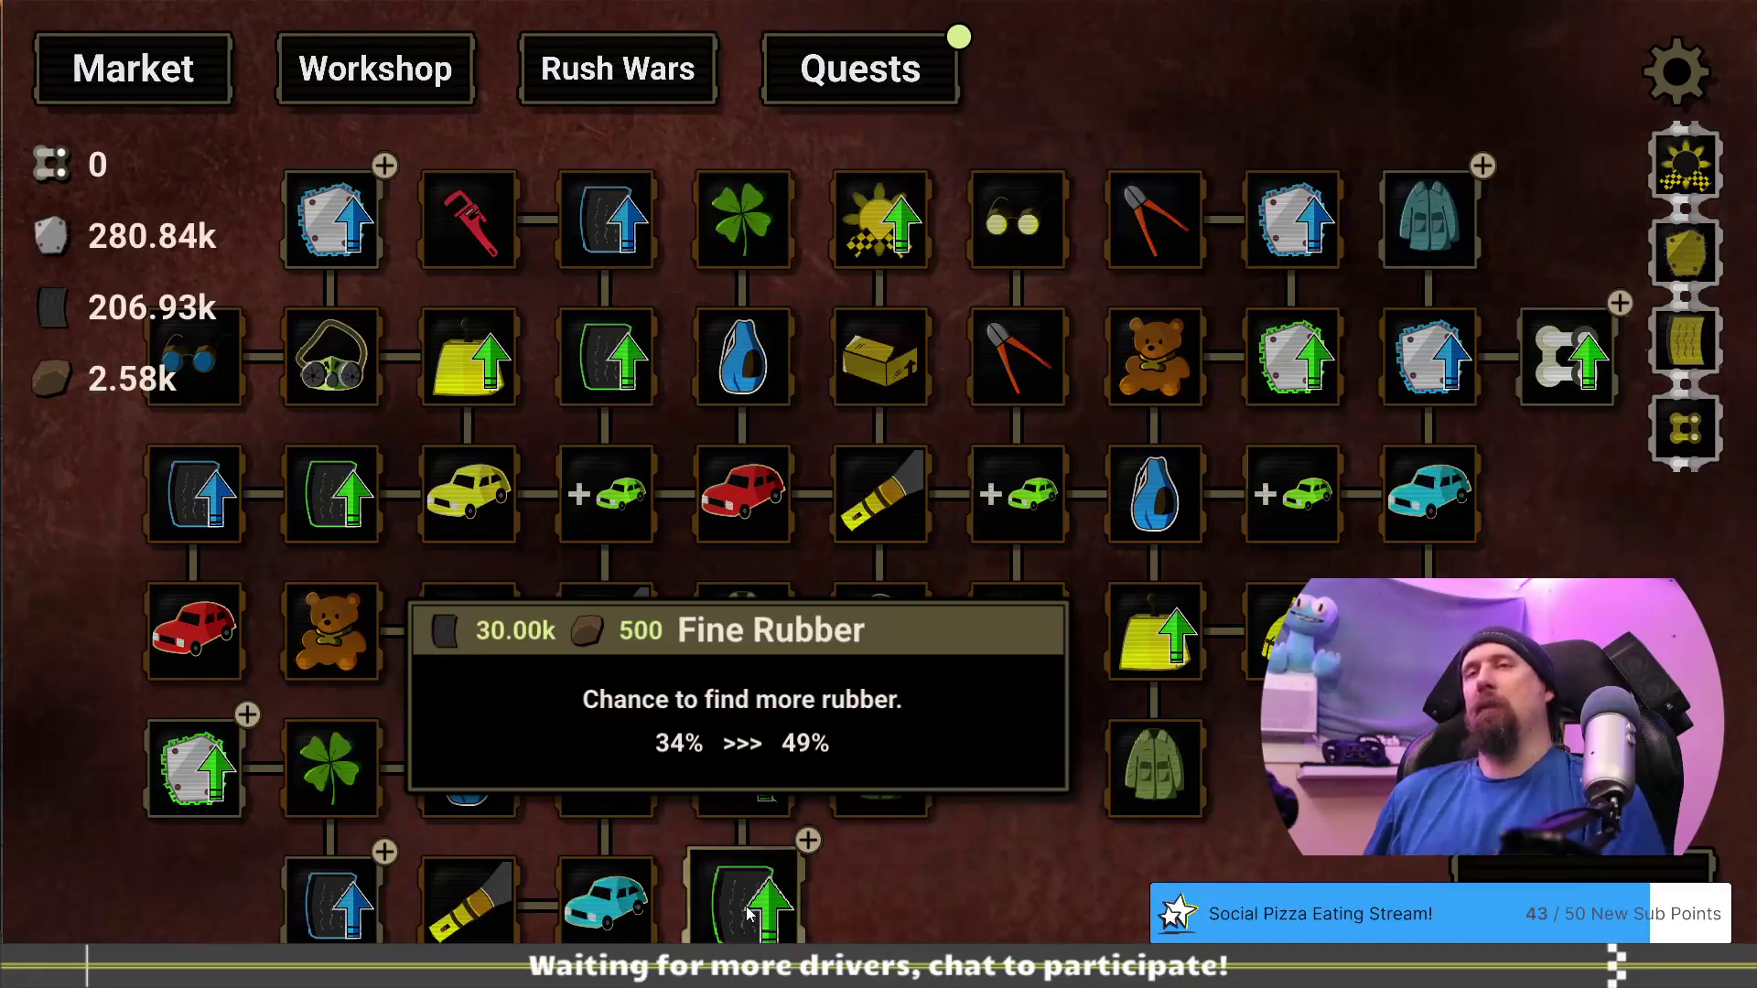
key(grave)
Use the 'editor' command to price Pristine Rubber at 500000 rubber and 2500 cloth, then exit back to the game
text(editor)
key(Return)
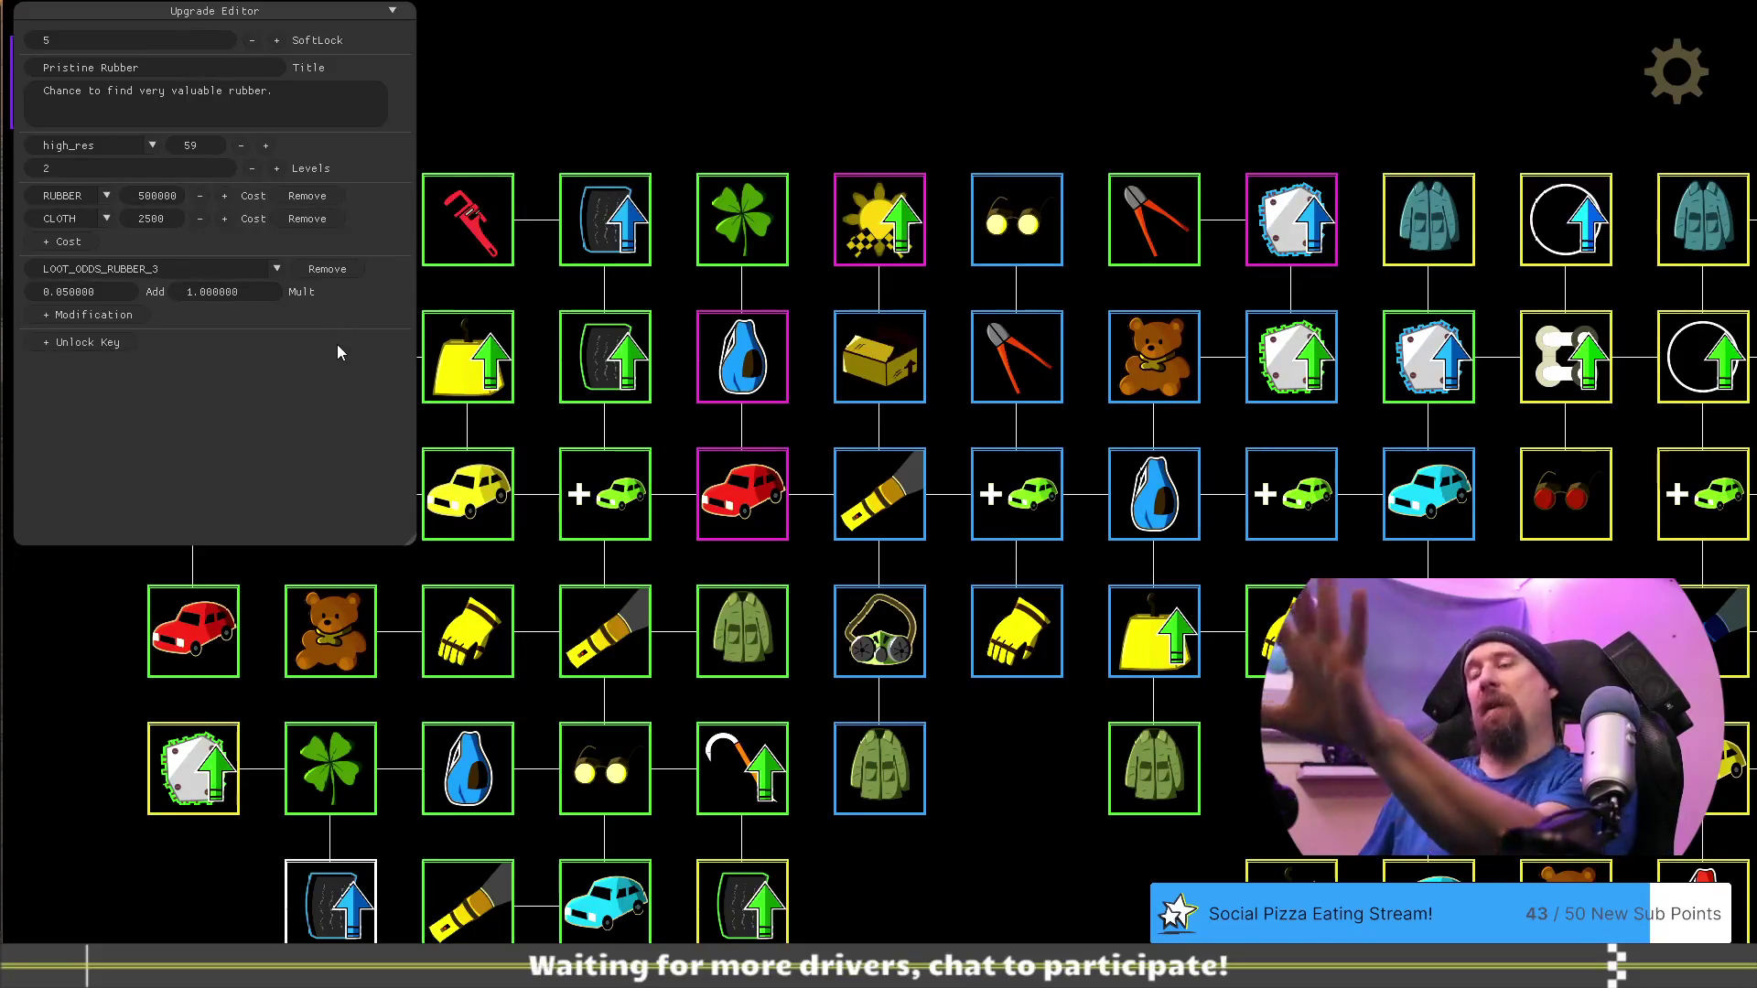
key(grave)
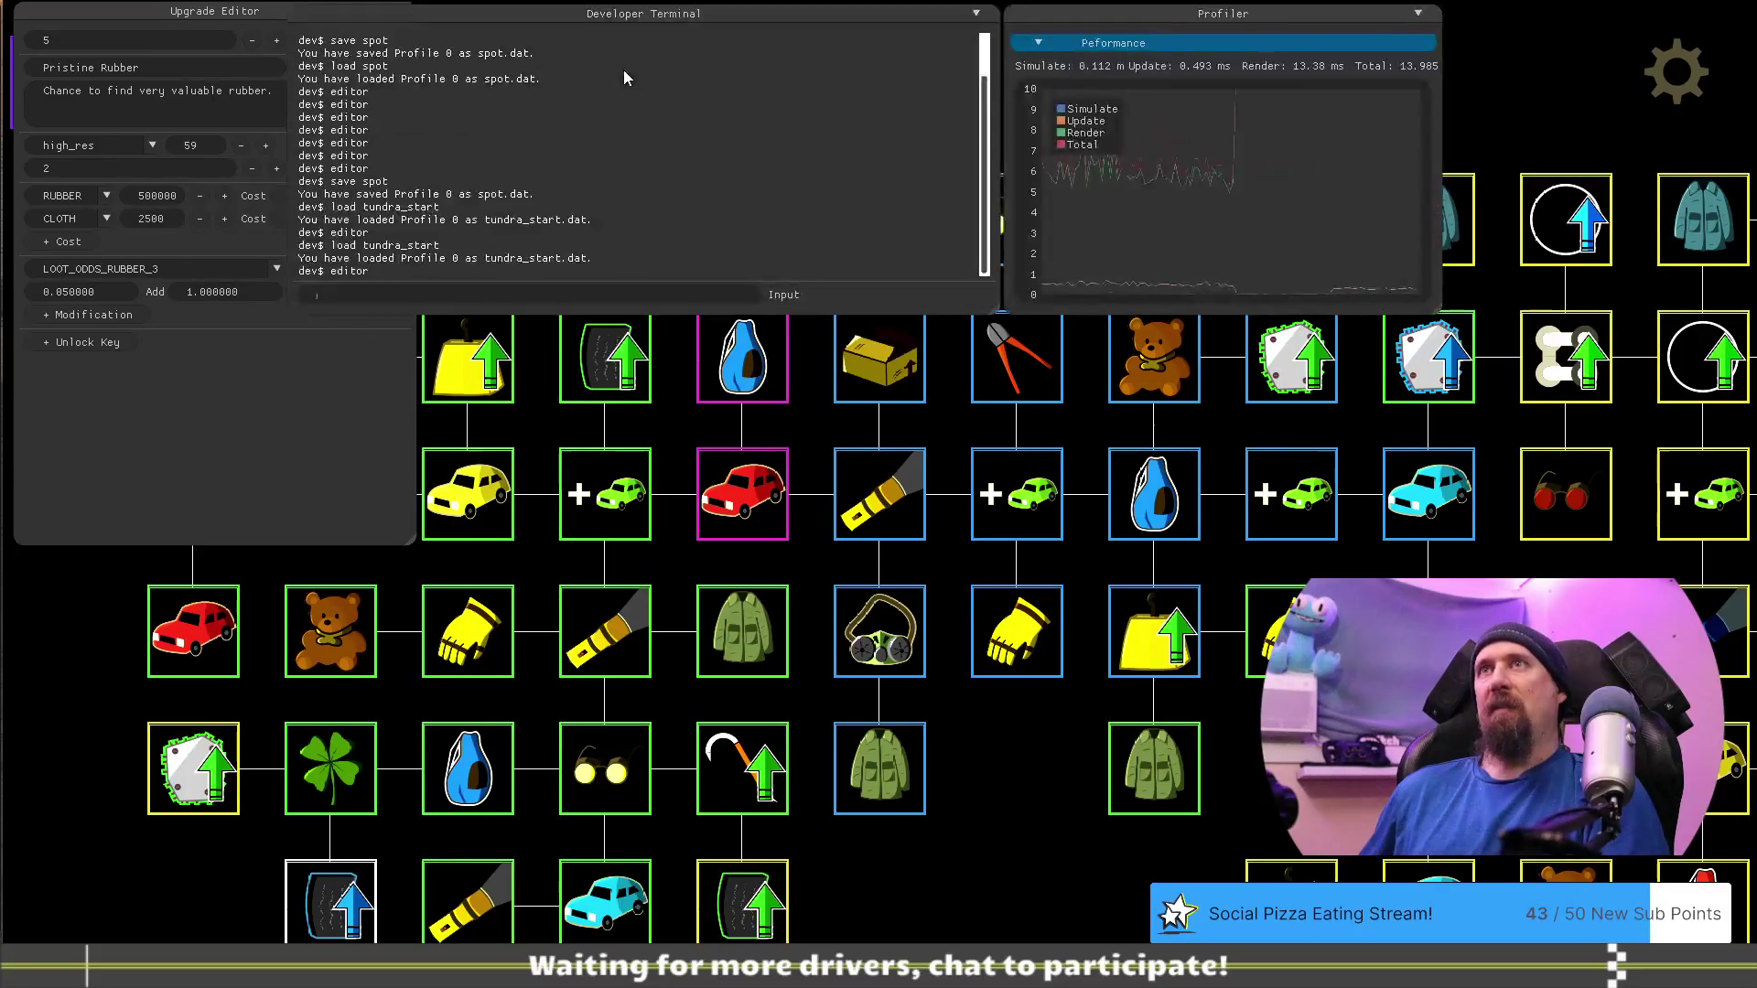
key(grave)
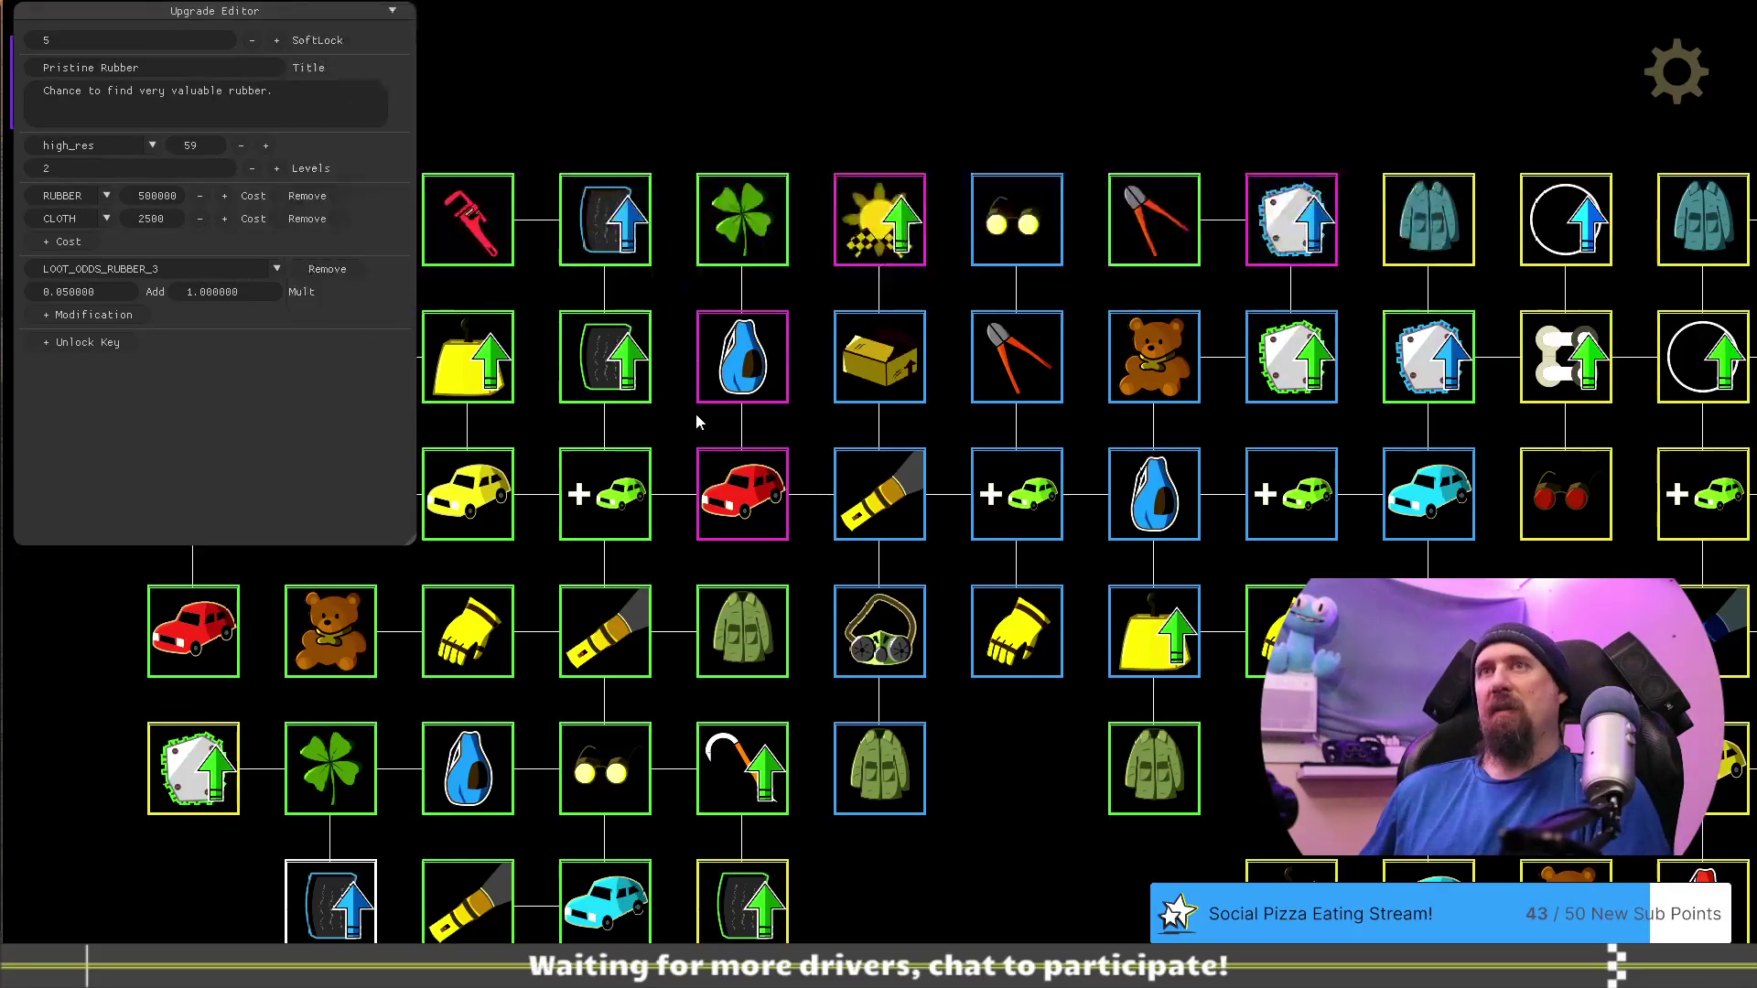
key(e)
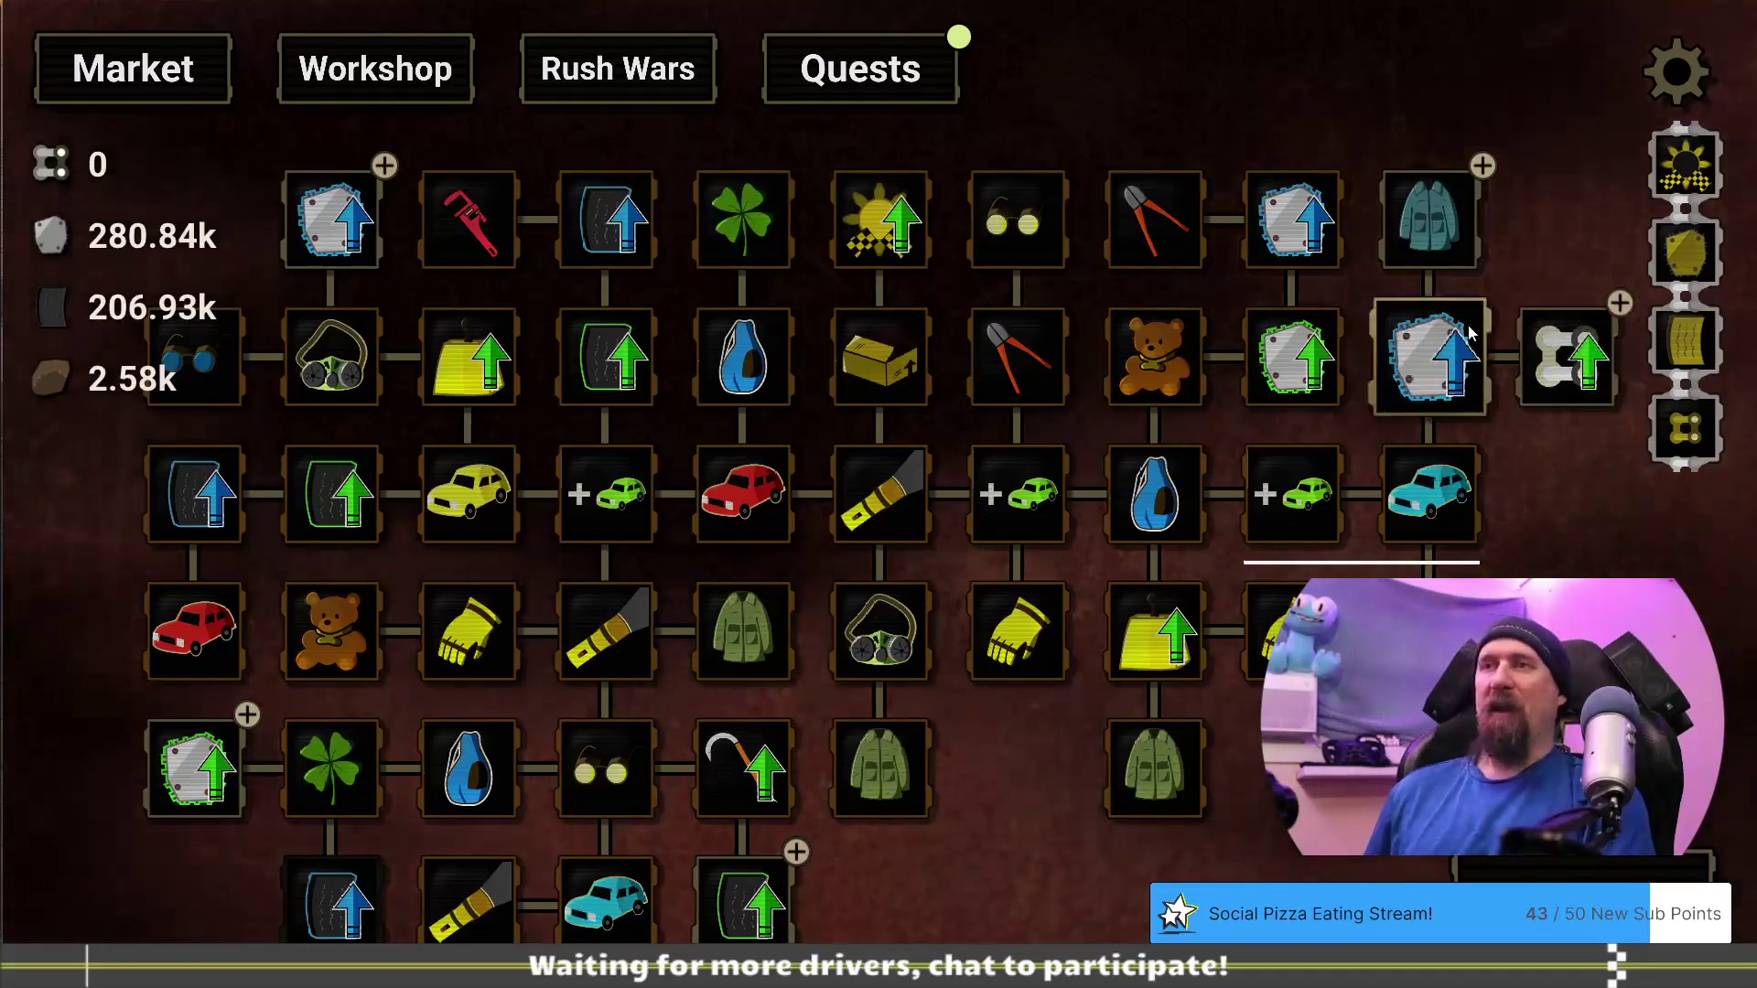
Buy Fine Rubber for 200.00k and 500, leaving 6.93k rubber, then open the Developer Terminal
mouse_move(754, 915)
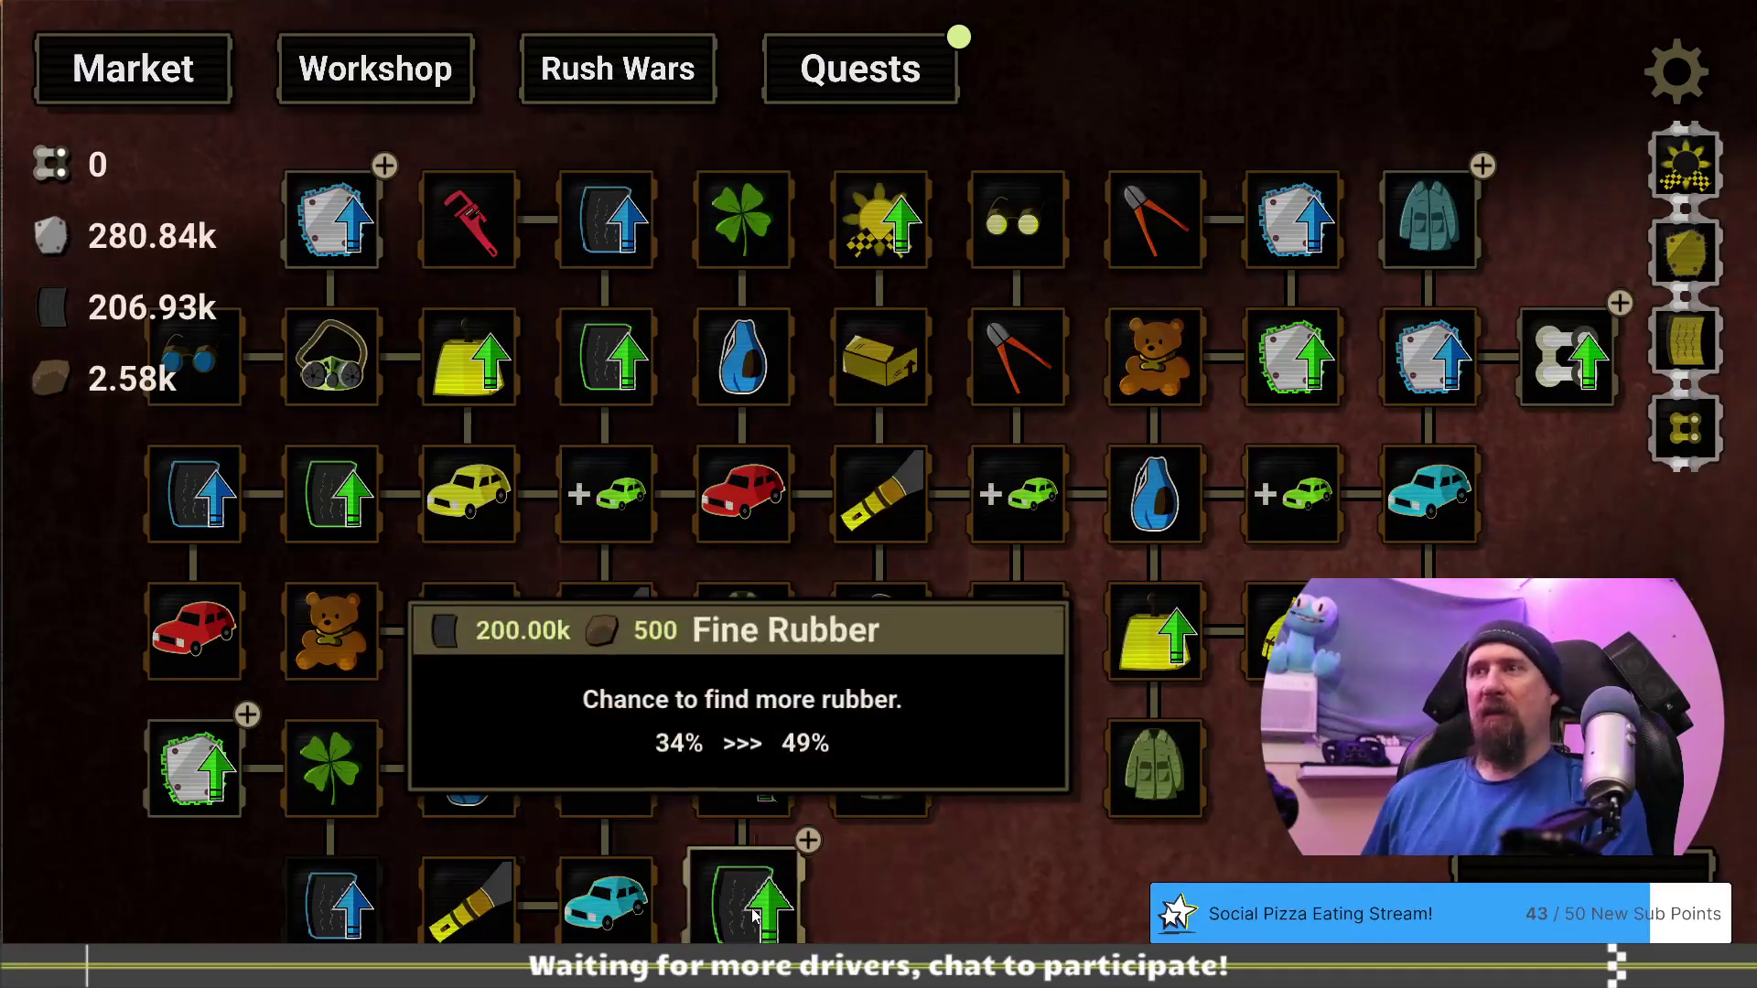
drag(769, 904, 829, 759)
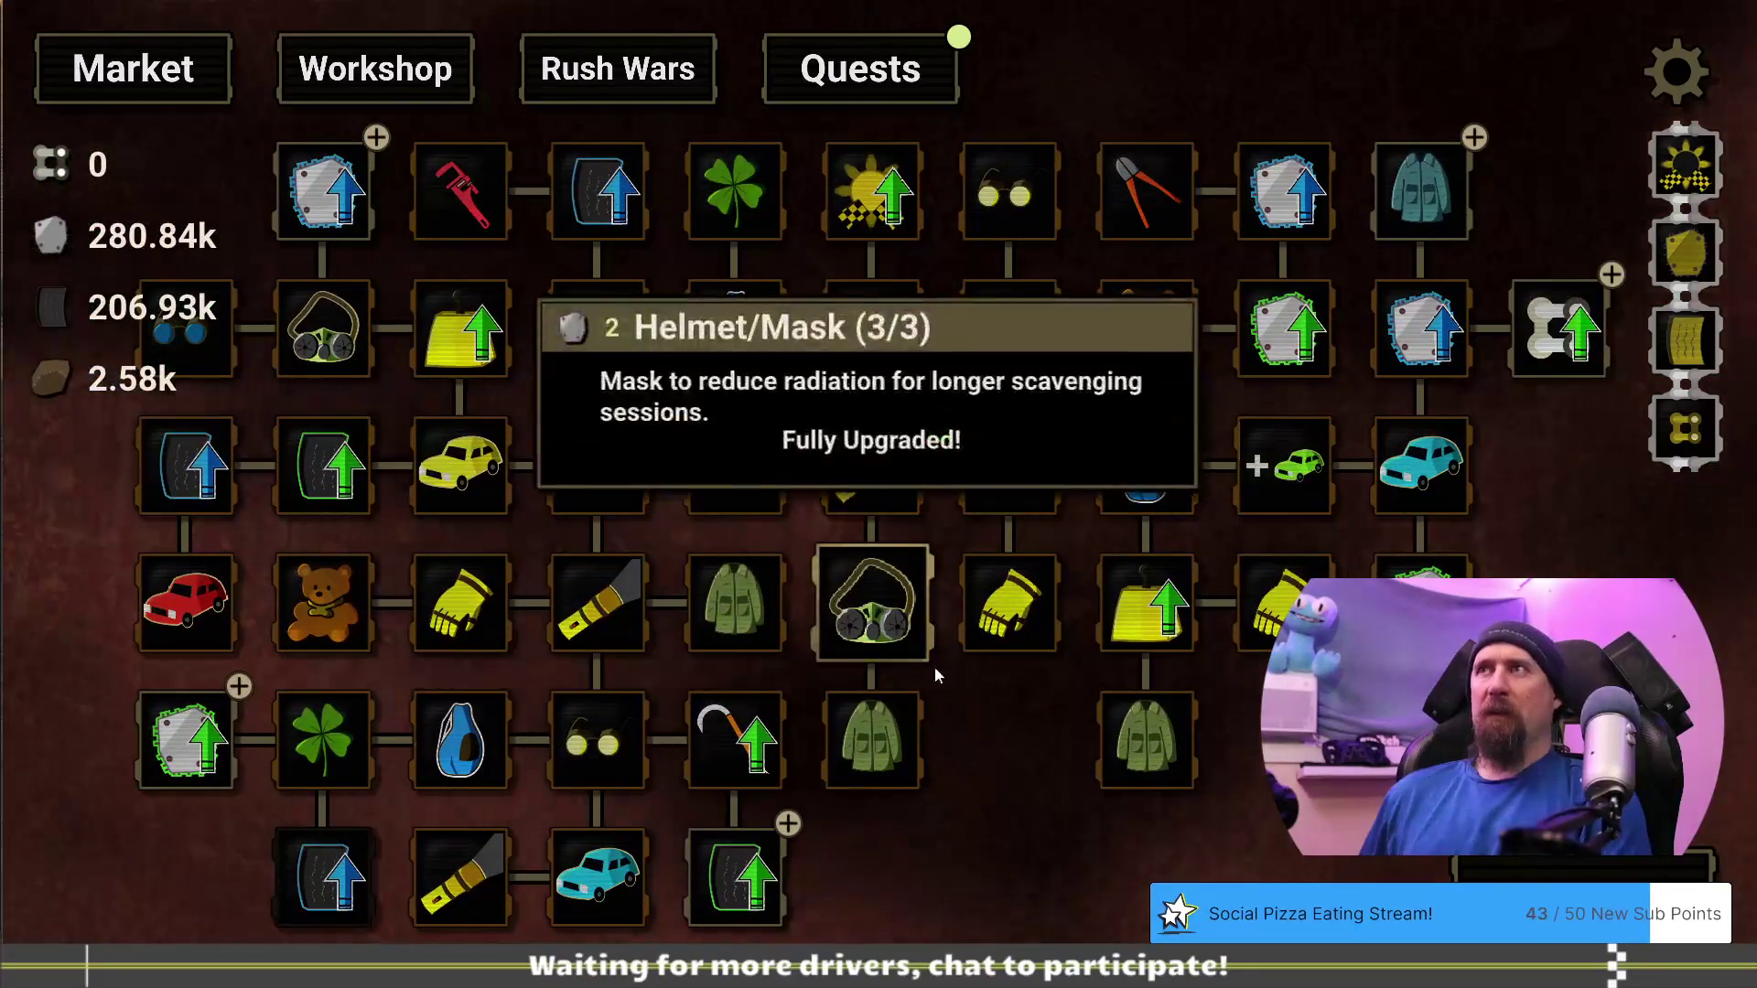
drag(997, 712, 961, 733)
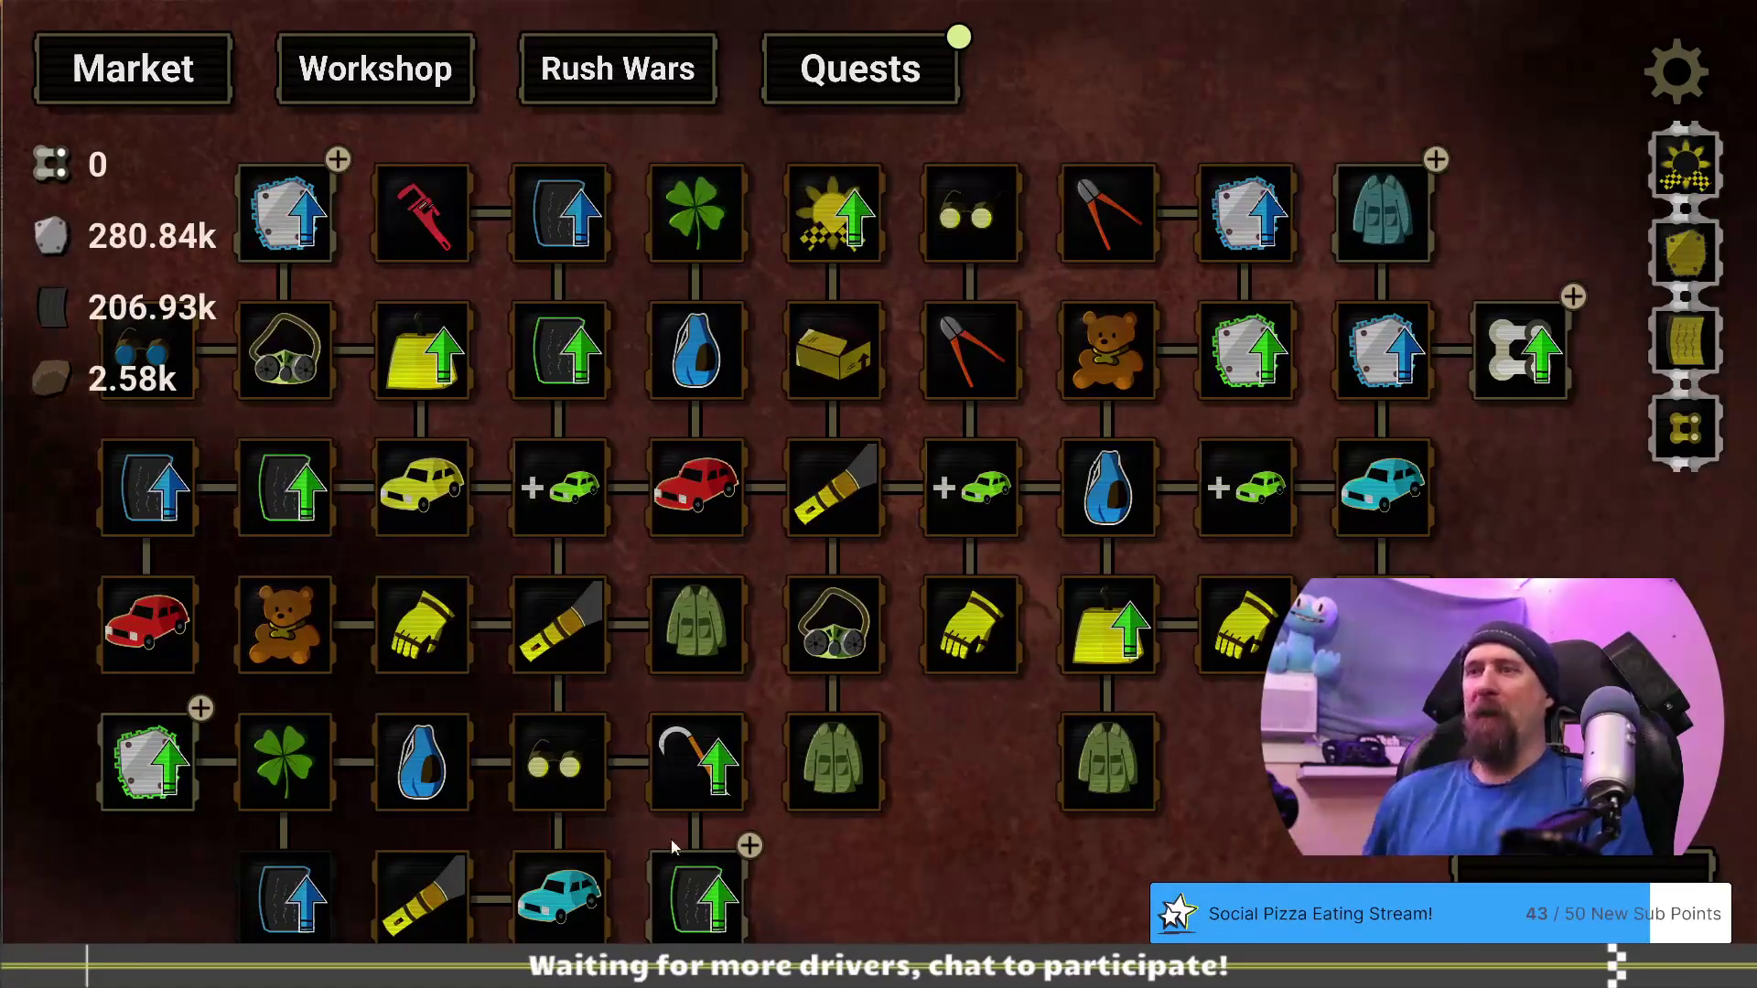
mouse_move(732, 895)
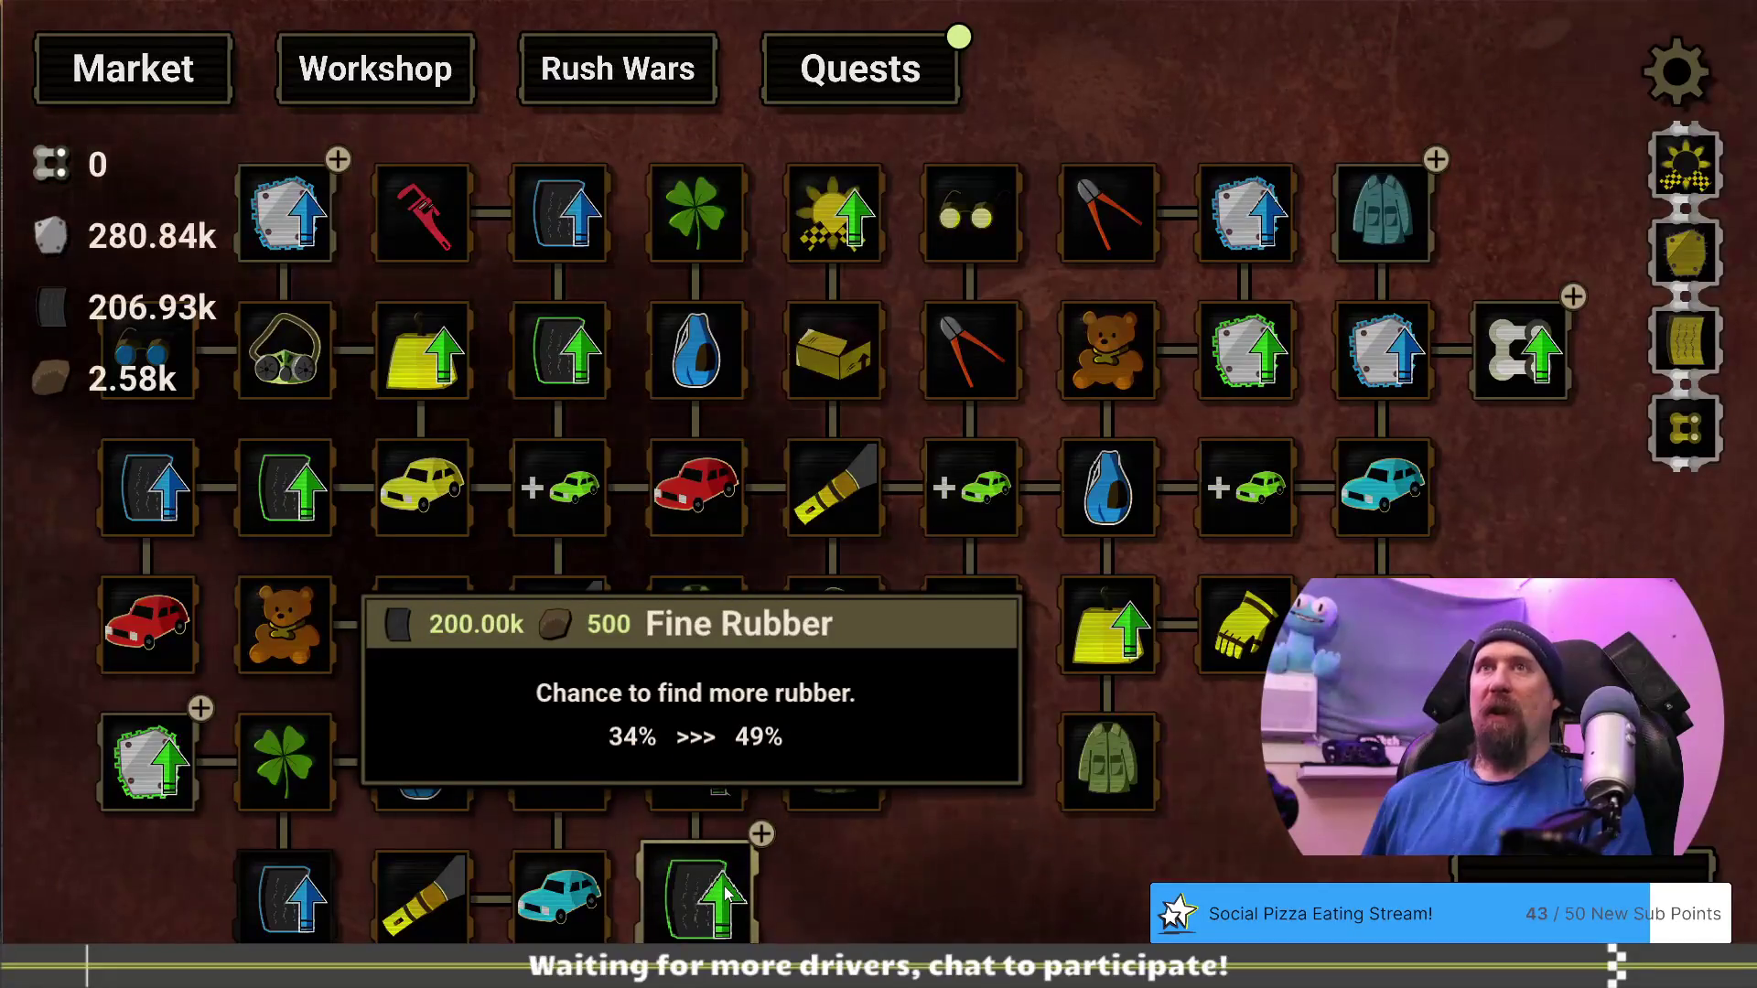
click(730, 893)
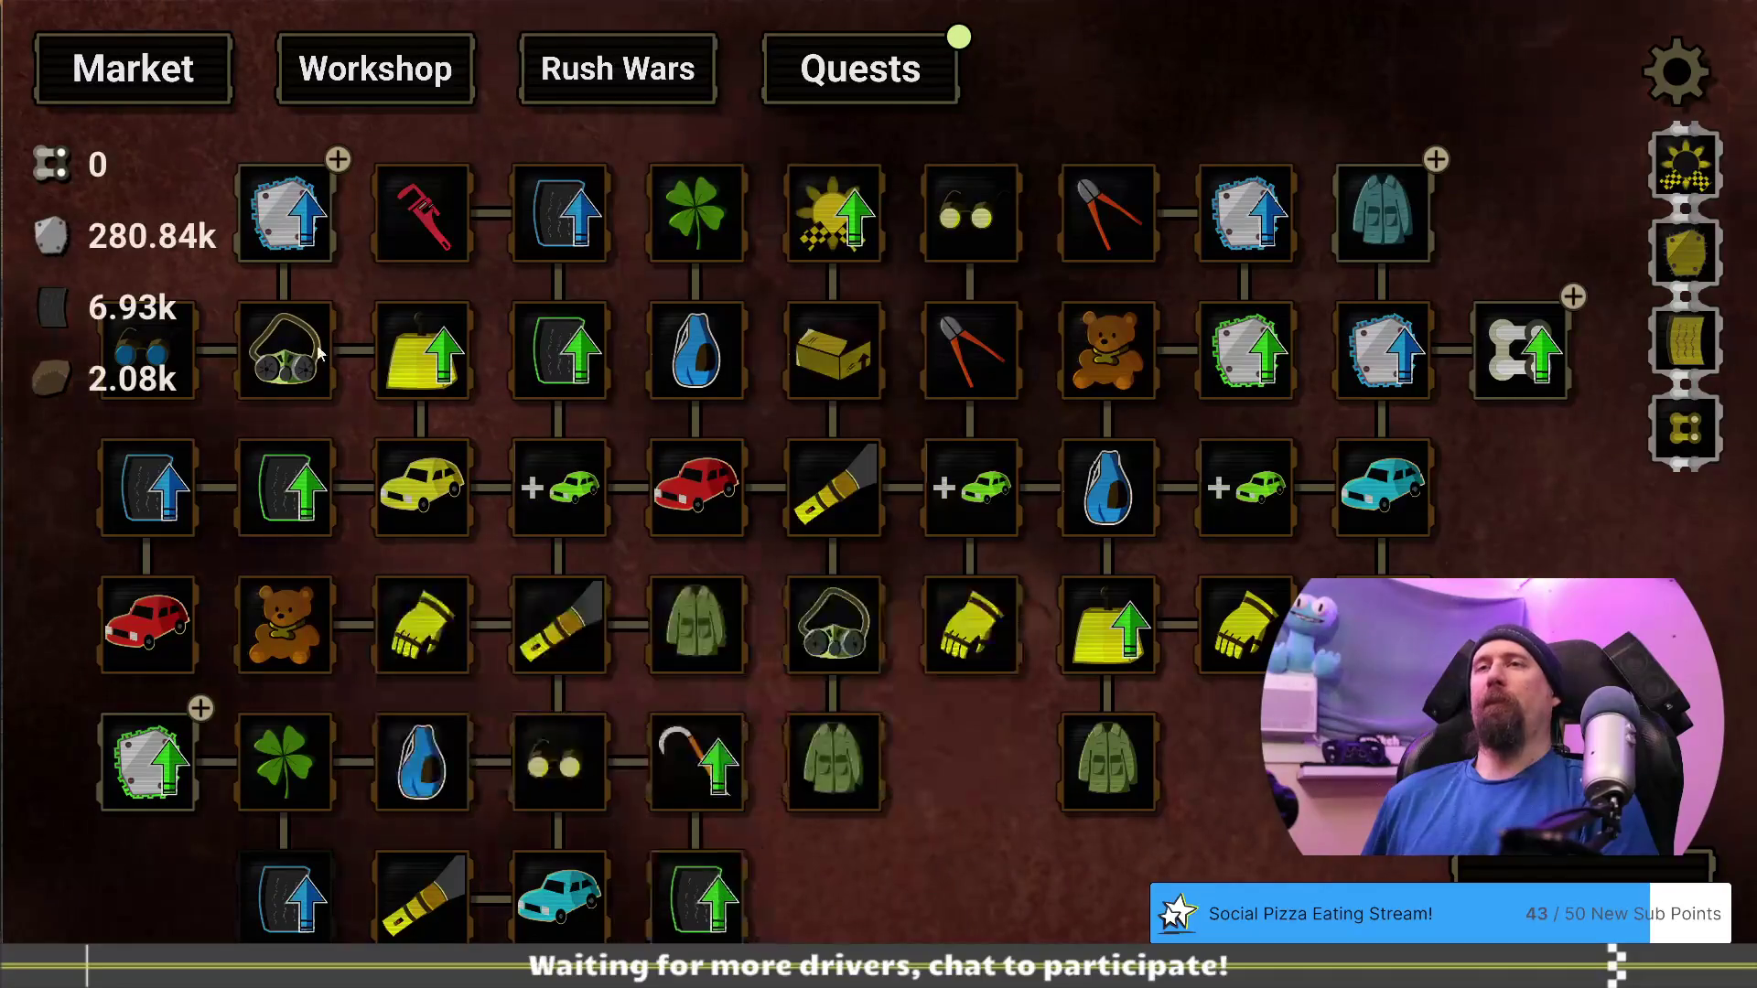
mouse_move(289, 240)
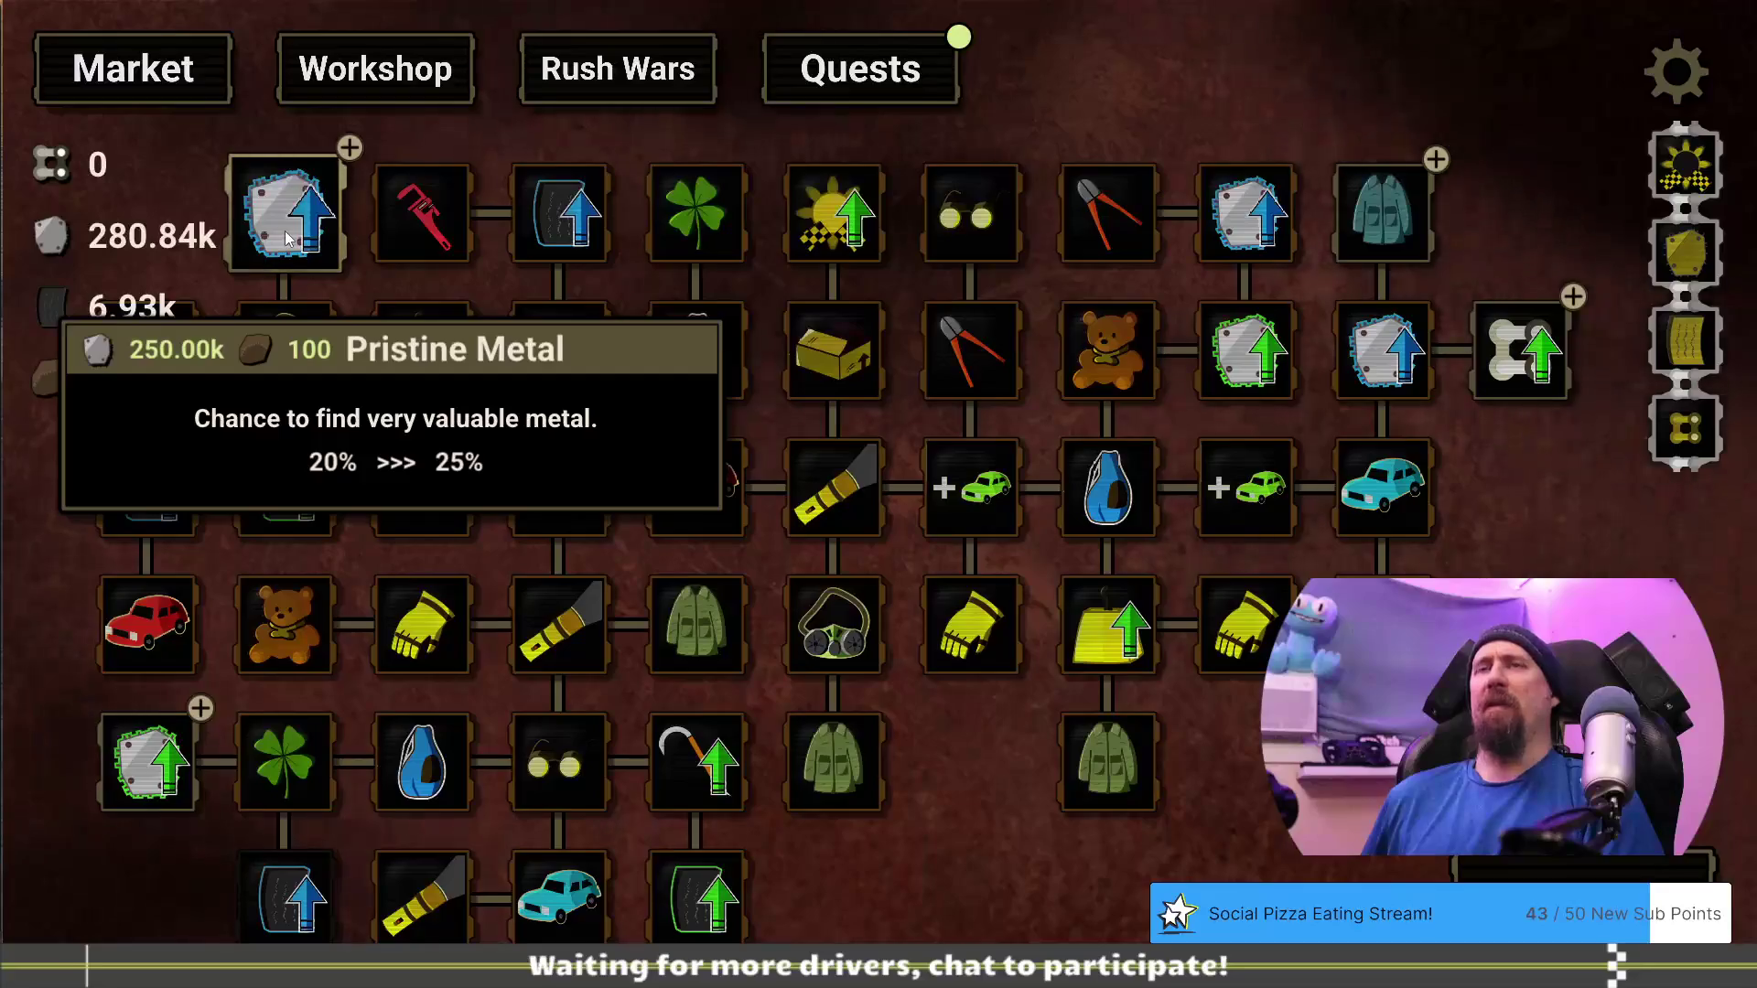
key(grave)
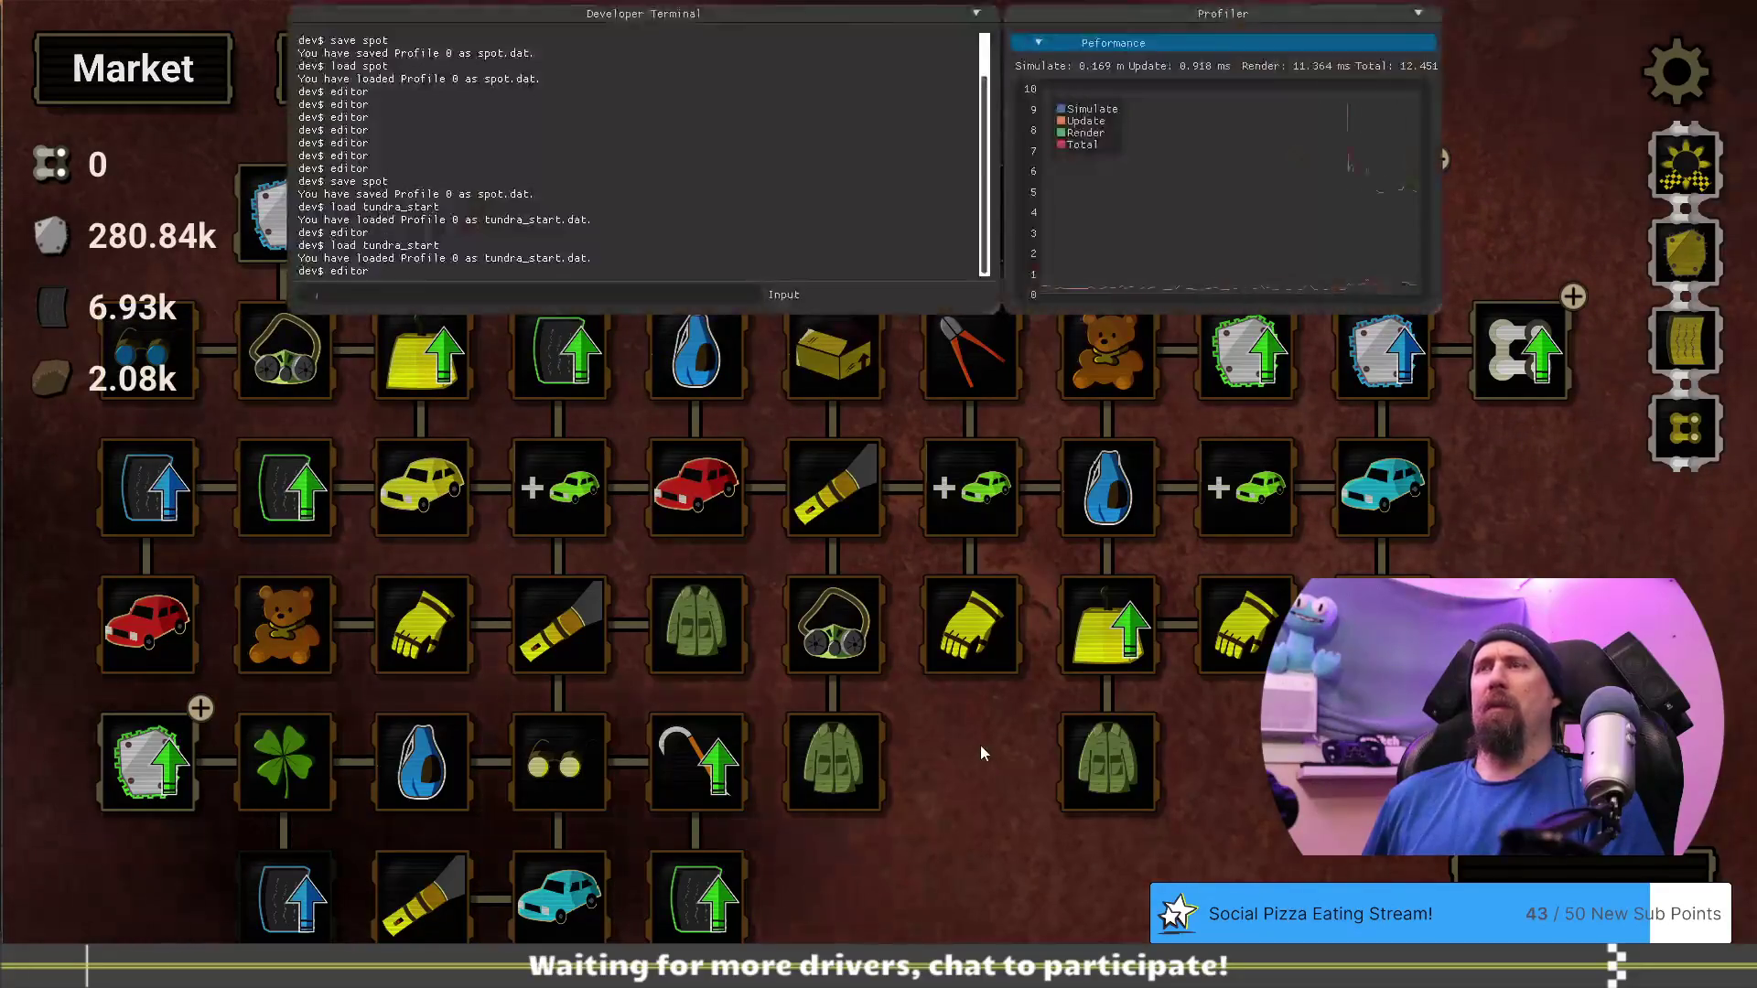
Open the Upgrade Editor with 'editor', clear Pristine Metal's cloth cost and move its tile
text(editor)
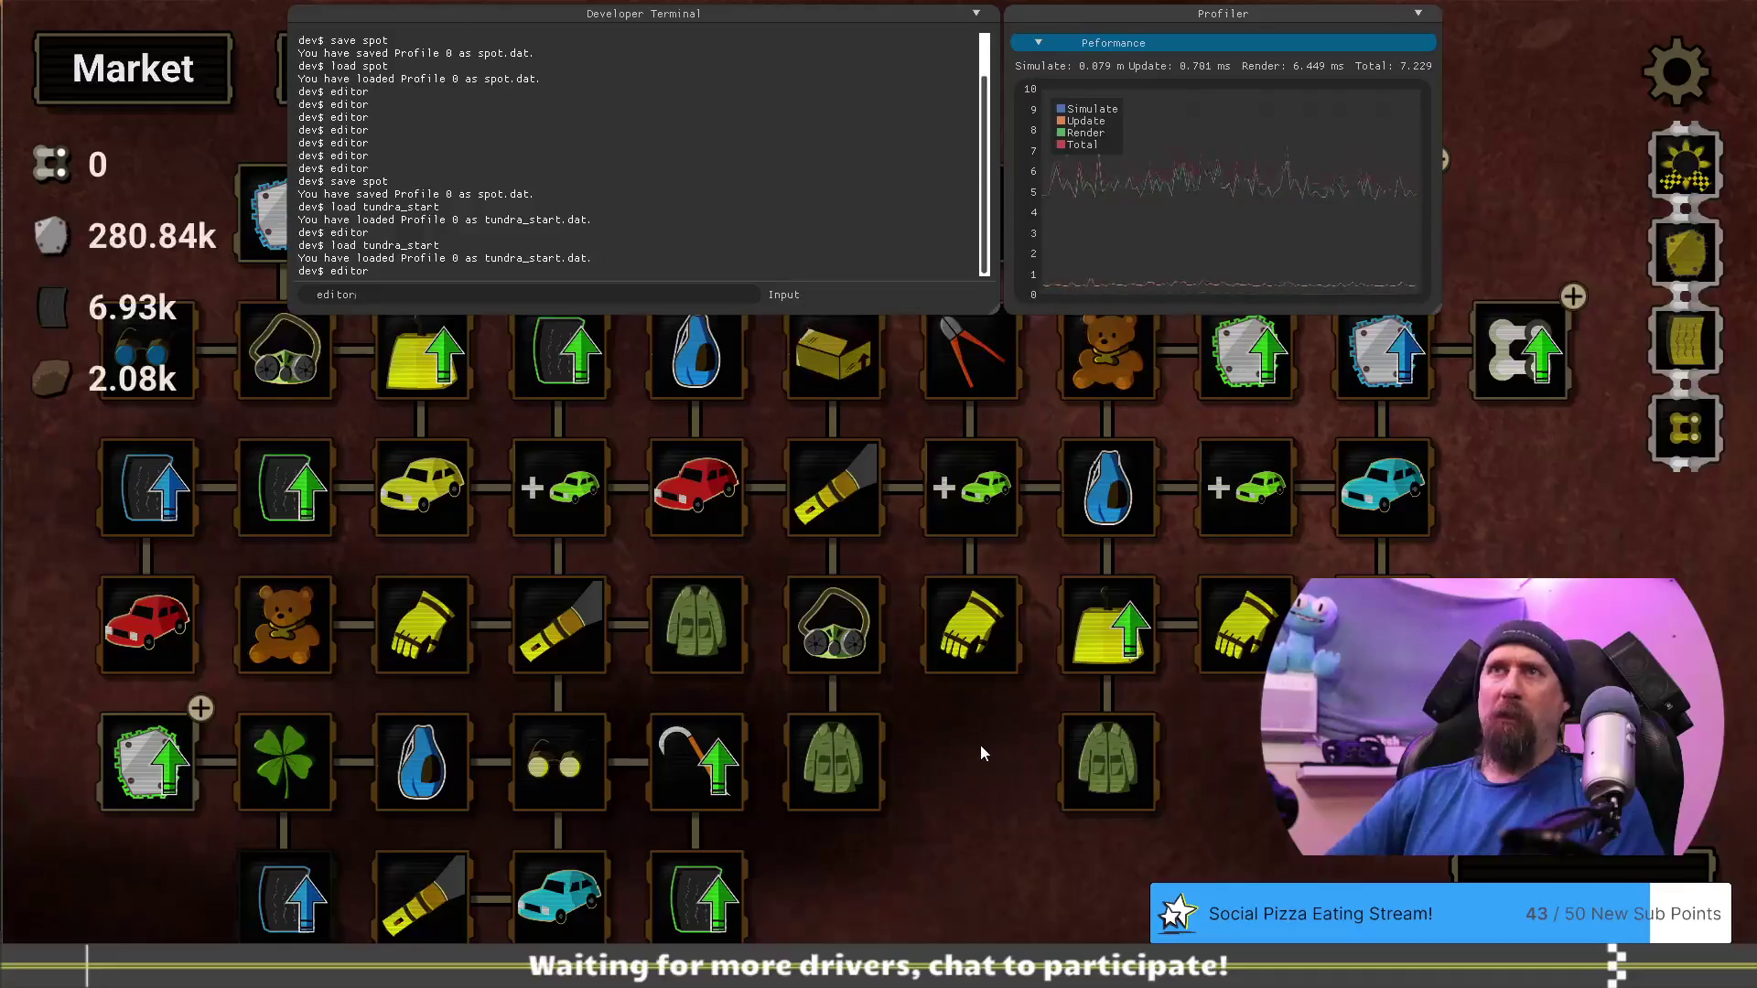
key(Return)
key(grave)
click(352, 209)
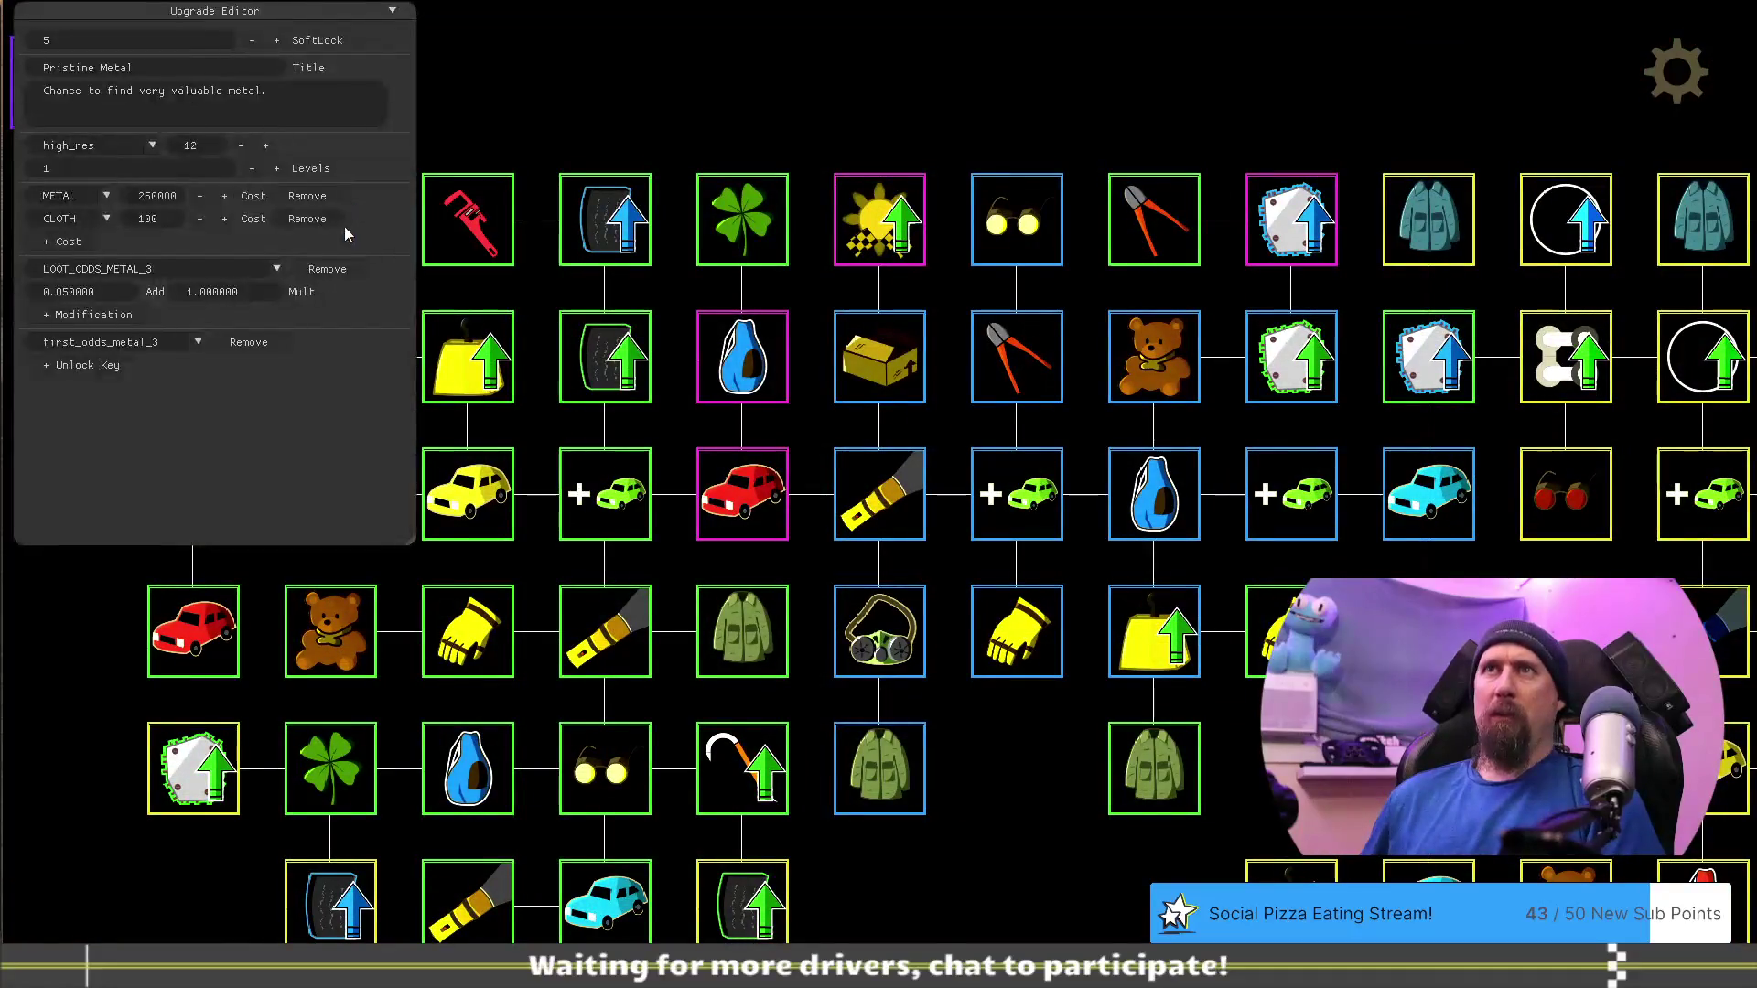
click(163, 210)
key(BackSpace)
key(BackSpace)
key(BackSpace)
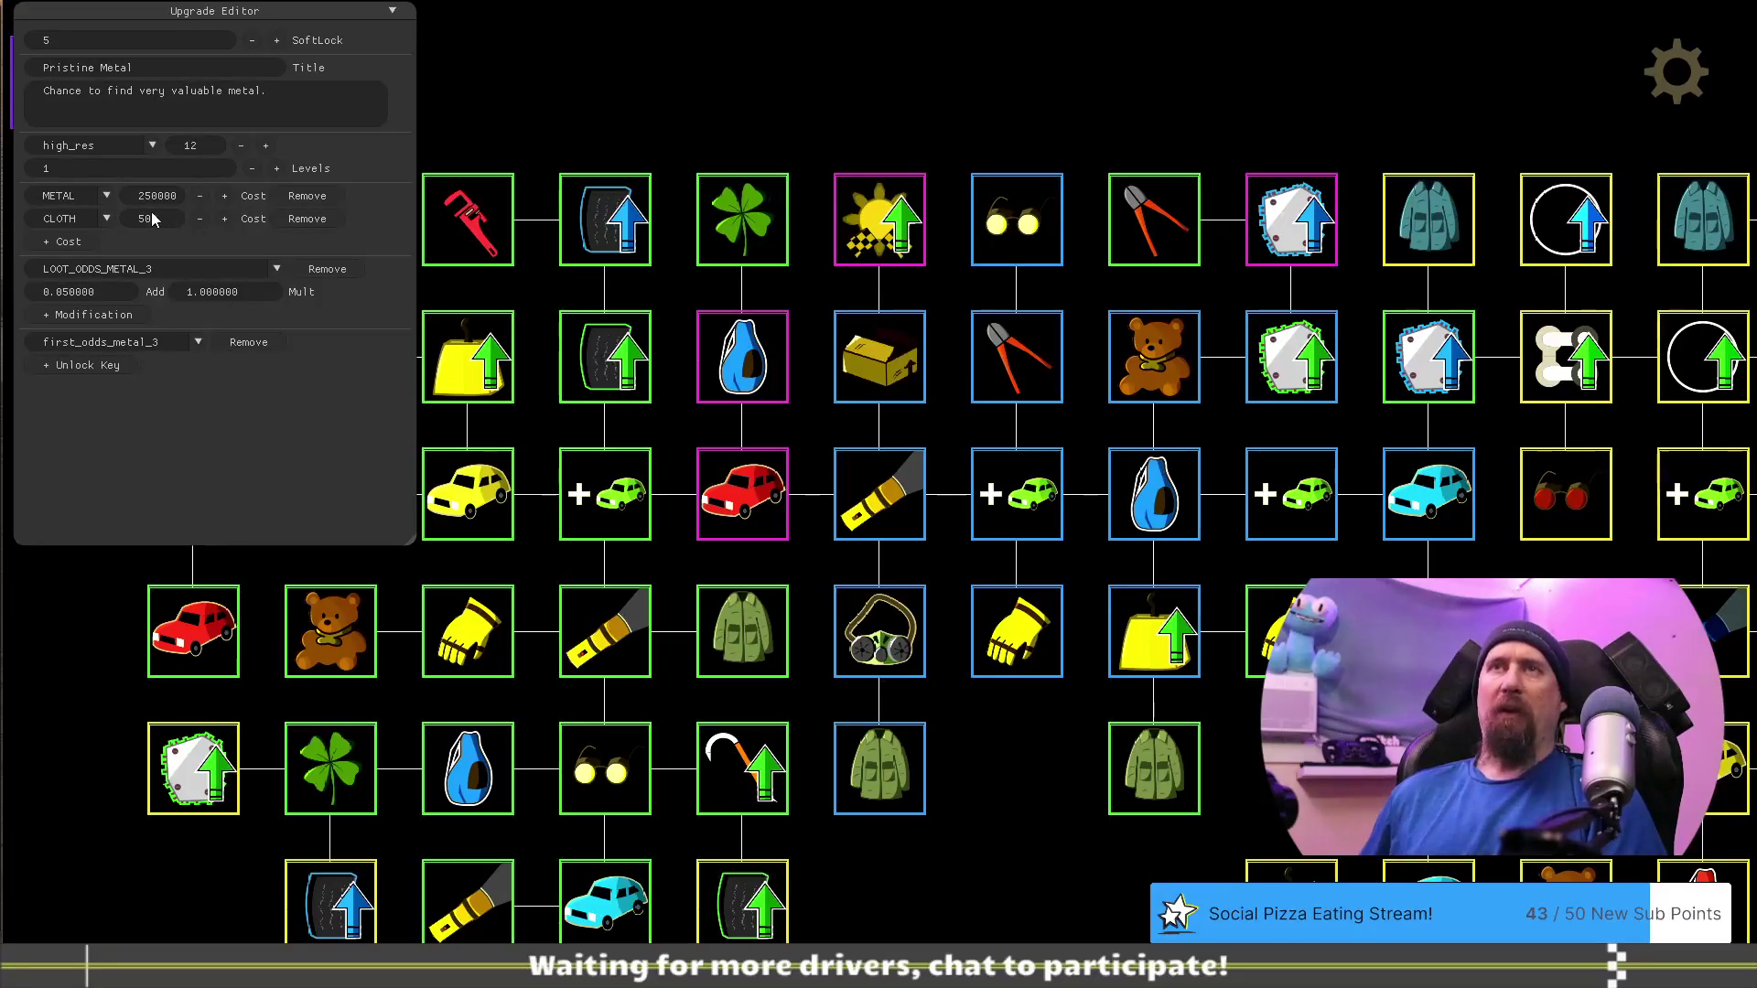
mouse_move(344, 285)
mouse_down()
mouse_move(535, 115)
mouse_move(933, 108)
mouse_move(805, 101)
mouse_move(674, 213)
mouse_up()
key(Escape)
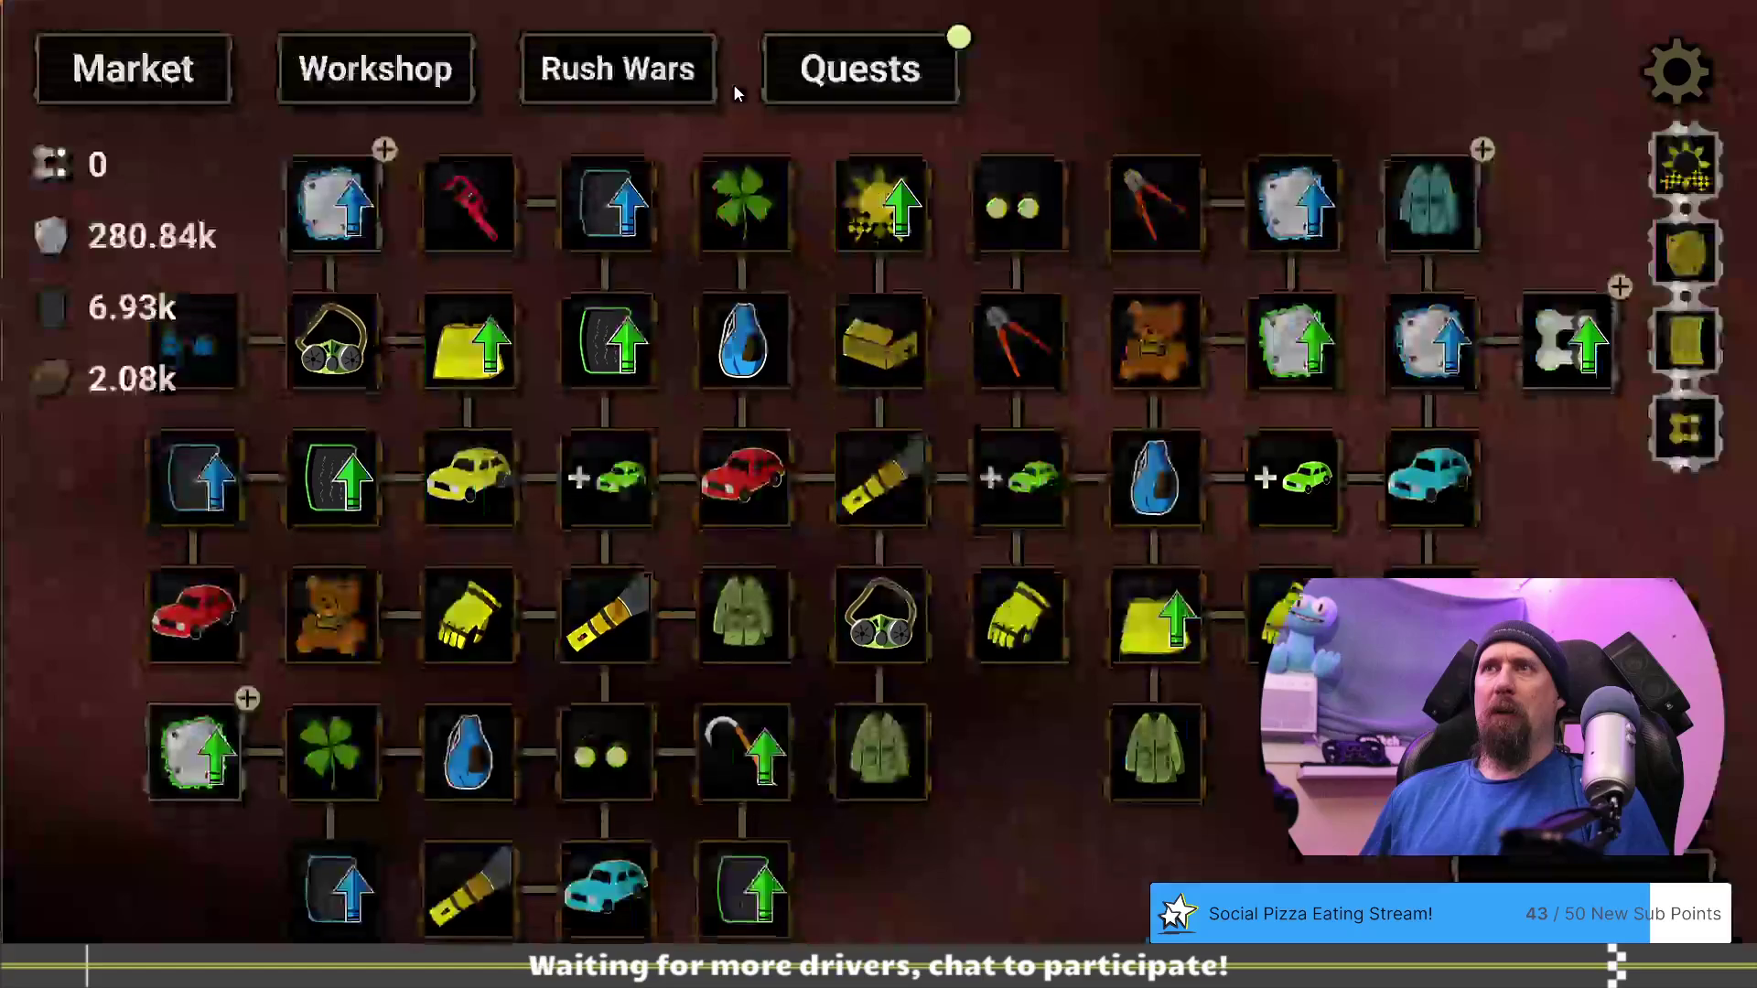
Reopen the editor, set Pristine Metal's metal cost to 500000 and place it top-left
mouse_move(337, 179)
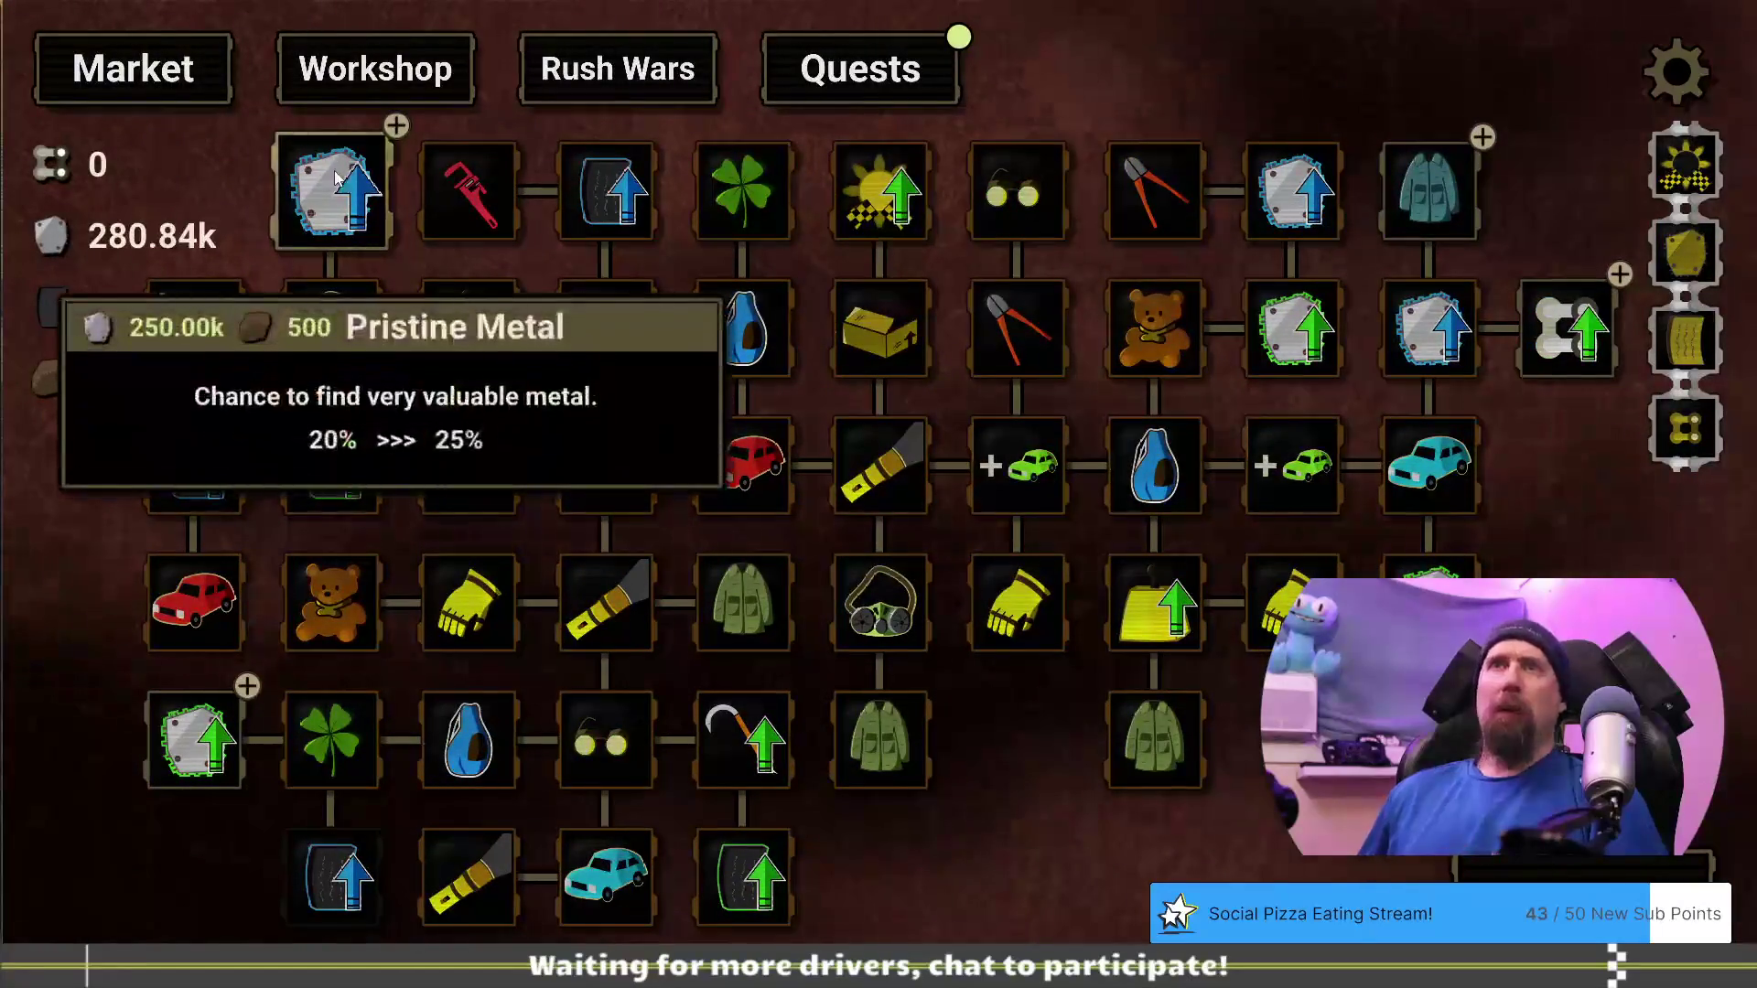
mouse_move(172, 756)
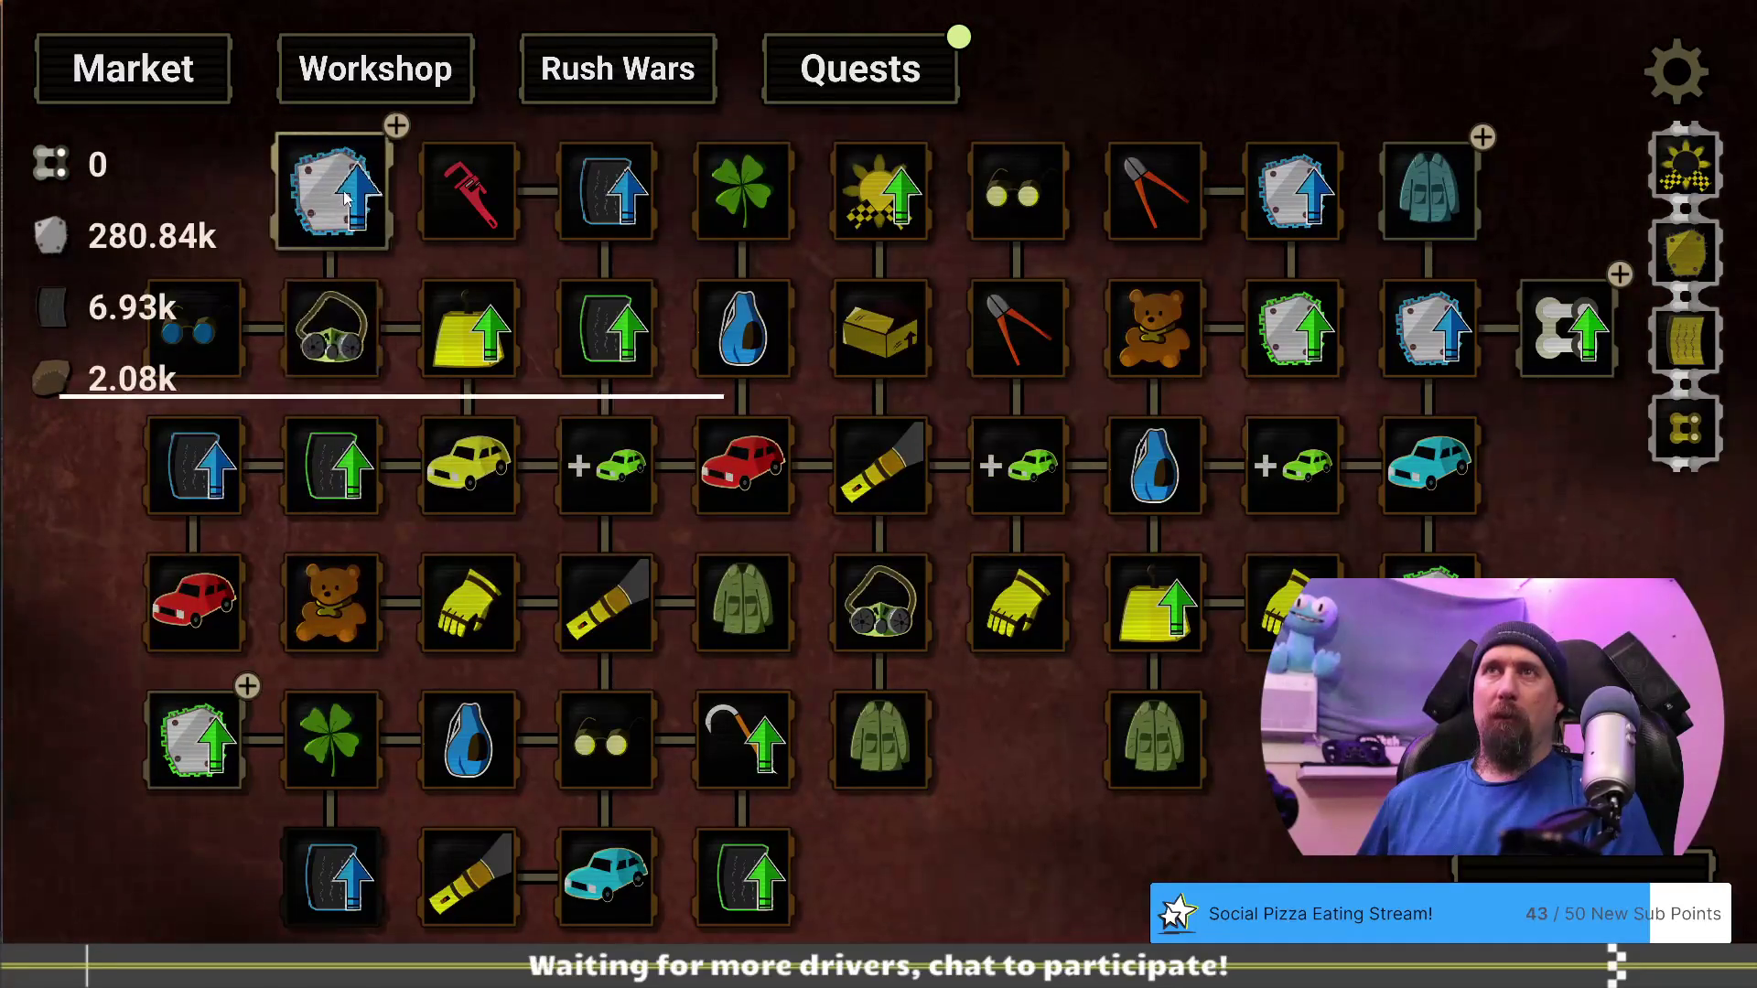
key(F1)
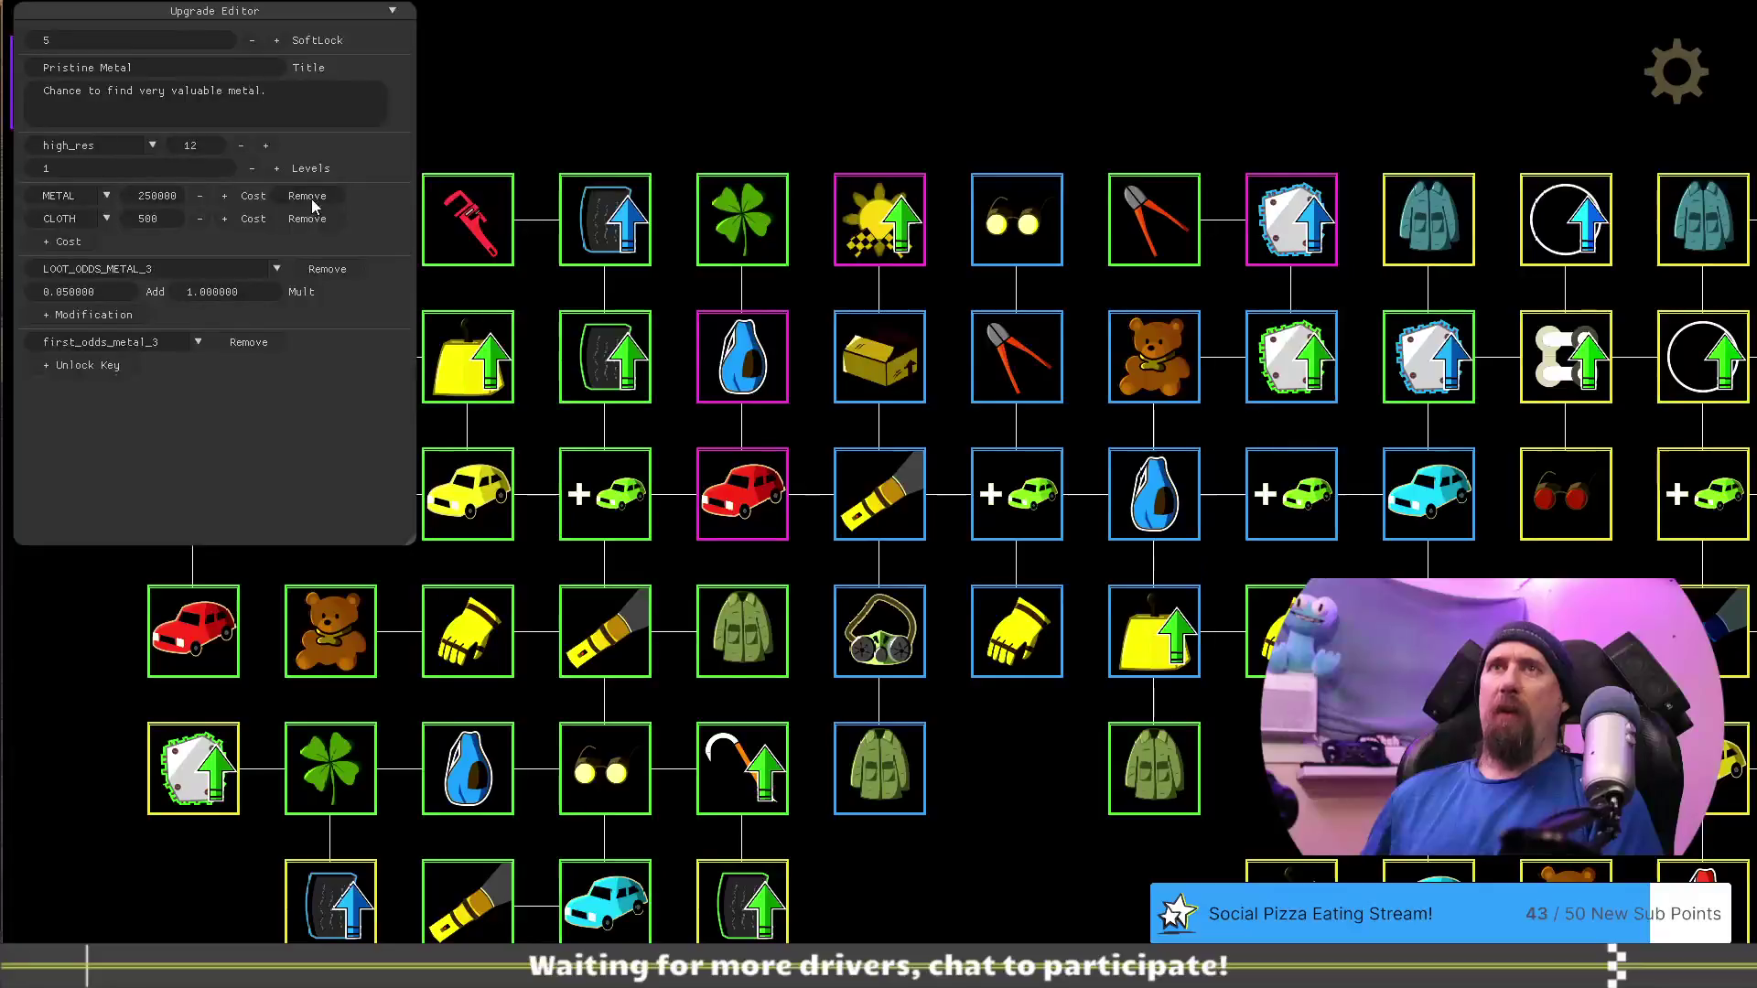
click(150, 196)
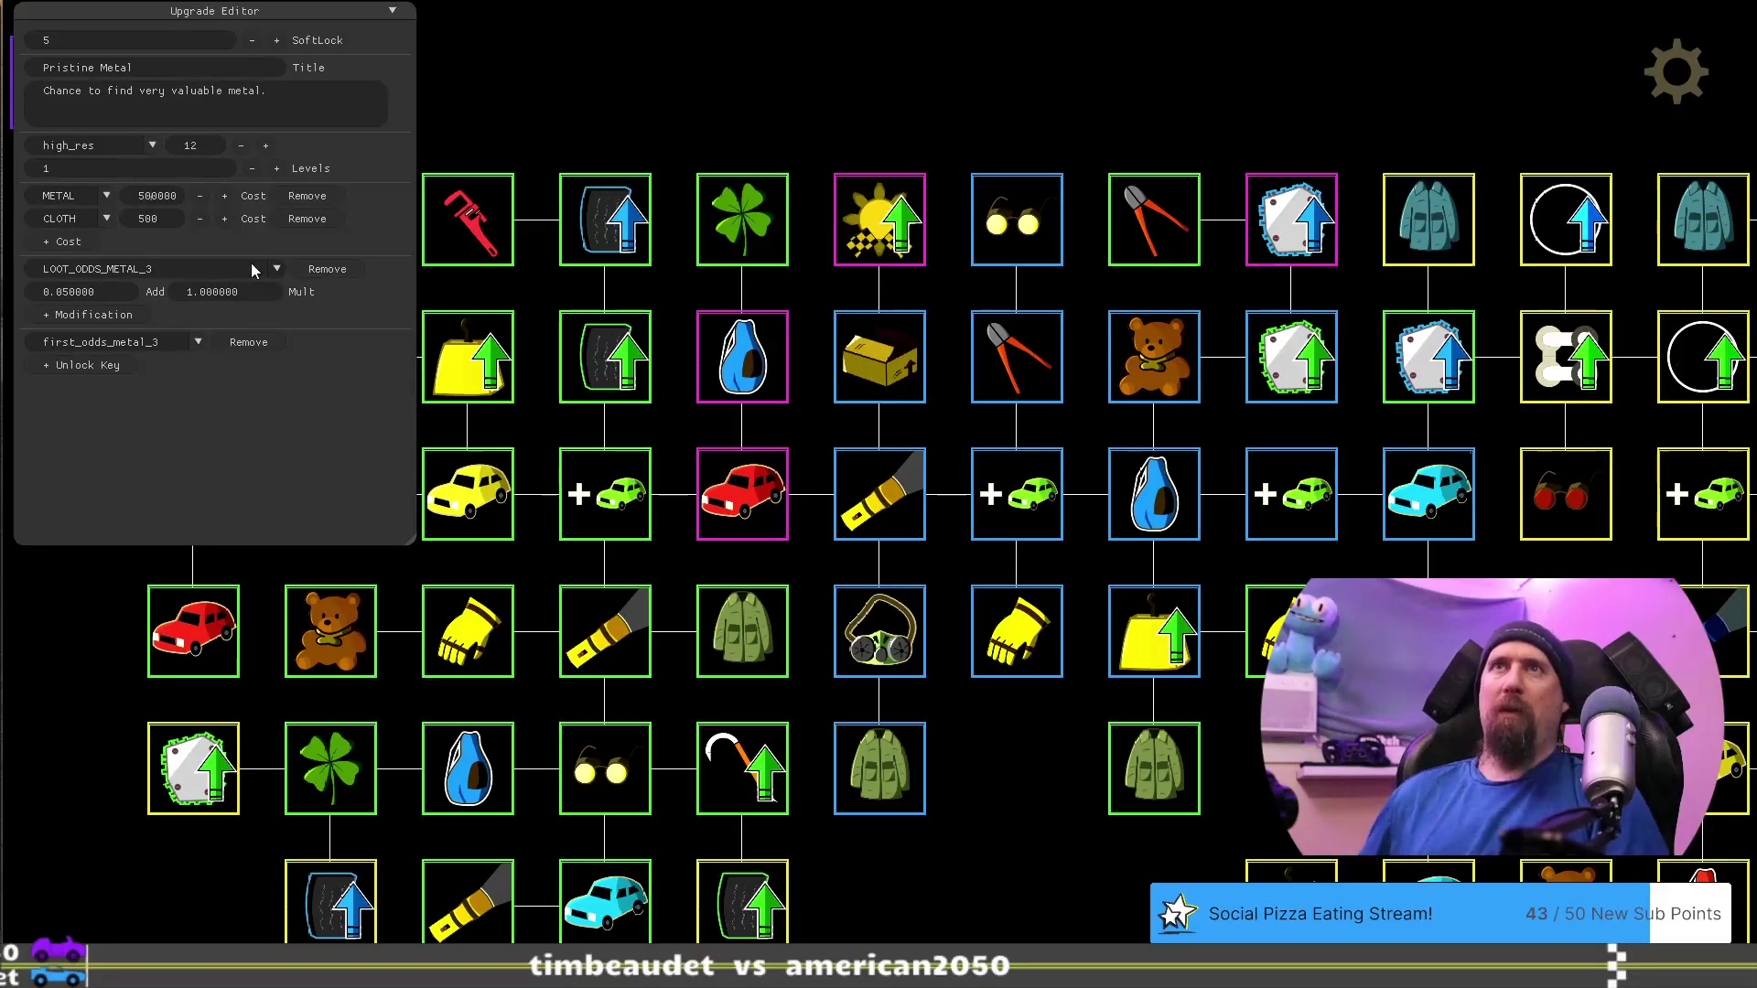
click(61, 713)
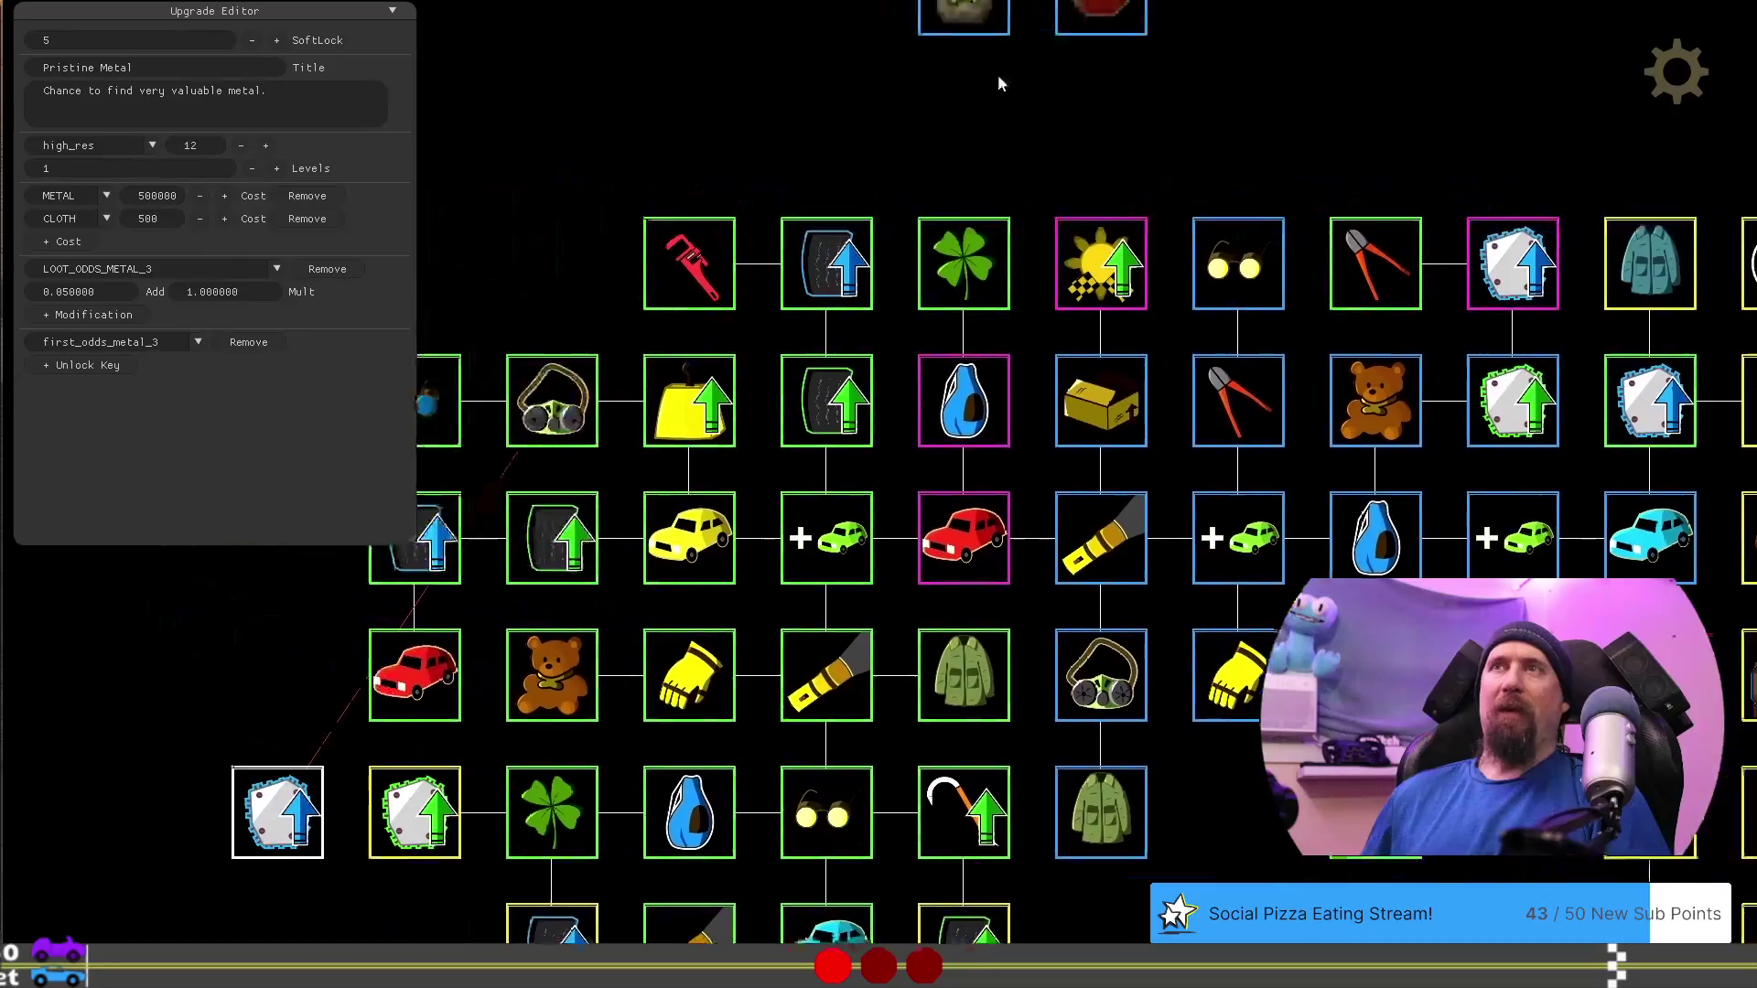
drag(430, 813, 743, 311)
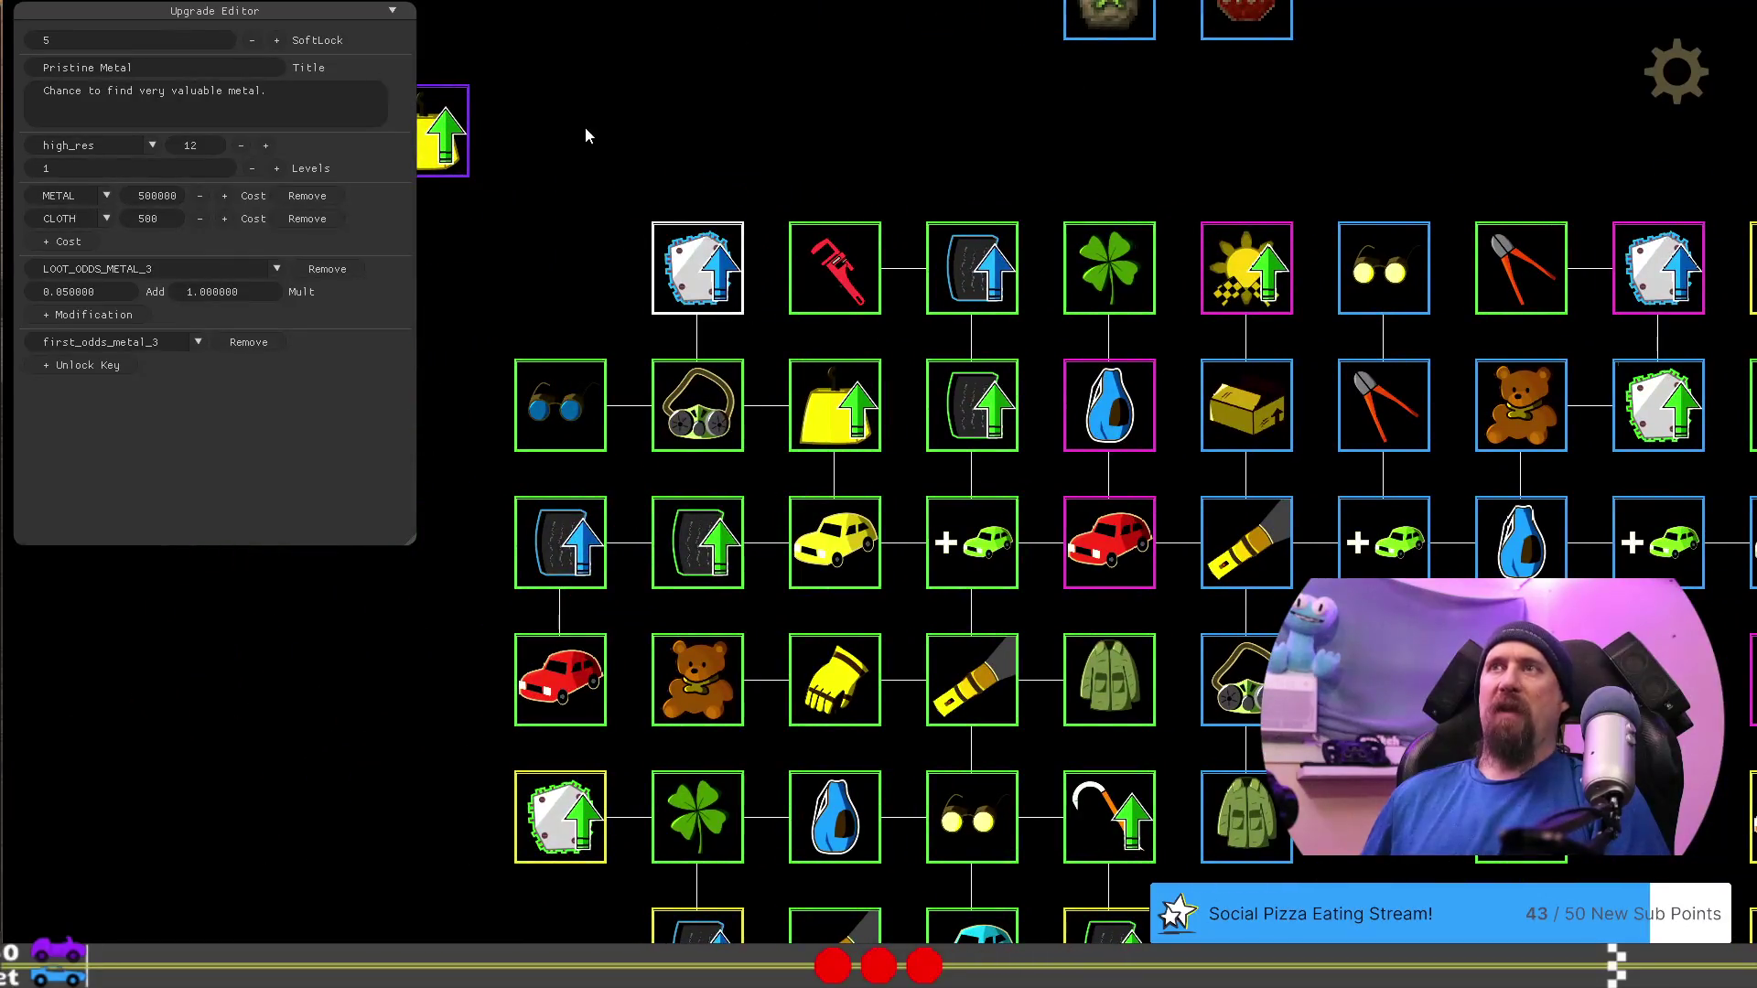
key(F1)
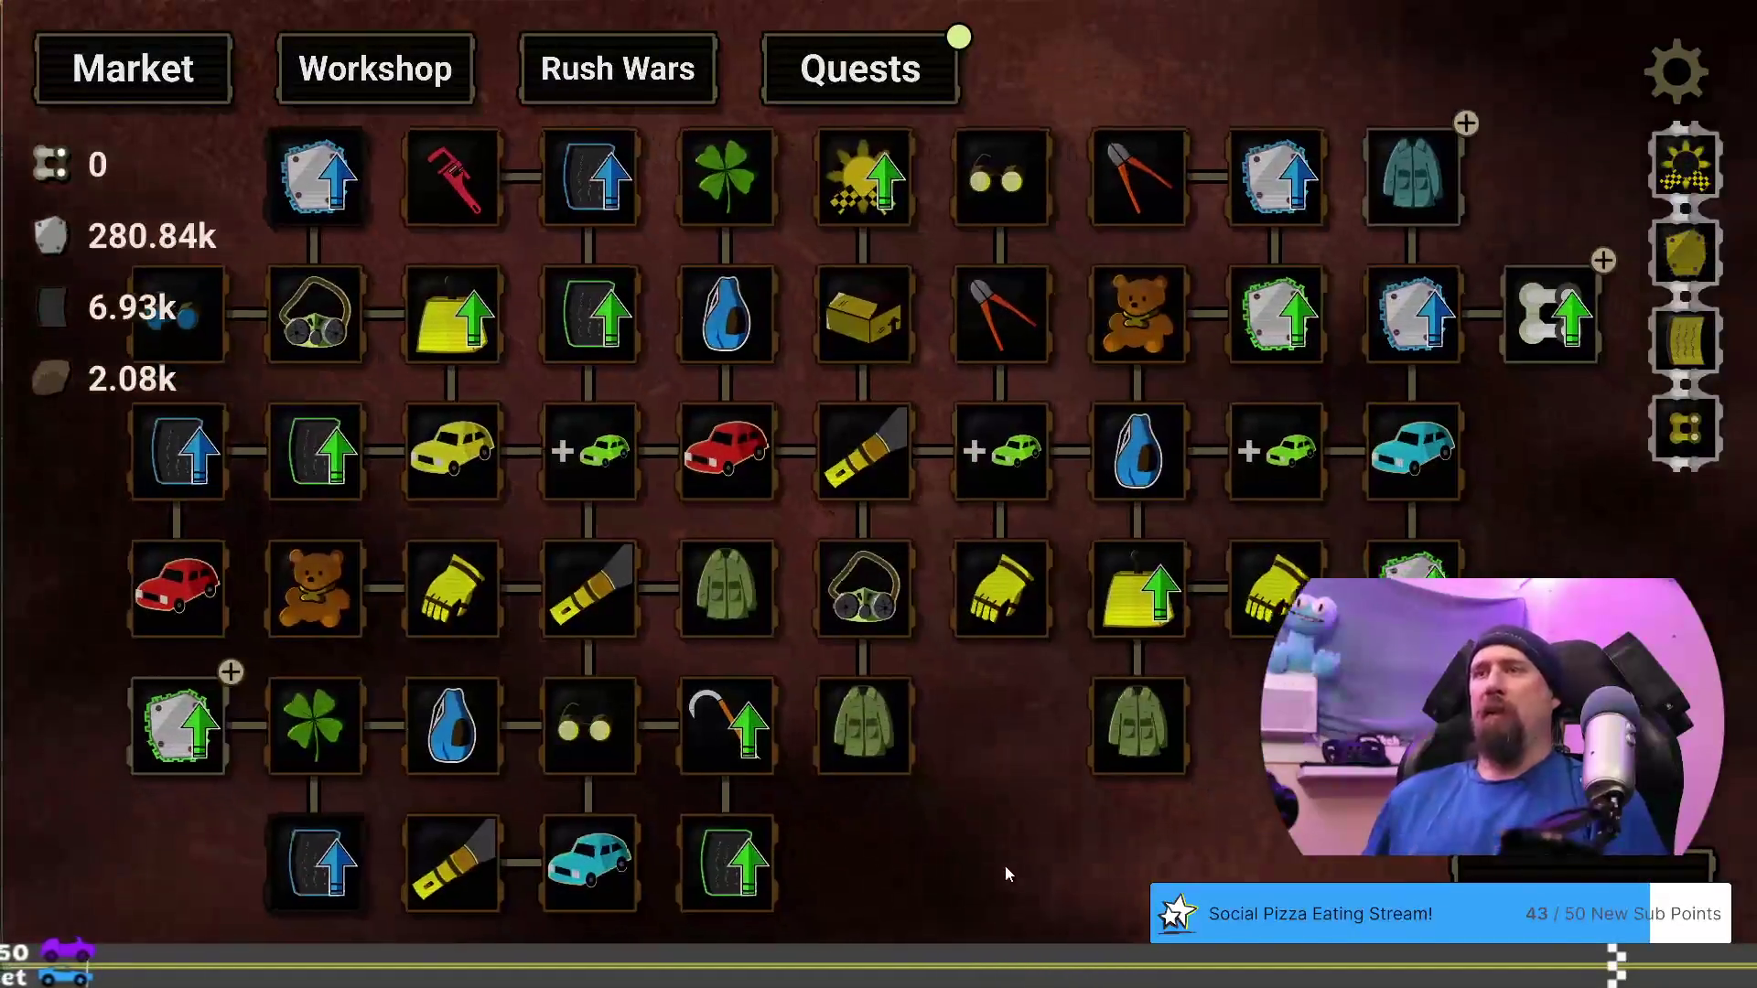
Pan the Market upgrade tree and buy the Fine Metal upgrade
drag(1005, 875, 991, 820)
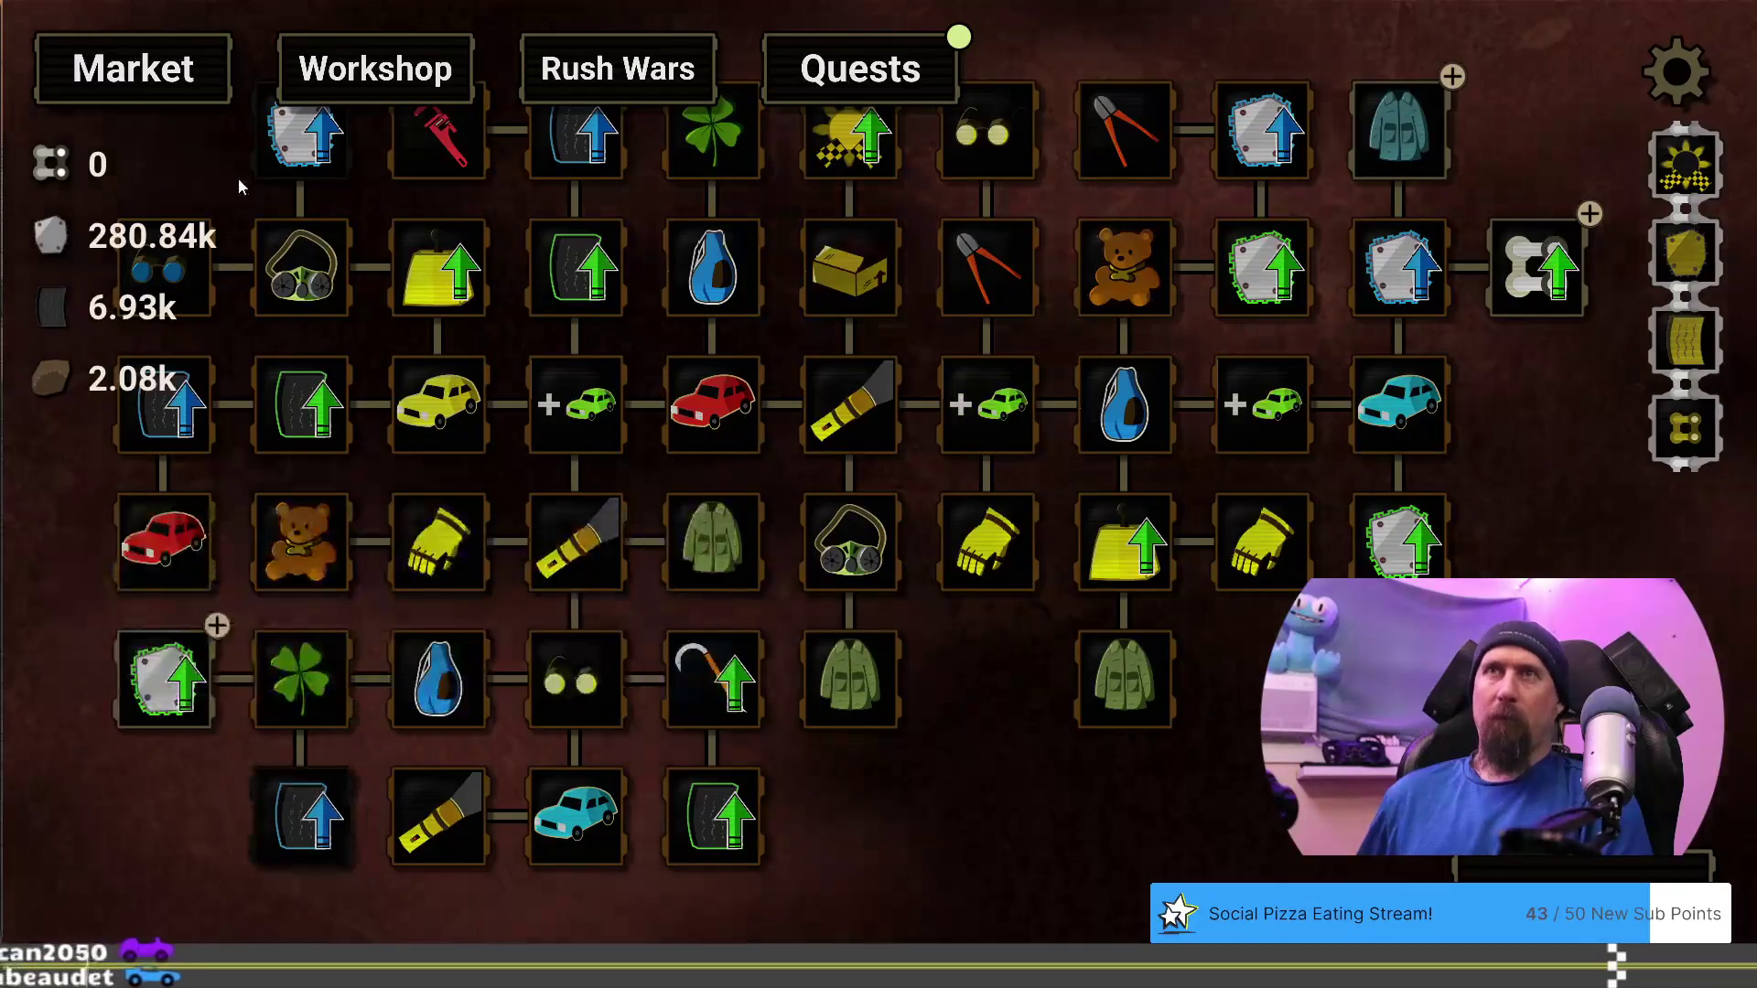
mouse_move(297, 145)
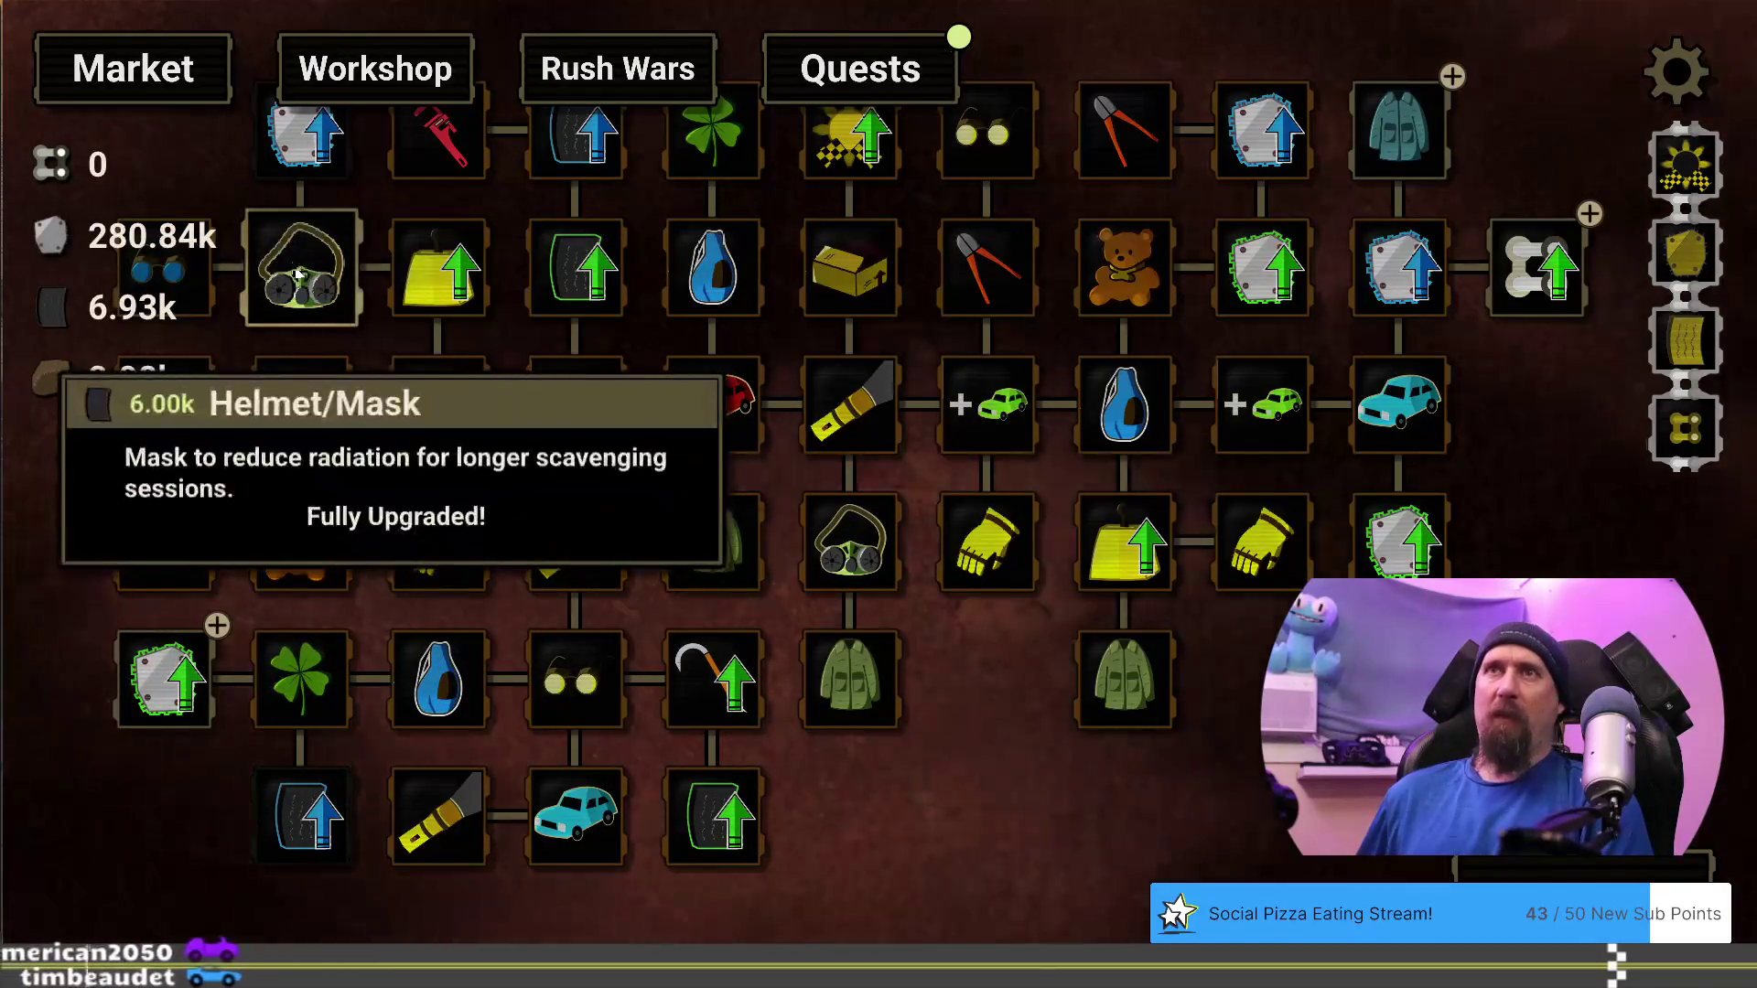
drag(995, 748, 975, 823)
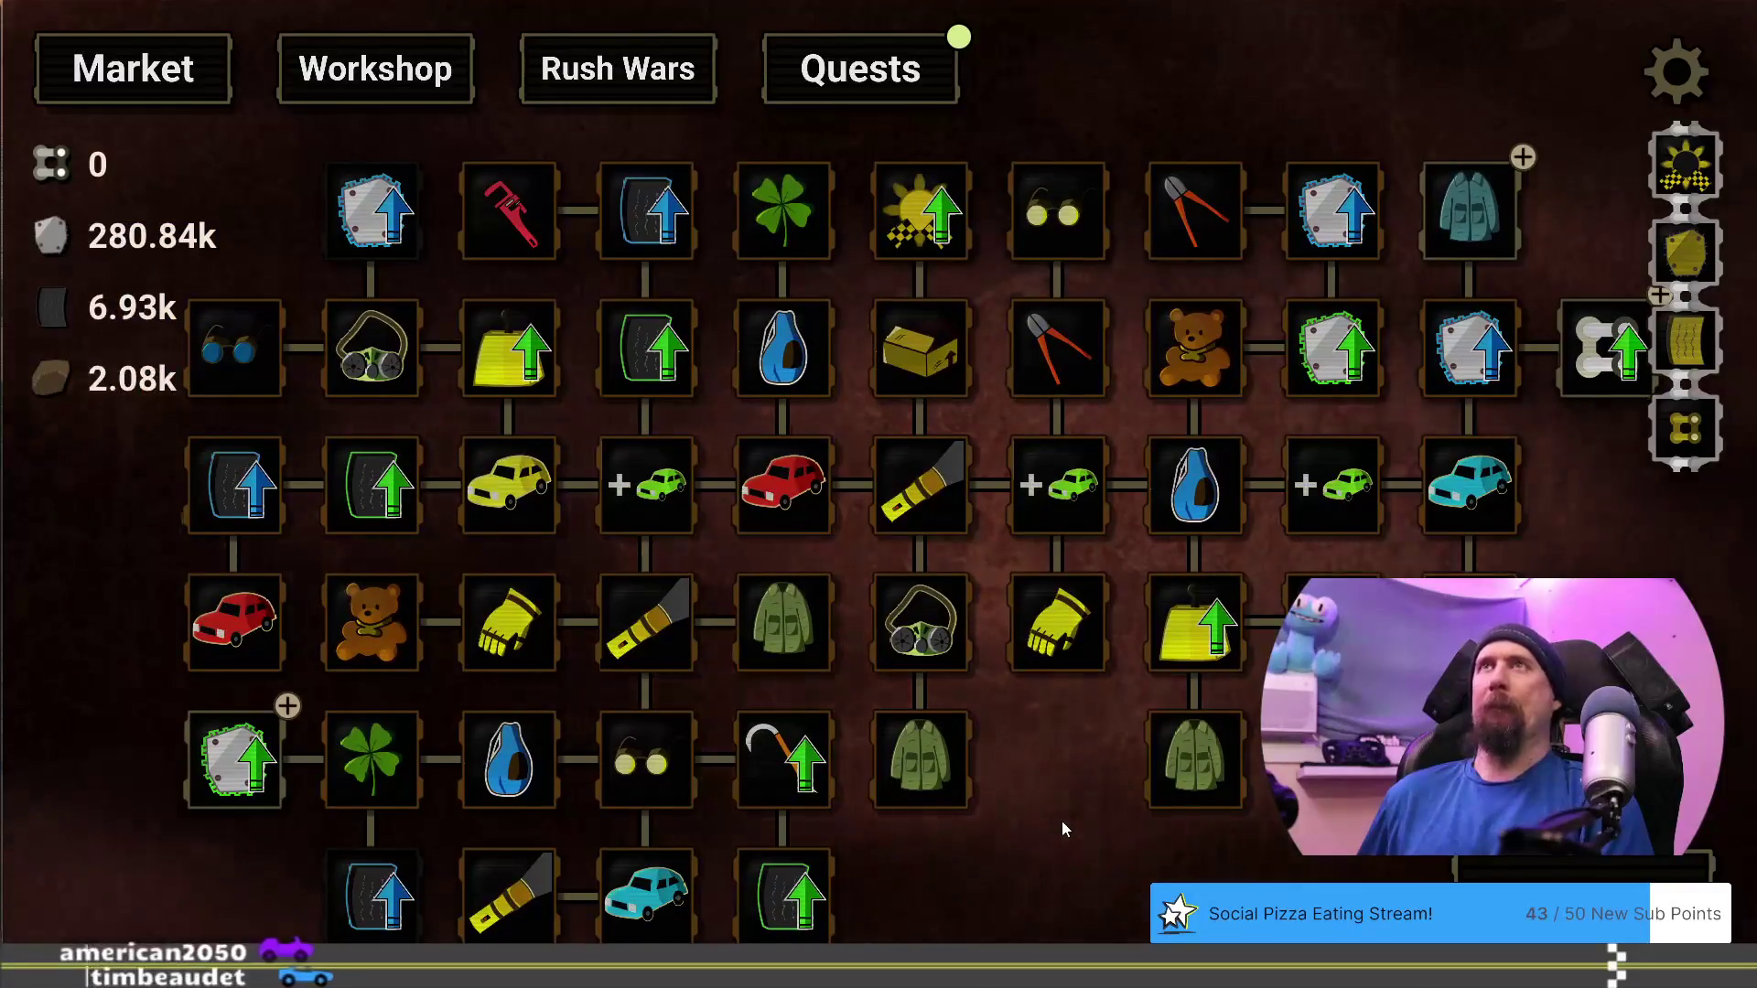
mouse_move(382, 215)
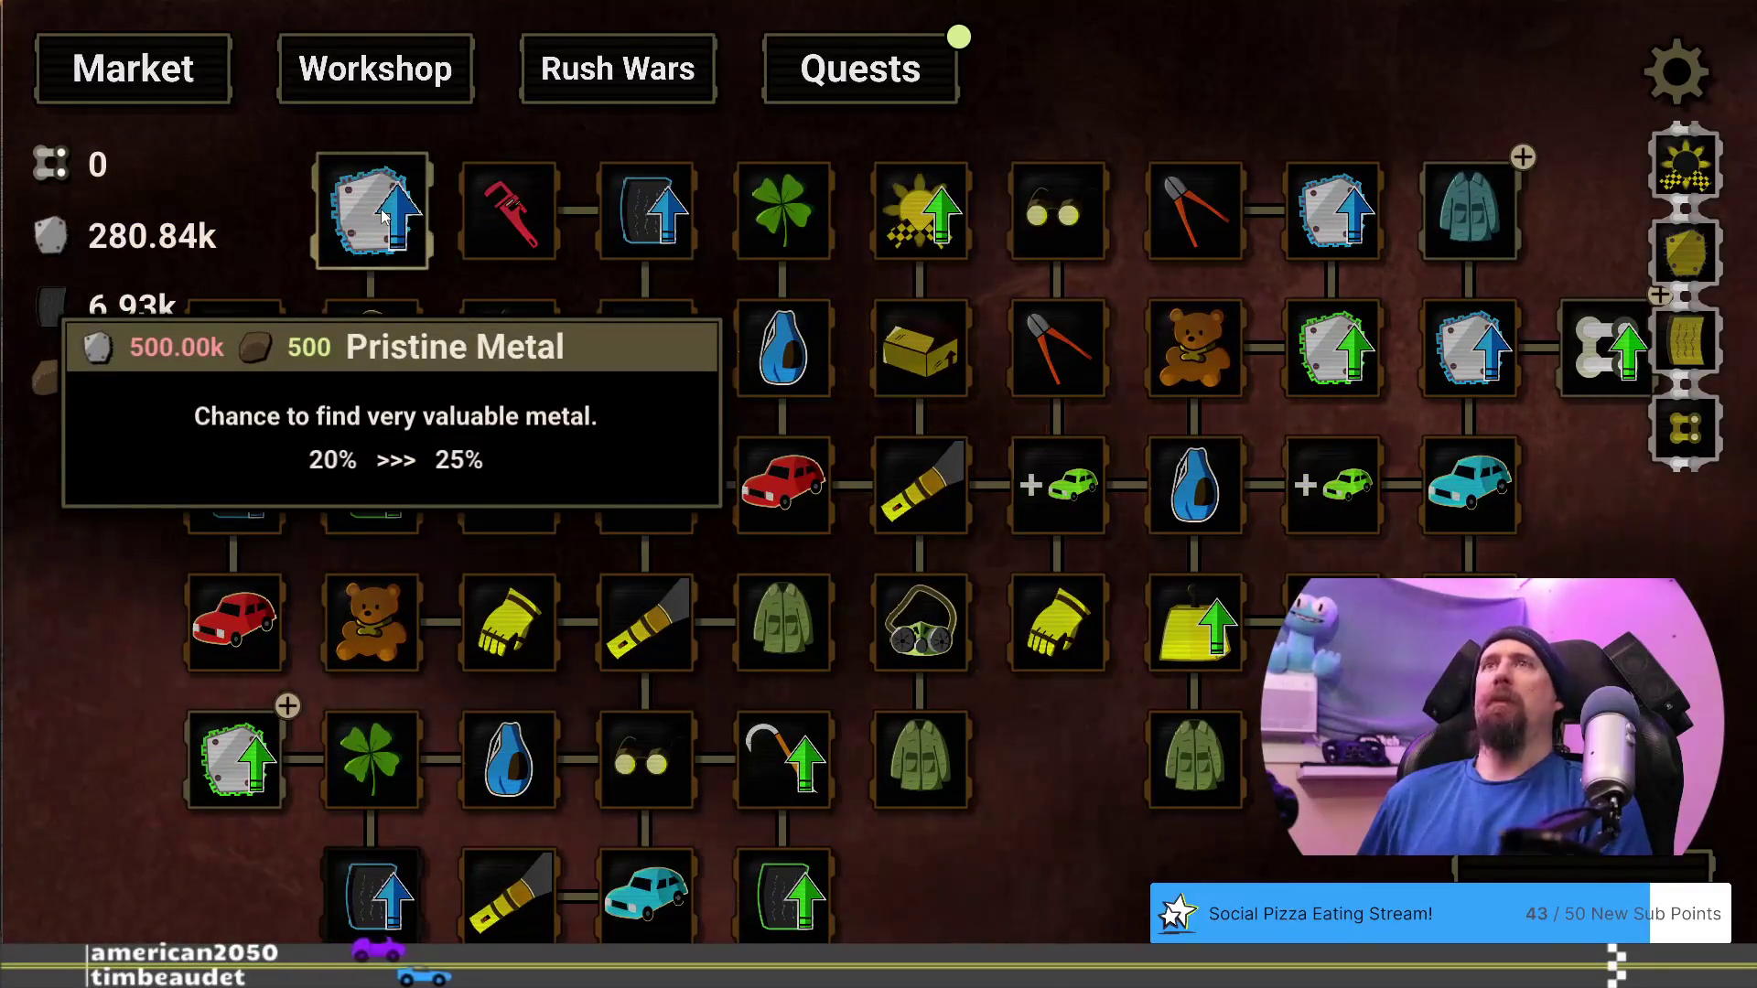
drag(1089, 805, 991, 781)
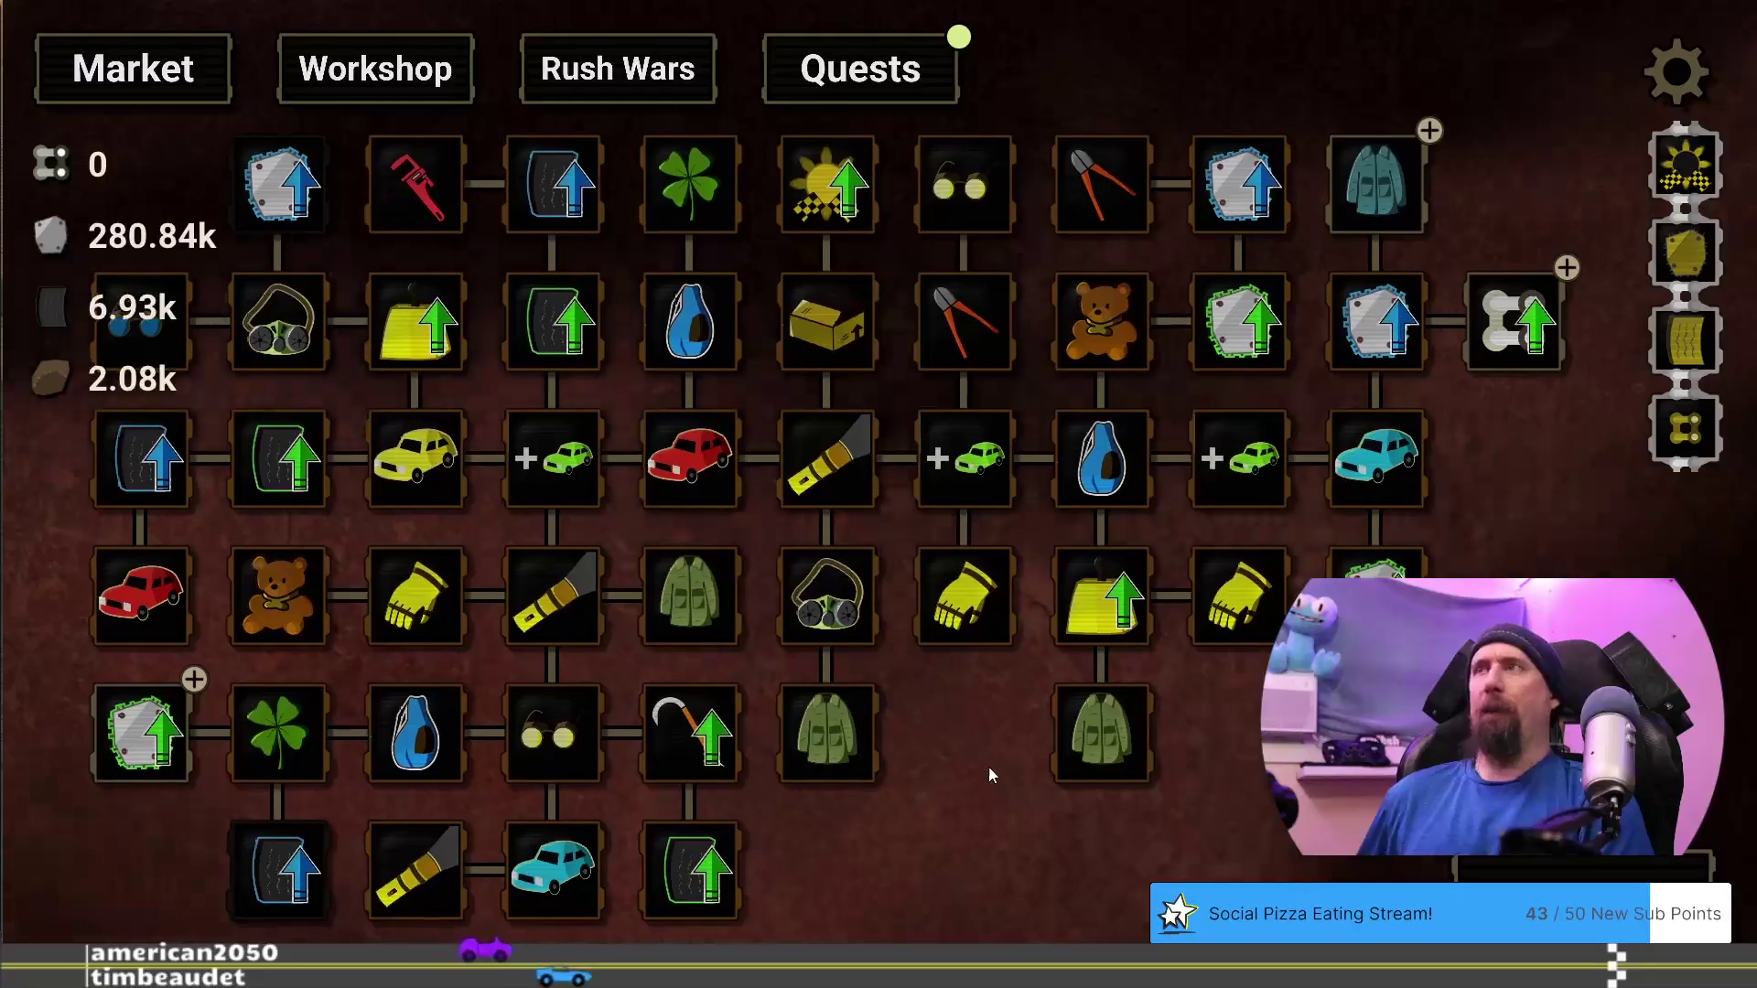
click(142, 732)
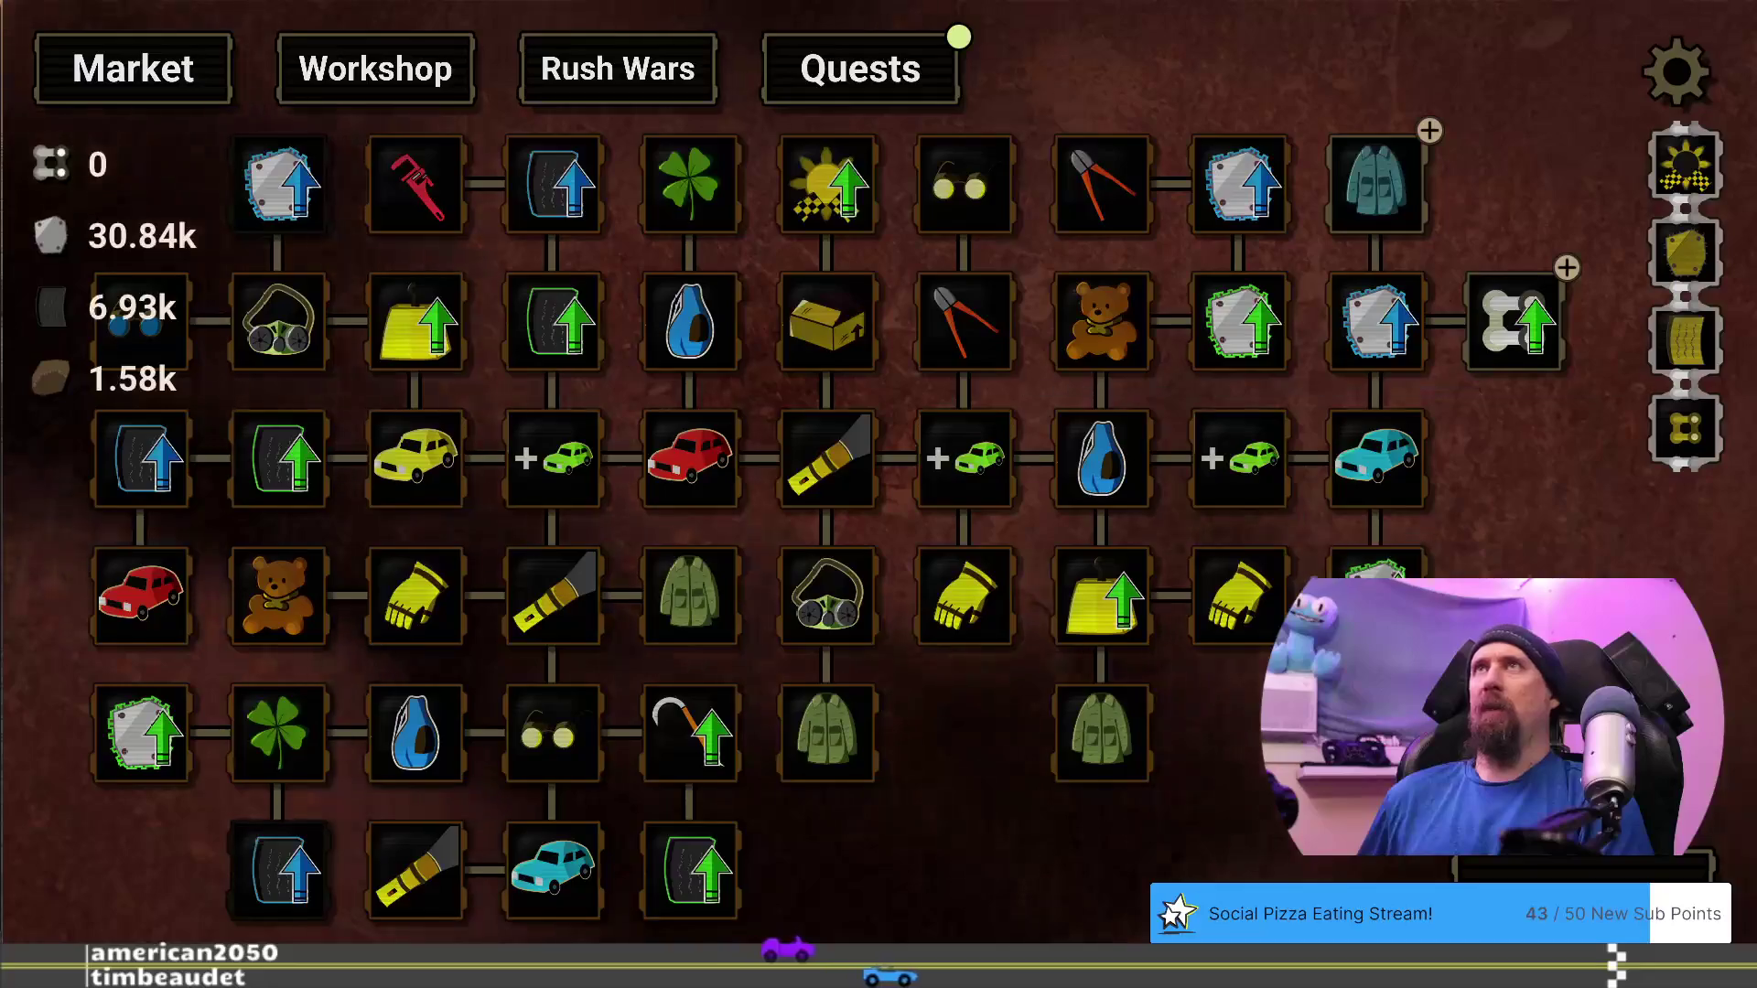
Buy Chain Master, then complete a supply run collecting 88.08k, 55.08k and 840
drag(1519, 578, 1232, 679)
mouse_move(1046, 331)
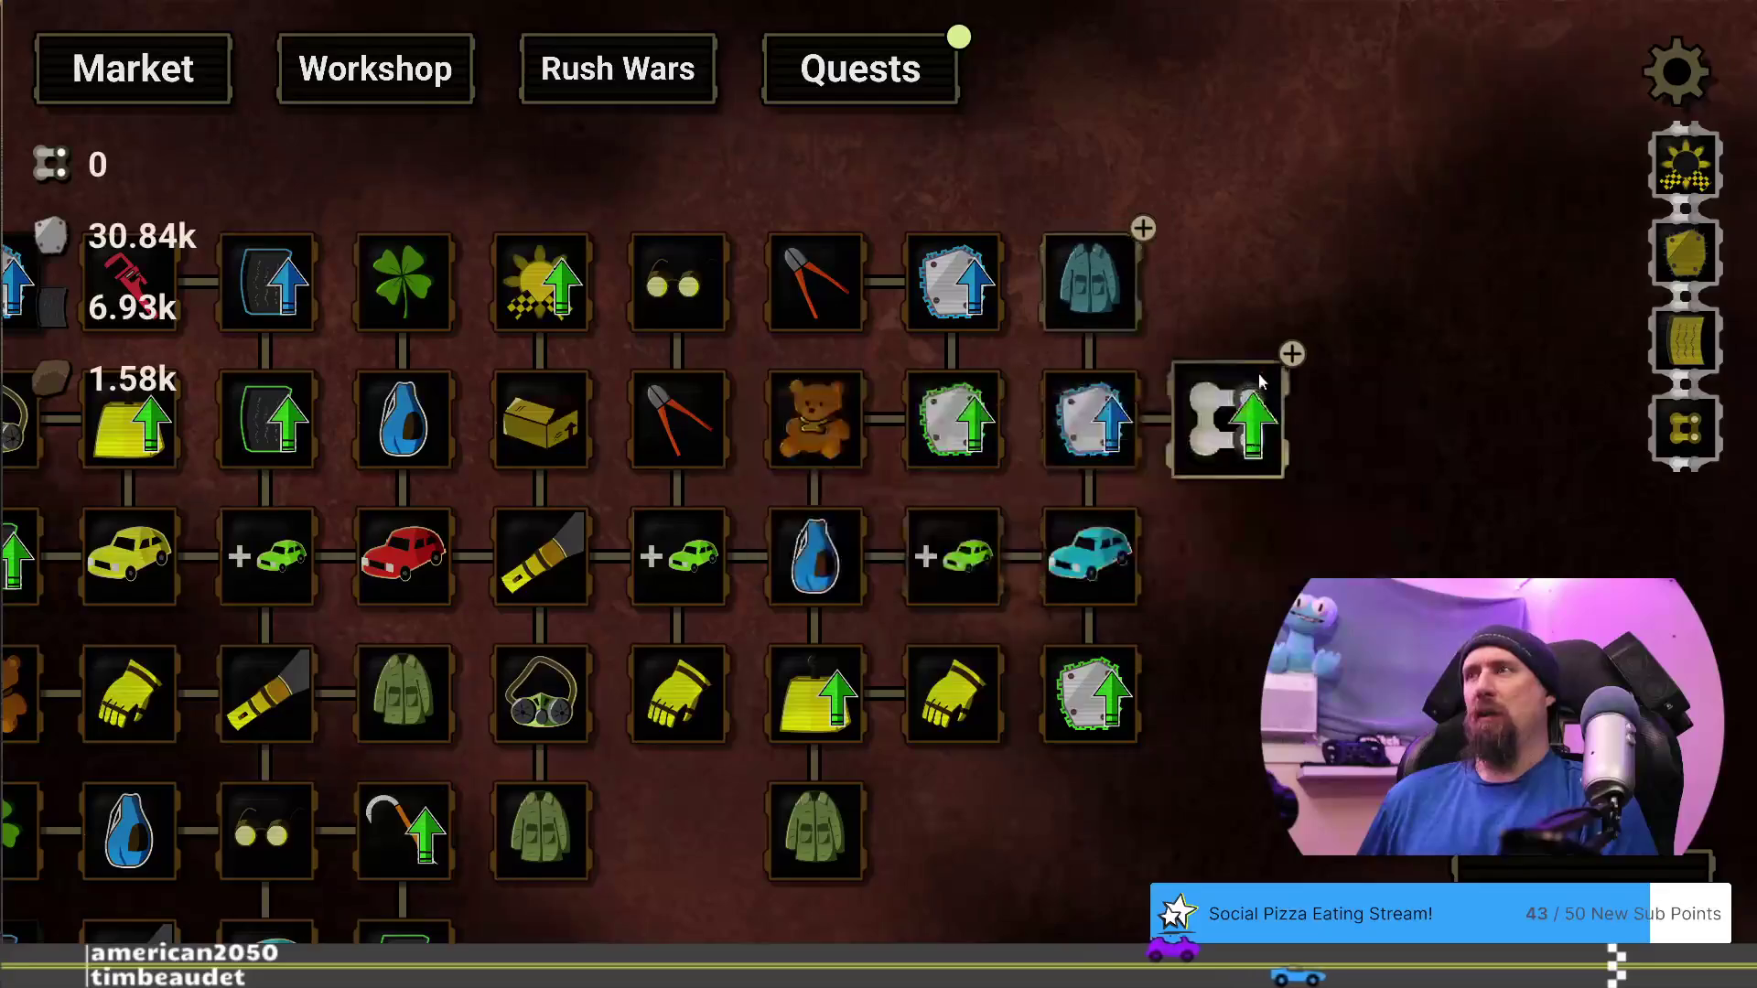
click(1261, 419)
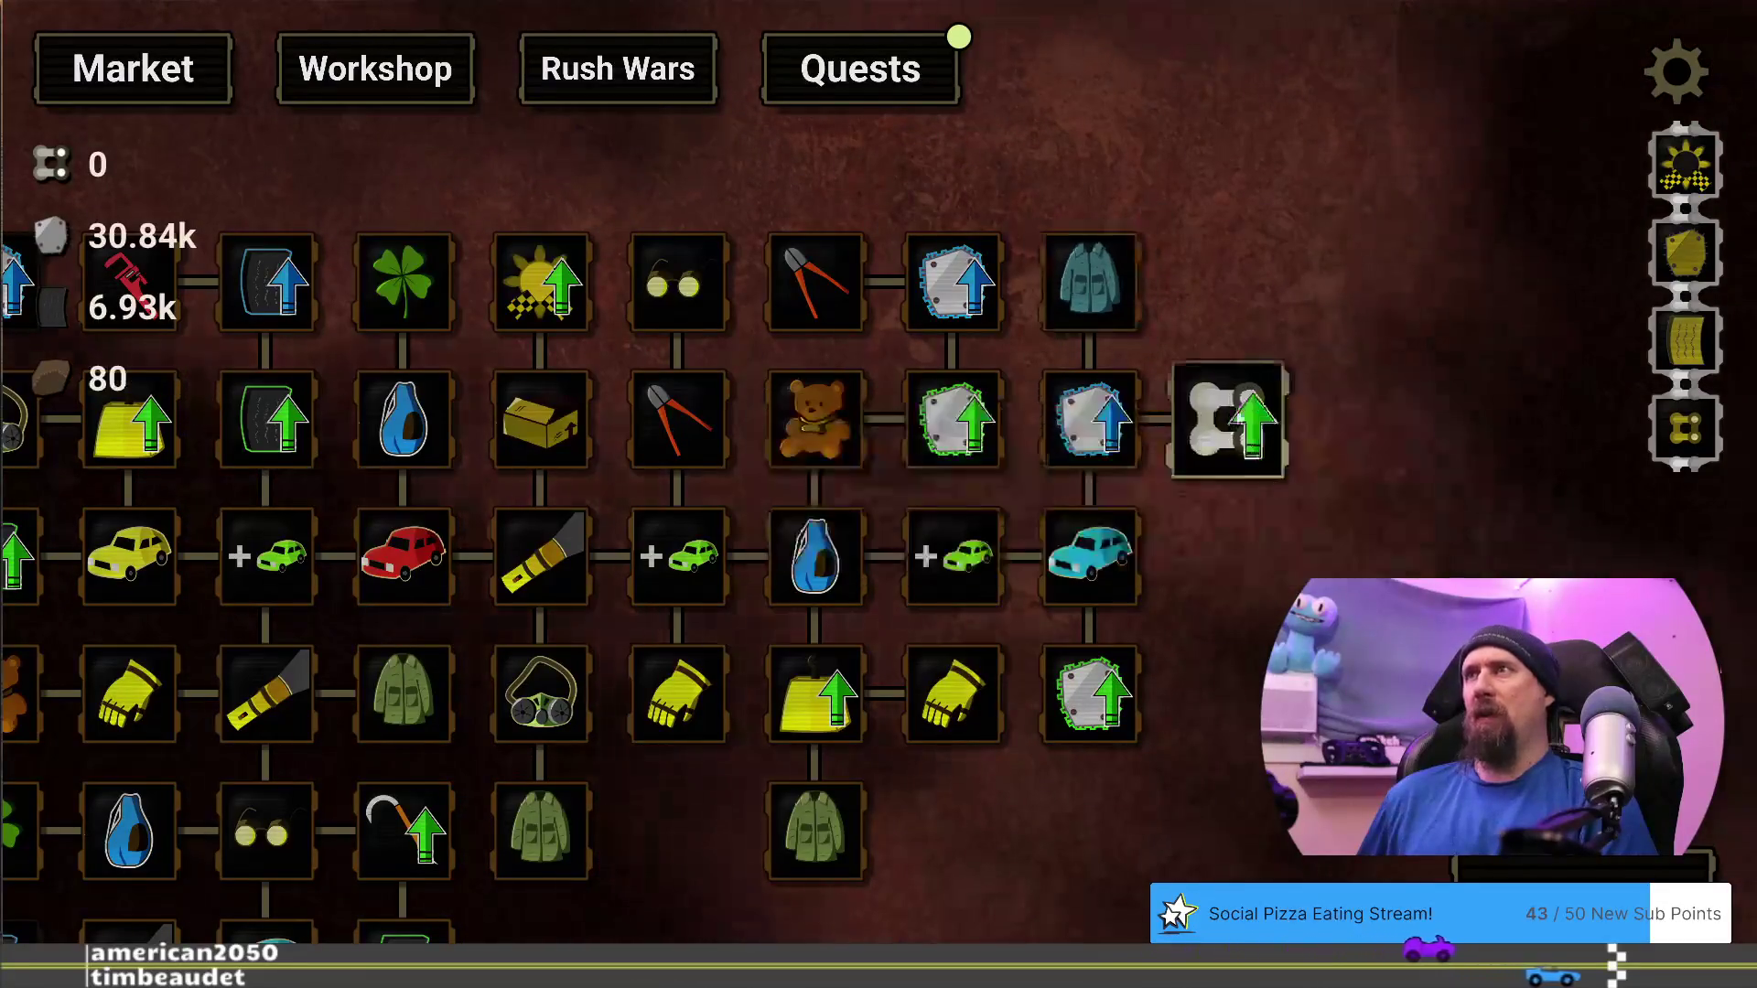
key(space)
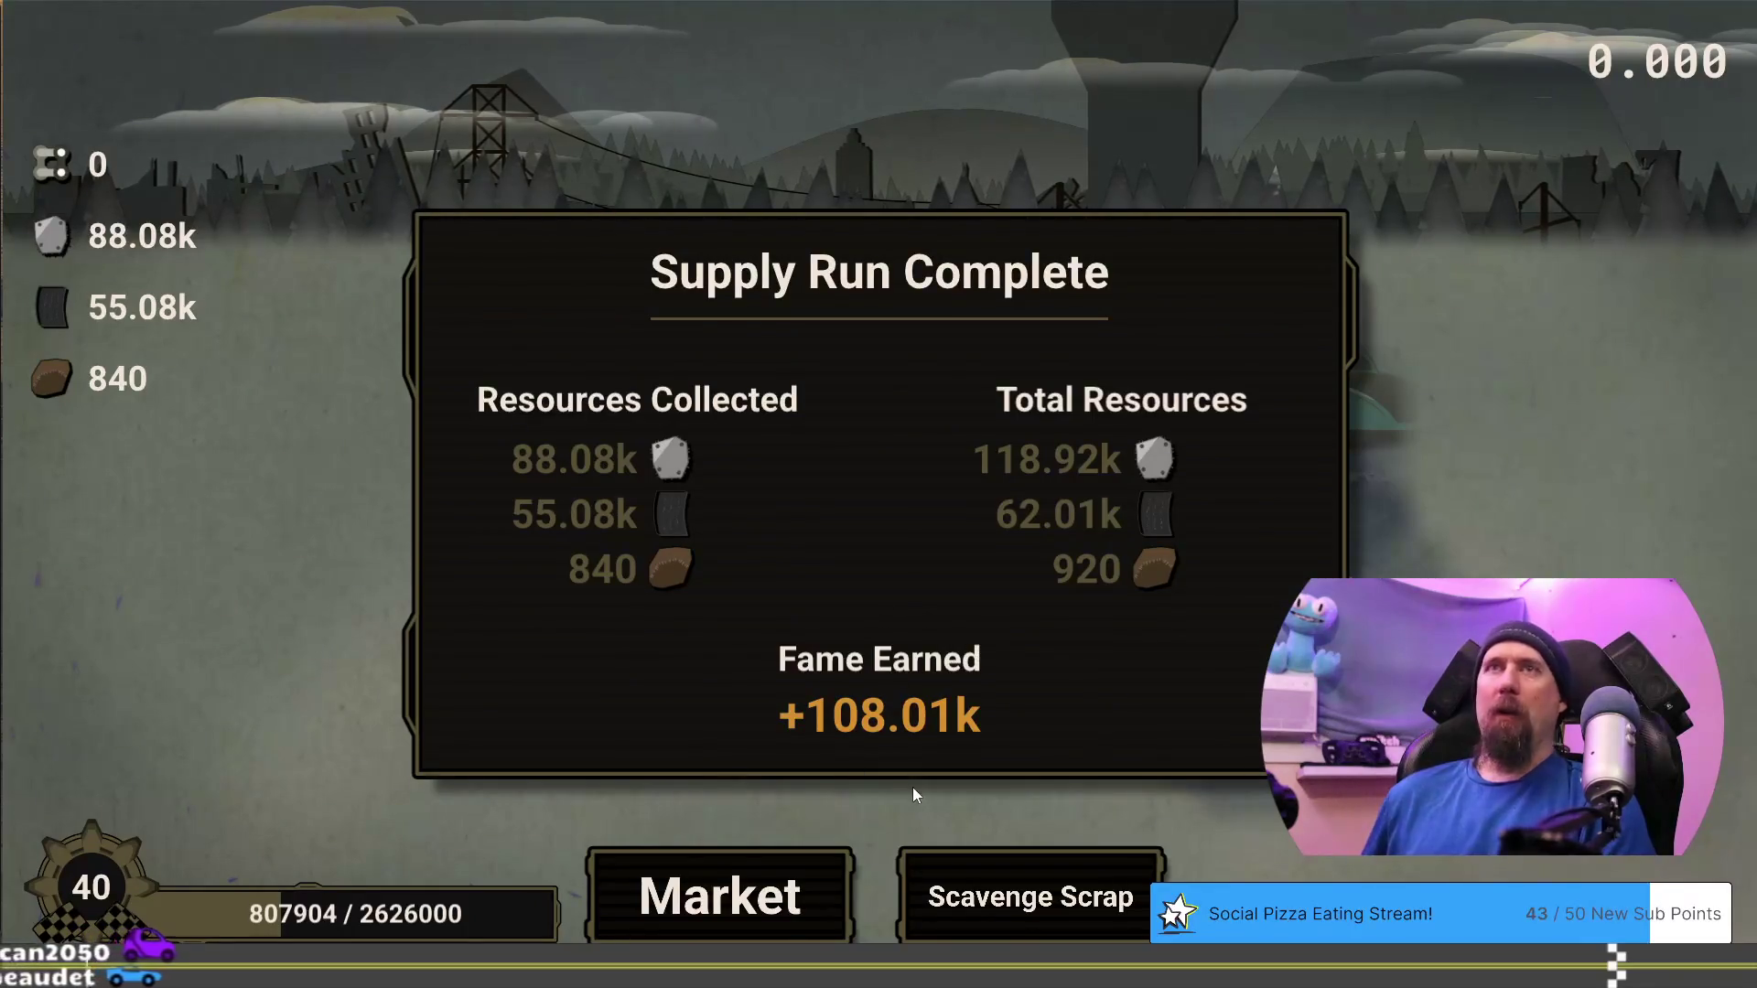
Return to the upgrade tree and claim the Explore the Tundra quest reward
click(788, 920)
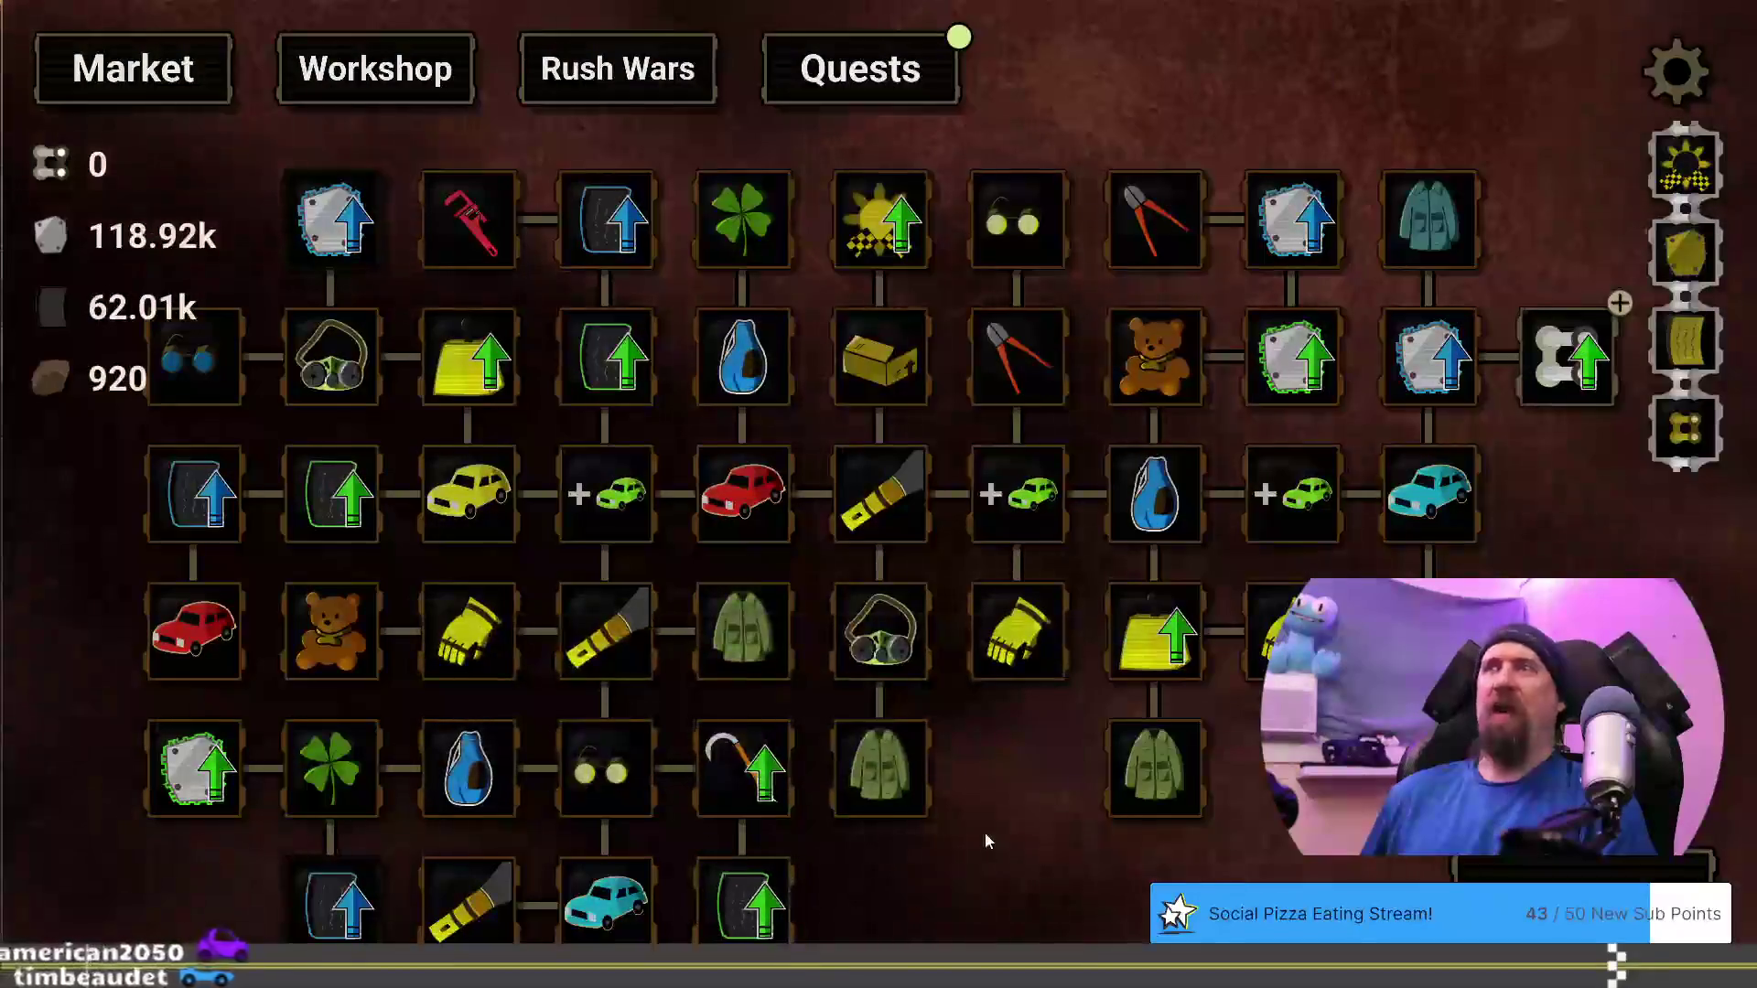
mouse_move(992, 815)
mouse_down()
mouse_move(1058, 745)
mouse_move(1057, 827)
mouse_move(932, 717)
mouse_up()
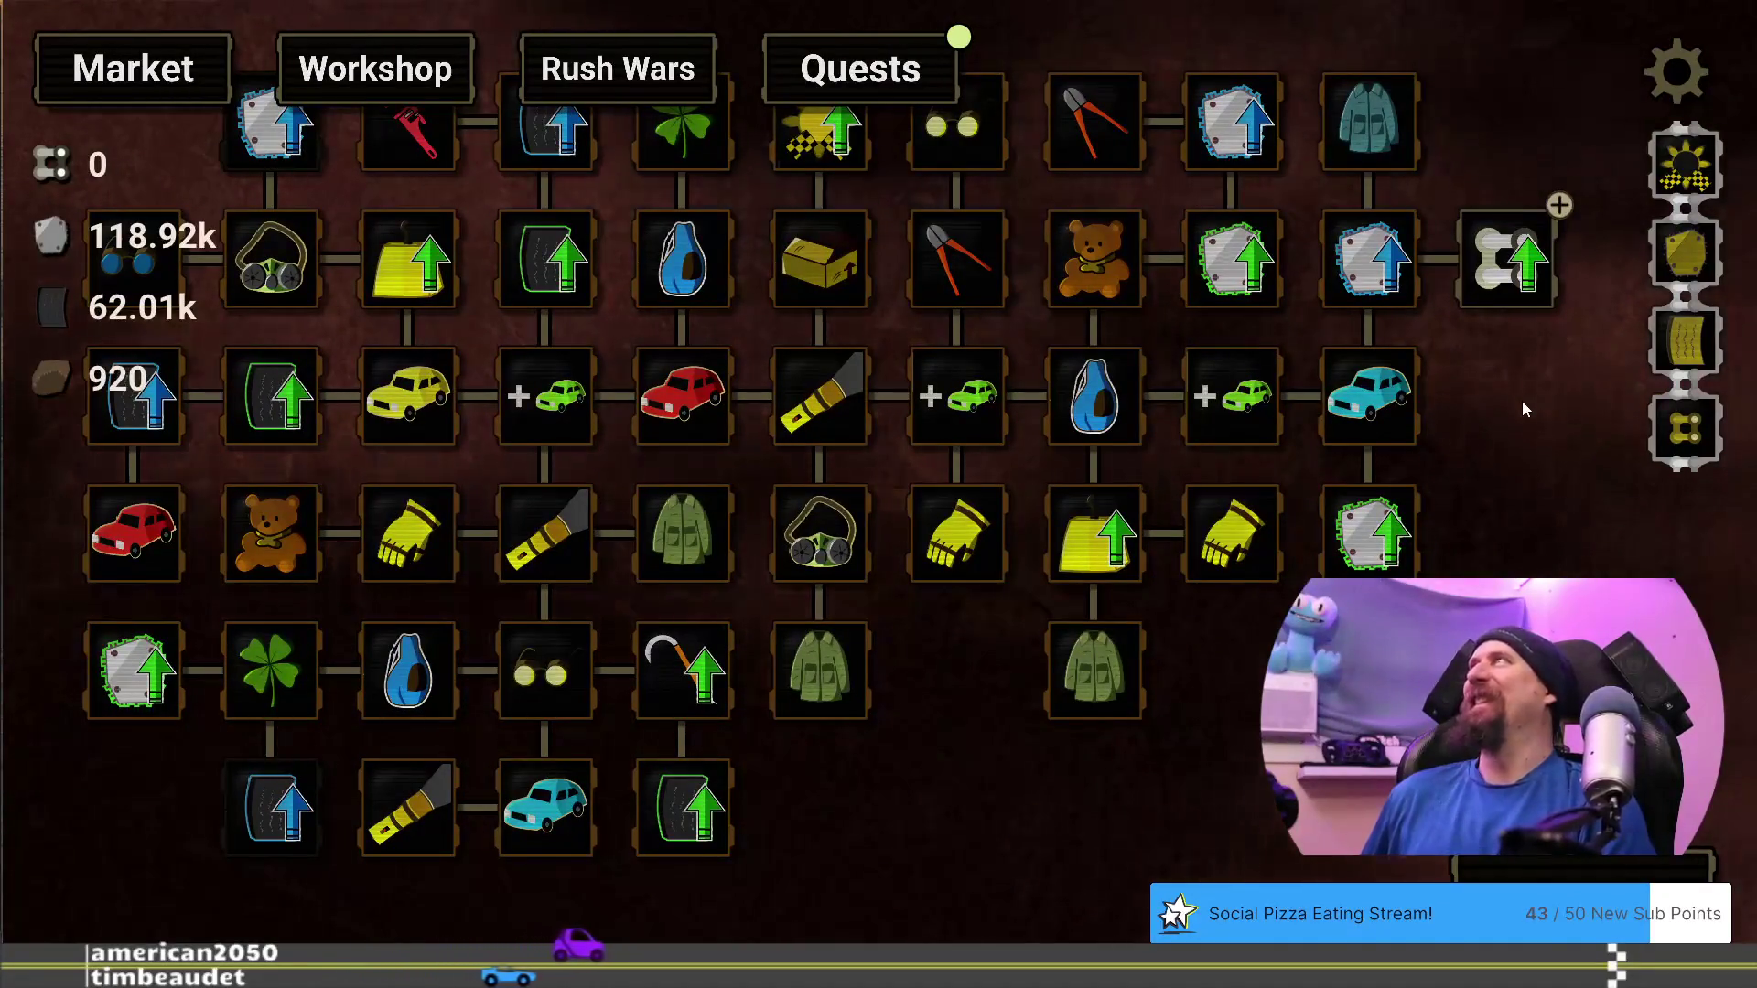
mouse_move(1523, 401)
mouse_down()
mouse_move(1584, 518)
mouse_move(1528, 519)
mouse_up()
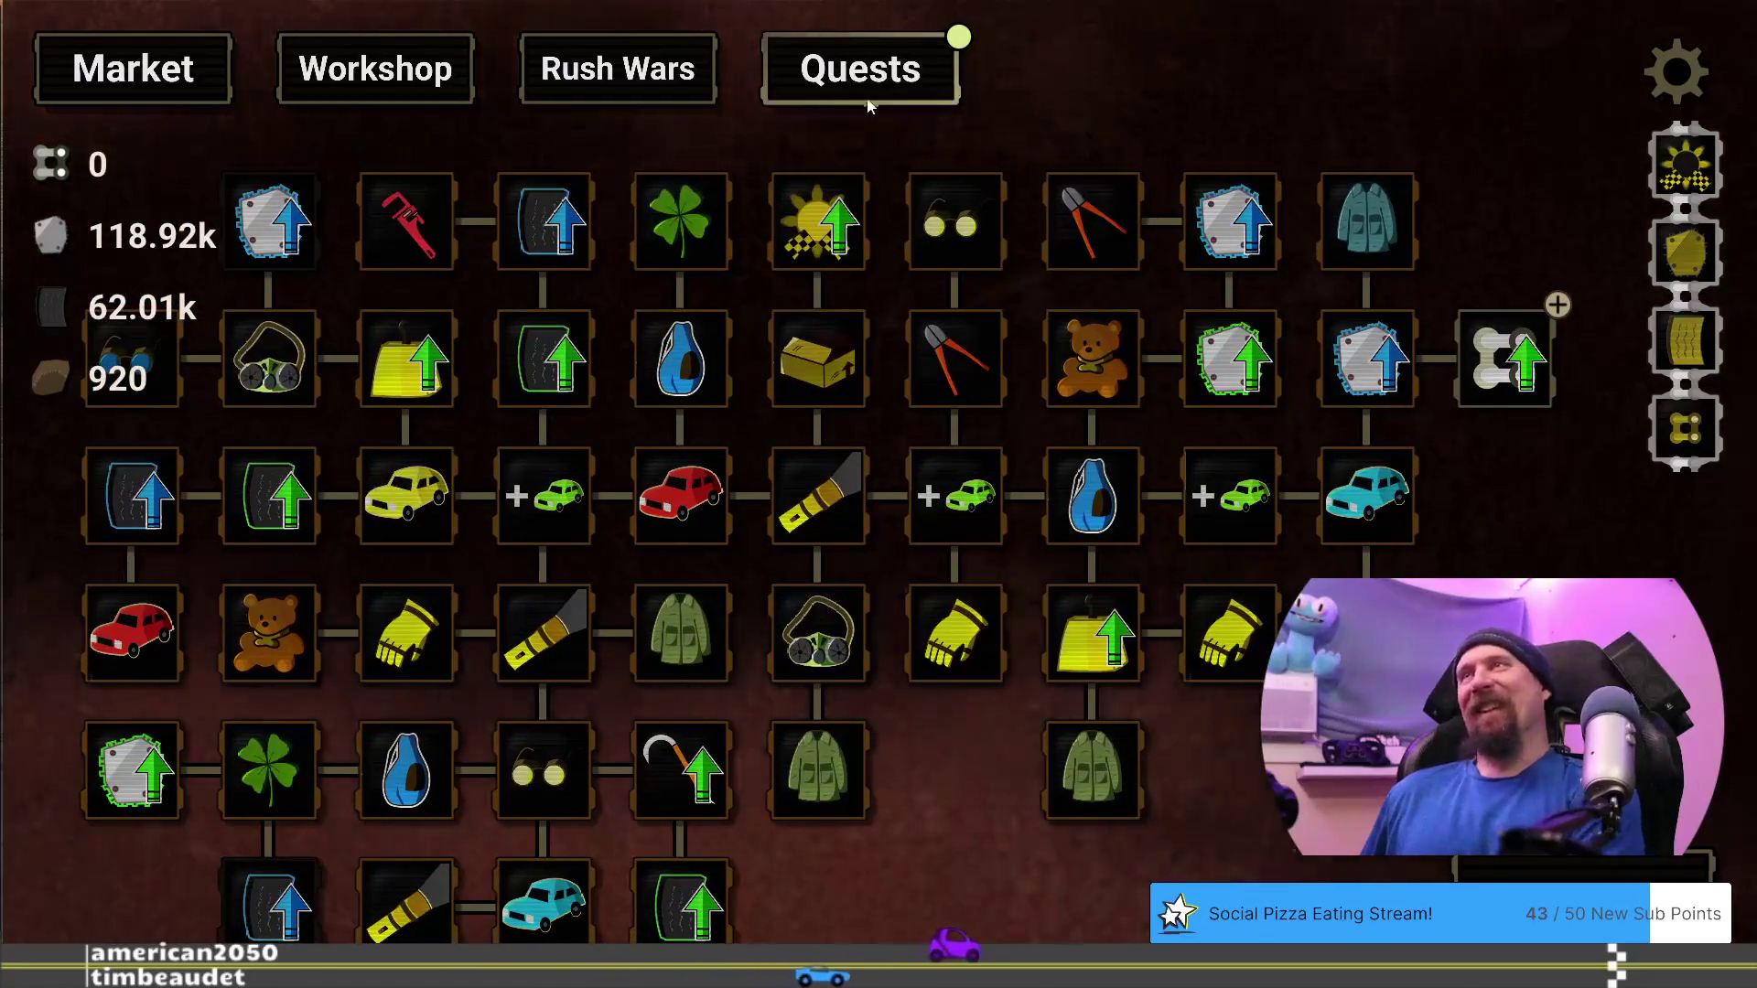
click(870, 96)
scroll(1076, 503, down, 8)
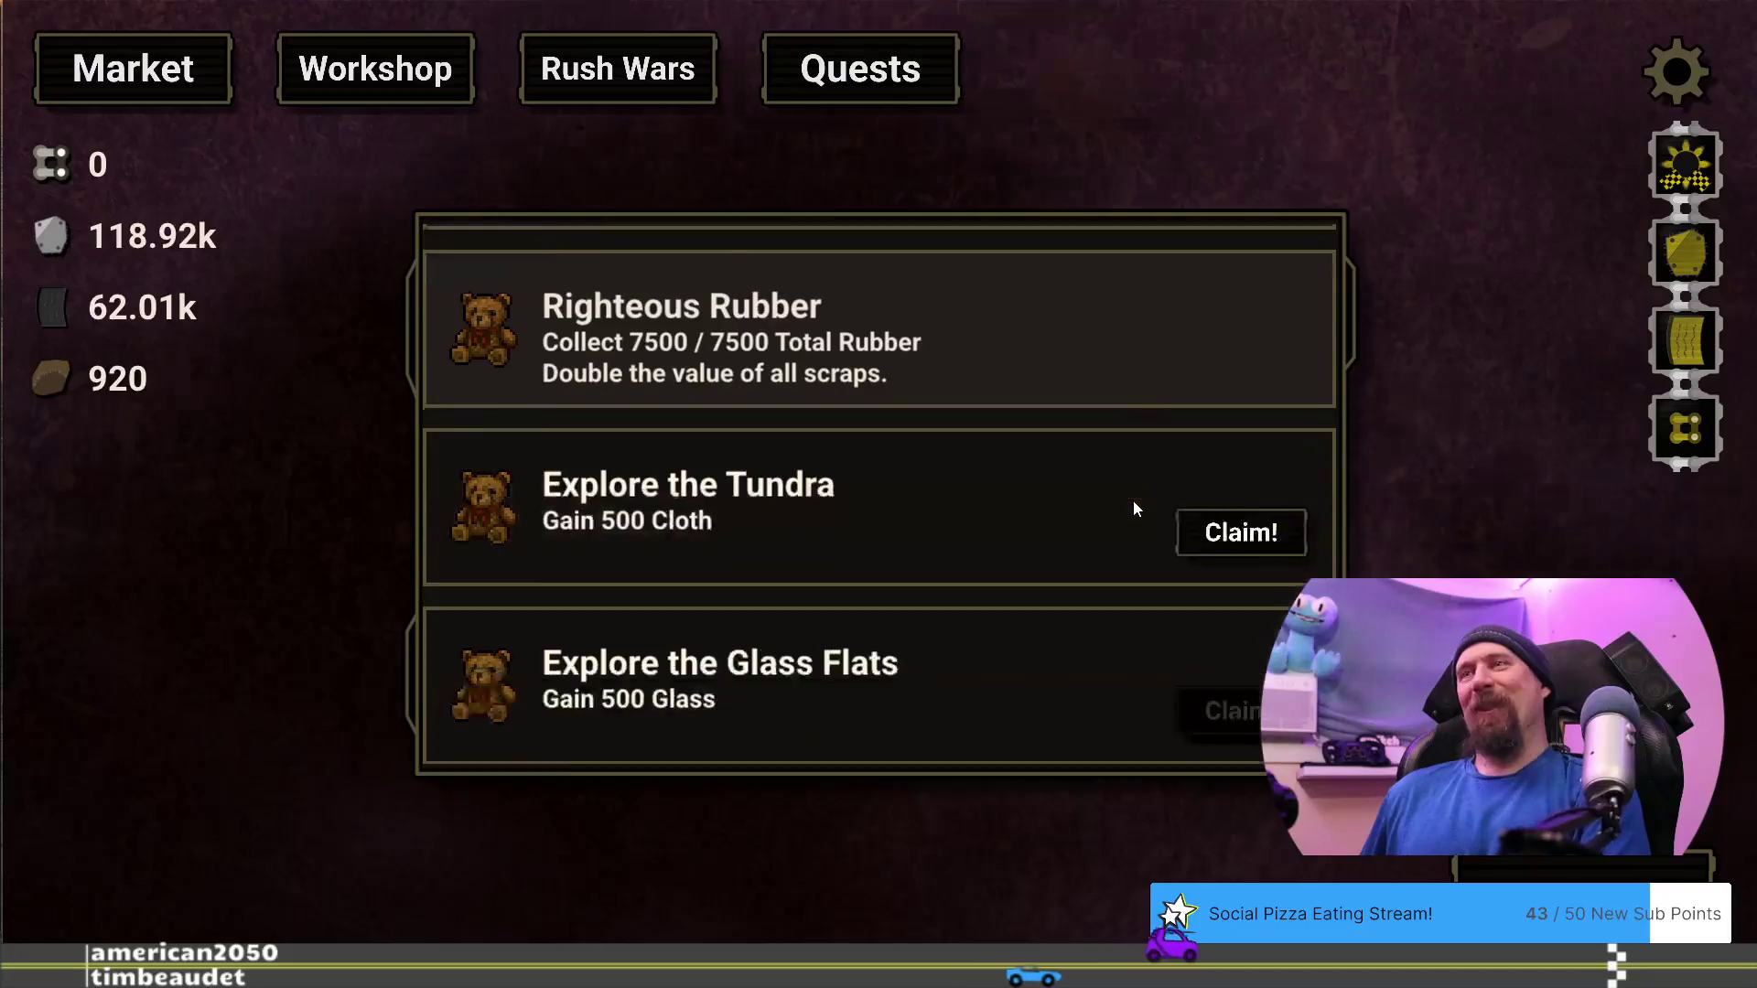
click(1267, 494)
click(918, 683)
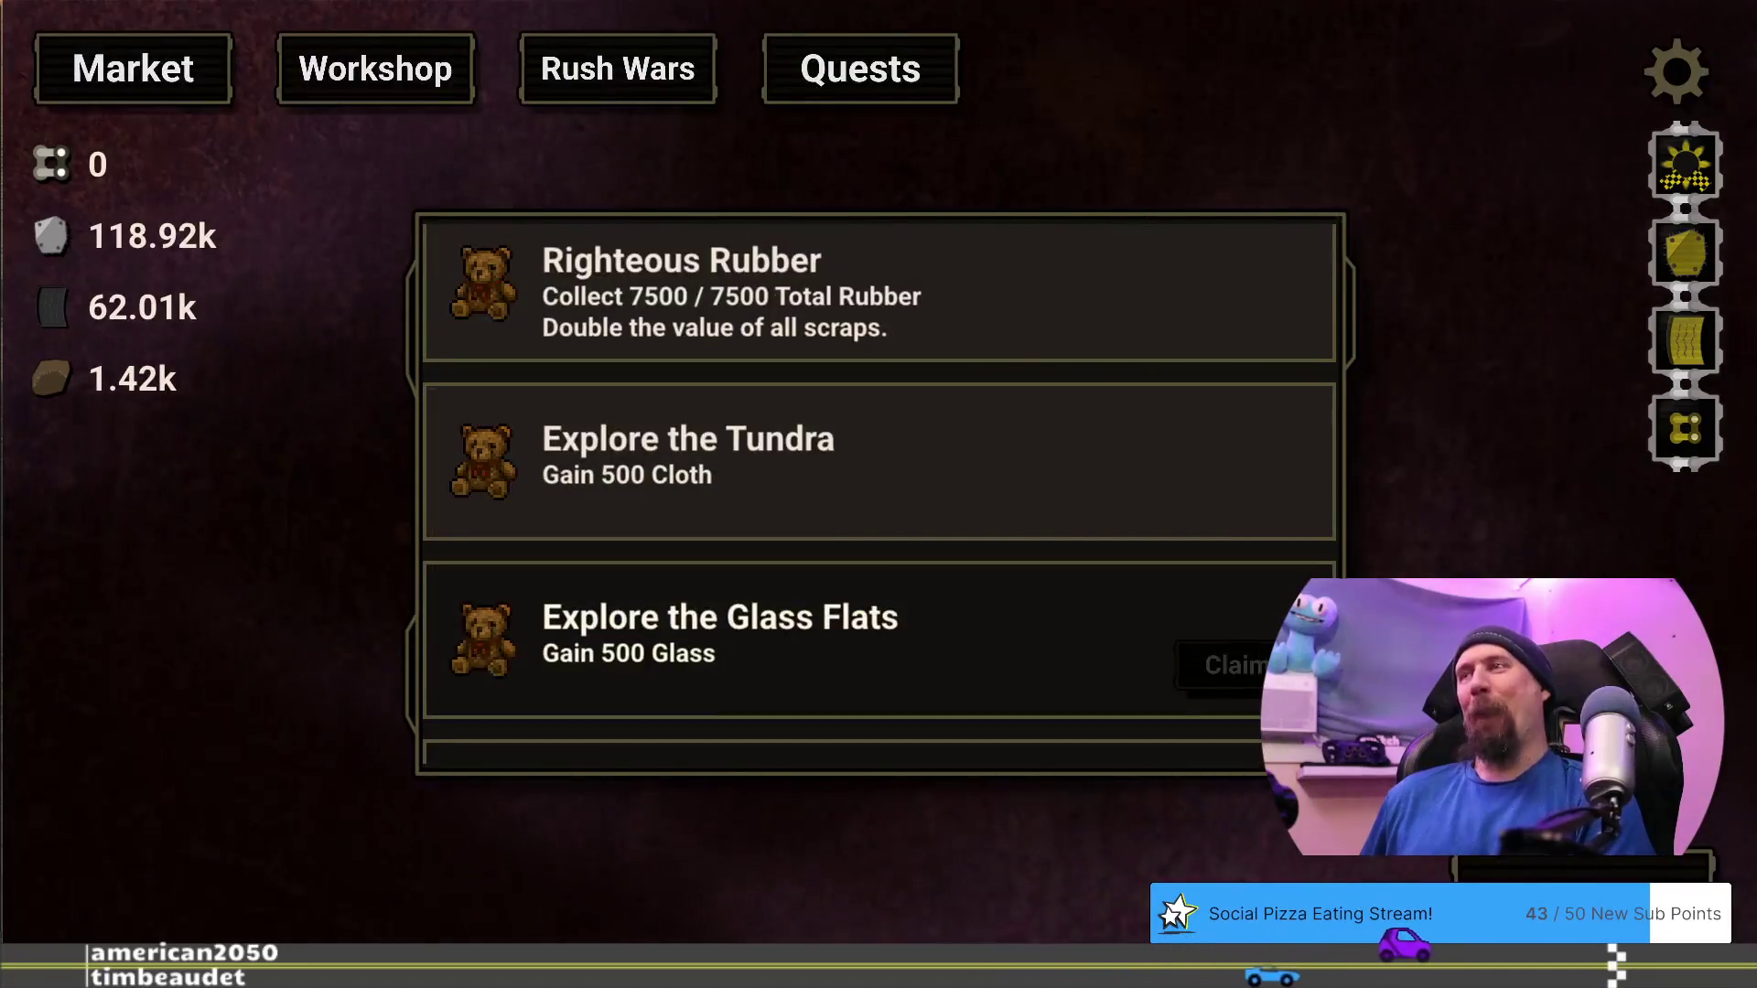
click(172, 66)
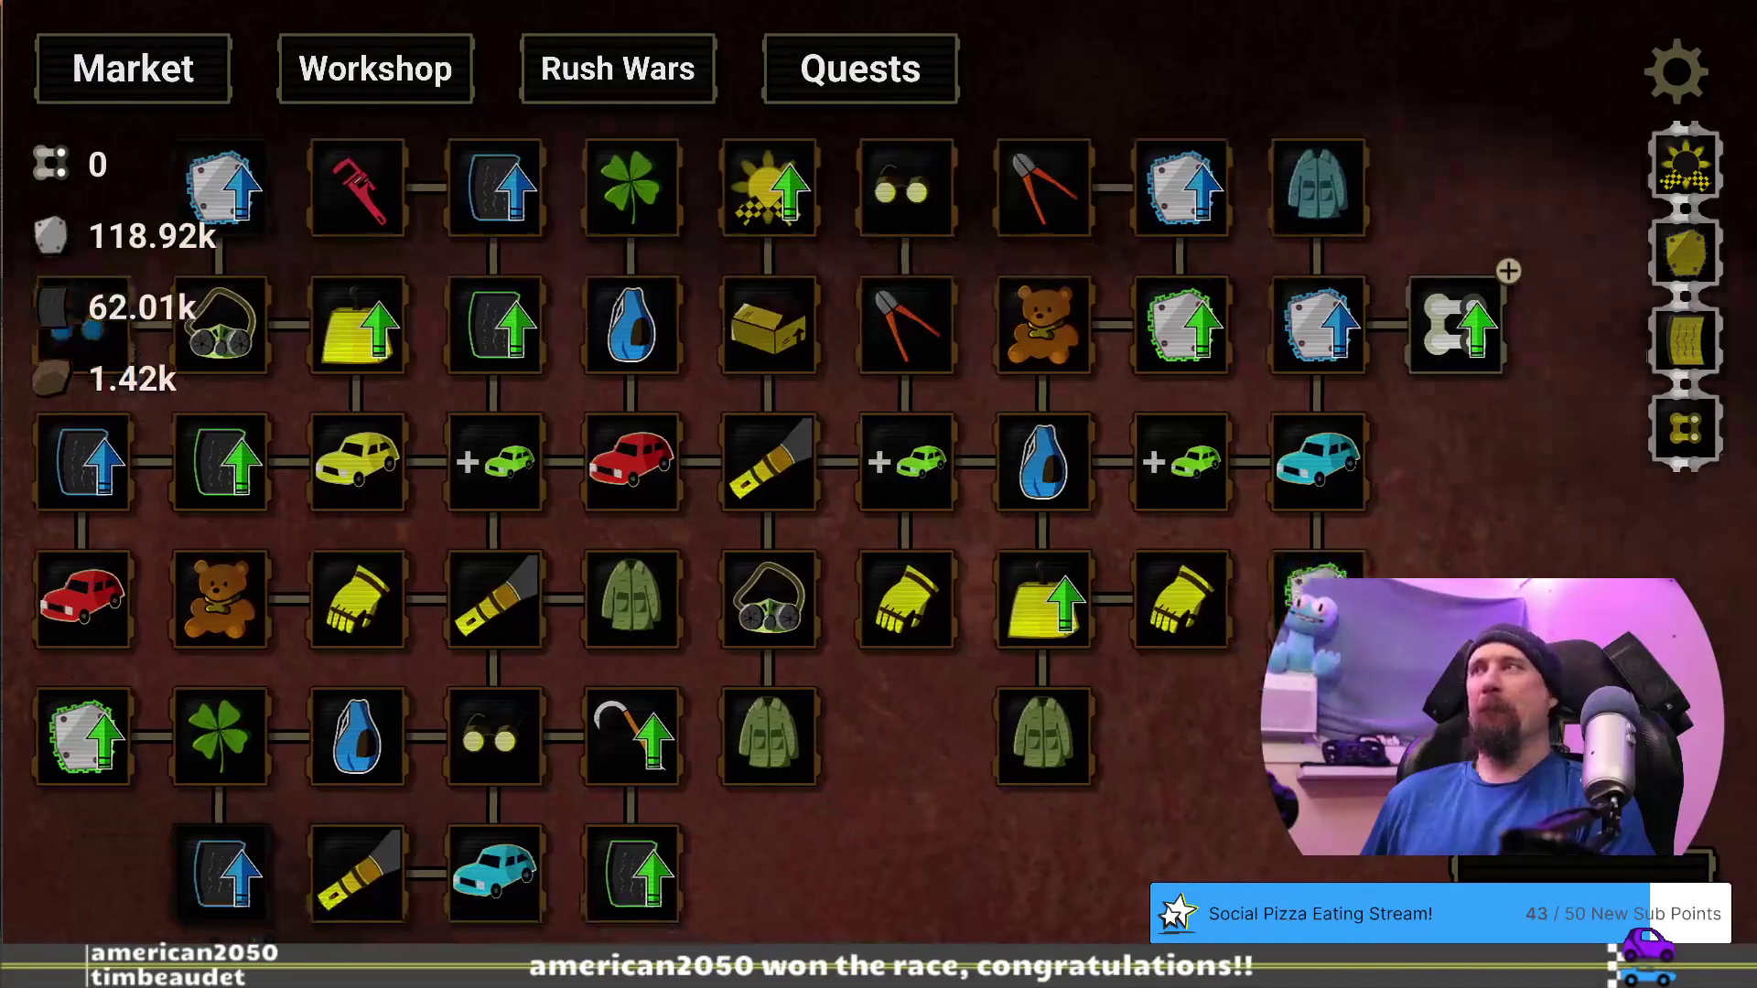
Buy another Chain Master level for 500 and start another supply run
mouse_move(1442, 364)
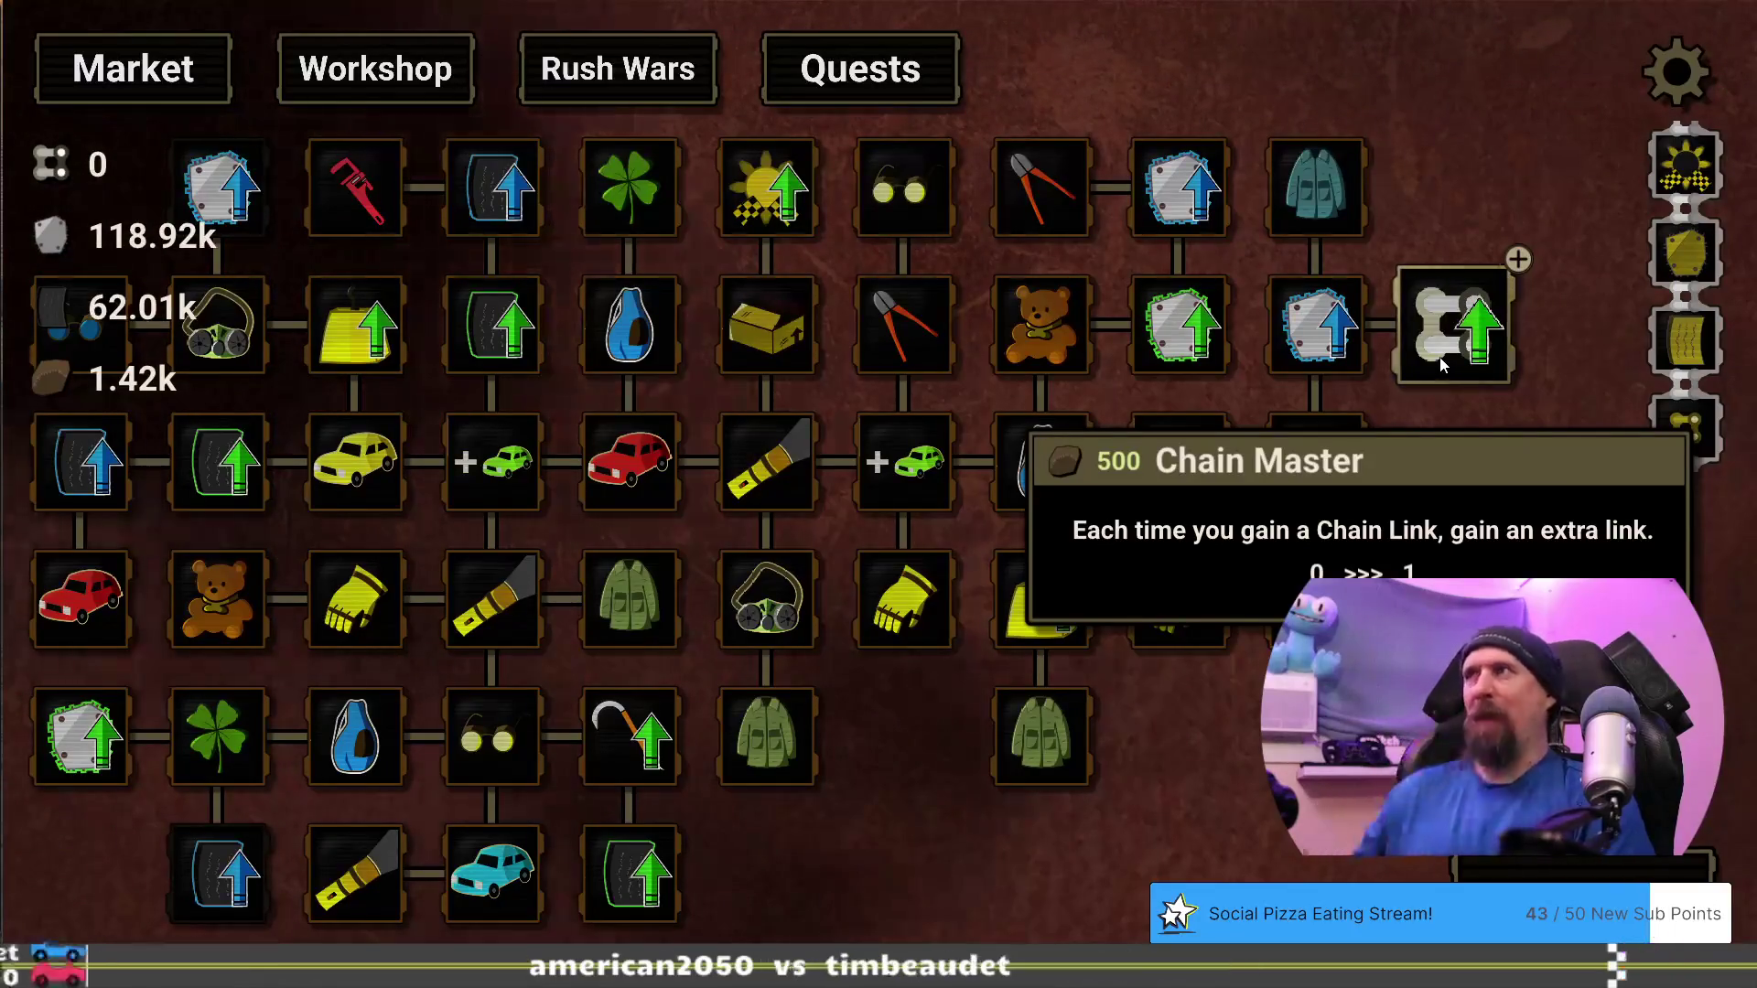
click(1443, 364)
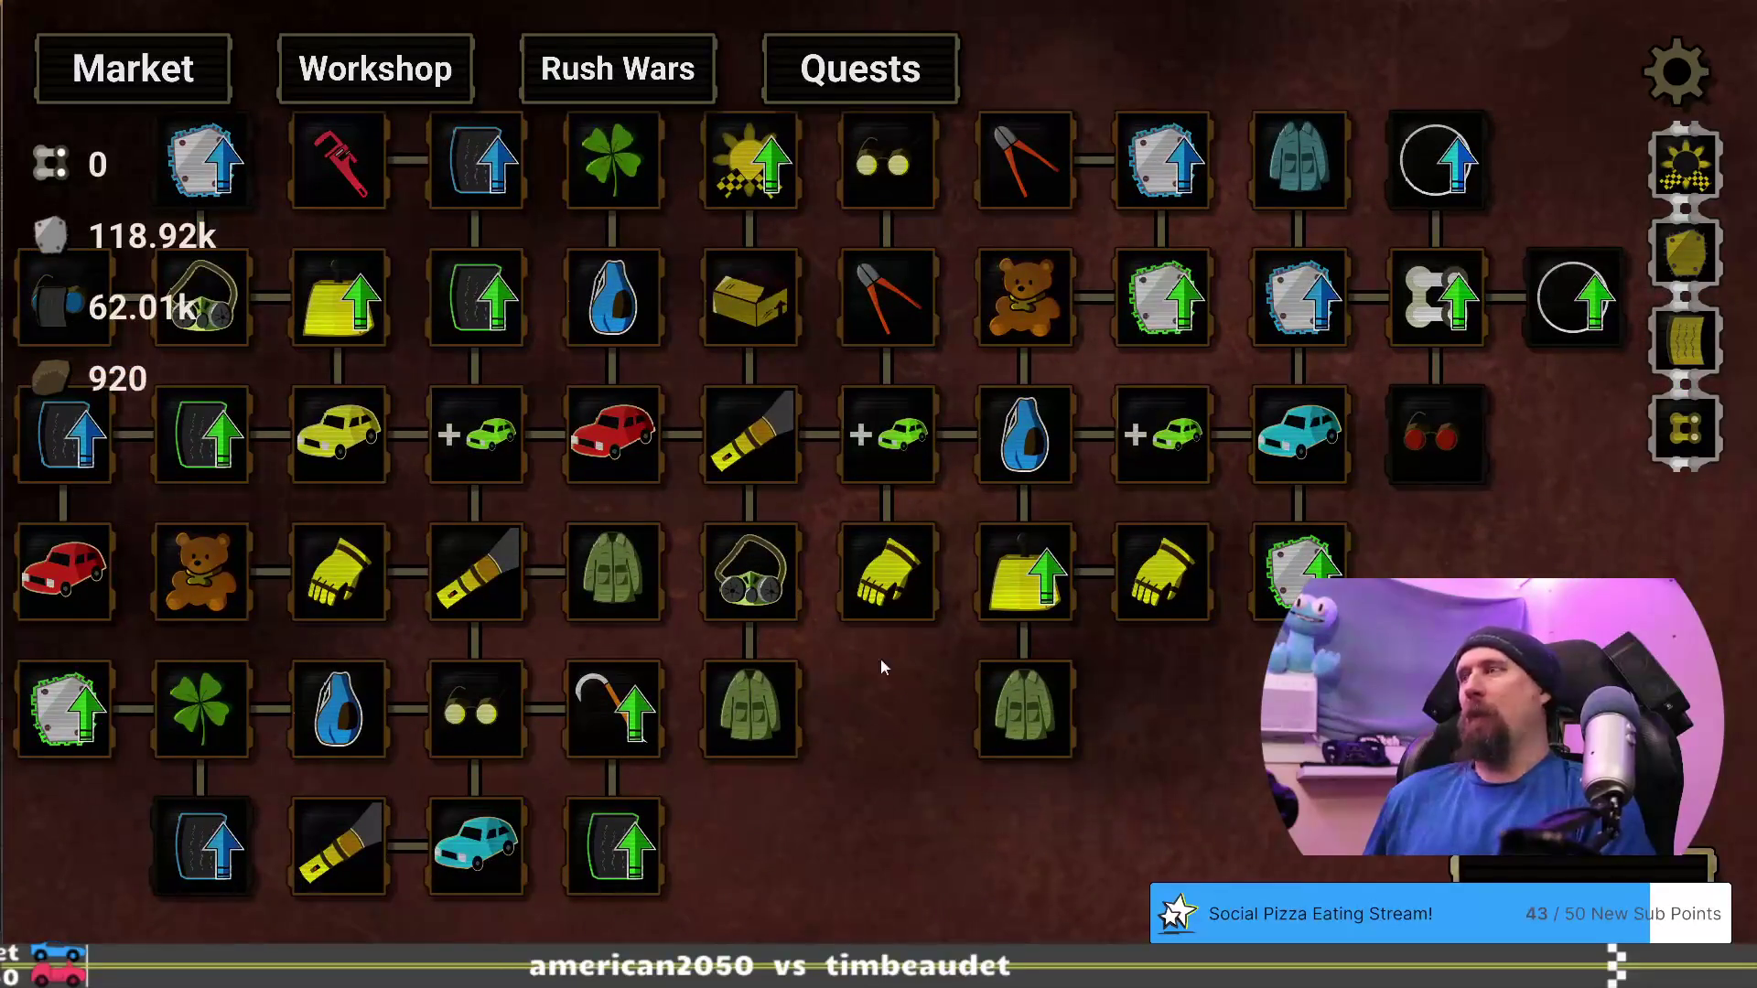
key(space)
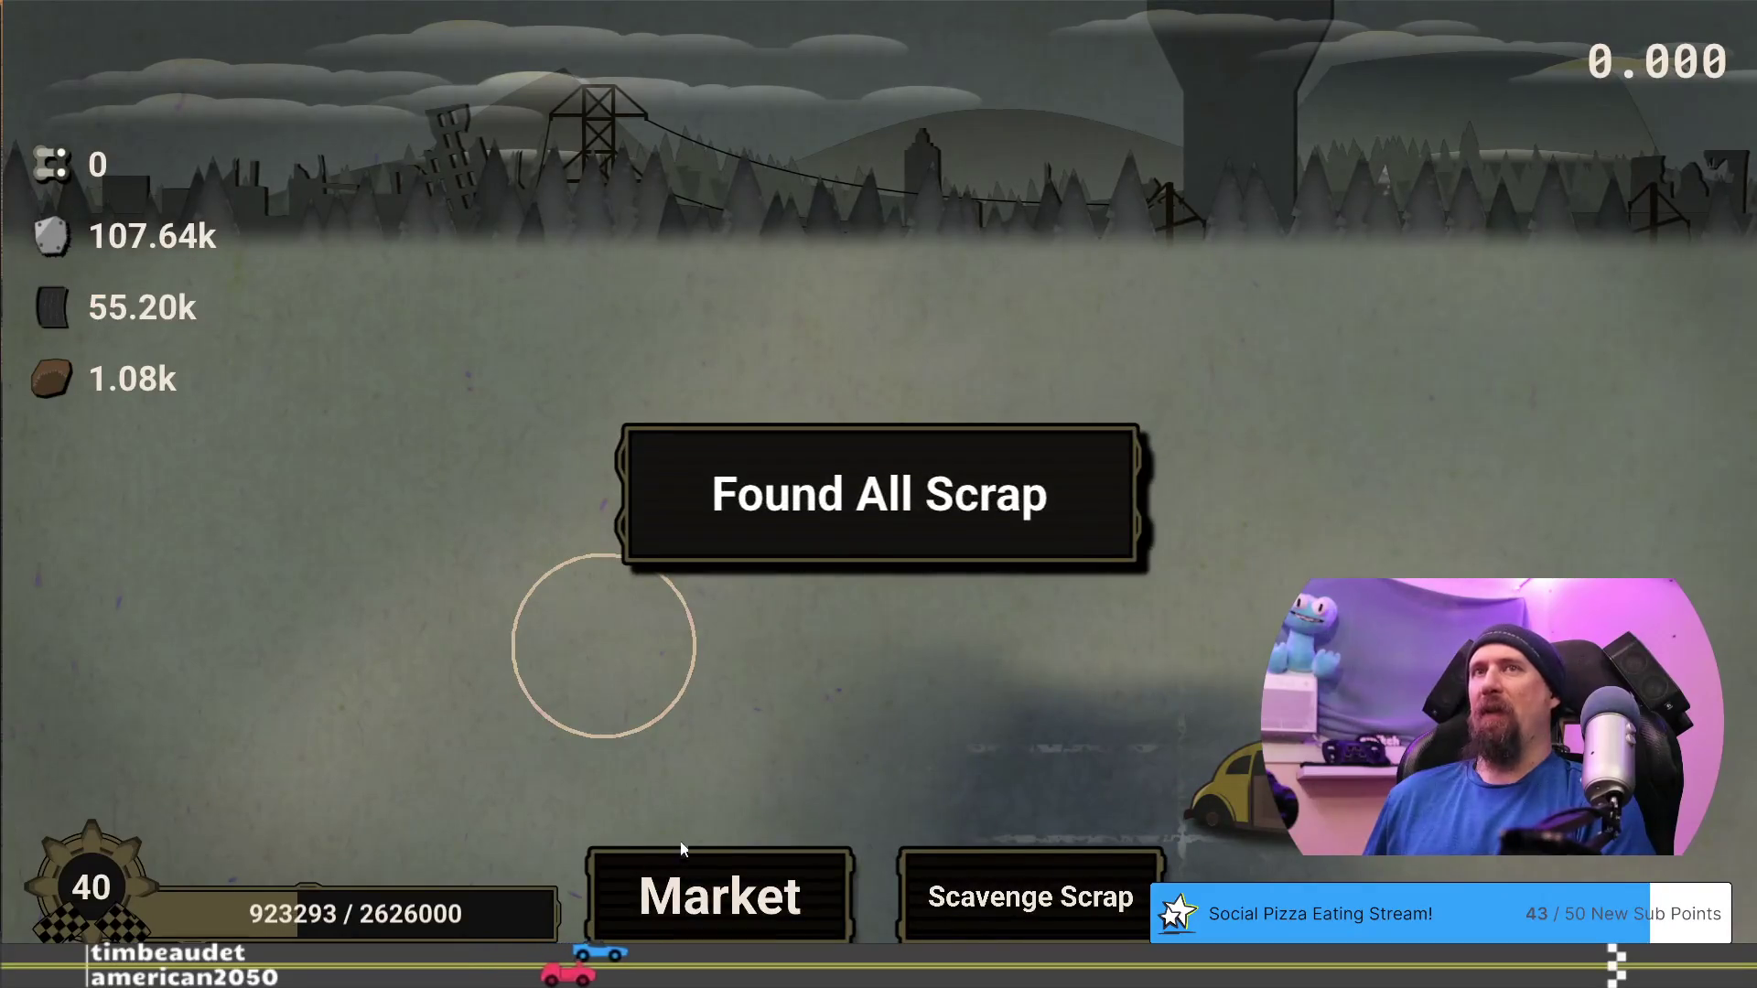
Back in the upgrade tree, buy Temporary Boost and start a new supply run
click(685, 860)
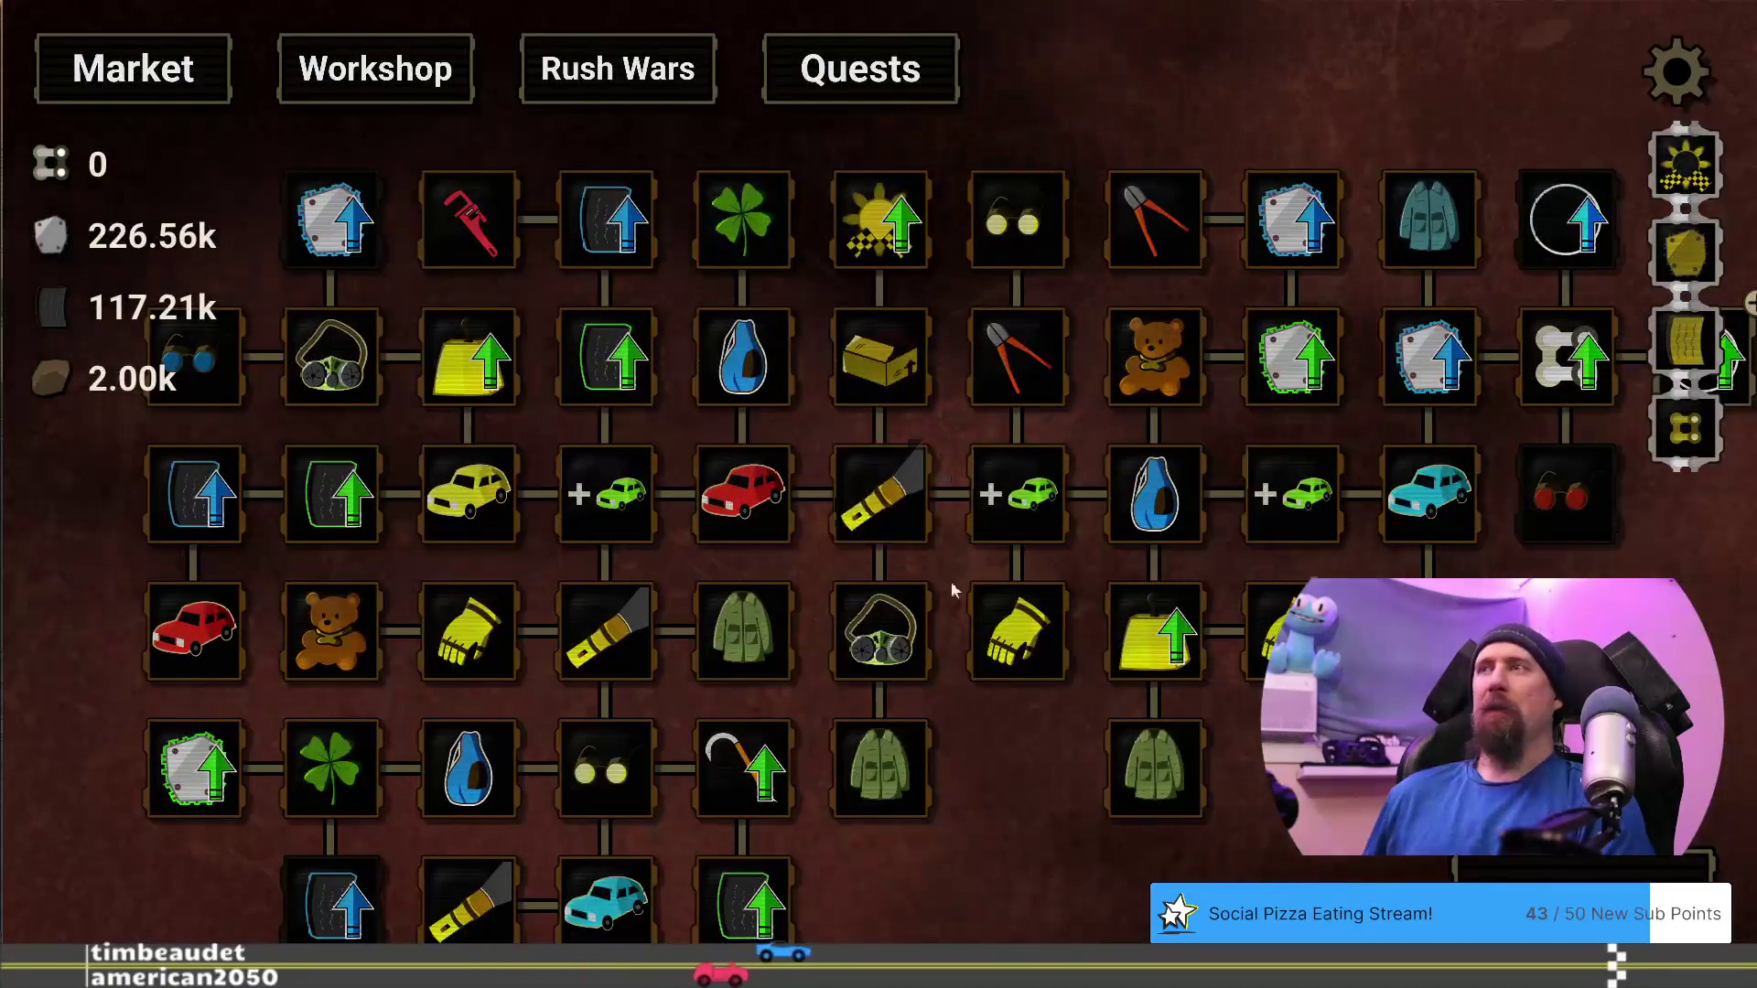
key(d)
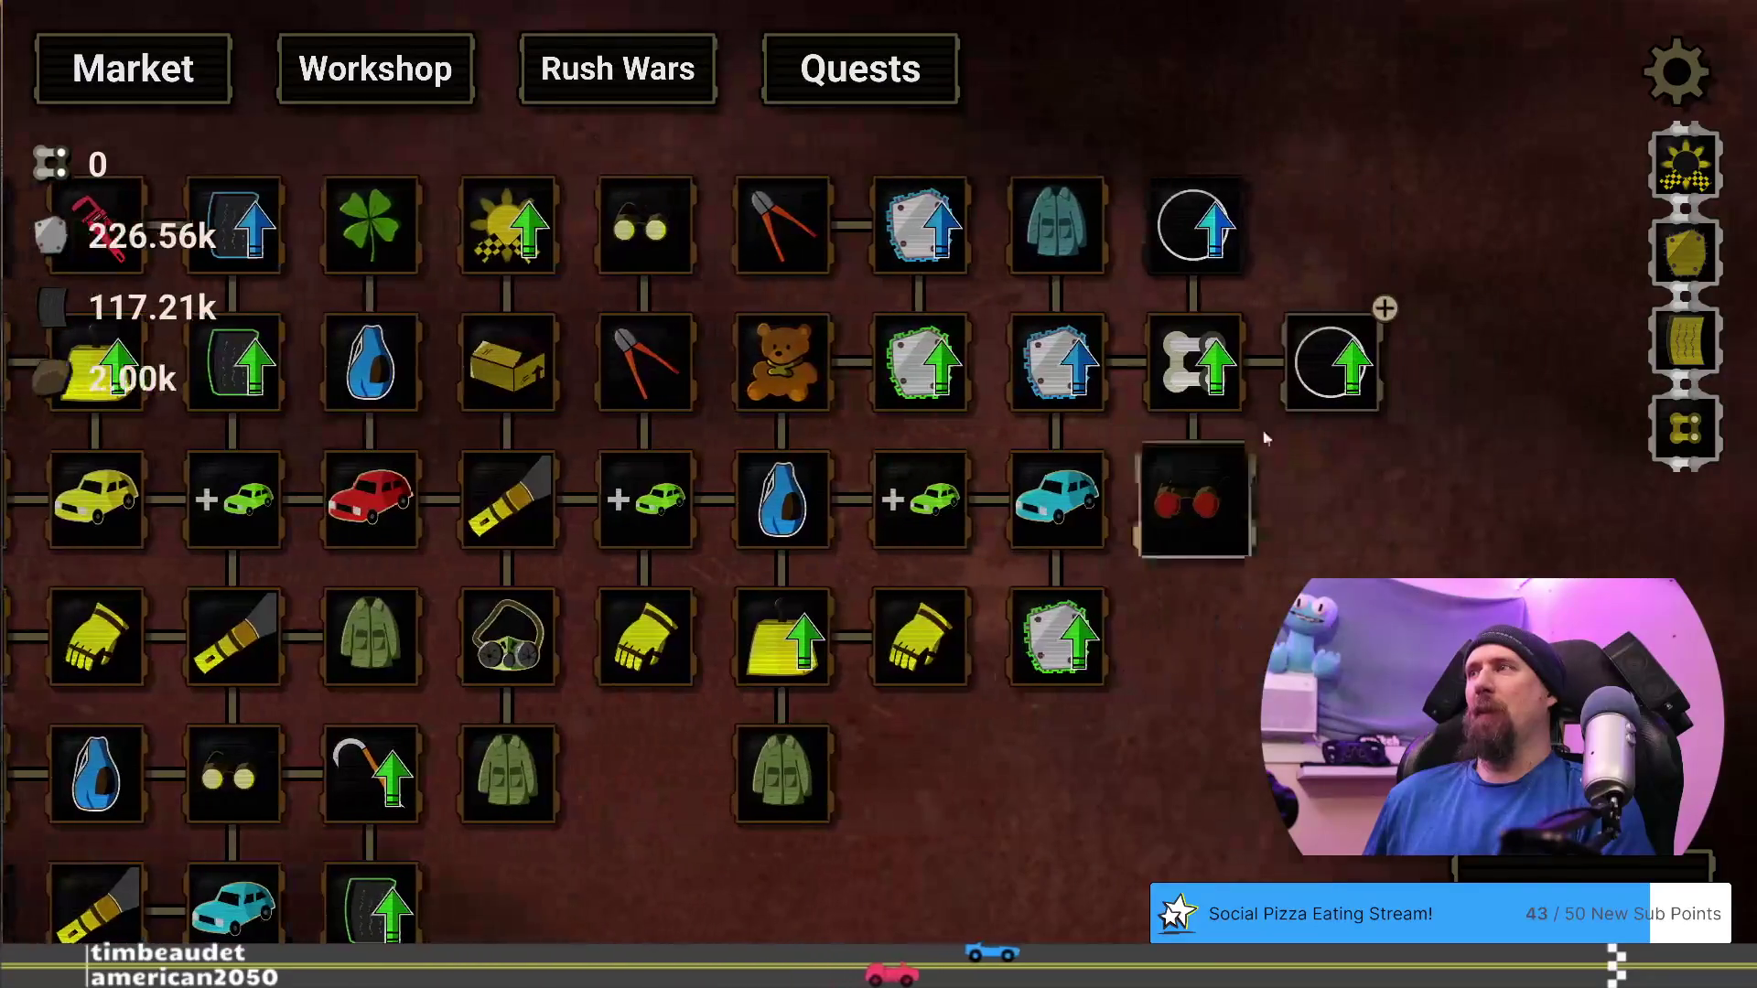
mouse_move(1323, 370)
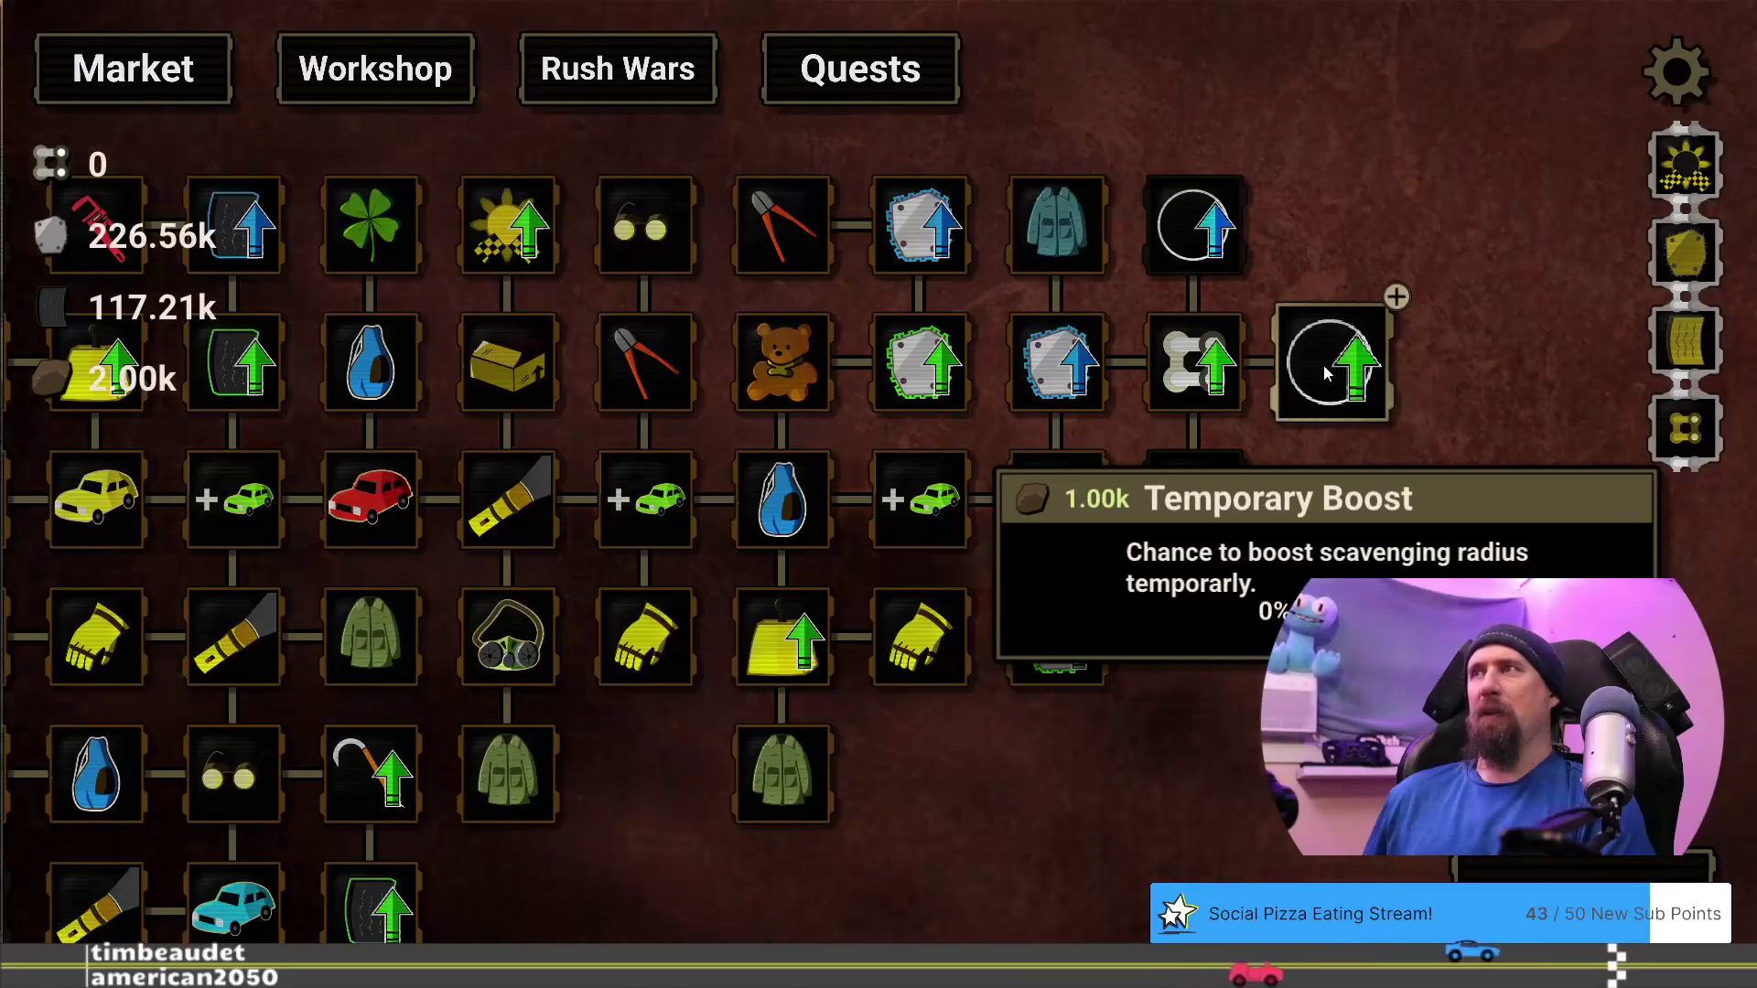
click(1324, 365)
key(space)
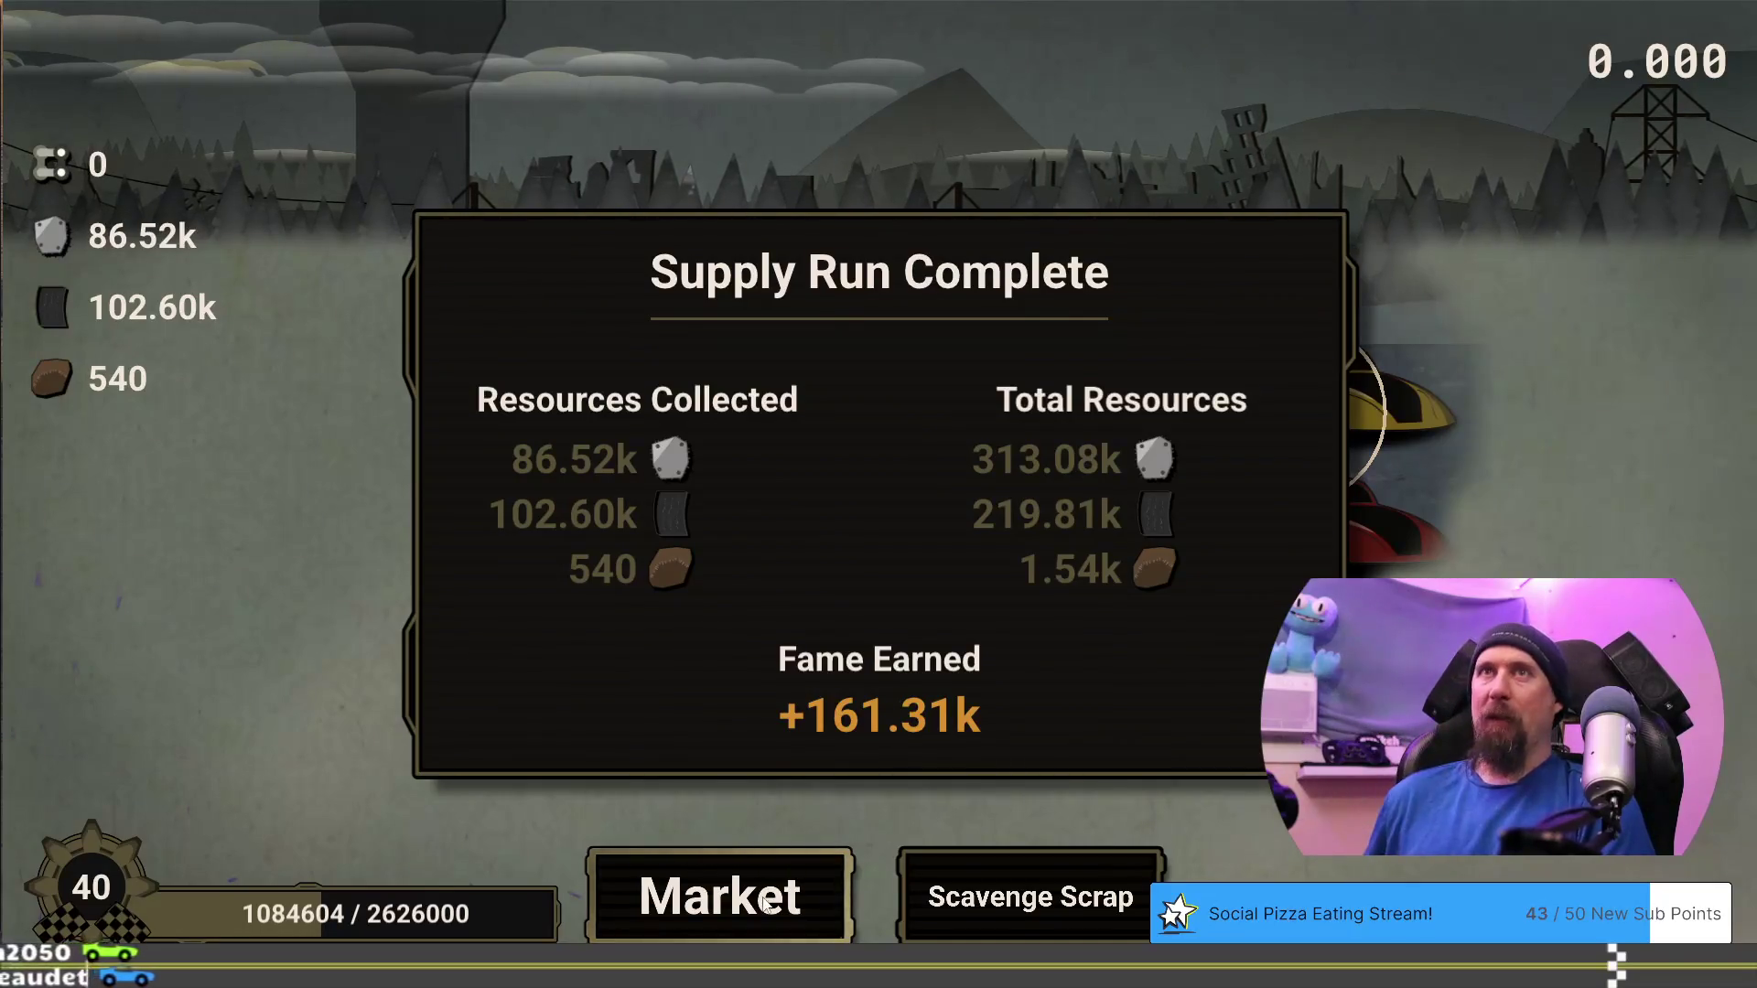
Buy Fine Cloth to unlock Quick Throw, check the rubber nodes, and open the Developer Terminal
click(767, 901)
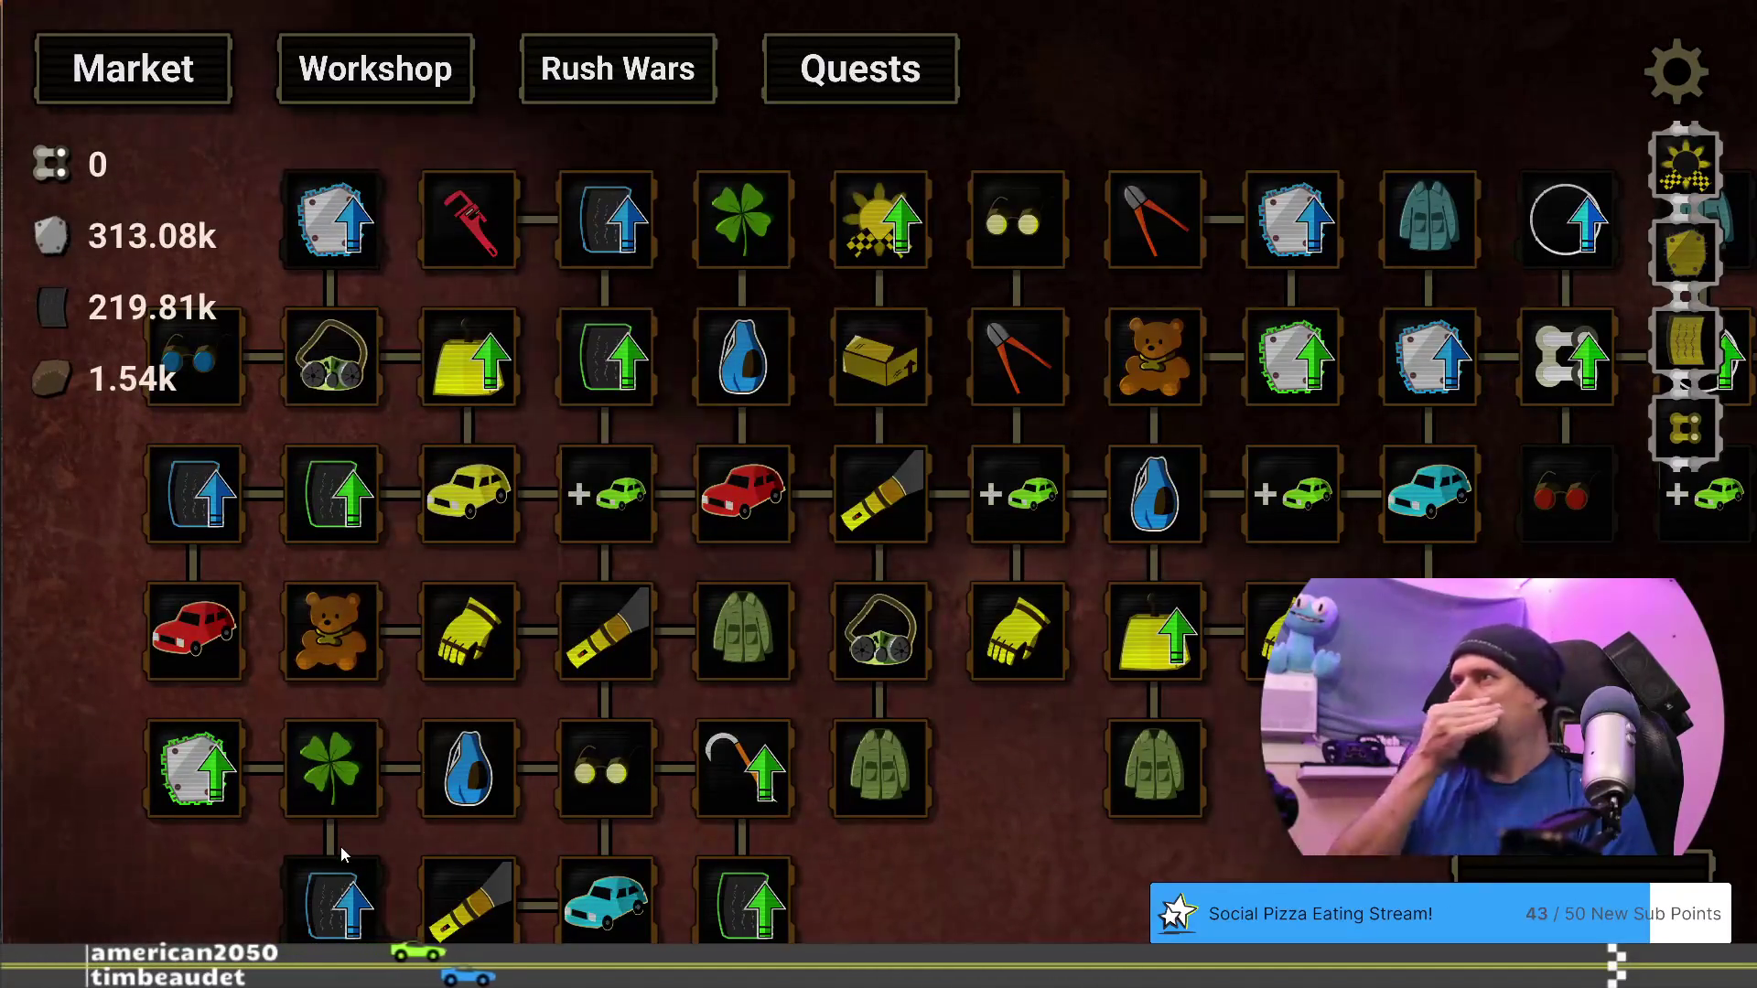
drag(958, 813, 491, 730)
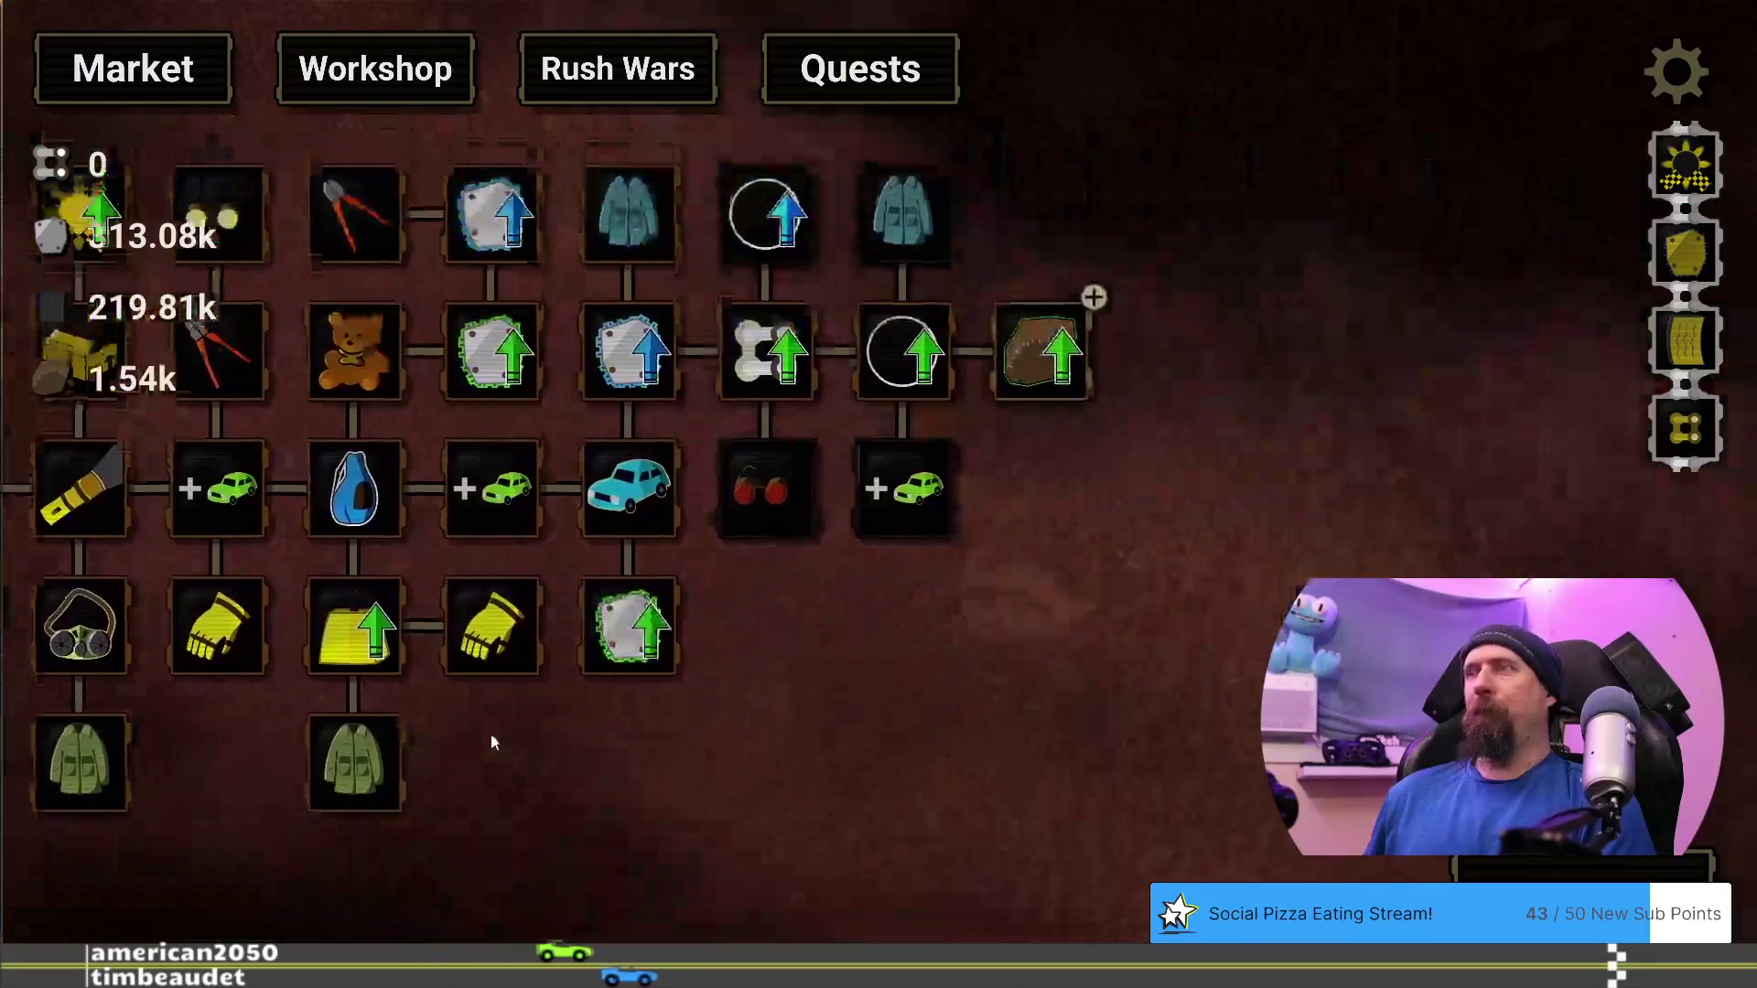
click(1045, 377)
mouse_move(1211, 383)
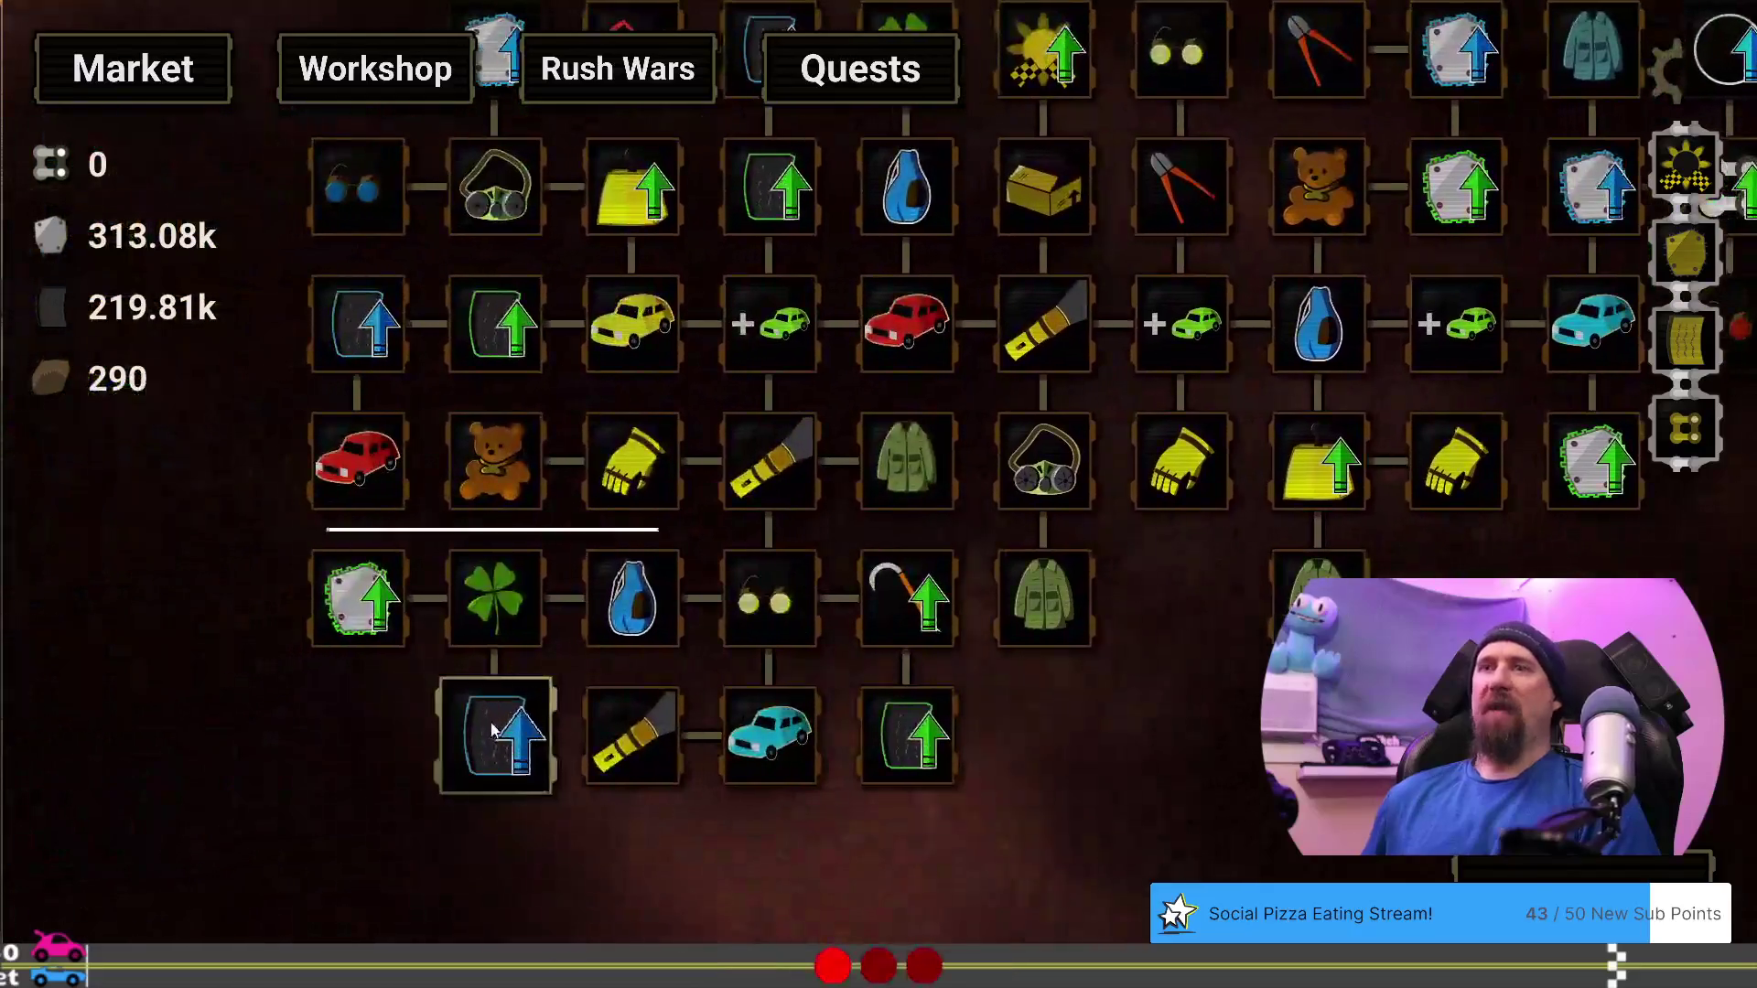
mouse_move(492, 729)
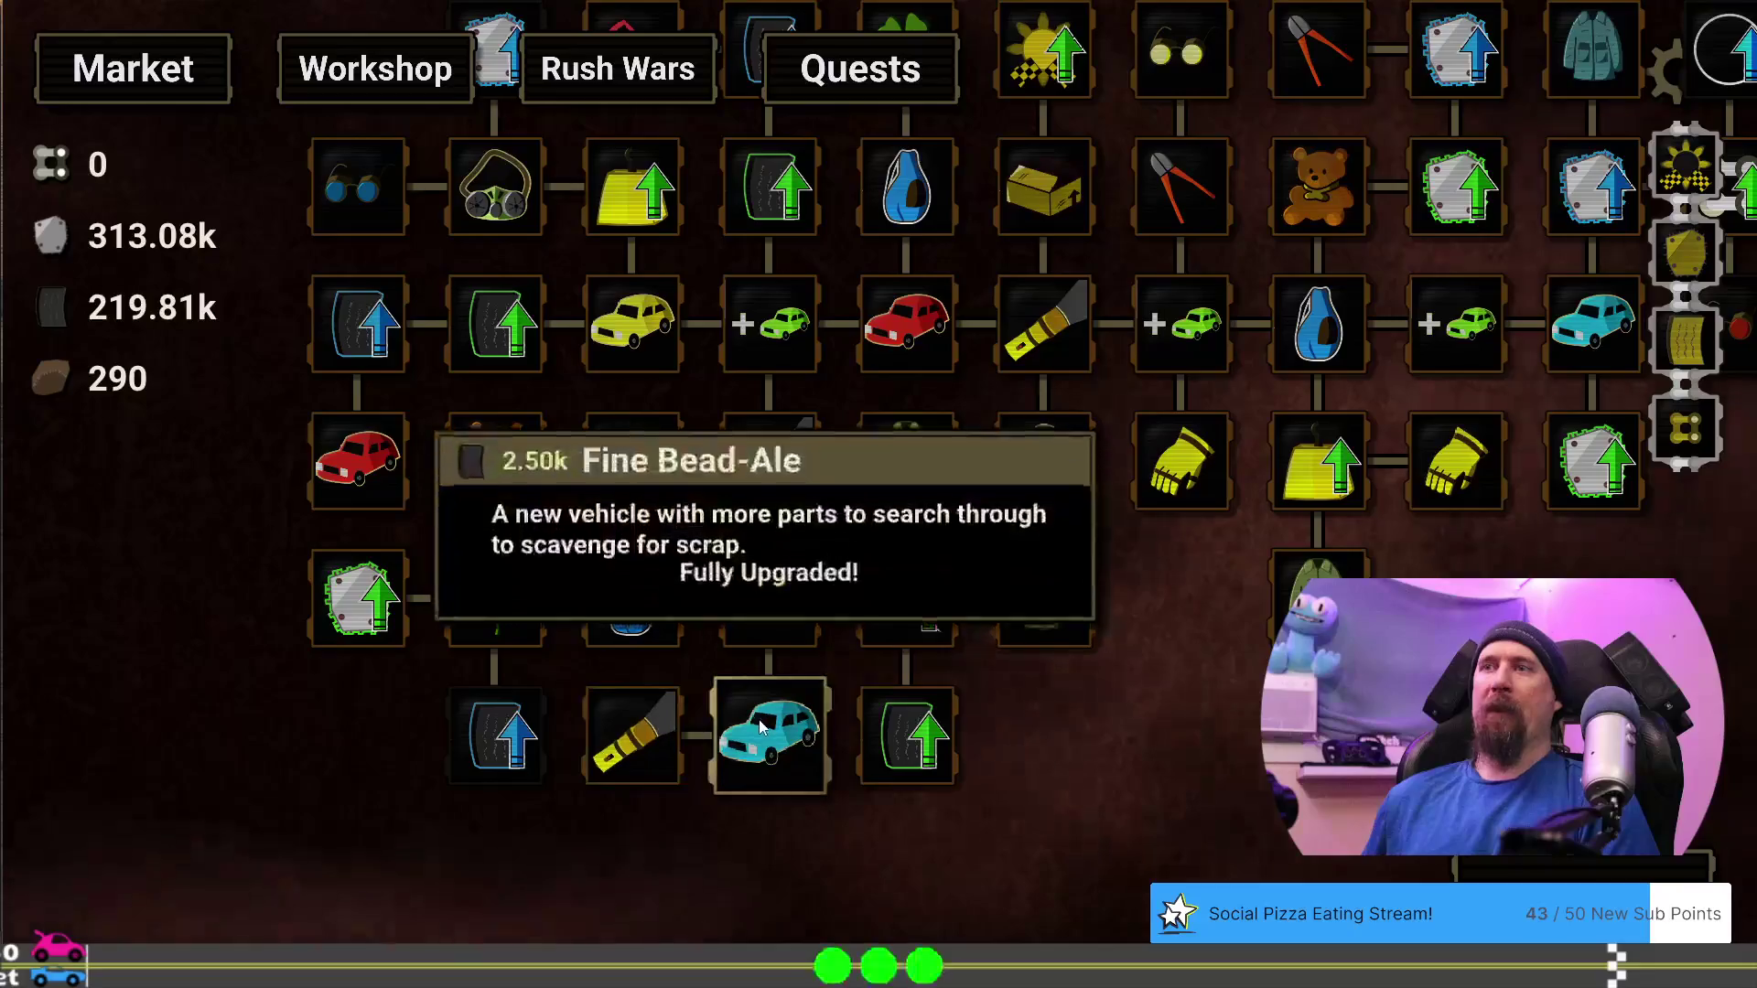
mouse_move(902, 732)
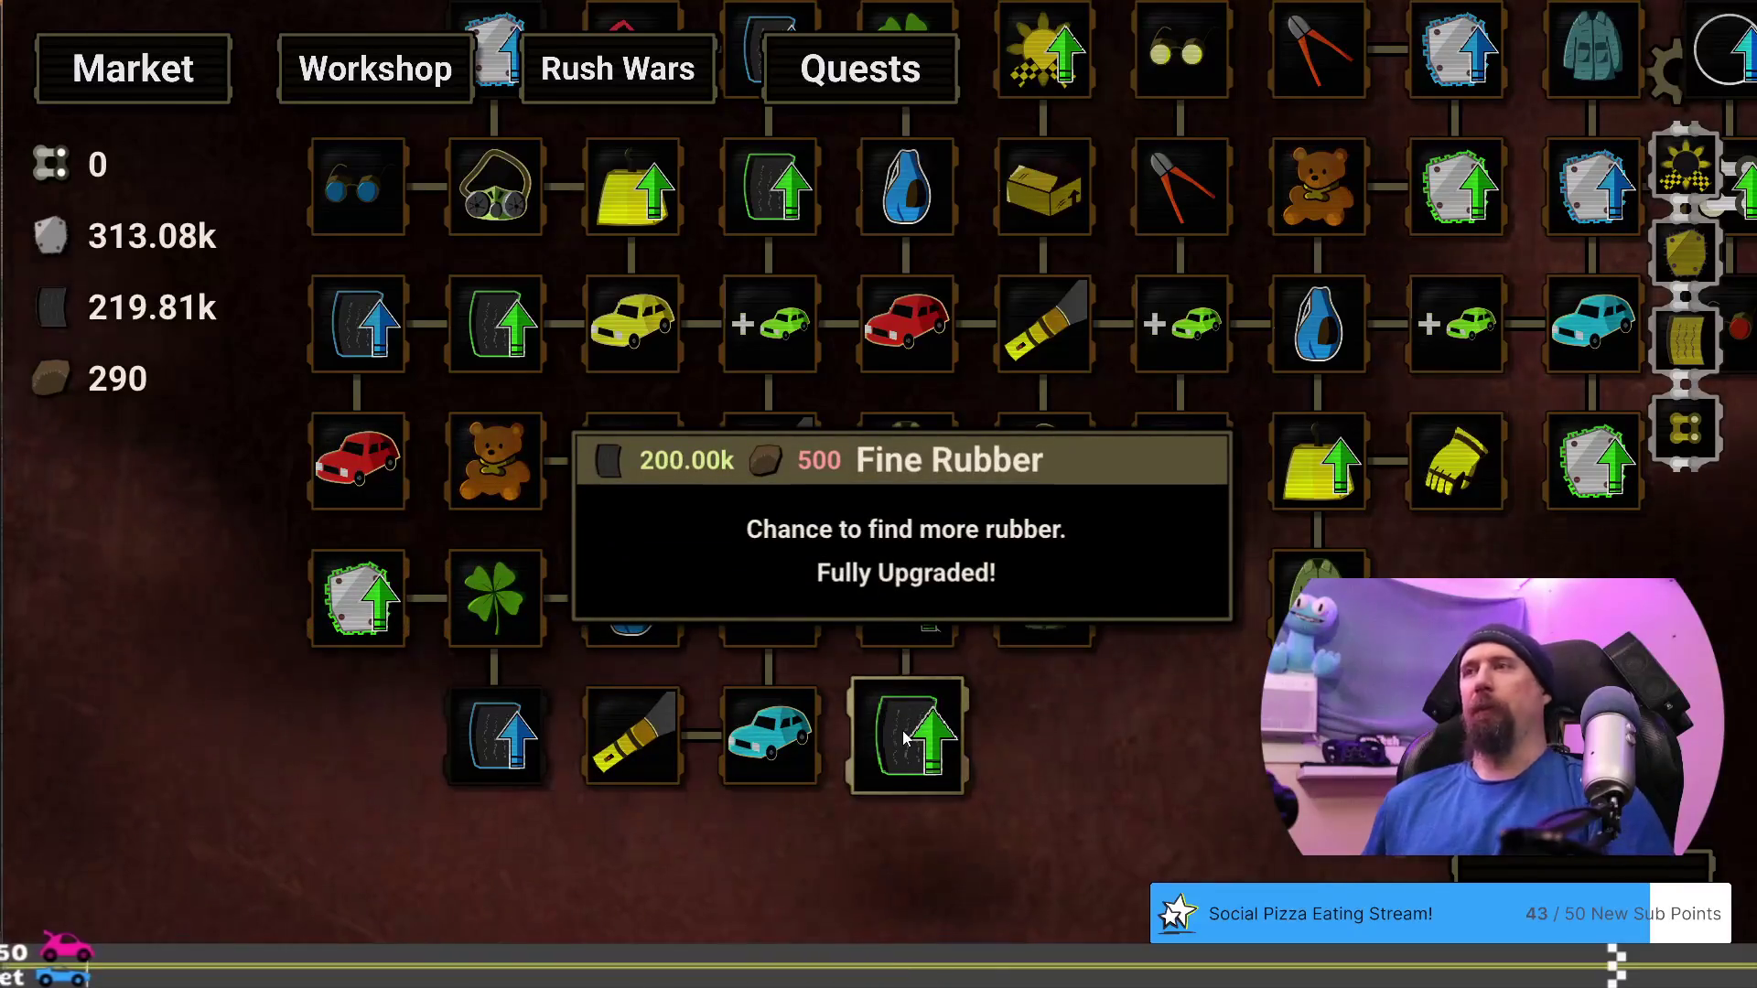
key(grave)
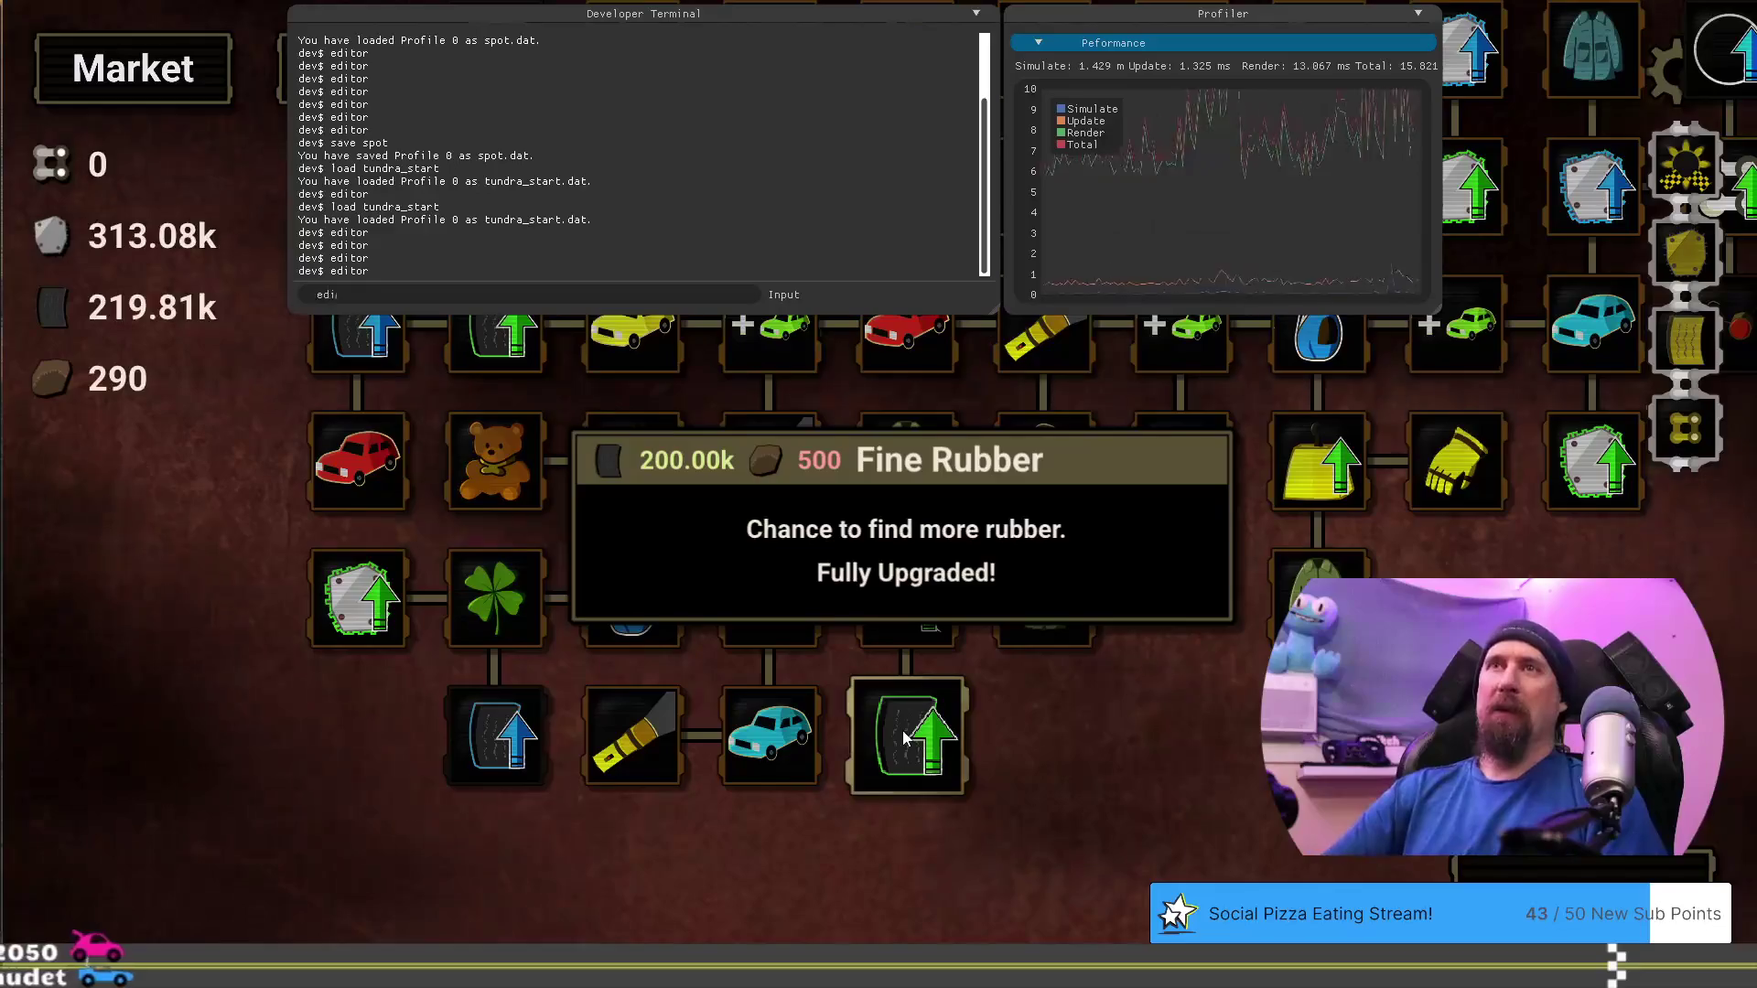
In the Upgrade Editor, lower Fine Rubber's rubber cost, review Pristine Rubber at 250000, and exit
key(Up)
key(Return)
key(grave)
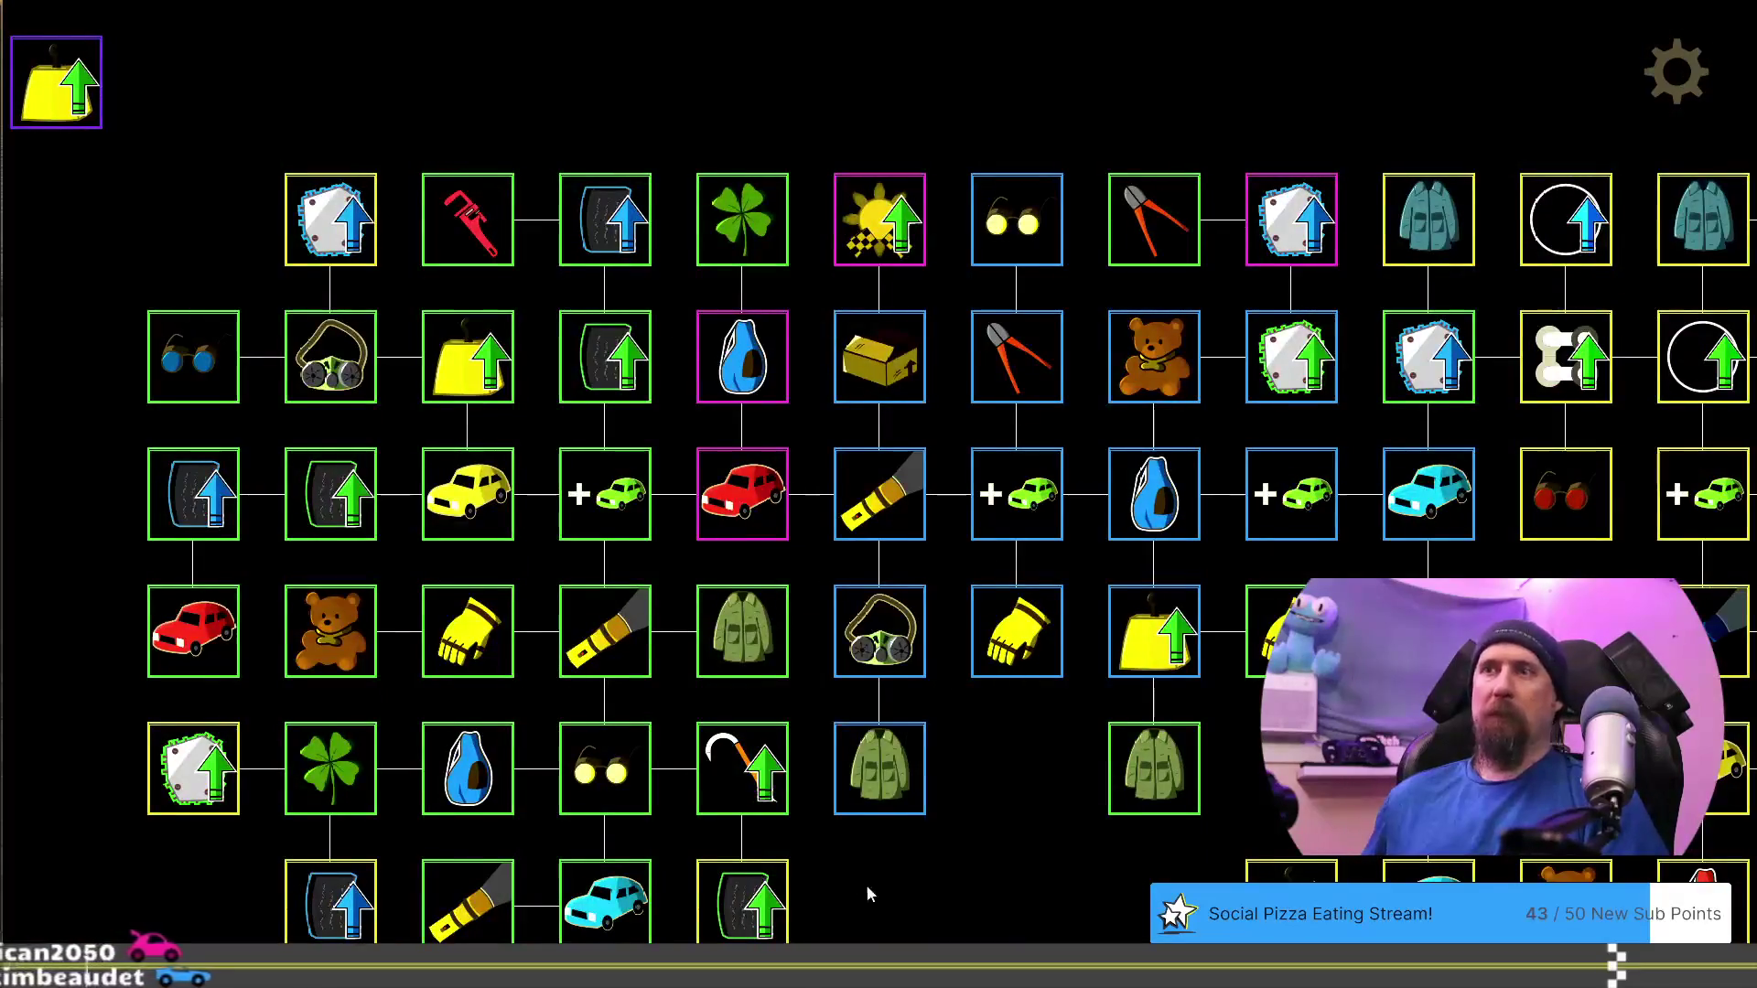
click(869, 783)
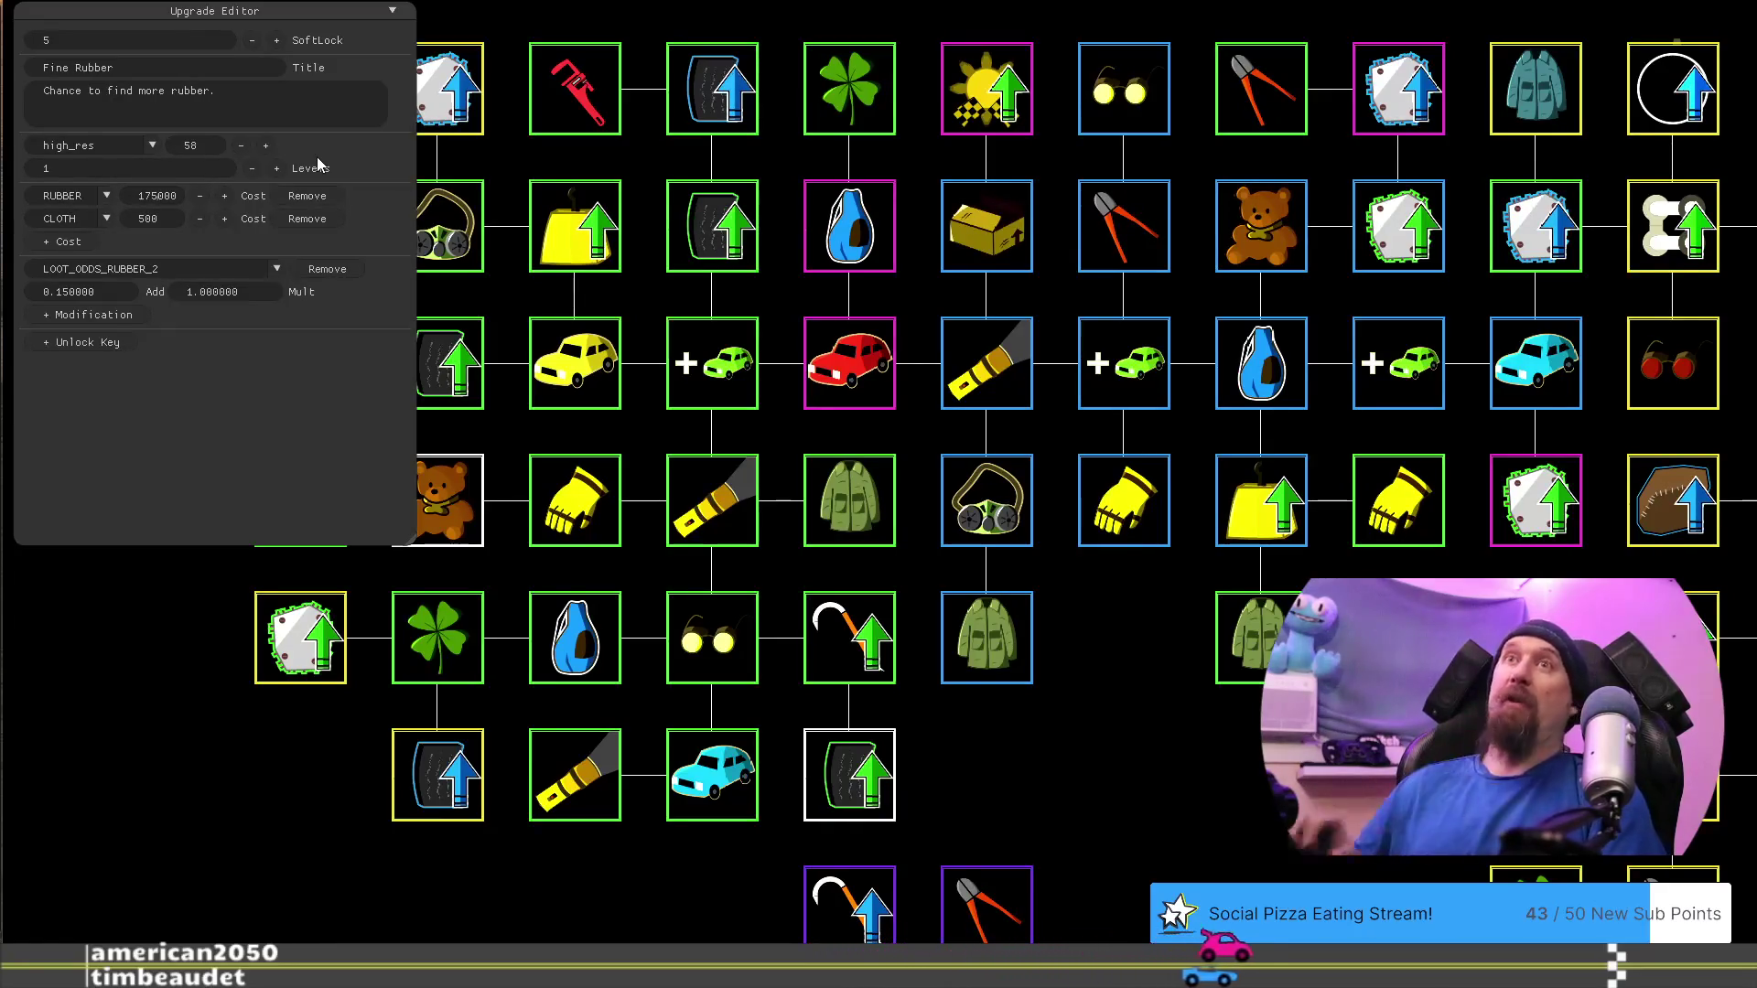
text(200000)
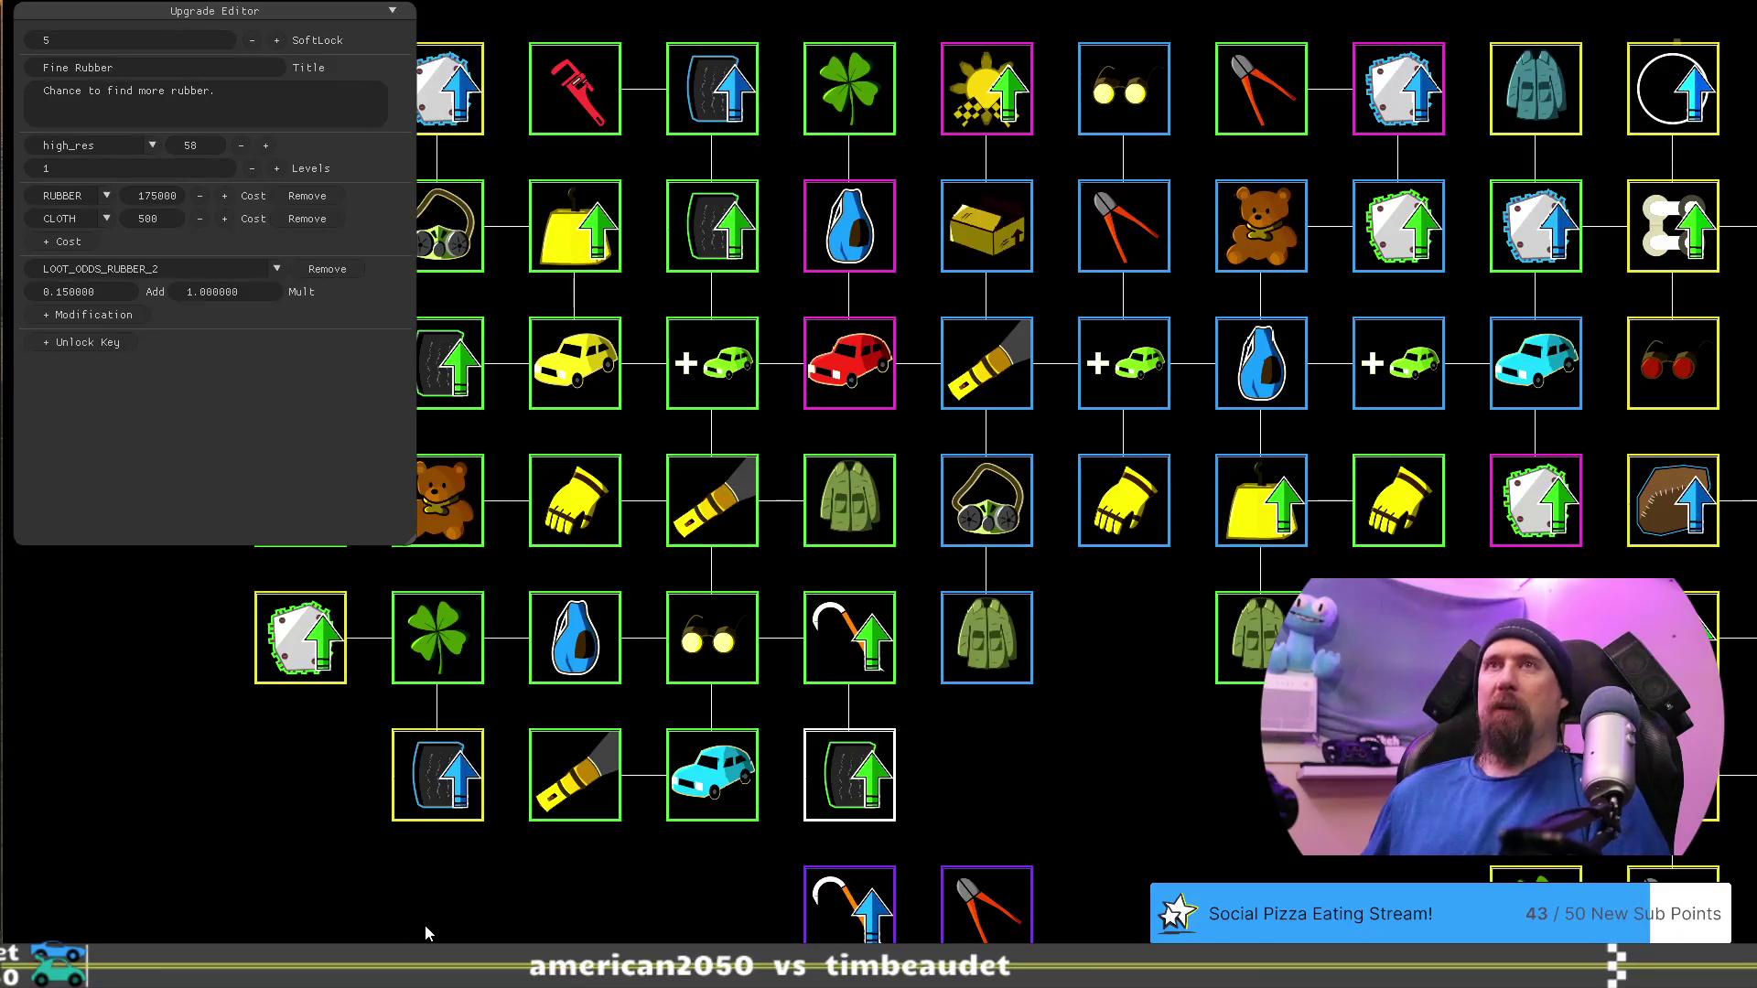
click(440, 805)
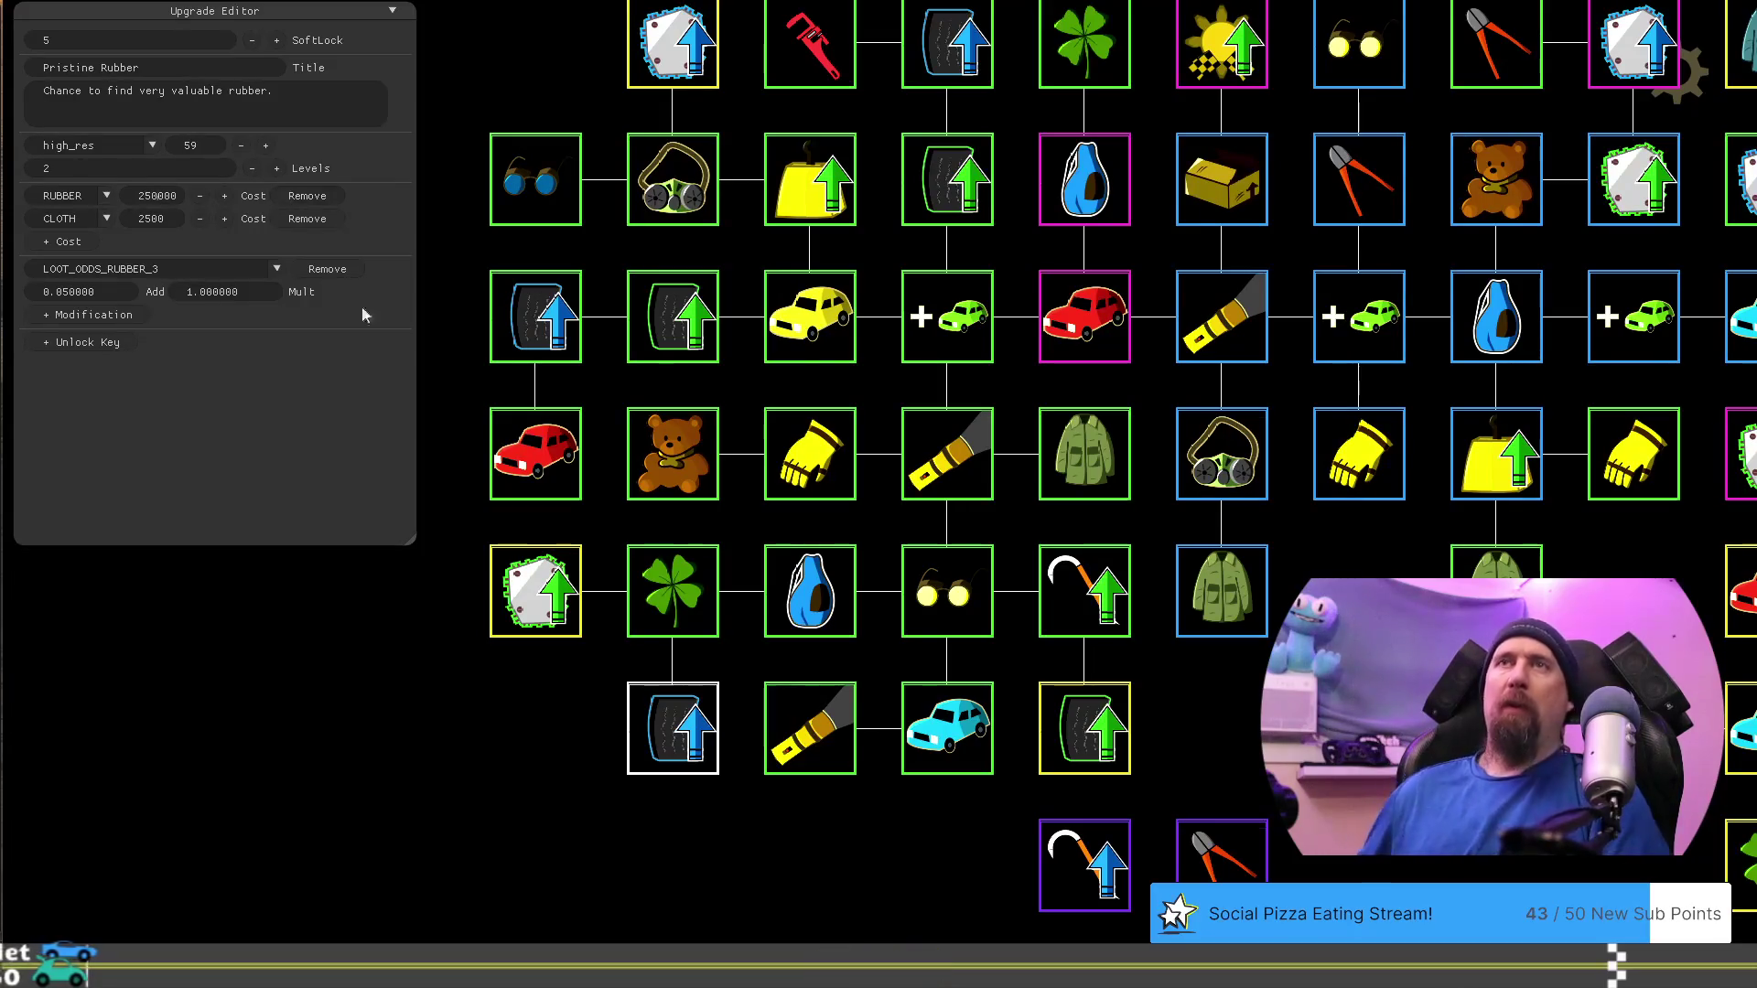
key(Escape)
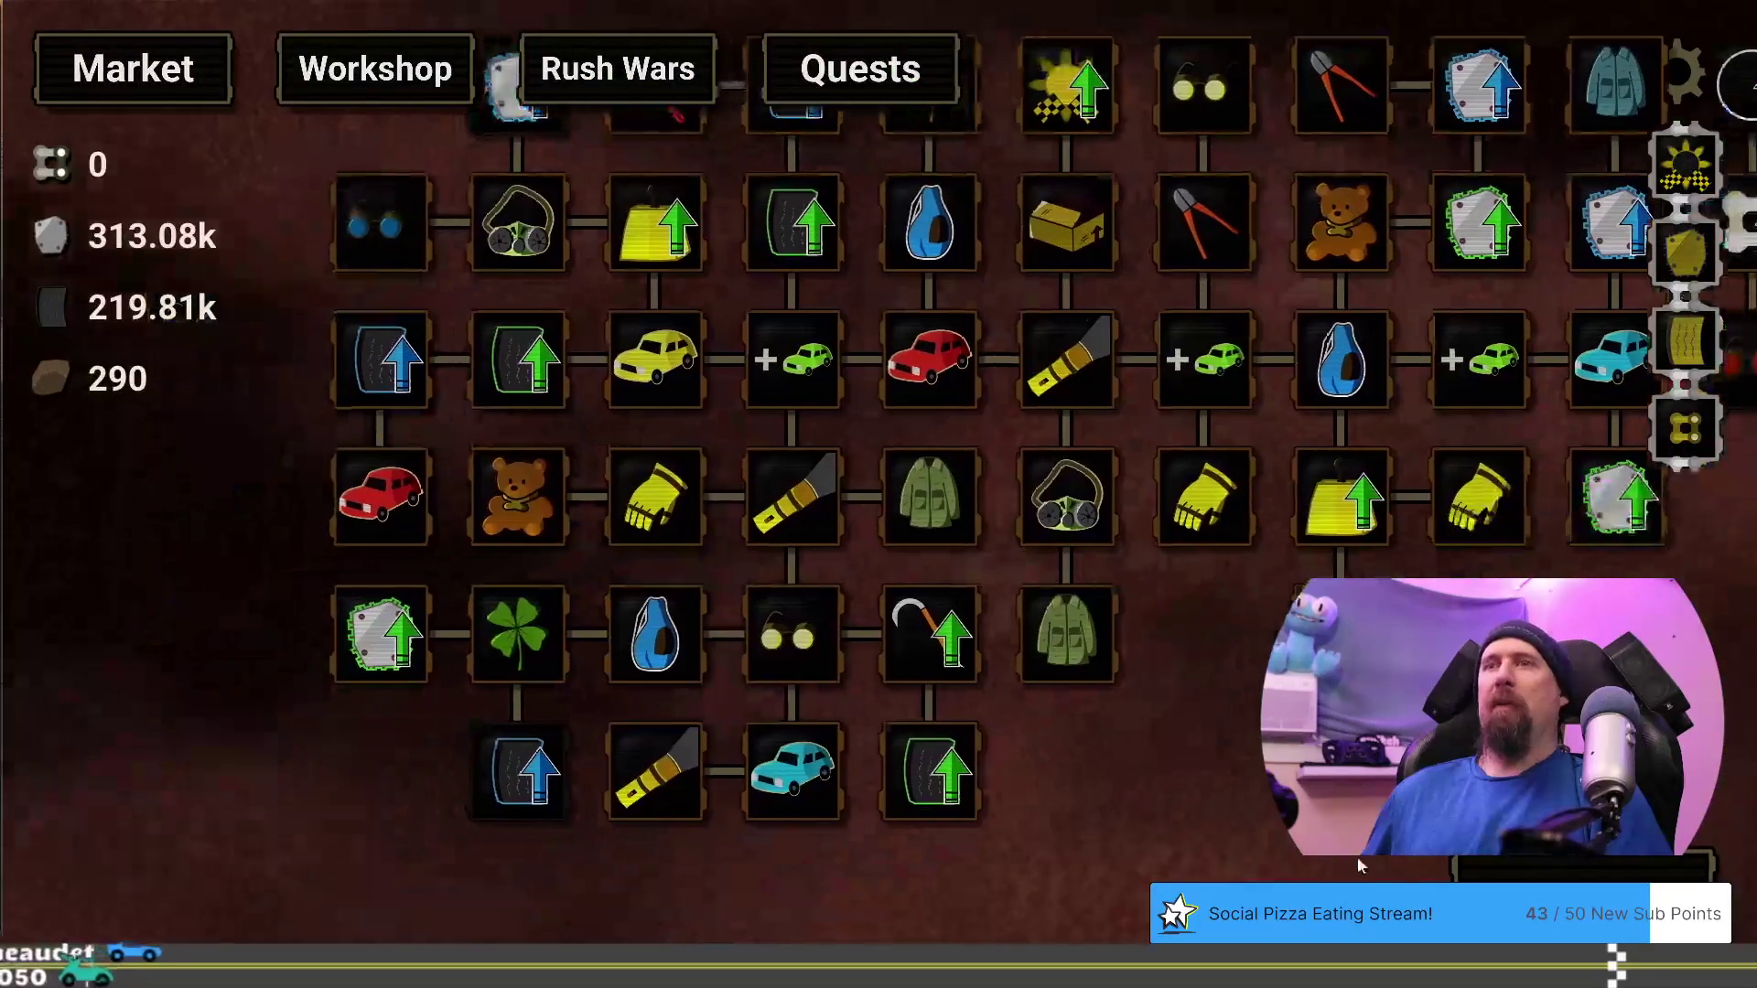
Grant 25000 rubber through the developer terminal, raising rubber to 244.81k
key(grave)
text(give 25)
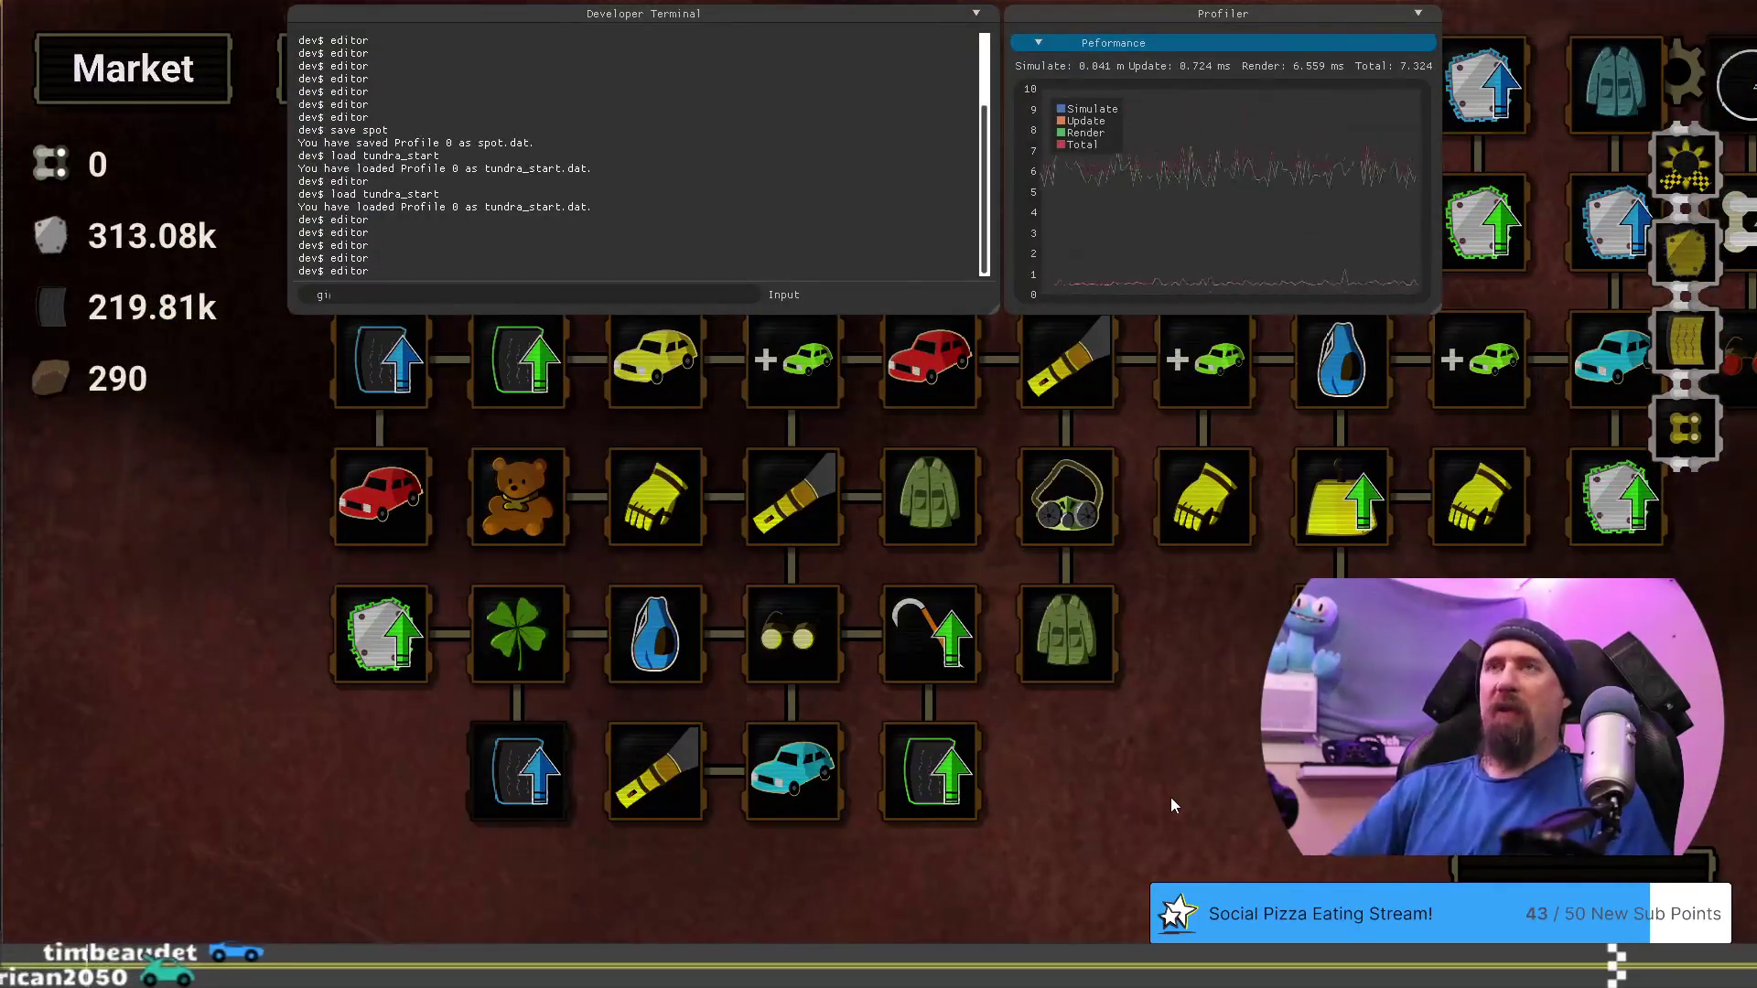
text(000)
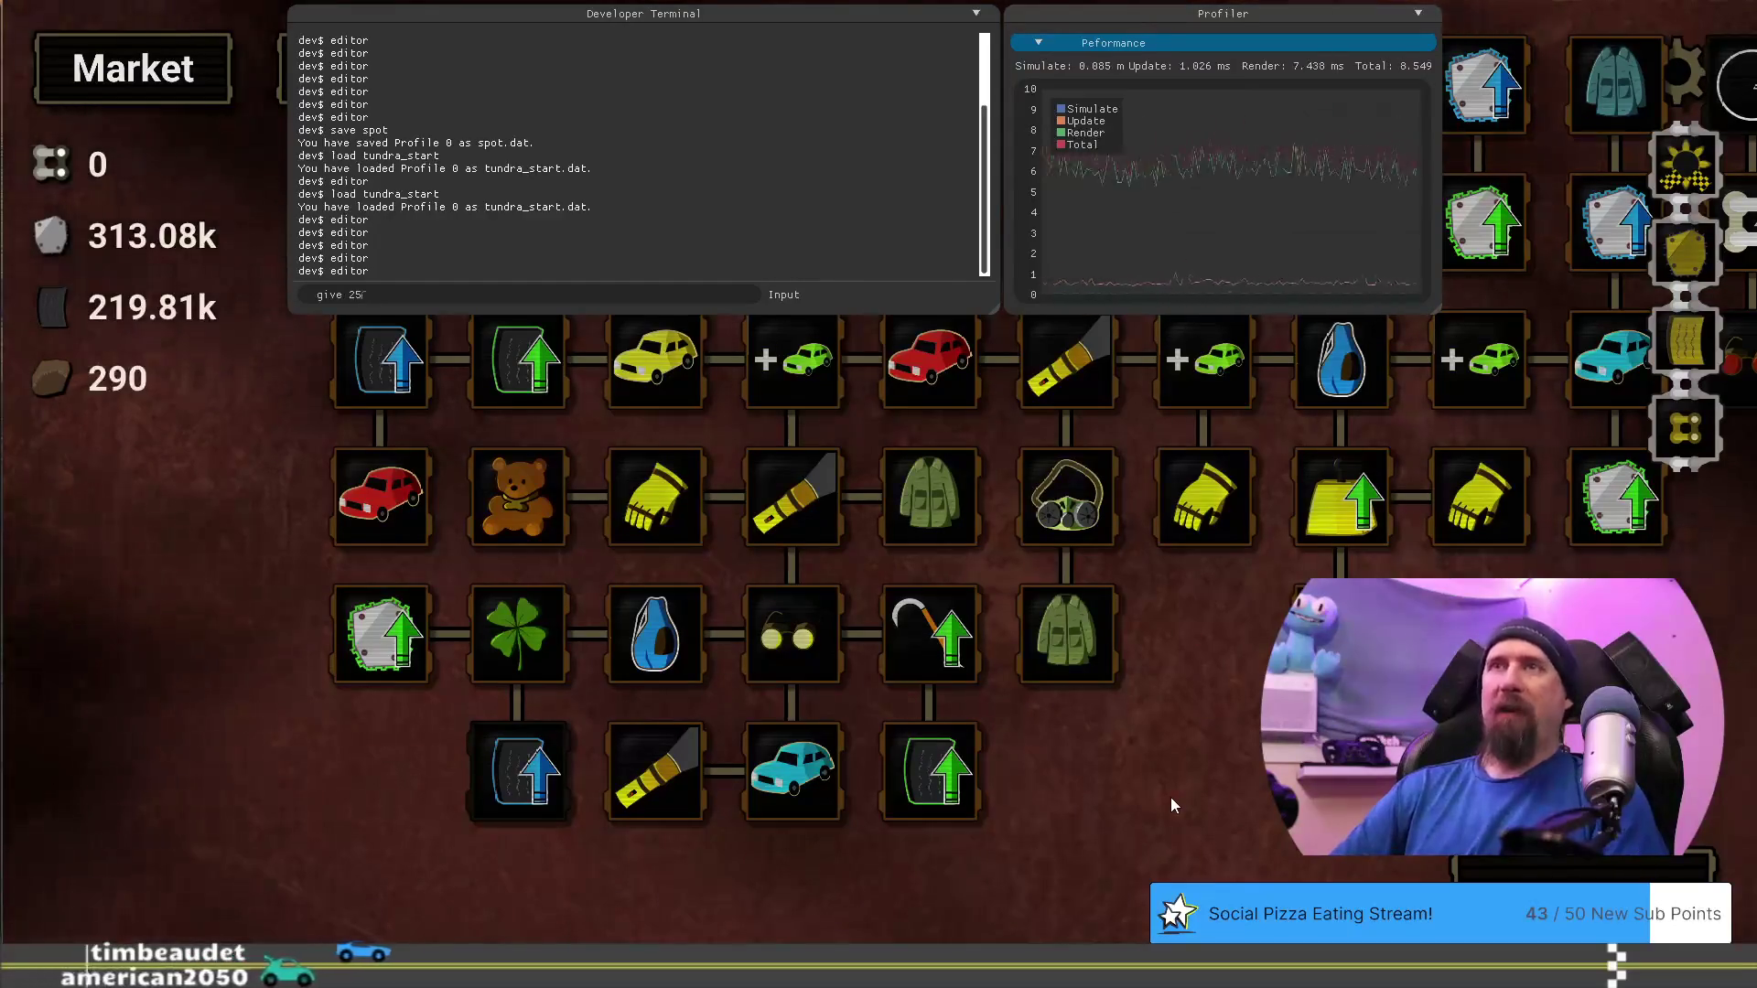
text(bber)
key(Return)
key(grave)
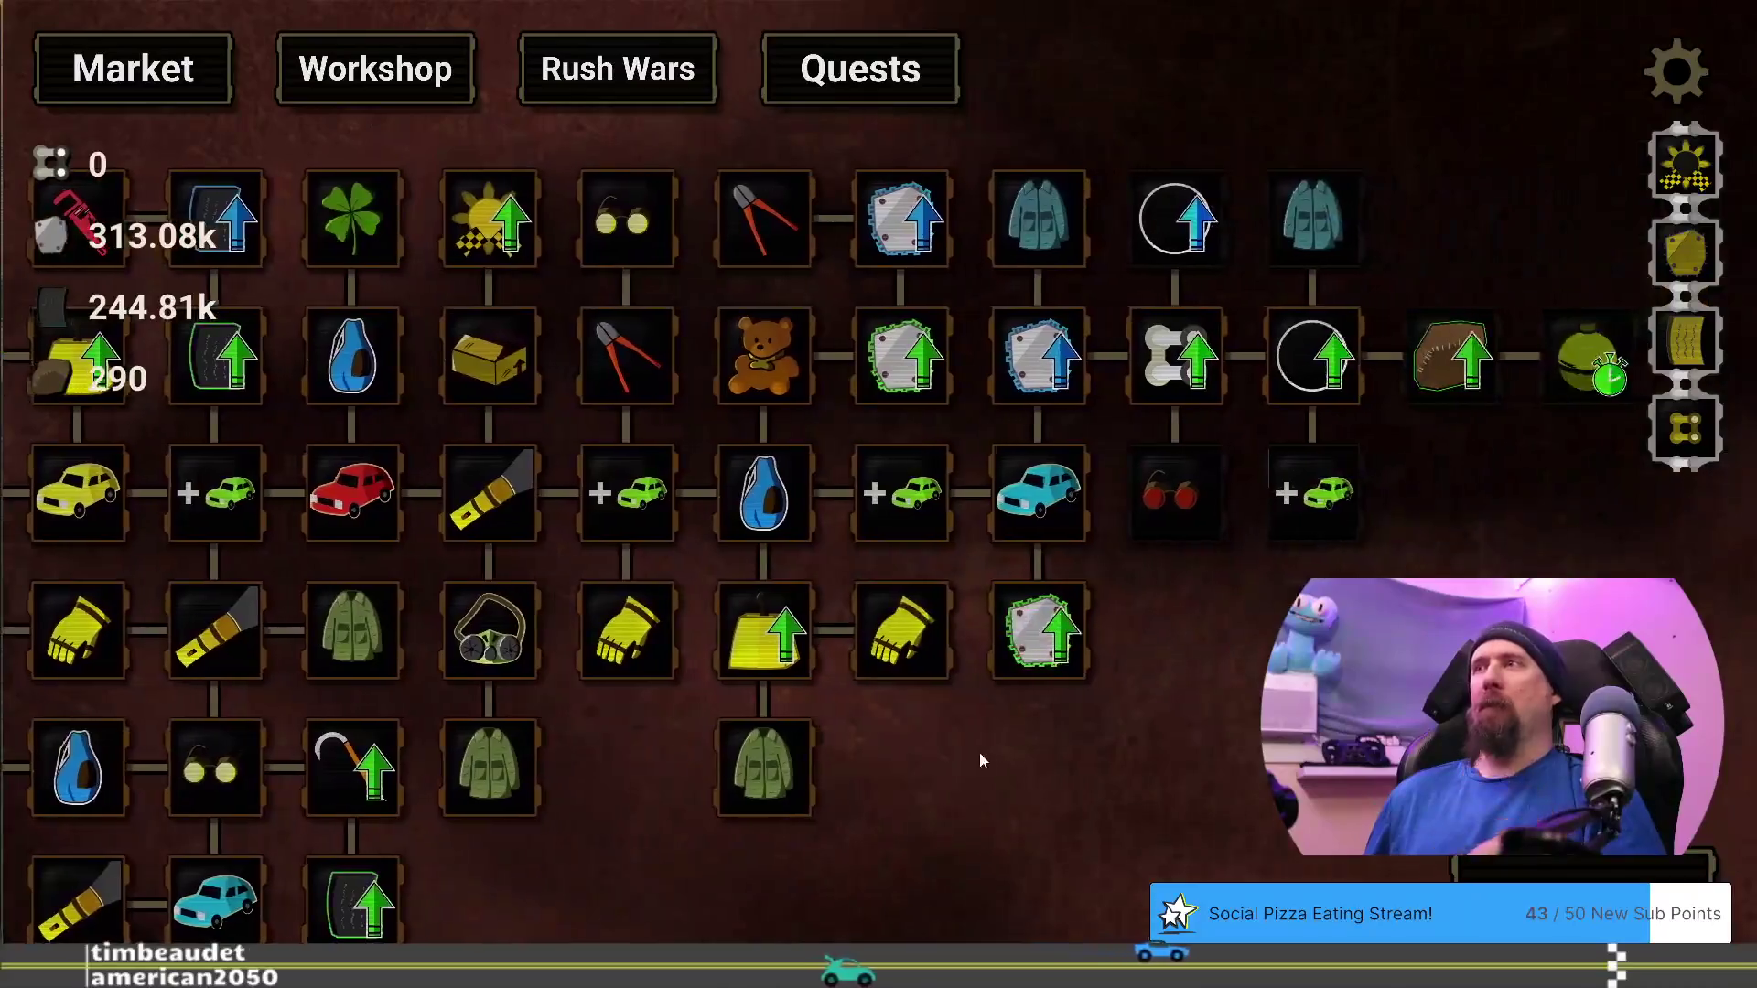
Try buying the Pristine Rubber upgrade, then start a new supply run
drag(979, 760, 710, 799)
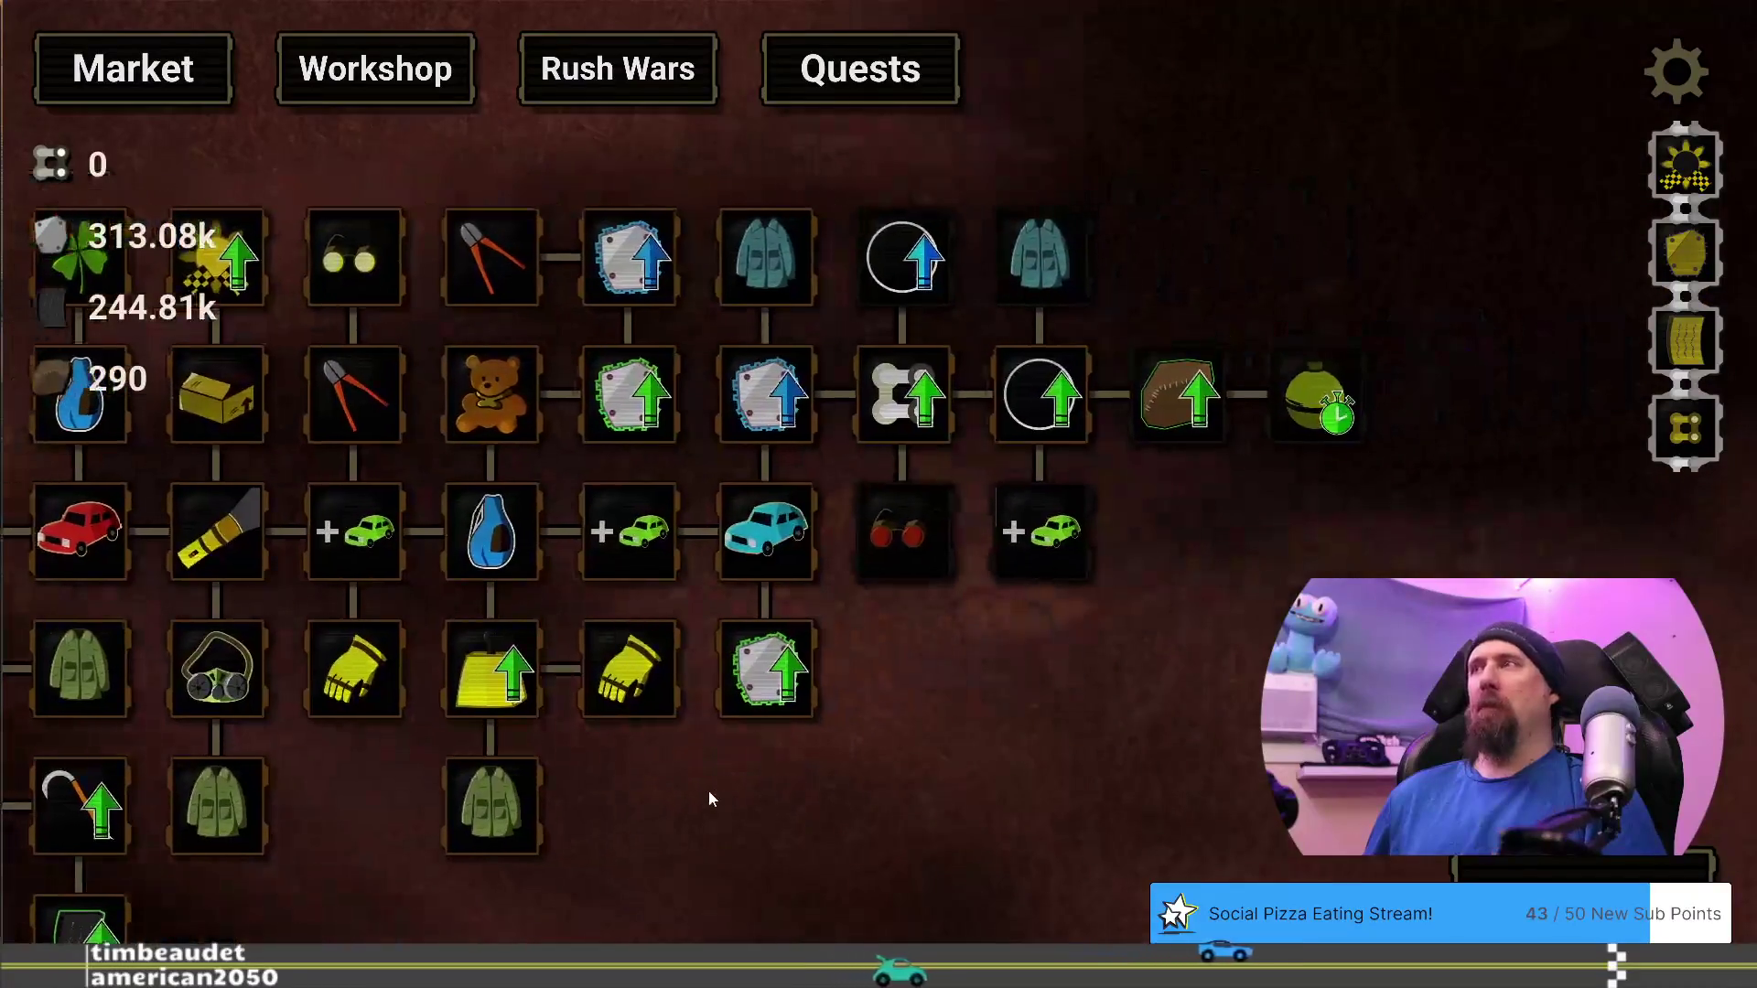
mouse_move(1329, 406)
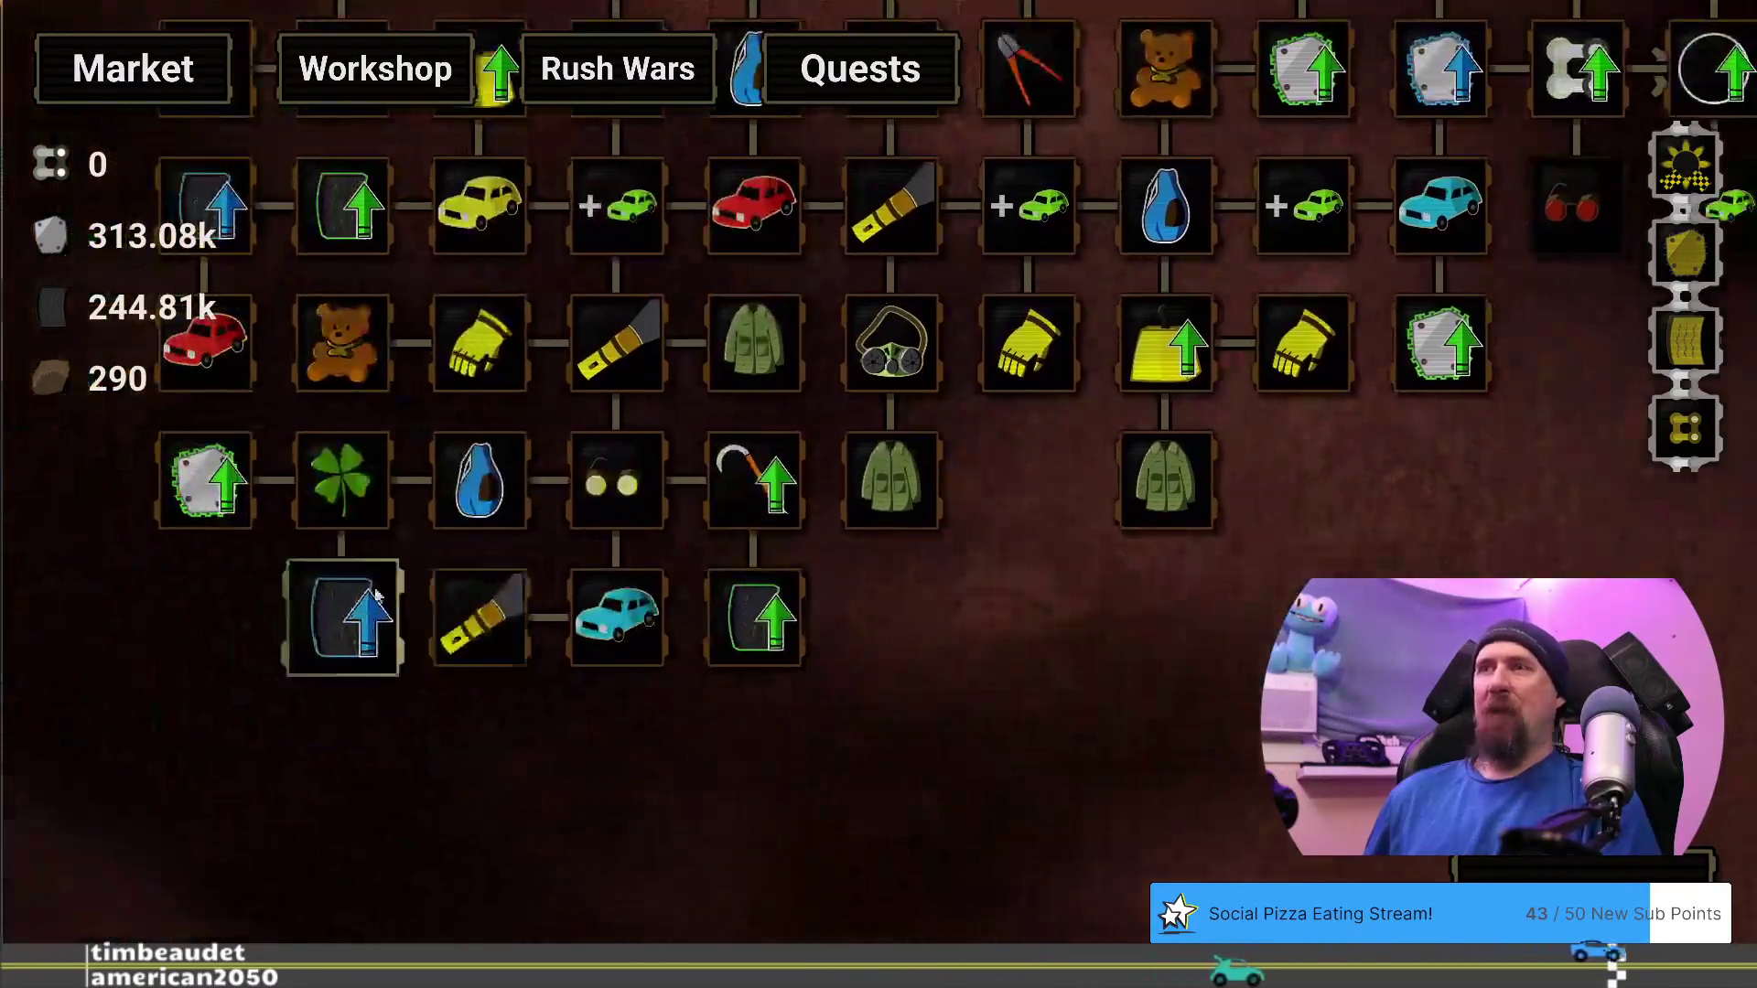
mouse_move(322, 602)
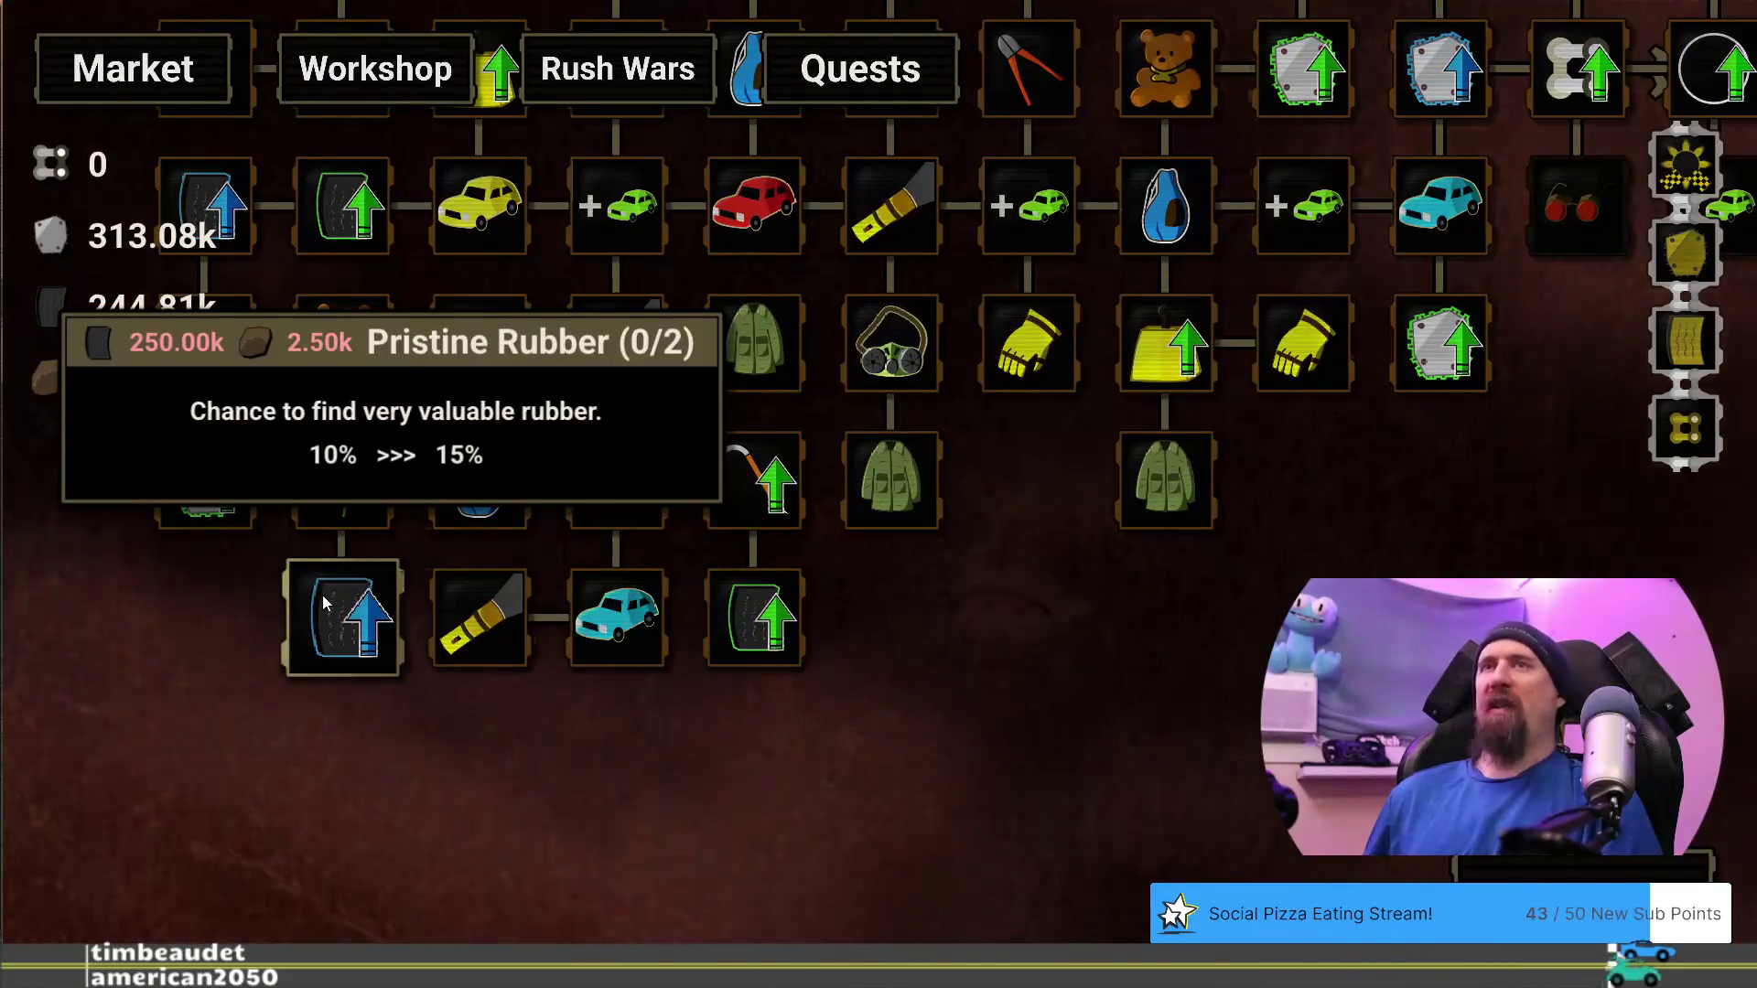
click(379, 638)
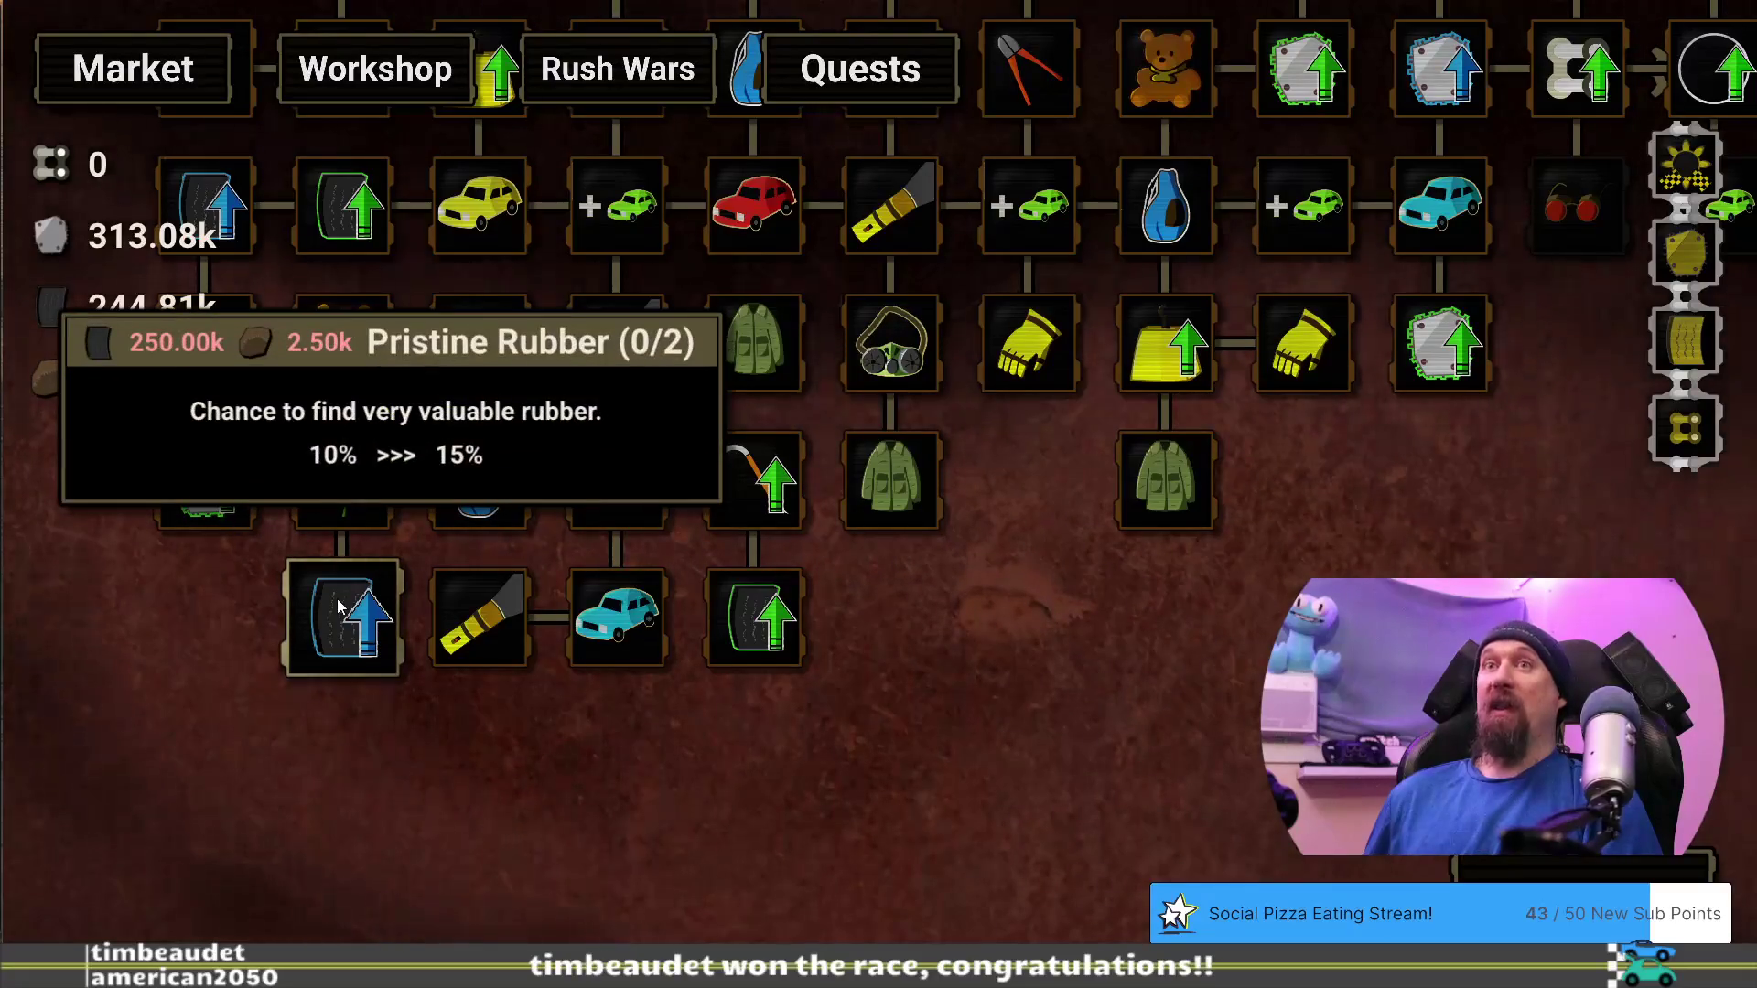
drag(815, 628, 1267, 343)
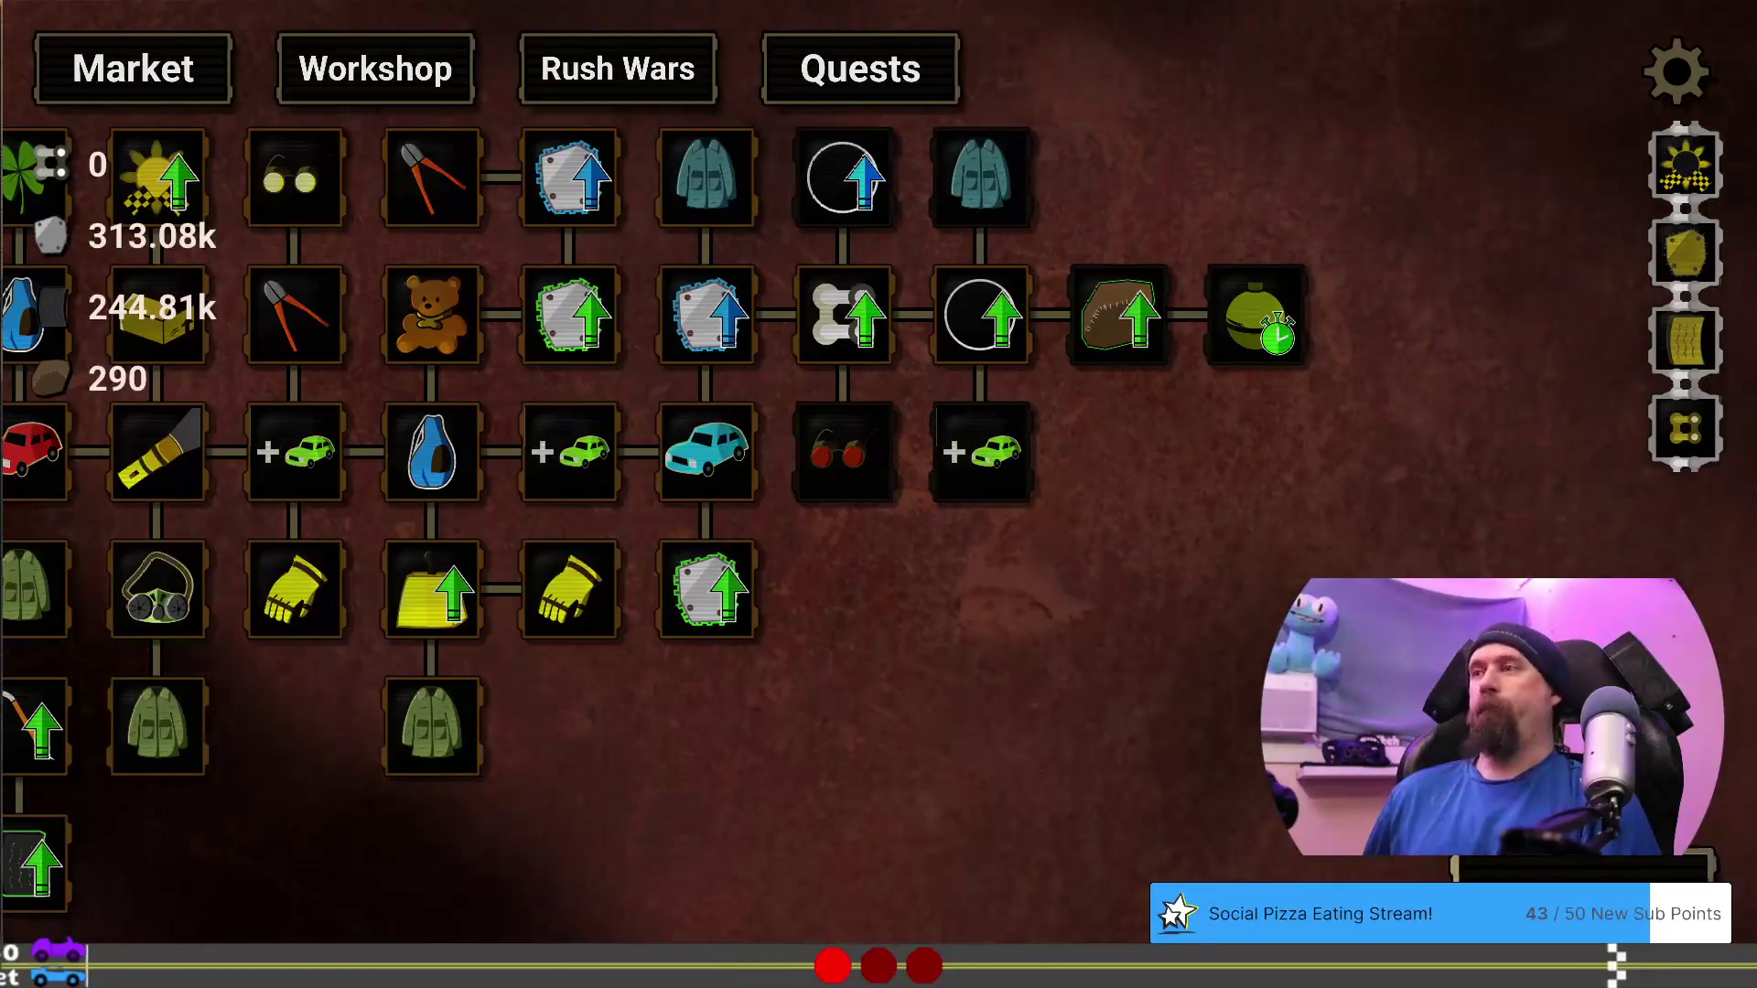
click(880, 659)
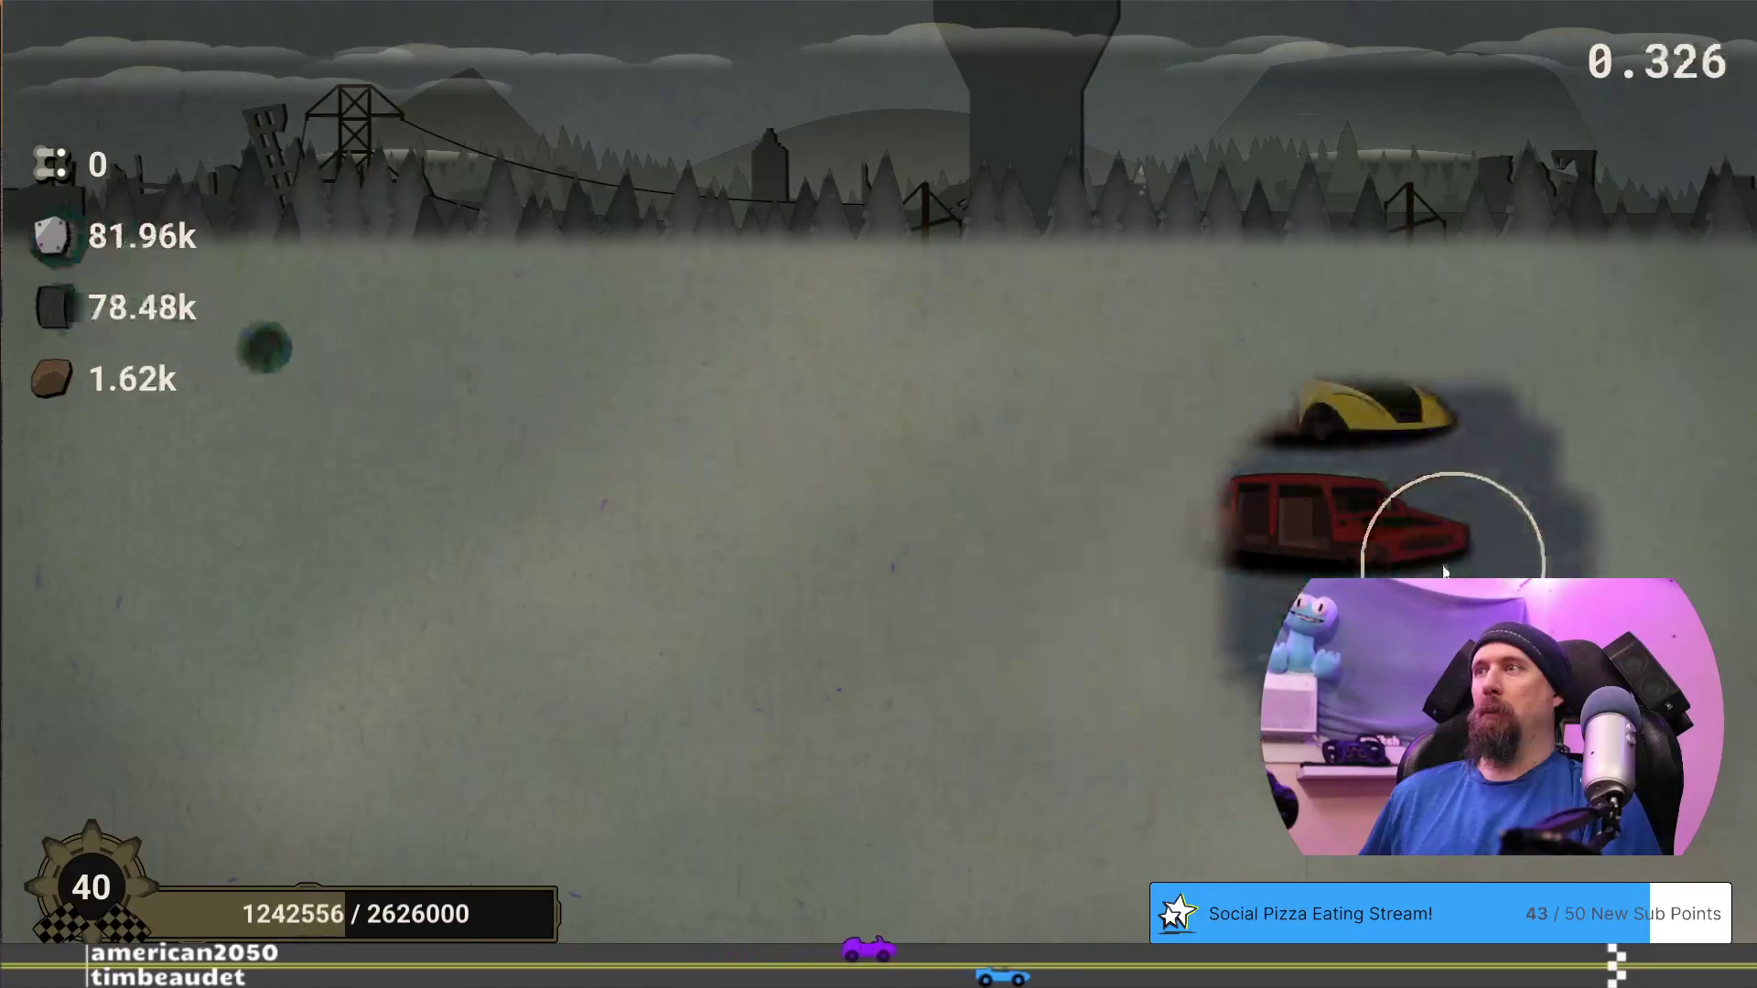
Return from the finished run's results to the upgrade tree via Market
click(749, 899)
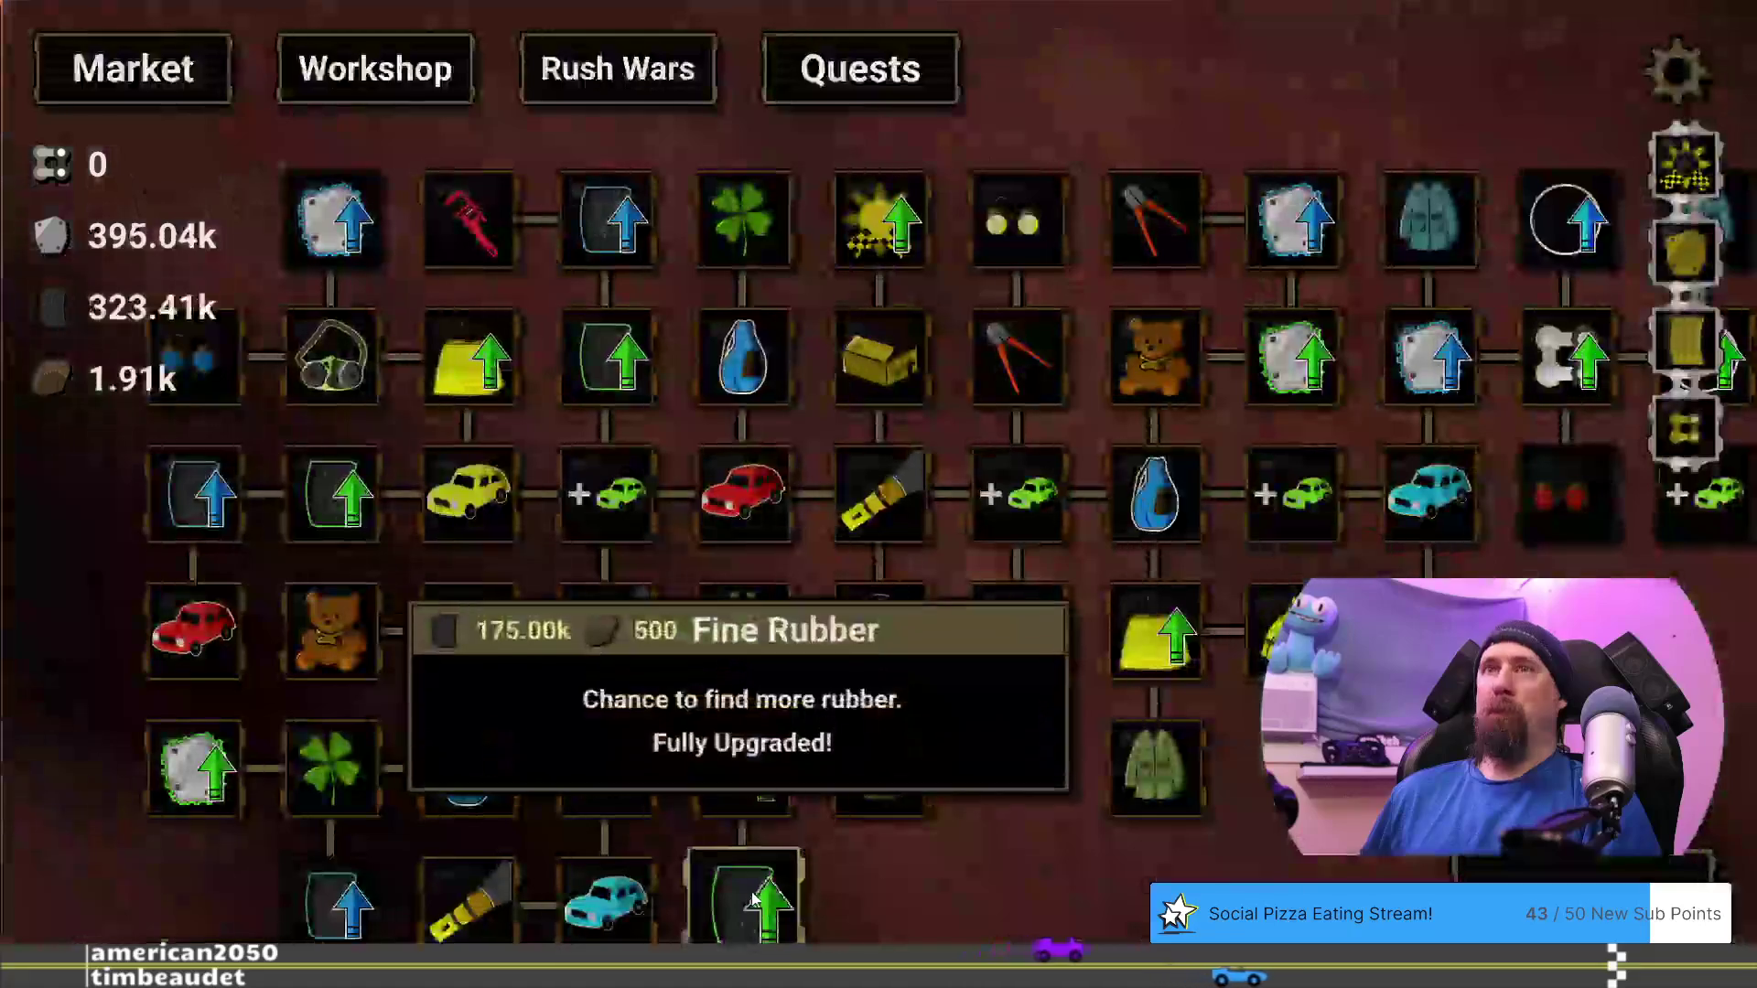
drag(969, 866, 957, 734)
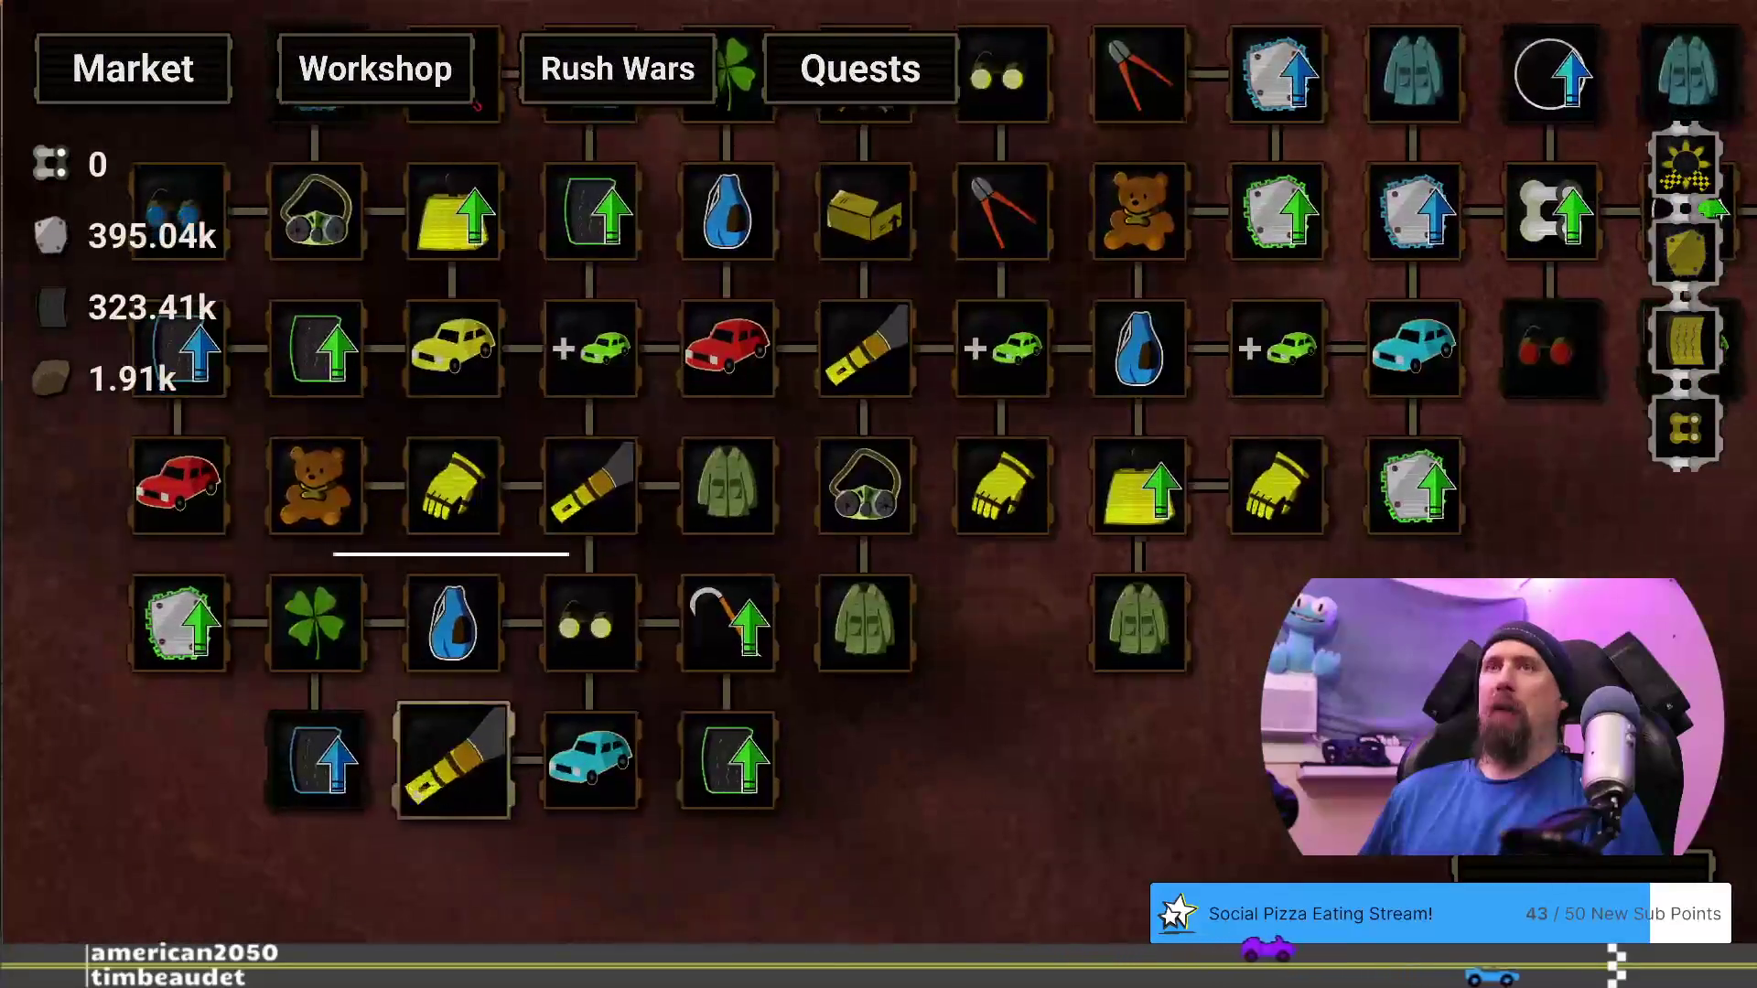
mouse_move(334, 764)
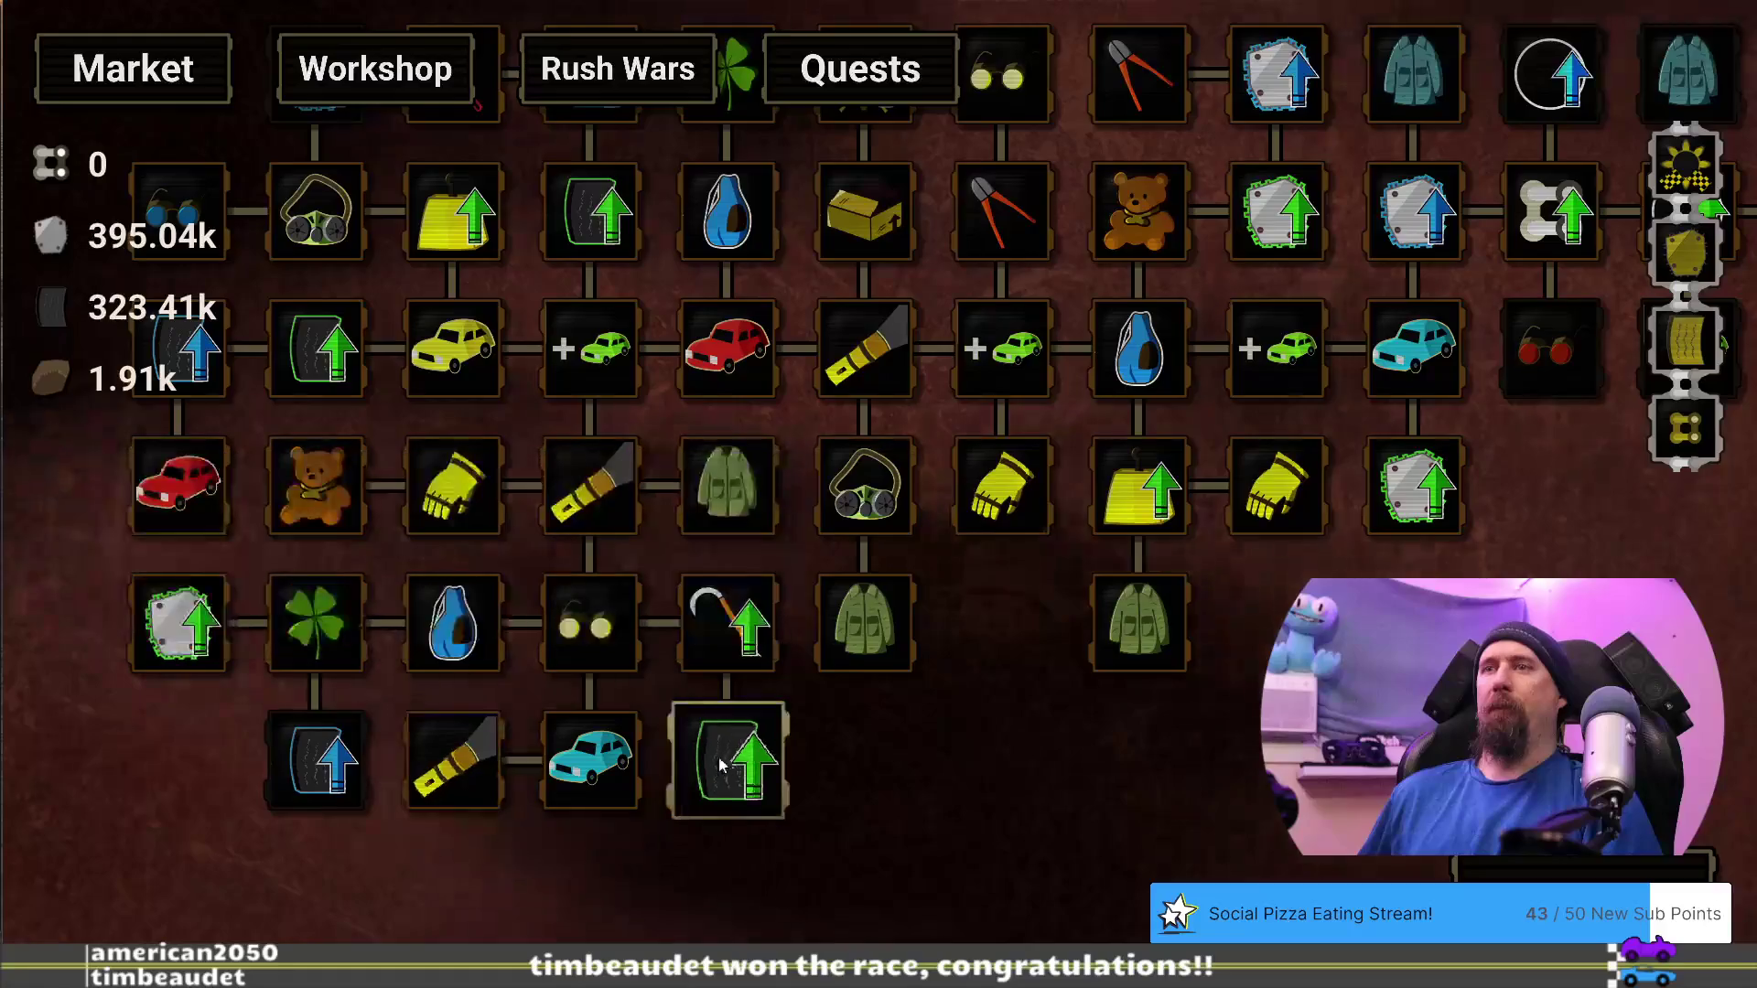
mouse_move(732, 766)
mouse_move(274, 774)
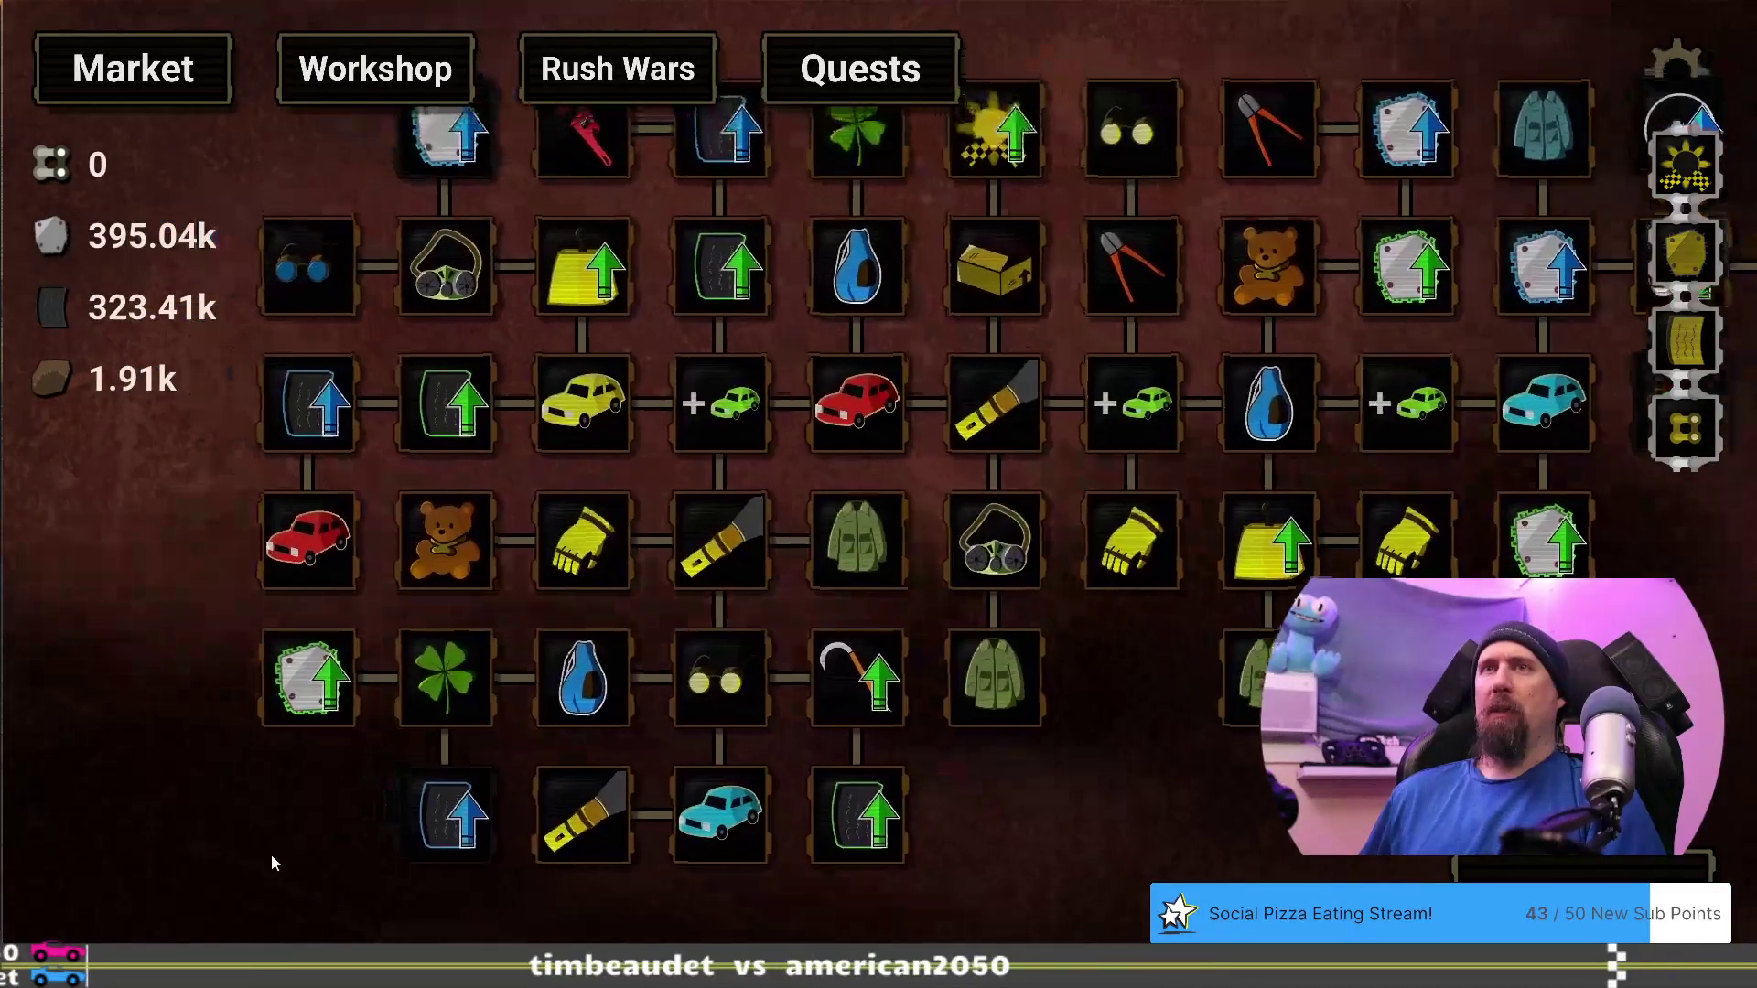
In the Upgrade Editor, change Pristine Rubber's CLOTH cost from 2500 to 1000, then exit
key(grave)
text(editor)
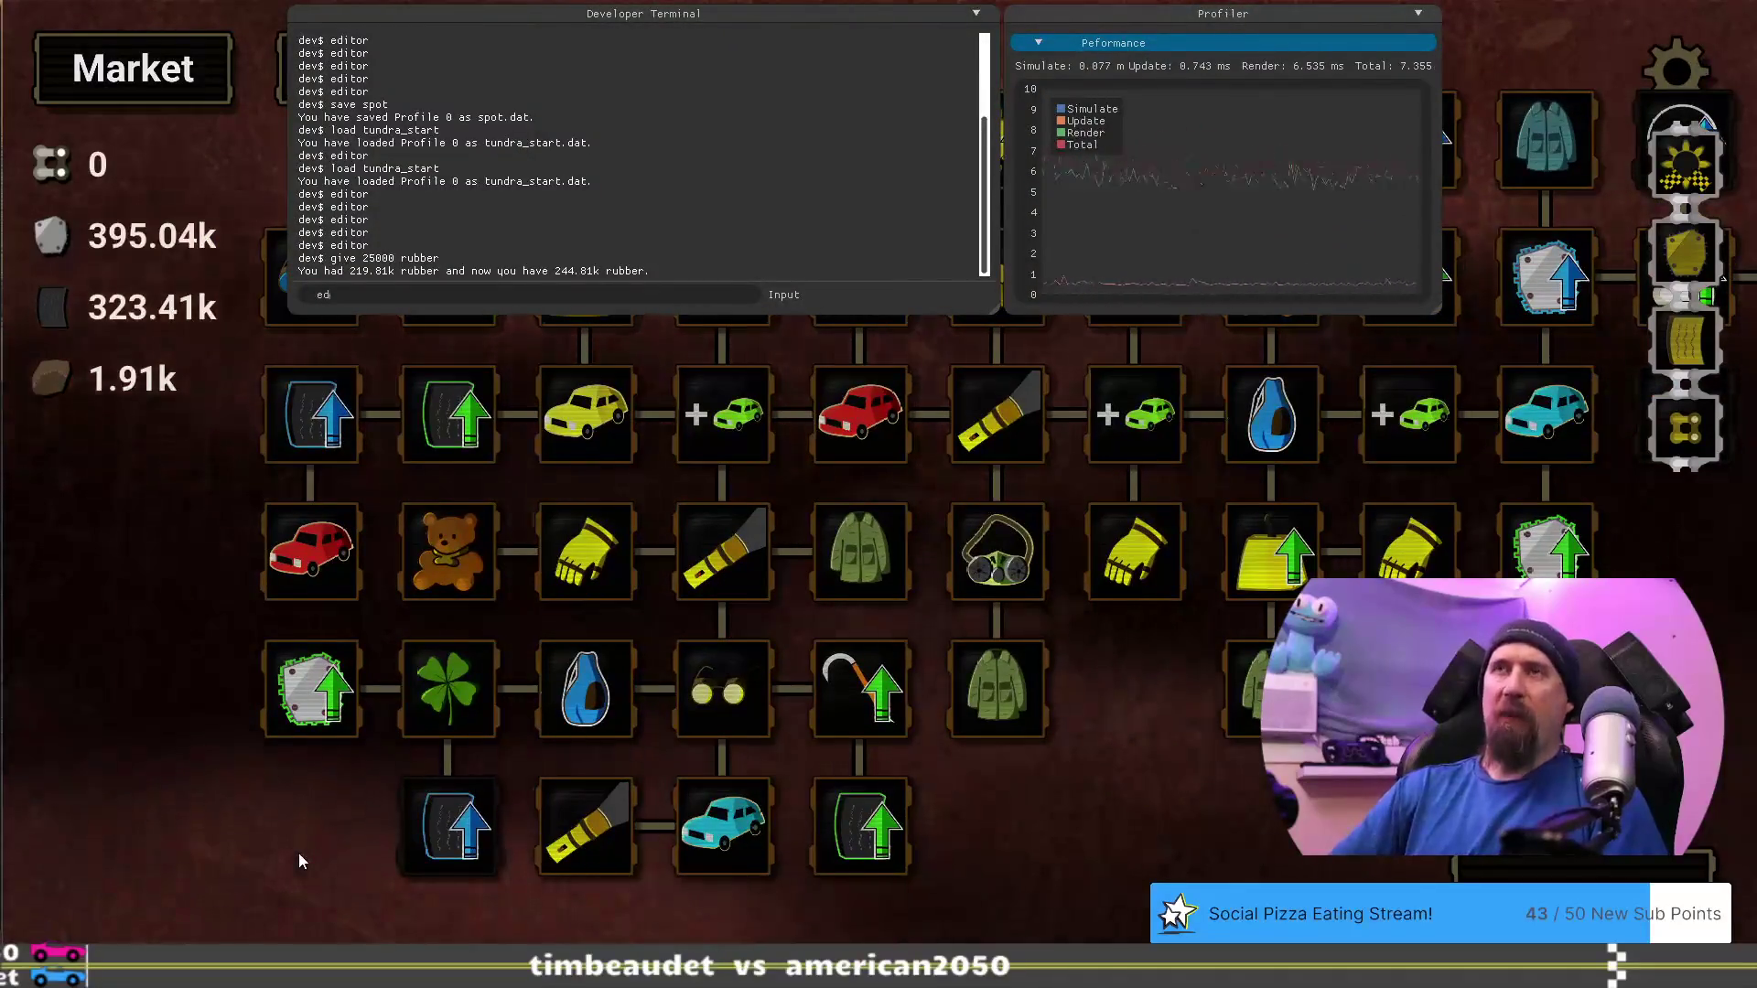
key(Return)
key(grave)
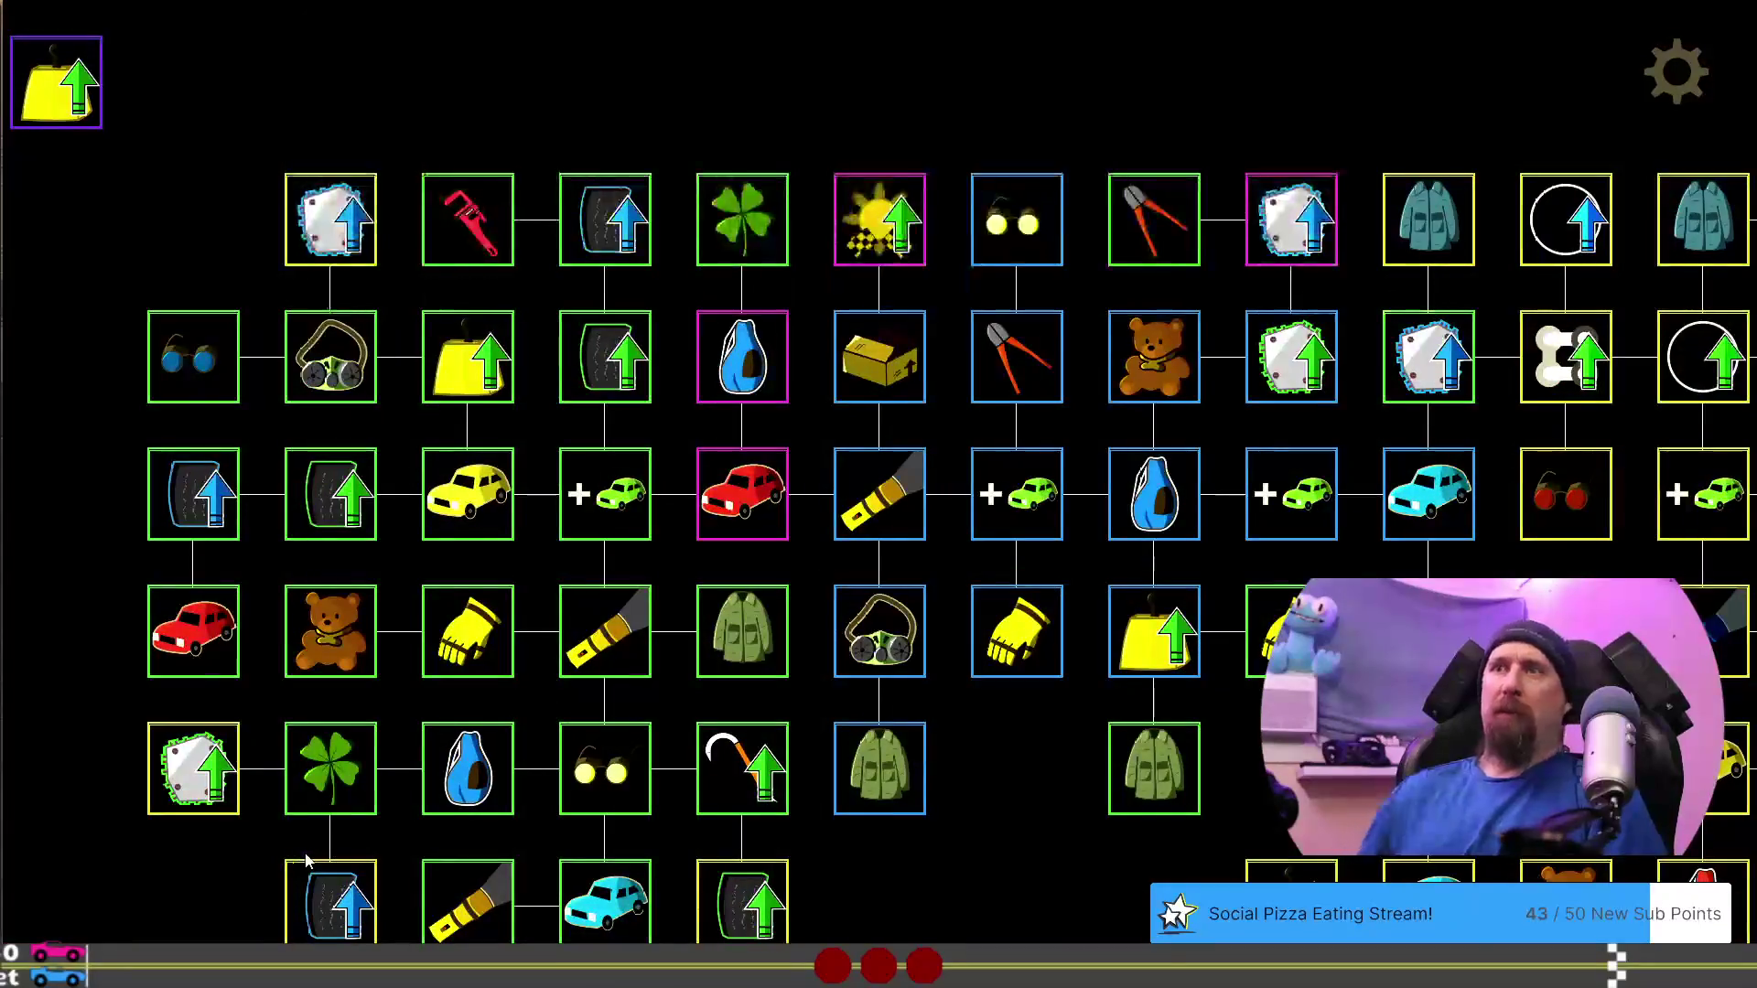
click(349, 898)
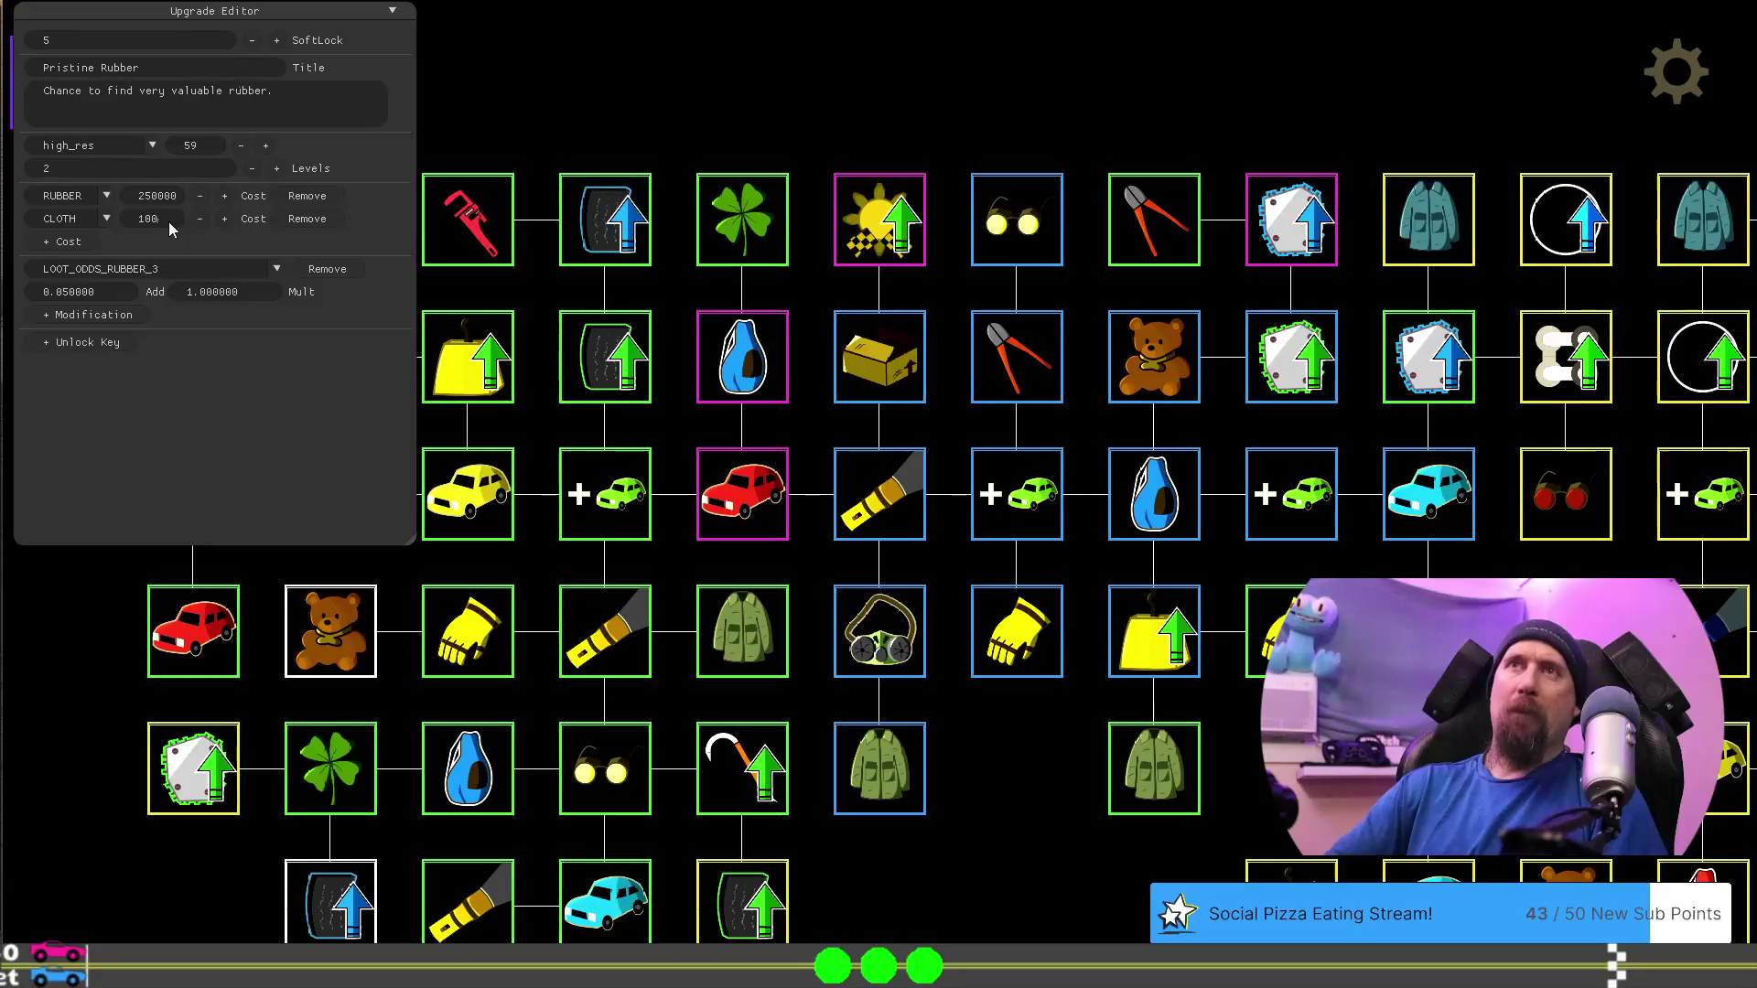
key(Escape)
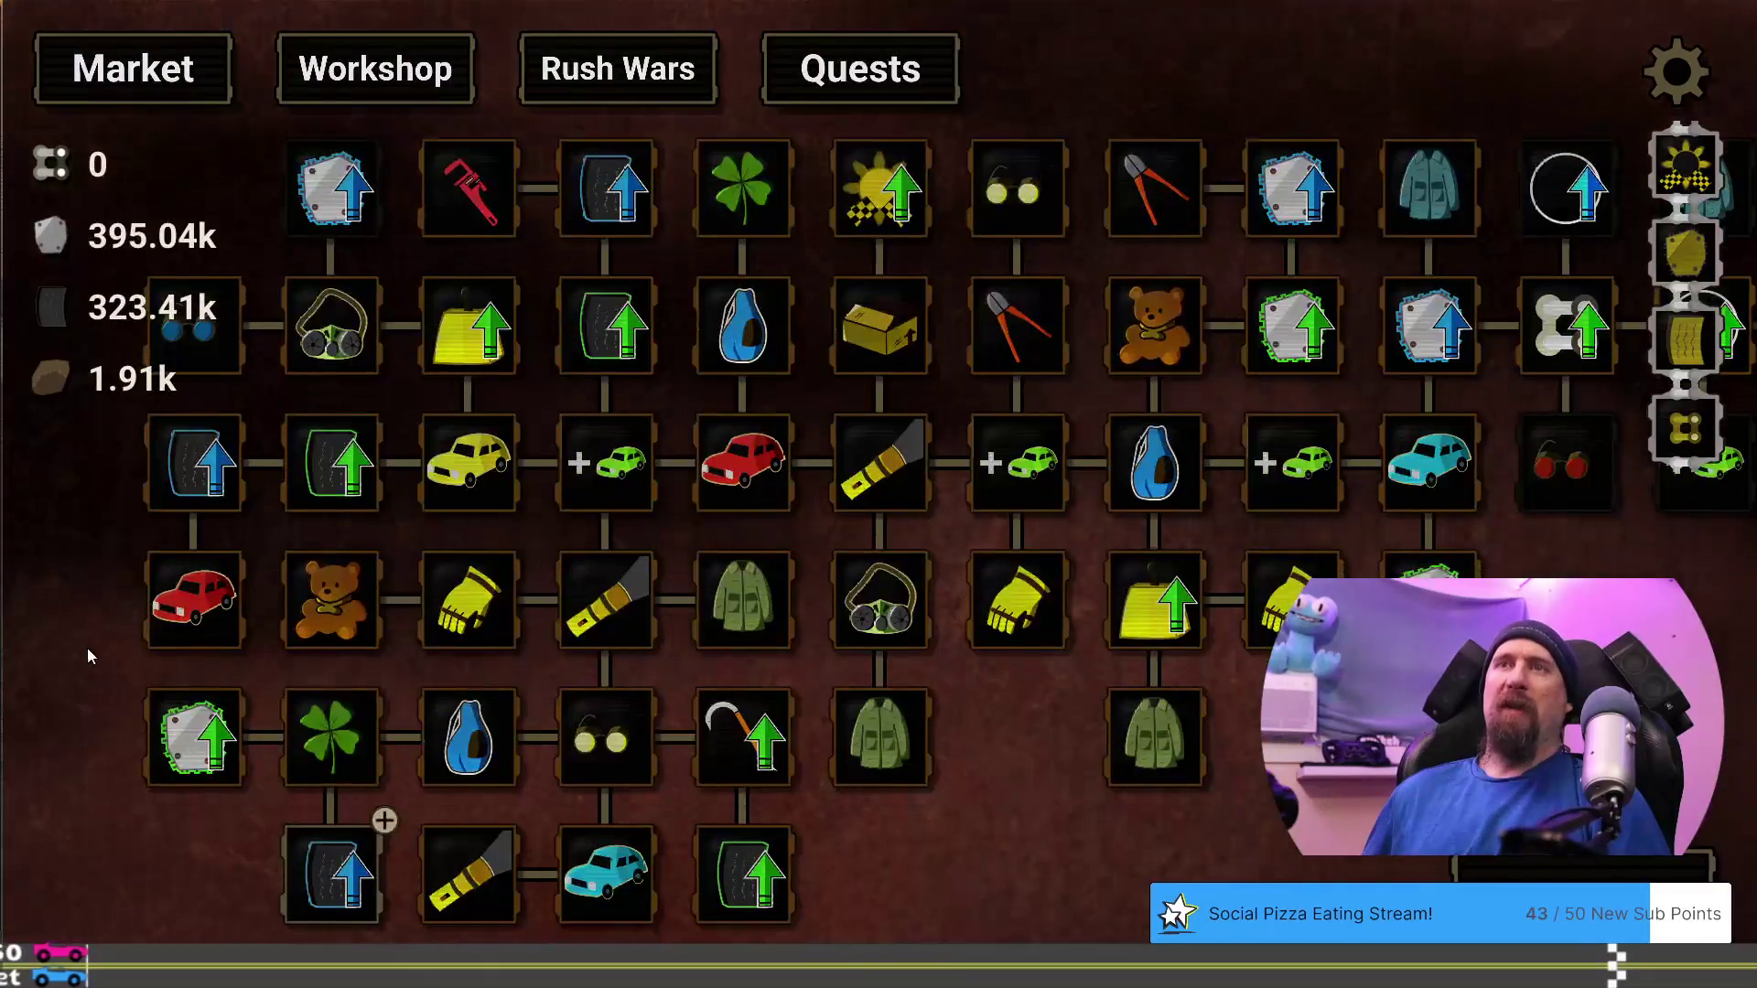
Check the Pristine Metal, Fine Metal and Pristine Rubber costs on the upgrade tree
drag(86, 646, 455, 722)
mouse_move(681, 293)
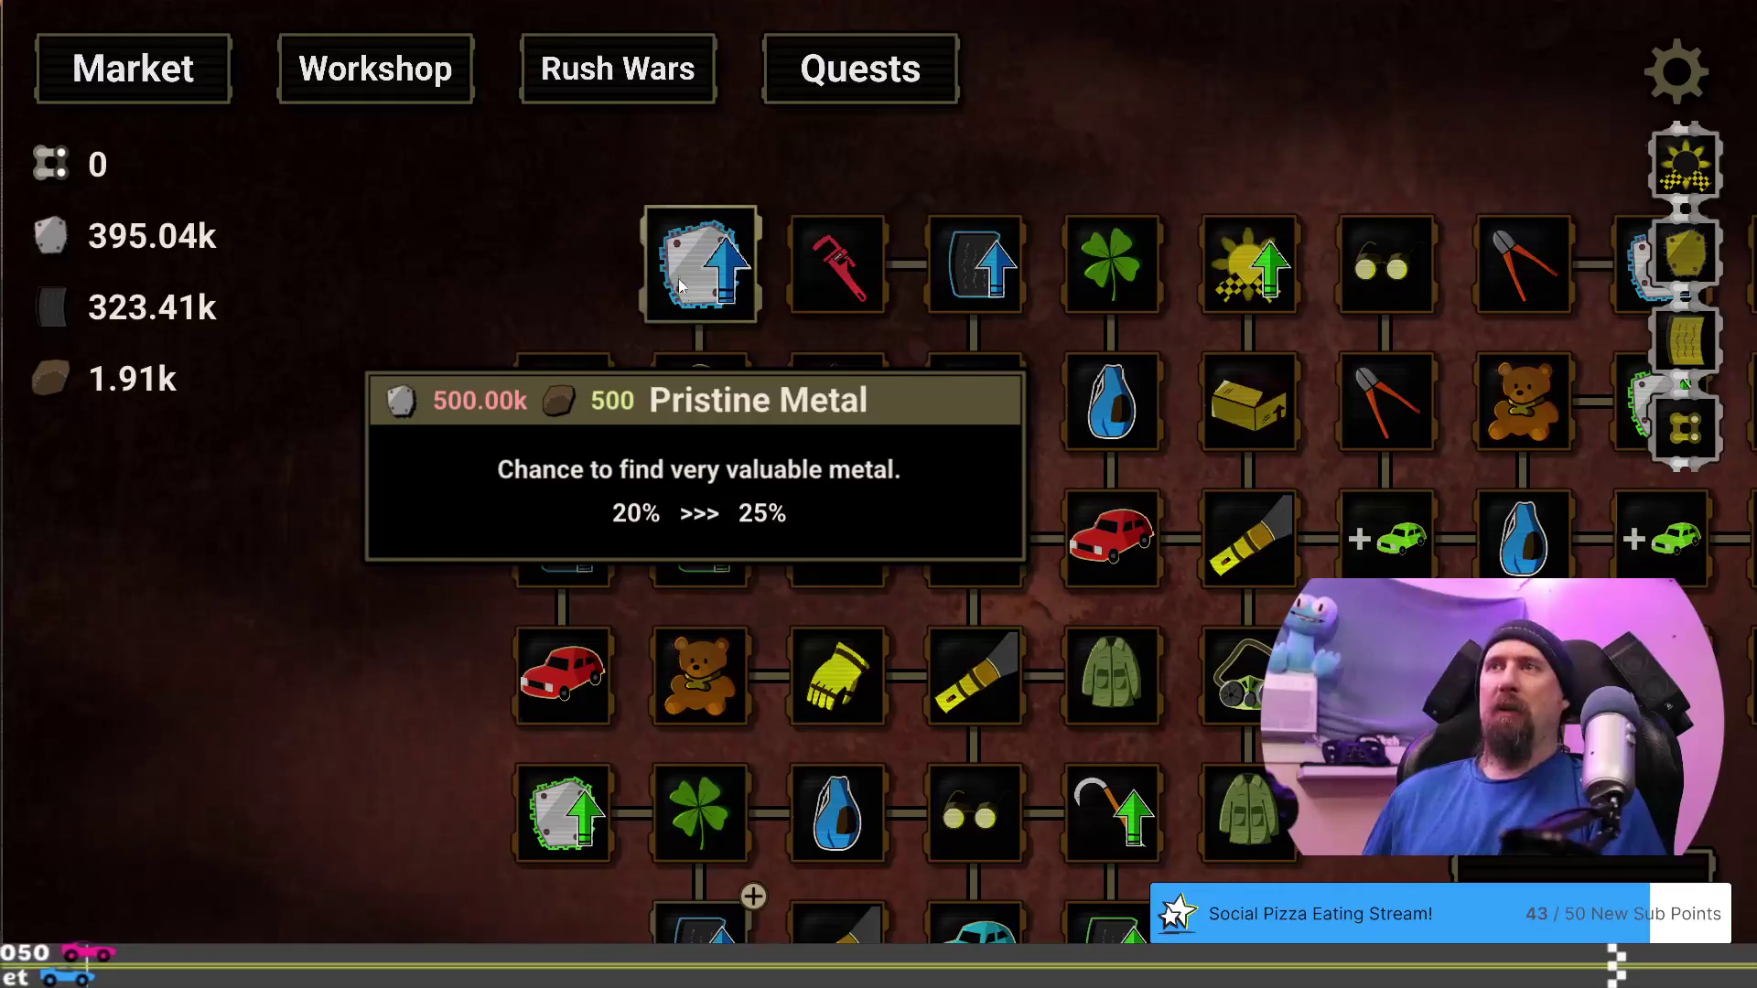
drag(412, 389, 366, 224)
mouse_move(527, 684)
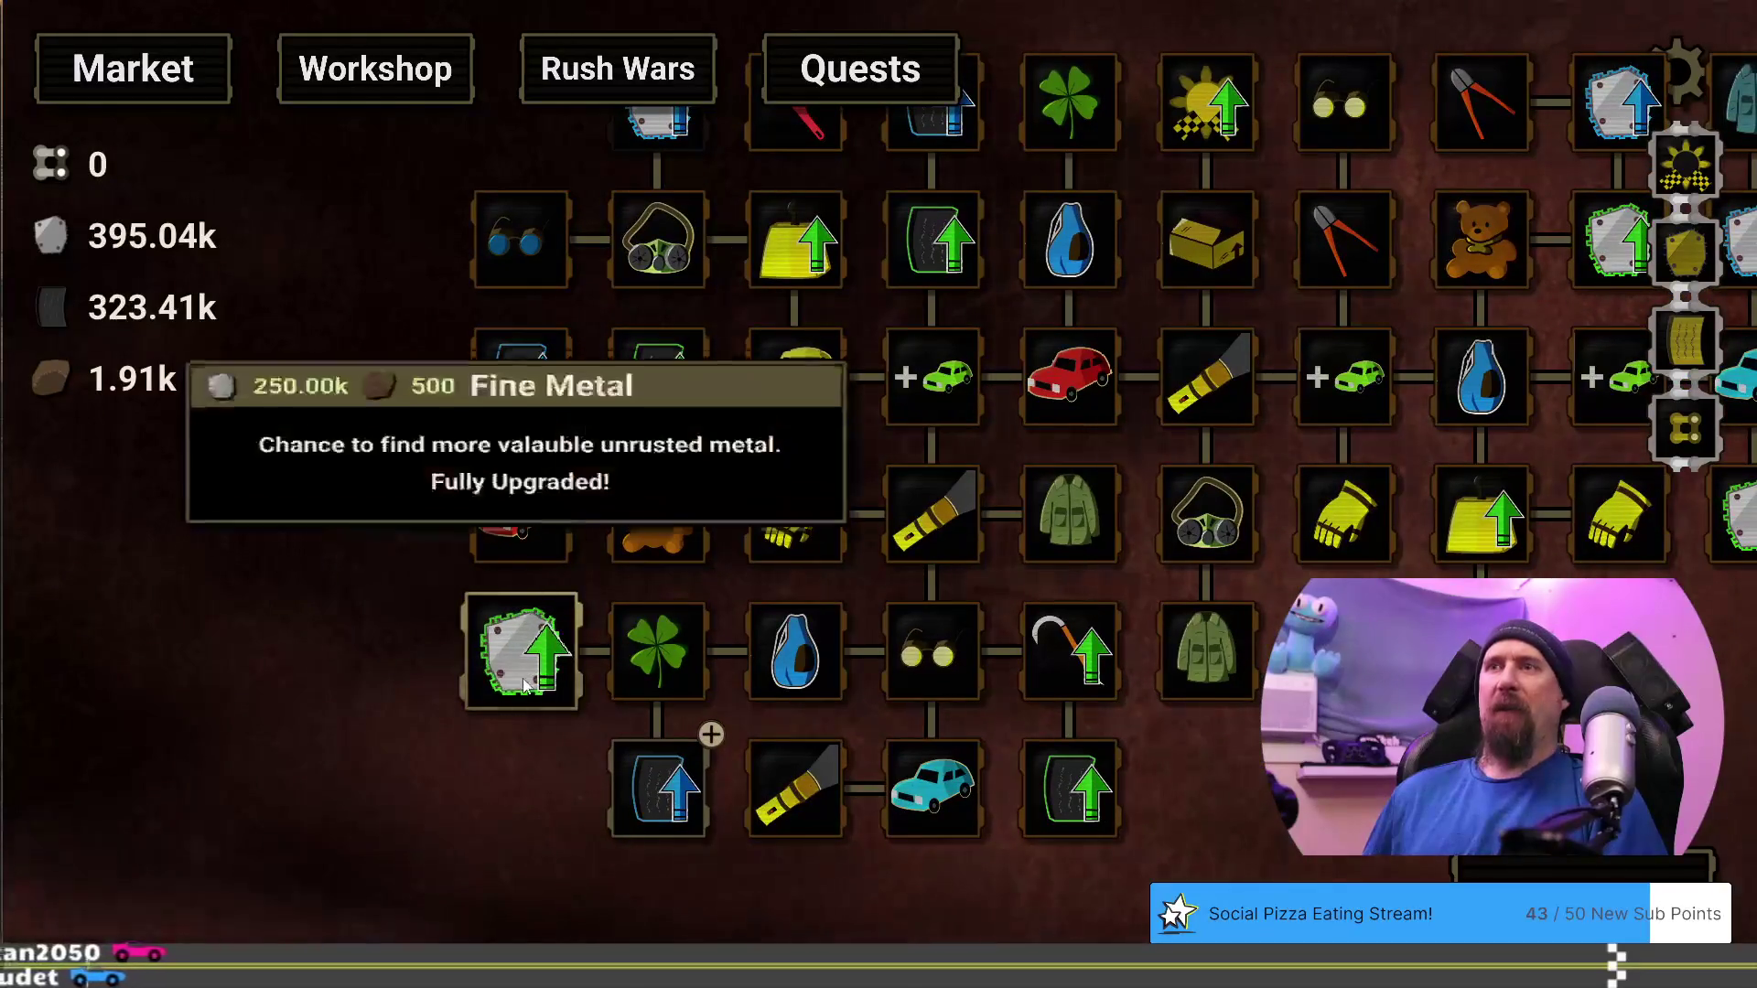
mouse_move(654, 830)
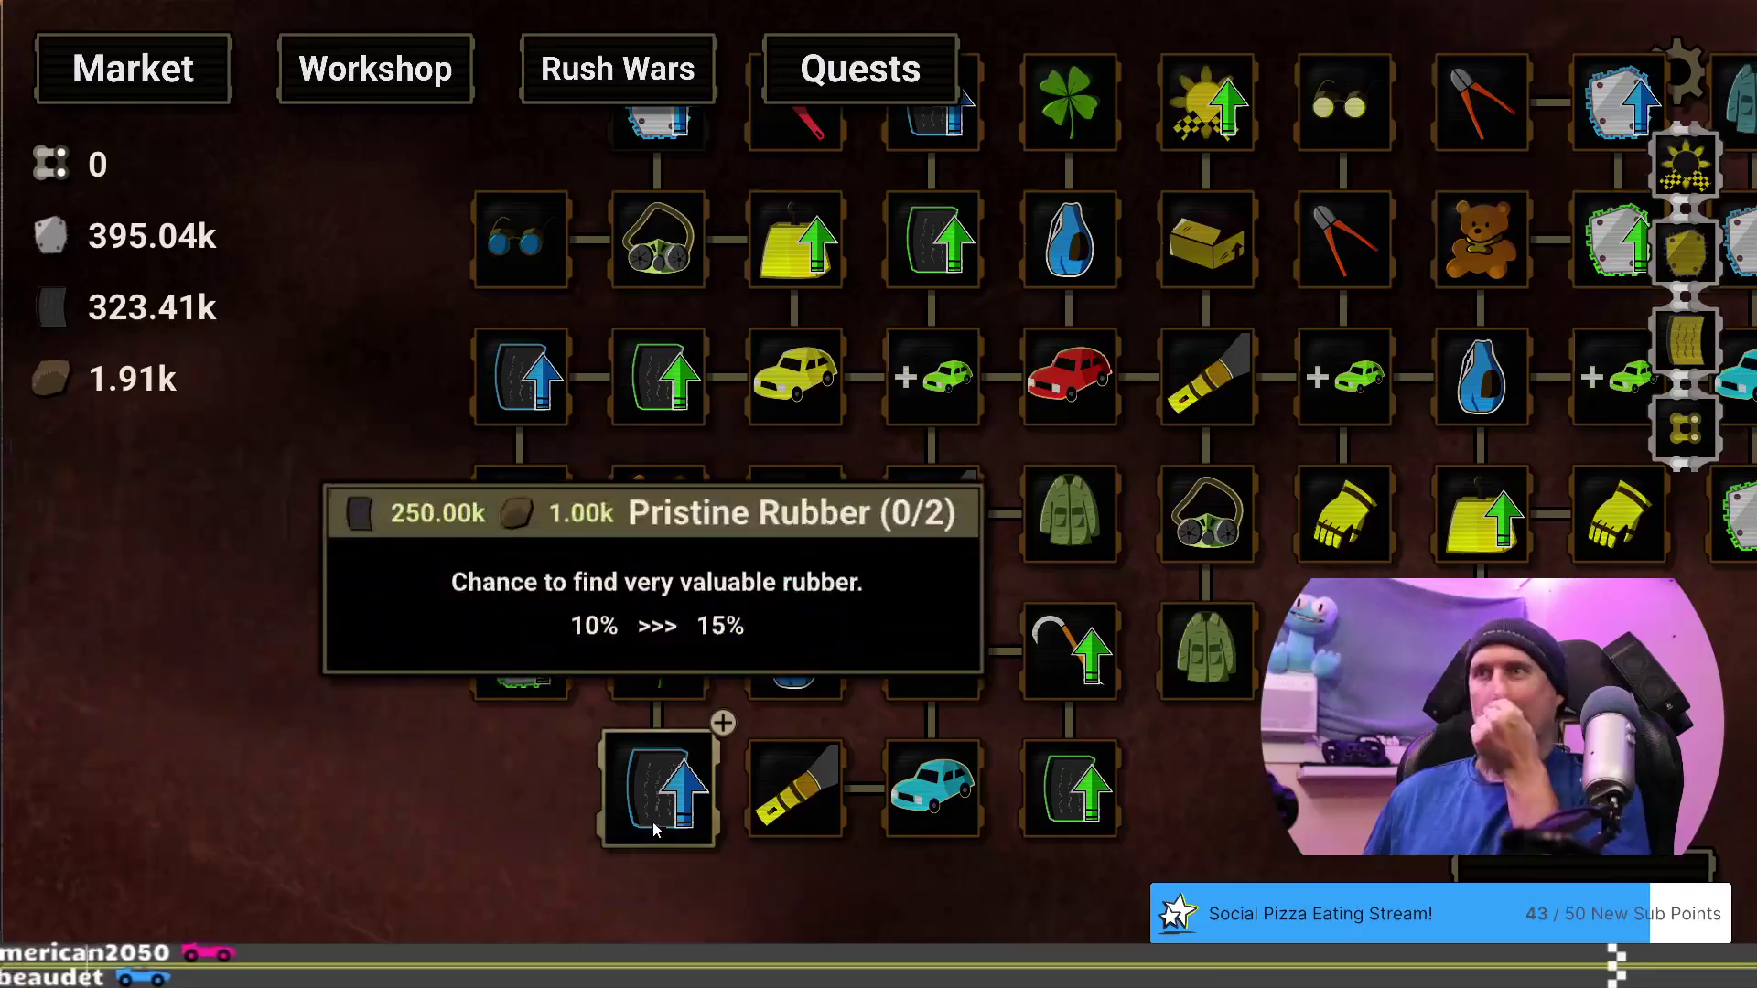
drag(597, 812, 558, 912)
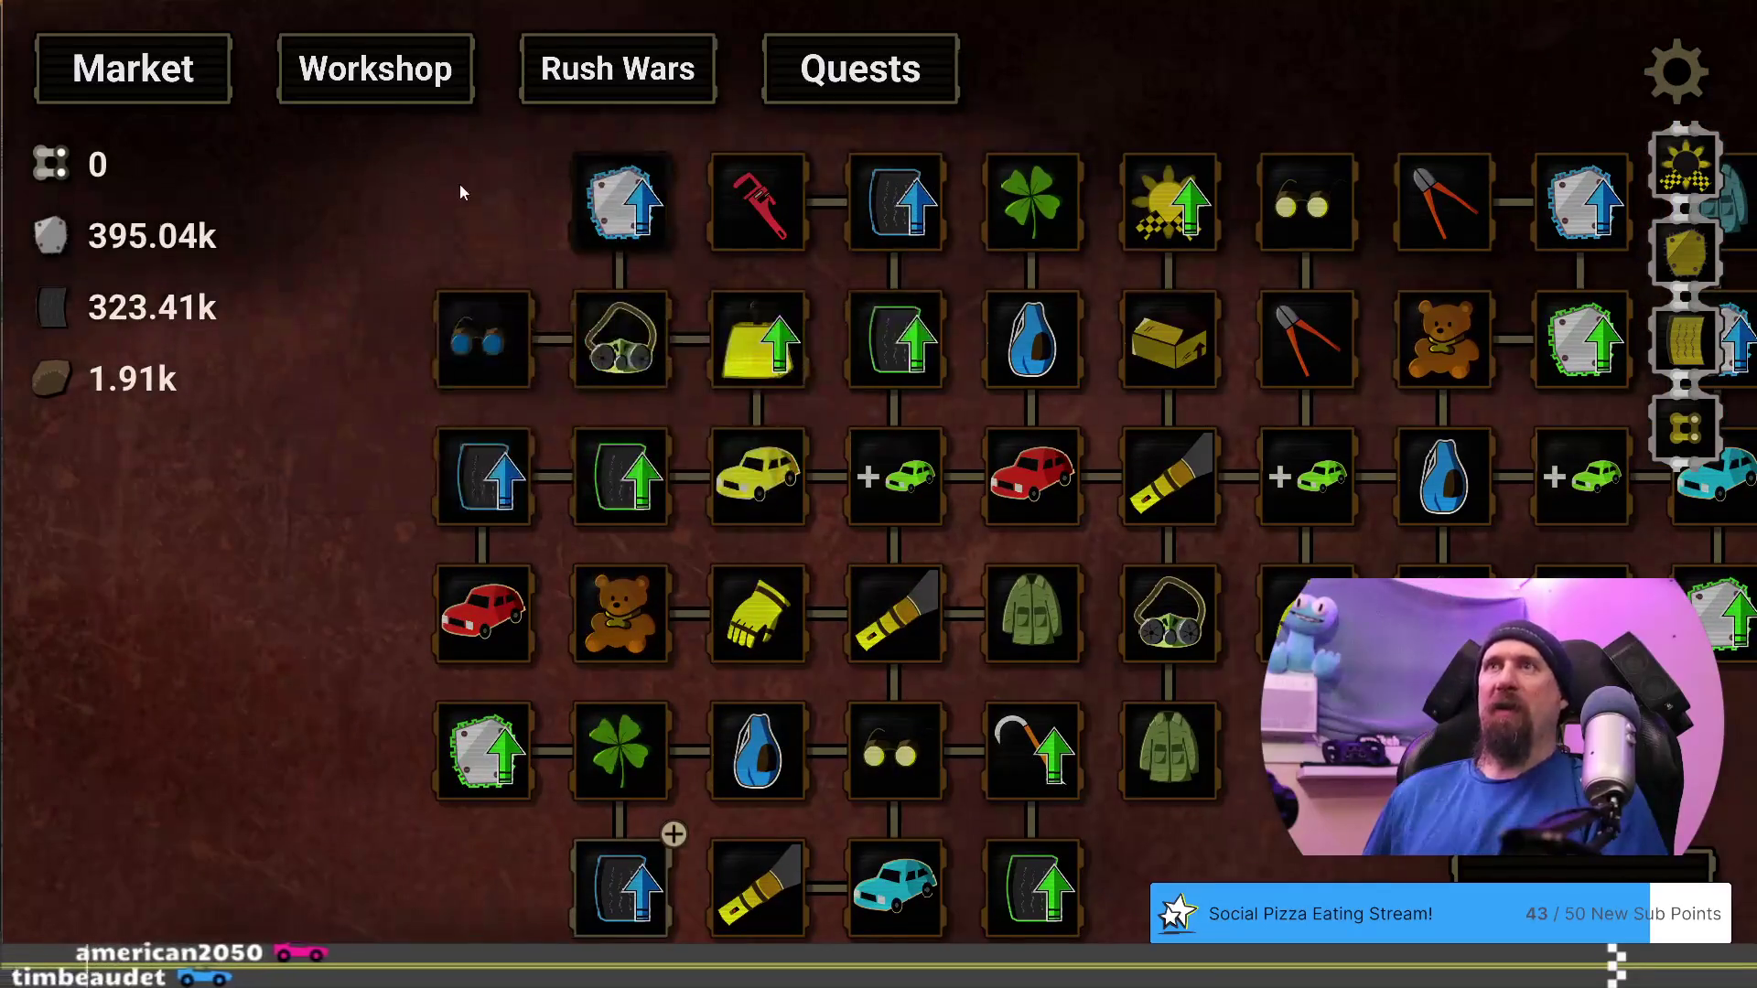
Run the 'editor' command in the developer terminal to enter editor view
key(grave)
text(editor)
key(Return)
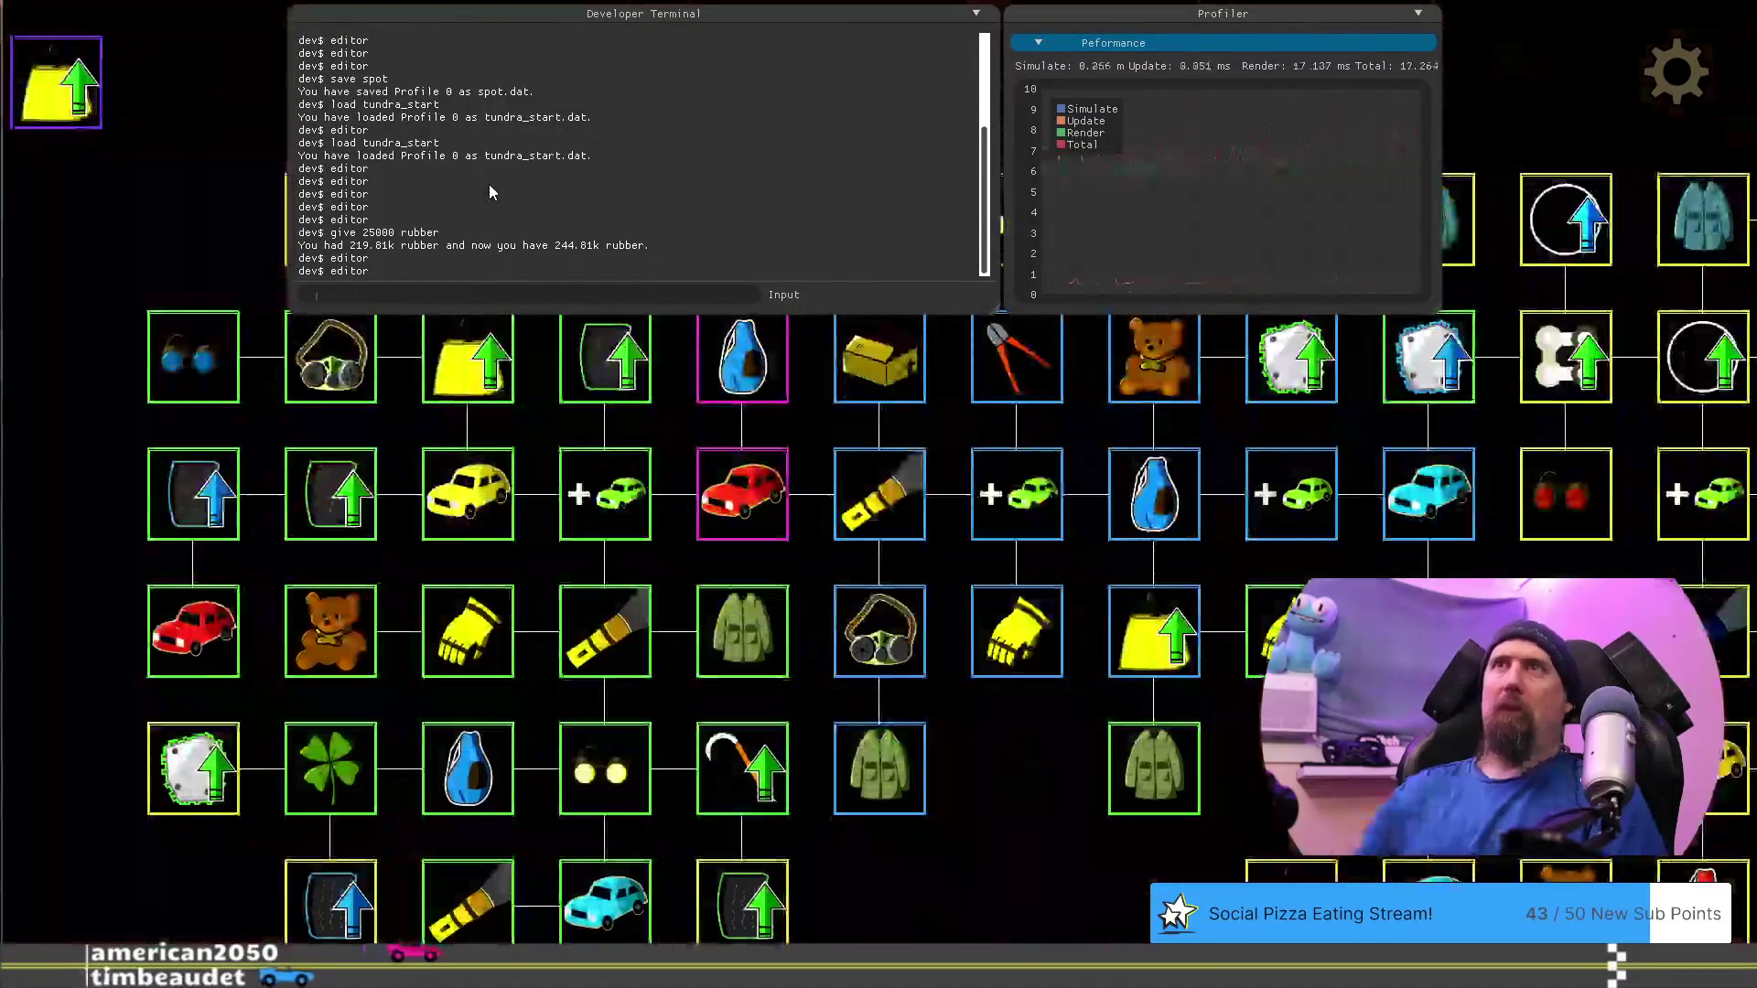
Drag the Pristine Metal tile to the tree's top-left start and exit editor mode with F1
key(grave)
click(291, 209)
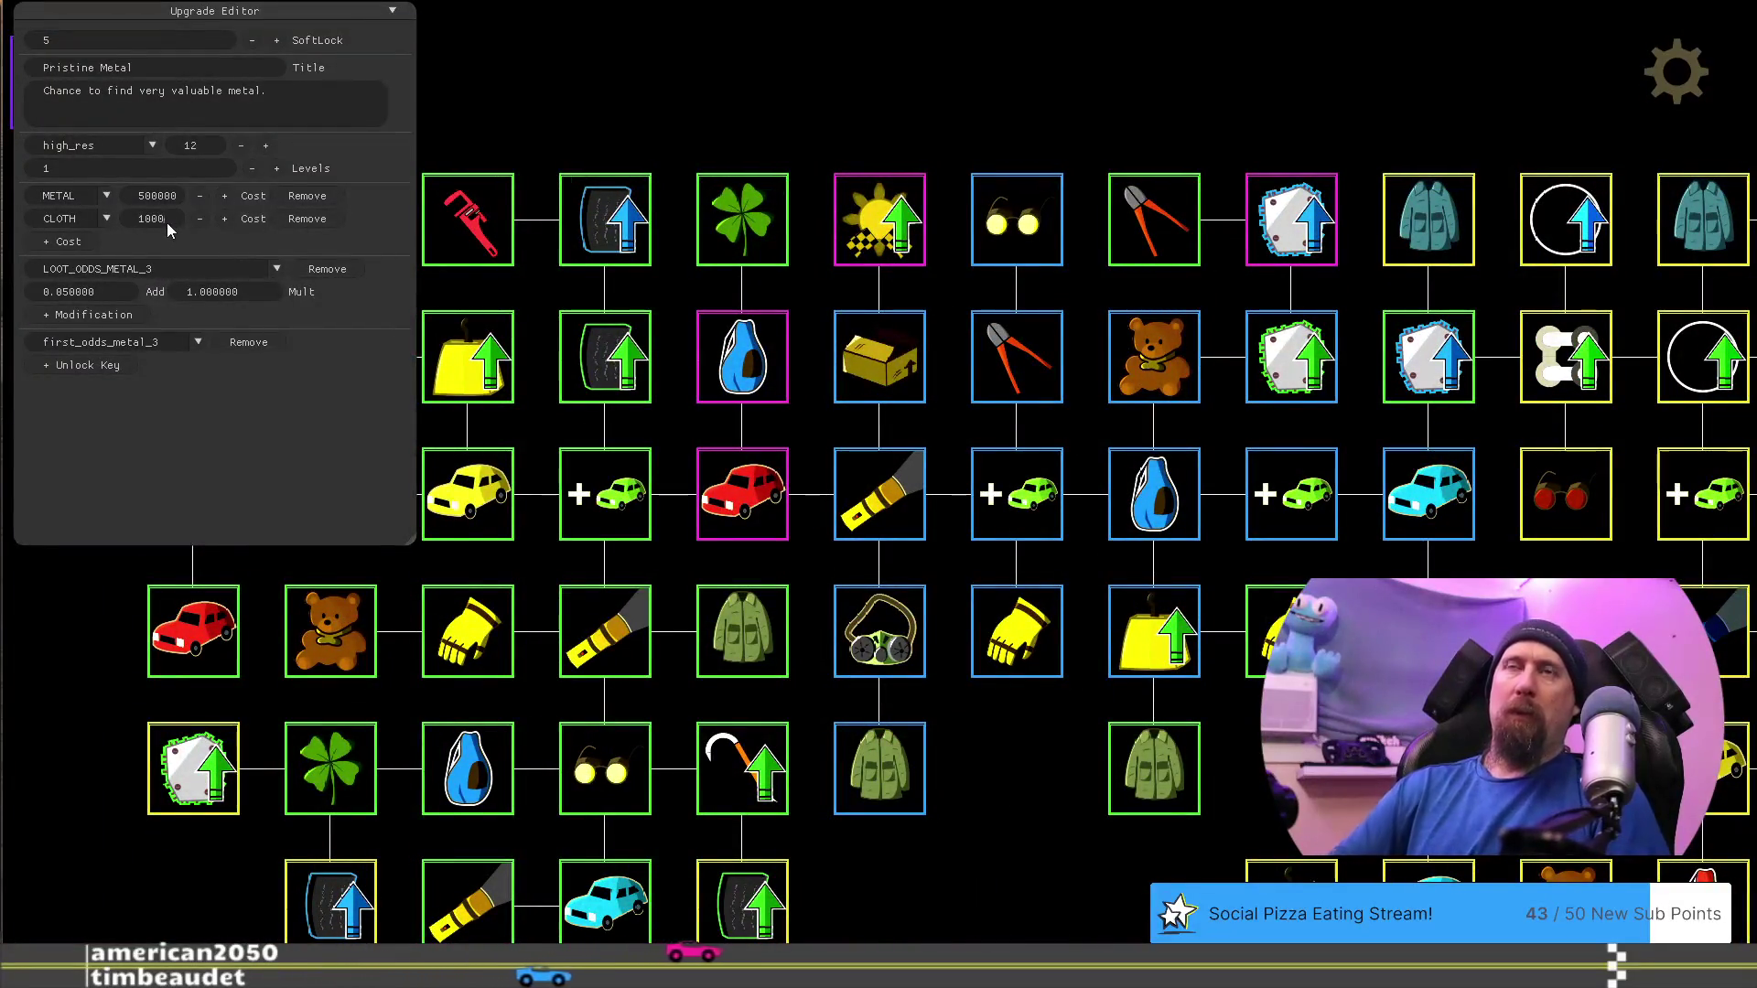
mouse_move(291, 209)
mouse_down()
mouse_move(78, 667)
mouse_move(464, 119)
mouse_move(665, 224)
mouse_up()
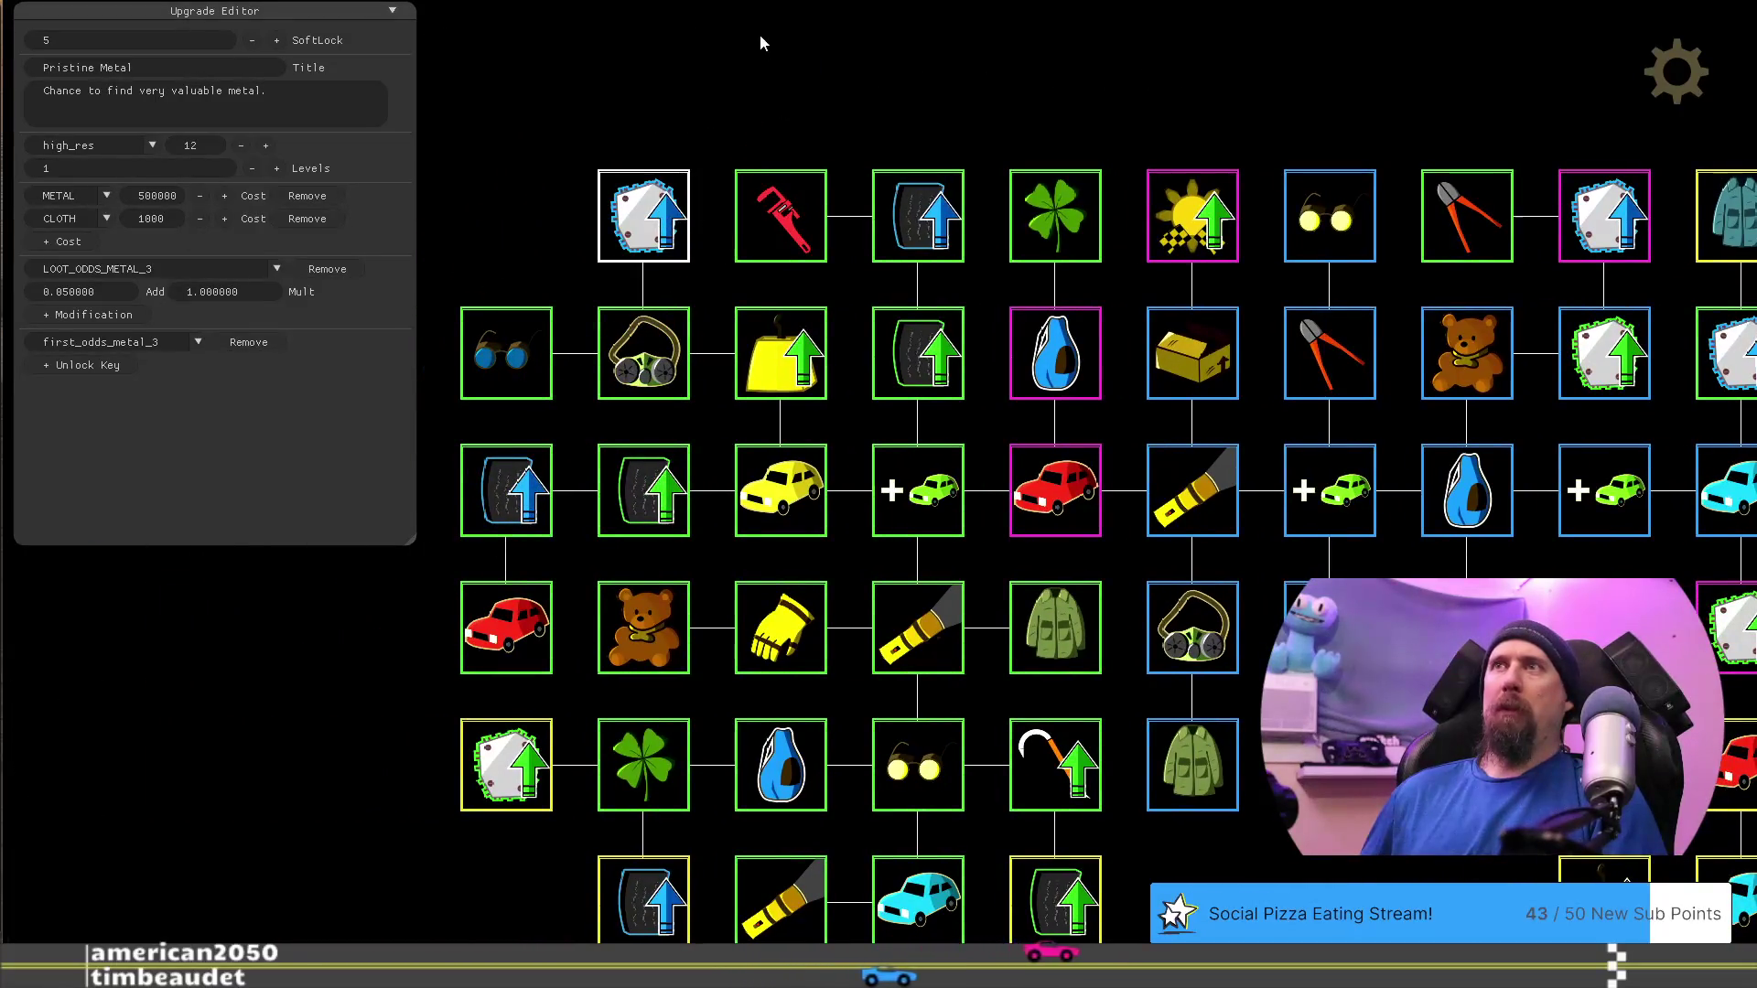
key(F1)
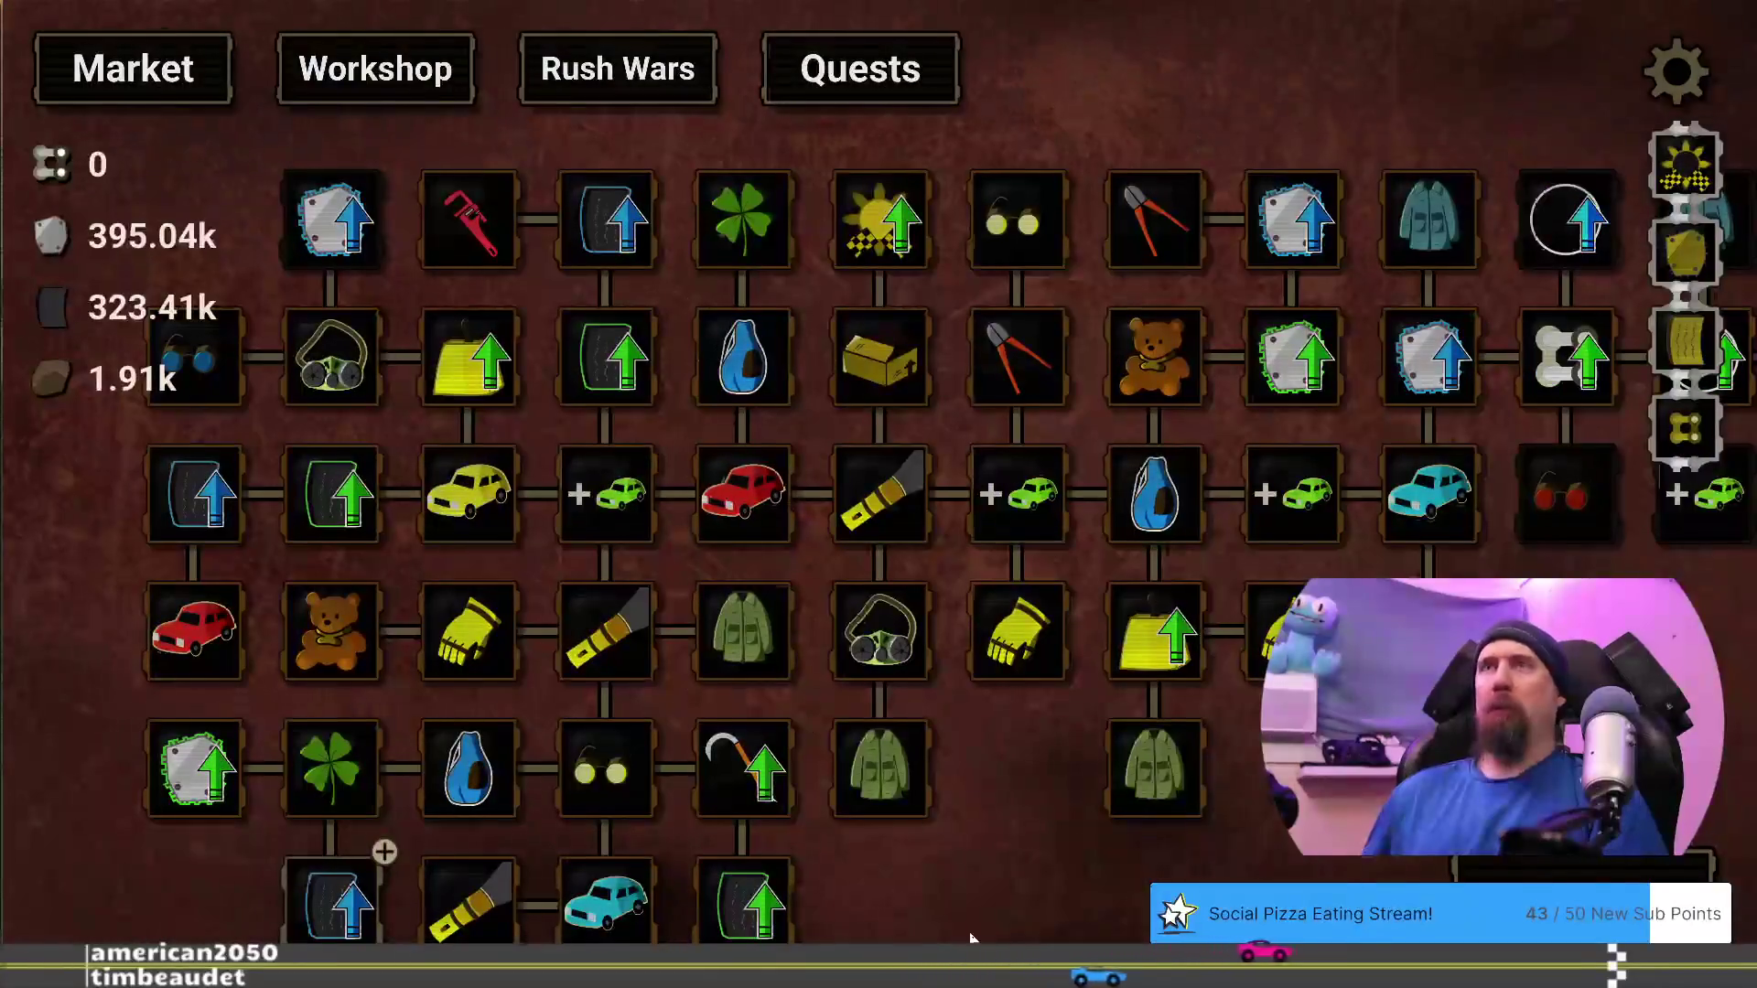
Buy the first Pristine Rubber level for 250.00k rubber and 1.00k cloth, leaving 73.41k rubber
drag(961, 931, 1060, 833)
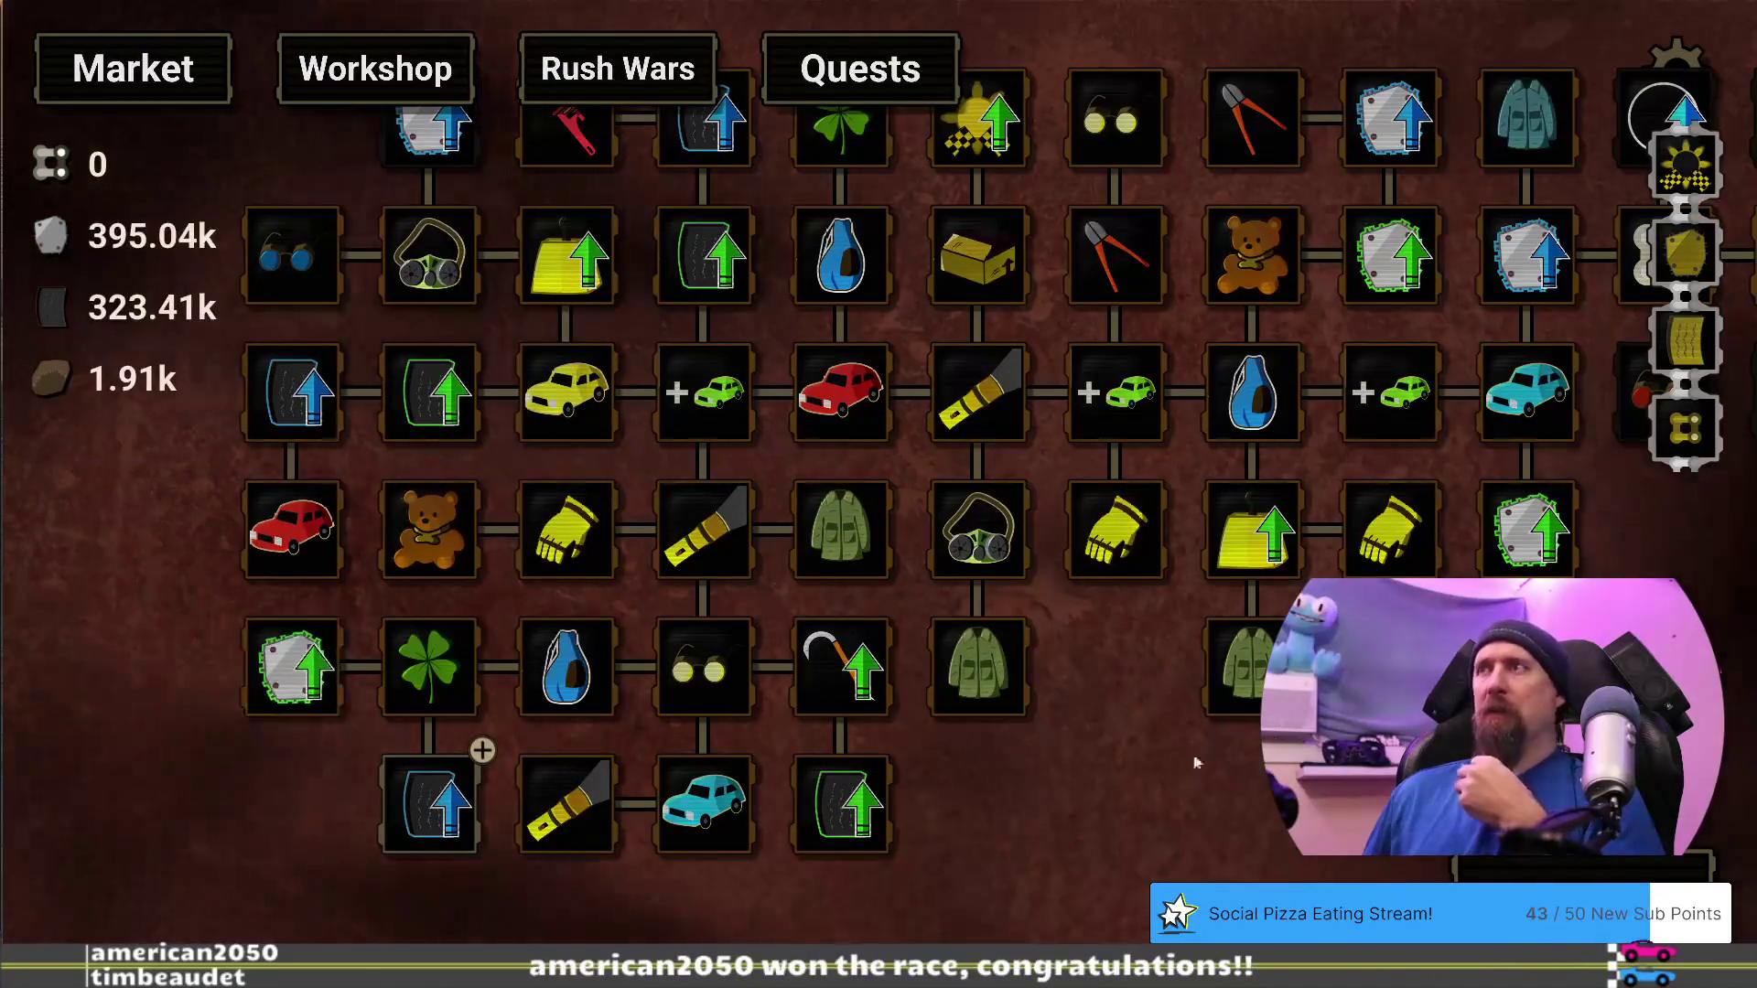
drag(1191, 746, 320, 901)
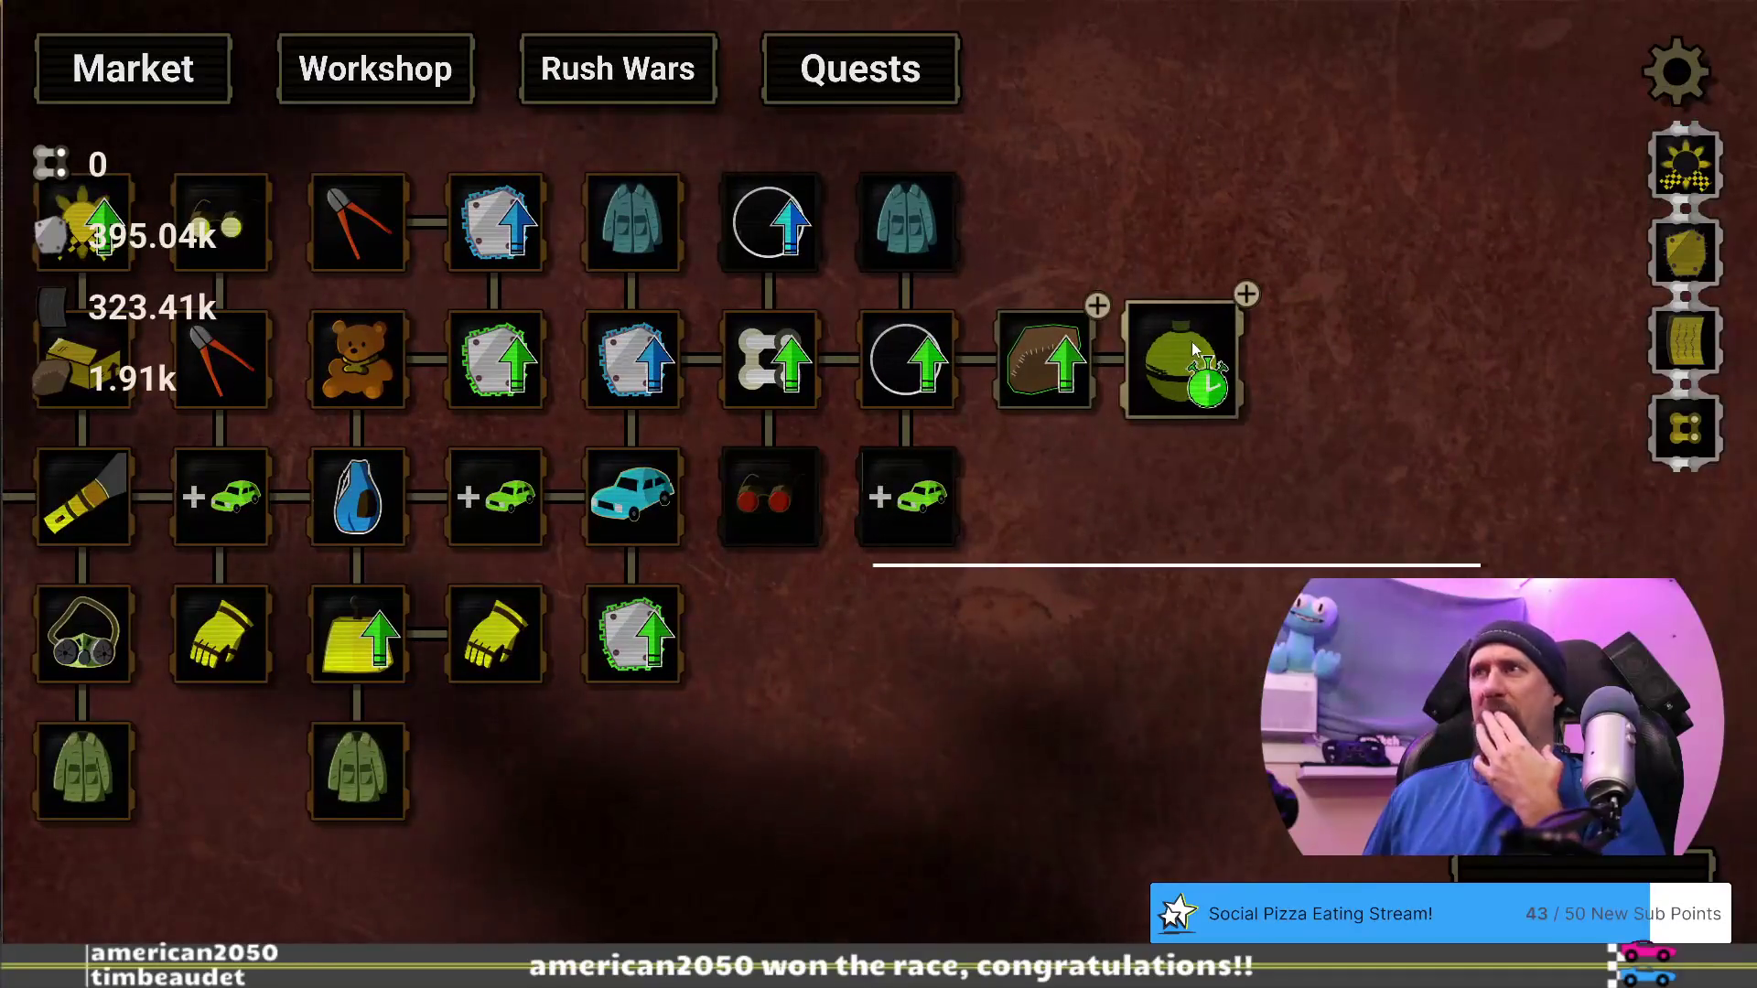
drag(891, 676, 1429, 529)
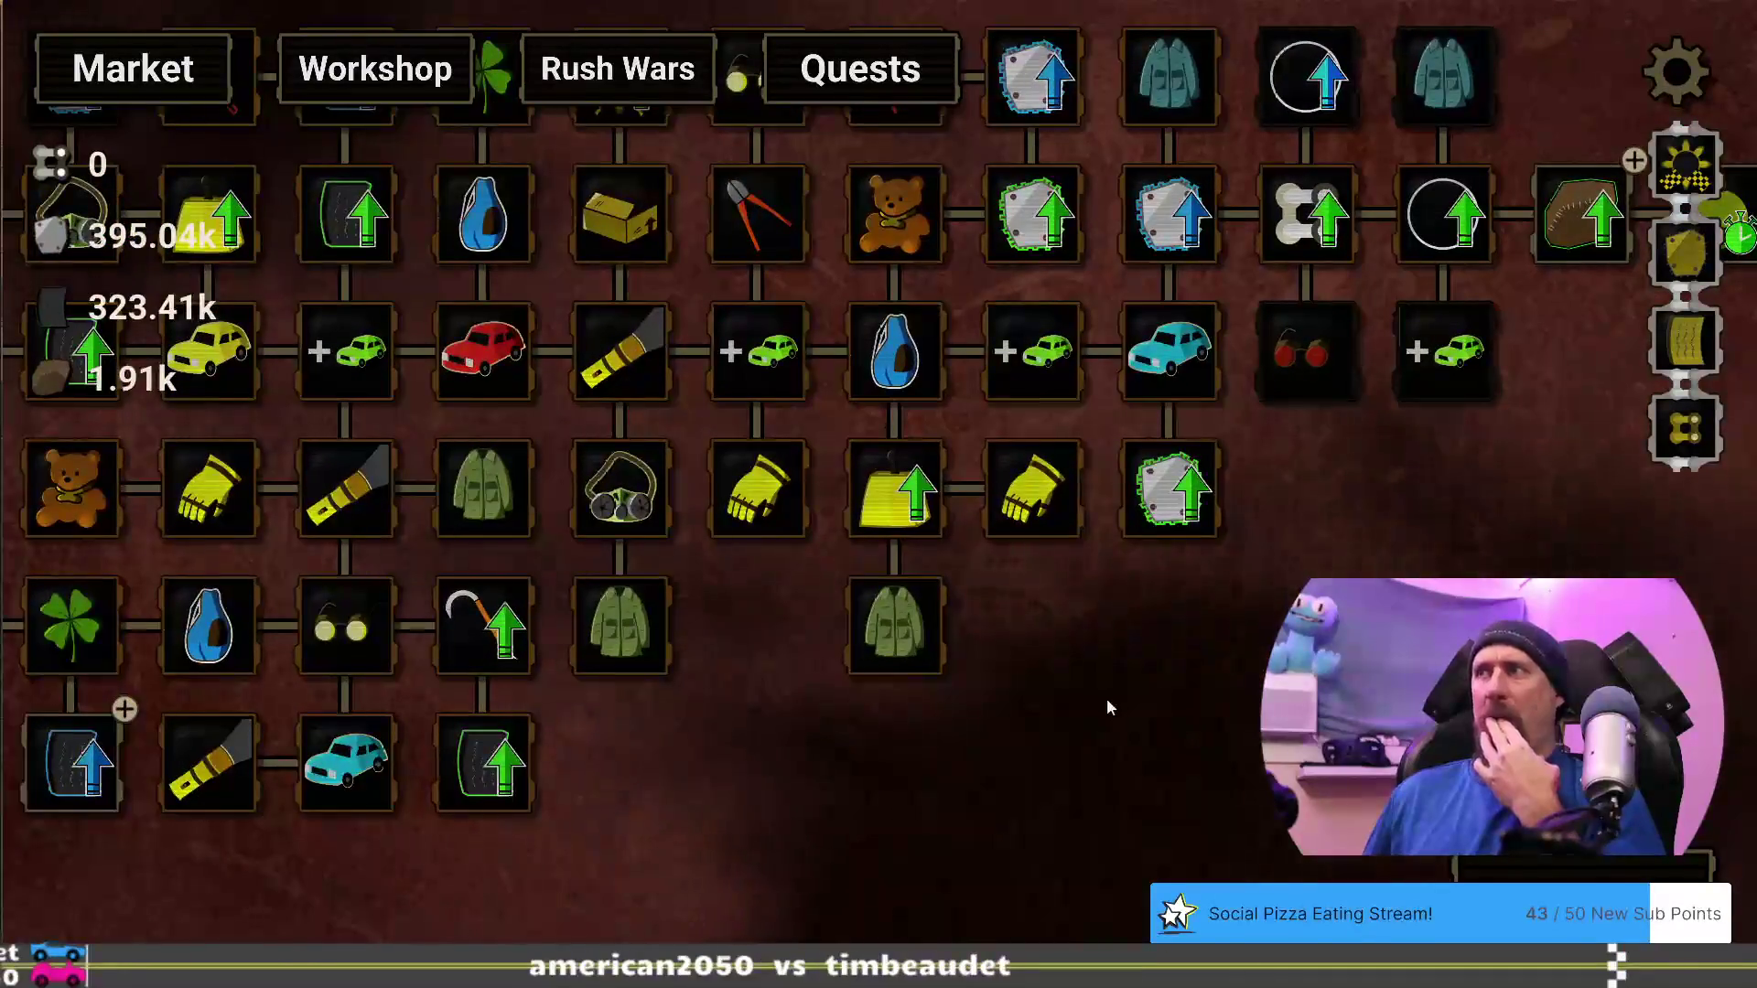
drag(1107, 700, 1326, 648)
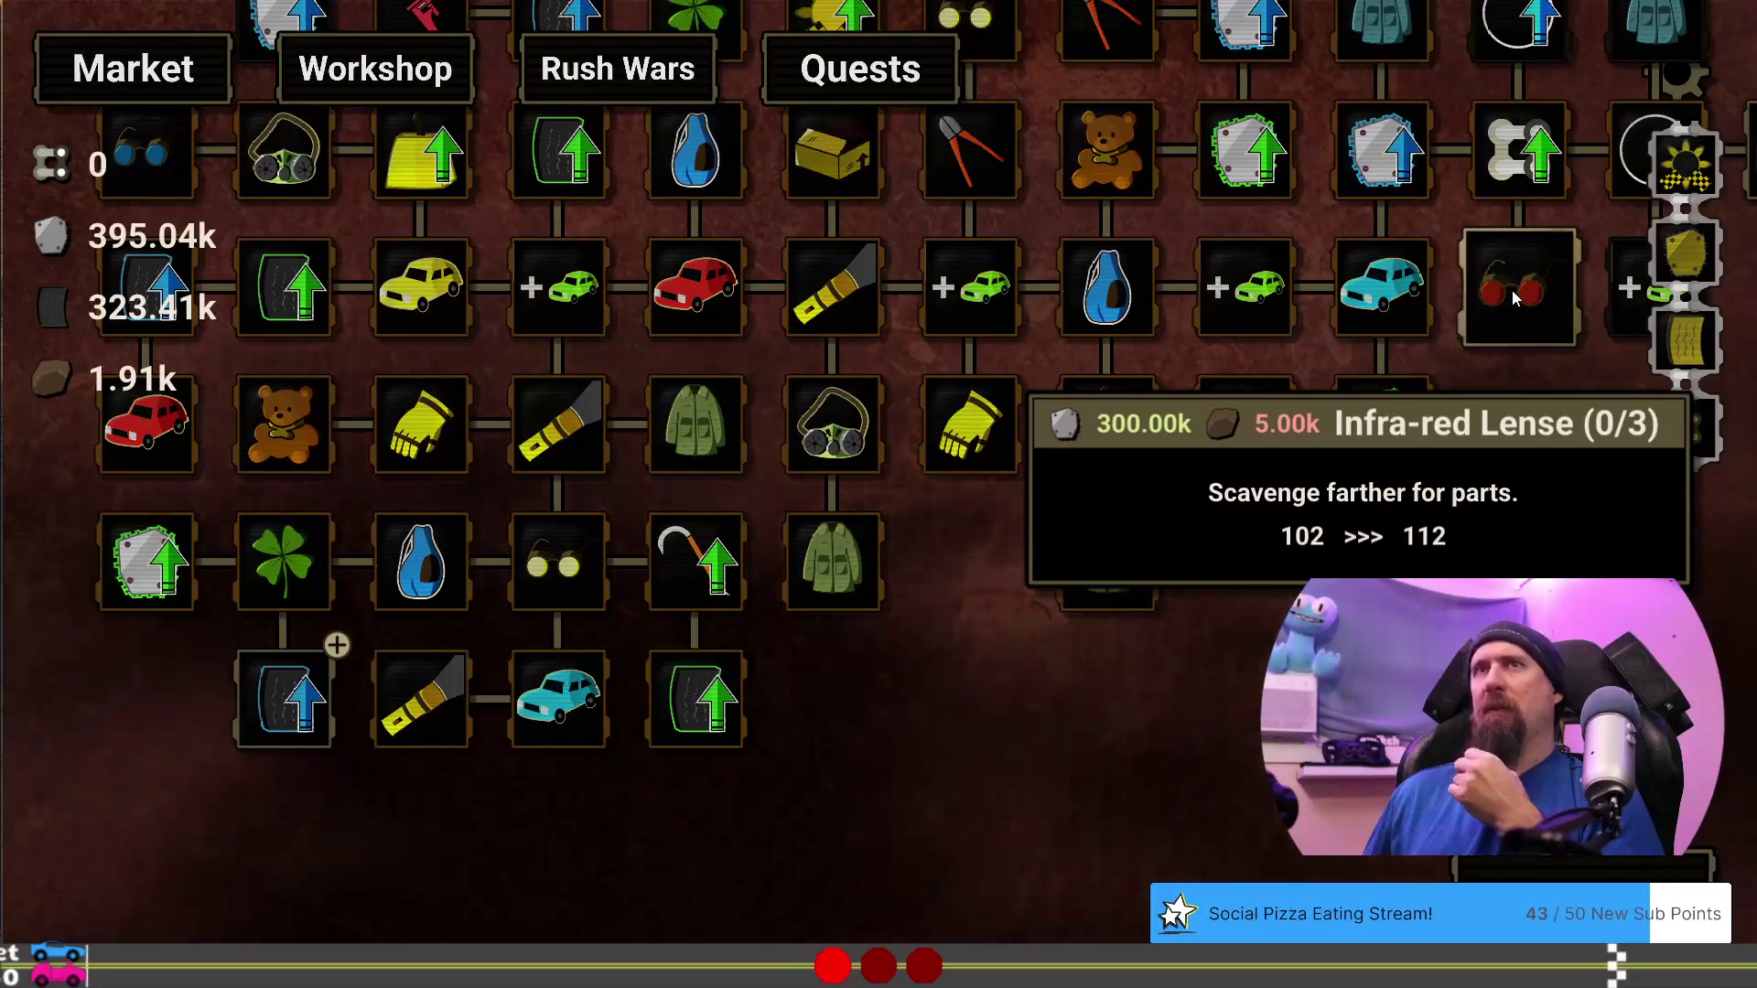
click(284, 723)
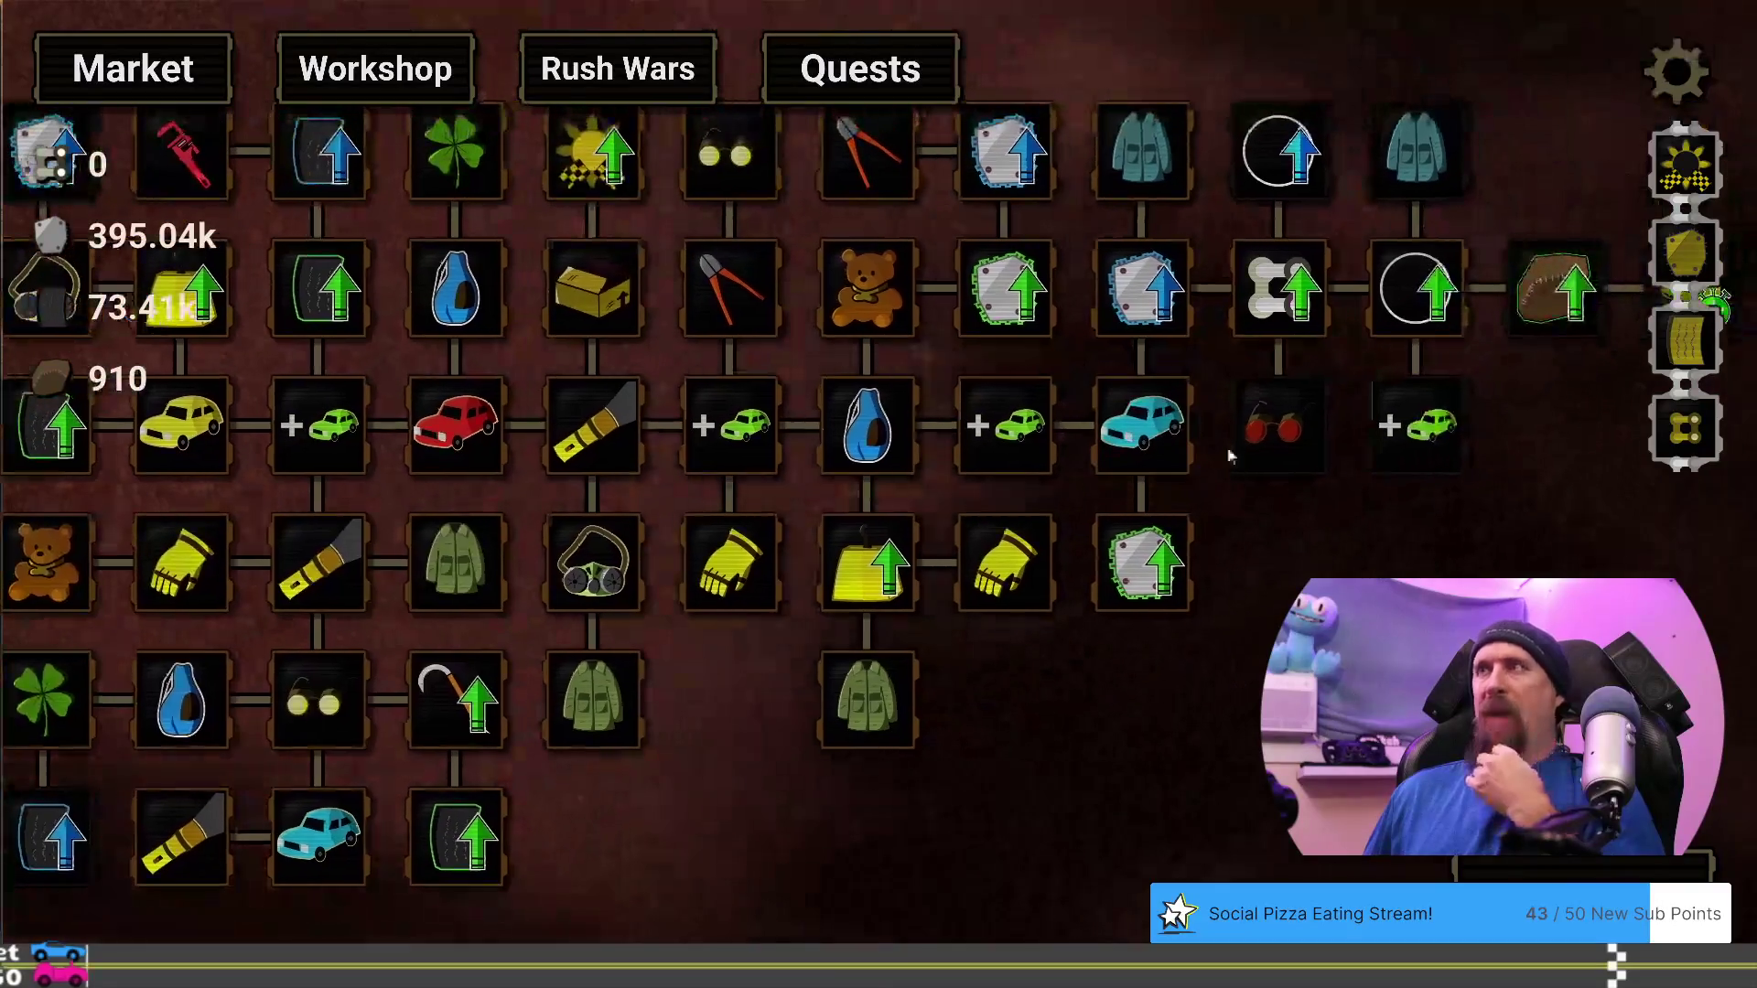
mouse_move(1271, 458)
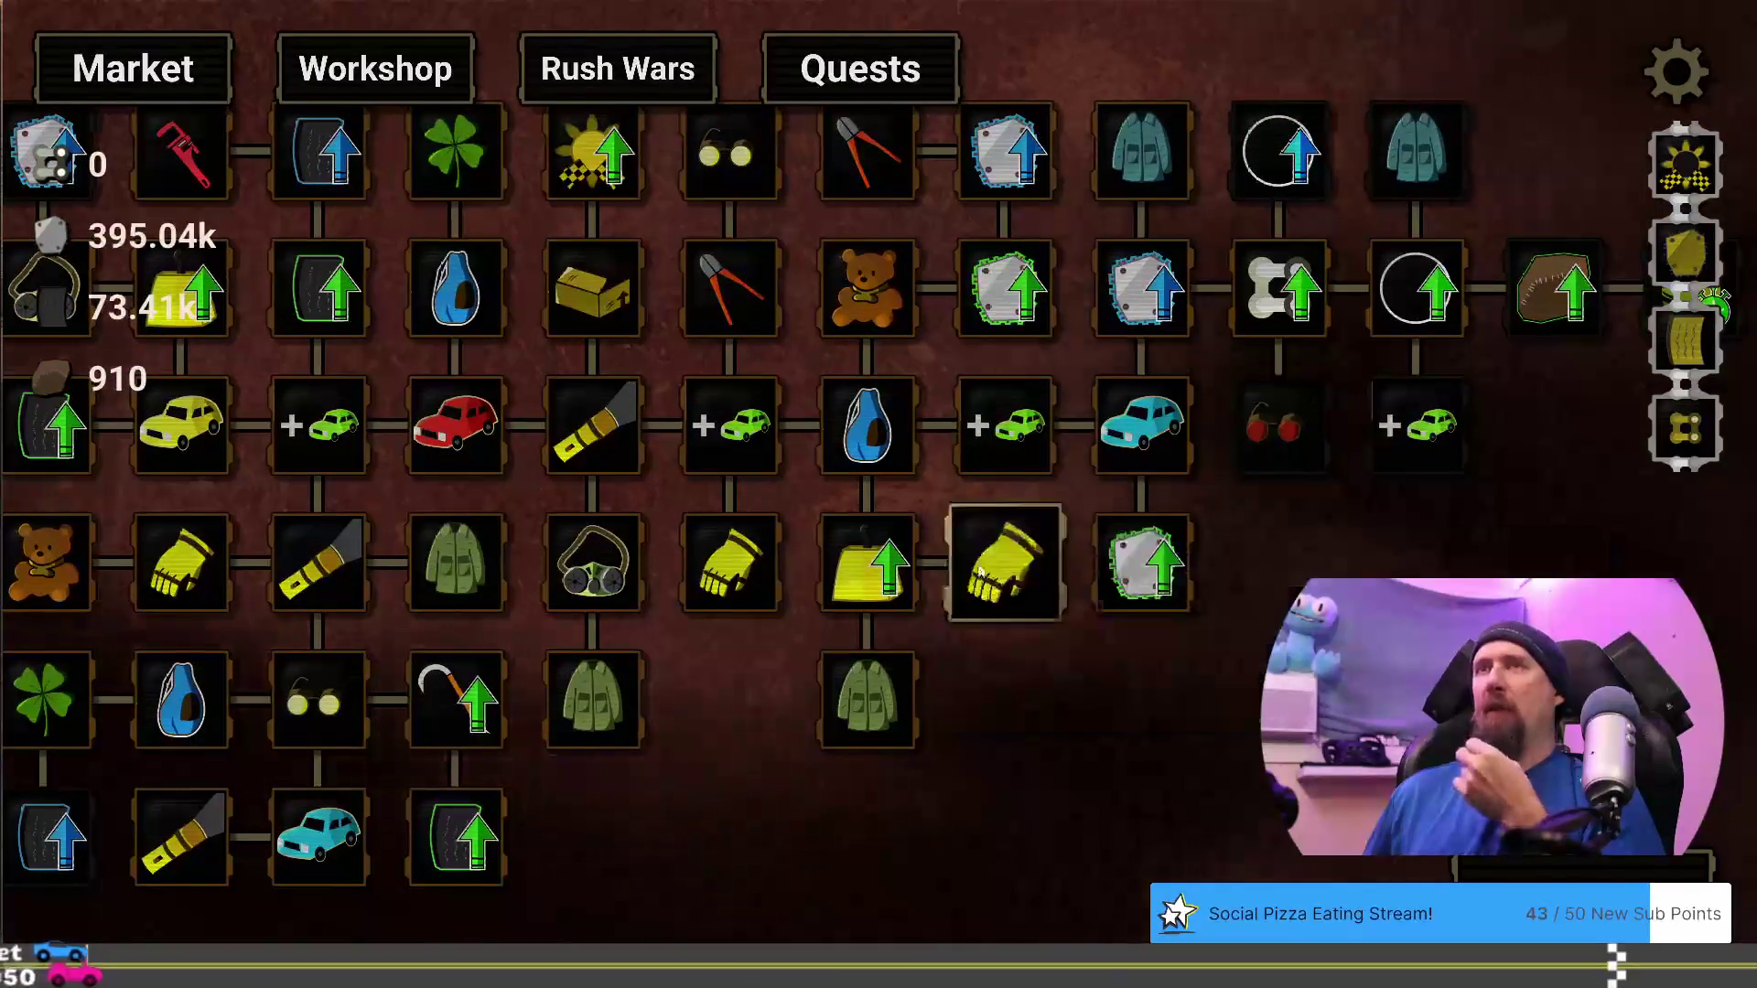
mouse_move(711, 690)
mouse_down()
mouse_move(963, 794)
mouse_move(849, 734)
mouse_move(939, 774)
mouse_up()
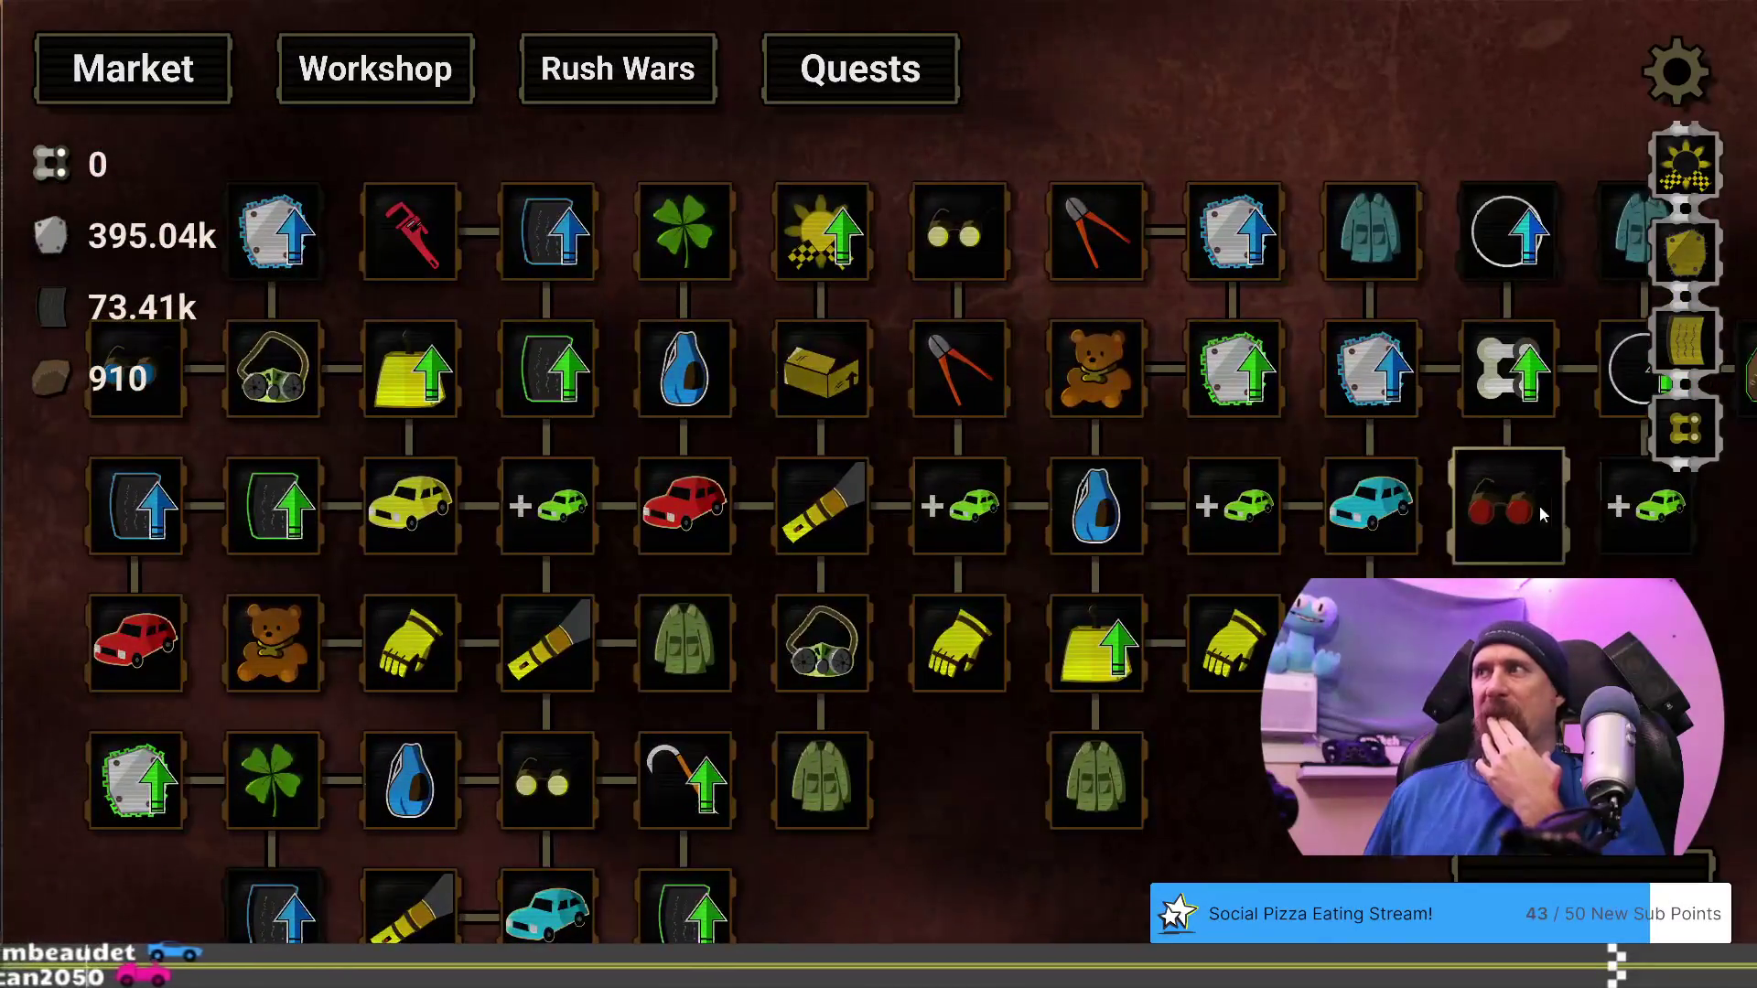
mouse_move(1534, 499)
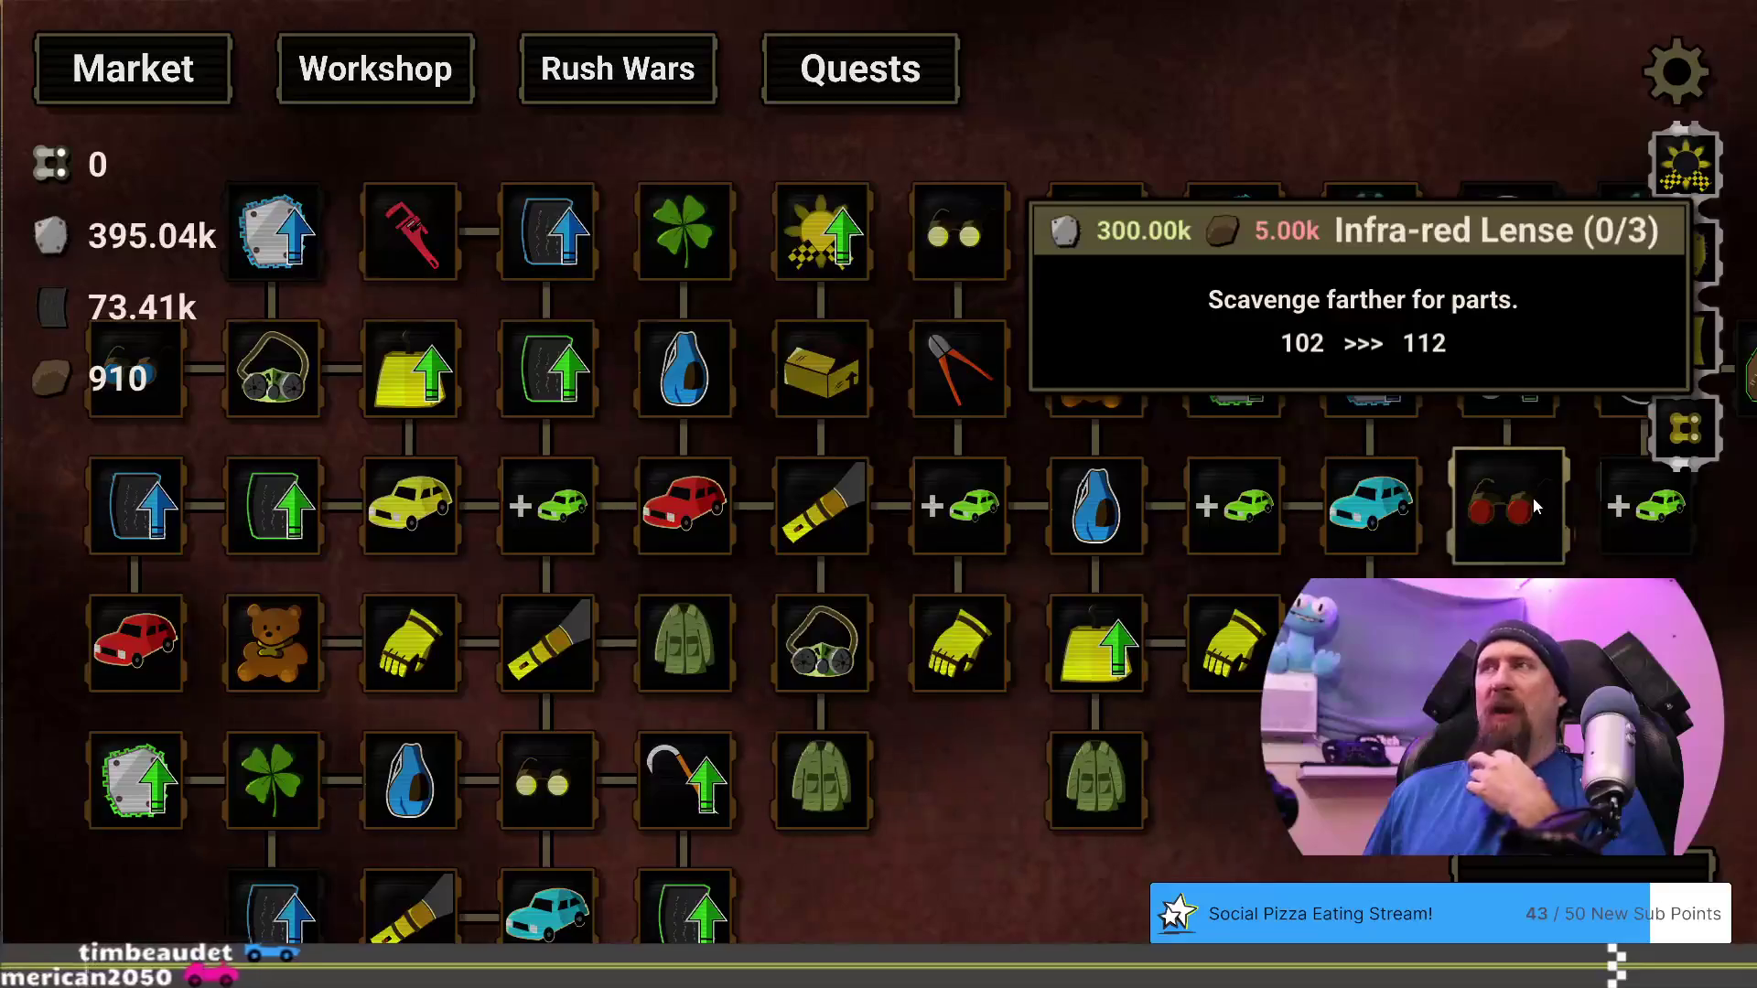
mouse_move(289, 252)
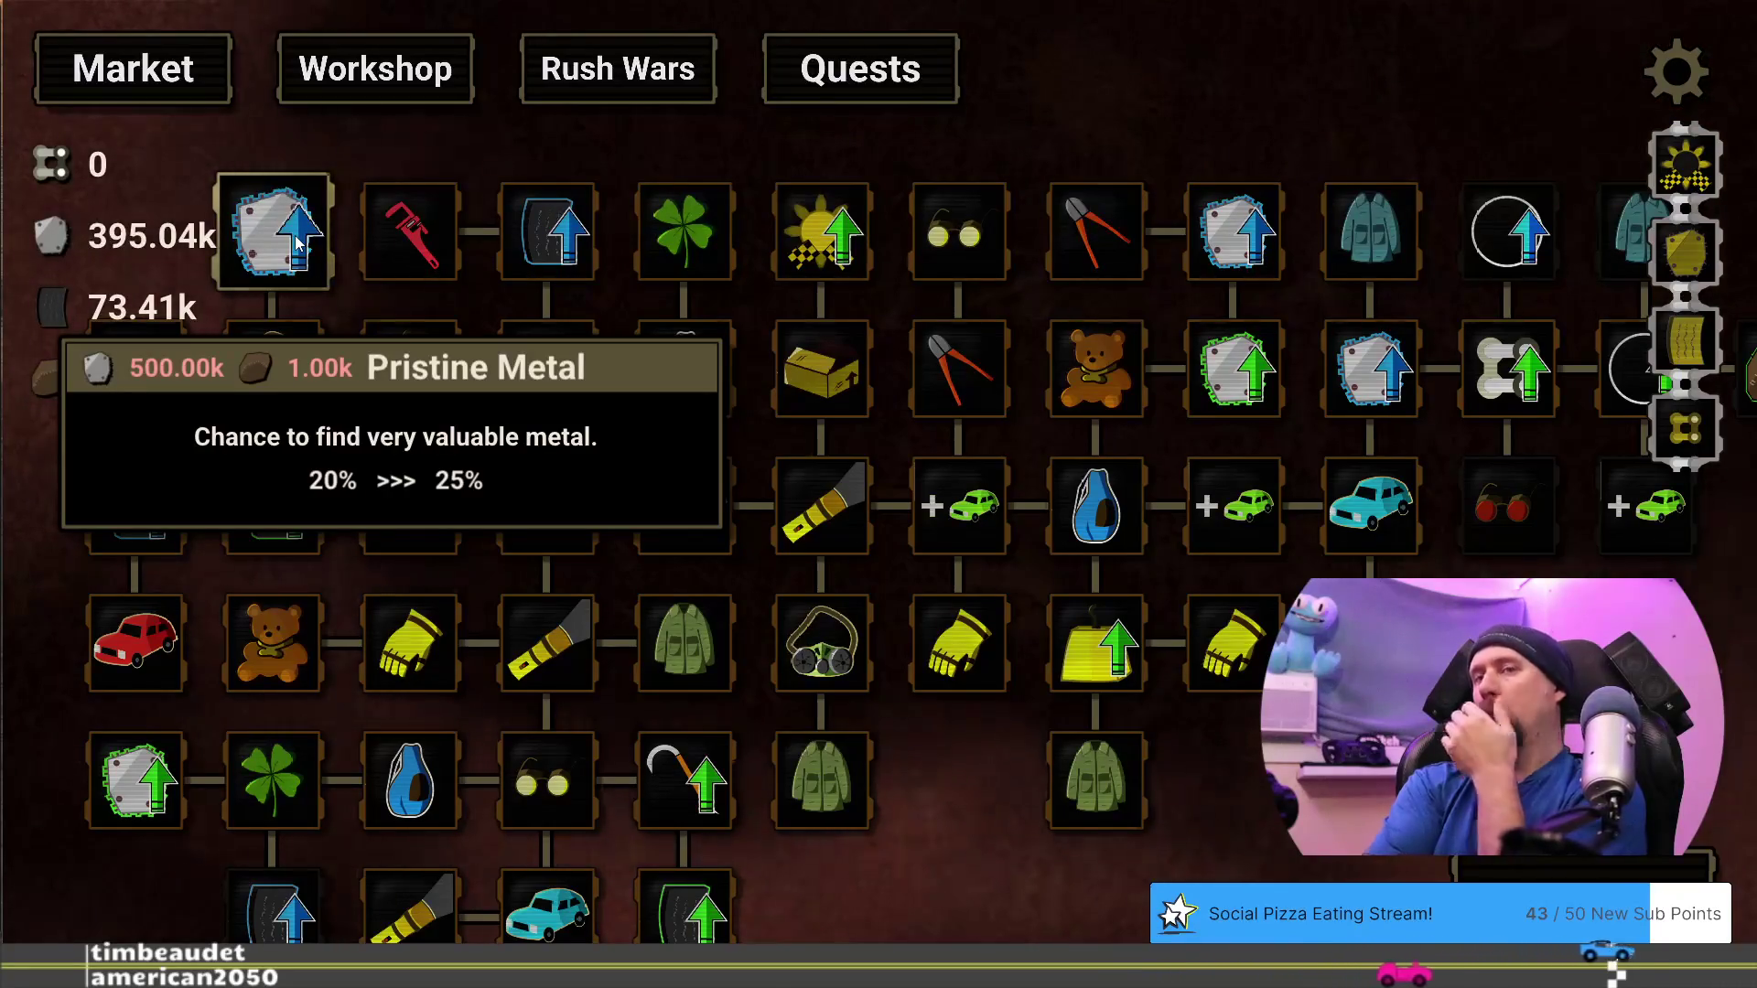
mouse_move(122, 785)
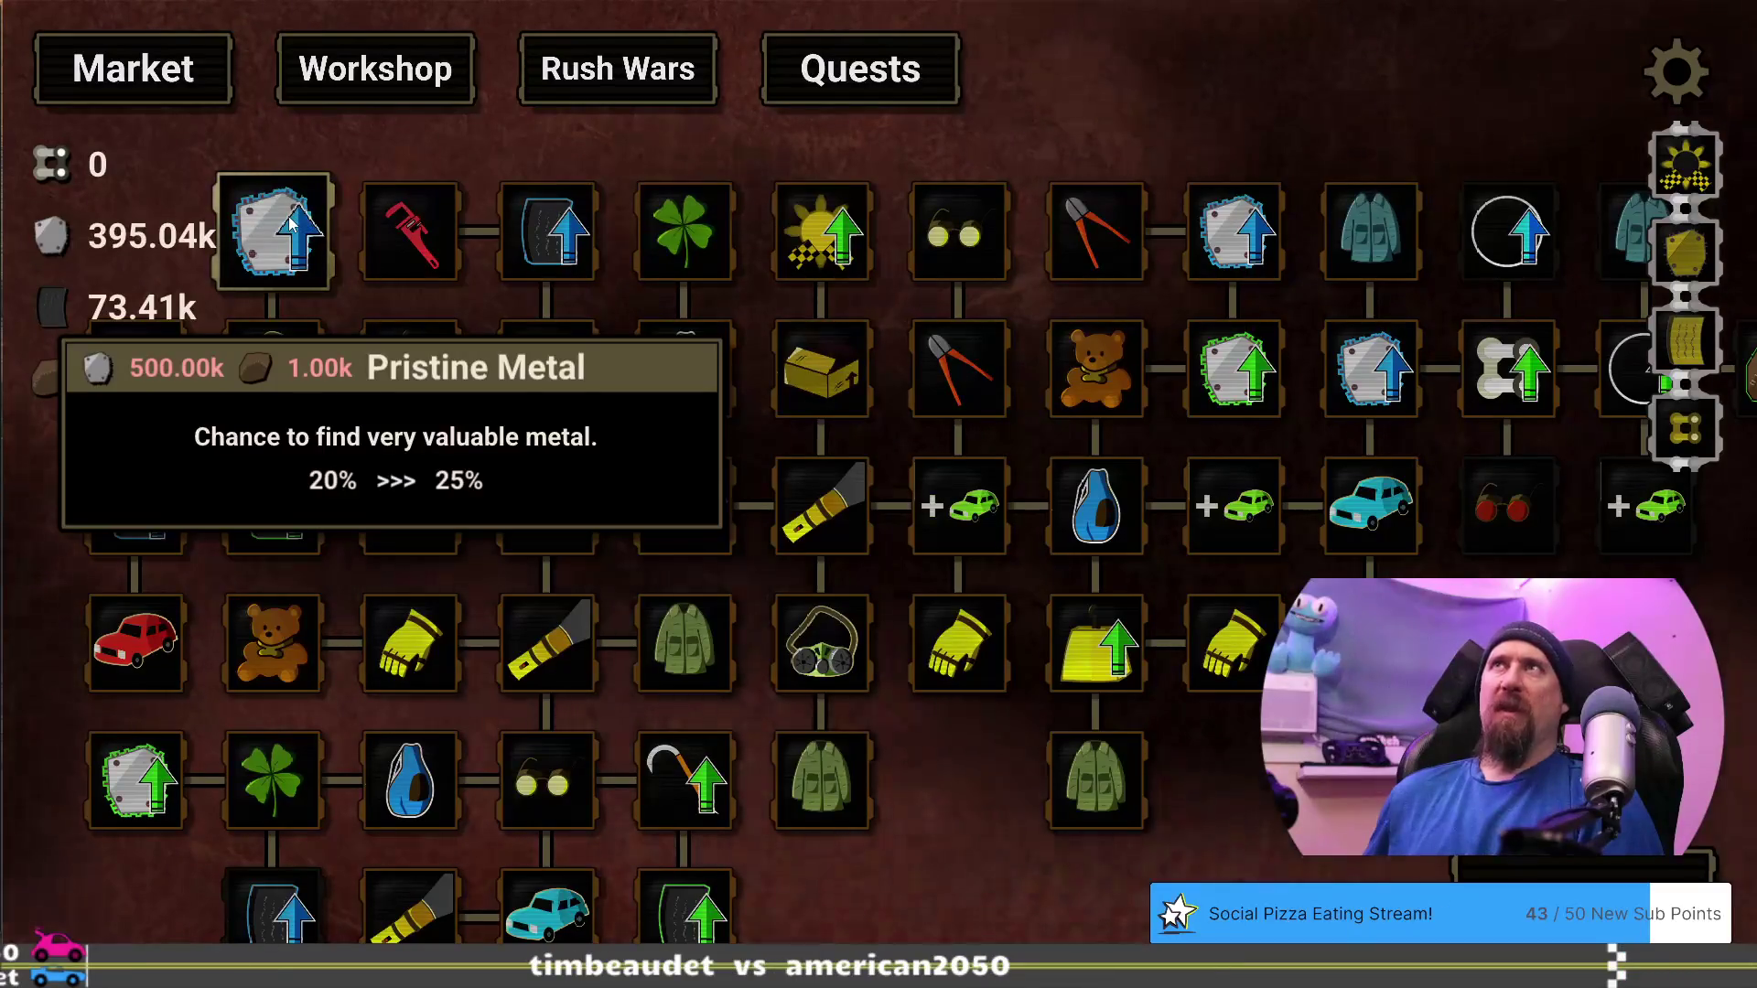
drag(344, 145, 519, 135)
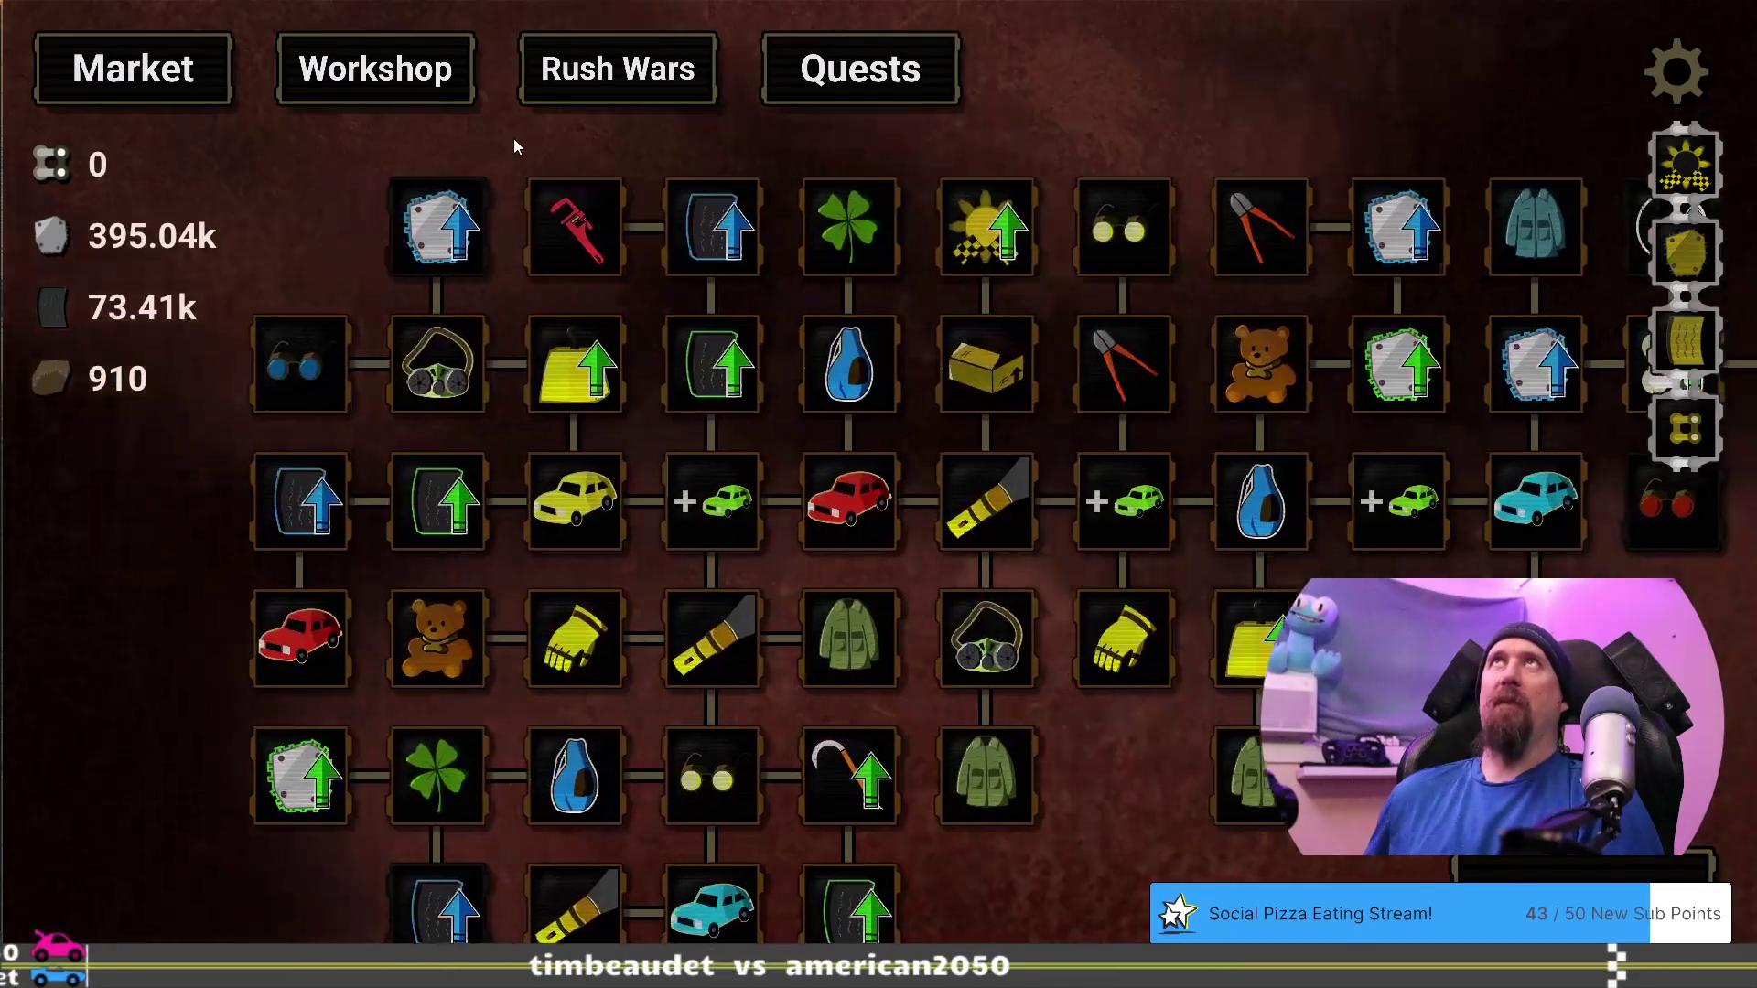
mouse_move(415, 195)
drag(1653, 384, 1181, 385)
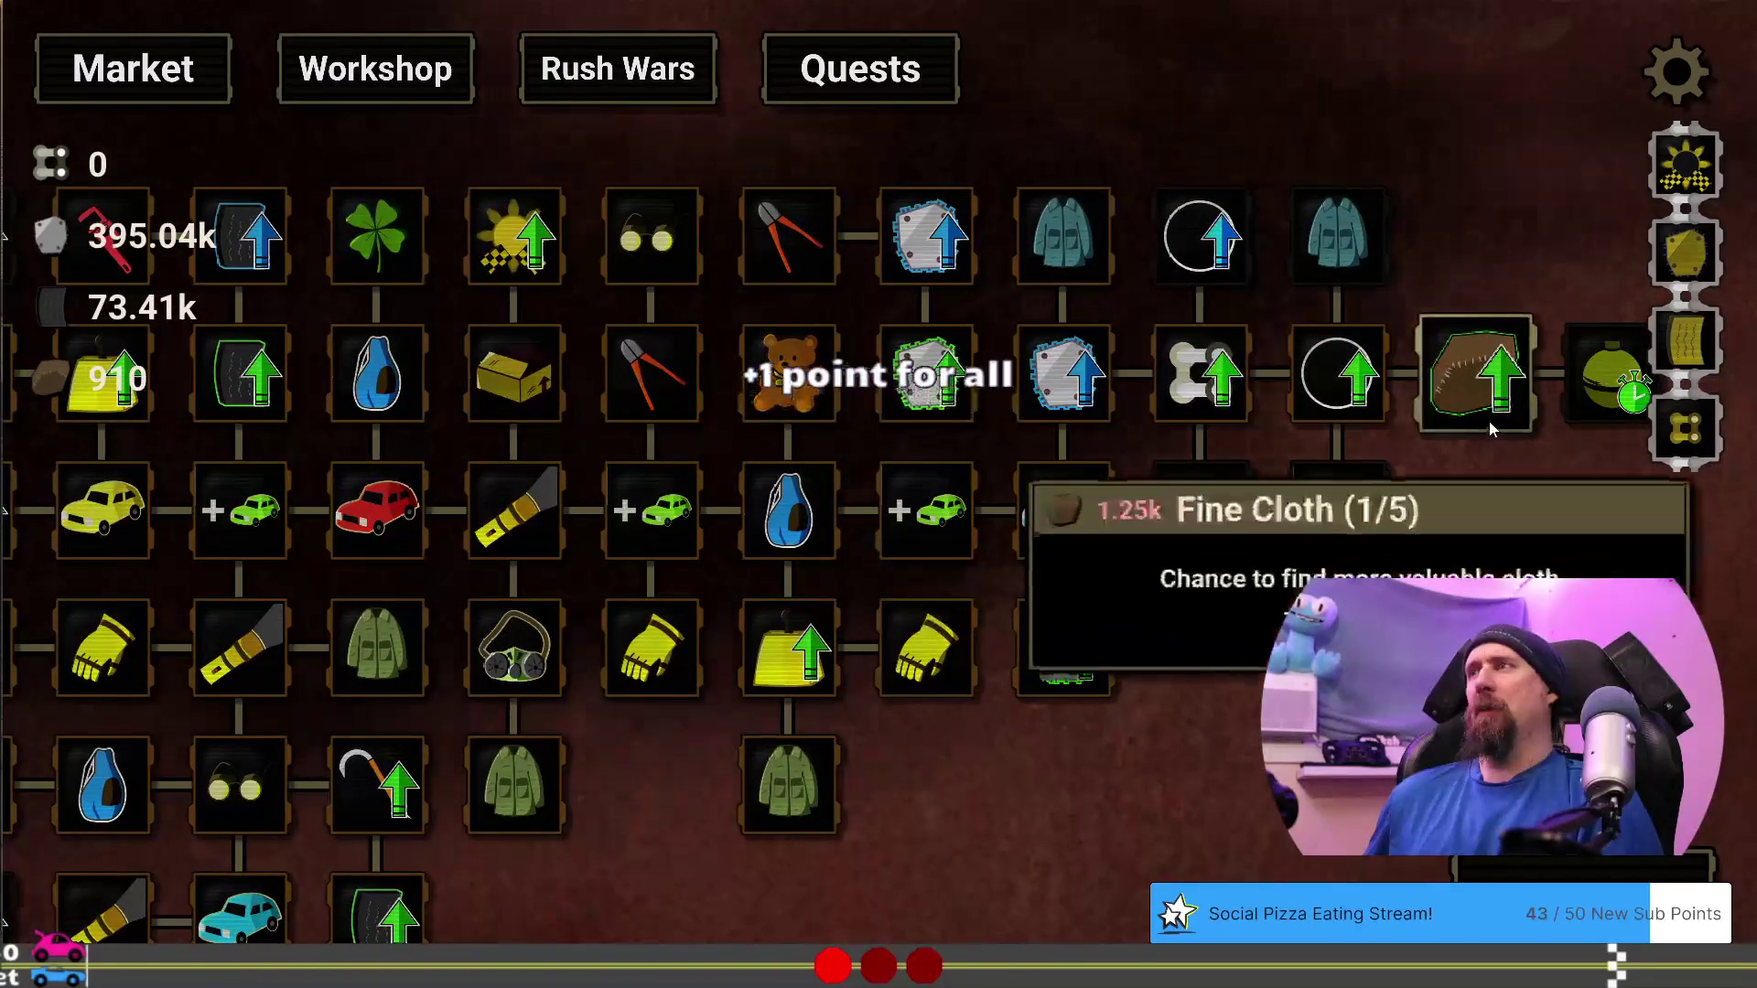
mouse_move(1181, 517)
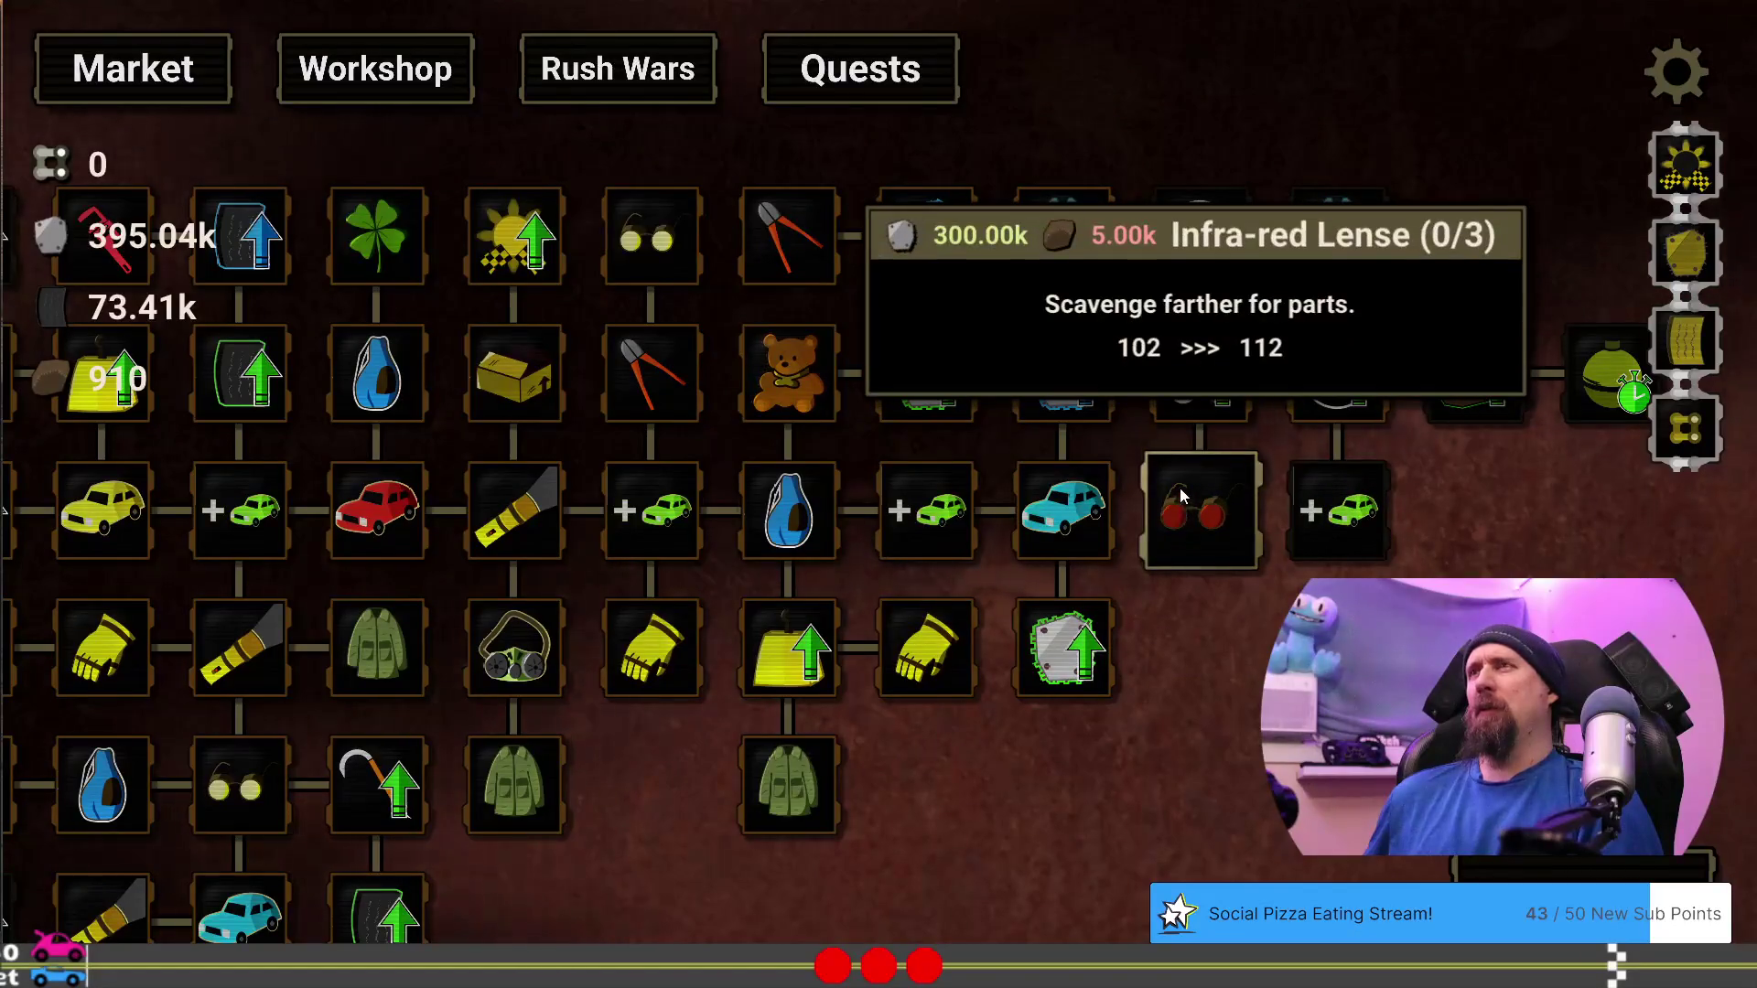
mouse_move(1200, 267)
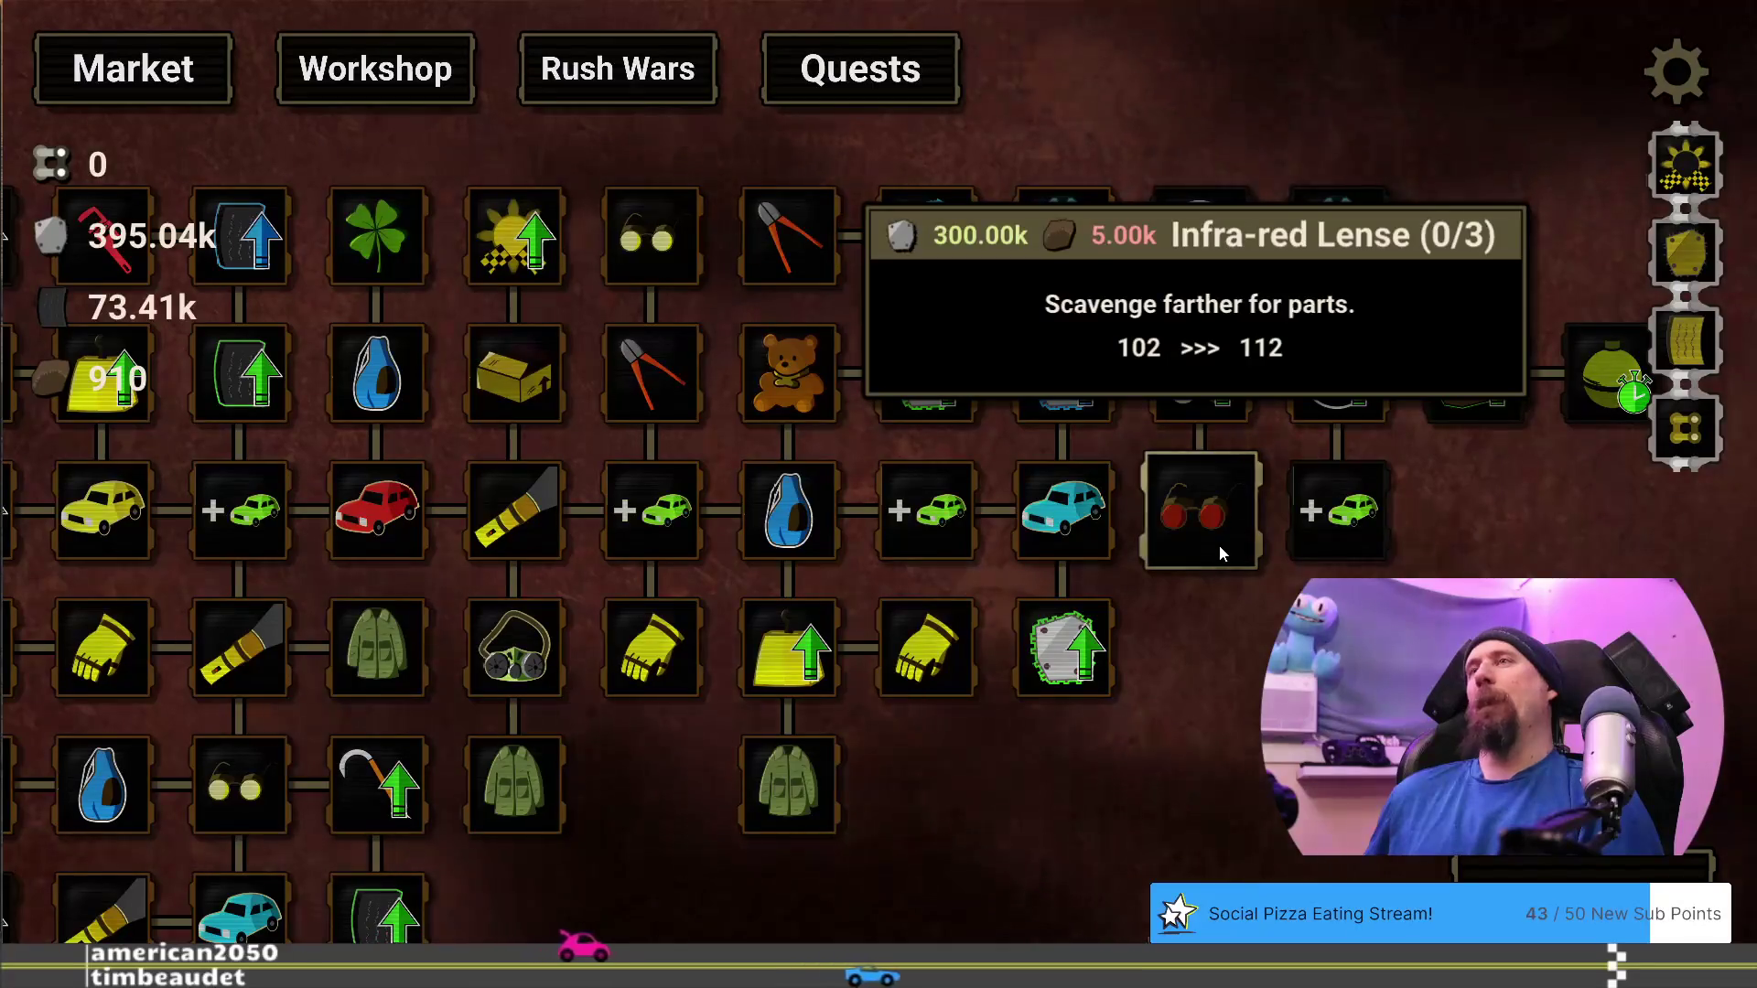
mouse_move(1187, 601)
mouse_down()
mouse_move(1584, 514)
mouse_move(1481, 551)
mouse_move(1397, 474)
mouse_up()
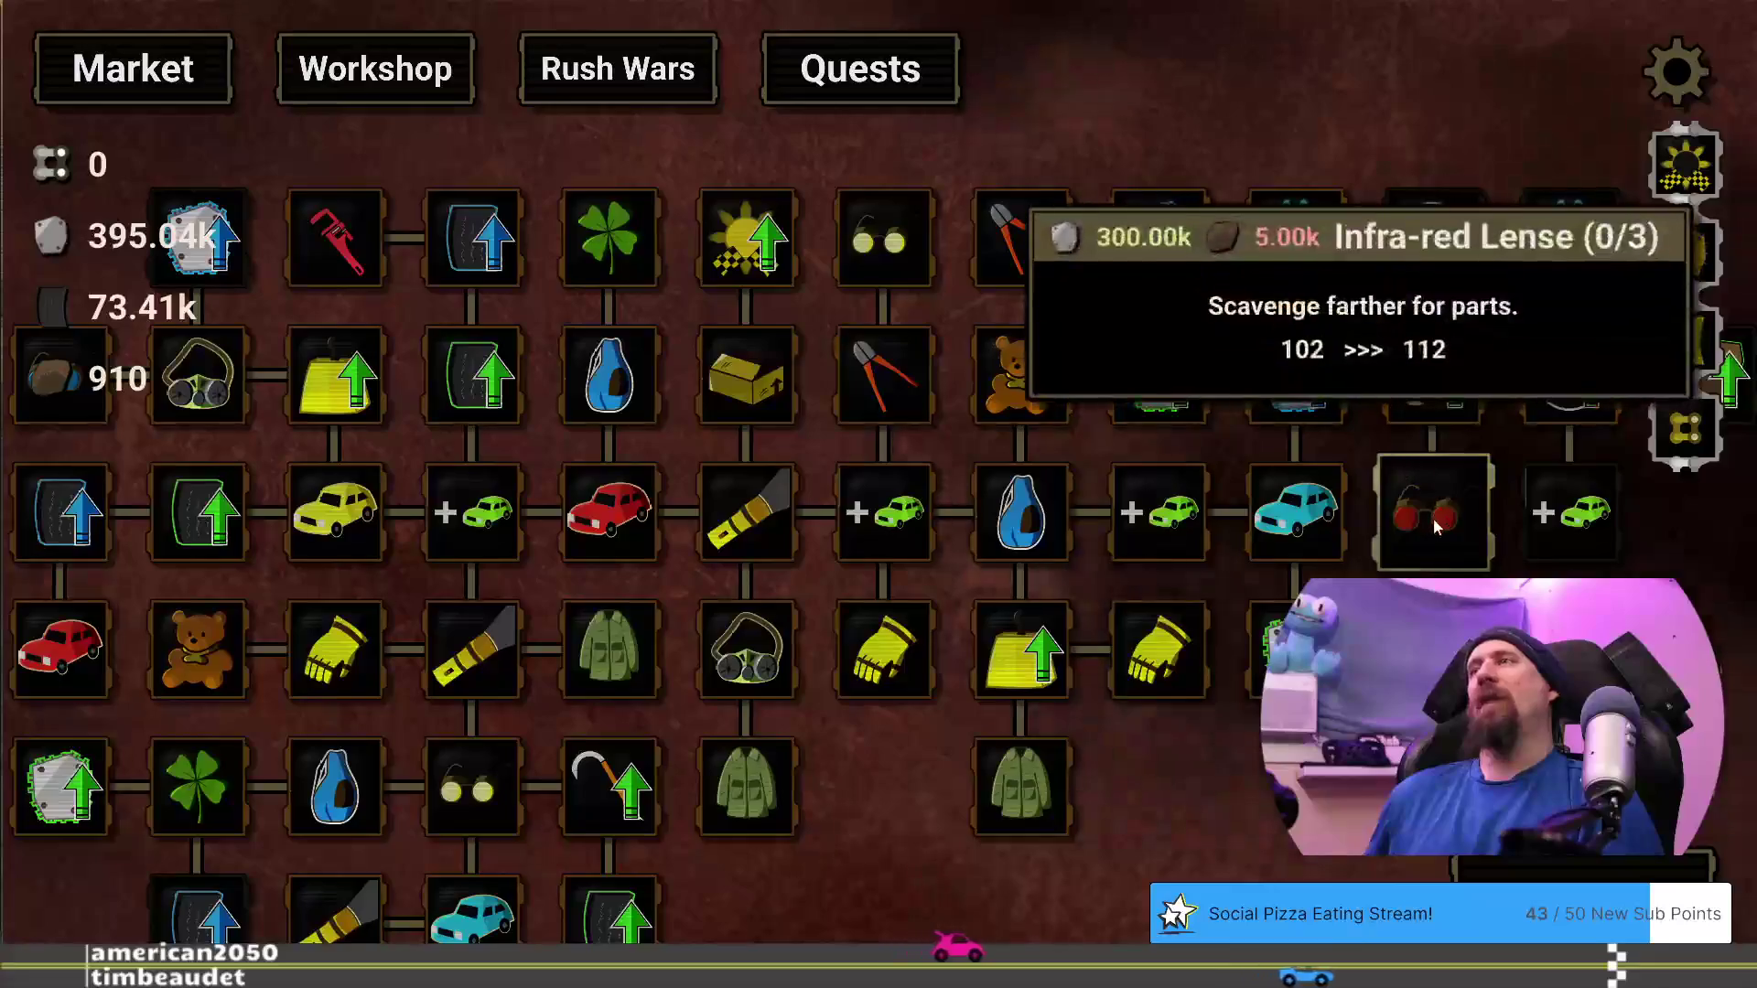
mouse_move(210, 260)
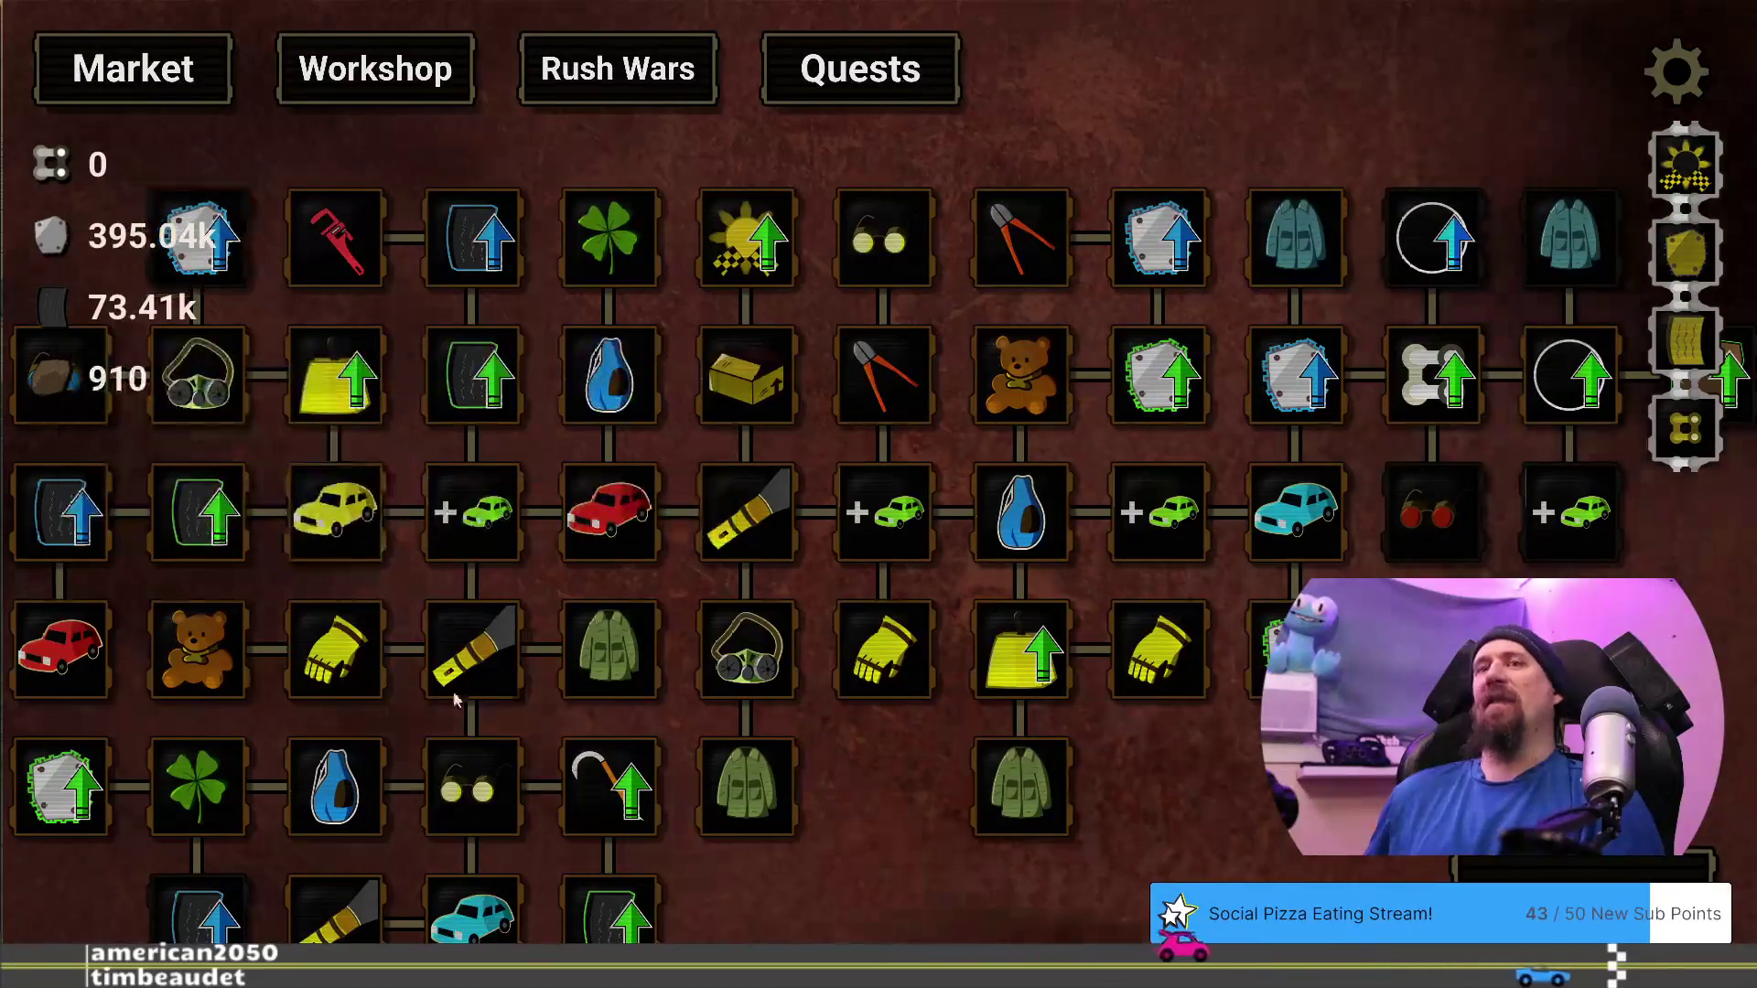
drag(193, 752, 402, 650)
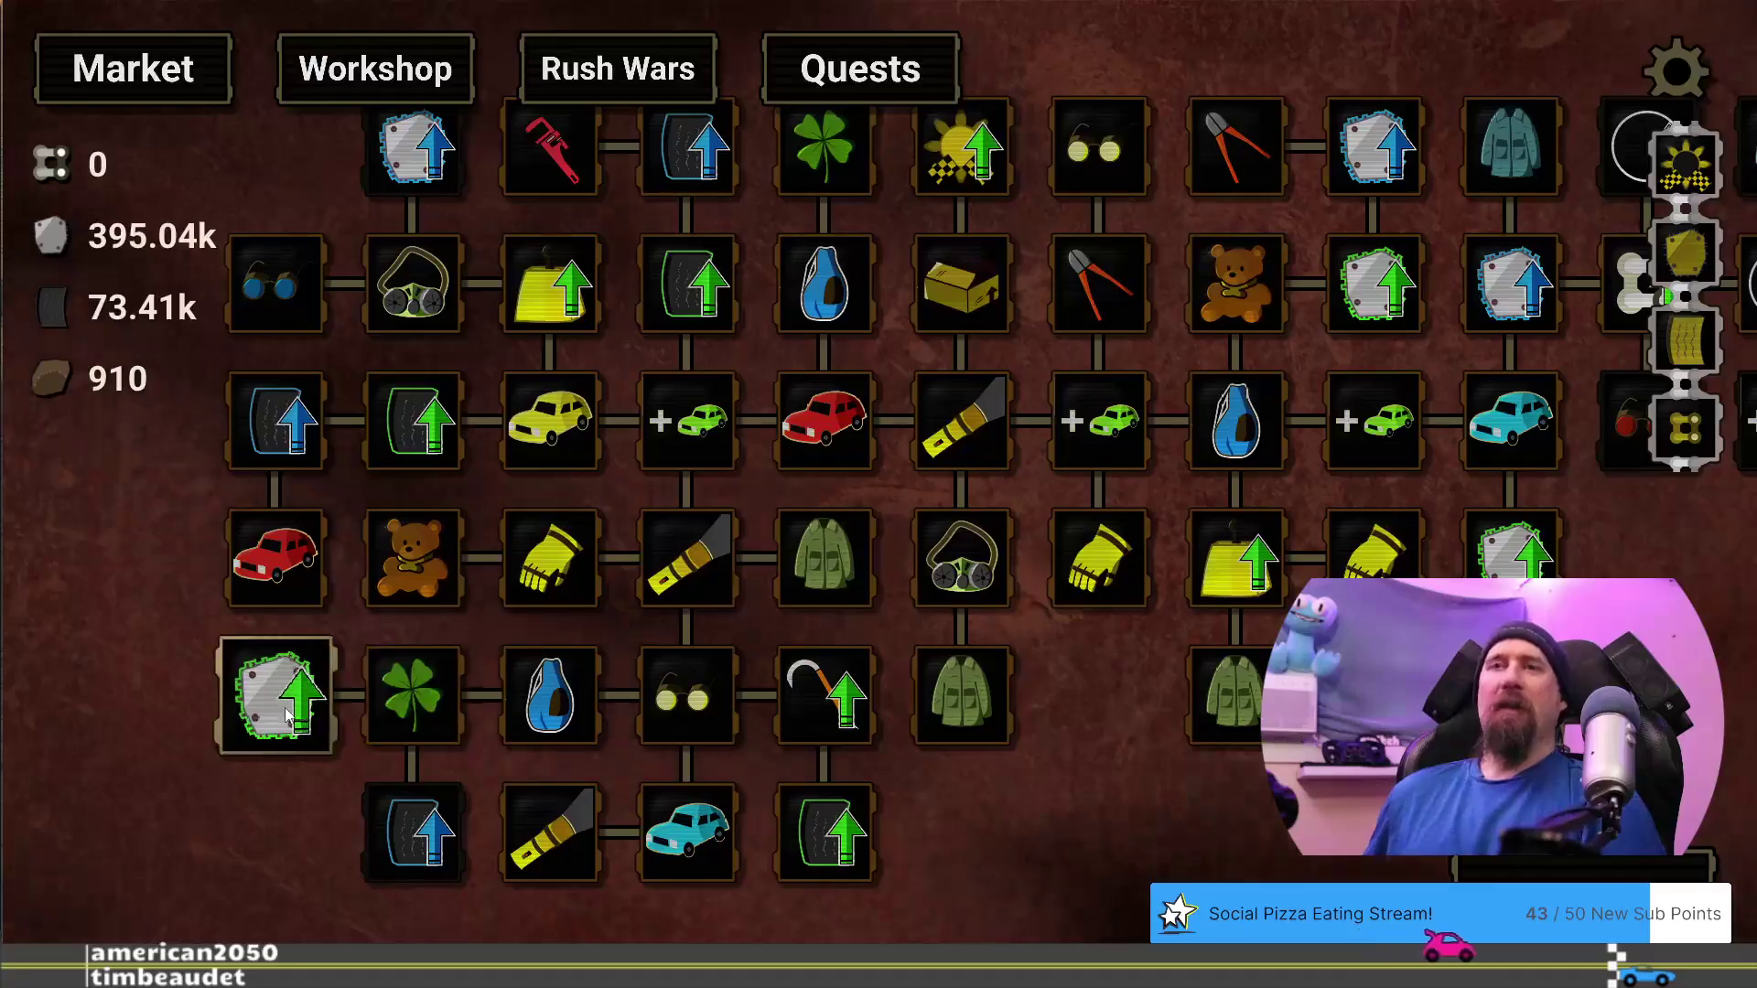
mouse_move(289, 717)
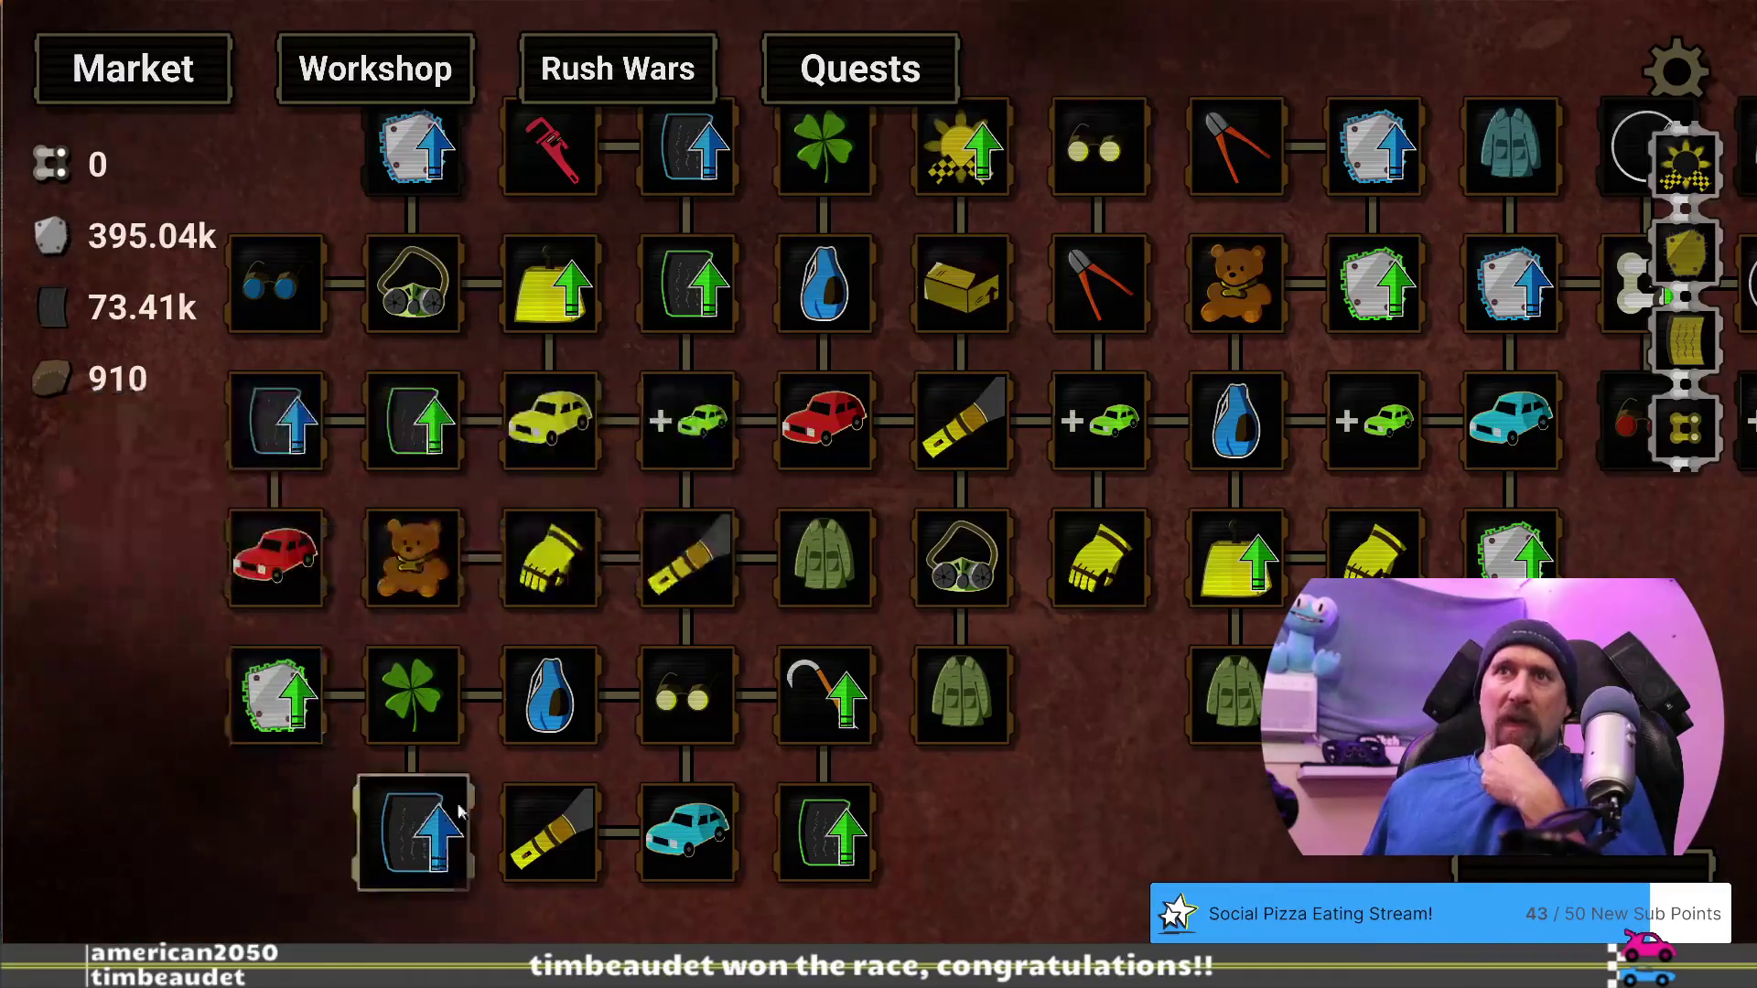
mouse_move(826, 834)
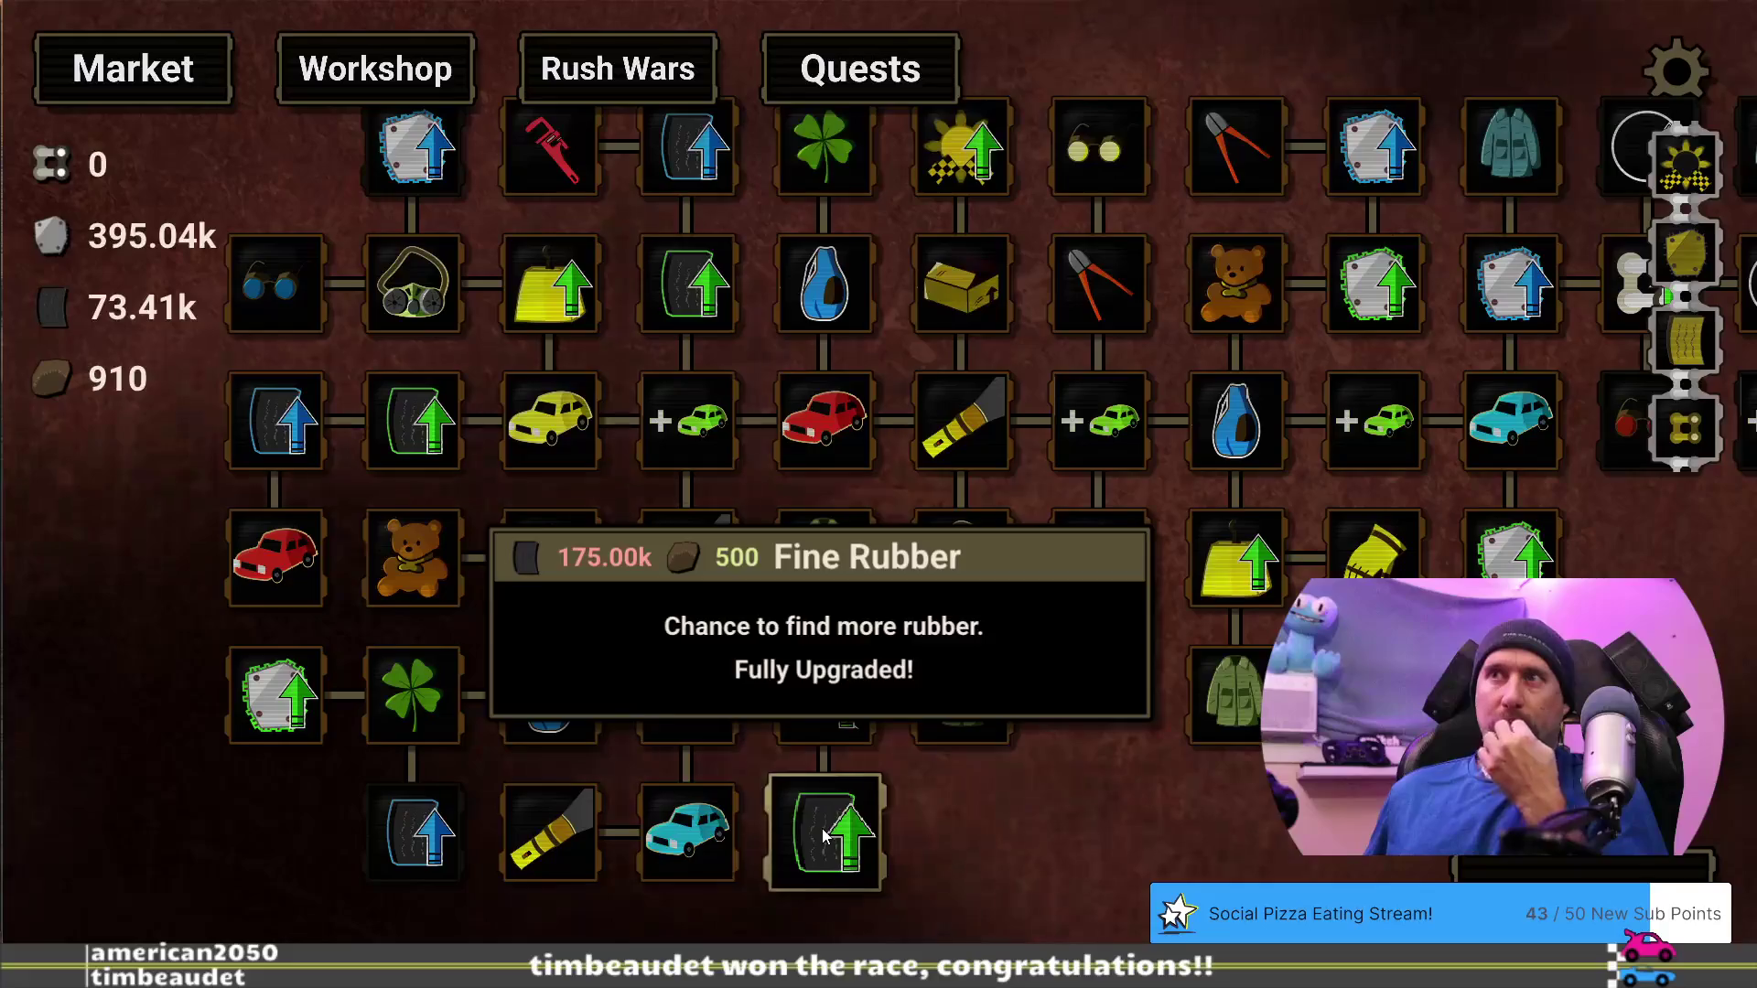
mouse_move(281, 686)
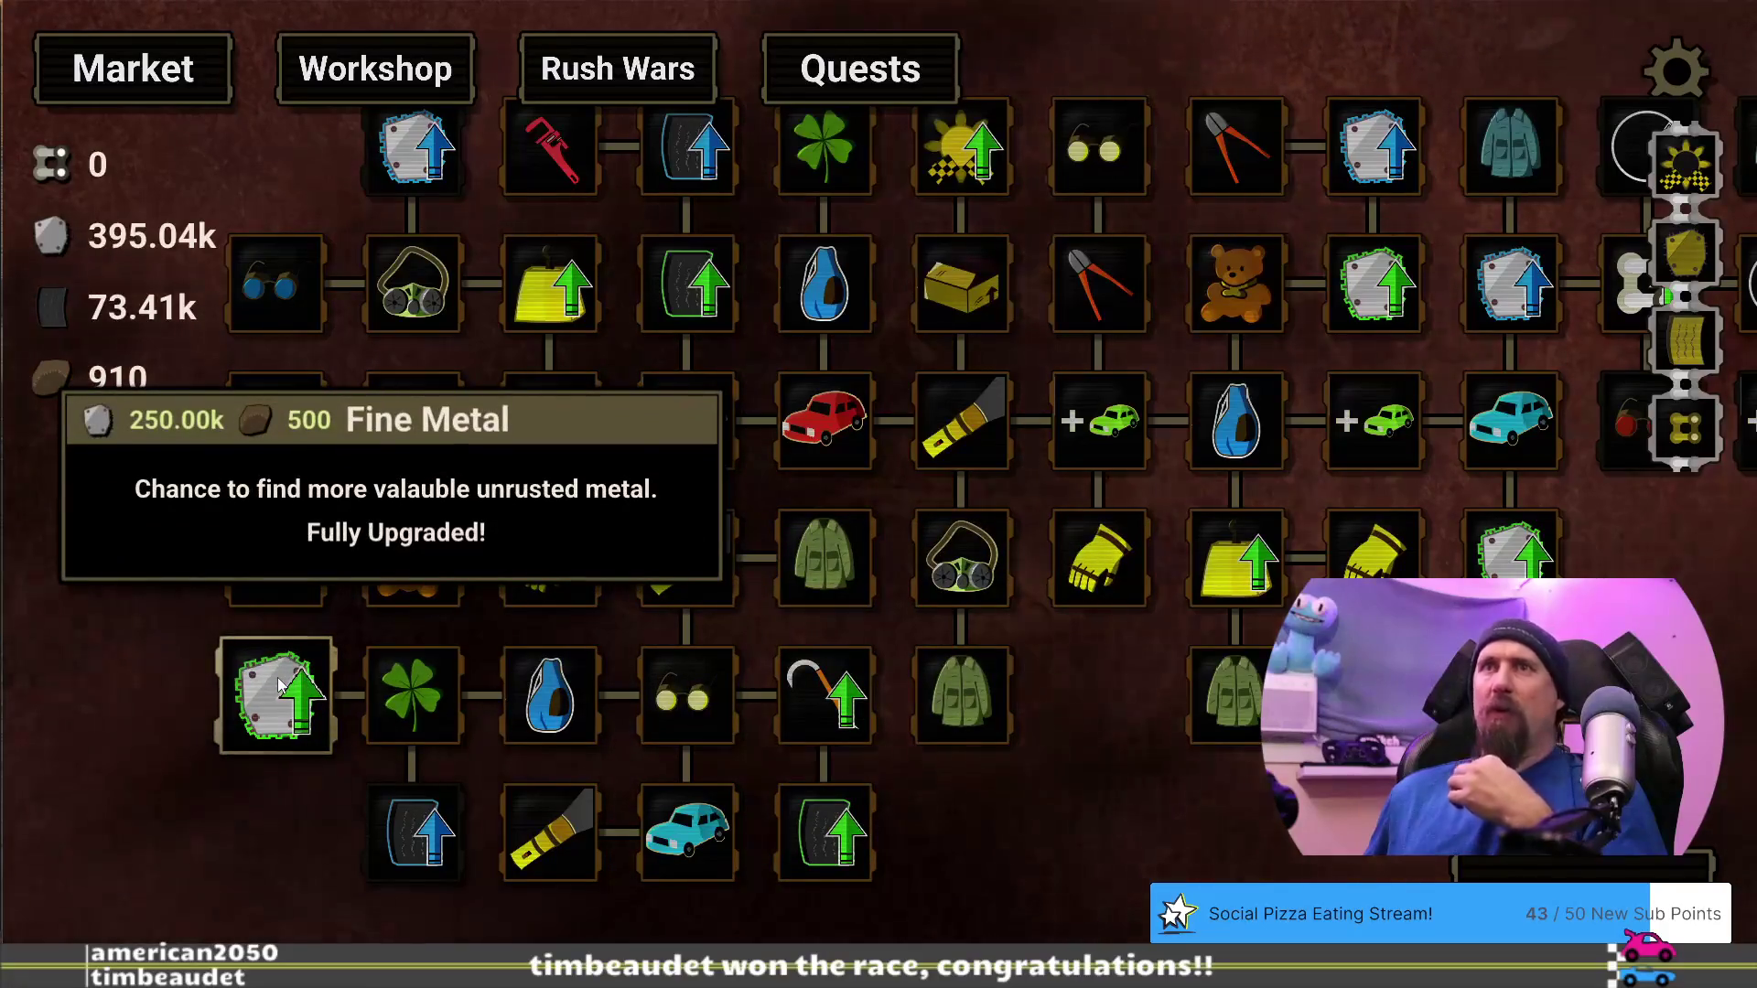
mouse_move(156, 657)
mouse_down()
mouse_move(214, 712)
mouse_move(211, 688)
mouse_up()
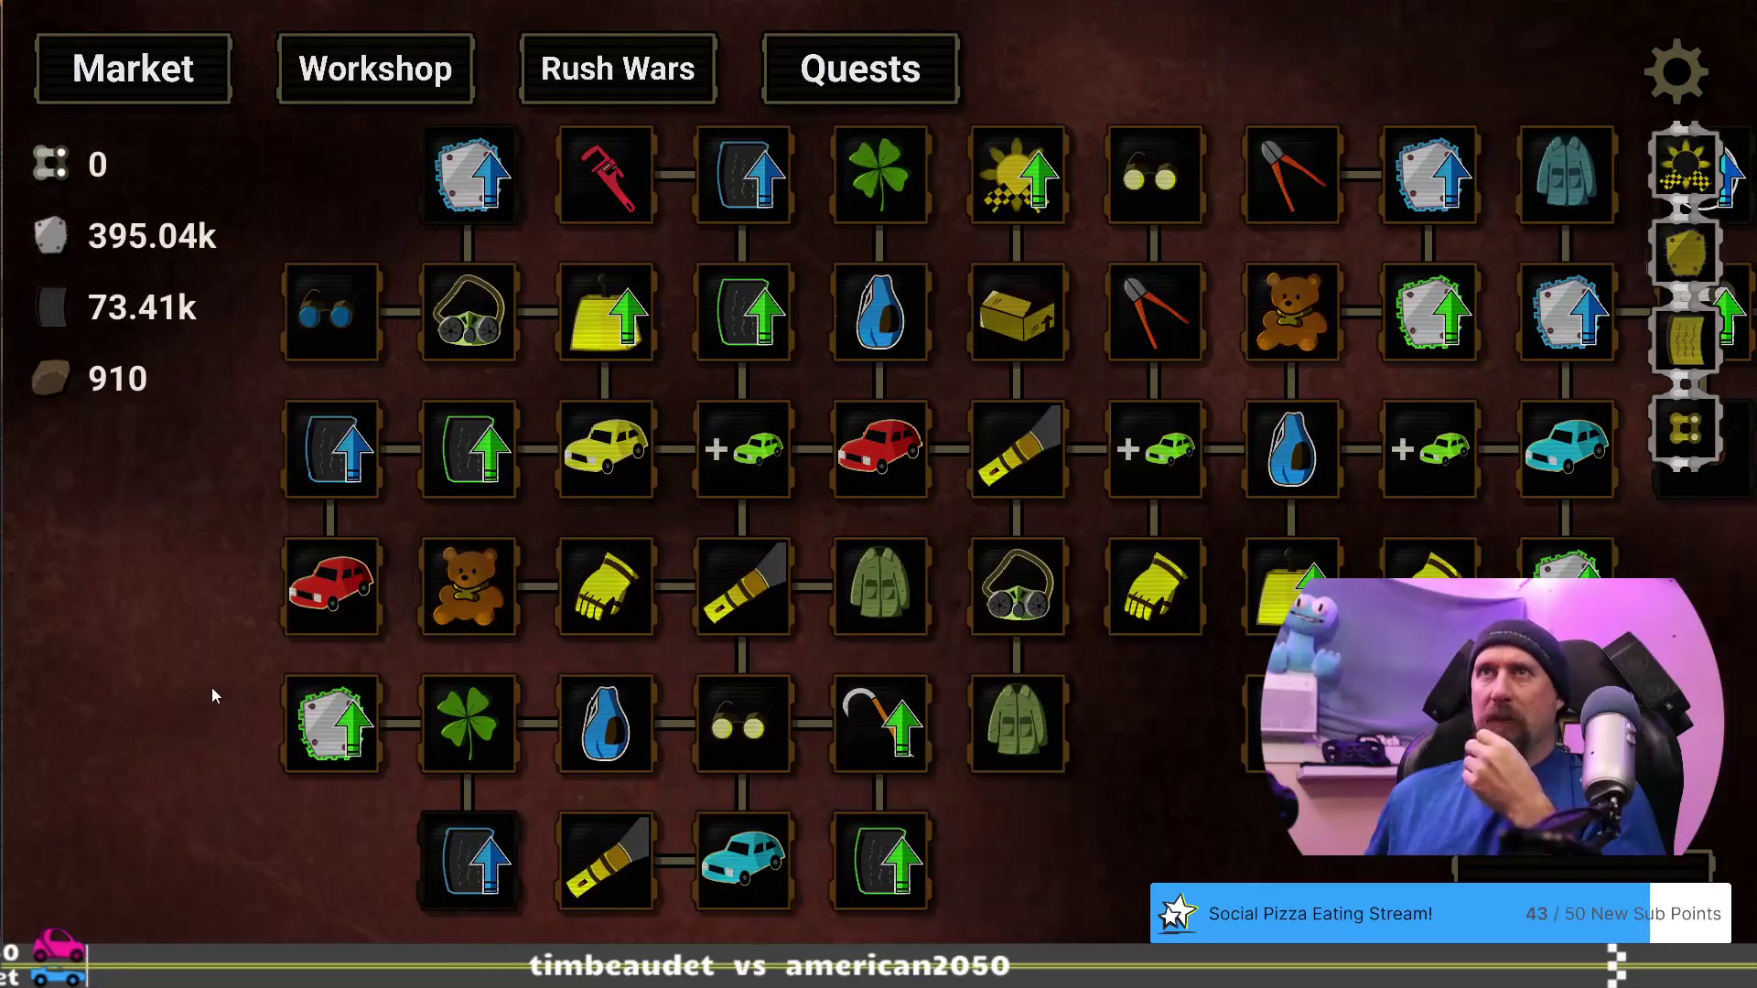
mouse_move(1218, 821)
mouse_down()
mouse_move(729, 836)
mouse_move(953, 833)
mouse_move(403, 816)
mouse_up()
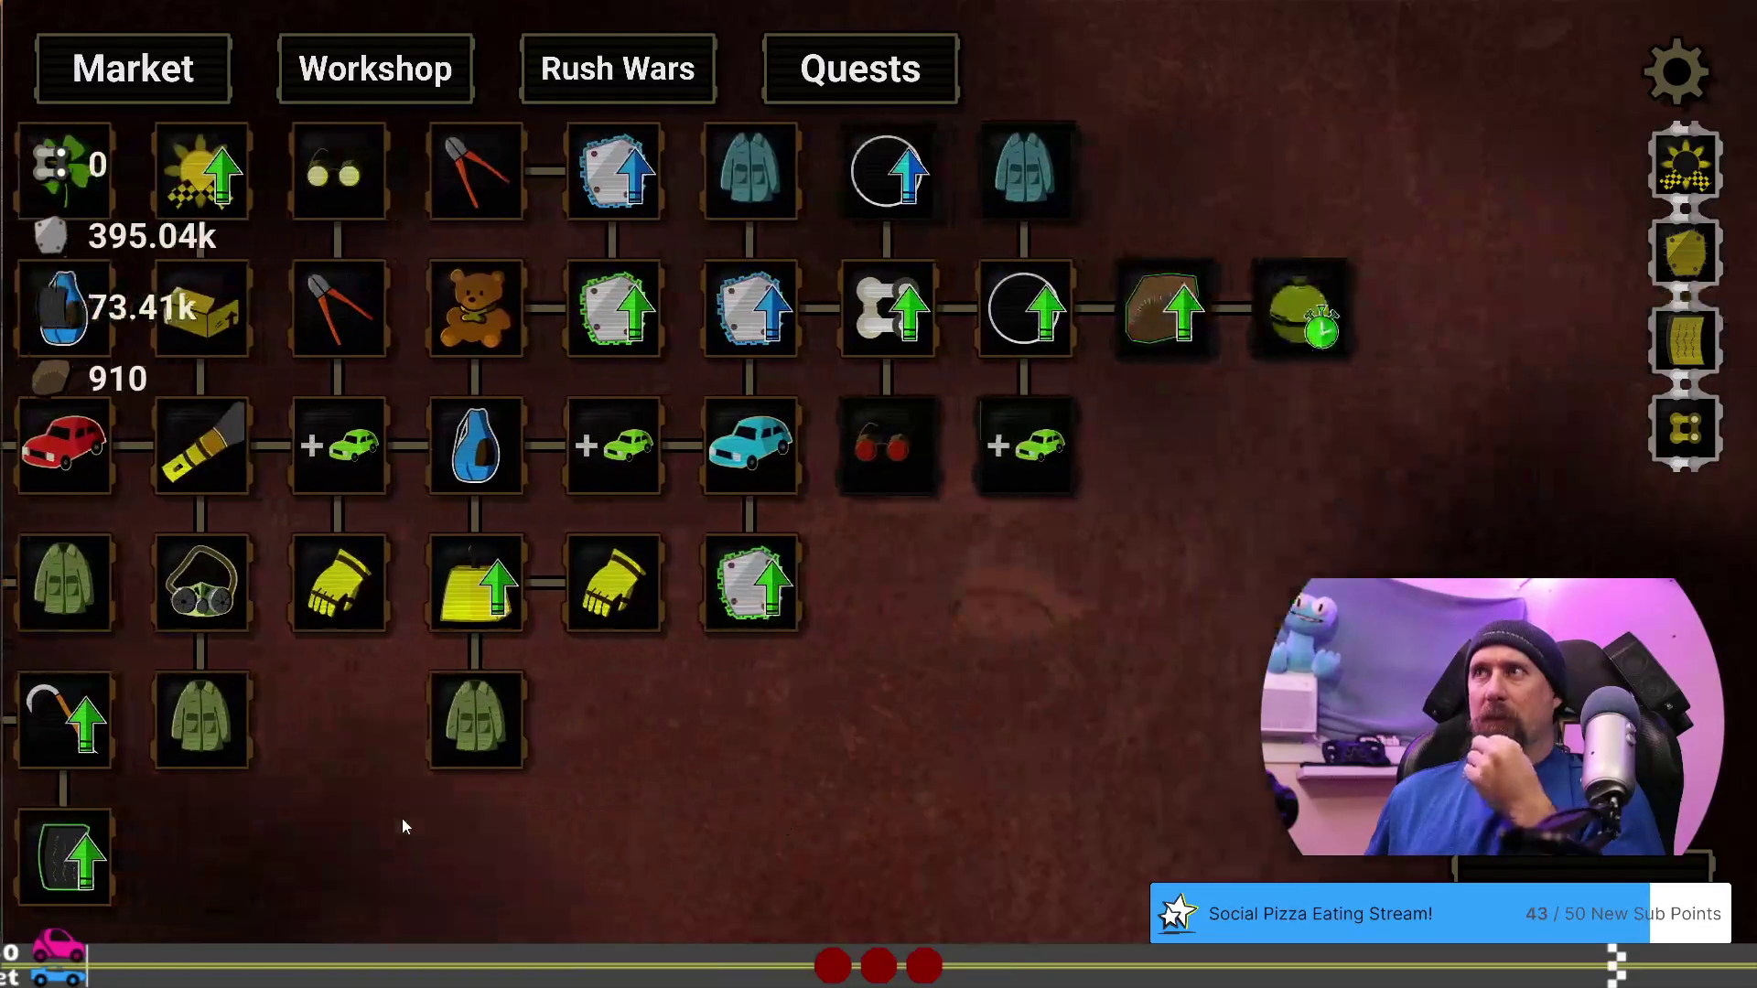
mouse_move(1281, 308)
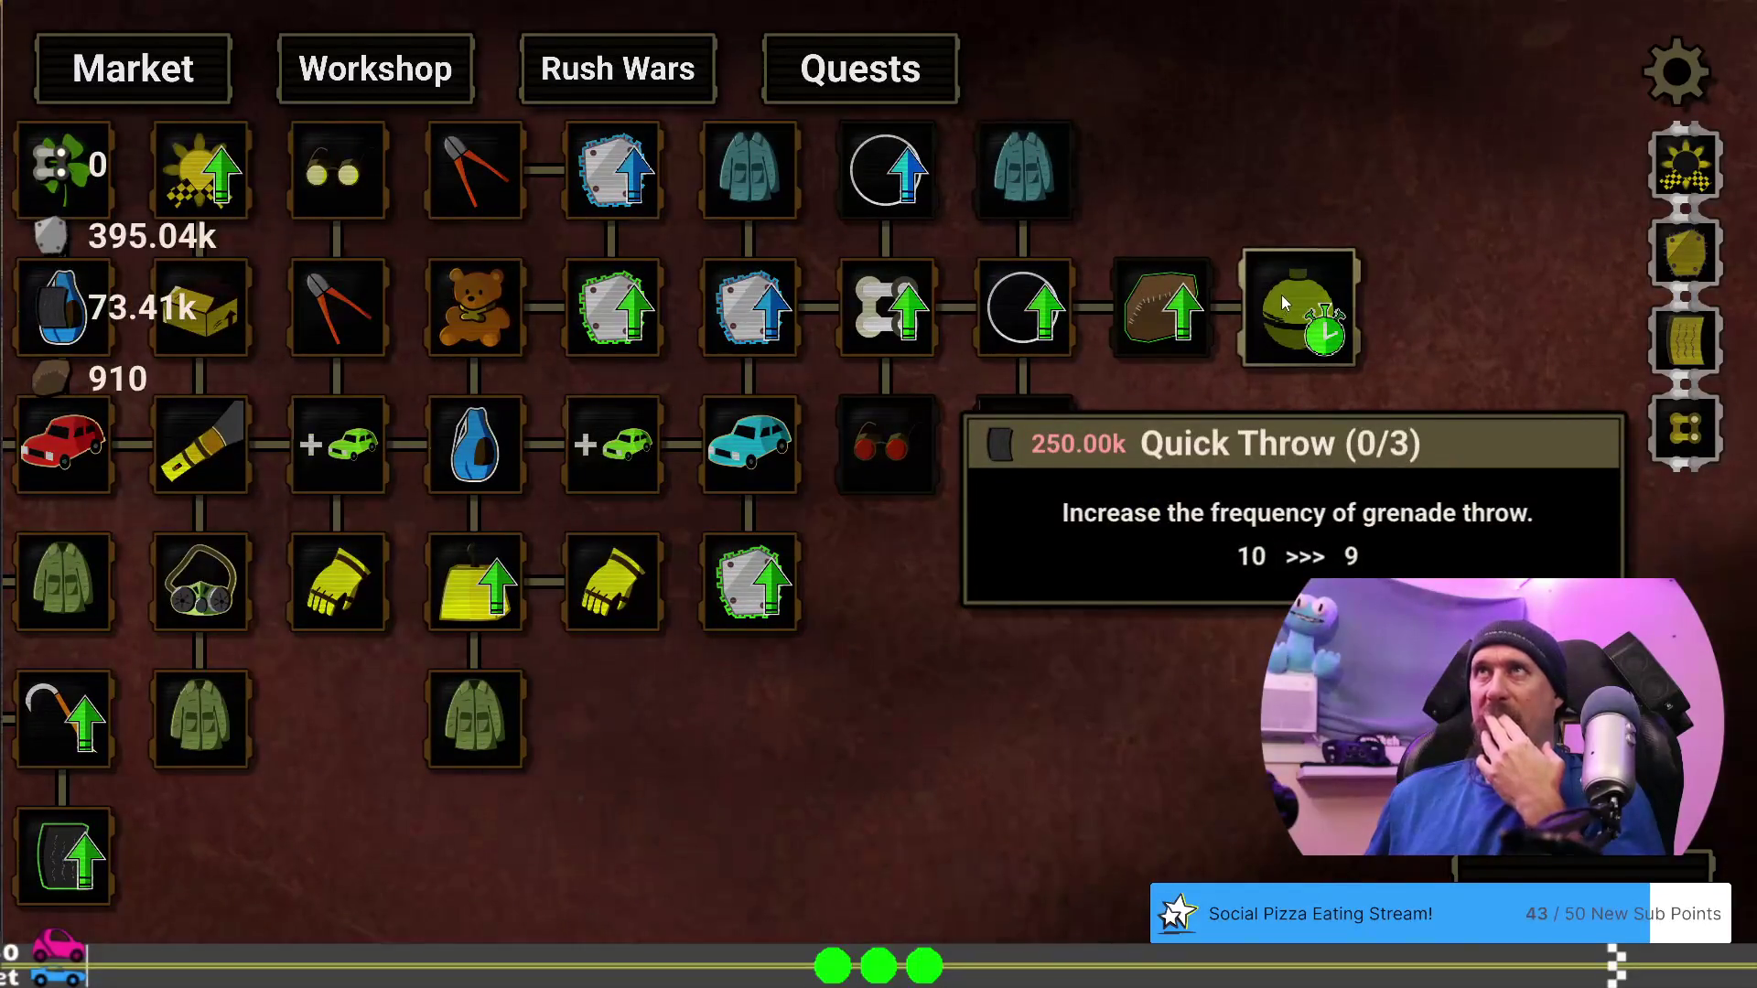
drag(713, 702, 1428, 572)
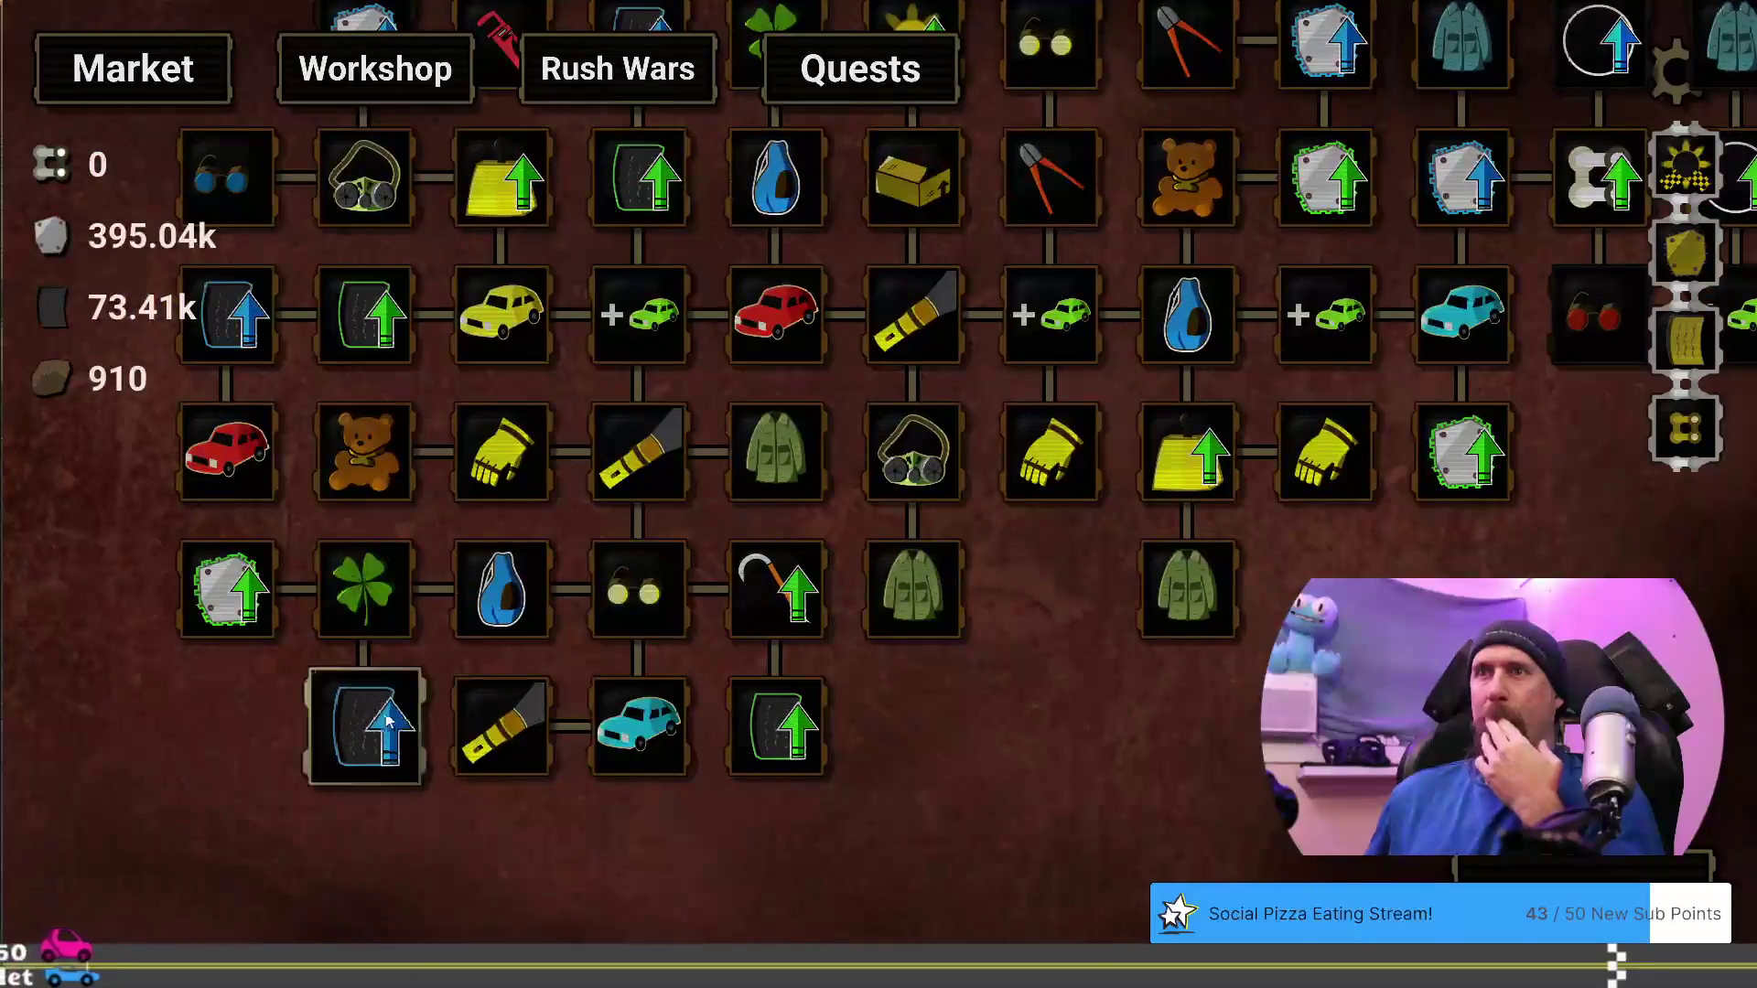
mouse_move(385, 722)
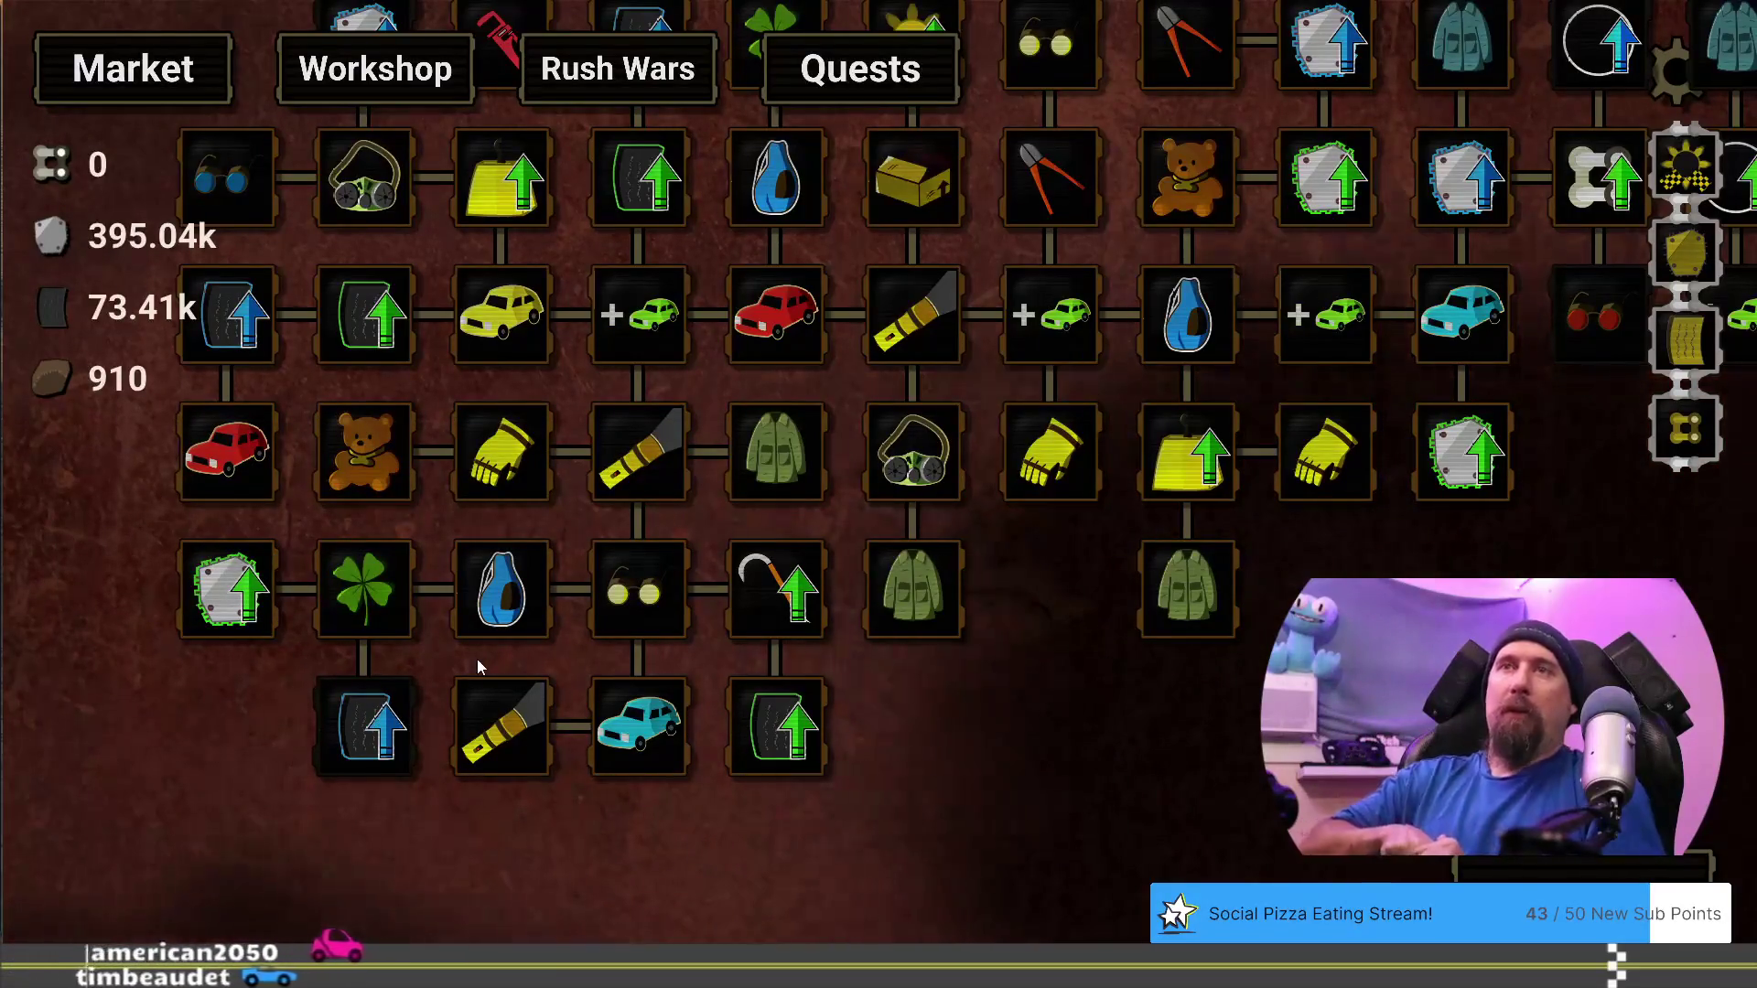
mouse_move(231, 571)
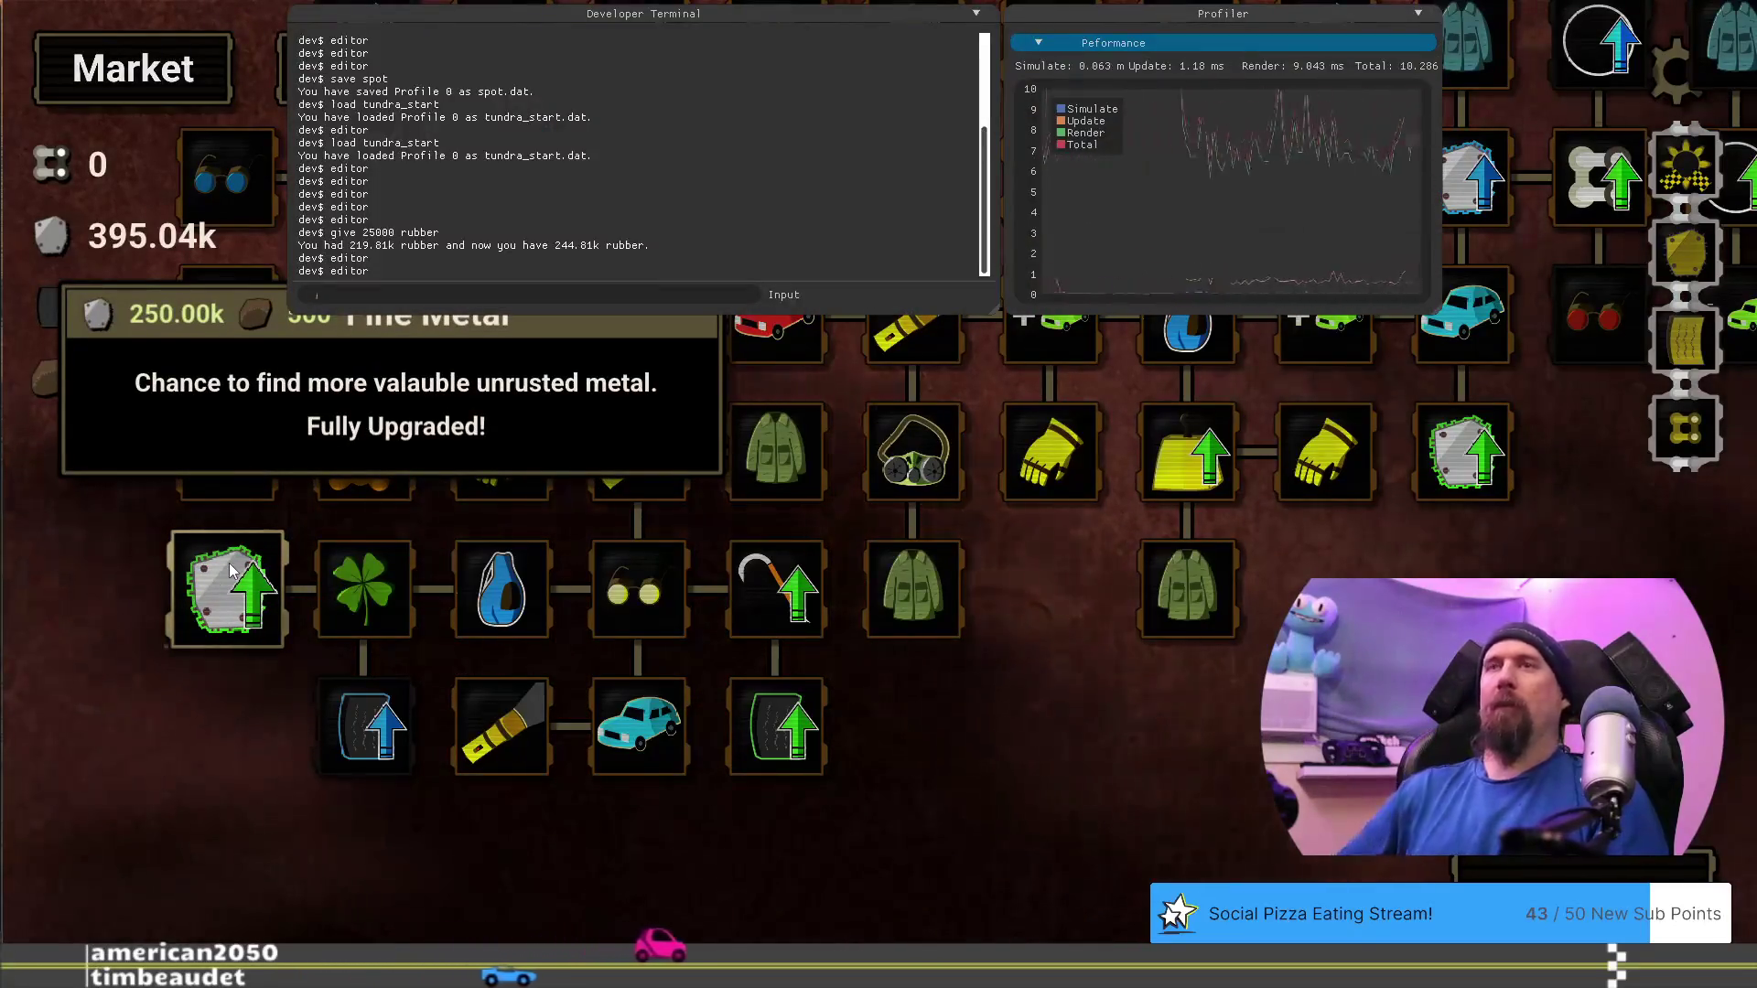
Open the Upgrade Editor and set Pristine Metal's METAL cost to 300000
text(editor)
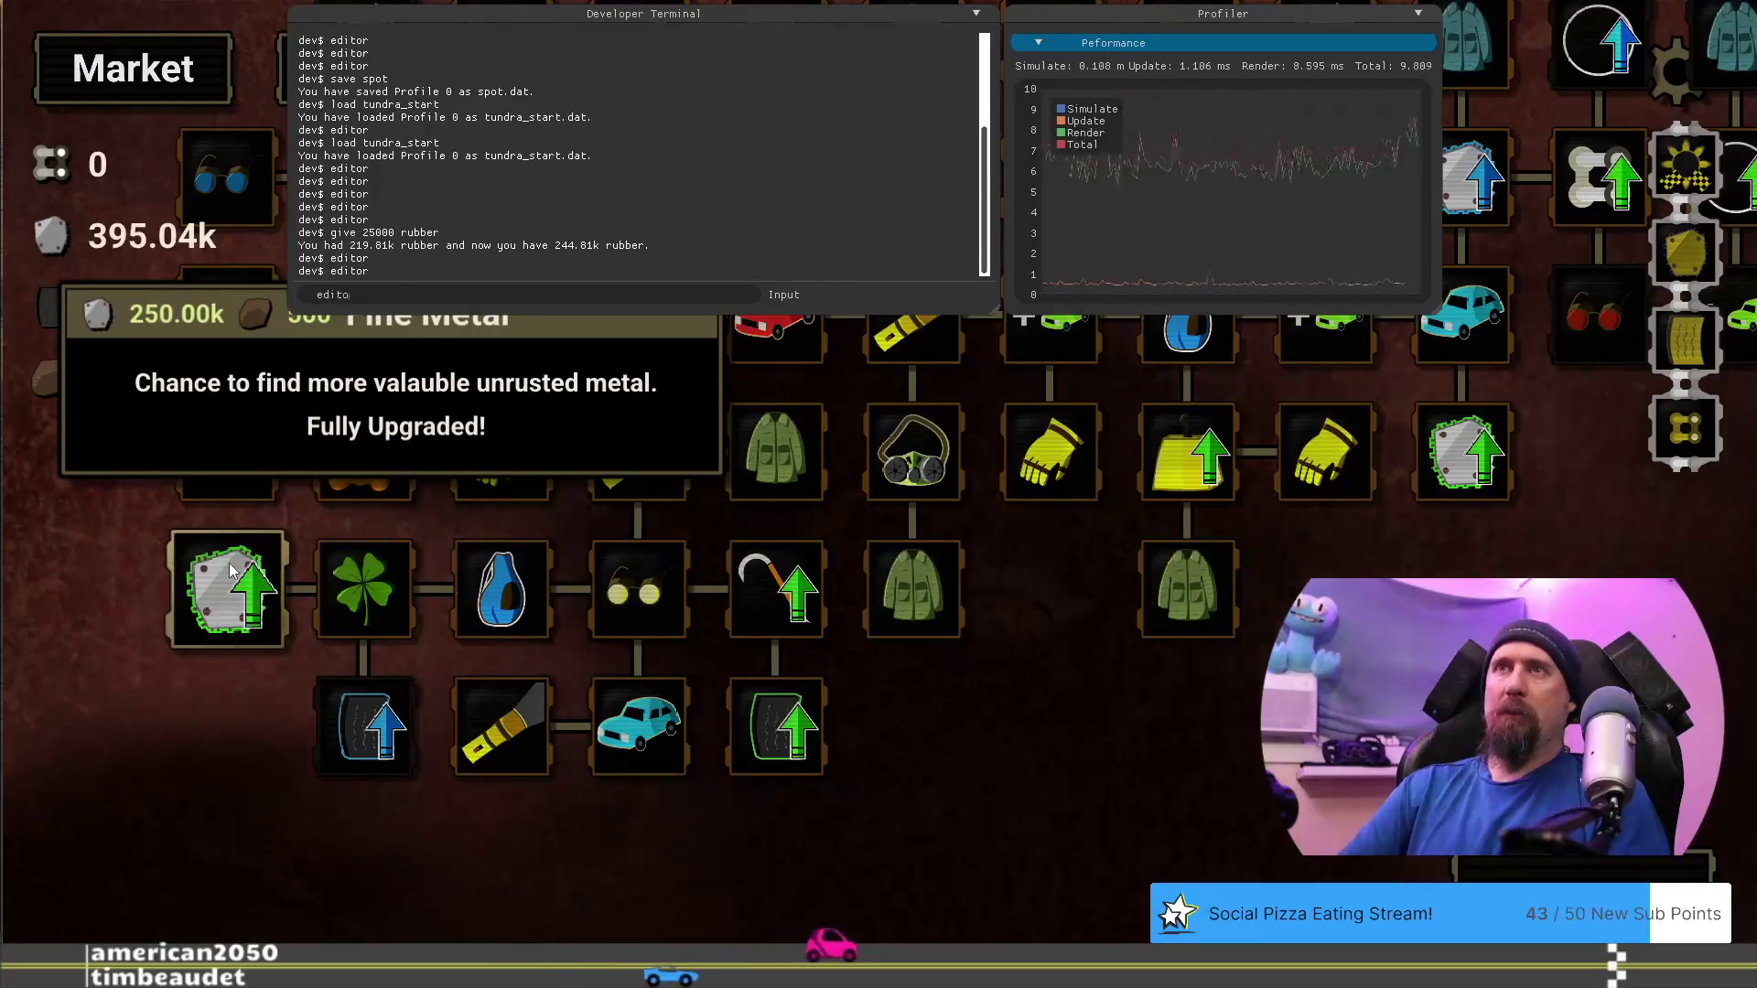
key(Return)
click(189, 777)
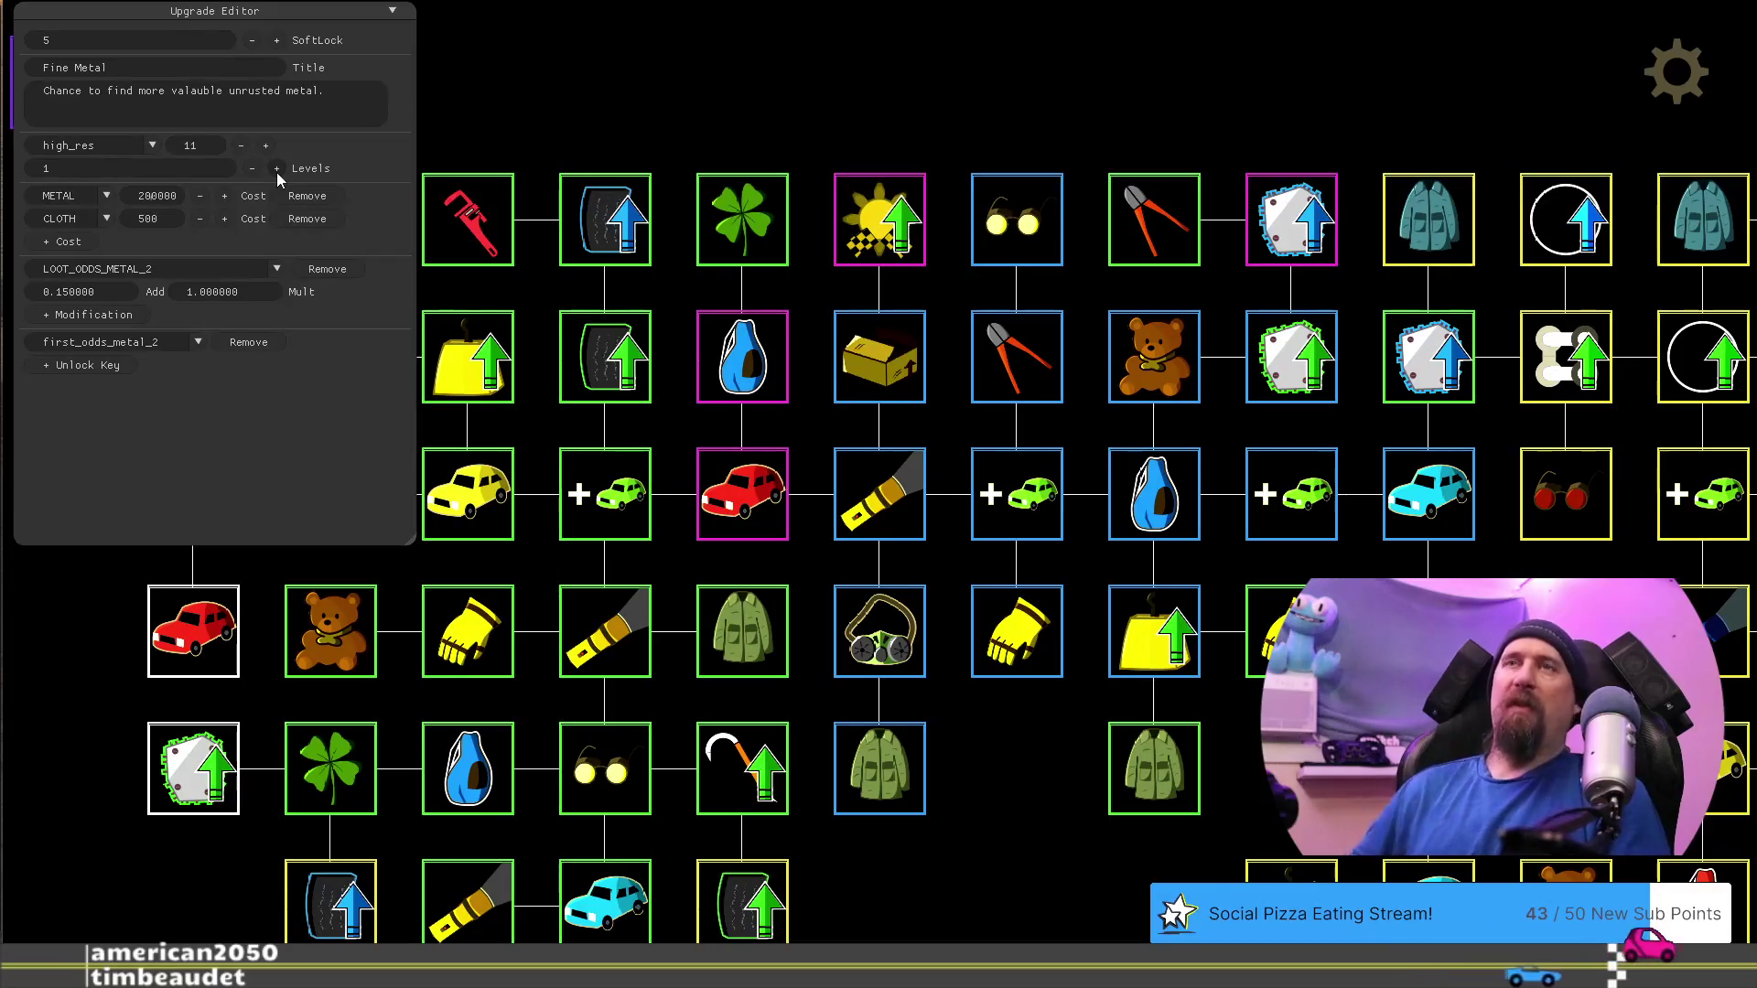
key(n)
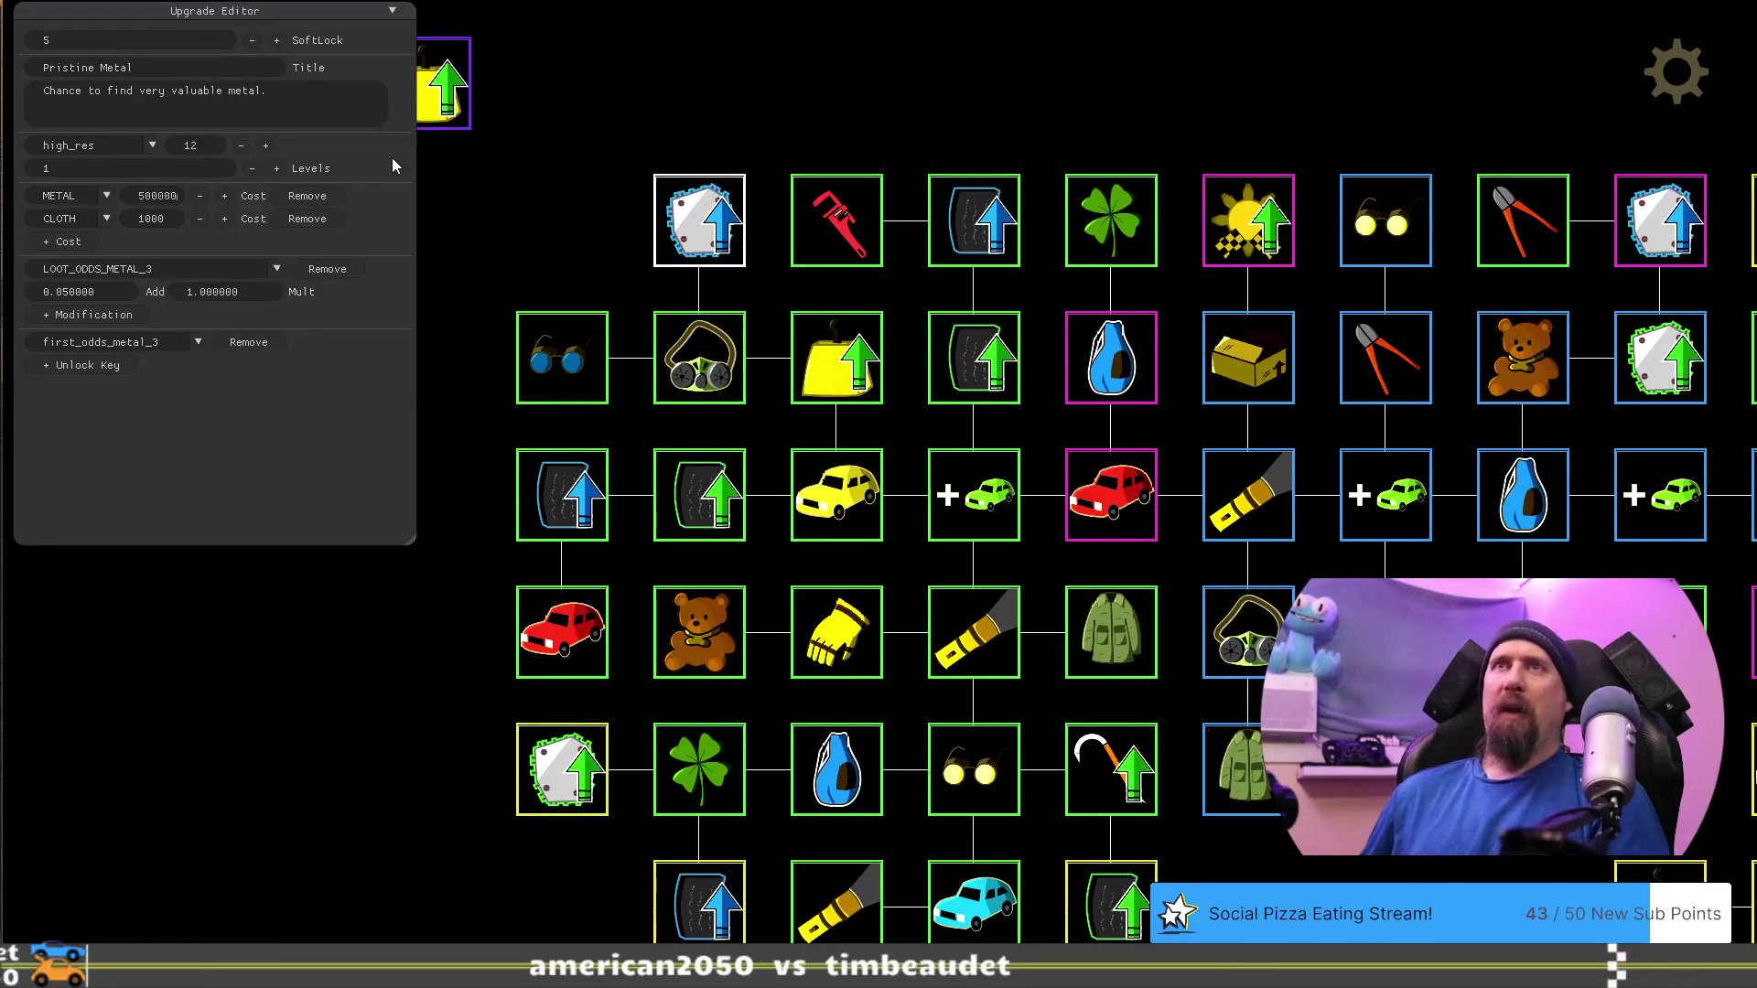
text(300000)
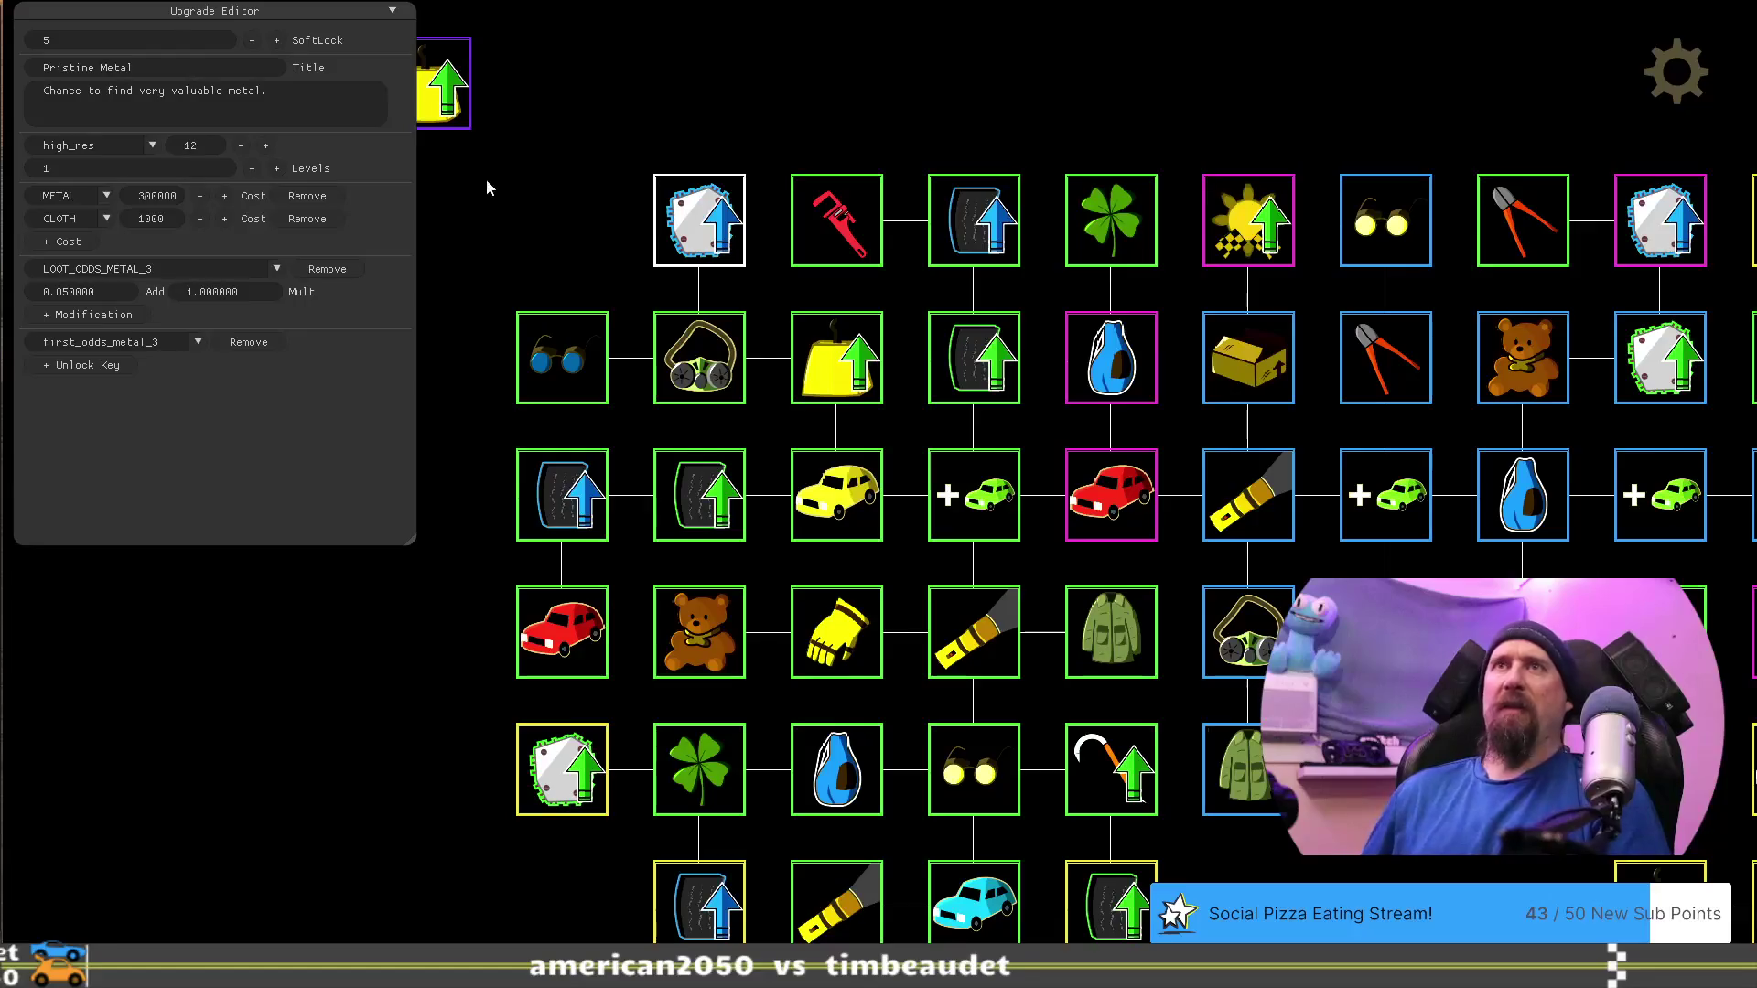
Leave the editor and confirm Pristine Metal now costs 300.00k metal and 1.00k cloth
key(grave)
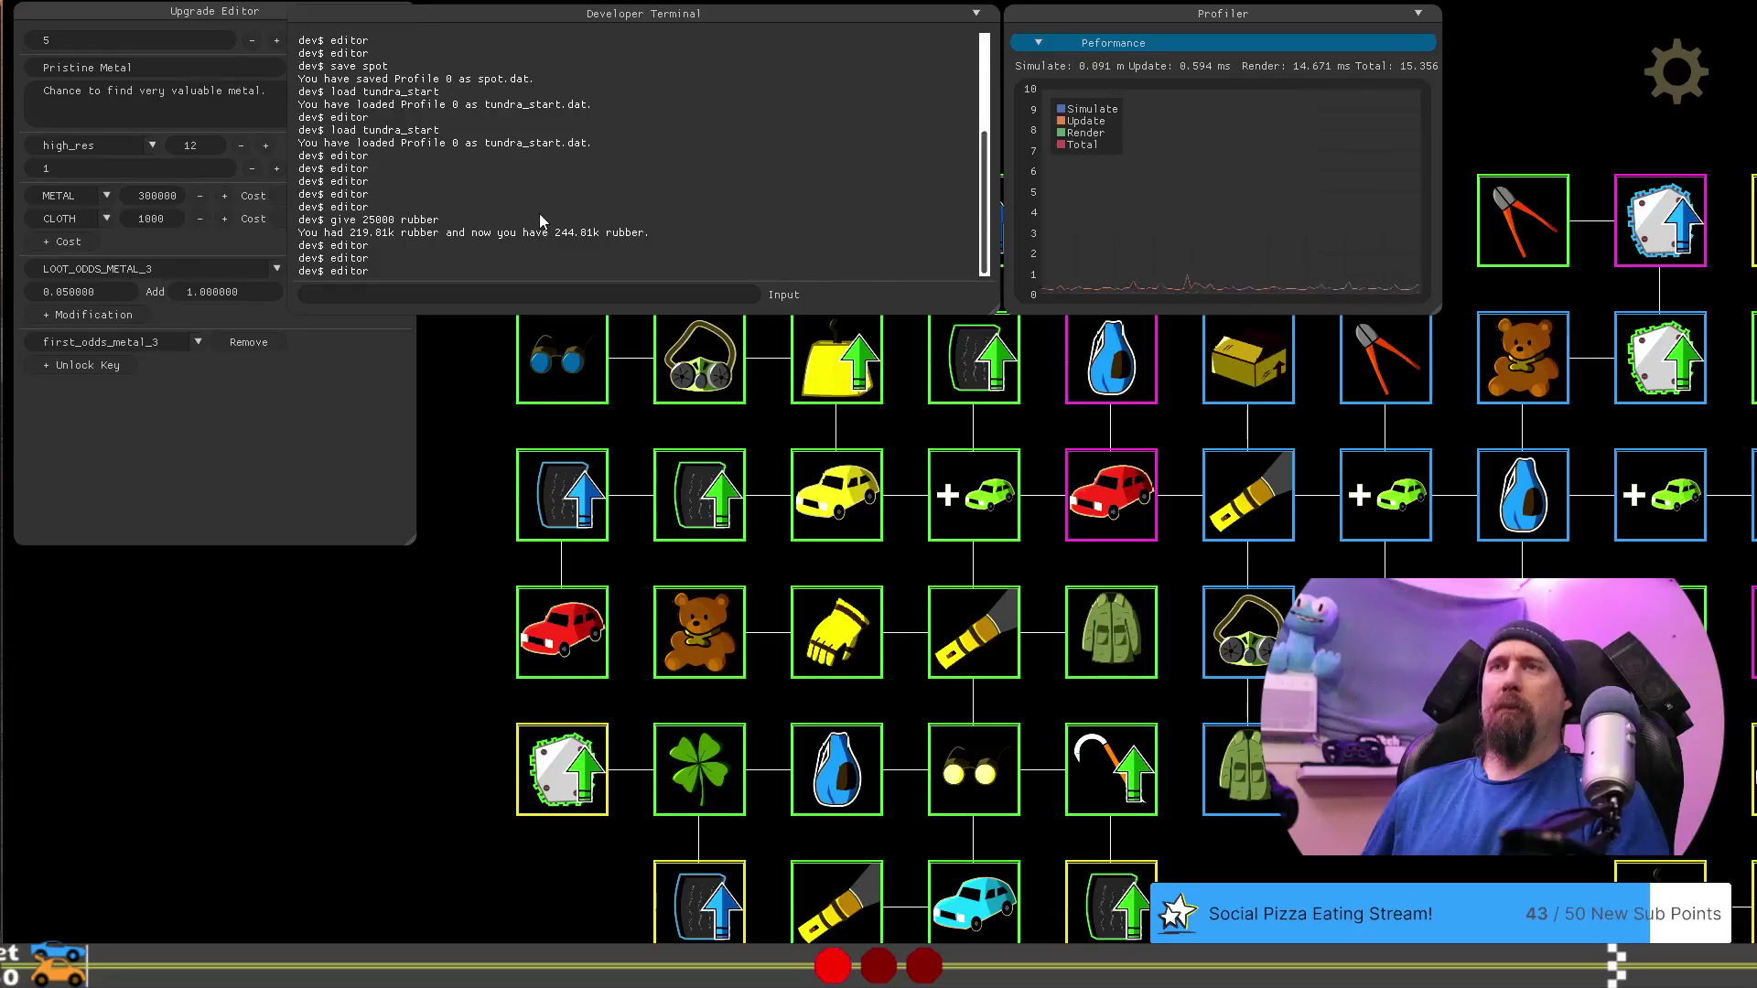
key(grave)
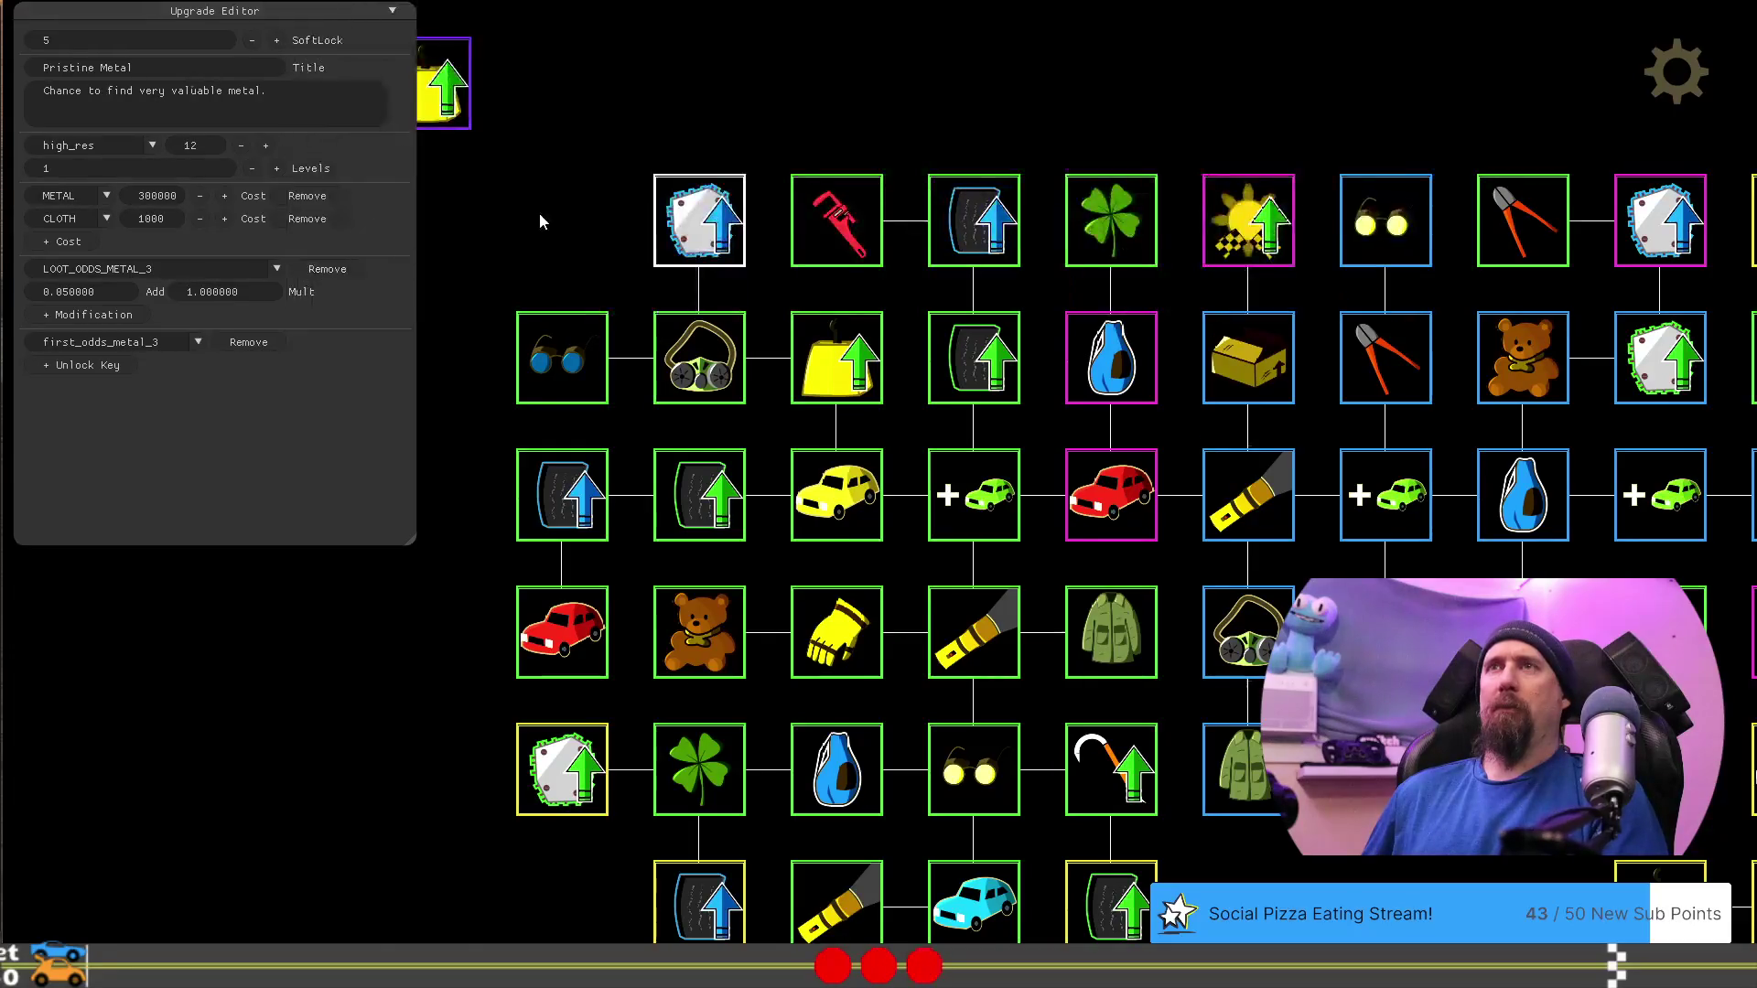
key(Escape)
mouse_move(235, 216)
mouse_down()
mouse_move(377, 154)
mouse_move(659, 201)
mouse_up()
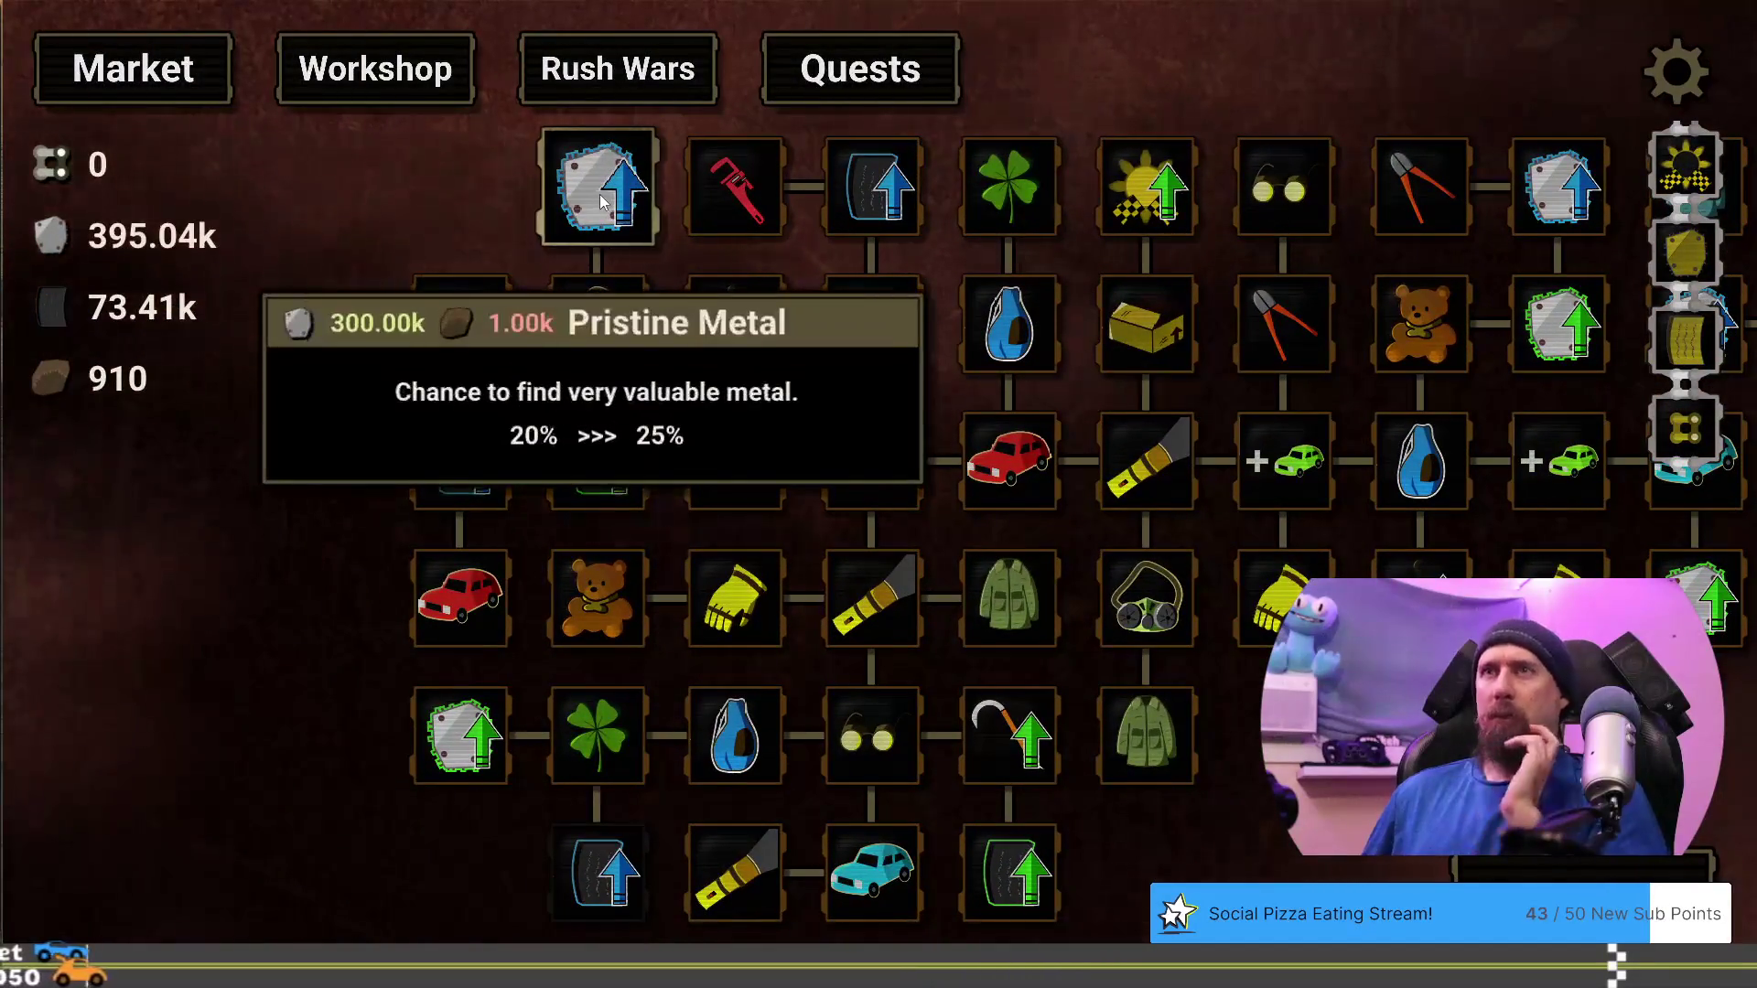
Grant 50,000 metal with a 'give' command in the developer terminal
key(grave)
text(give 50000)
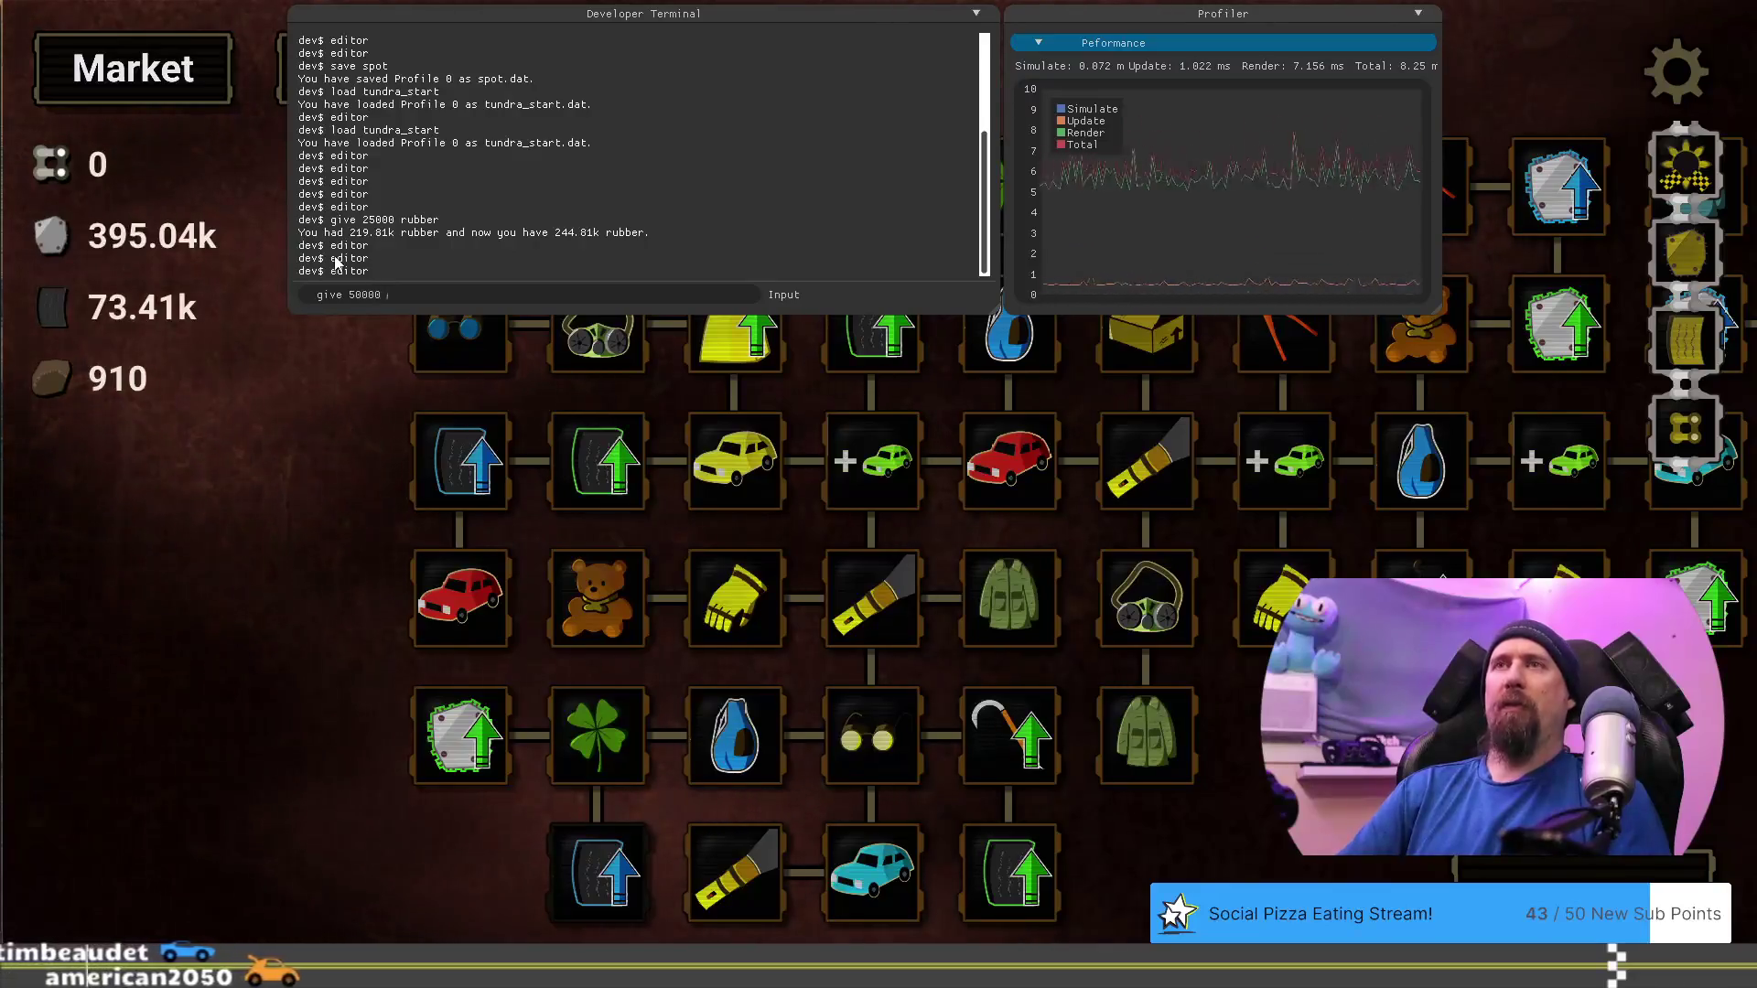
text(metal)
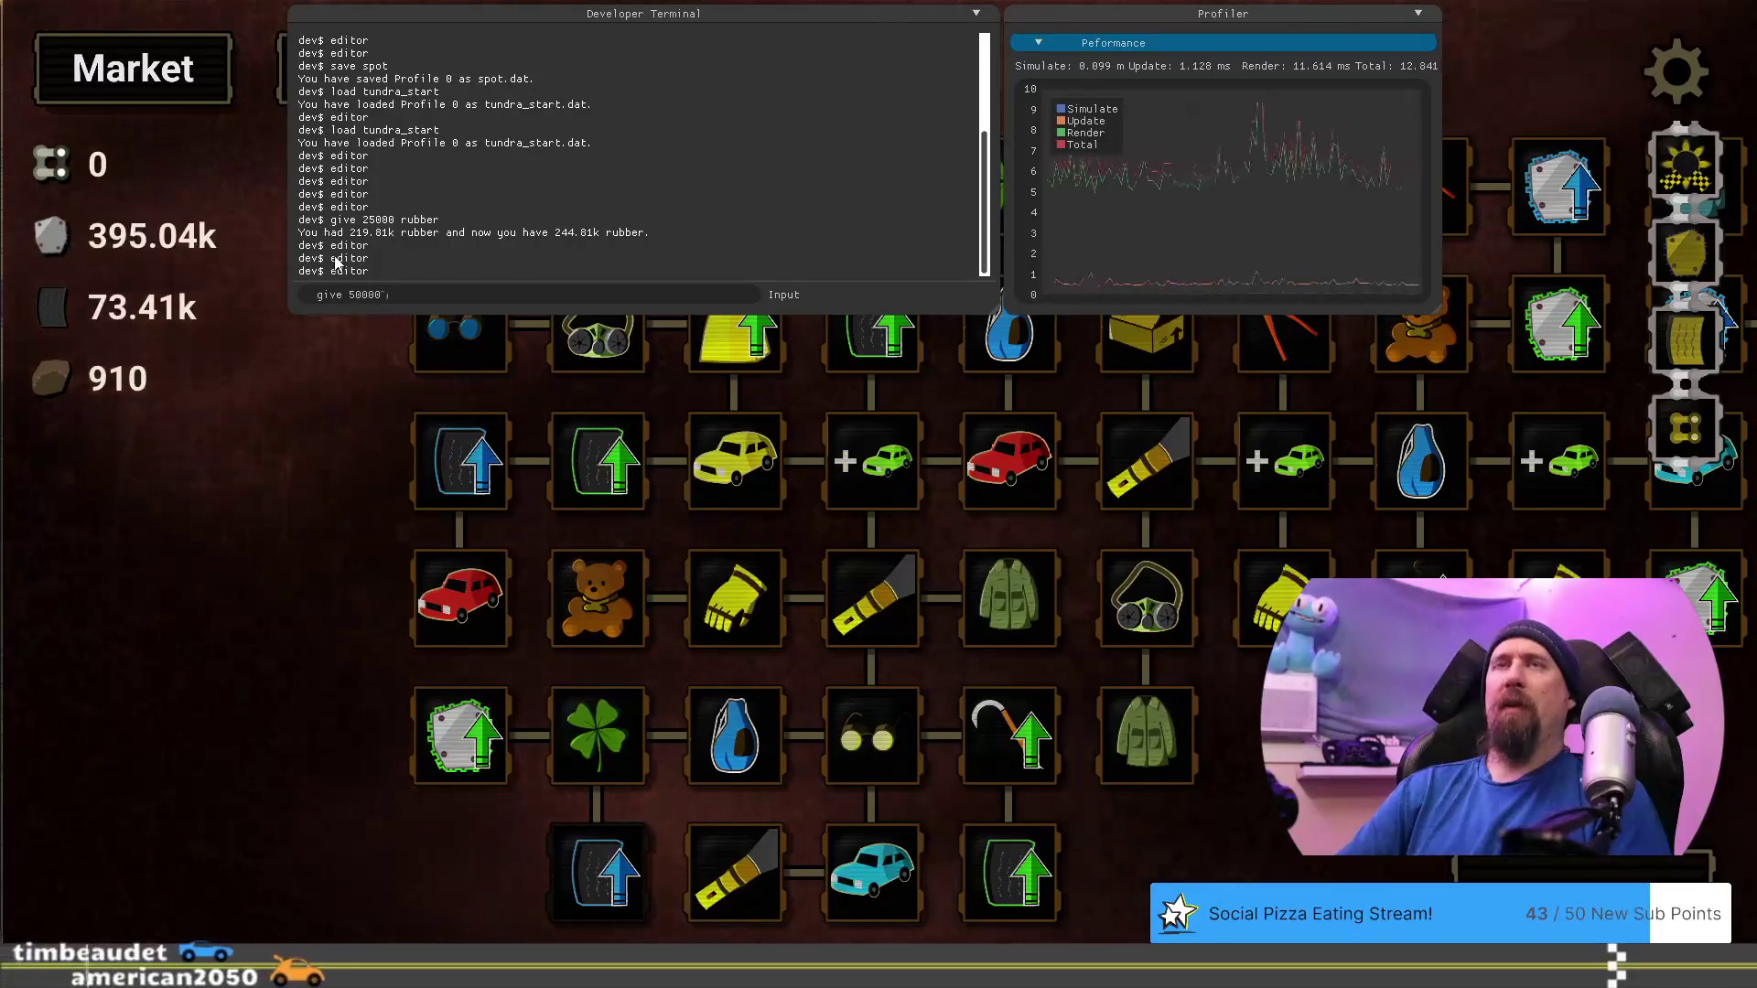
key(Return)
key(grave)
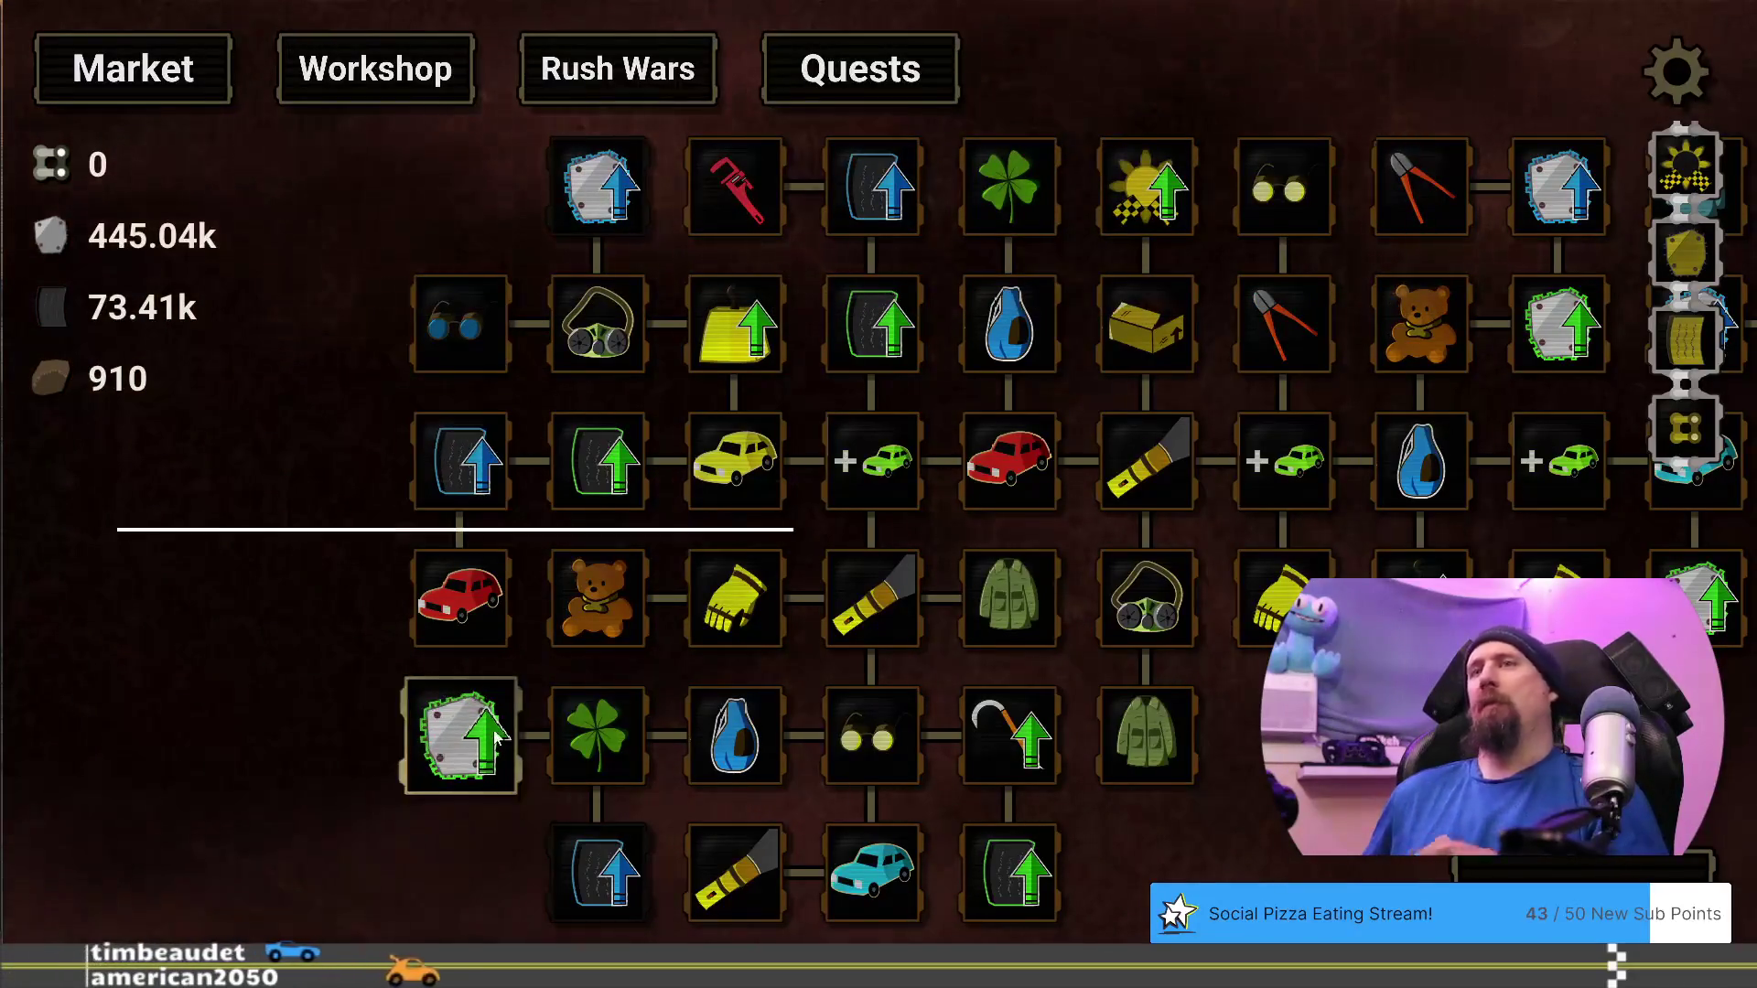
mouse_move(471, 739)
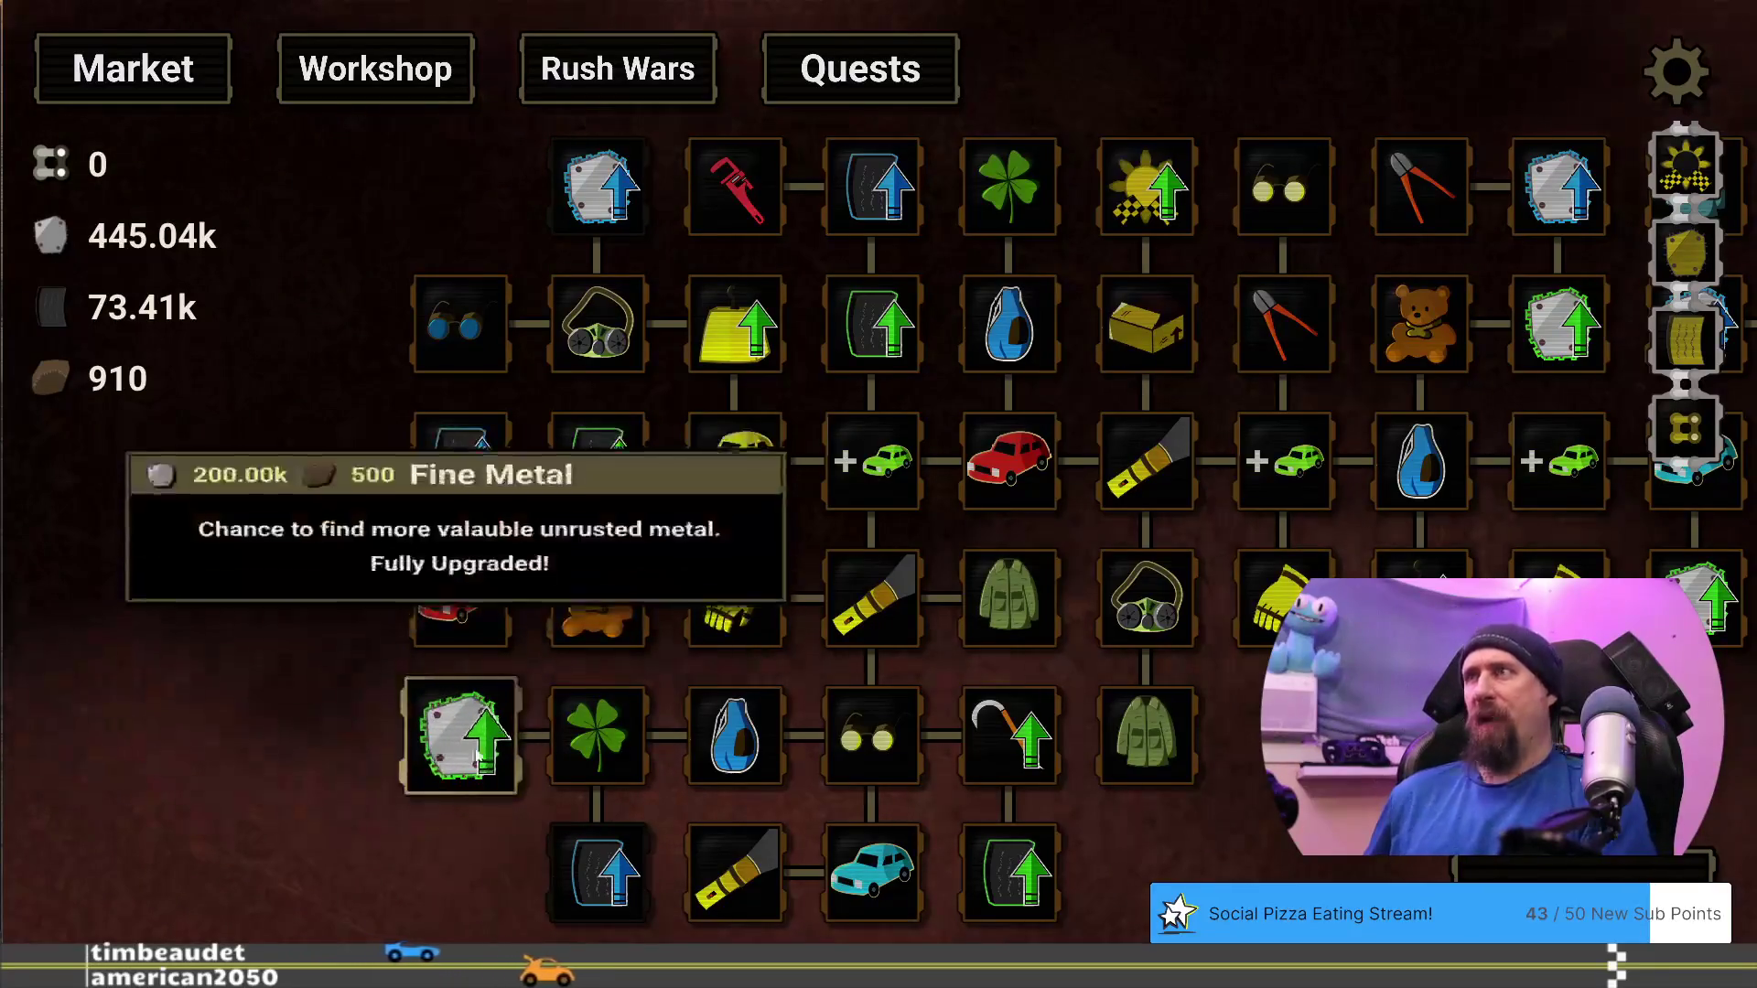
key(d)
key(d)
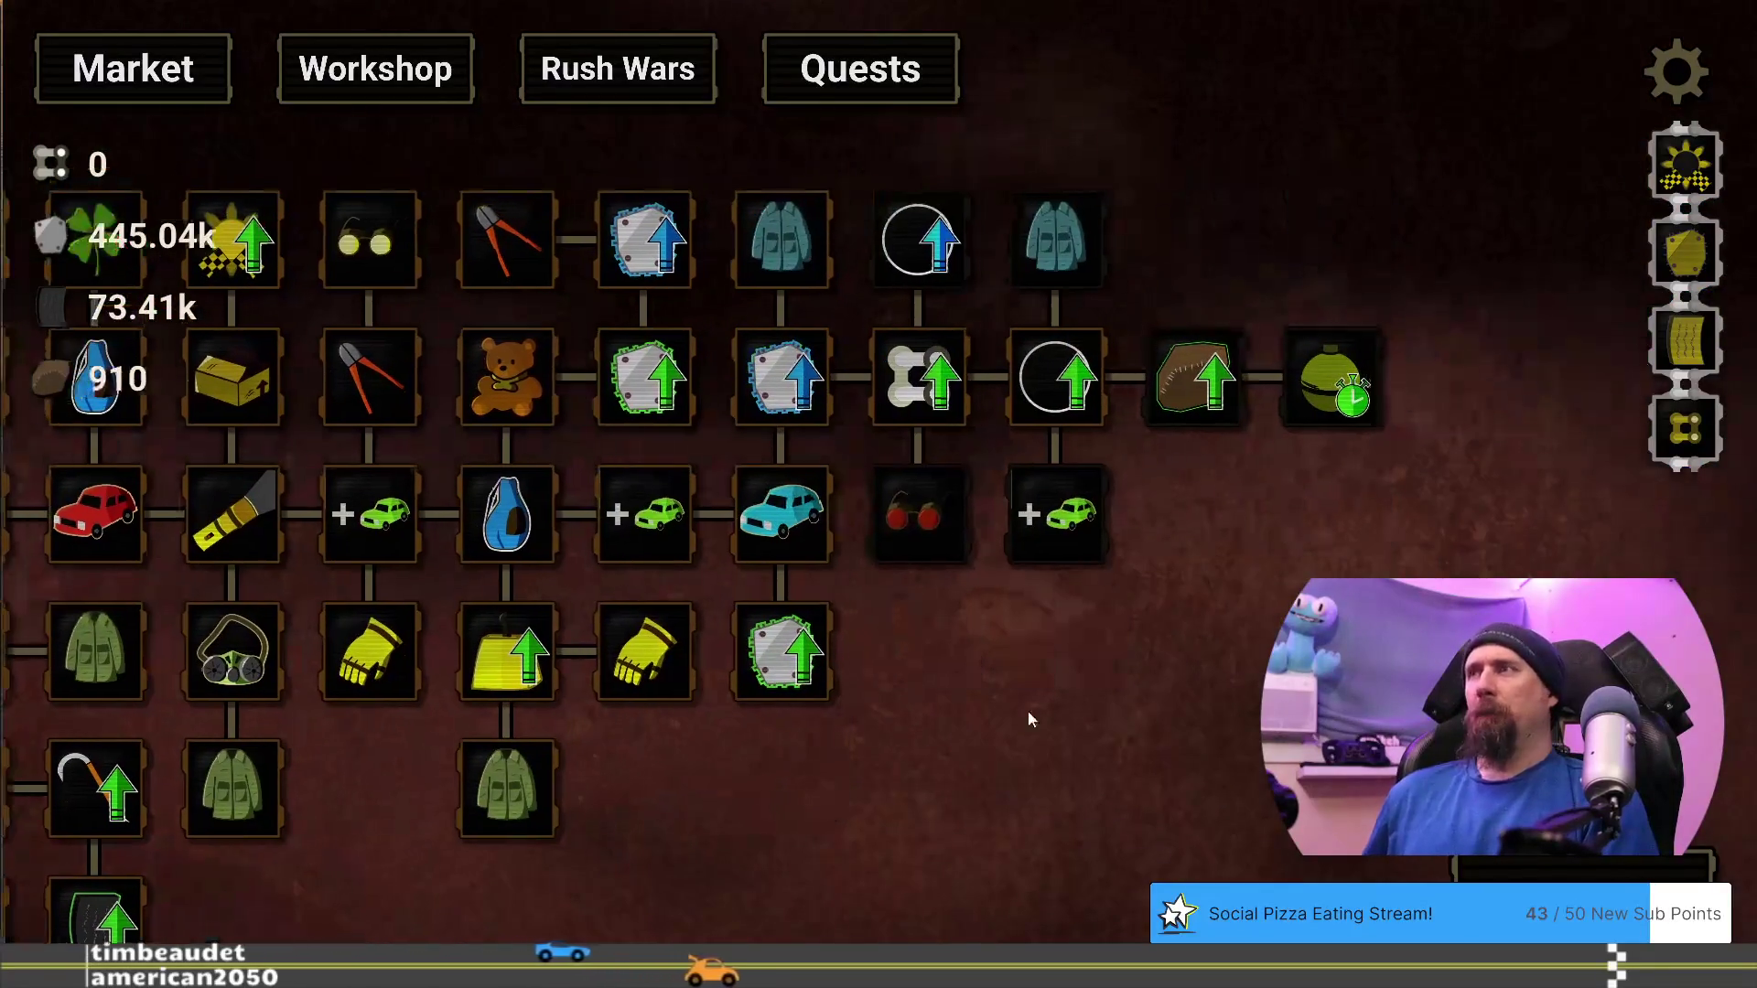
key(a)
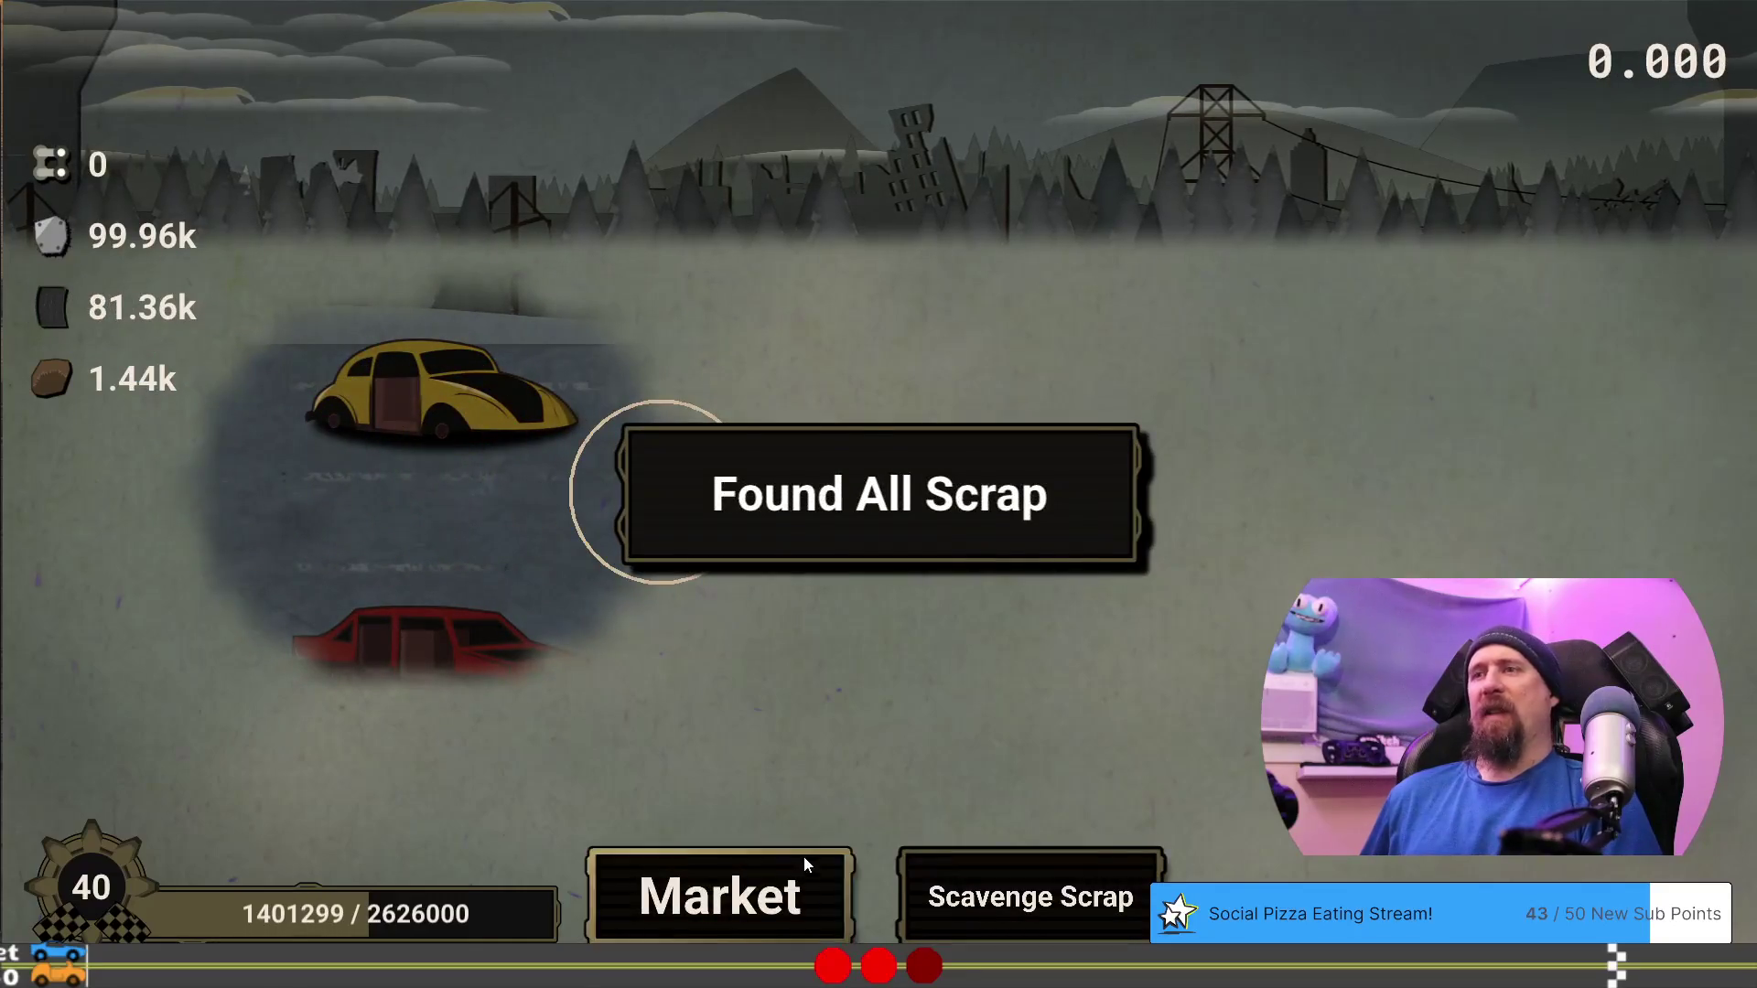
Return to the upgrade tree and reveal the Infra-red Lense and extra-car upgrades beside the stopwatch node
click(805, 856)
mouse_move(1024, 850)
mouse_down()
mouse_move(763, 820)
mouse_move(518, 871)
mouse_move(576, 931)
mouse_up()
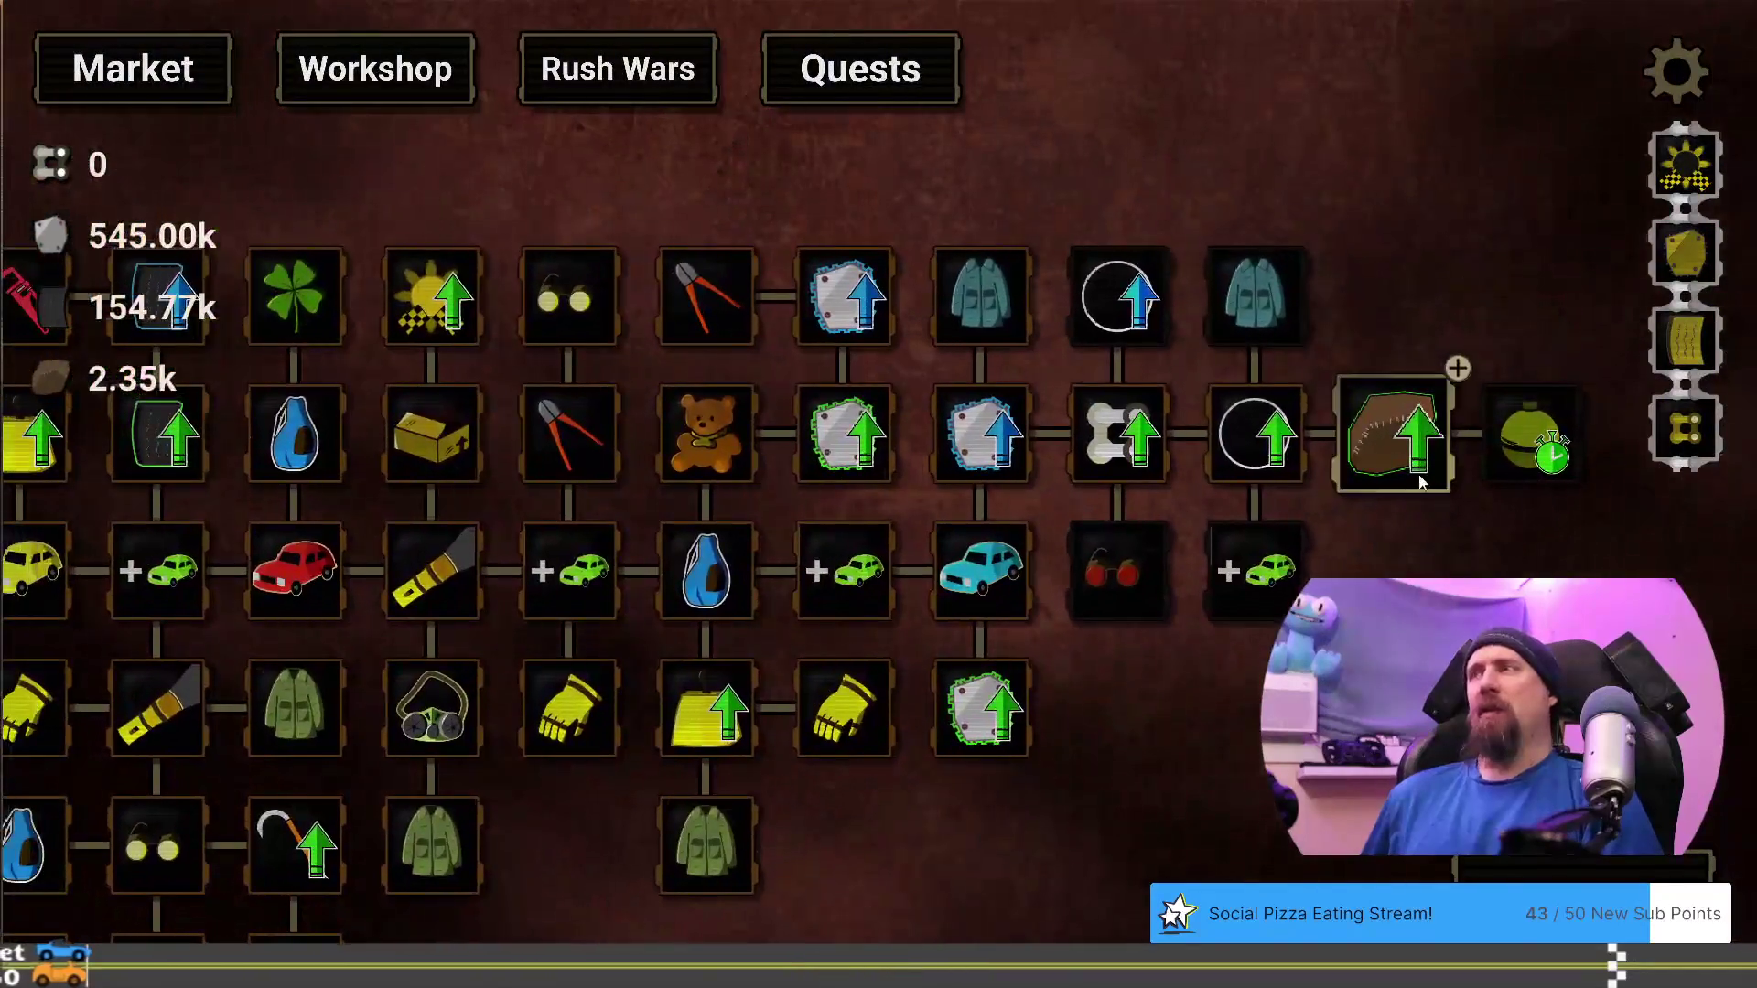
click(1515, 423)
drag(108, 338, 651, 382)
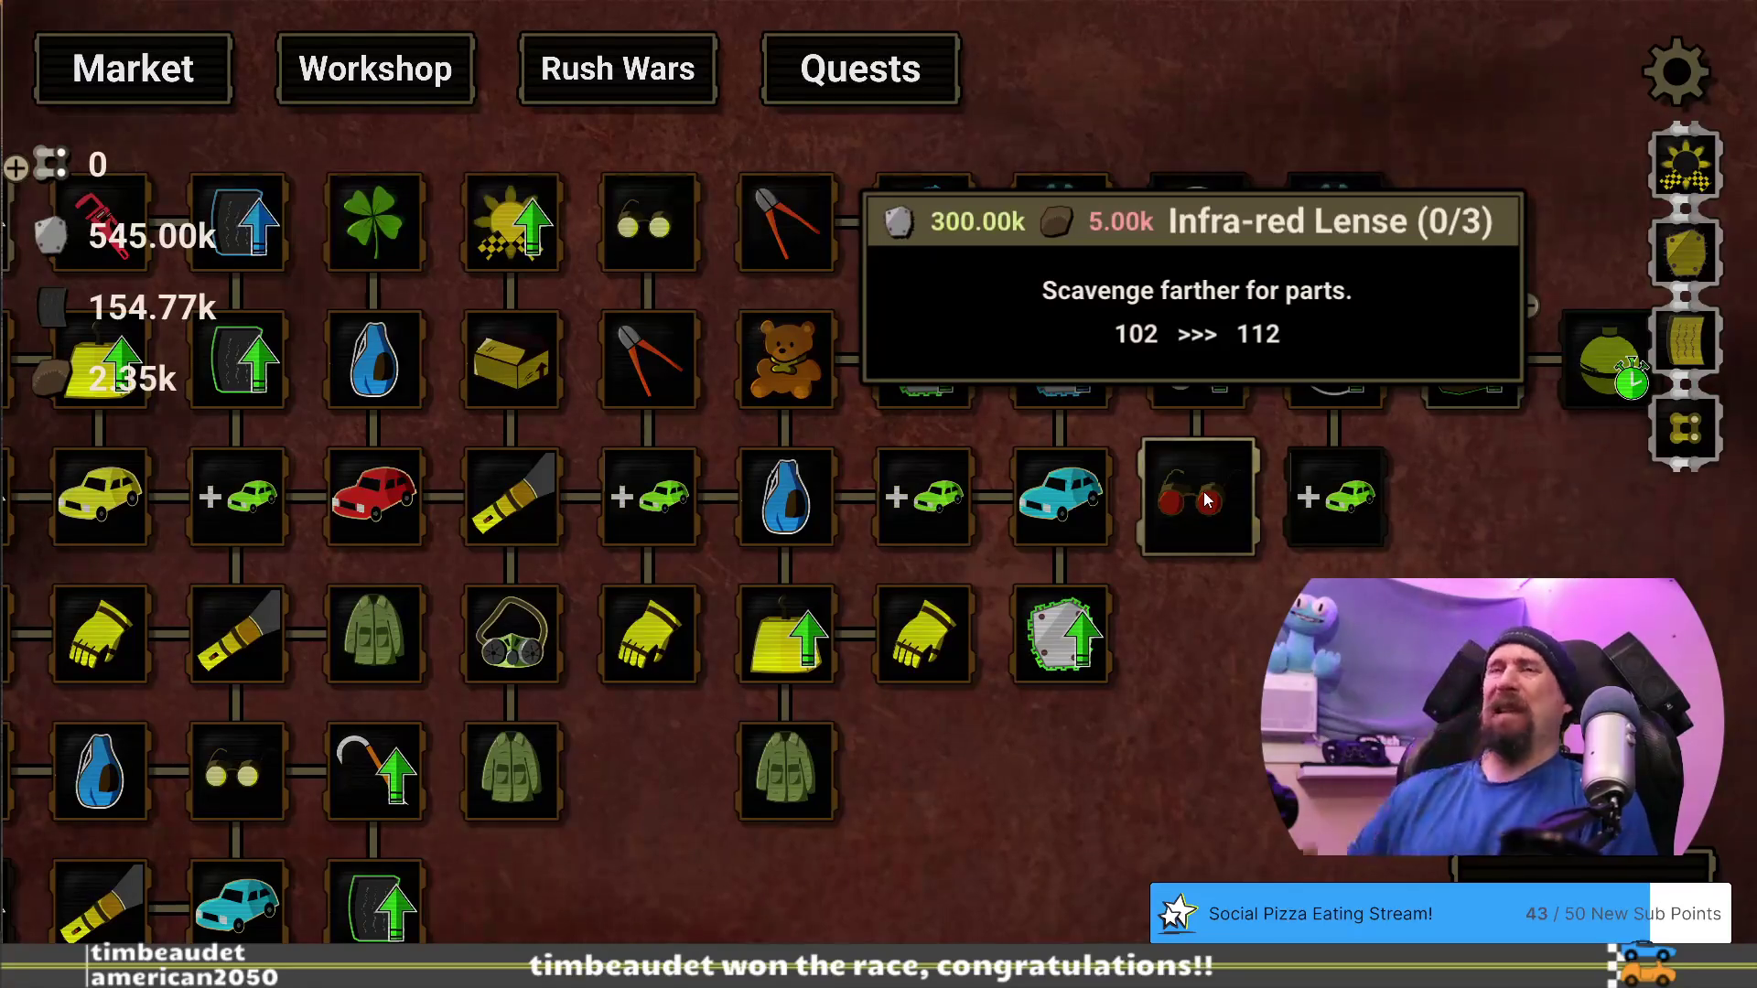
drag(1215, 569, 1435, 610)
drag(196, 265, 346, 247)
In editor mode, set Pristine Metal back to 500,000 metal and Fine Metal to 250,000 metal
mouse_move(346, 247)
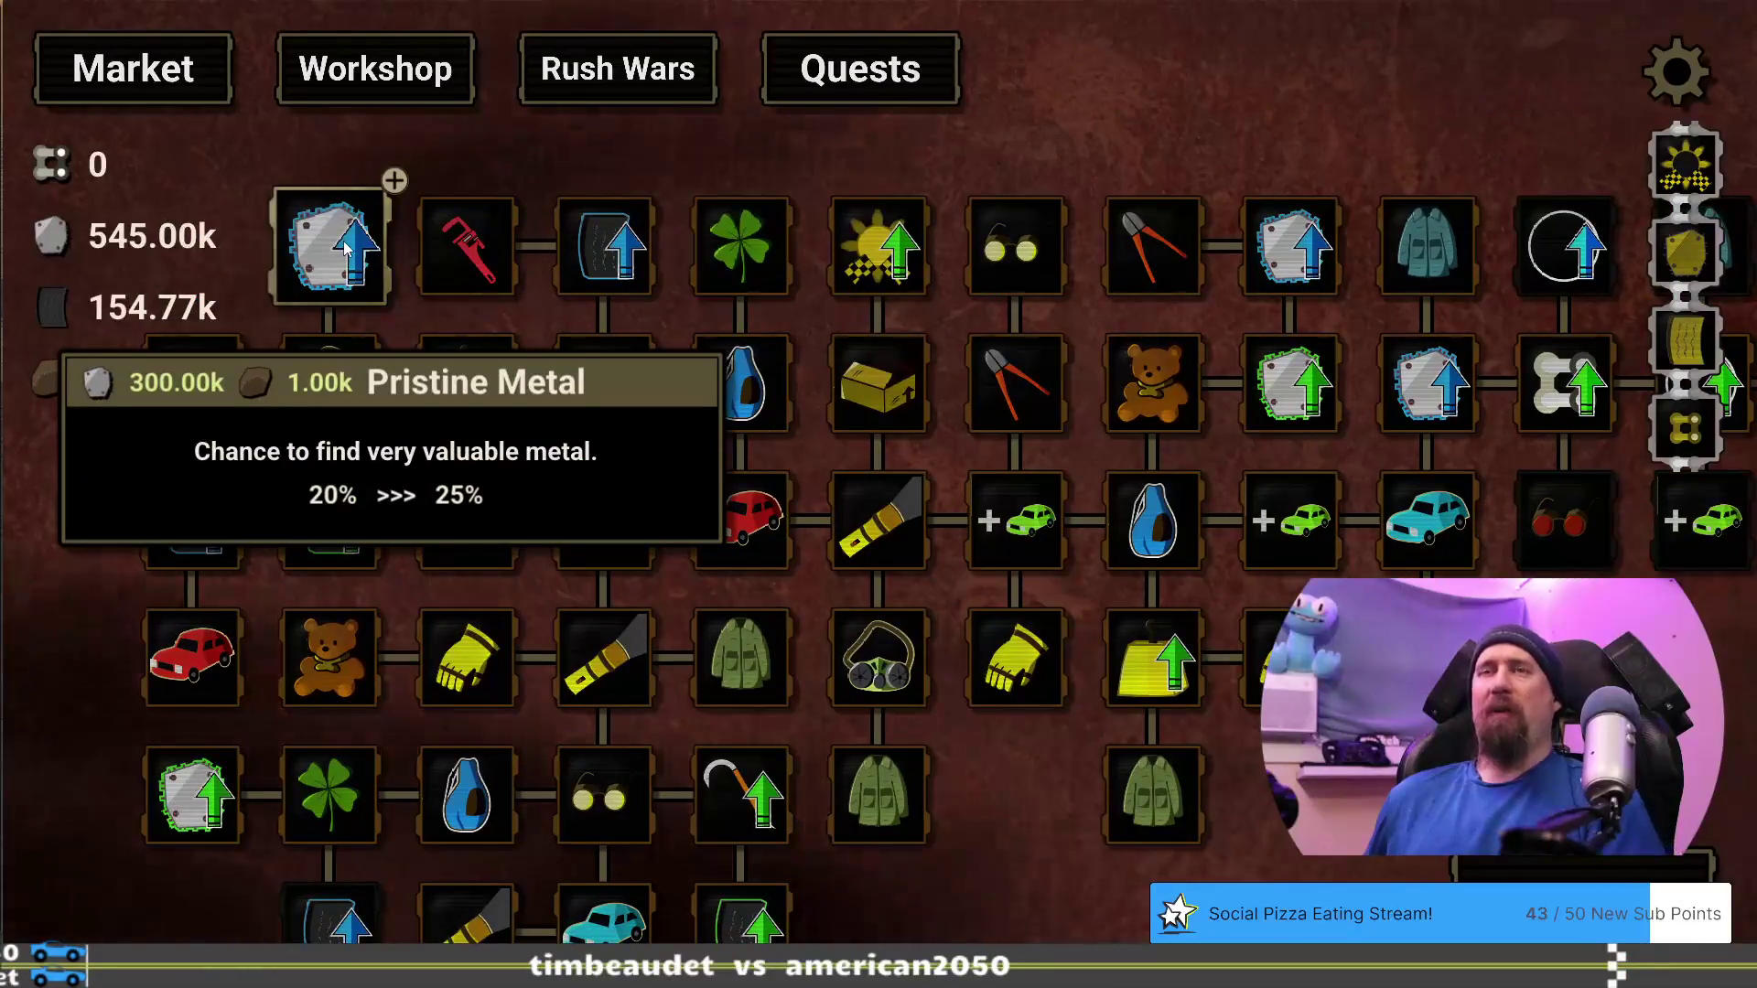
key(grave)
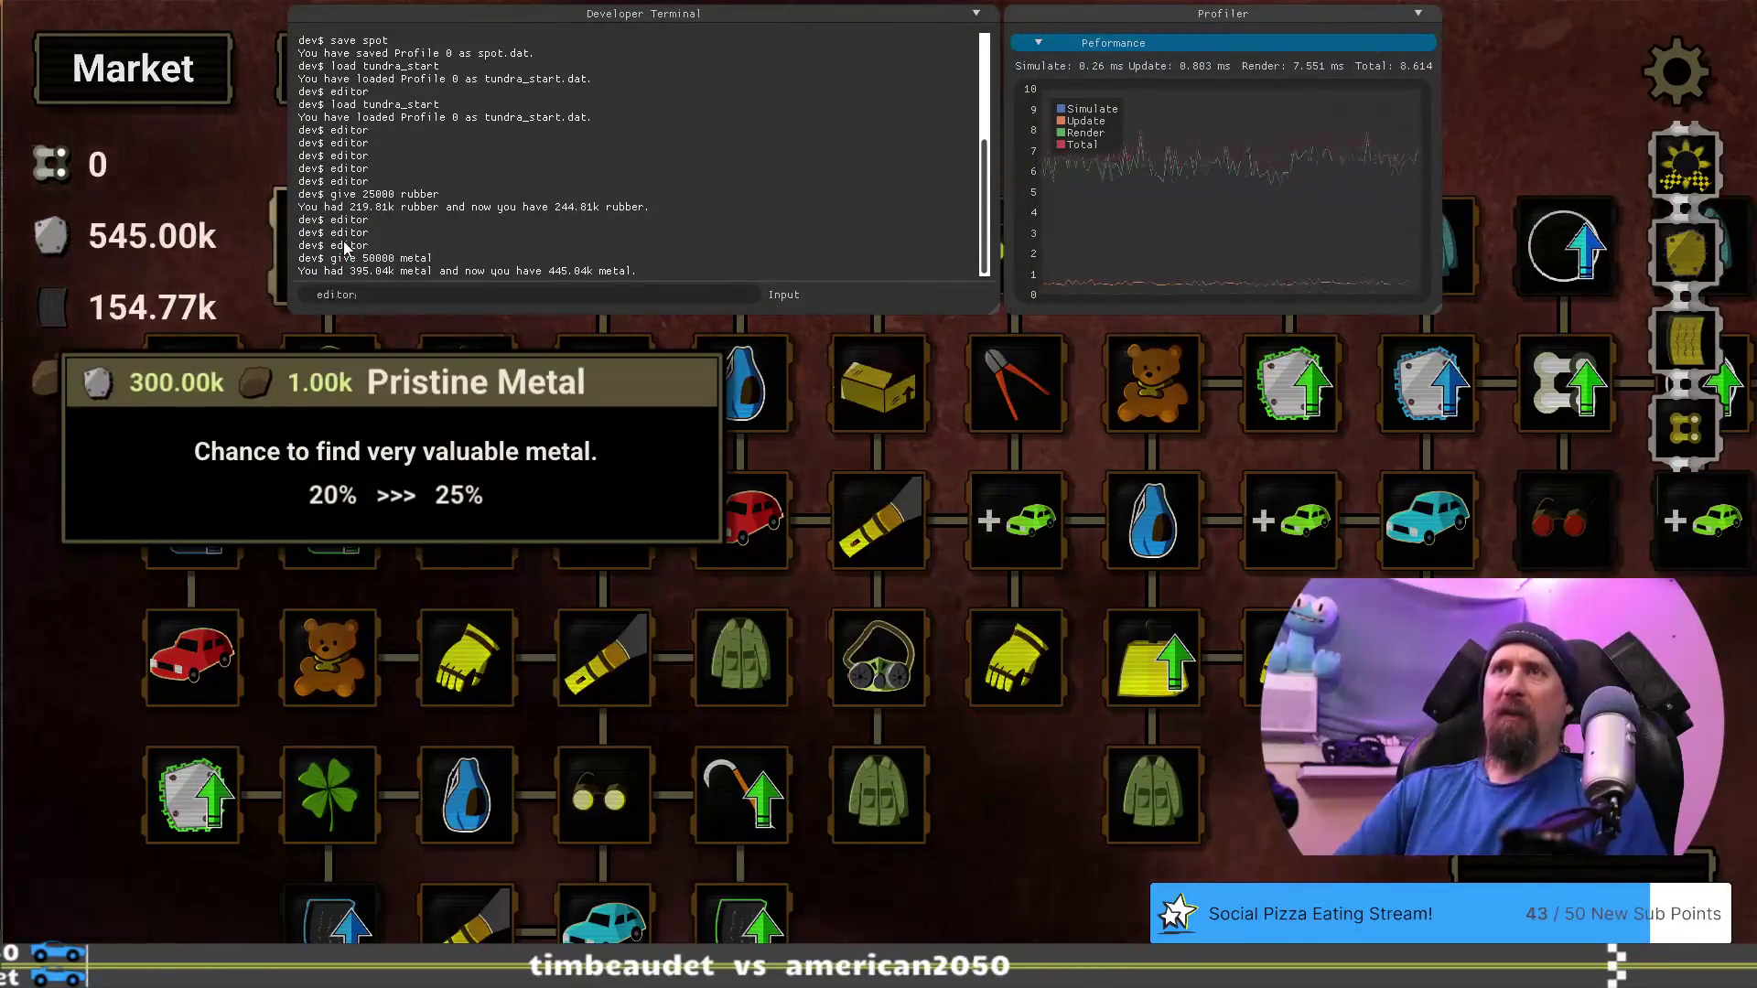
key(Return)
key(grave)
click(309, 222)
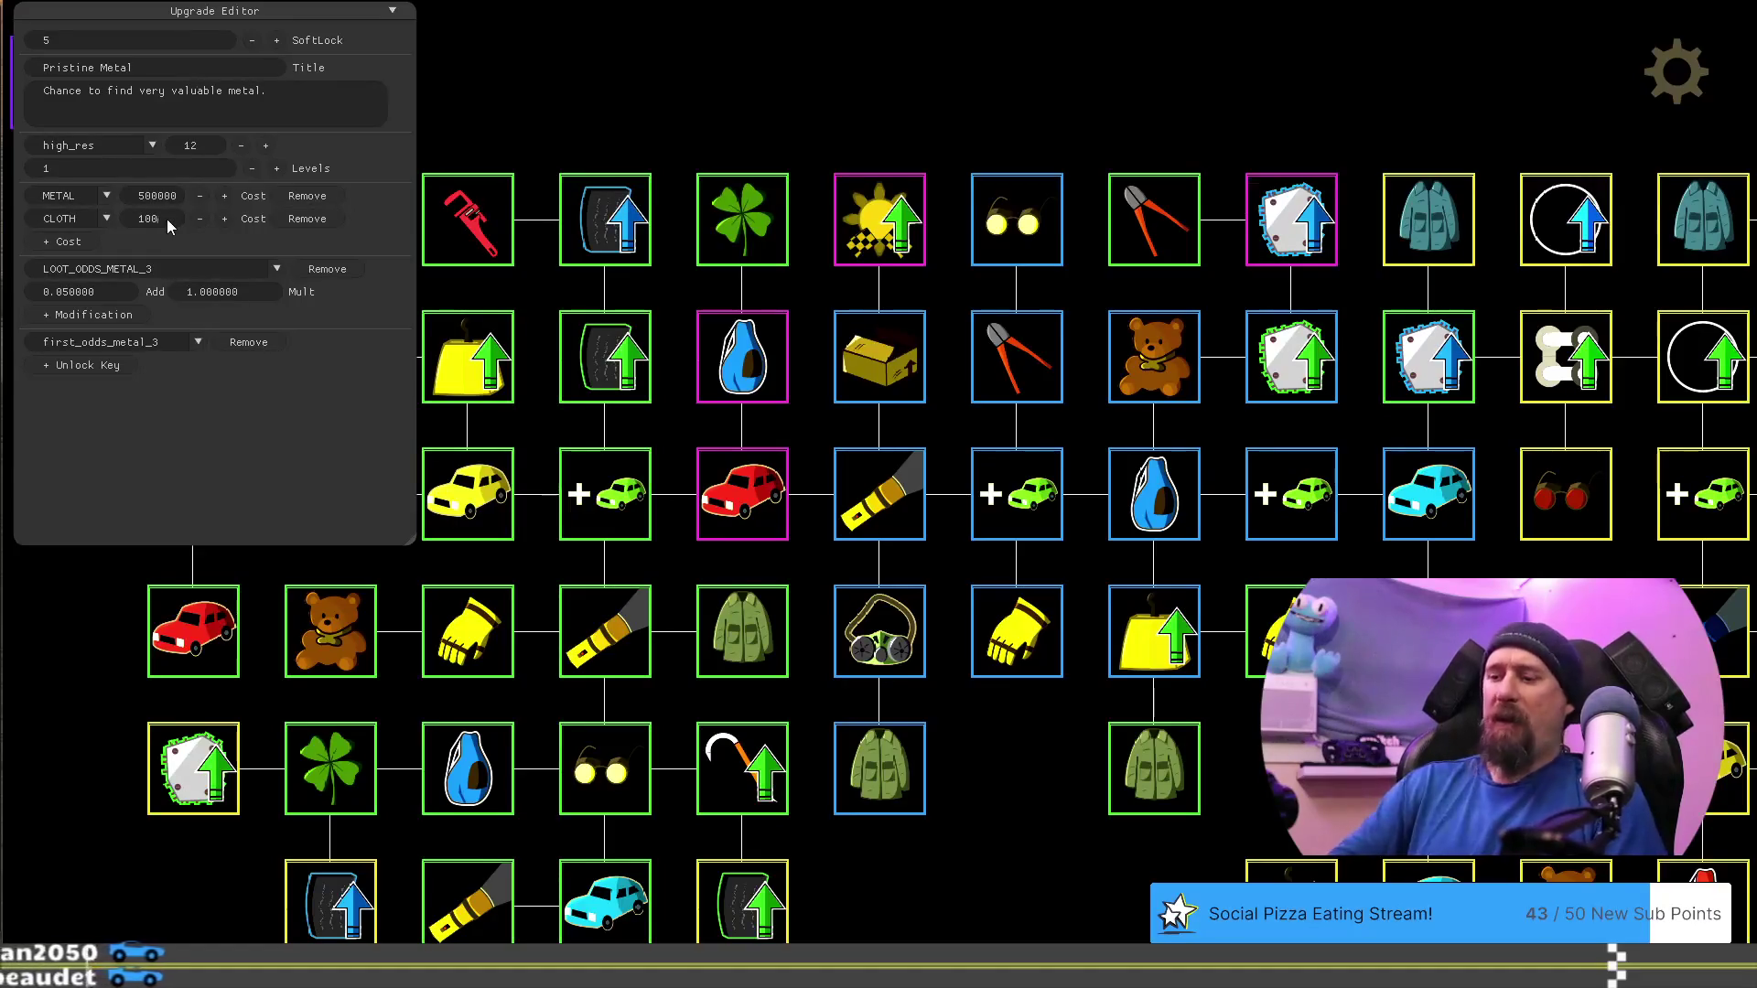
click(616, 120)
mouse_move(472, 115)
mouse_down()
mouse_move(772, 70)
mouse_move(821, 83)
mouse_move(621, 177)
mouse_up()
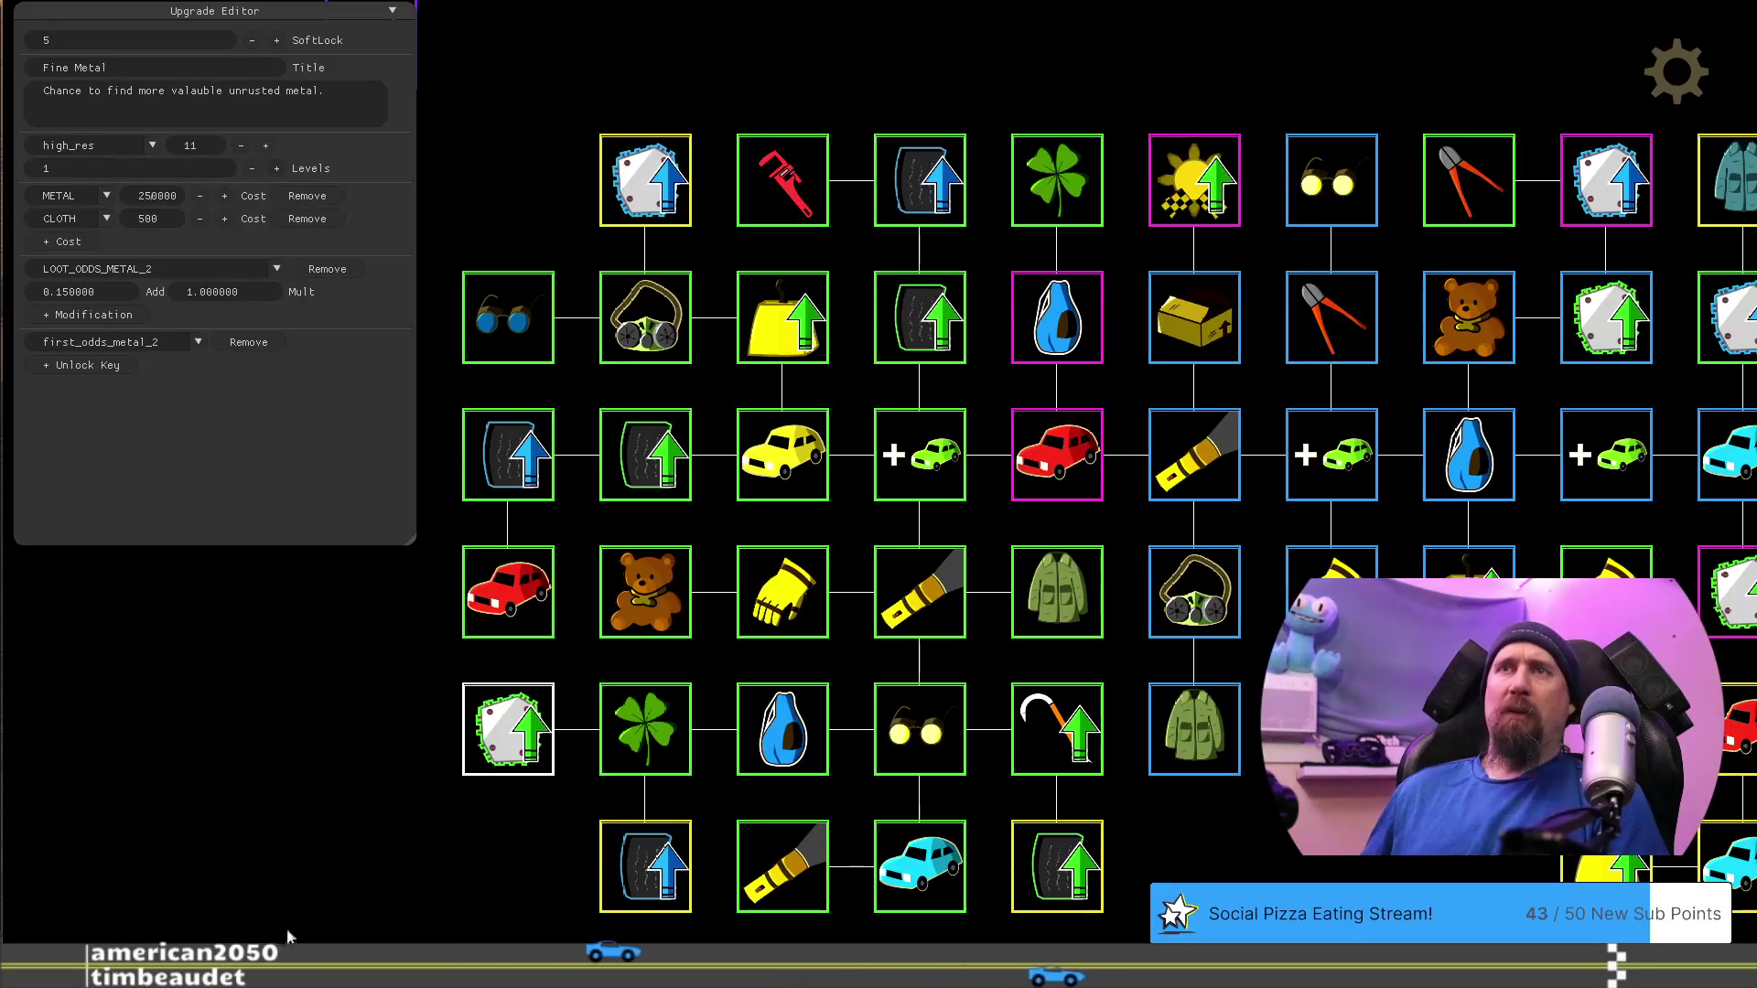
key(F1)
Remove 50,000 metal with 'give -50000 metal', leaving 495.00k metal
key(grave)
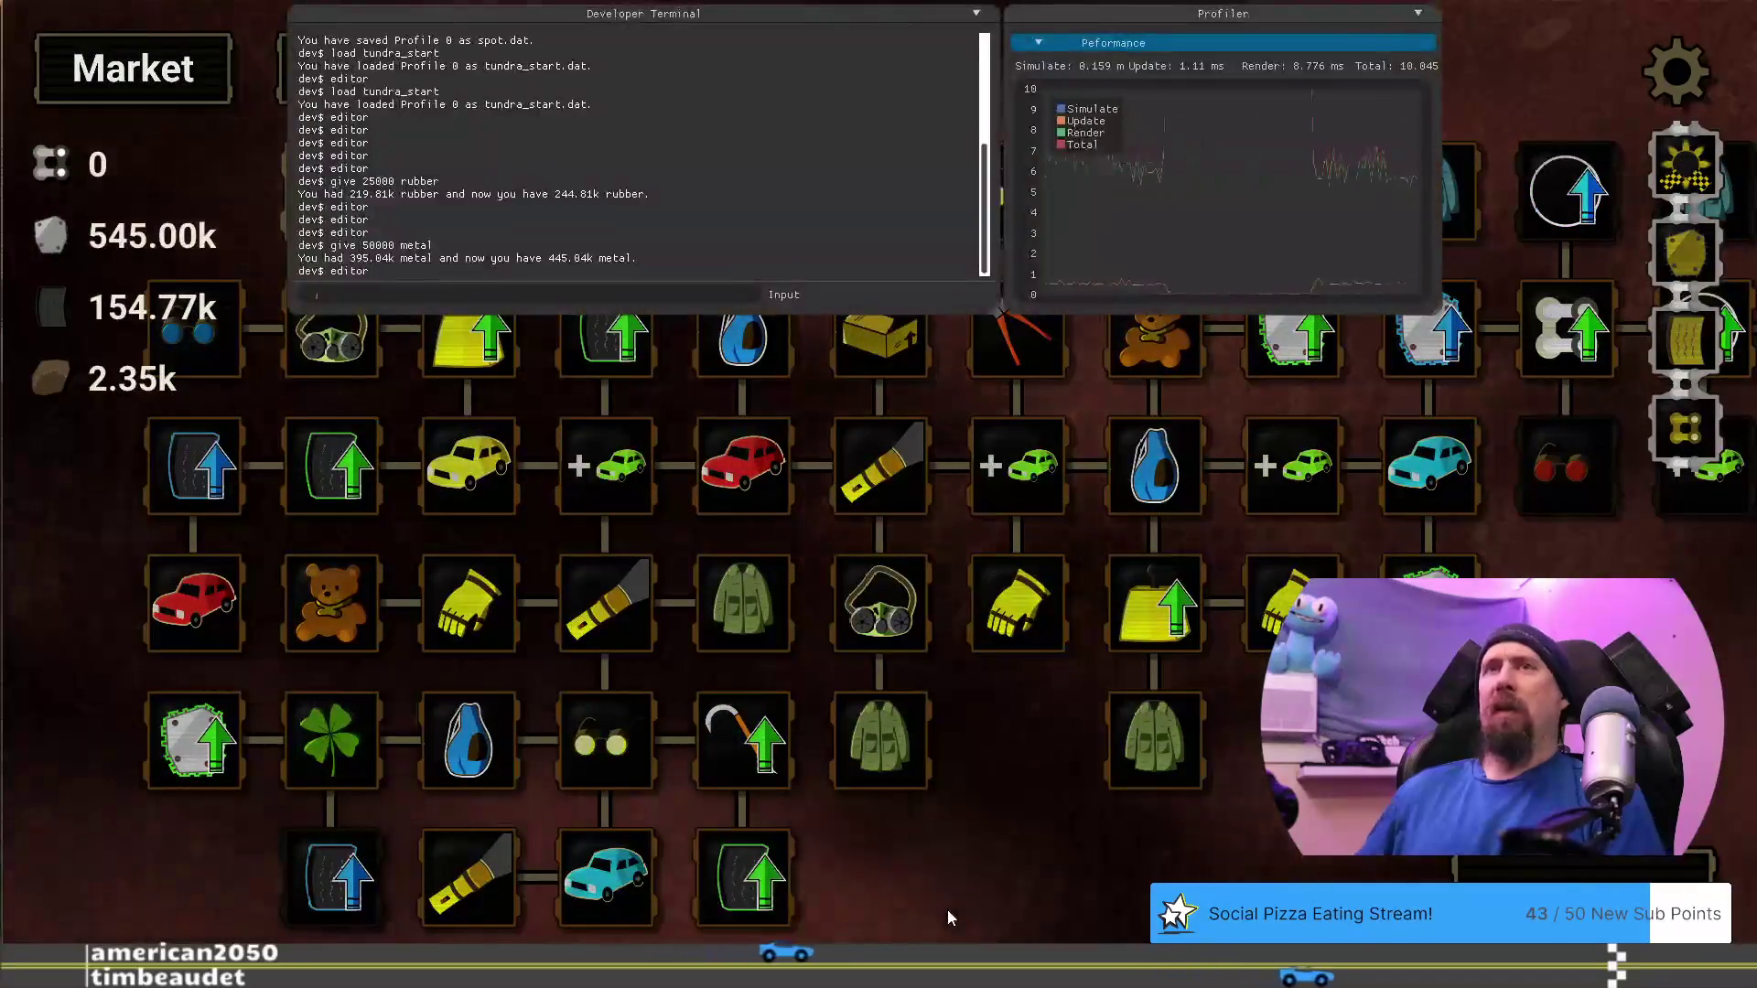
text(give )
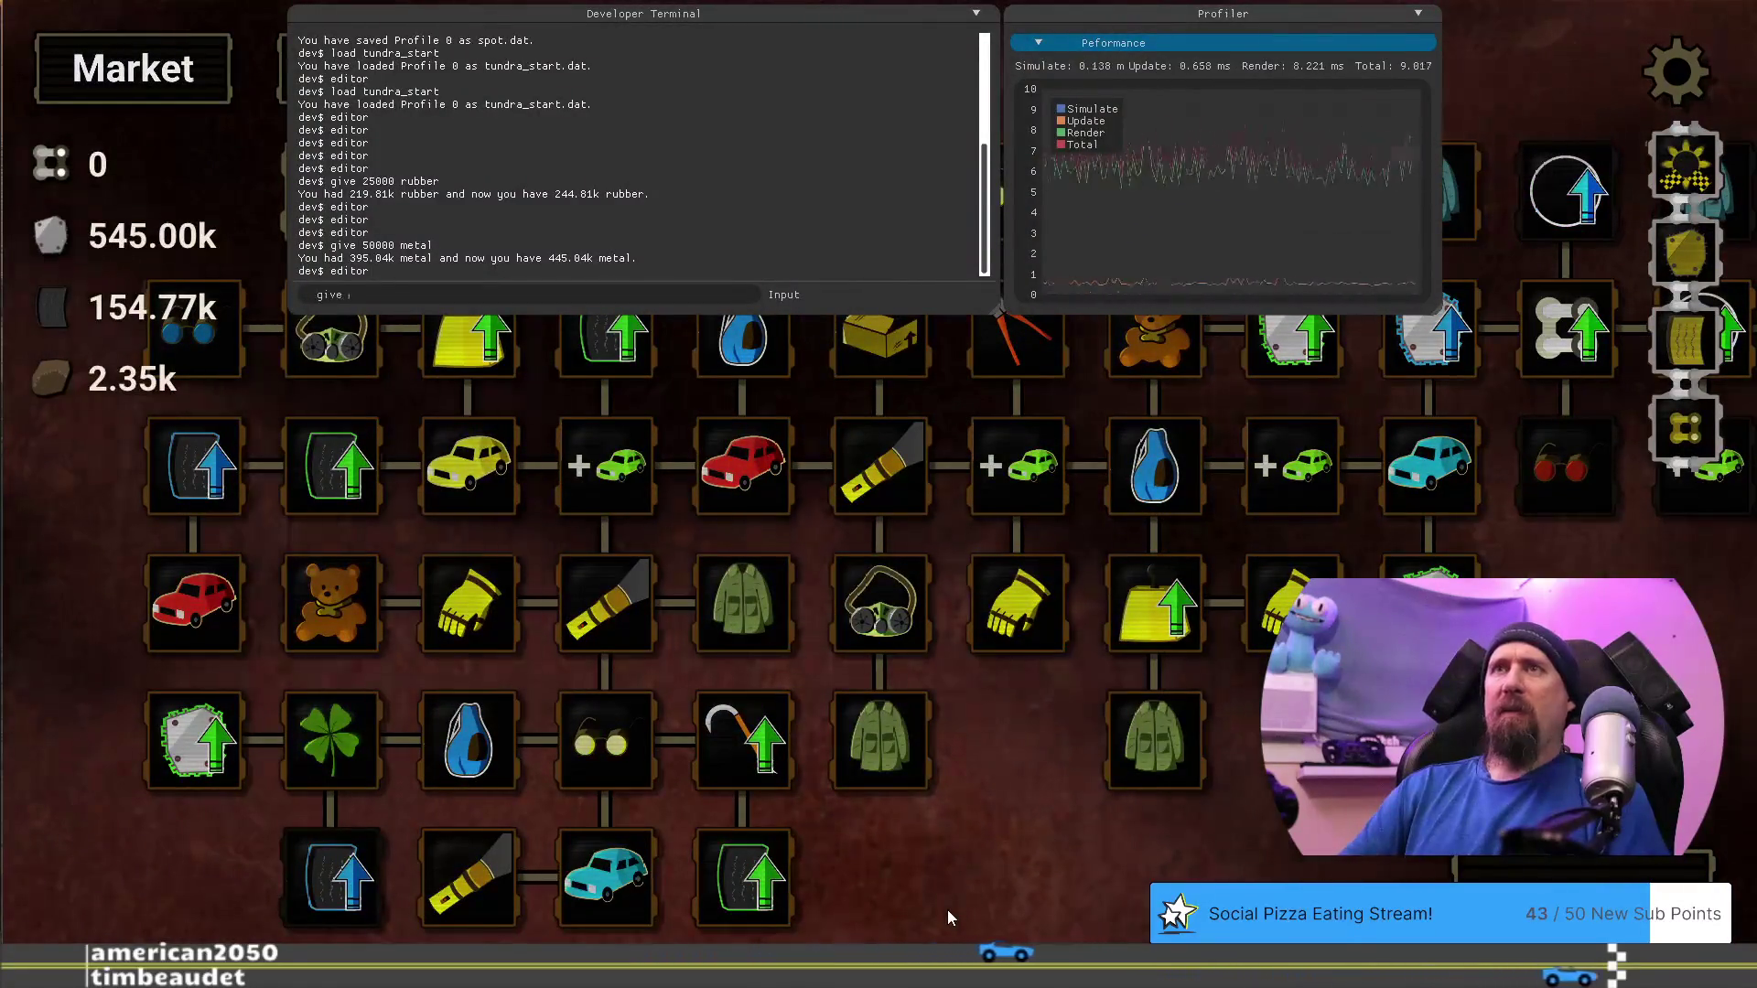
text(-50000 )
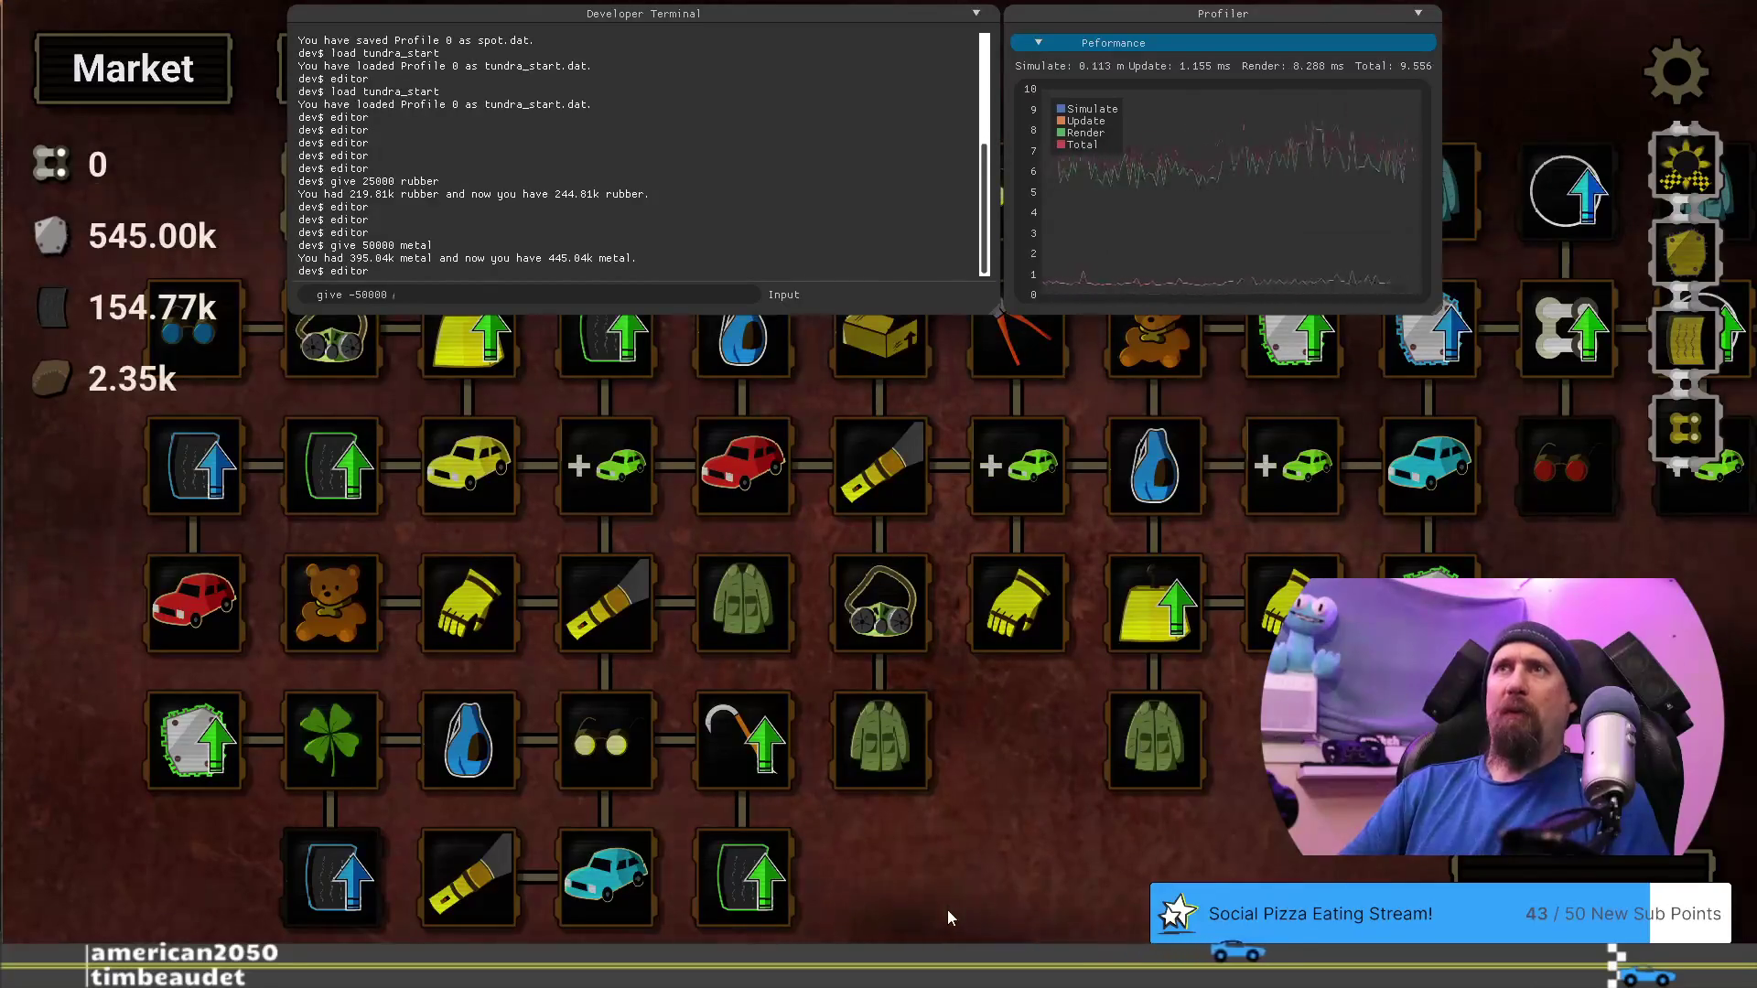
text(metal)
key(Return)
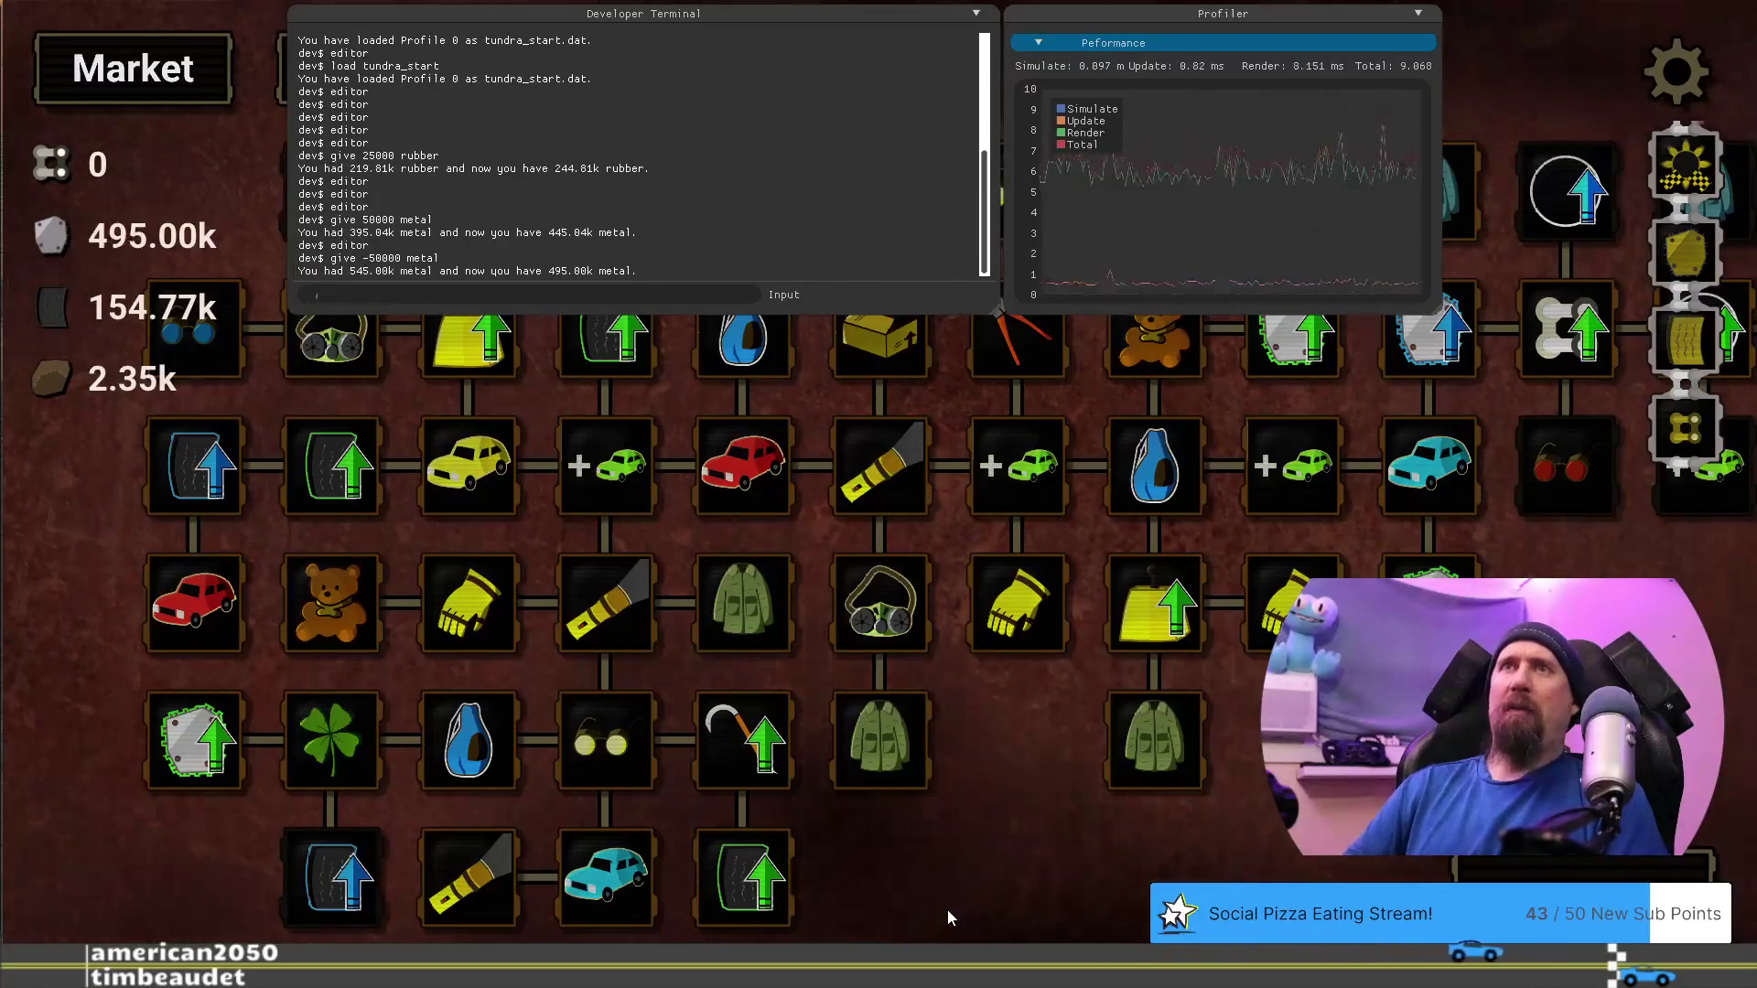
key(grave)
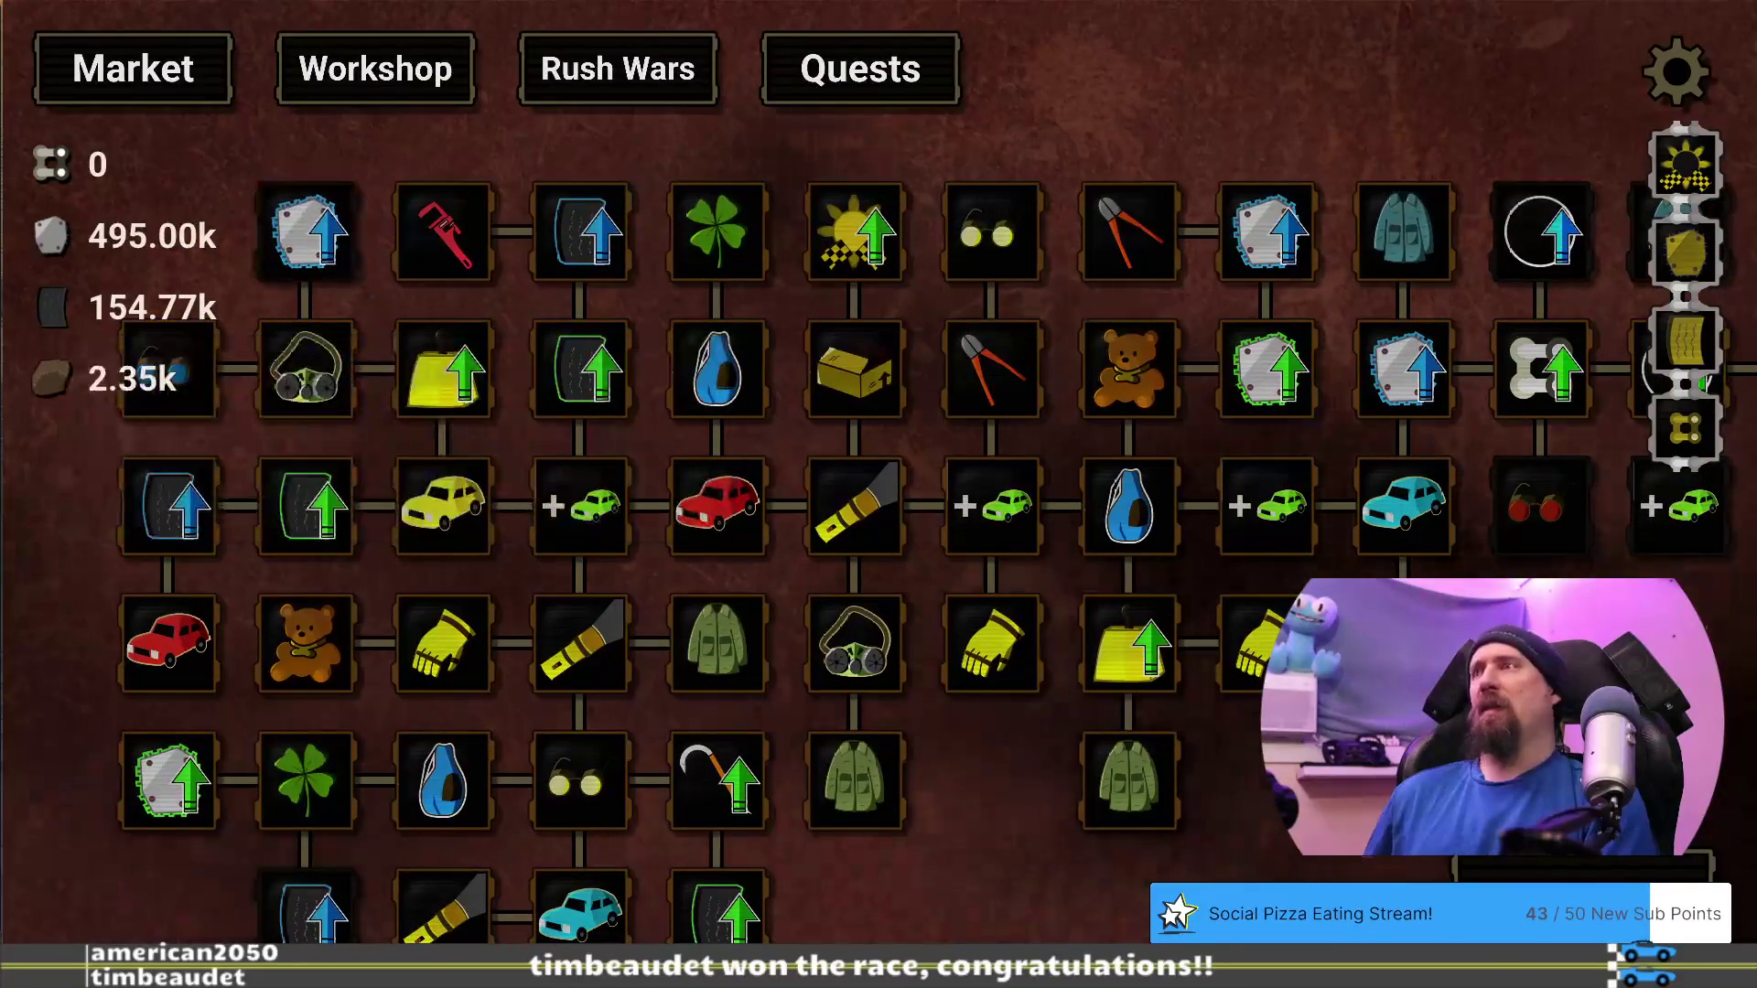
Shift the tree right and run a supply run that finds all scrap (43.08k, 76.56k, 1.56k)
key(Right)
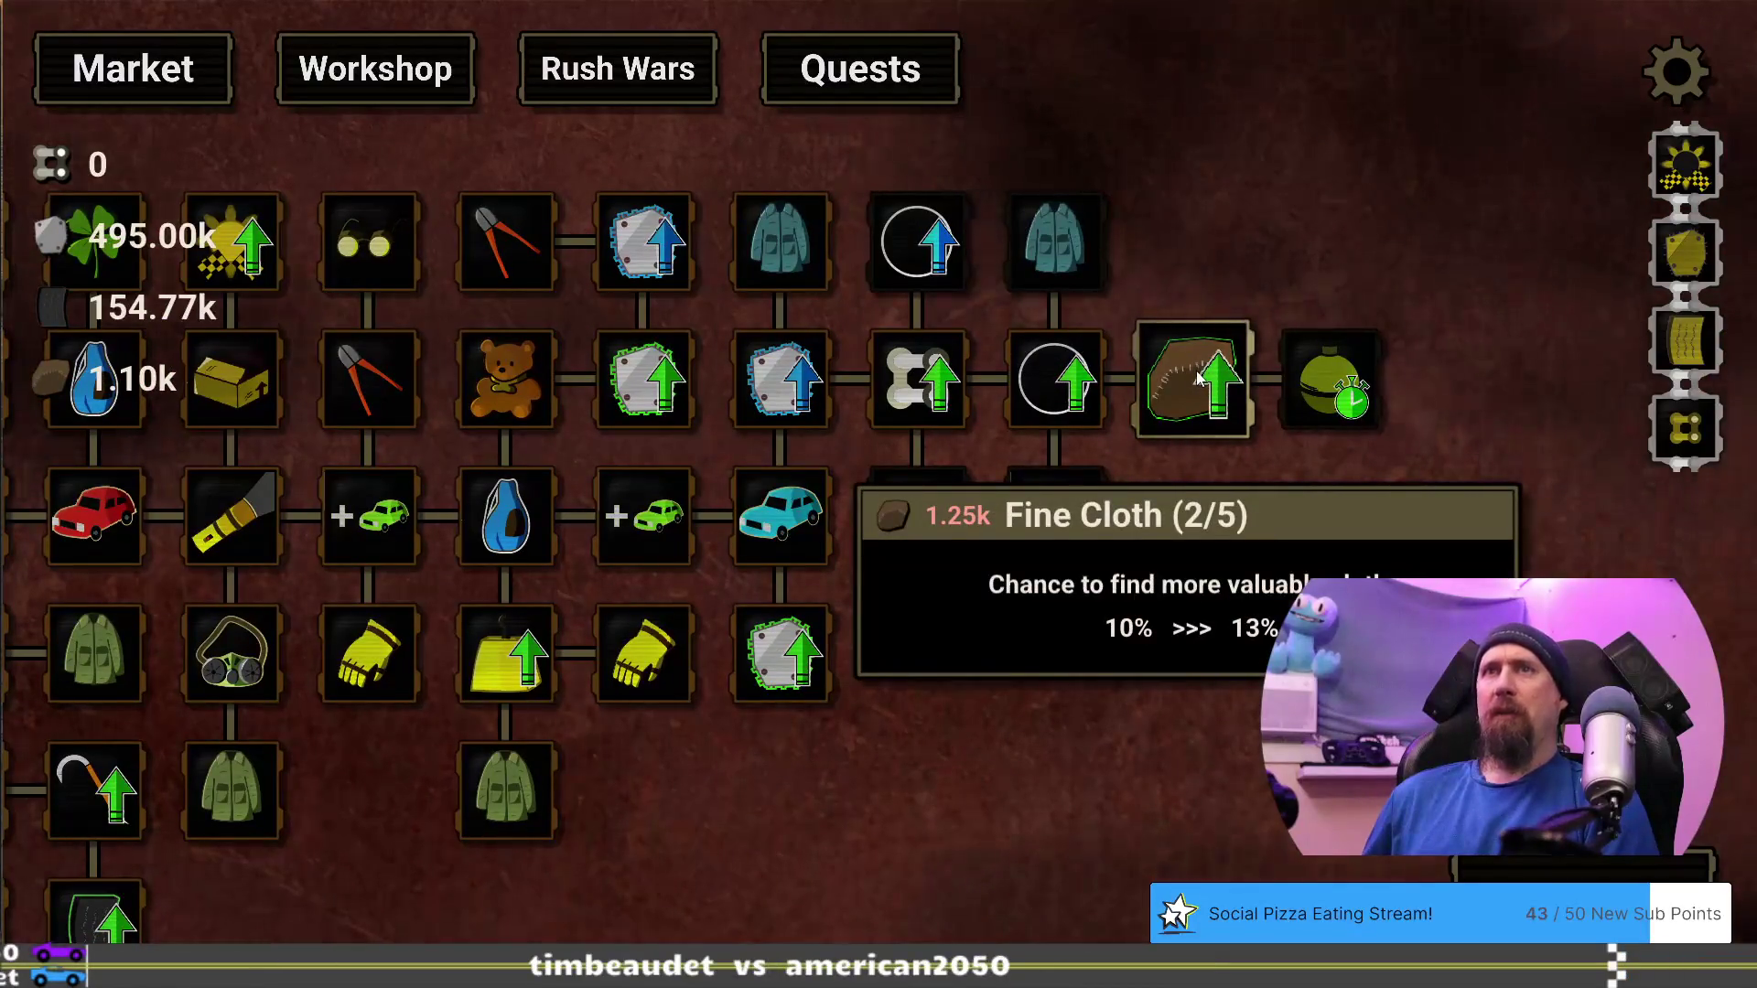
key(space)
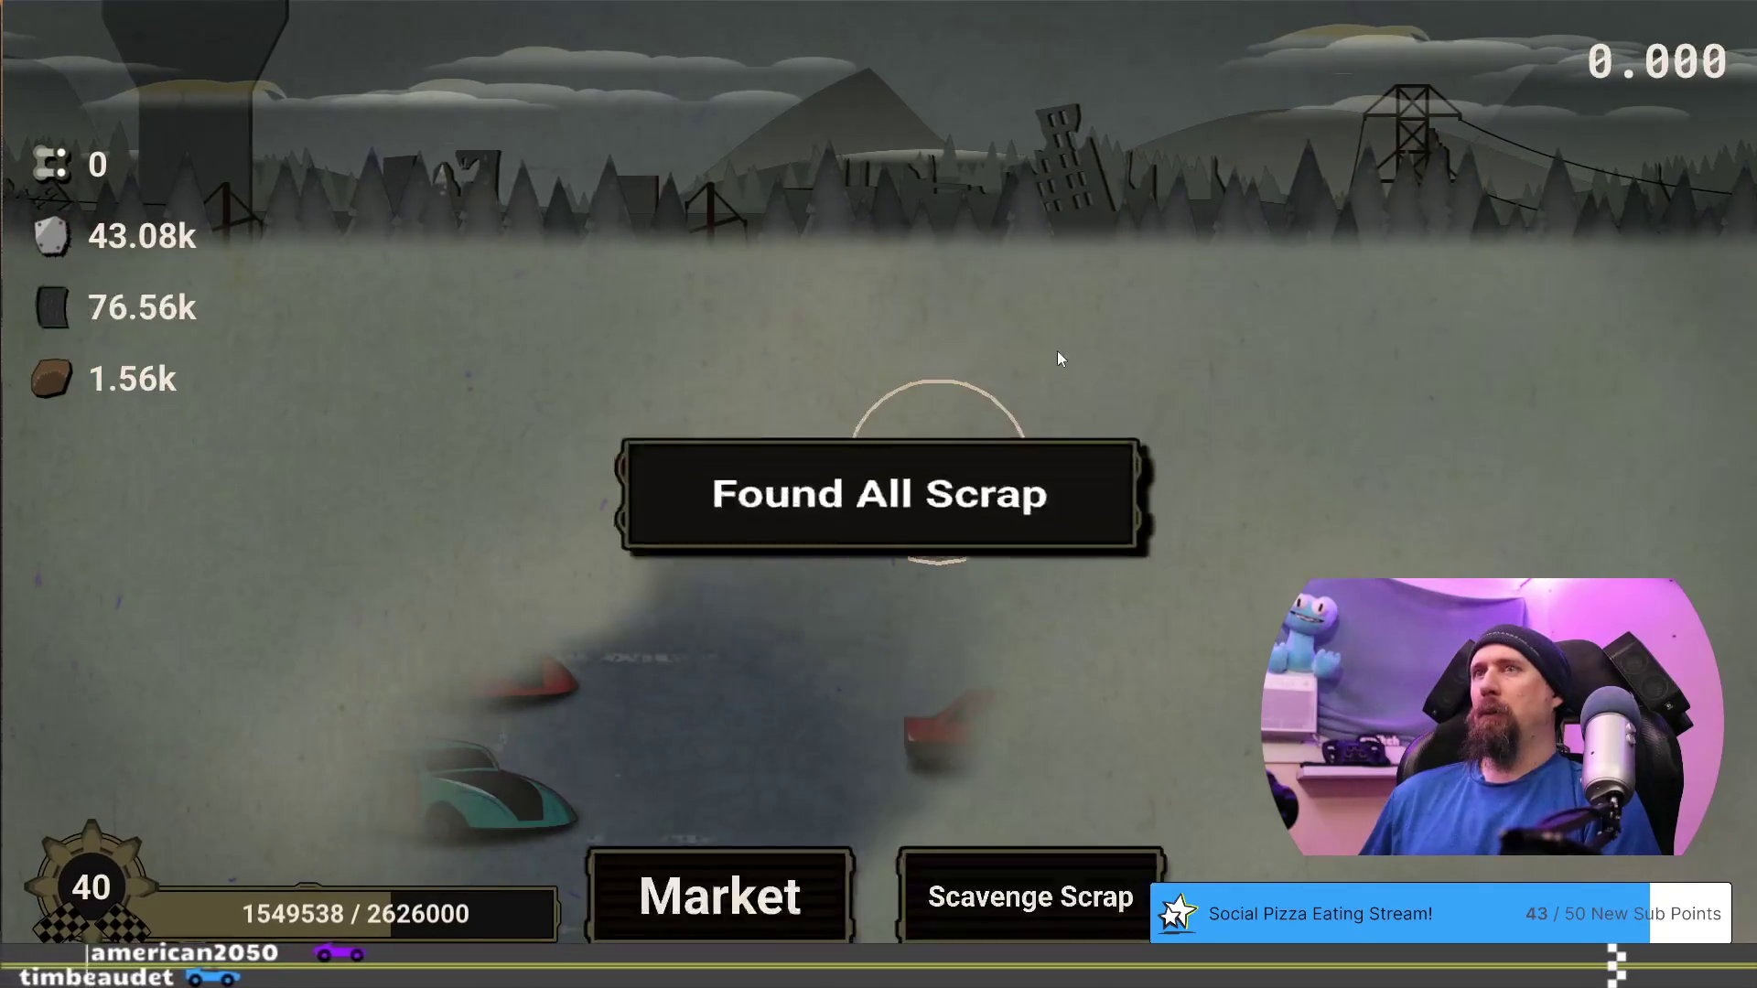
Buy the next Fine Cloth level from the upgrade tree after the run
click(723, 893)
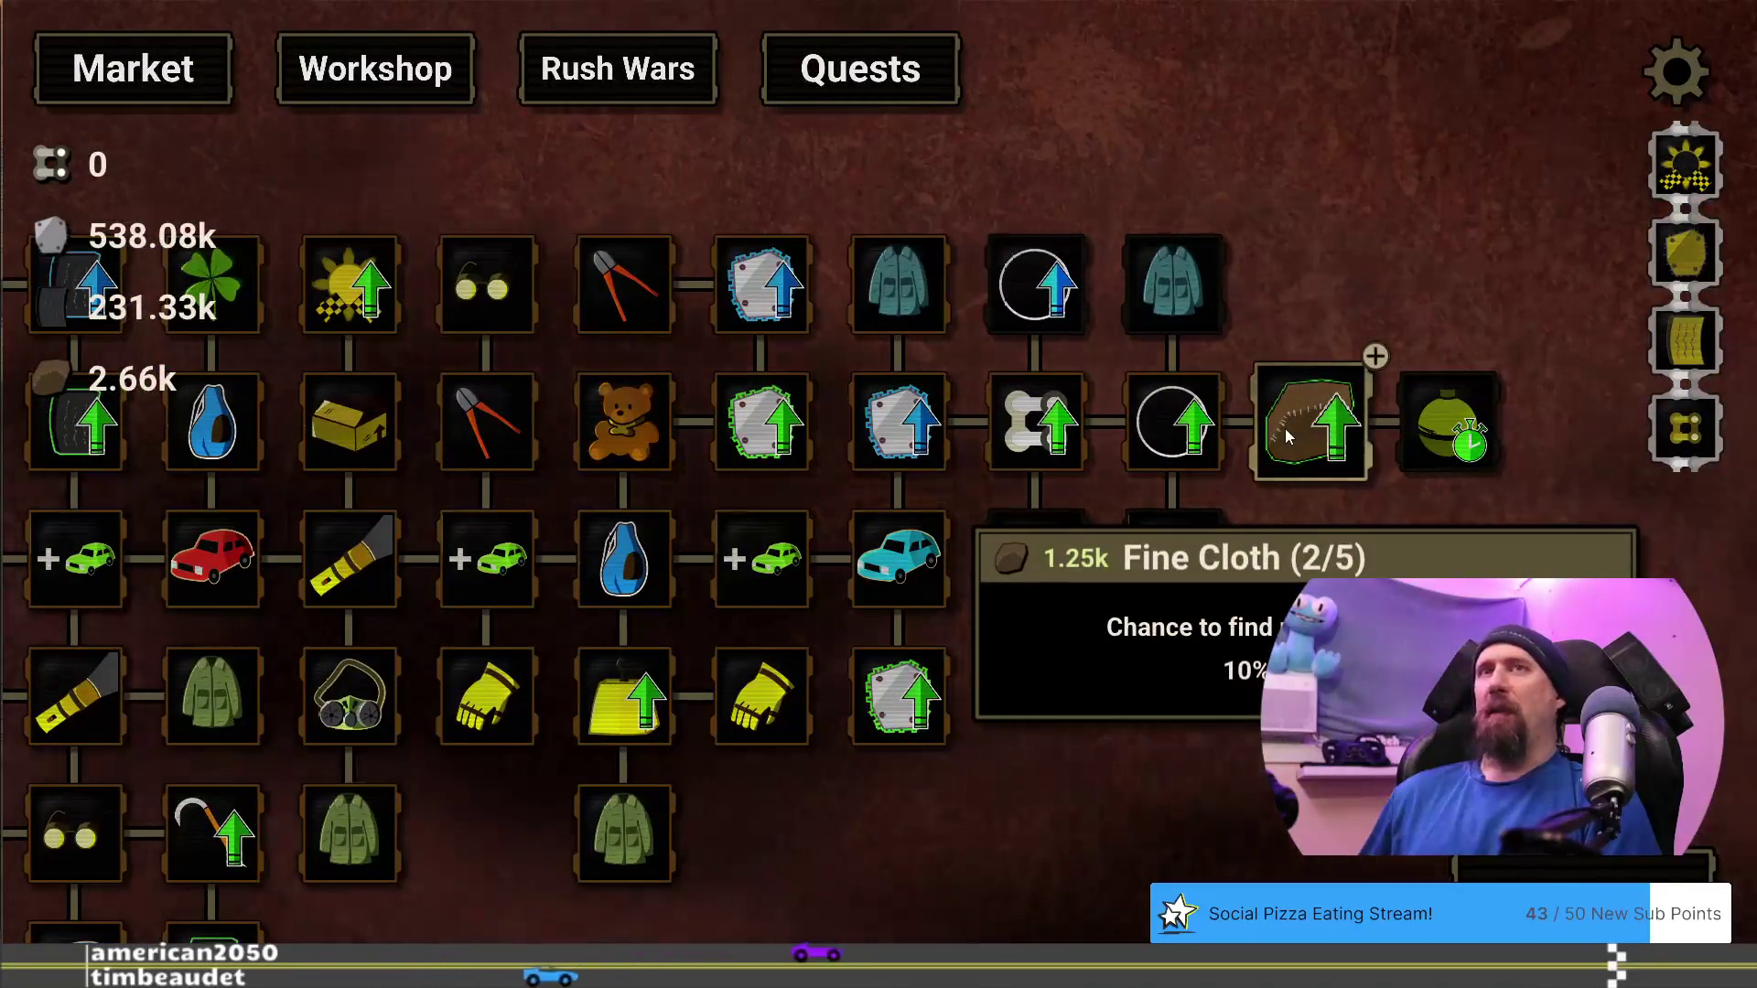
click(1286, 436)
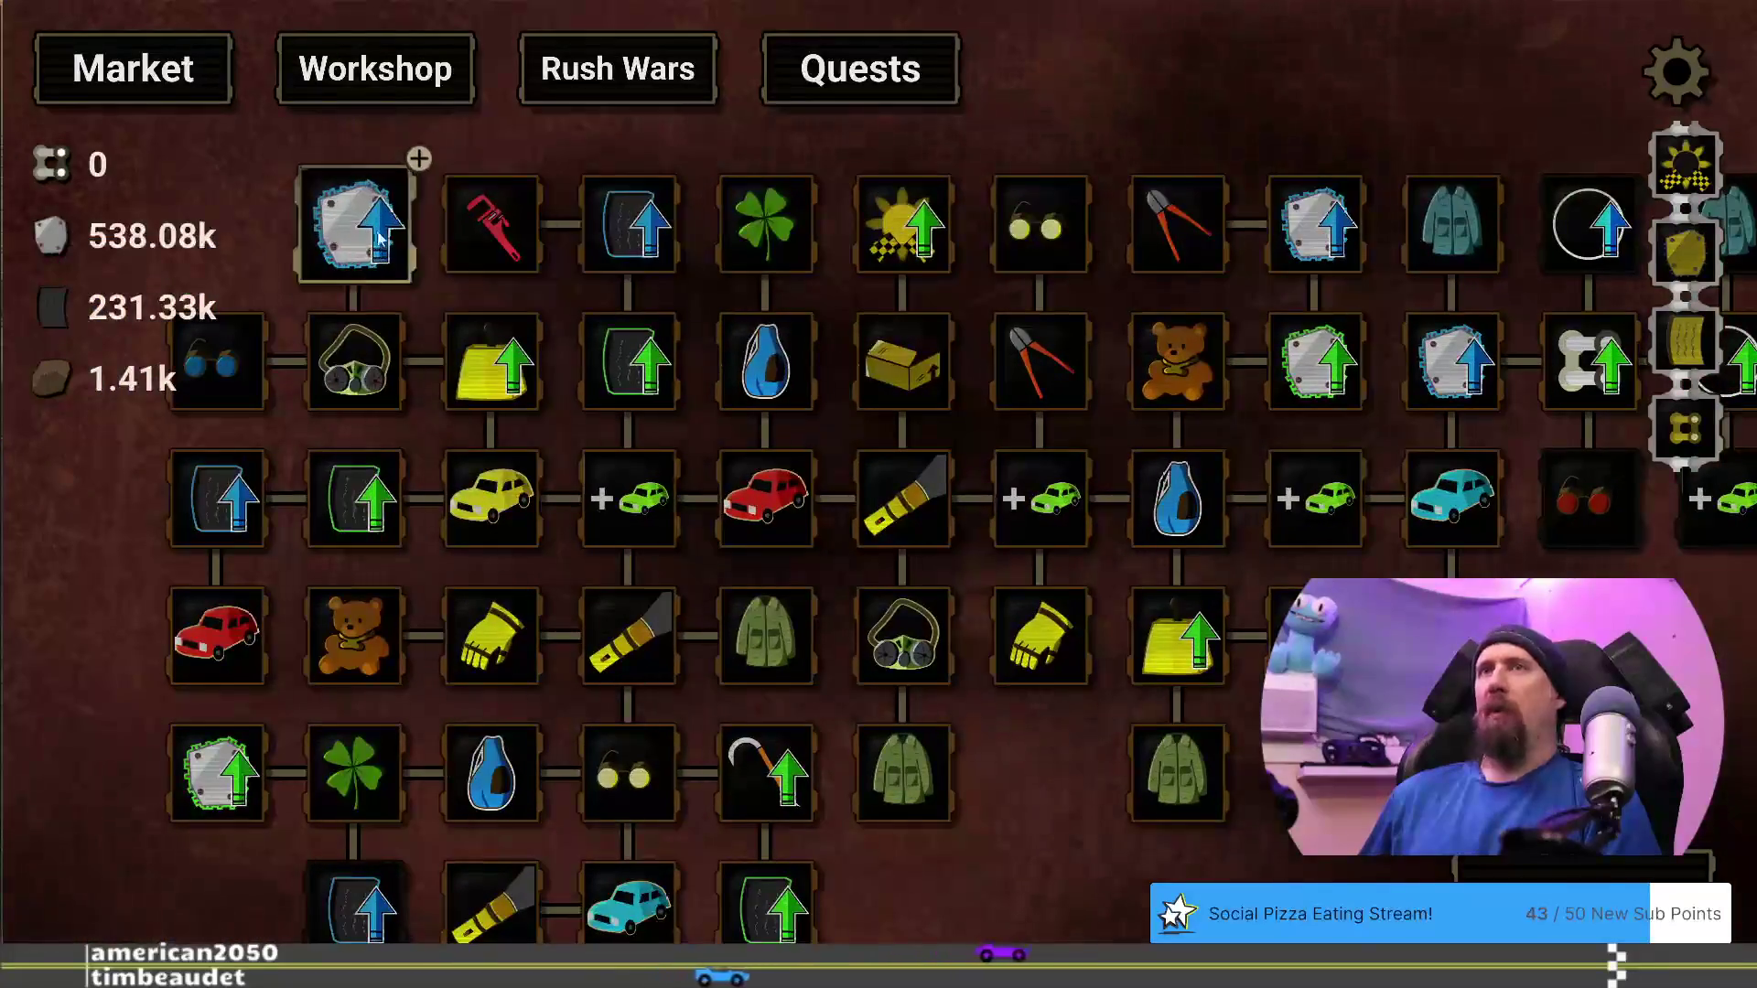
mouse_move(1536, 642)
mouse_down()
mouse_move(755, 684)
mouse_move(1156, 726)
mouse_move(1423, 640)
mouse_move(1506, 585)
mouse_move(1495, 642)
mouse_up()
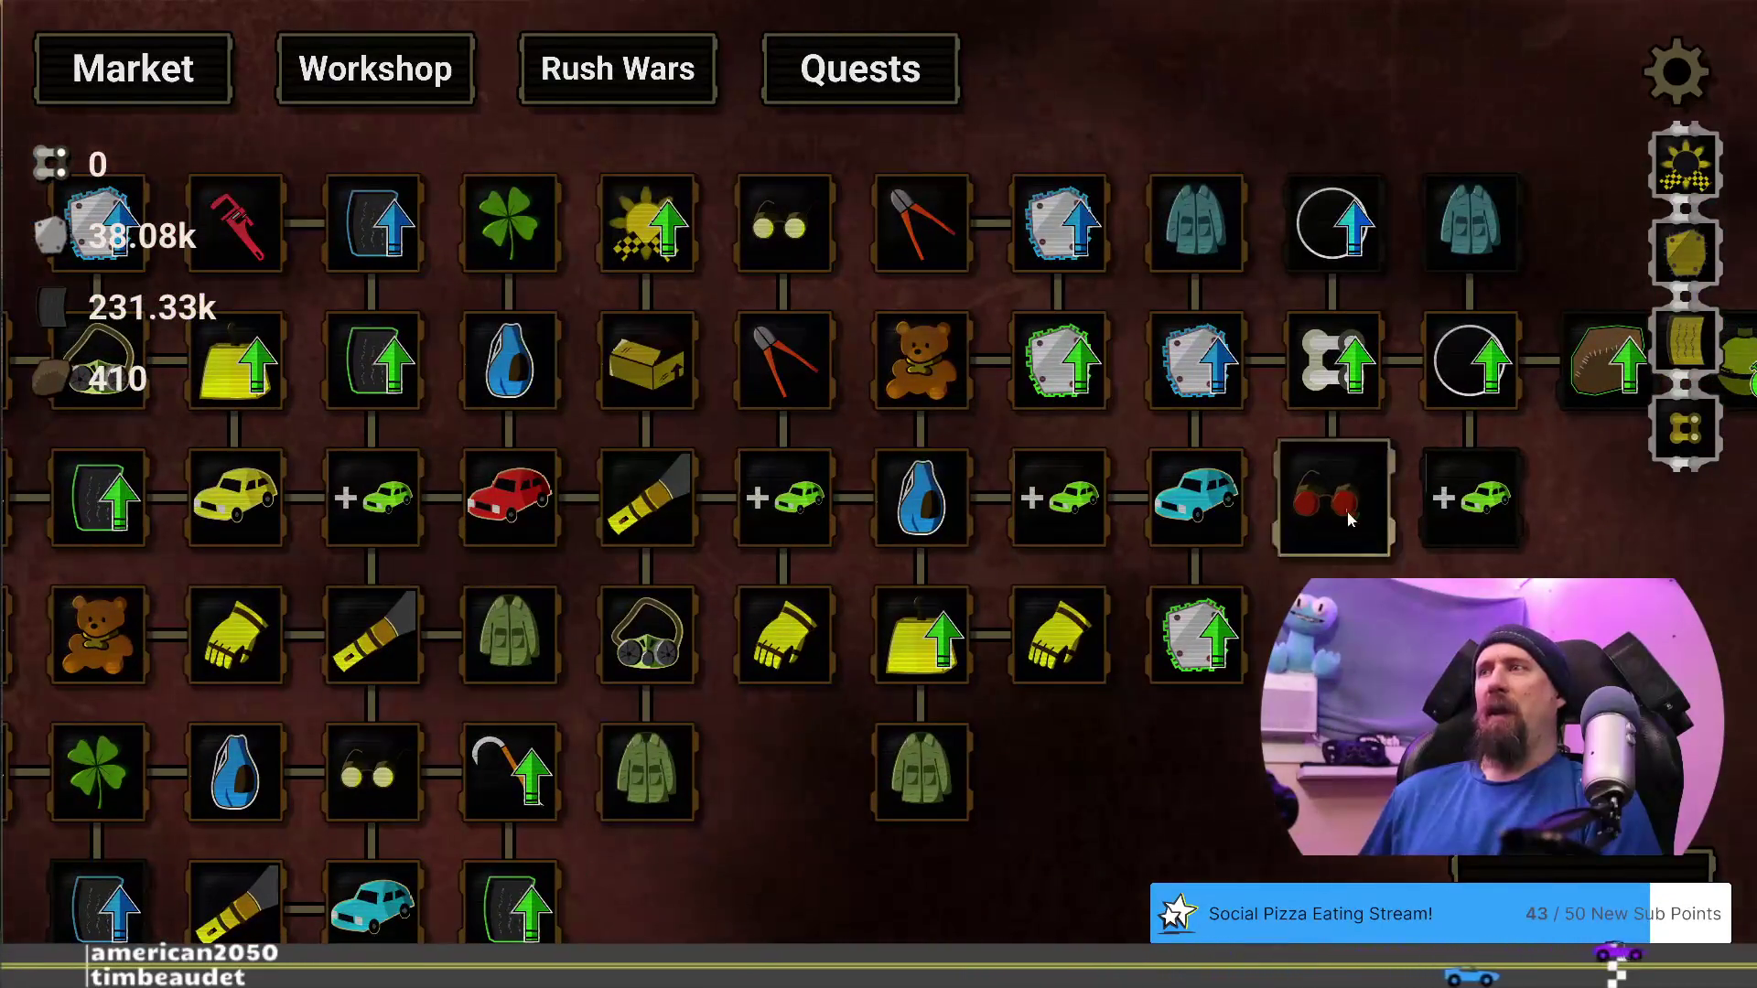
Start another supply run and break open the upper and remaining cars for scrap
drag(1337, 505, 883, 666)
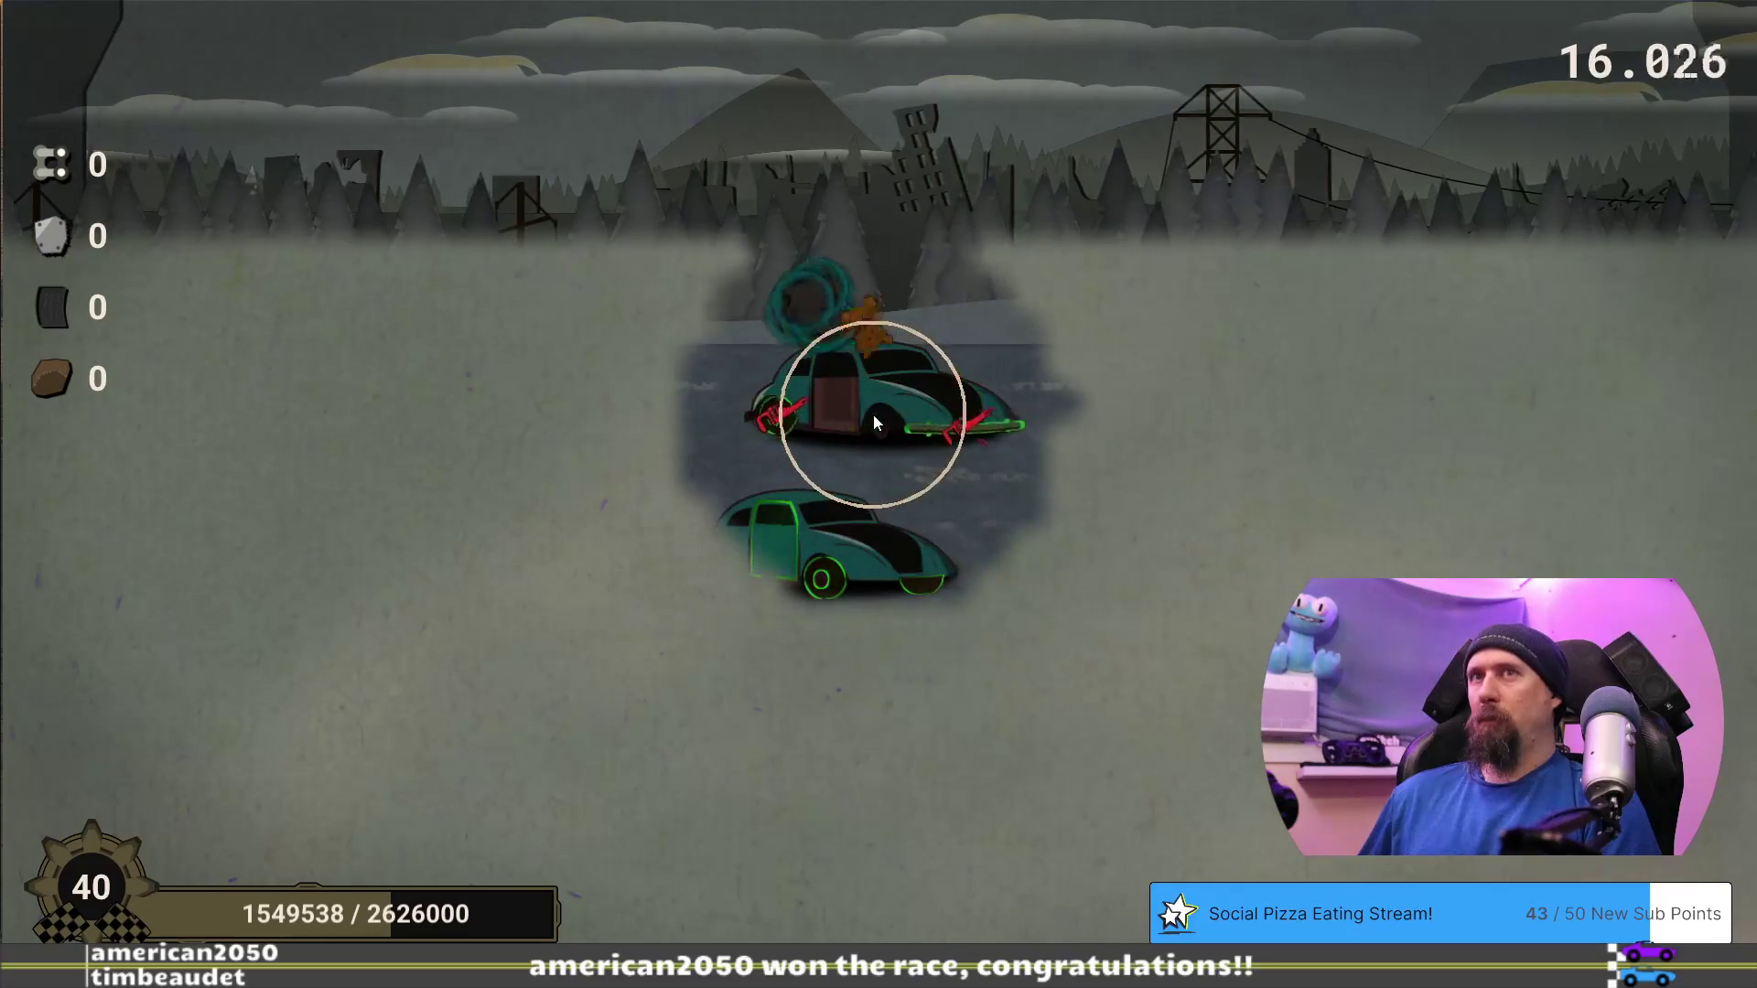
click(873, 414)
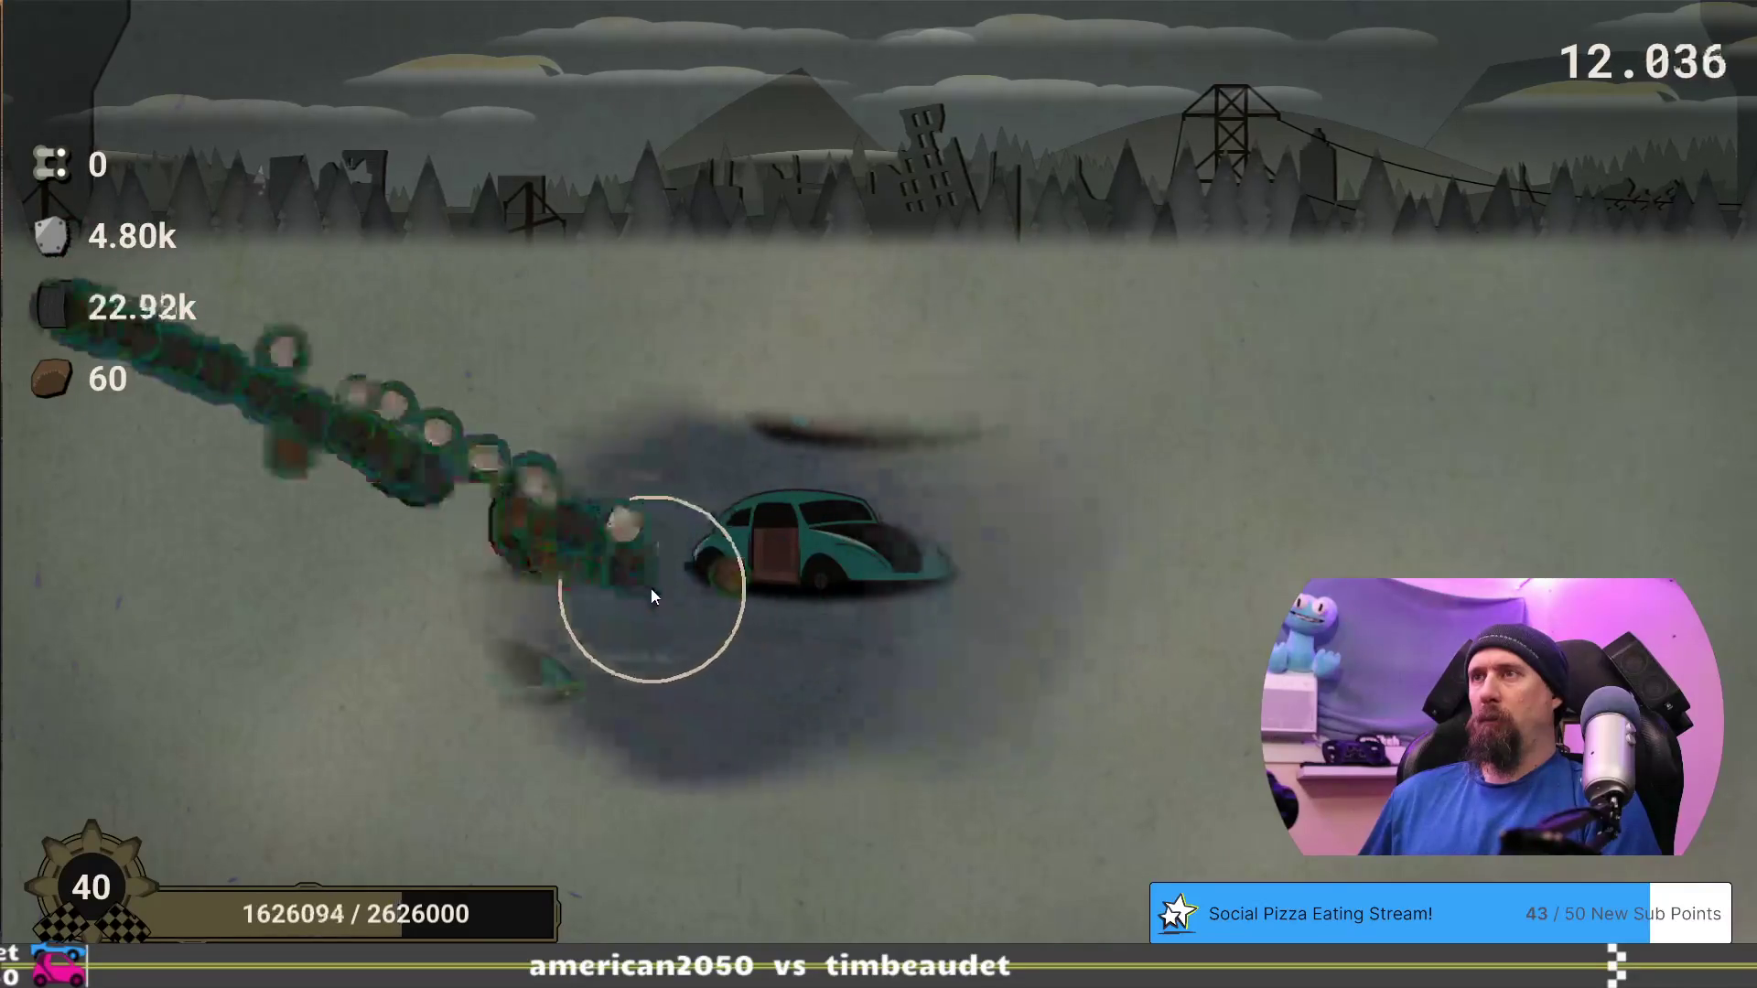
click(430, 585)
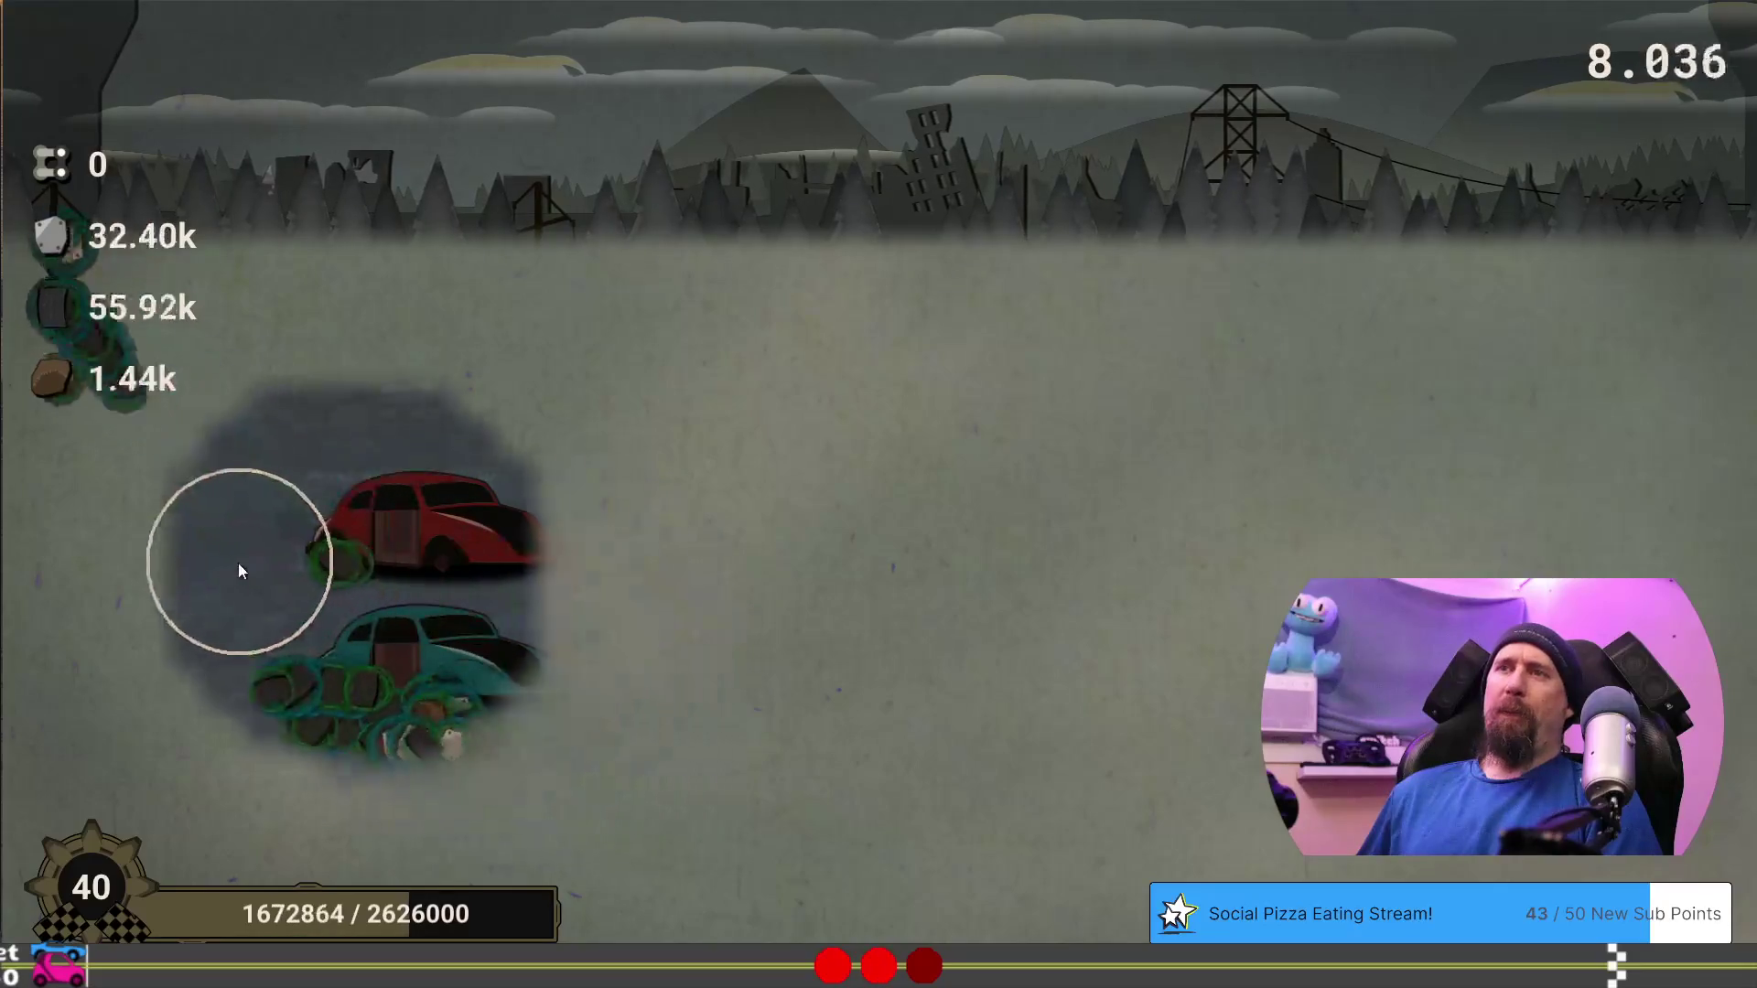
click(1243, 600)
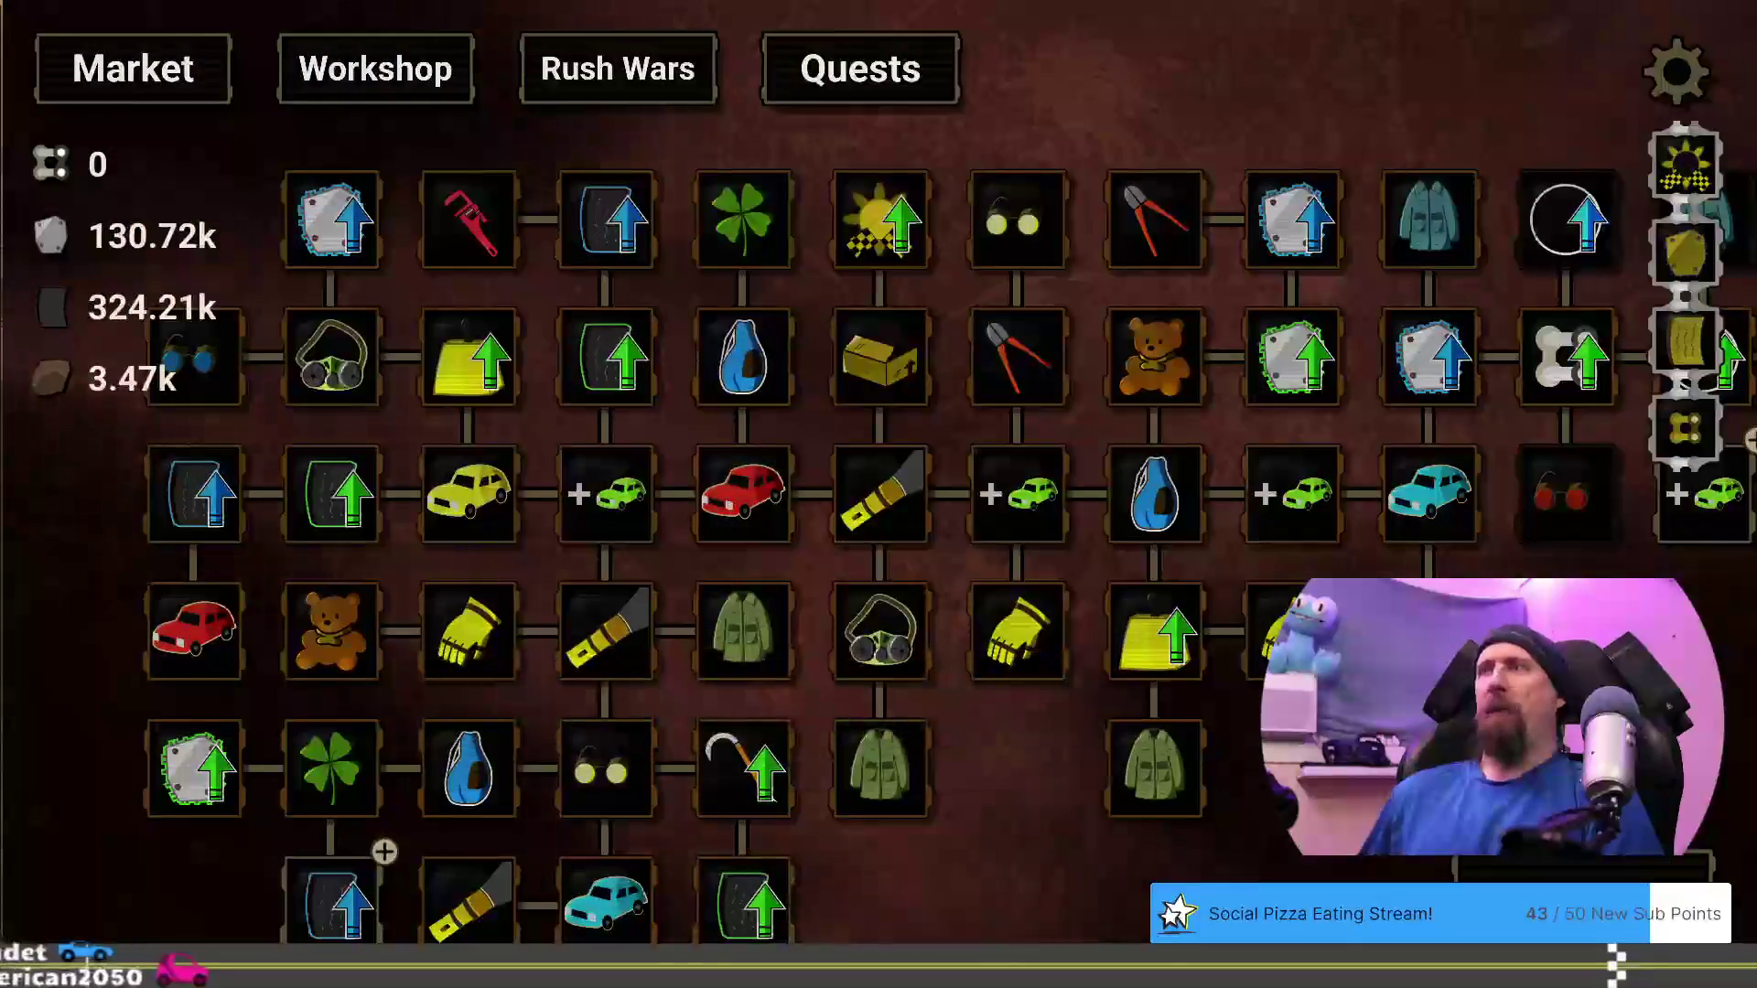
Pan the upgrade tree over to its right-hand, newest upgrade nodes
mouse_move(1474, 653)
mouse_down()
mouse_move(1044, 591)
mouse_move(844, 597)
mouse_up()
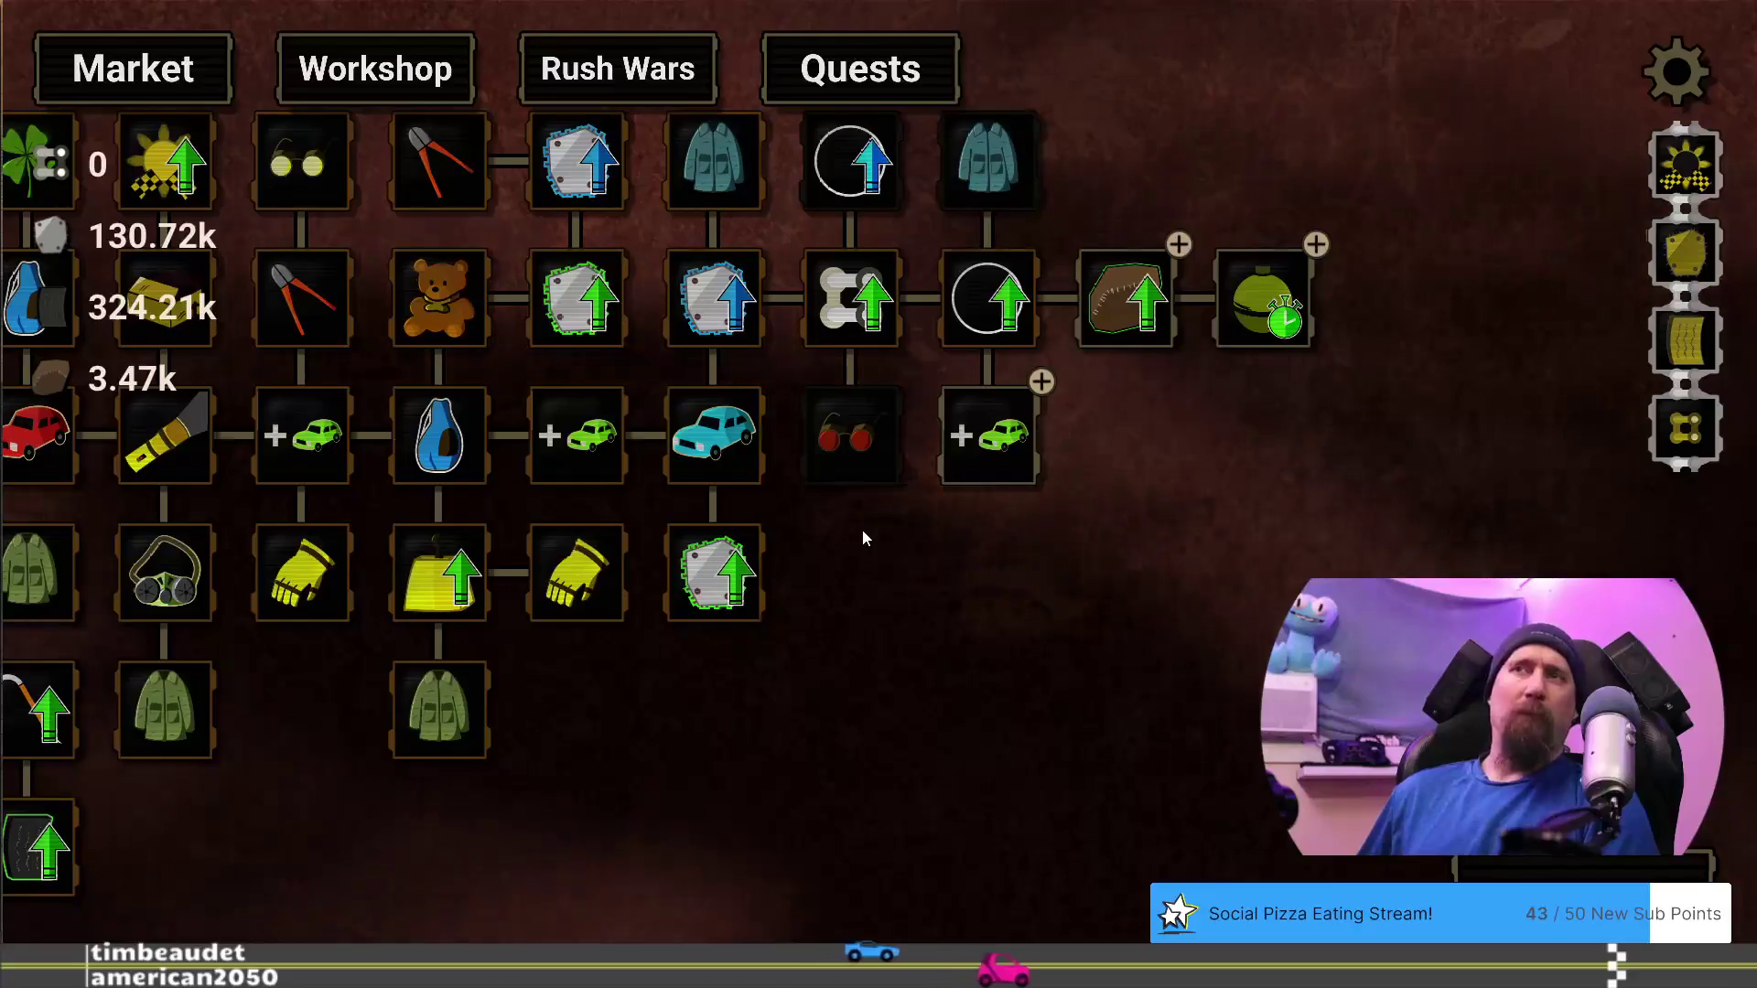
mouse_move(860, 442)
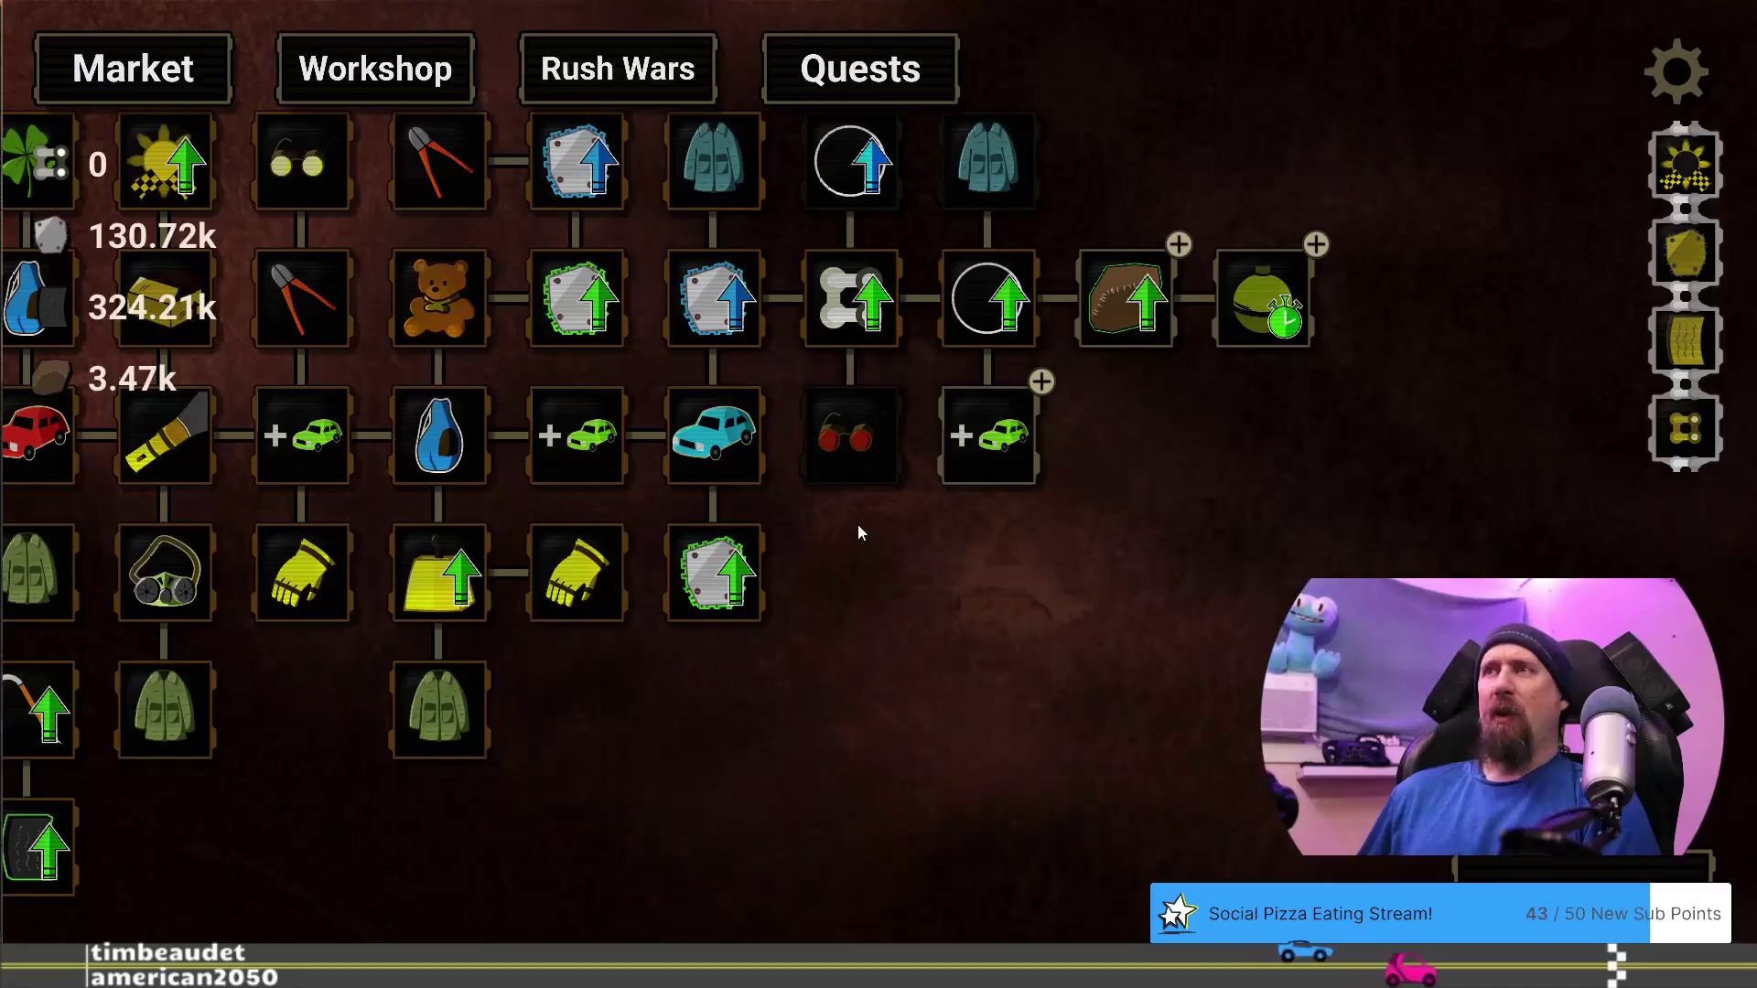
scroll(1040, 723, up, 3)
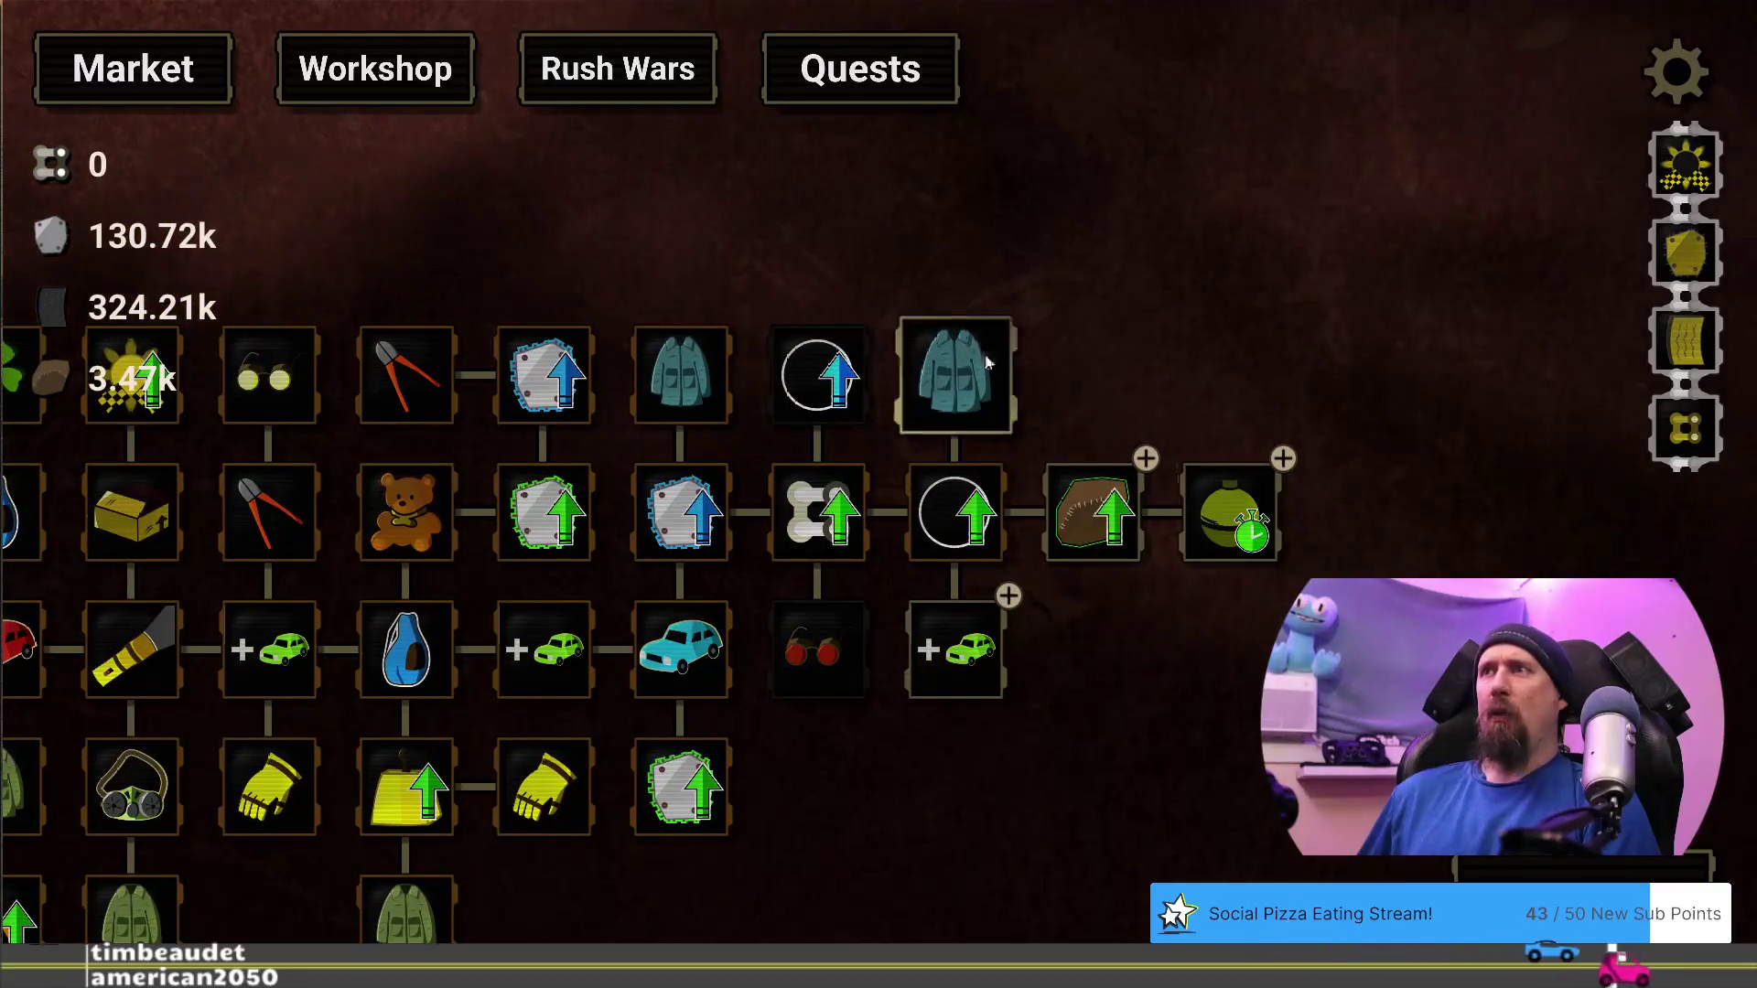
scroll(1016, 631, down, 1)
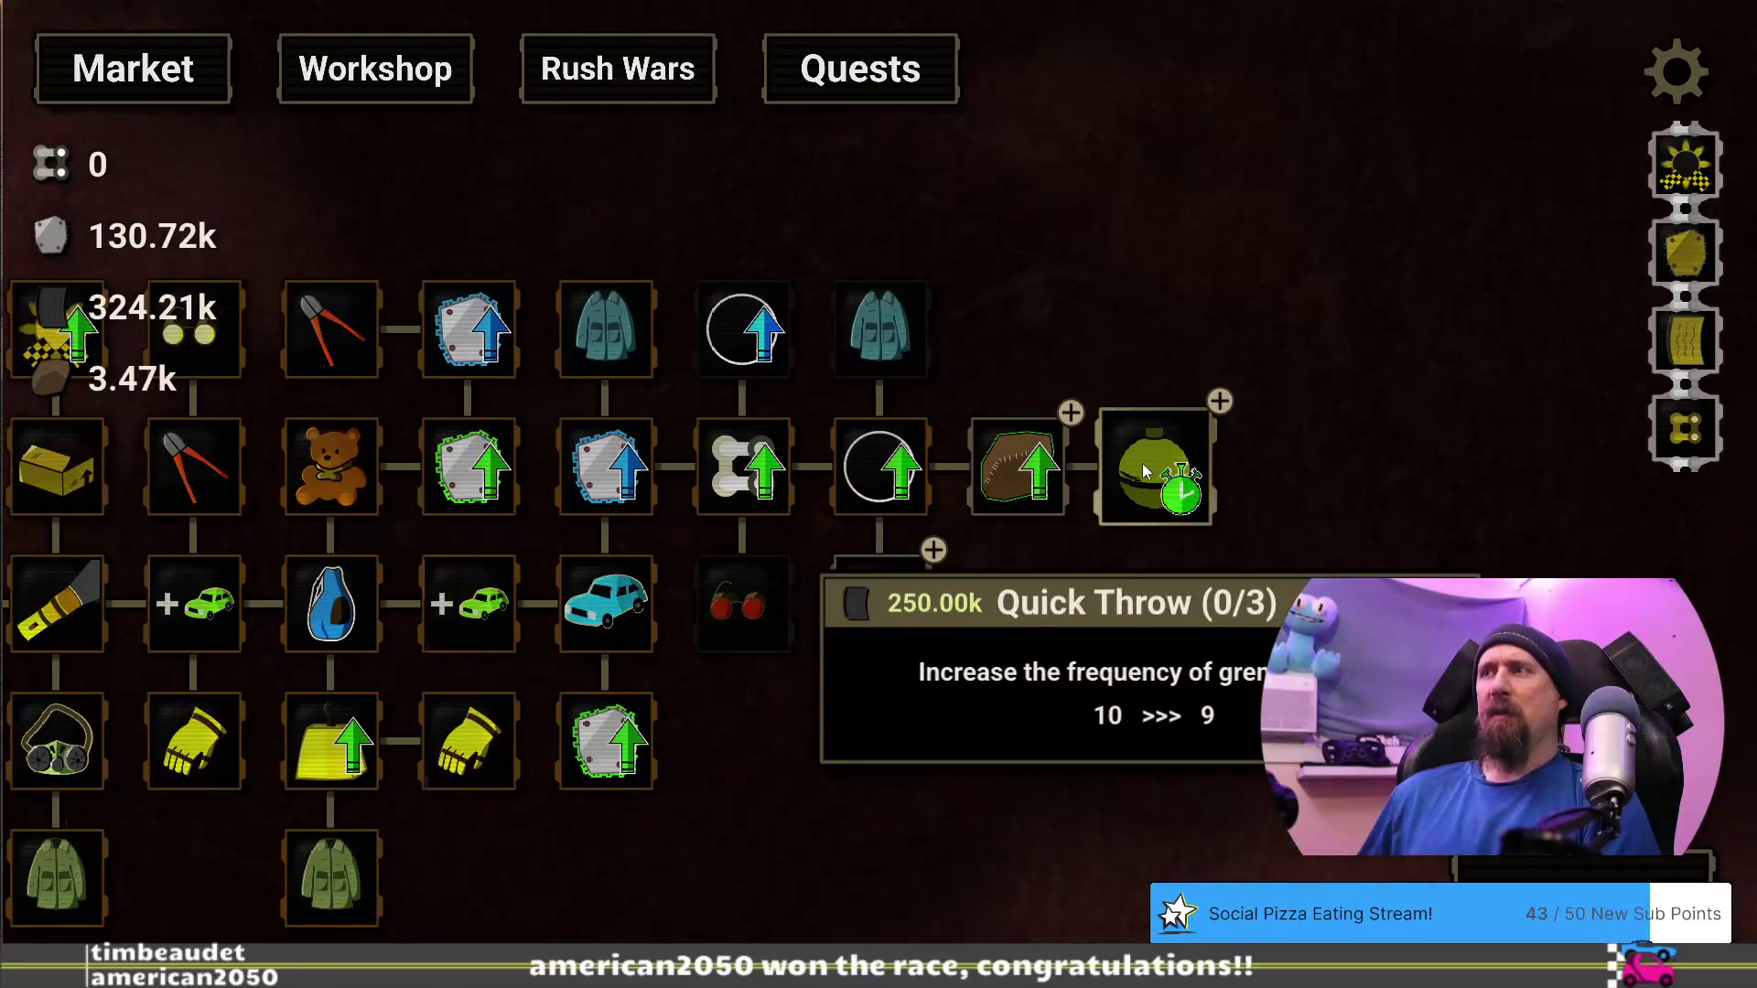
drag(967, 676, 850, 586)
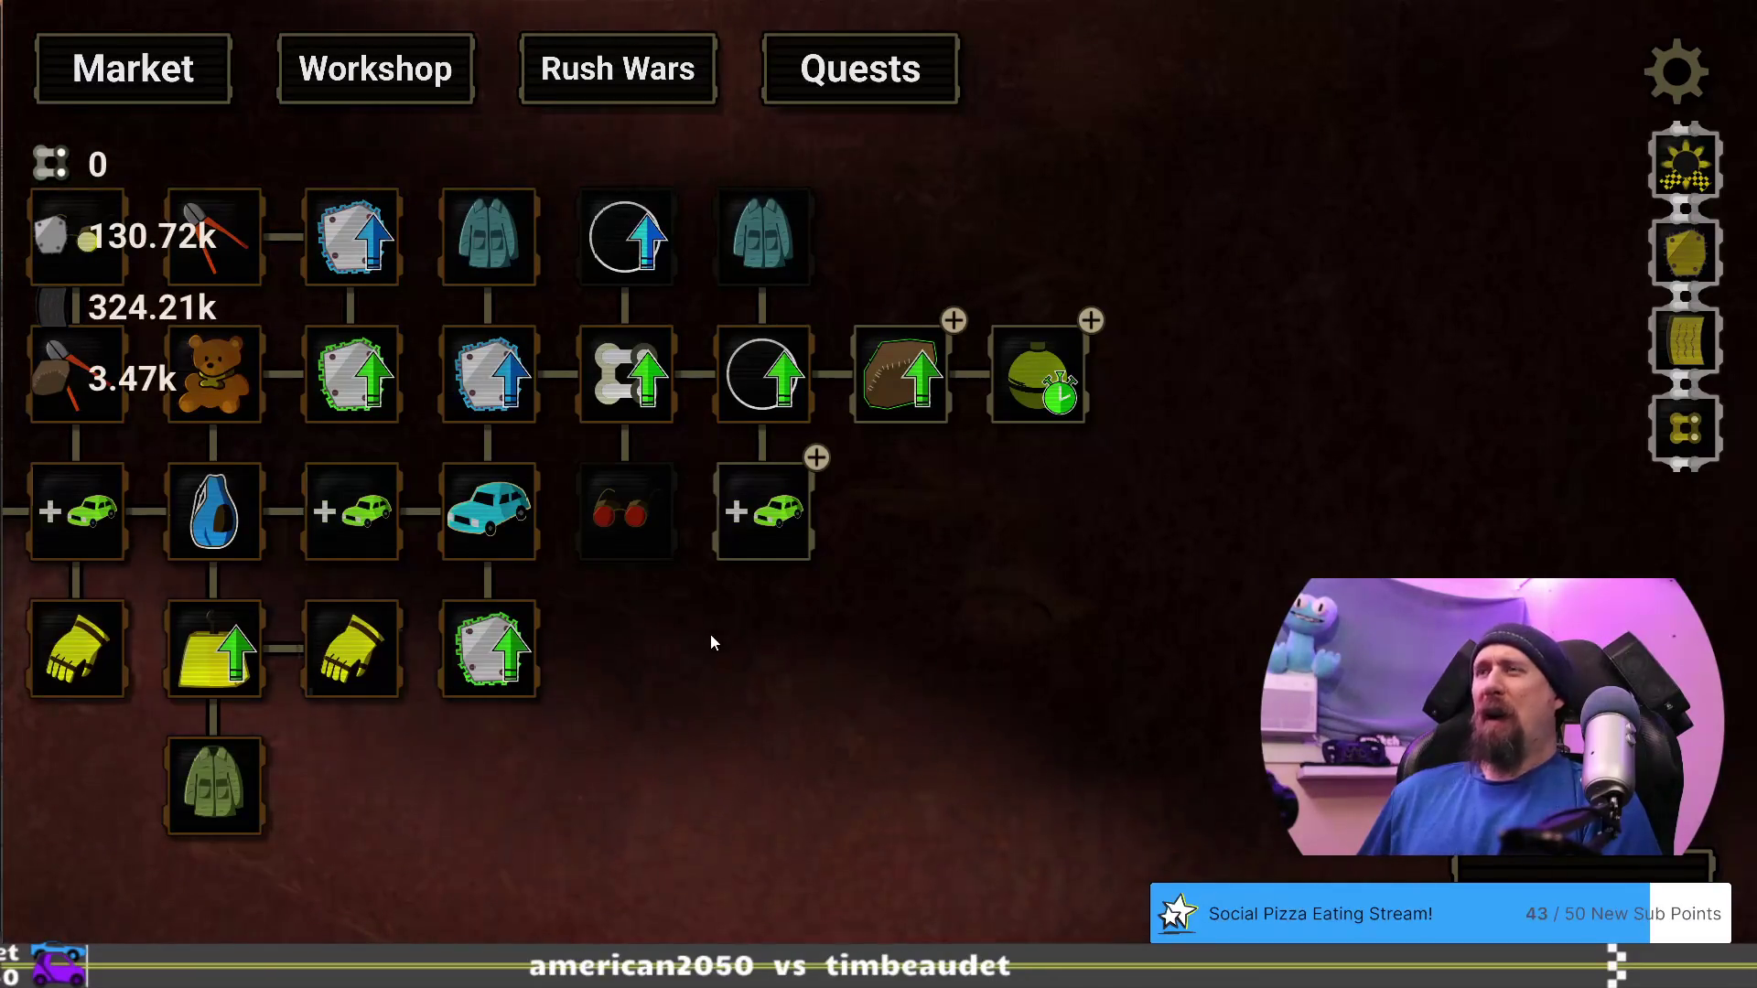
drag(1011, 566, 1058, 551)
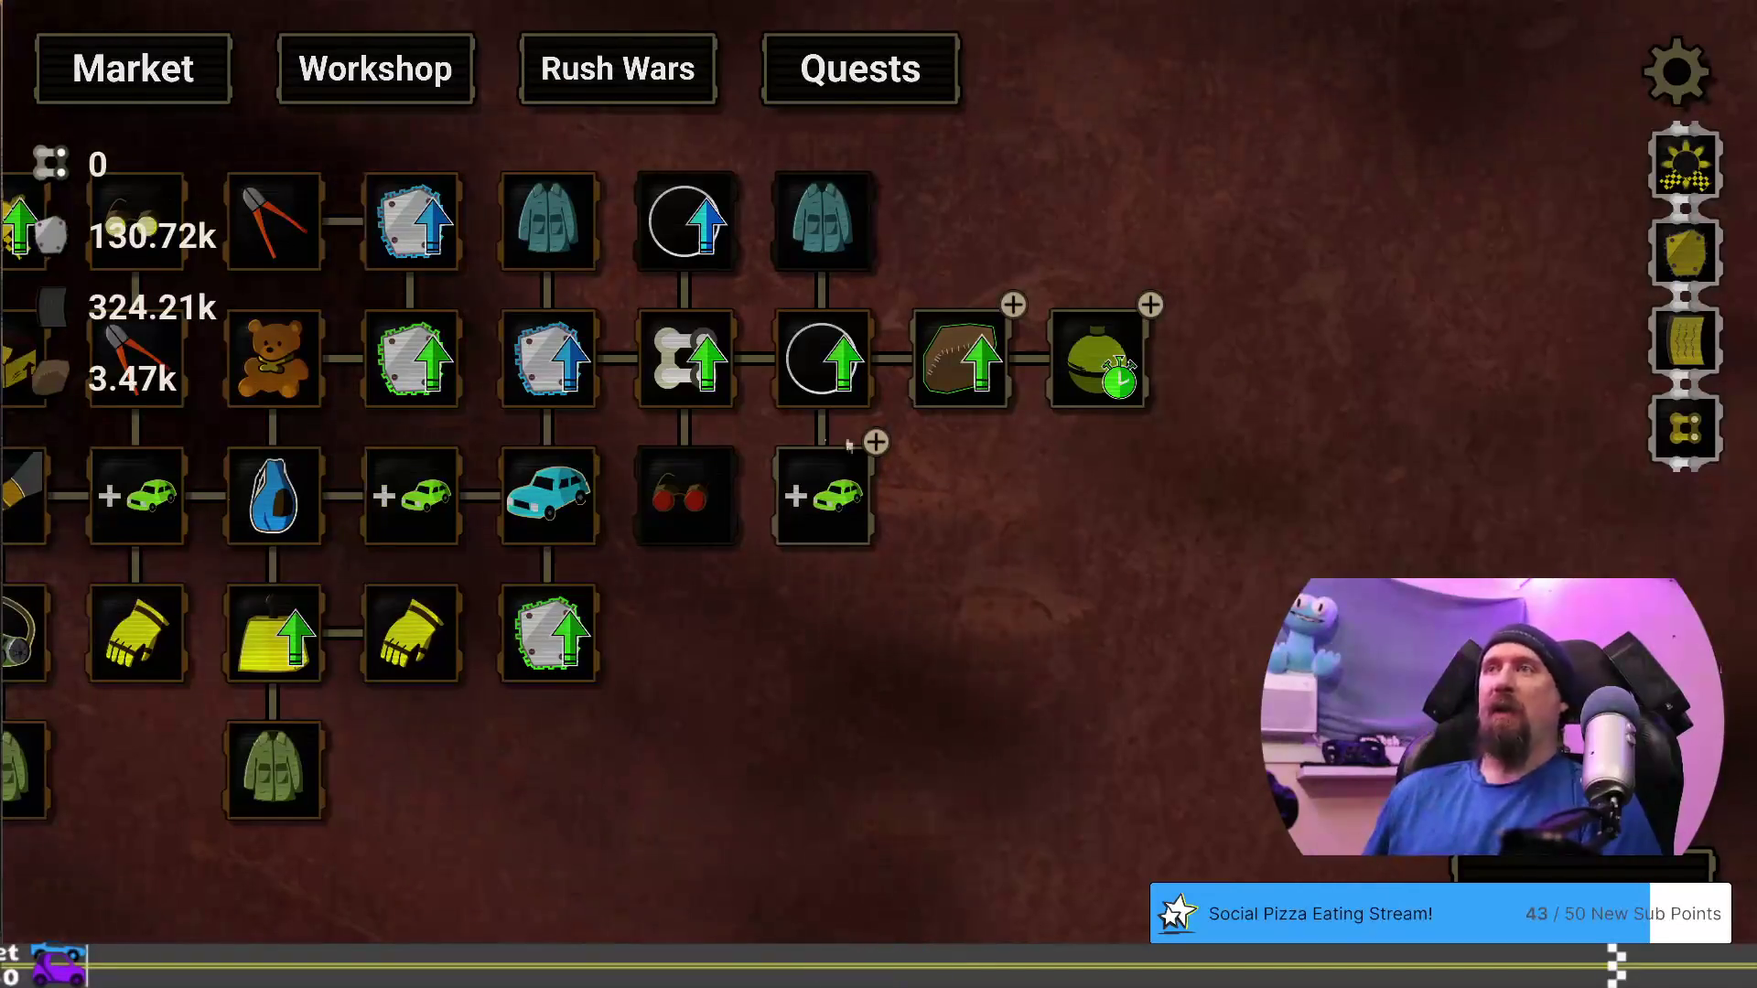
drag(665, 661, 1220, 688)
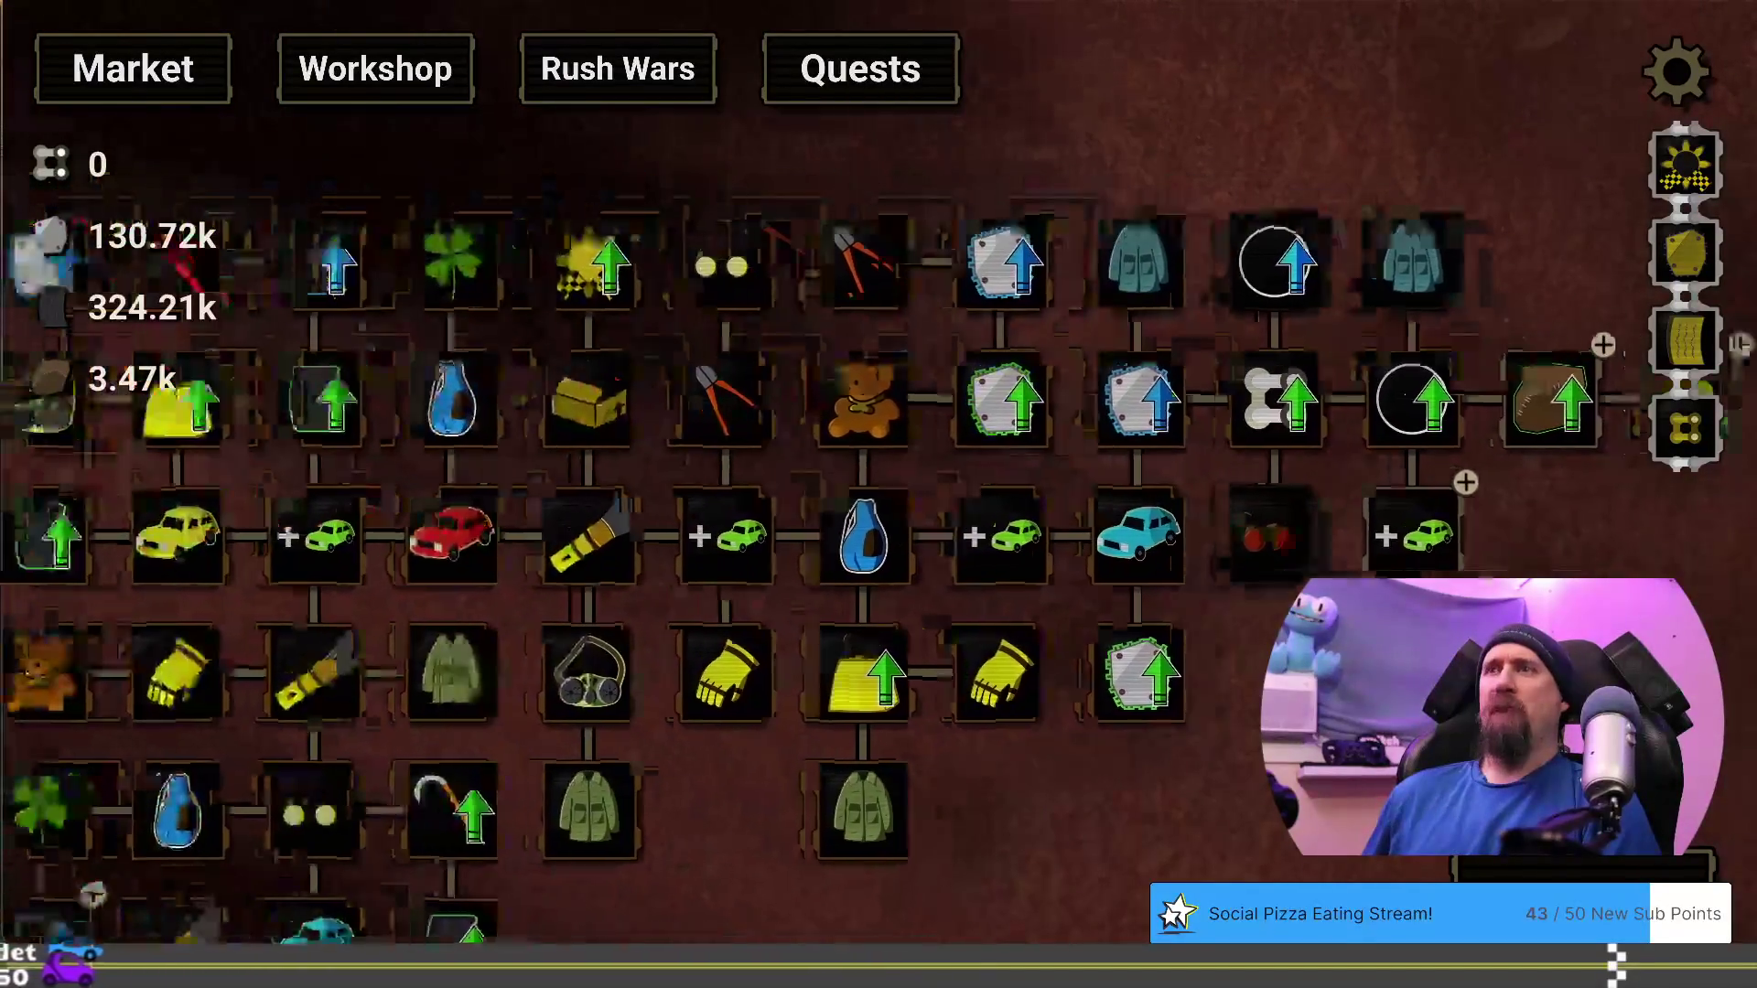
mouse_move(758, 417)
mouse_down()
mouse_move(952, 366)
mouse_move(659, 266)
mouse_up()
Buy the first Quick Throw level and another Fine Cloth level, then begin a new supply run
mouse_move(895, 398)
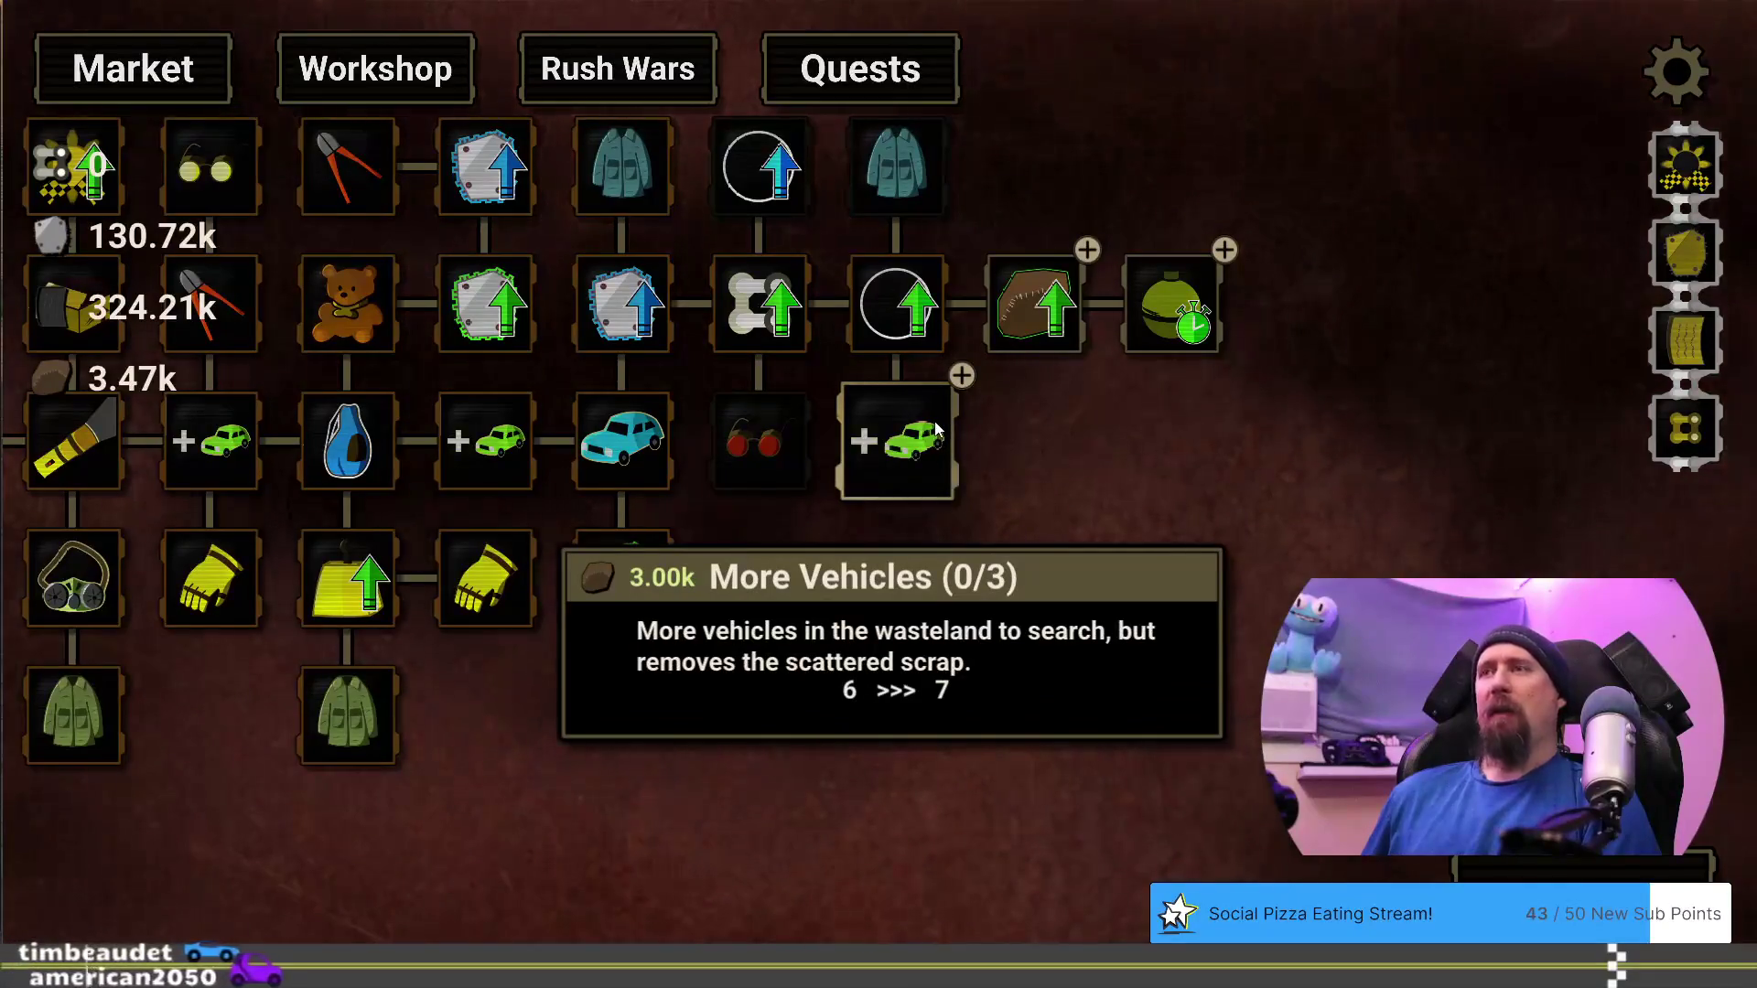
drag(1173, 400, 1042, 459)
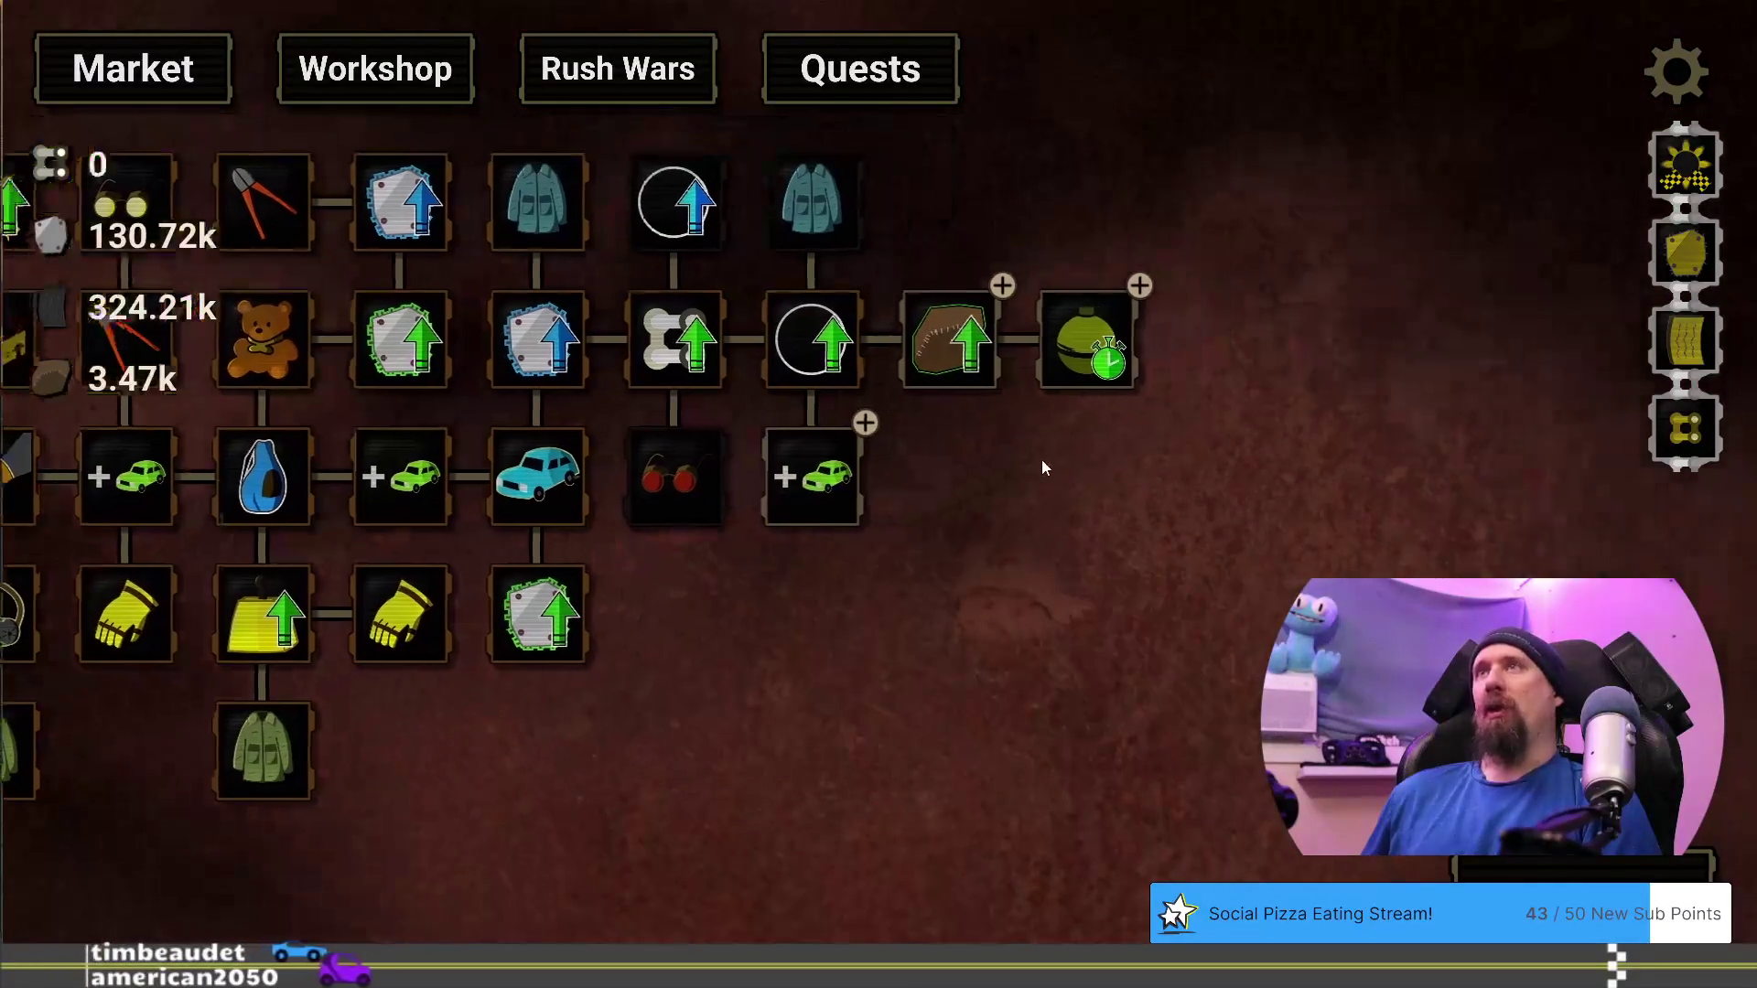
mouse_move(952, 334)
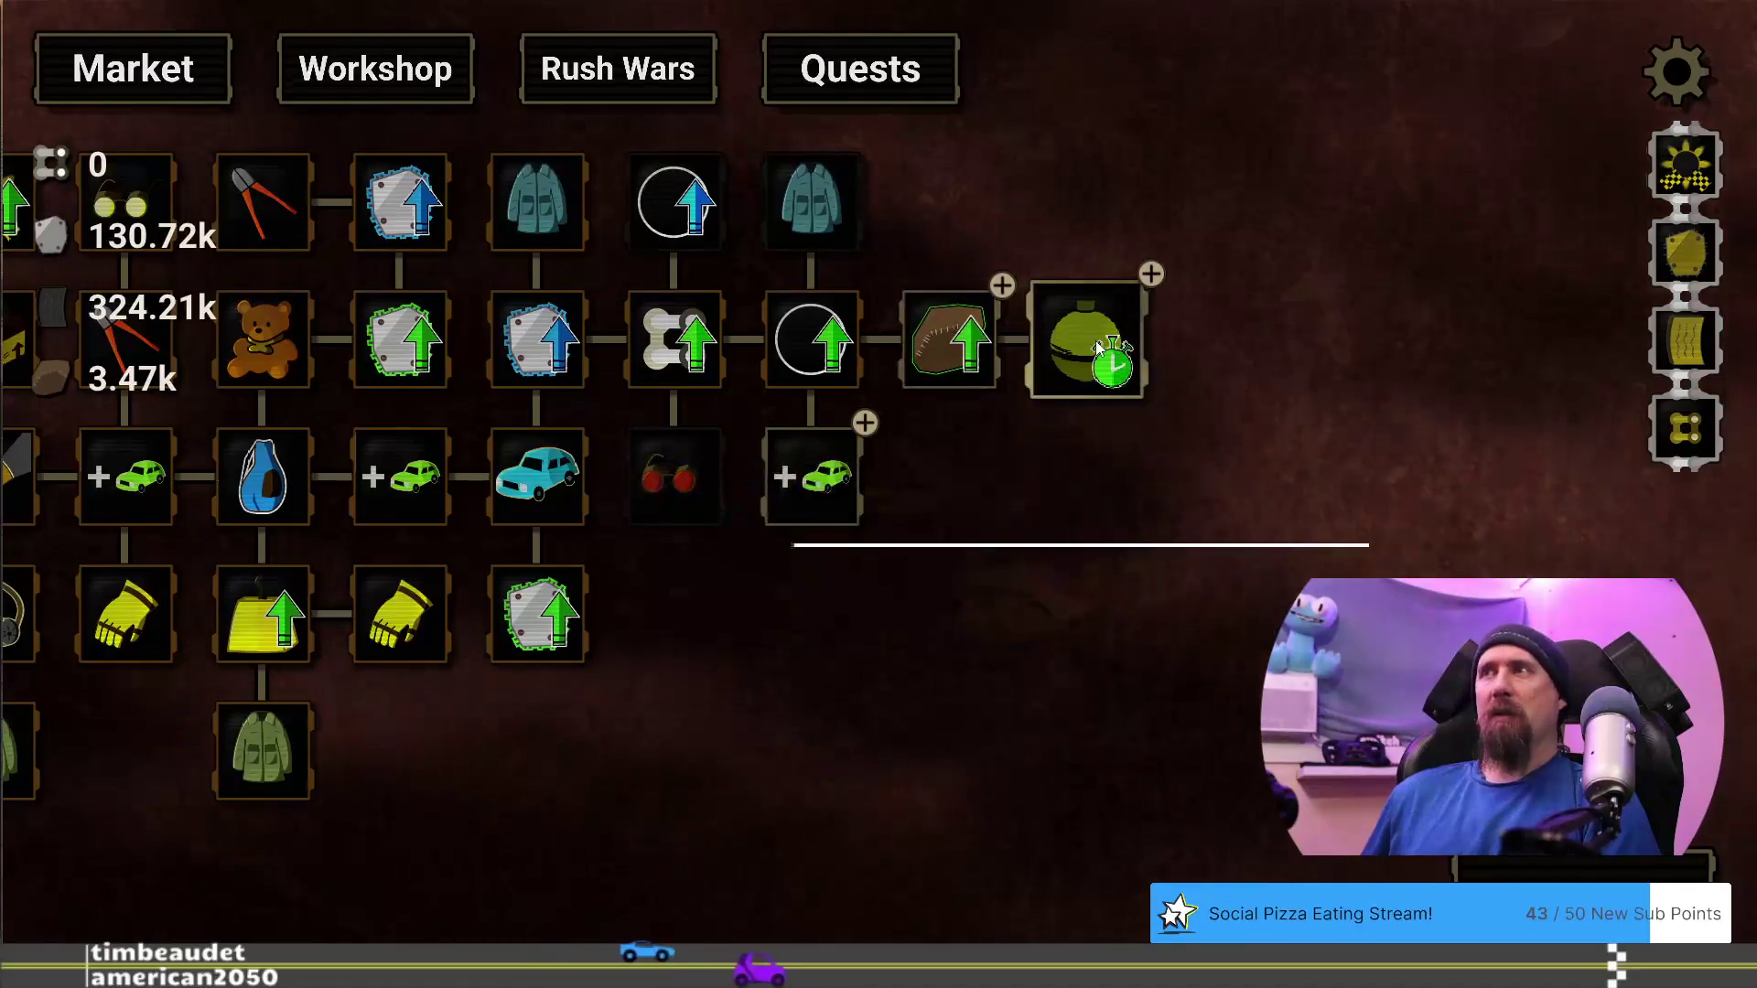
mouse_move(1095, 333)
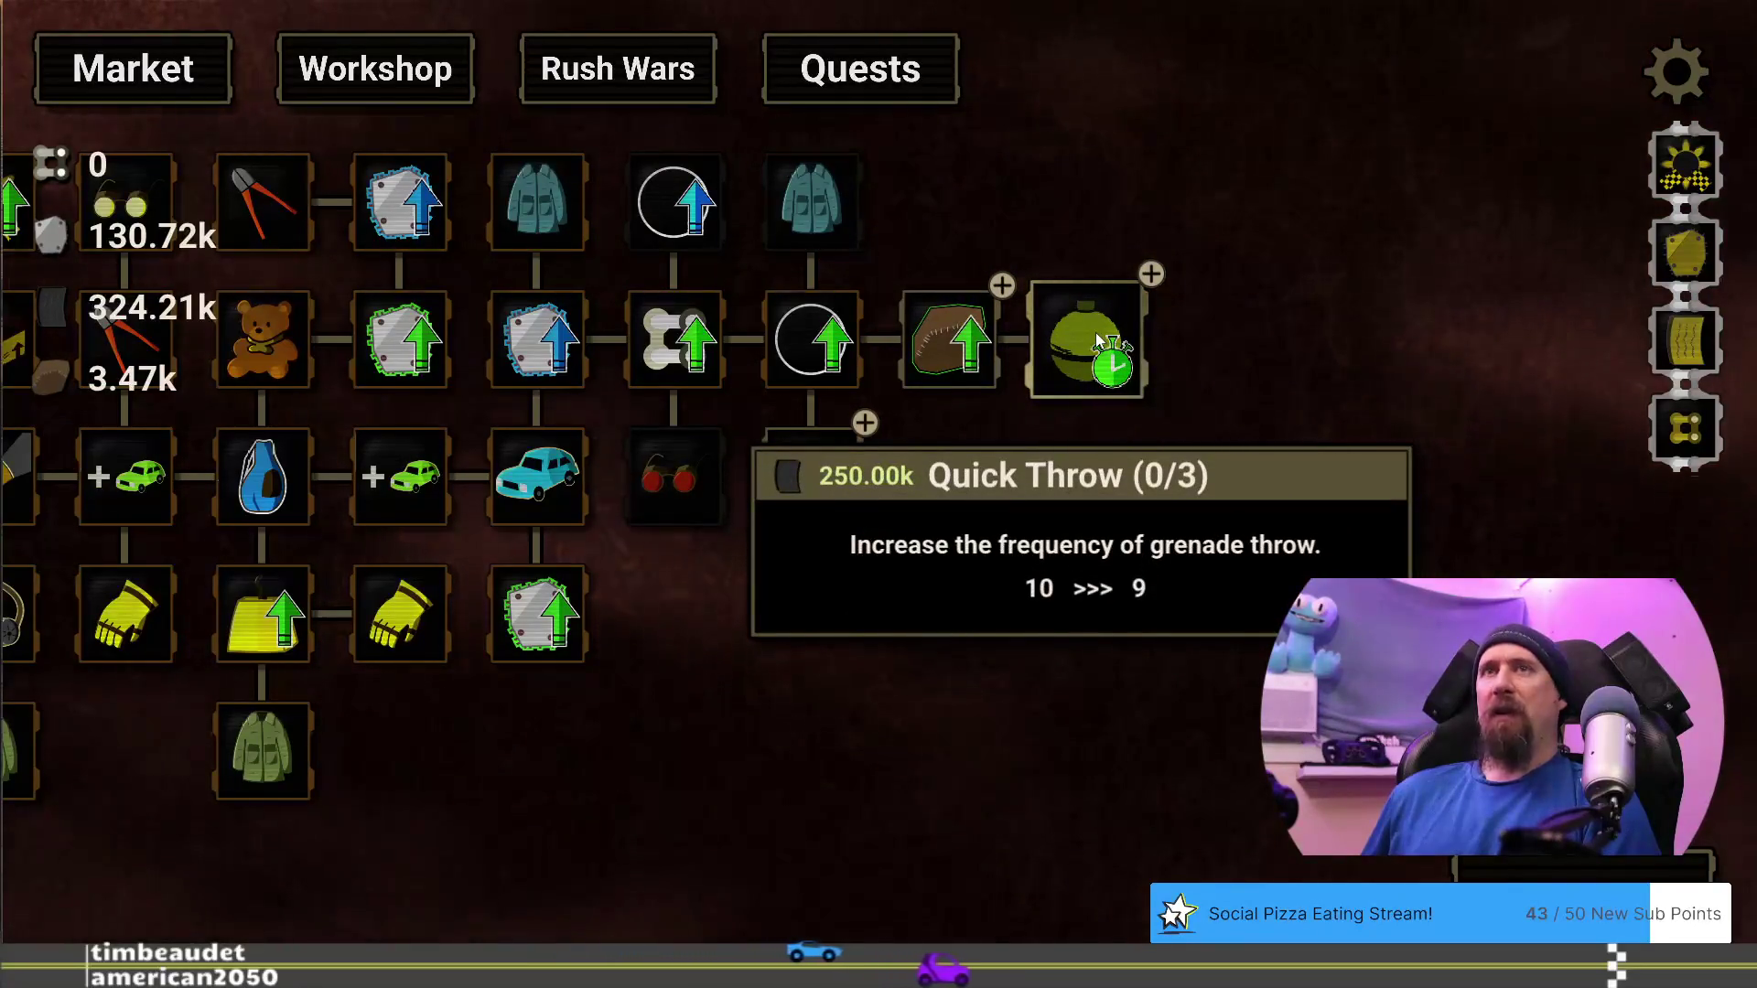
click(1095, 332)
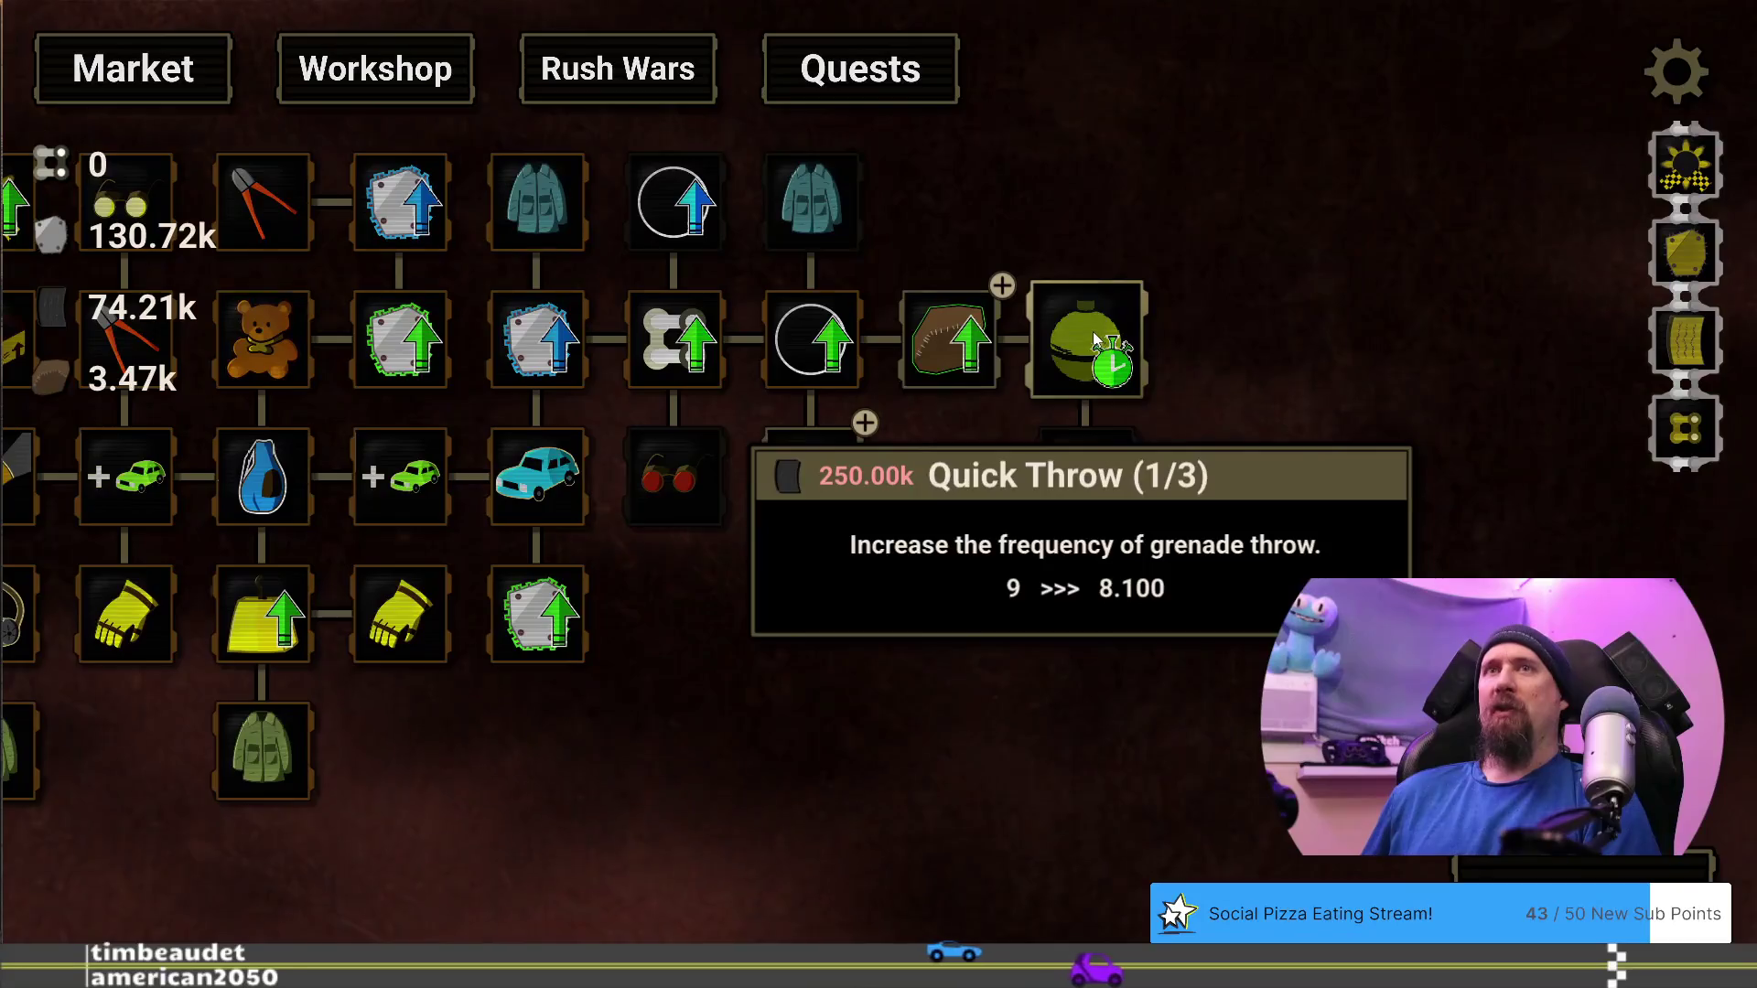
click(948, 340)
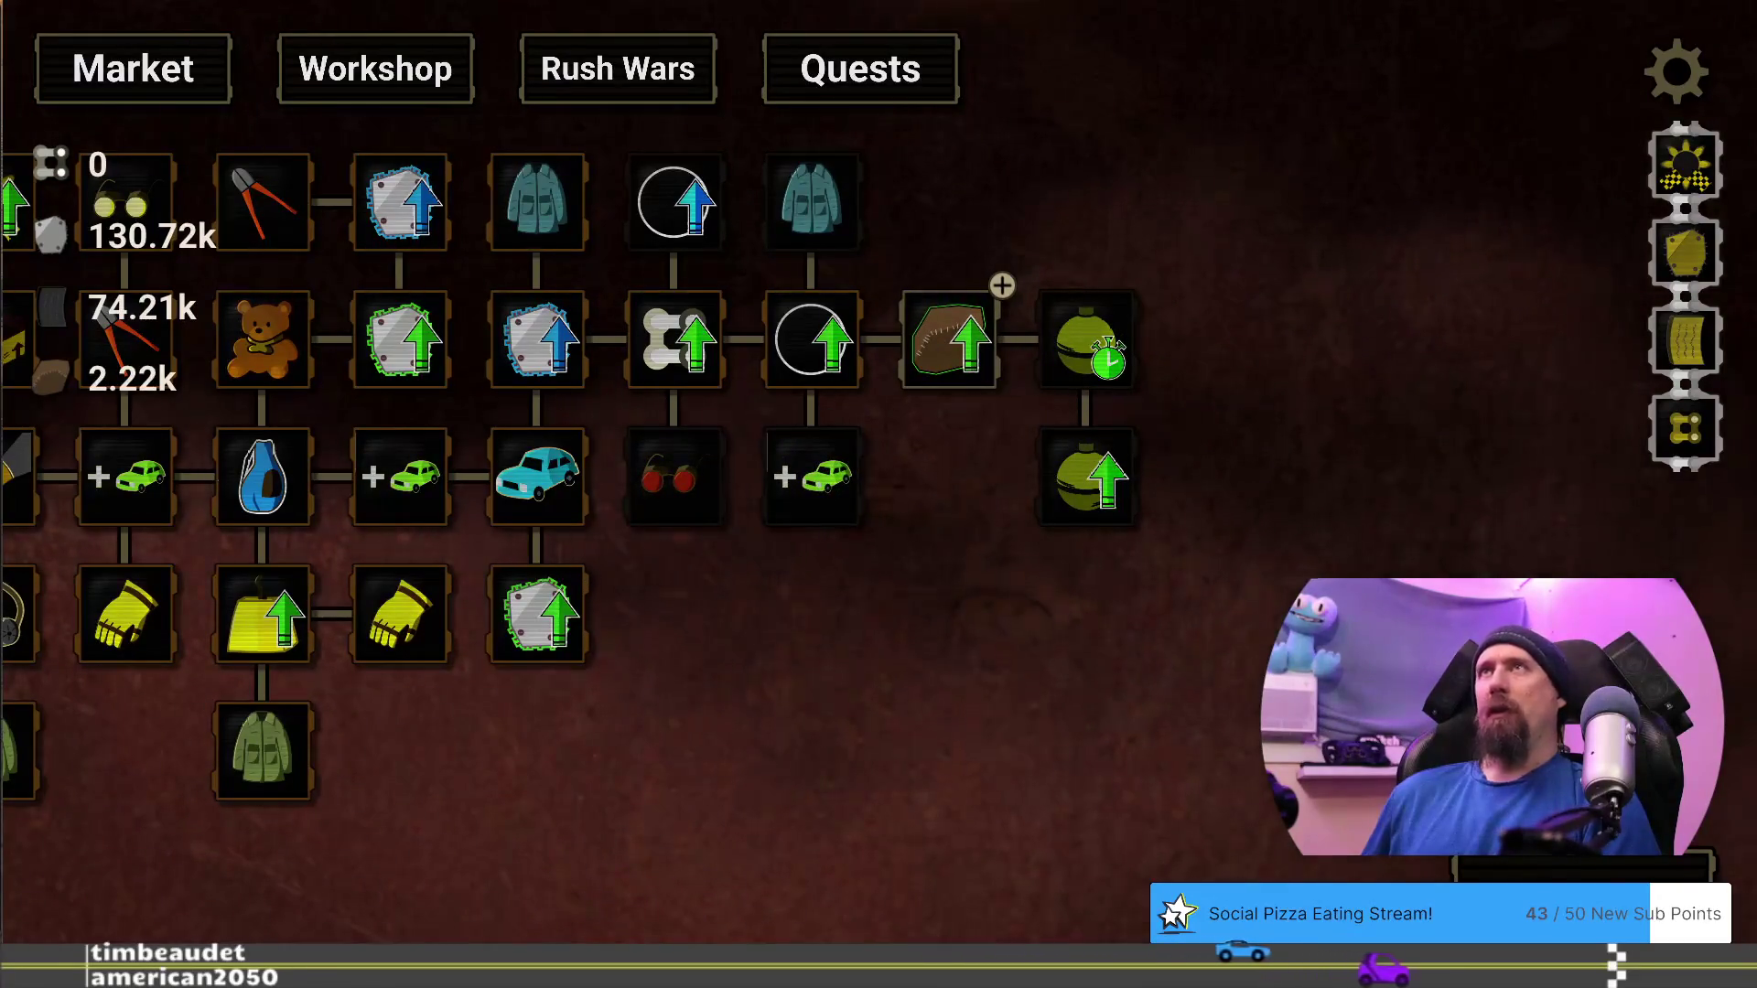
key(space)
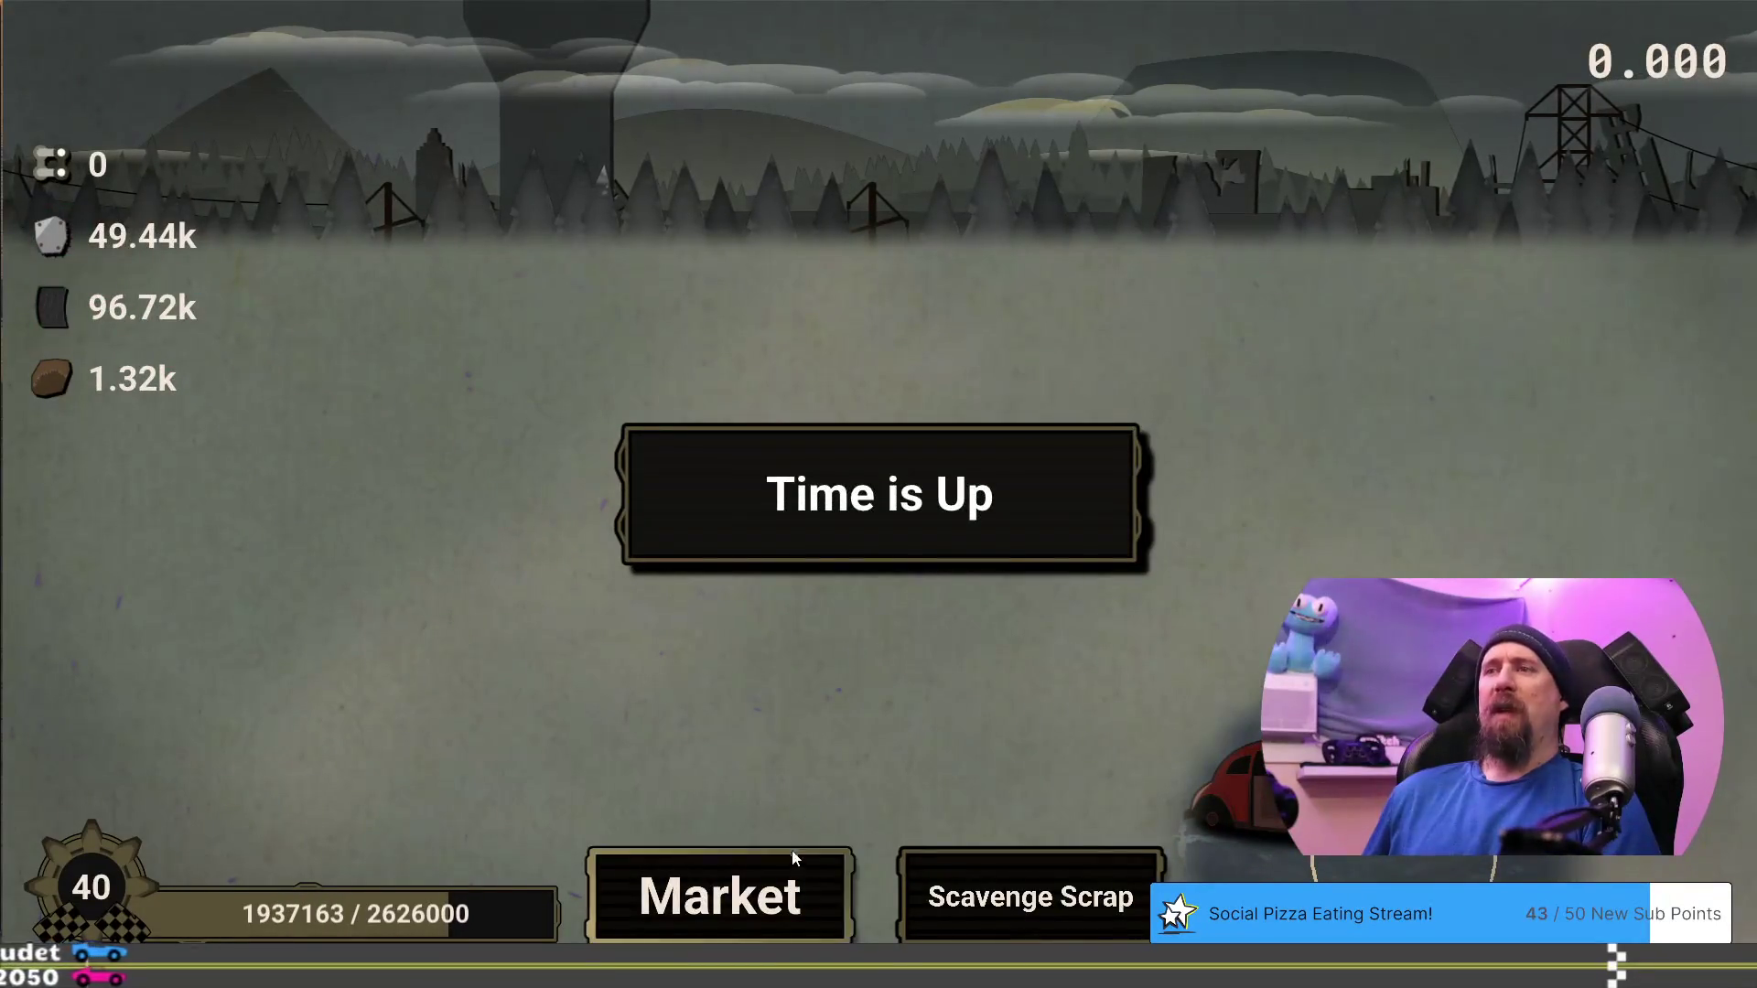
Buy the fourth Fine Cloth level in the upgrade tree after the run
click(725, 880)
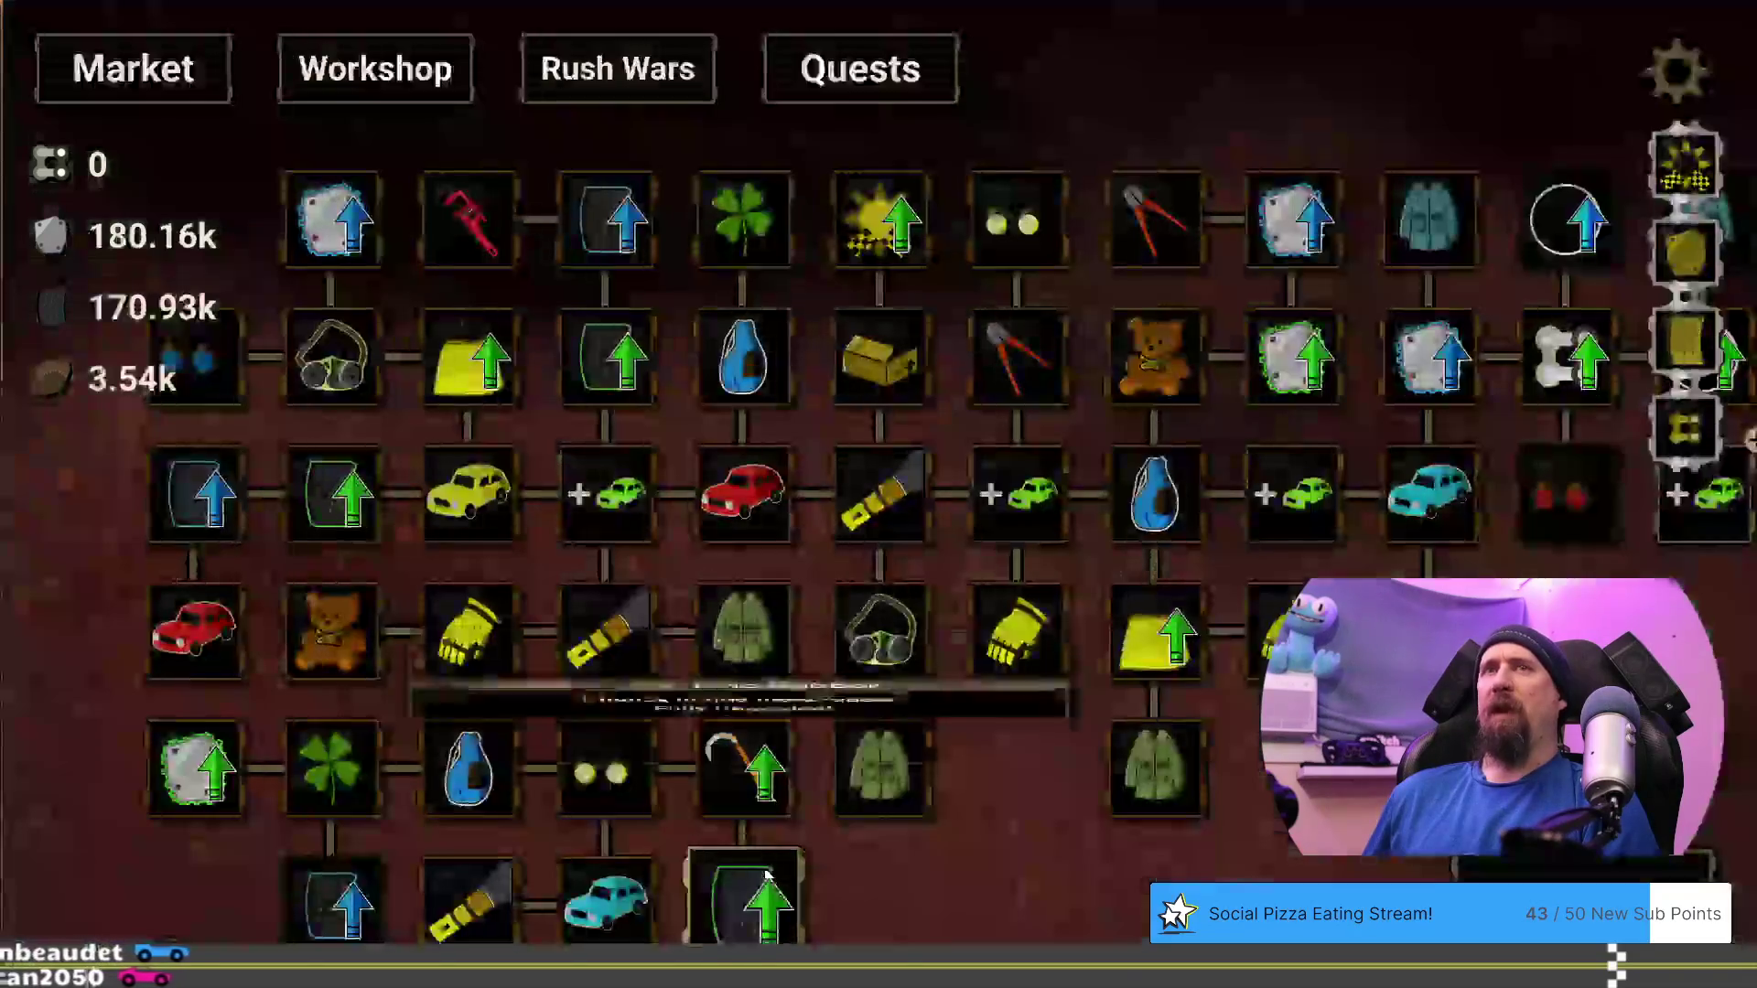
mouse_move(1510, 713)
mouse_down()
mouse_move(1097, 772)
mouse_move(1675, 782)
mouse_move(1653, 727)
mouse_move(1114, 683)
mouse_move(1083, 653)
mouse_move(902, 696)
mouse_up()
mouse_move(981, 458)
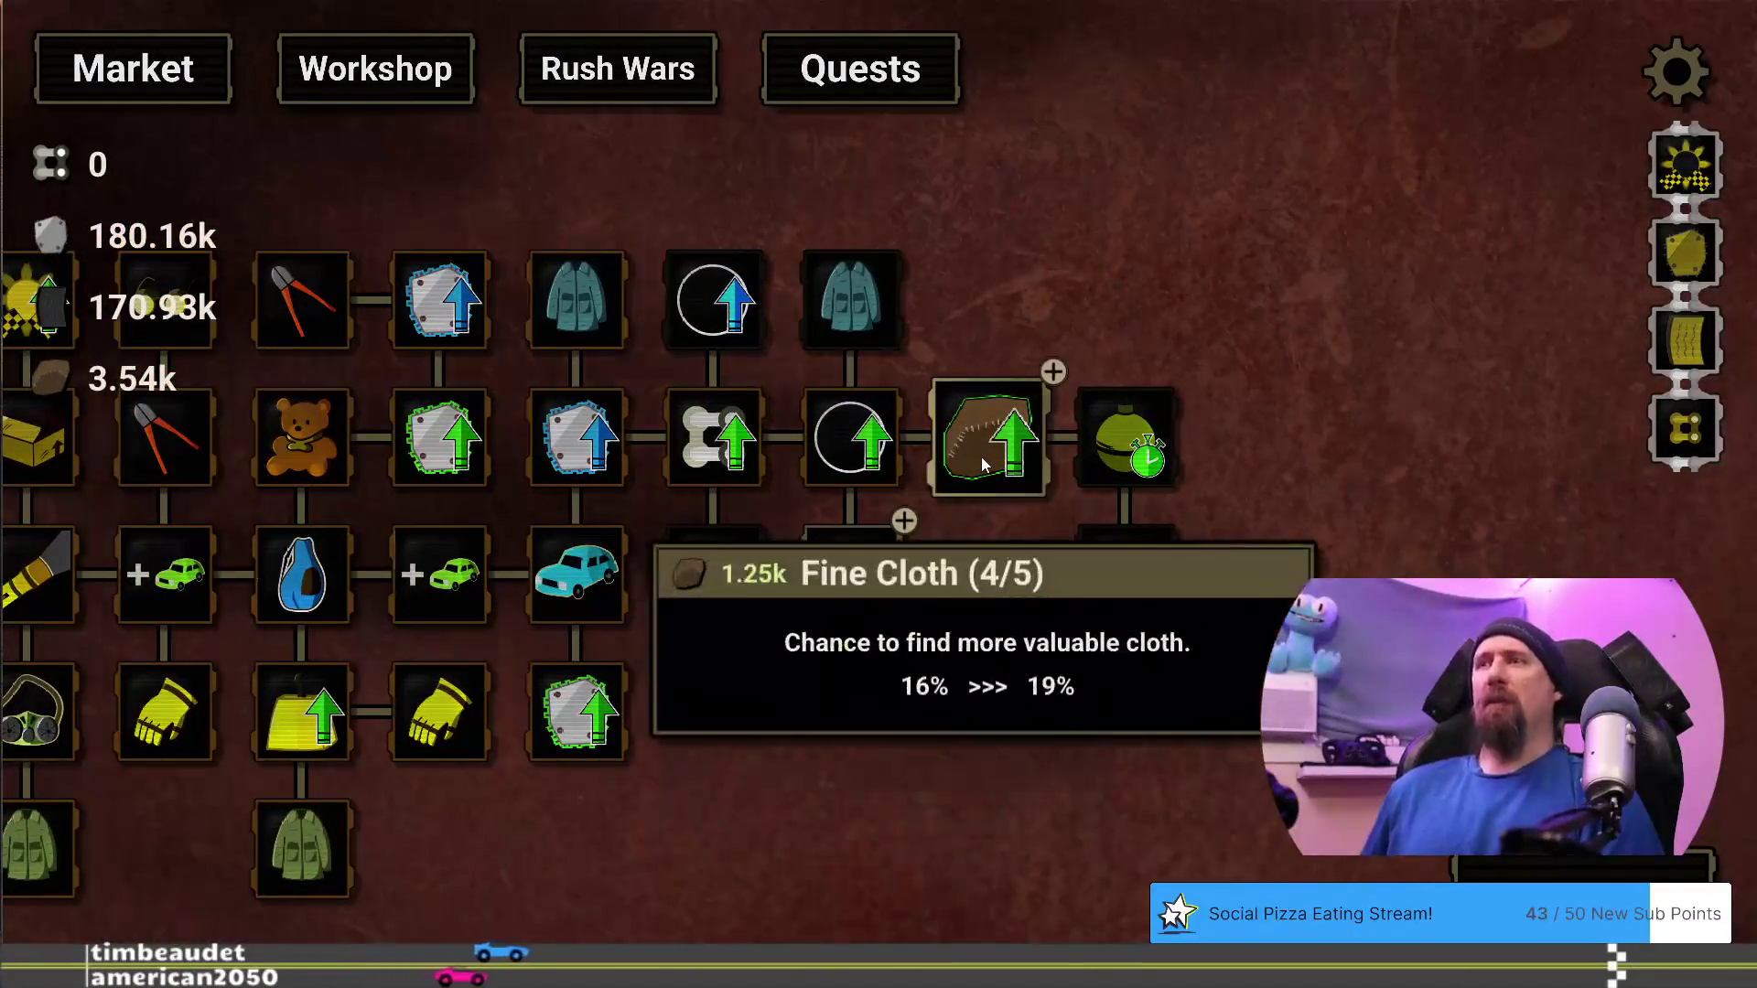
click(985, 446)
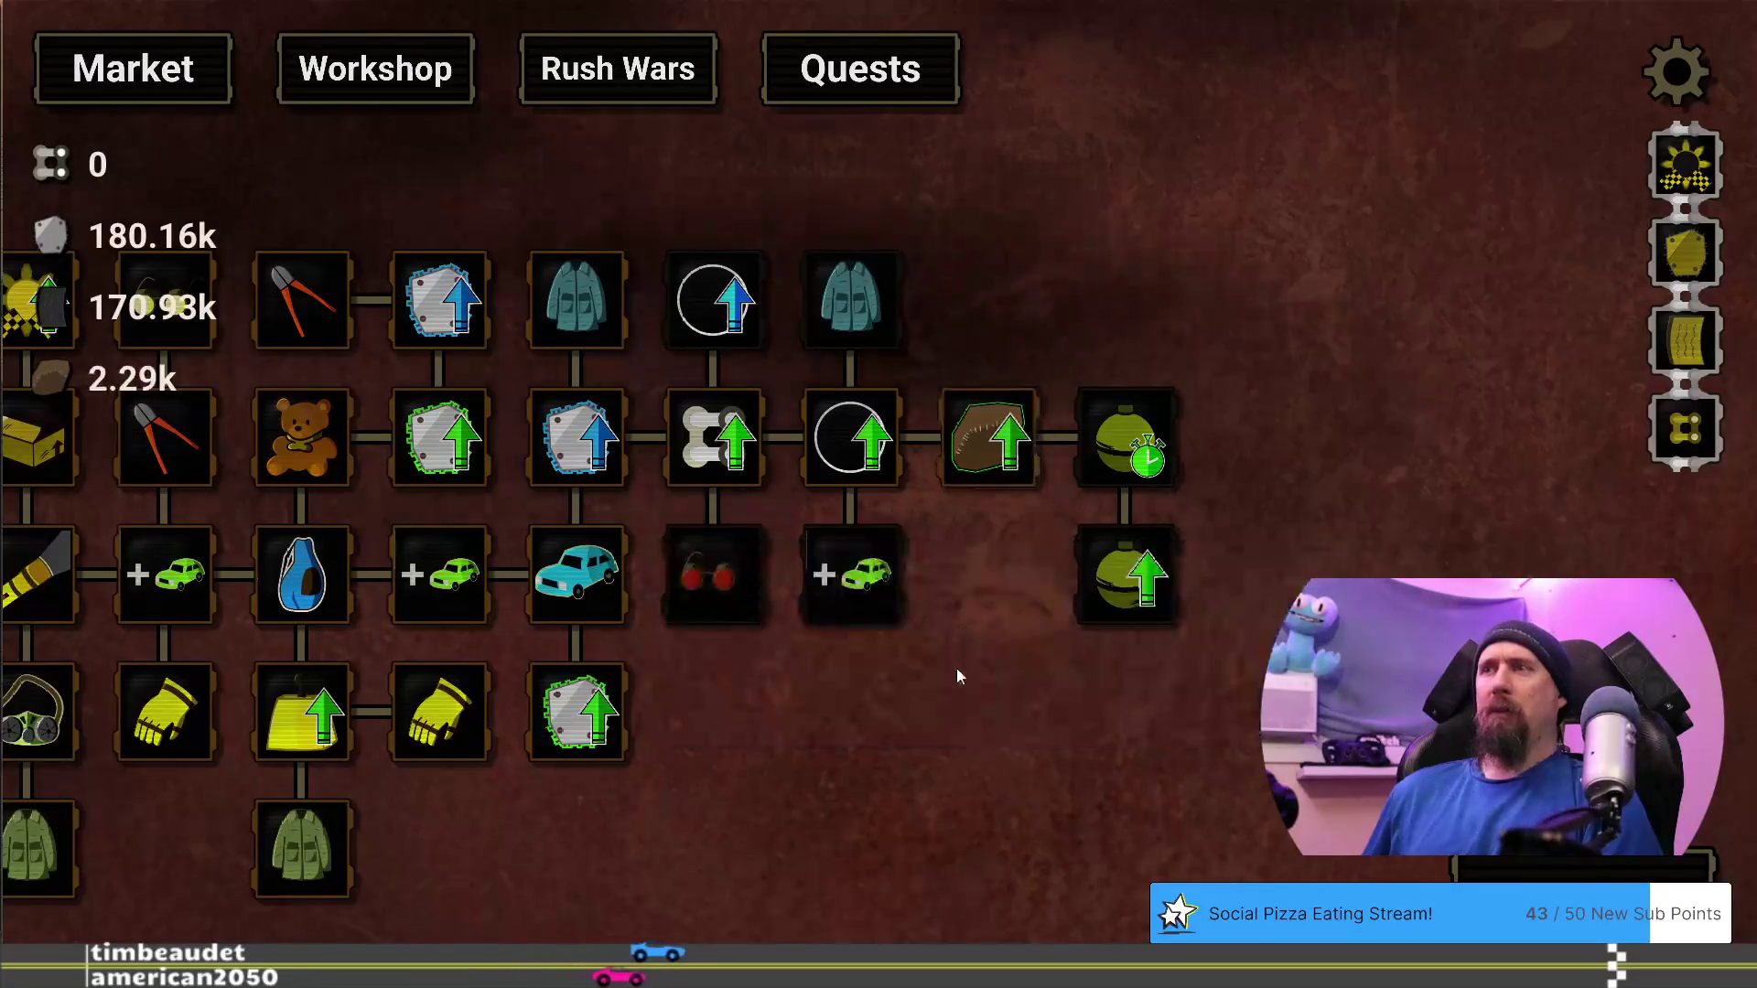
Return to the Run for Supplies screen and start another supply run
mouse_move(847, 572)
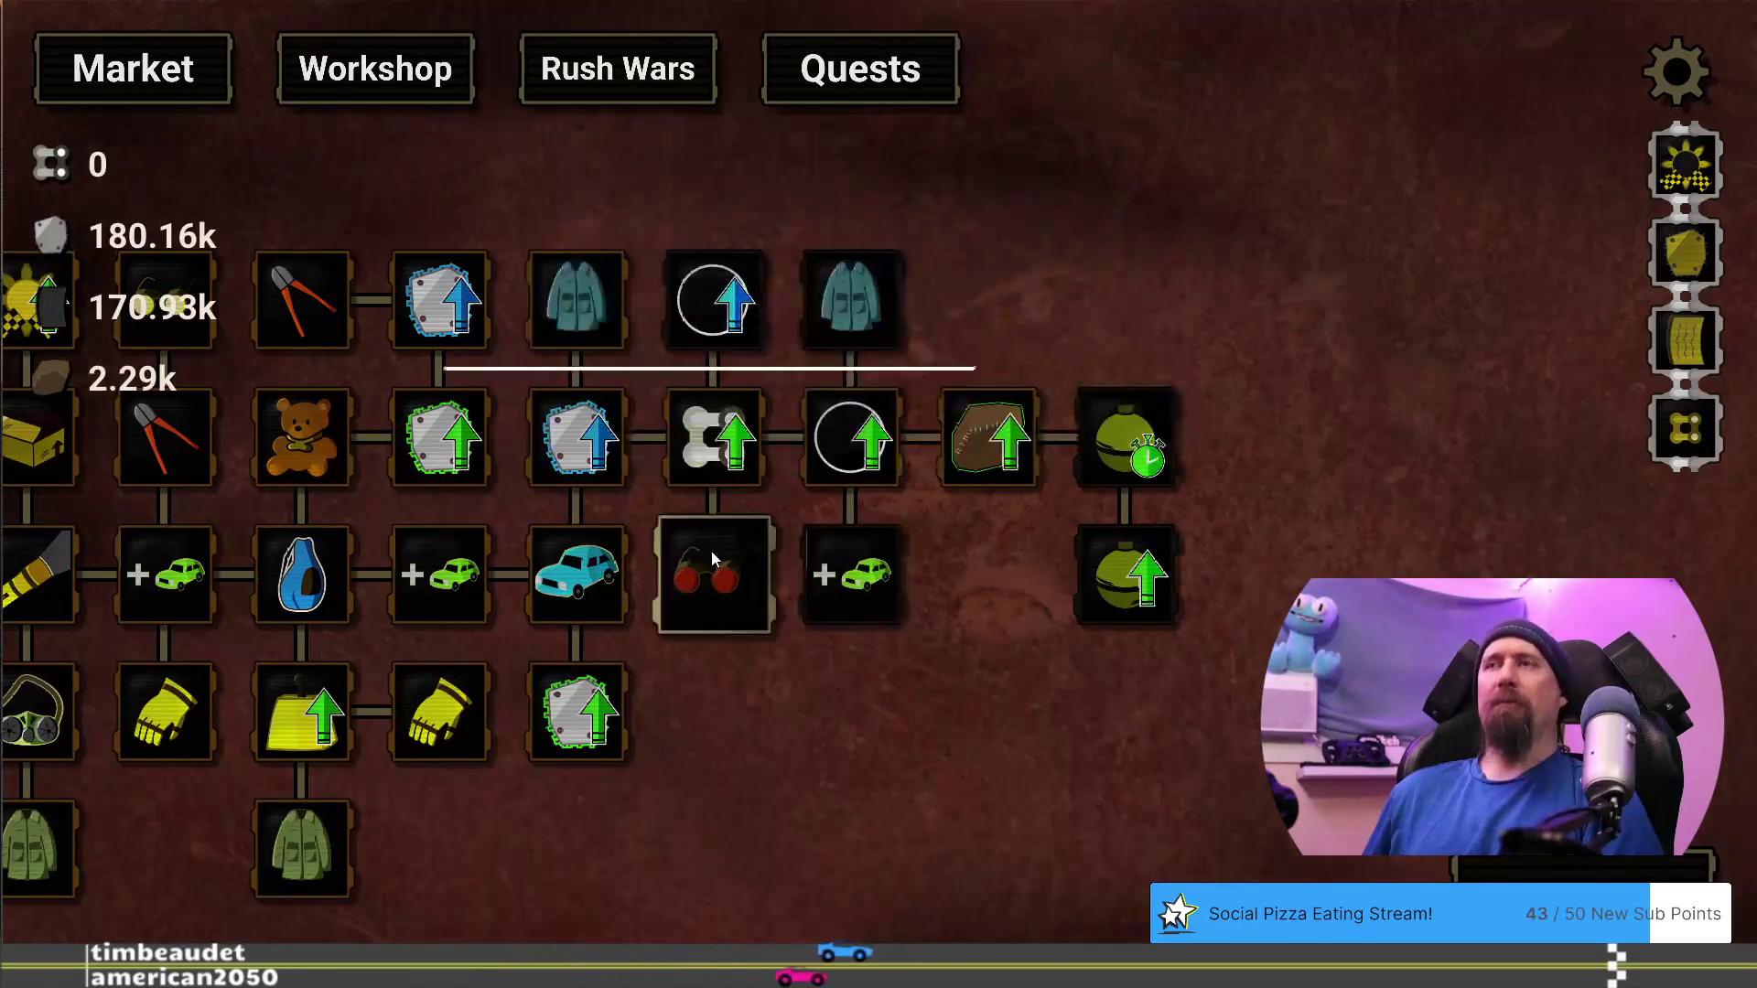
drag(759, 741, 776, 711)
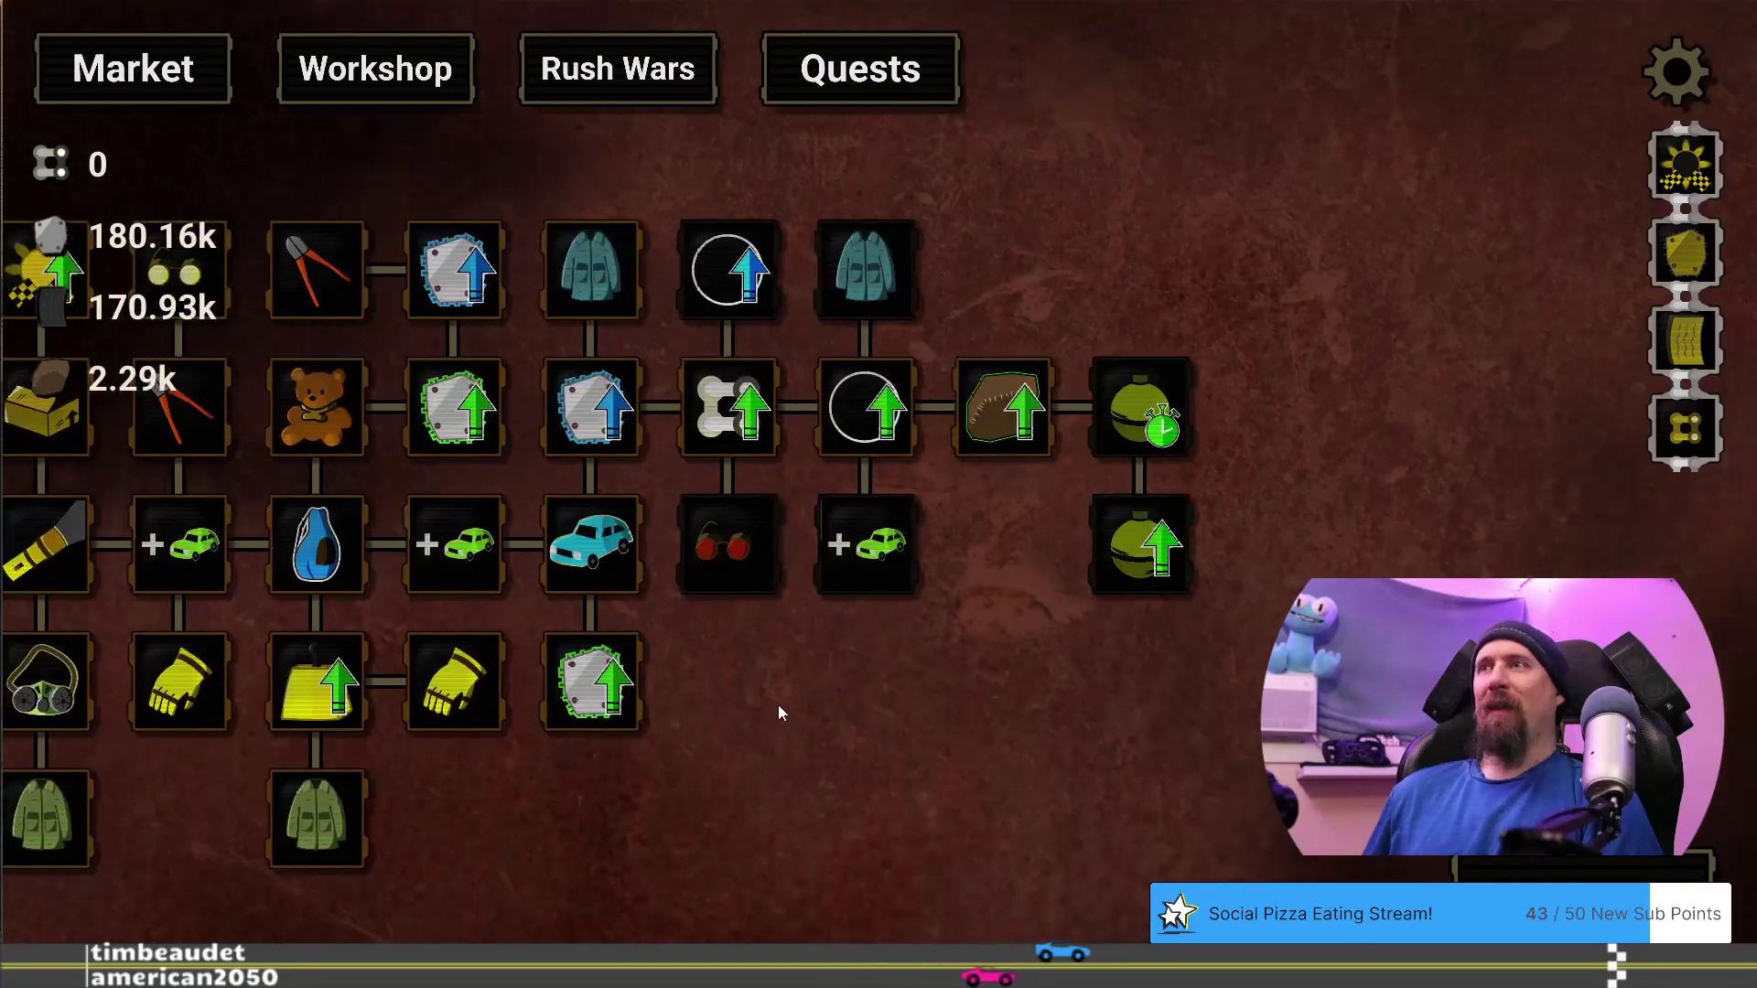
key(Escape)
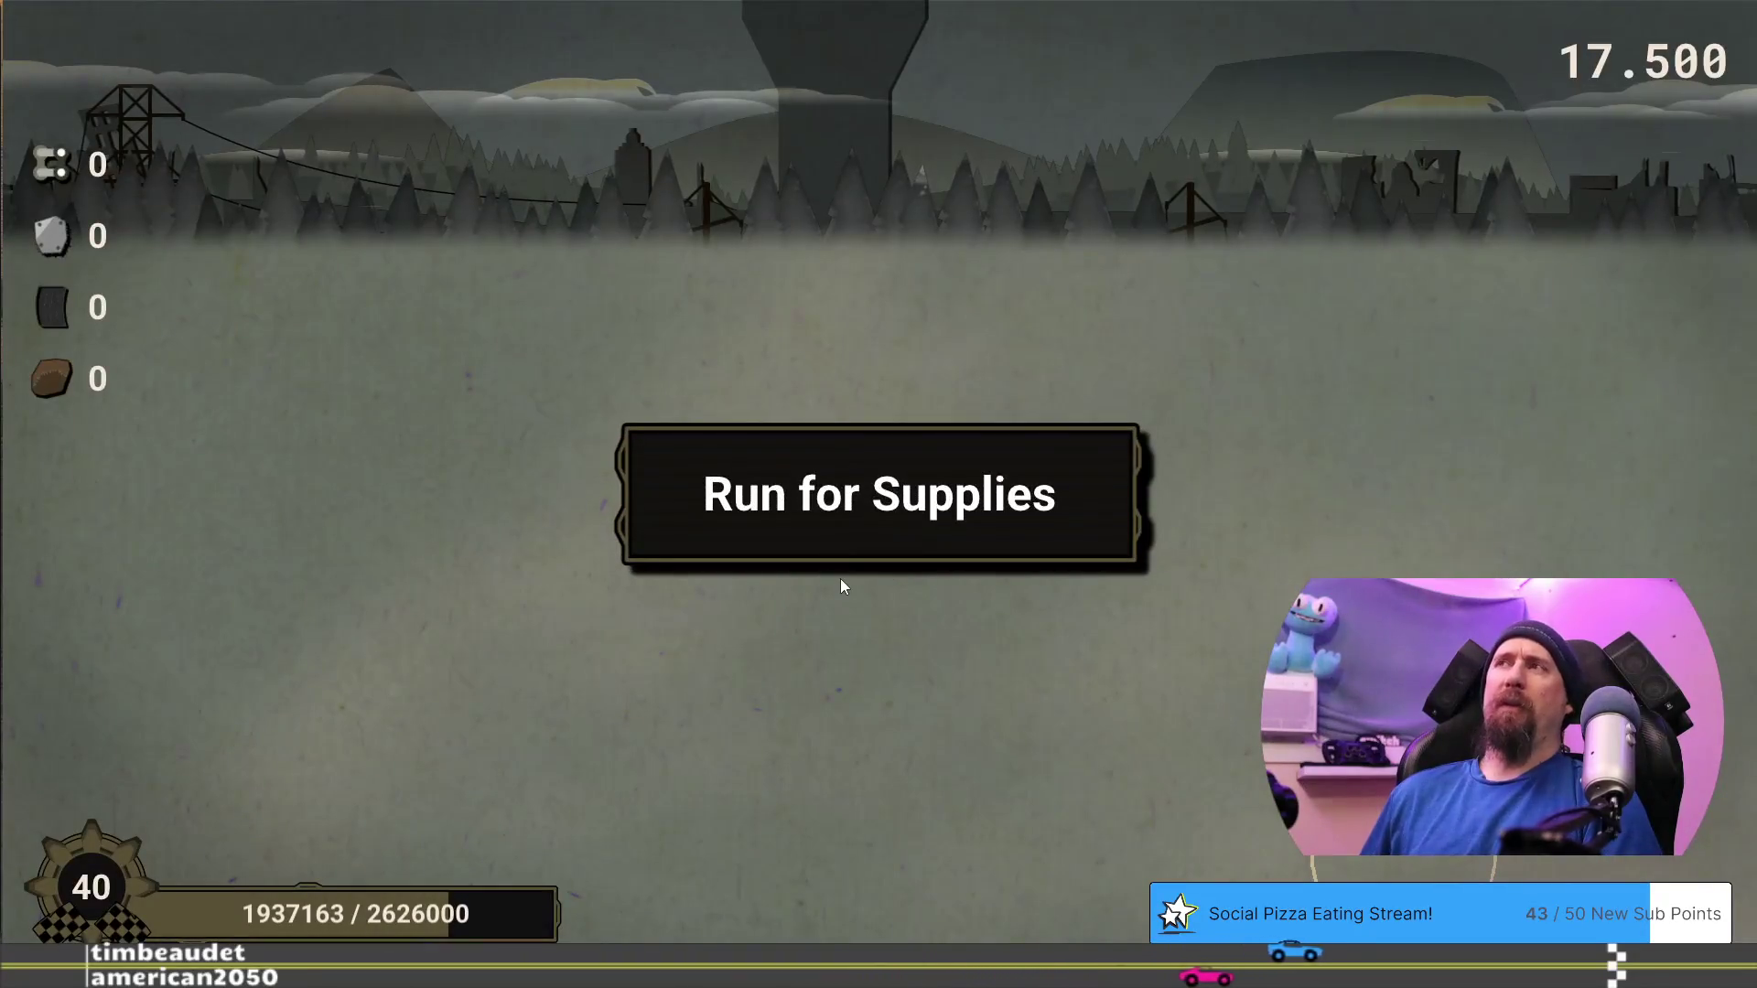
click(626, 510)
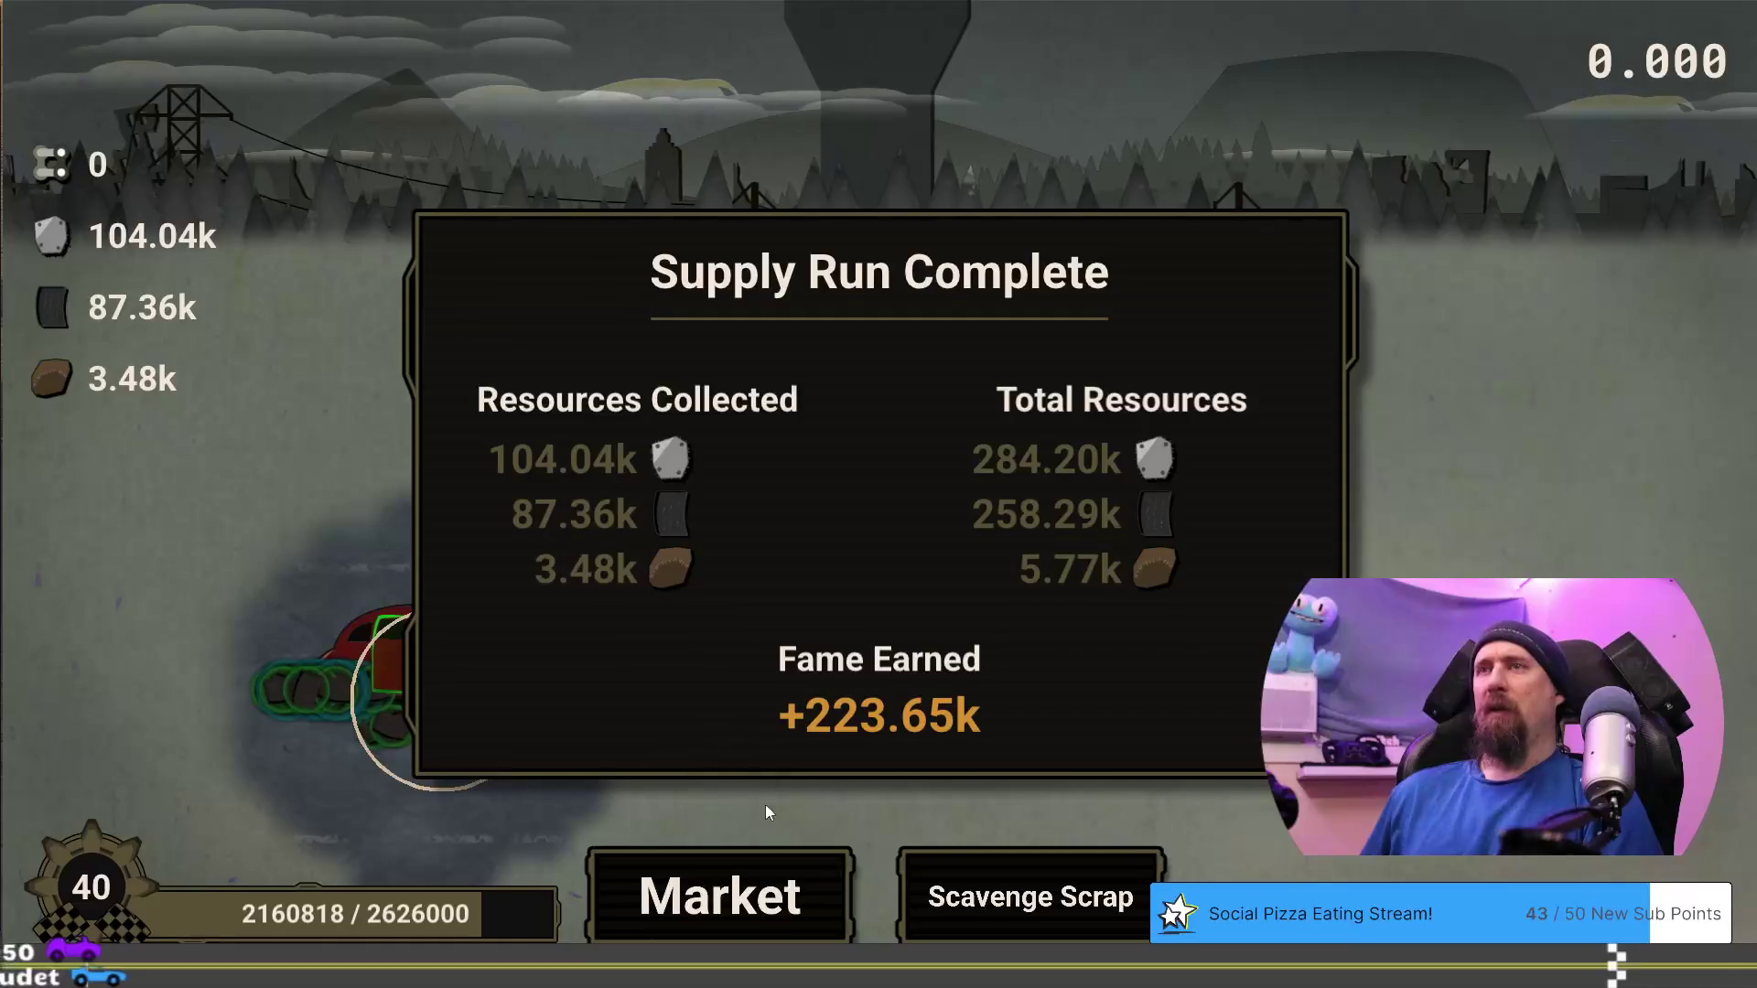
Buy the second Quick Throw level and the first More Vehicles level in the upgrade tree
click(800, 906)
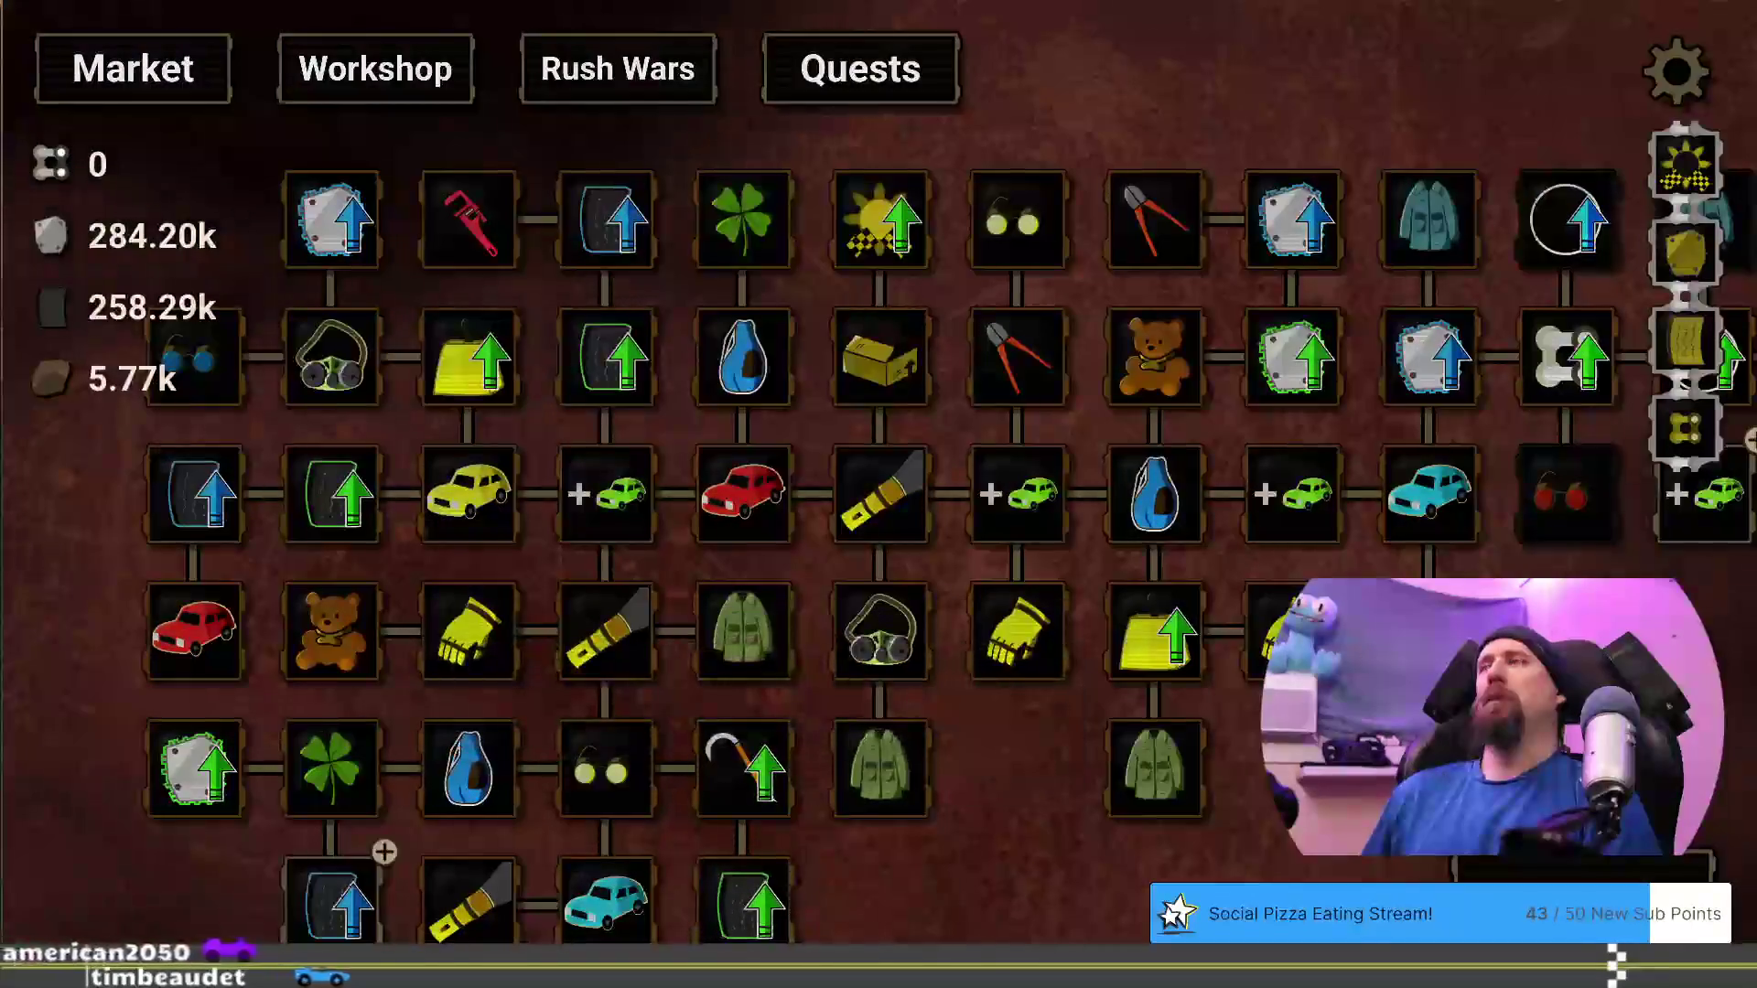
drag(1590, 747, 893, 788)
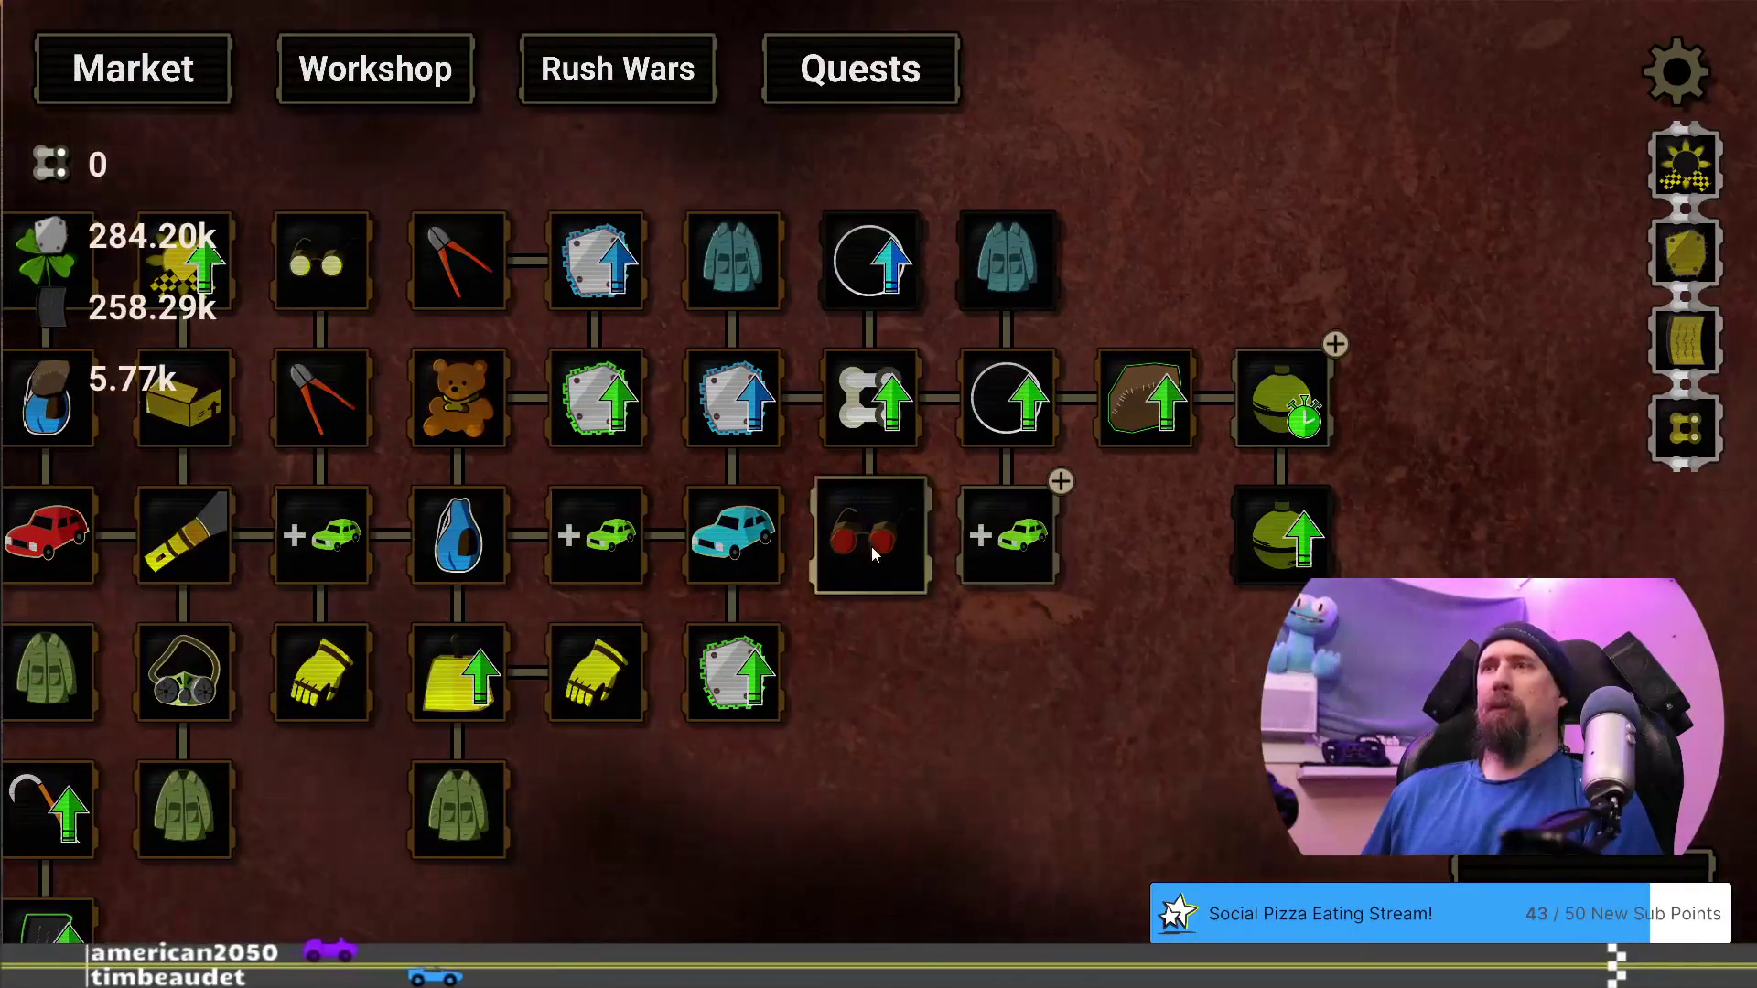
mouse_move(869, 546)
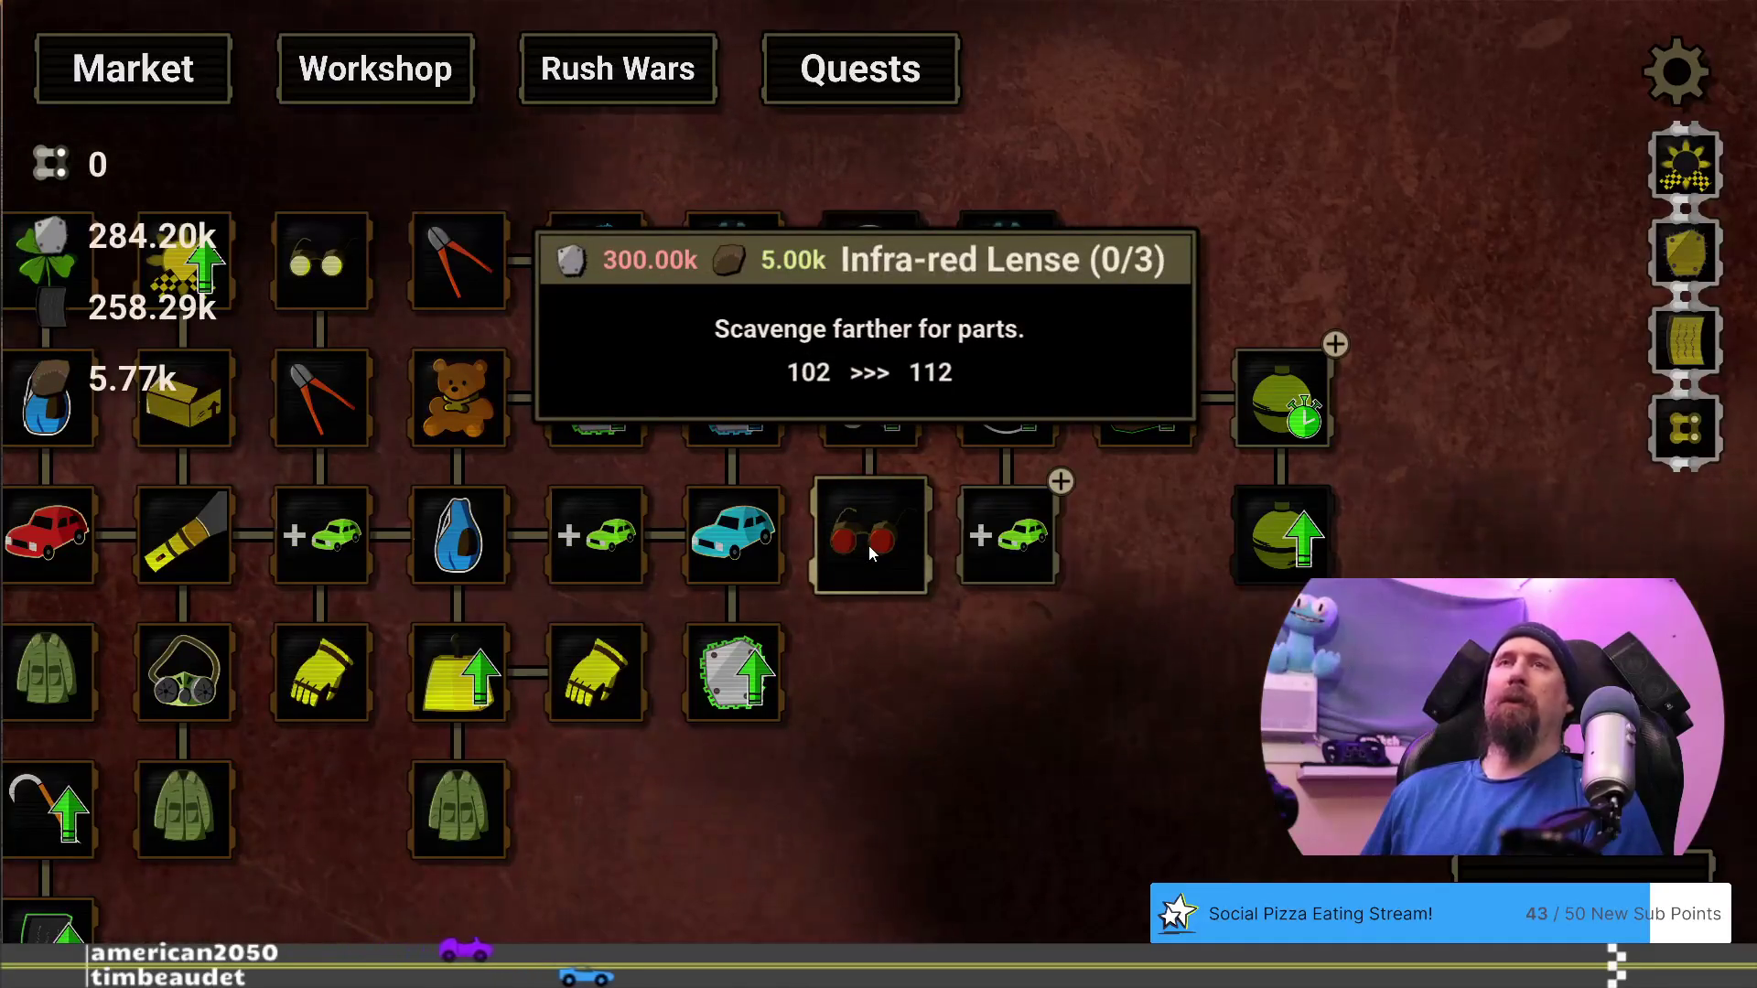
click(1275, 412)
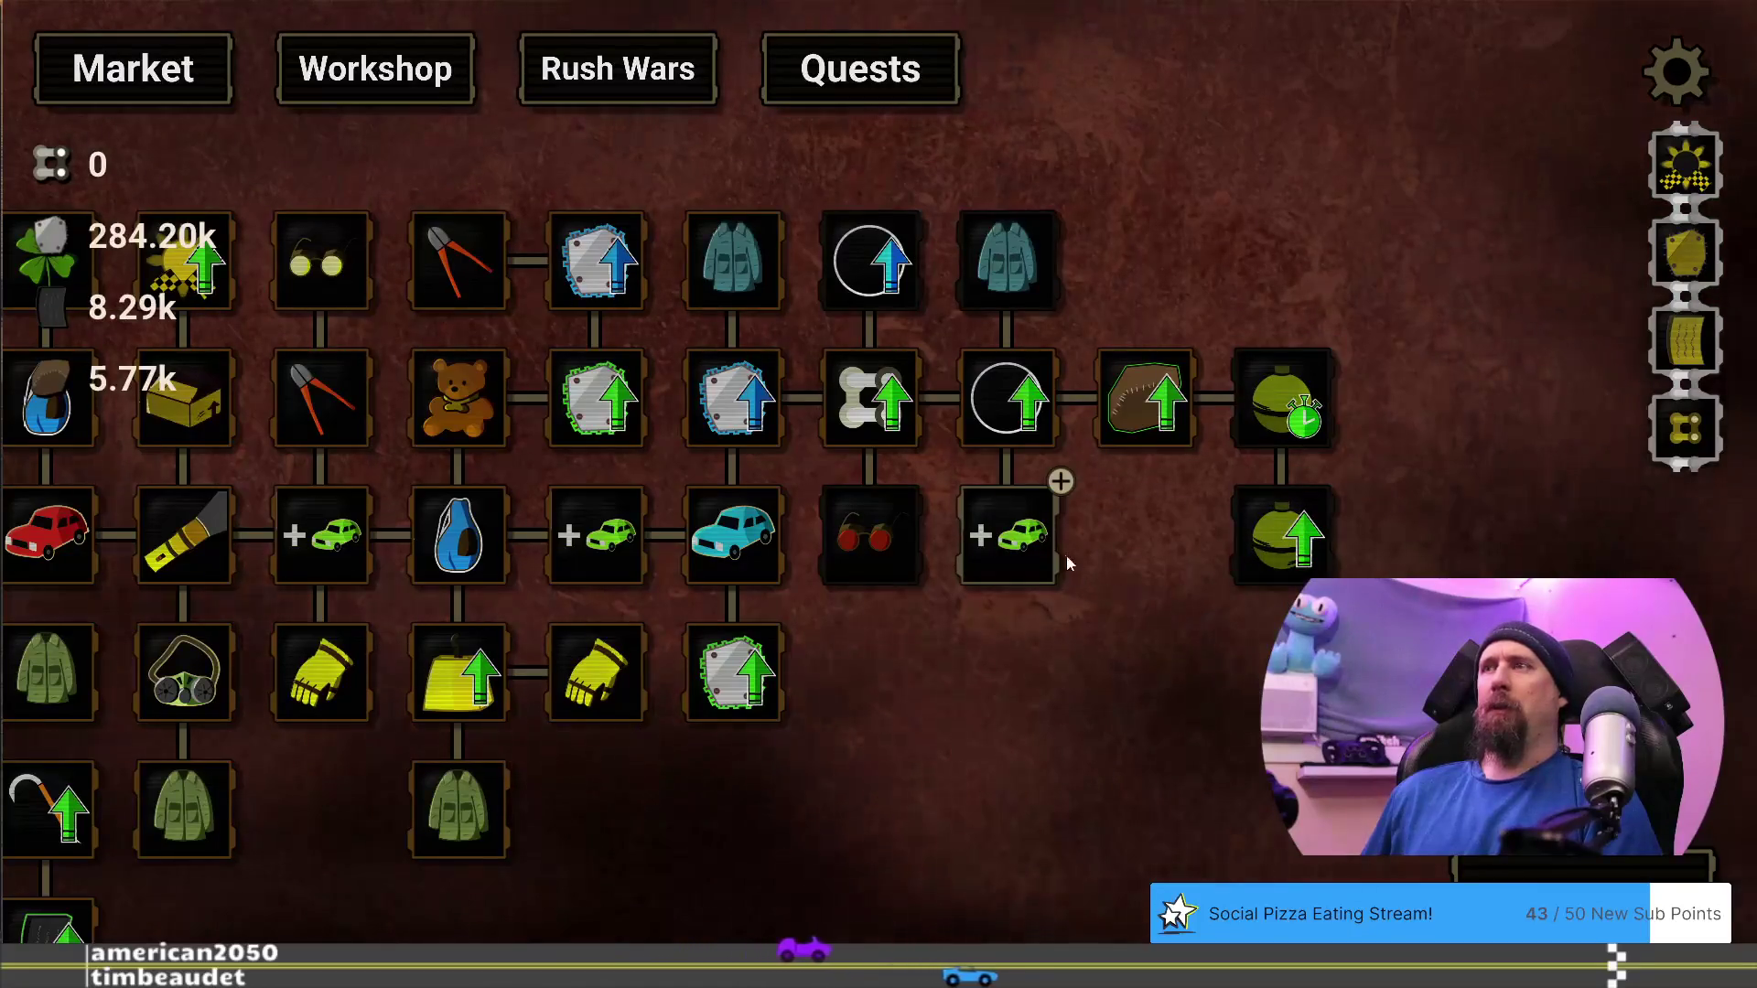
click(1031, 548)
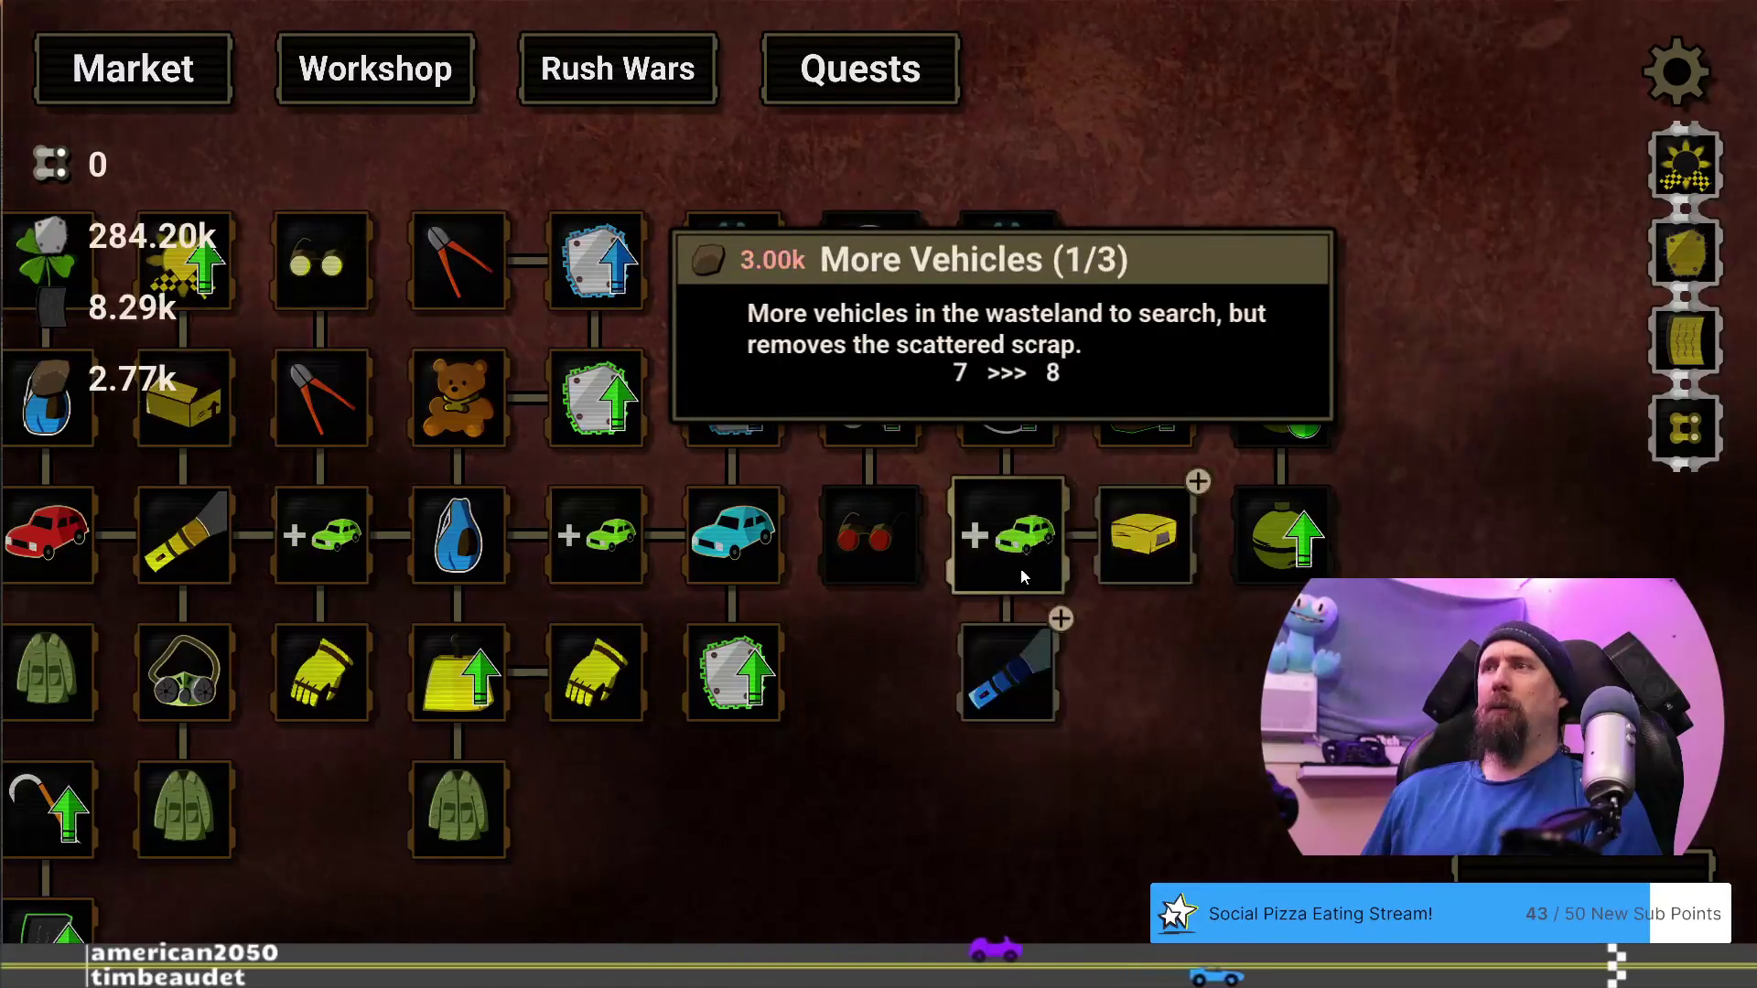
Open the developer terminal, with rubber at 8.29k and cloth at 2.77k
mouse_move(1150, 535)
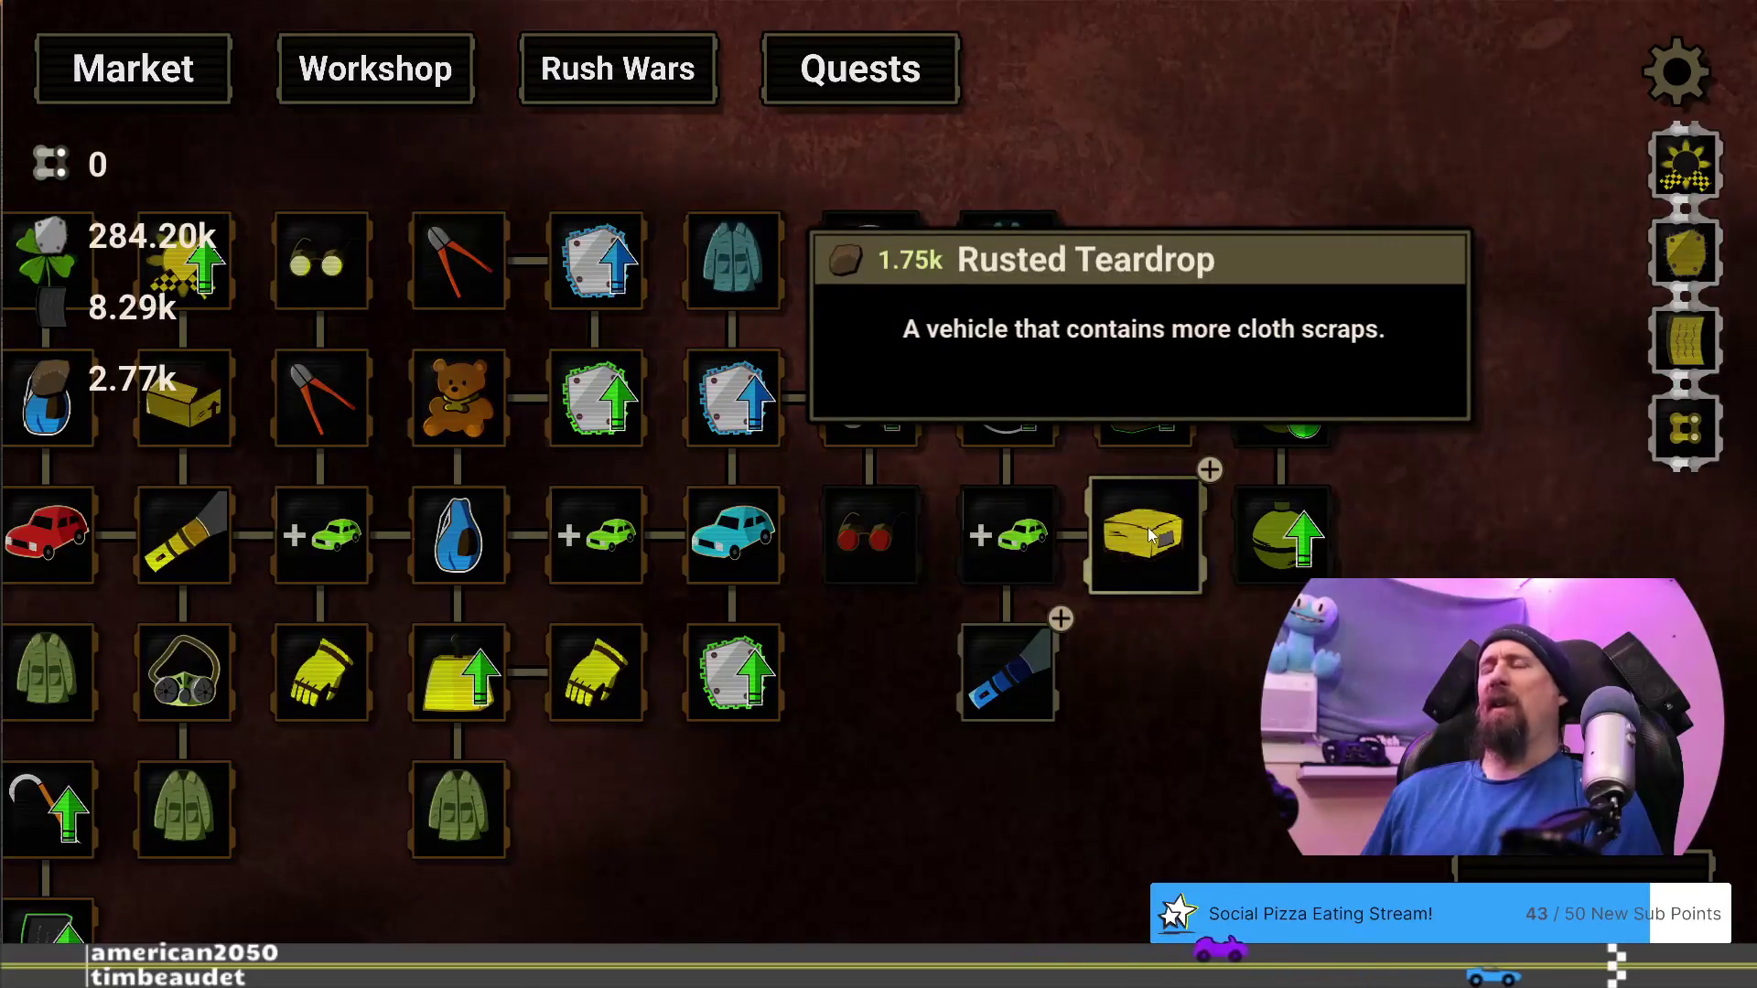
mouse_move(1021, 531)
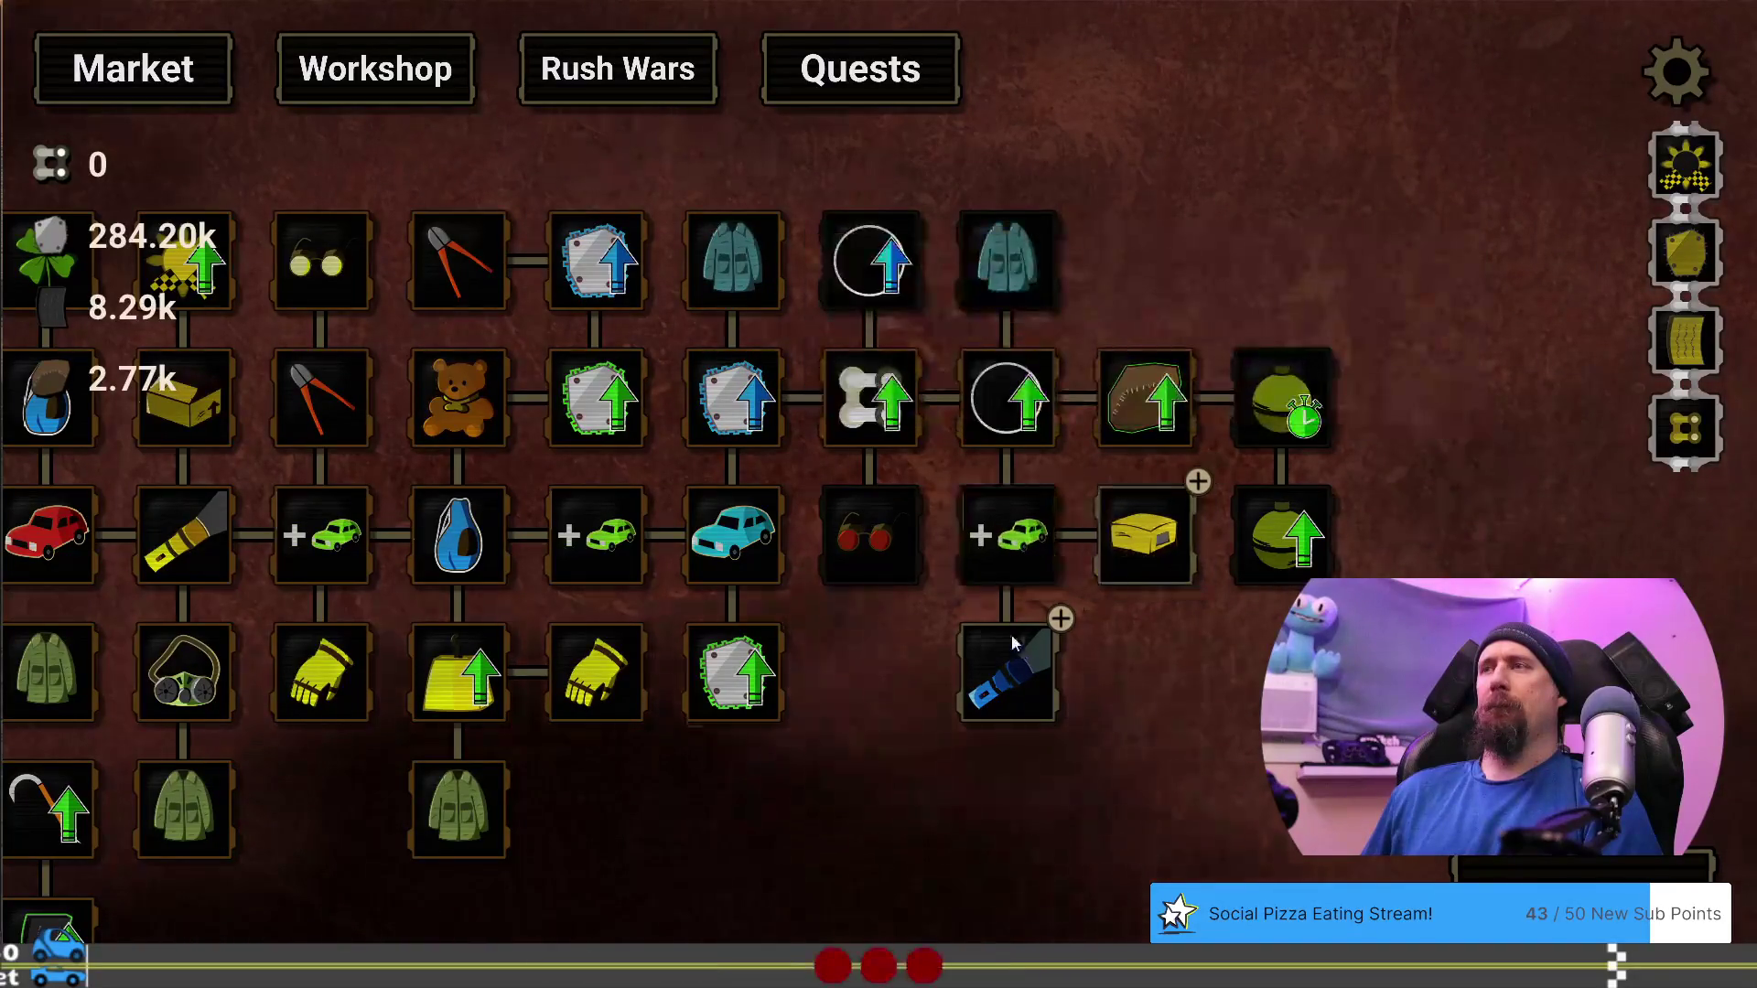
mouse_move(1011, 677)
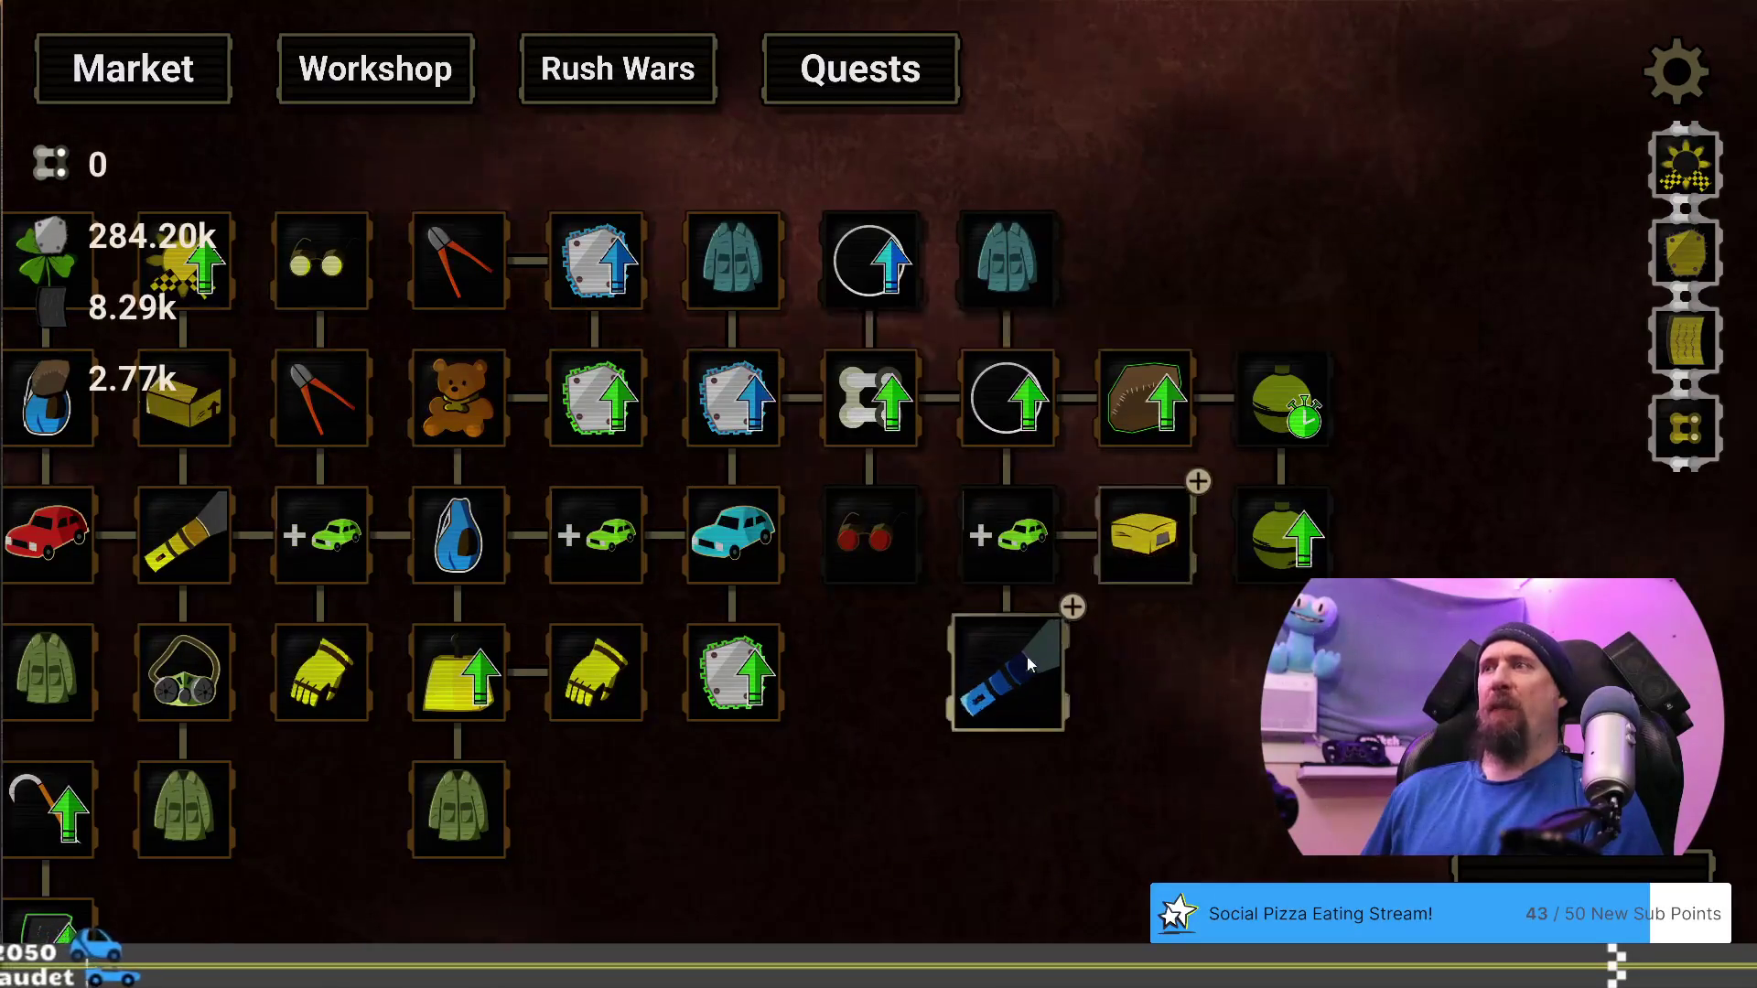
key(grave)
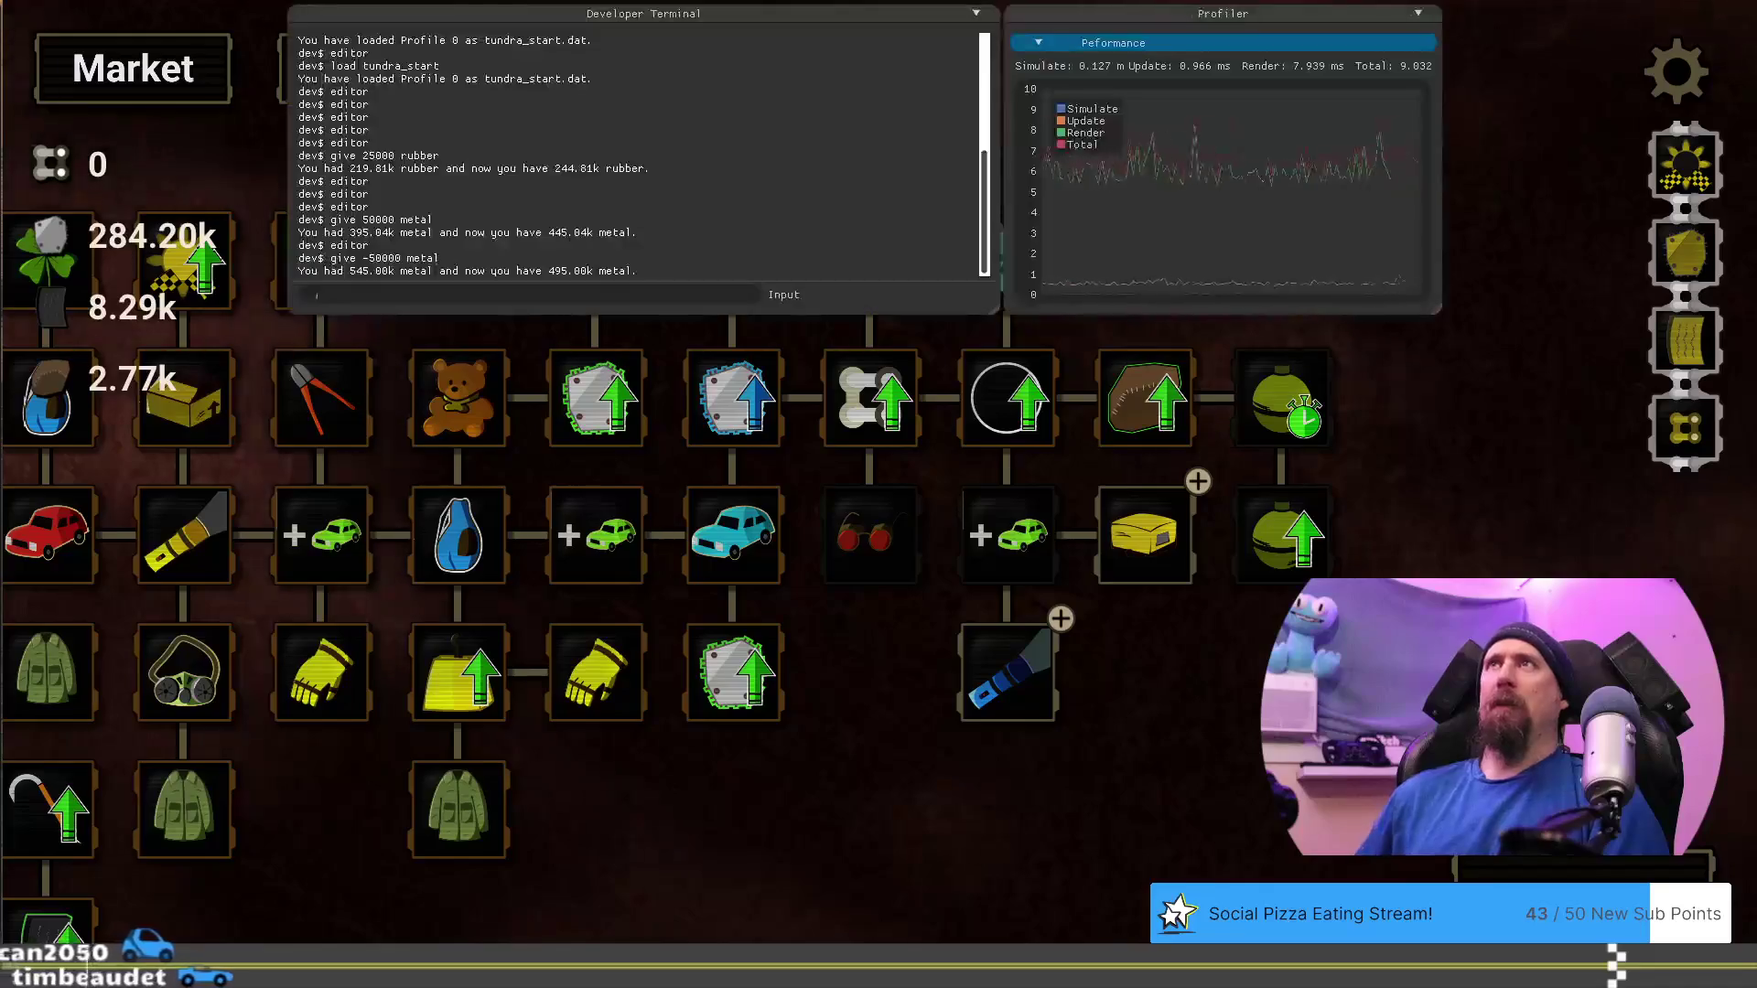
Run the 'editor' command and open the Rusted Teardrop upgrade in the Upgrade Editor
text(editor)
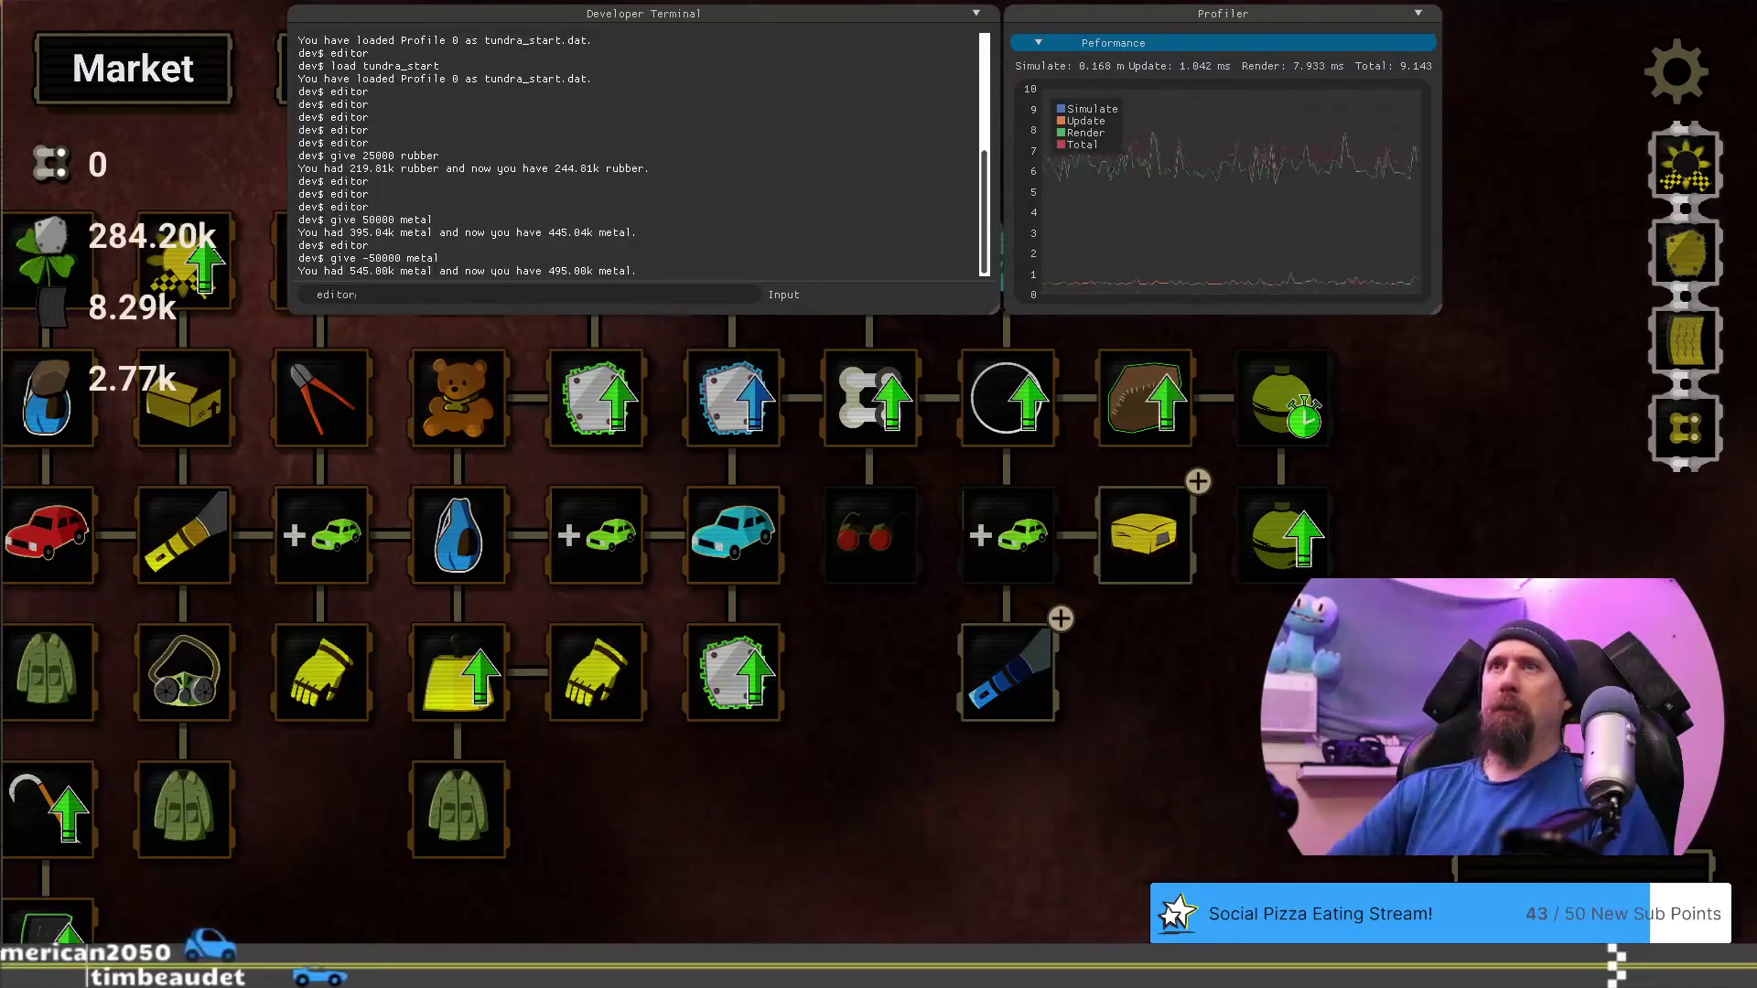
key(Return)
drag(1104, 902, 518, 703)
drag(1511, 521, 1265, 507)
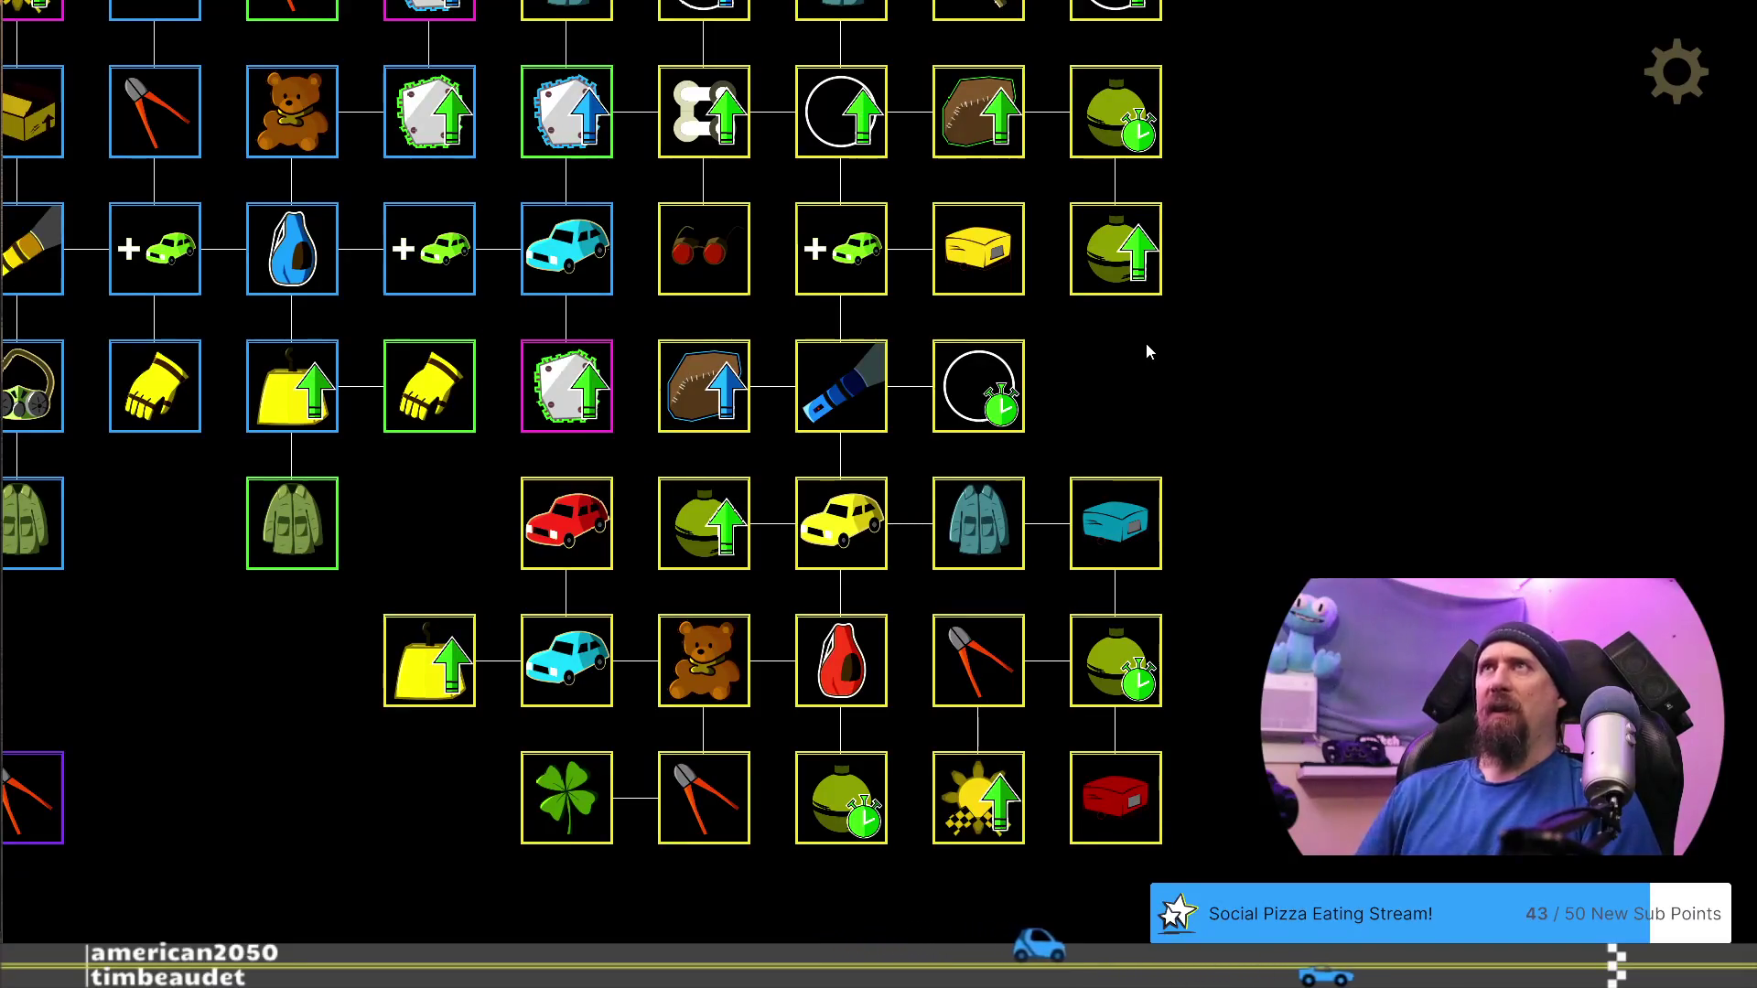
drag(1199, 408, 1080, 427)
mouse_move(1139, 353)
mouse_down()
mouse_move(1208, 461)
mouse_move(1233, 470)
mouse_up()
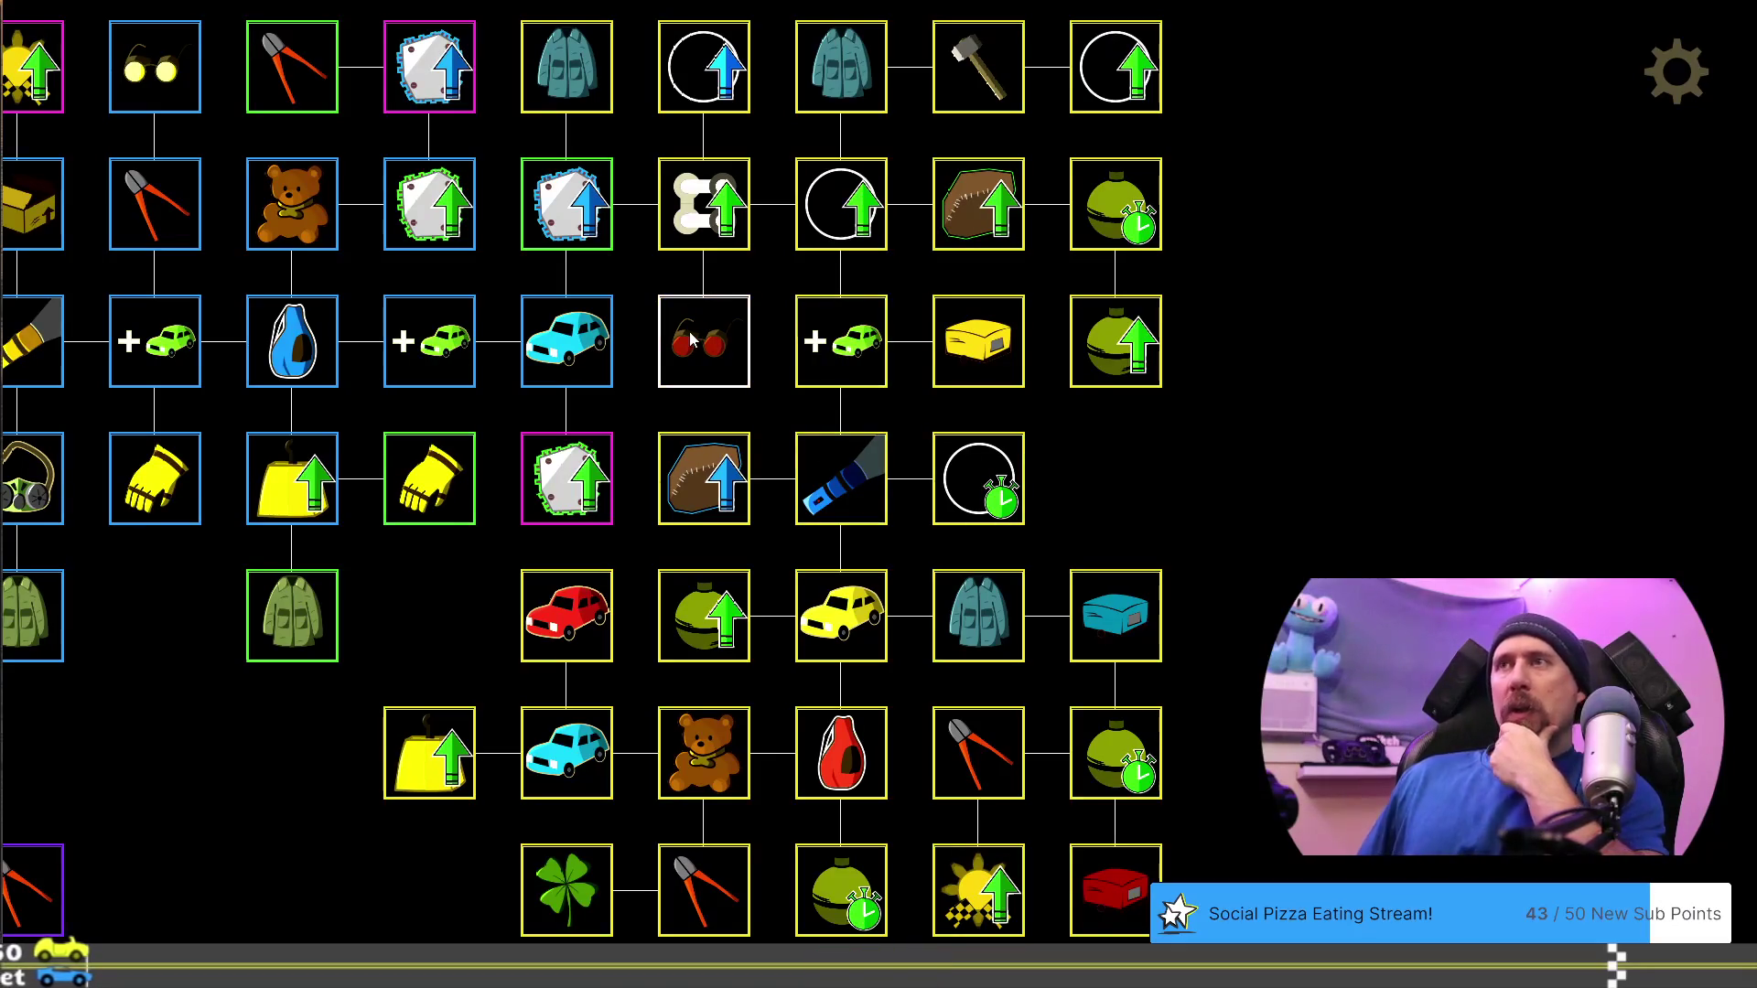
click(860, 359)
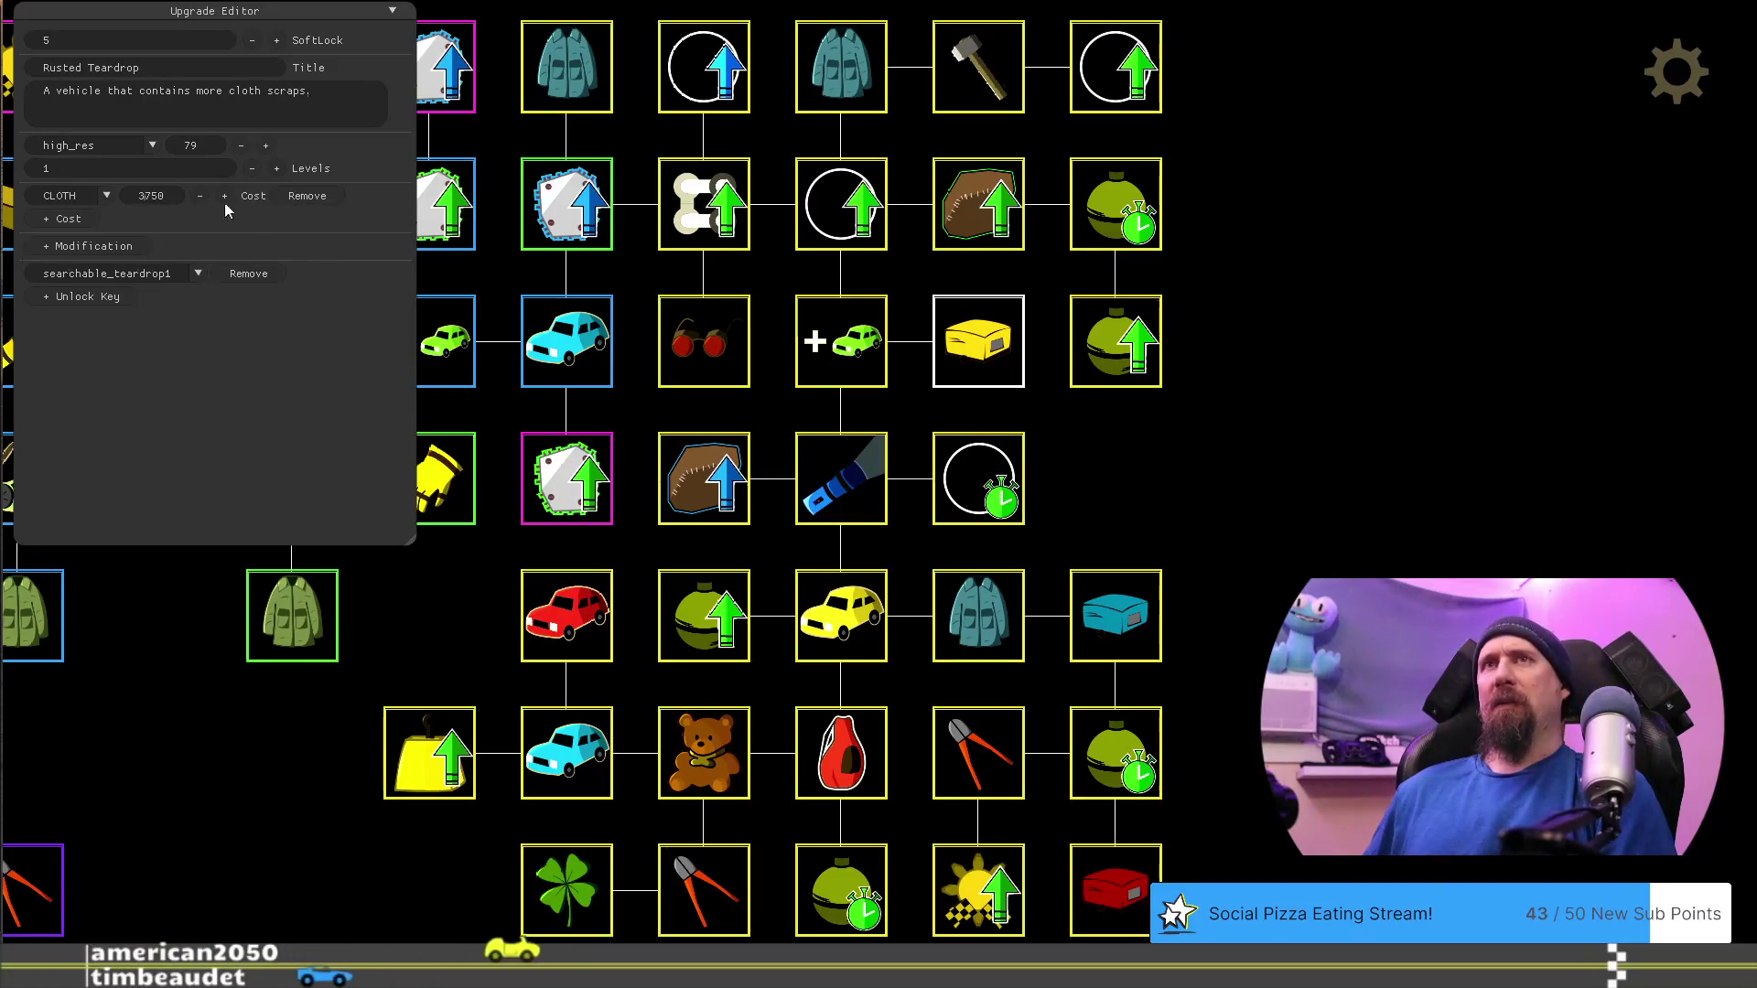
click(713, 630)
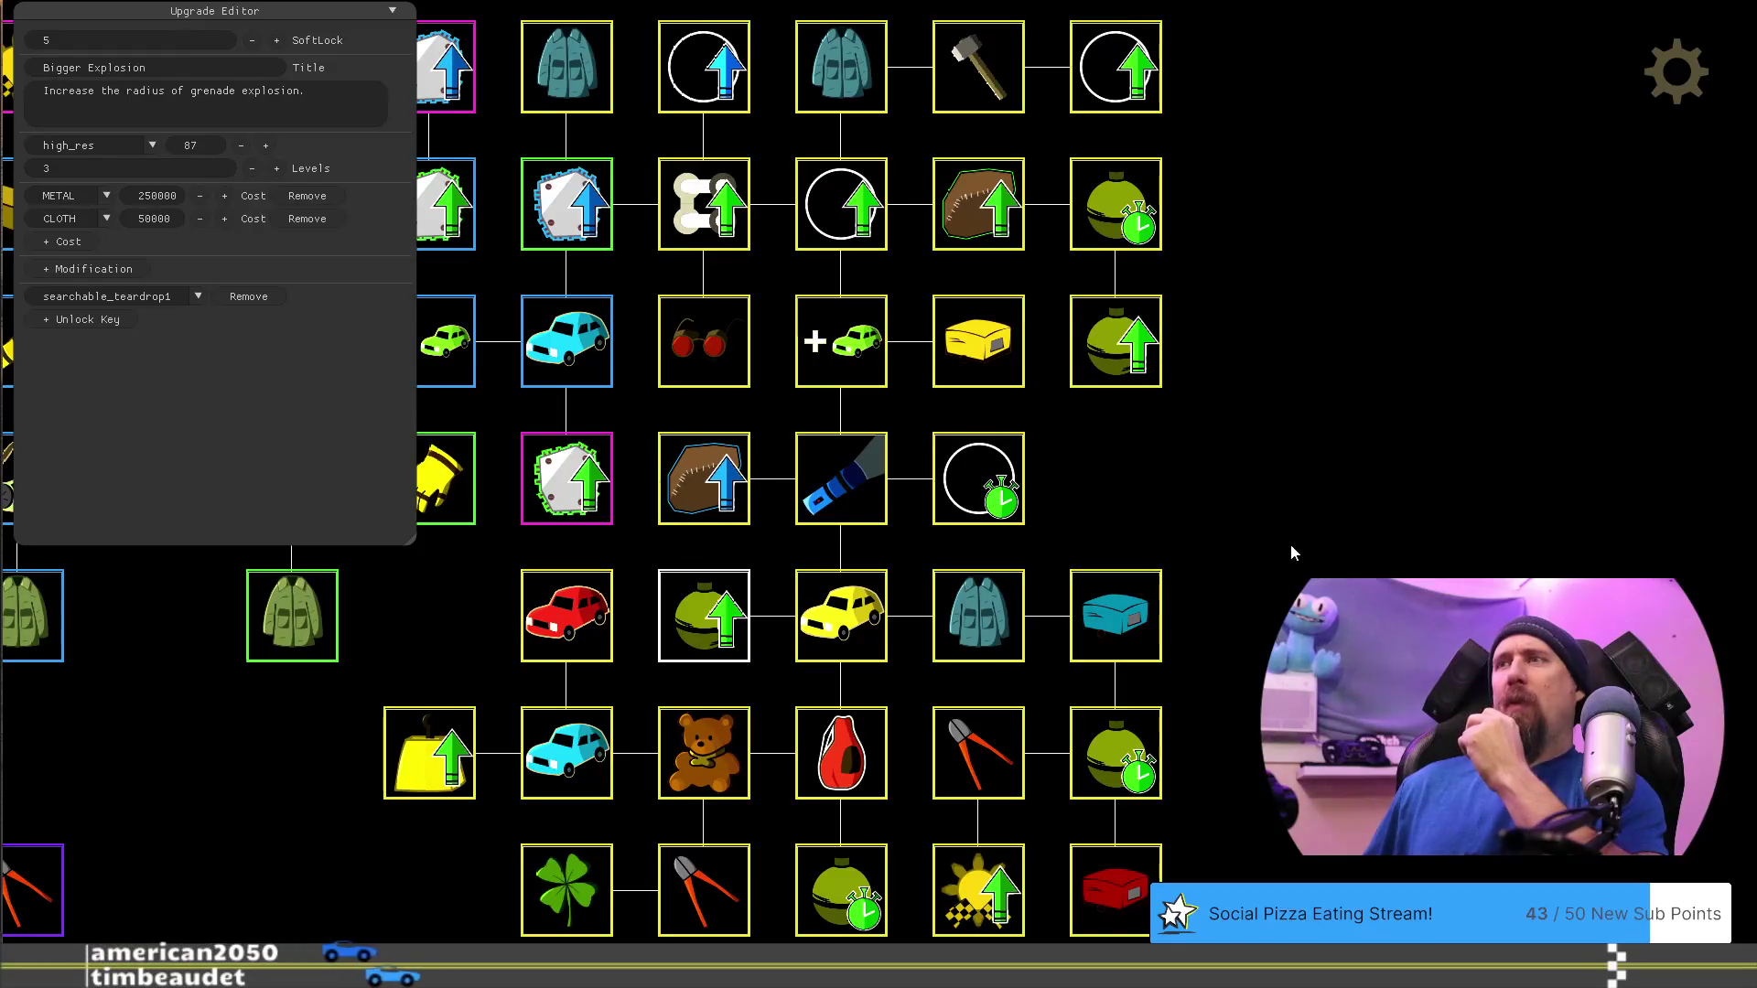
drag(1294, 553, 1427, 497)
click(1279, 309)
click(1267, 172)
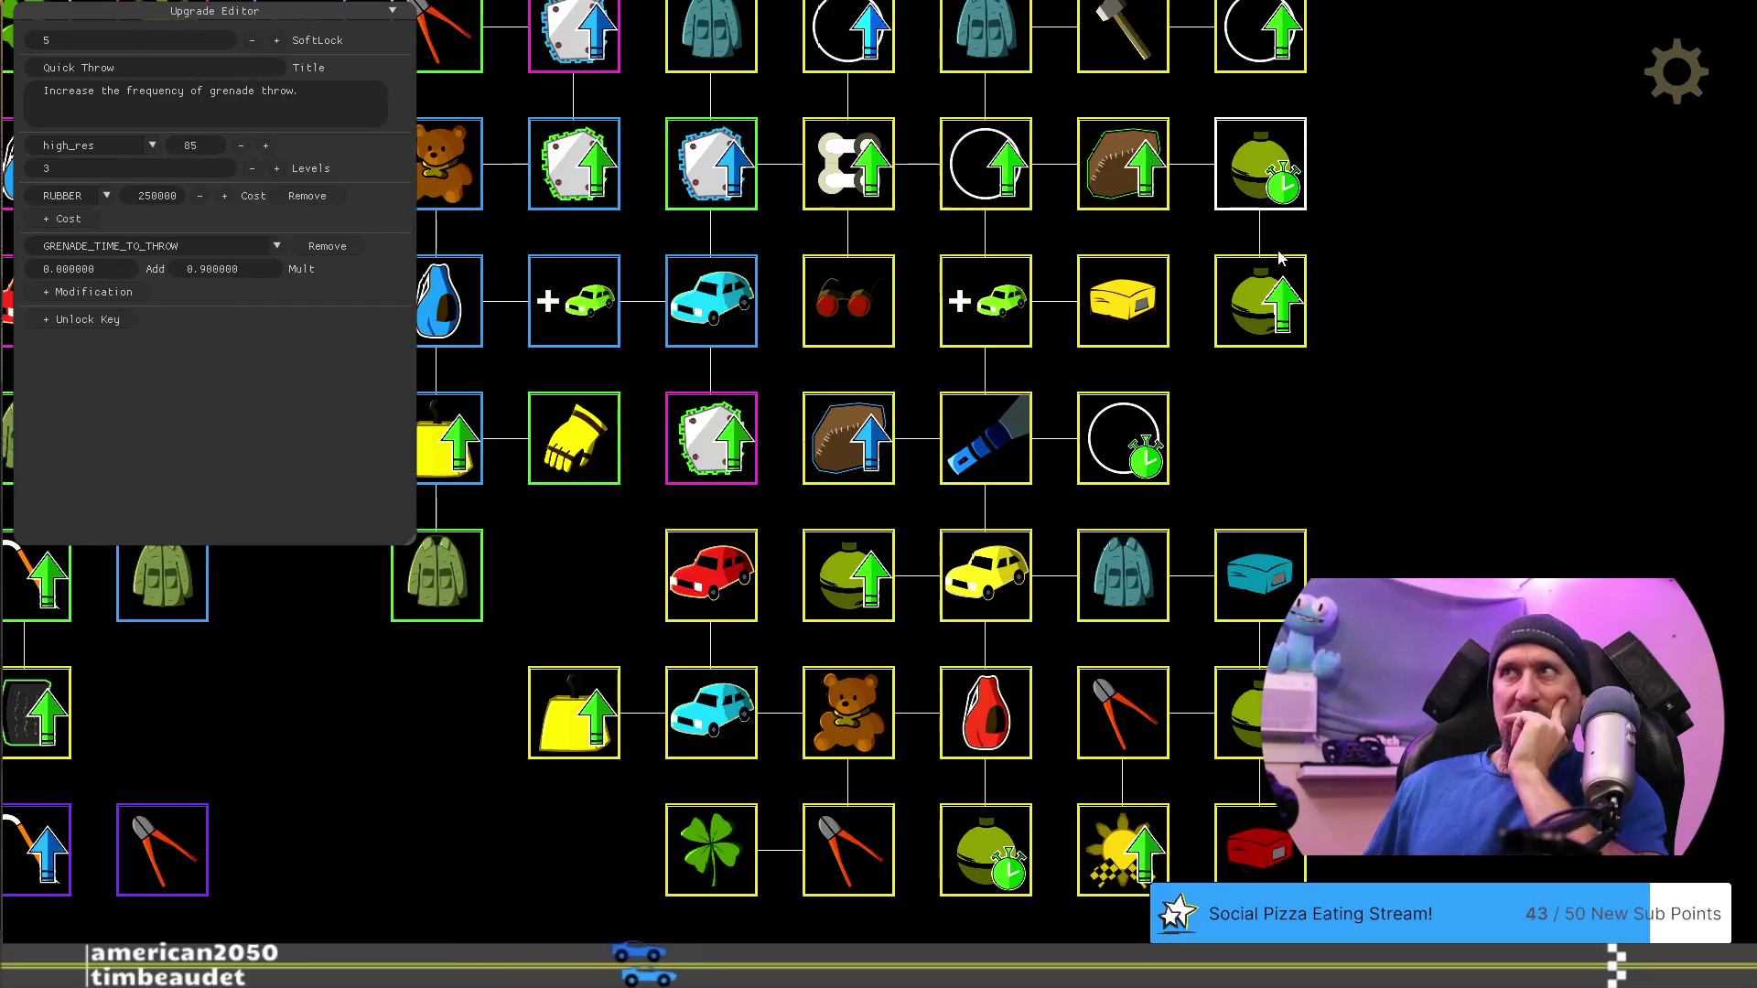
click(1279, 288)
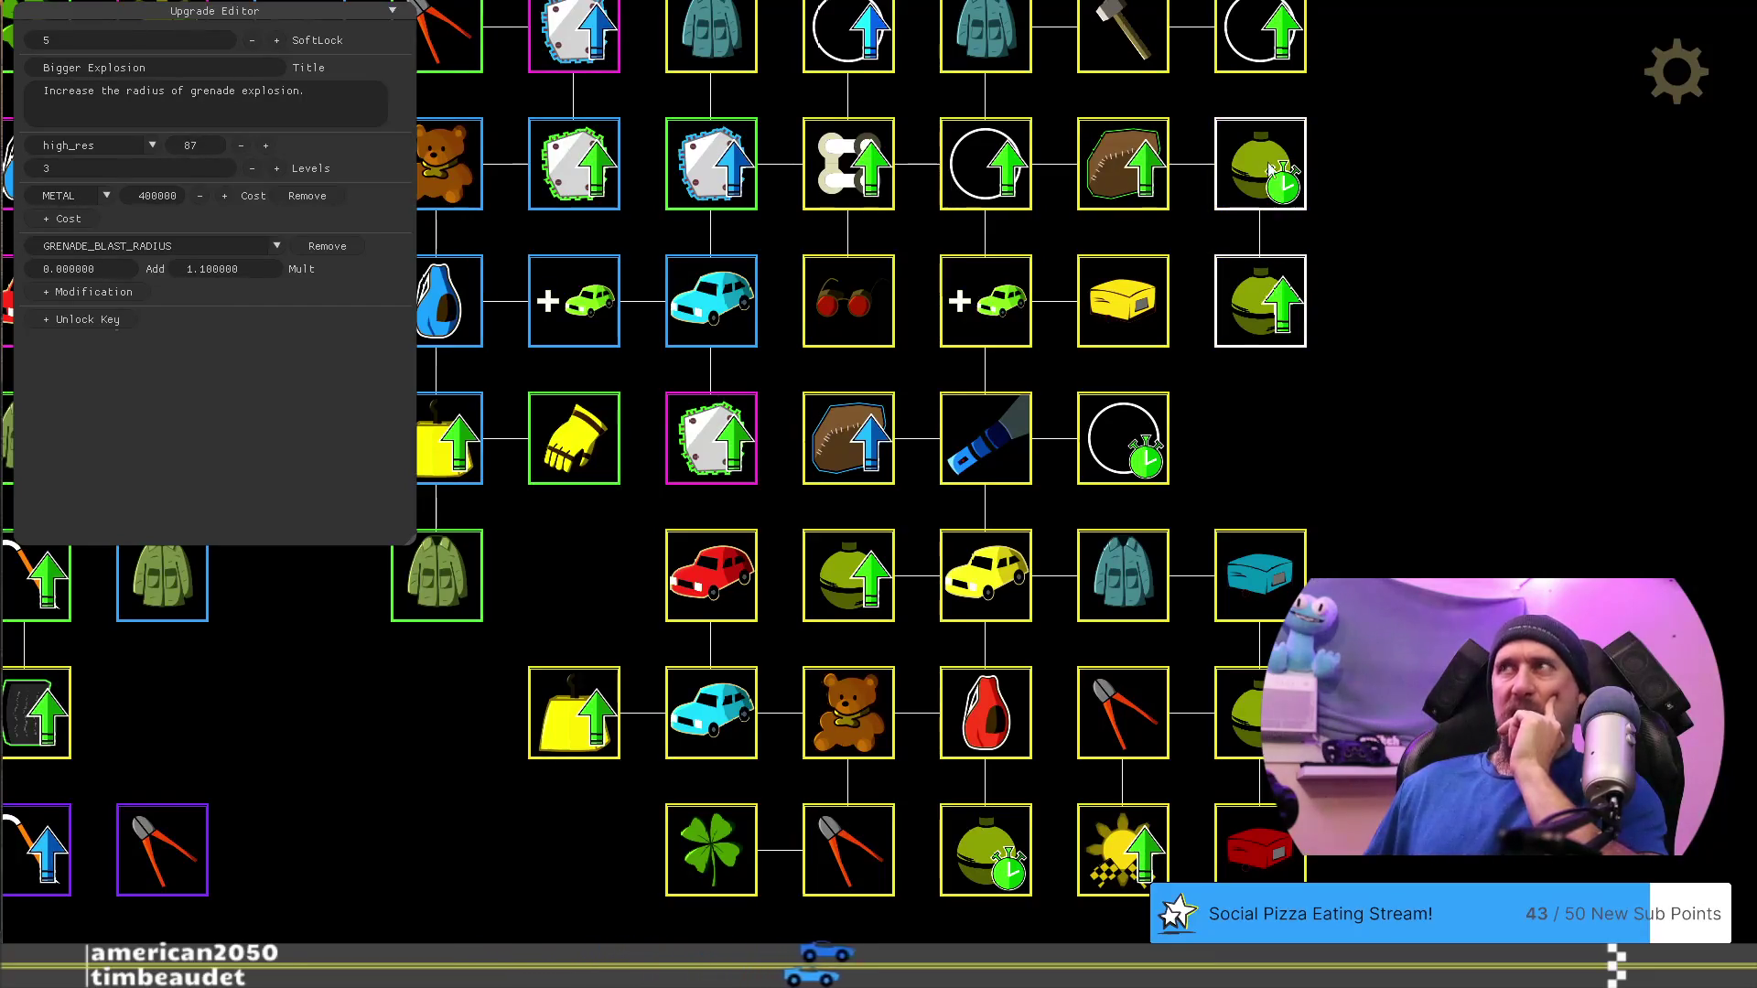
drag(1353, 165, 1303, 262)
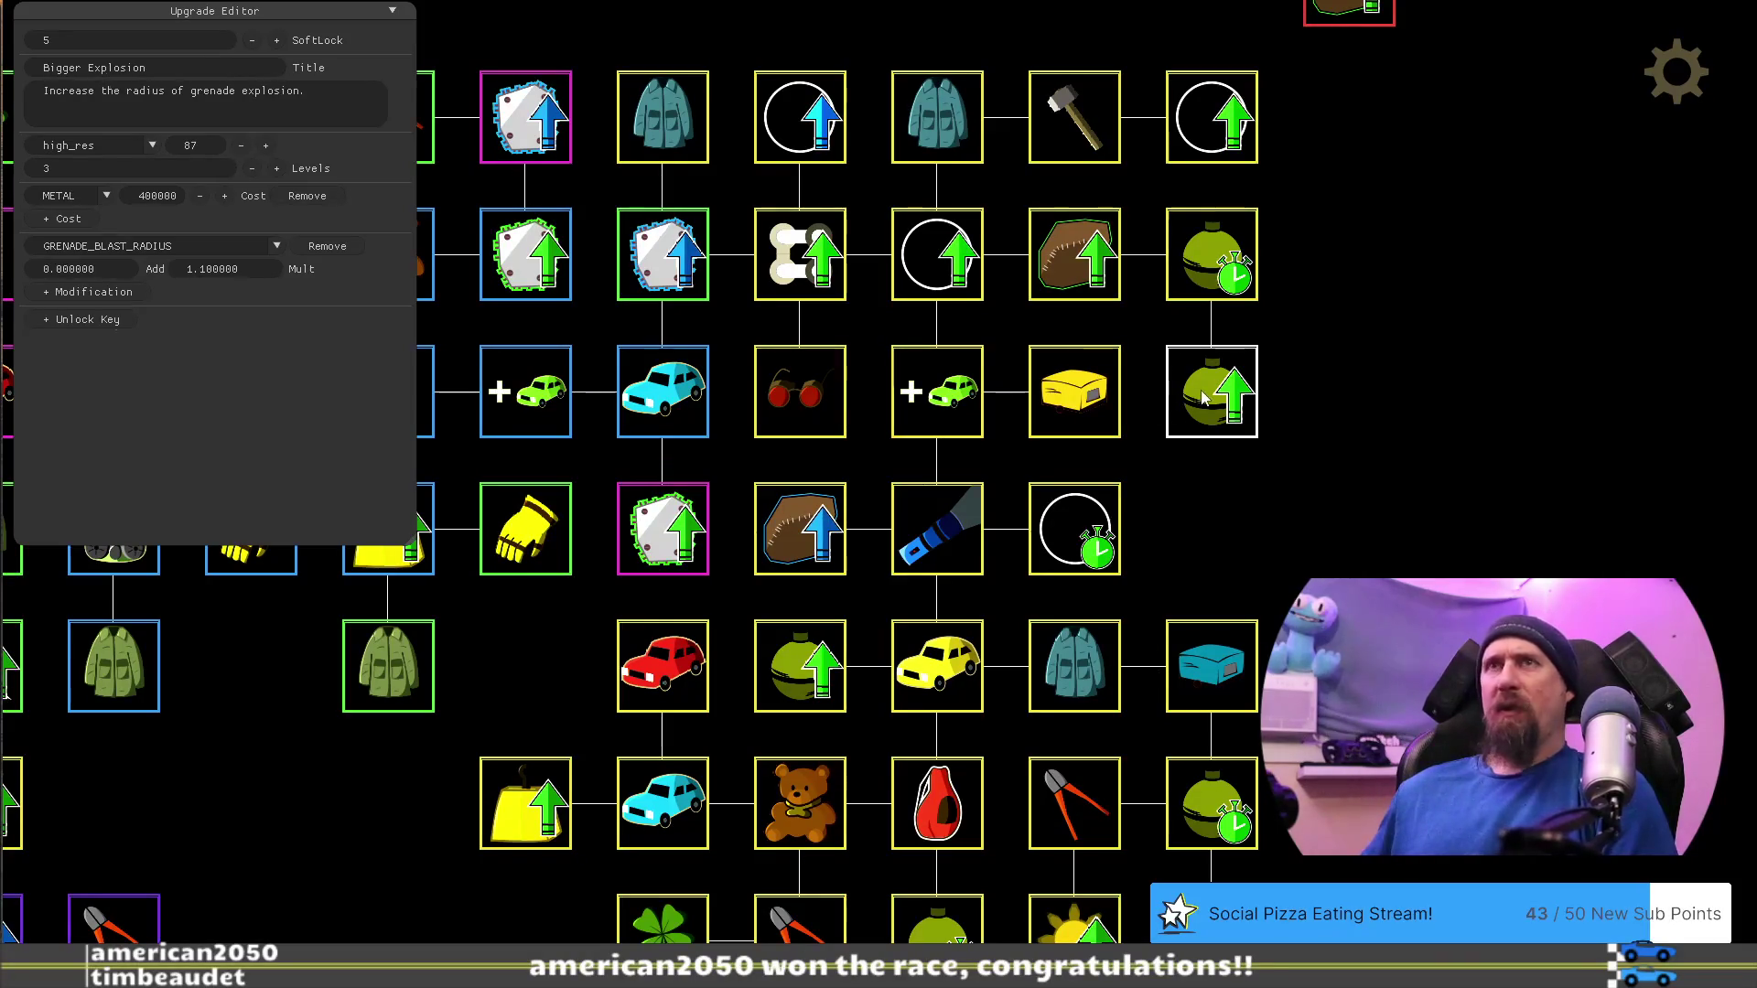
click(804, 668)
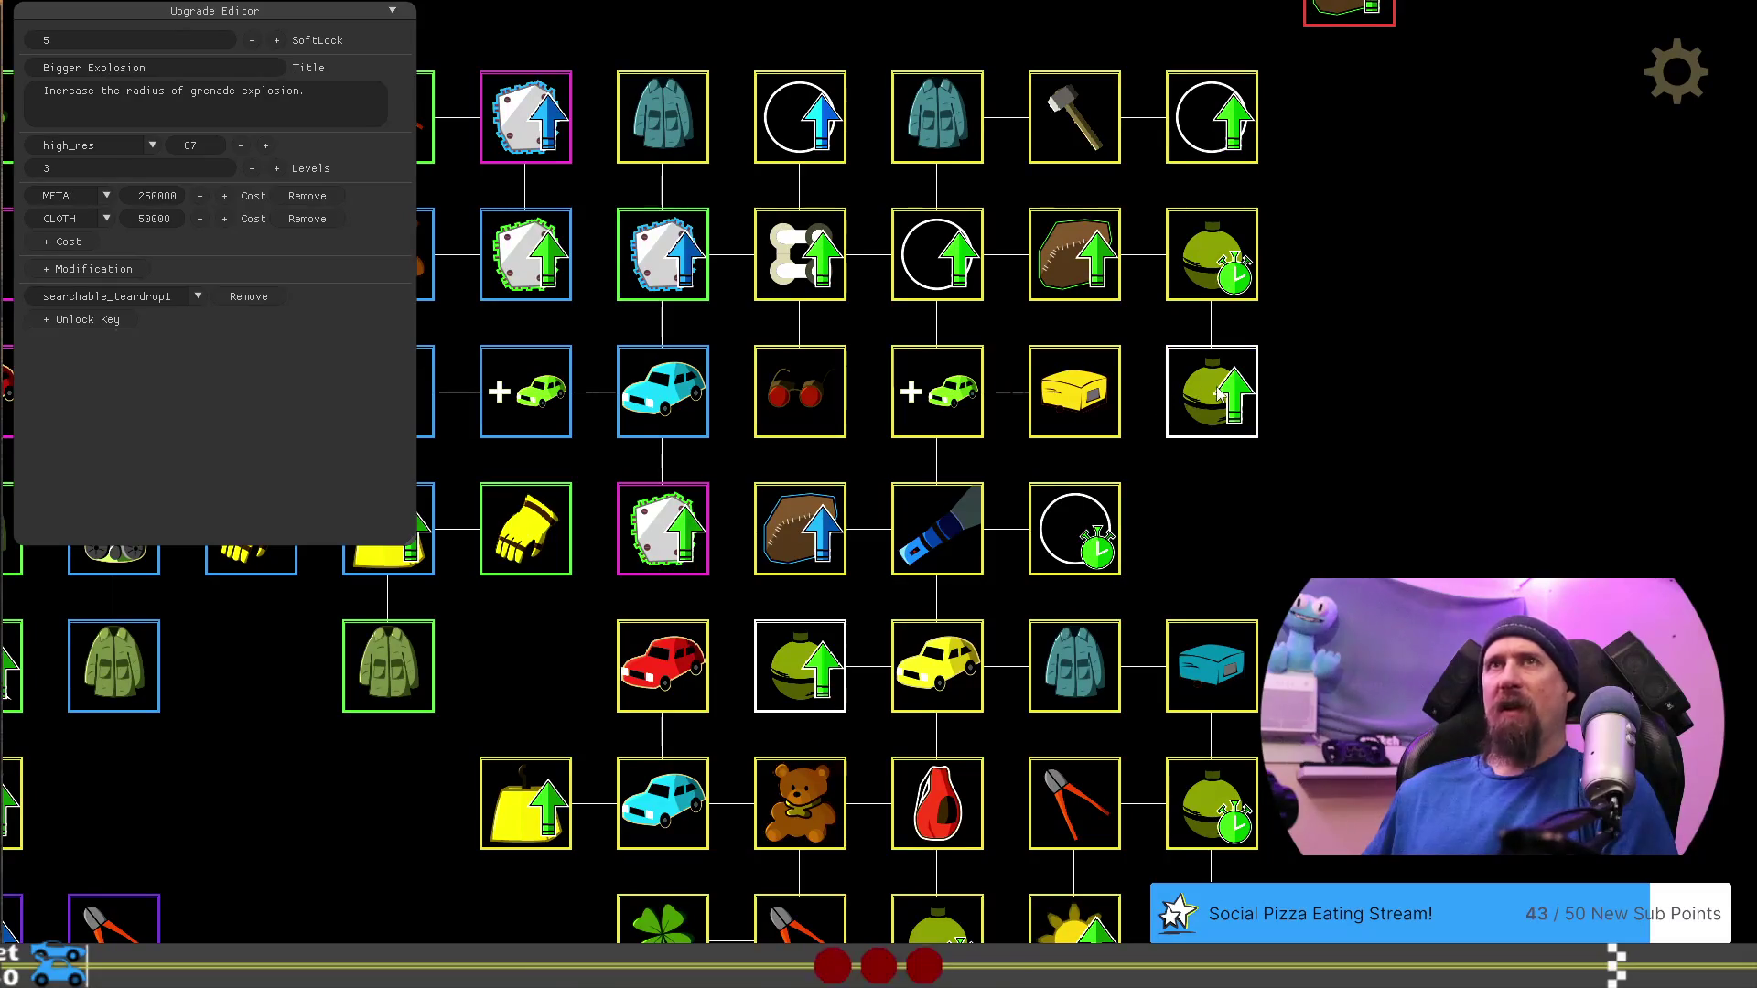
click(1217, 396)
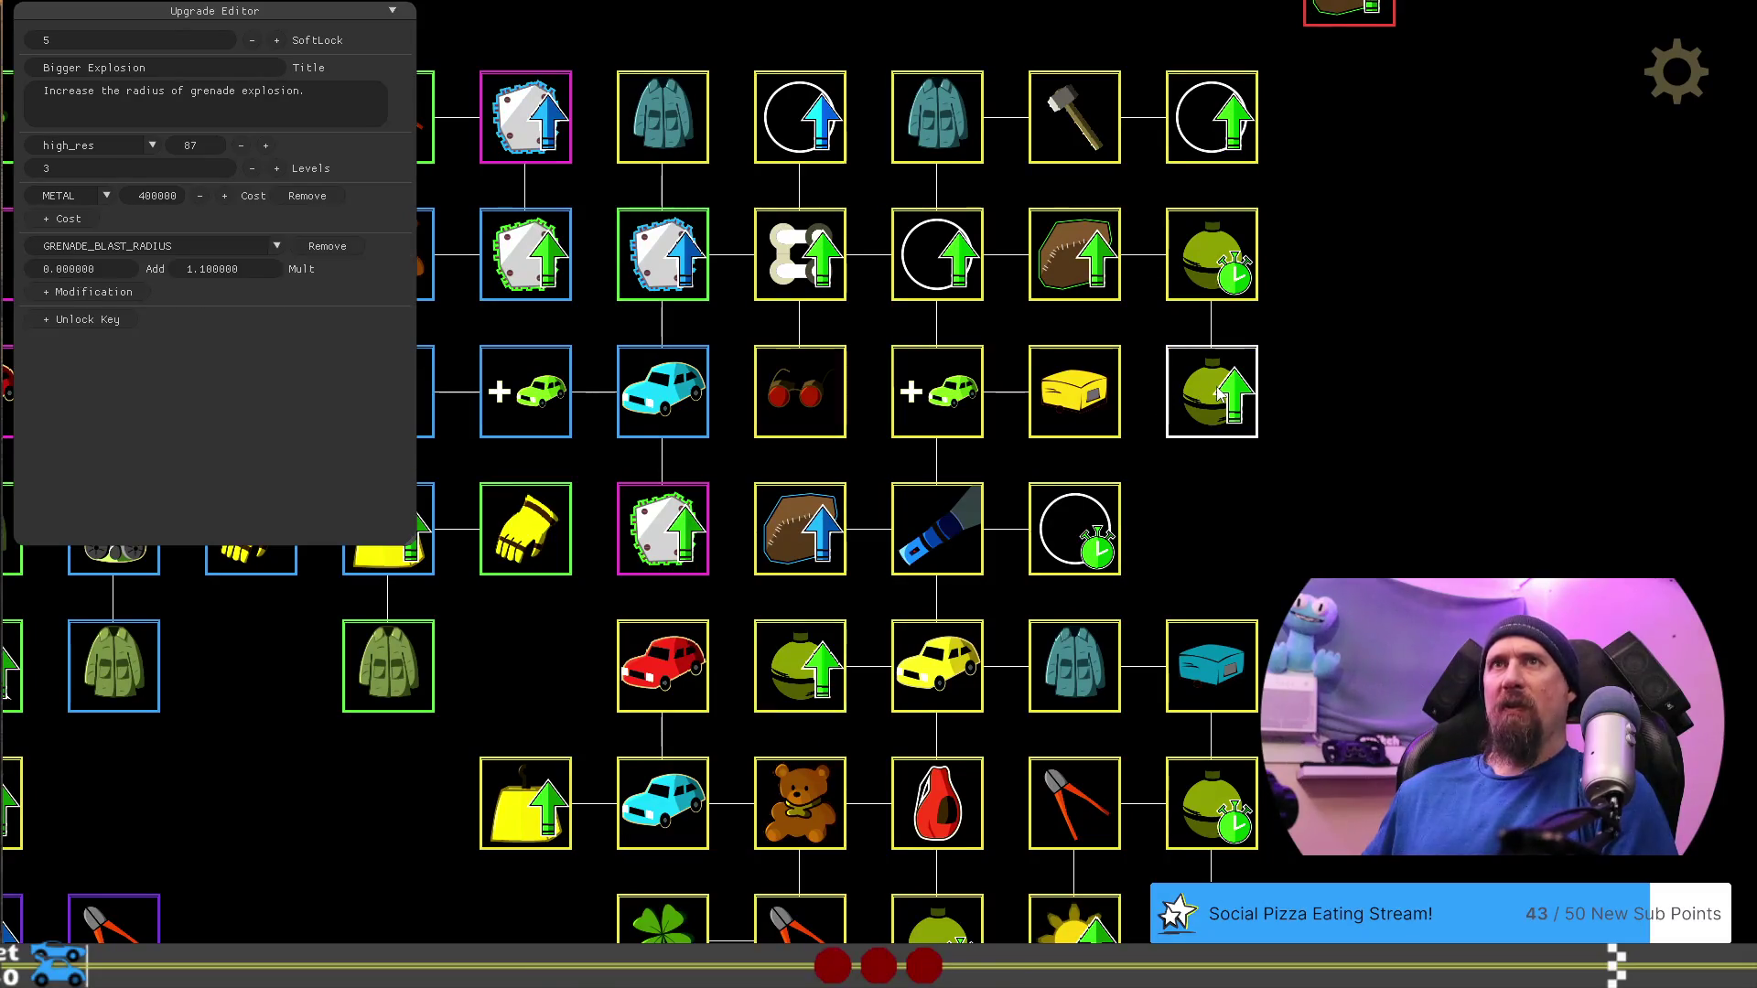
click(806, 677)
click(801, 691)
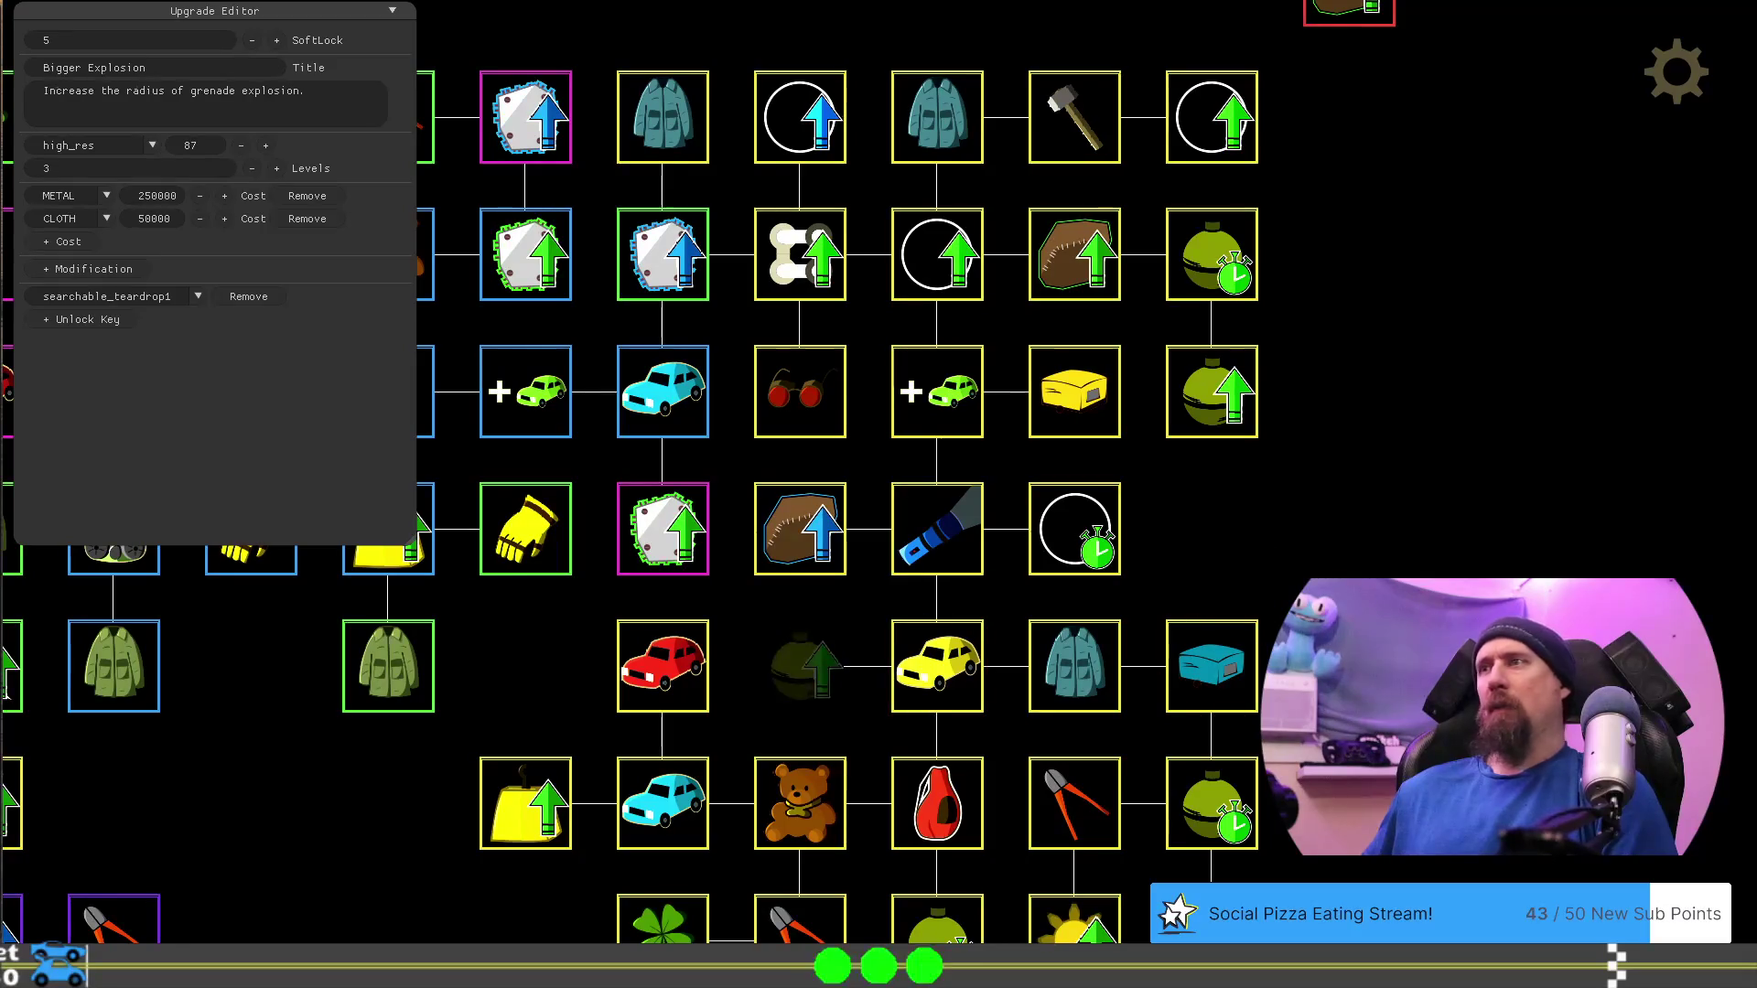
mouse_move(1215, 395)
mouse_down()
mouse_move(893, 613)
mouse_move(830, 695)
mouse_up()
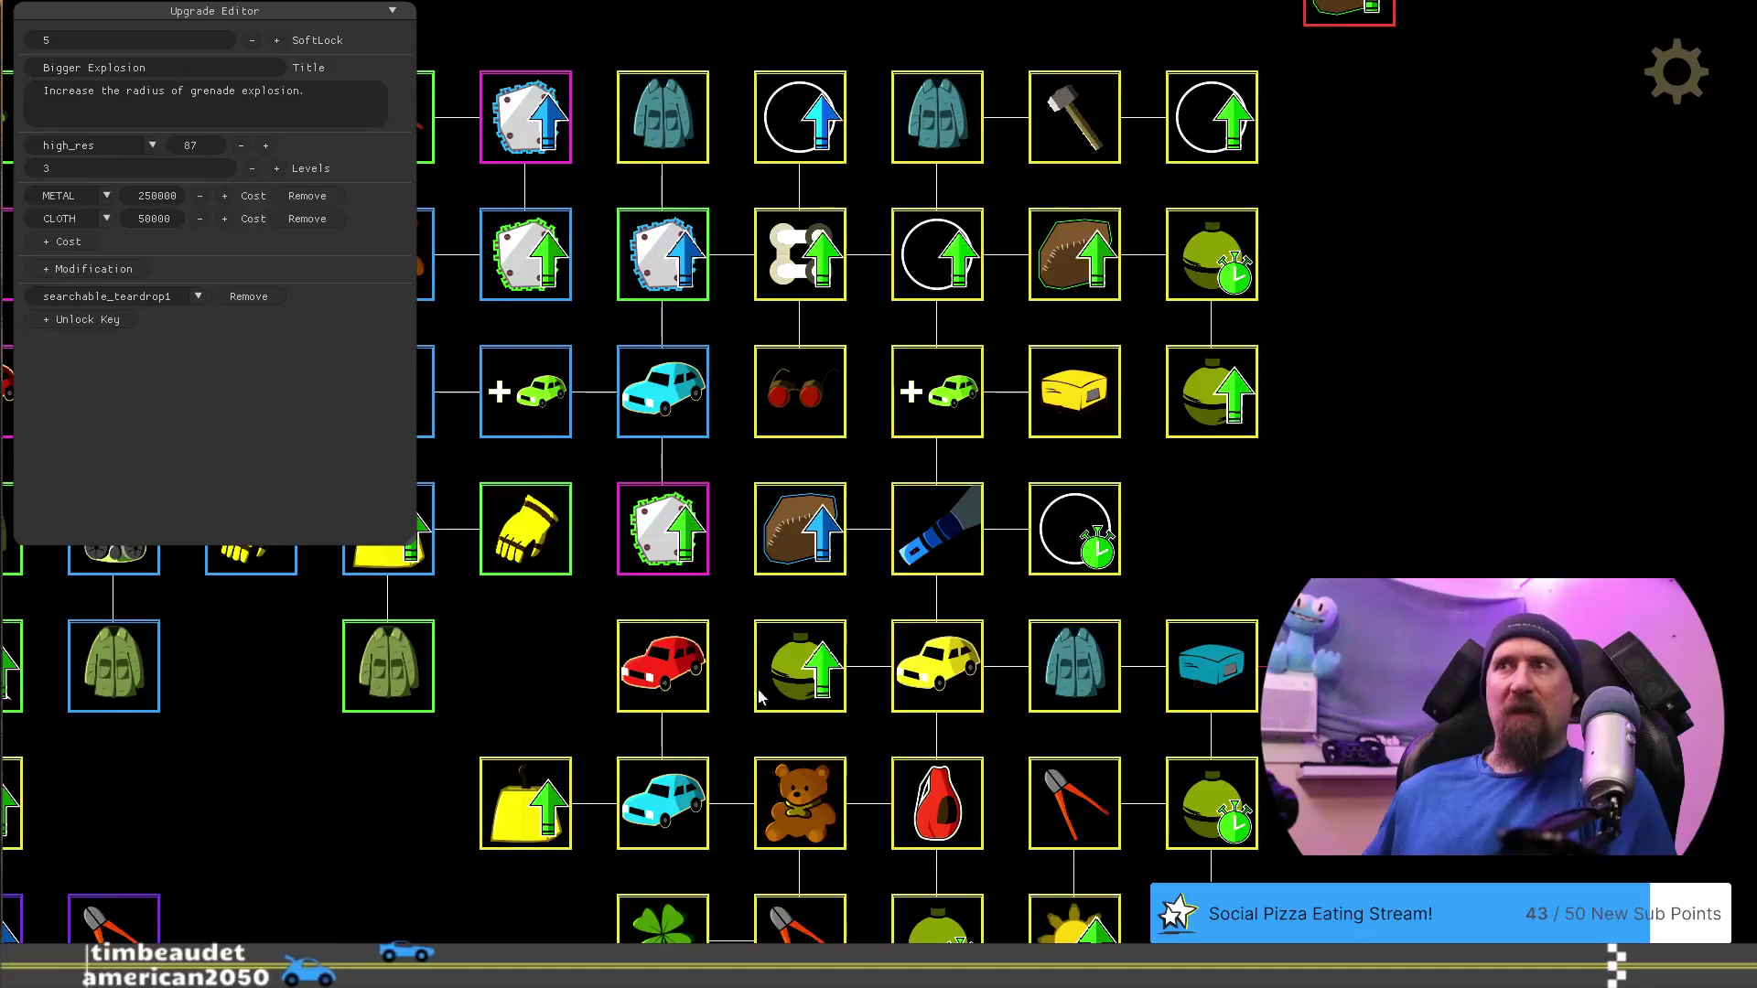
Load the Bigger Explosion grenade upgrade and set its METAL cost to 250000
click(794, 683)
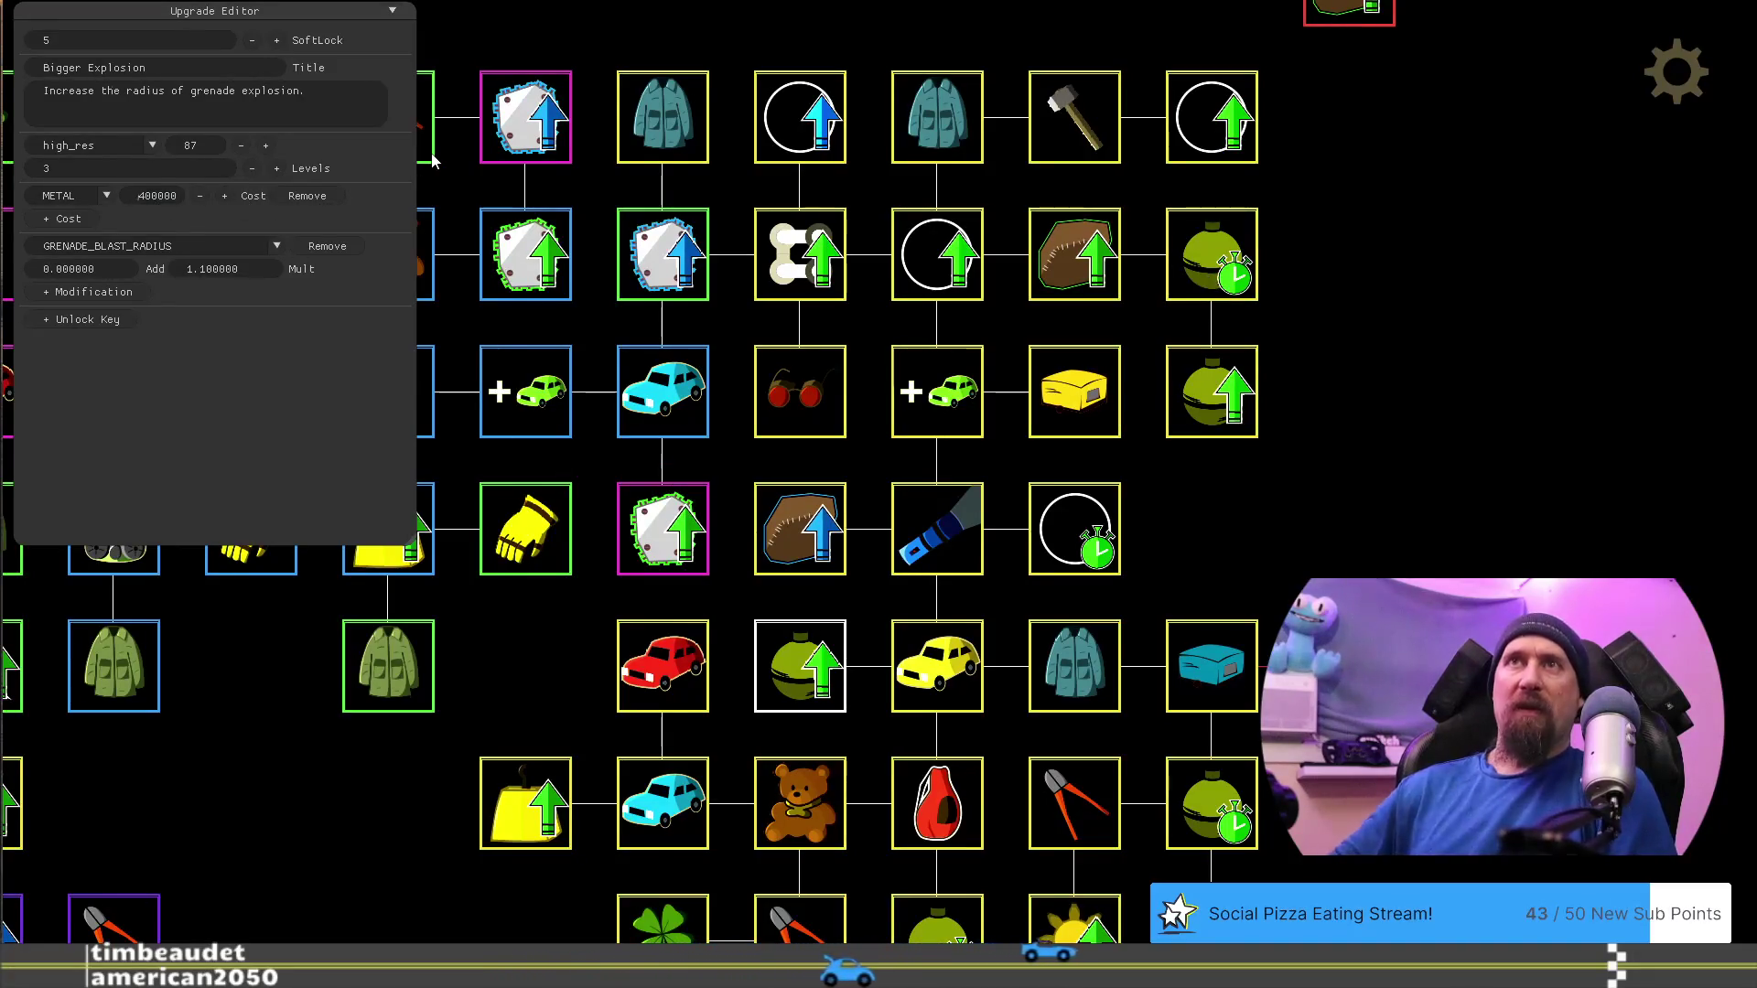
key(BackSpace)
key(BackSpace)
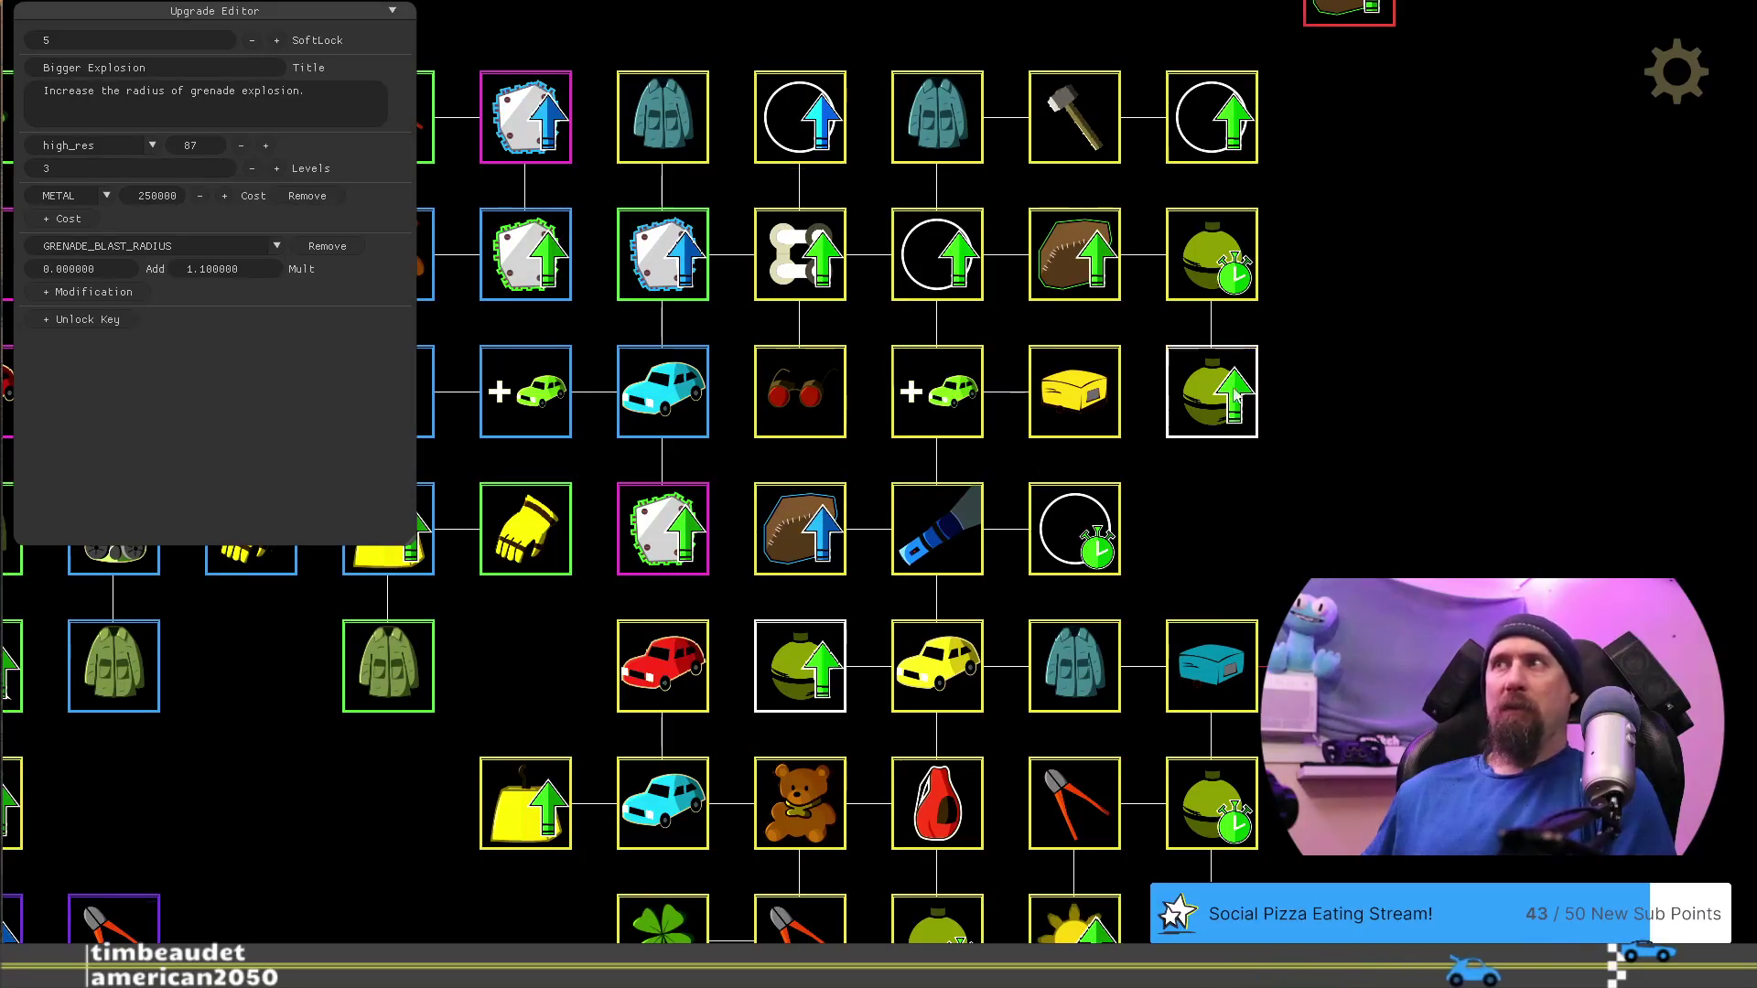
key(ctrl+z)
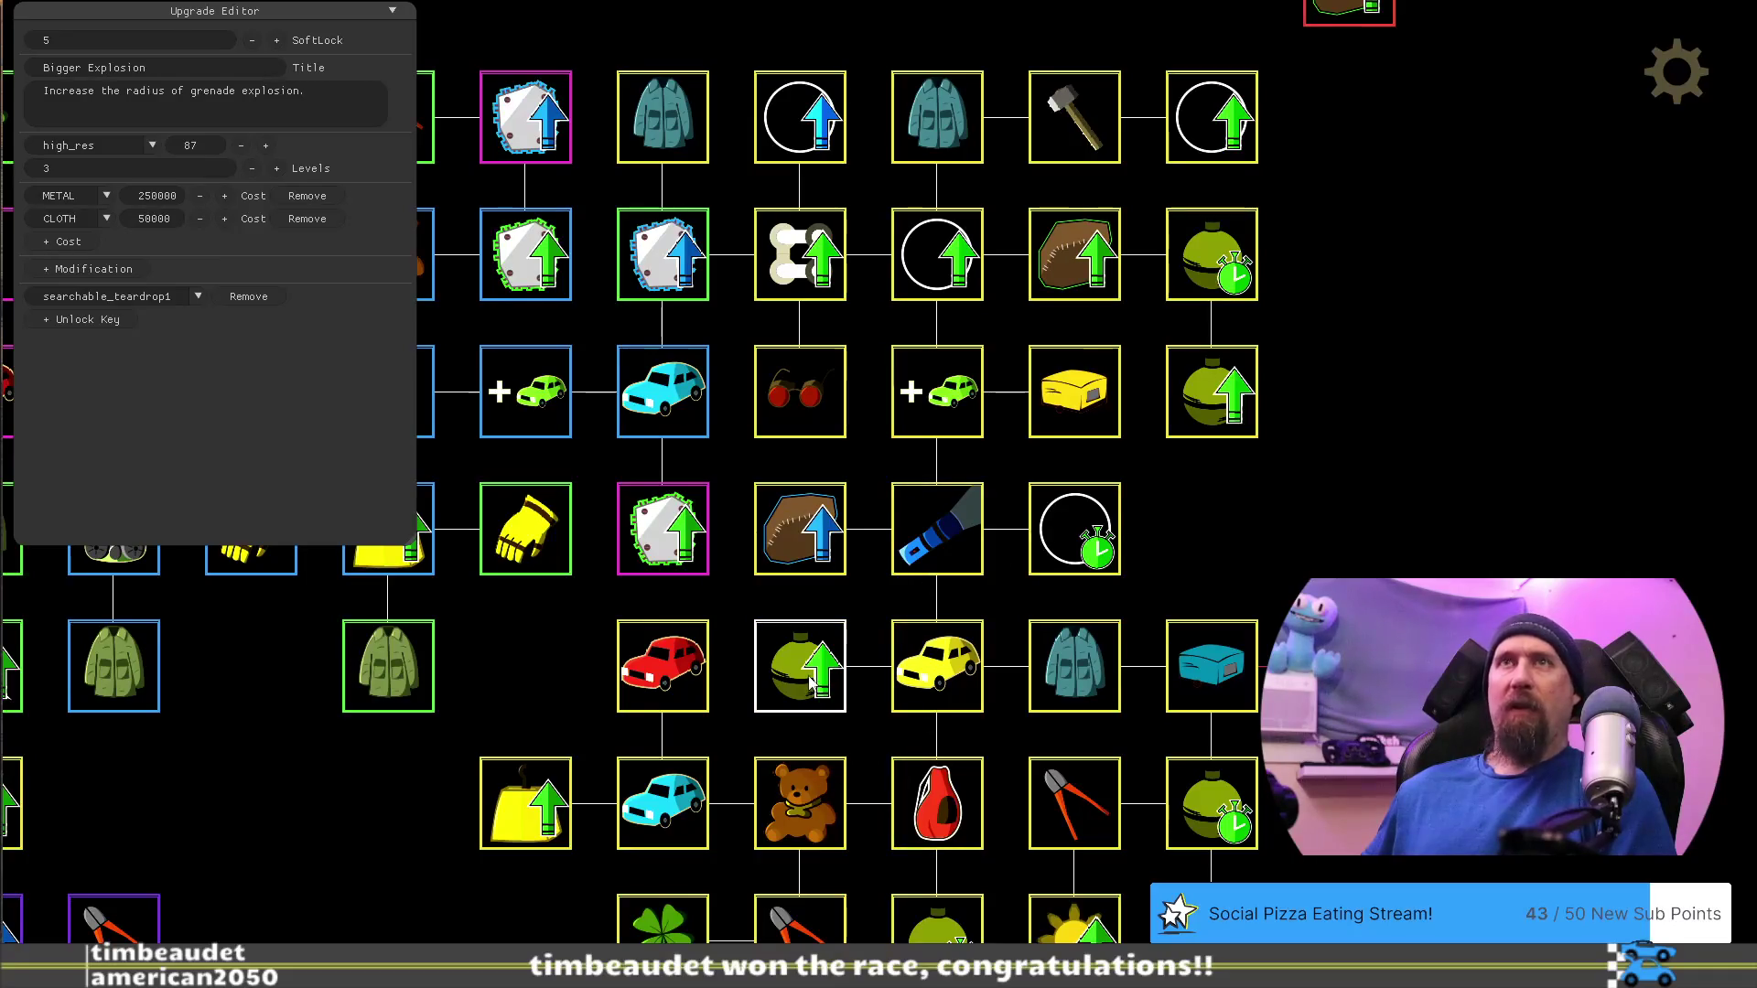
key(ctrl+y)
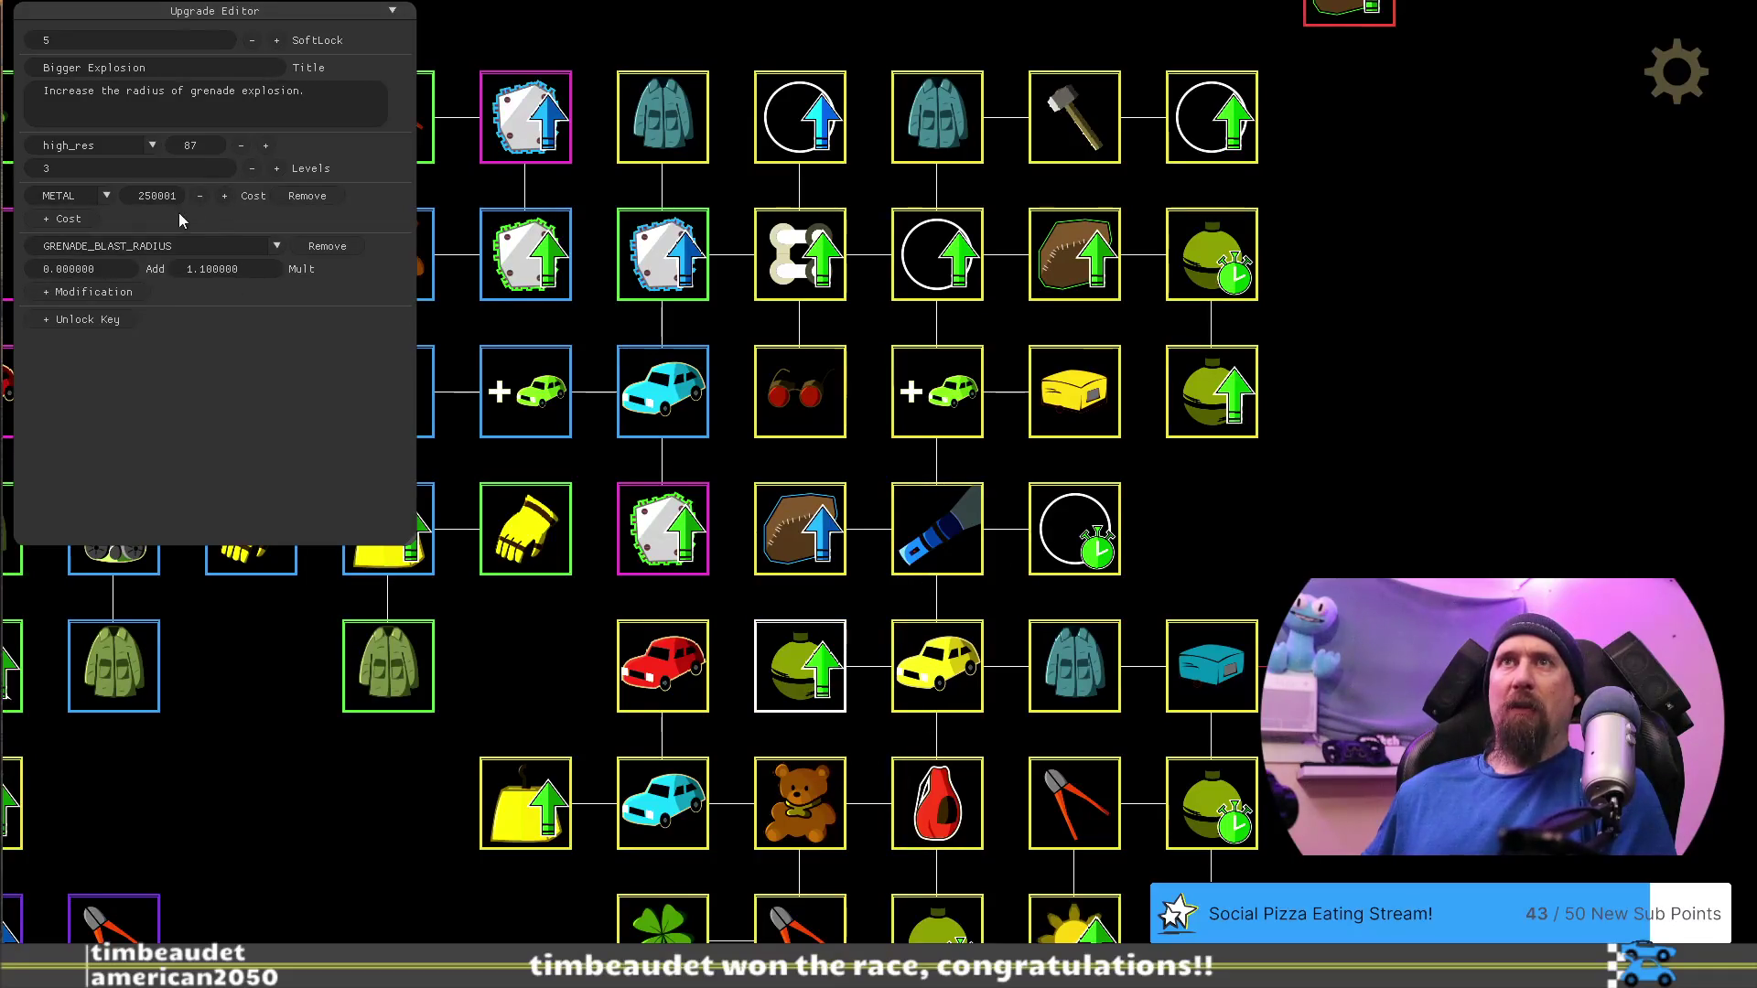
click(200, 196)
Add a second cost of 50000 CLOTH to the Bigger Explosion upgrade
click(71, 220)
click(97, 218)
click(73, 252)
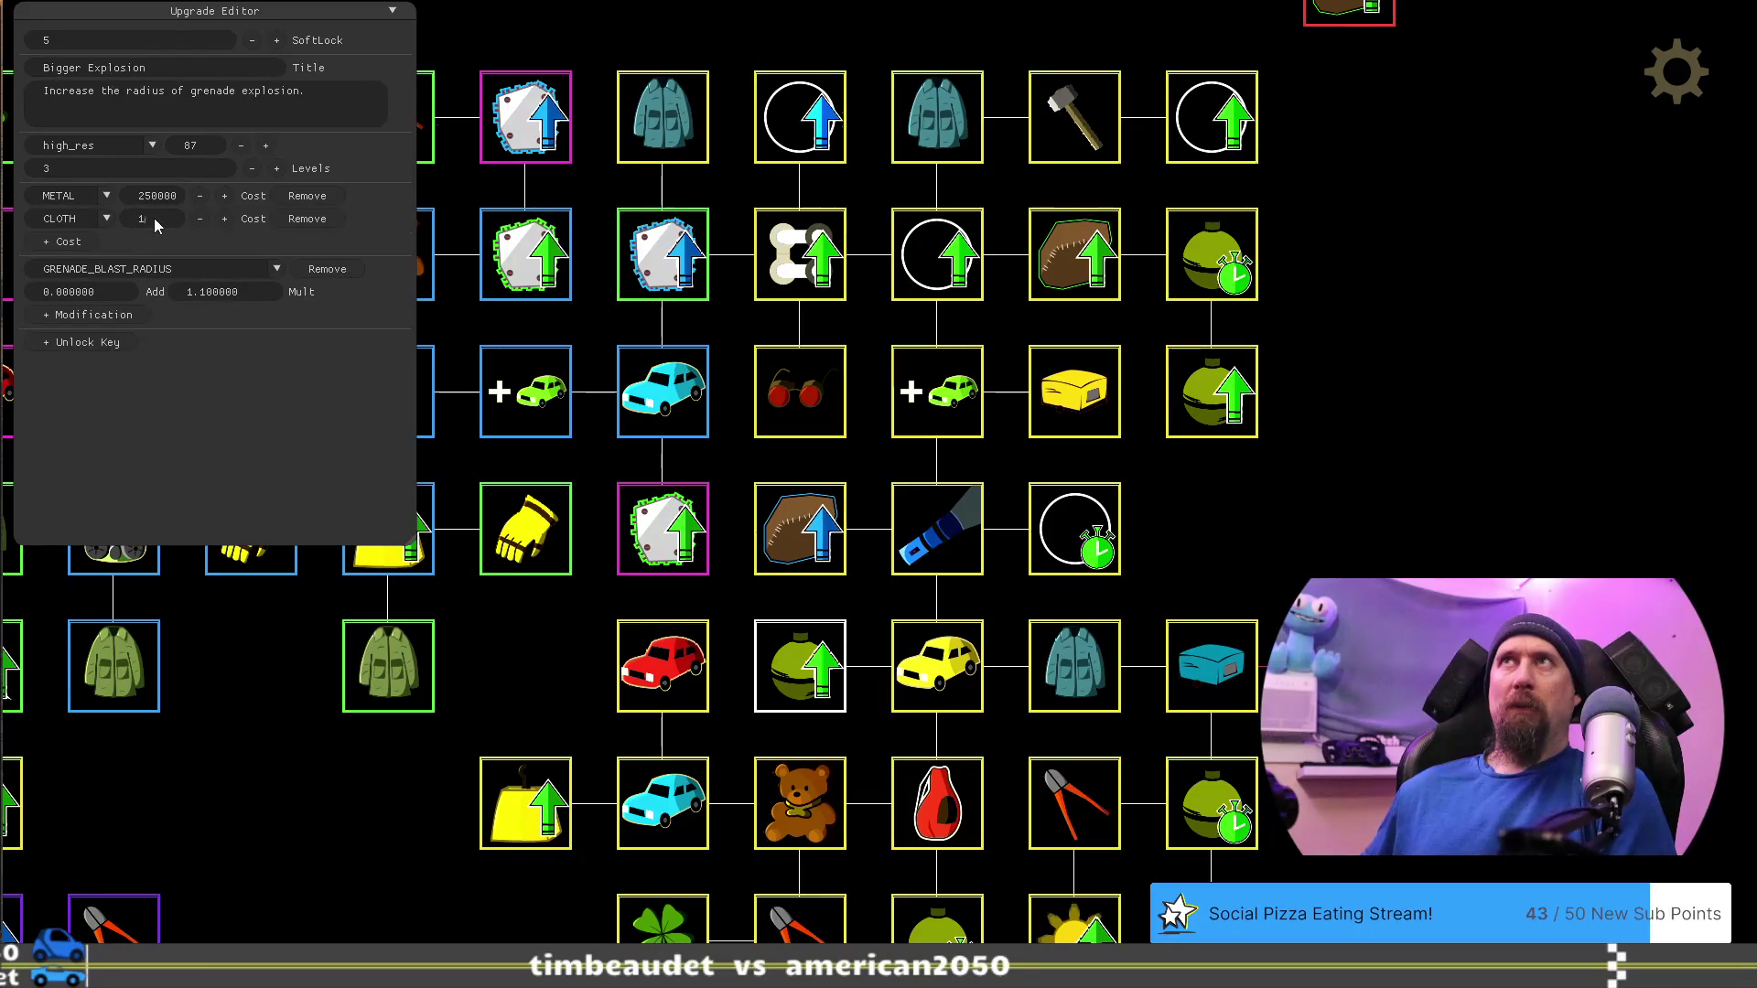
text(0000)
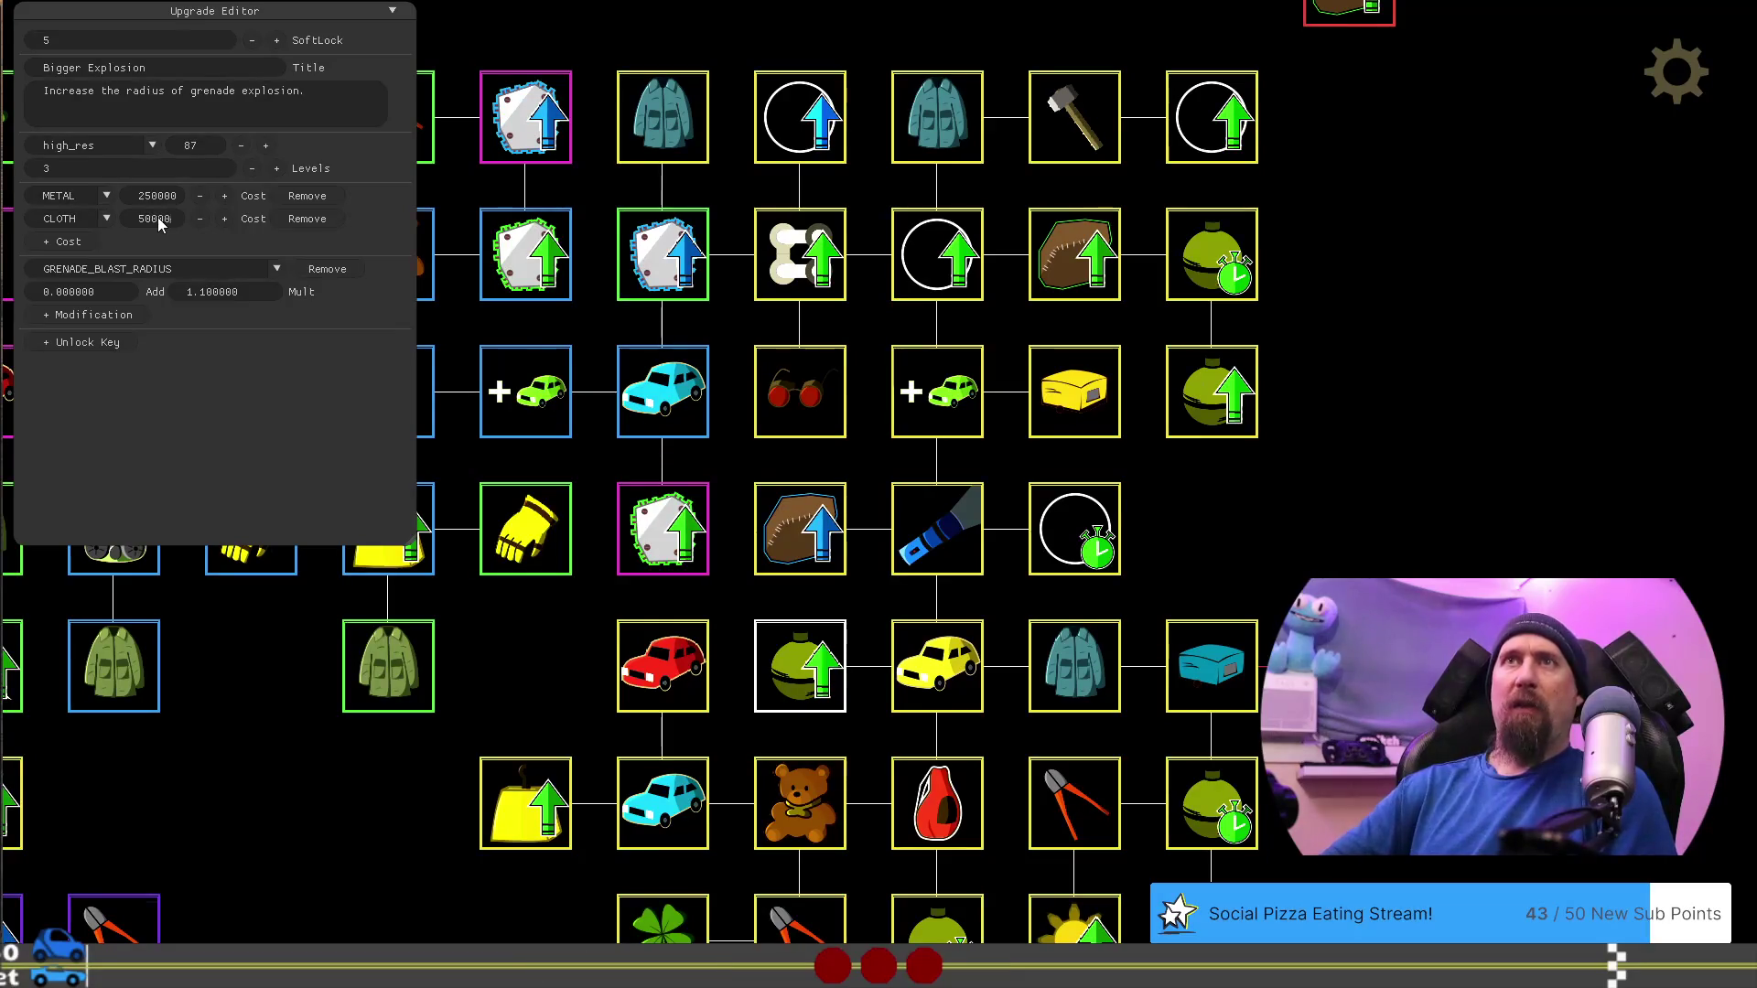
click(519, 752)
click(793, 668)
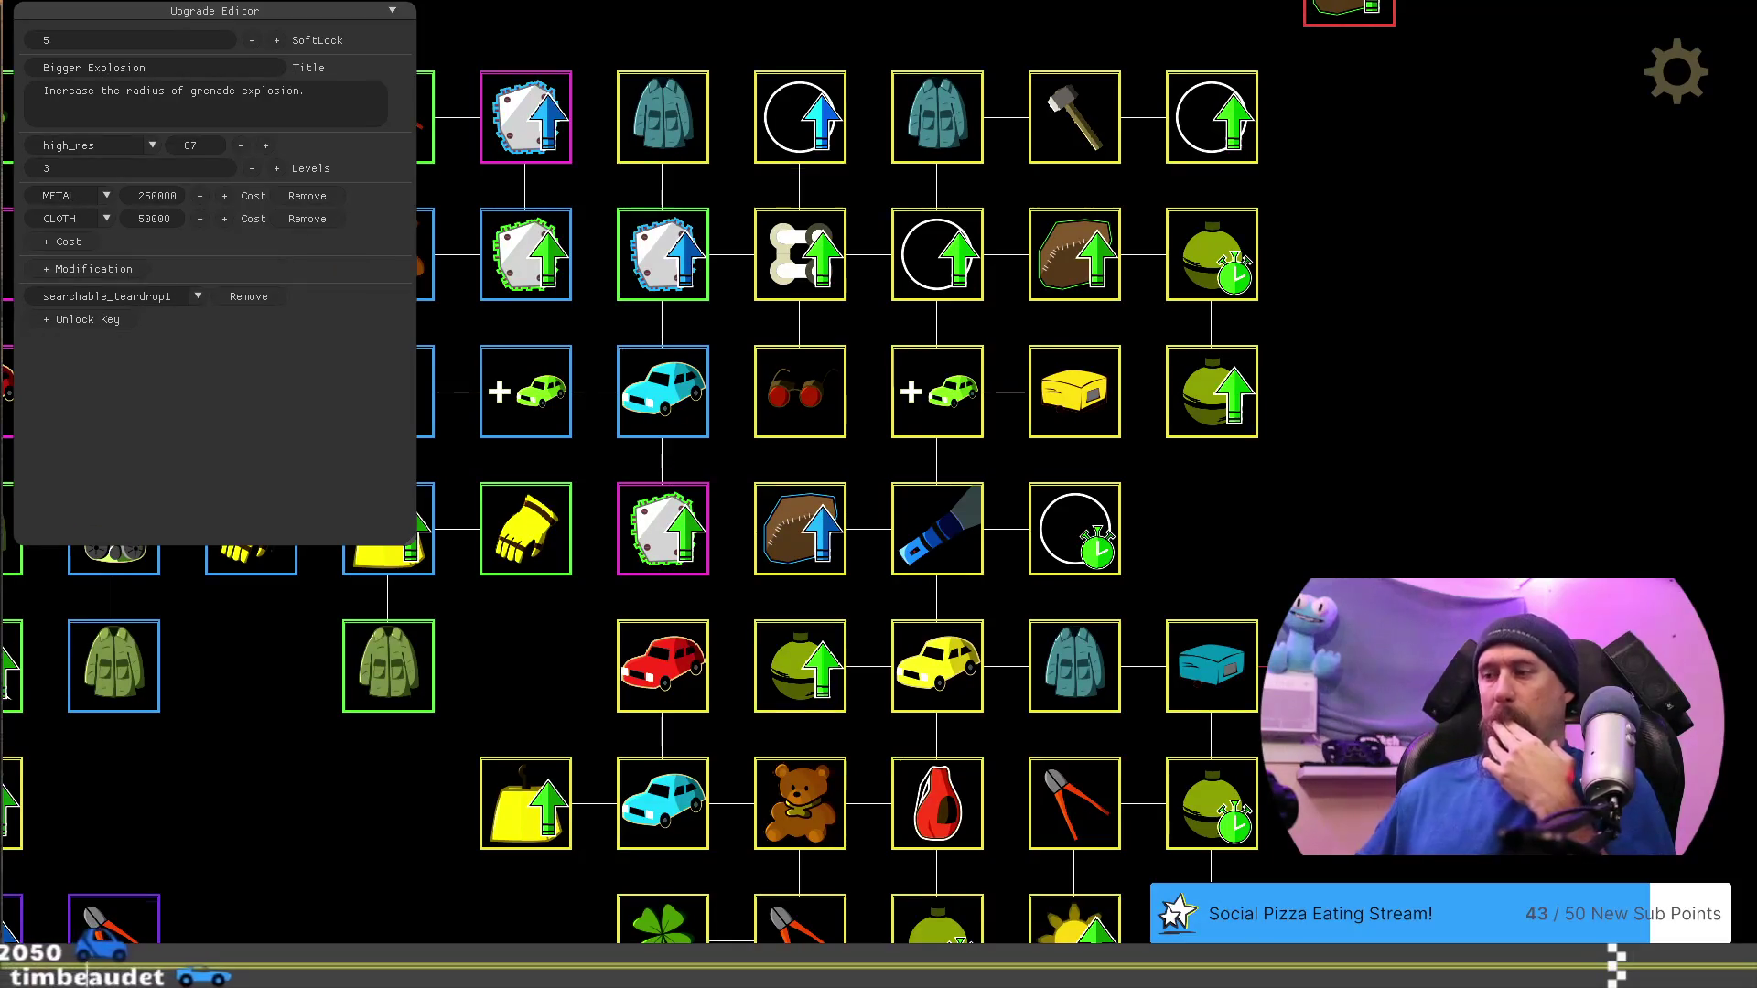
Close the Upgrade Editor and return to the in-game upgrade tree
key(Escape)
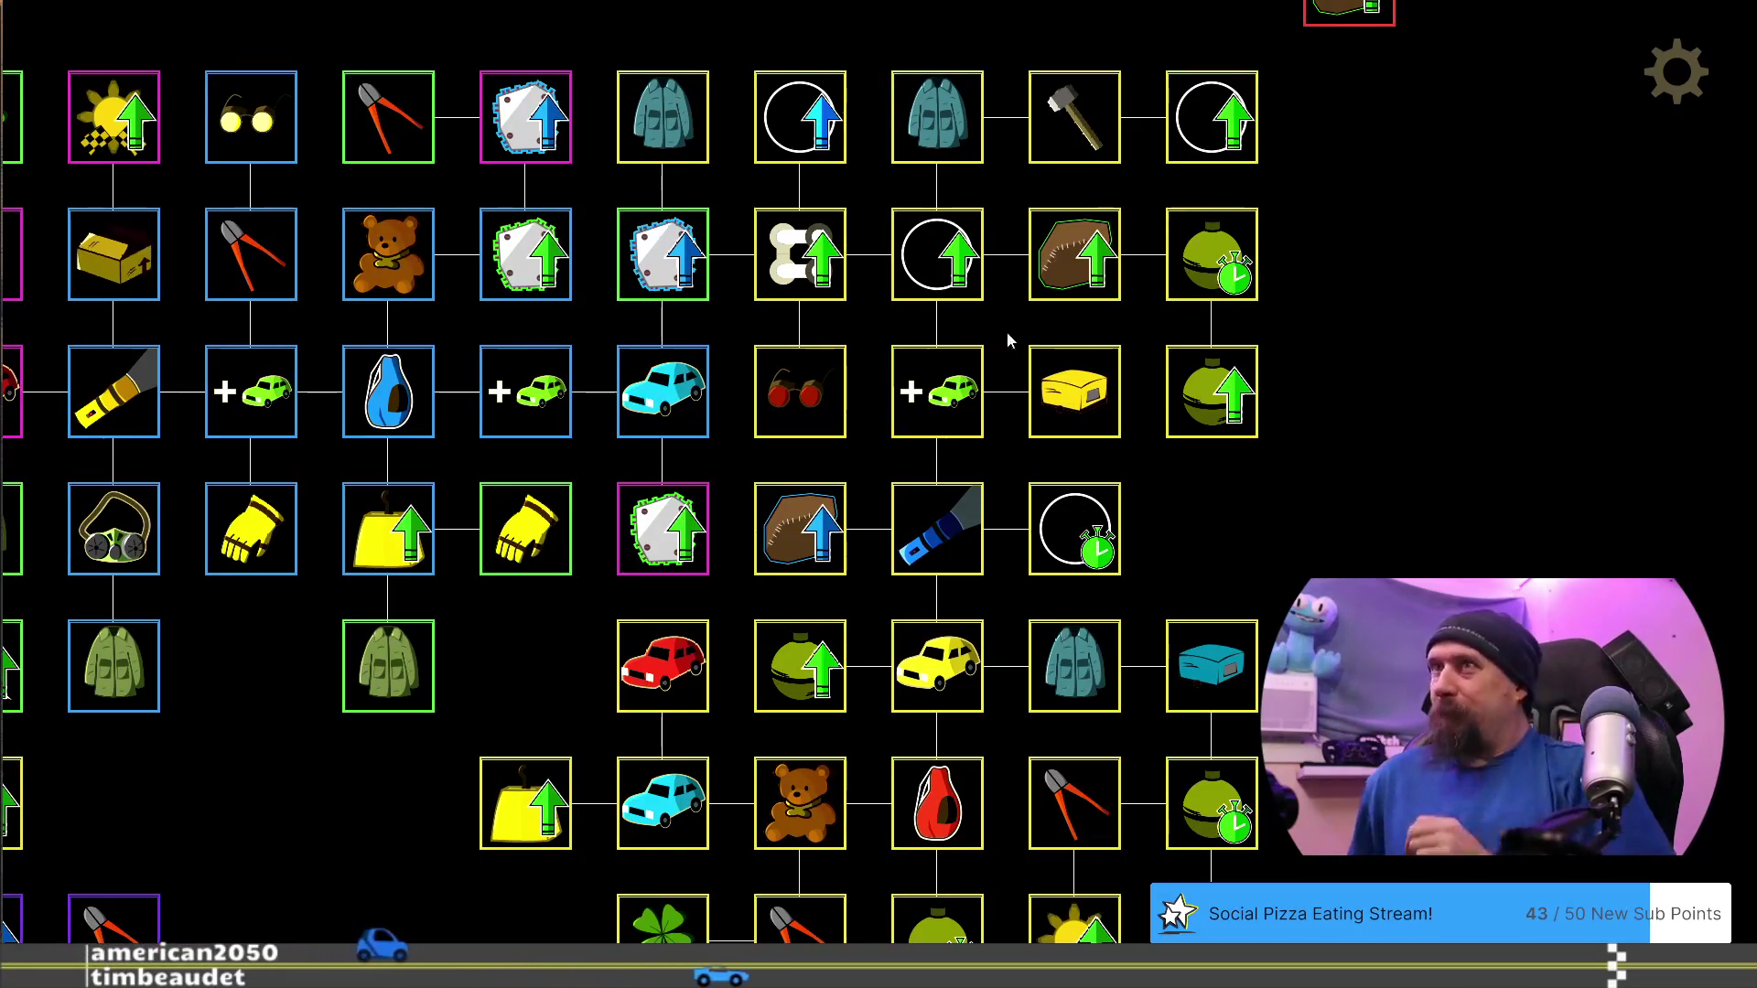
click(1204, 277)
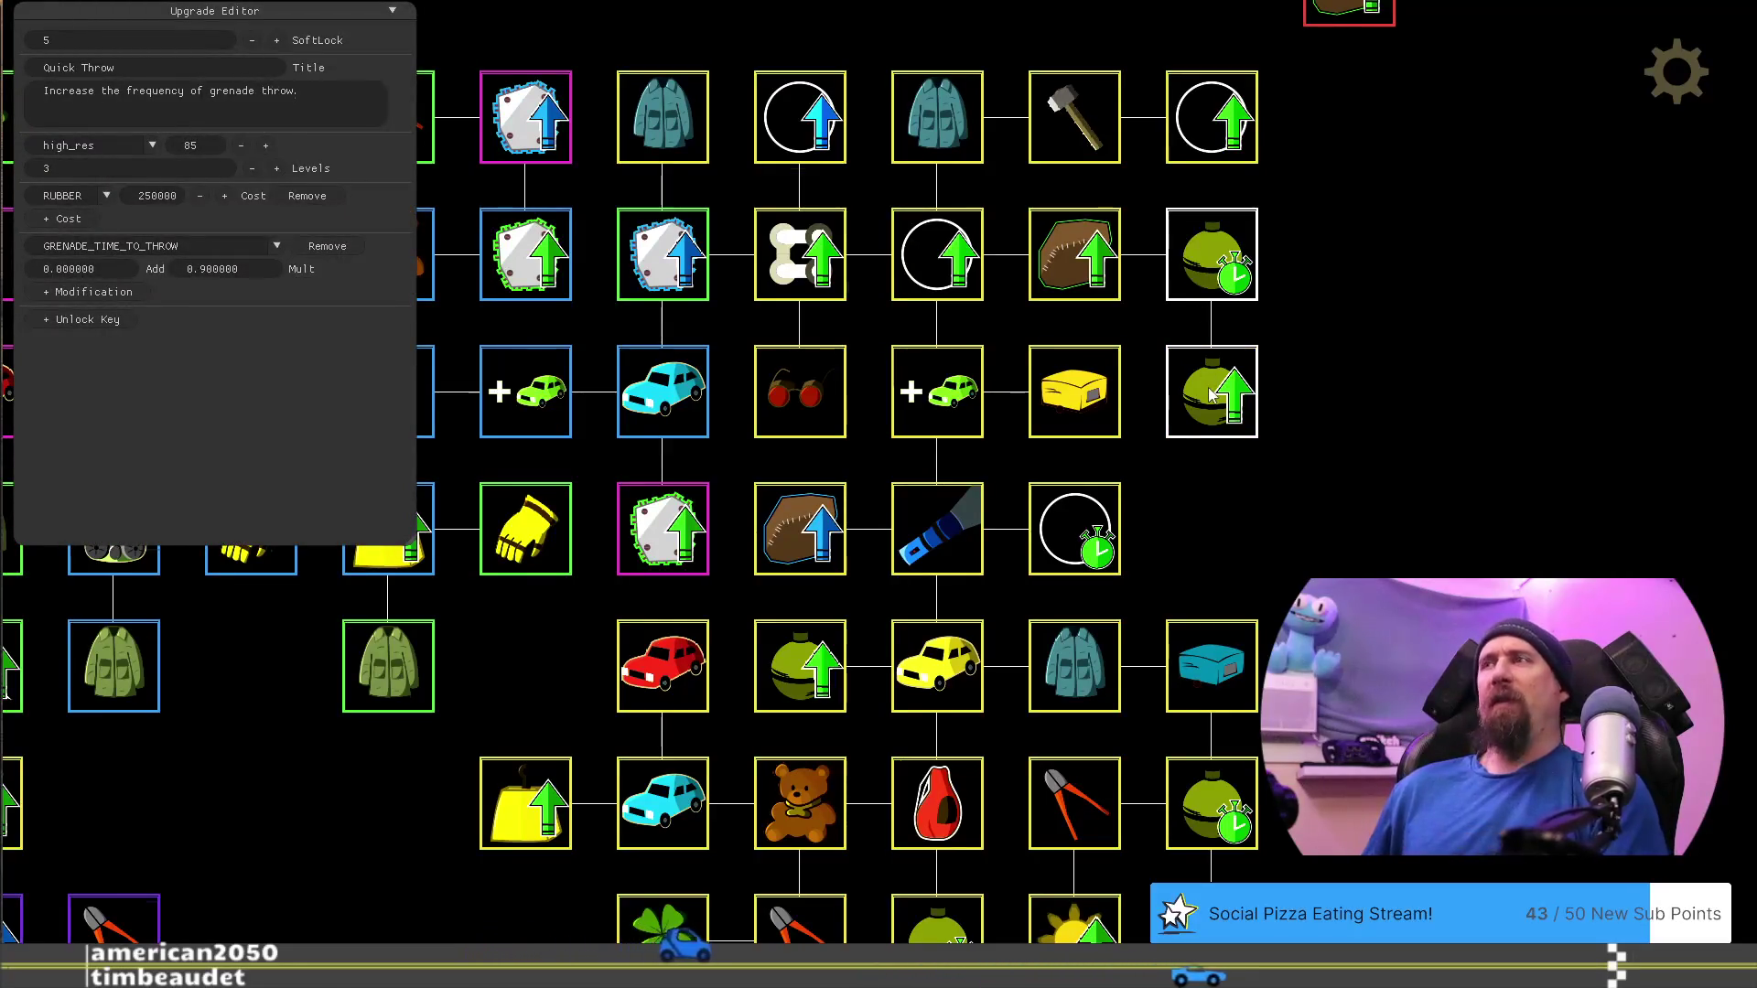
click(1206, 386)
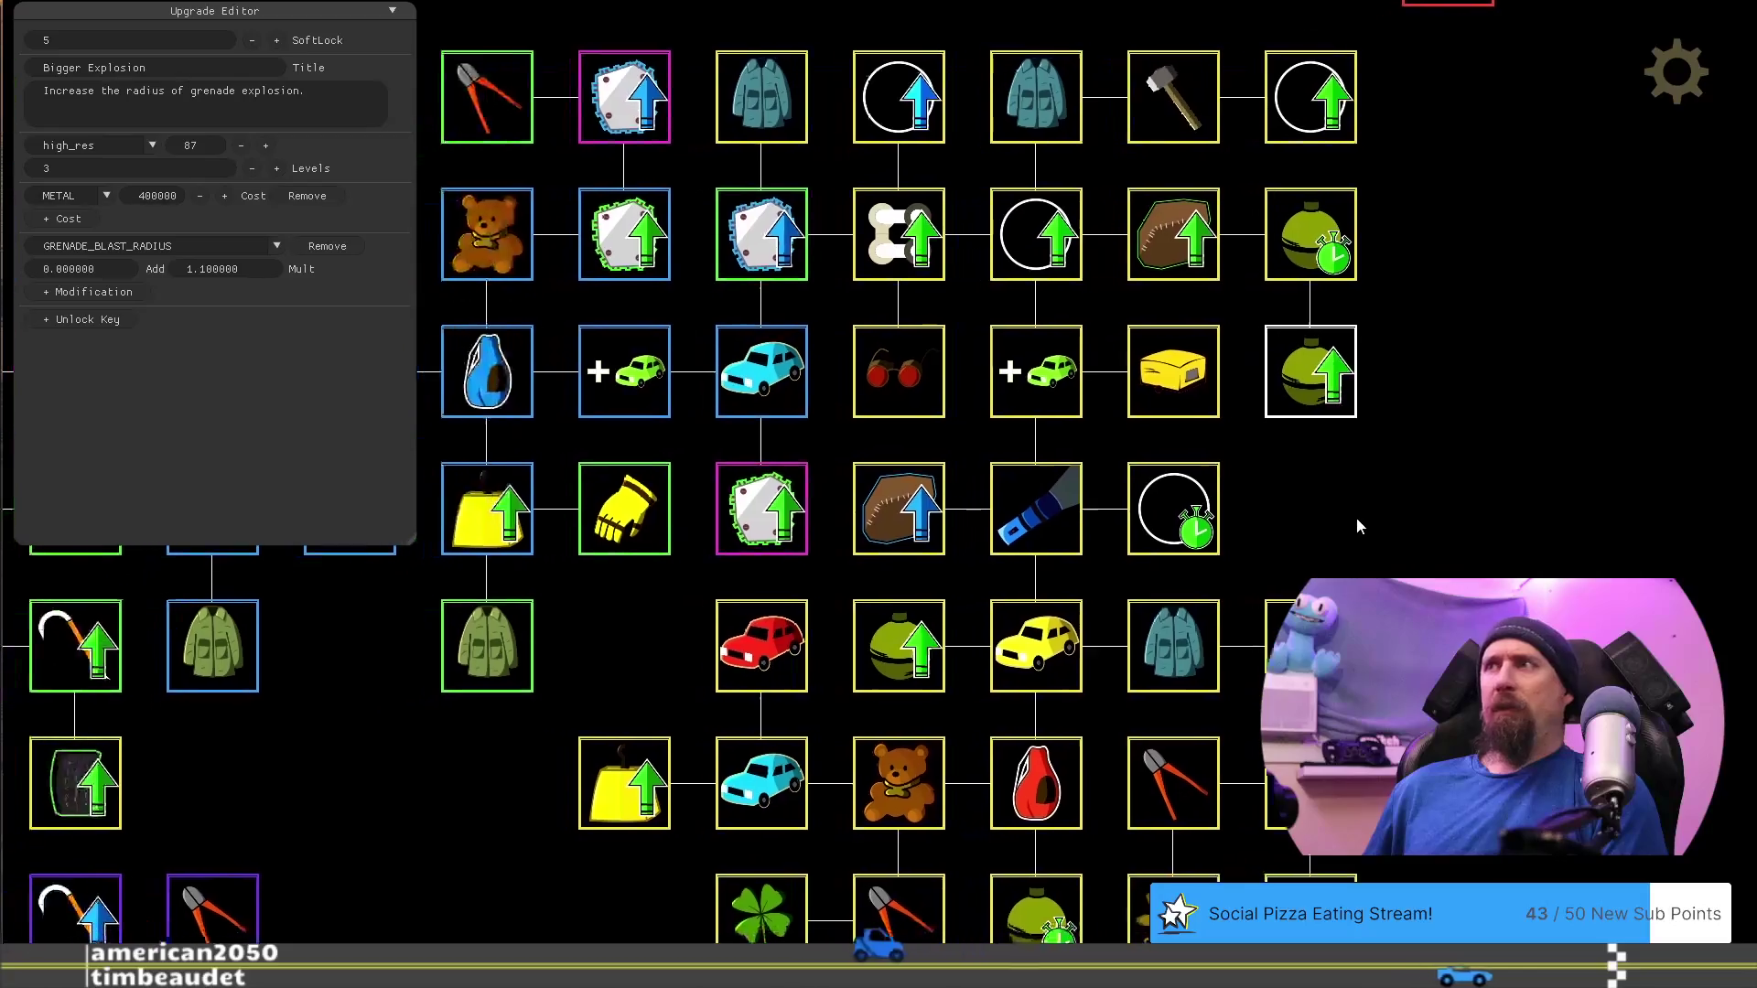
key(F1)
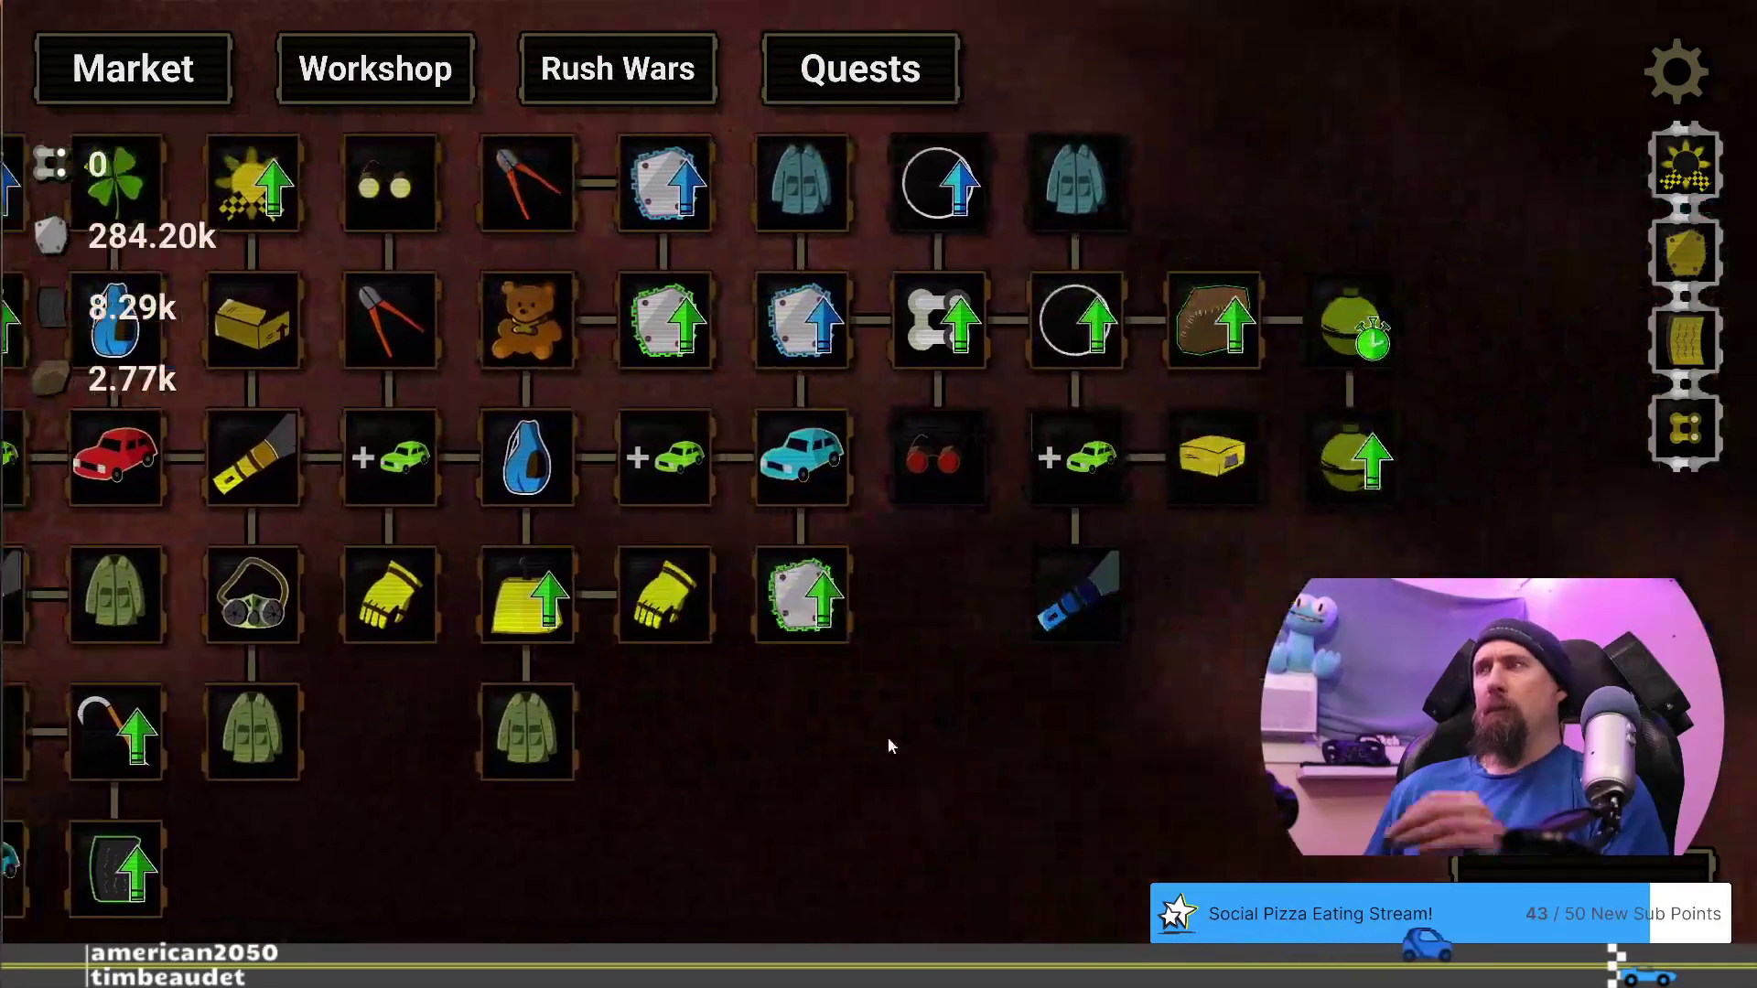
drag(888, 746, 959, 760)
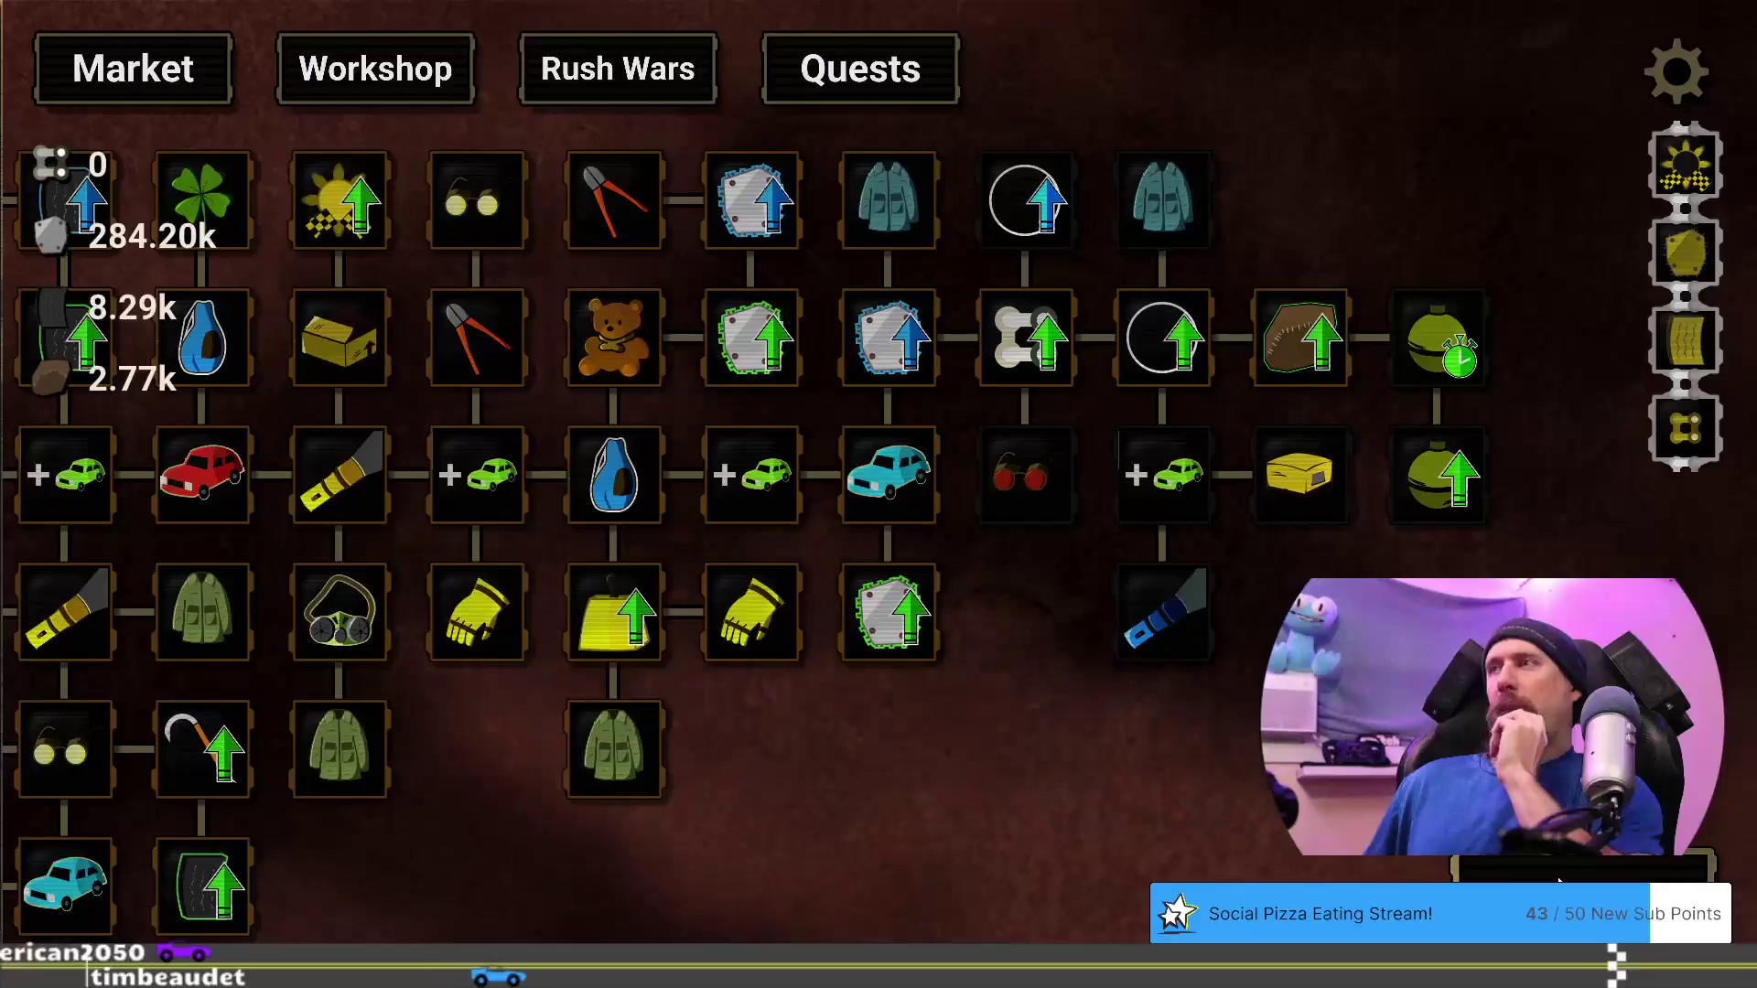
key(space)
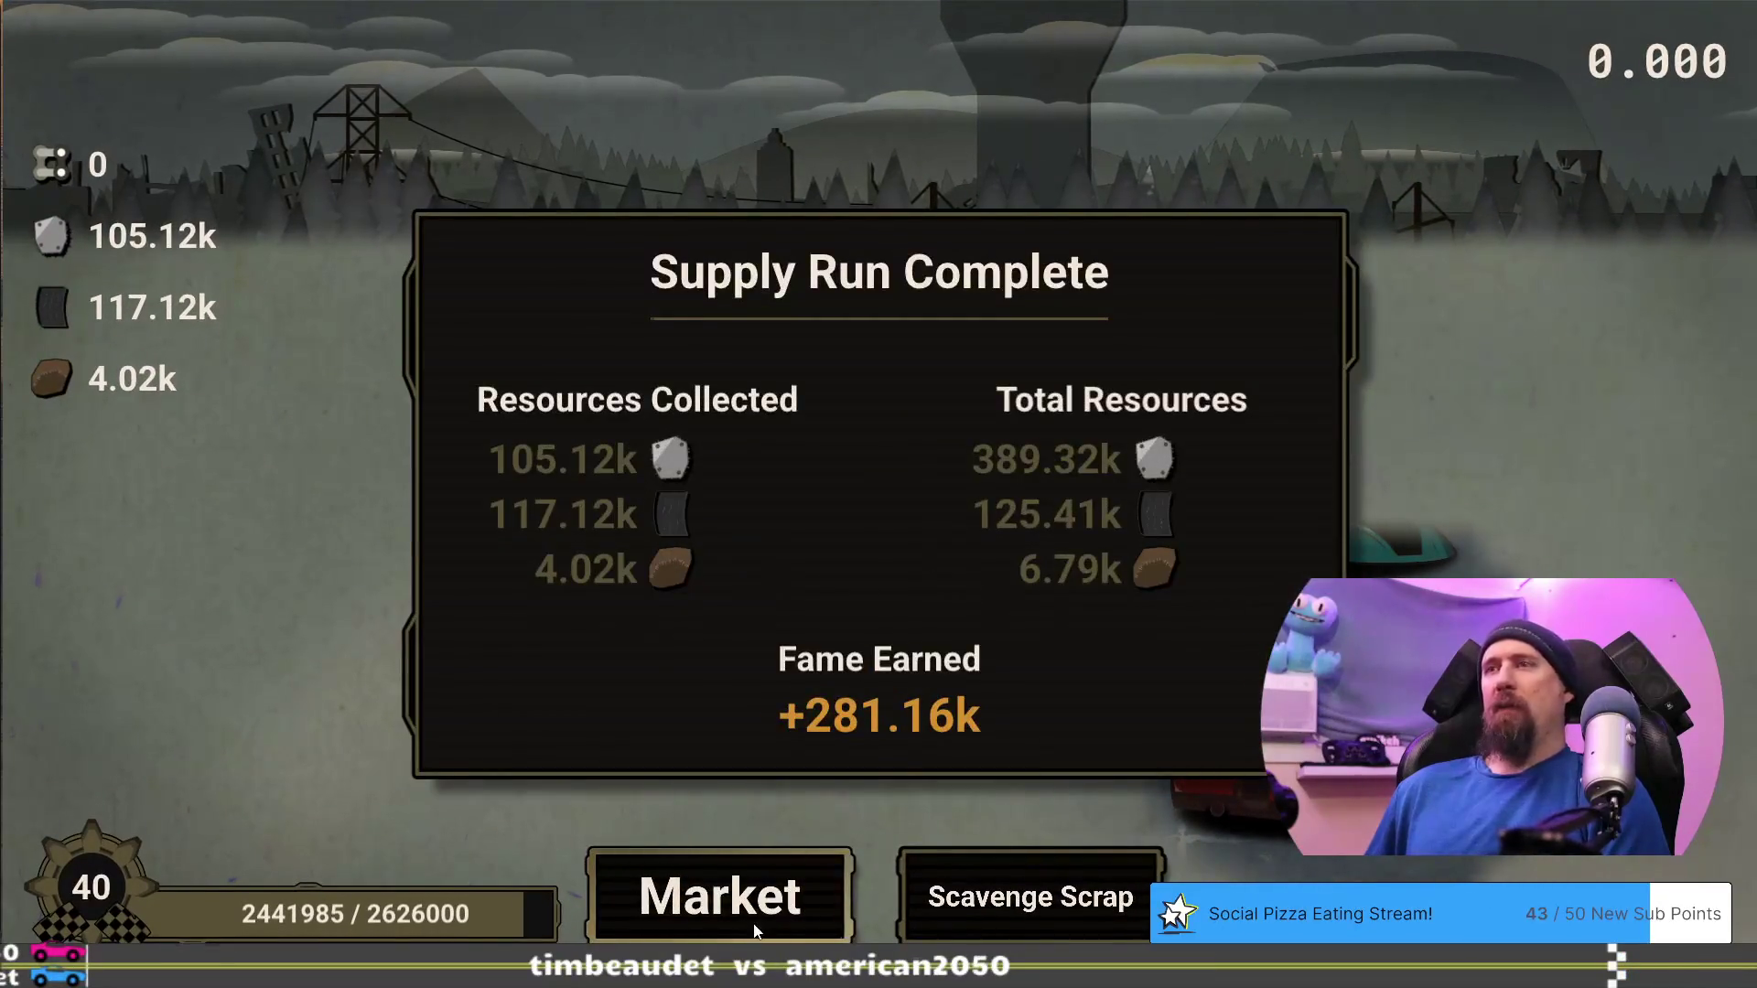
Return to the upgrade tree holding 389.32k, 125.41k and 6.79k and check upgrade costs
click(752, 913)
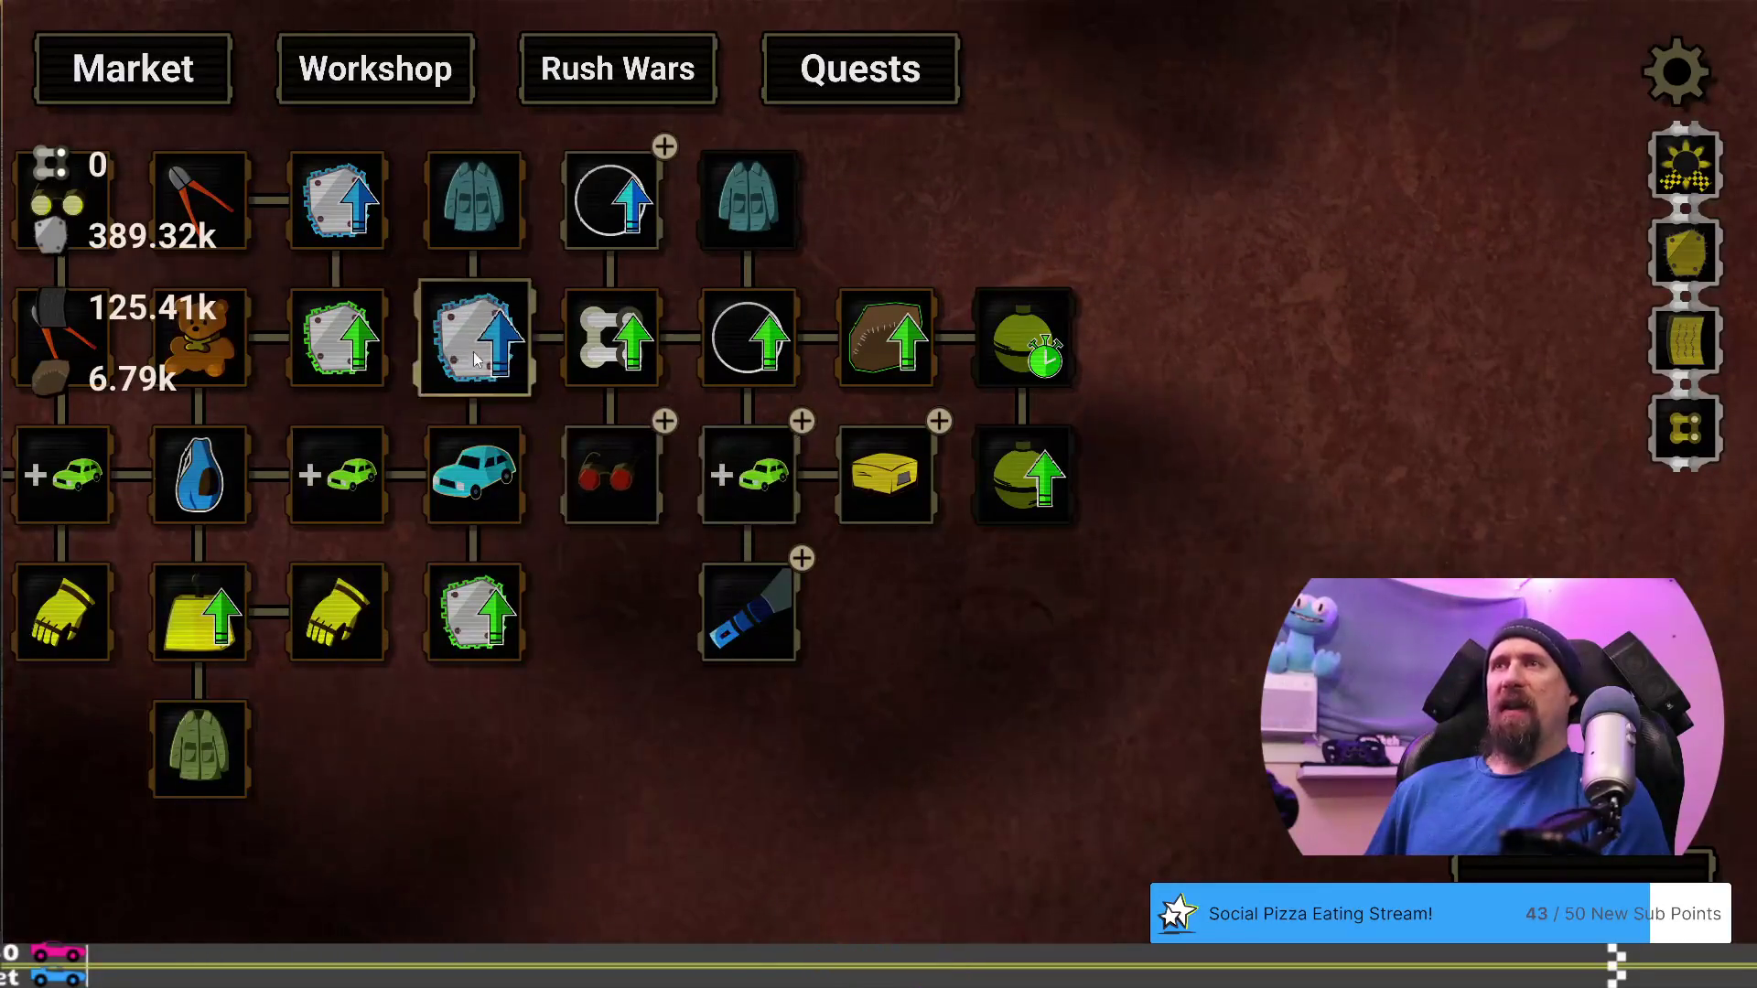
mouse_move(446, 350)
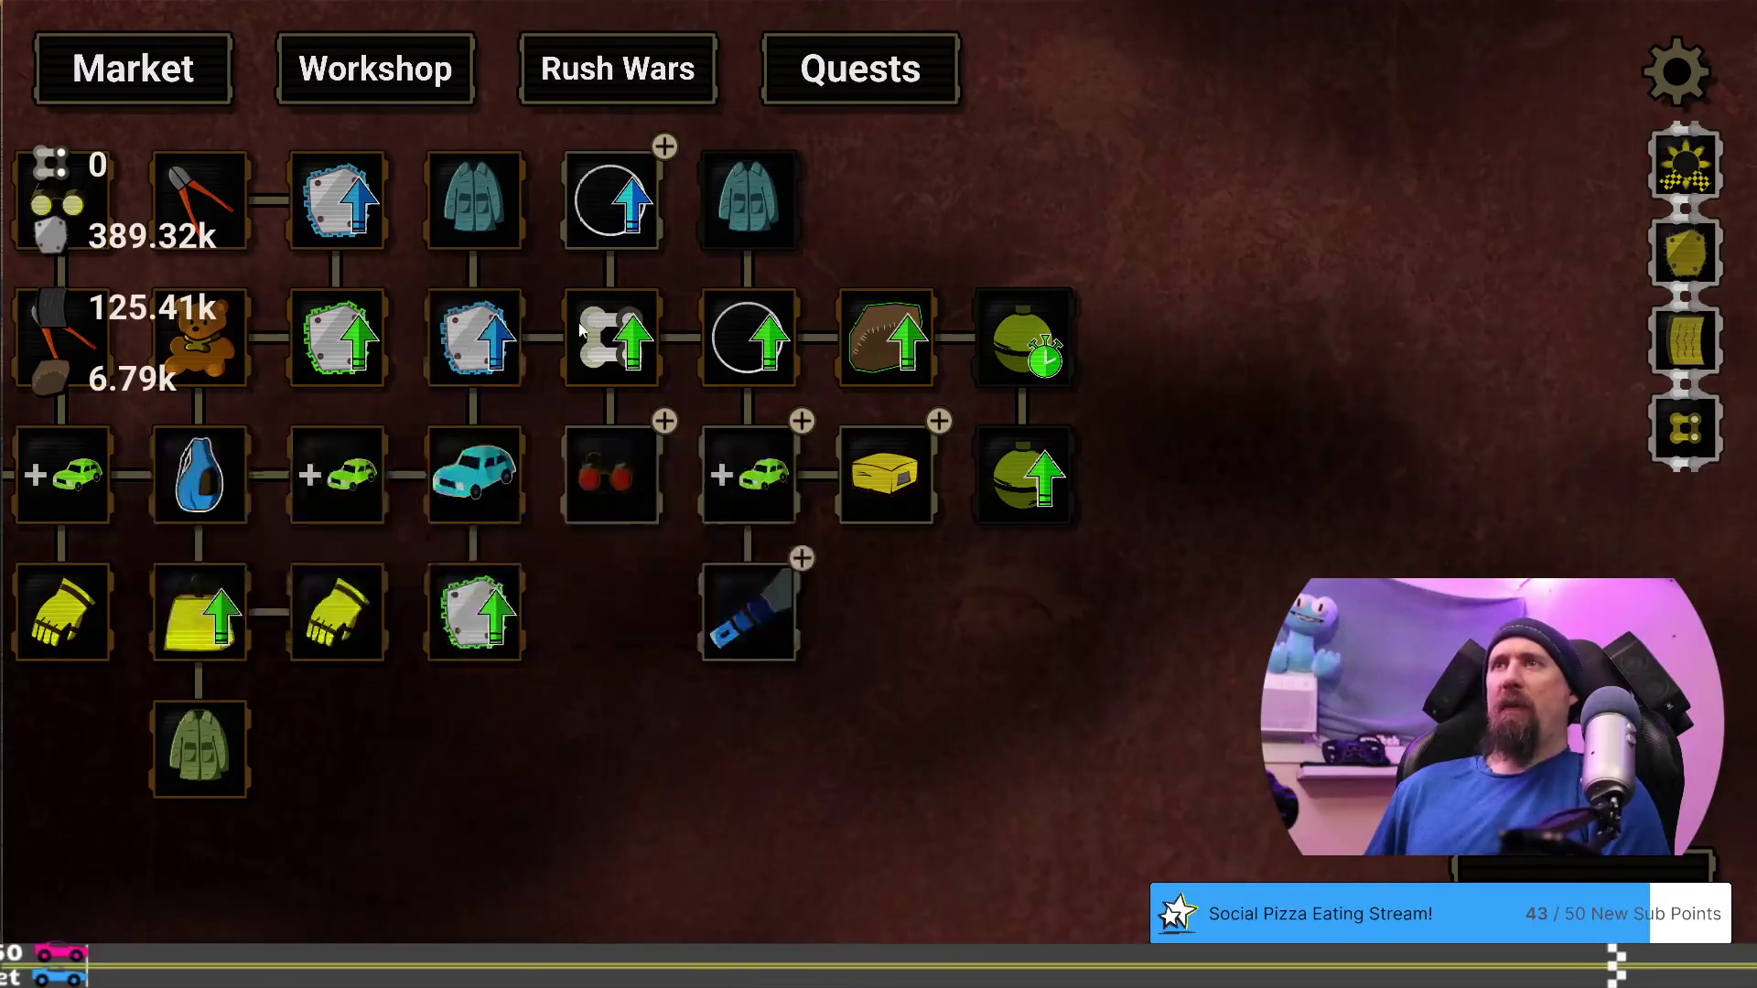
mouse_move(618, 355)
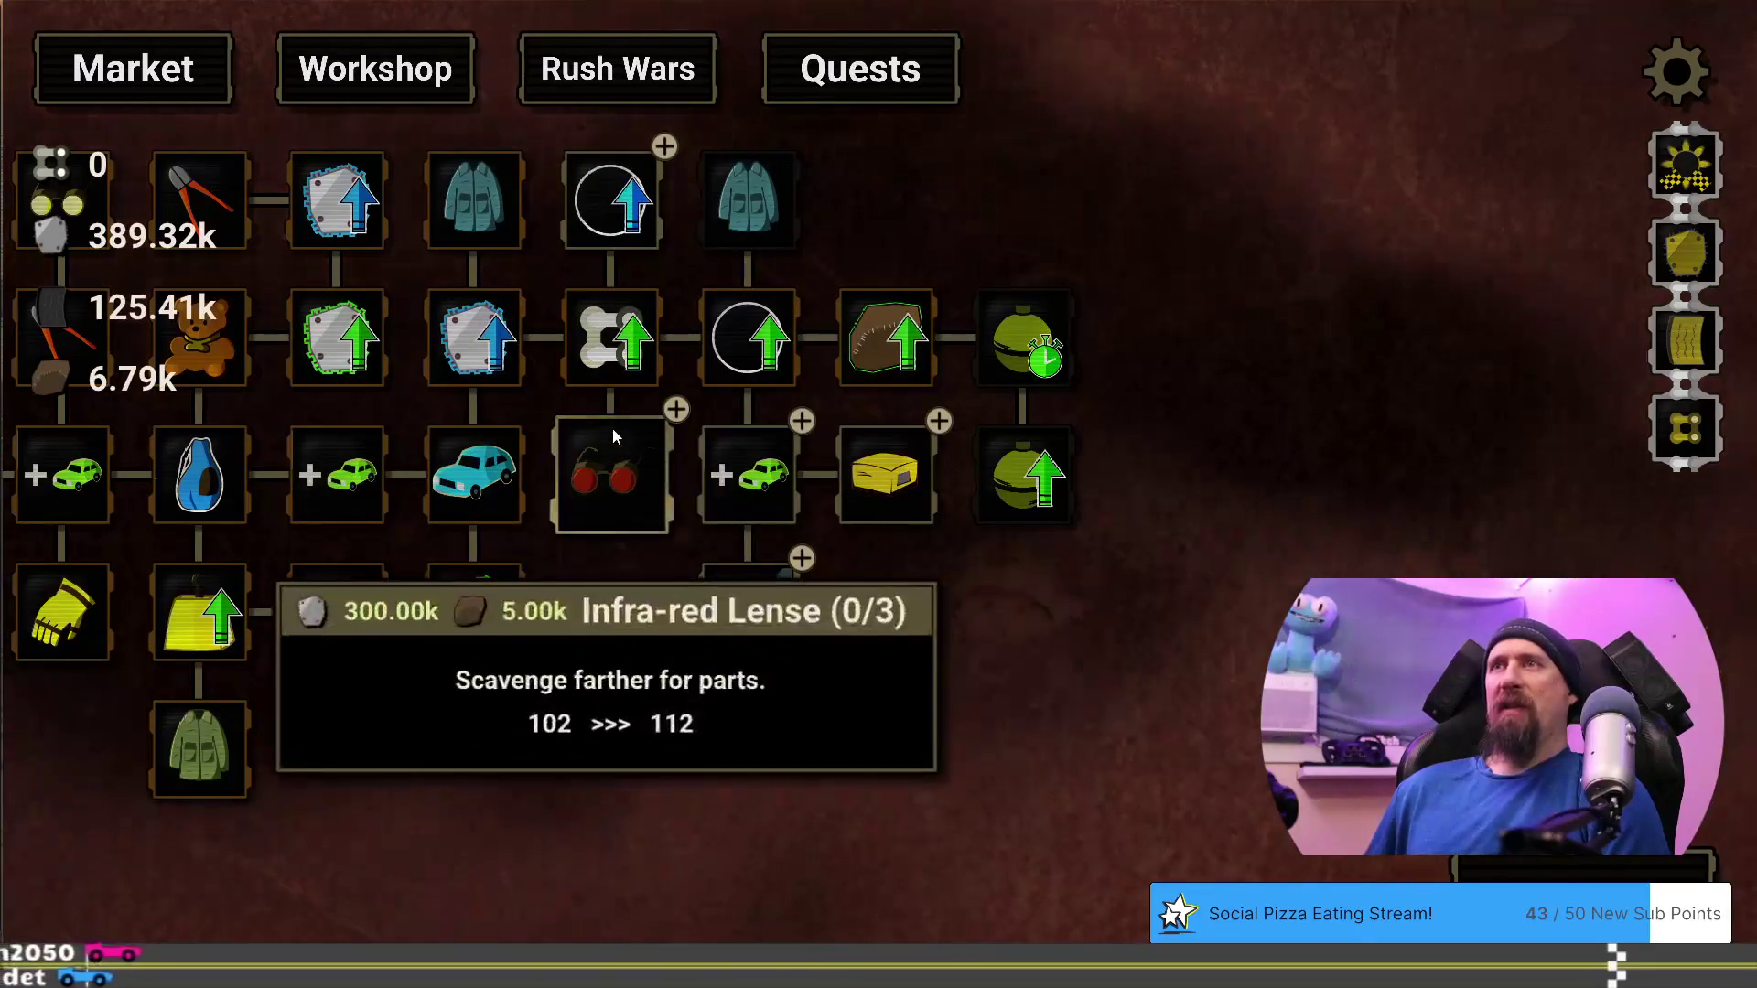
mouse_move(755, 461)
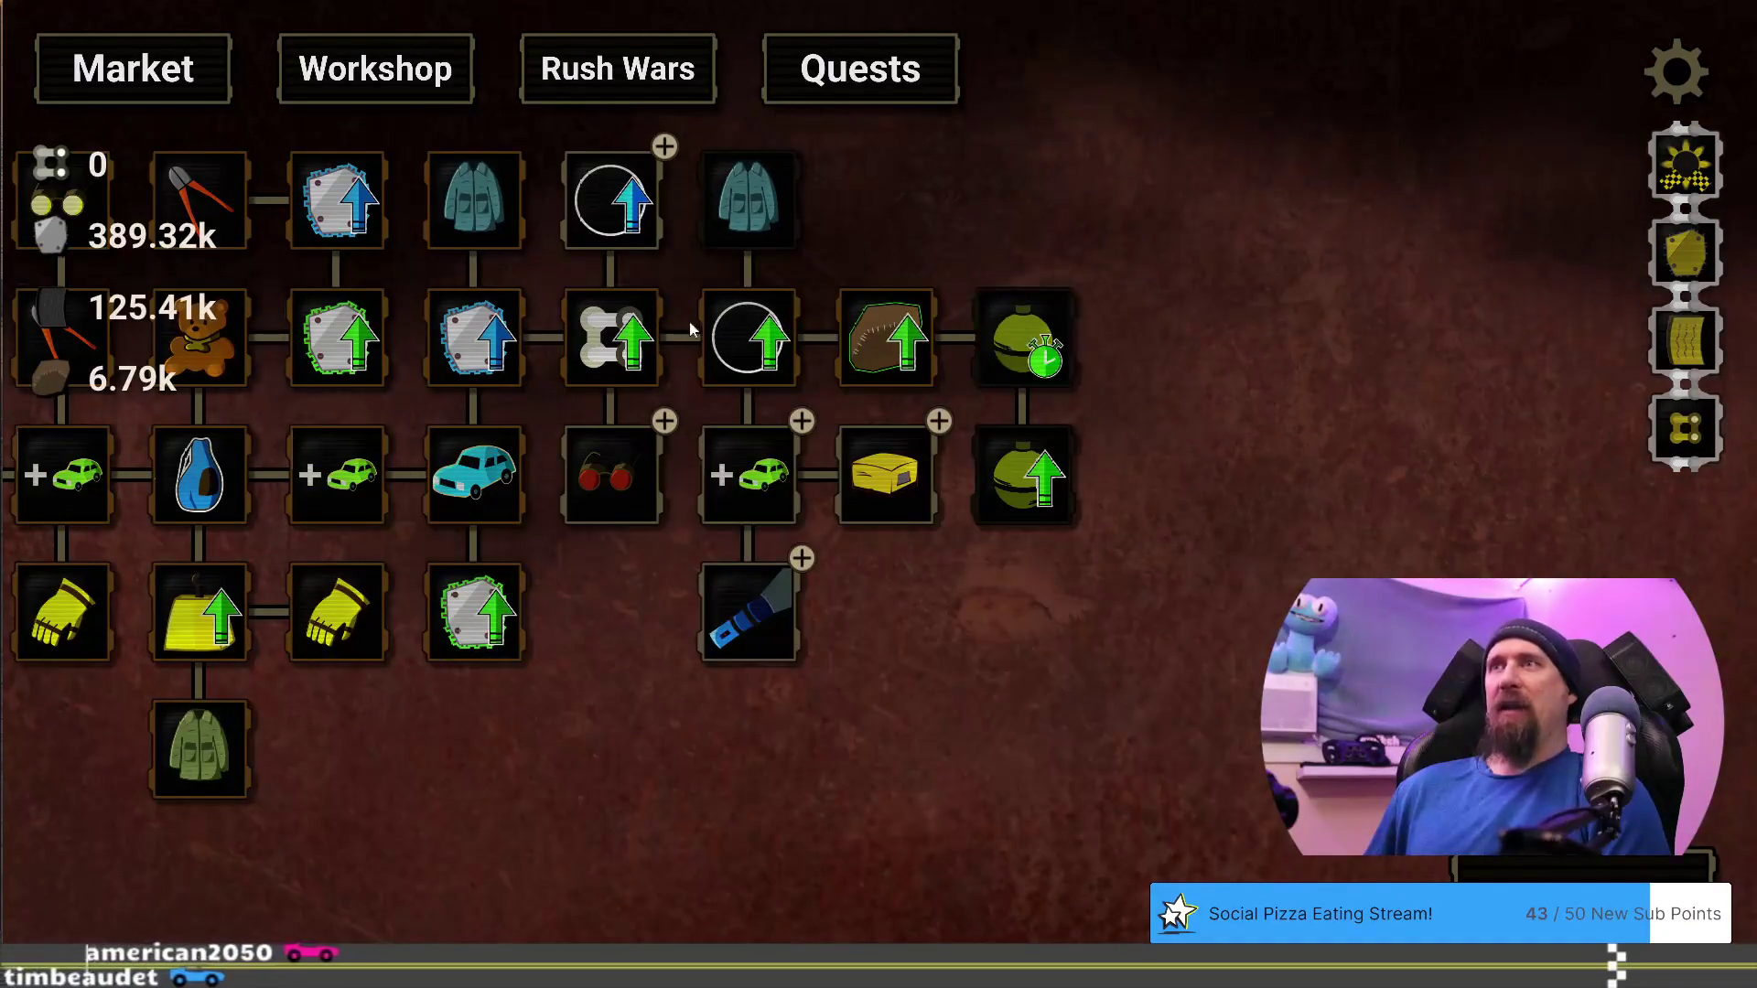
mouse_move(851, 330)
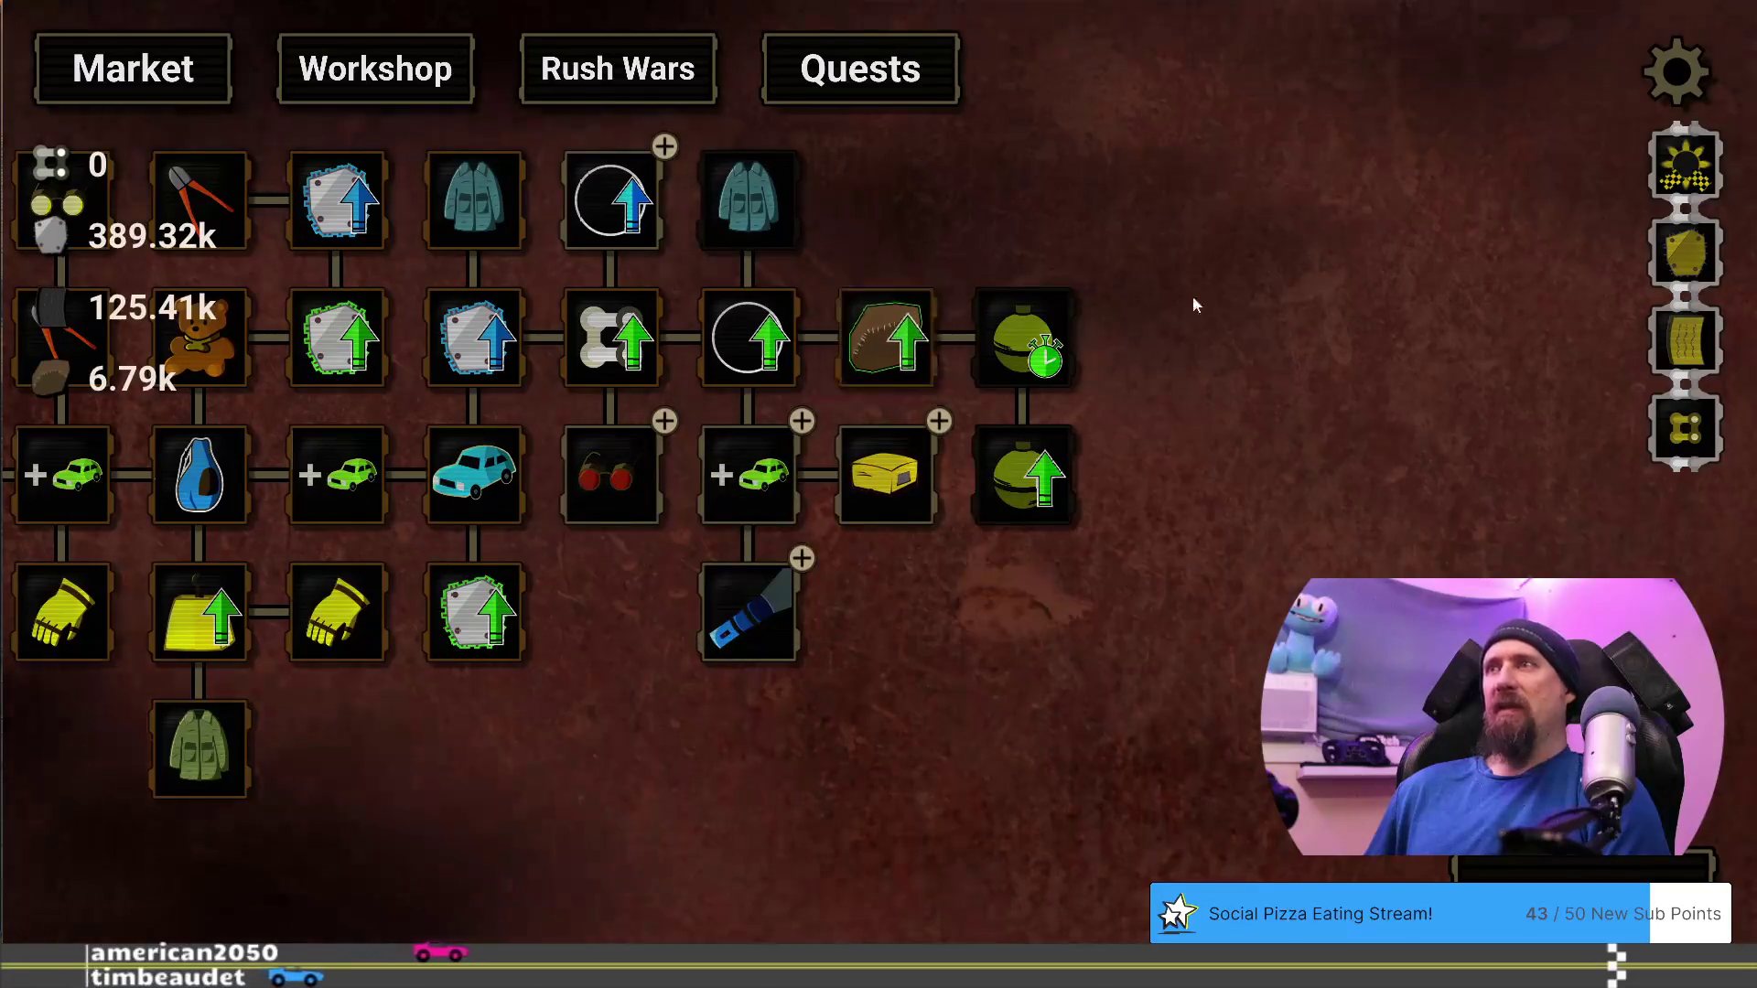
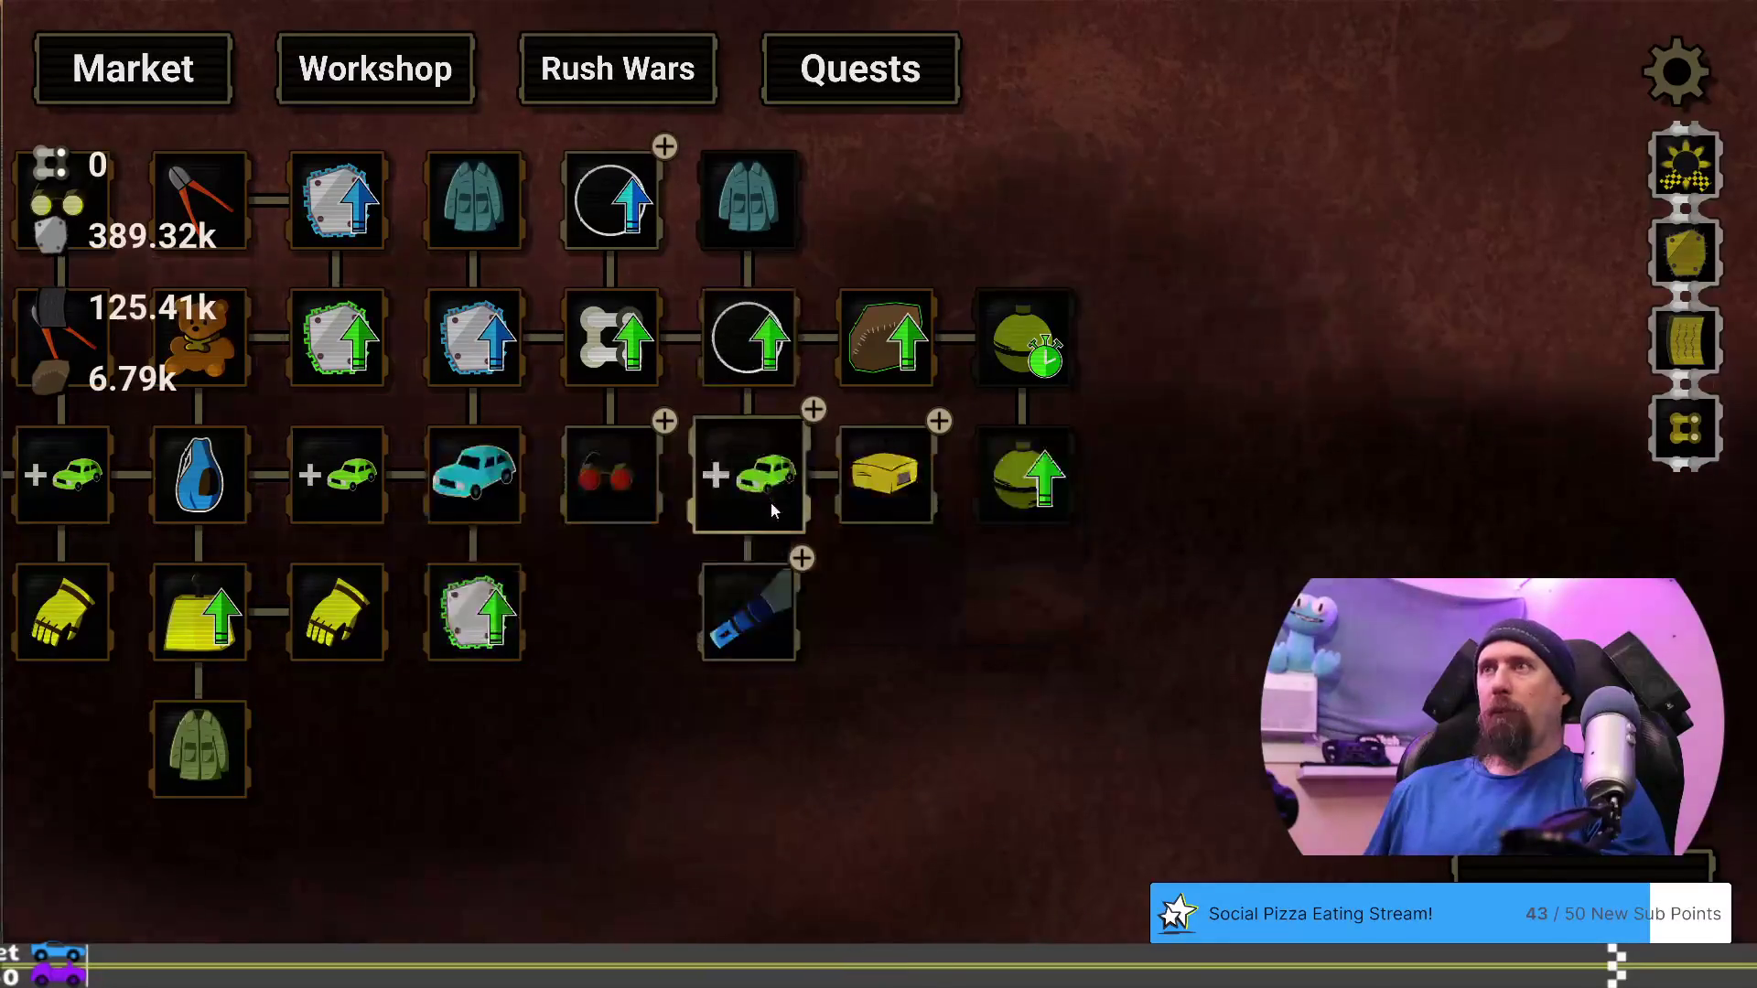
Pan across the upgrade tree, purchase the Critical Boost node, then begin a new supply run
mouse_move(765, 502)
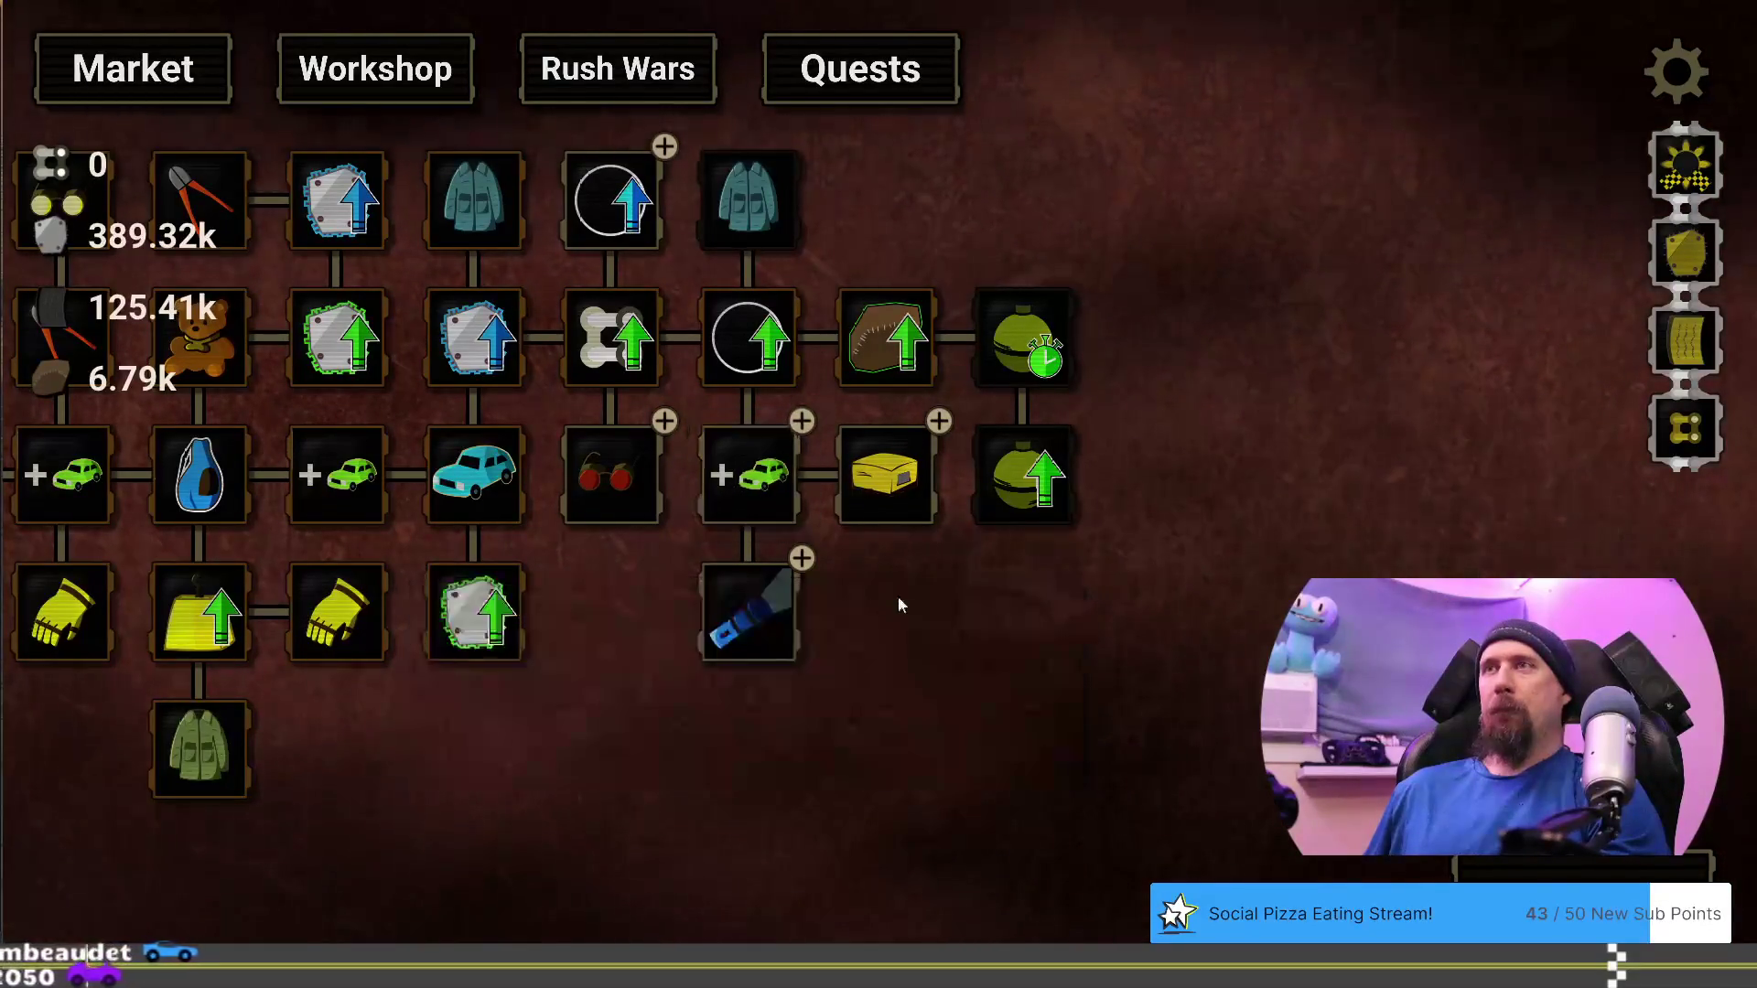
drag(898, 596, 985, 572)
mouse_move(669, 236)
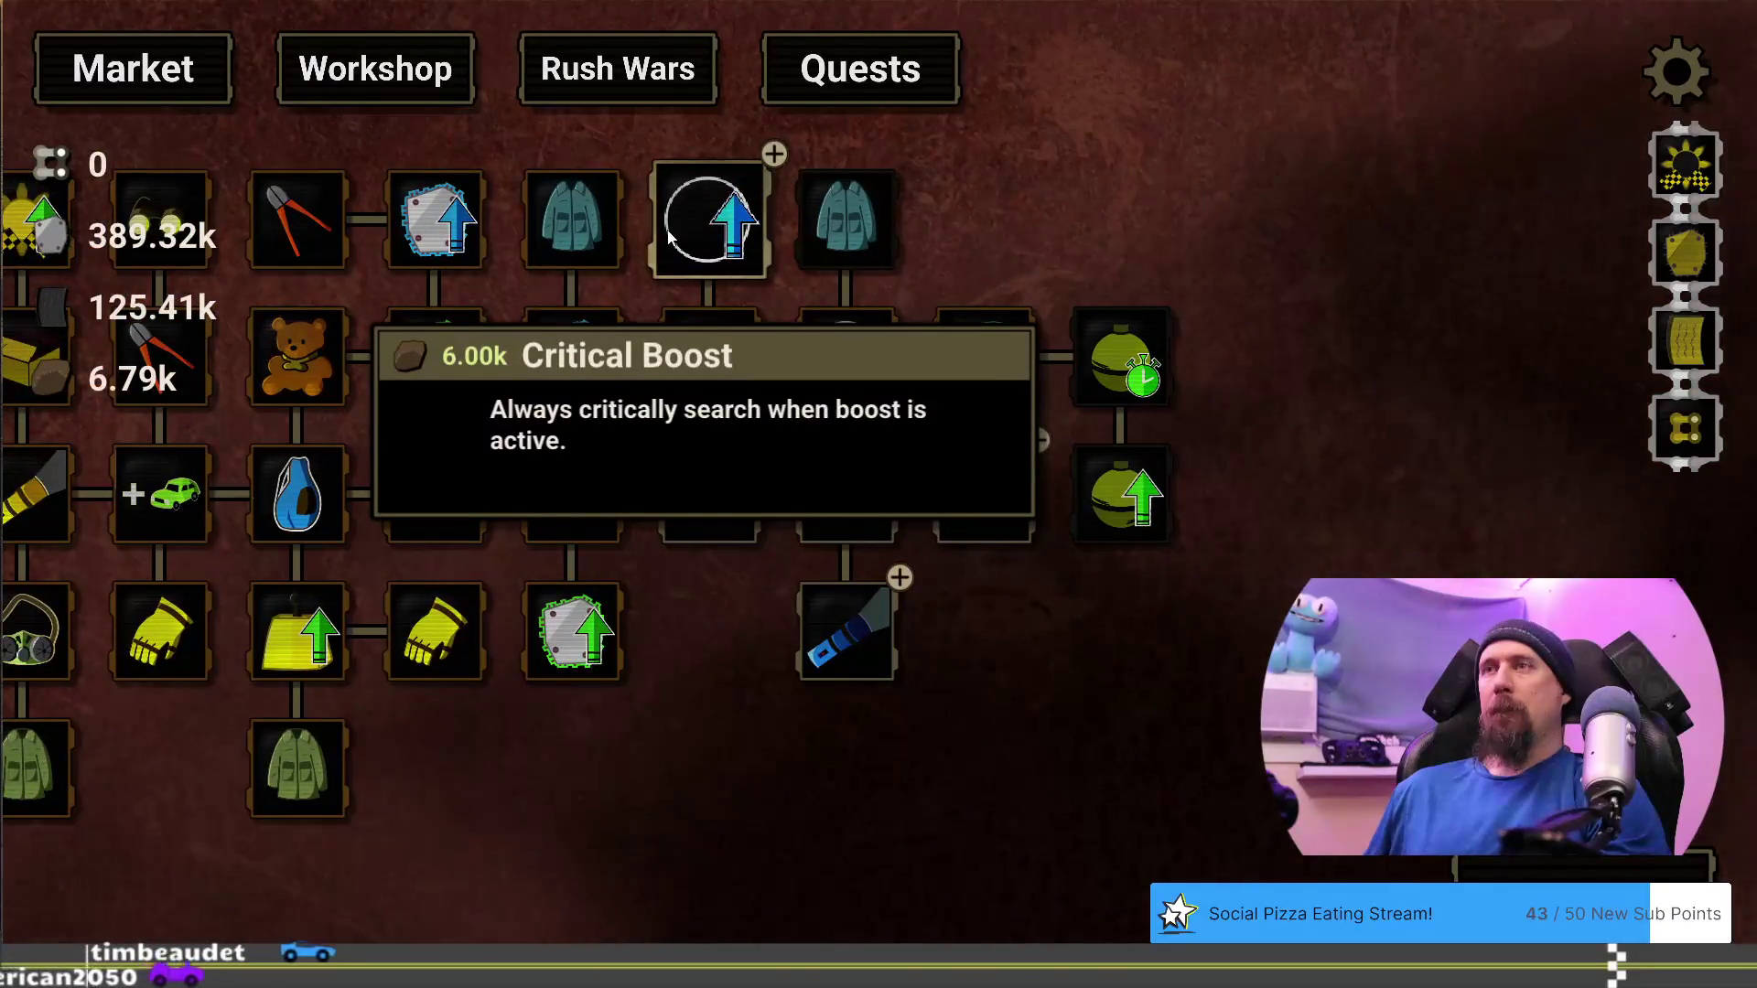
drag(998, 635, 891, 452)
mouse_move(894, 447)
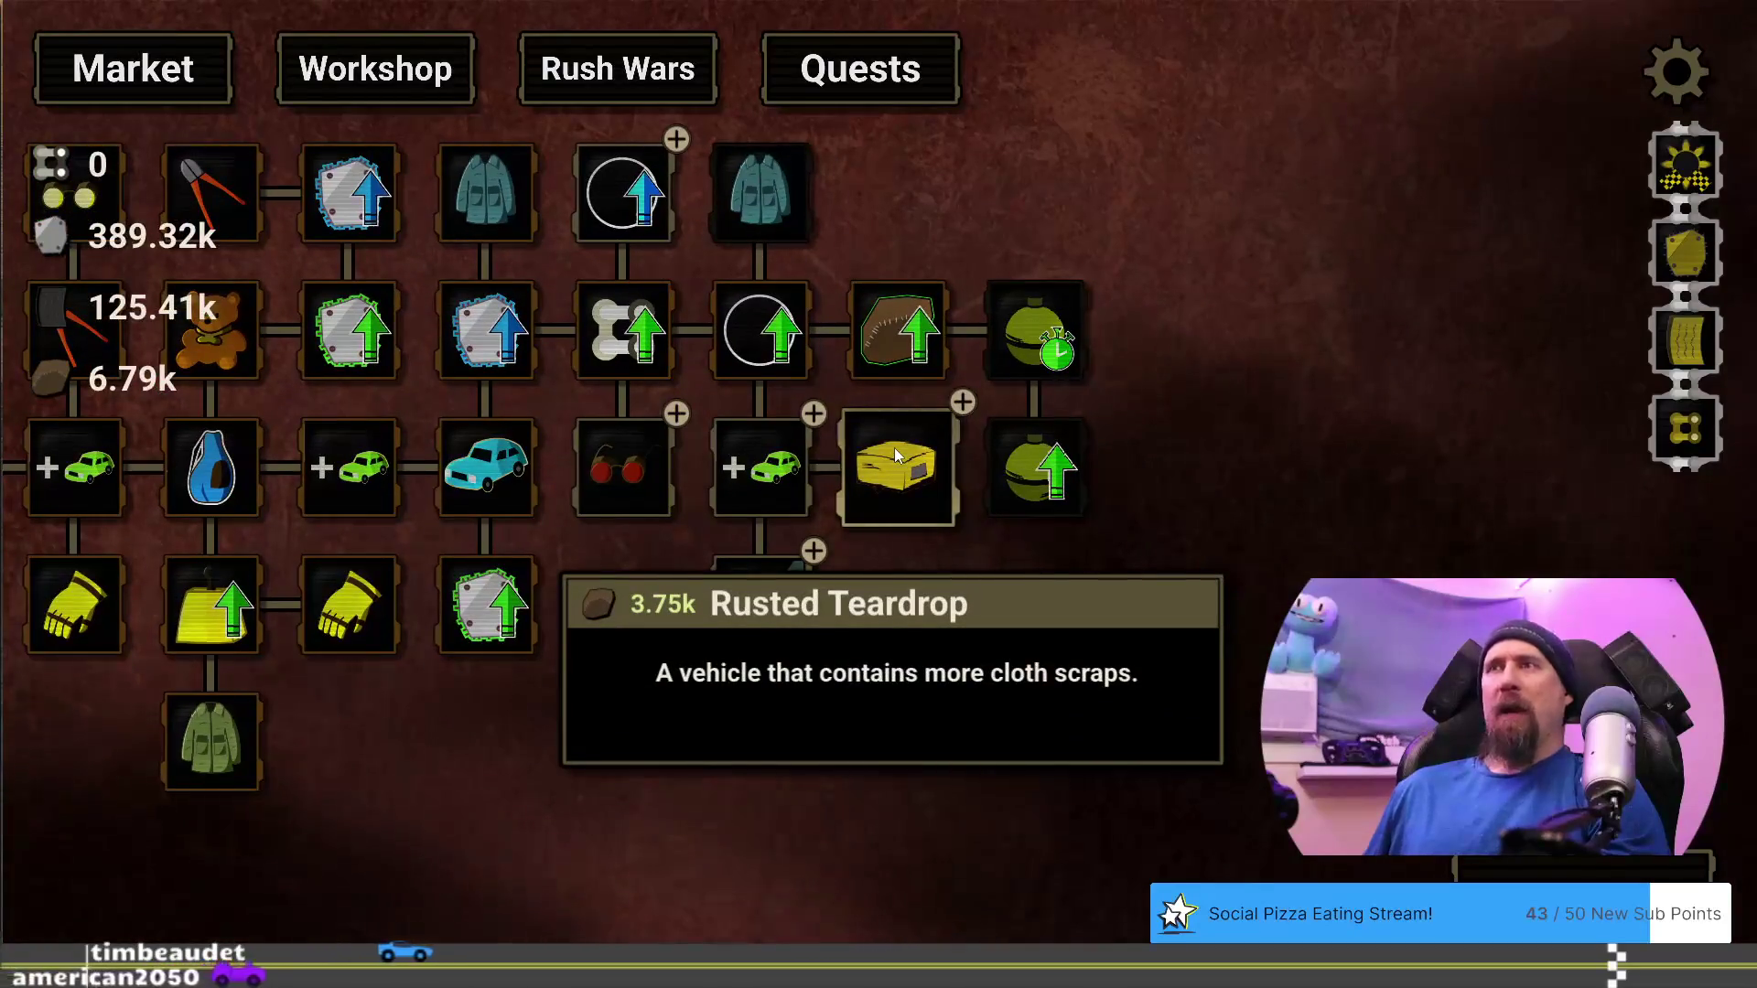
drag(919, 586, 1106, 513)
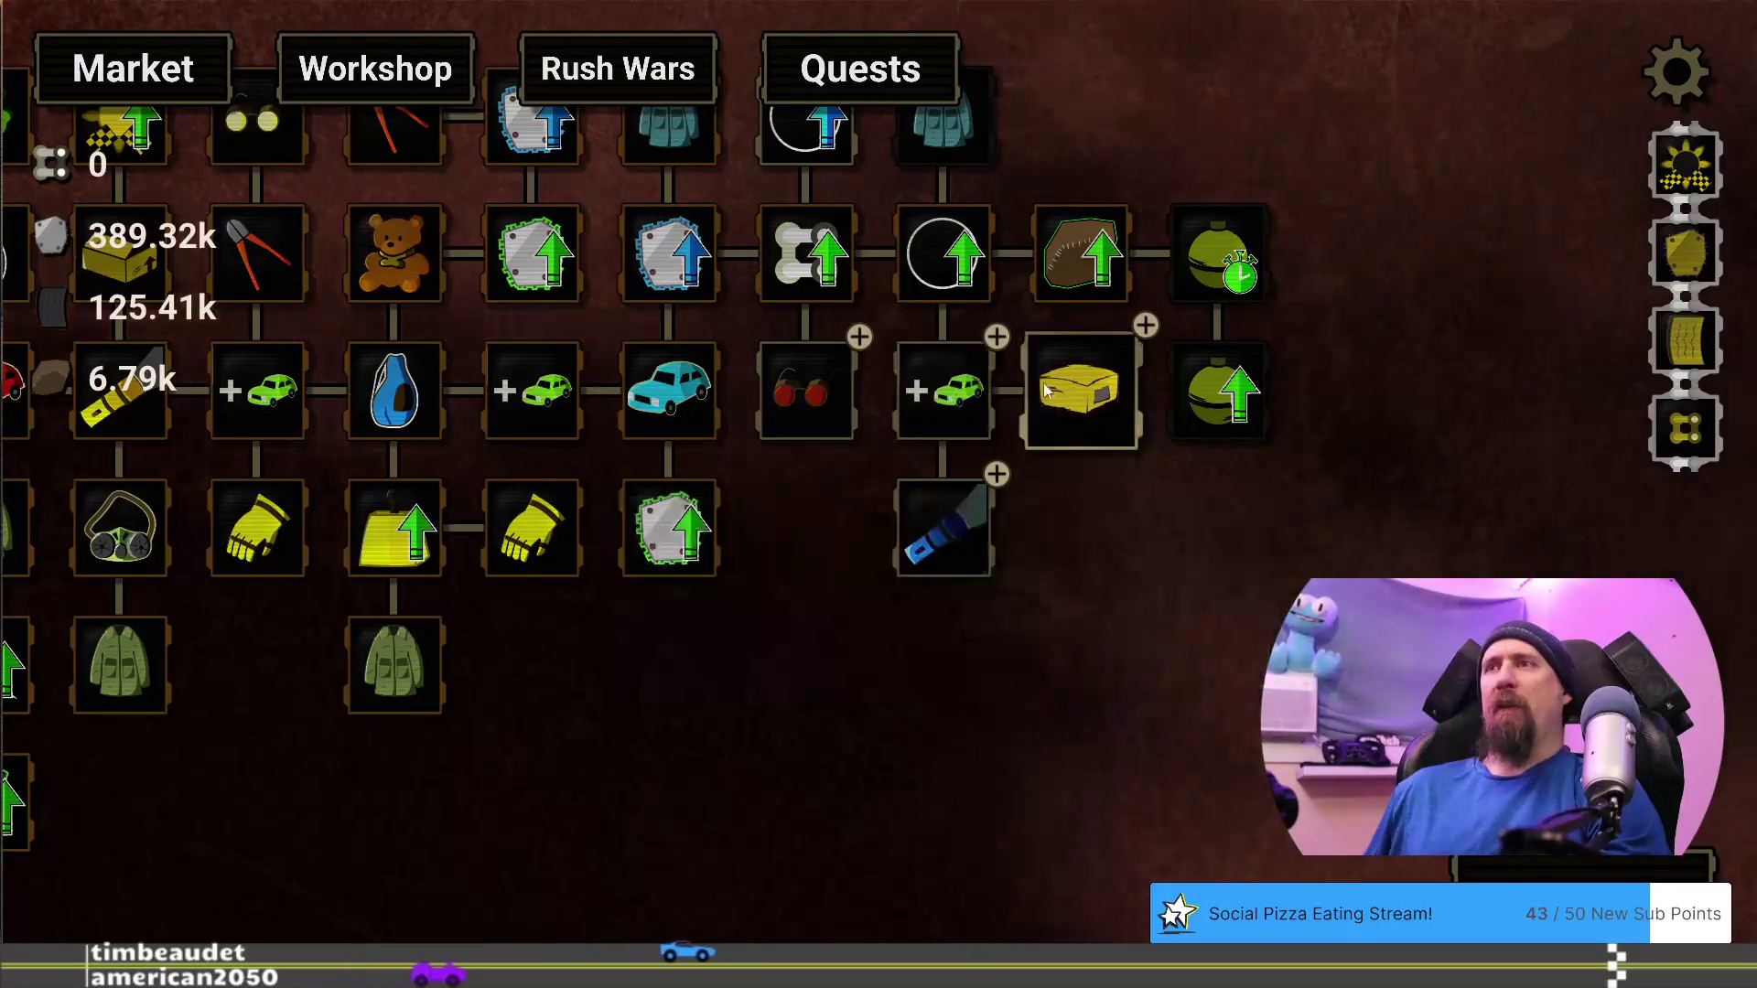
mouse_move(1055, 389)
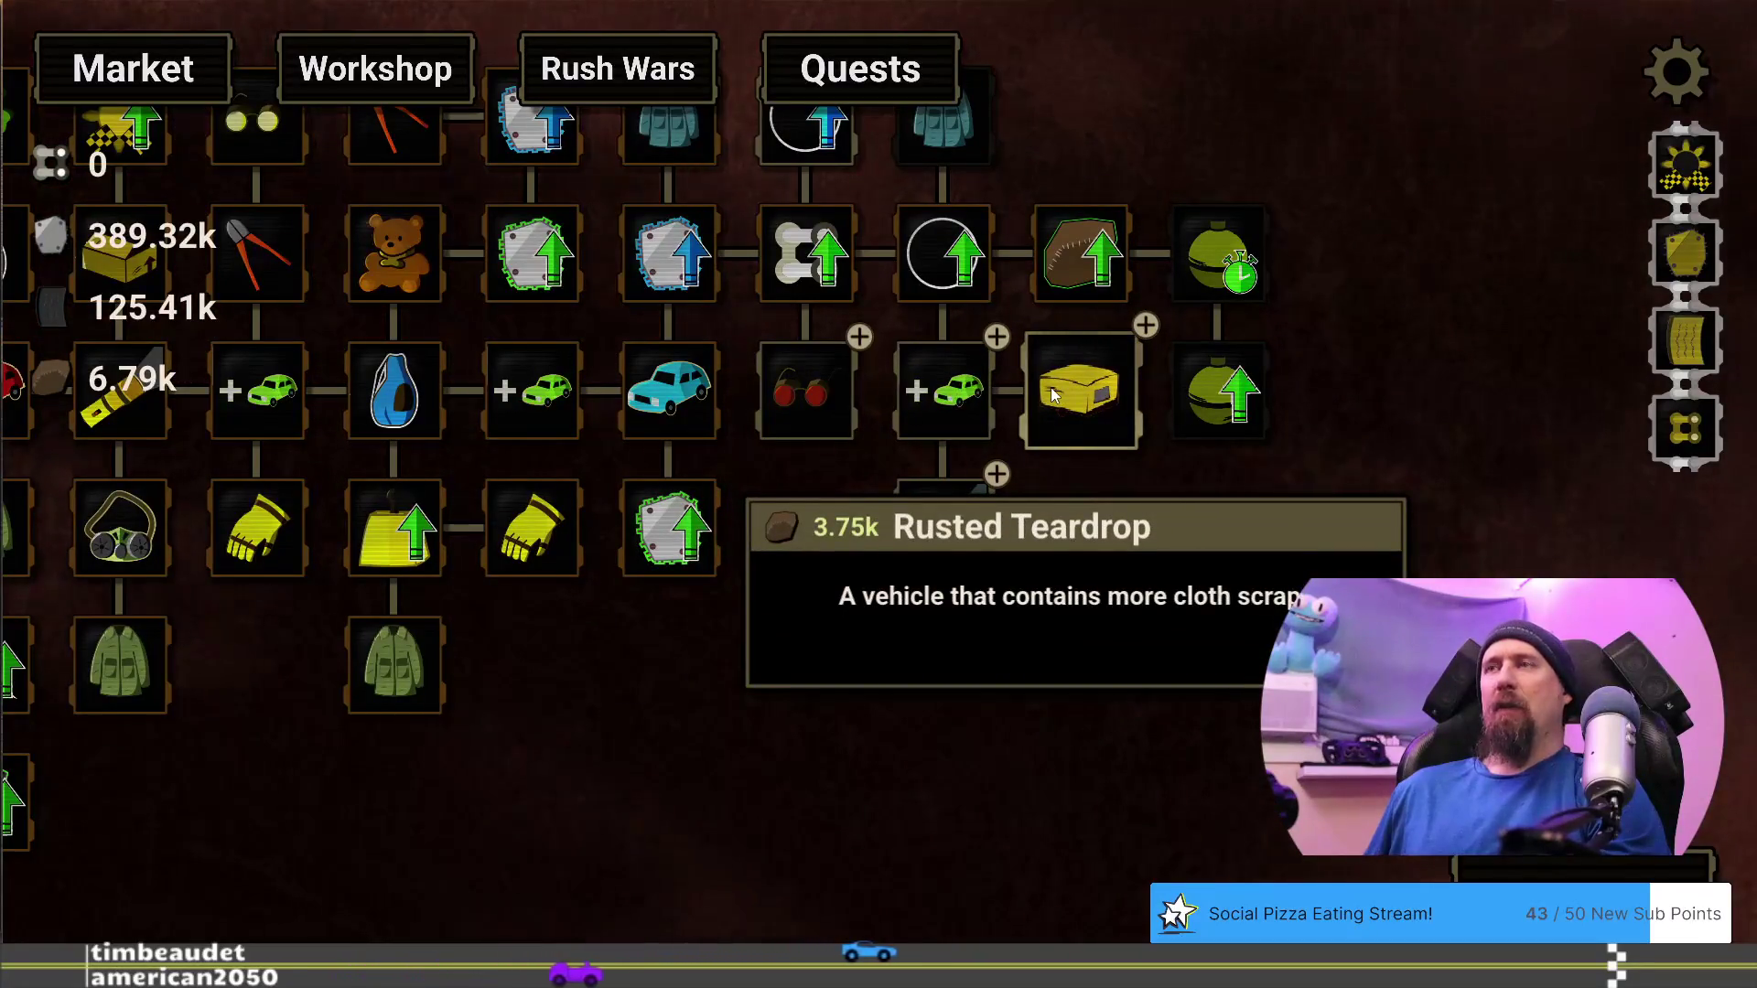
mouse_move(811, 431)
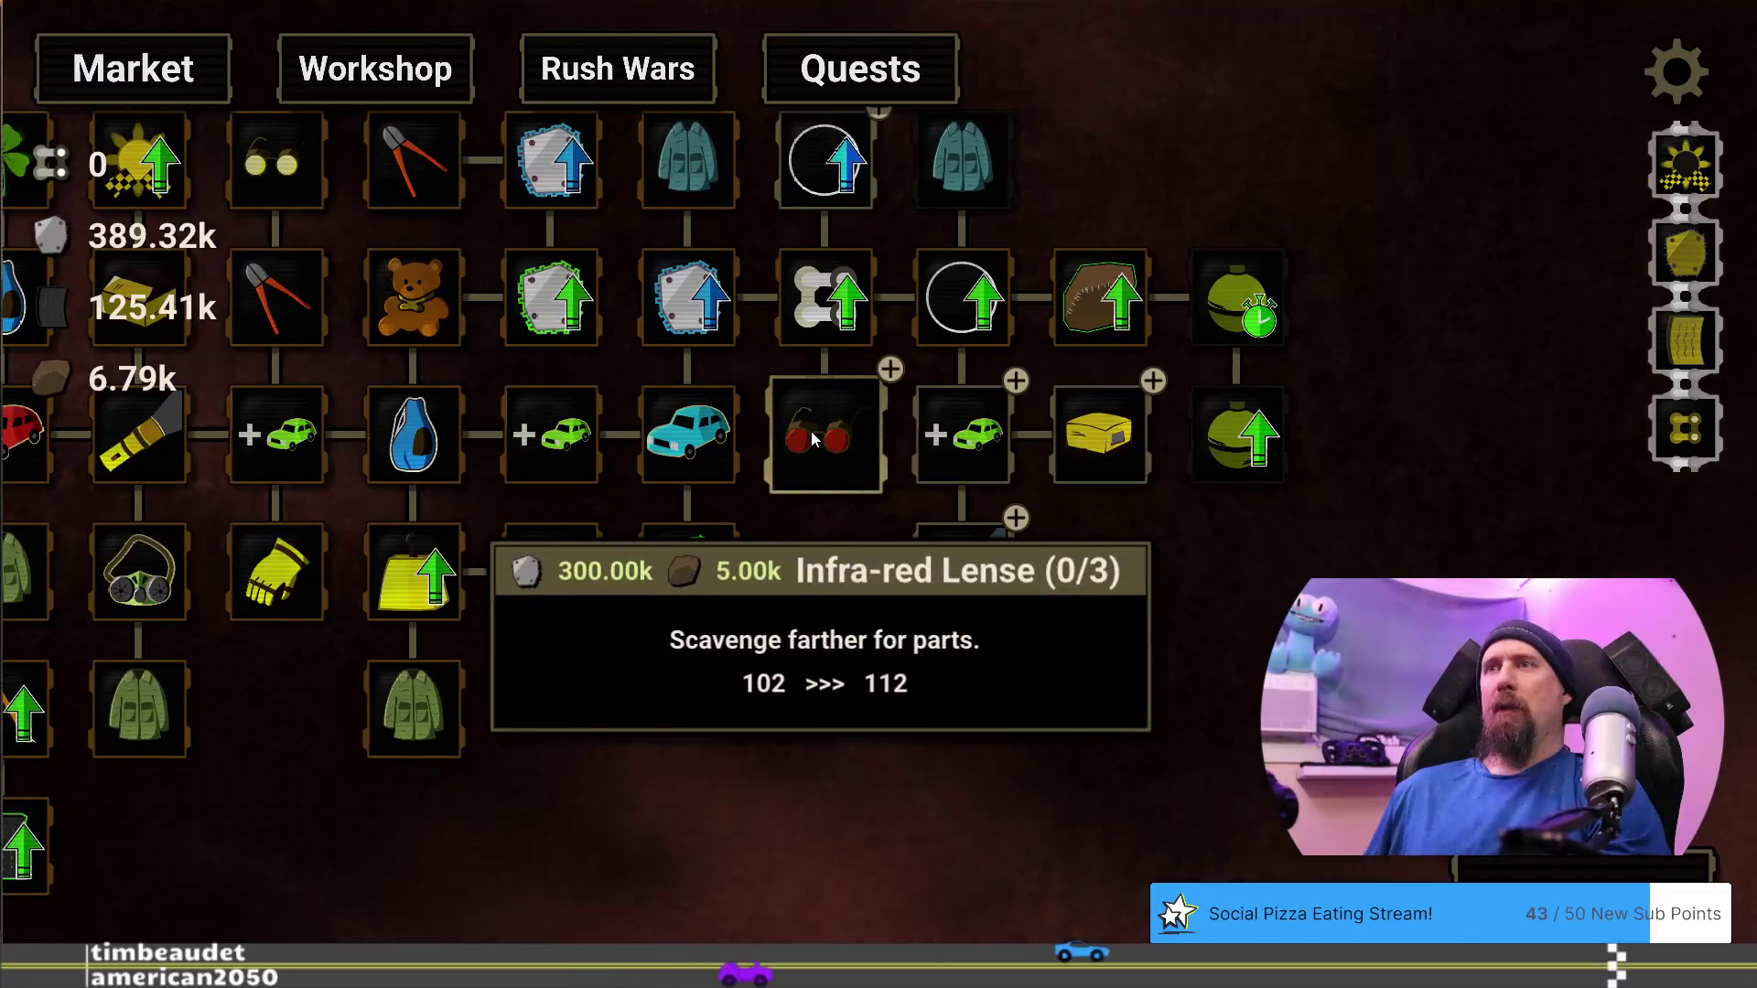
mouse_move(811, 245)
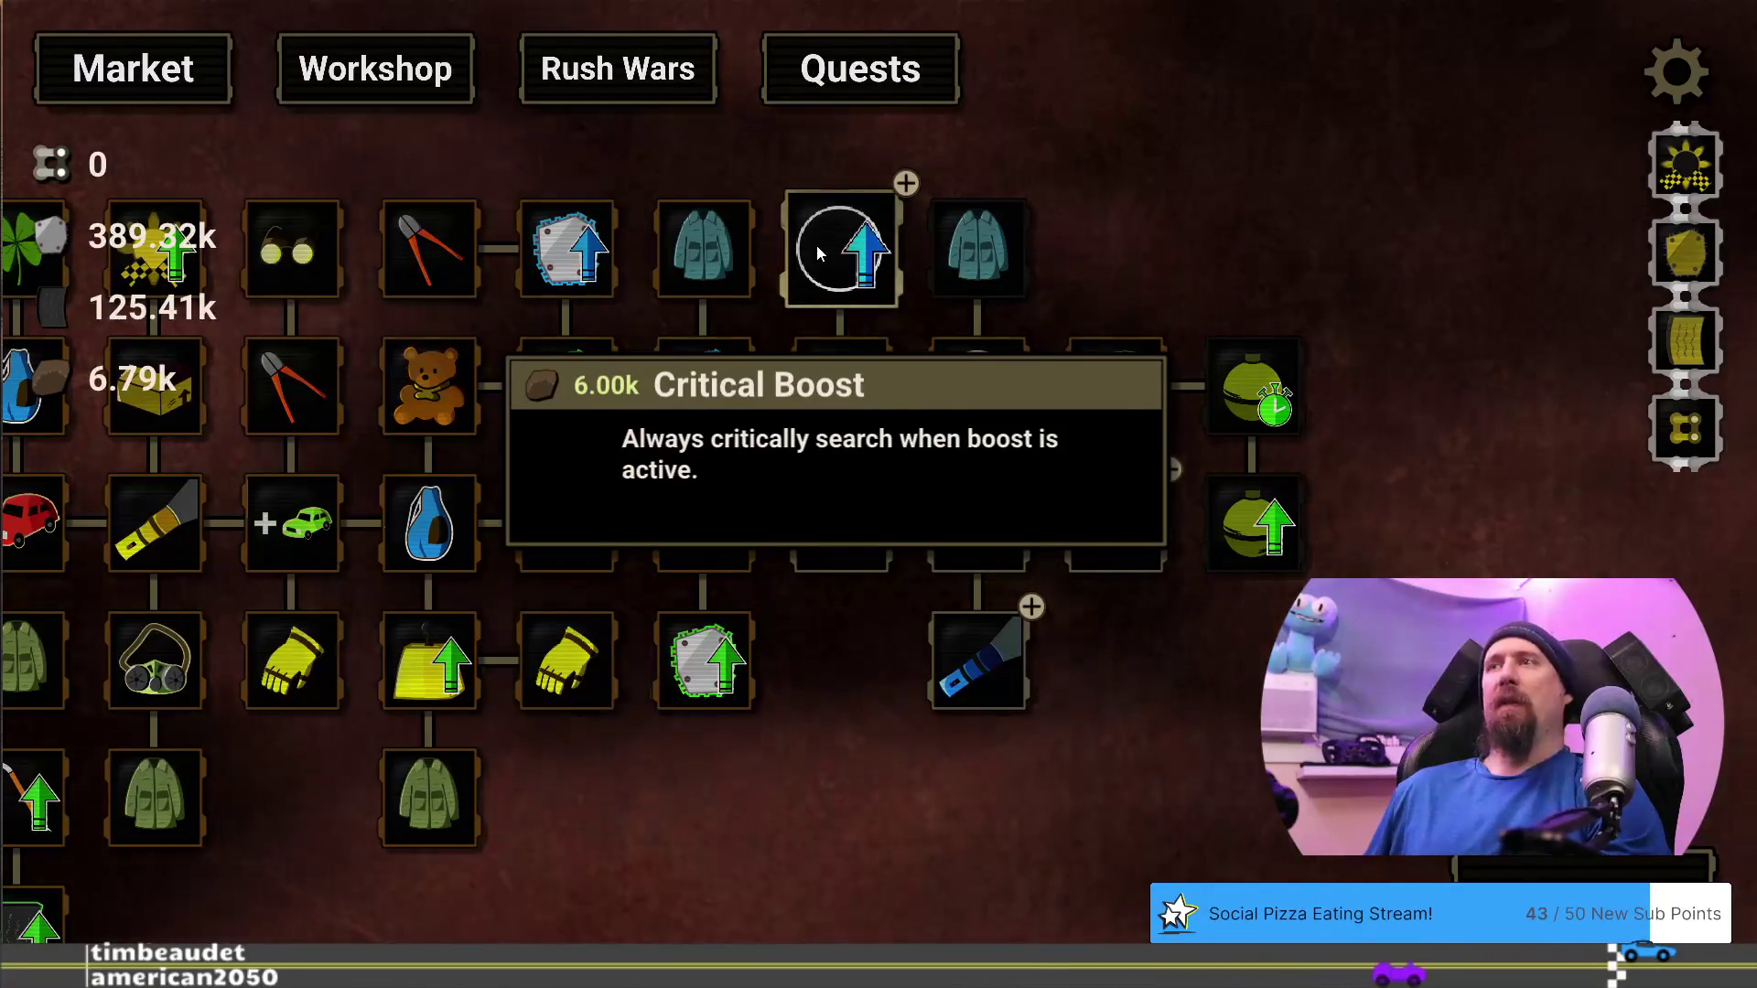
click(840, 288)
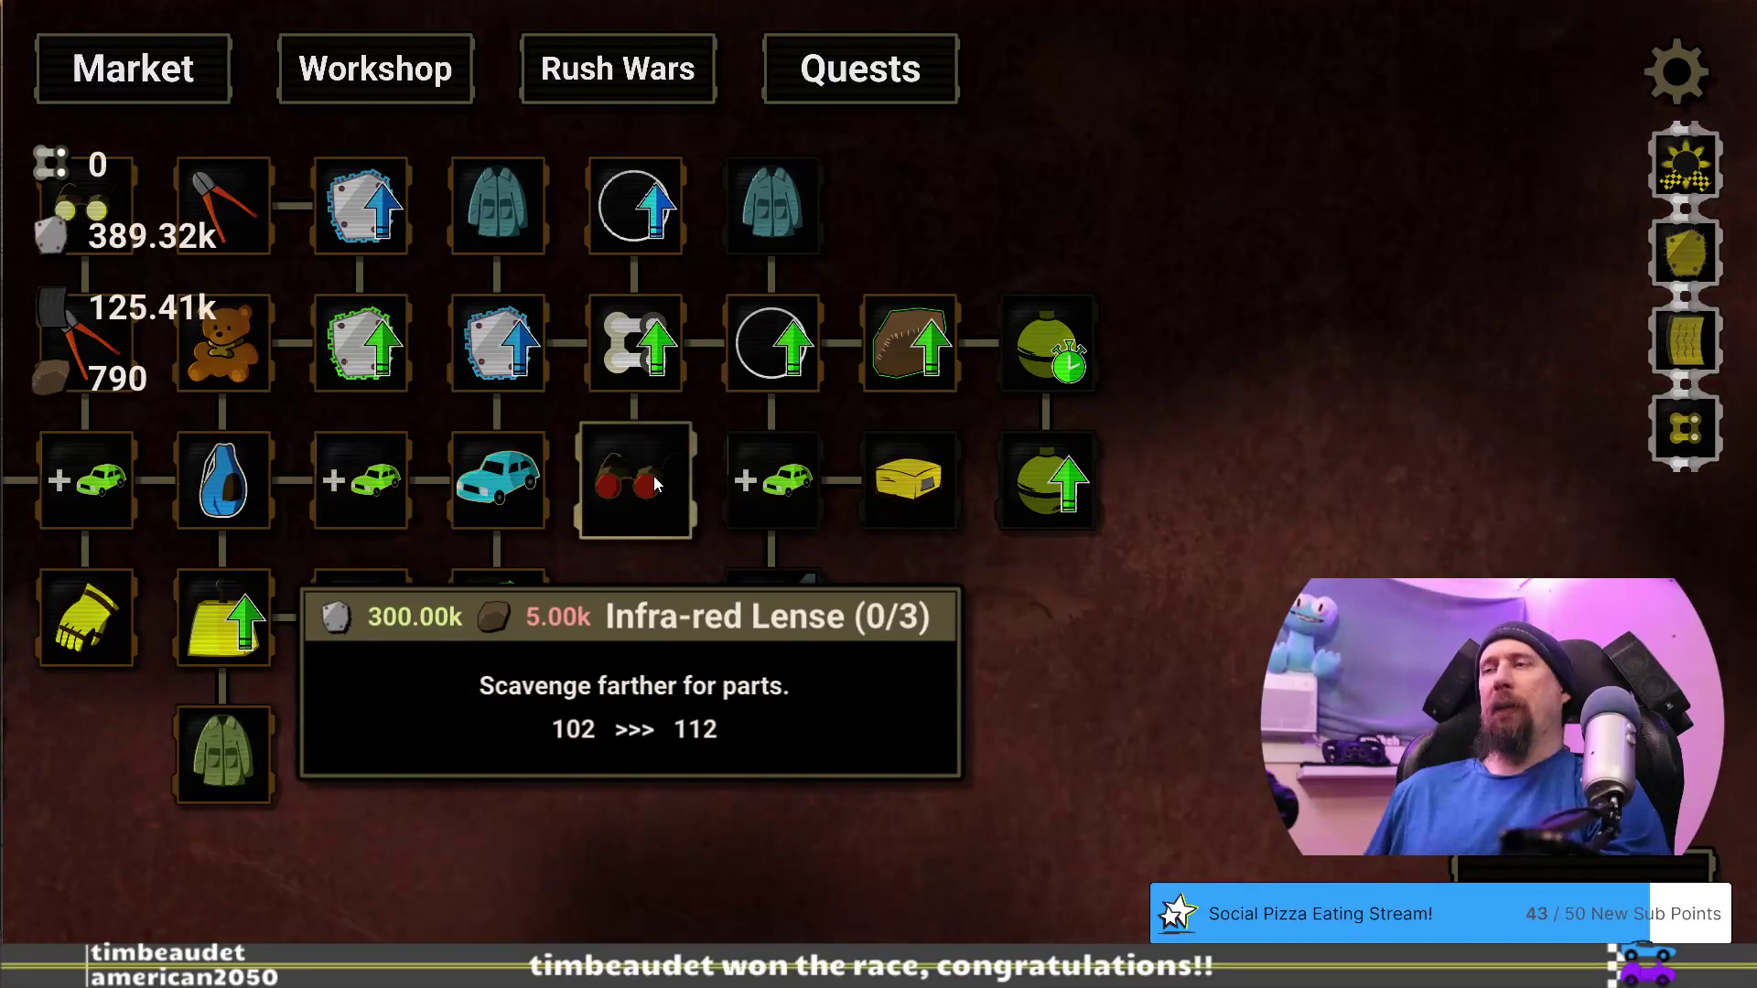
click(1516, 876)
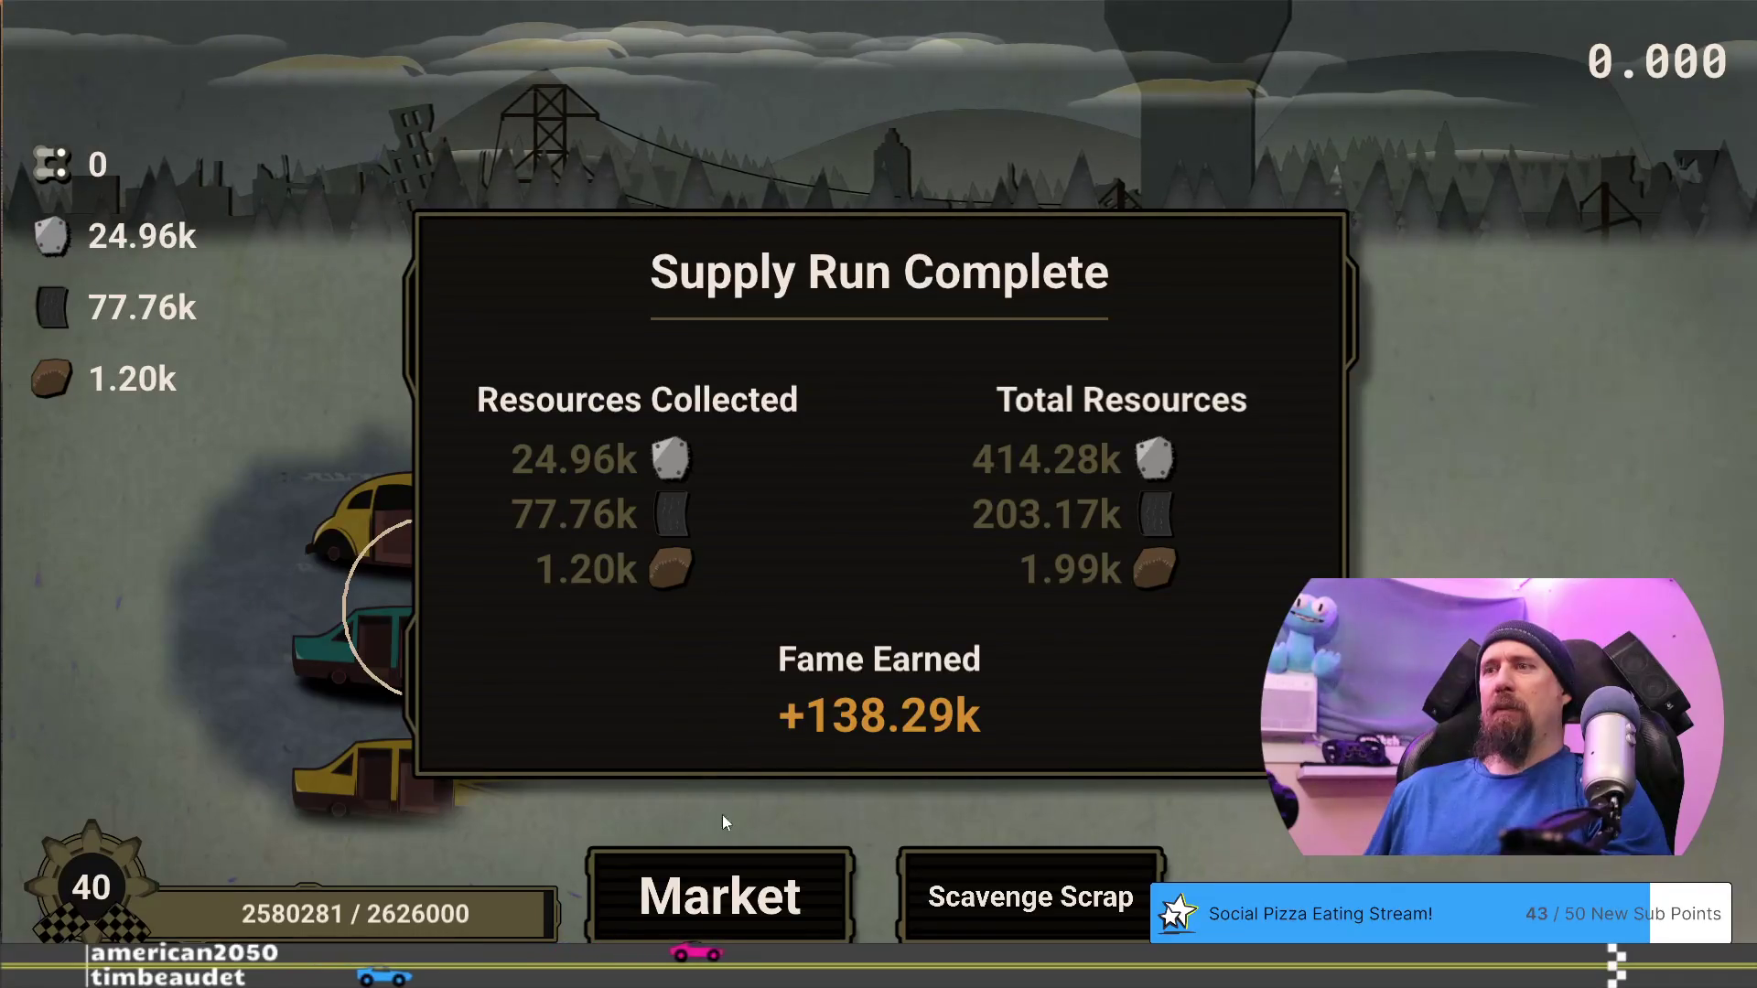
Leave the 138.29k-fame run summary for the Market tree and pan to its right-side nodes
click(722, 892)
drag(1516, 735, 829, 693)
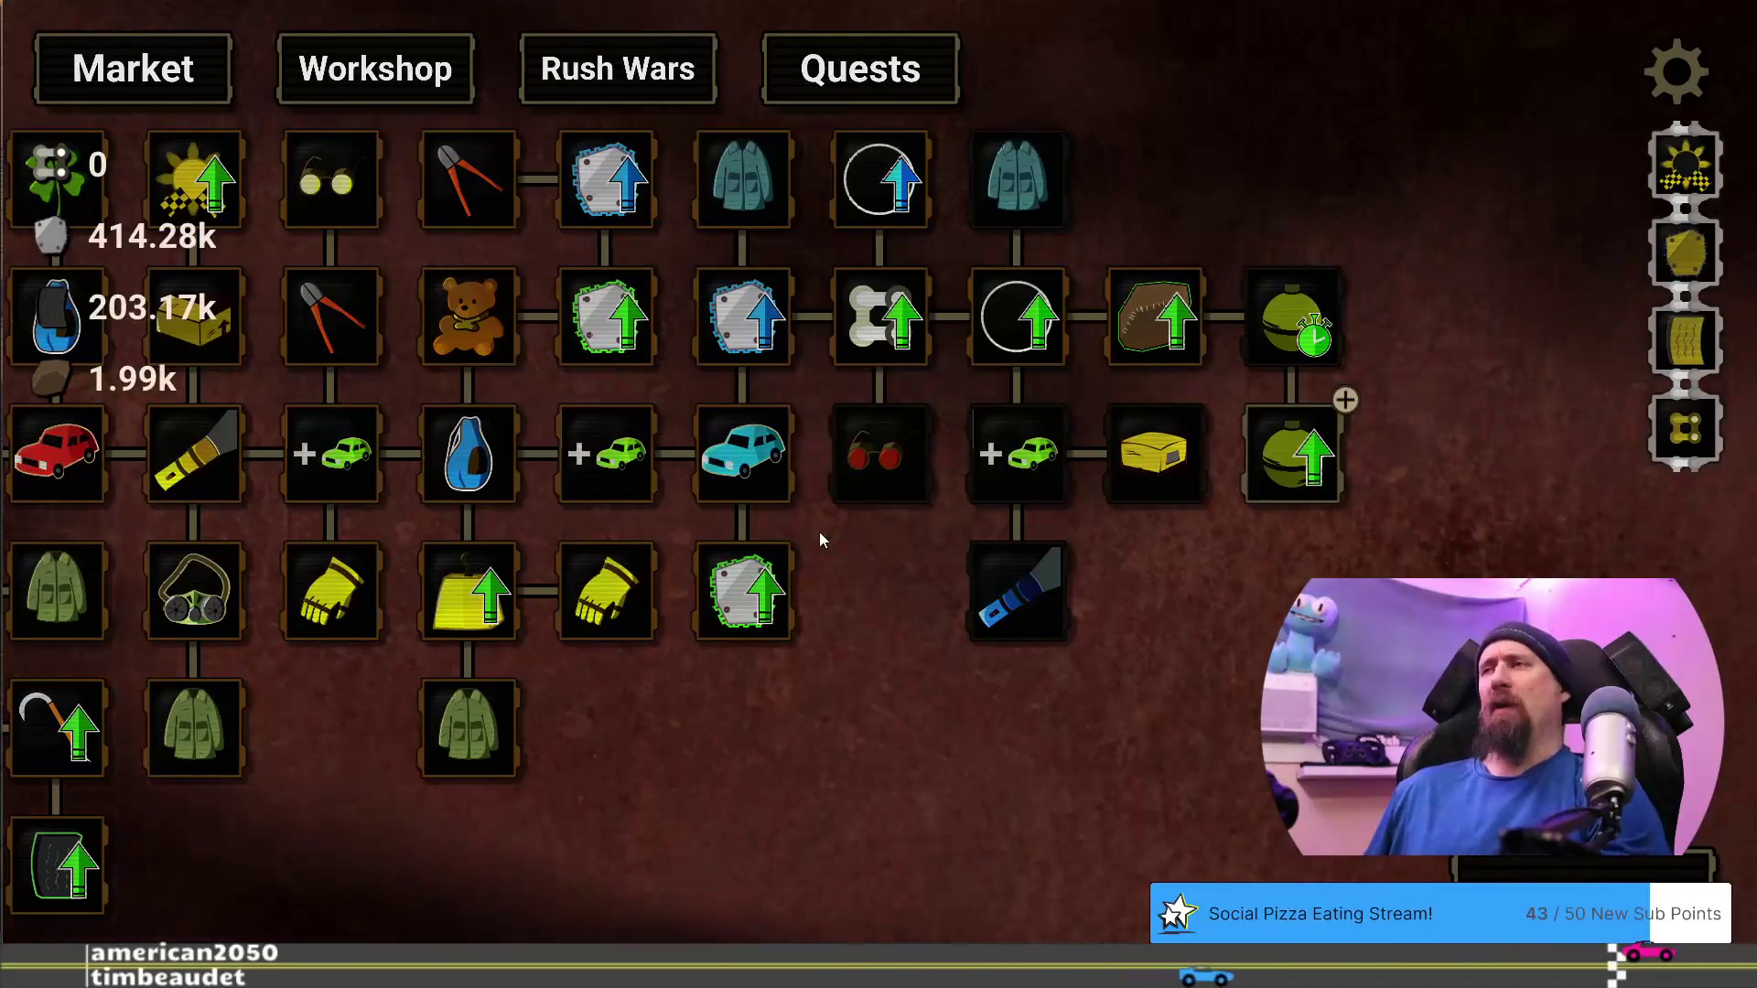
Pan the Market tree, buy the grenade's first Bigger Explosion level, and launch another run
mouse_move(1267, 448)
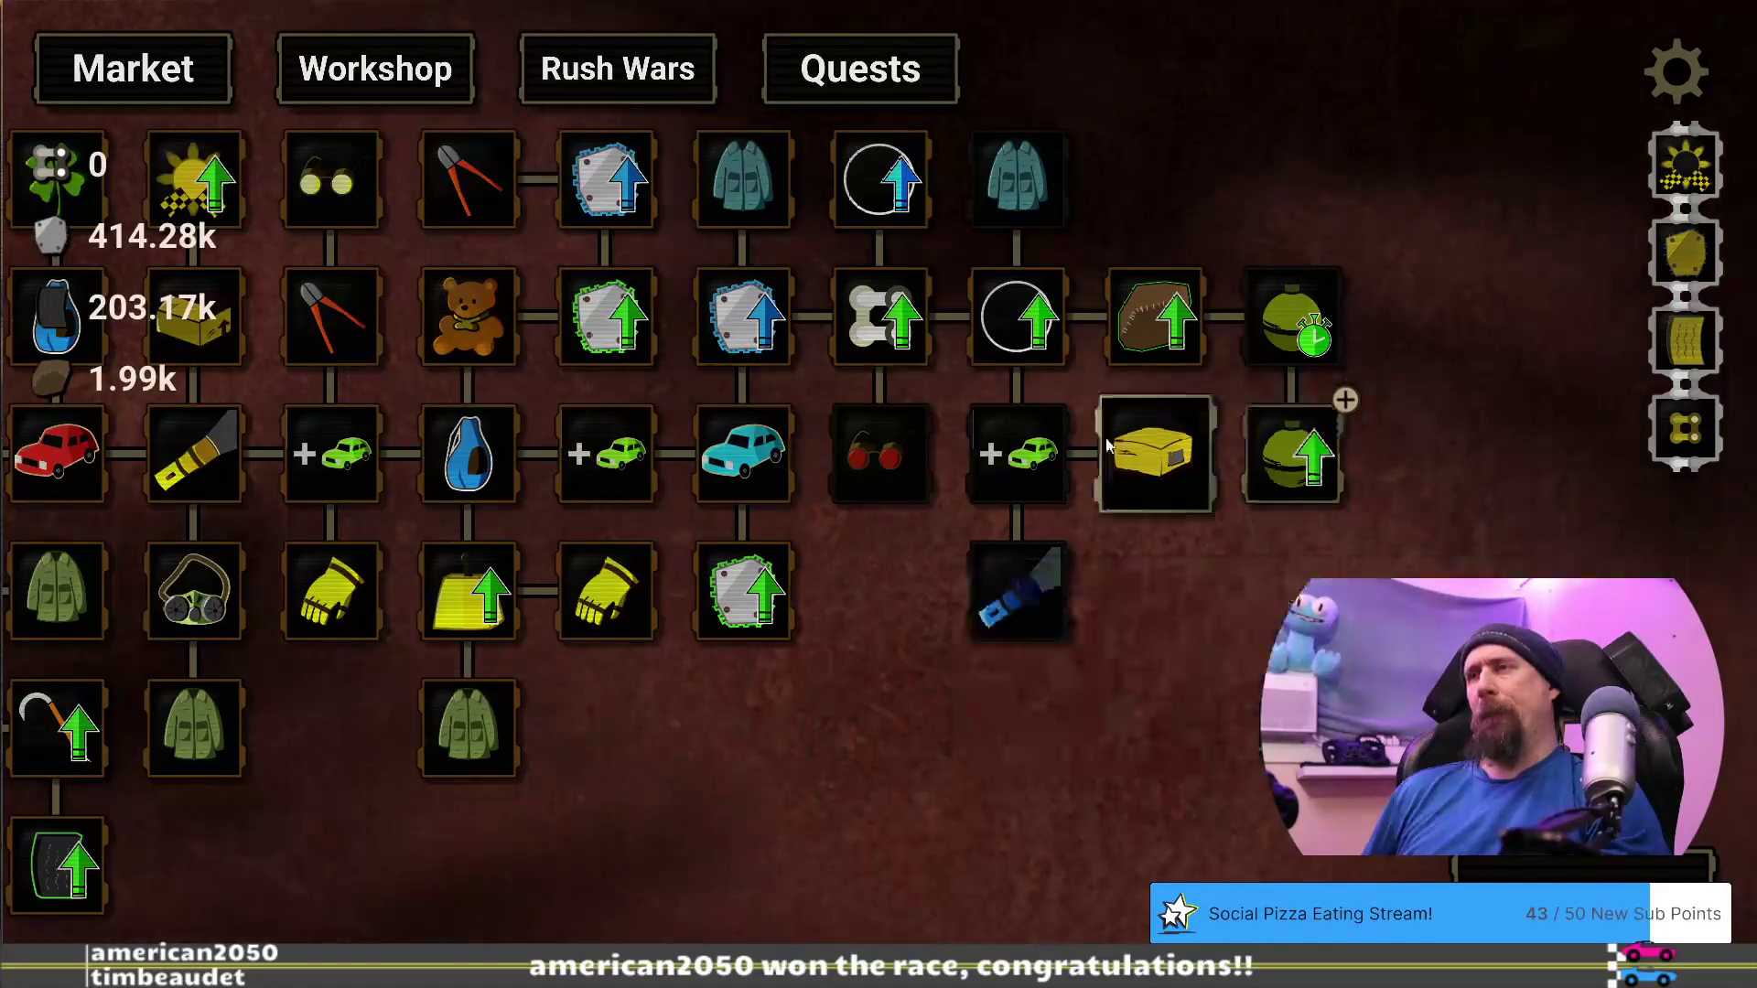
mouse_move(871, 541)
mouse_down()
mouse_move(837, 520)
mouse_move(1052, 466)
mouse_move(822, 666)
mouse_up()
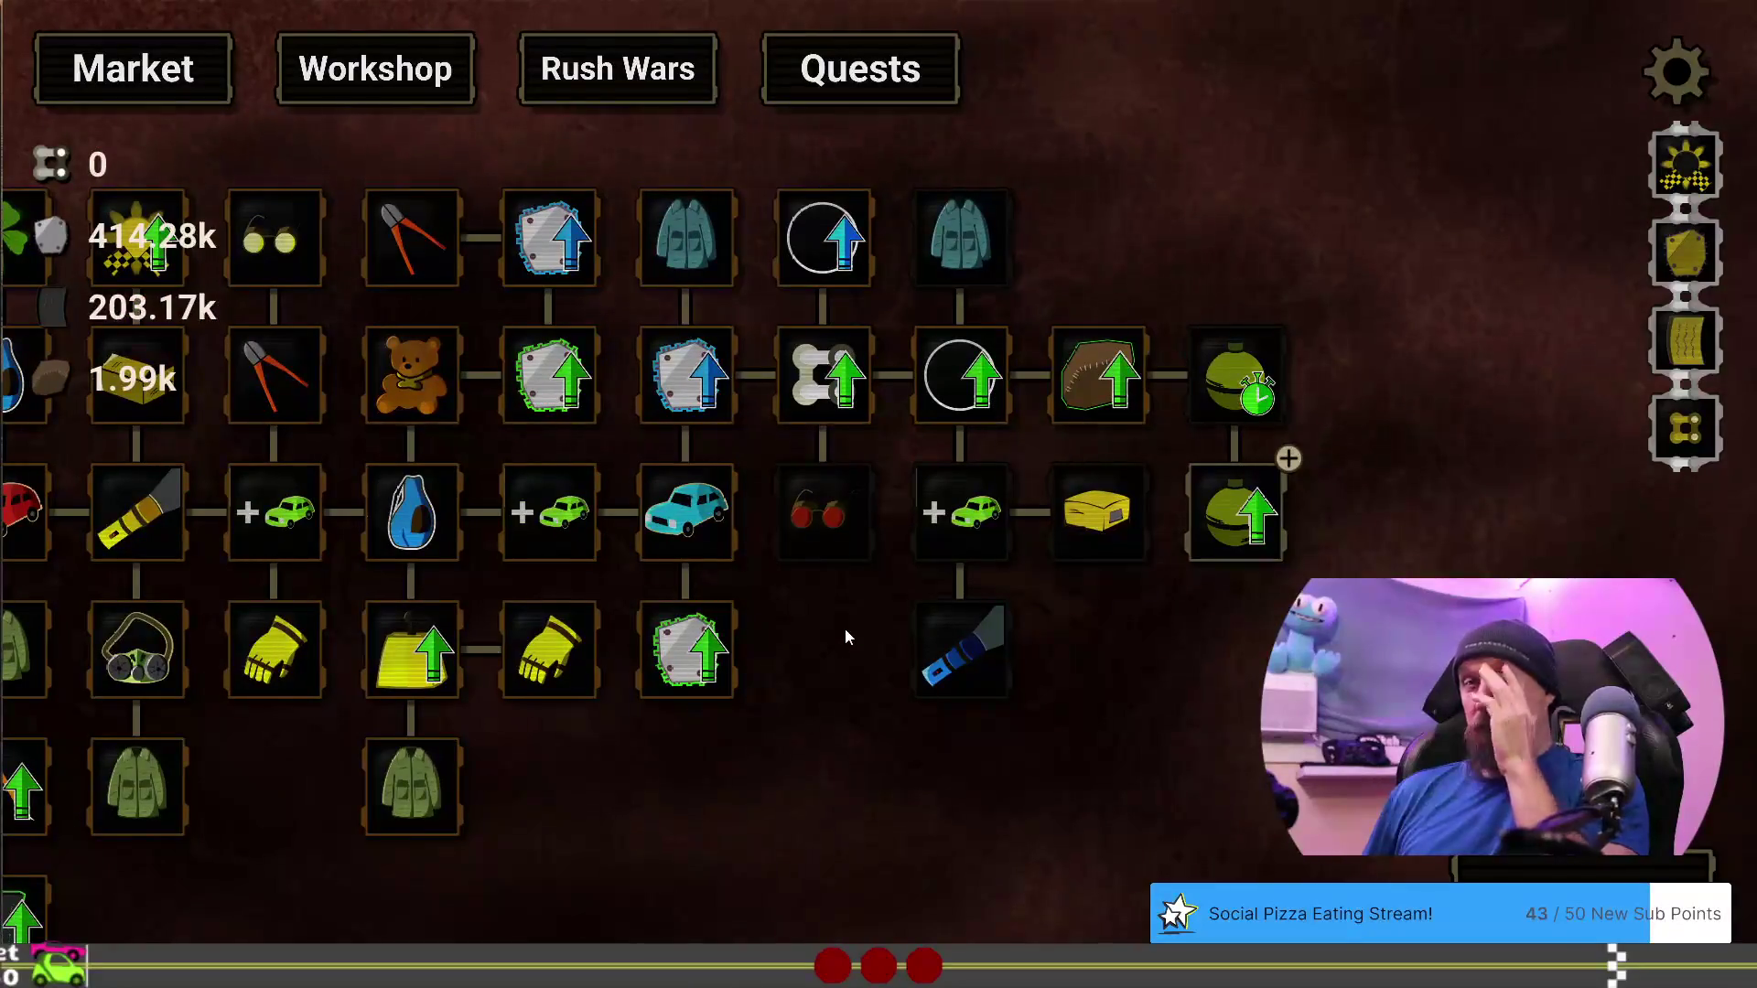
mouse_move(1266, 512)
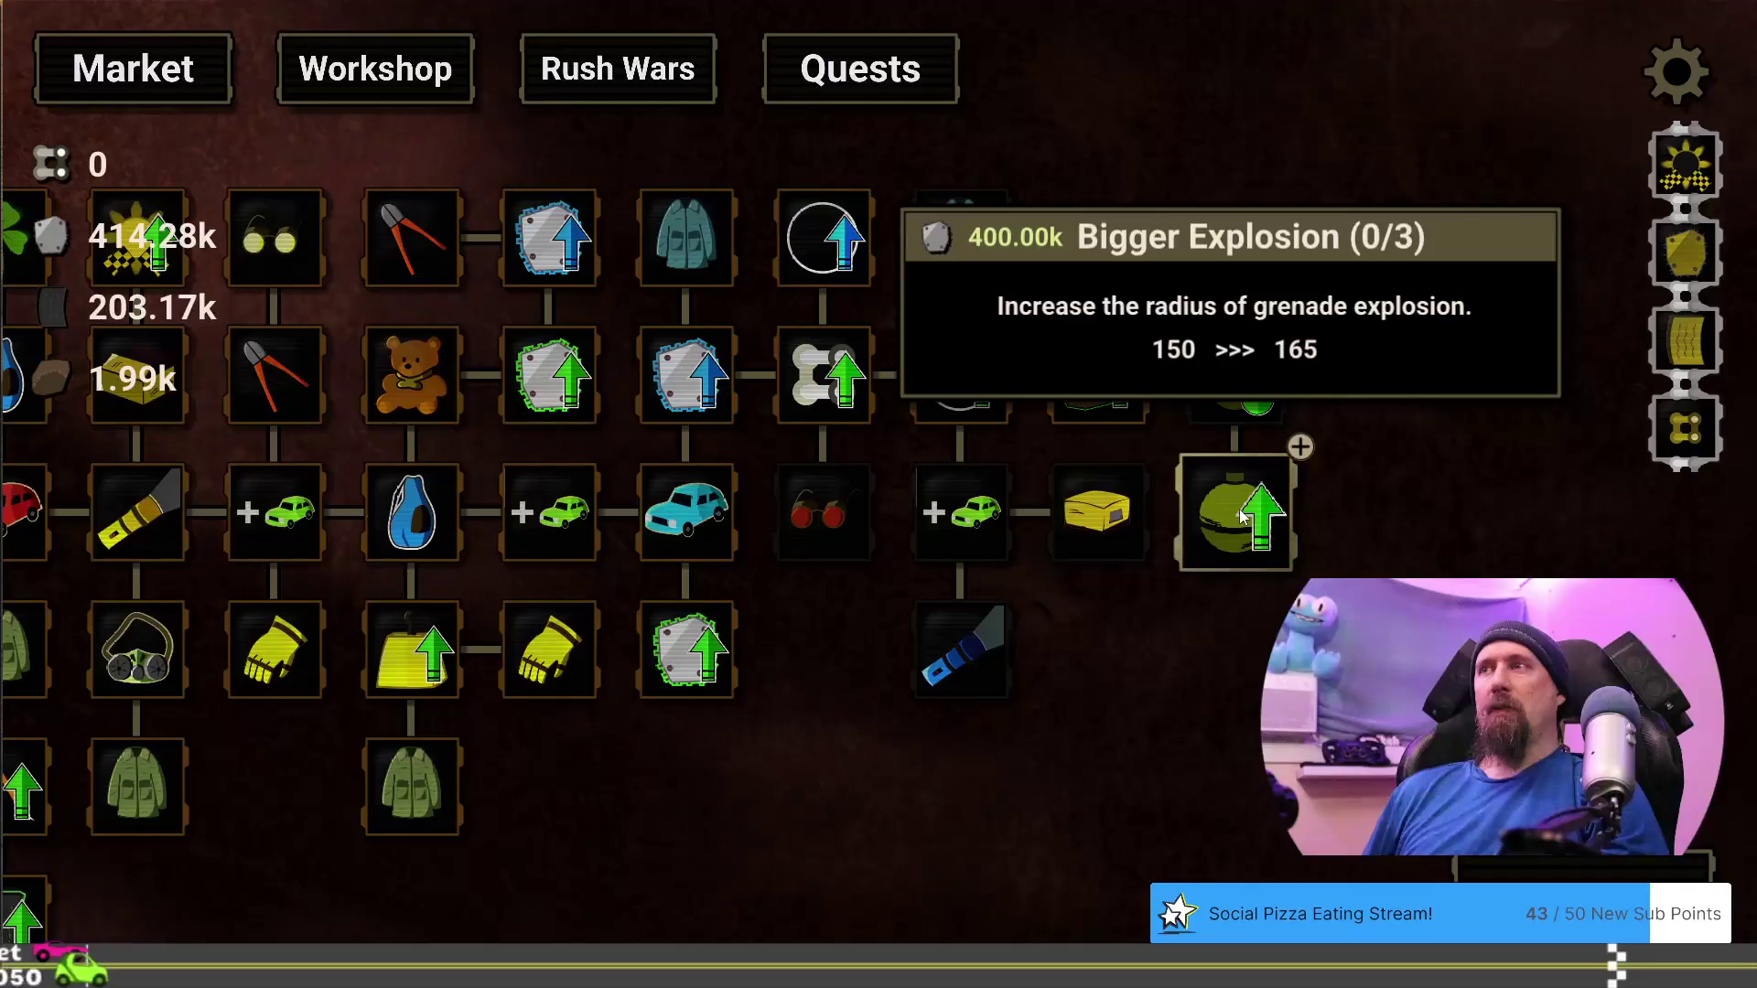
click(1241, 515)
mouse_move(863, 548)
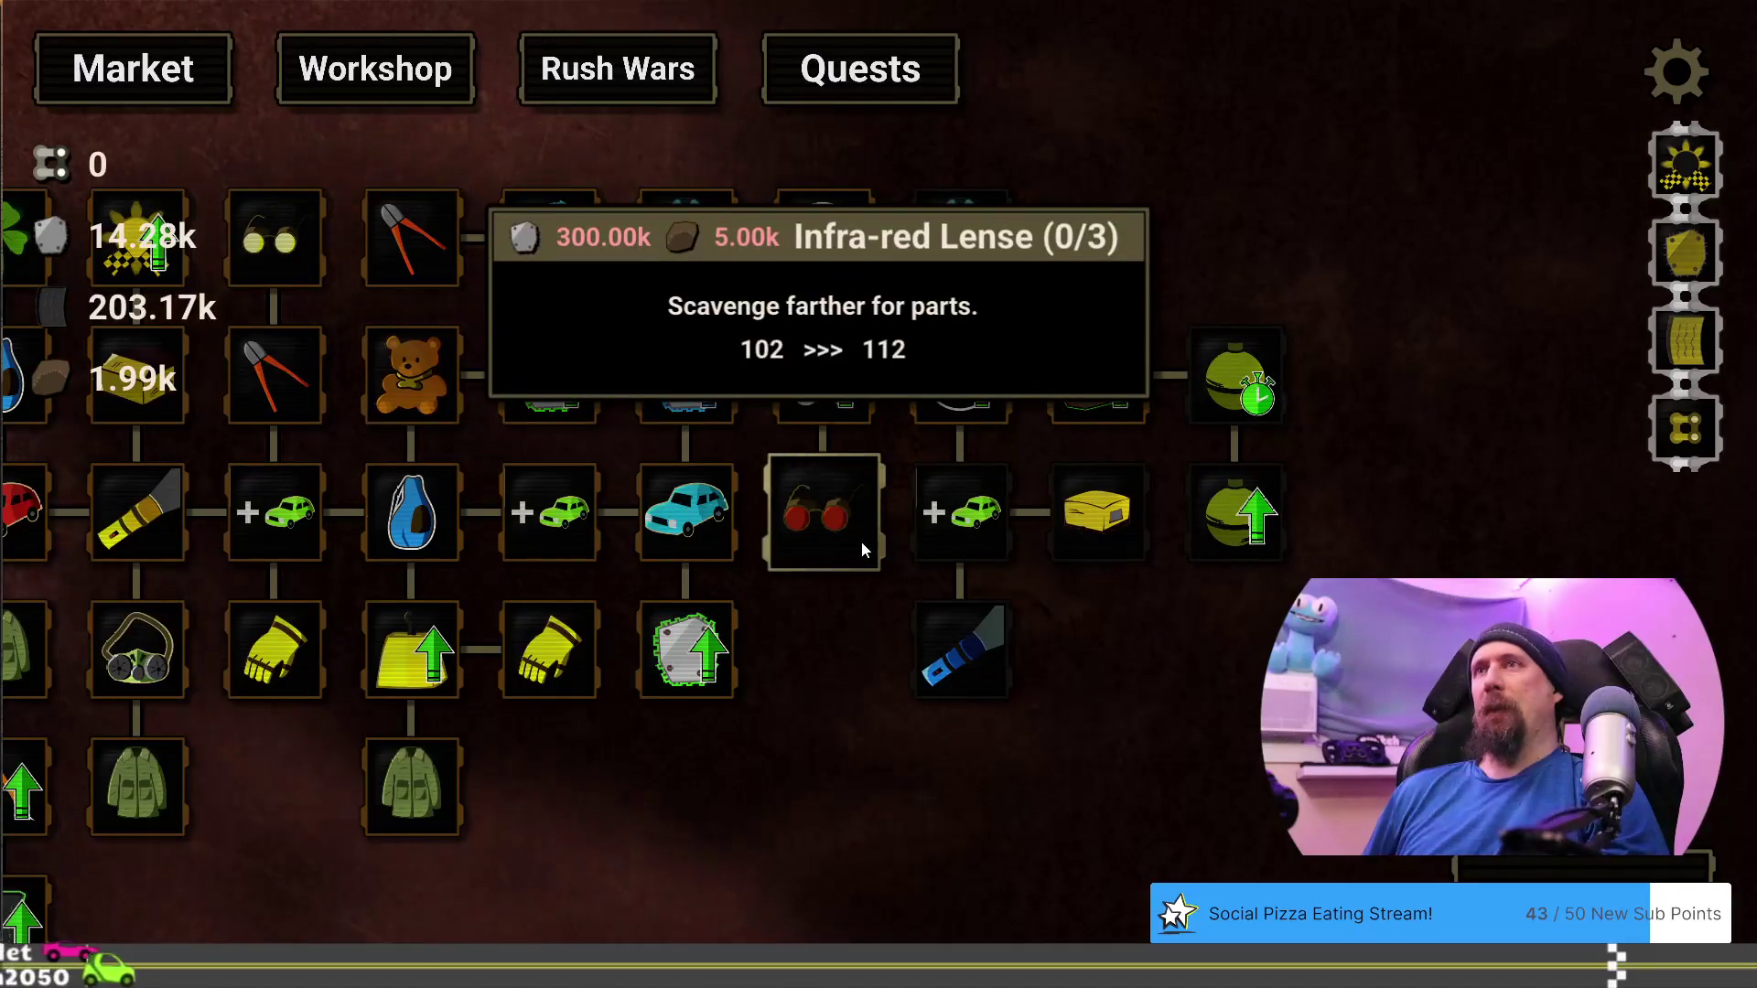
click(880, 661)
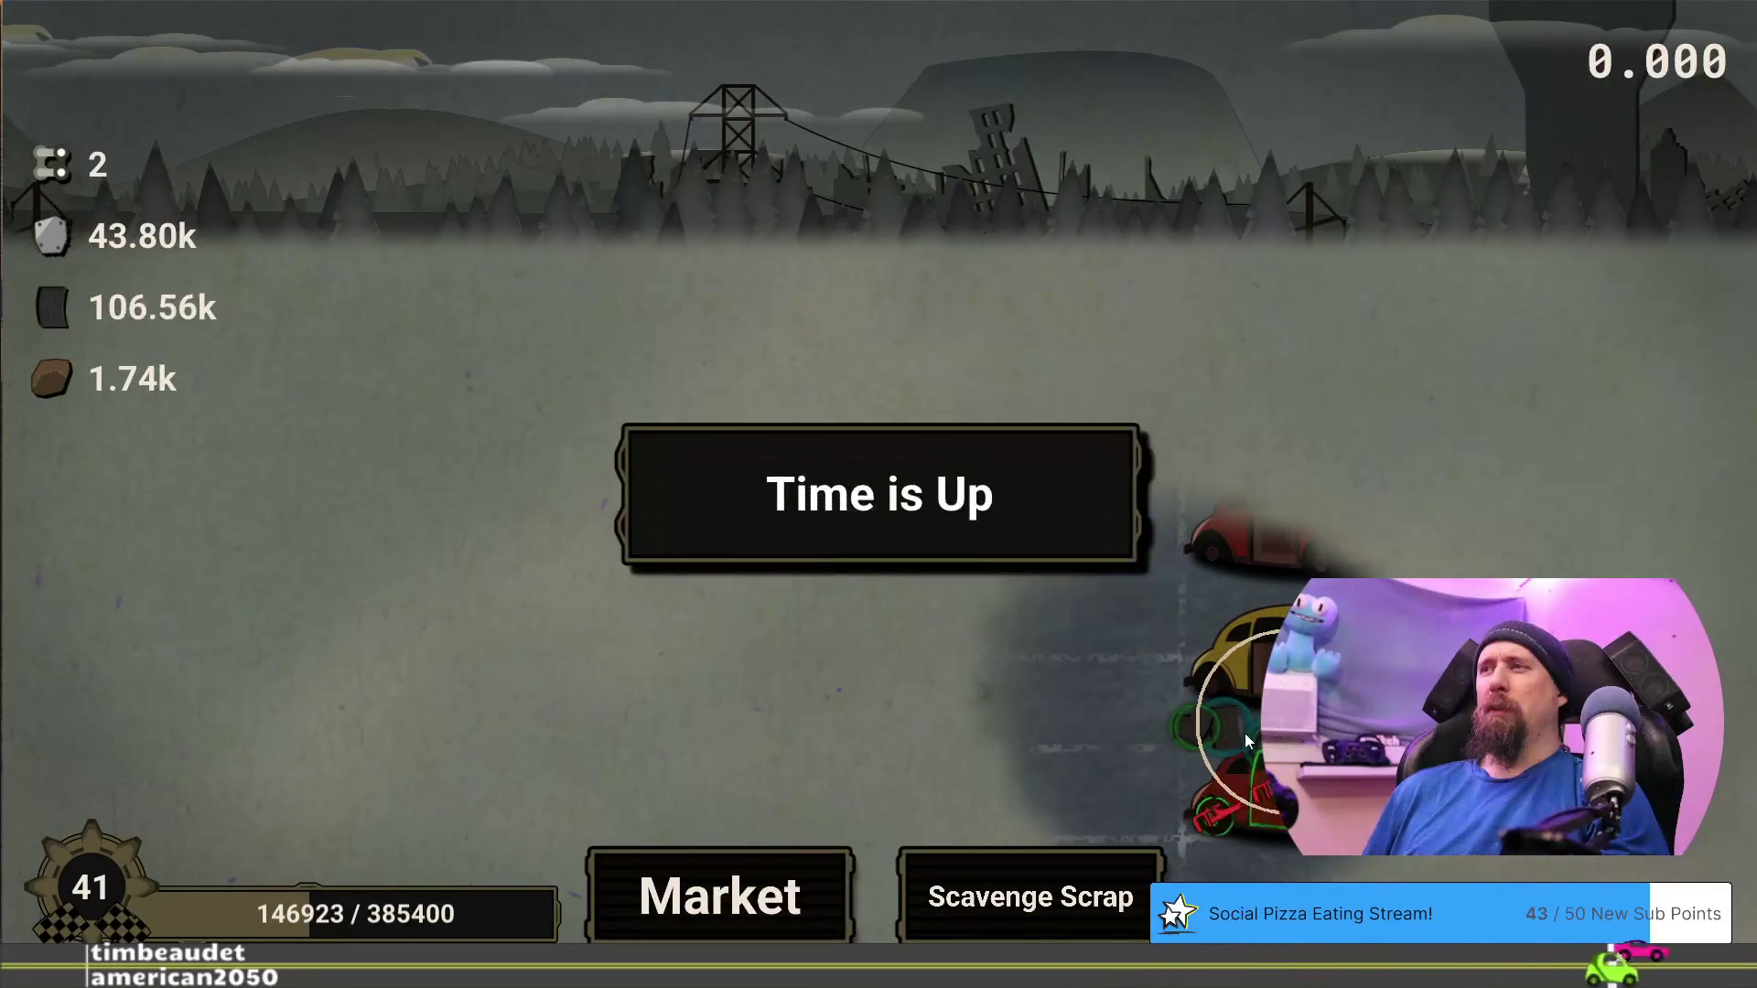
Dismiss the Time is Up results (43.80k, 106.56k, 1.74k) and return to the Market tree
click(736, 874)
Pan to the grenade upgrades, buy the next Quick Throw level, and begin a fresh supply run
mouse_move(1098, 549)
mouse_down()
mouse_move(689, 549)
mouse_move(433, 606)
mouse_up()
mouse_move(1323, 409)
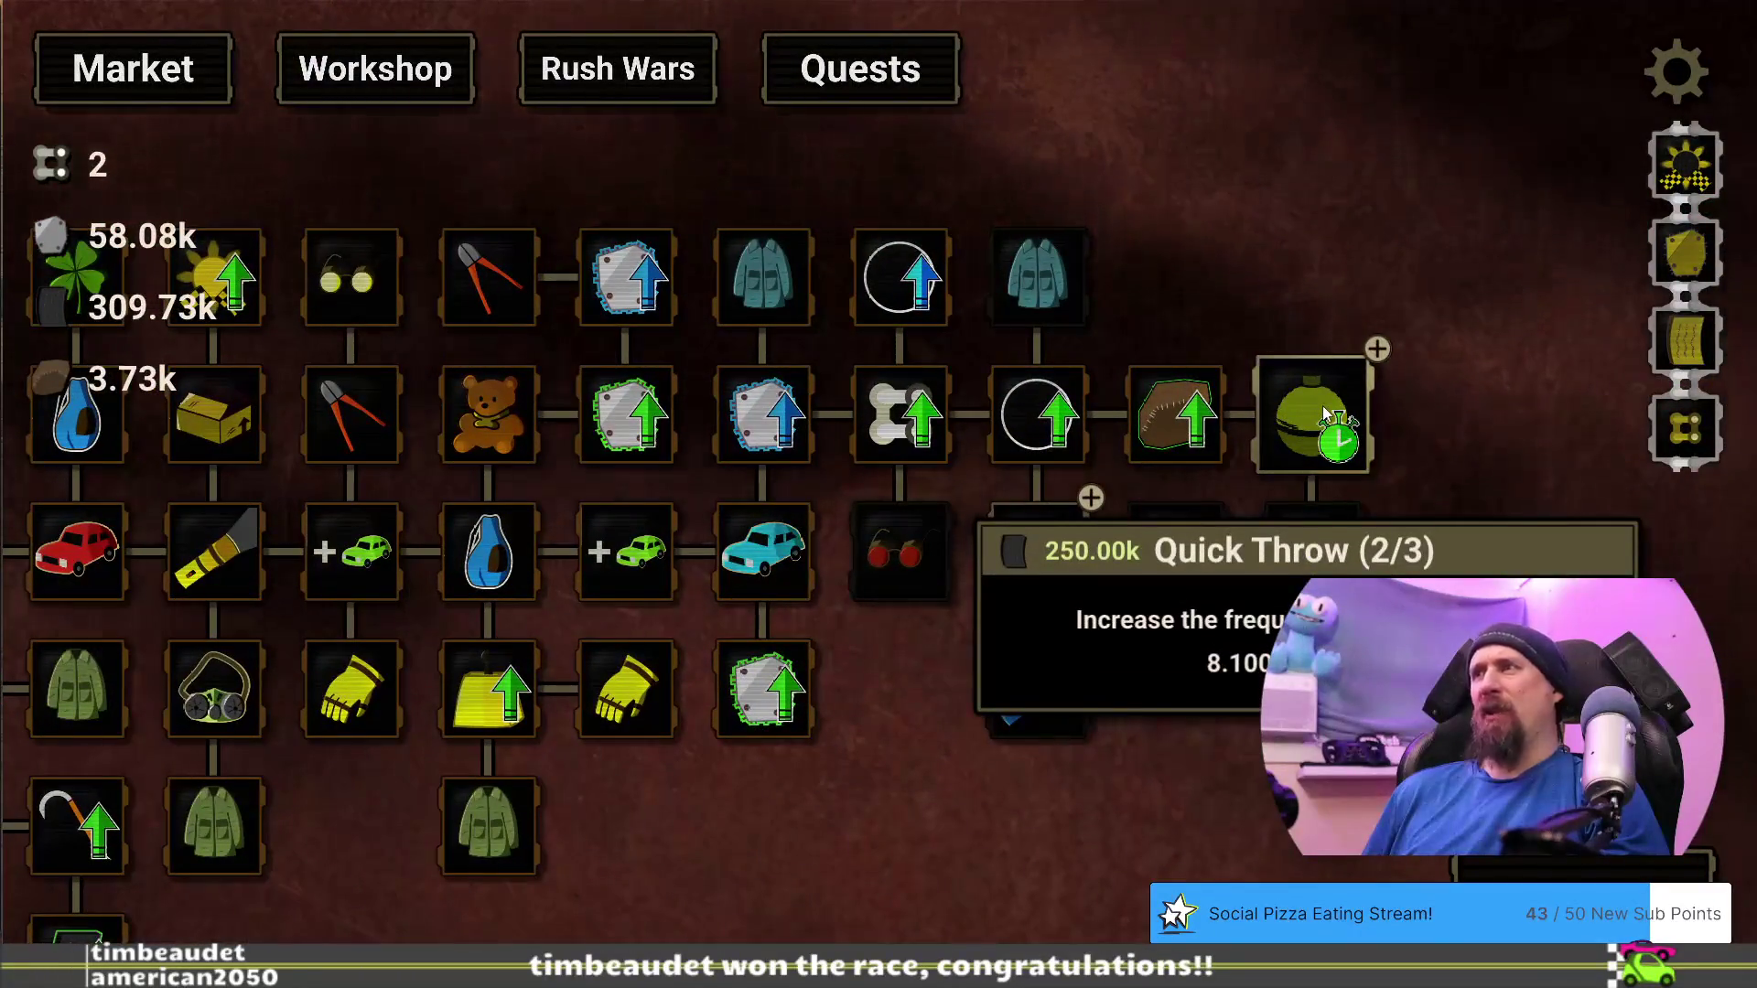
mouse_move(1312, 555)
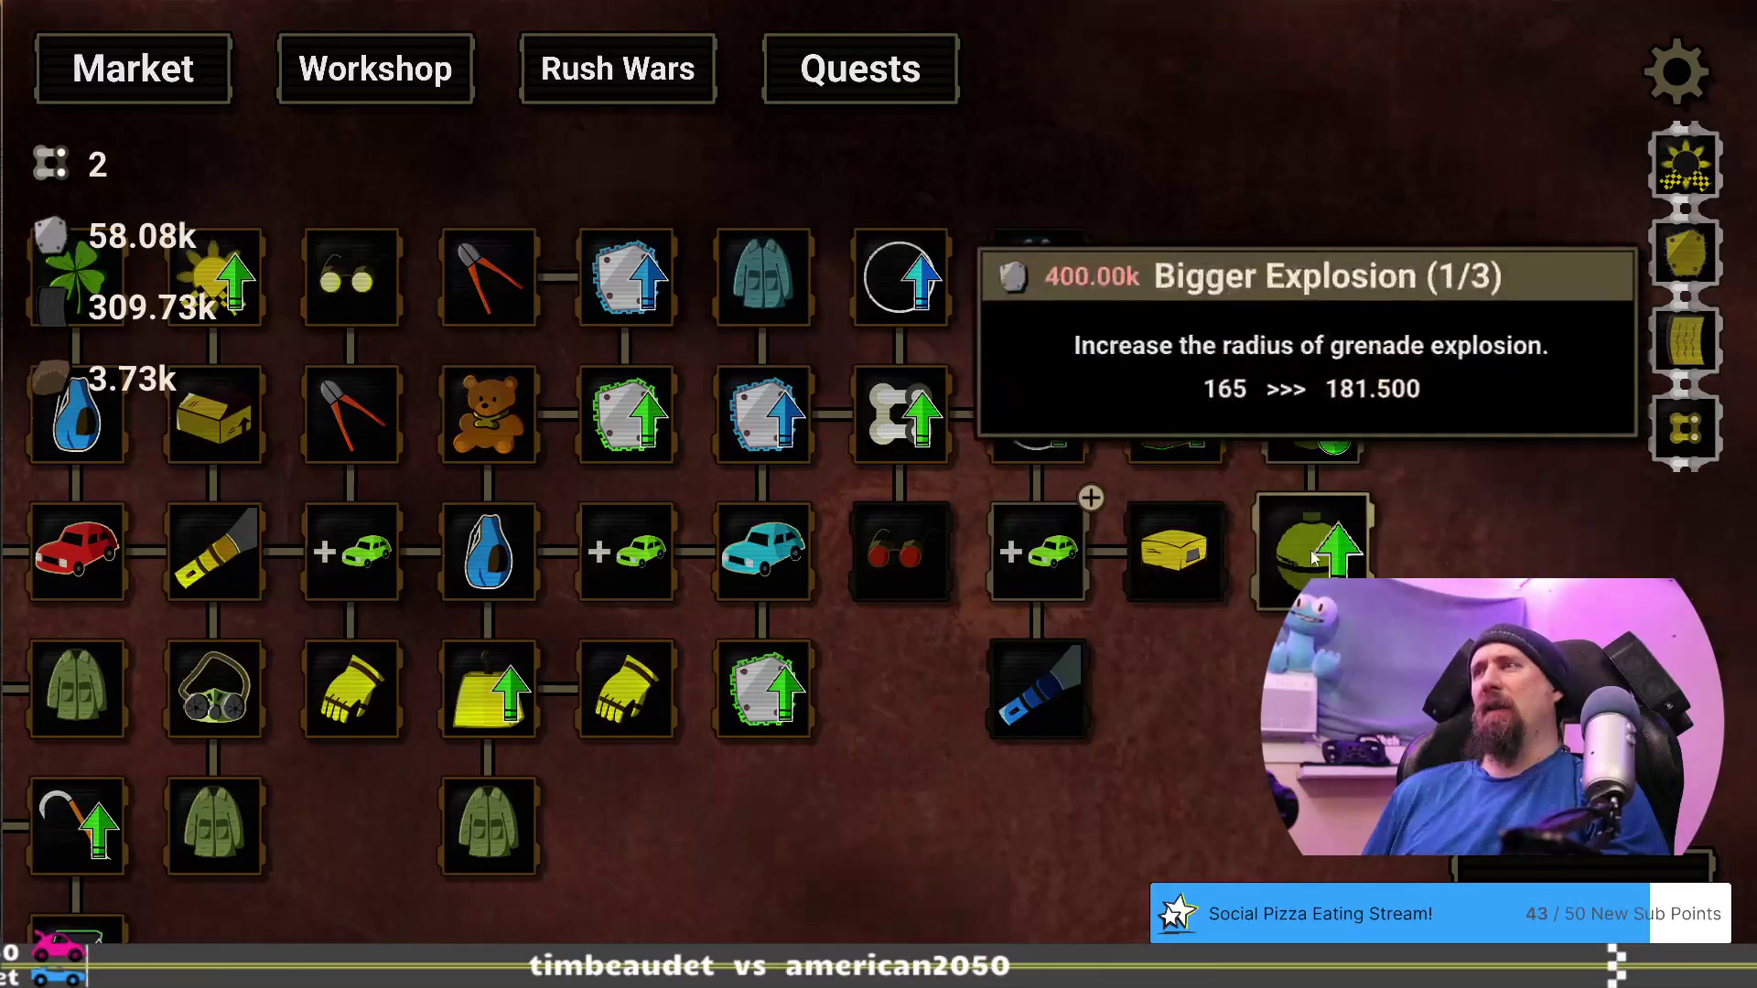
drag(1261, 633, 1102, 652)
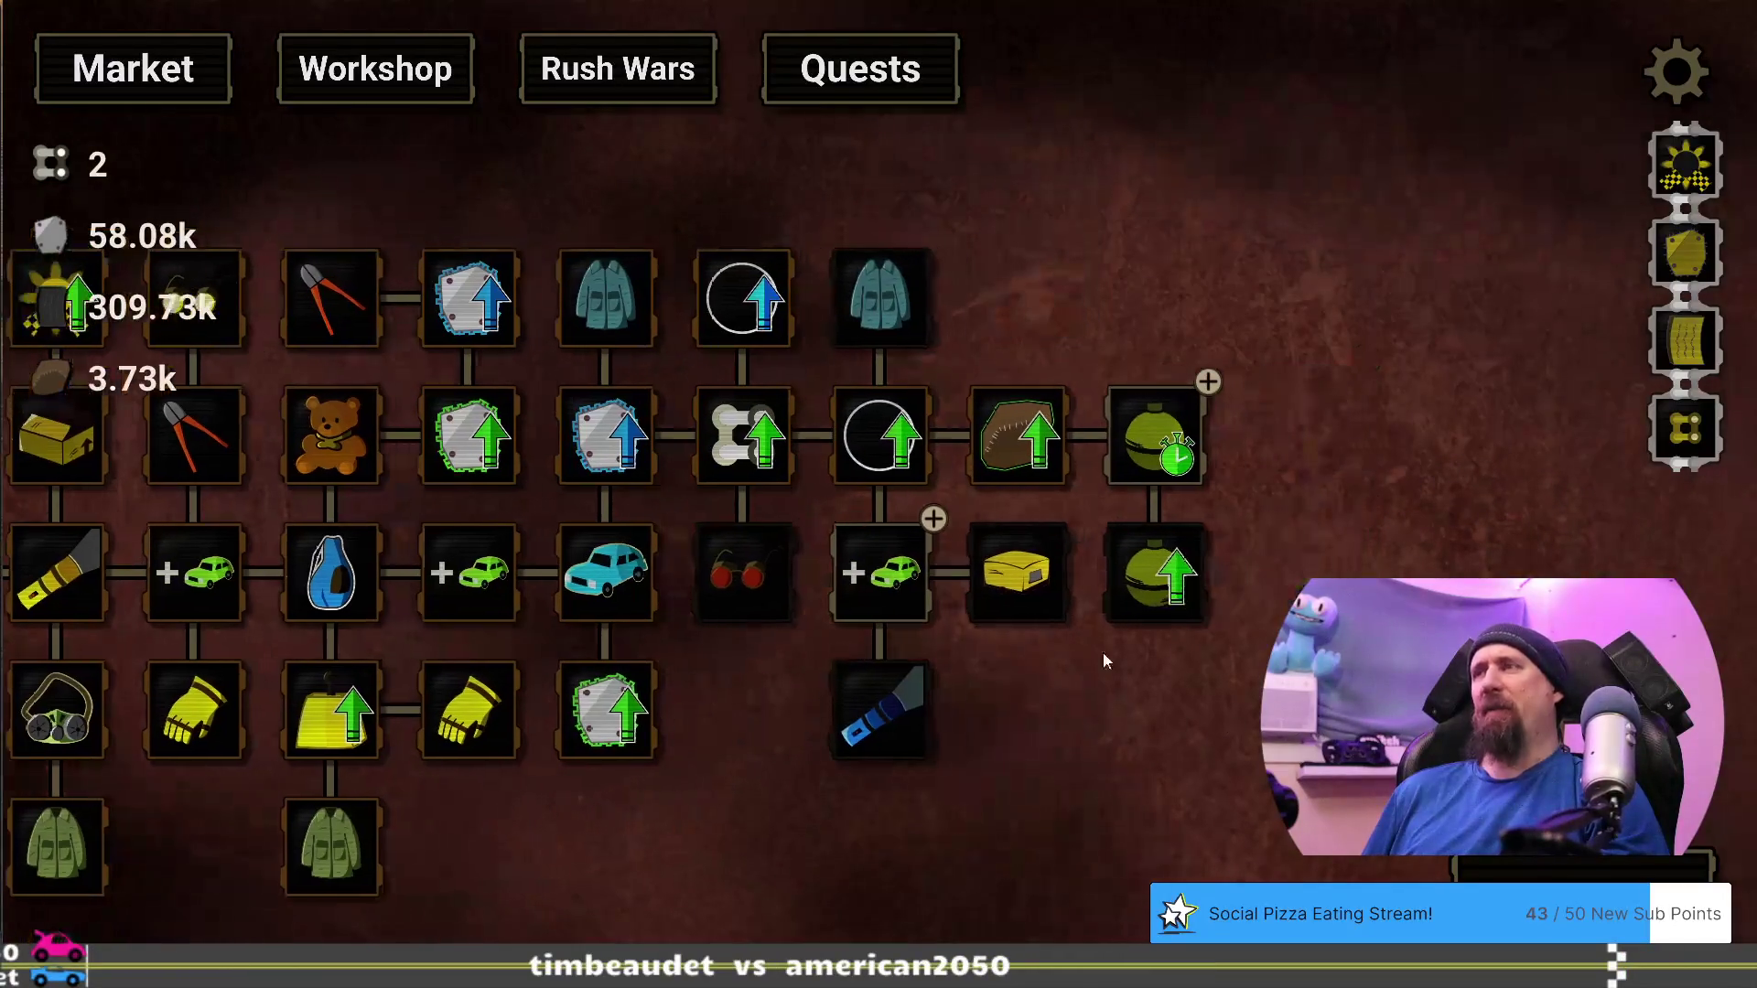
mouse_move(1122, 419)
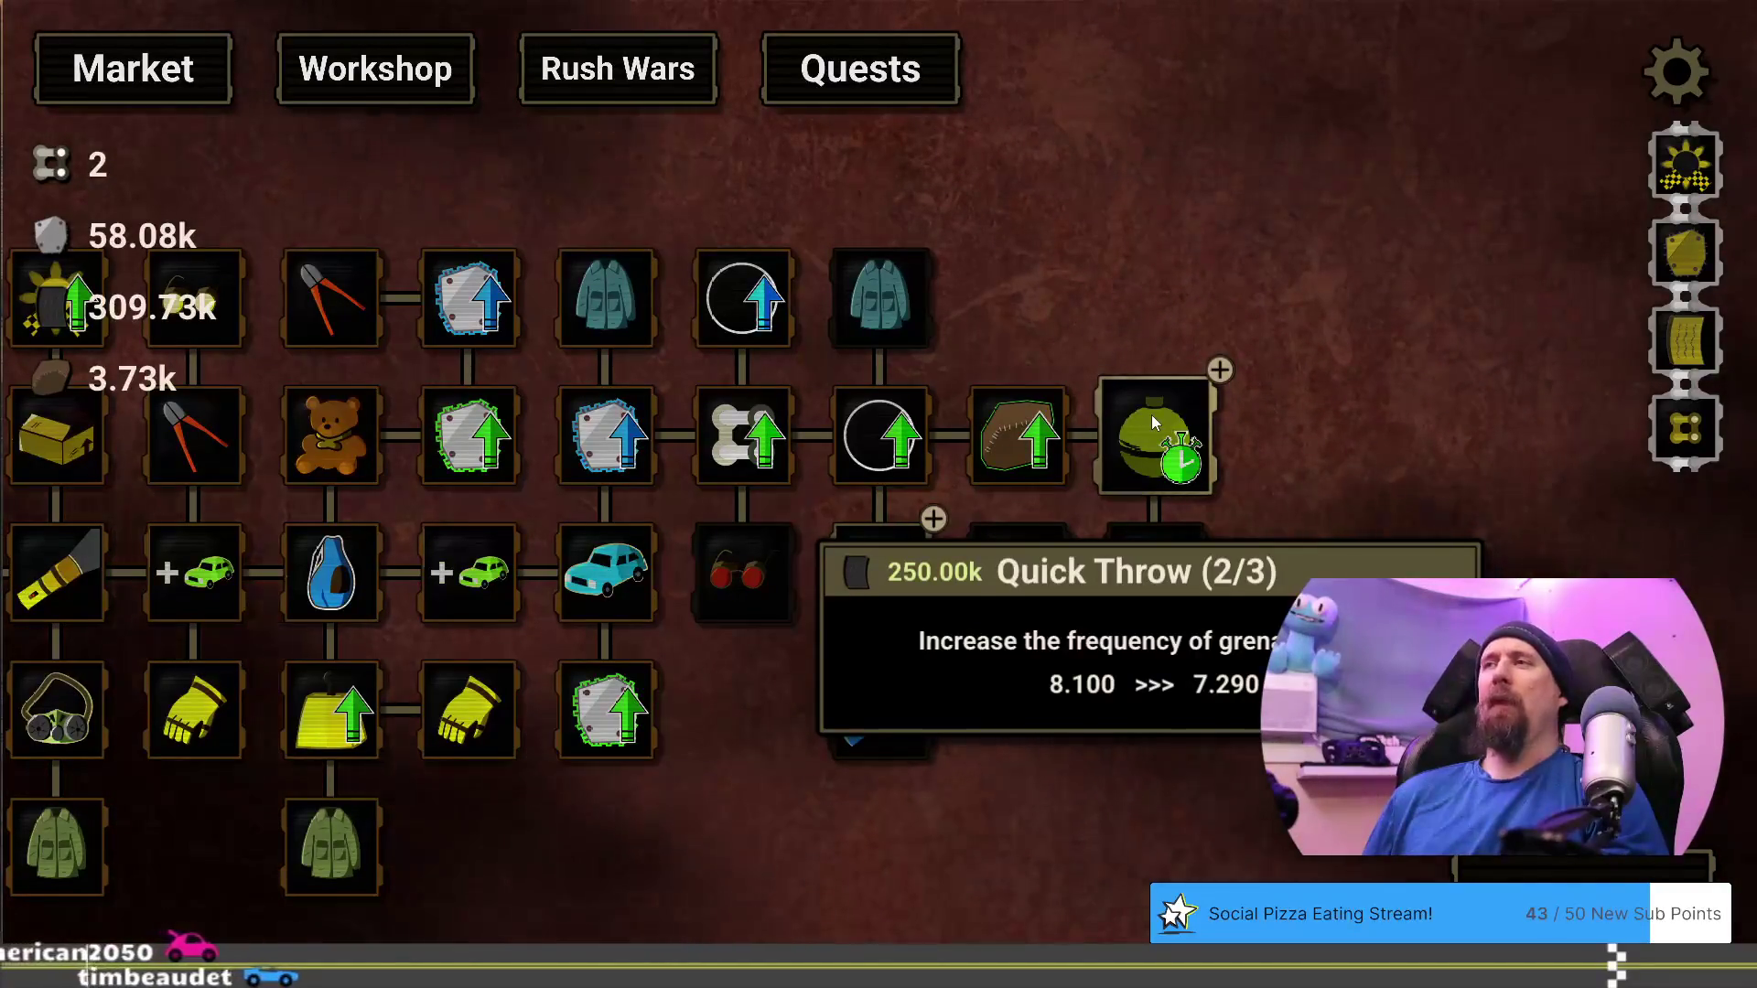
click(1152, 414)
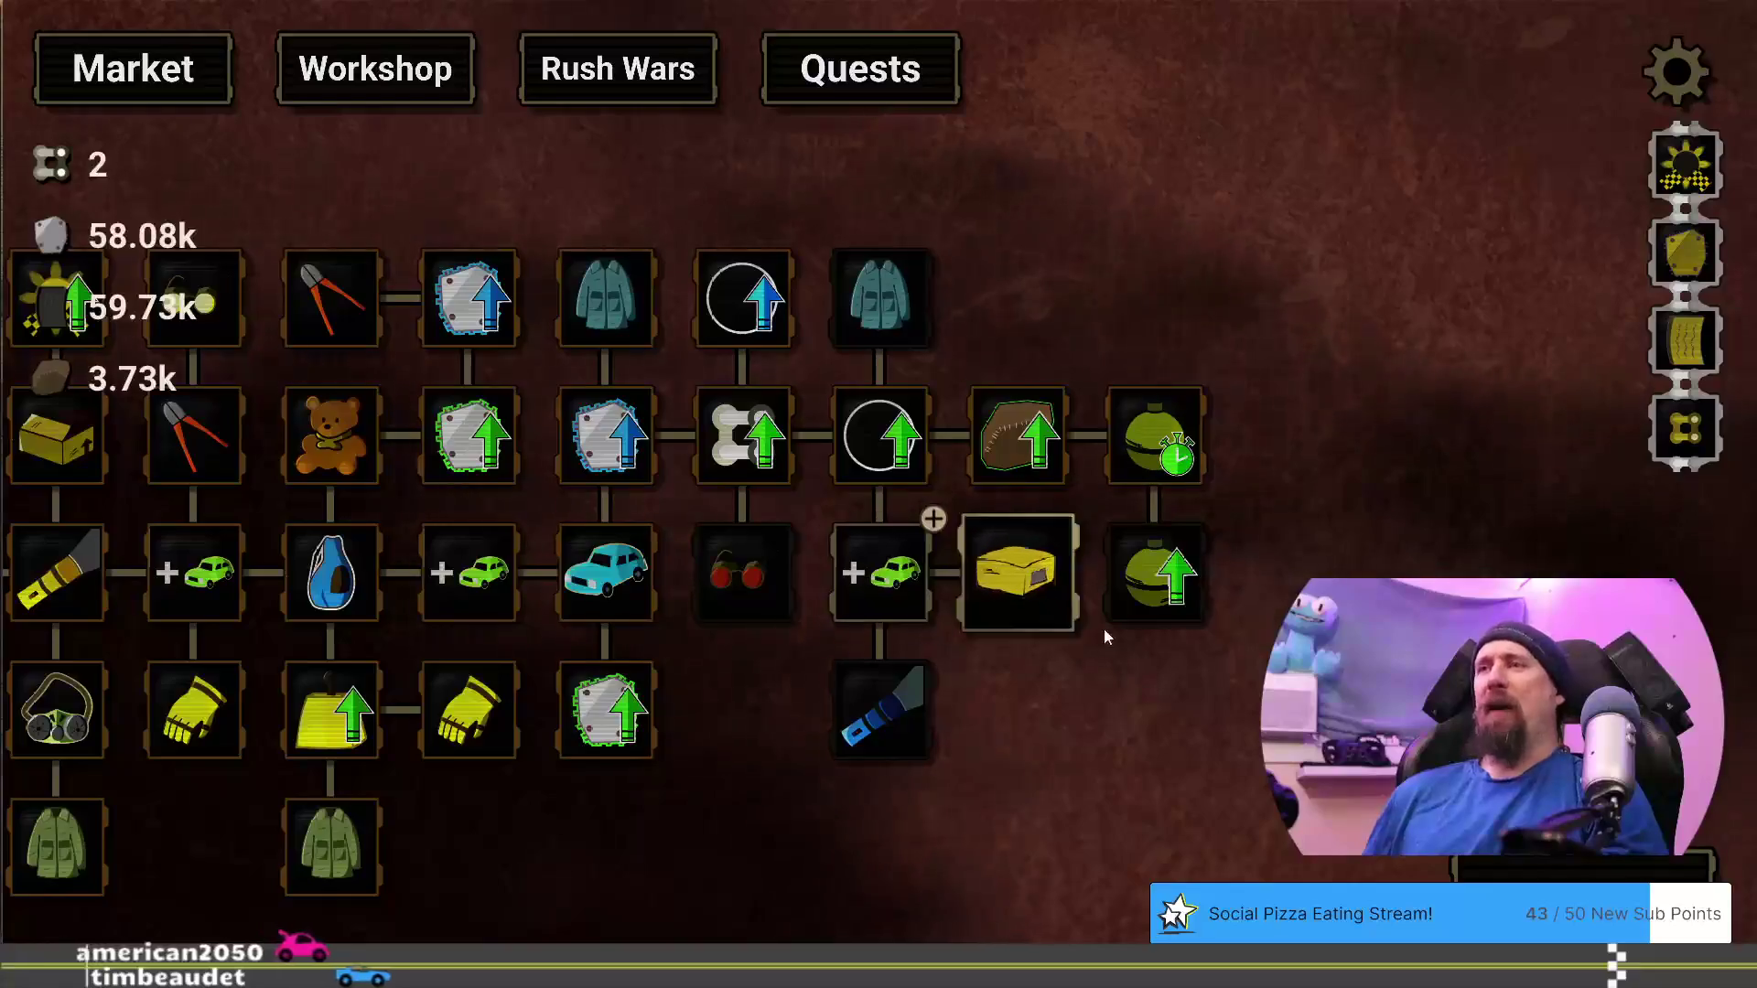
key(space)
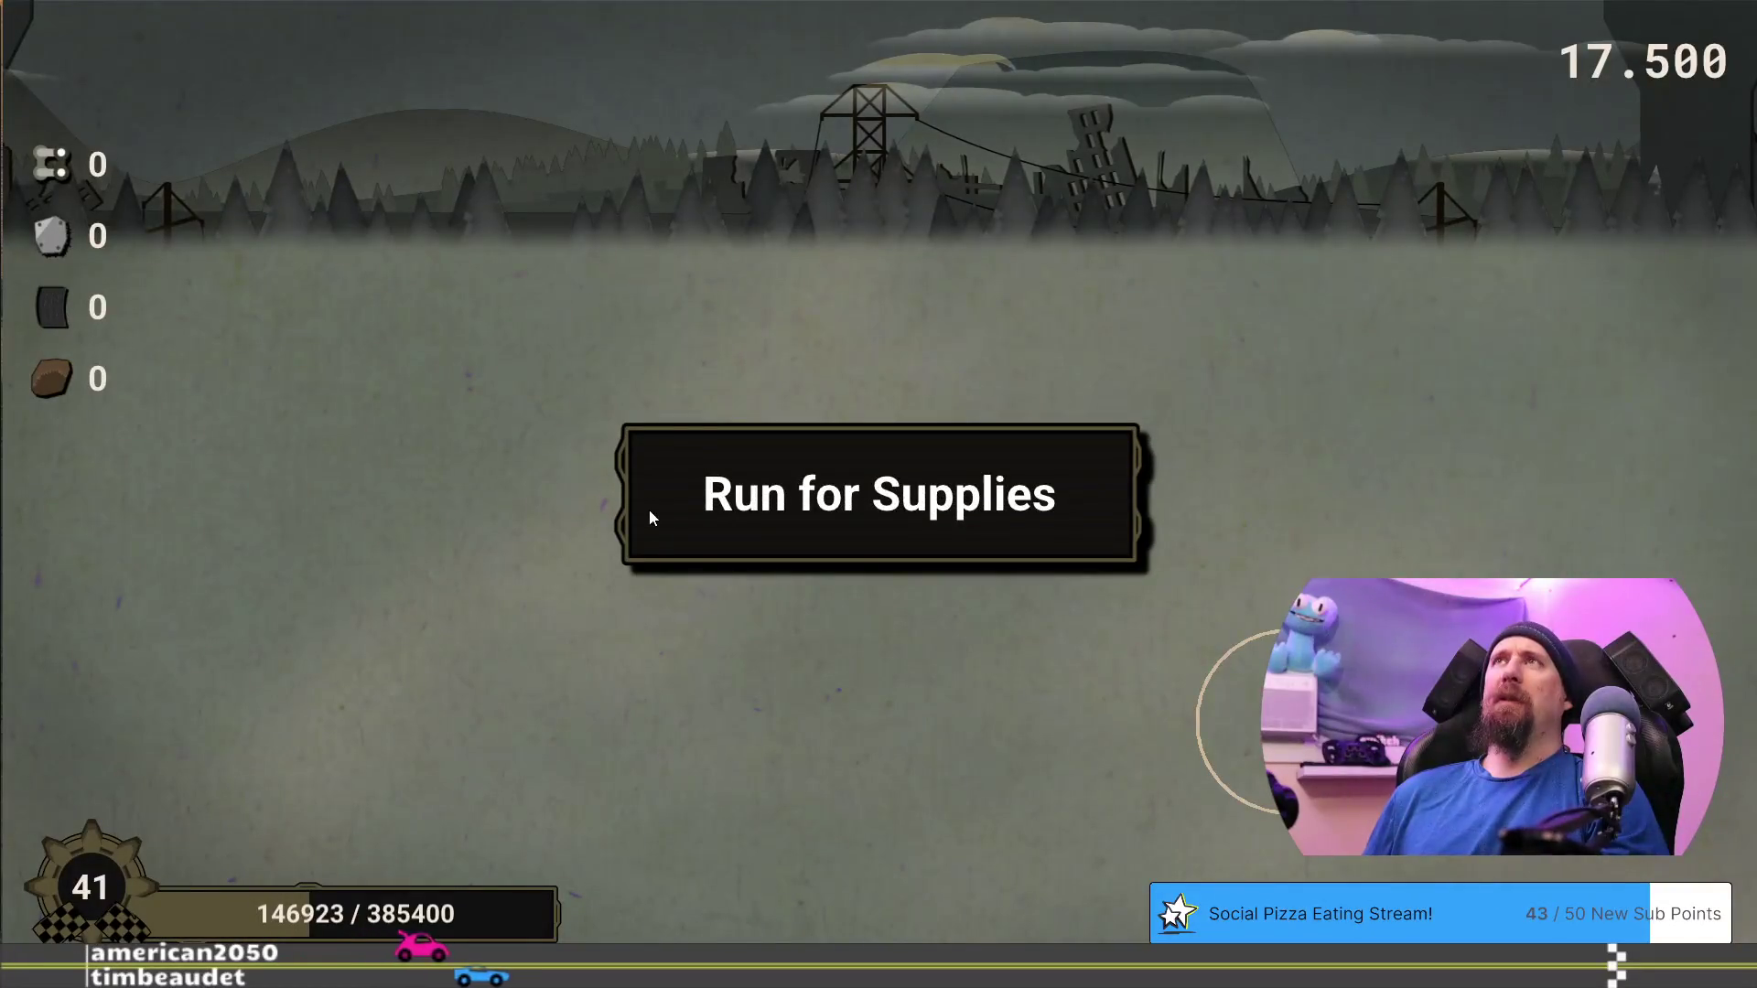
click(644, 518)
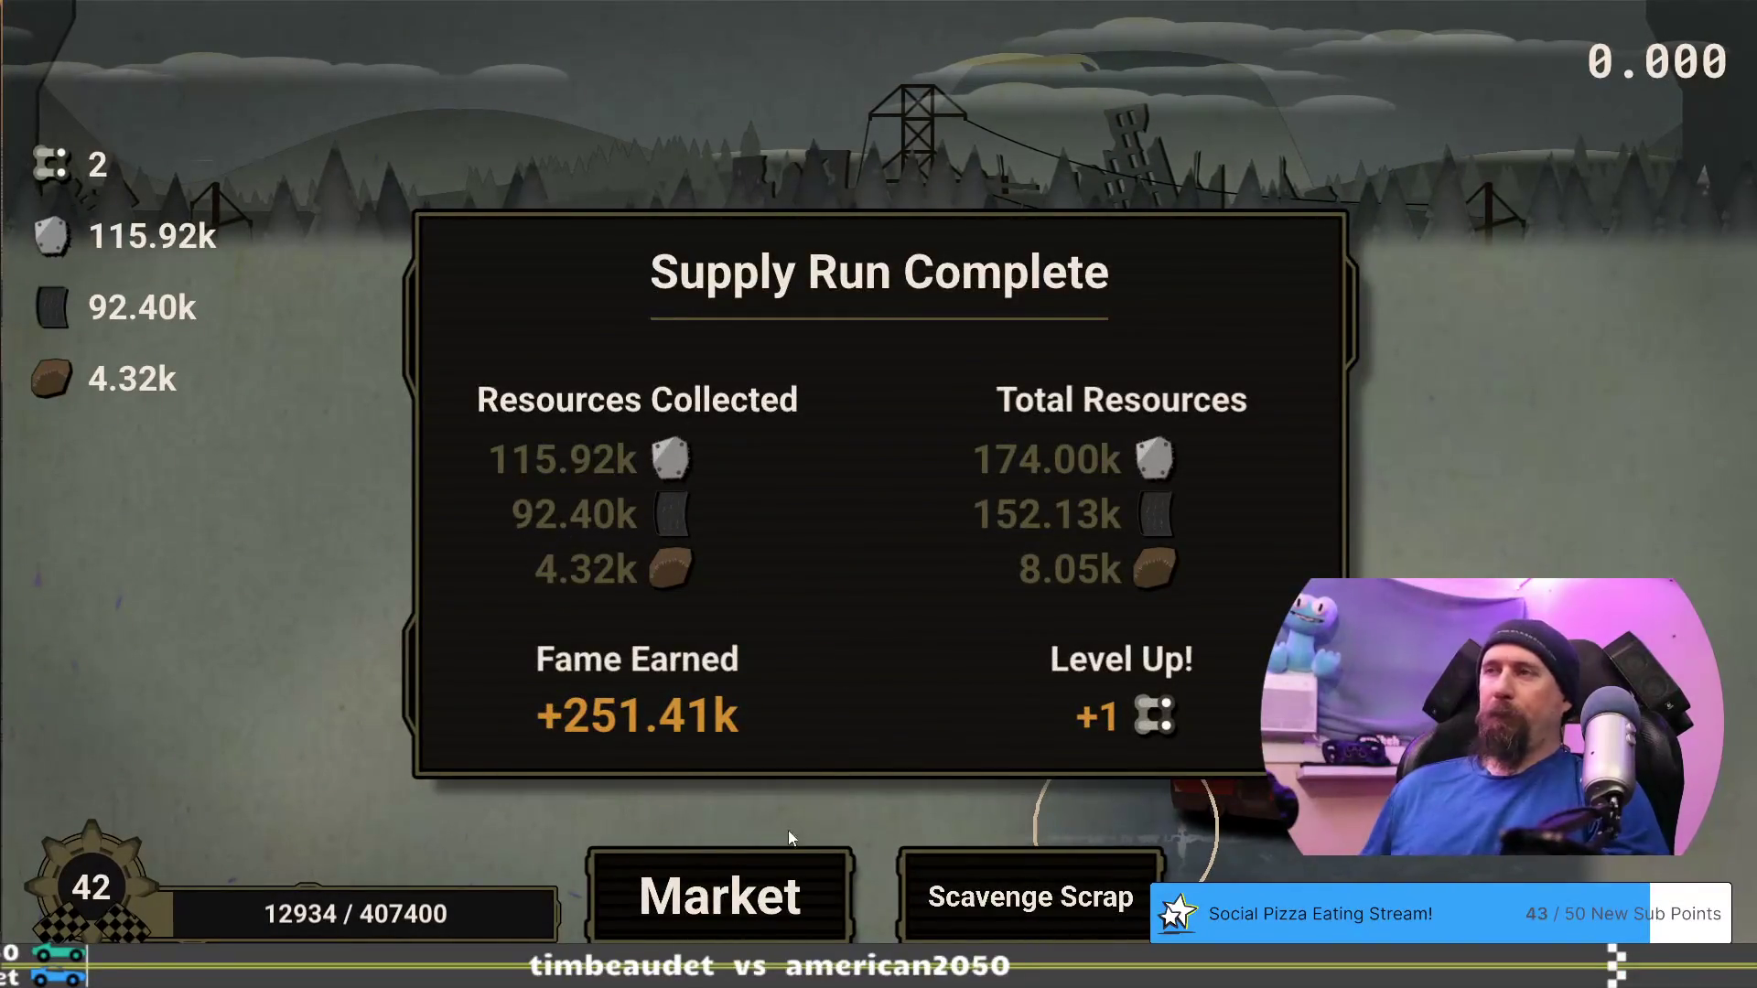
Close the run summary (+251.41k fame, one level up) and return to the Market tree
click(758, 883)
Pan the Market tree and buy the second More Vehicles level
drag(1265, 761, 556, 705)
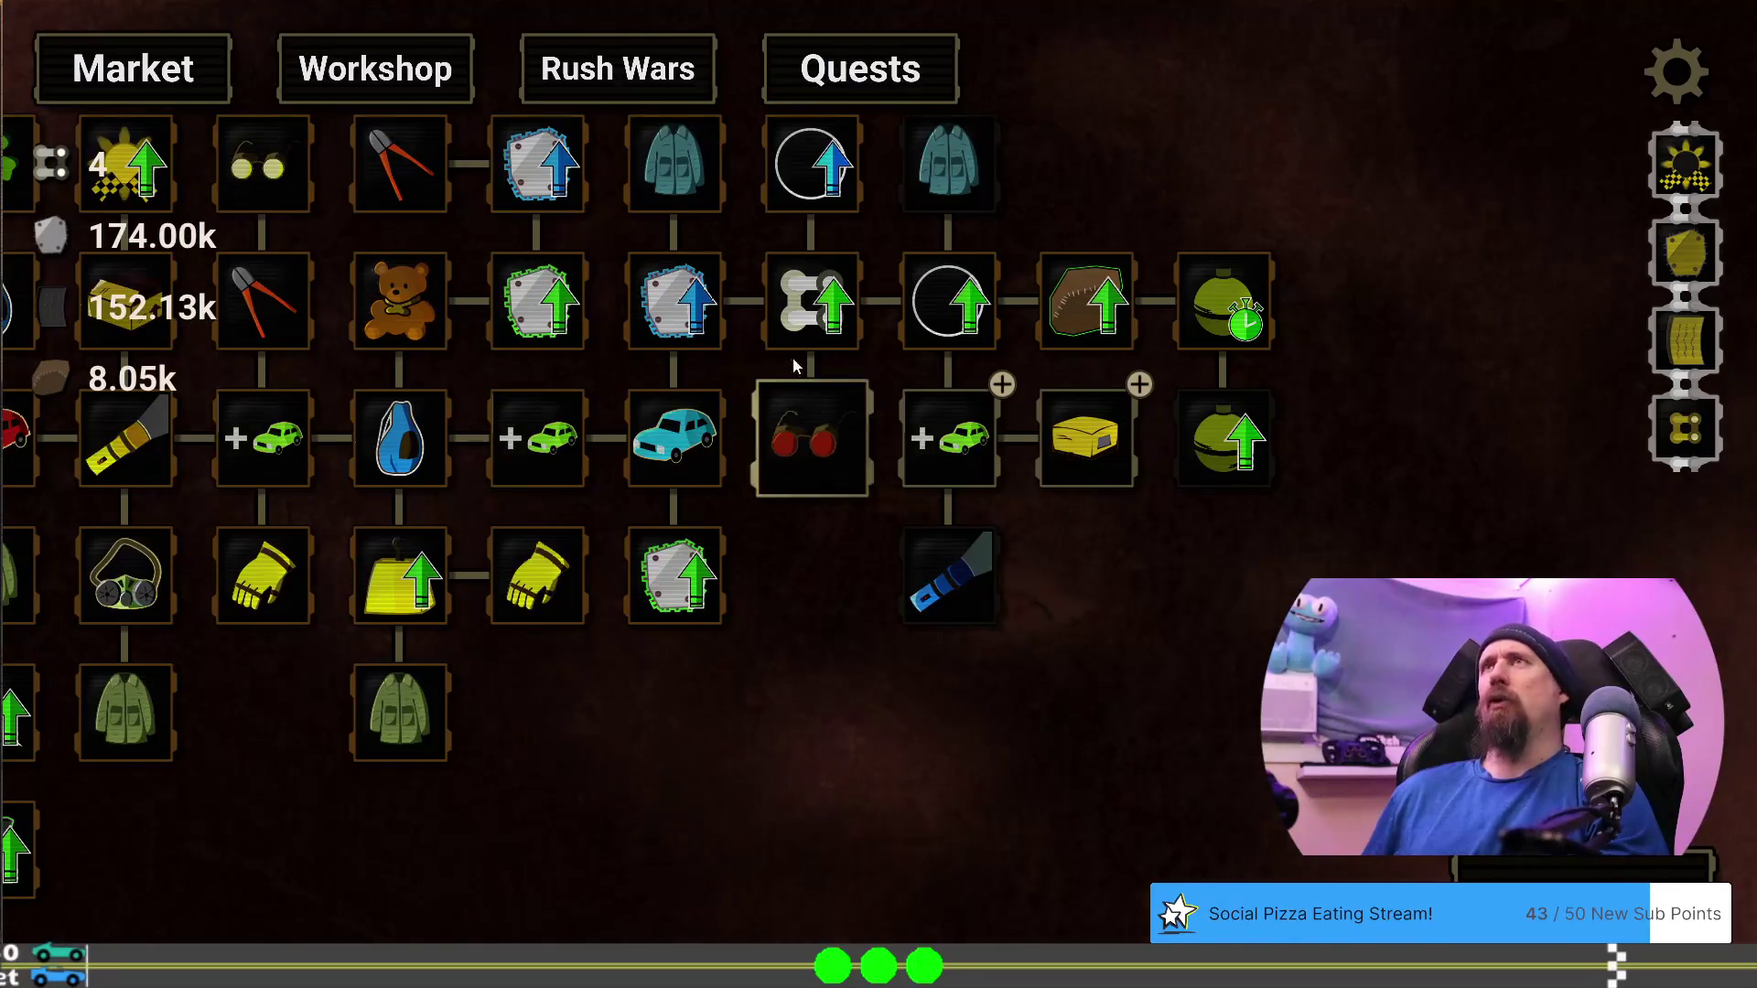
drag(1268, 474, 1139, 541)
mouse_move(973, 427)
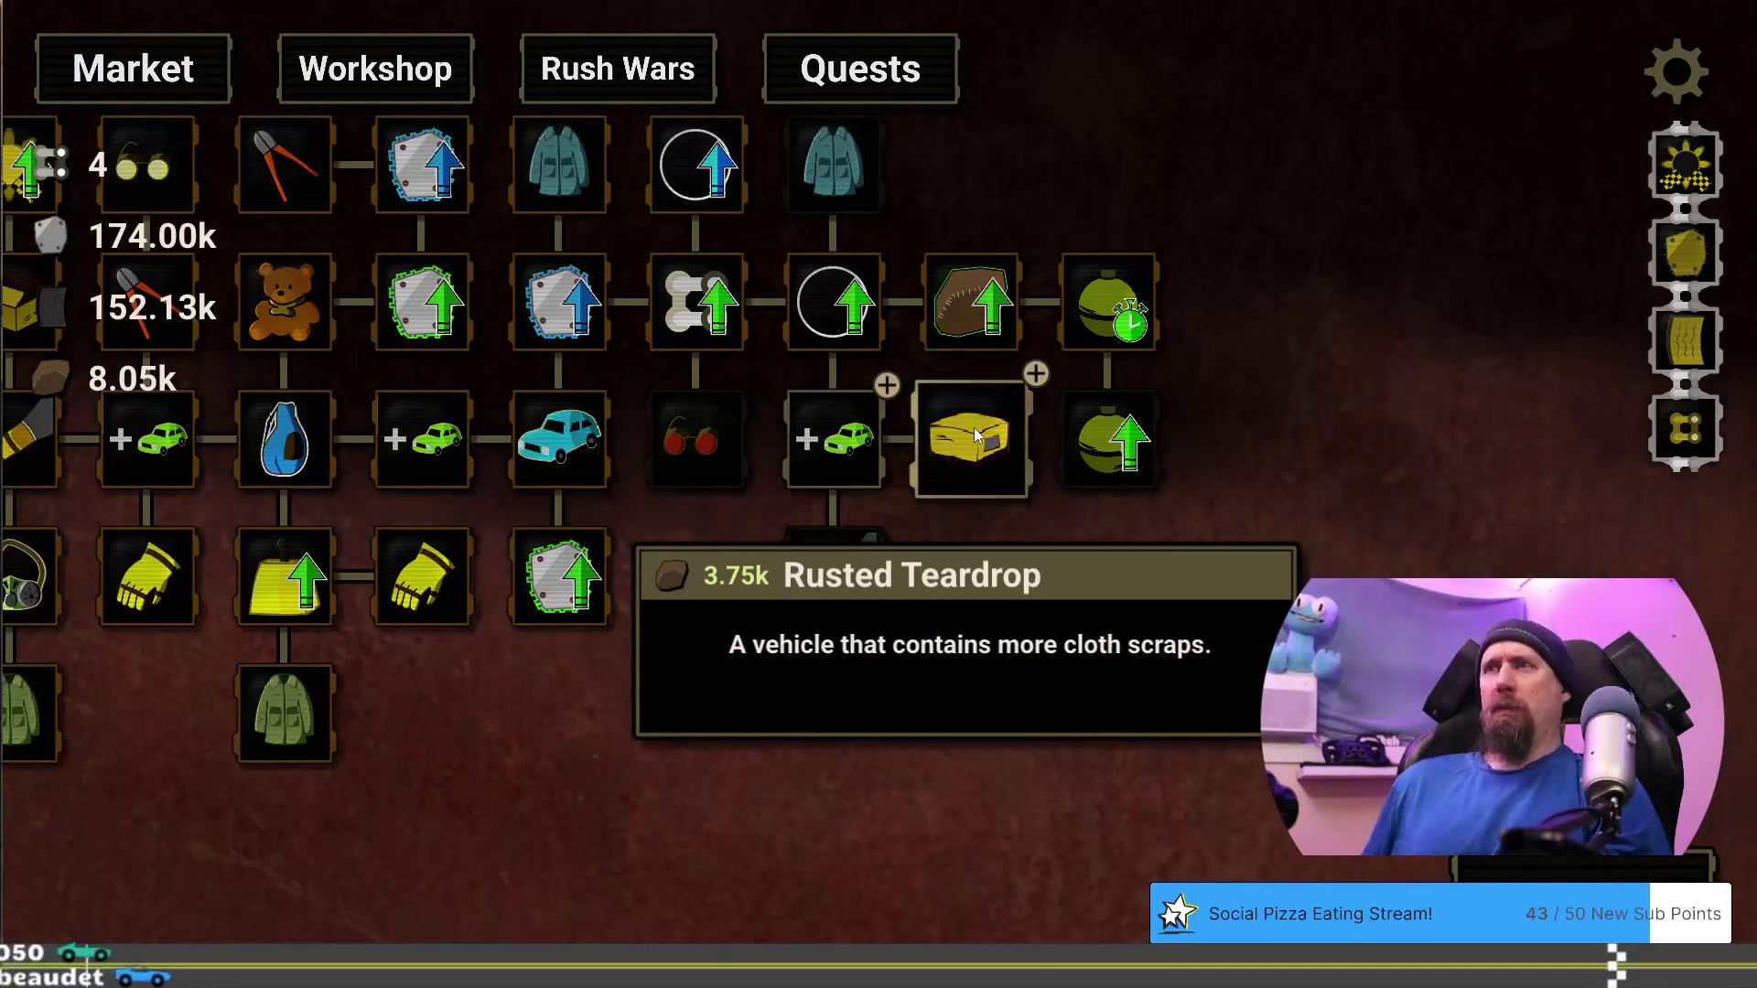
mouse_move(857, 444)
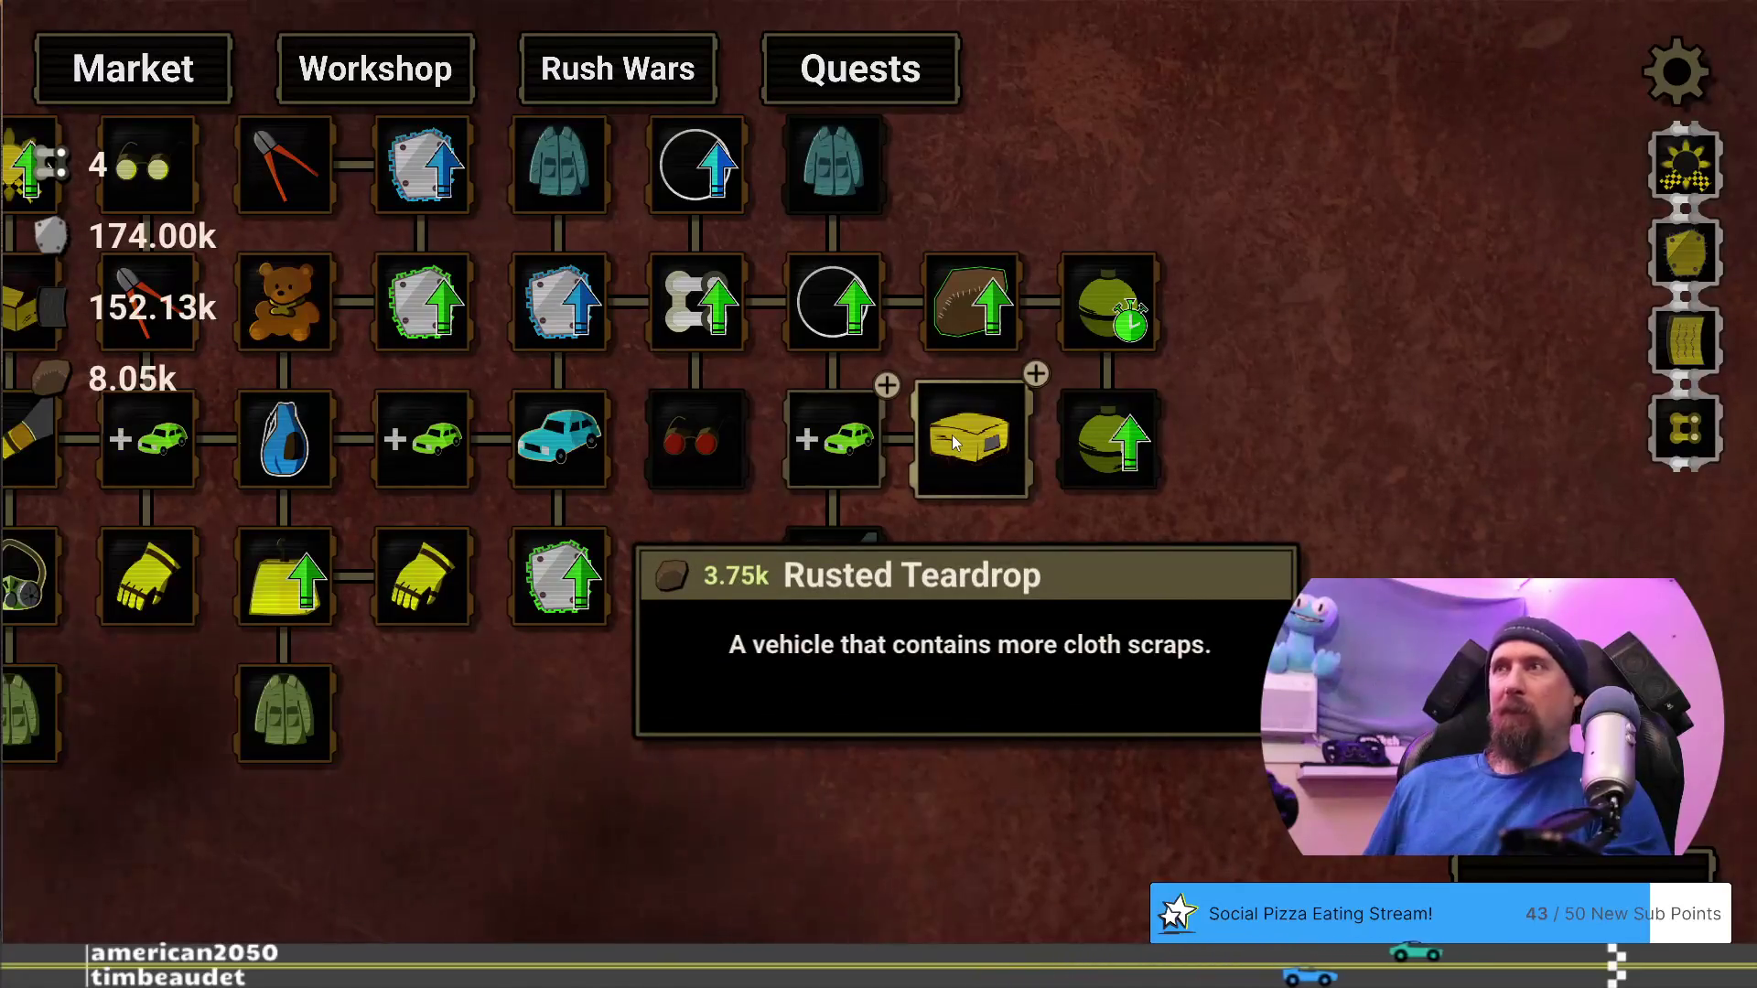
mouse_move(870, 415)
scroll(1046, 591, down, 1)
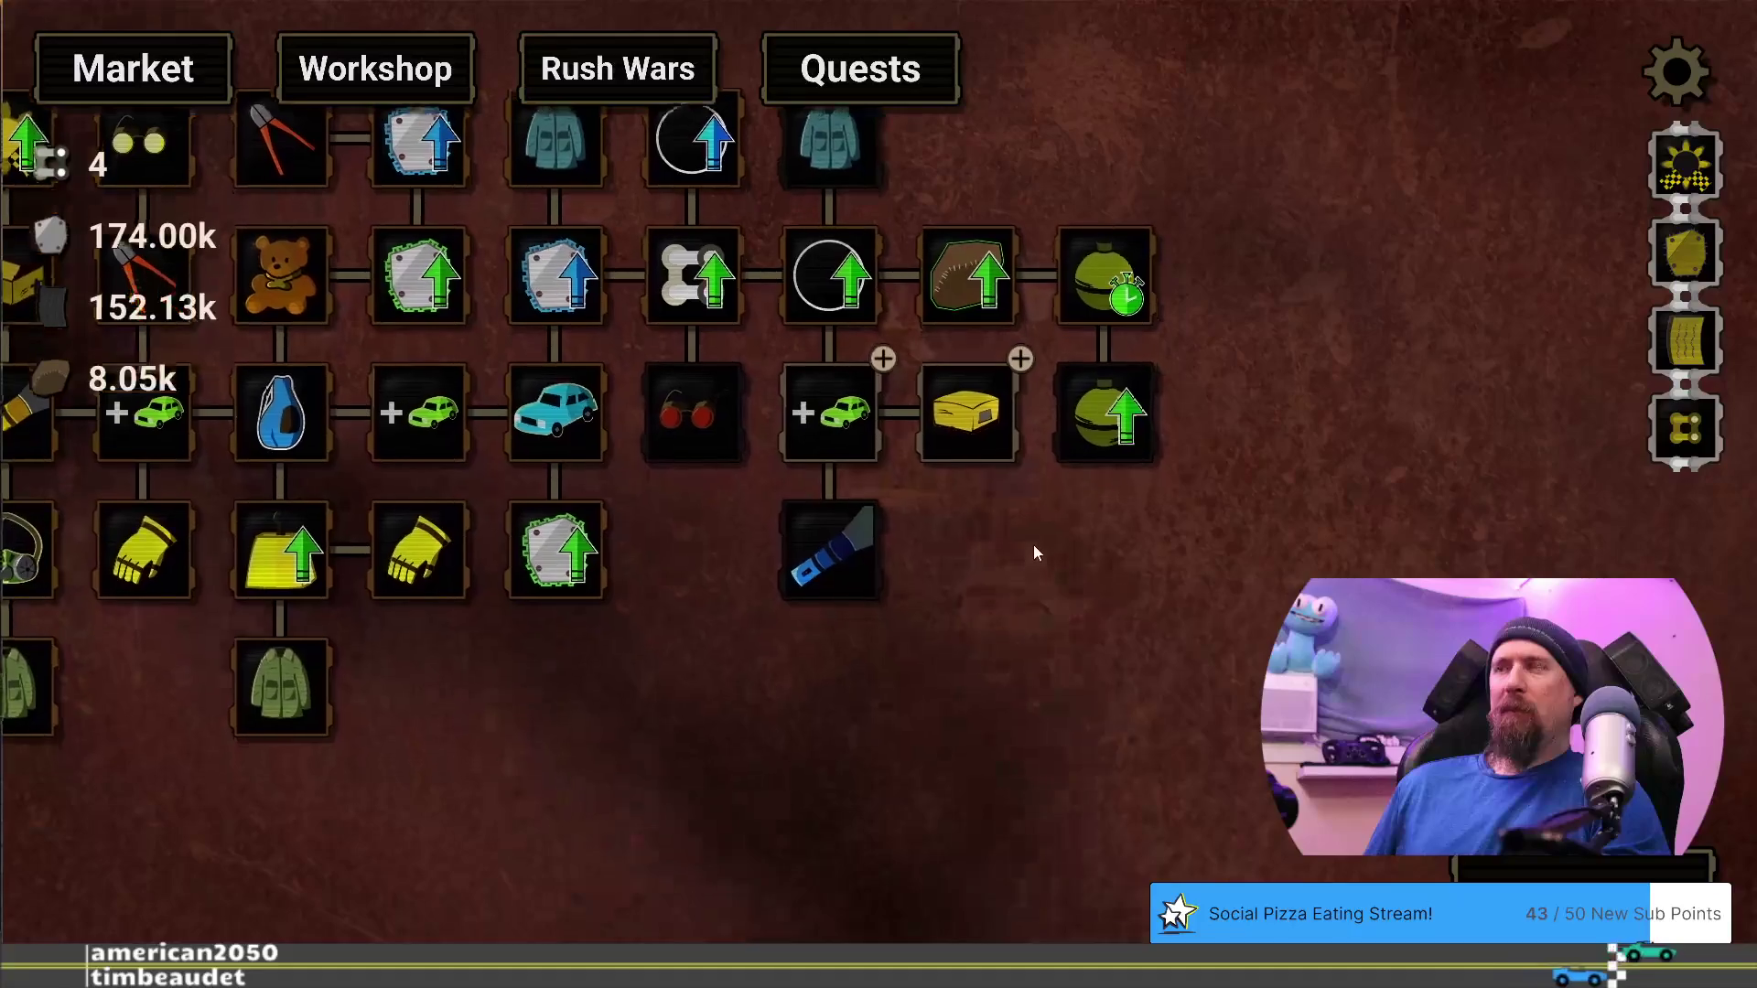
mouse_move(867, 426)
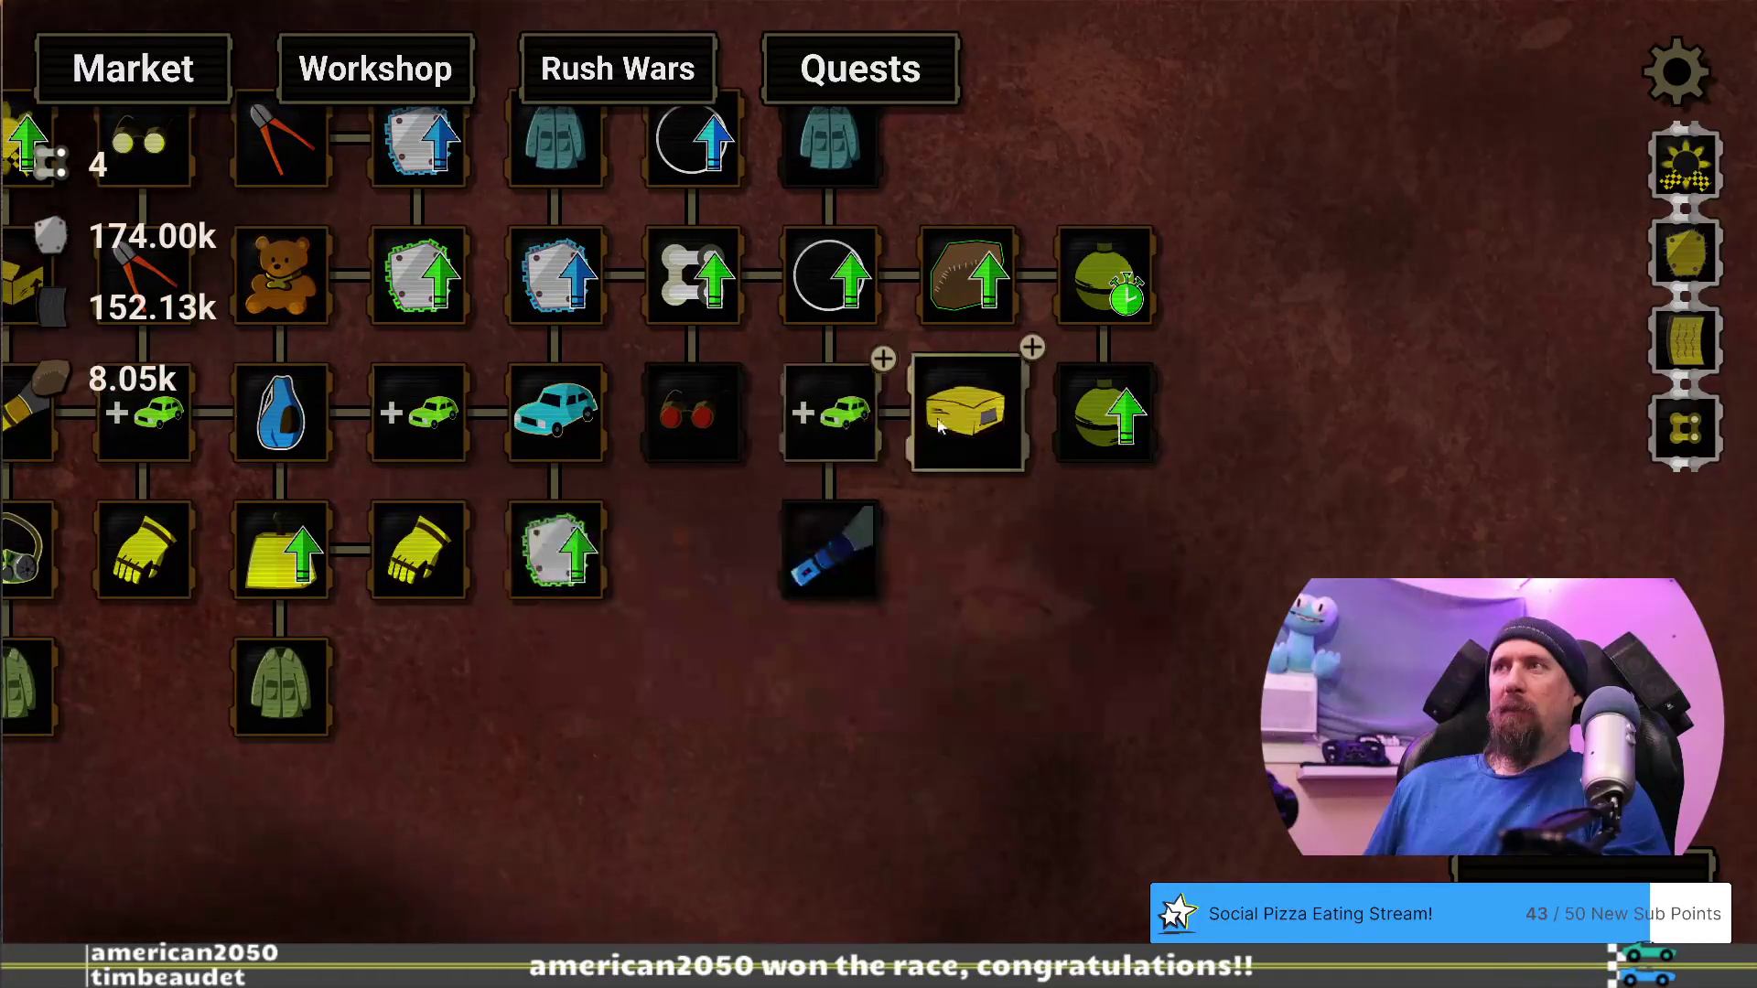
mouse_move(981, 423)
drag(974, 524, 1172, 556)
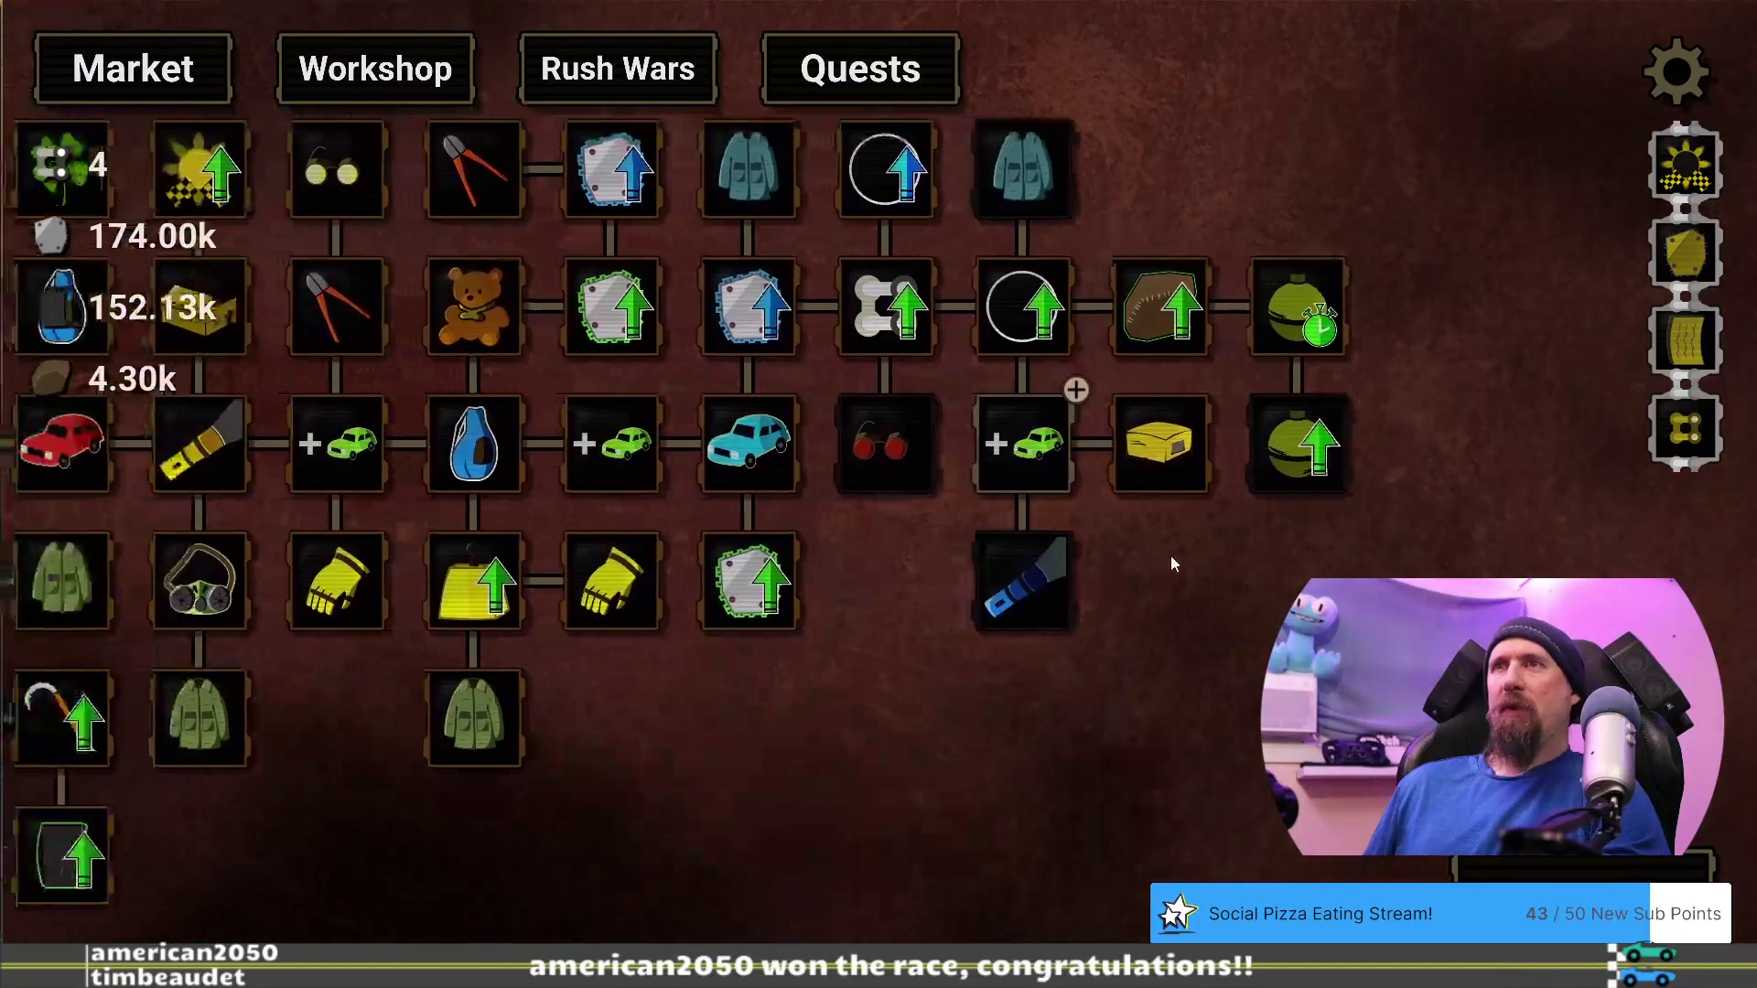
click(1022, 457)
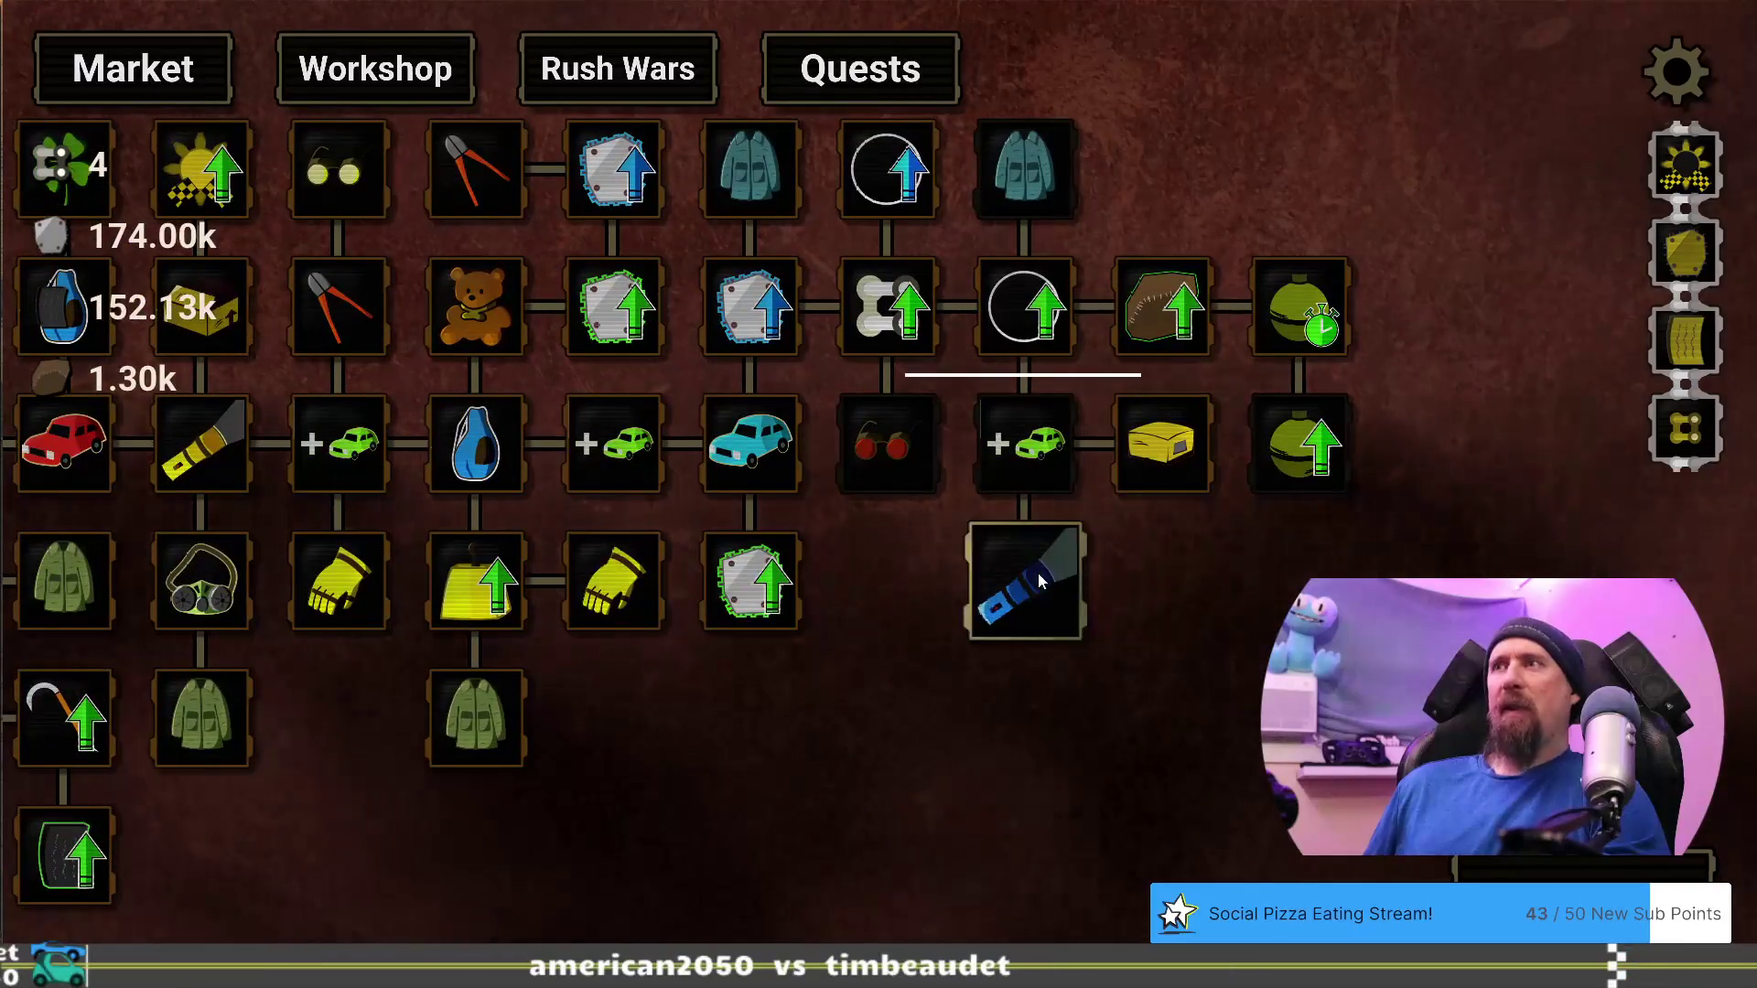
Look over the nearby upgrade nodes, then bring up the developer terminal and profiler
mouse_move(1041, 579)
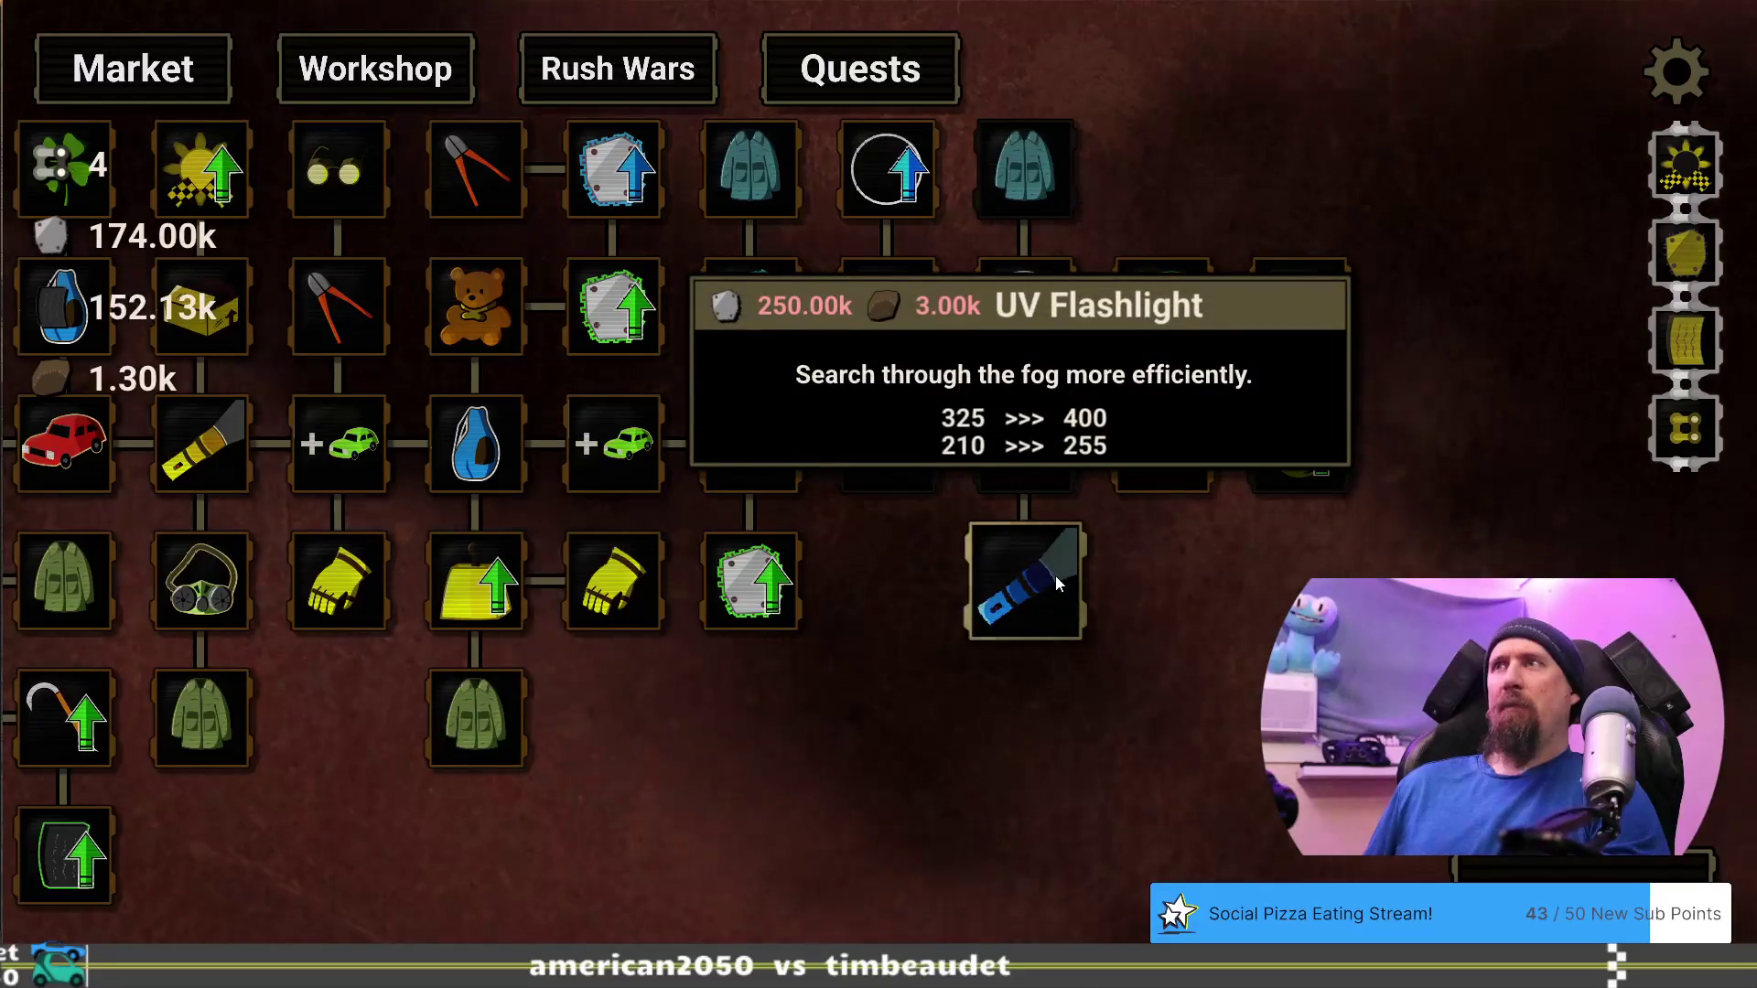
mouse_move(899, 447)
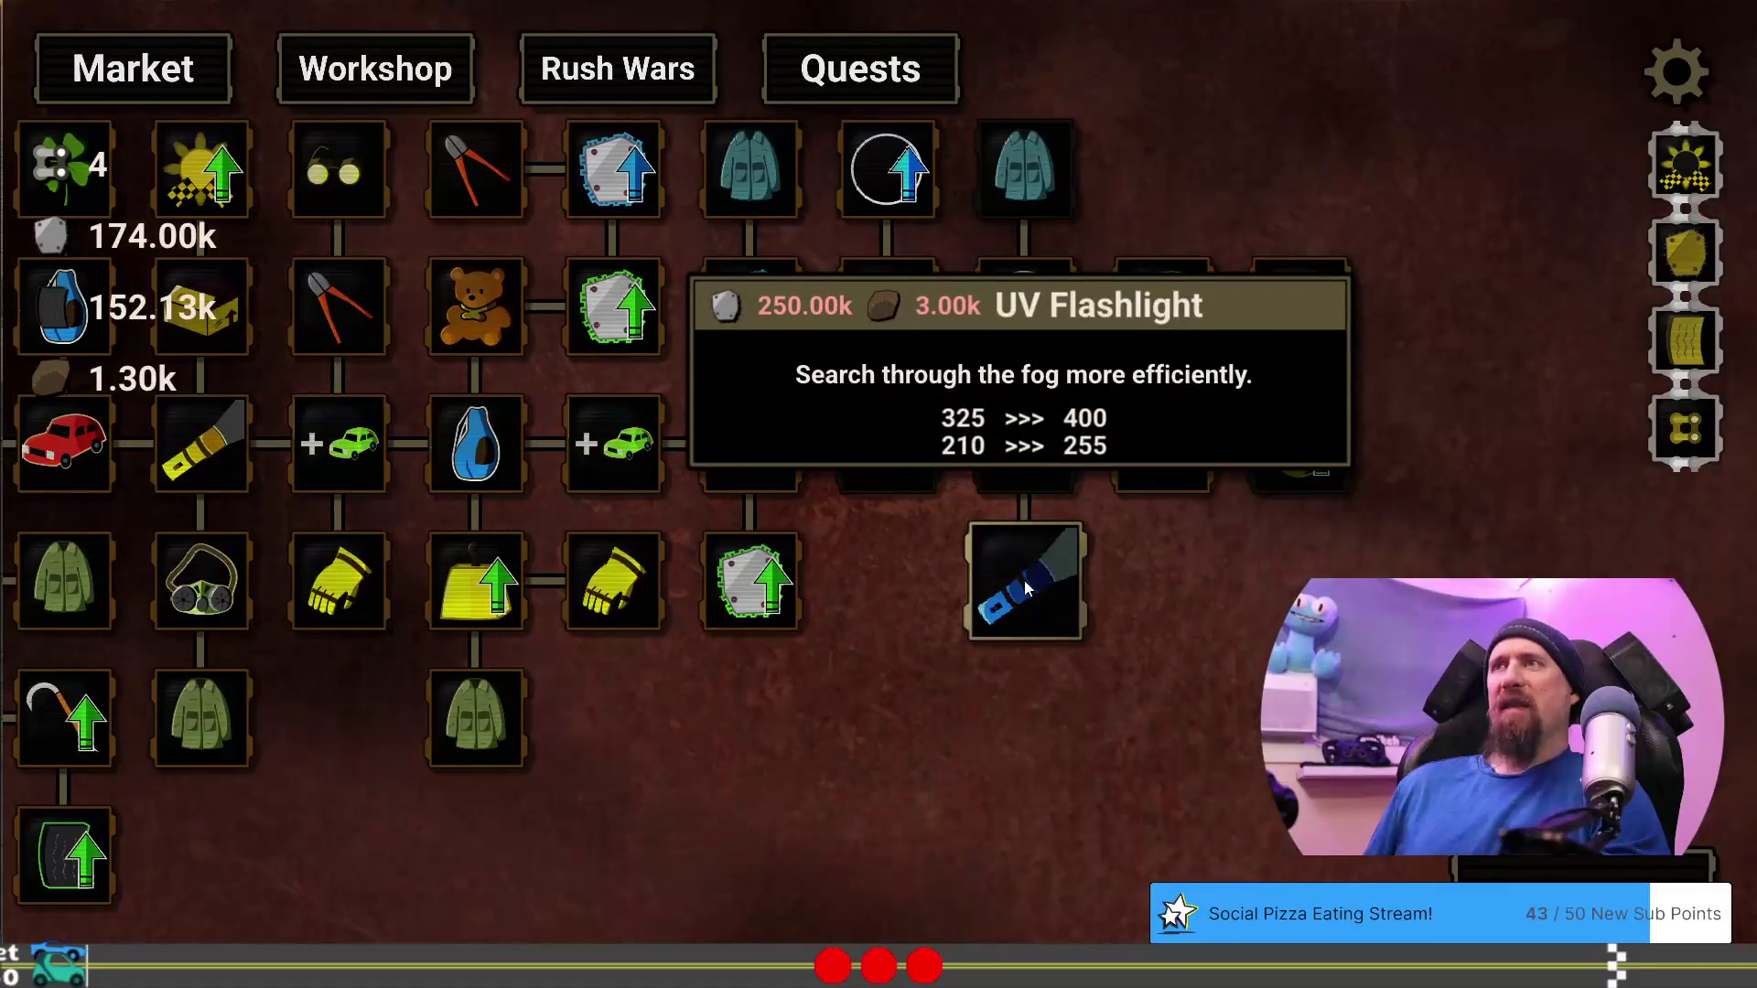
drag(1243, 622, 1044, 601)
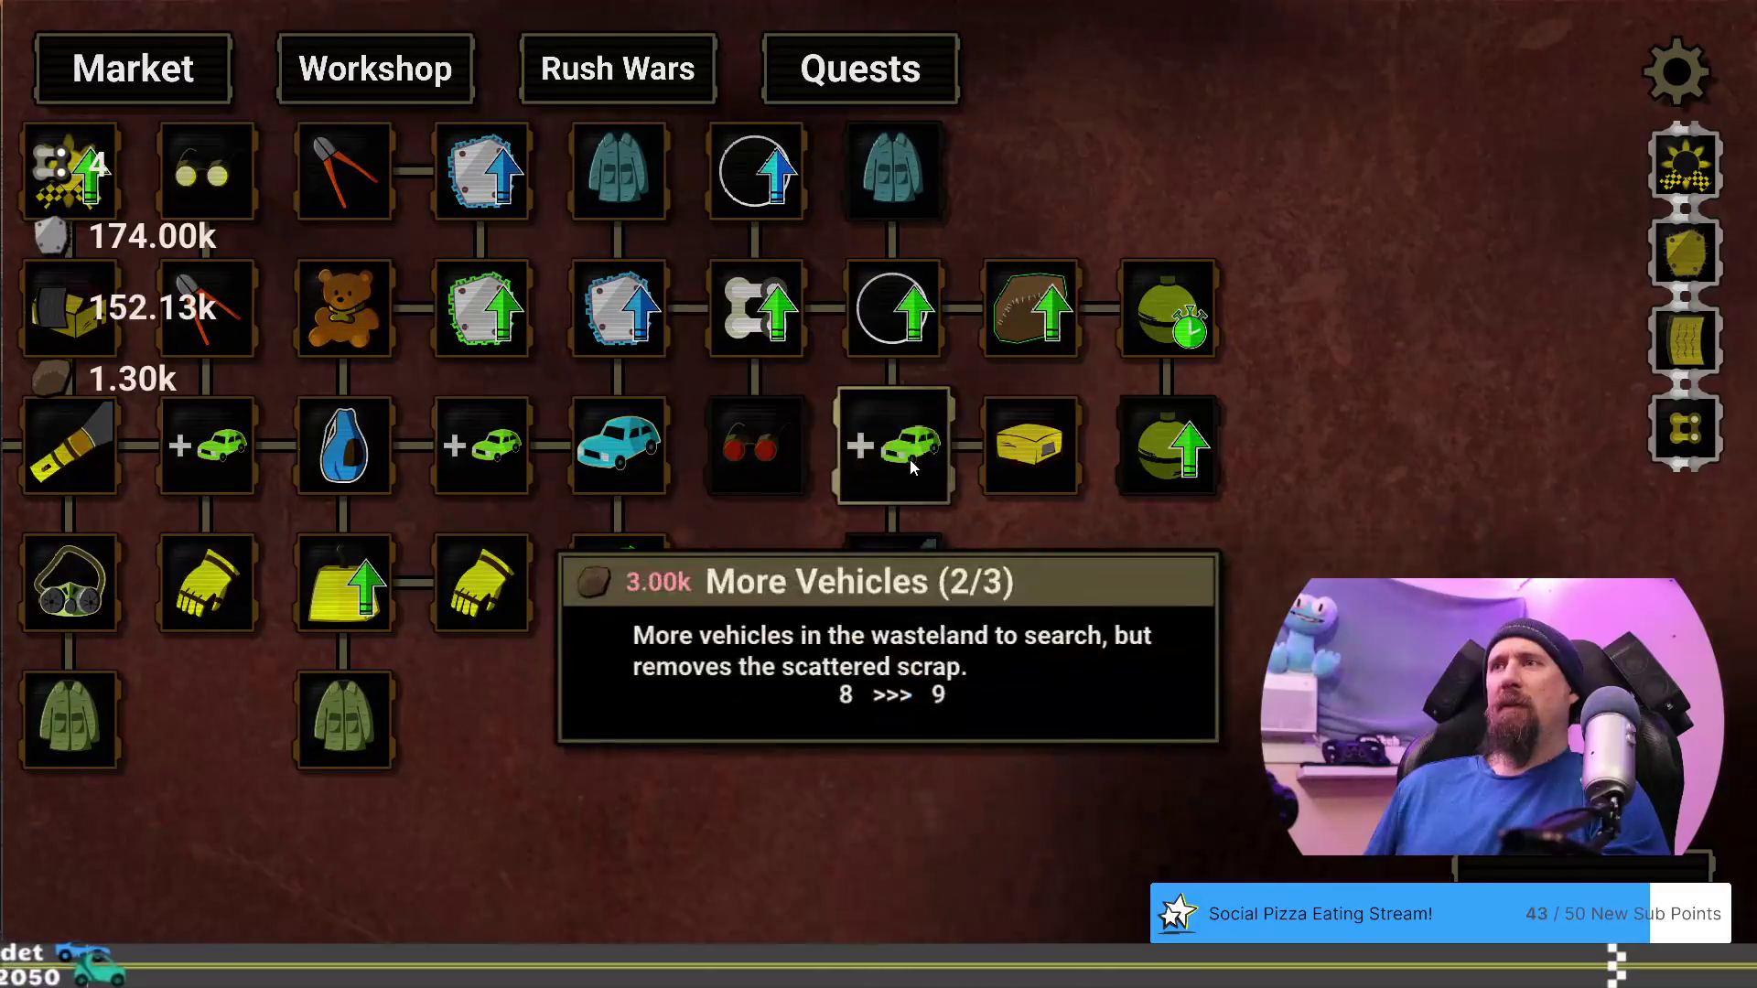
mouse_move(885, 584)
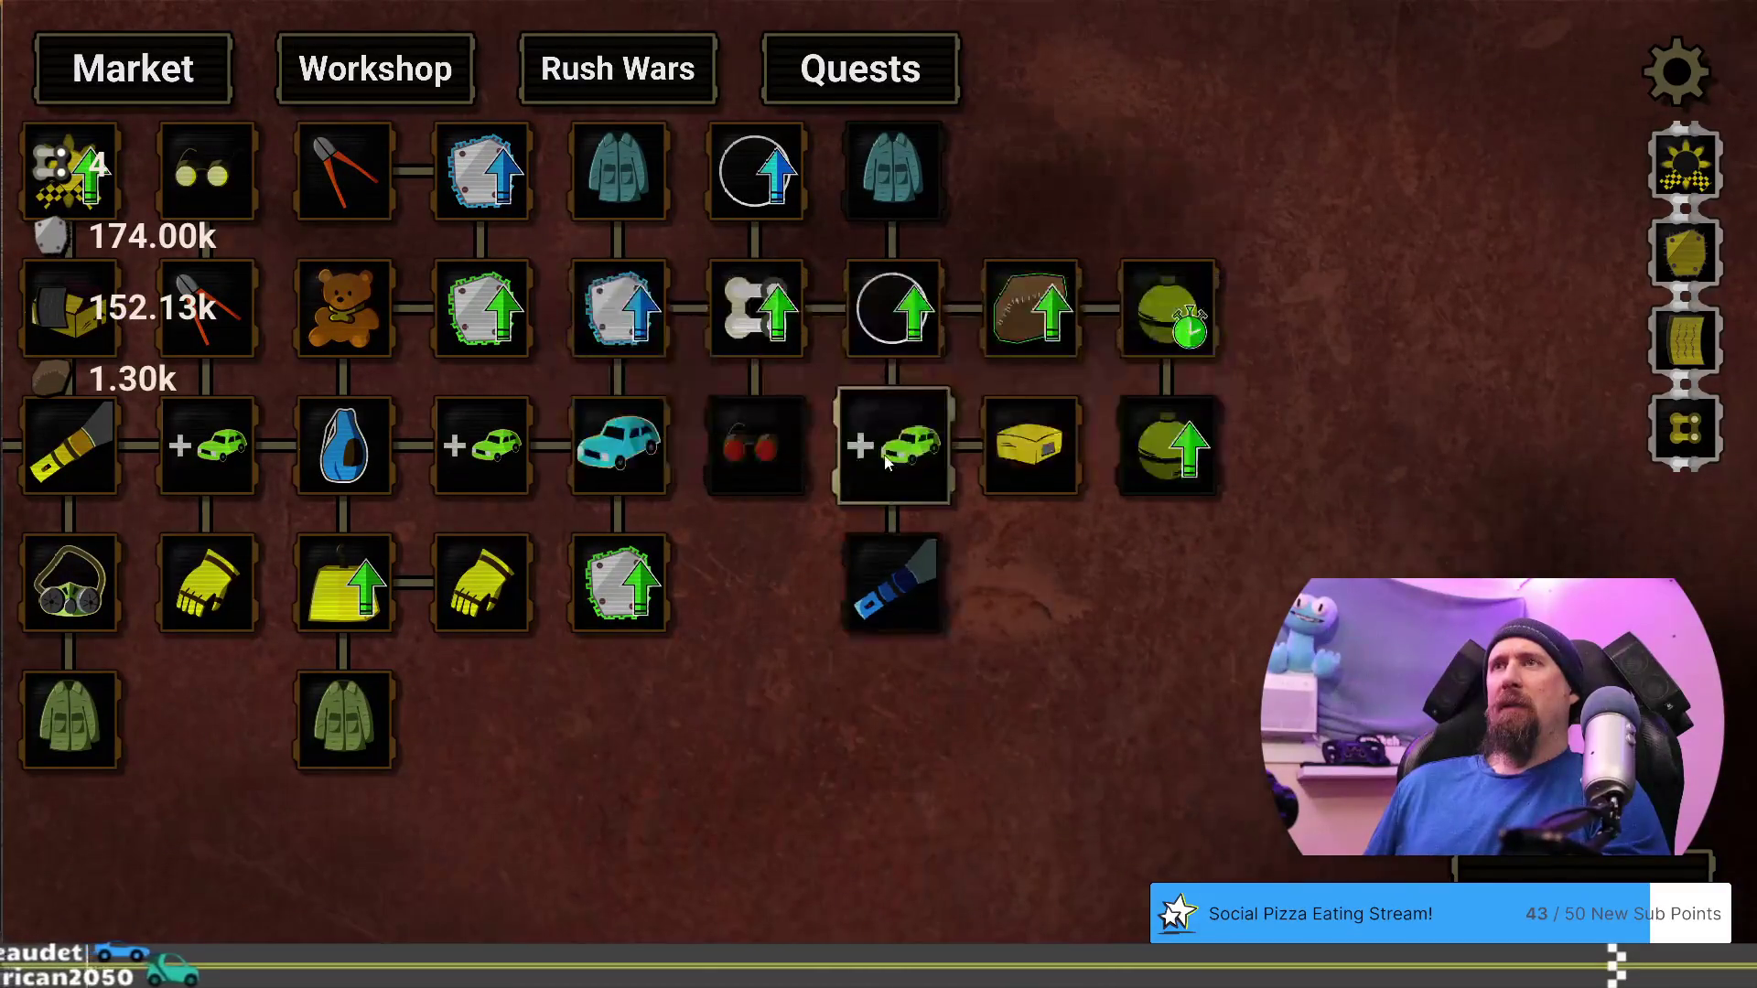
mouse_move(886, 462)
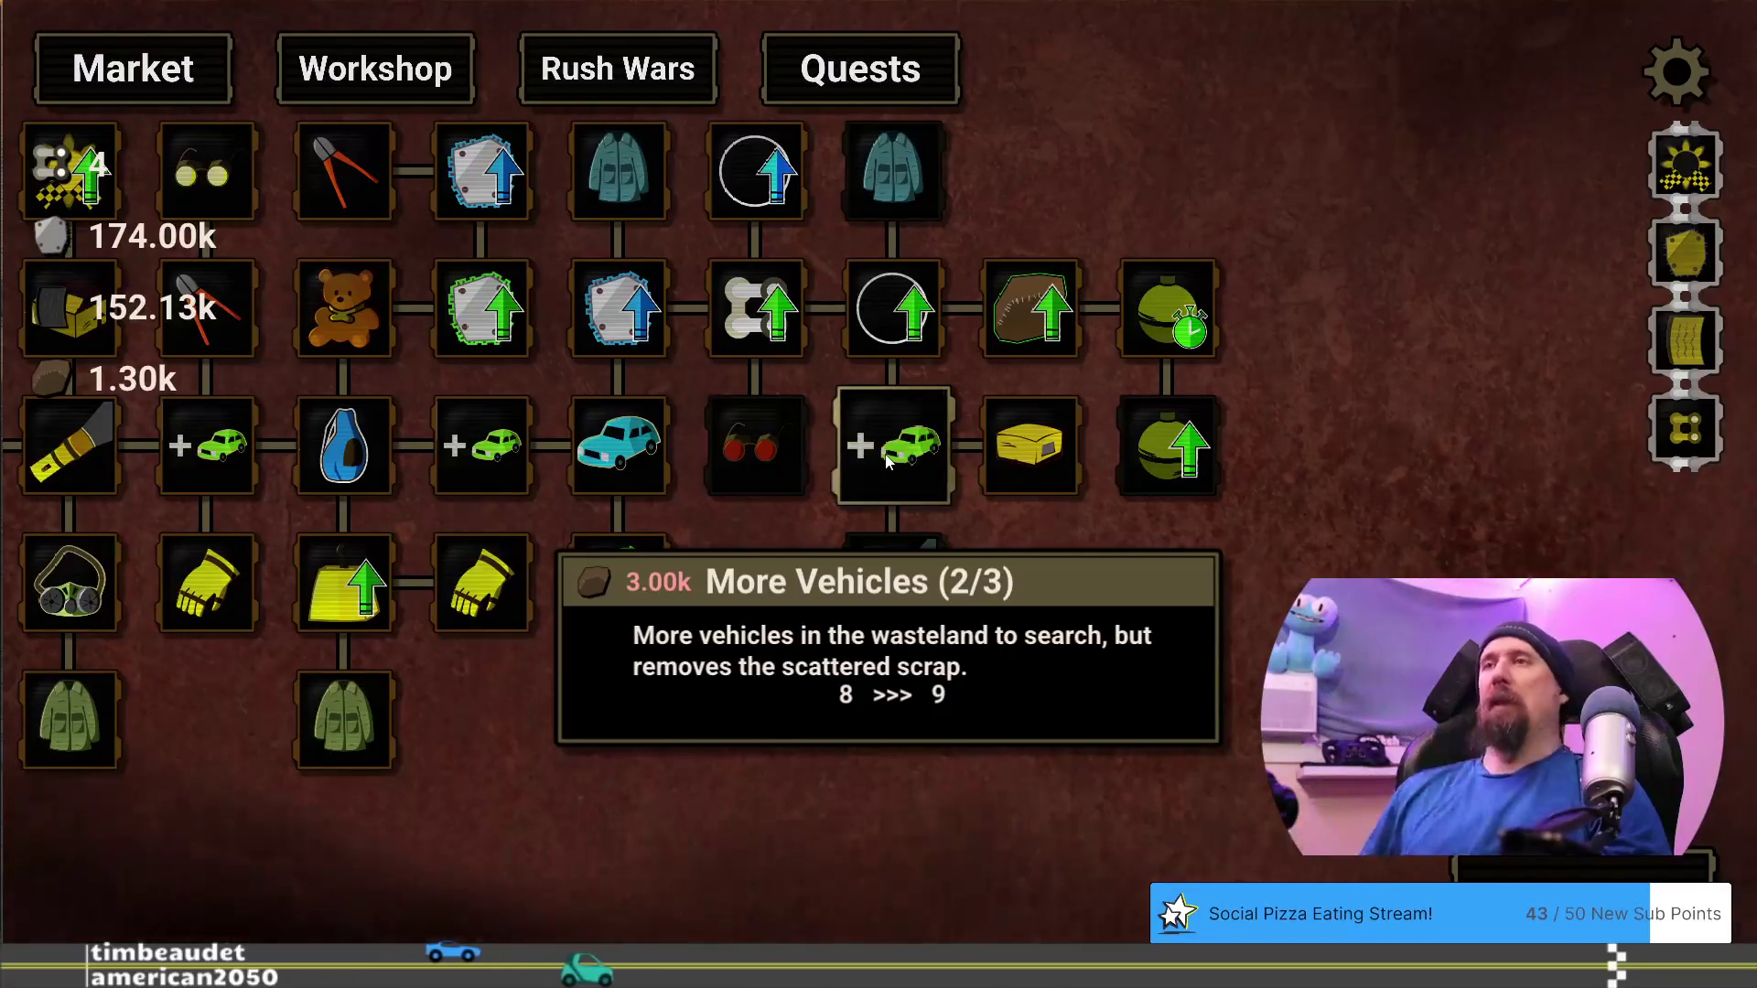
mouse_move(743, 450)
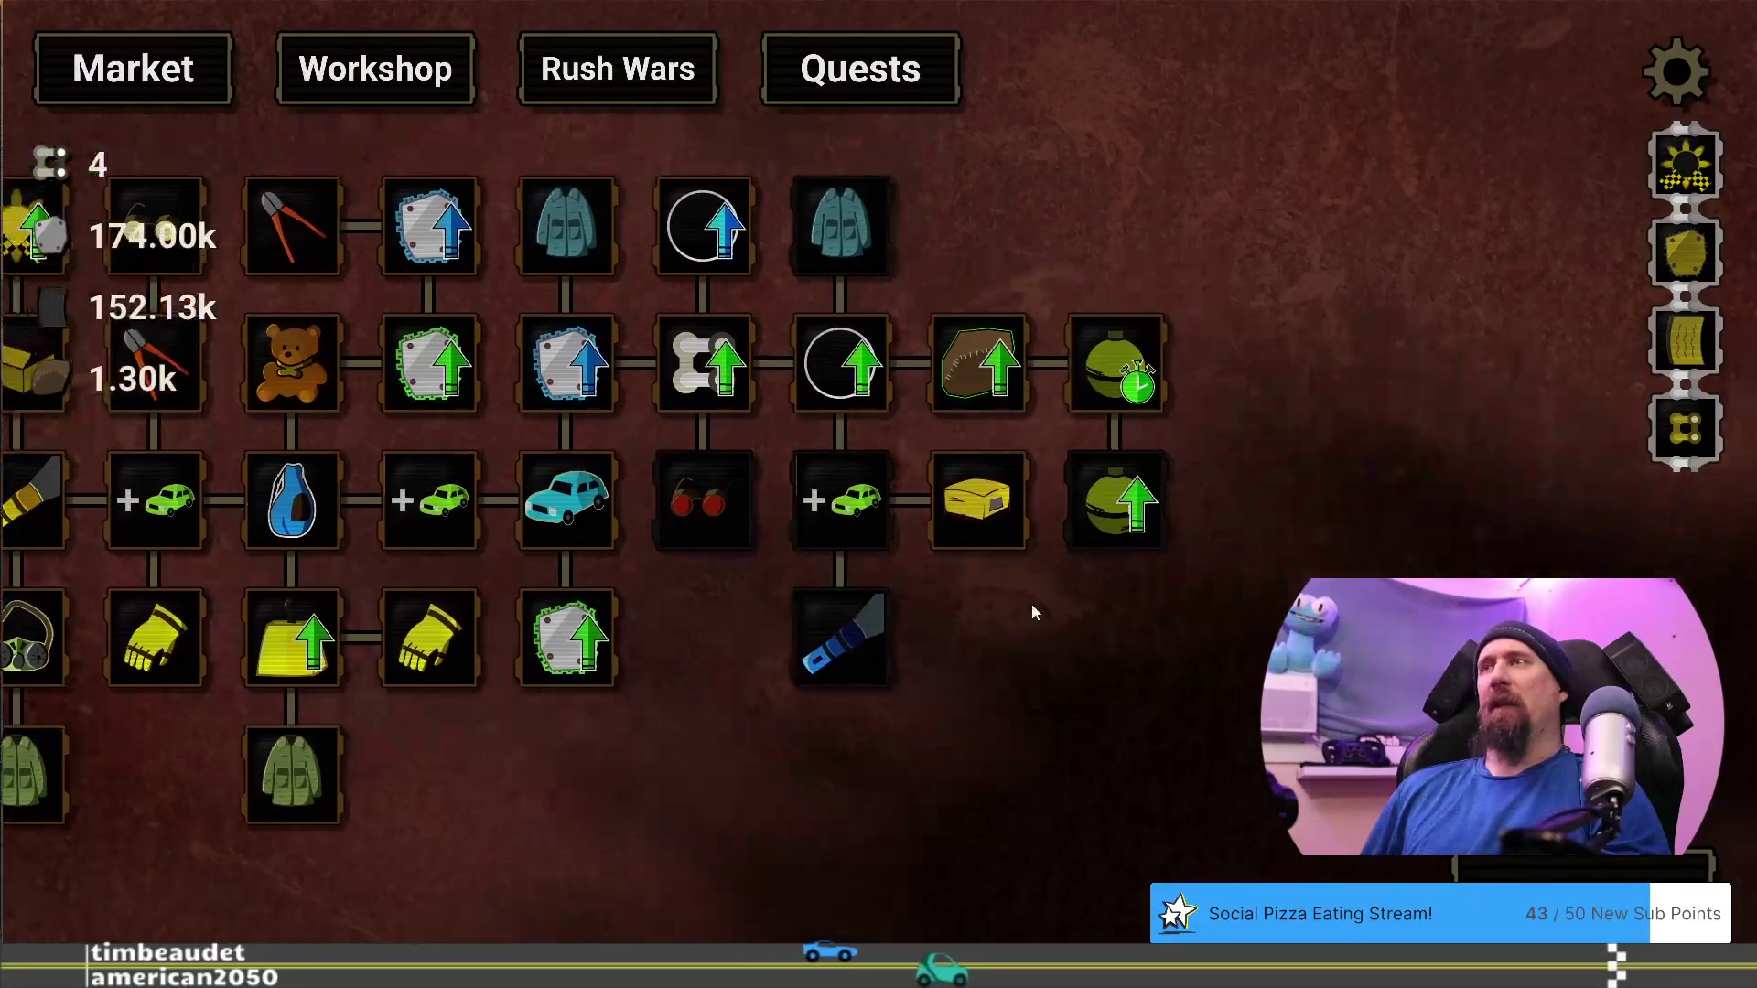
mouse_move(858, 240)
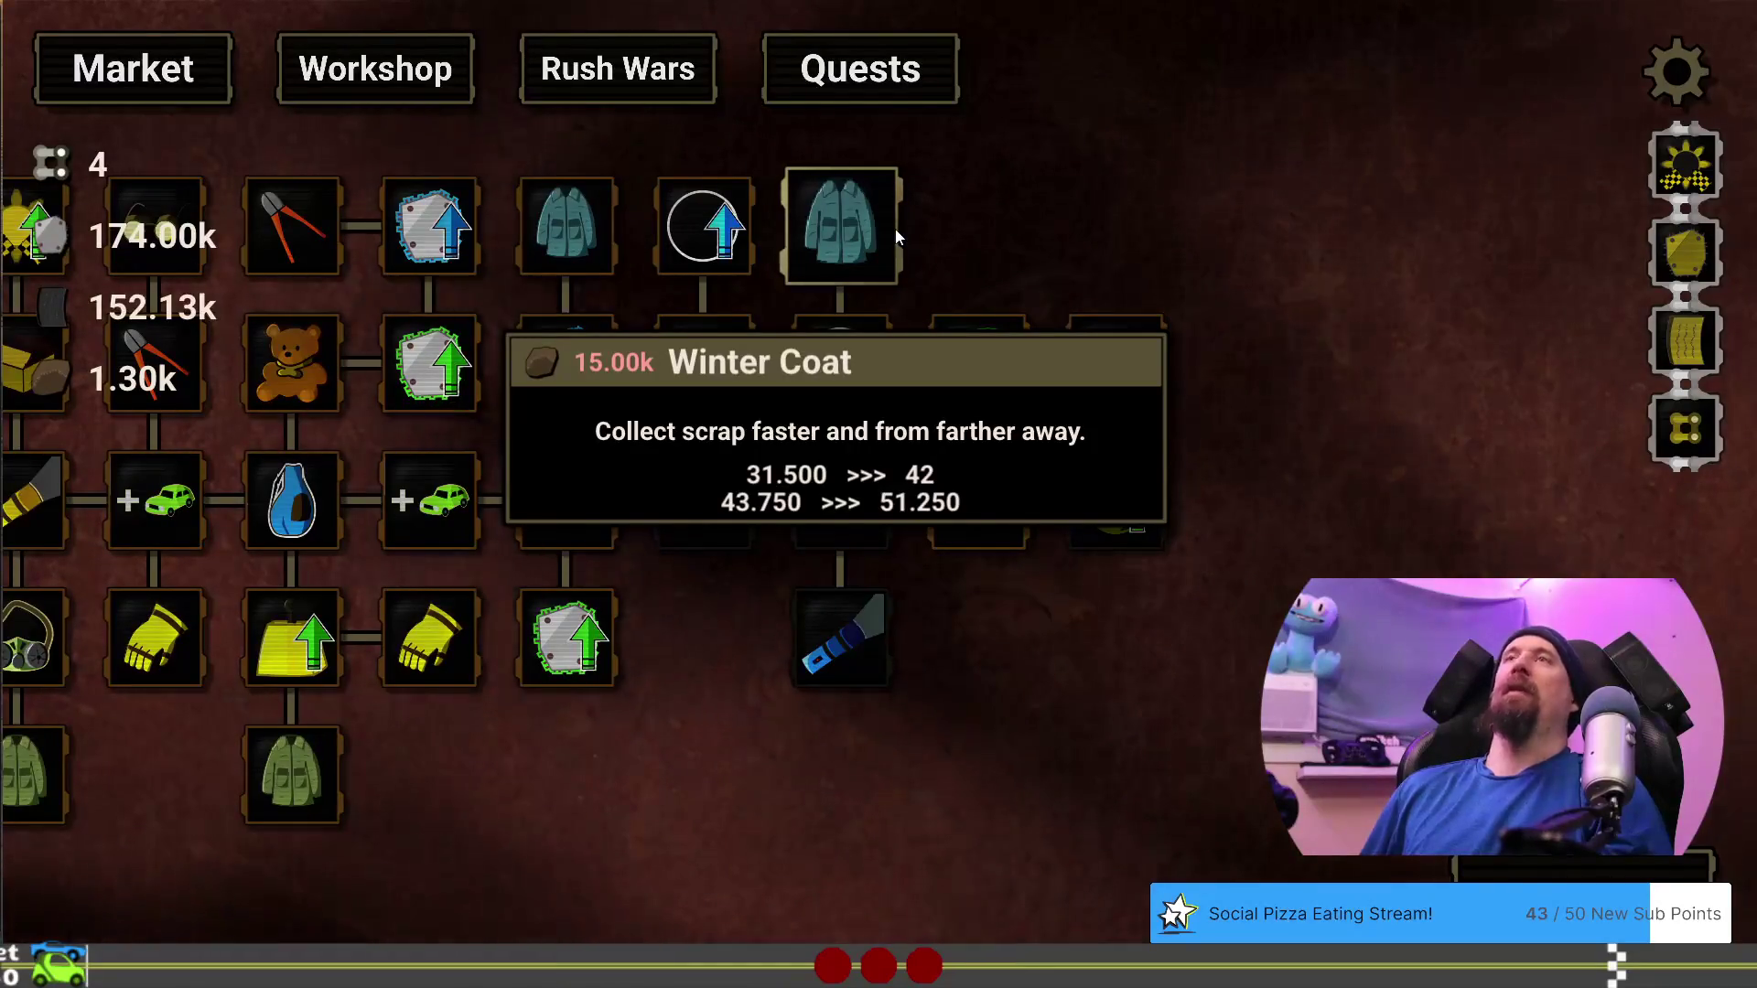
key(grave)
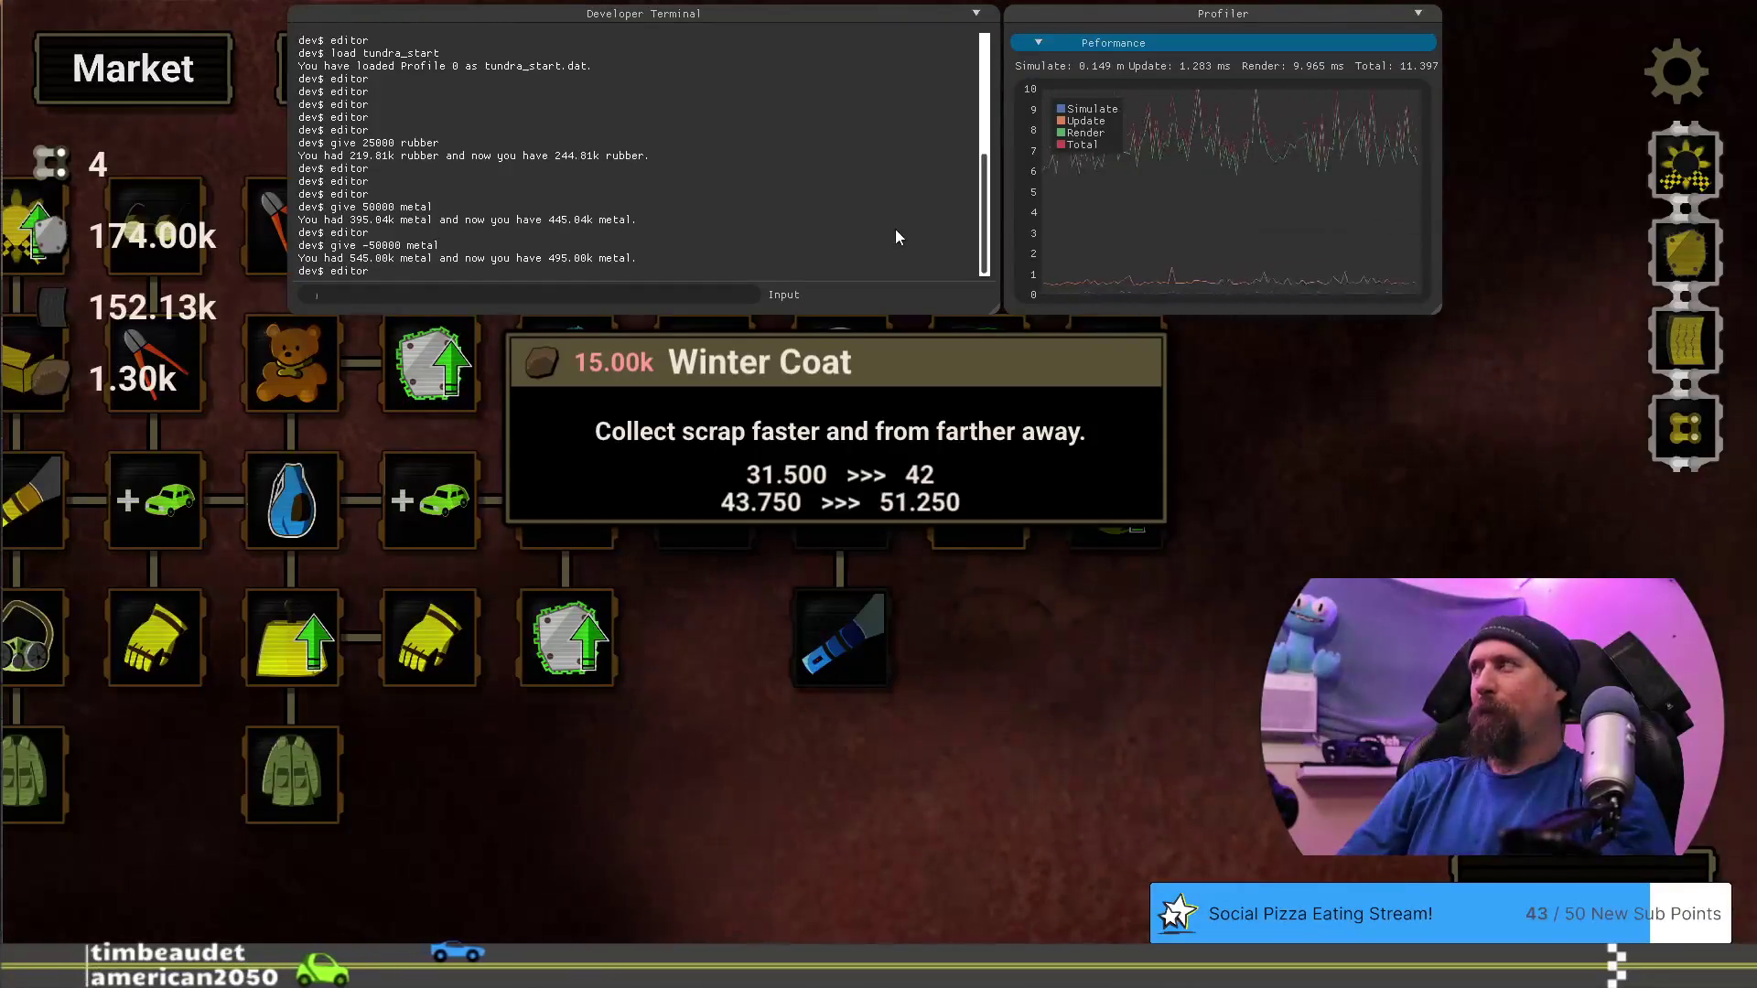
Switch briefly to the Steam library, type and clear a 'path' search, then return to the game
key(alt+Tab)
key(alt+Tab)
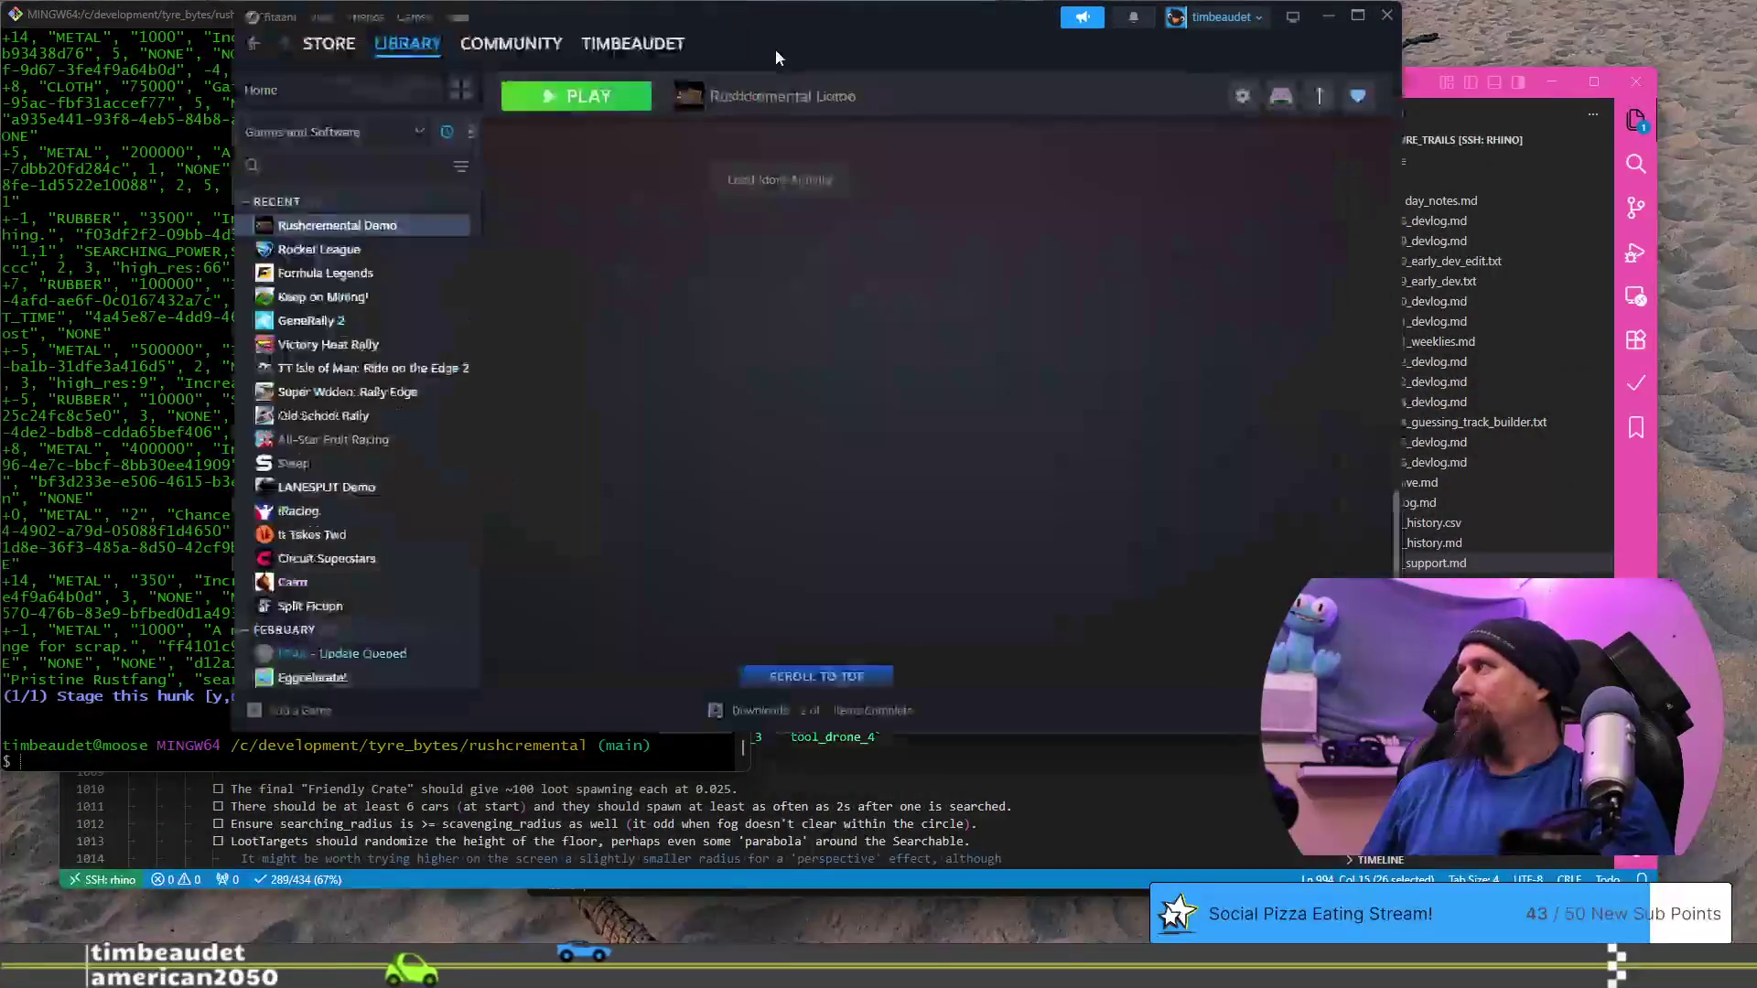
click(331, 168)
text(path)
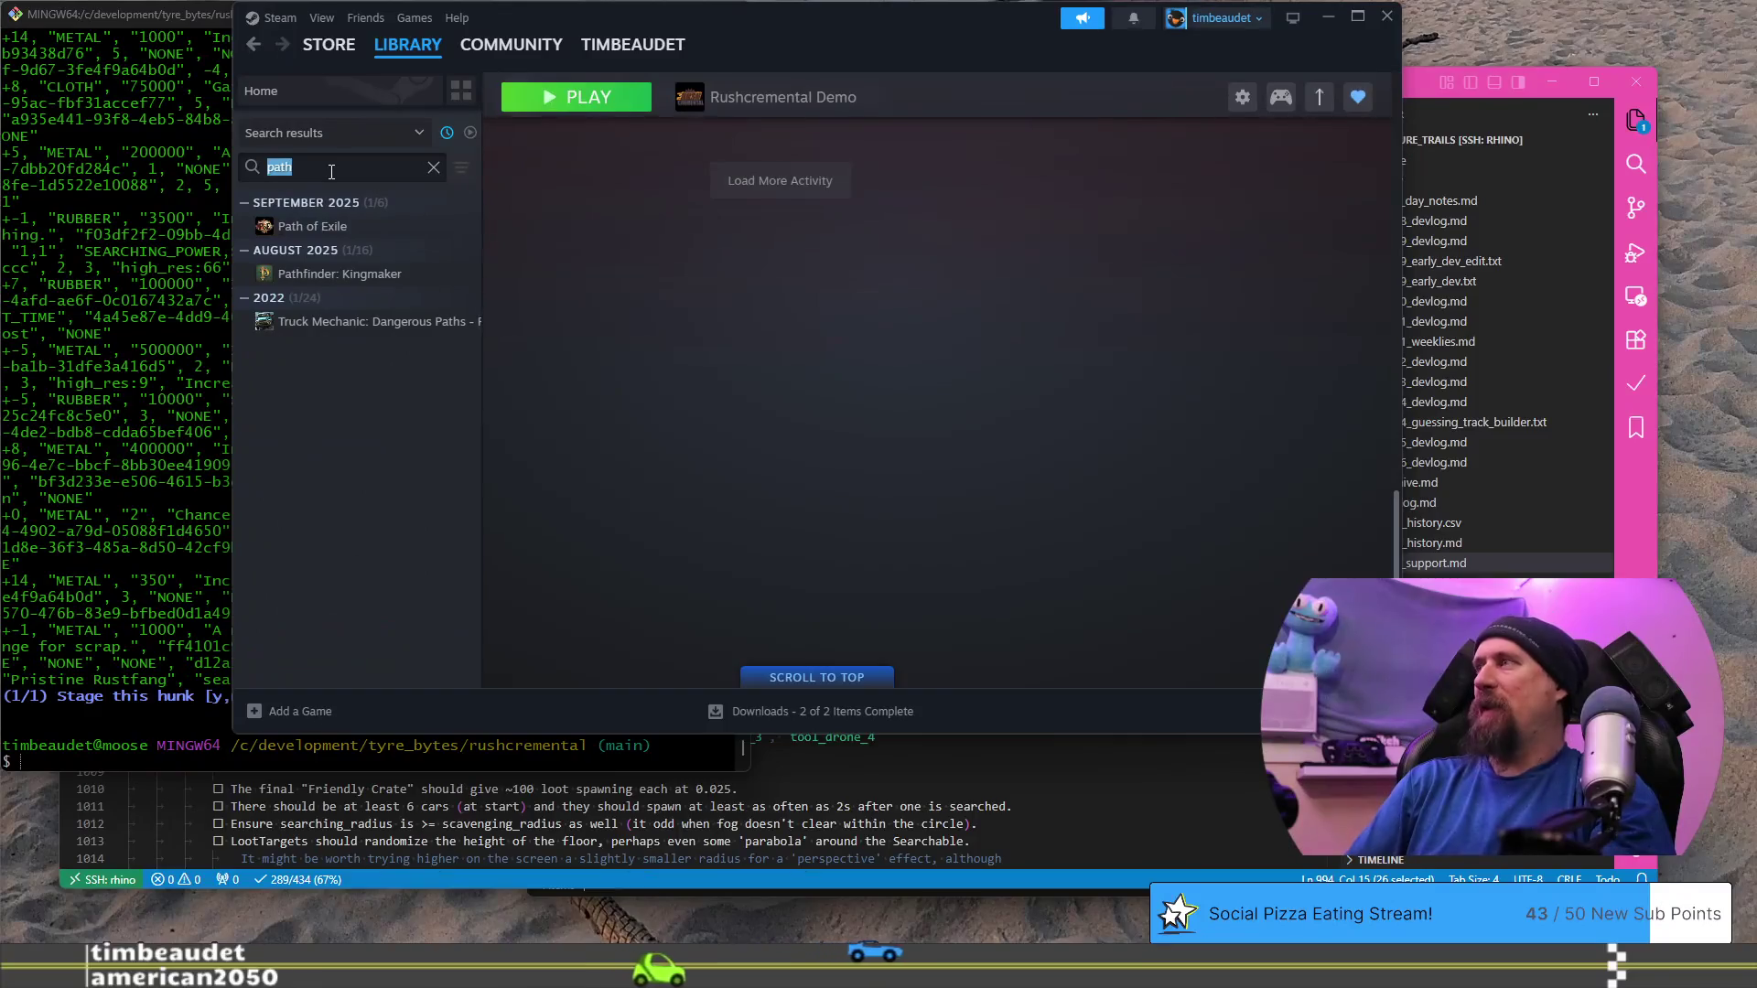
key(BackSpace)
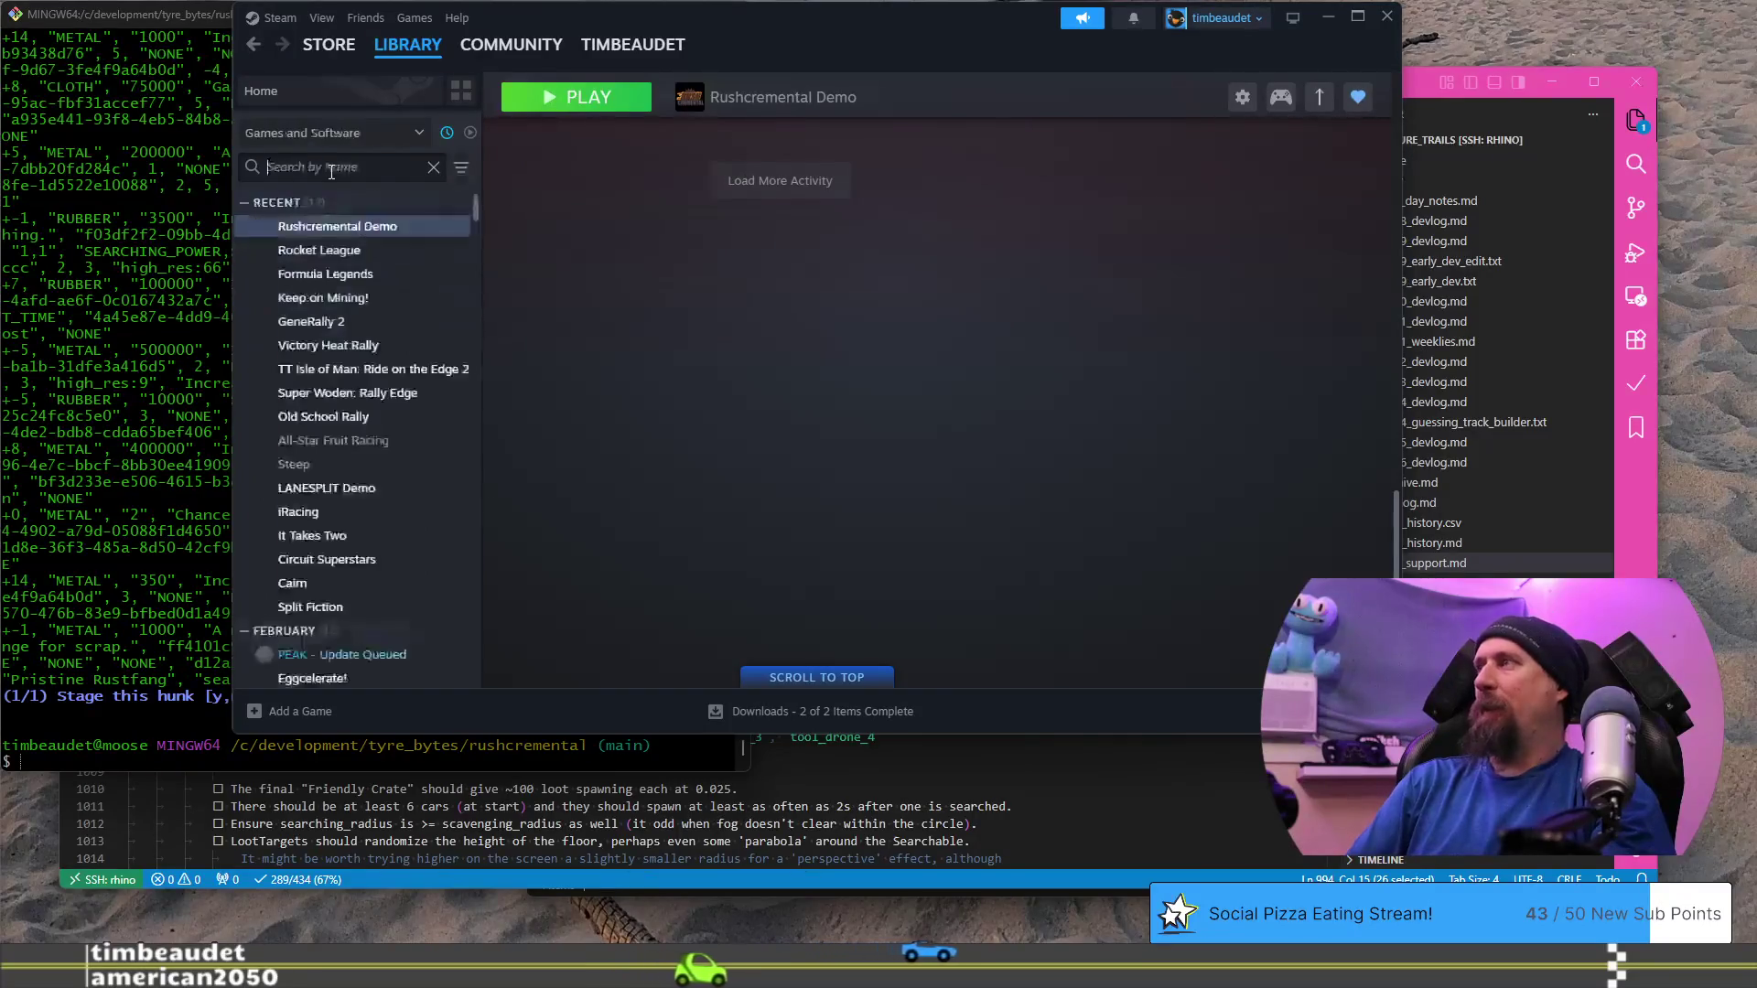
key(alt+Tab)
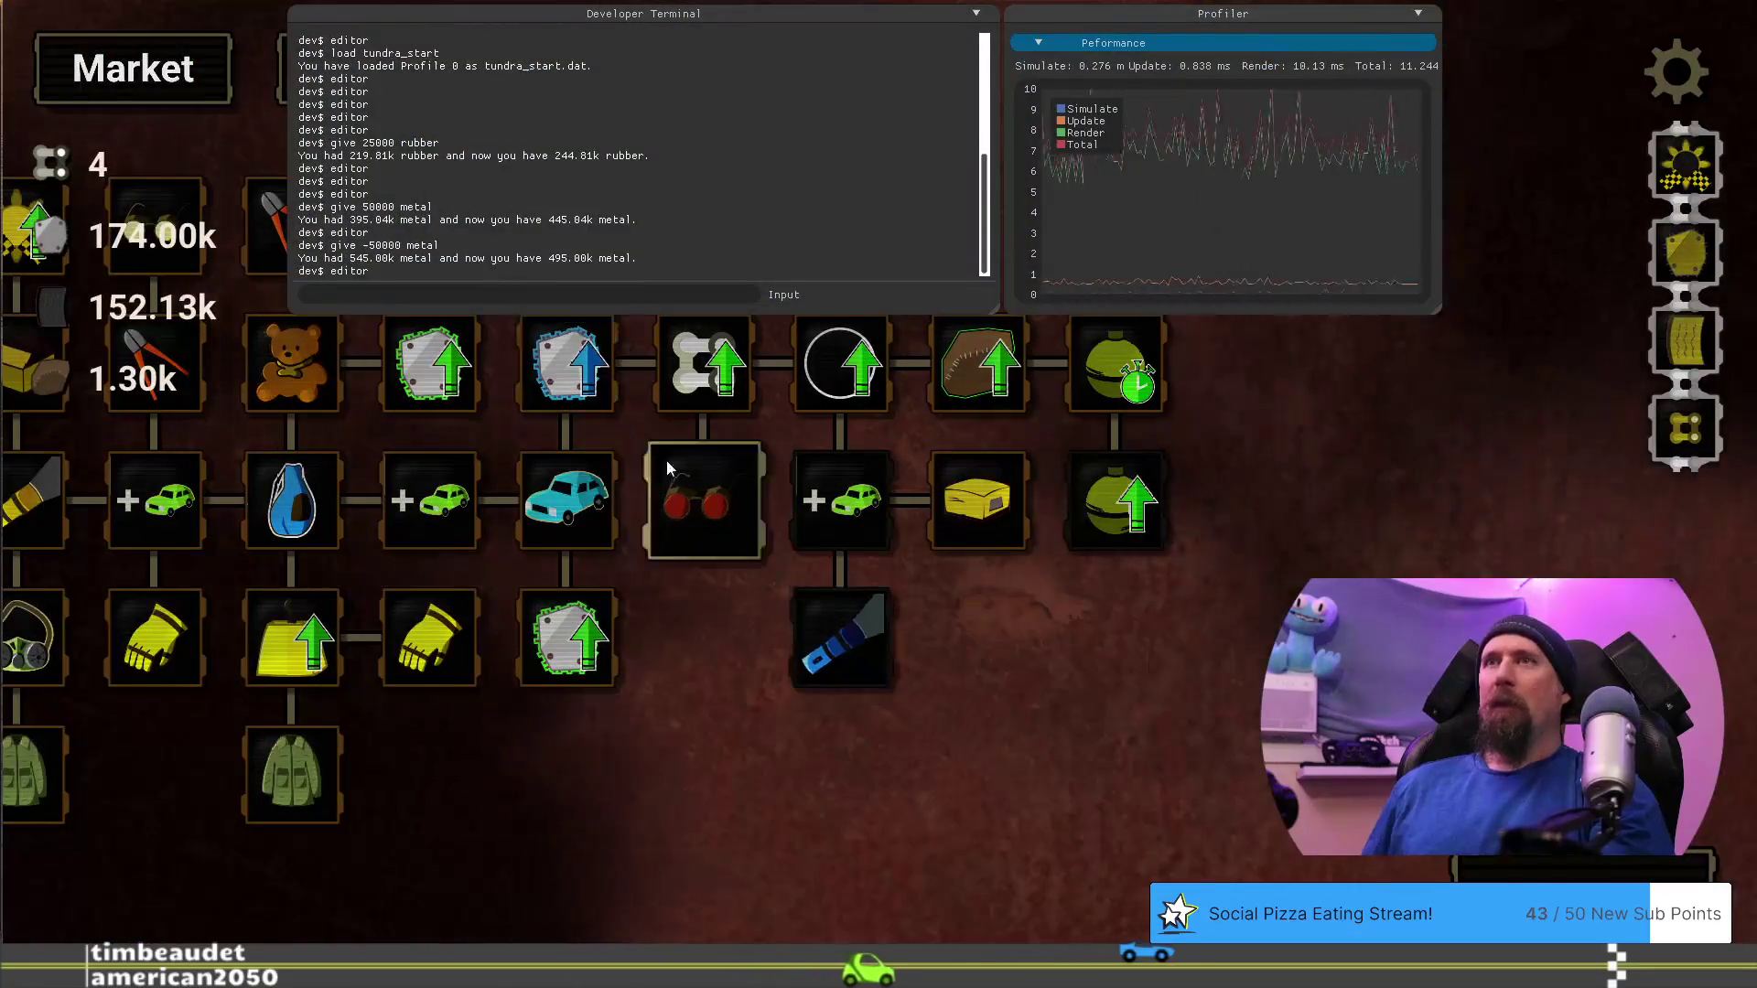
Open the Upgrade Editor with the 'editor' terminal command
click(530, 295)
text(editor)
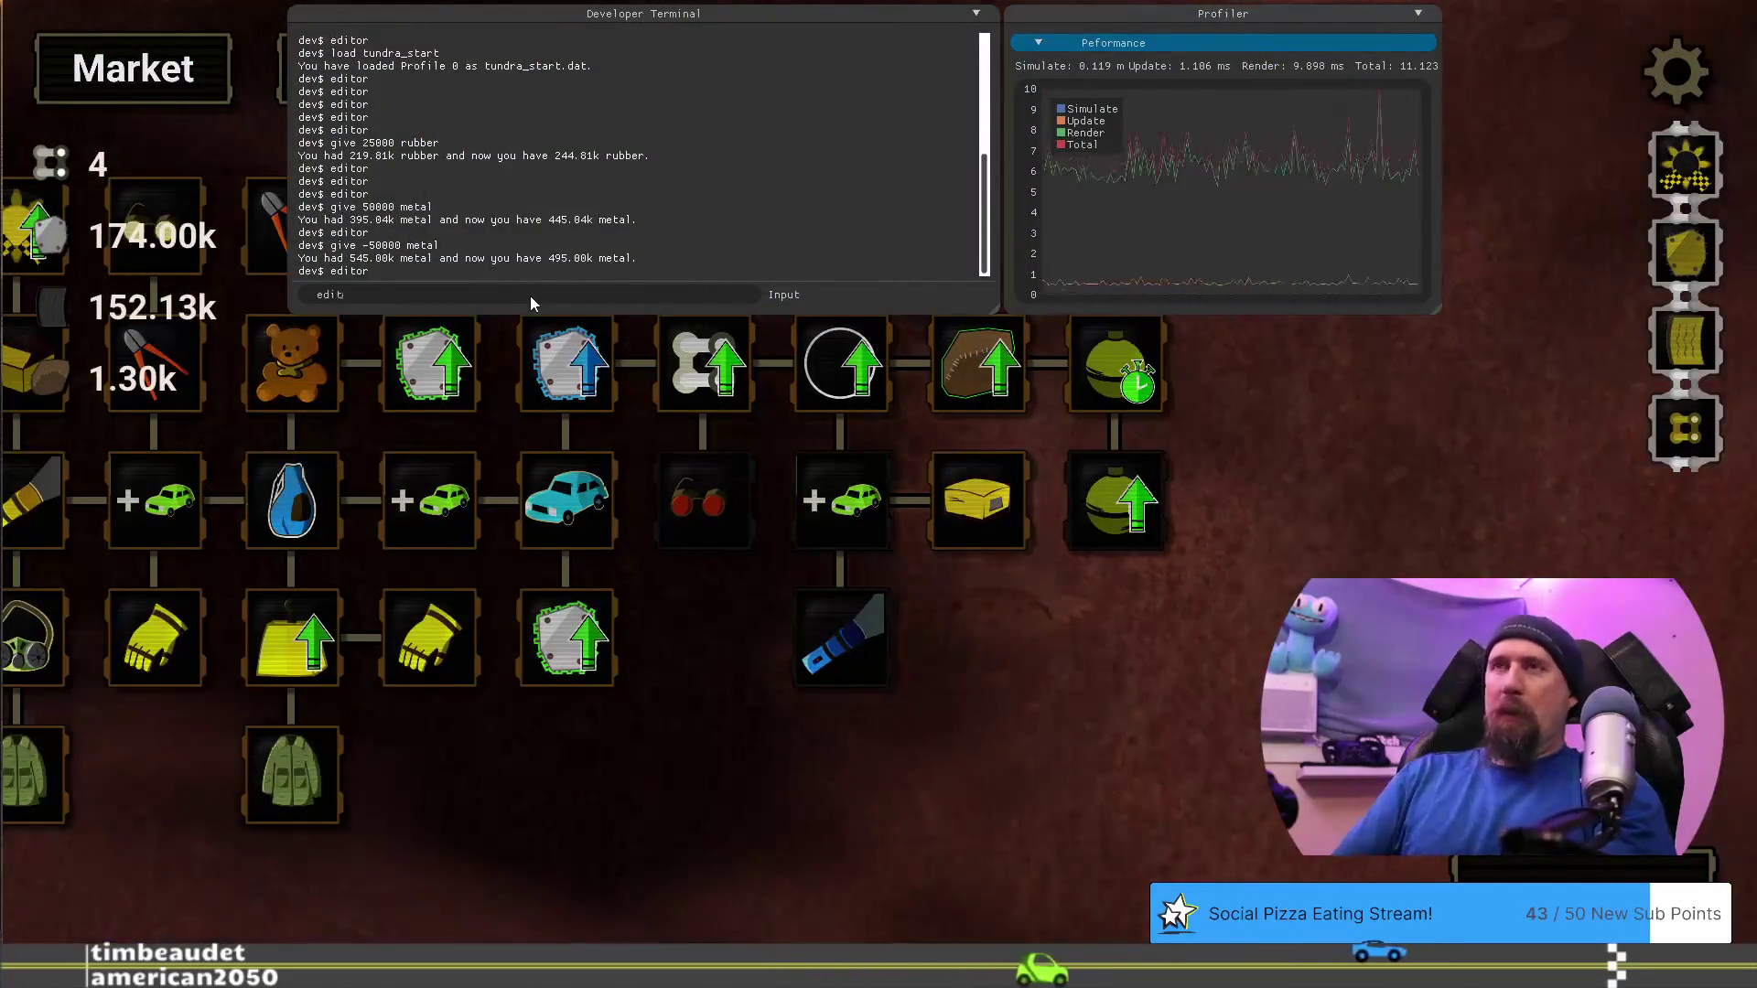
key(Return)
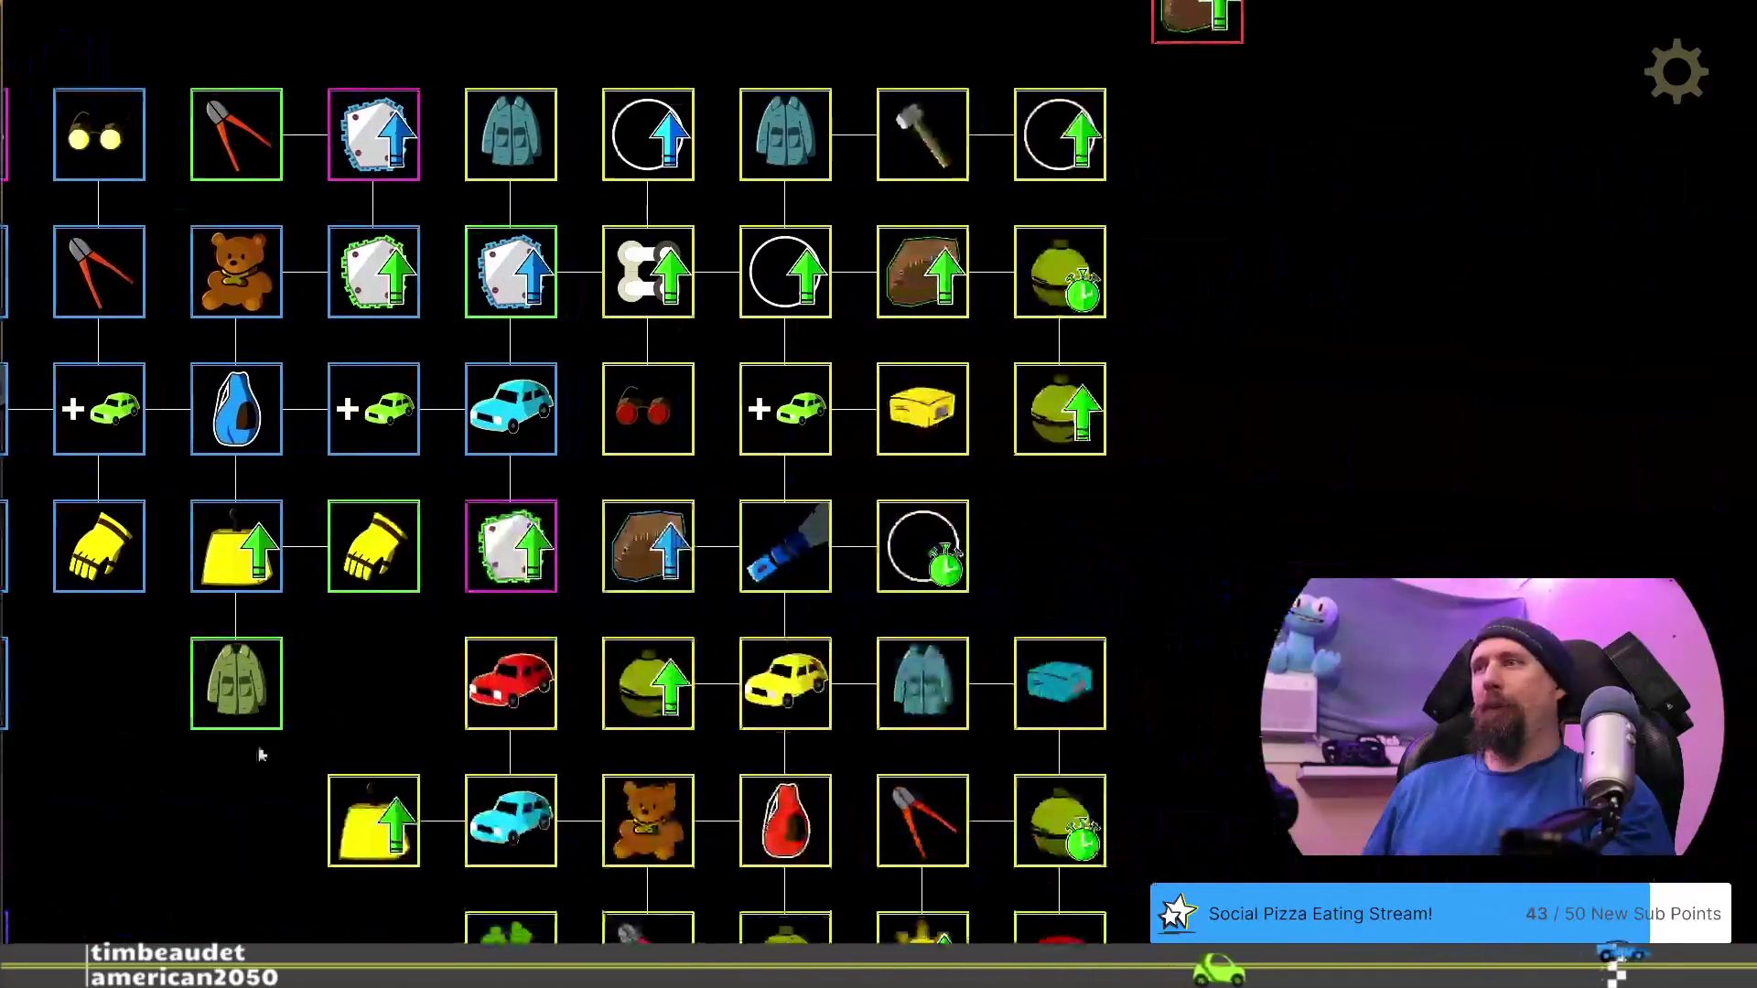
Browse the upgrades and set the UV Flashlight's metal cost to 50000
click(838, 513)
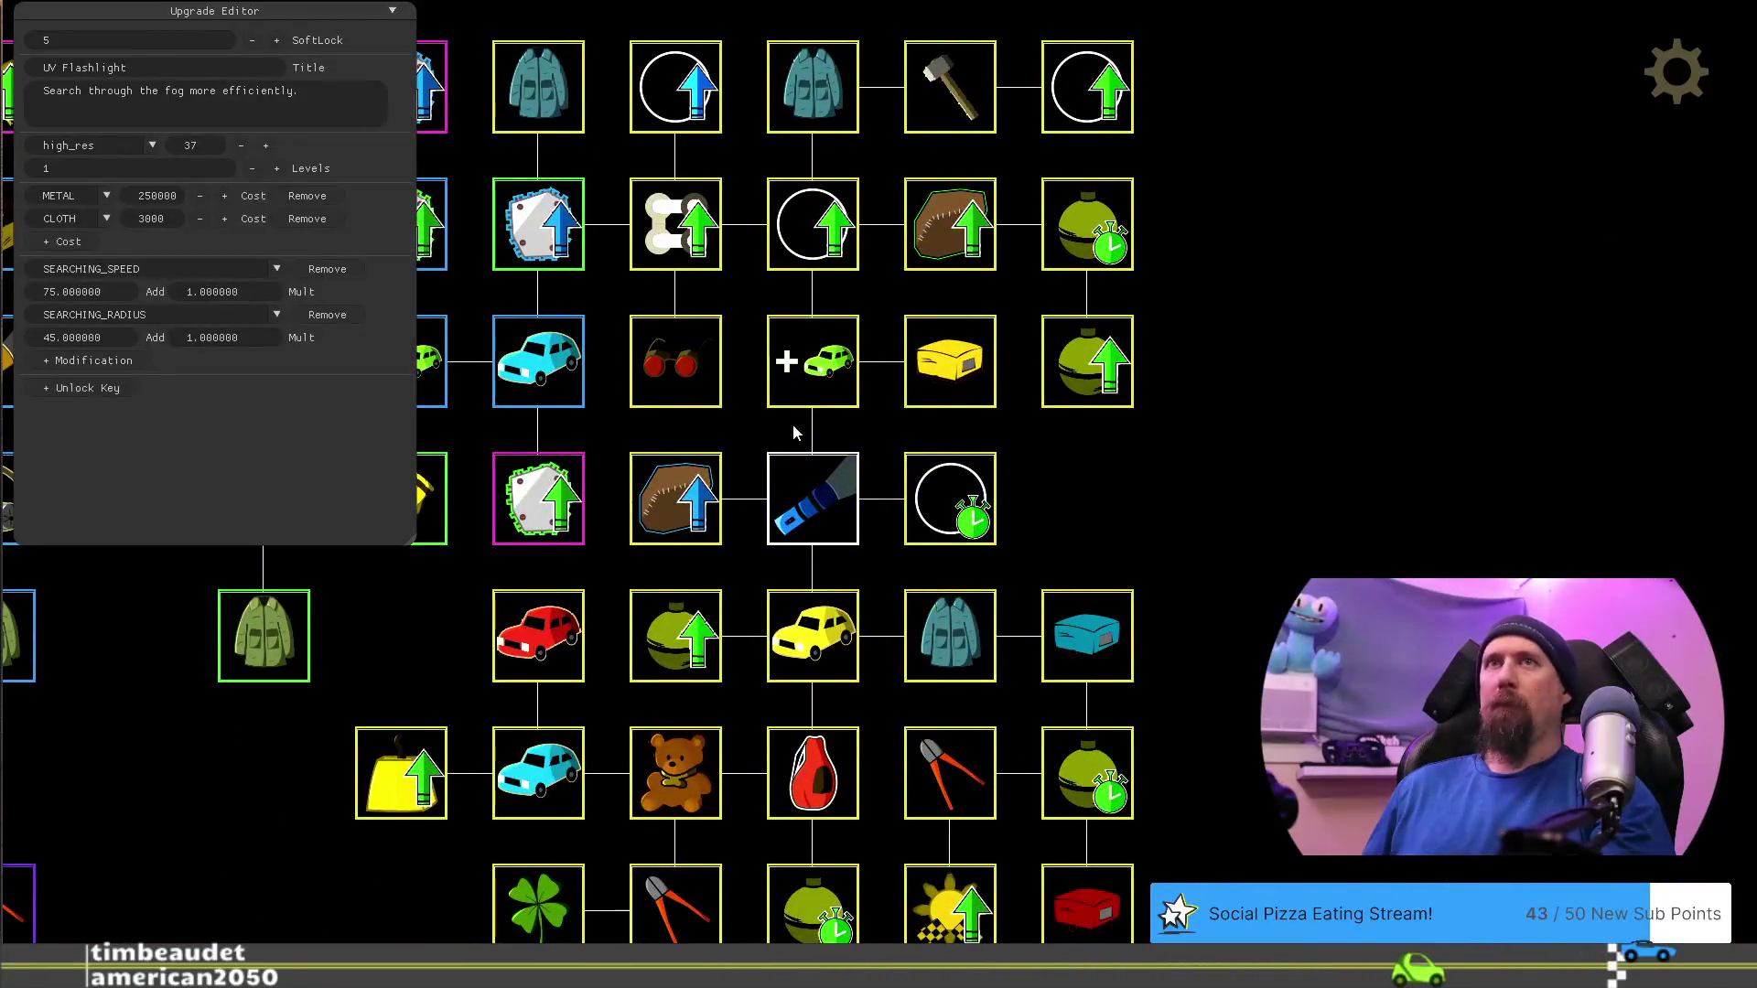
click(793, 404)
click(783, 511)
click(830, 648)
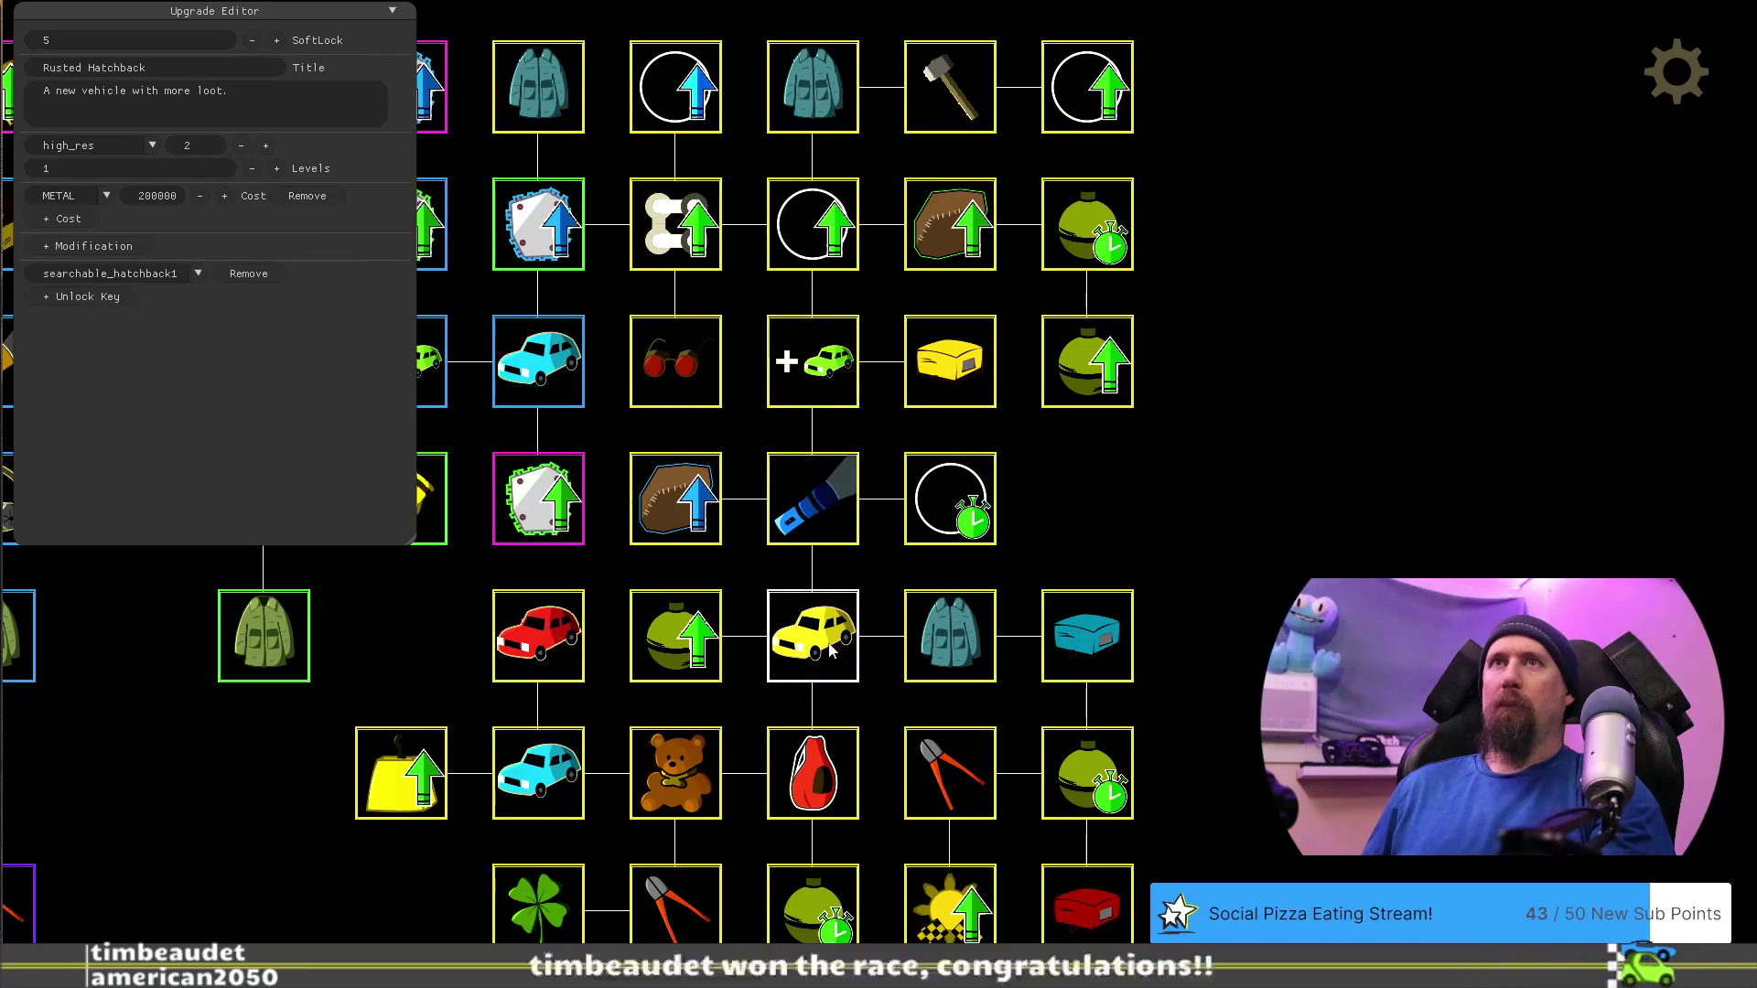
click(826, 495)
click(163, 221)
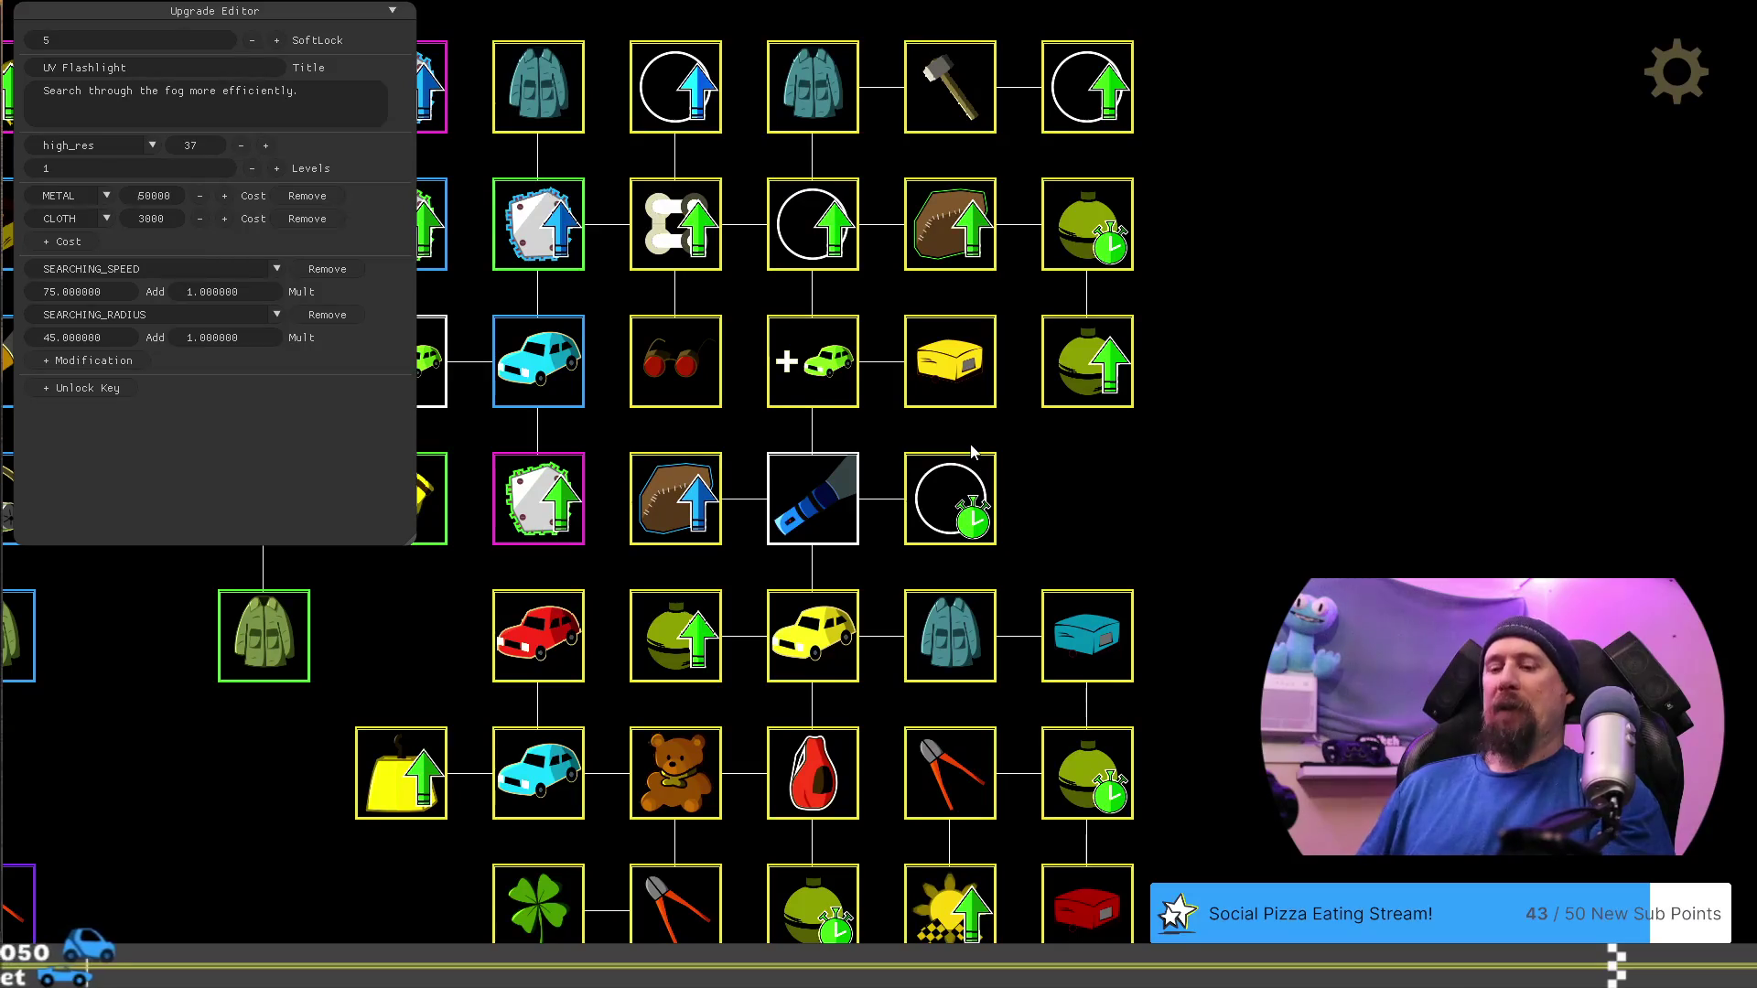
key(grave)
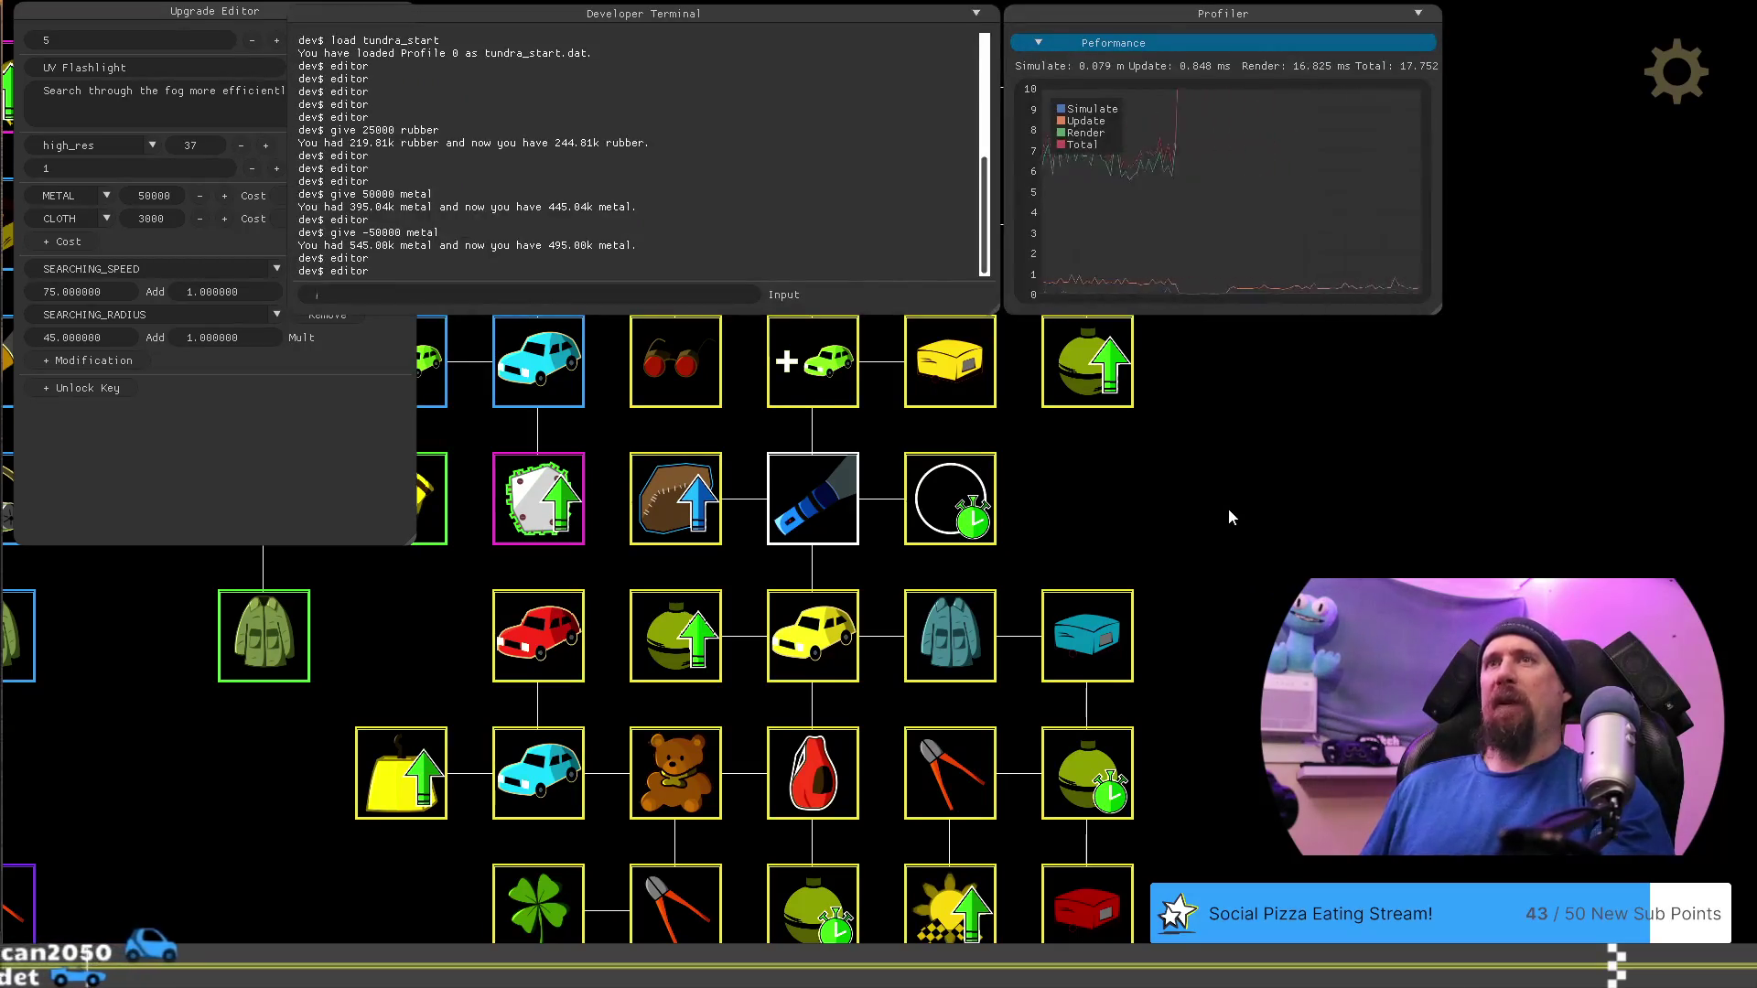
key(grave)
Give Rusted Hatchback a 50000 metal cost plus a second 500 cloth cost, then exit the editor
click(847, 641)
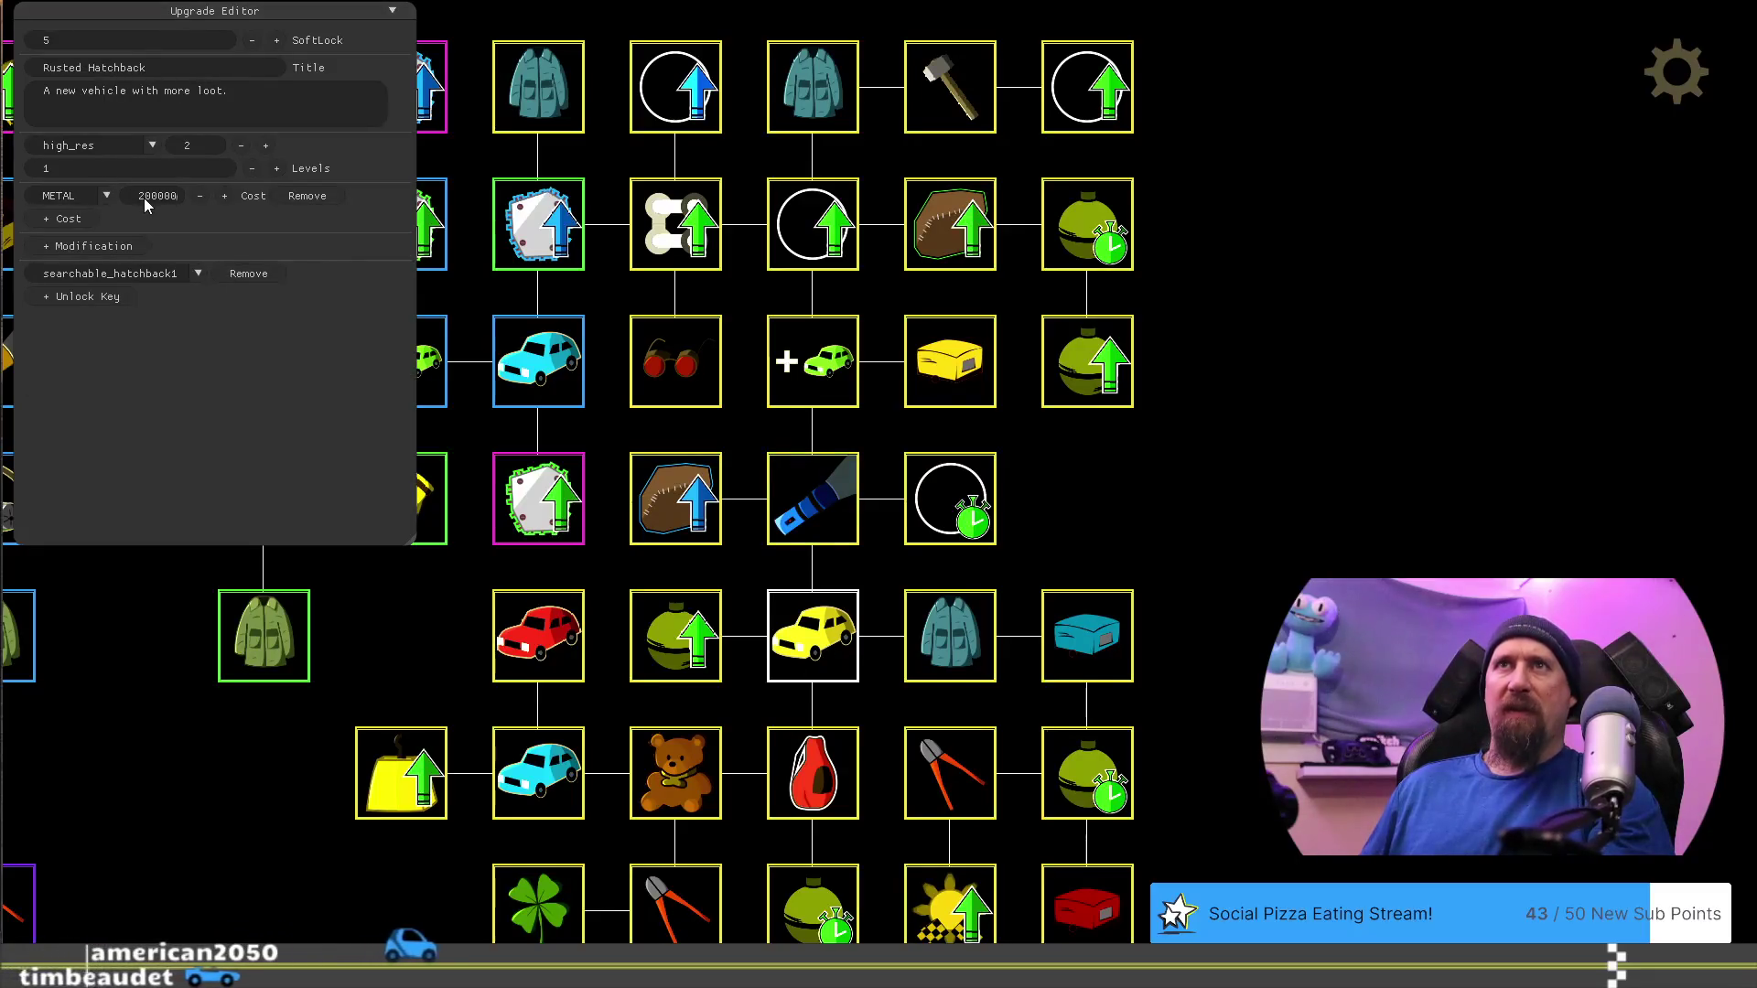
key(Home)
key(Delete)
key(Delete)
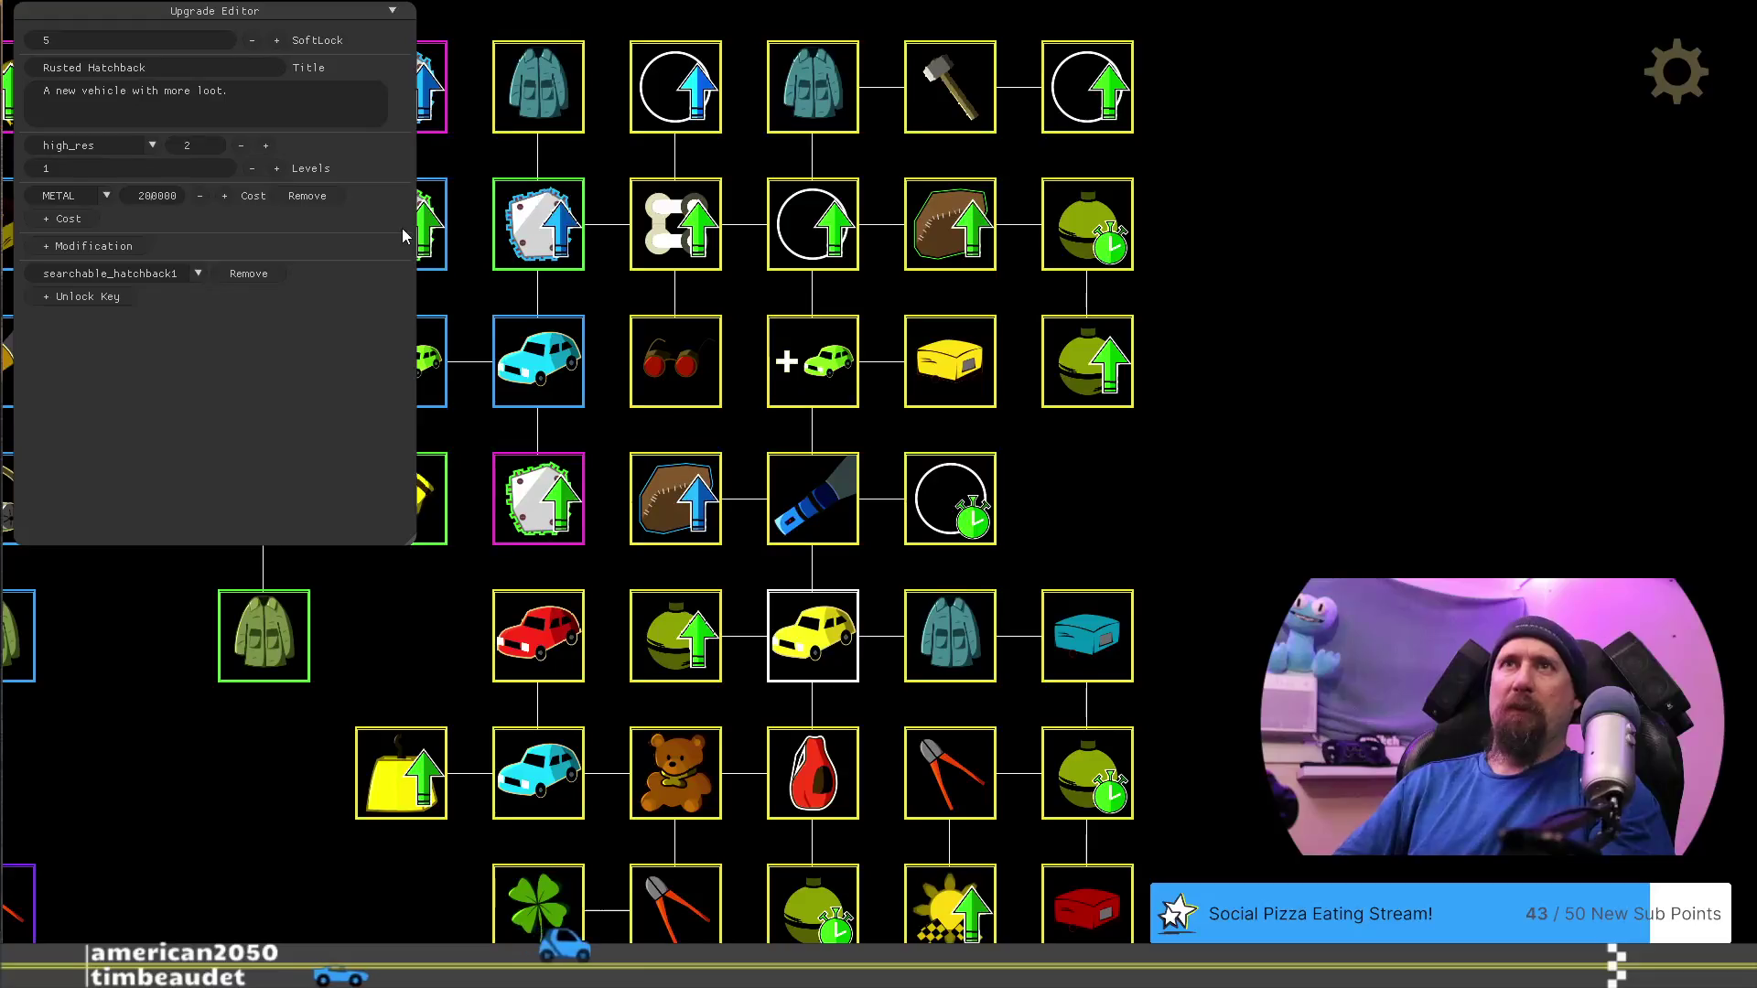
text(5)
click(62, 219)
click(88, 222)
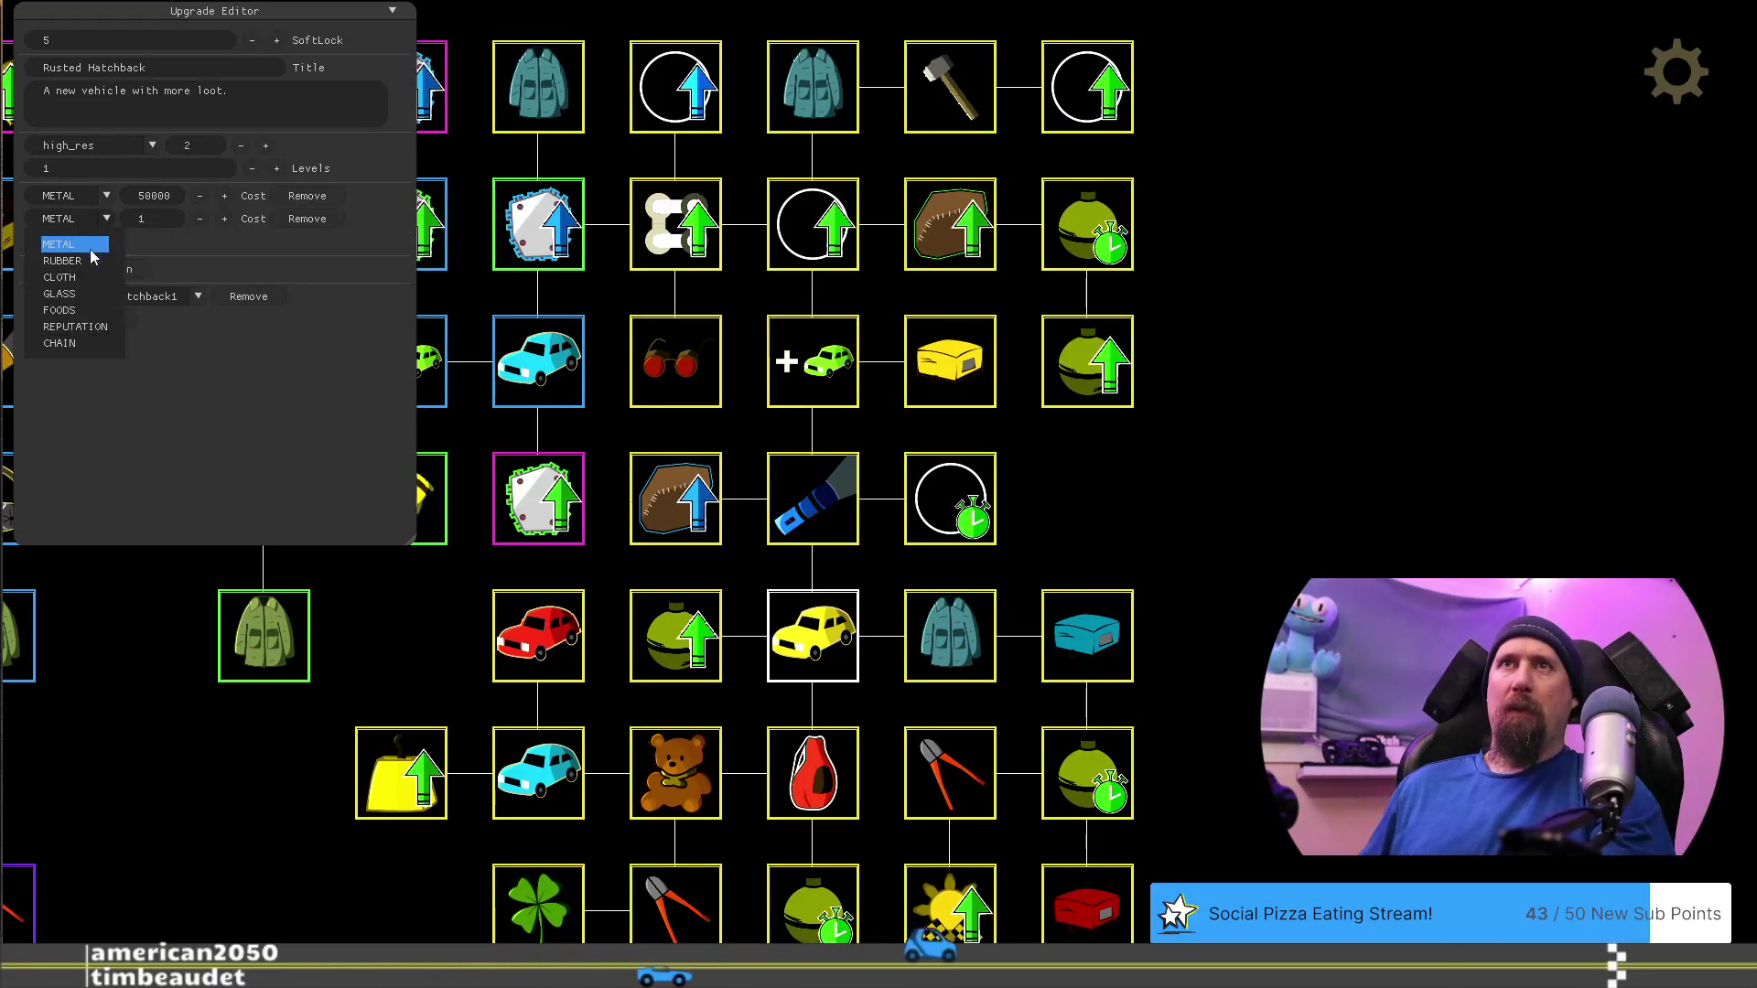
click(89, 278)
click(160, 220)
text(5000)
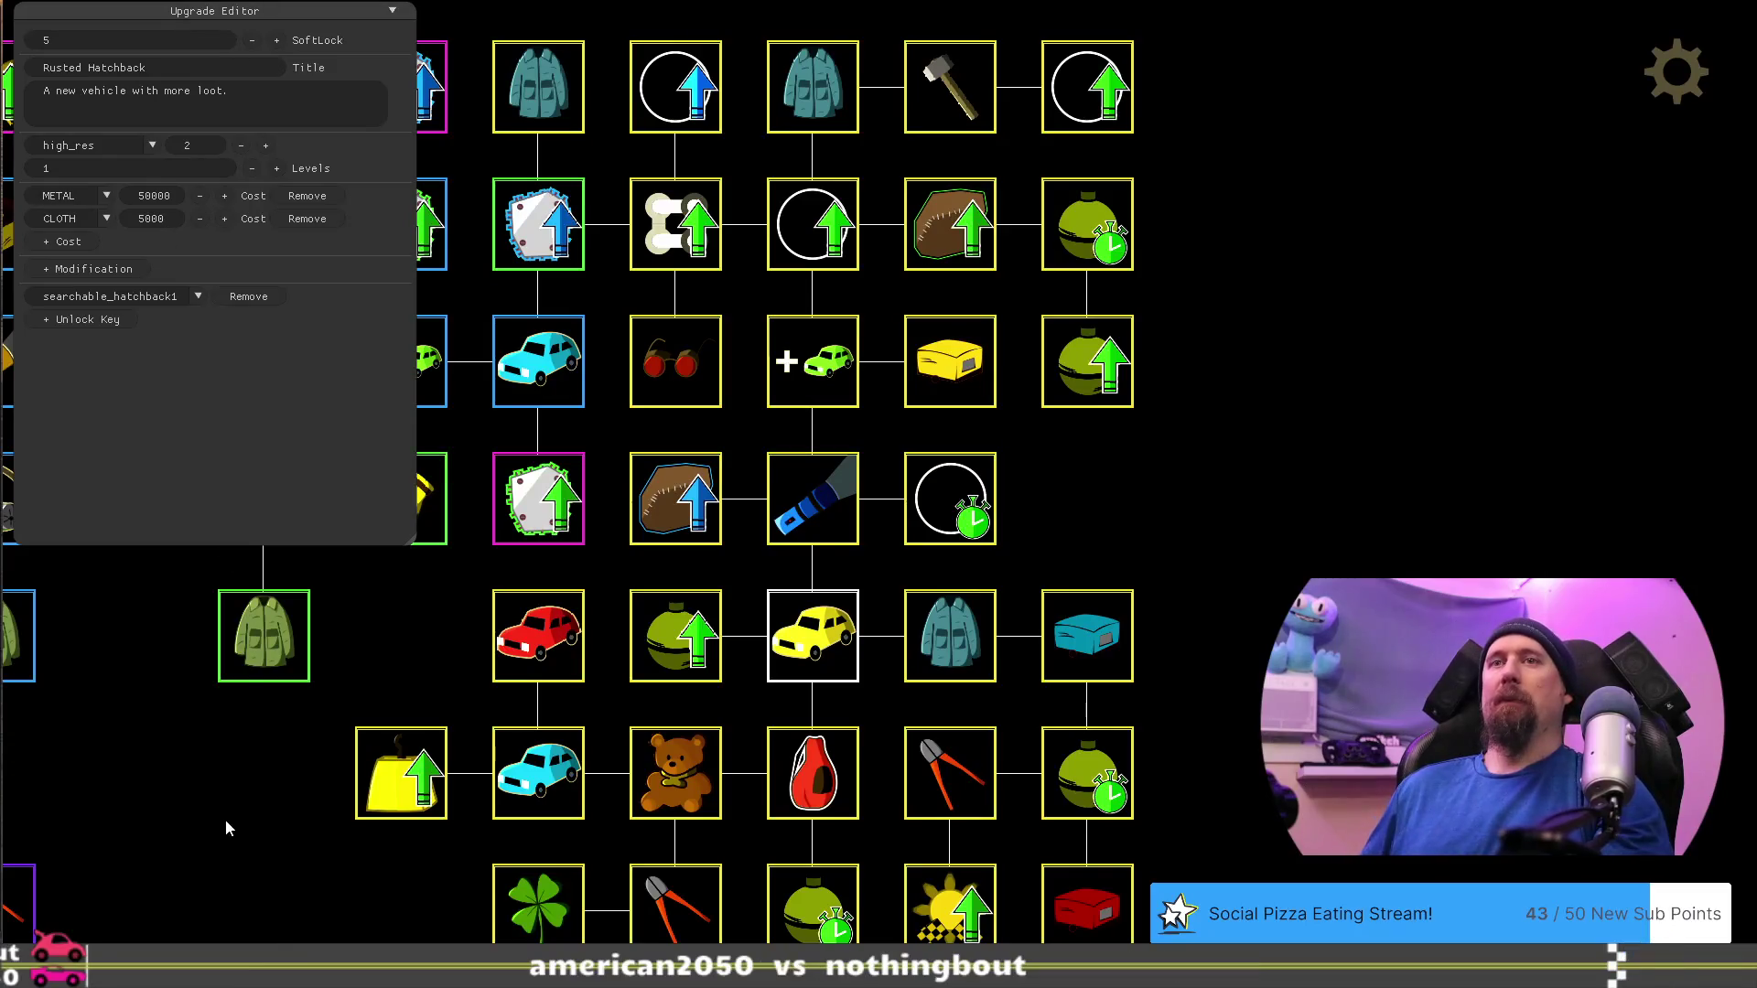
key(F1)
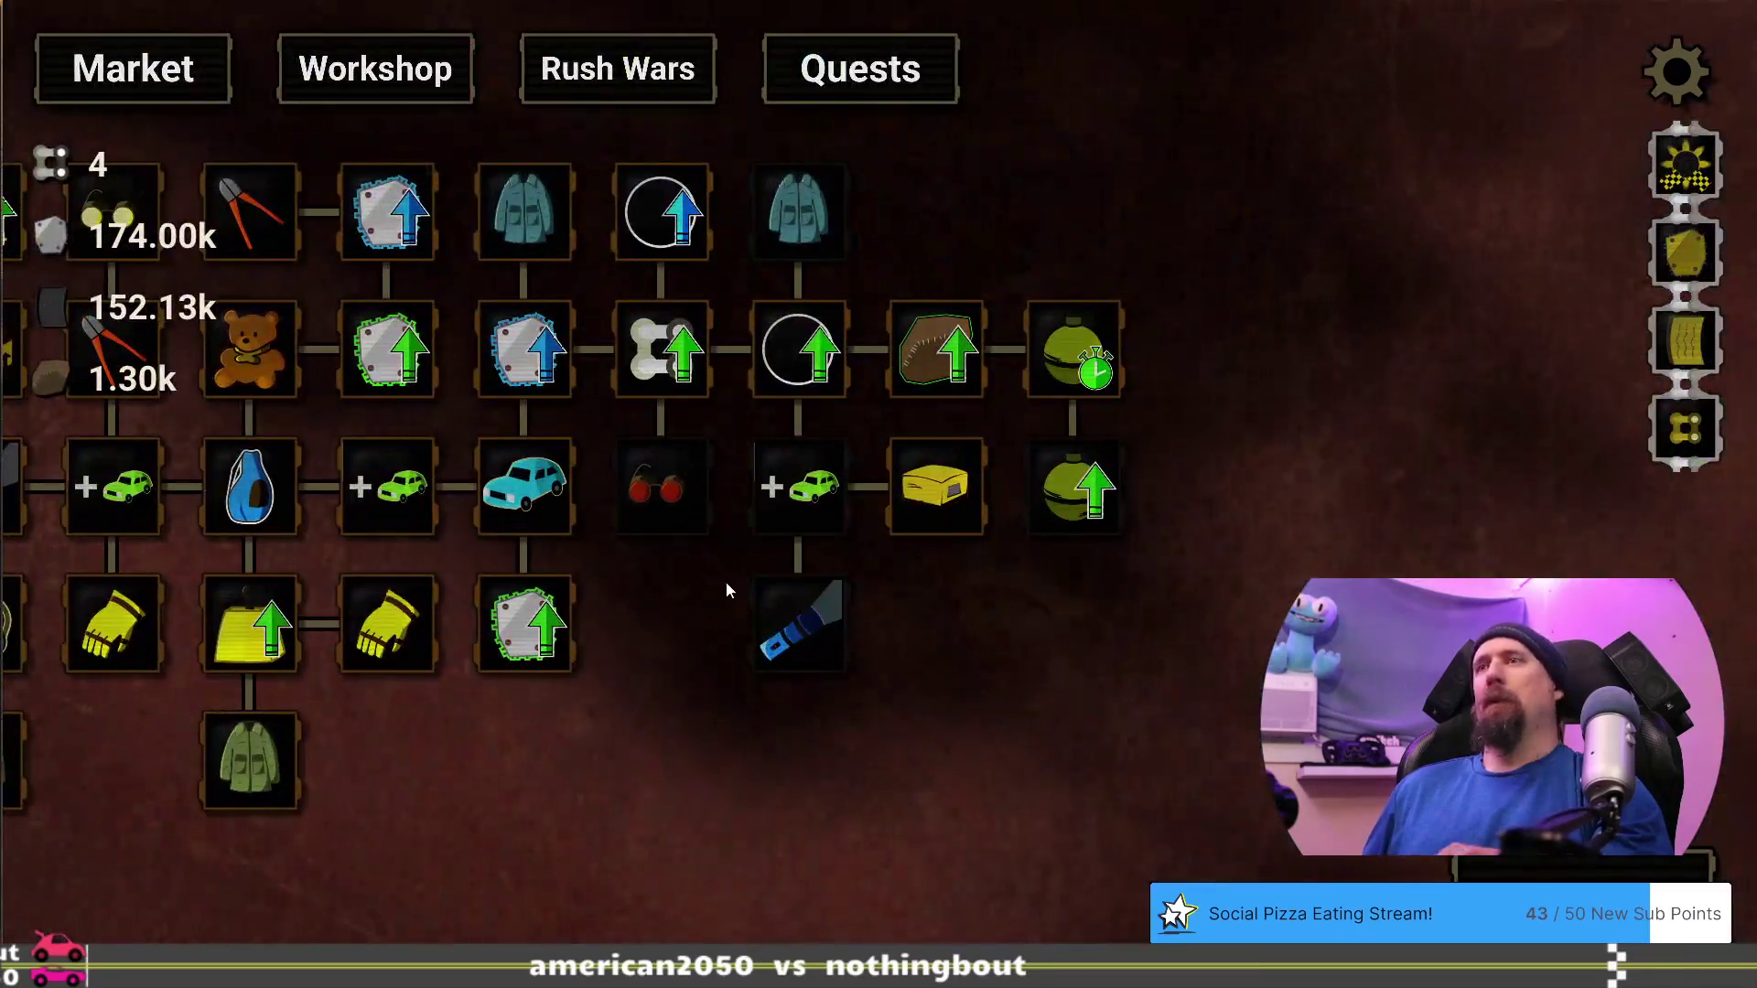
Check the More Vehicles and UV Flashlight nodes, play a run until time is up, and return to the Market grid
mouse_move(801, 487)
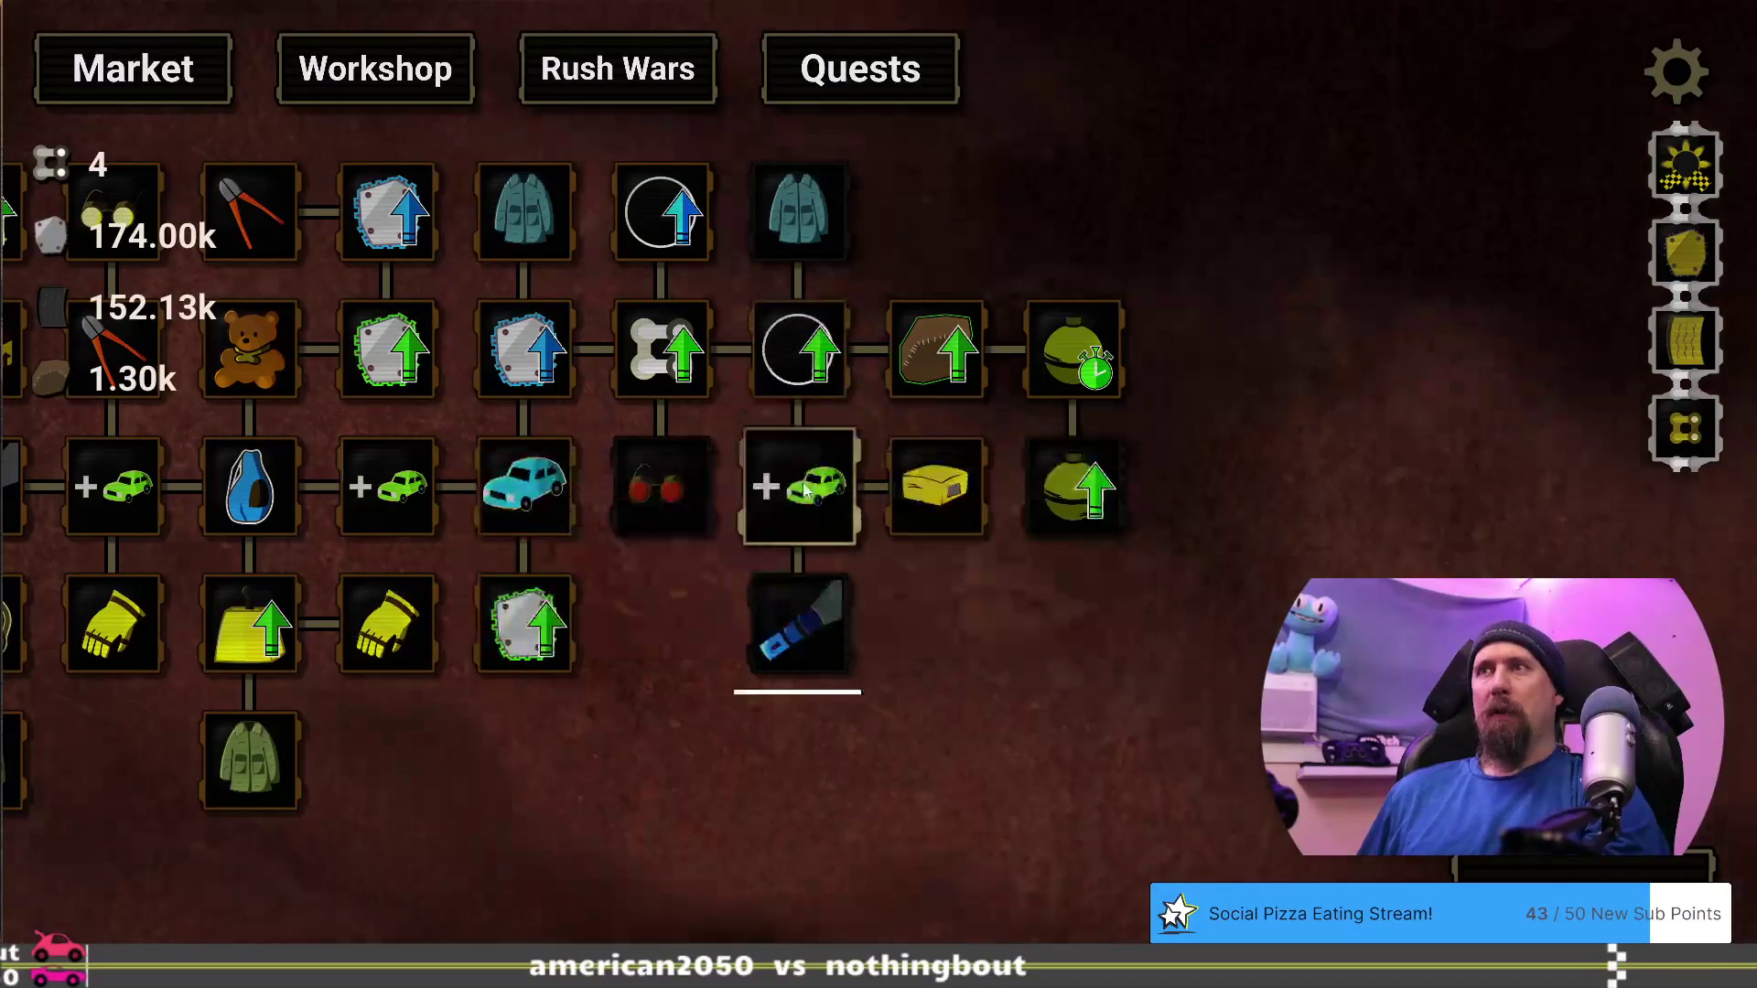
mouse_move(809, 620)
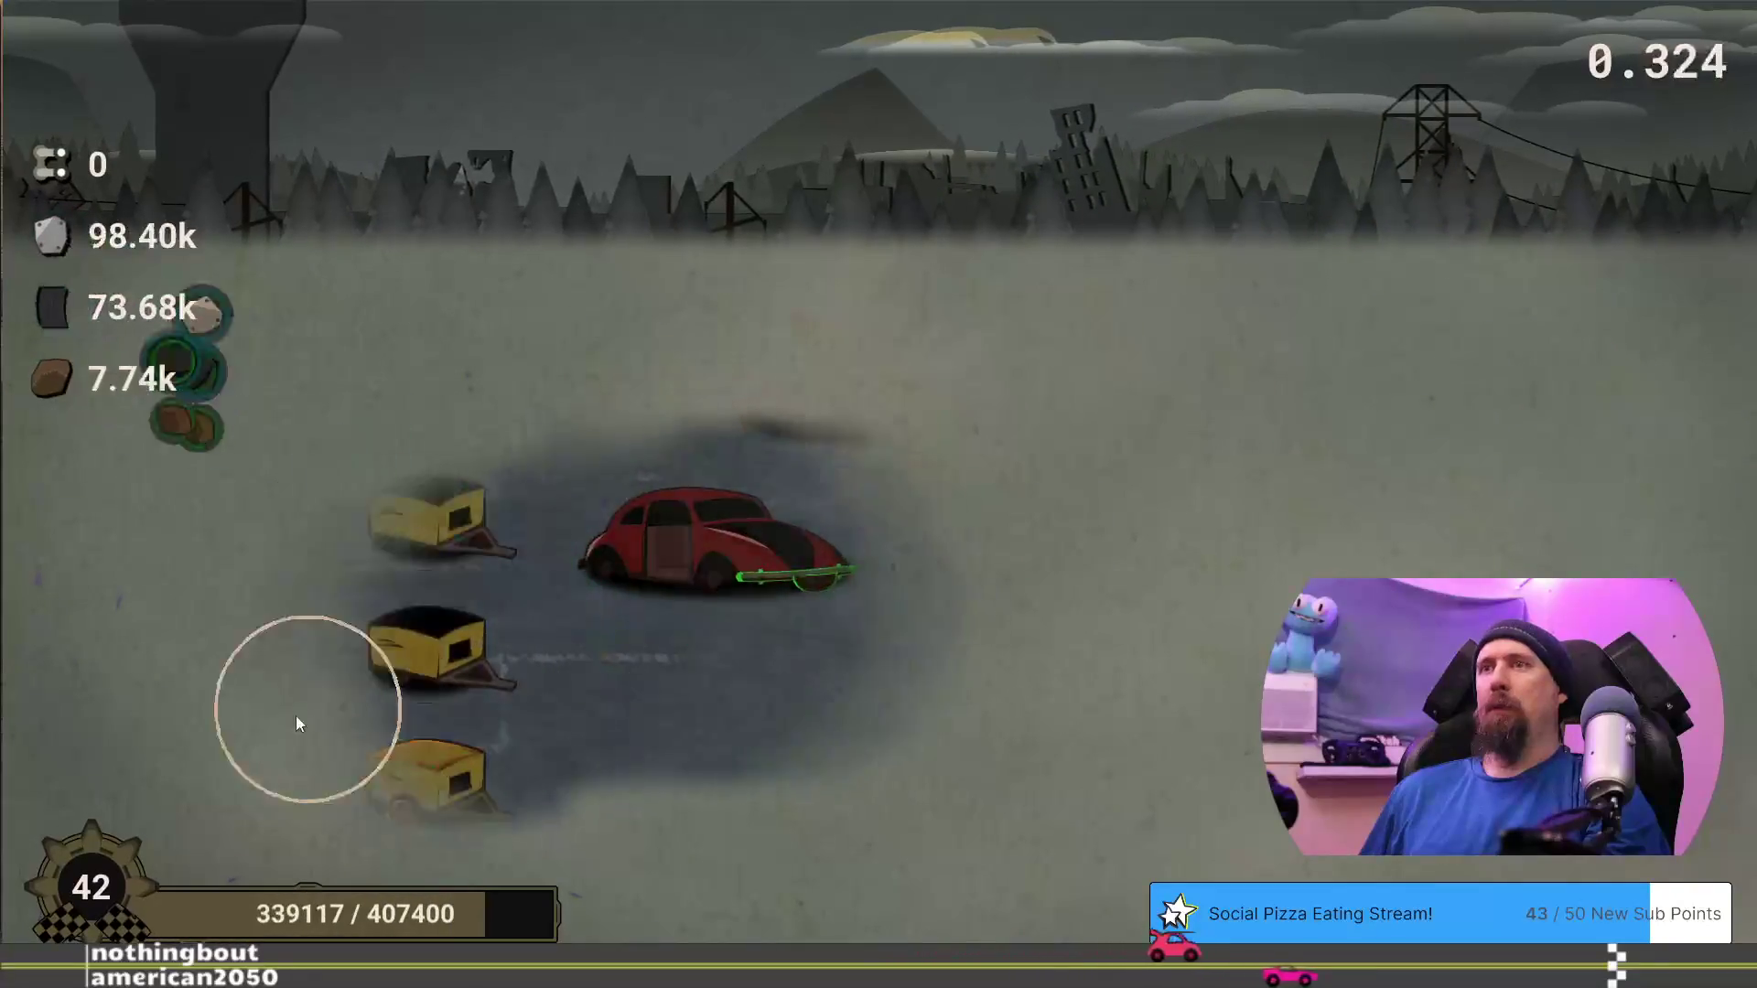
click(638, 856)
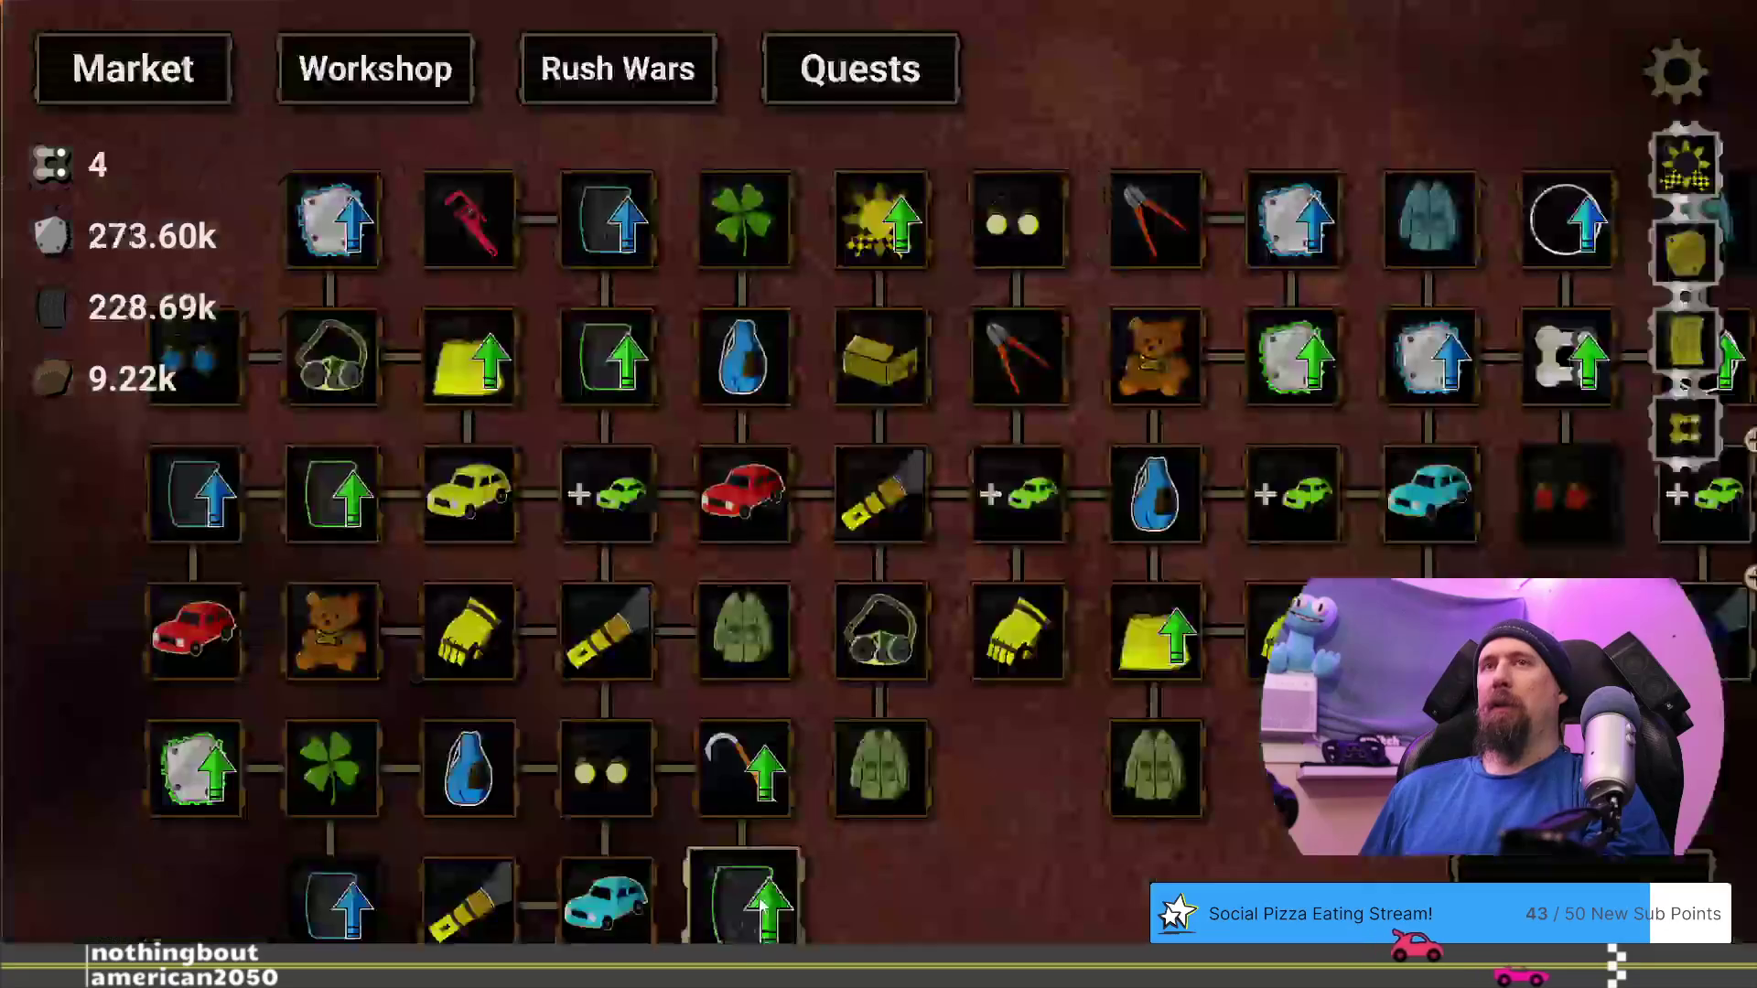
Pan the upgrade tree and buy the UV Flashlight upgrade
drag(1263, 721, 574, 727)
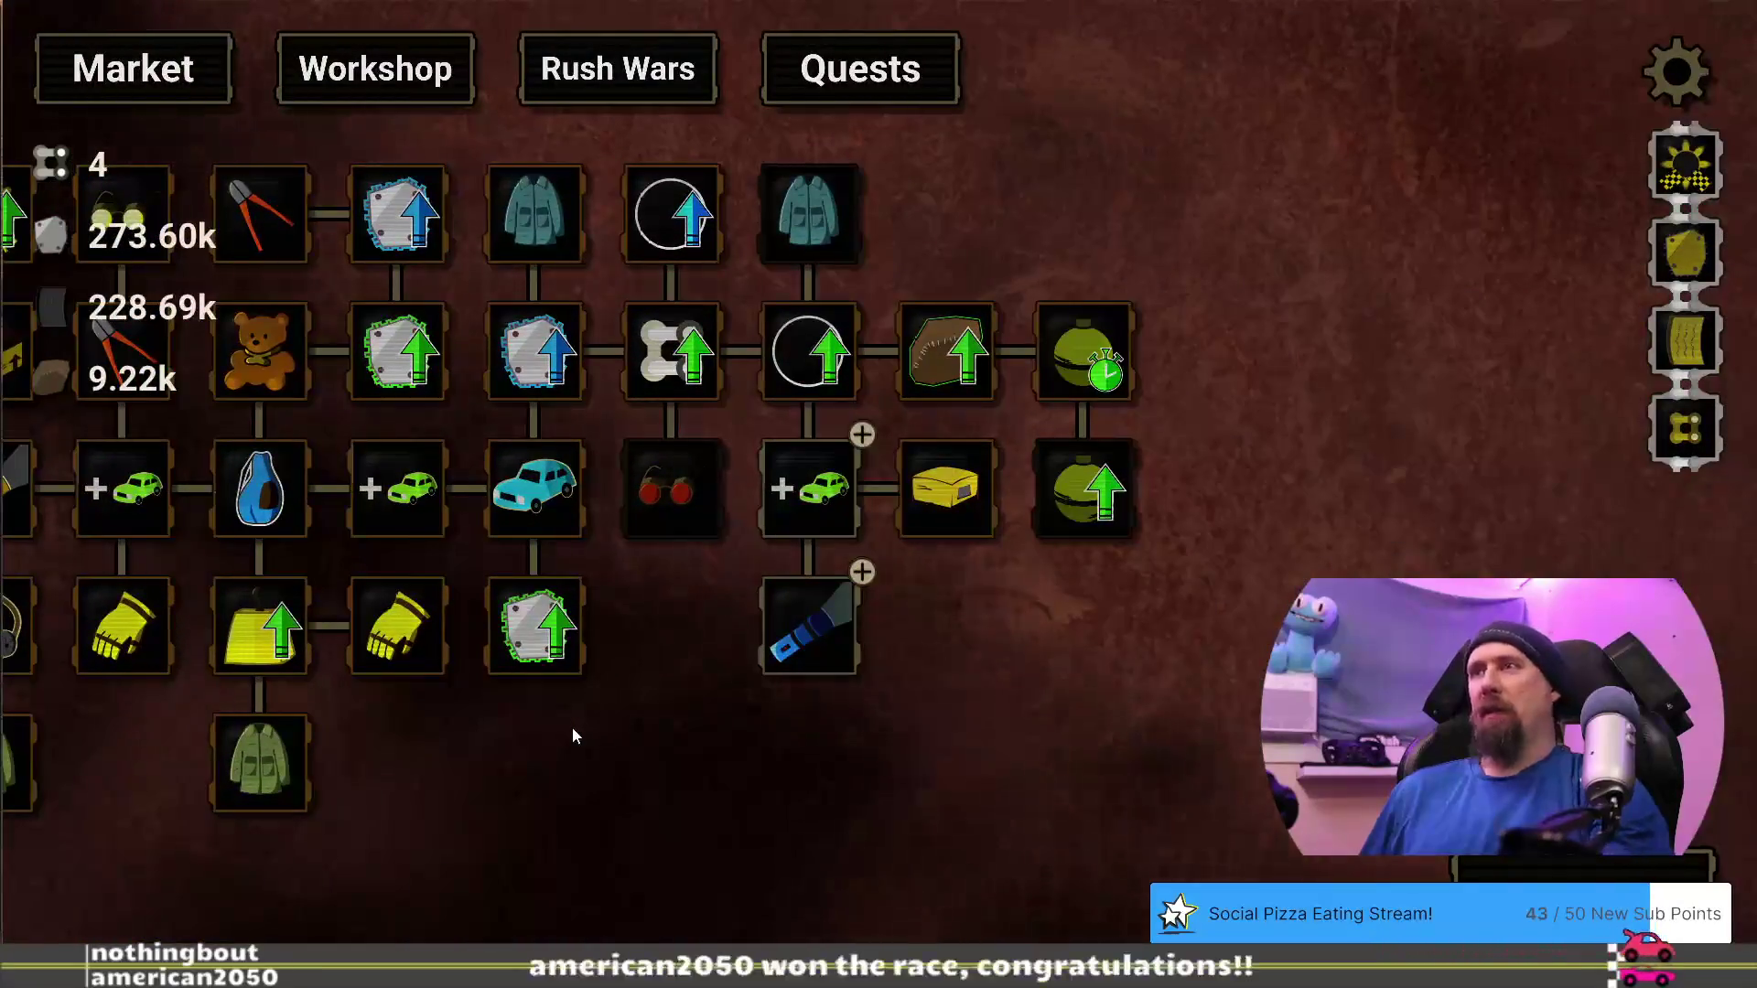
click(804, 639)
mouse_move(955, 628)
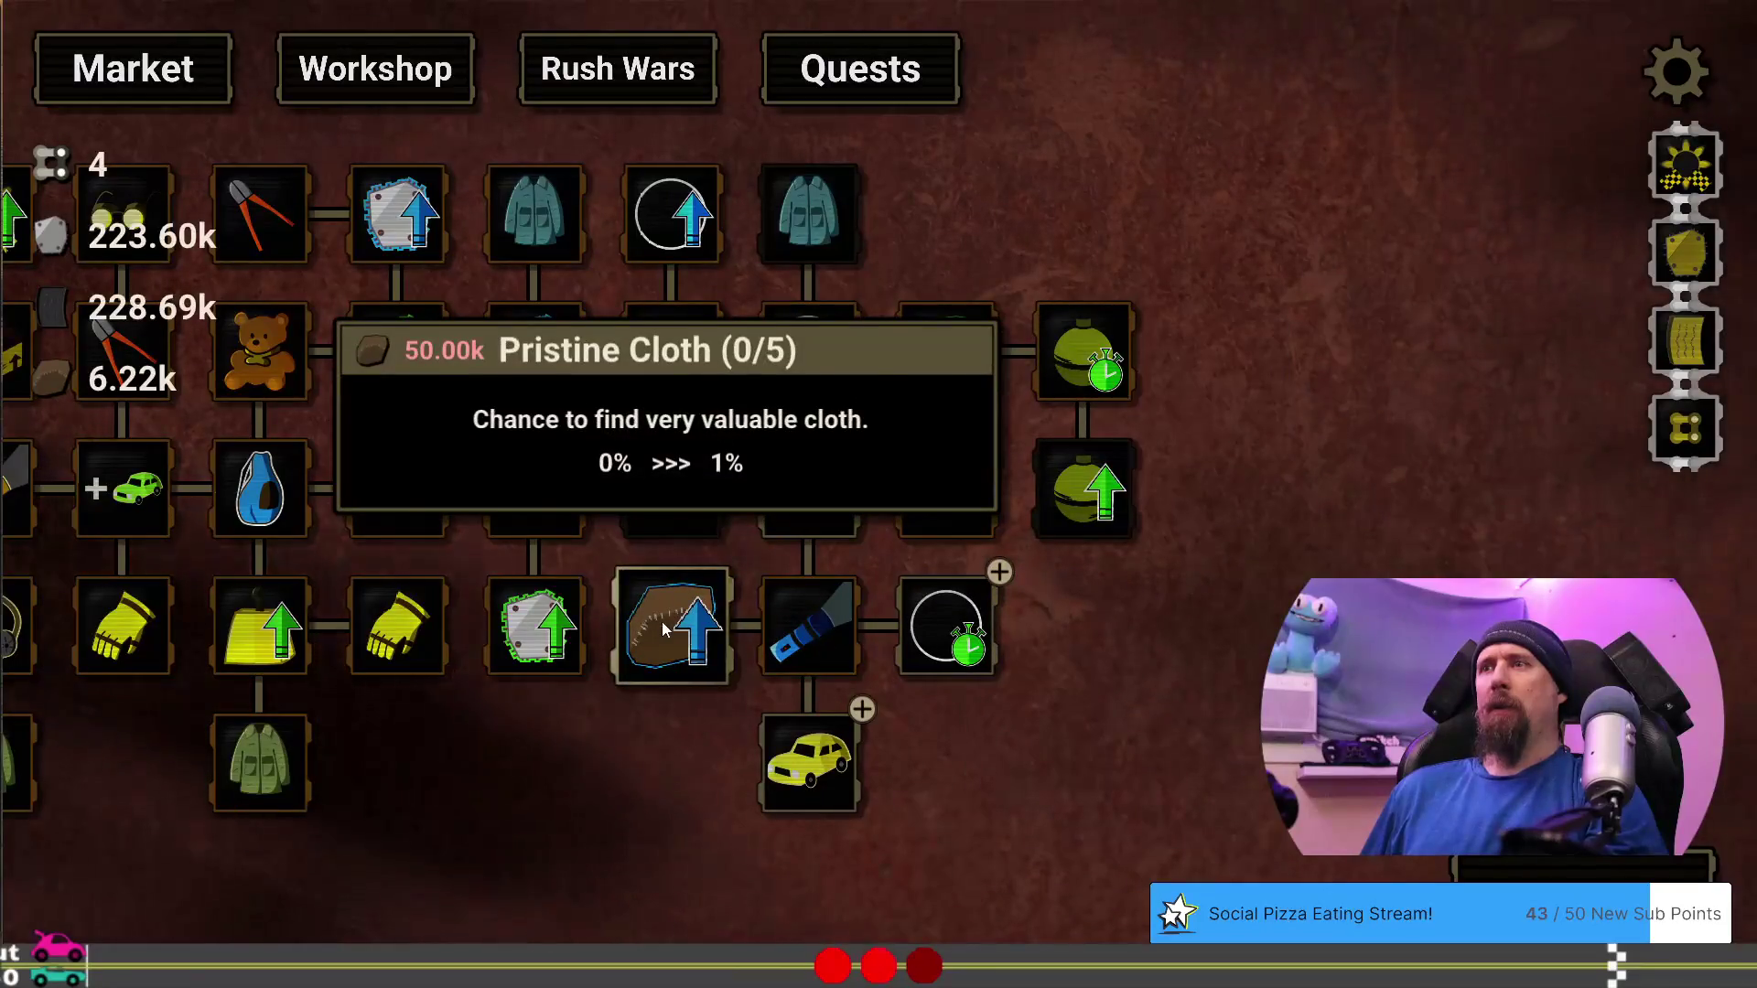
drag(1018, 754, 1117, 664)
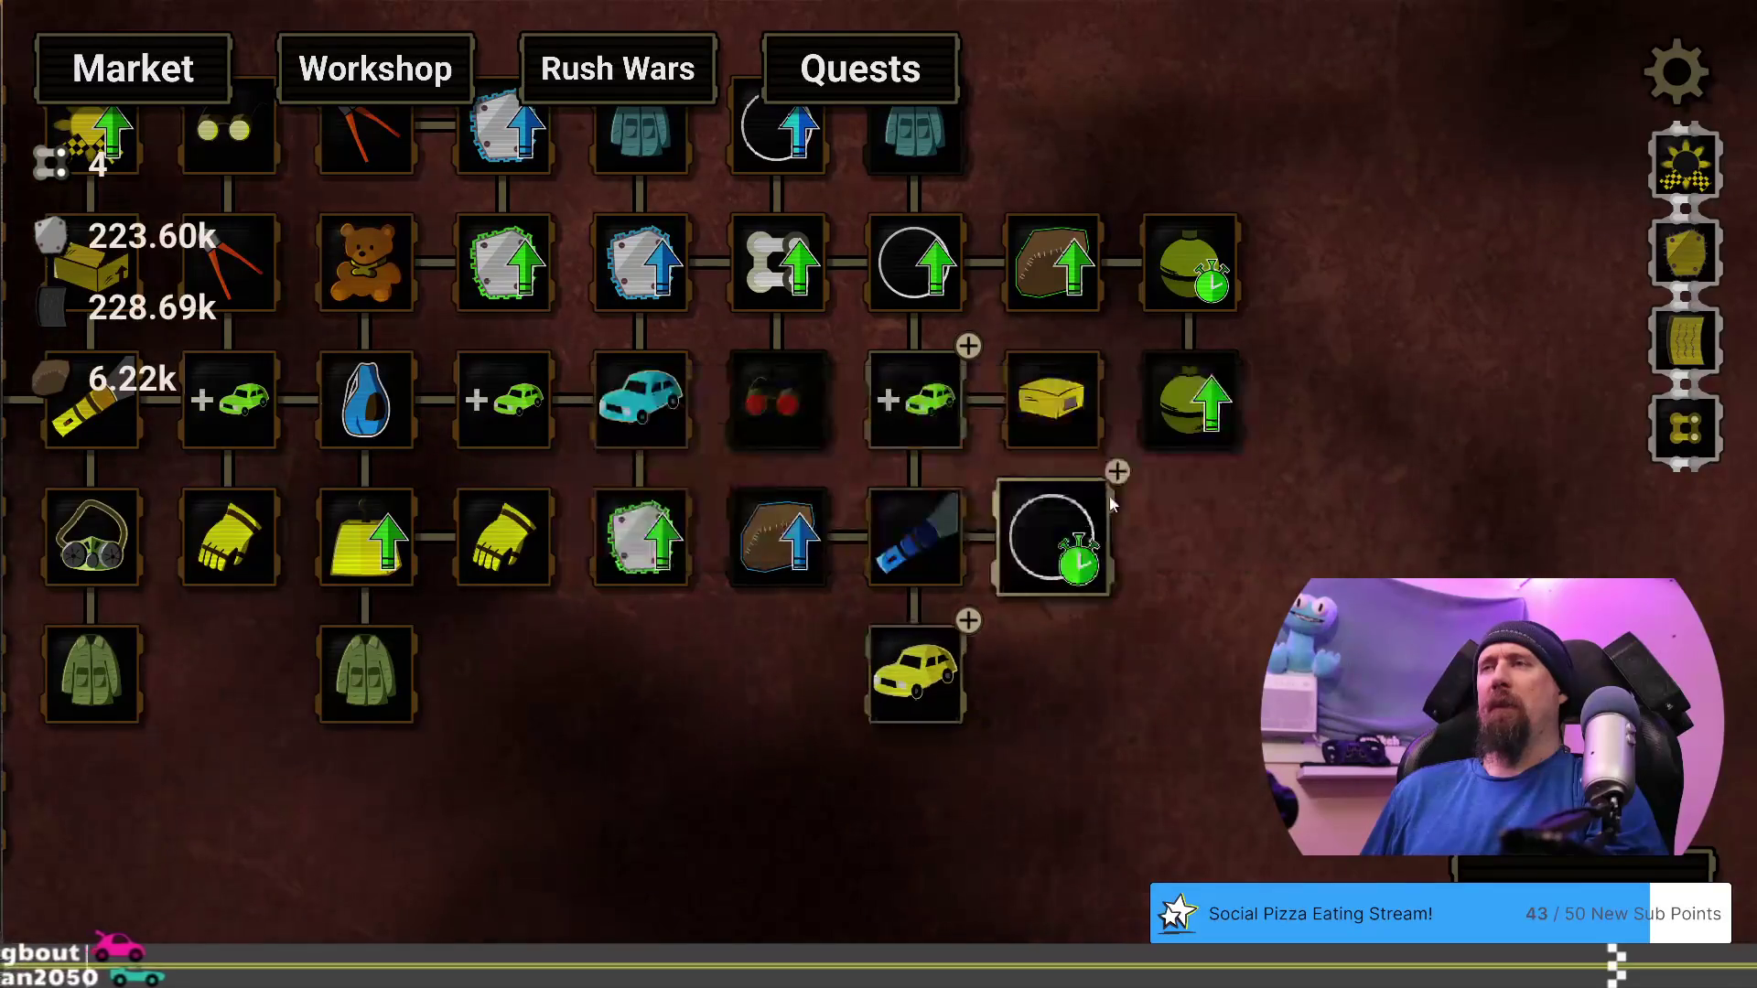
mouse_move(1193, 233)
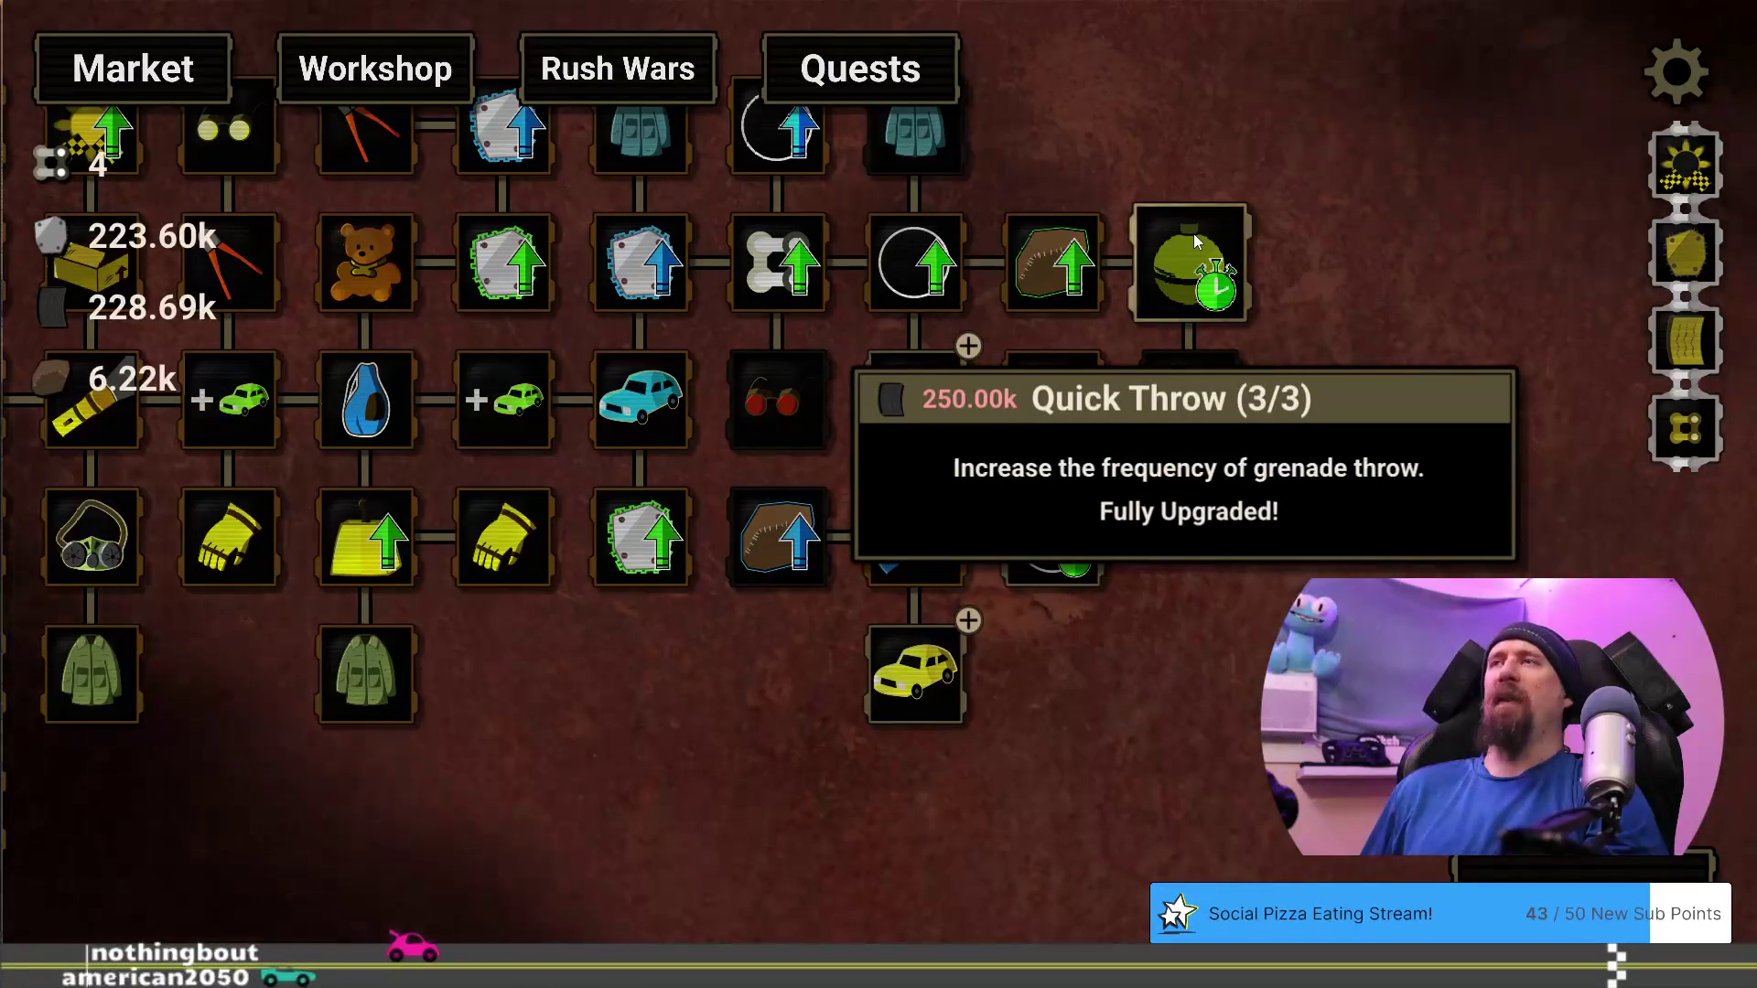
drag(1259, 531, 1200, 688)
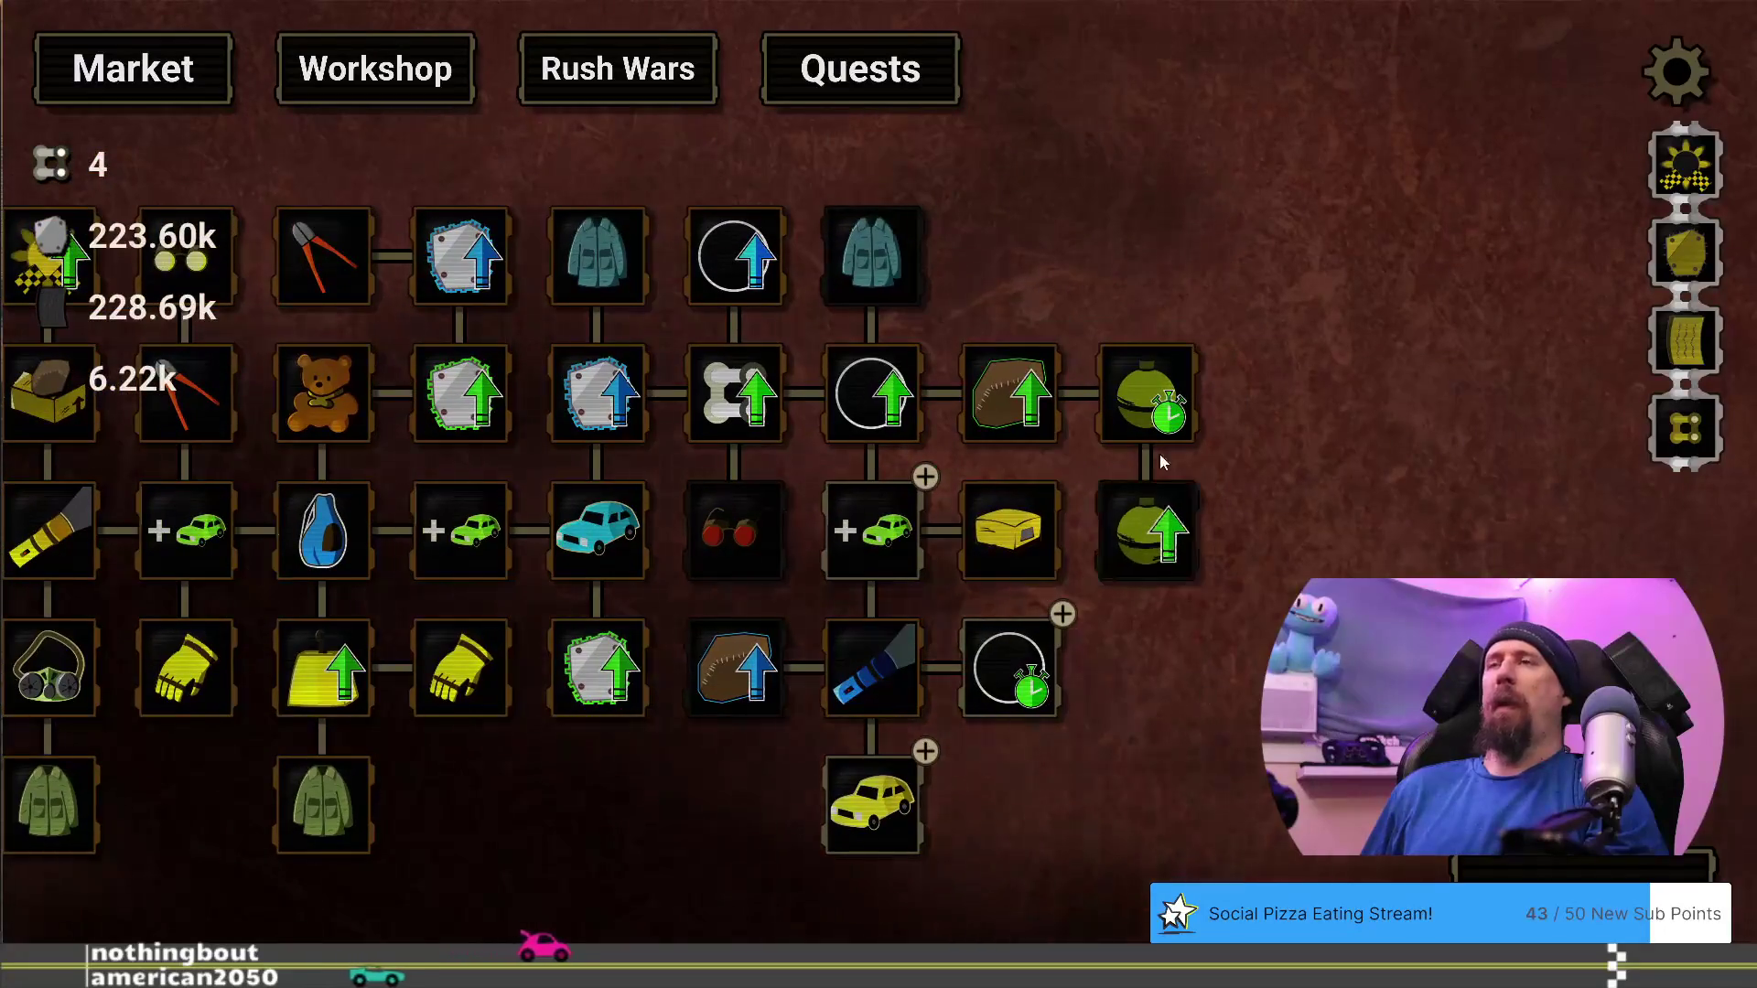
Inspect the upgrade nodes, then open the developer terminal and enter 'editor'
mouse_move(1161, 450)
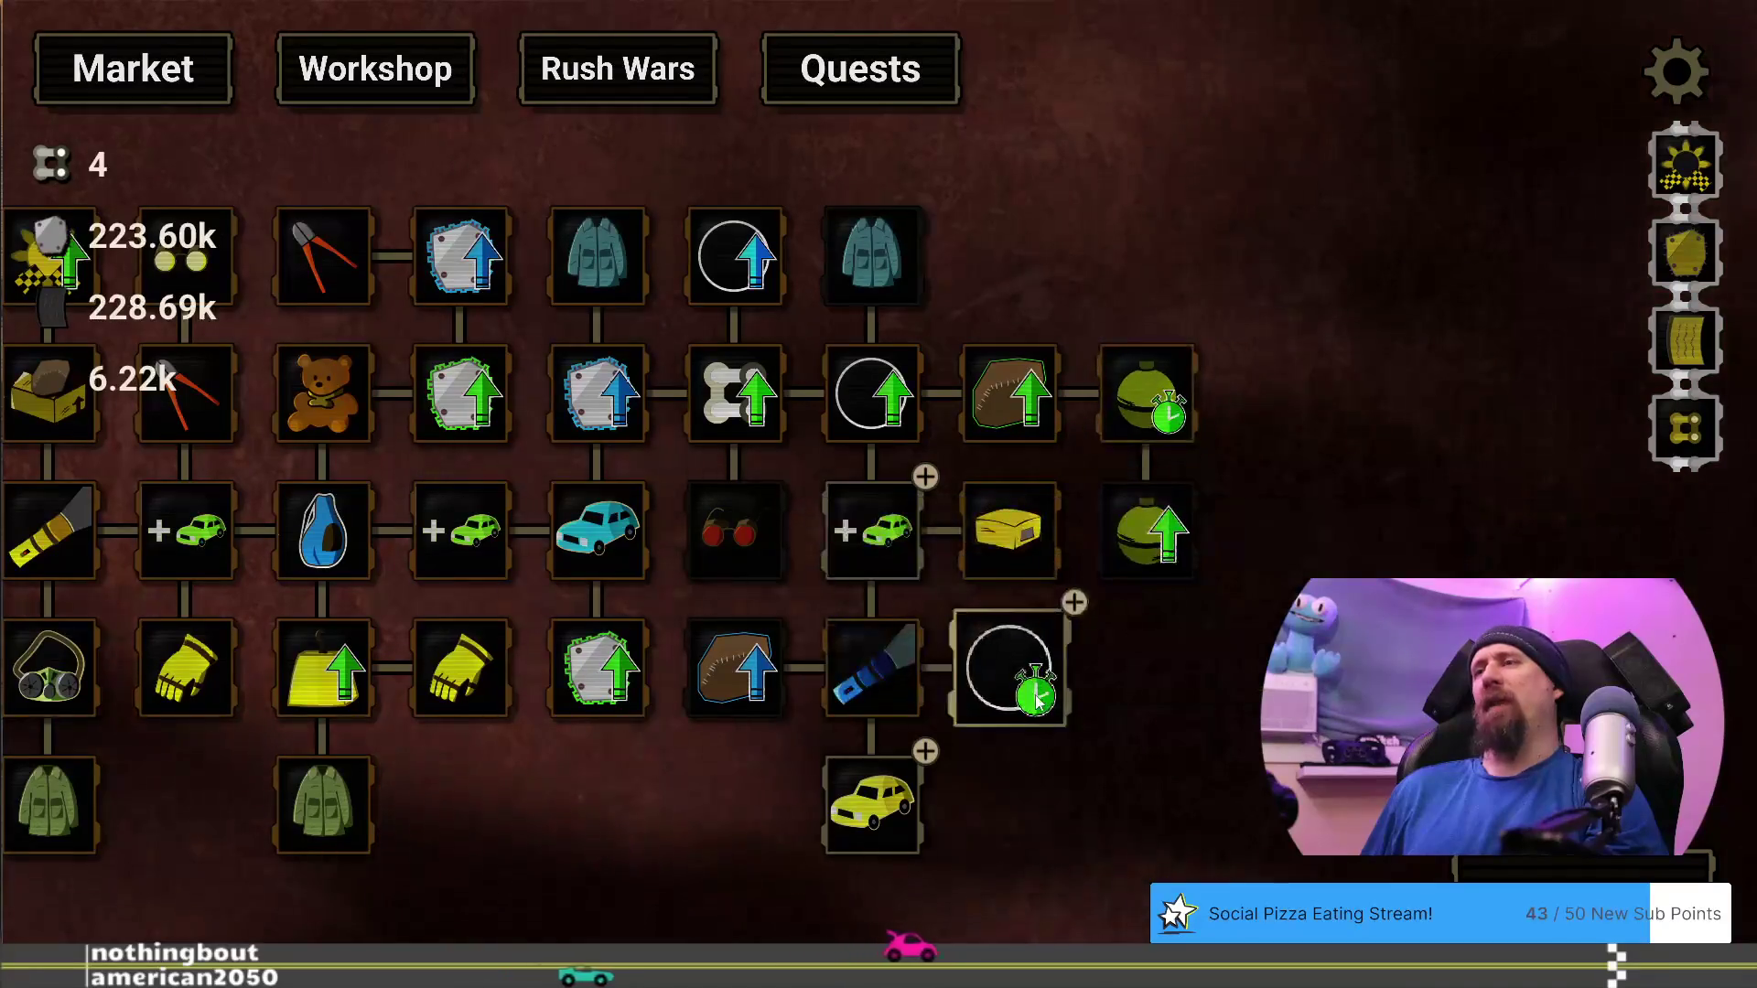
mouse_move(1034, 695)
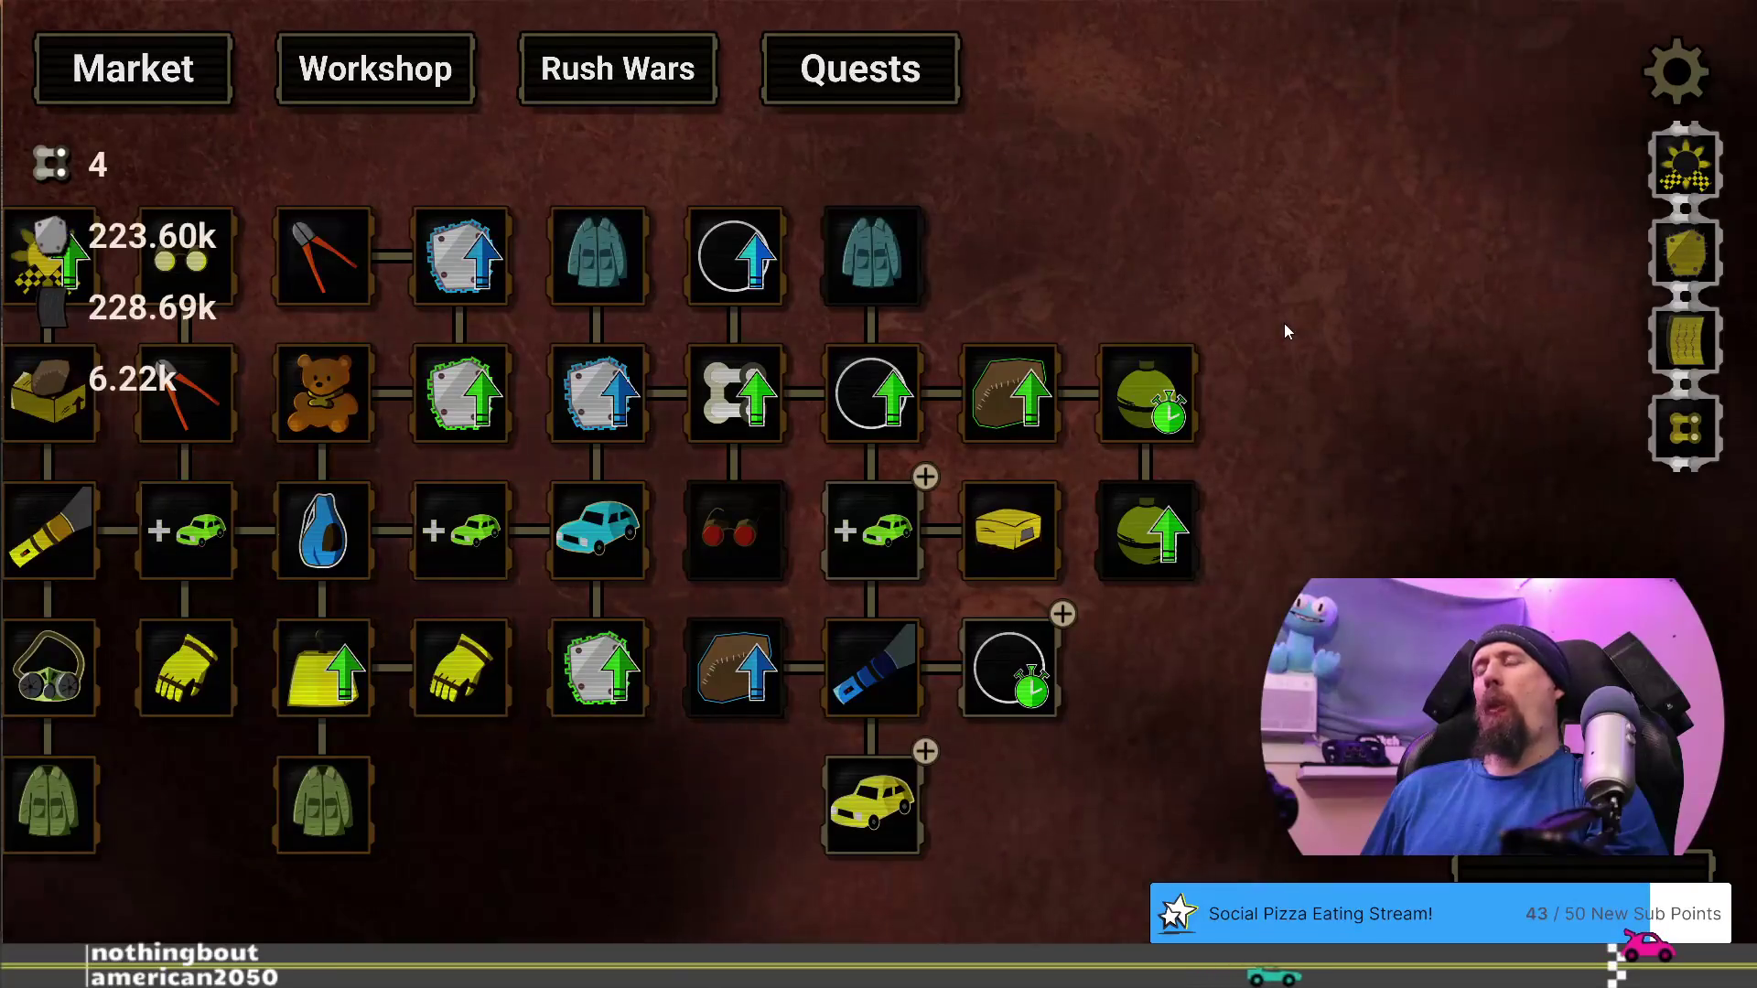
mouse_move(1164, 504)
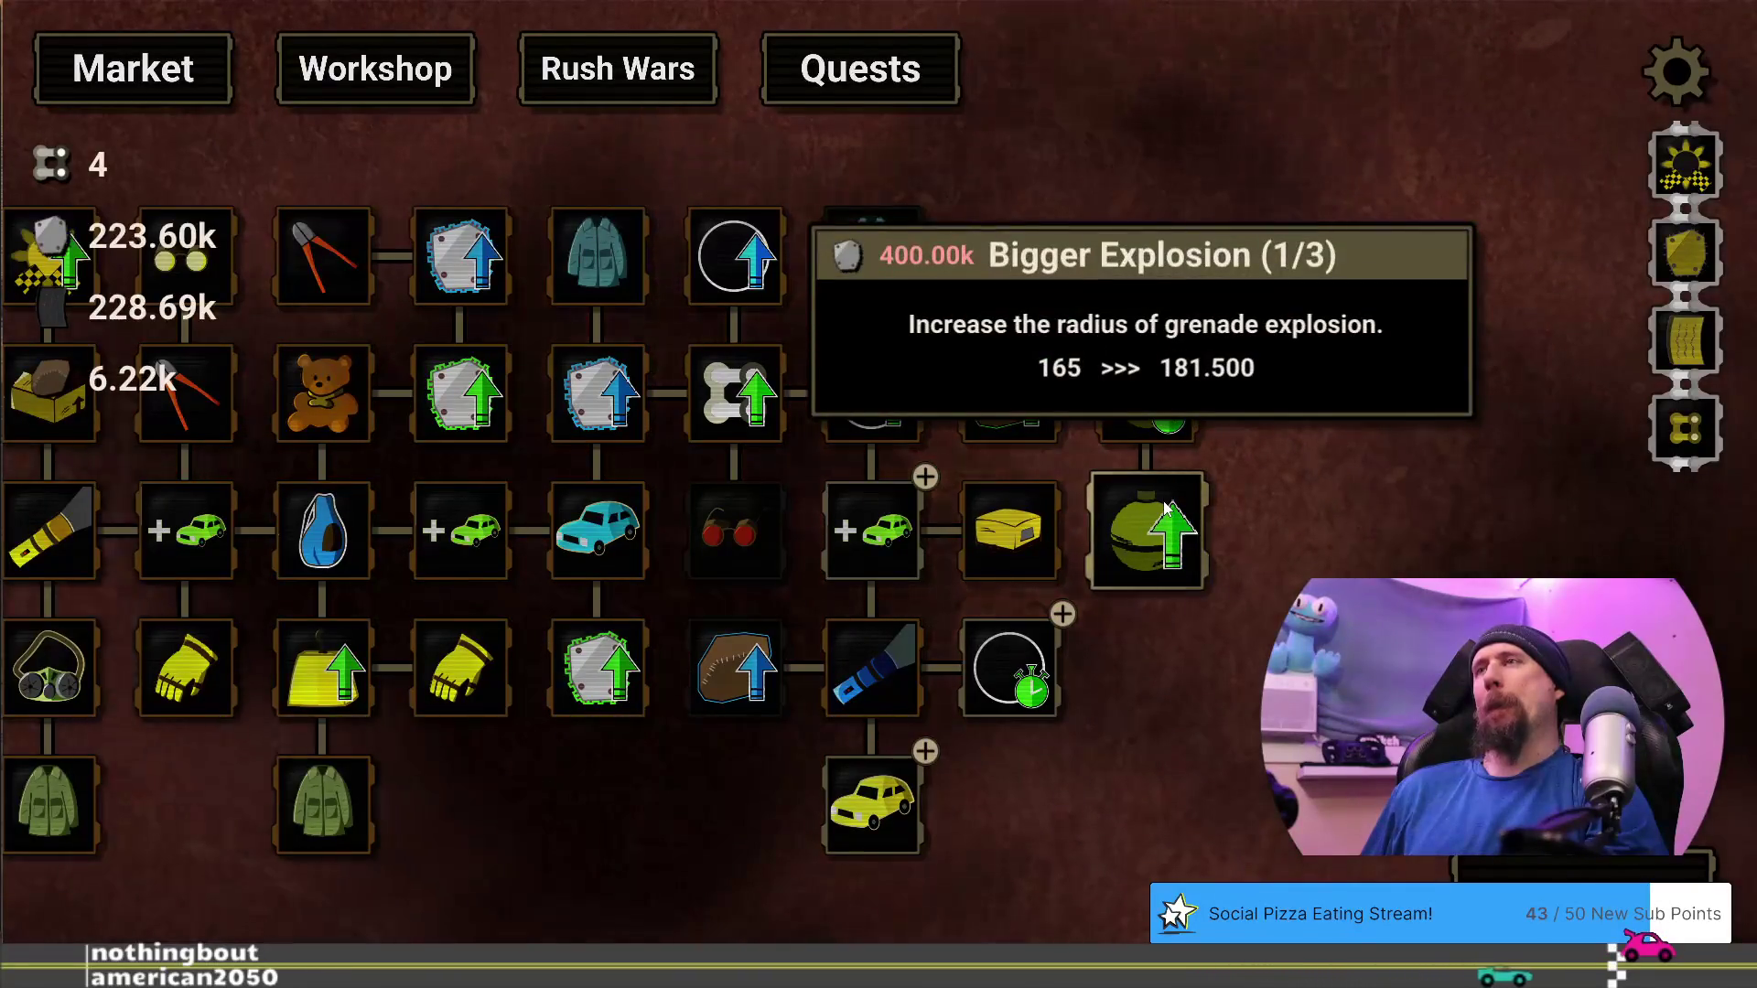
mouse_move(1191, 372)
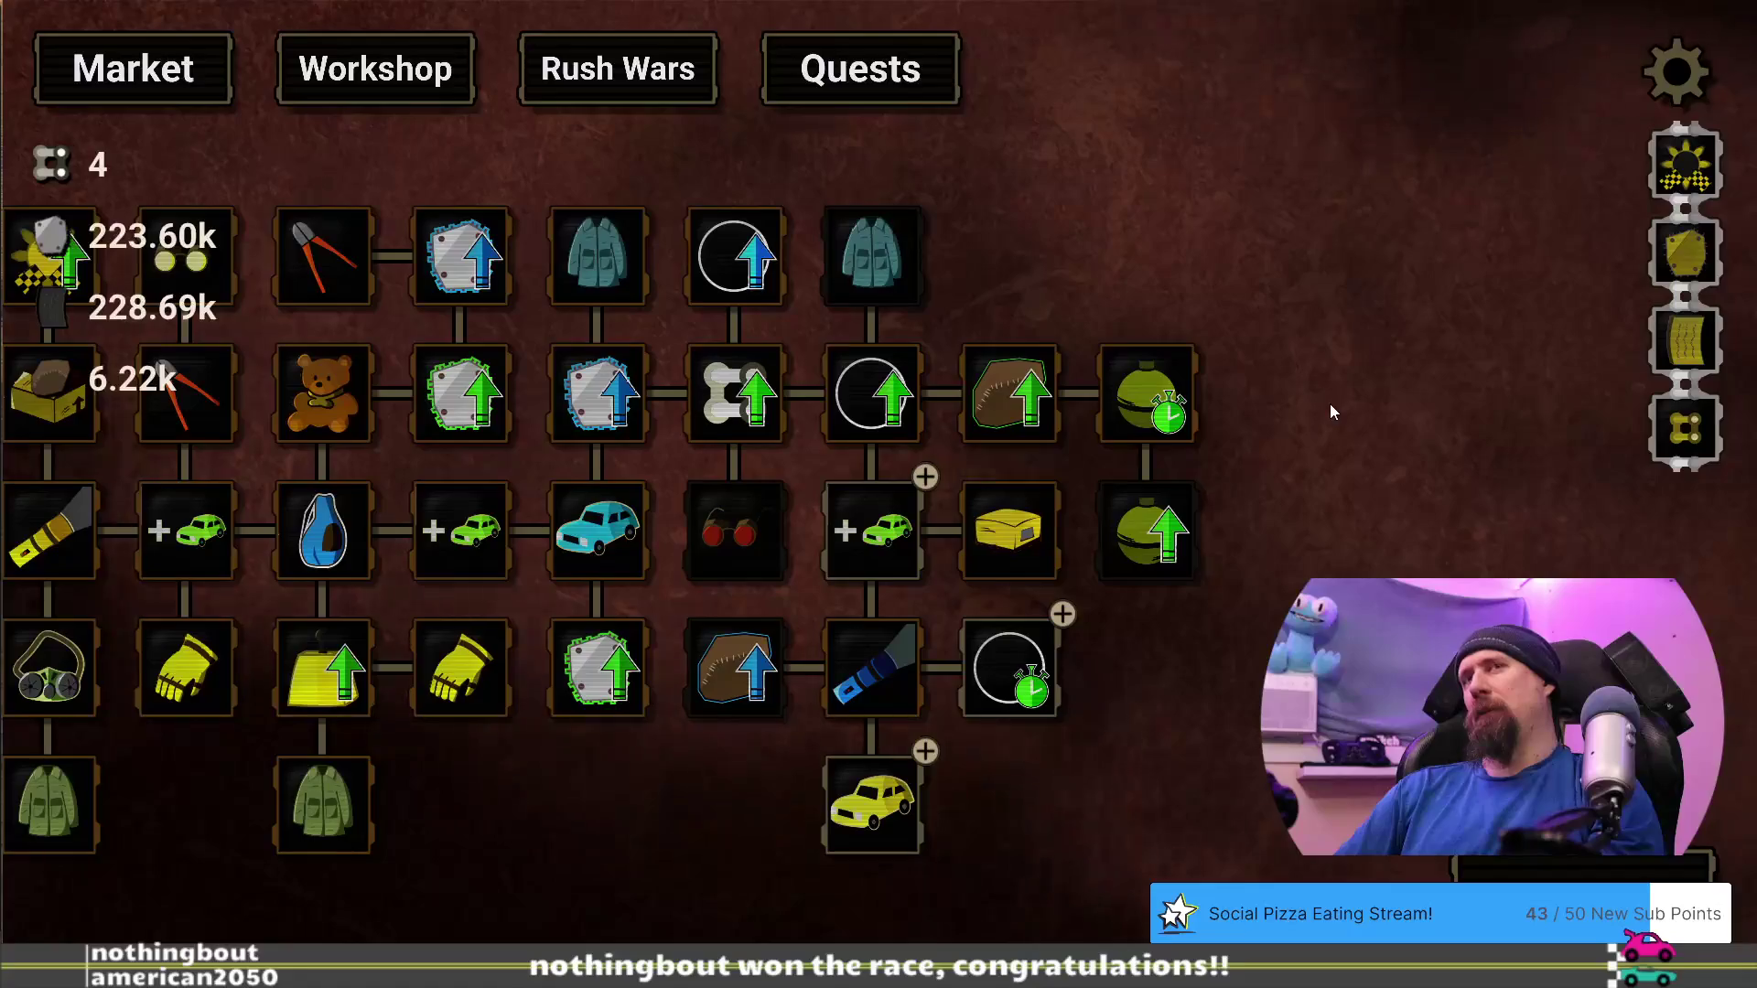
key(grave)
text(edit)
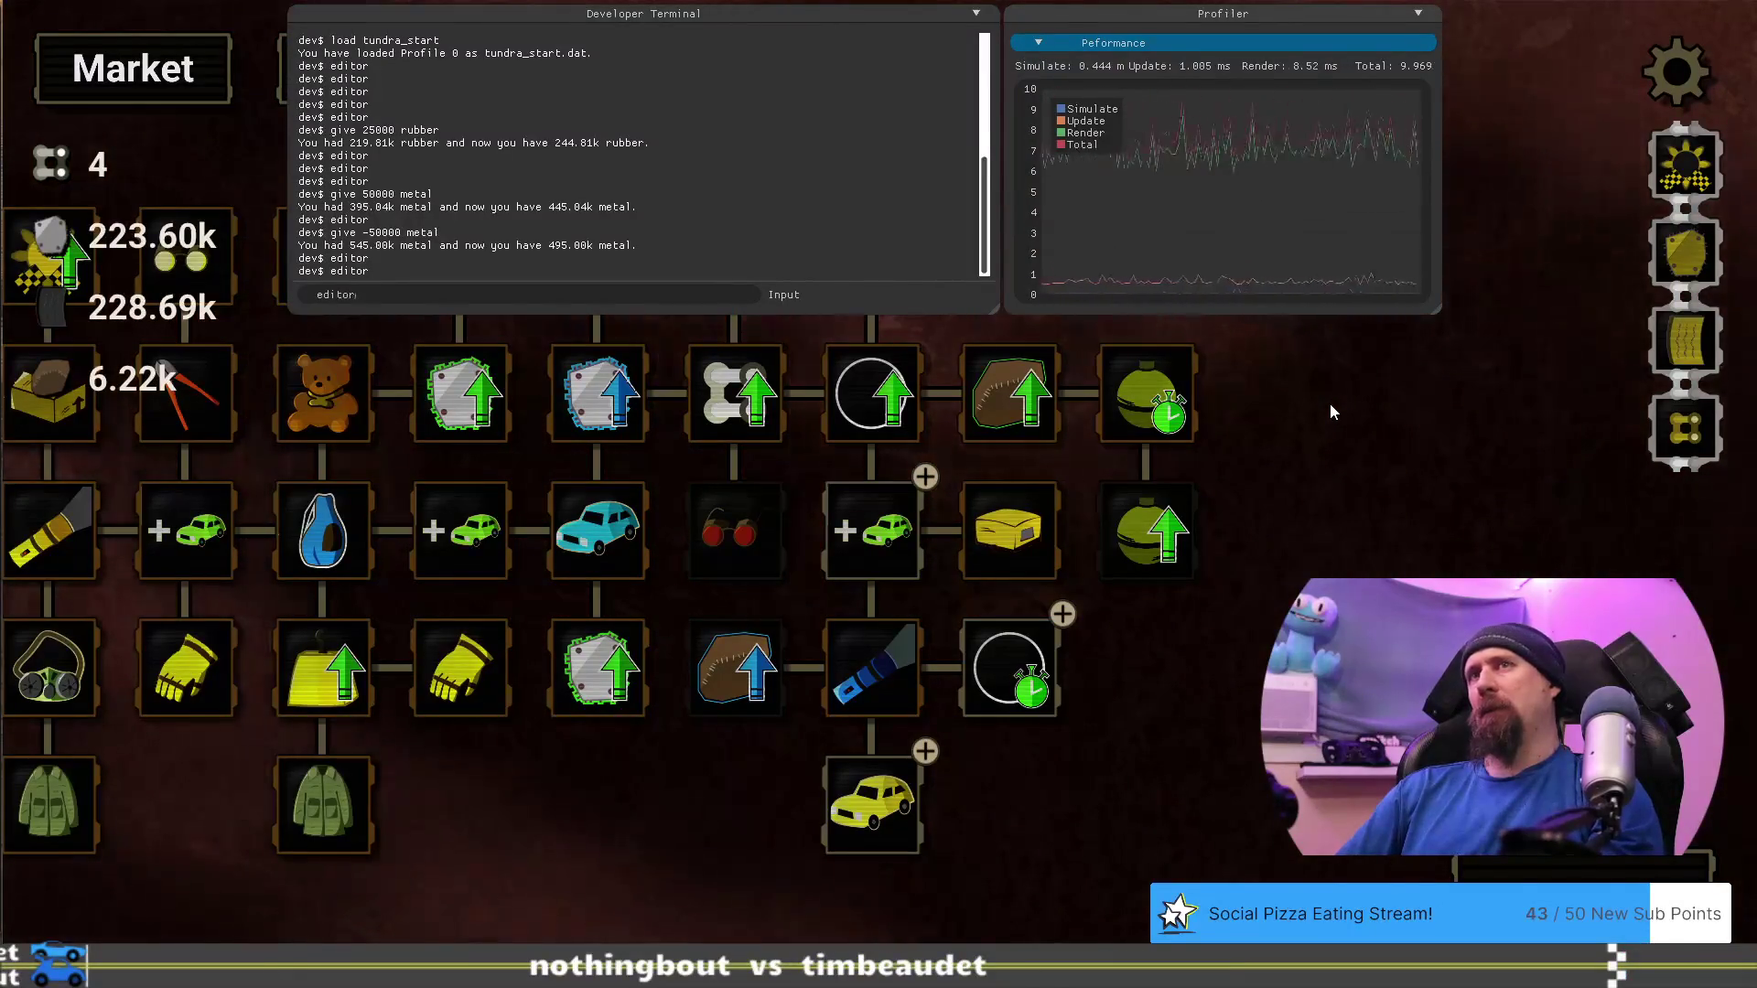
text(or)
Enter the upgrade editor and inspect the UV Flashlight and Longer Boost upgrade settings
key(Return)
drag(1242, 717, 180, 628)
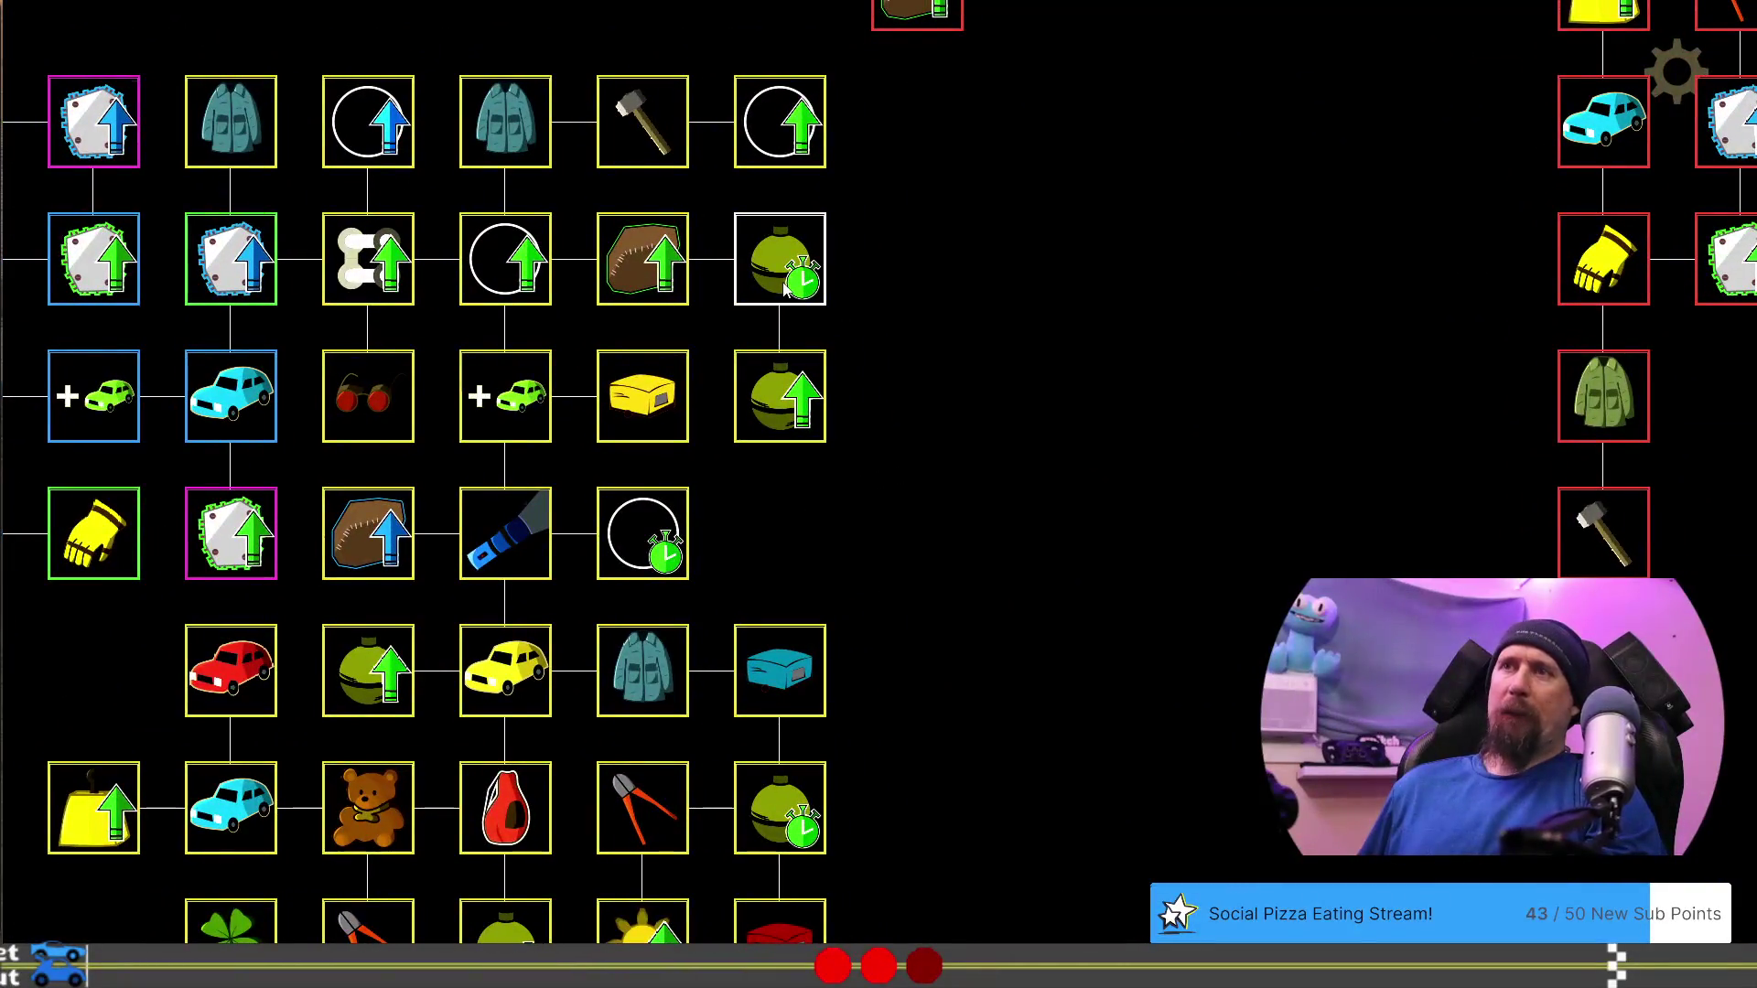
click(506, 549)
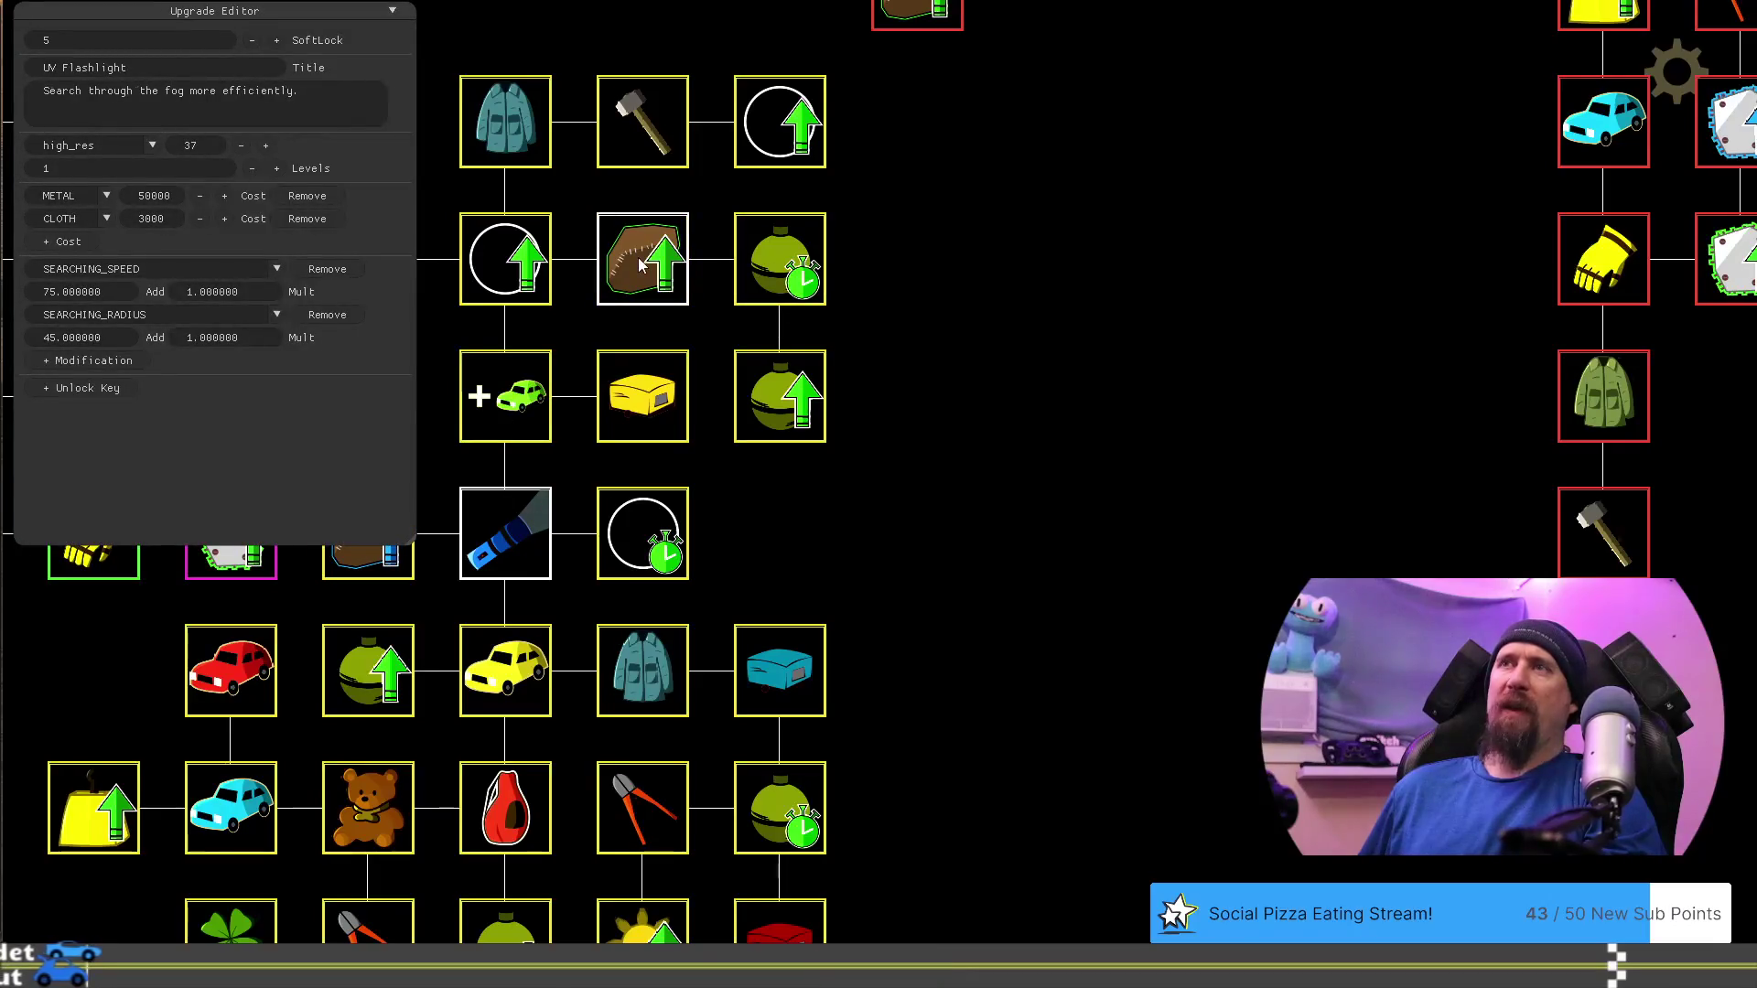
drag(837, 479, 1112, 478)
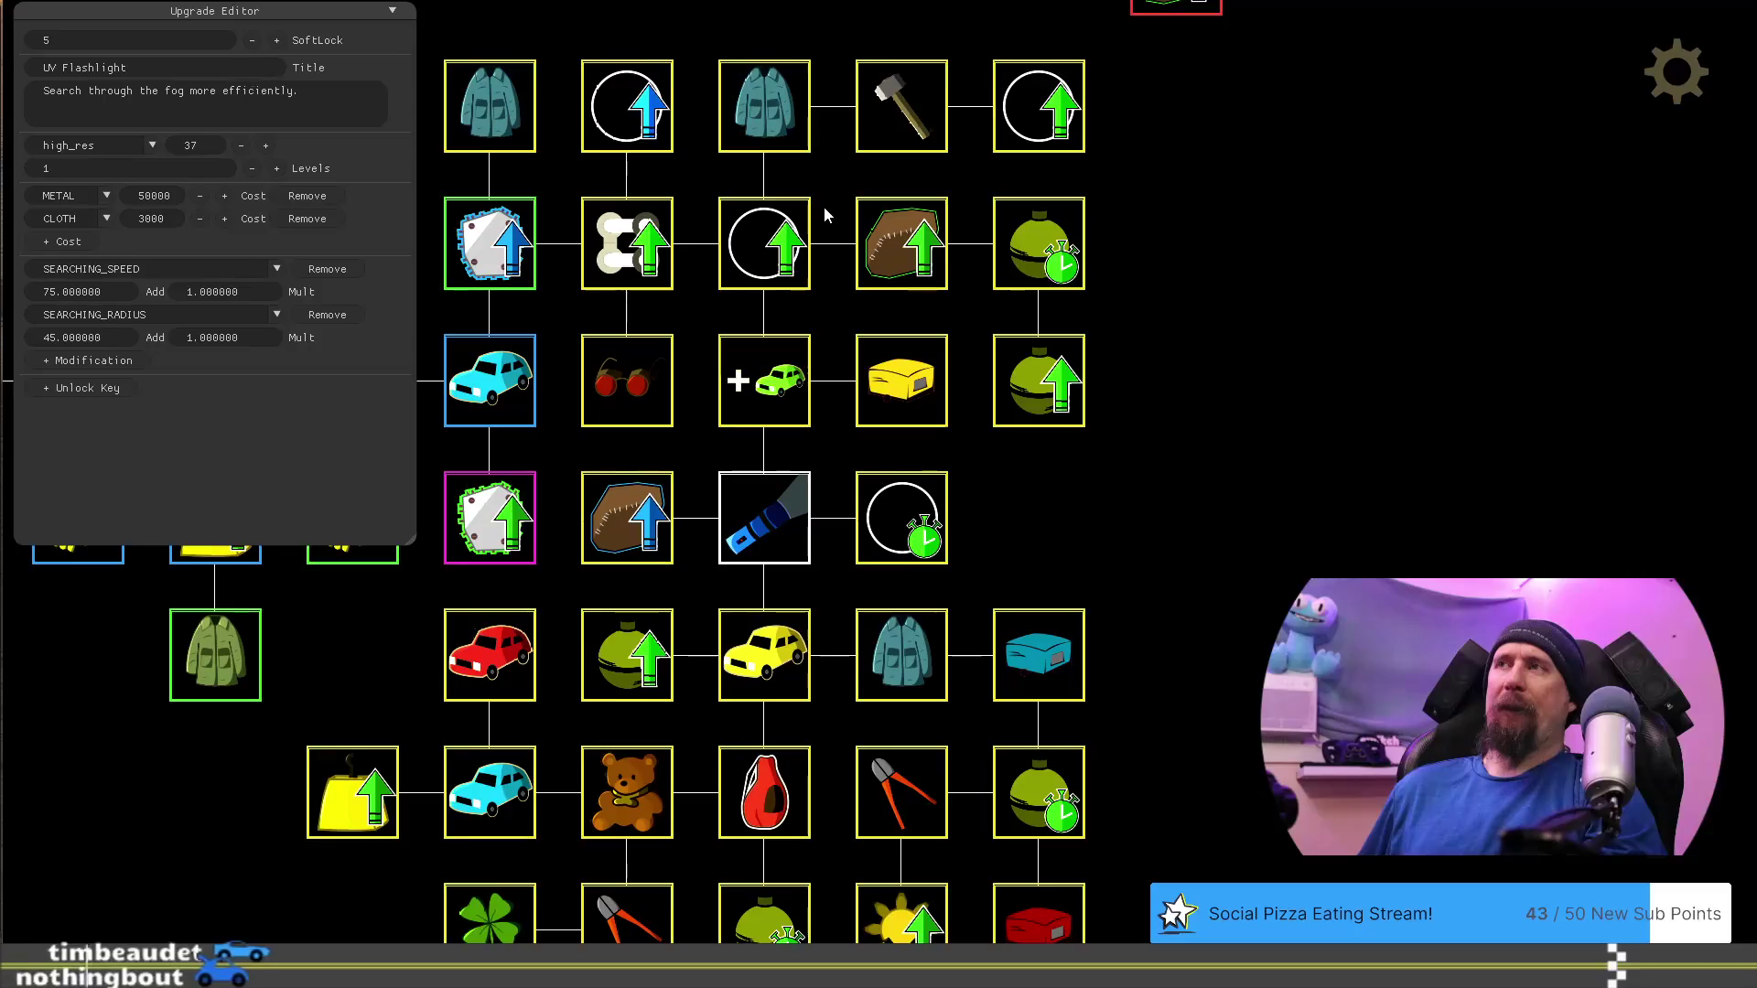
click(901, 517)
drag(1080, 508, 1051, 562)
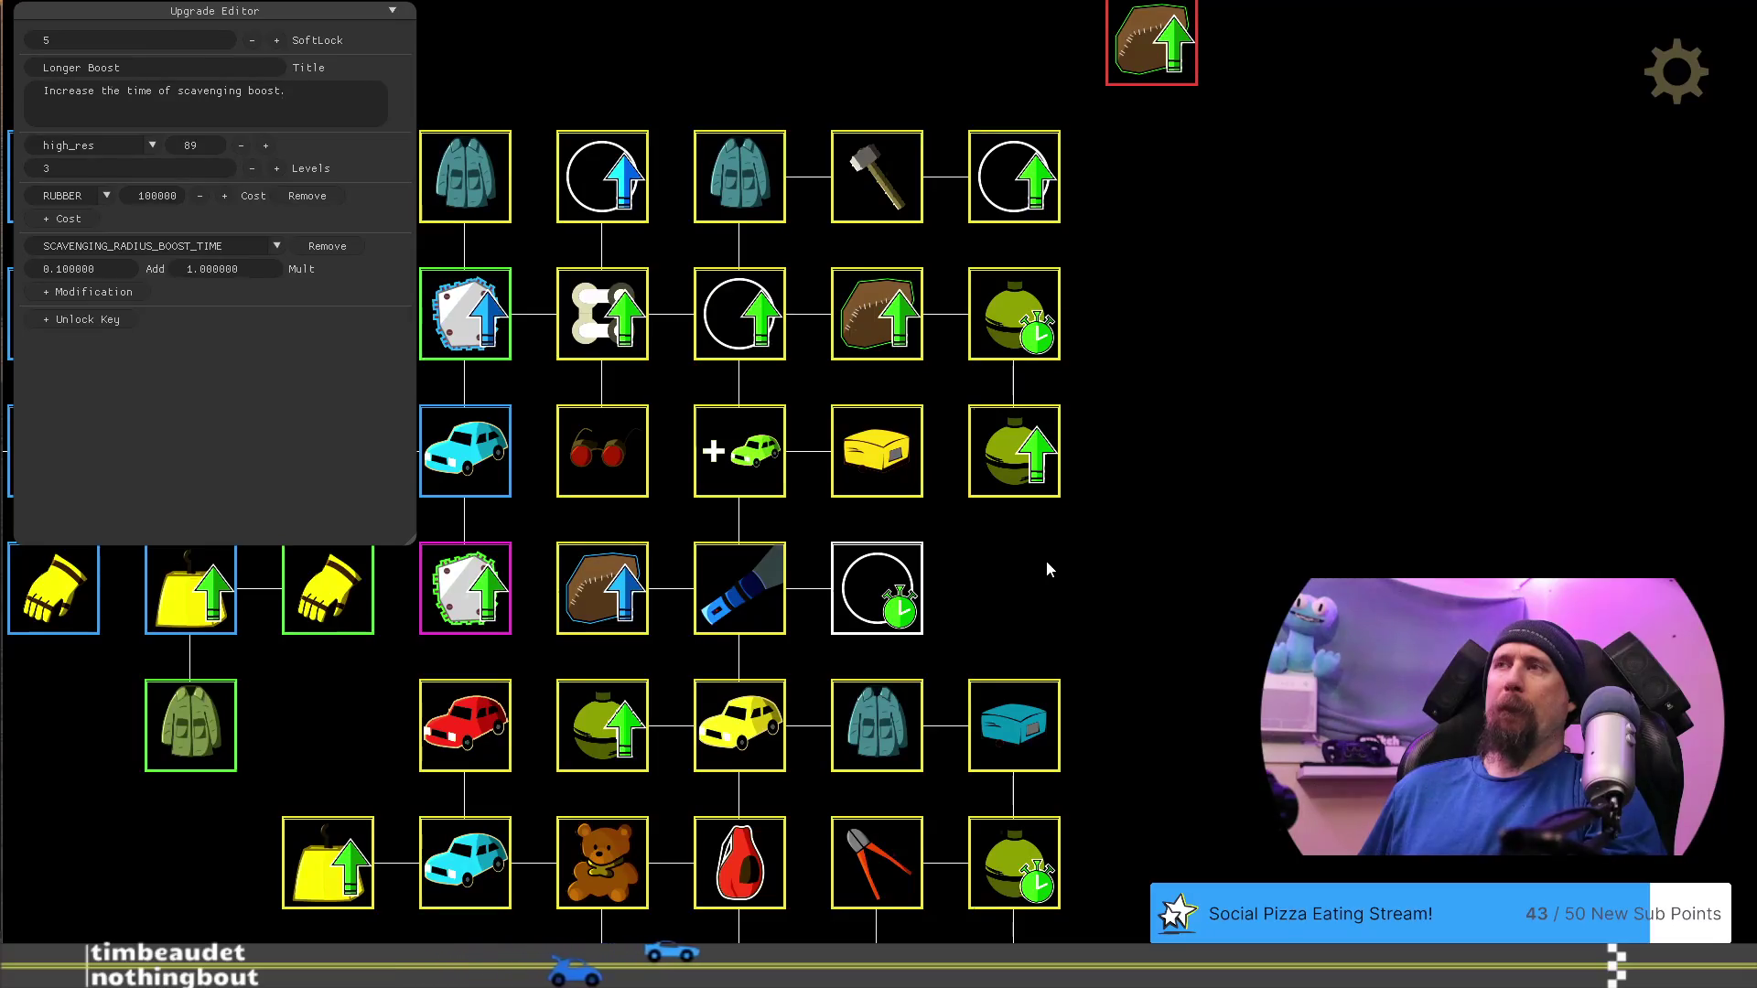
Place Quick Throw and Bigger Explosion after UV Flashlight, and Longer Boost at the end of the row above
drag(925, 594, 1206, 433)
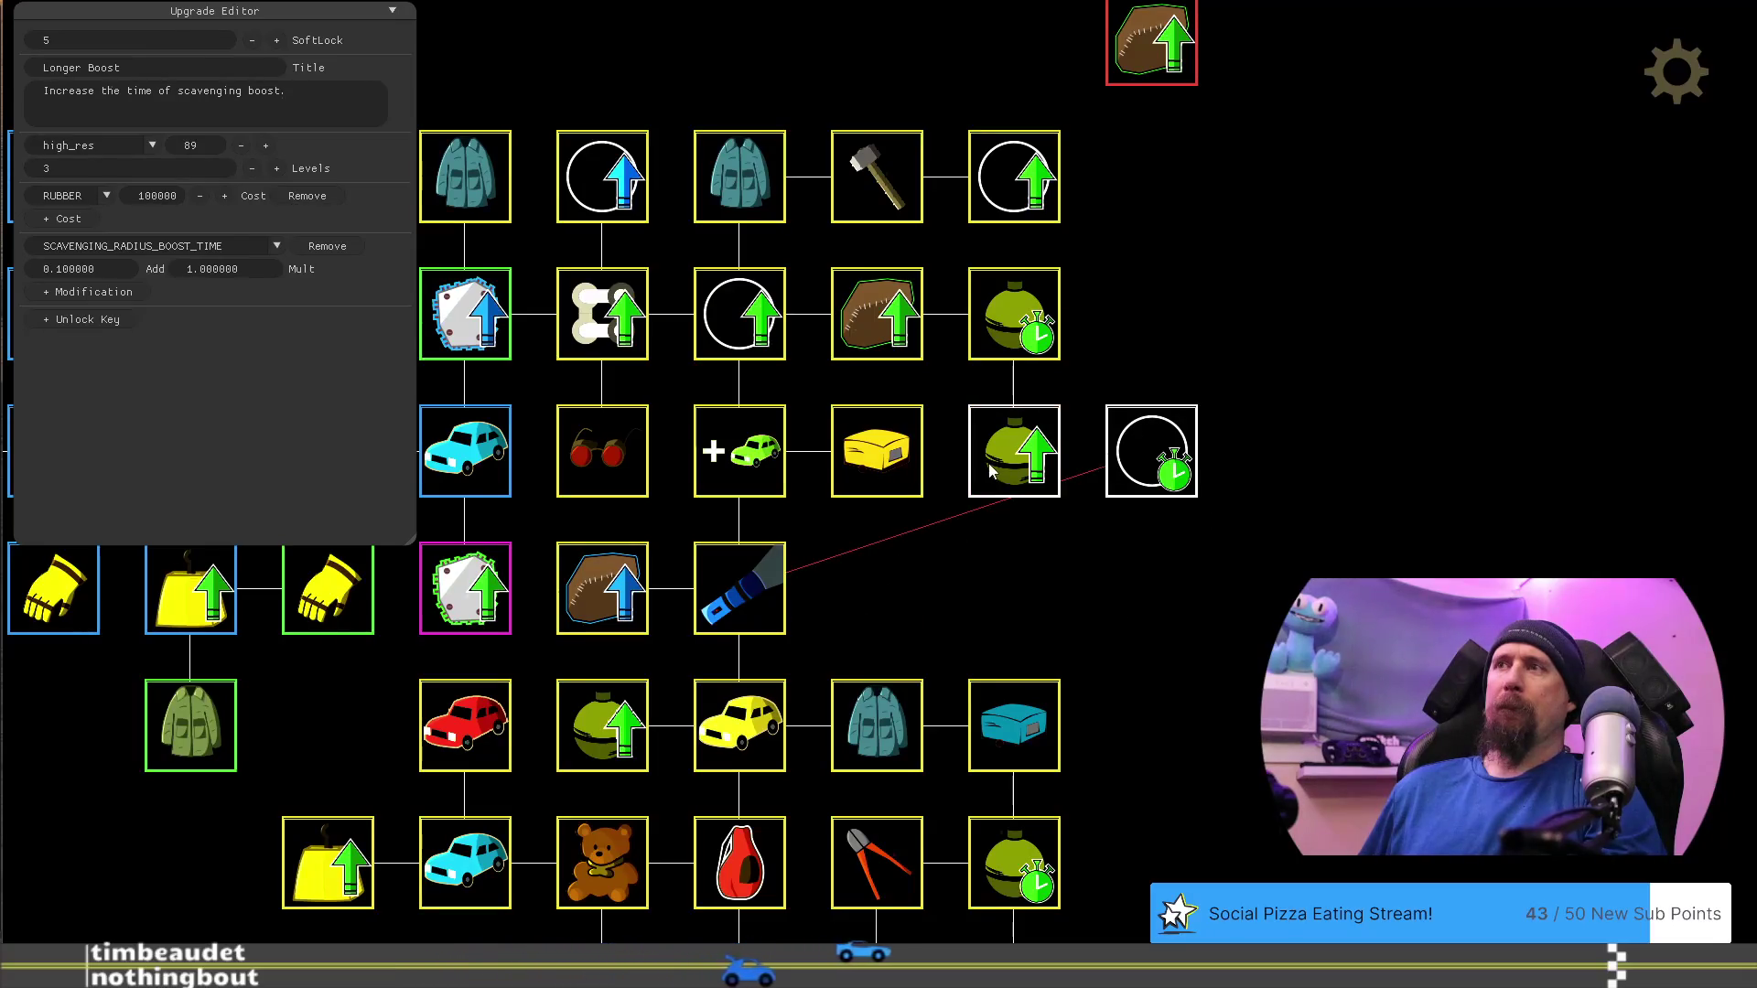
drag(991, 471, 991, 608)
mouse_move(1006, 320)
mouse_down()
mouse_move(937, 542)
mouse_move(869, 585)
mouse_up()
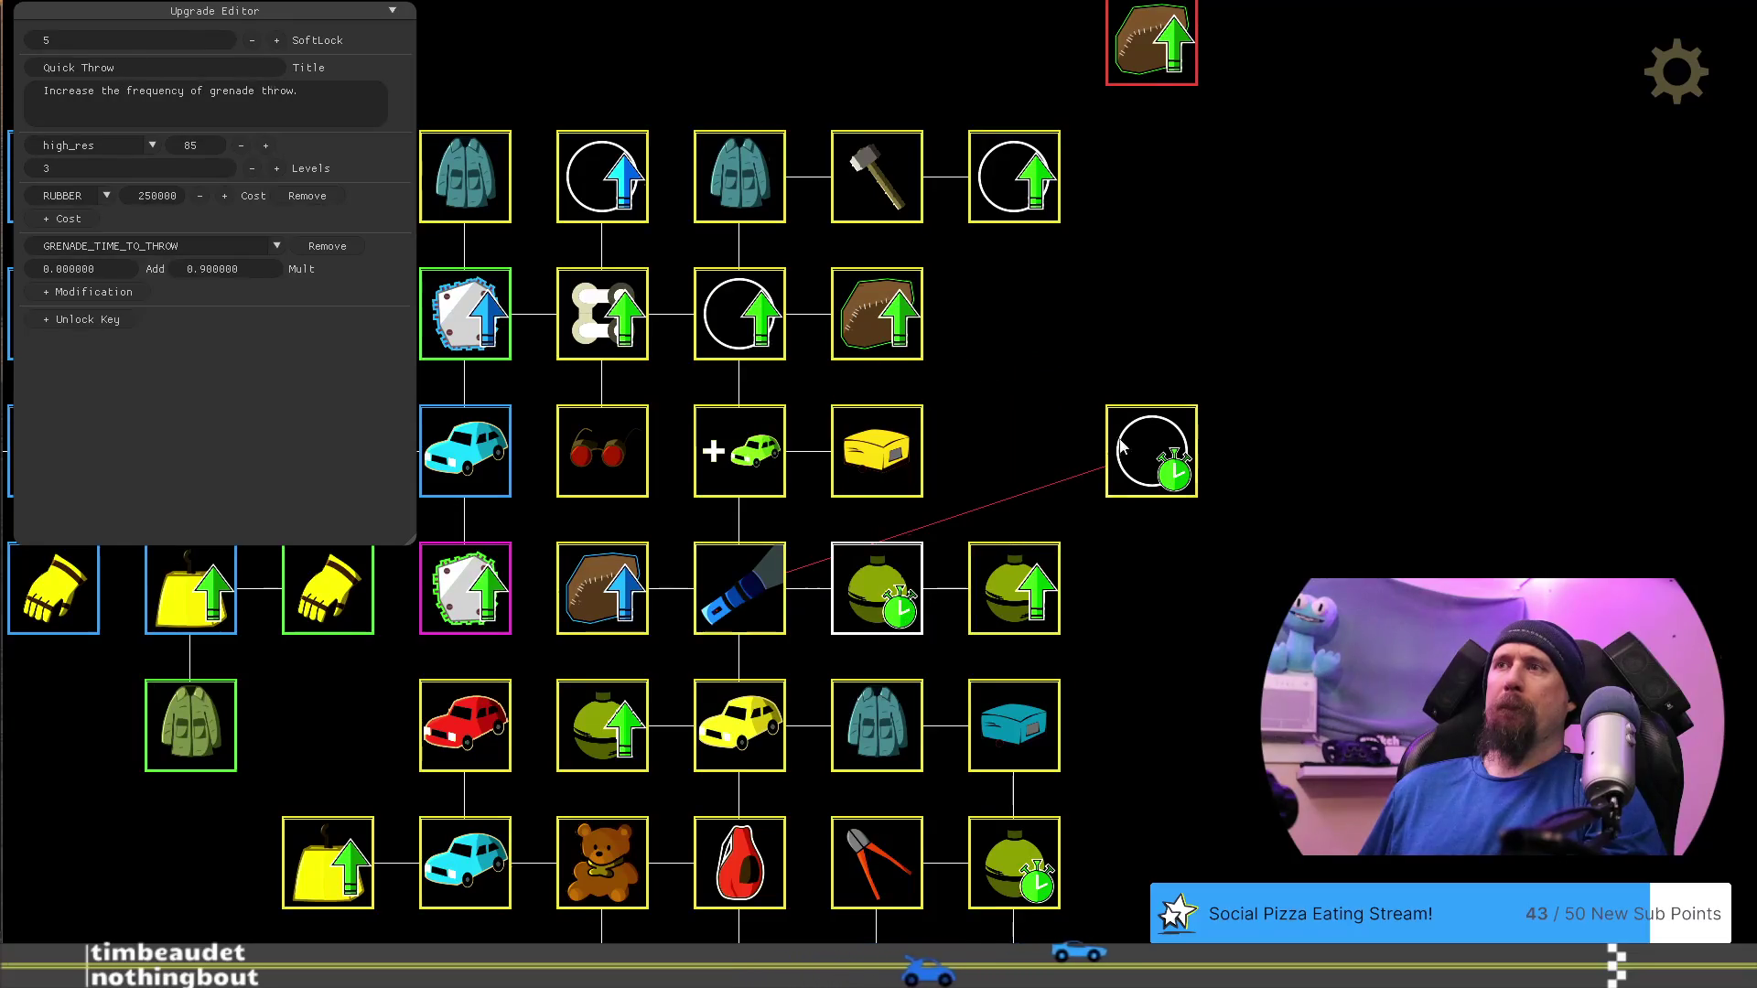
drag(1124, 421, 988, 285)
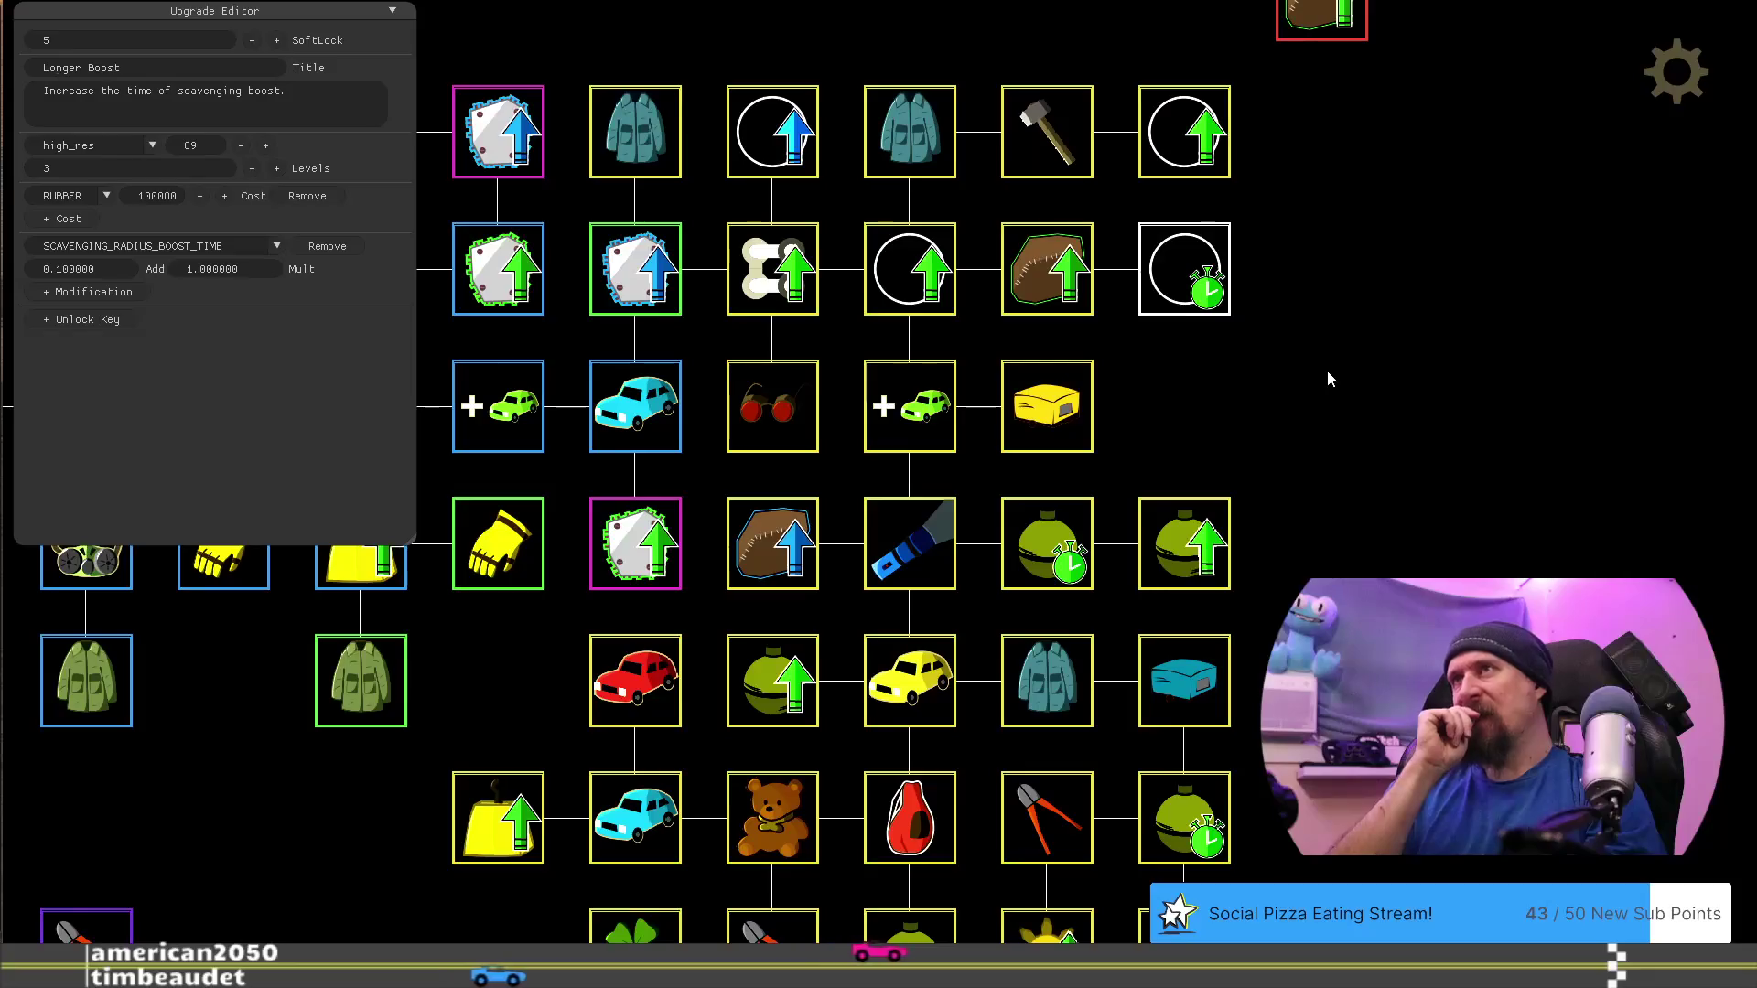
key(grave)
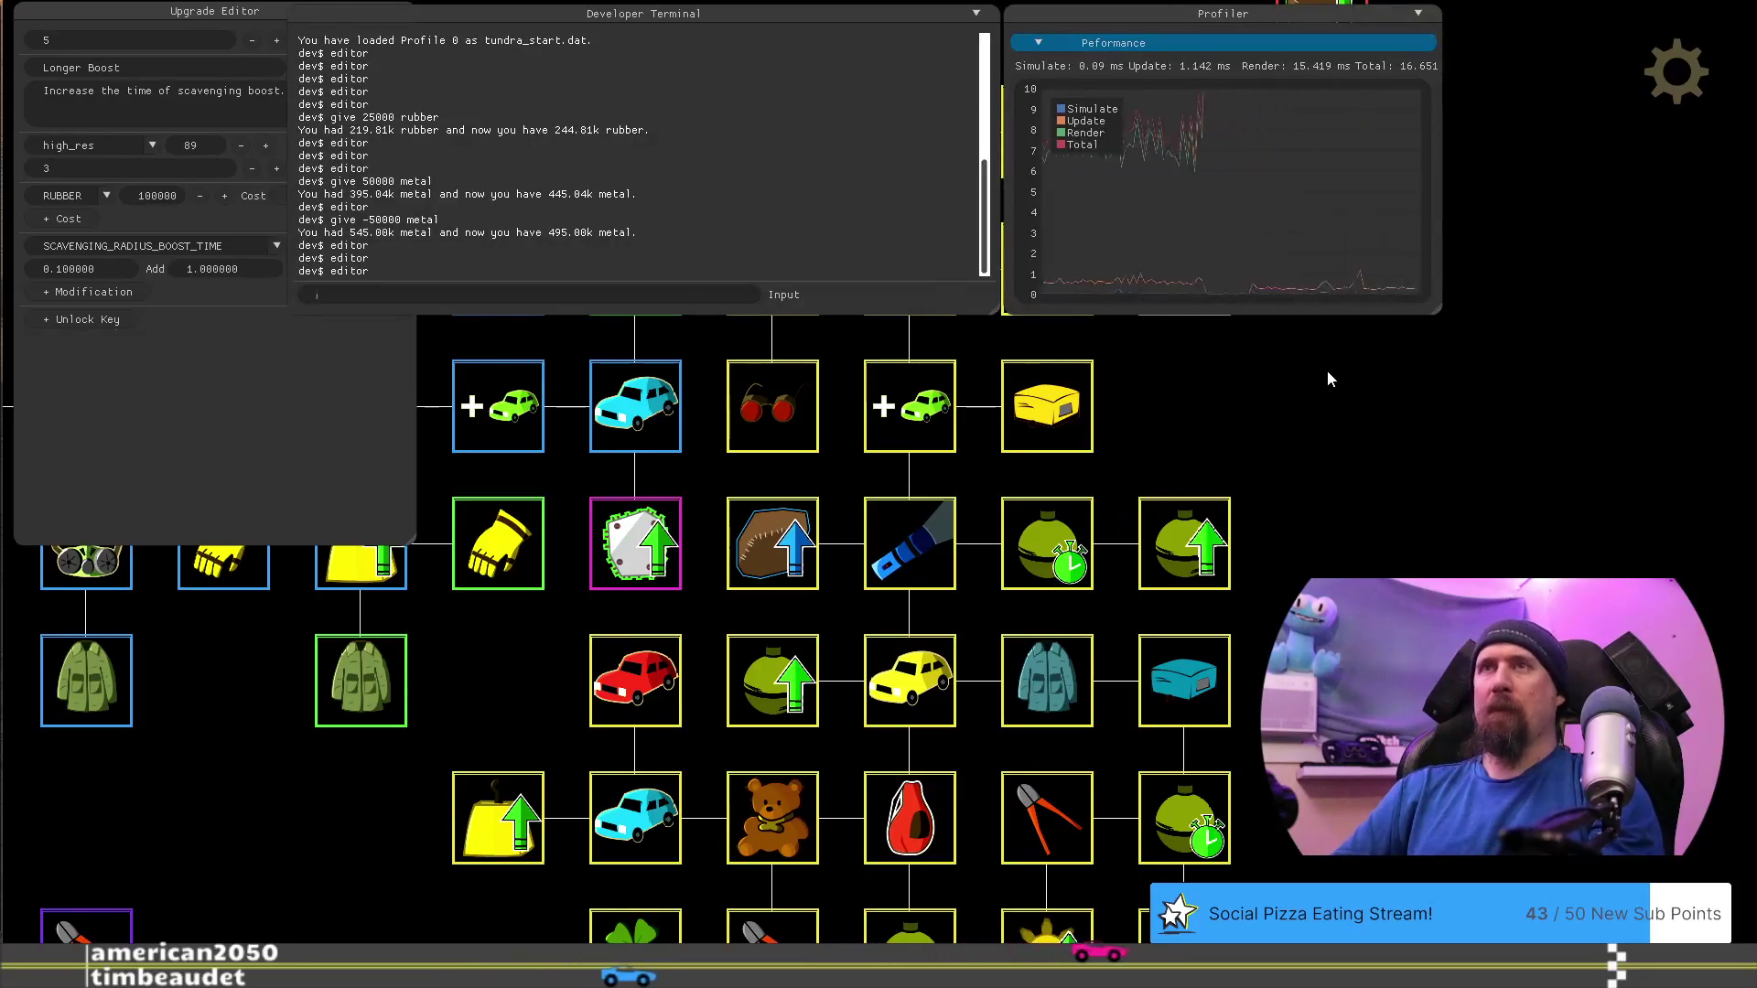
Back in the game, buy two levels of Longer Boost
key(grave)
key(grave)
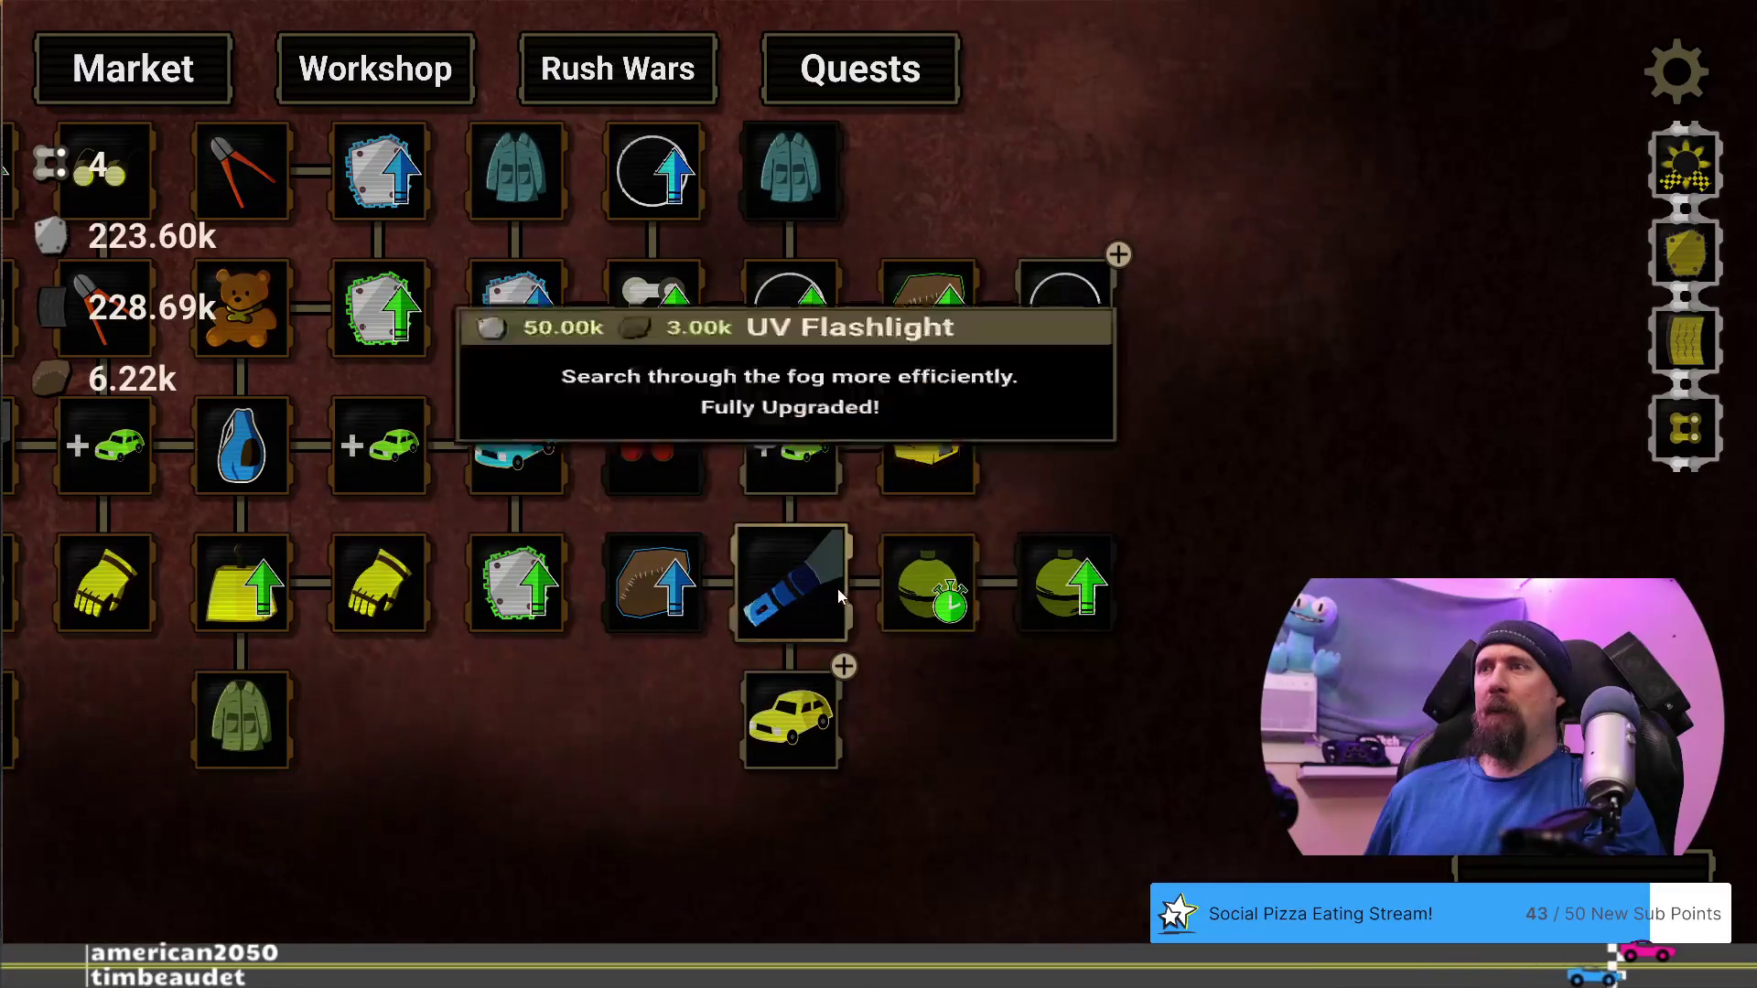
mouse_move(1085, 311)
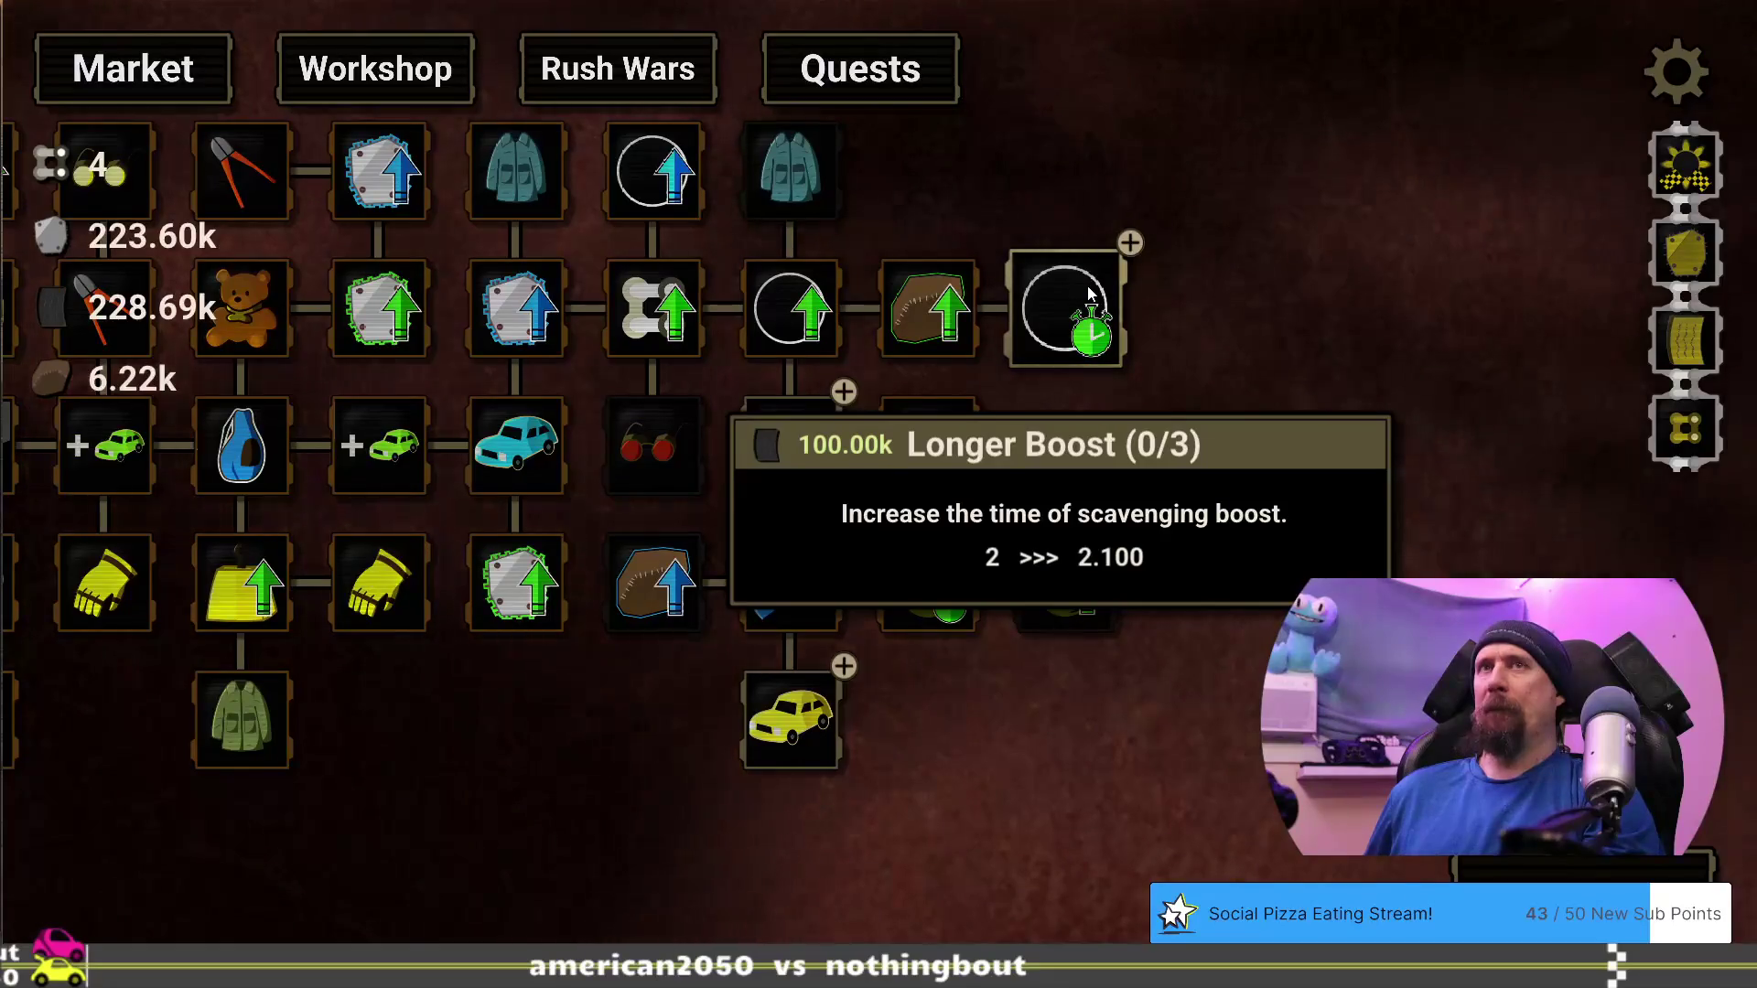
mouse_move(813, 449)
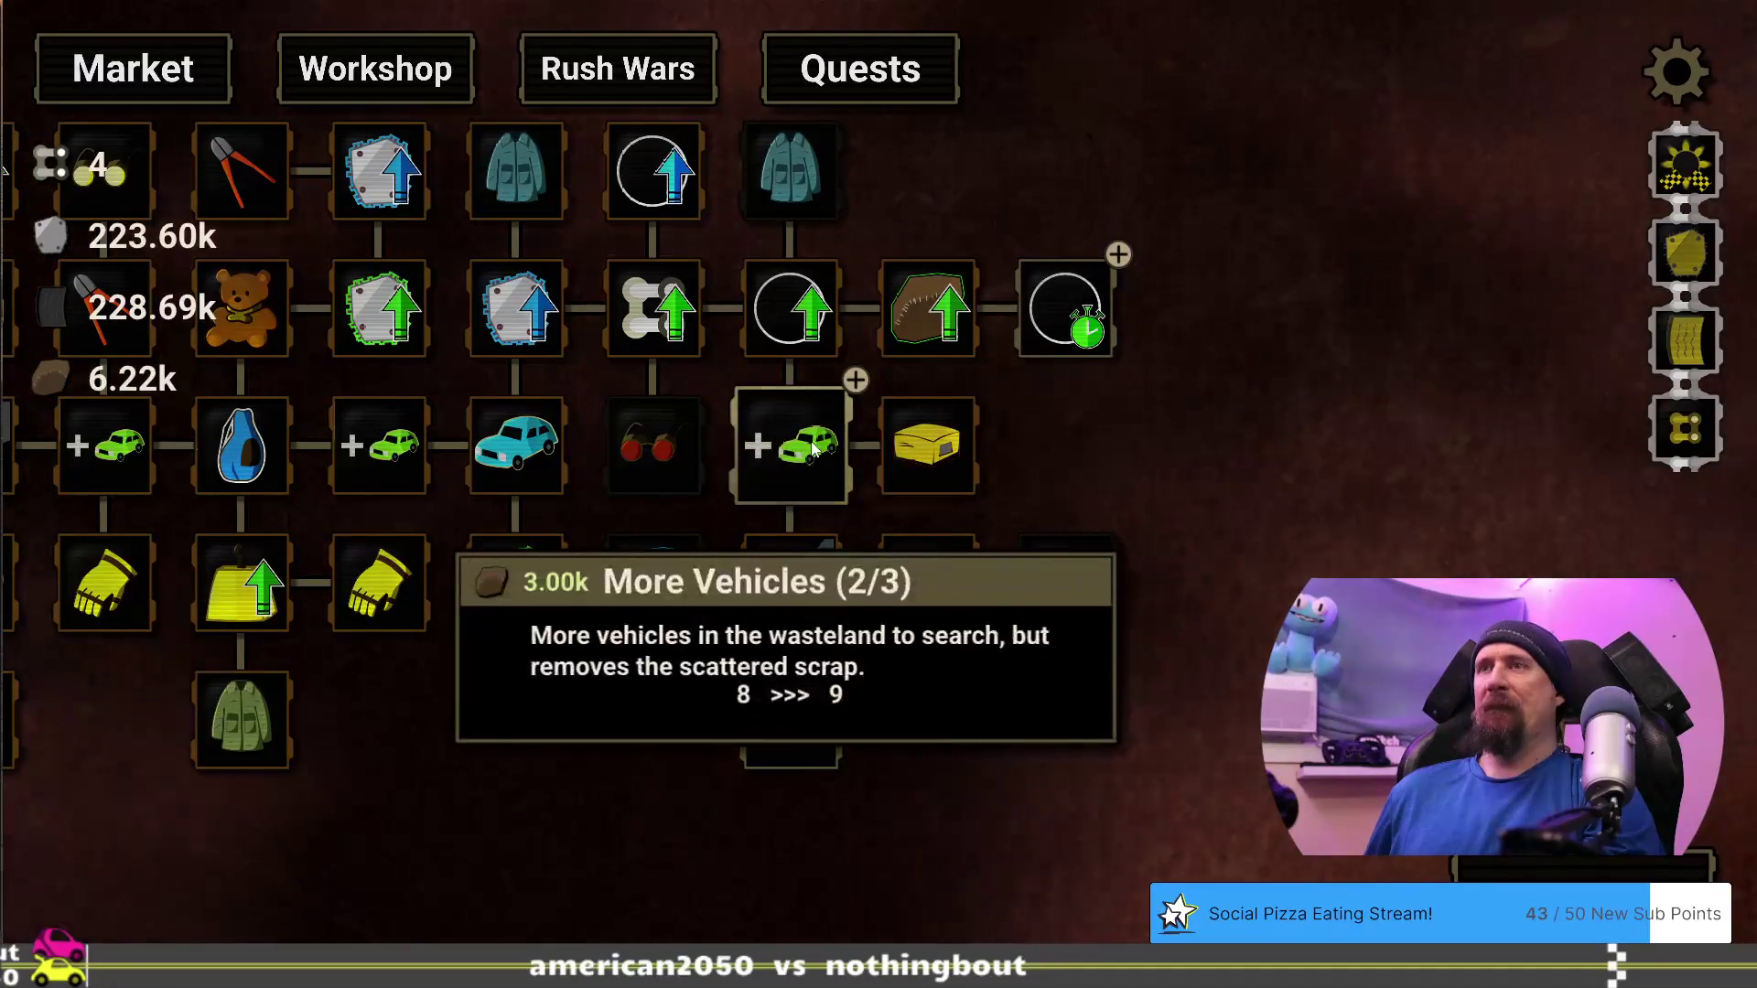
mouse_move(1035, 293)
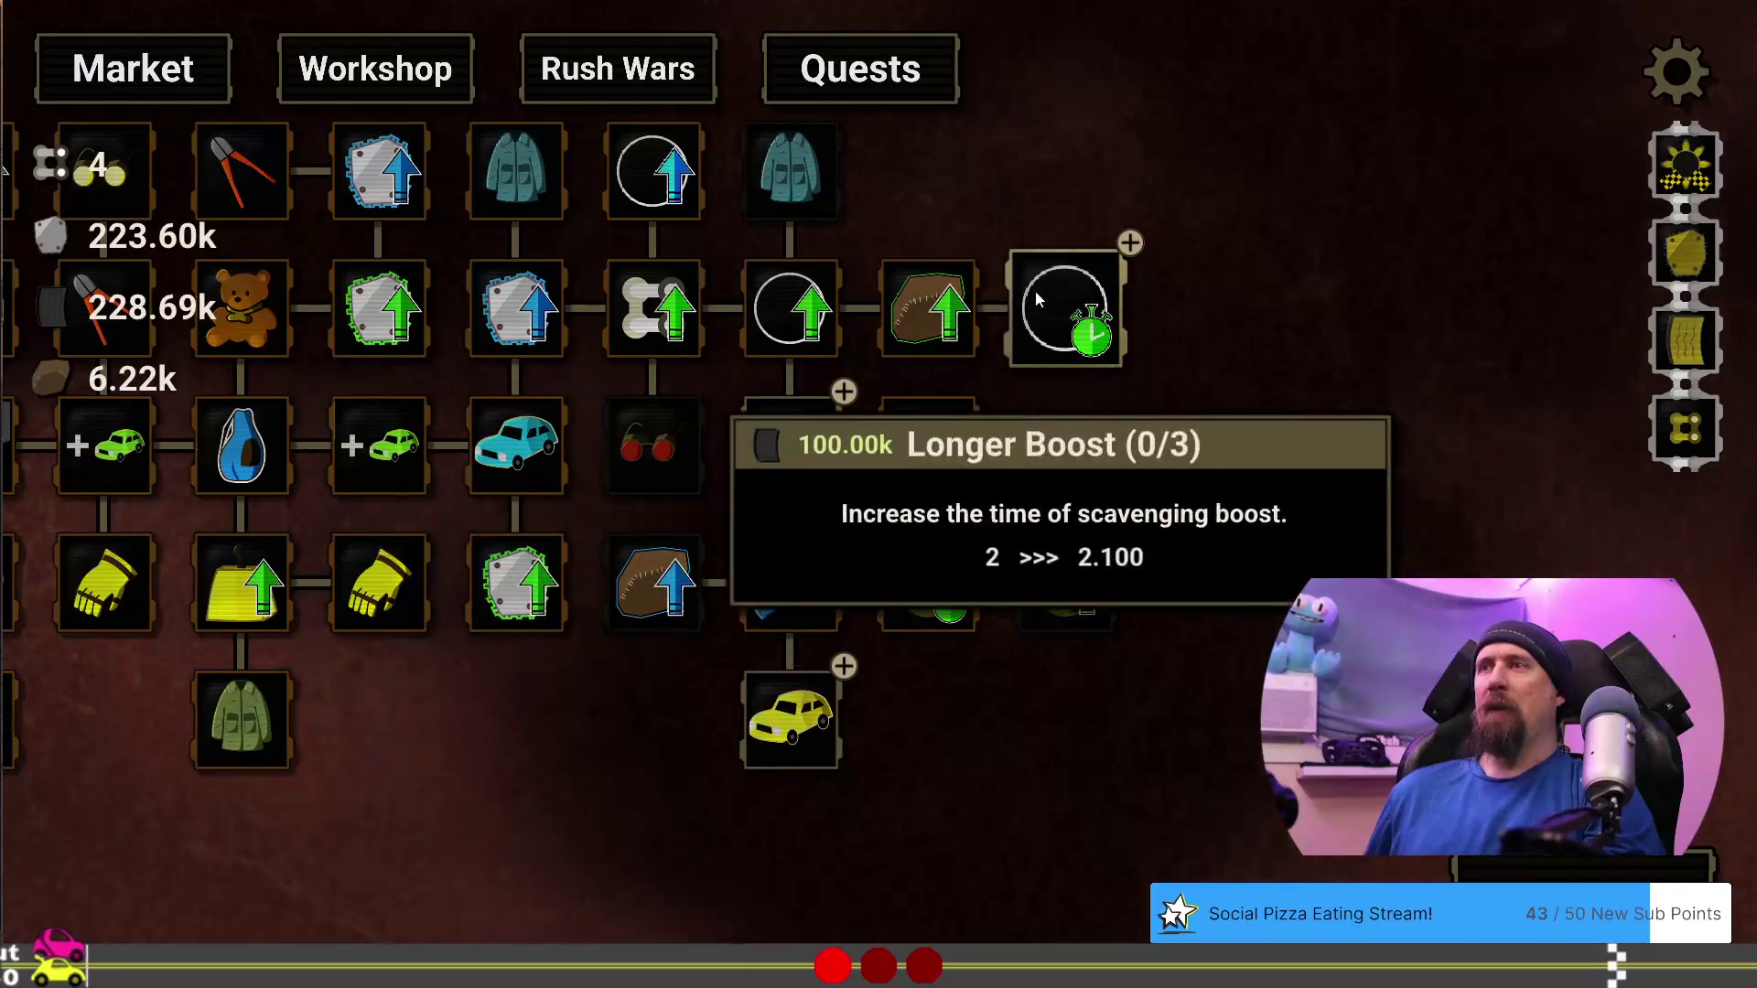
click(1049, 289)
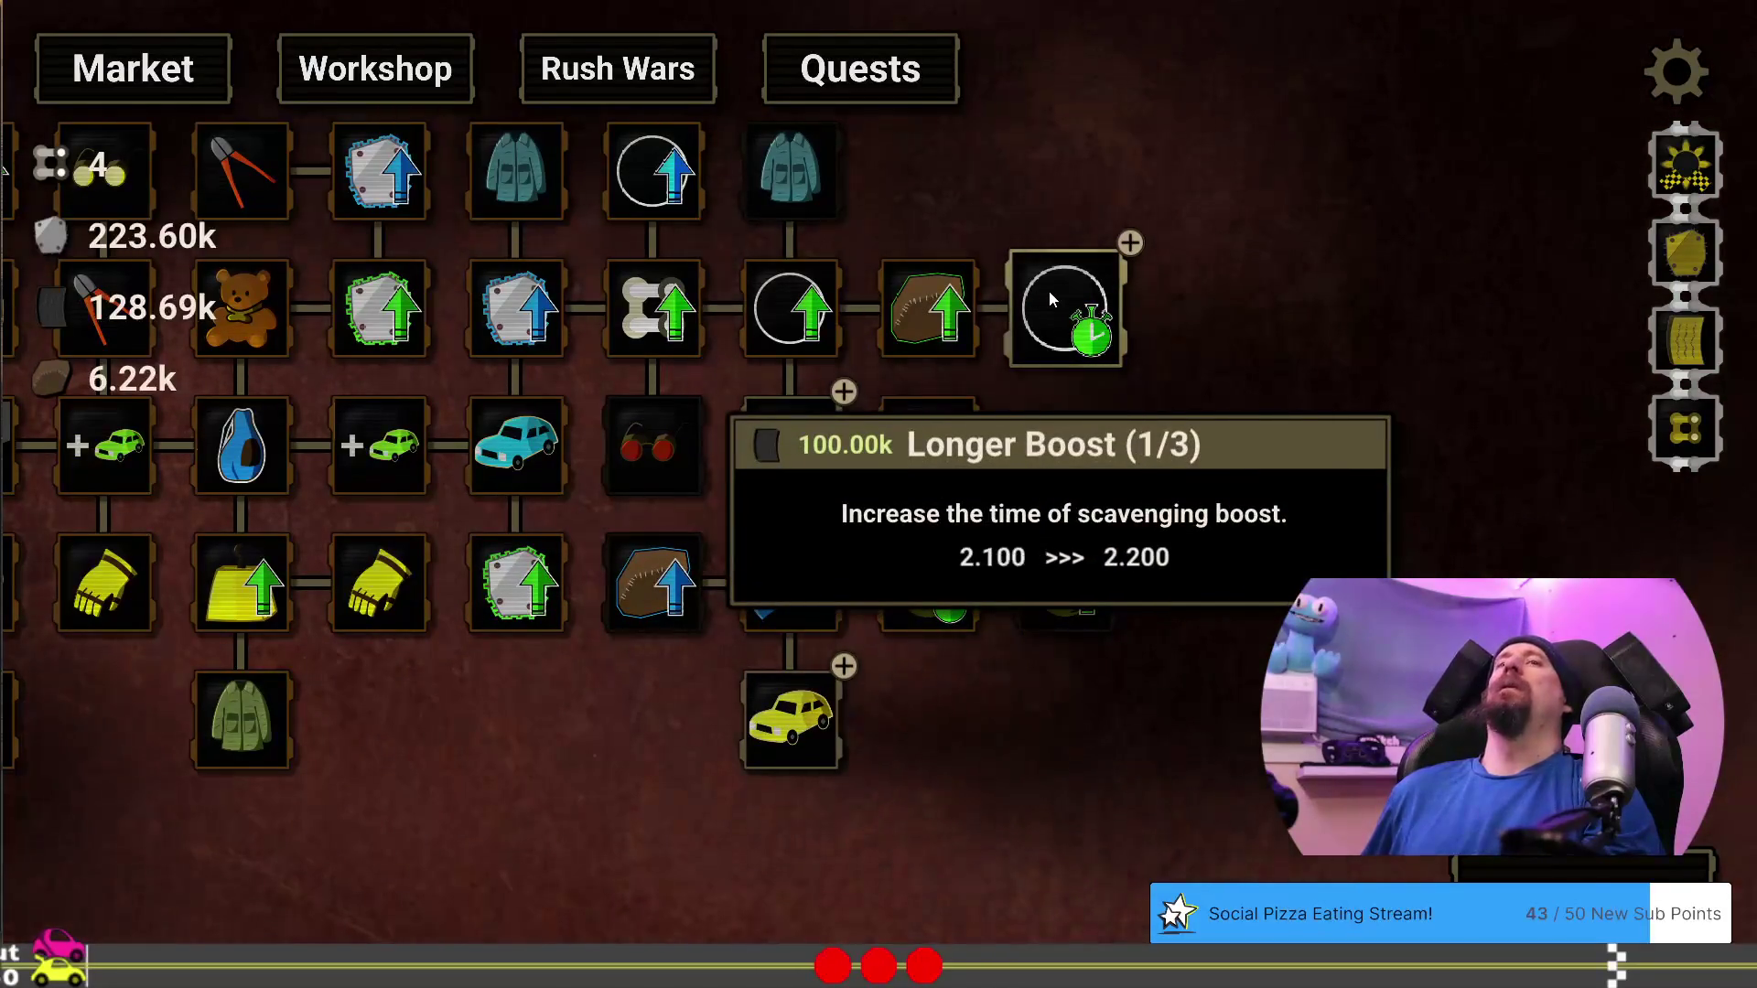
click(1052, 297)
Run 'give -100000 rubber' in the developer terminal, dropping rubber to -71307
key(grave)
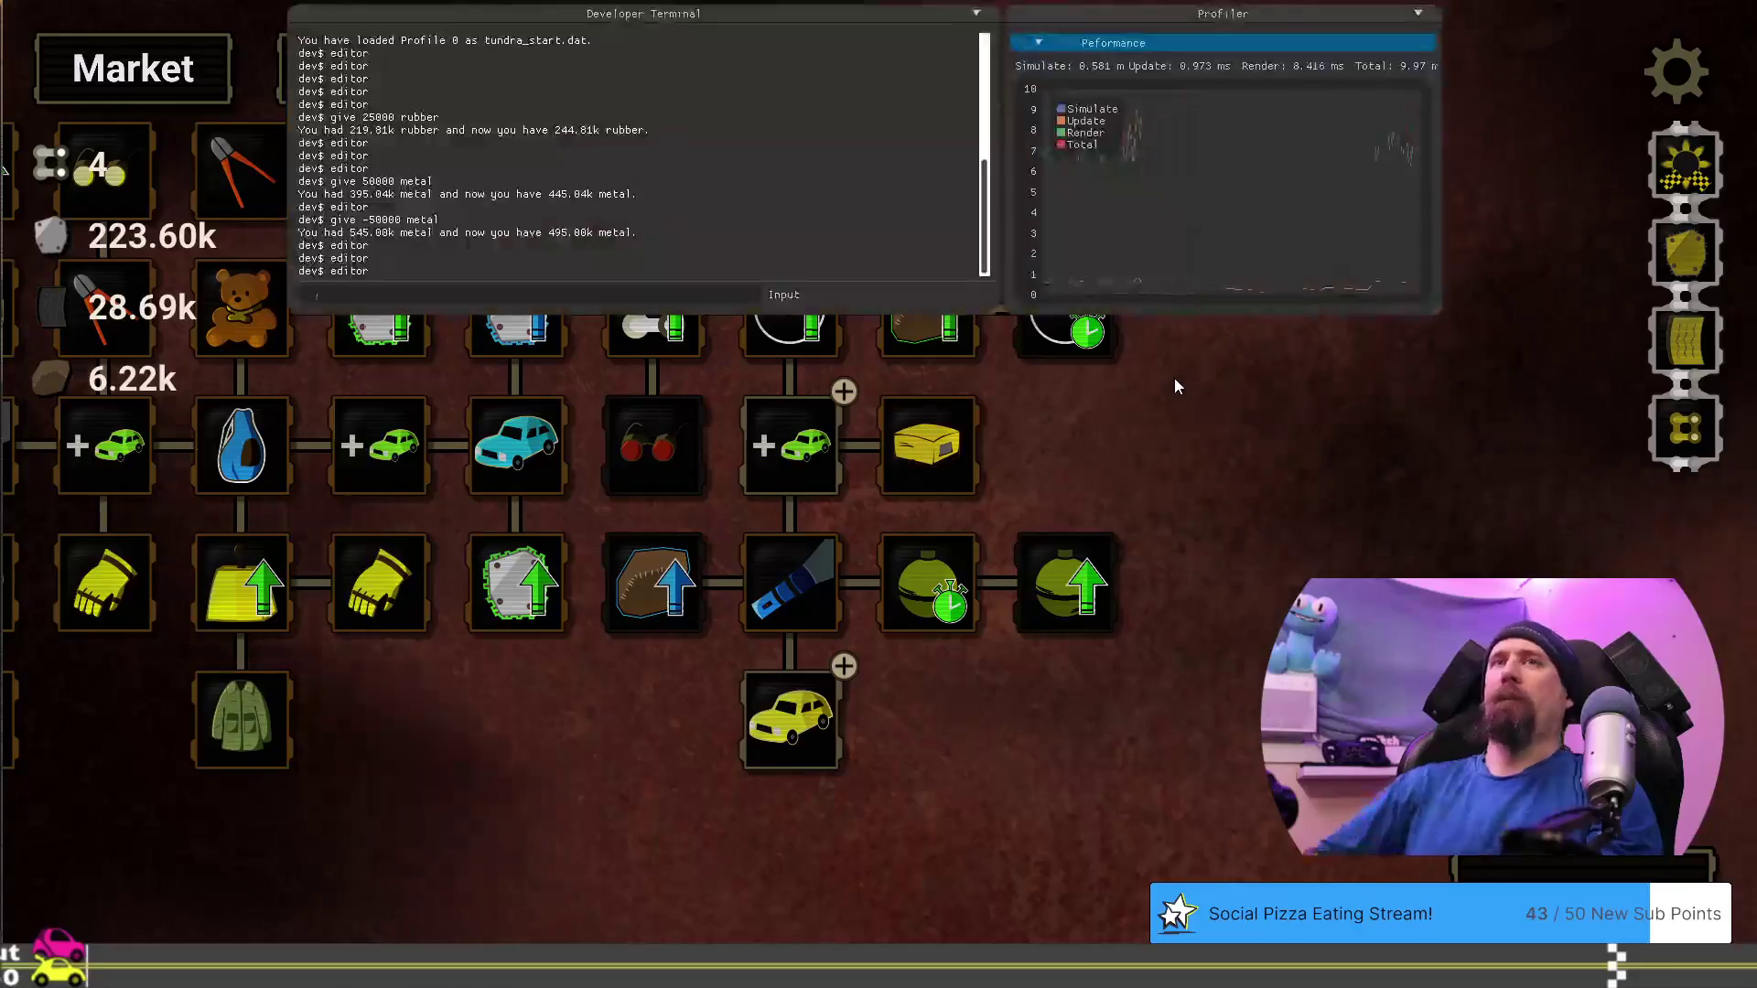
text(give-100000)
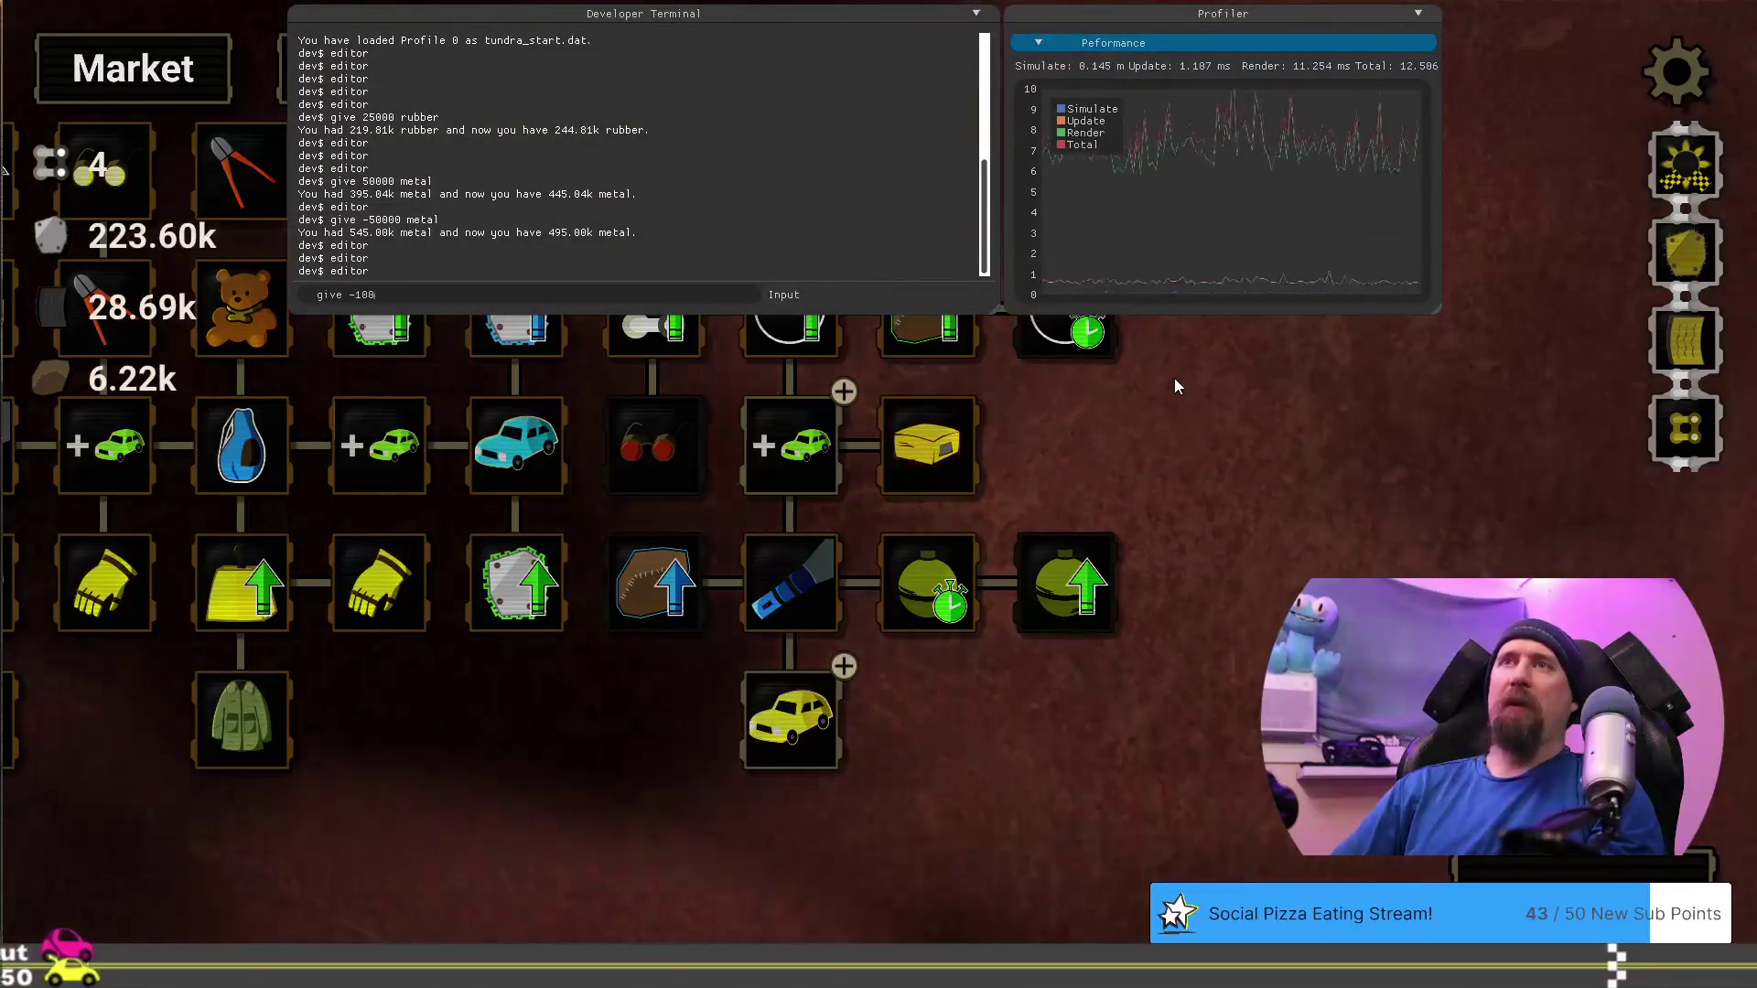
text( rubber)
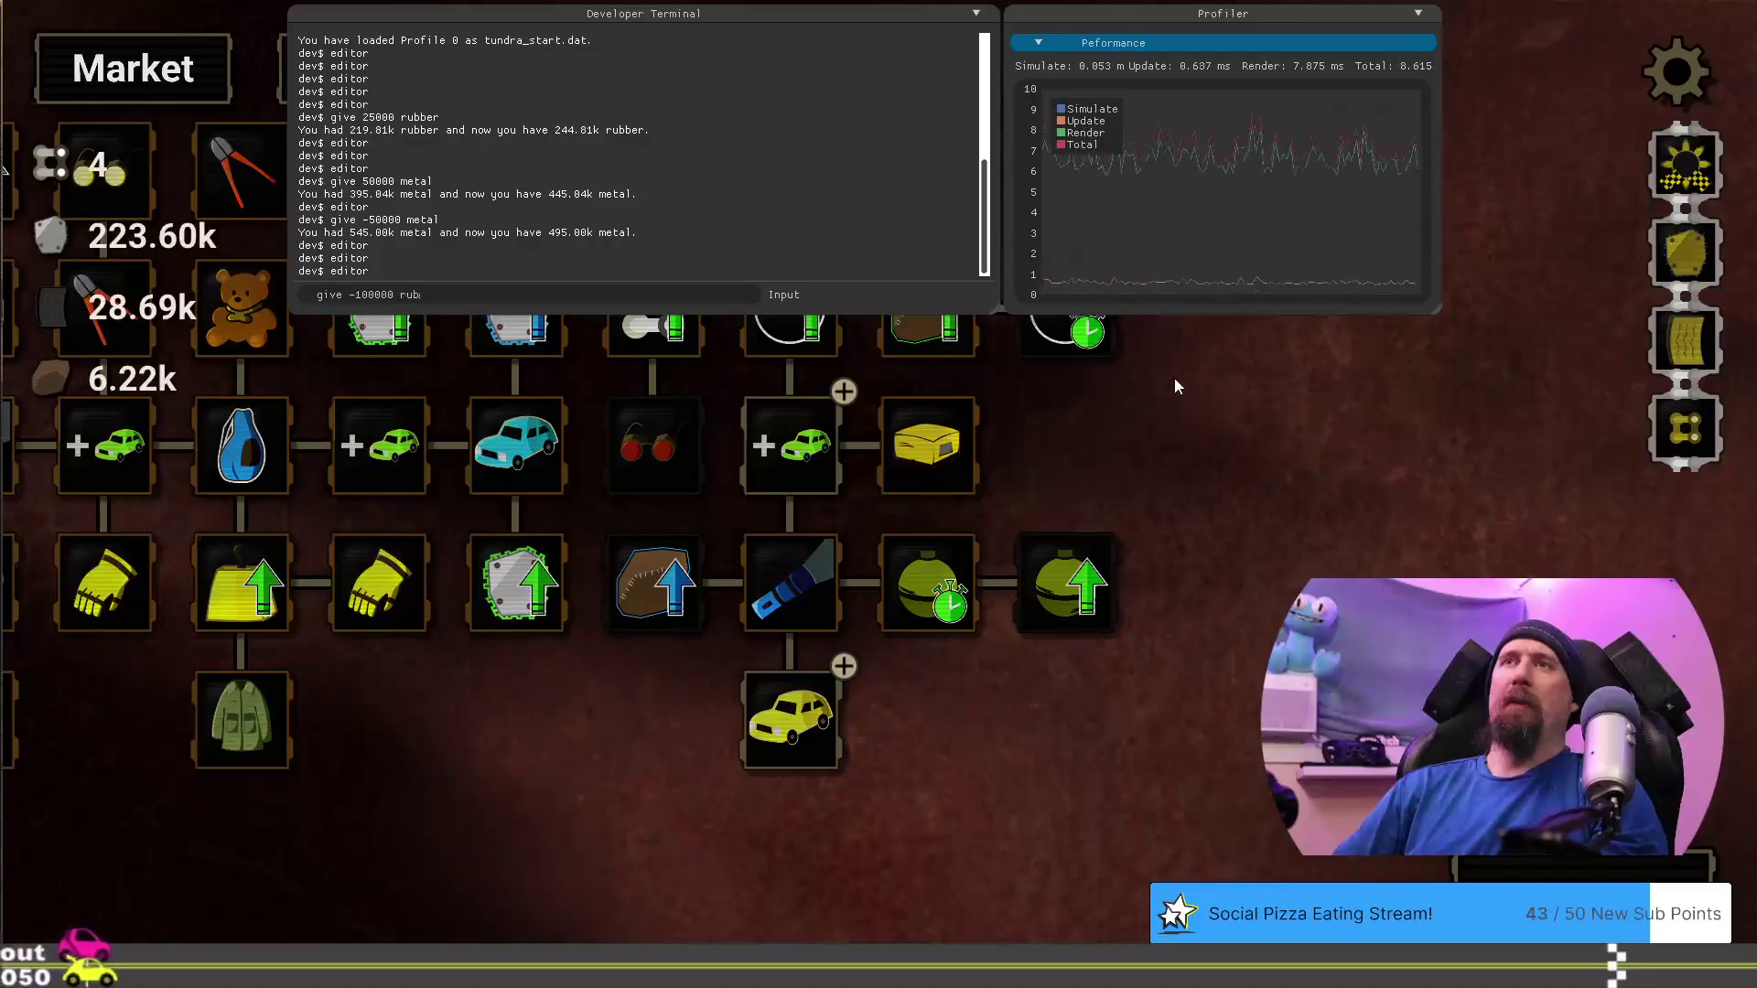
key(Return)
key(grave)
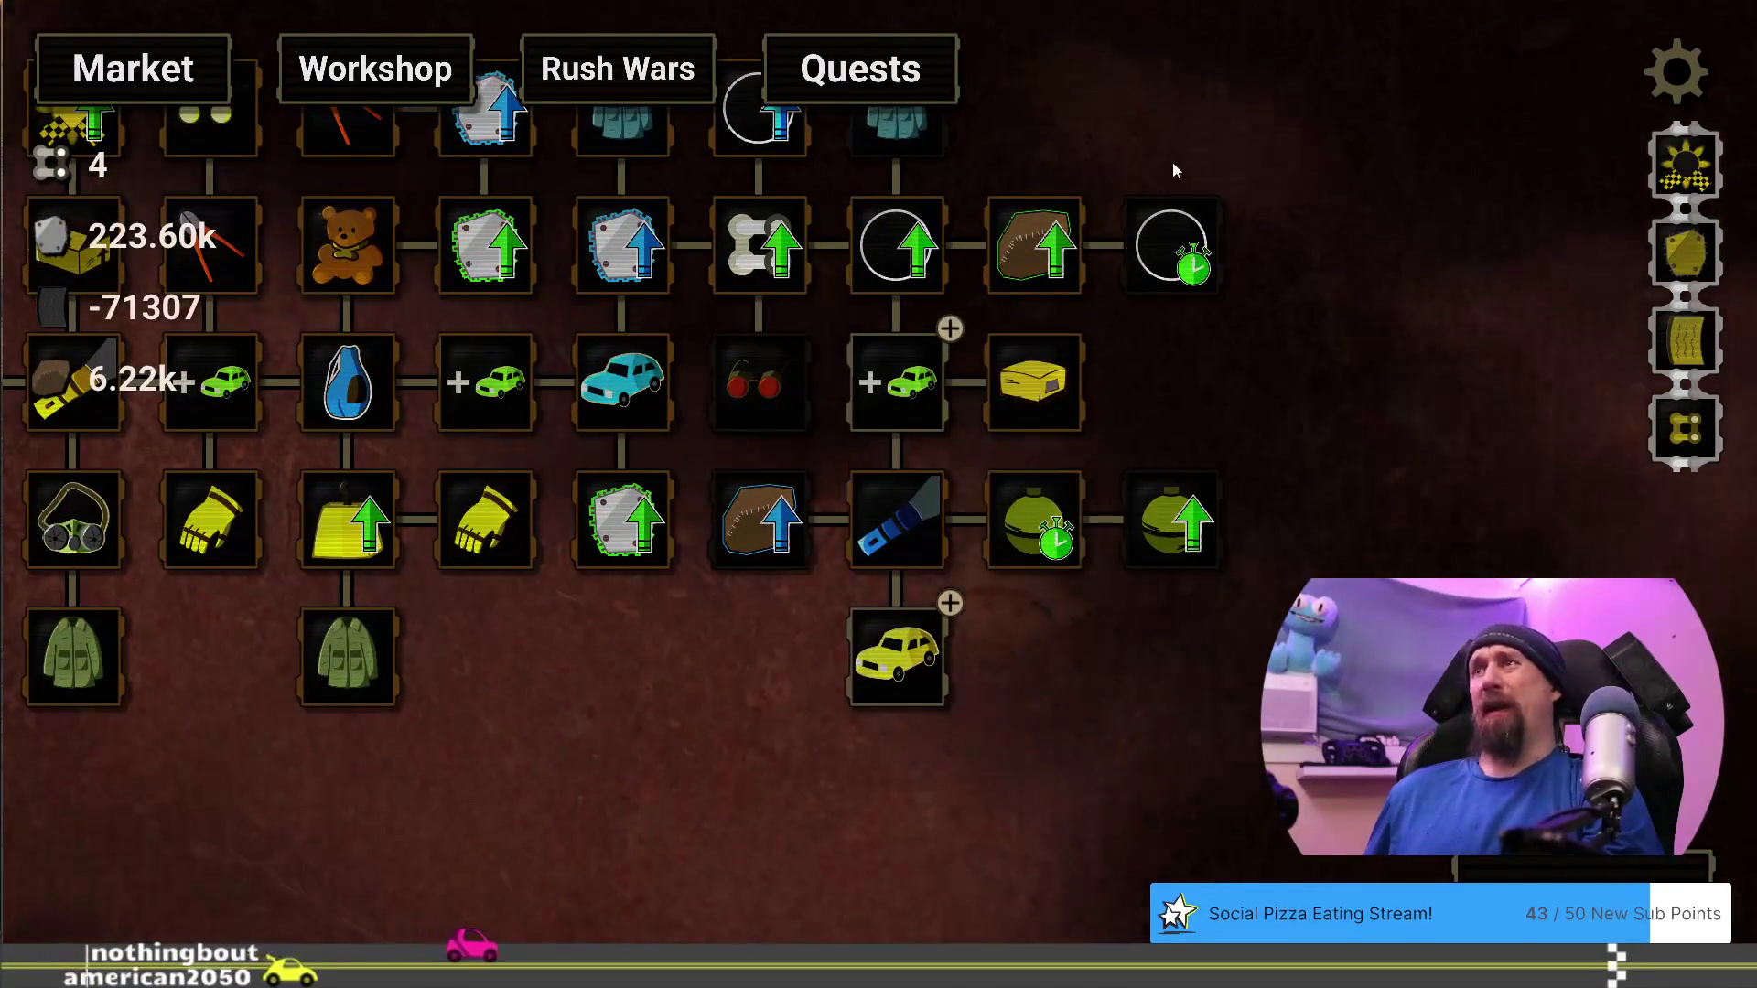
Finish a supply run, check the Winter Coat and Rusted Hatchback tooltips, then start another run
click(880, 659)
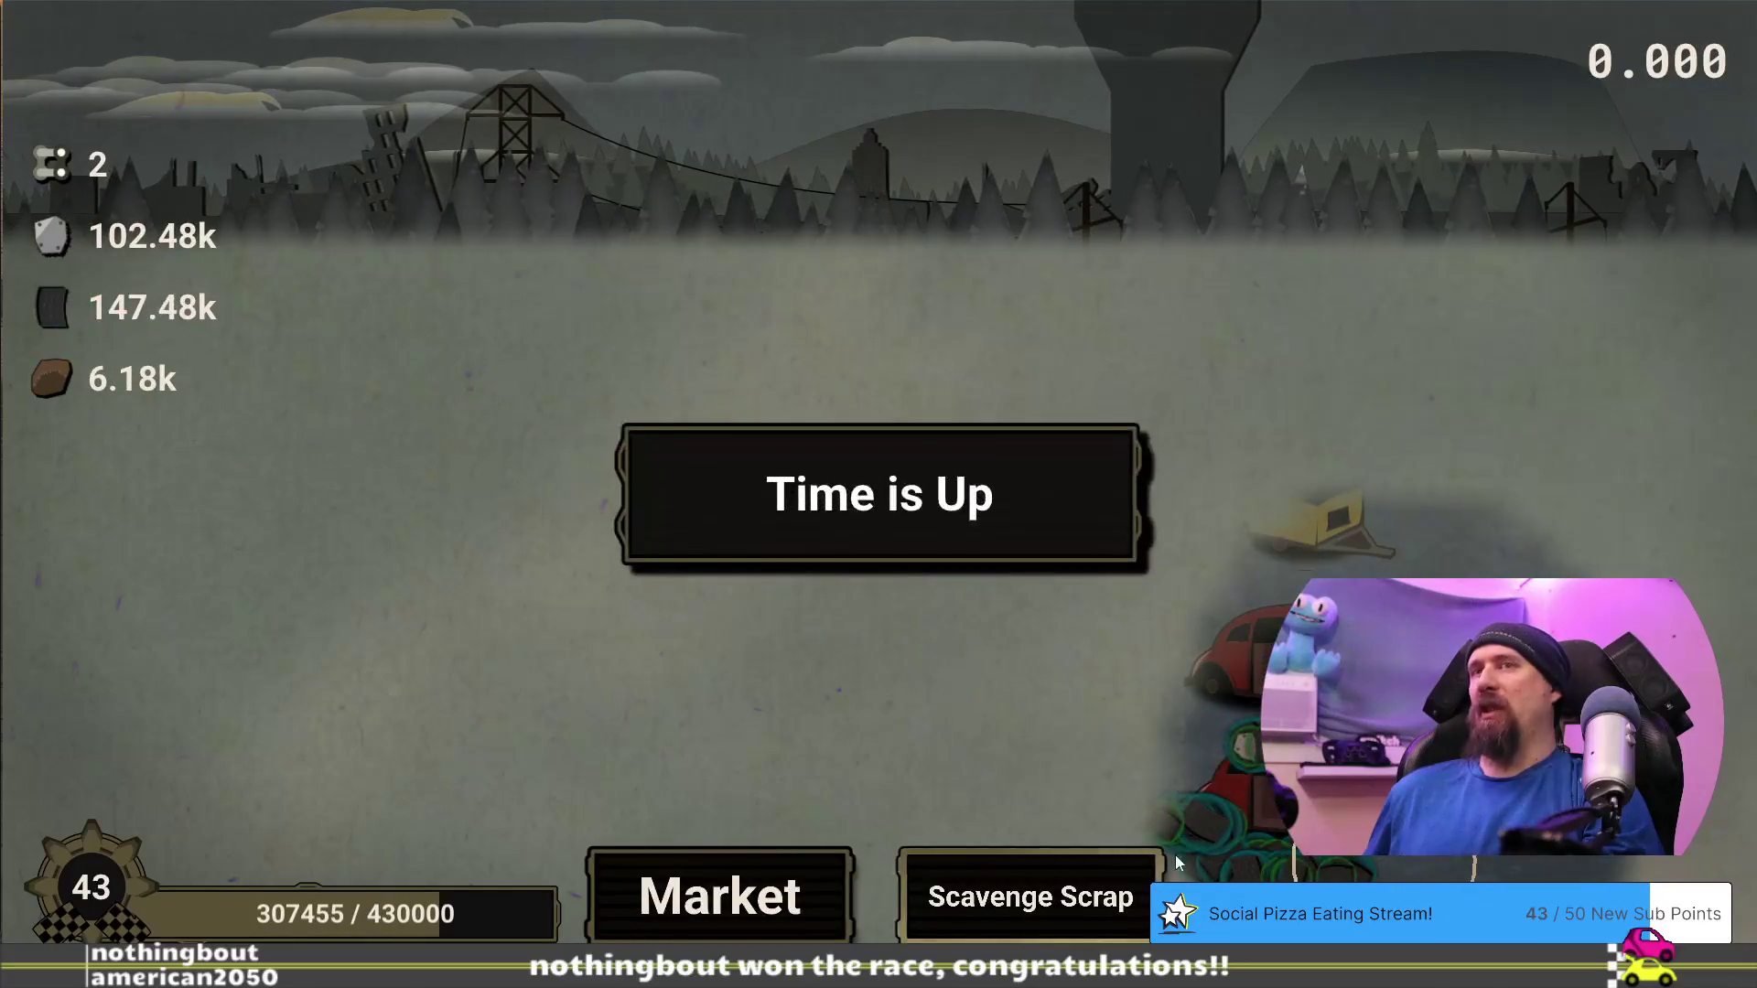
click(723, 895)
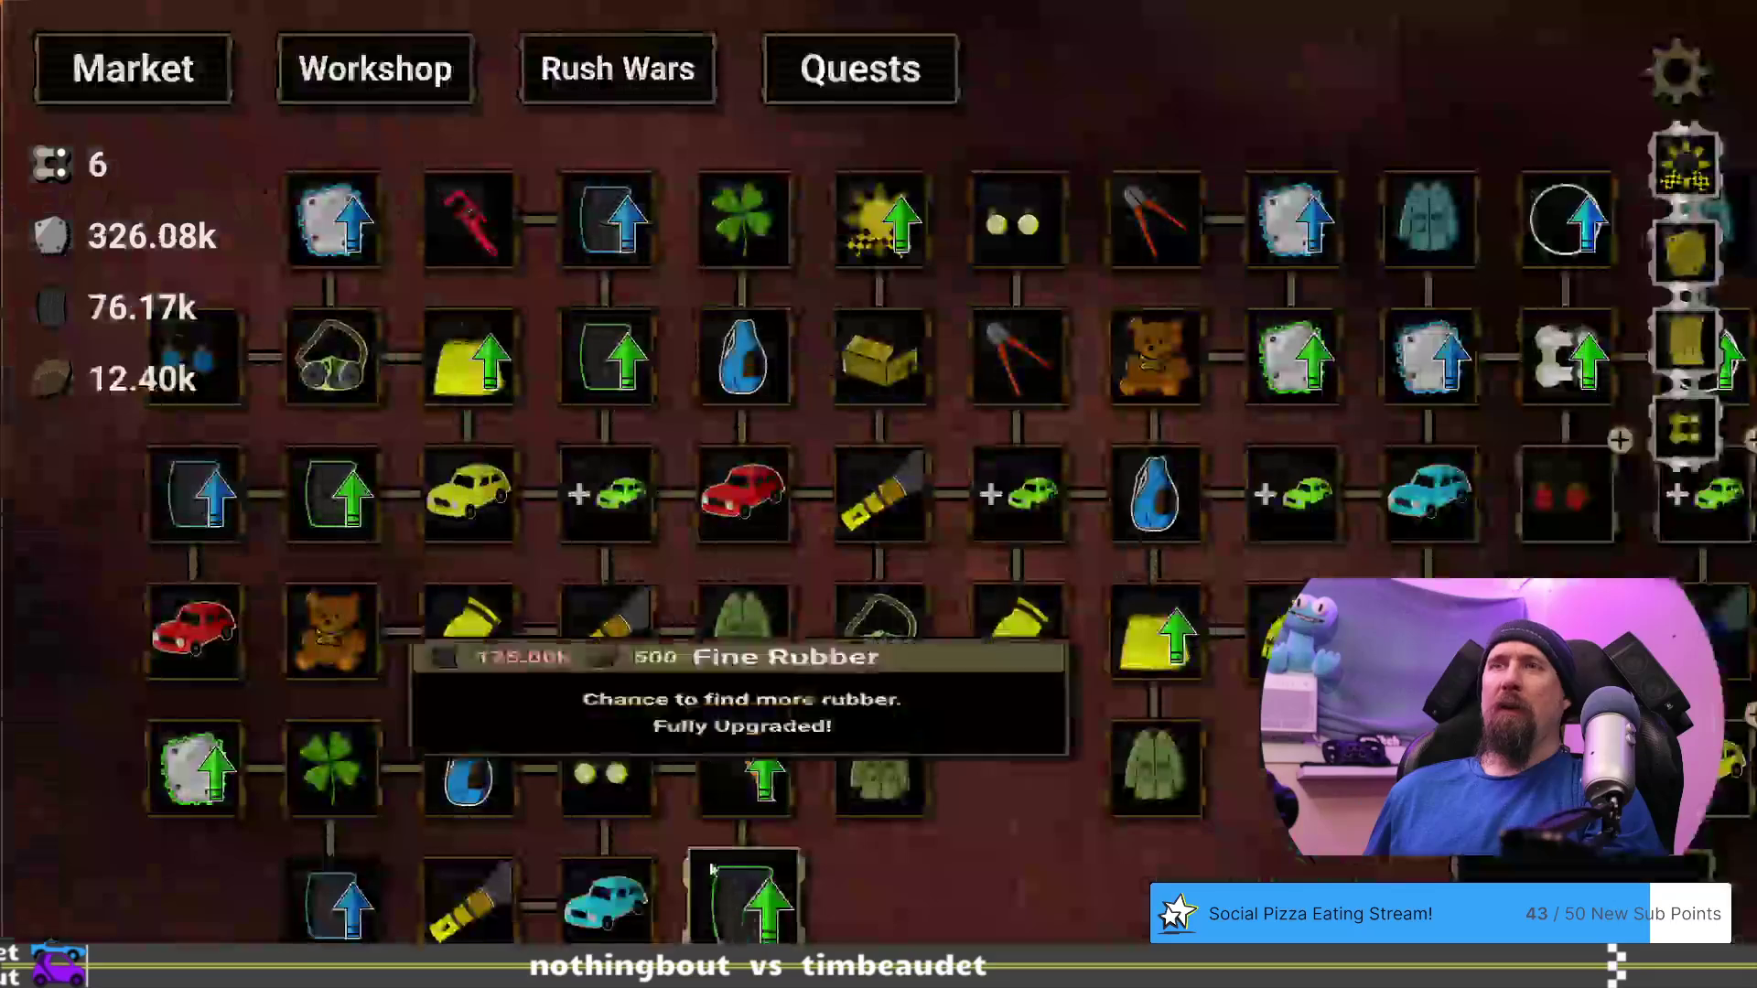
mouse_move(1332, 743)
mouse_down()
mouse_move(1149, 743)
mouse_move(1116, 659)
mouse_move(1079, 774)
mouse_move(710, 776)
mouse_move(454, 750)
mouse_up()
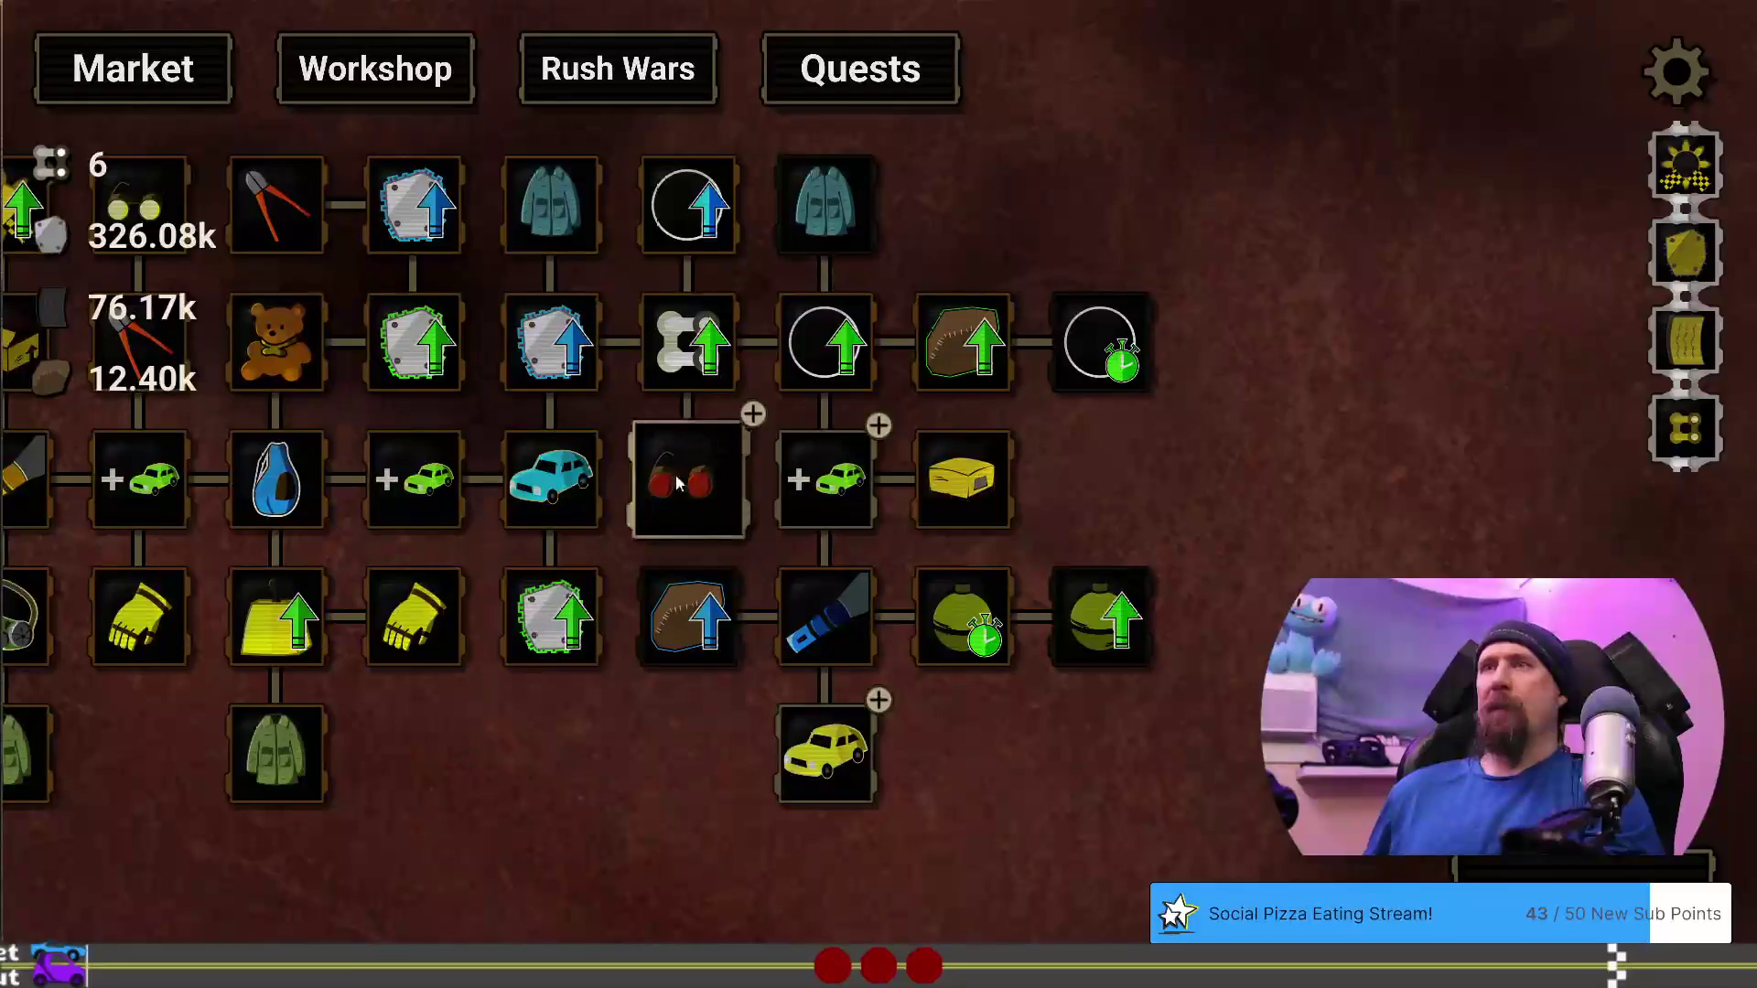
mouse_move(675, 475)
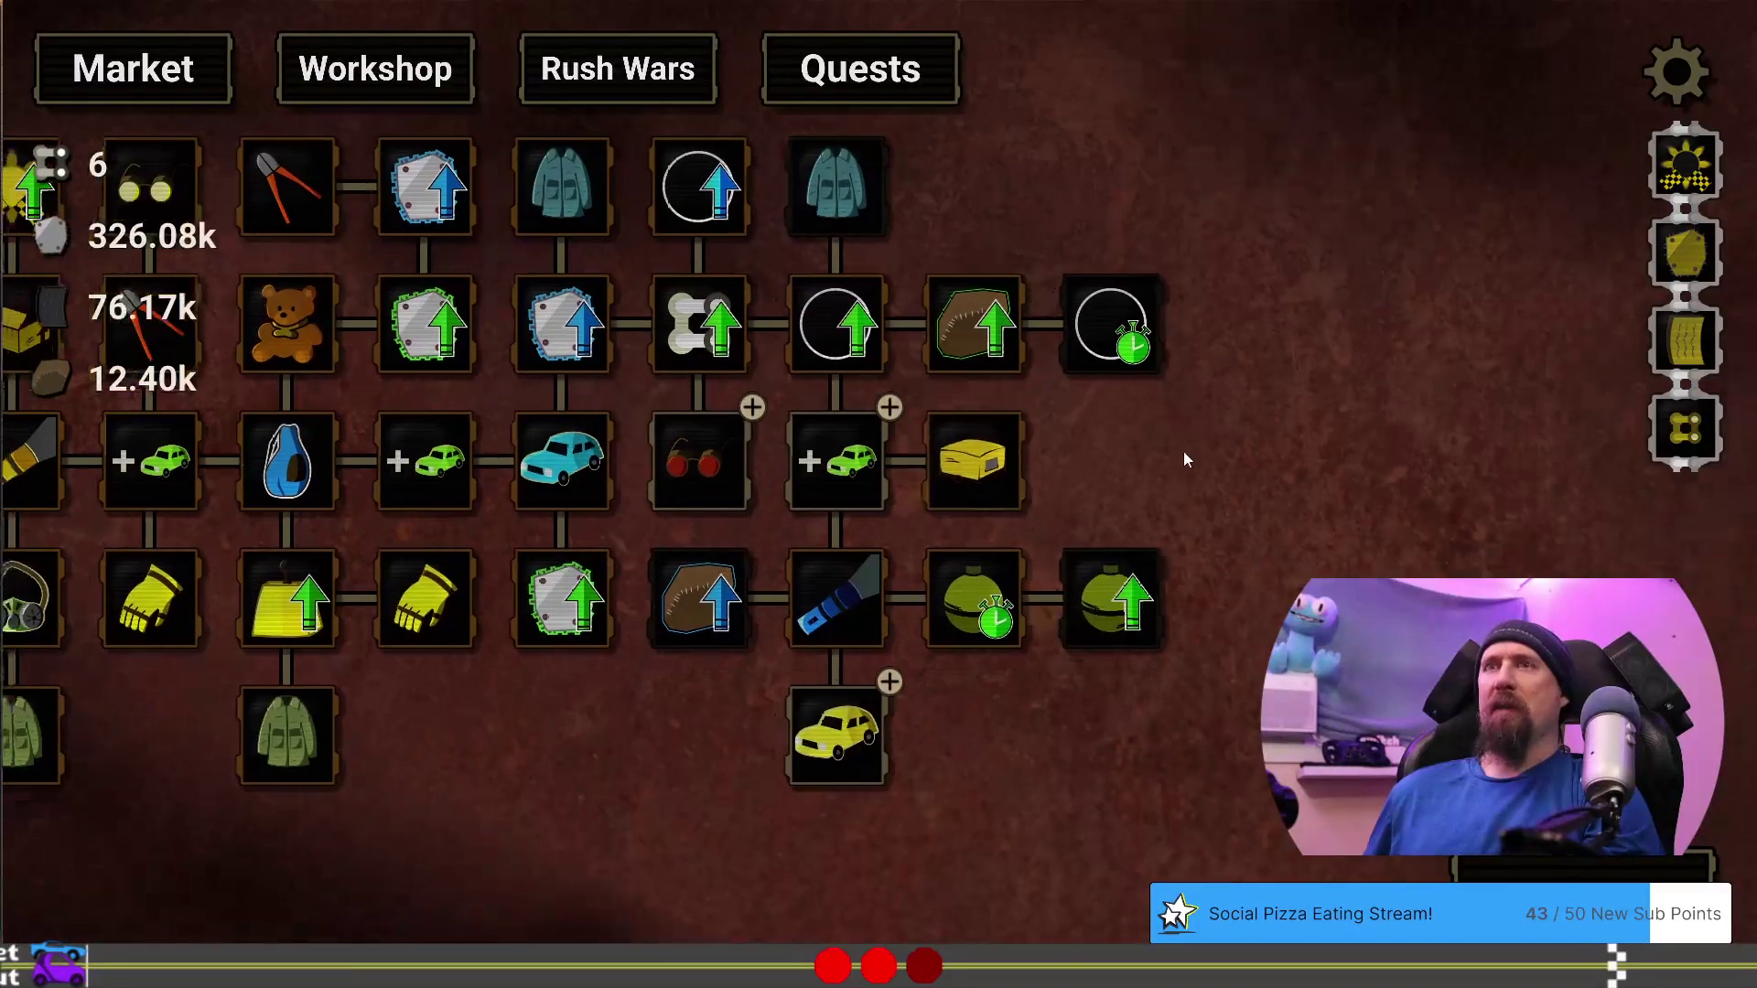
mouse_move(860, 479)
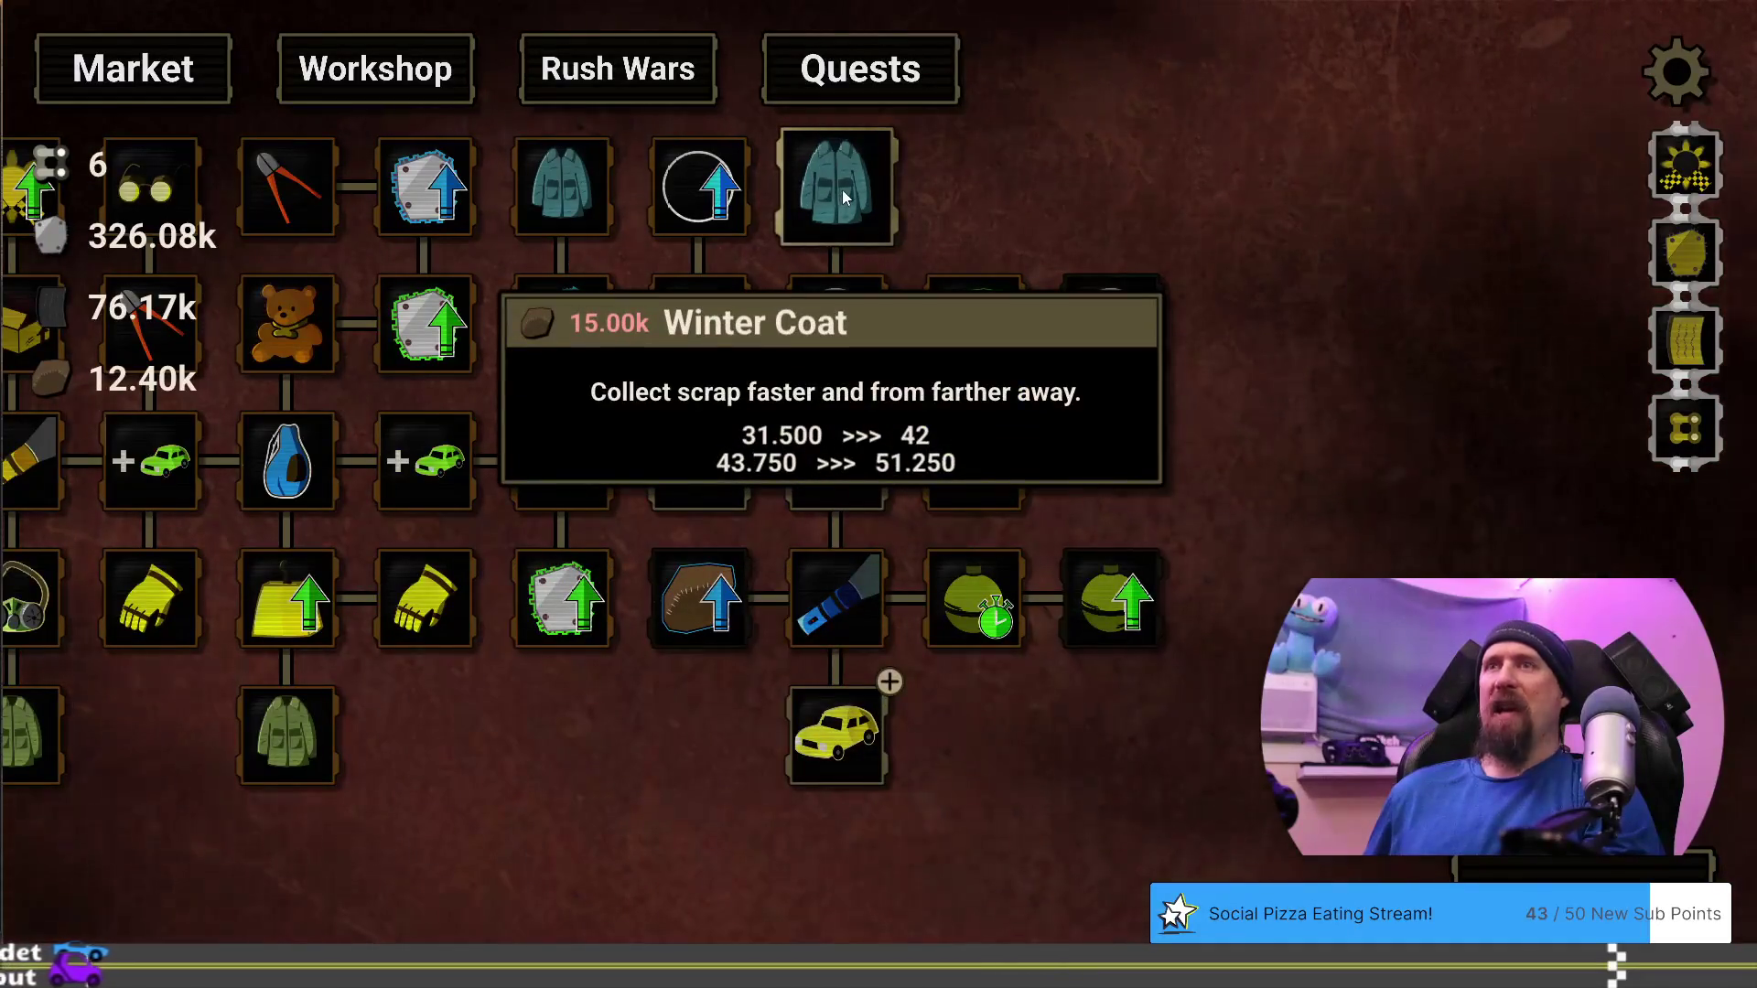
mouse_move(851, 756)
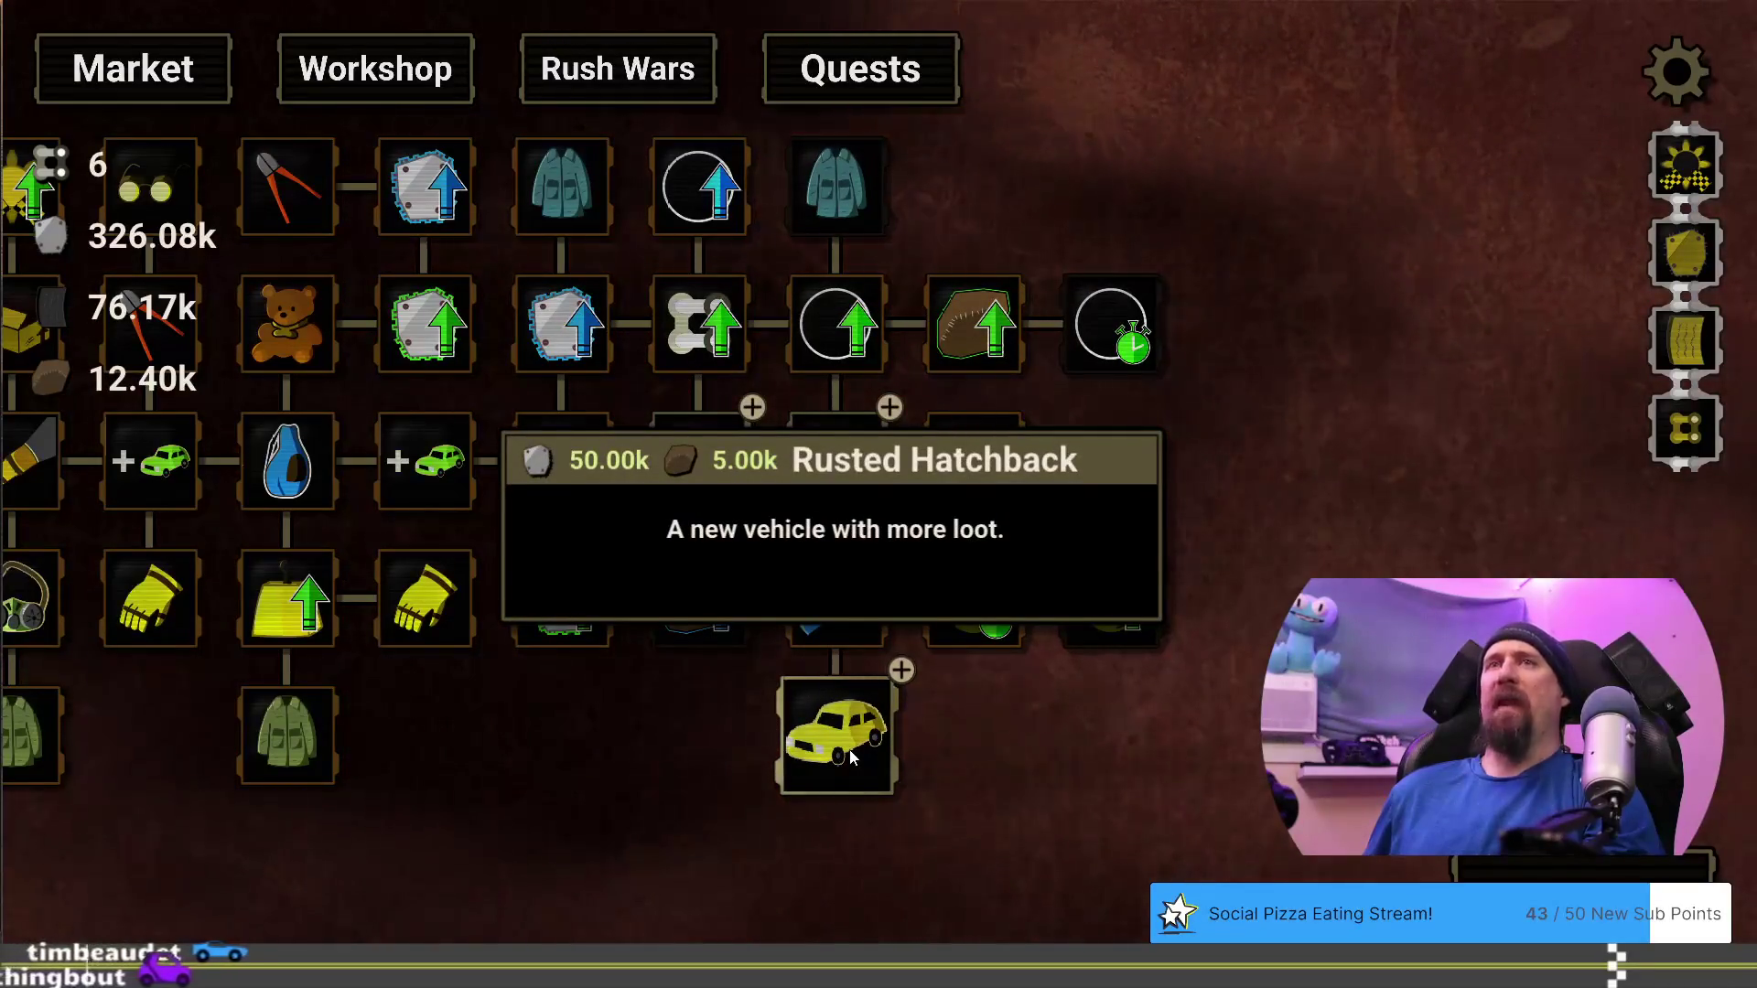
key(Escape)
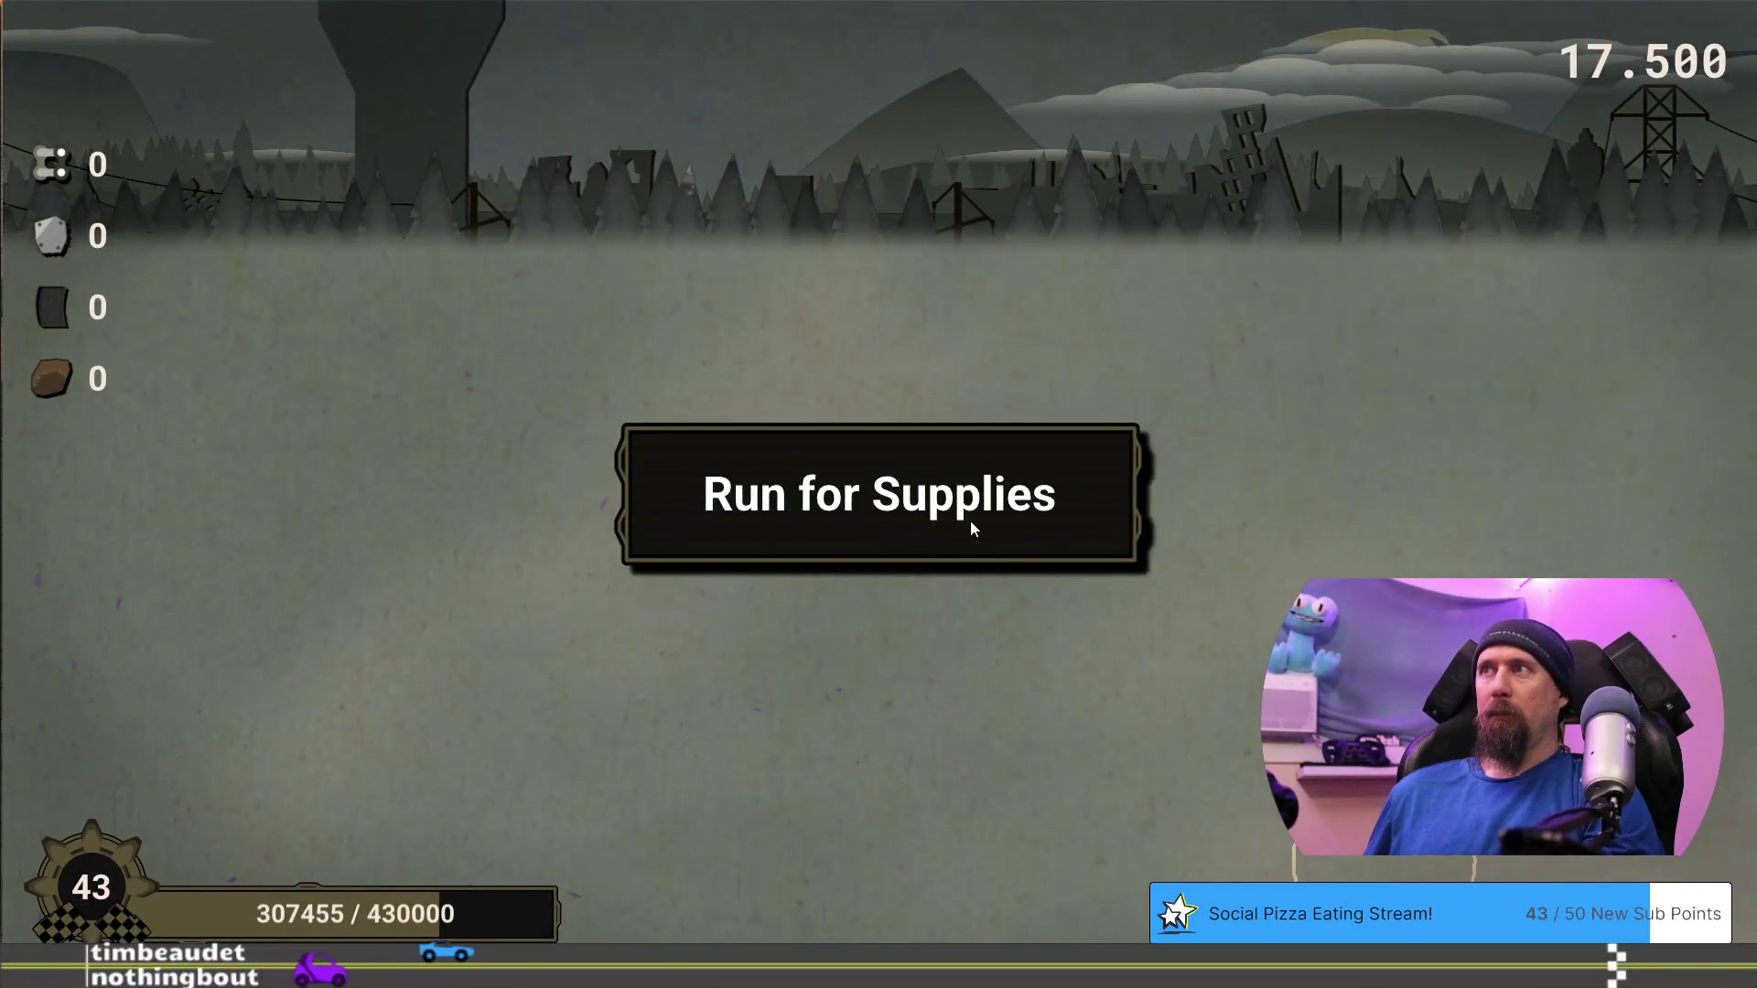
click(970, 520)
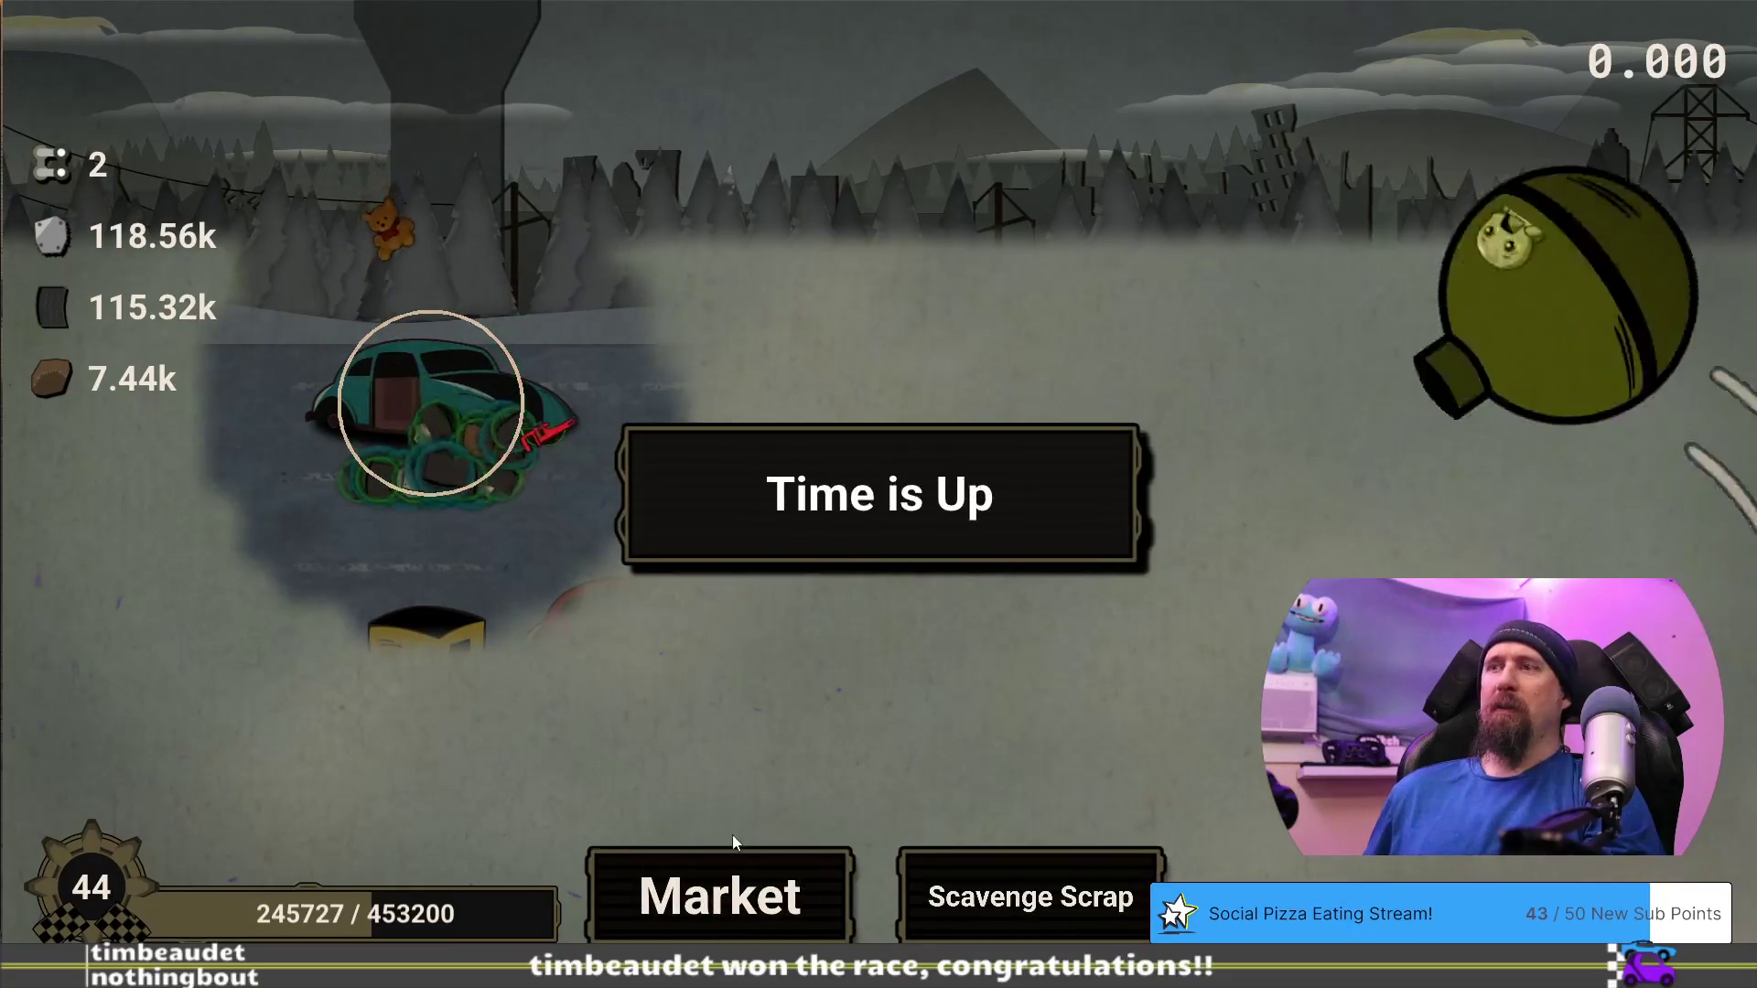
After time is up, open the Market upgrade tree with 444.64k, 191.49k and 19.84k resources
click(768, 921)
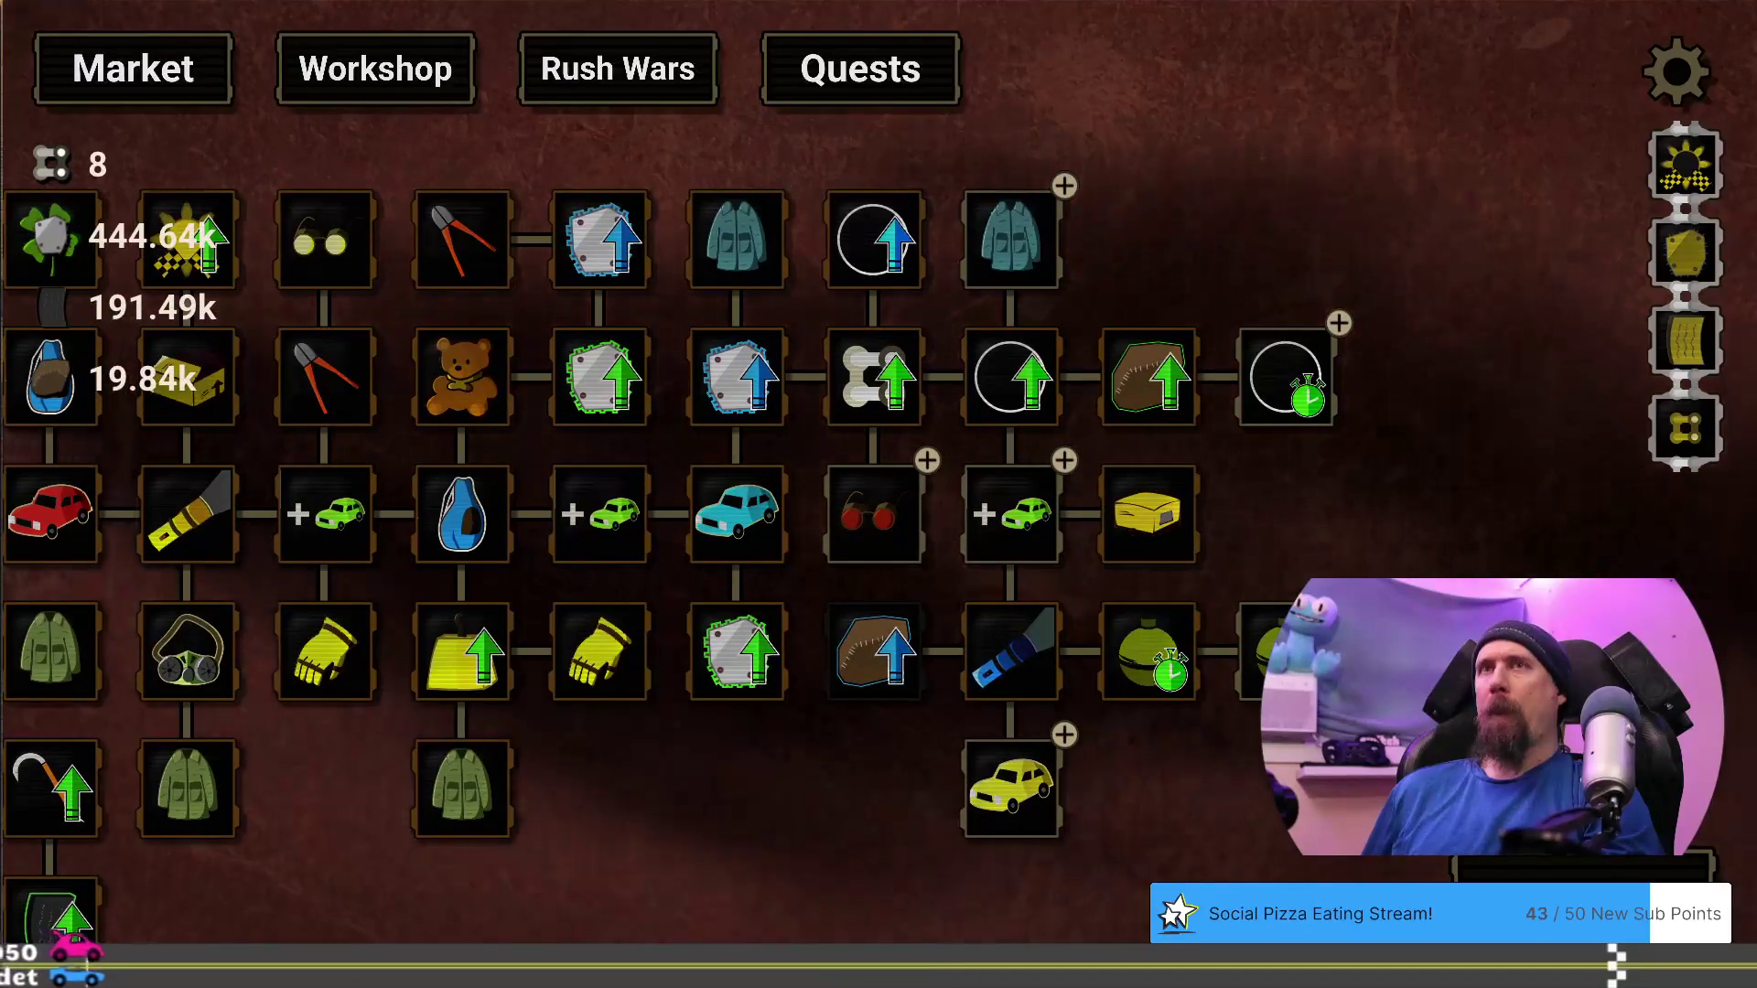
Buy Winter Coat and the final Longer Boost level
mouse_move(1260, 655)
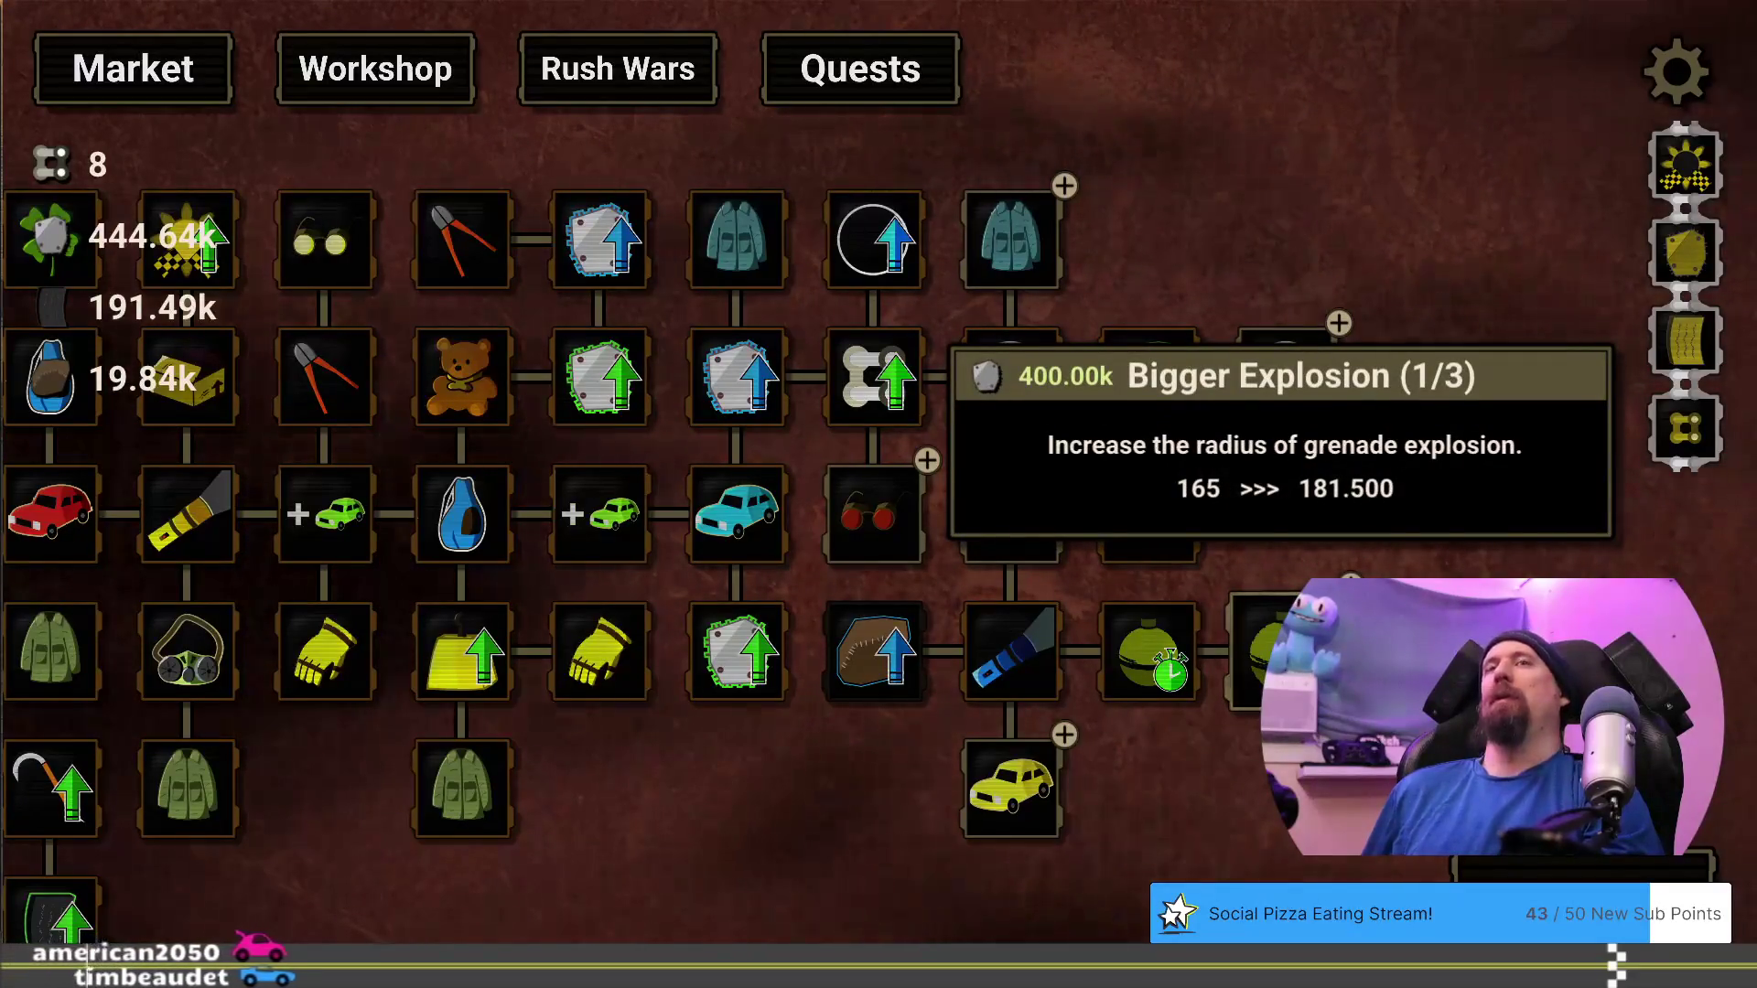
drag(1249, 760, 1089, 764)
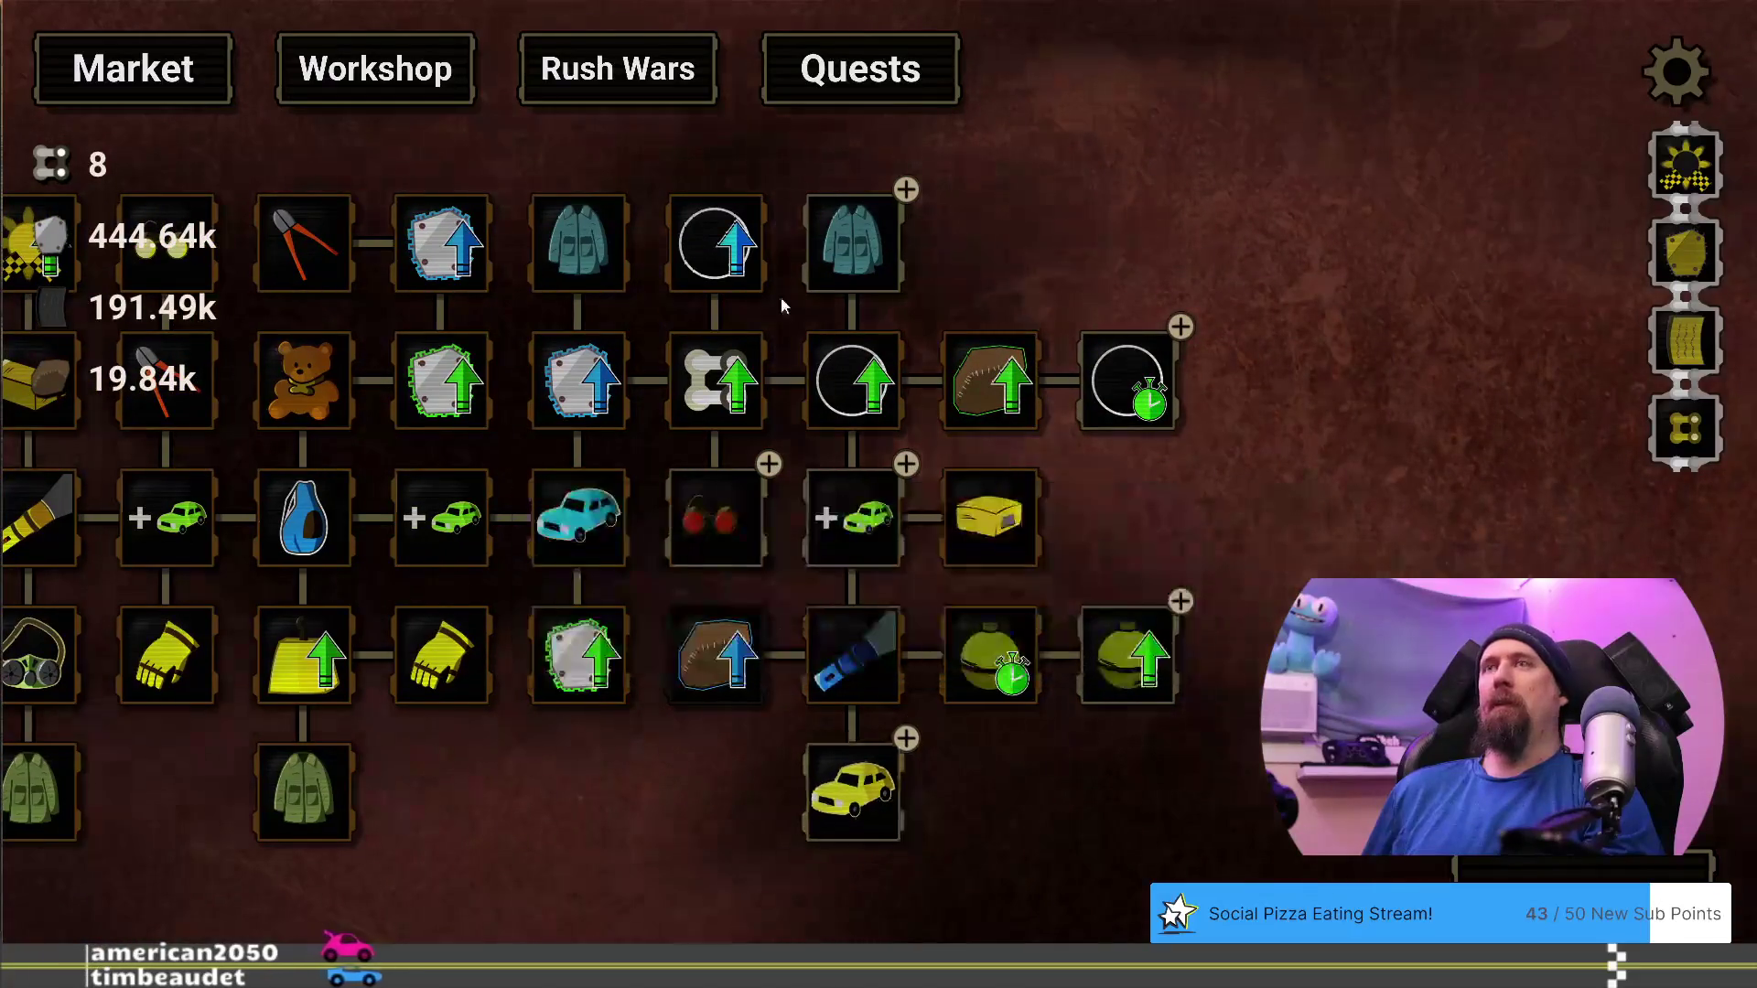
click(870, 256)
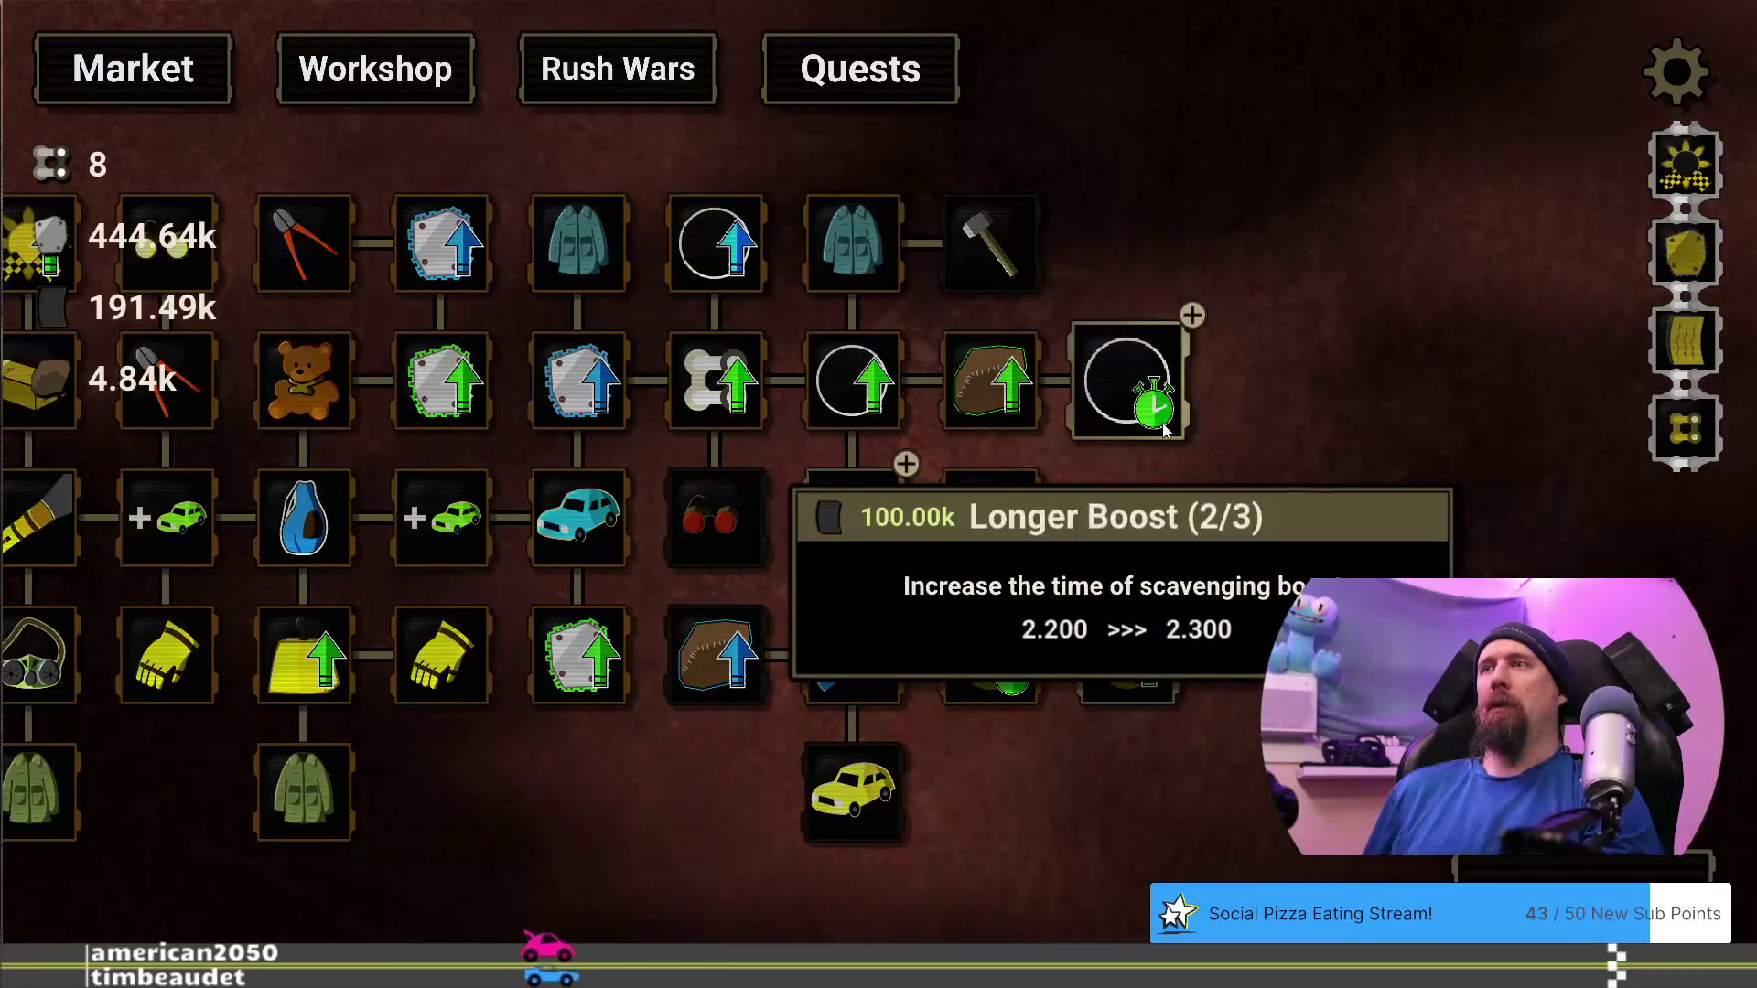
click(1164, 430)
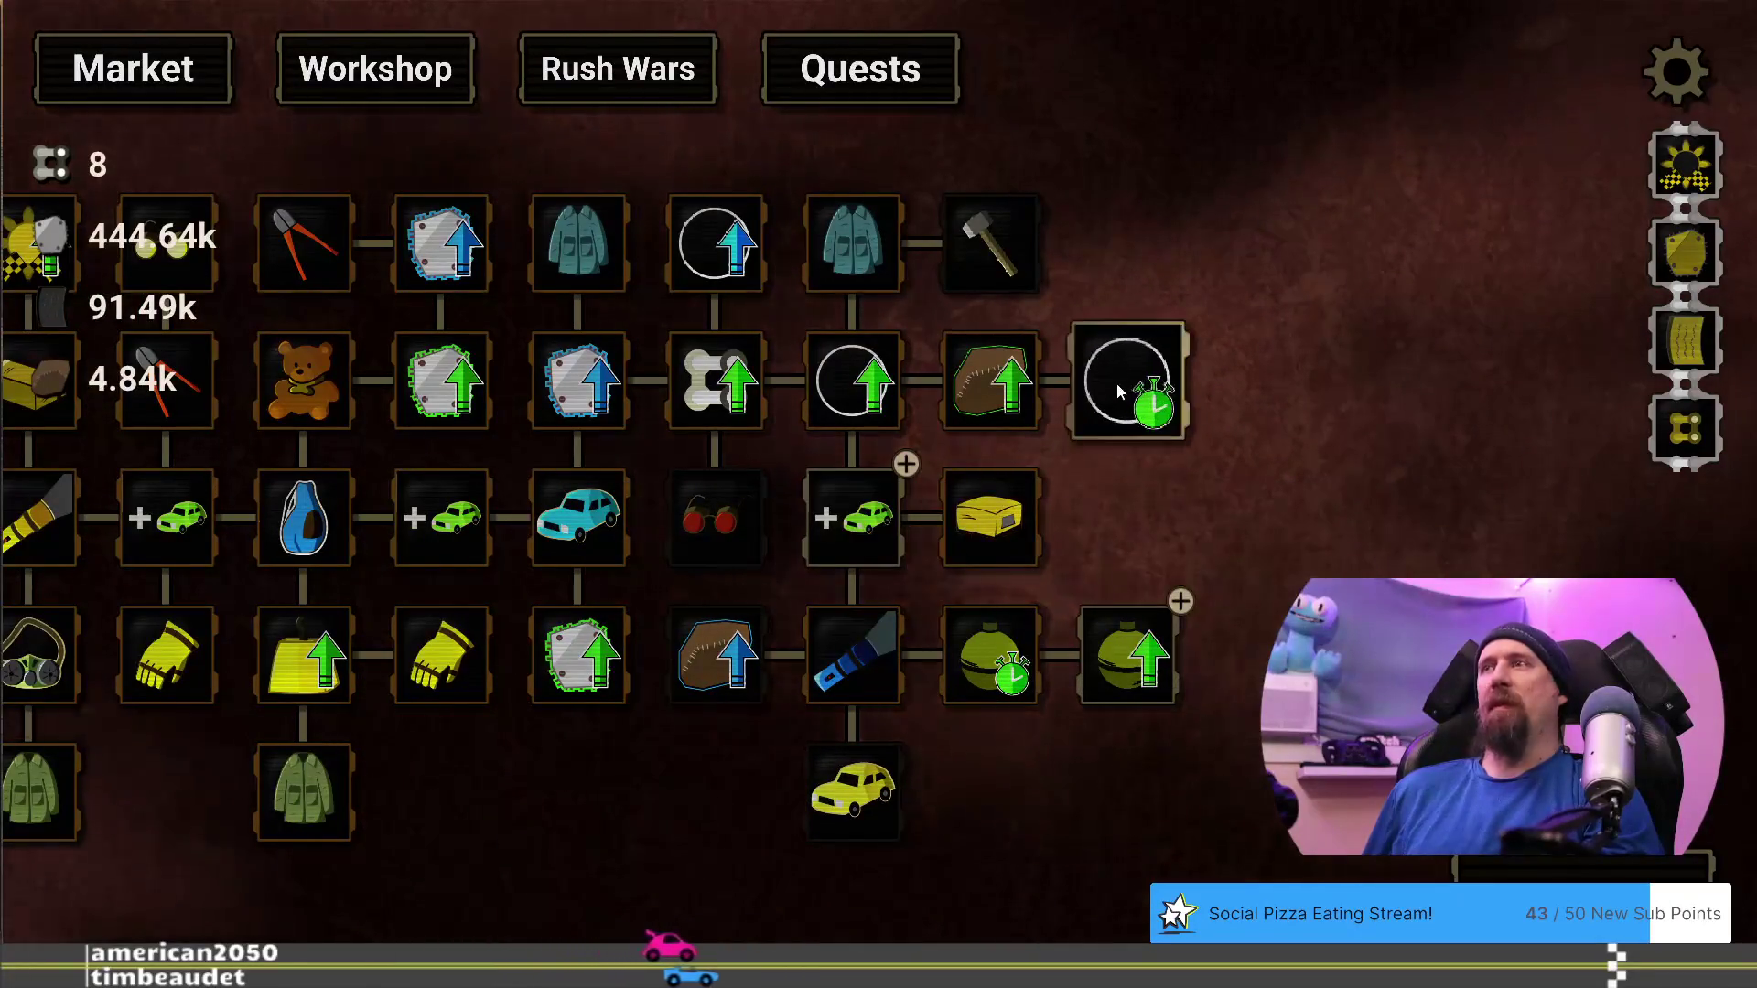
mouse_move(1122, 368)
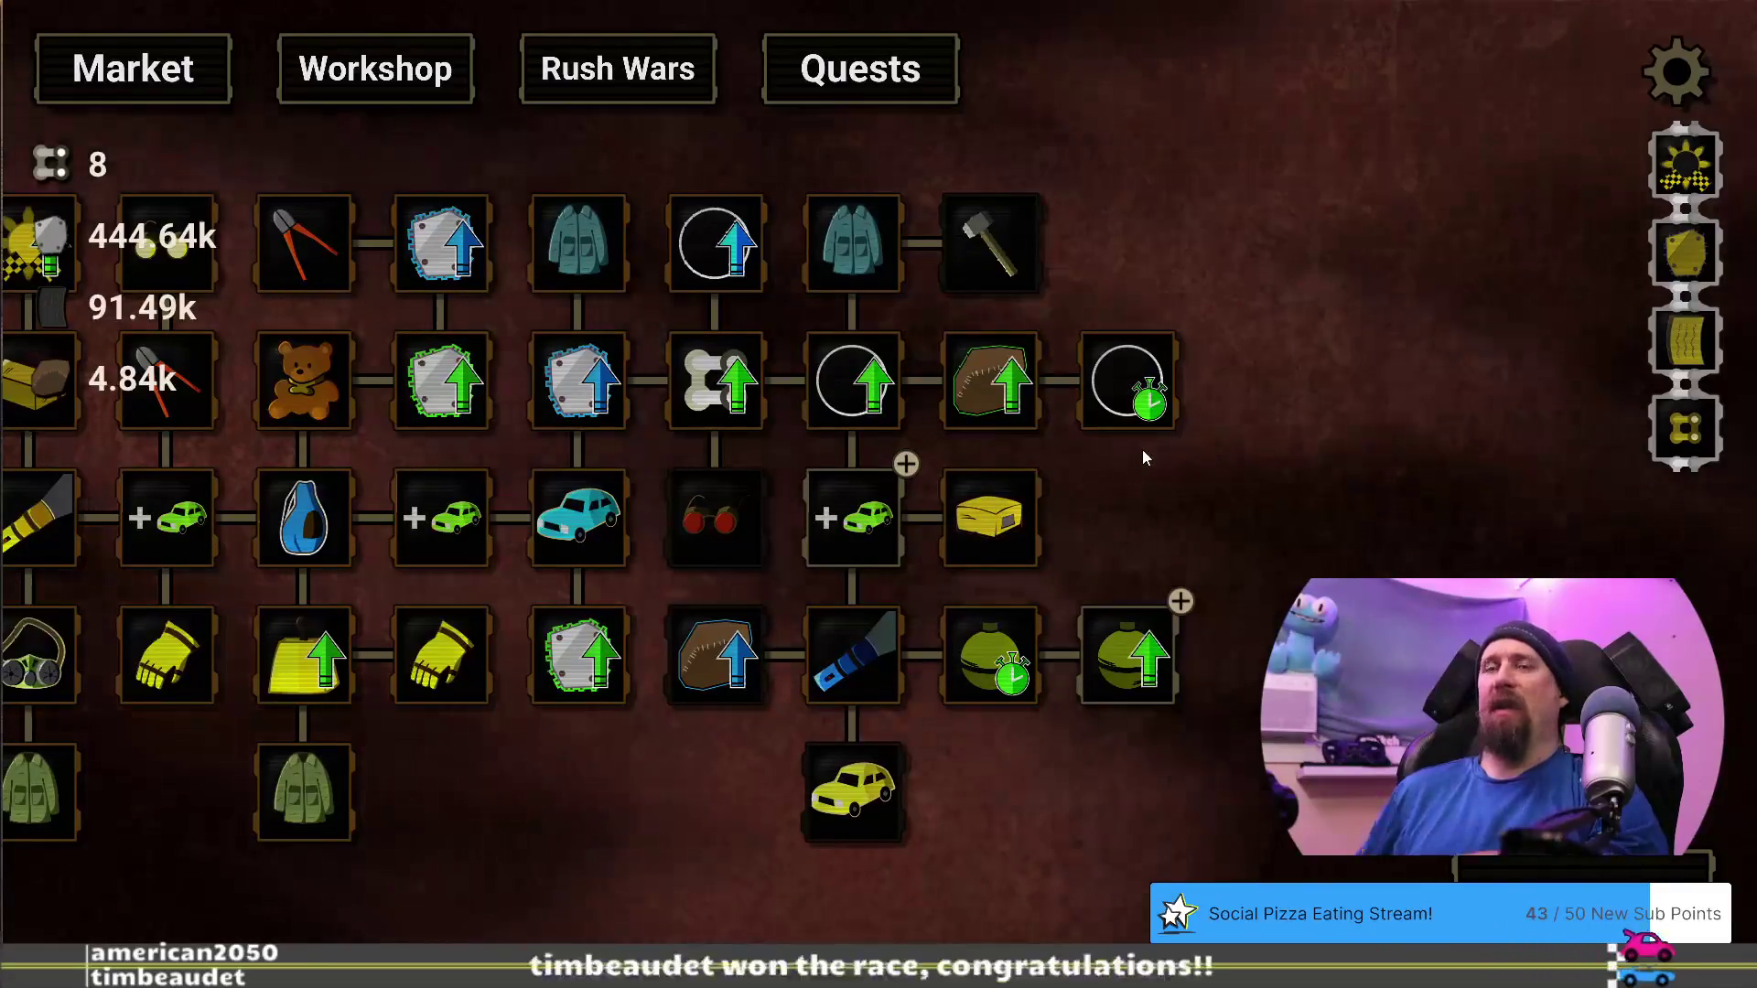
Run 'give 100000 rubber' in the developer terminal, restoring rubber to 191.49k
key(grave)
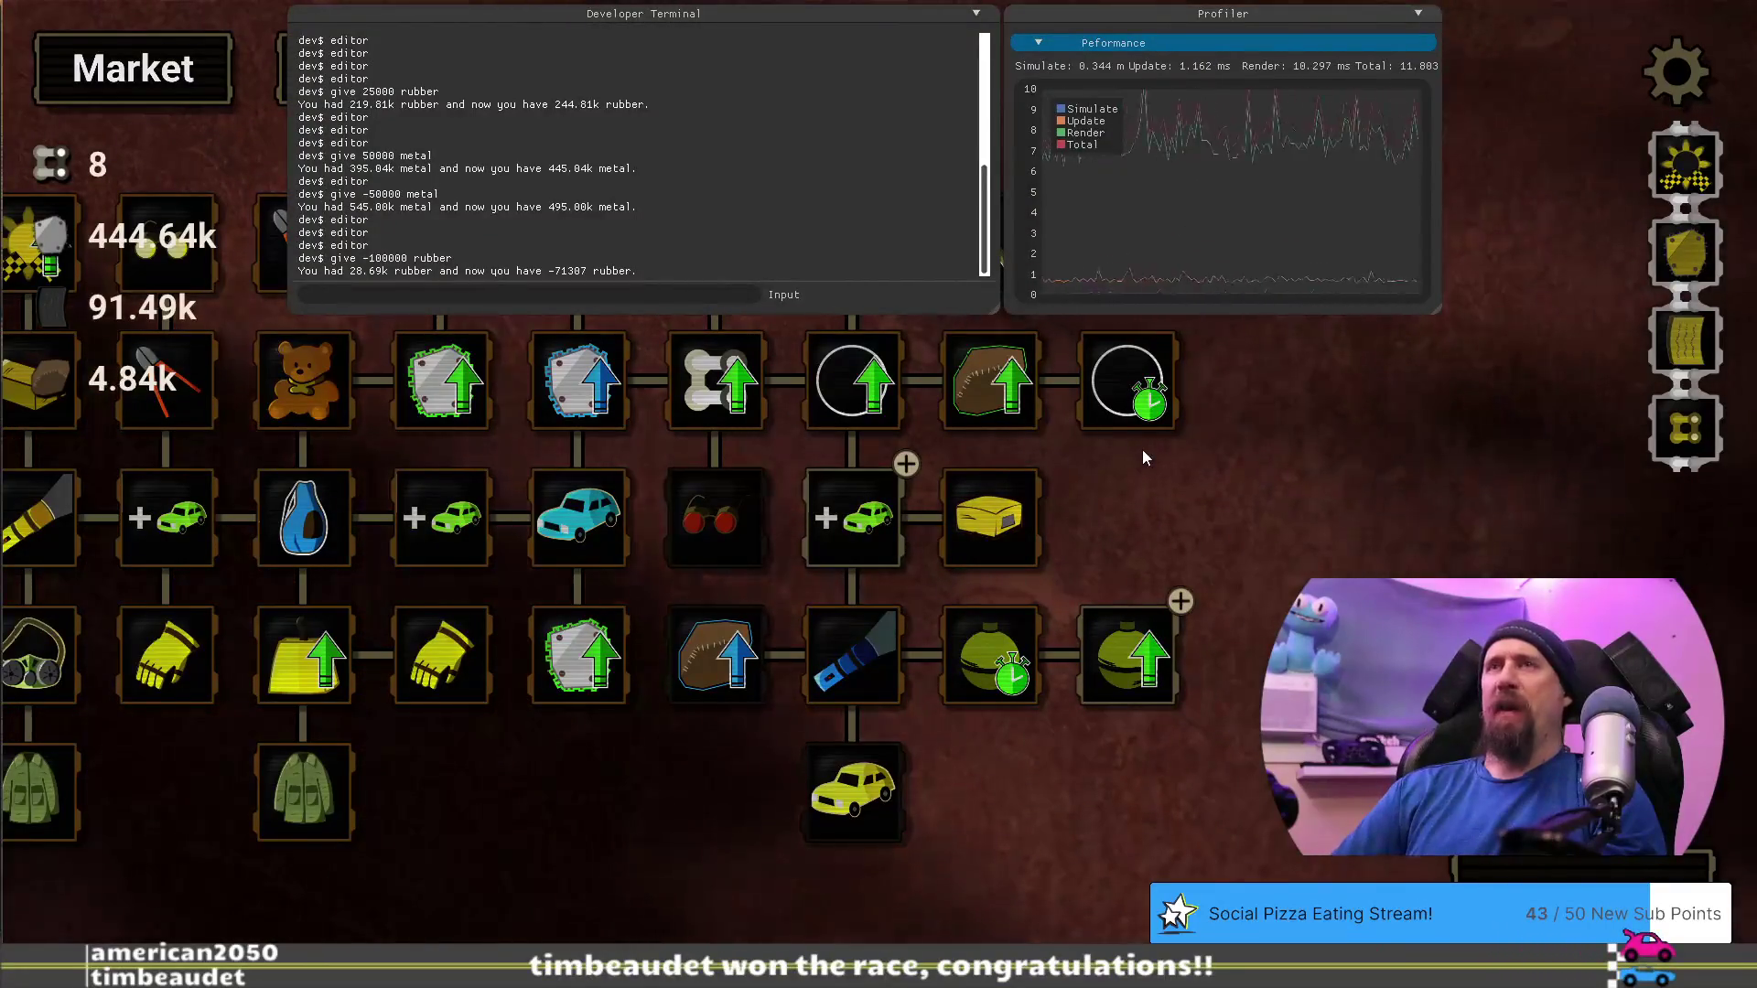
text(give 10)
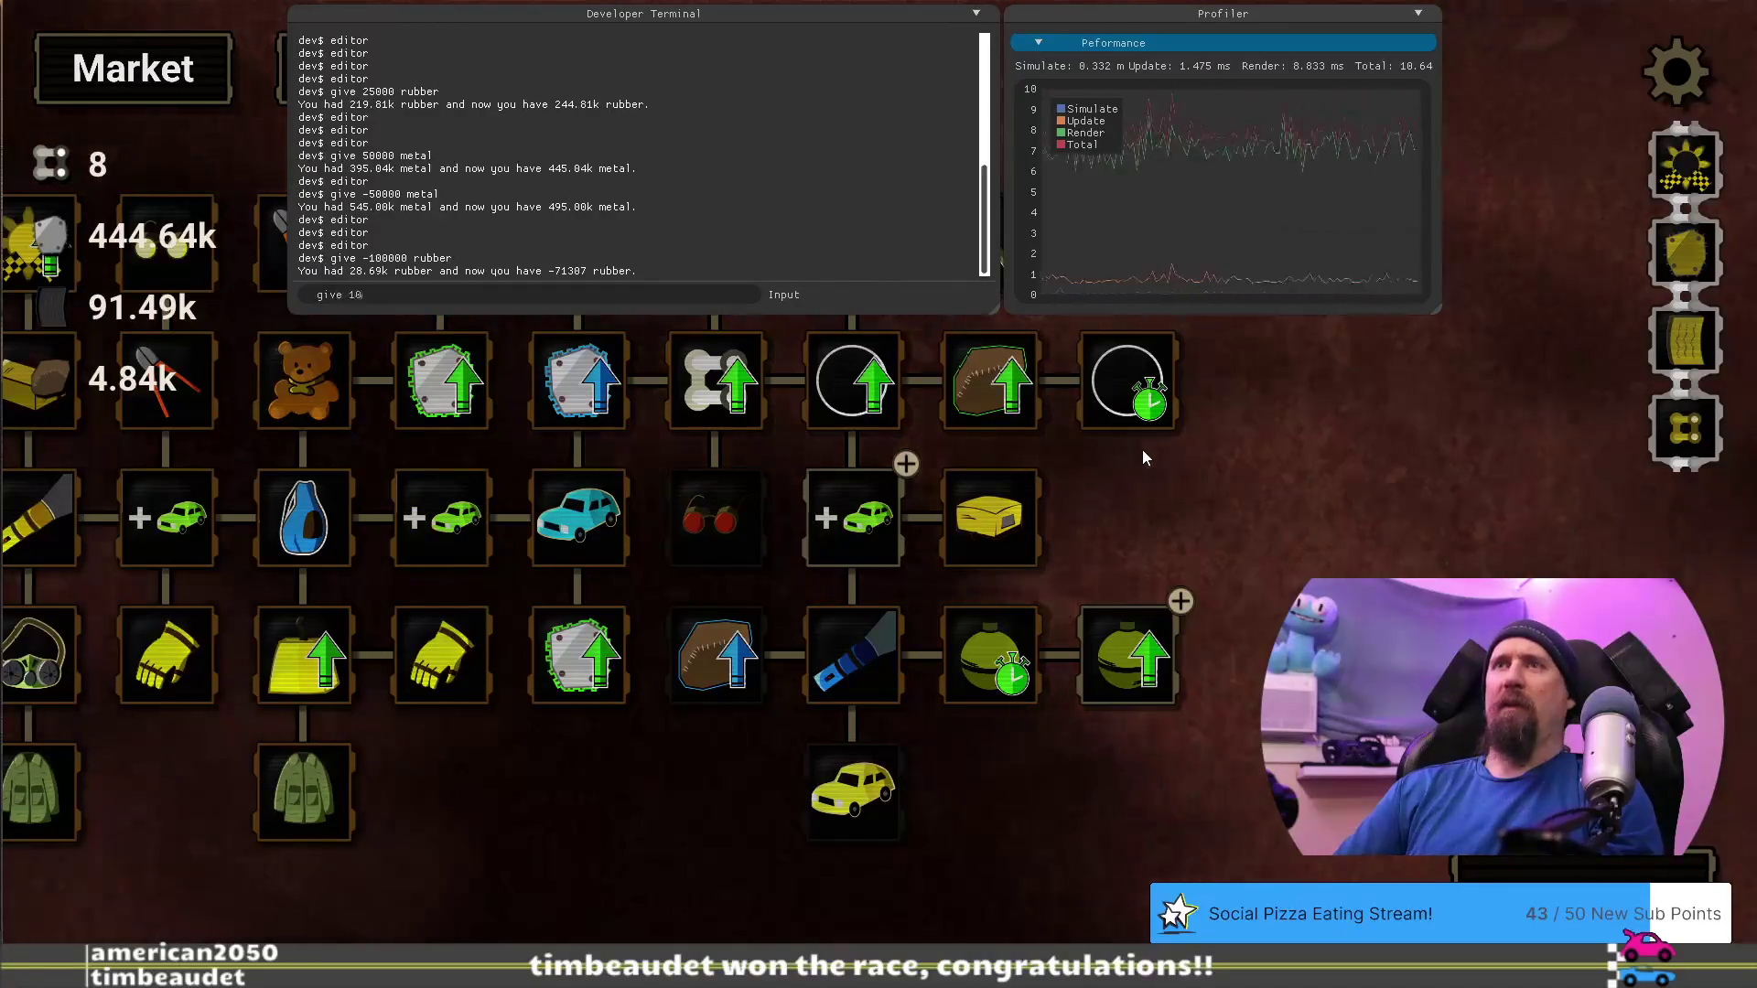
text(0000 rubber)
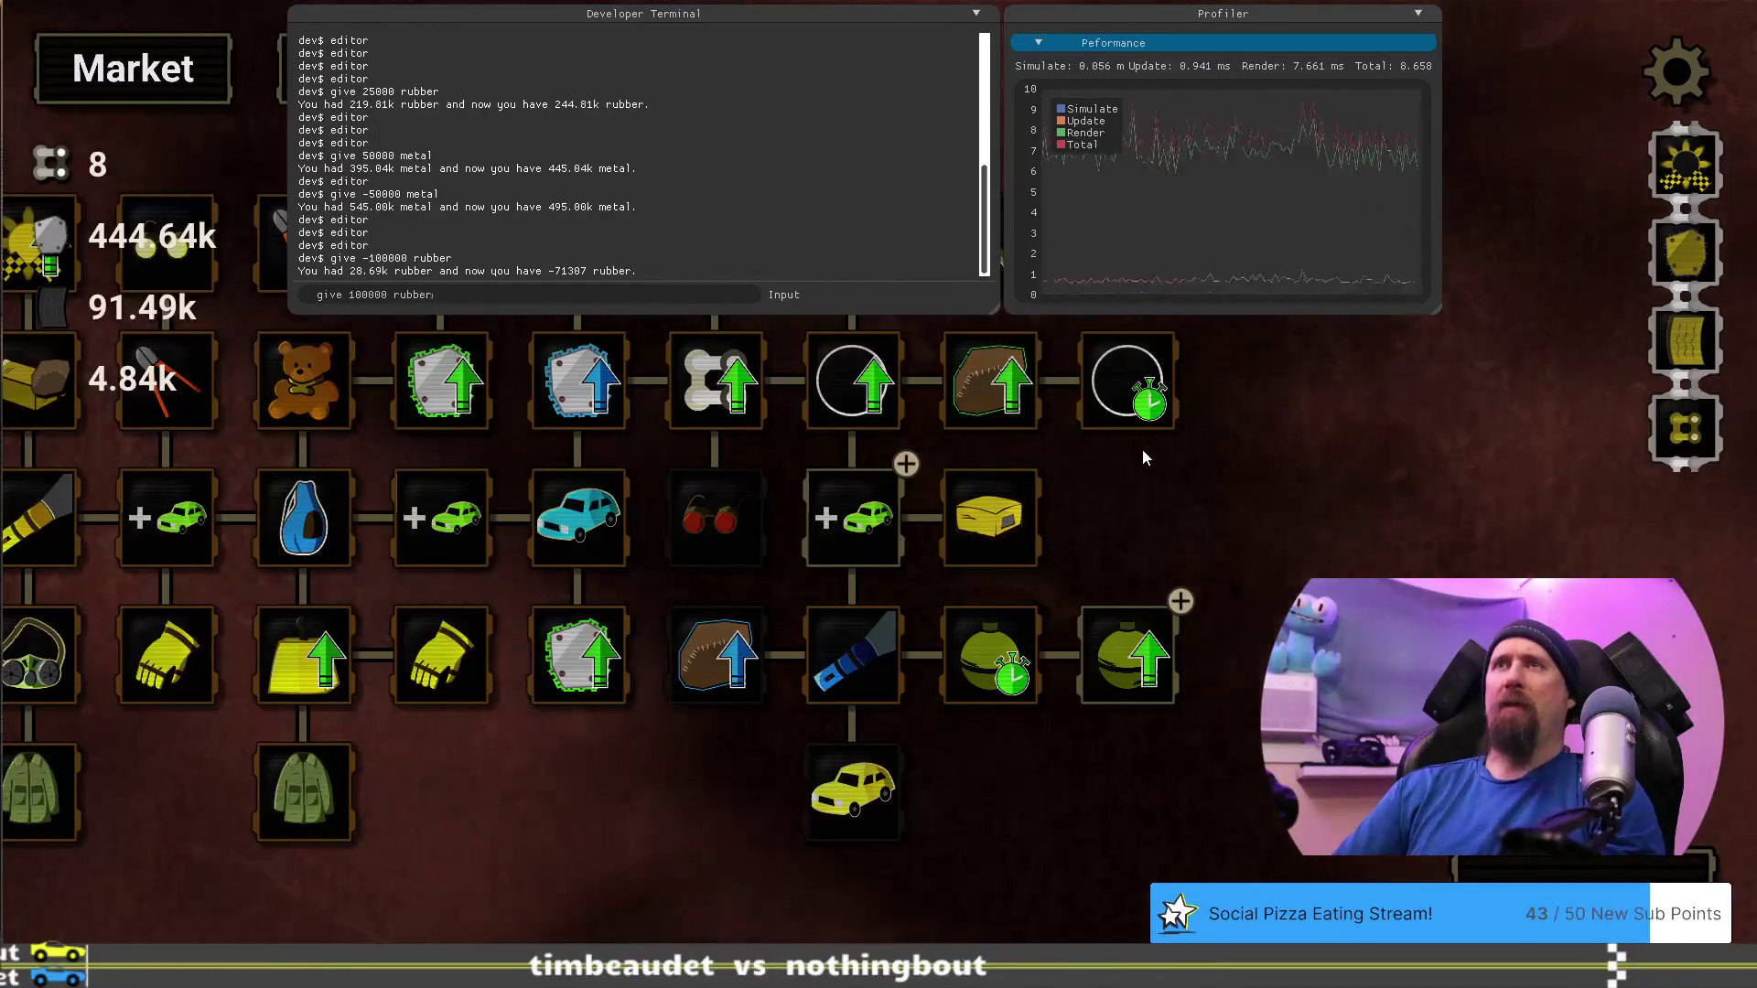
key(Return)
key(grave)
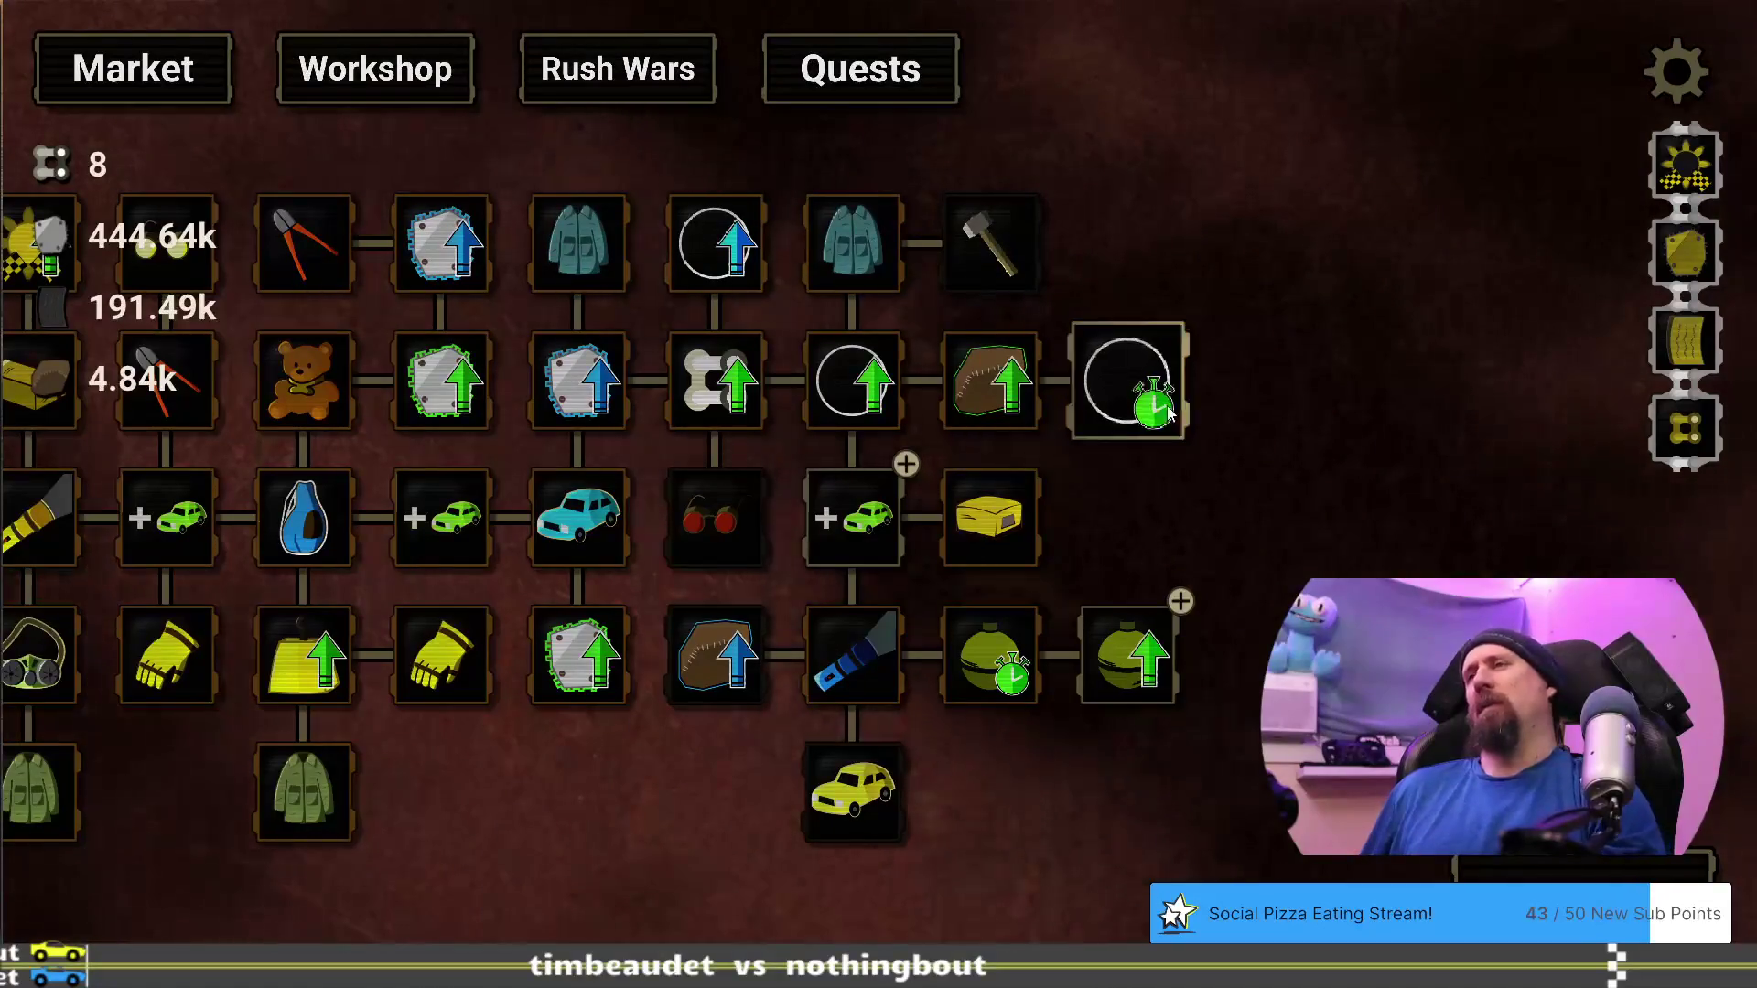
mouse_move(1135, 646)
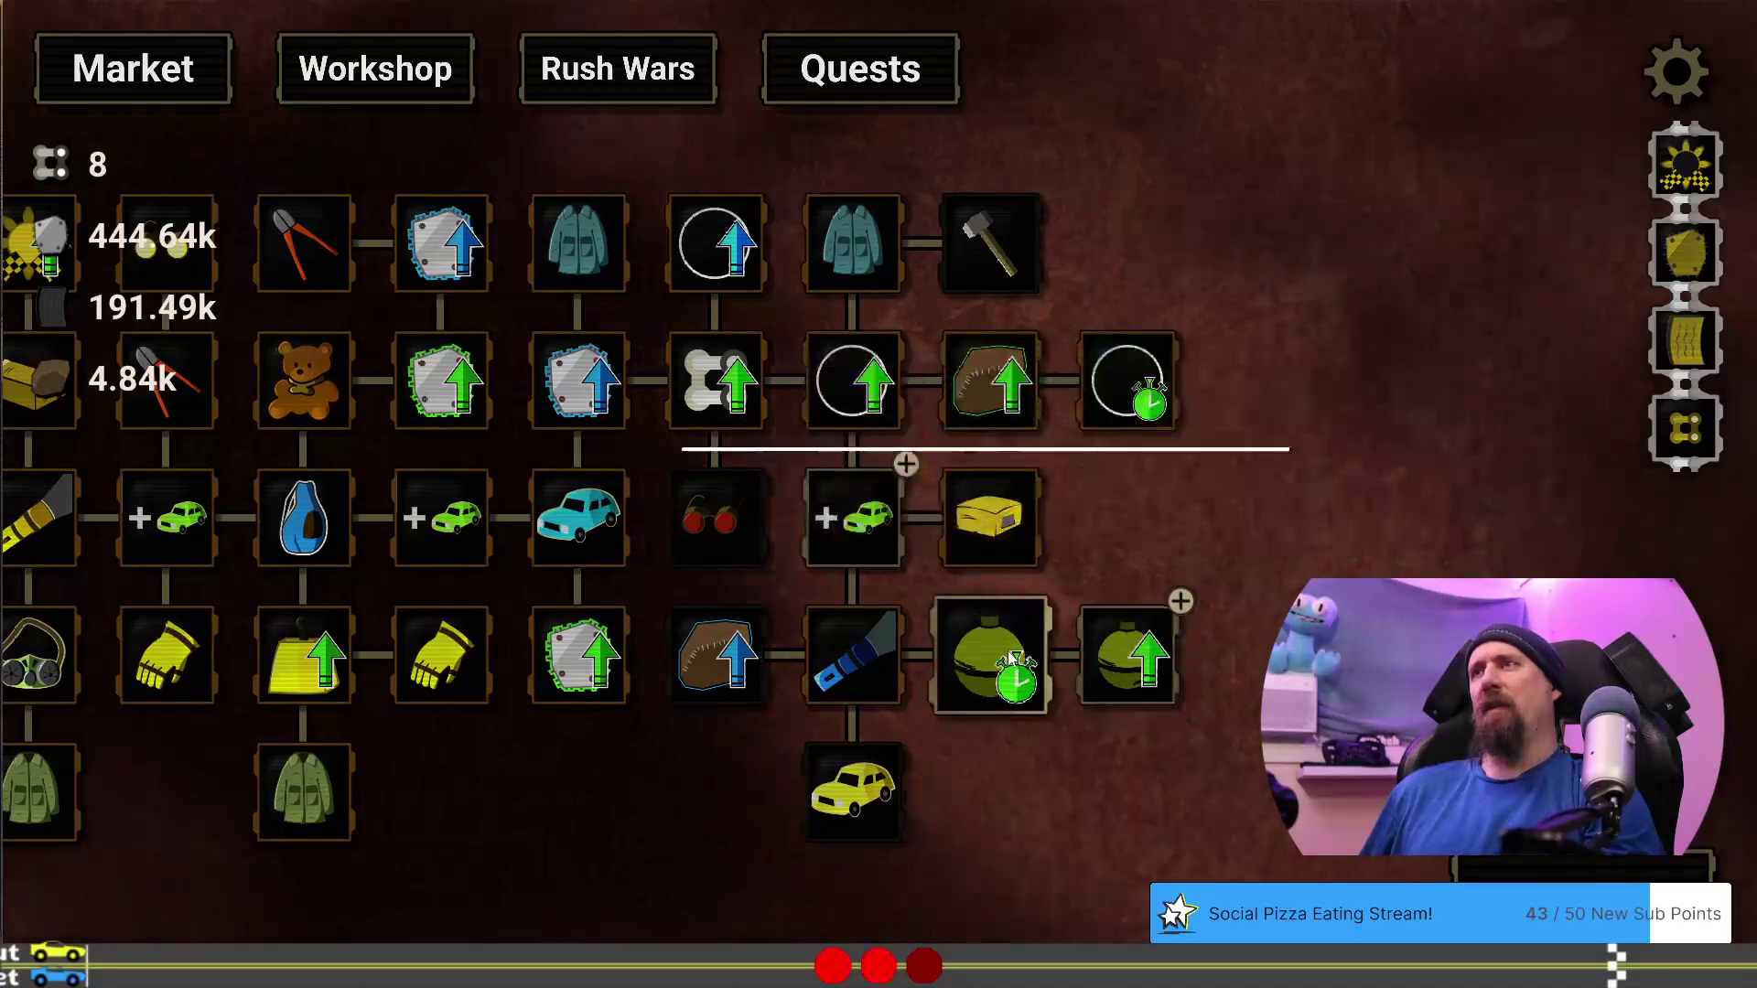
Buy the last More Vehicles level and Bigger Explosion level 2, leaving 44.64k metal and 1.84k scrap
mouse_move(1013, 659)
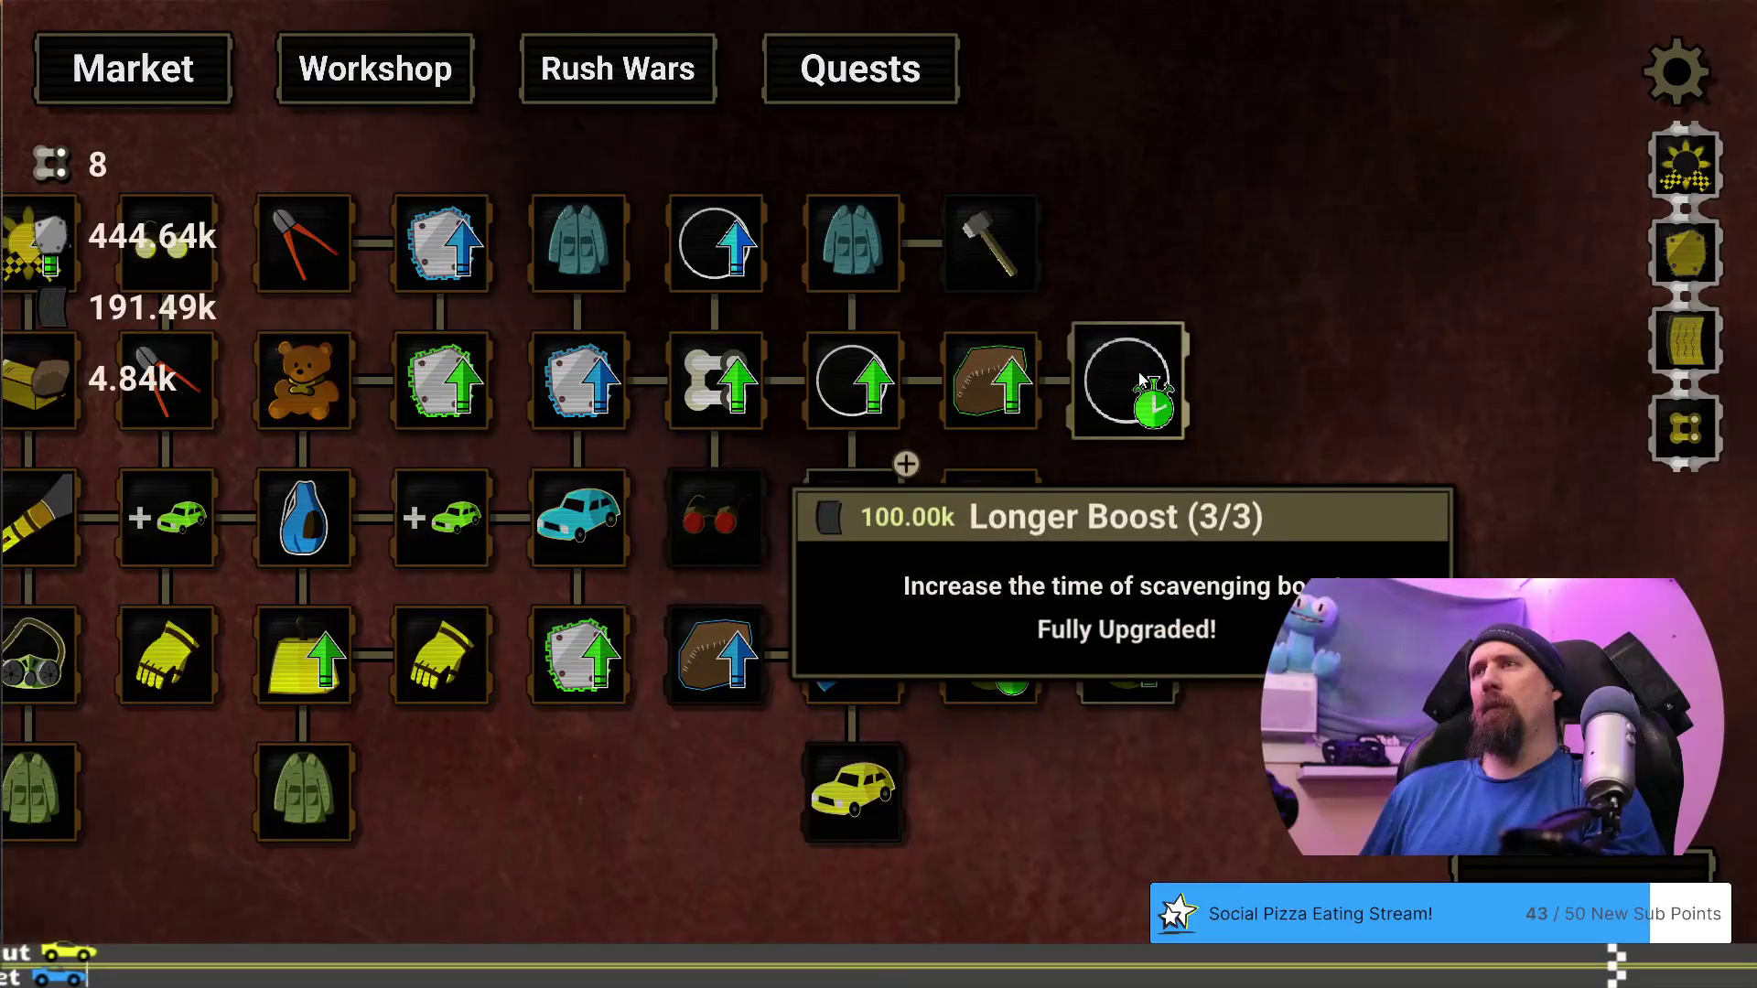
mouse_move(882, 375)
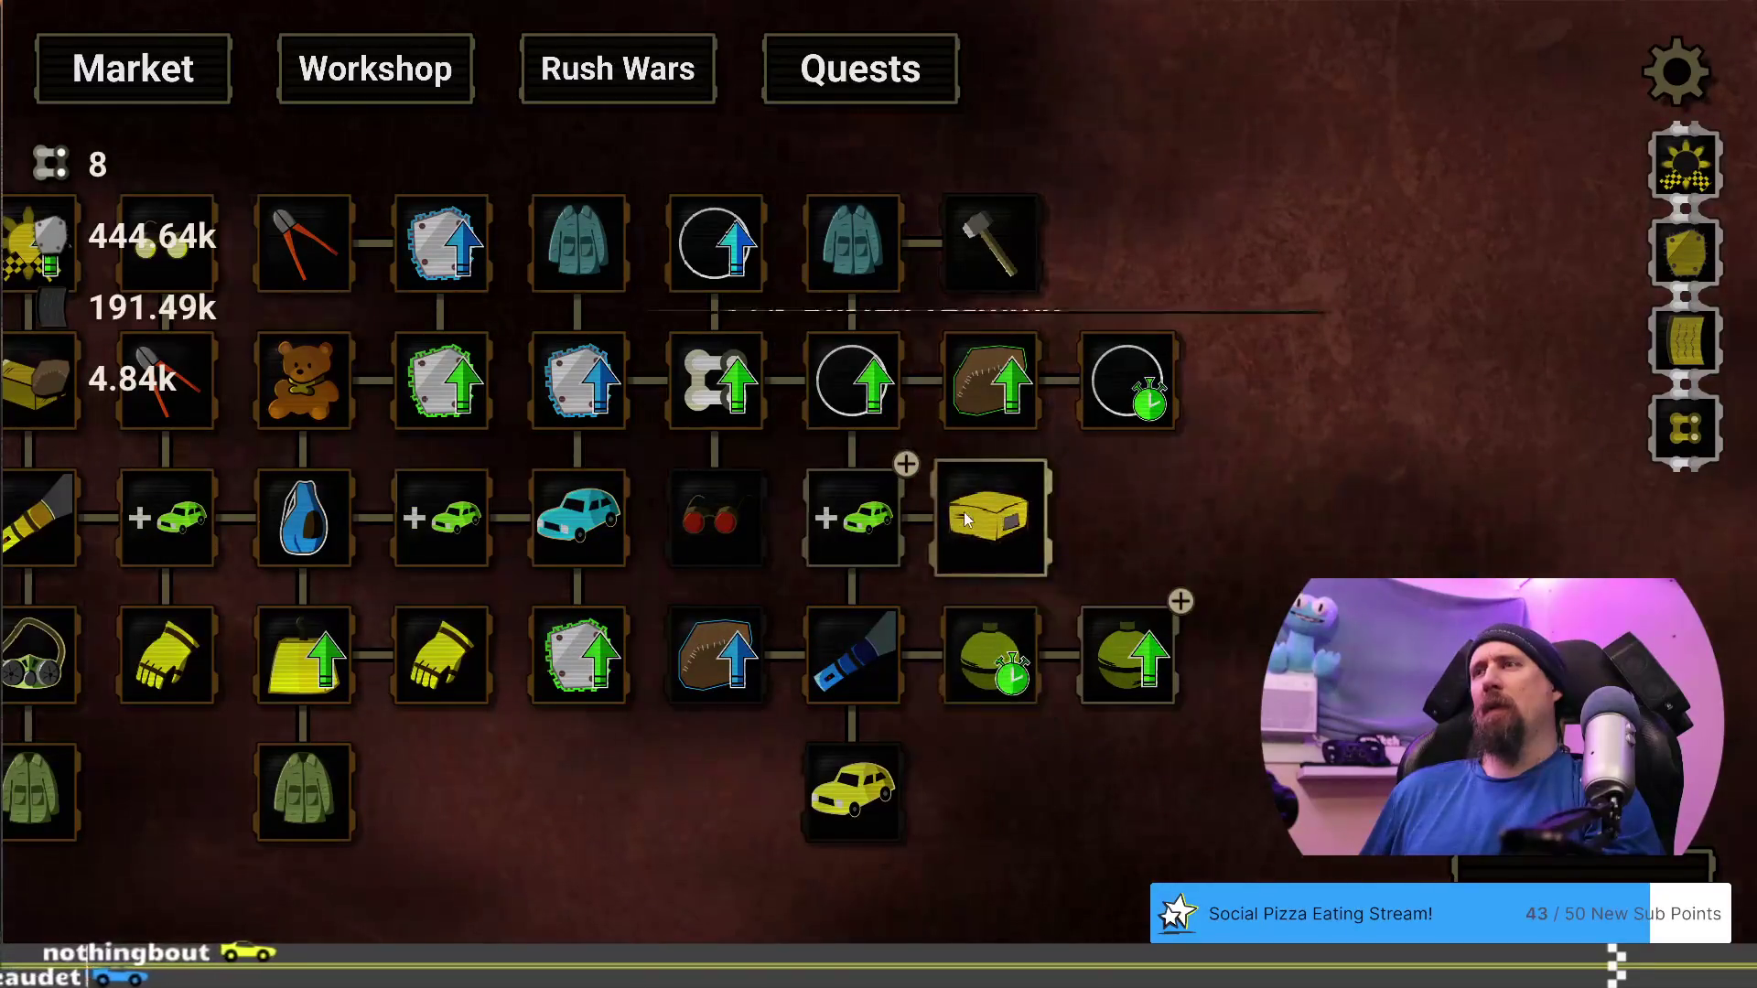
mouse_move(1112, 677)
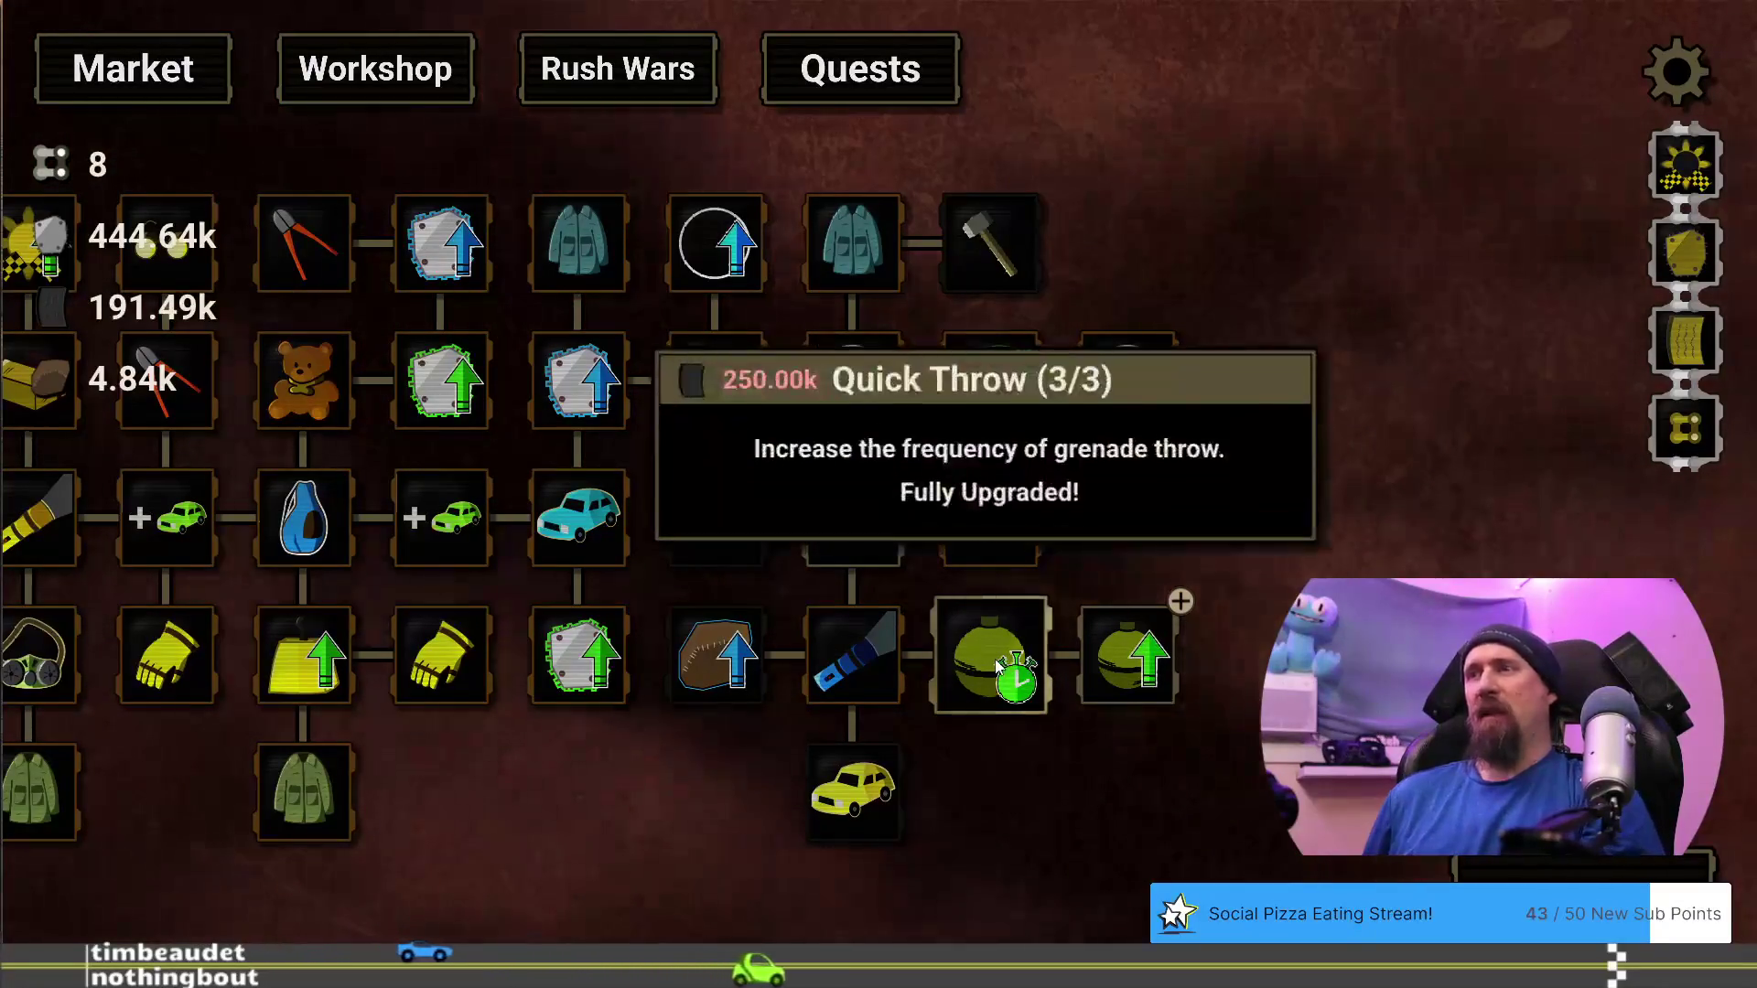
mouse_move(689, 638)
mouse_move(579, 643)
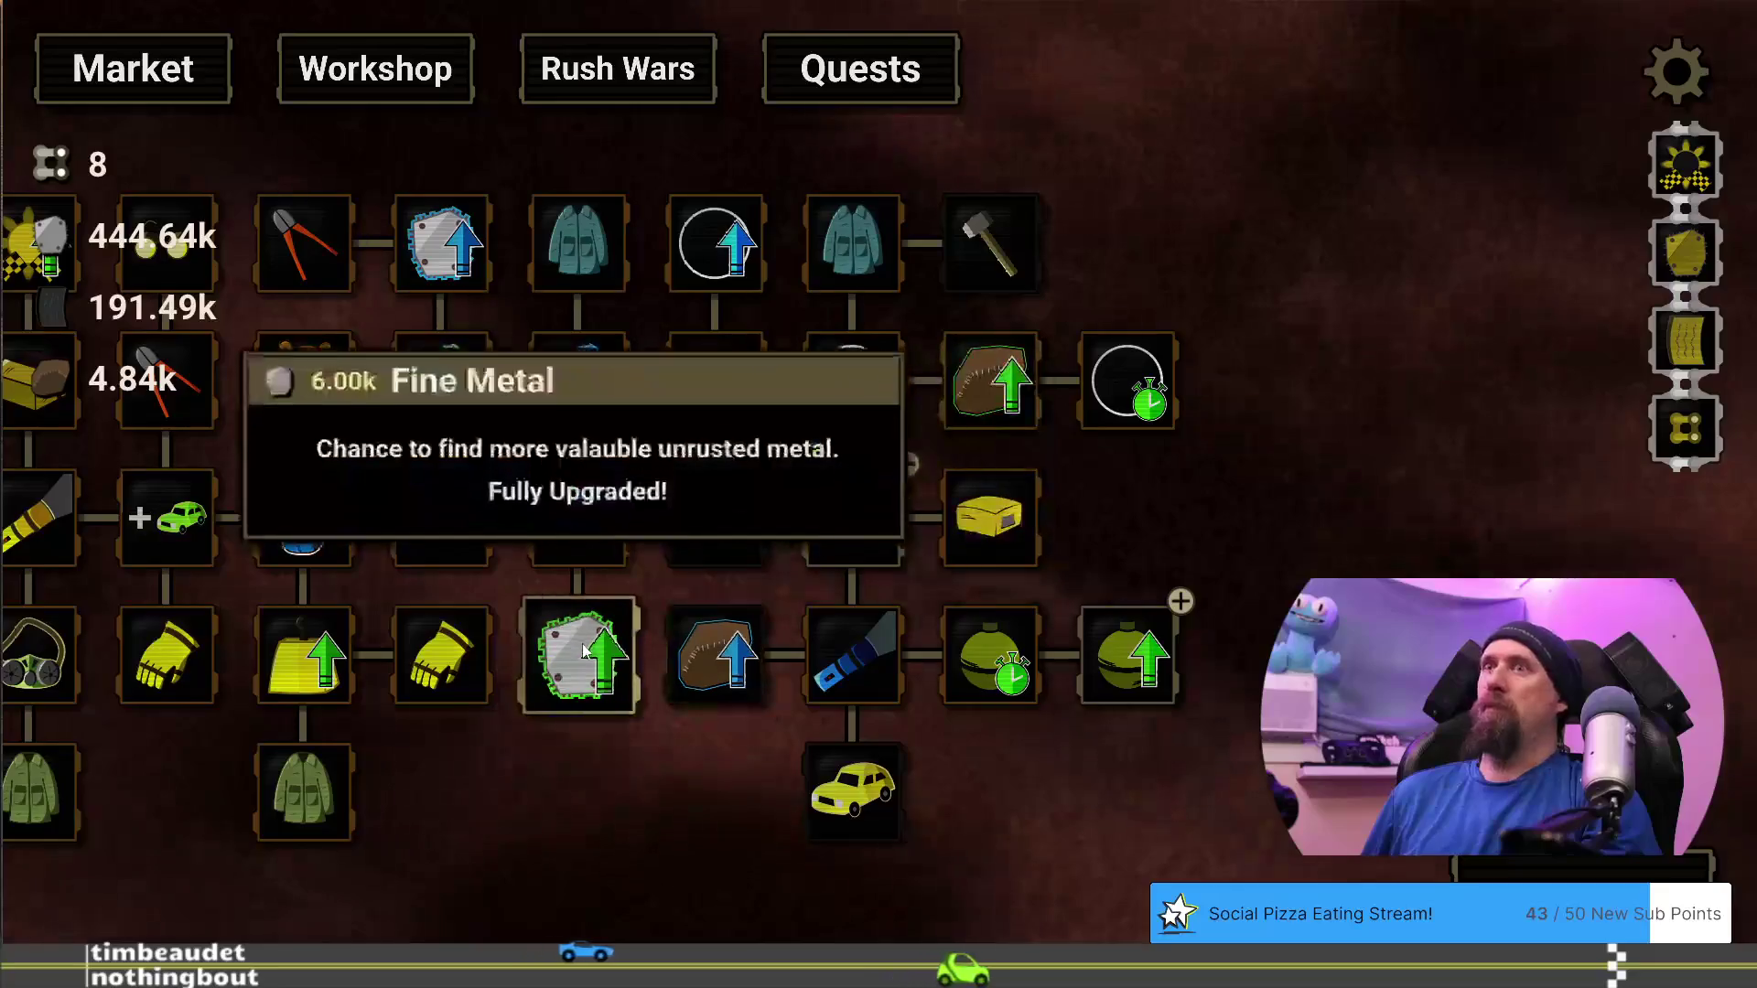
drag(1072, 752, 946, 712)
mouse_move(702, 490)
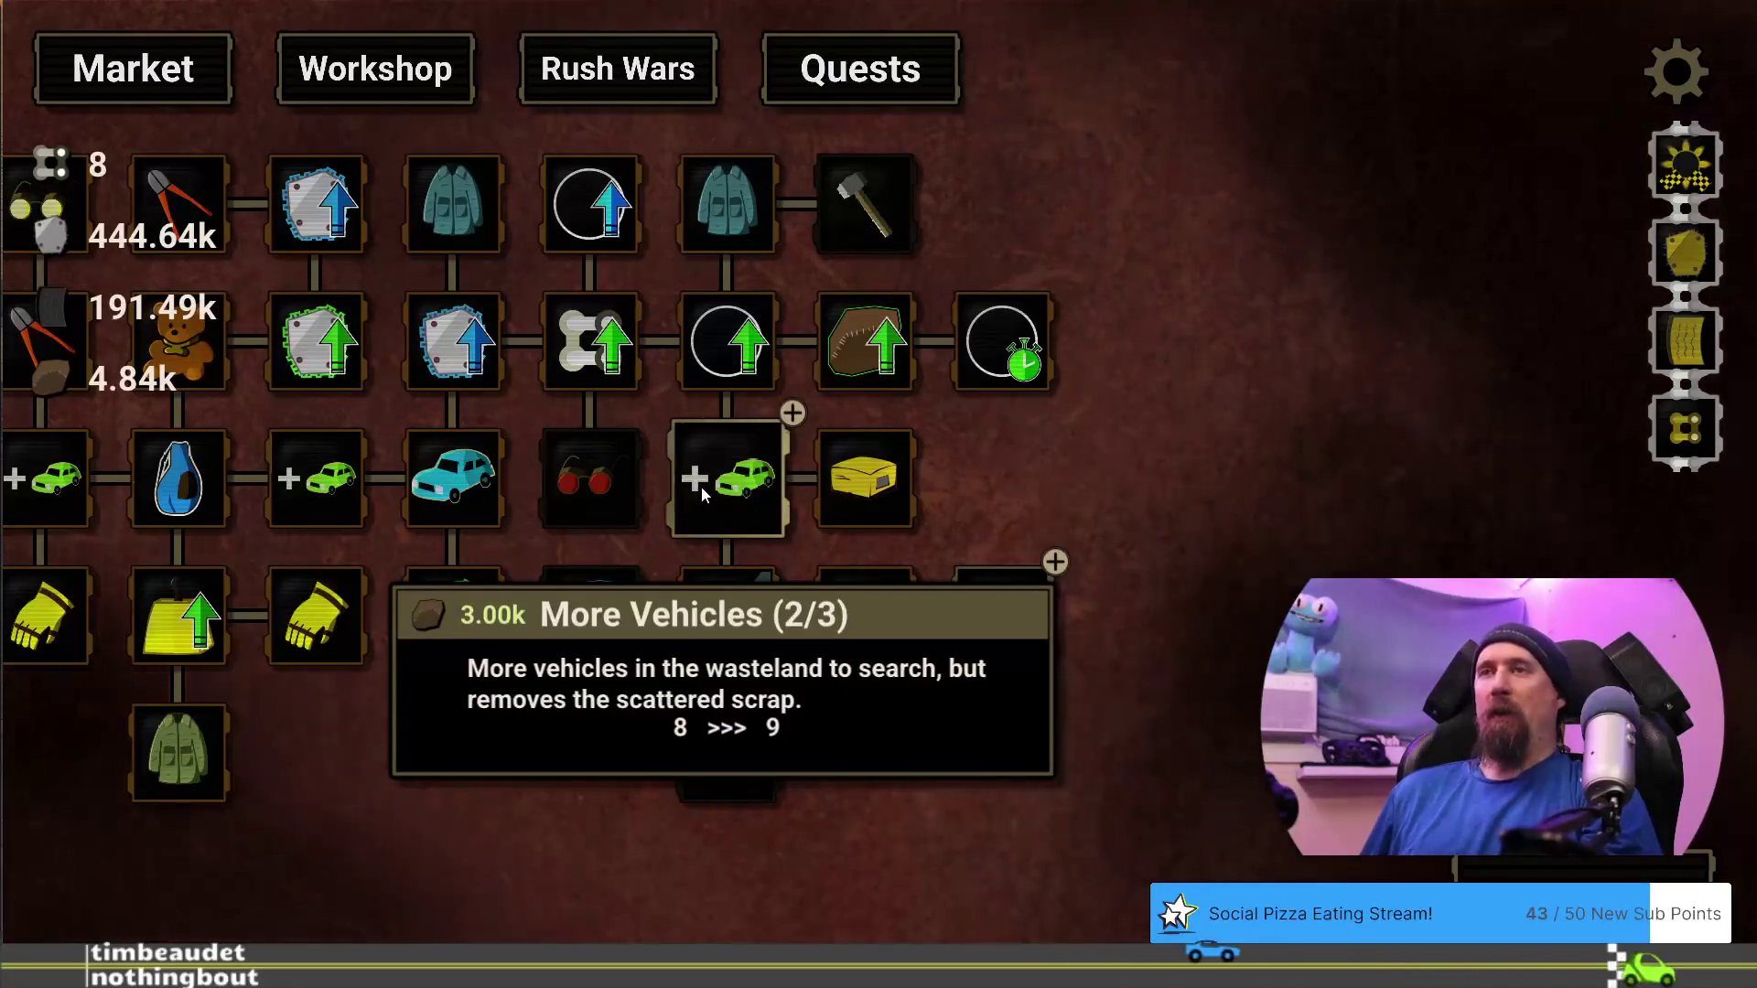
click(723, 491)
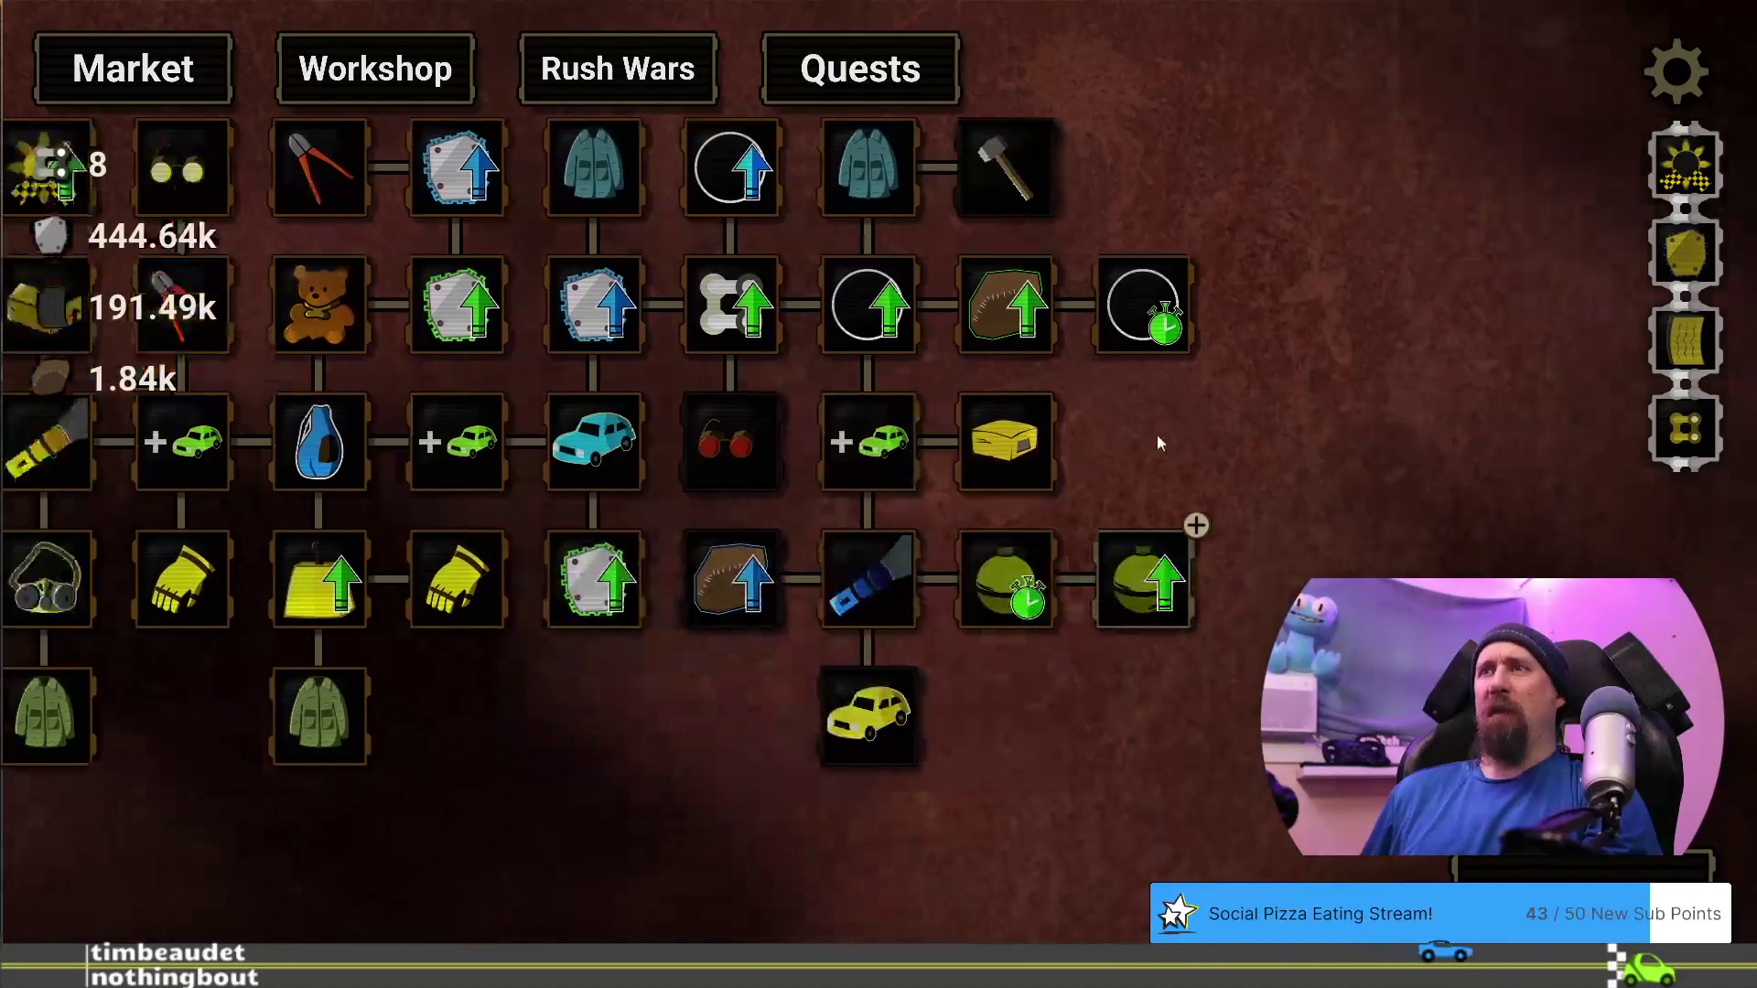
click(1204, 582)
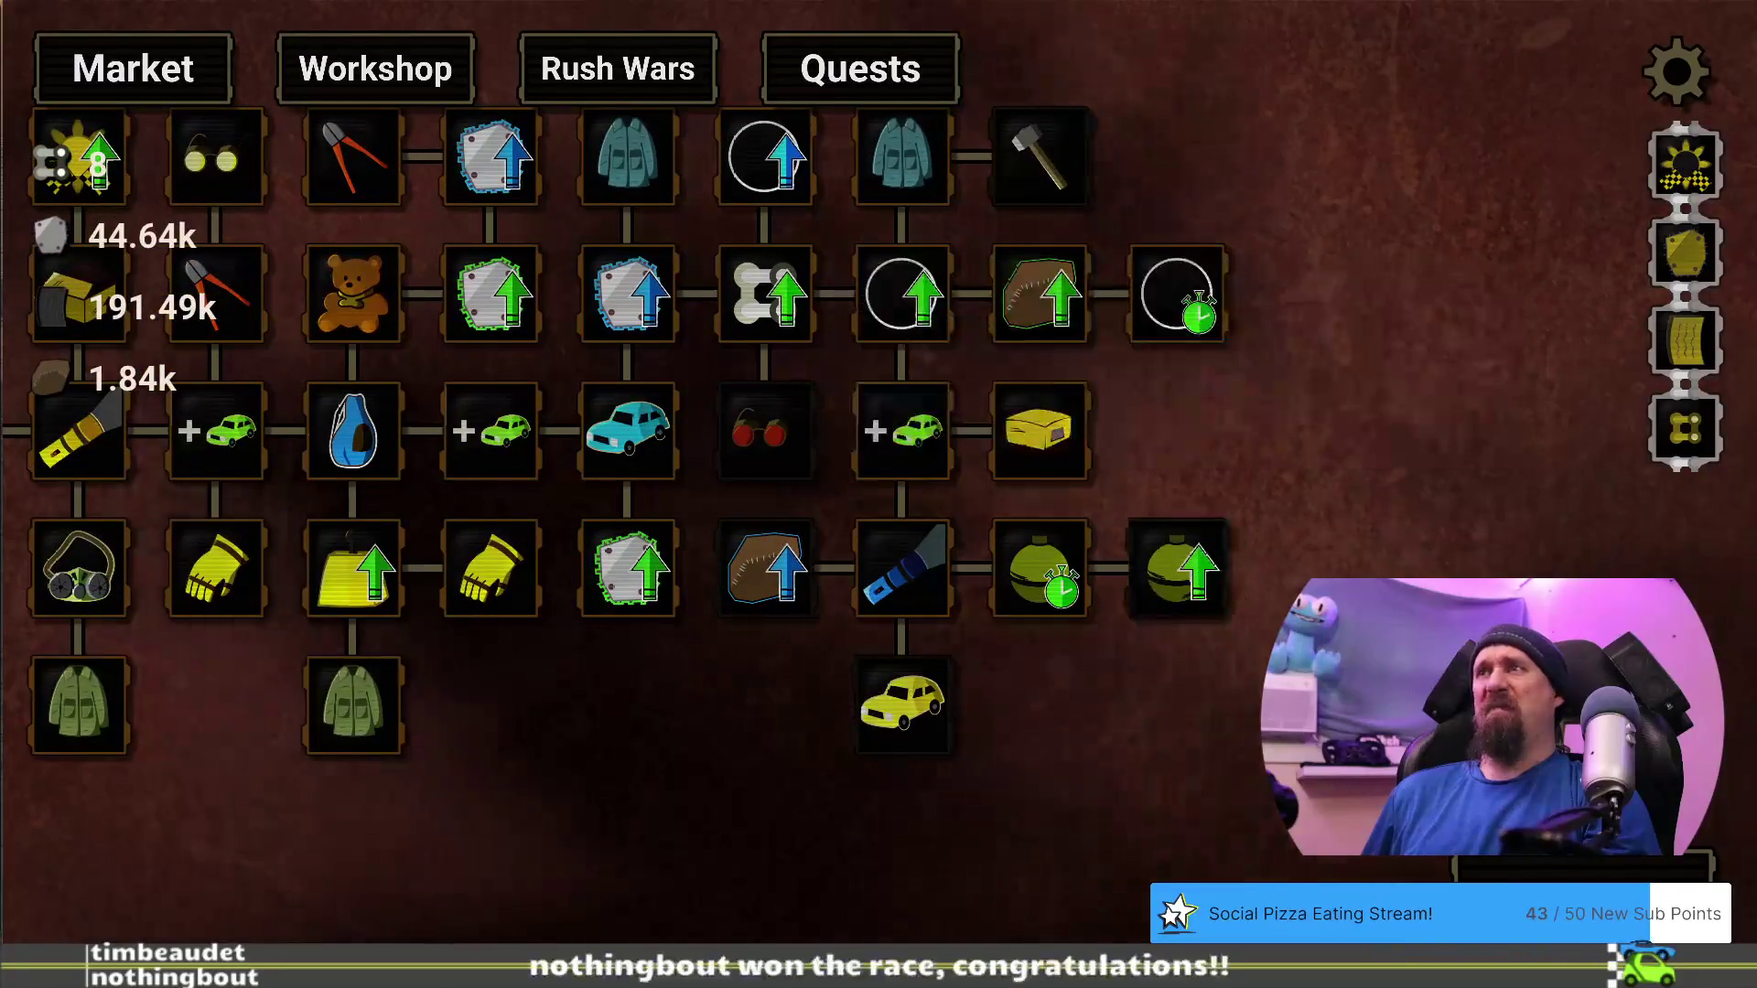
key(Escape)
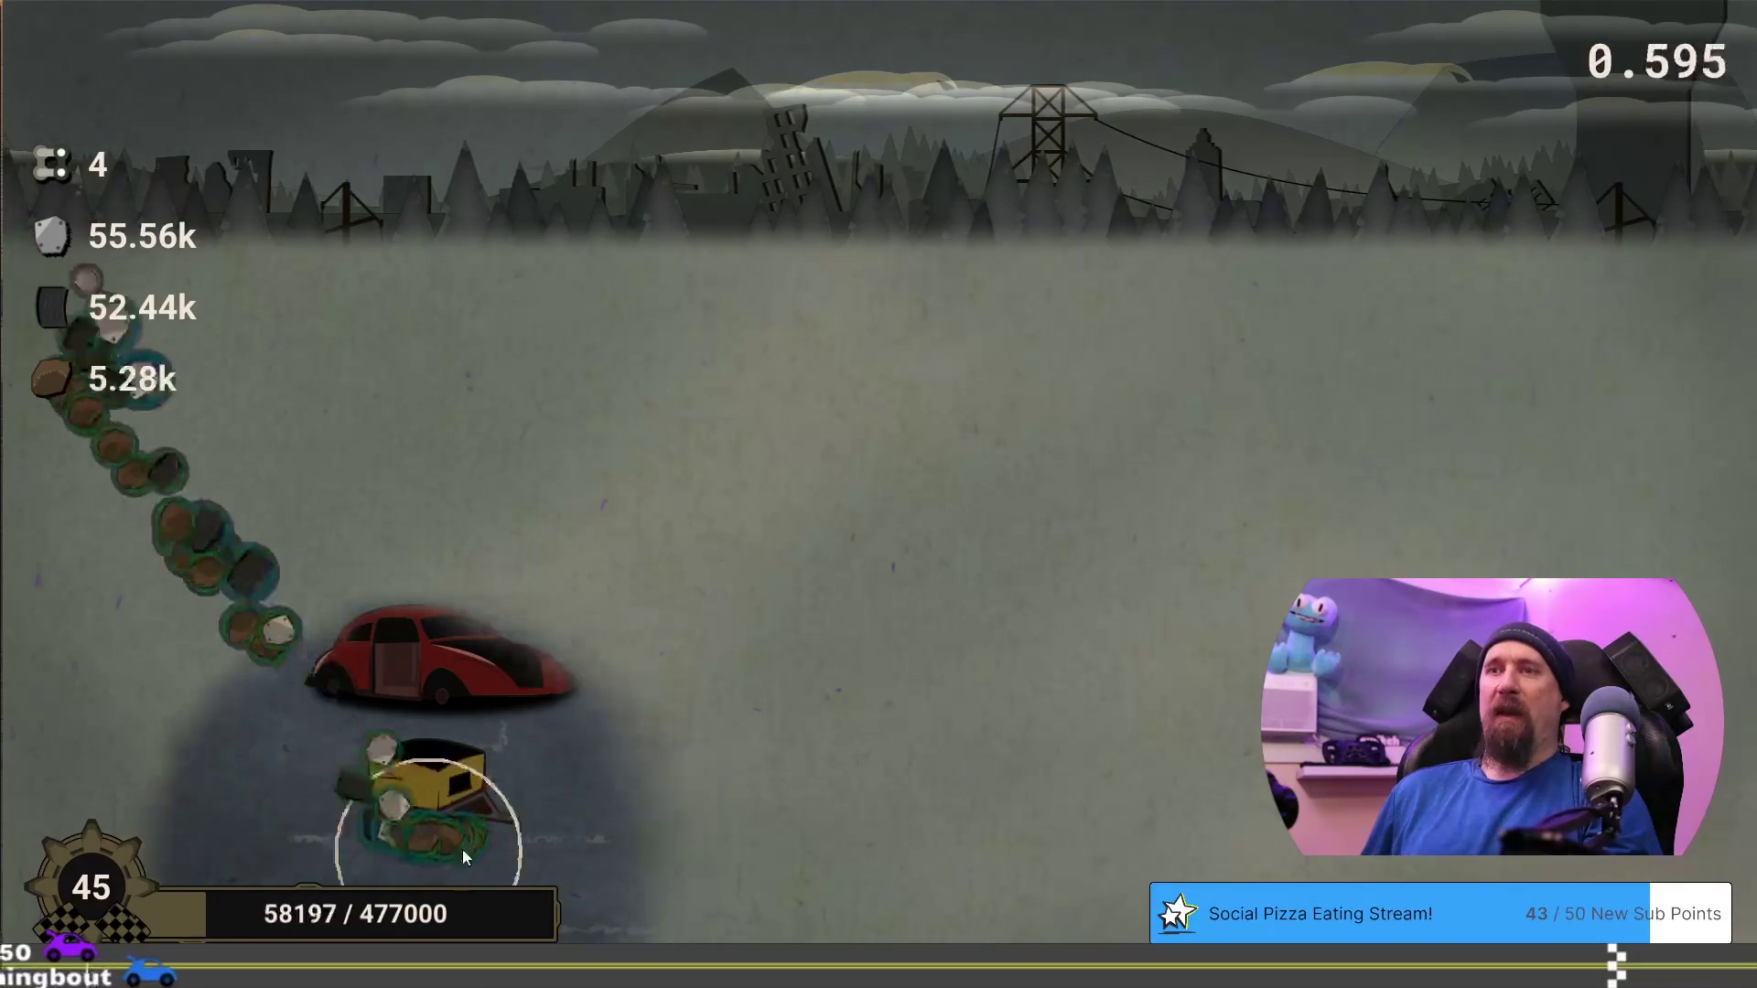
After the run ends, open the Market with 109.20k metal, 248.97k rubber and 8.92k scrap
click(804, 865)
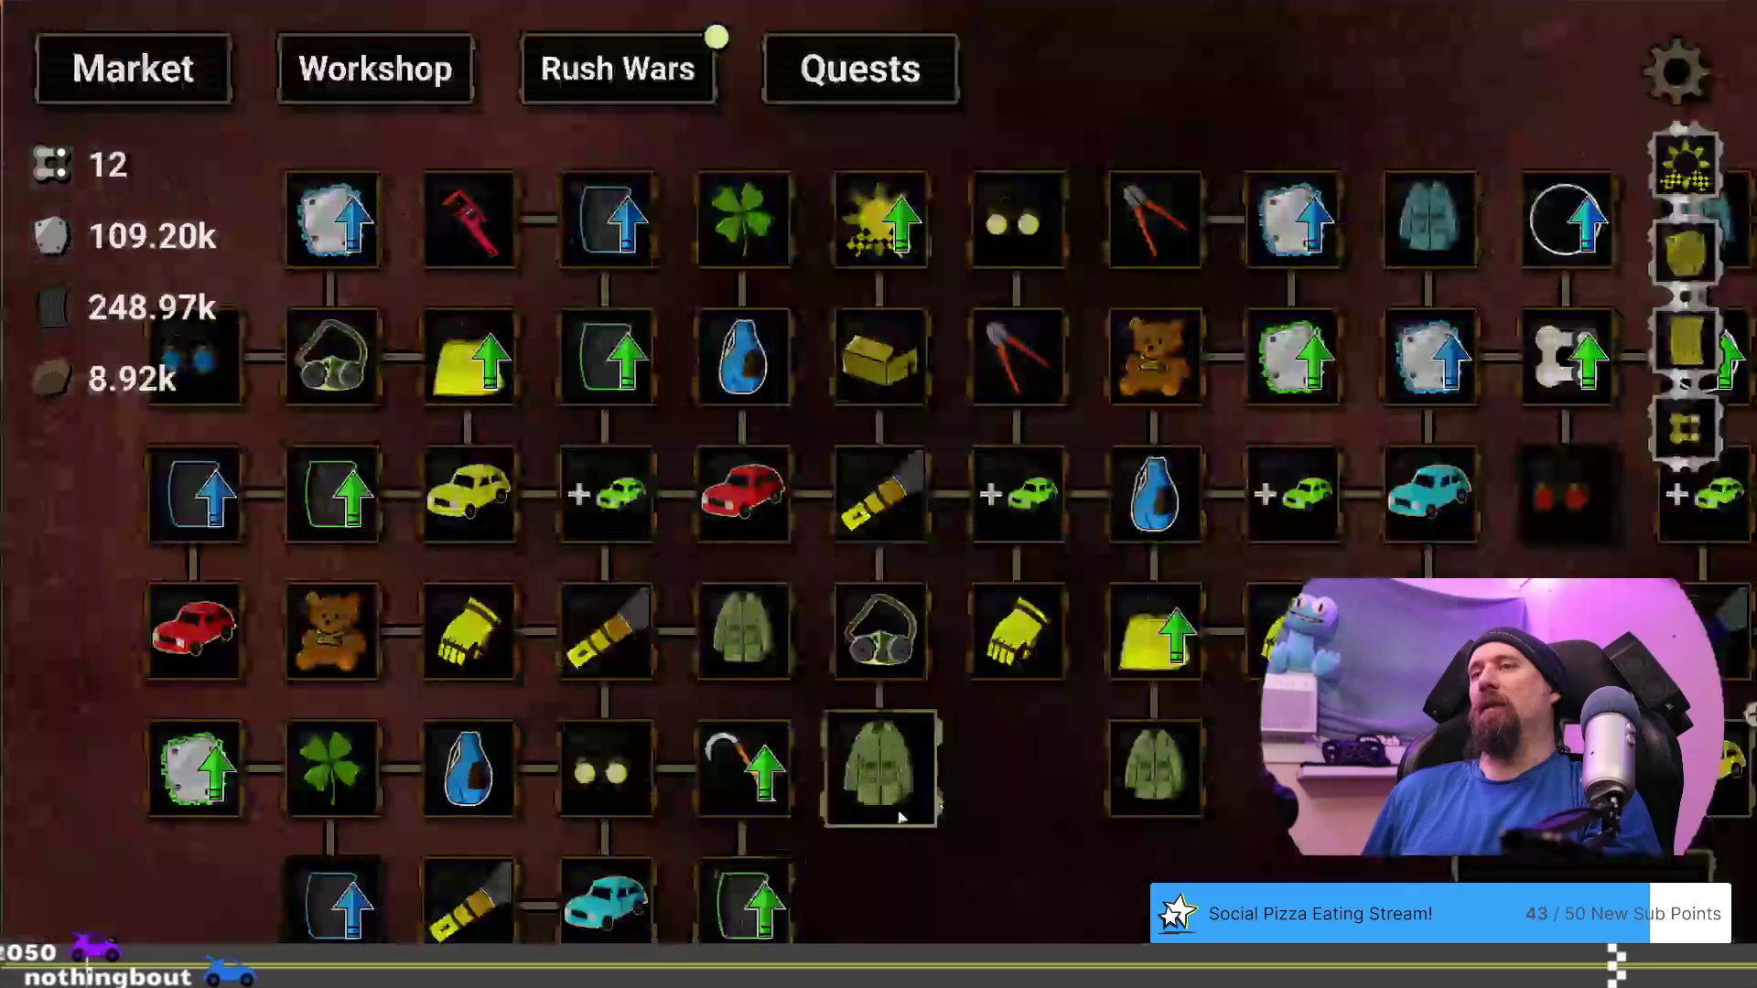
Buy the Rusted Hatchback, cutting metal to 59.20k and scrap to 3.92k, and view the unlocked nodes
drag(1356, 774, 495, 774)
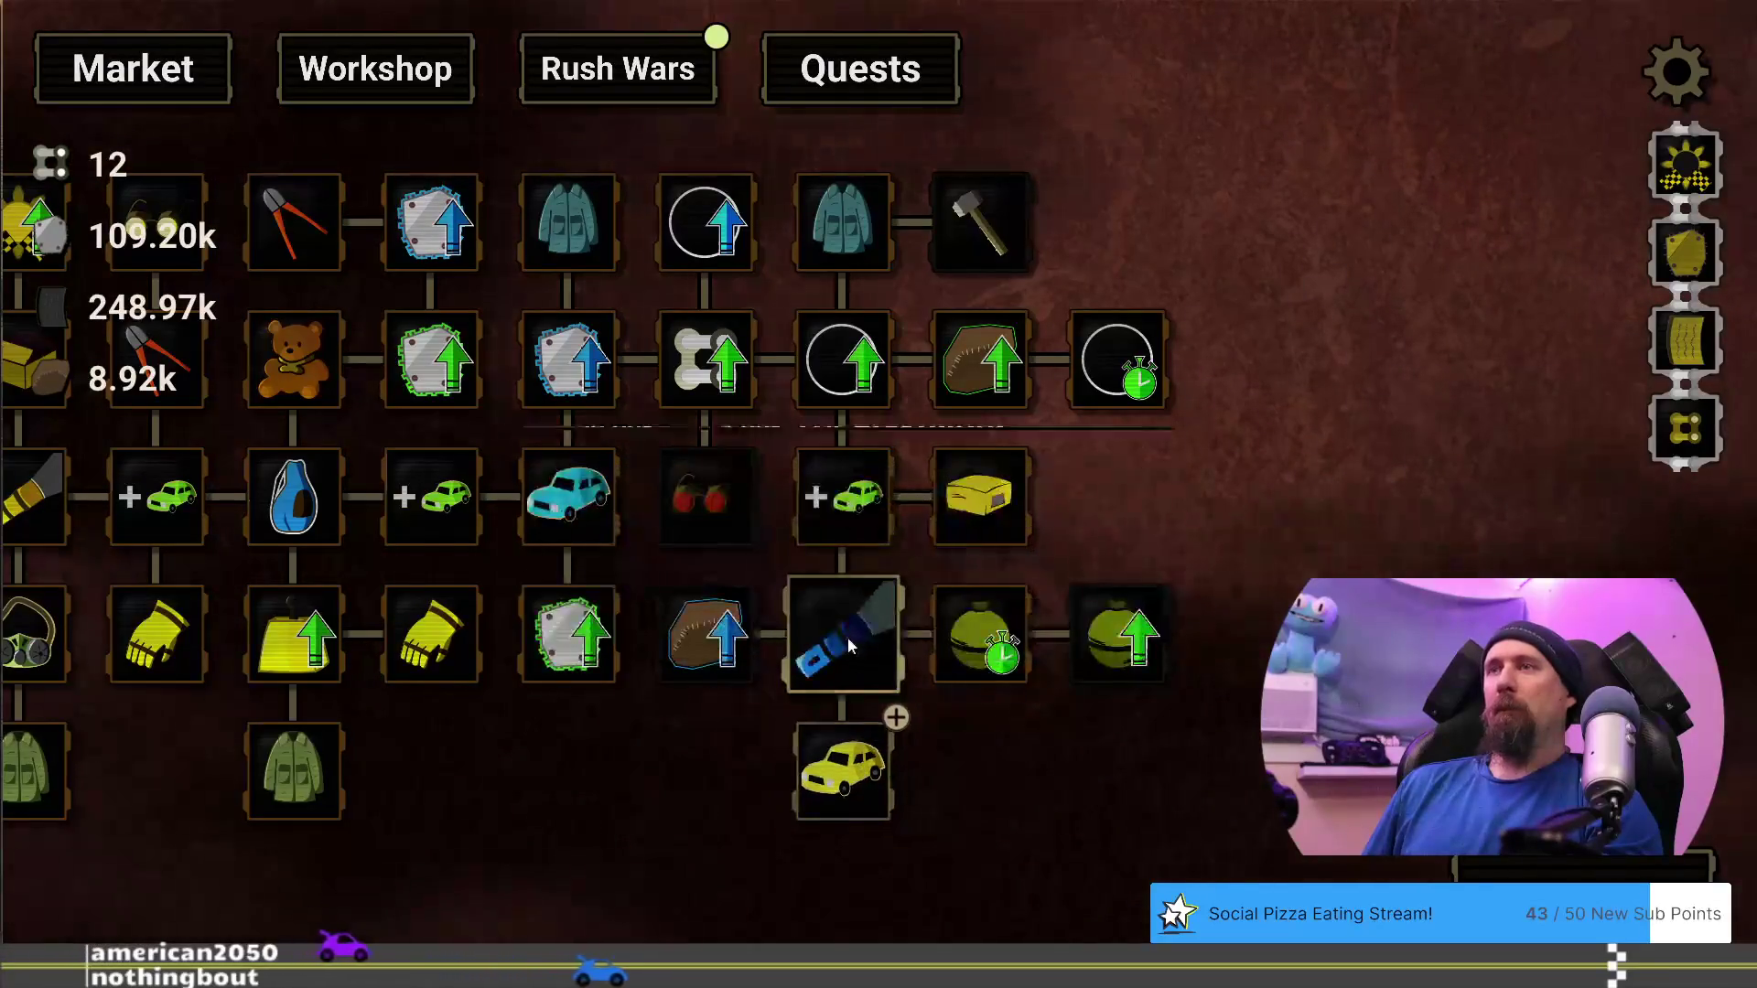
click(831, 769)
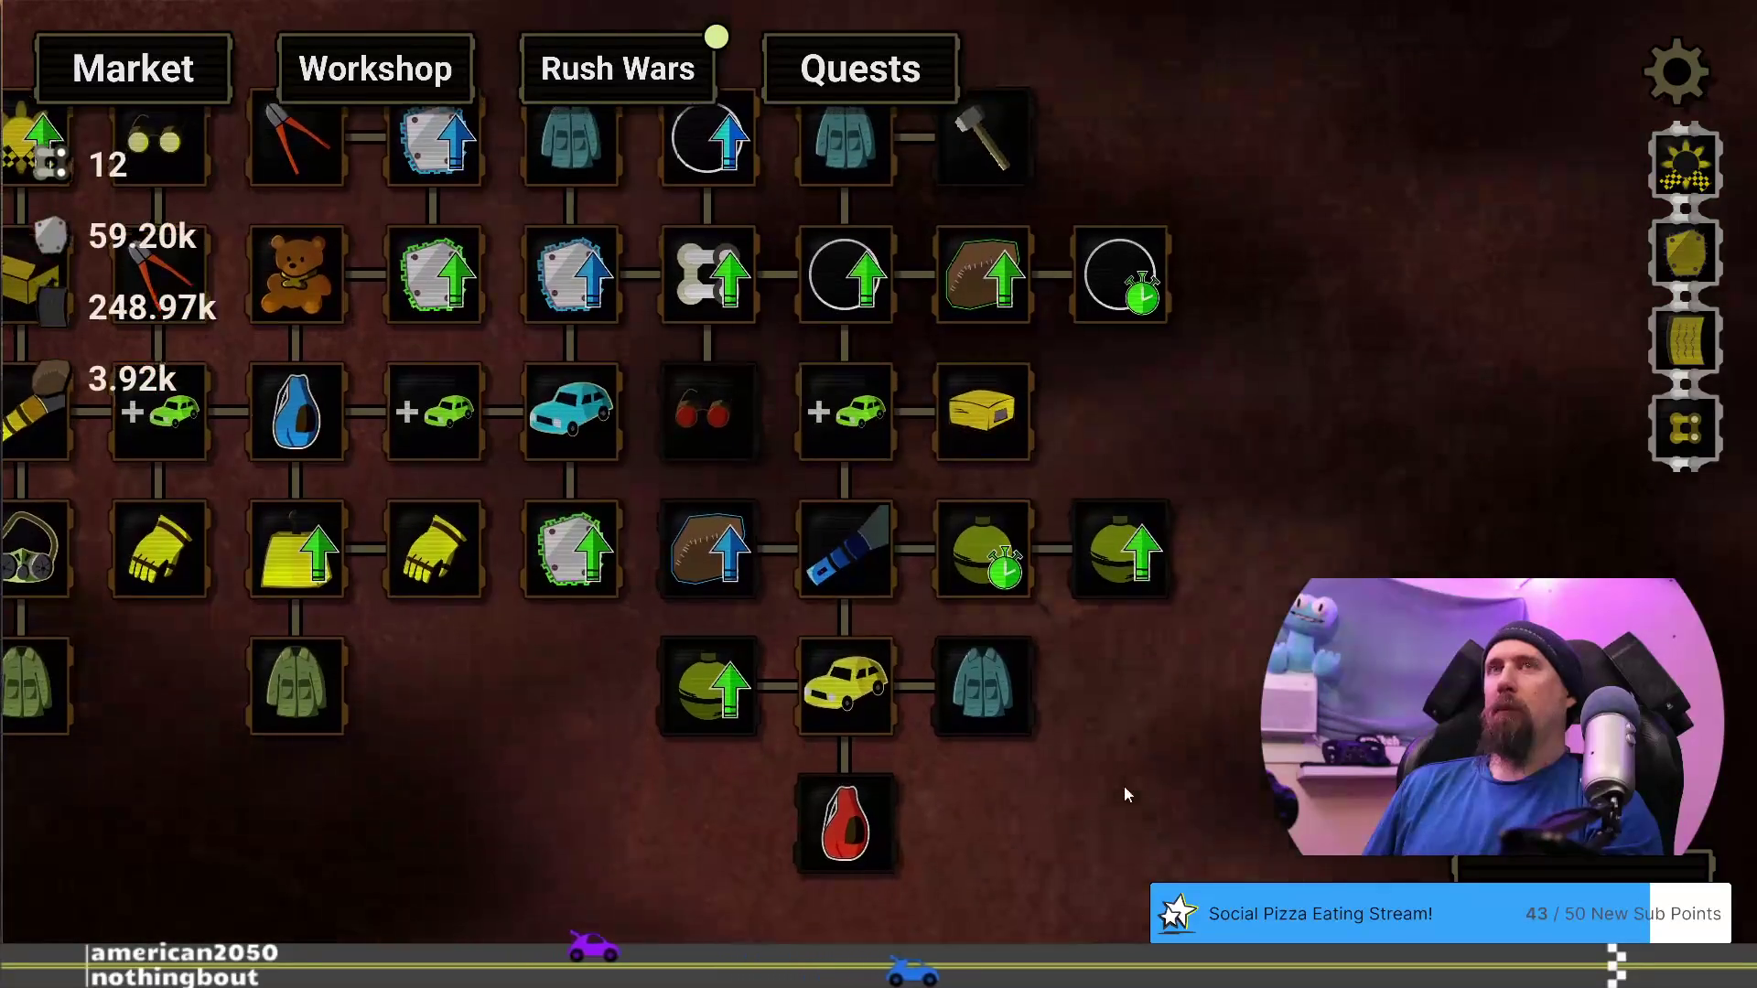
drag(1018, 805, 998, 886)
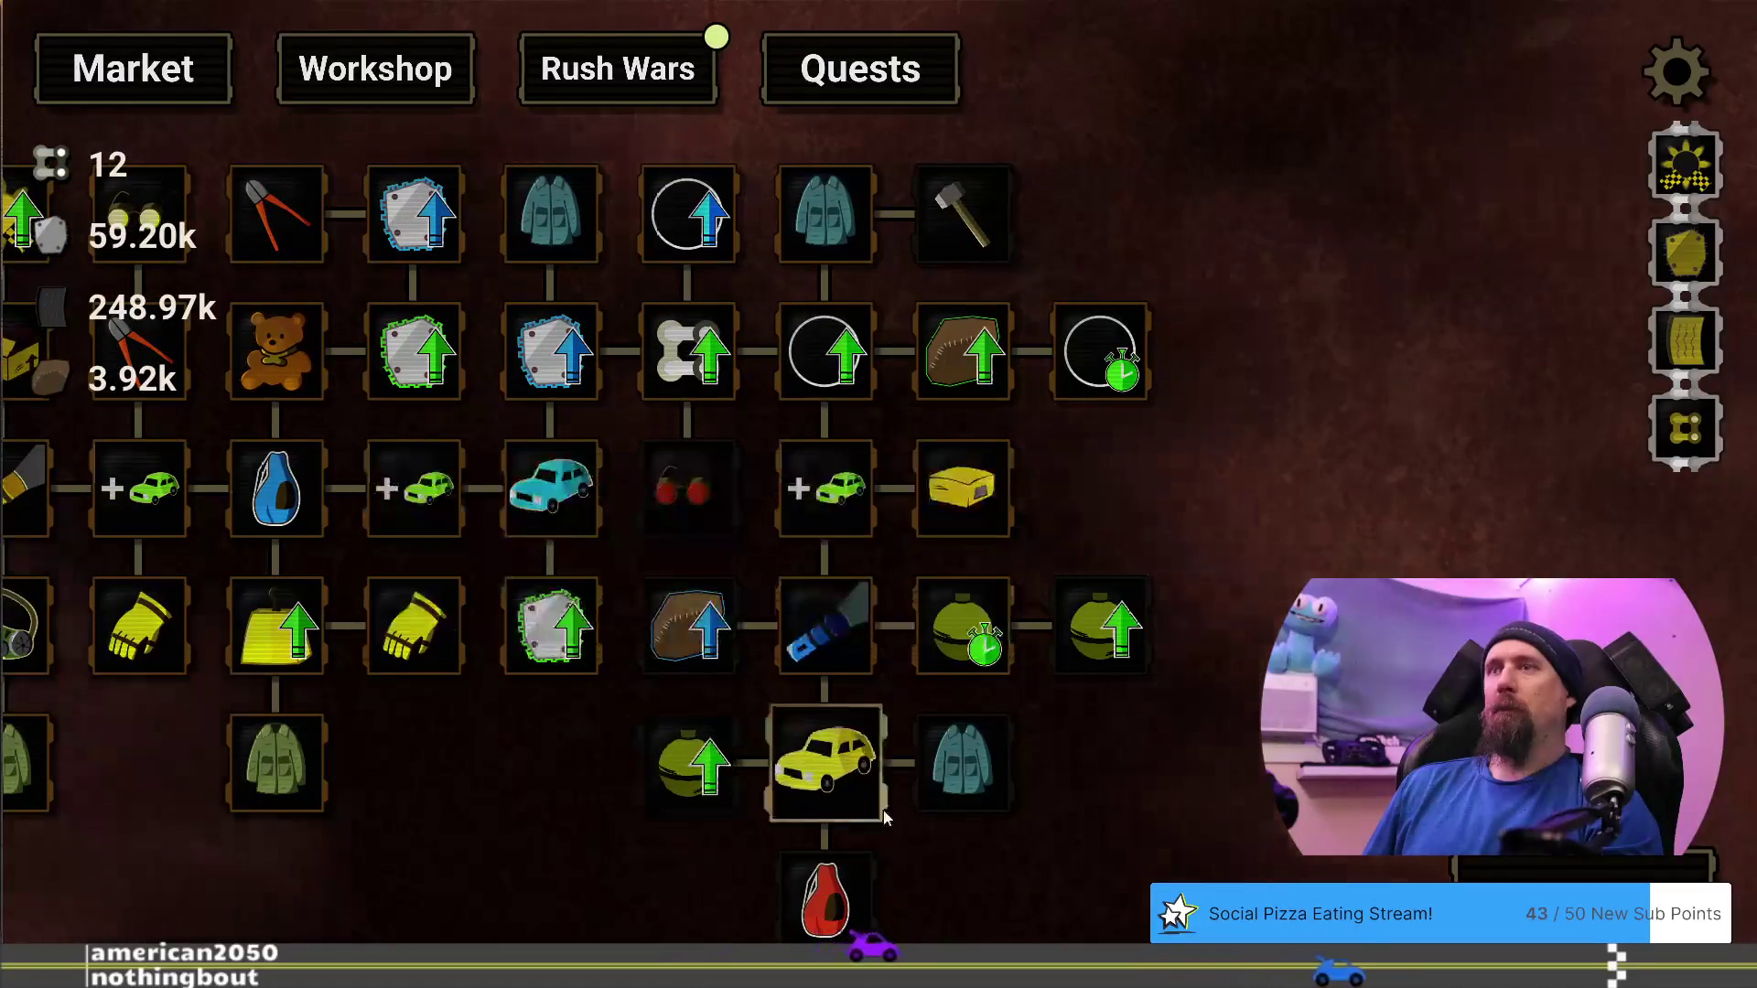
mouse_move(712, 789)
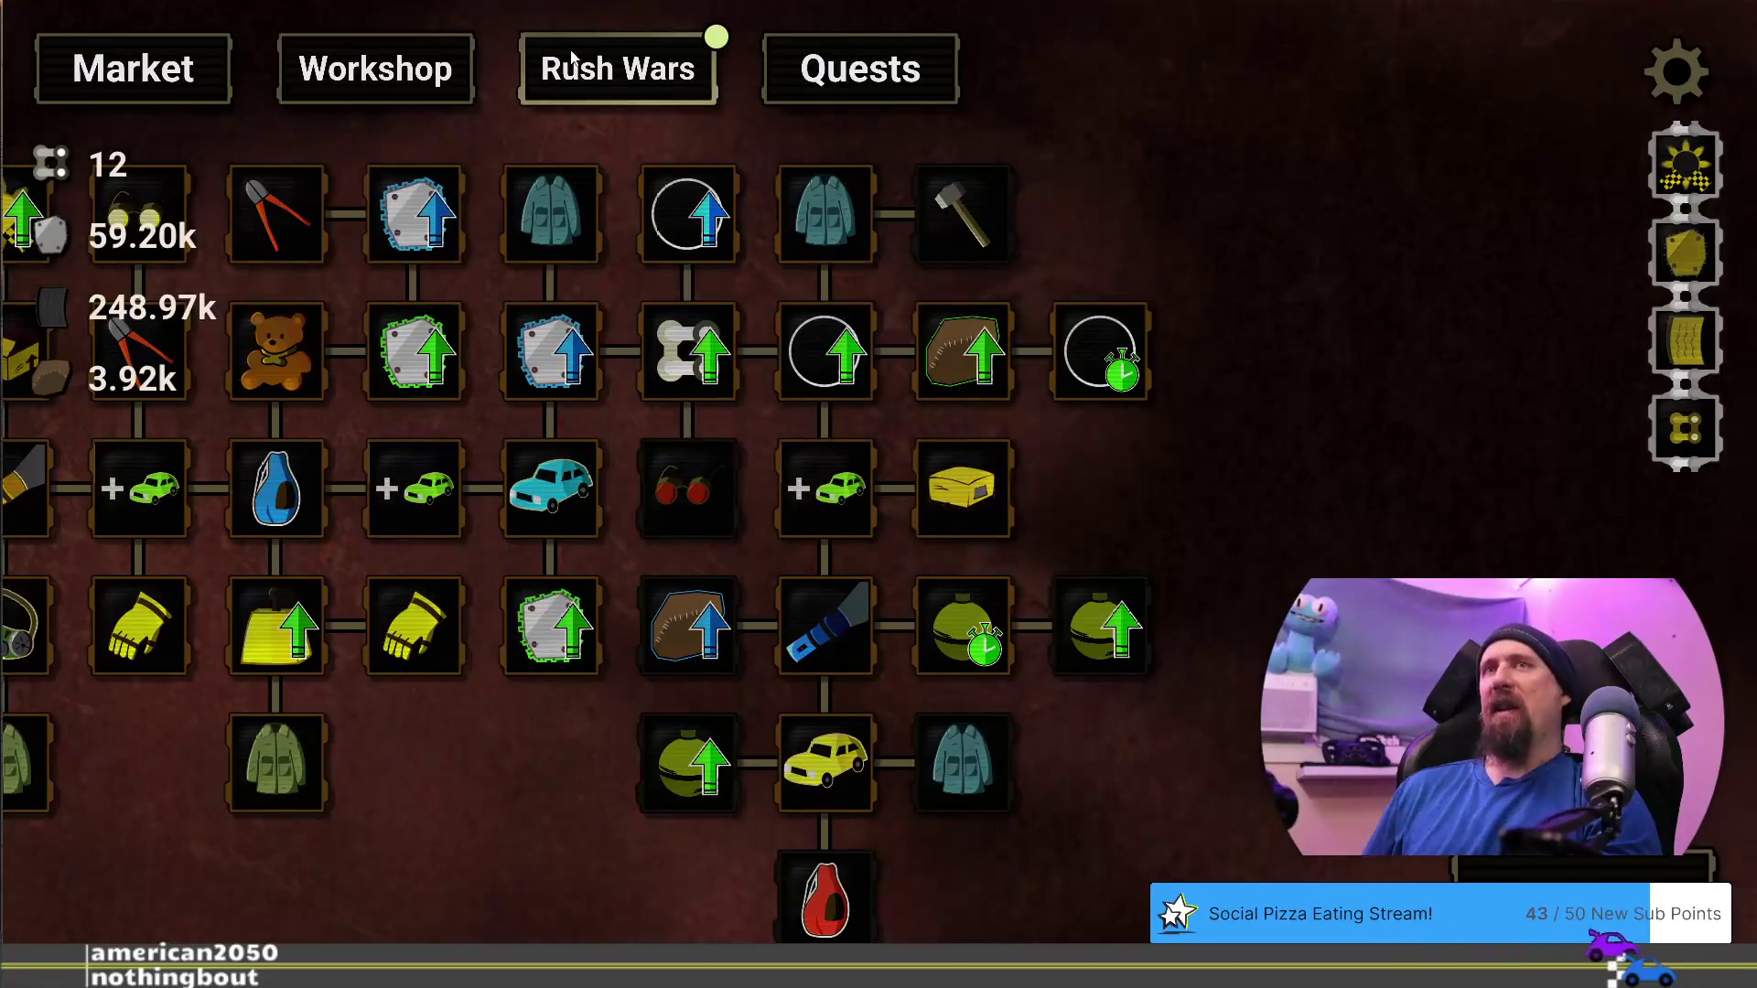
key(space)
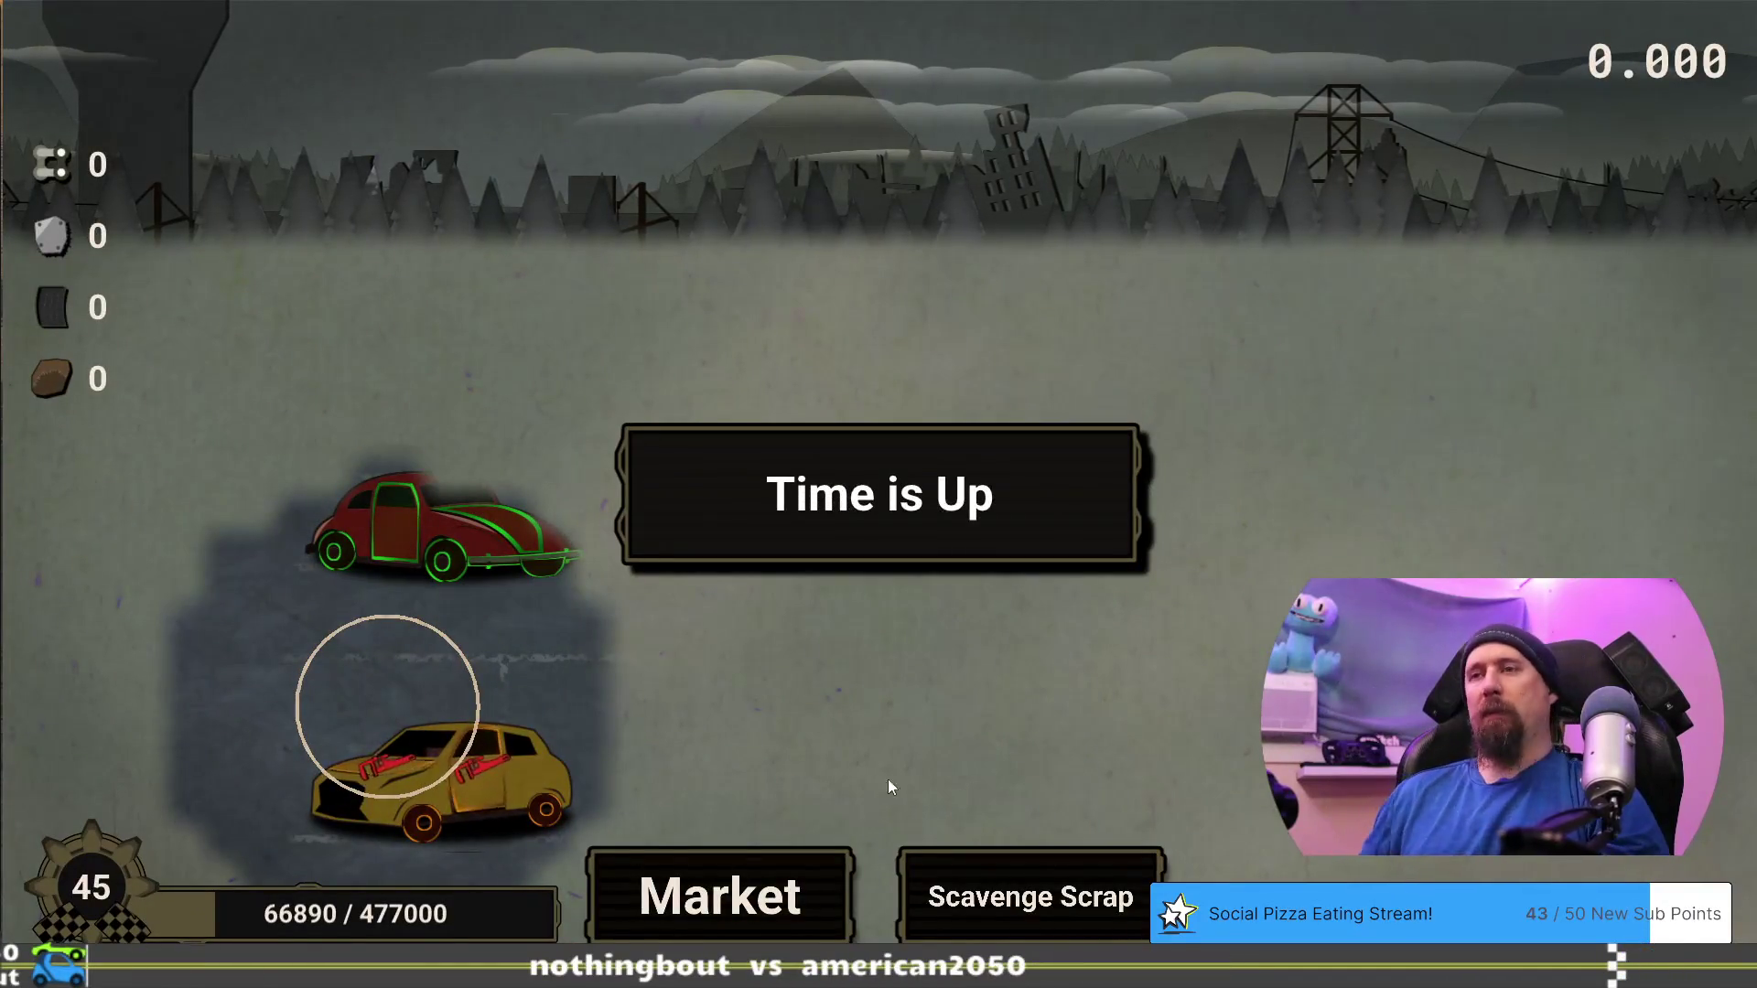
Dismiss the run summary and pan to the right side of the Market tree, with 12 Chain Links
click(1113, 710)
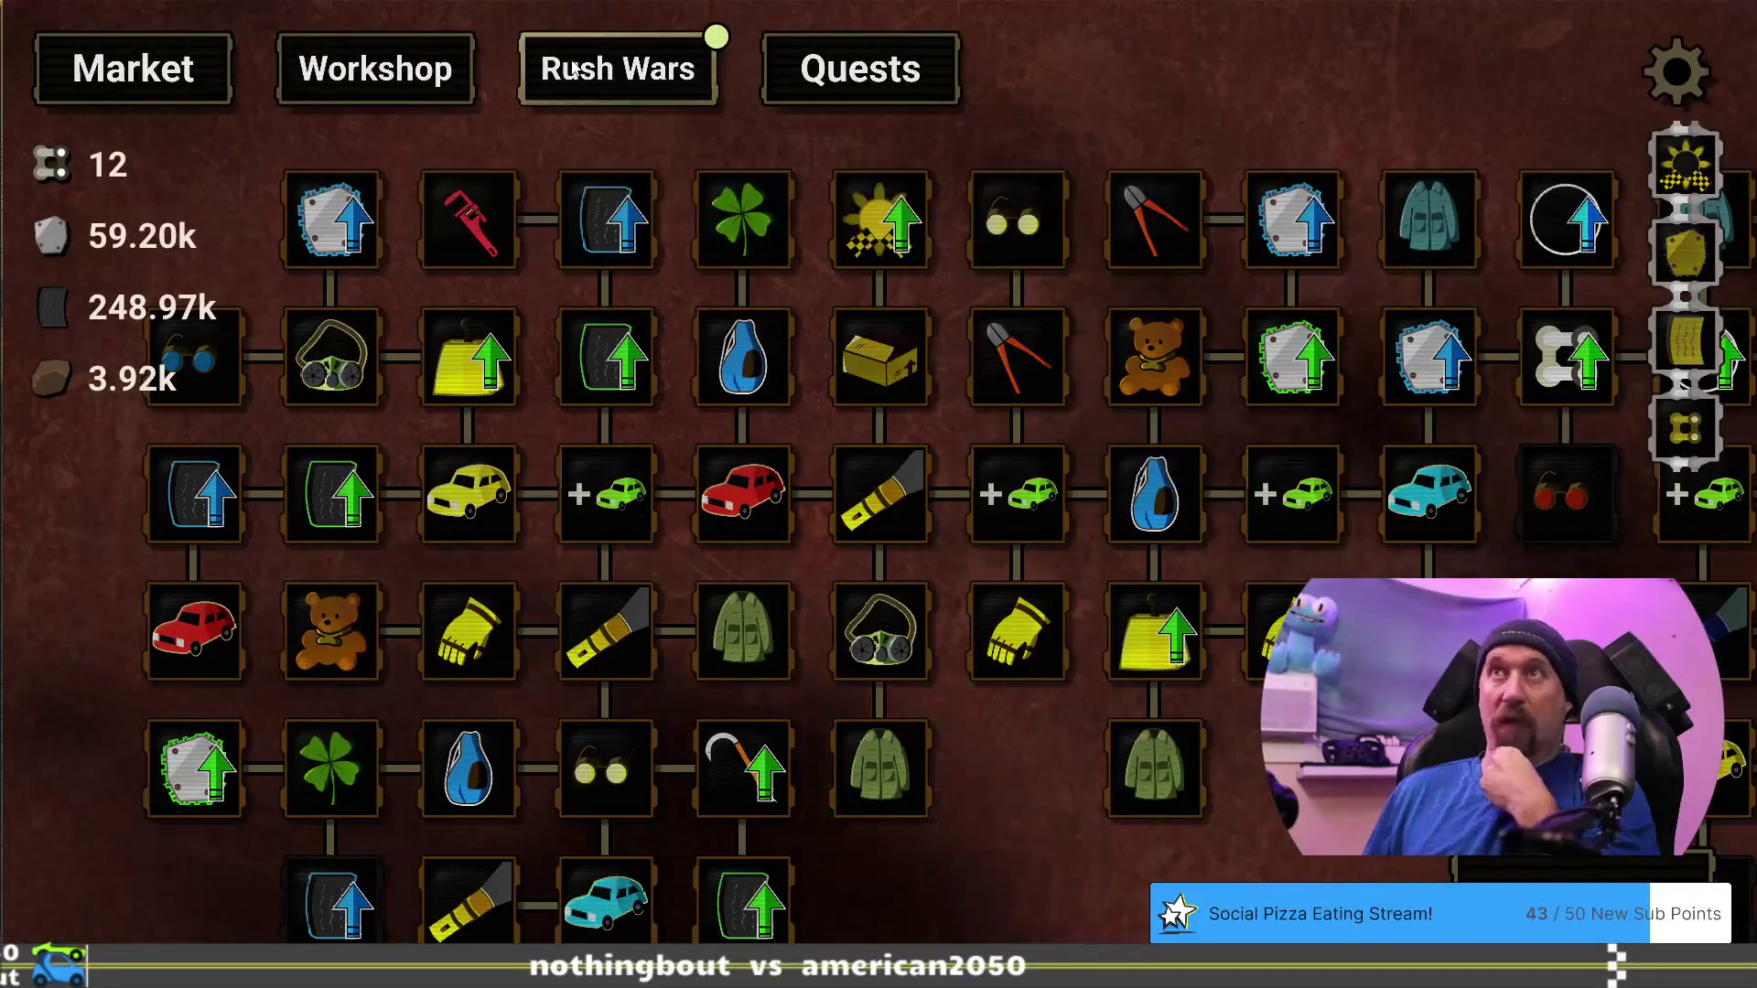
drag(1015, 494, 684, 666)
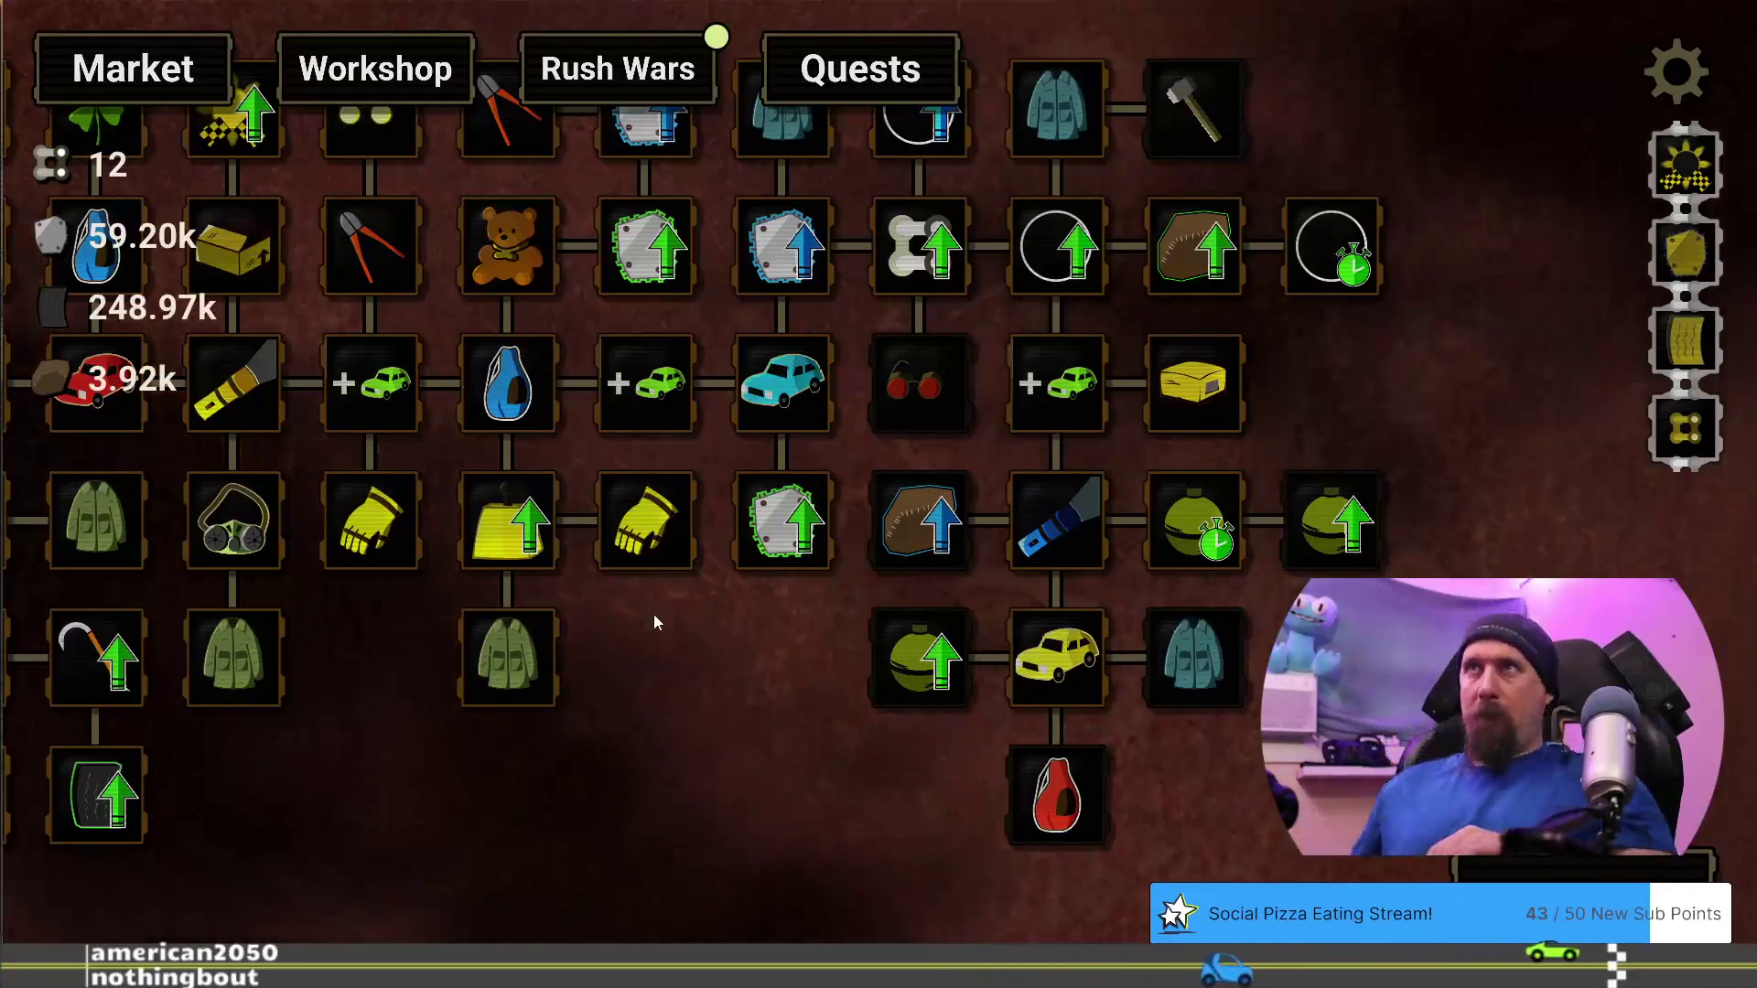
Open the Rush Wars PH: Glider 1 challenge, which costs 10 of the 12 Chain Links
mouse_move(691, 717)
mouse_down()
mouse_move(606, 771)
mouse_move(591, 738)
mouse_up()
mouse_move(594, 832)
mouse_down()
mouse_move(645, 796)
mouse_move(691, 900)
mouse_up()
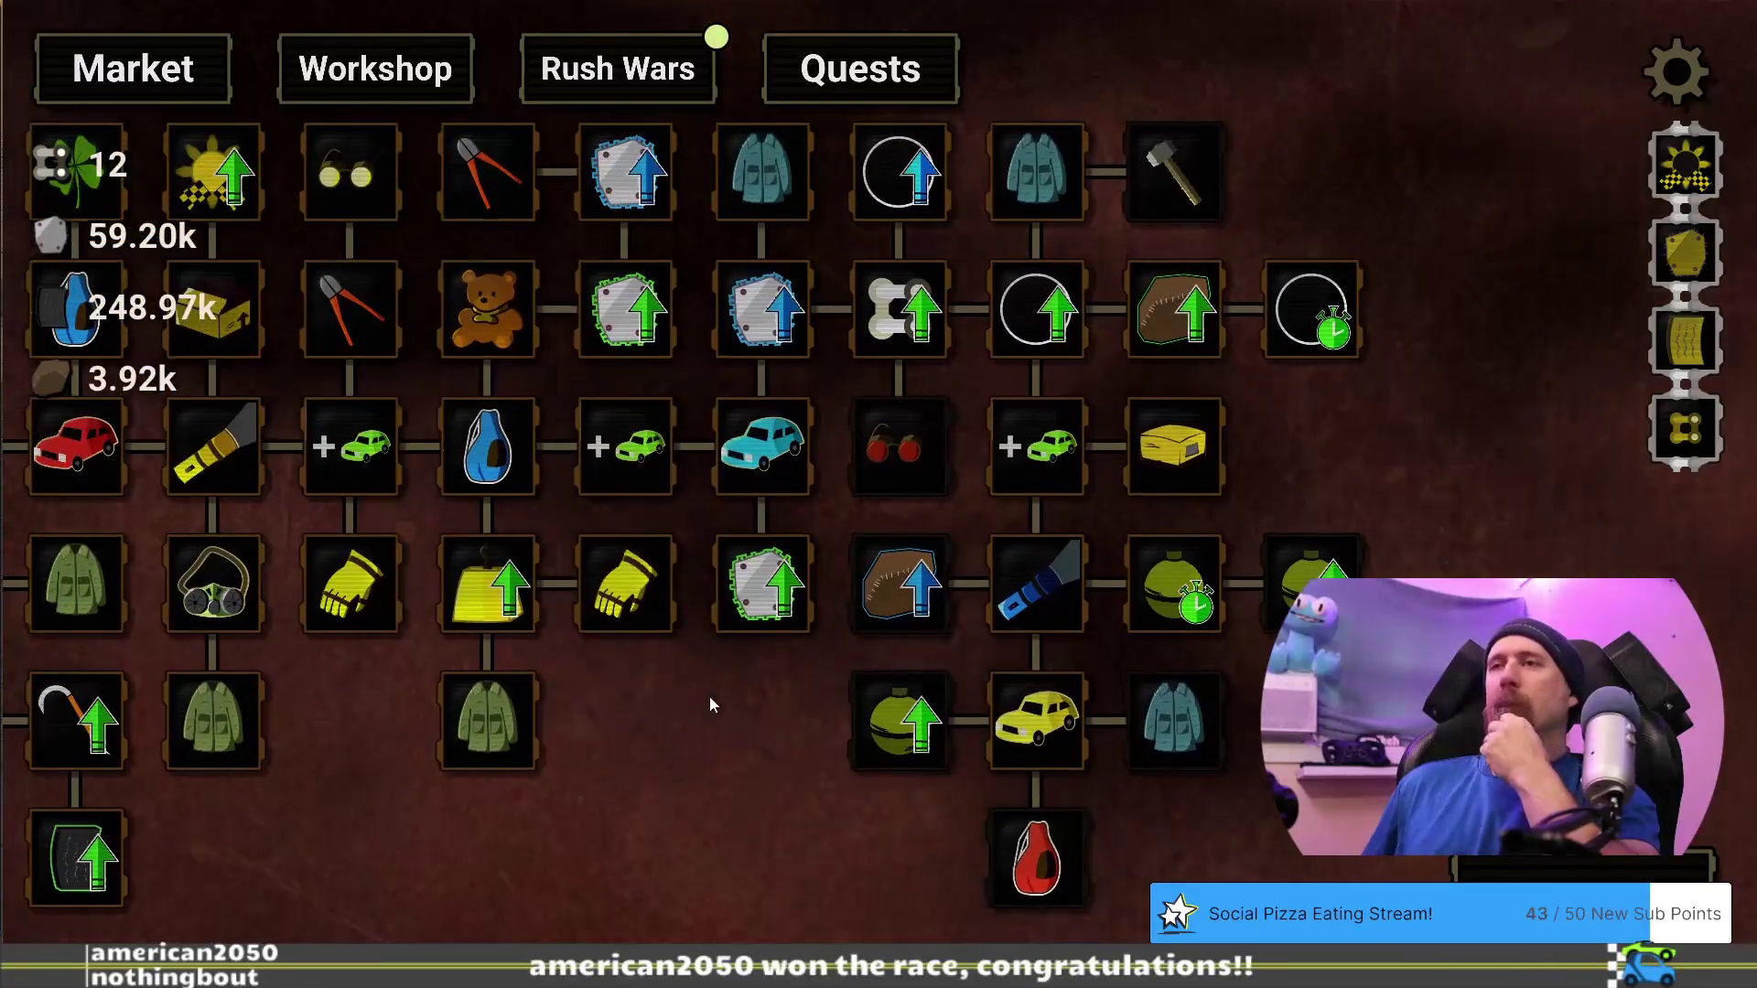
drag(710, 694, 671, 726)
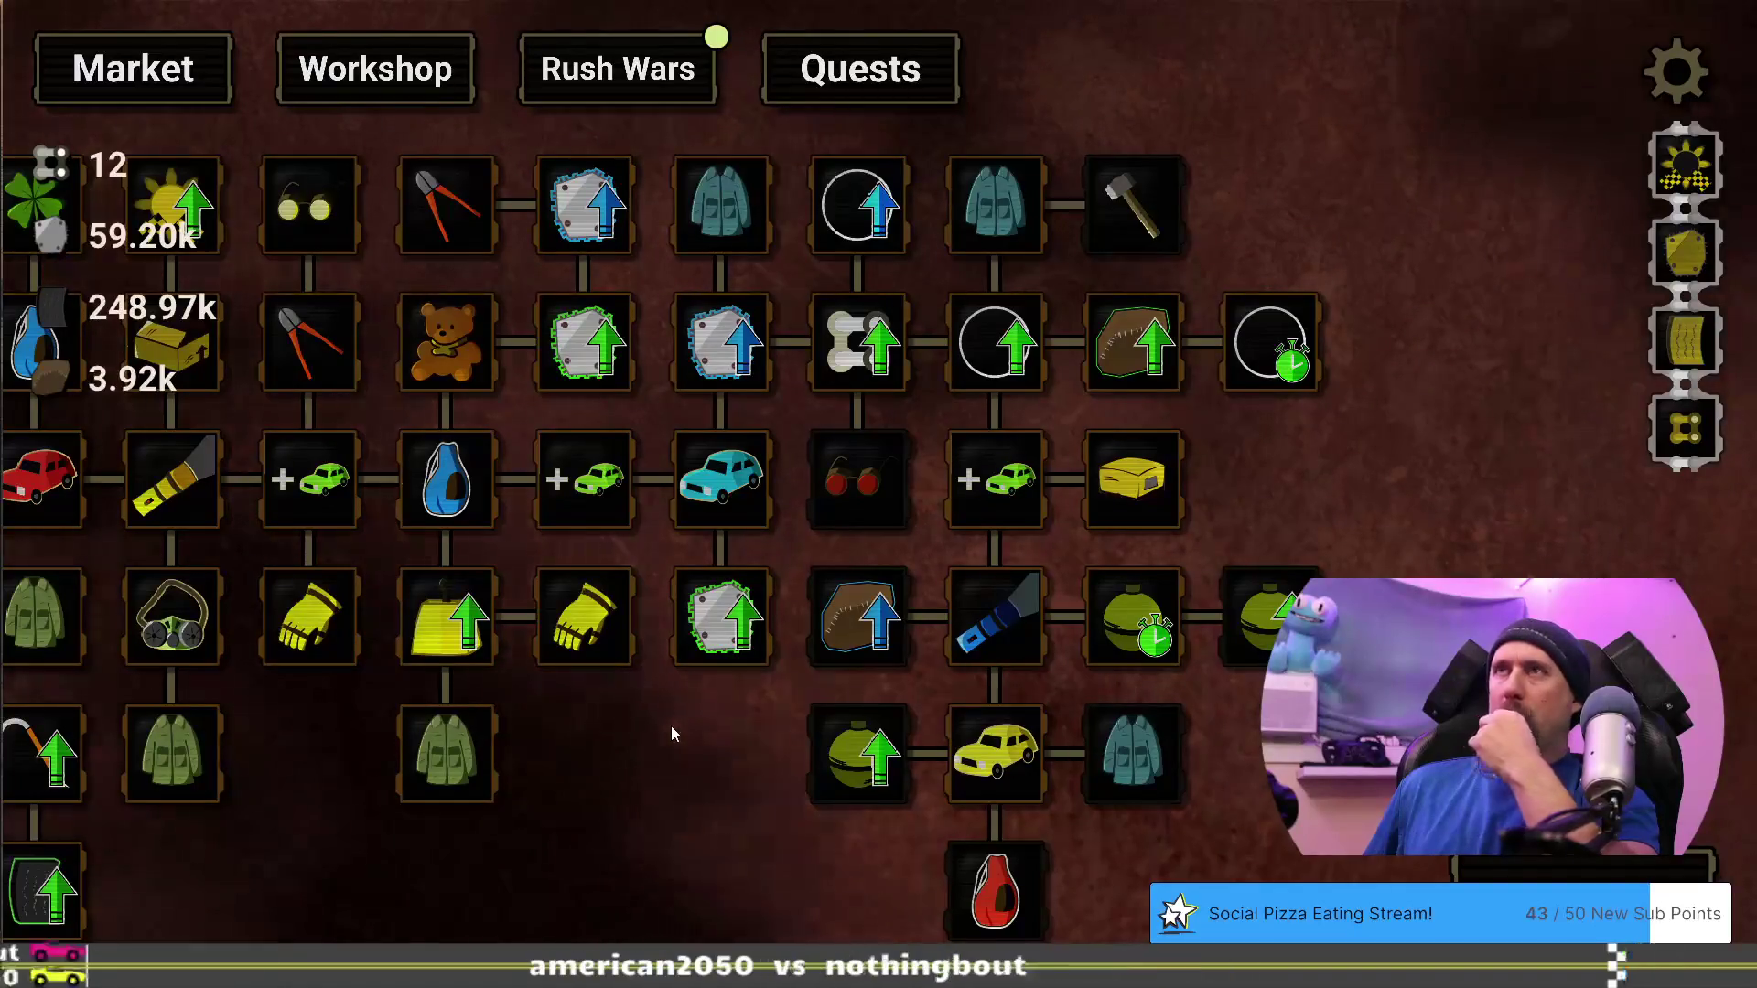
click(647, 67)
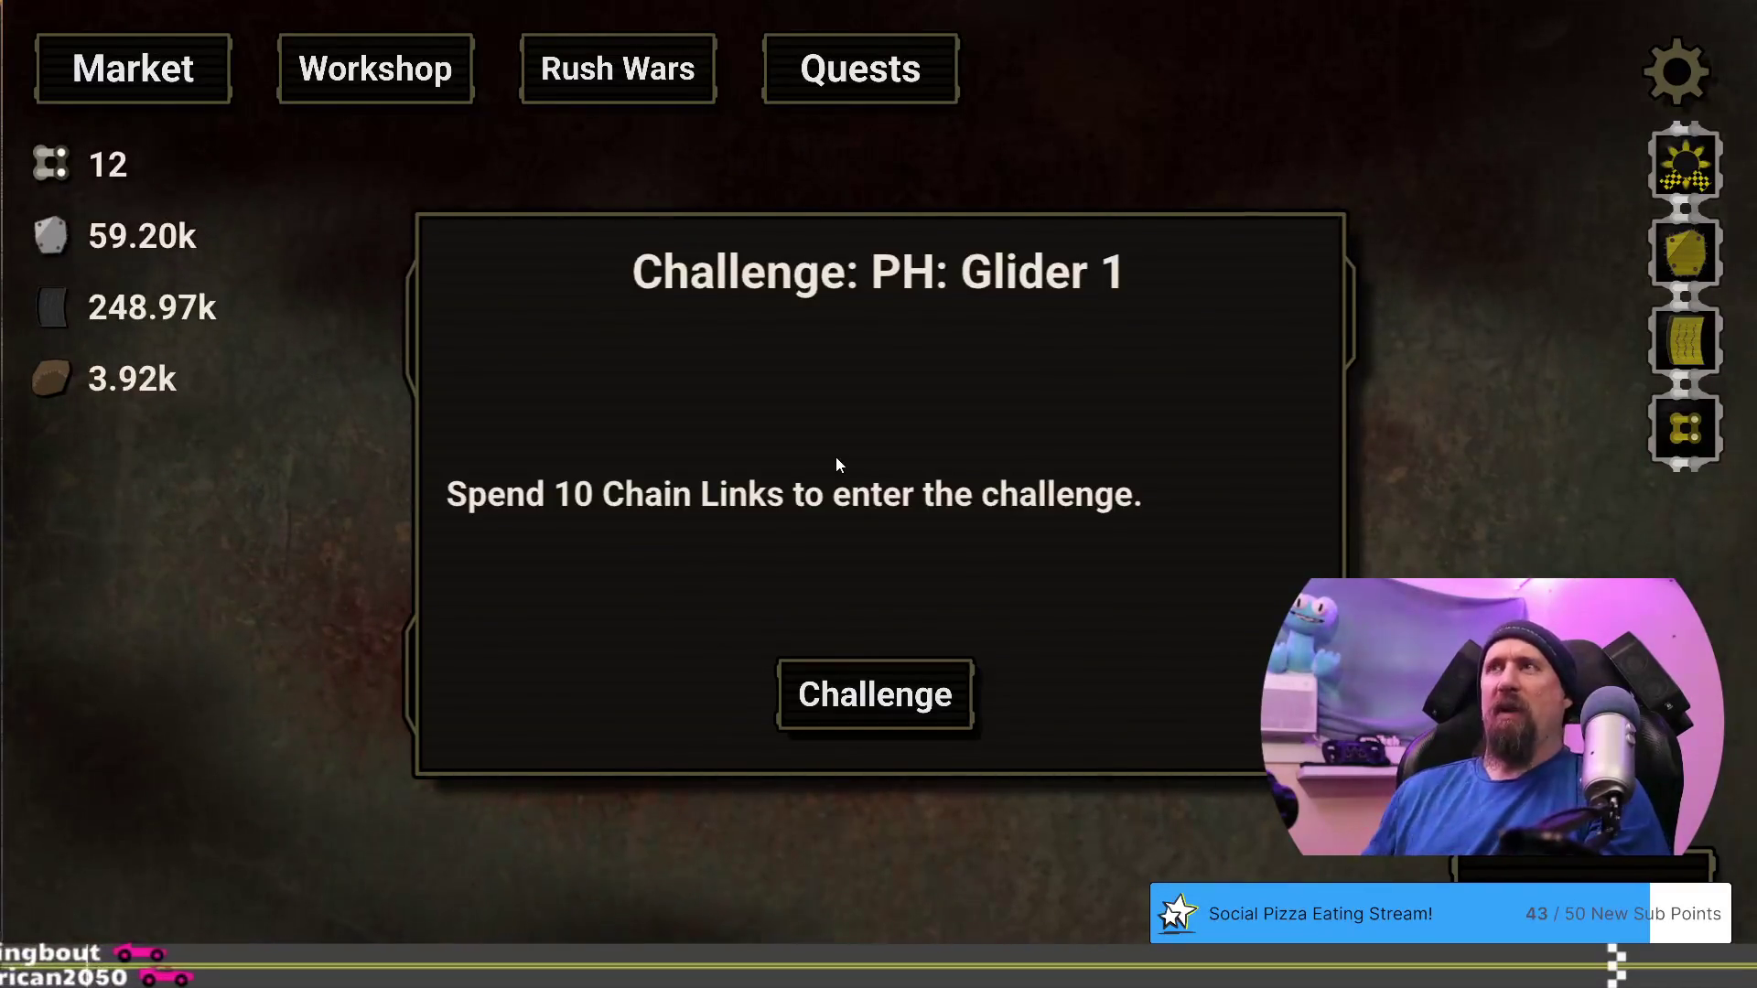
Dismiss the Glider 1 challenge, pan the tree toward the right branch, and reopen the upgrade editor
key(Escape)
drag(1261, 409, 969, 441)
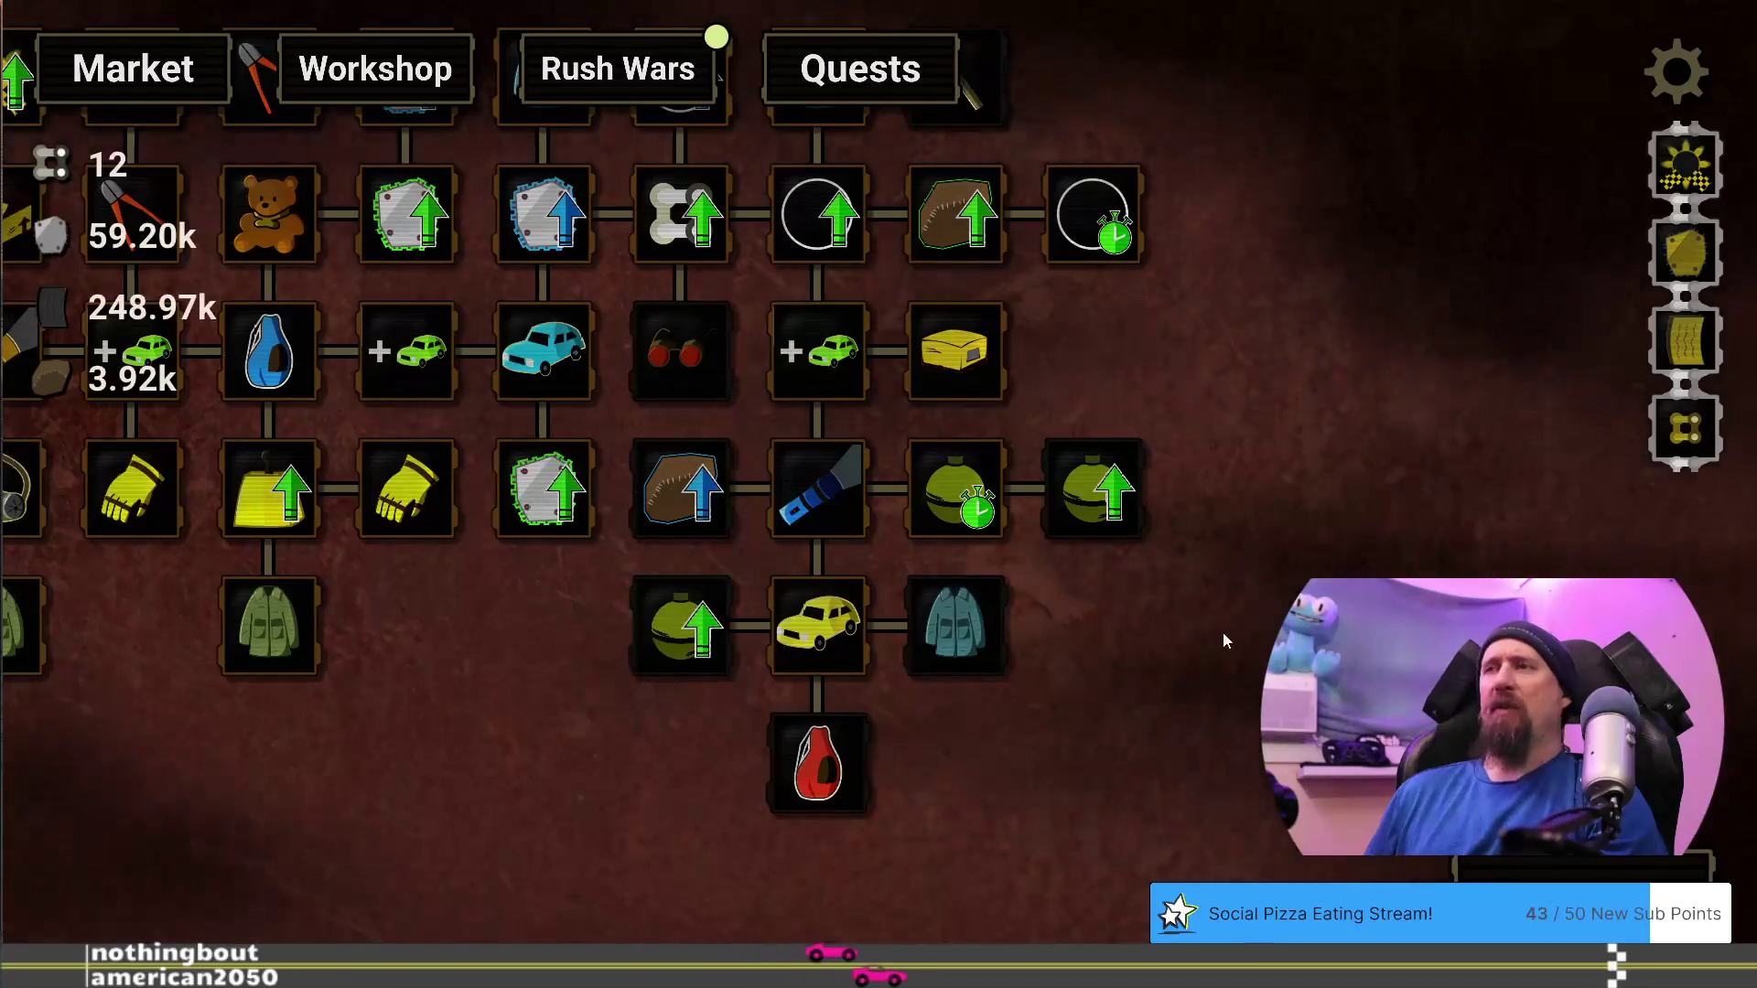
key(F1)
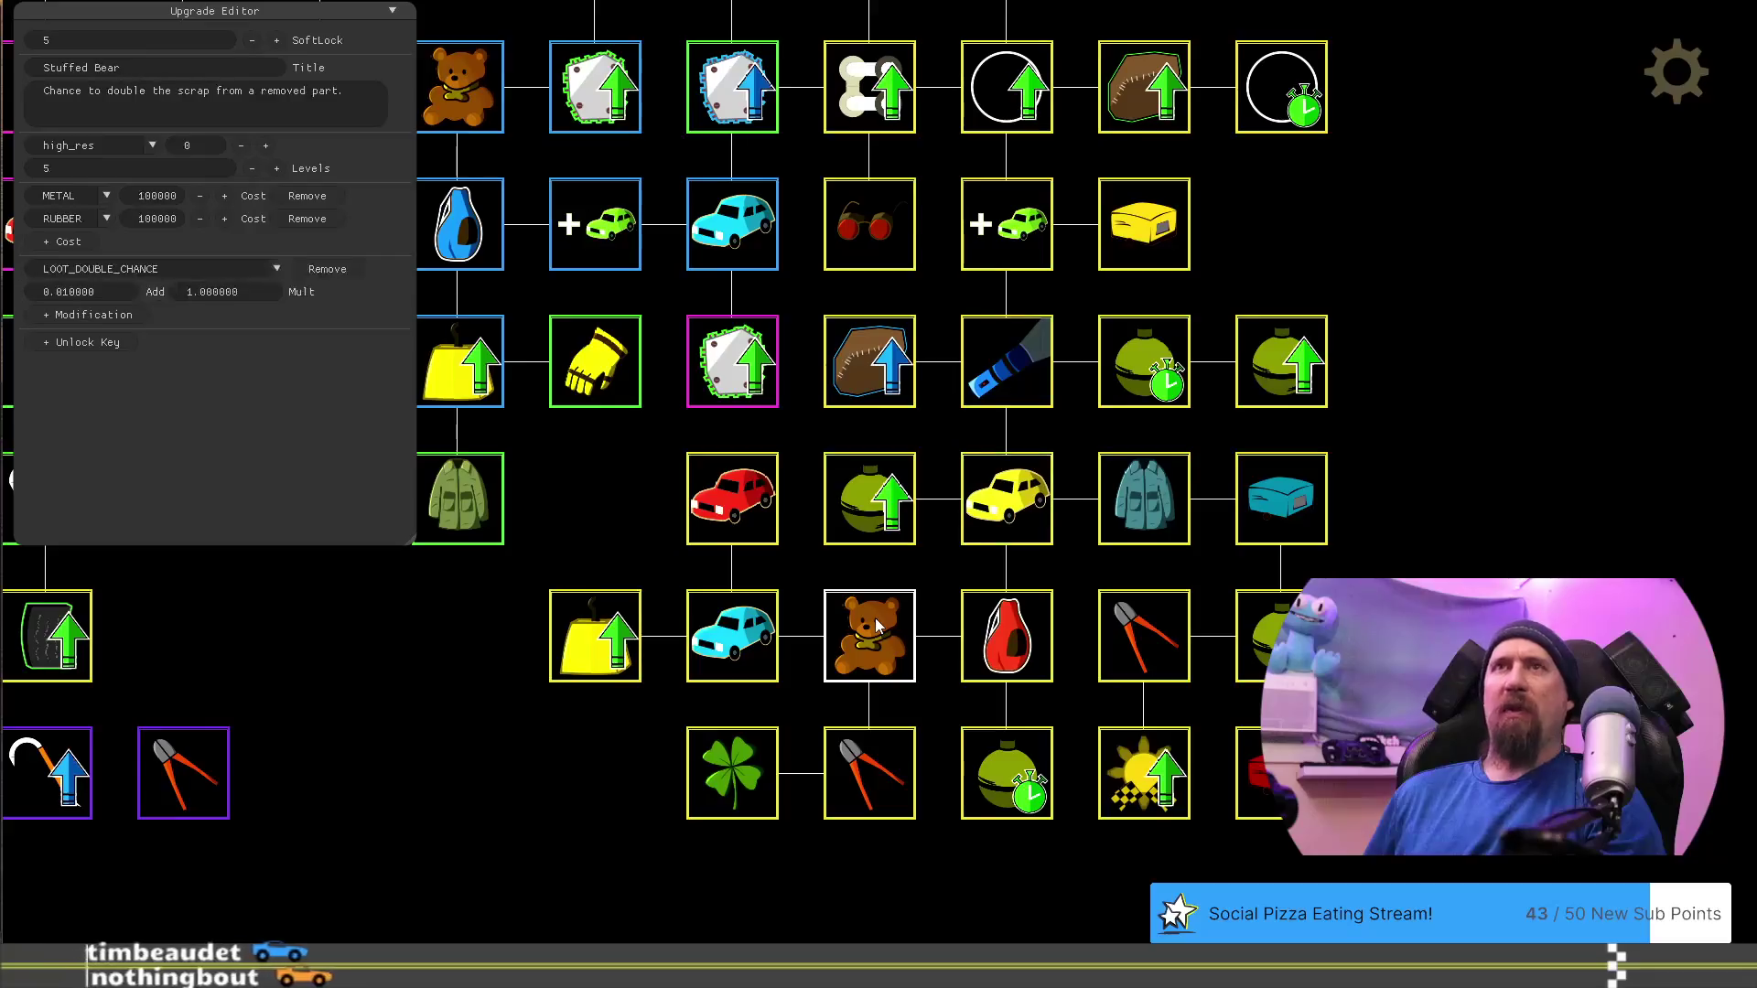
Inspect the Duffle Bag, Rusted Teardrop, Bigger Explosion and Quick Throw upgrades
click(1004, 655)
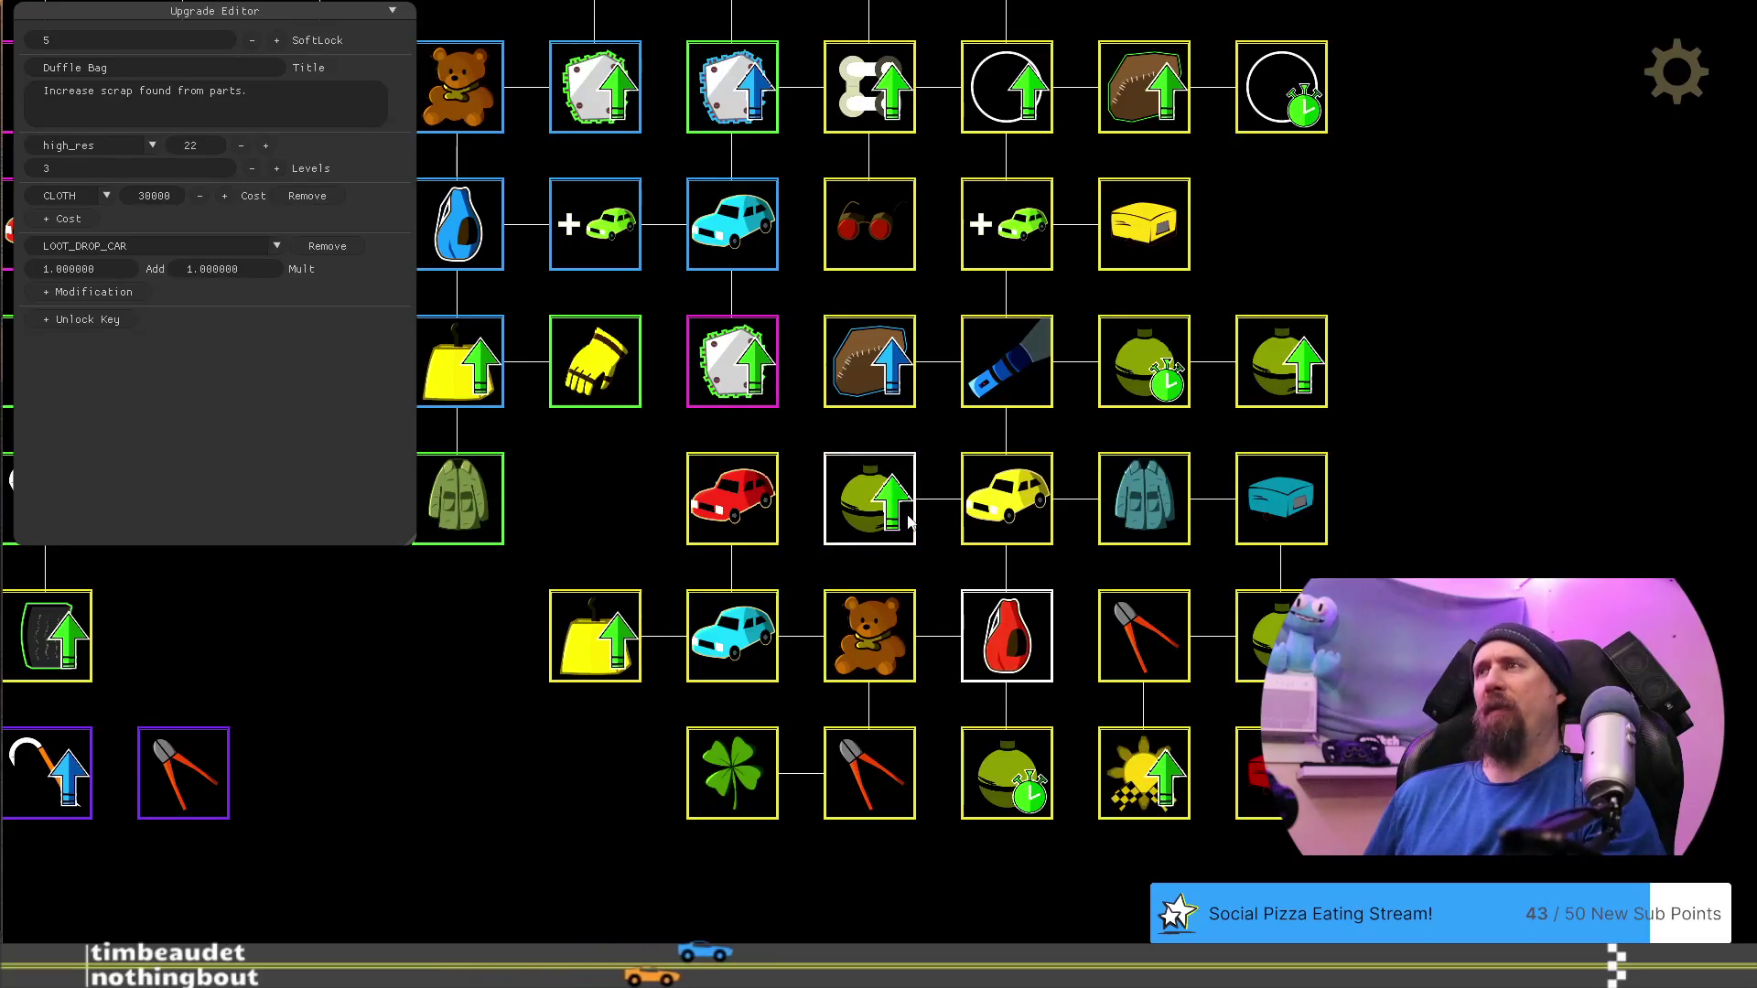
click(1171, 219)
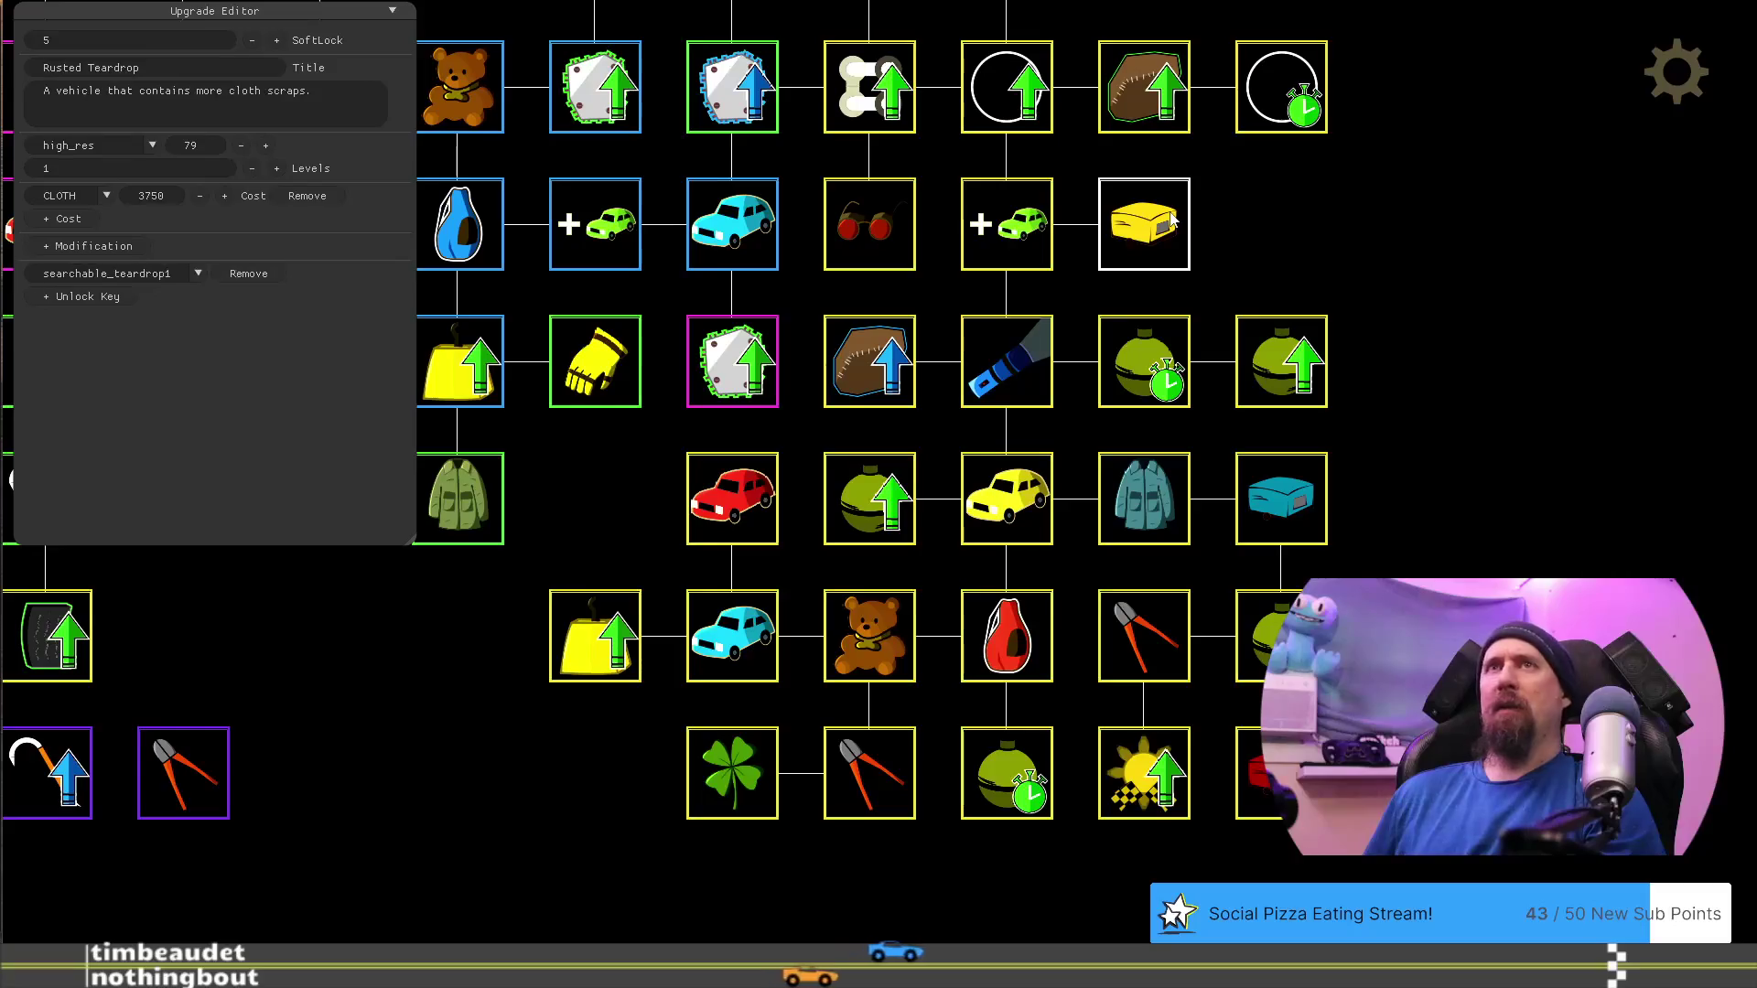
mouse_move(1293, 235)
mouse_down()
mouse_move(1228, 302)
mouse_move(1250, 372)
mouse_up()
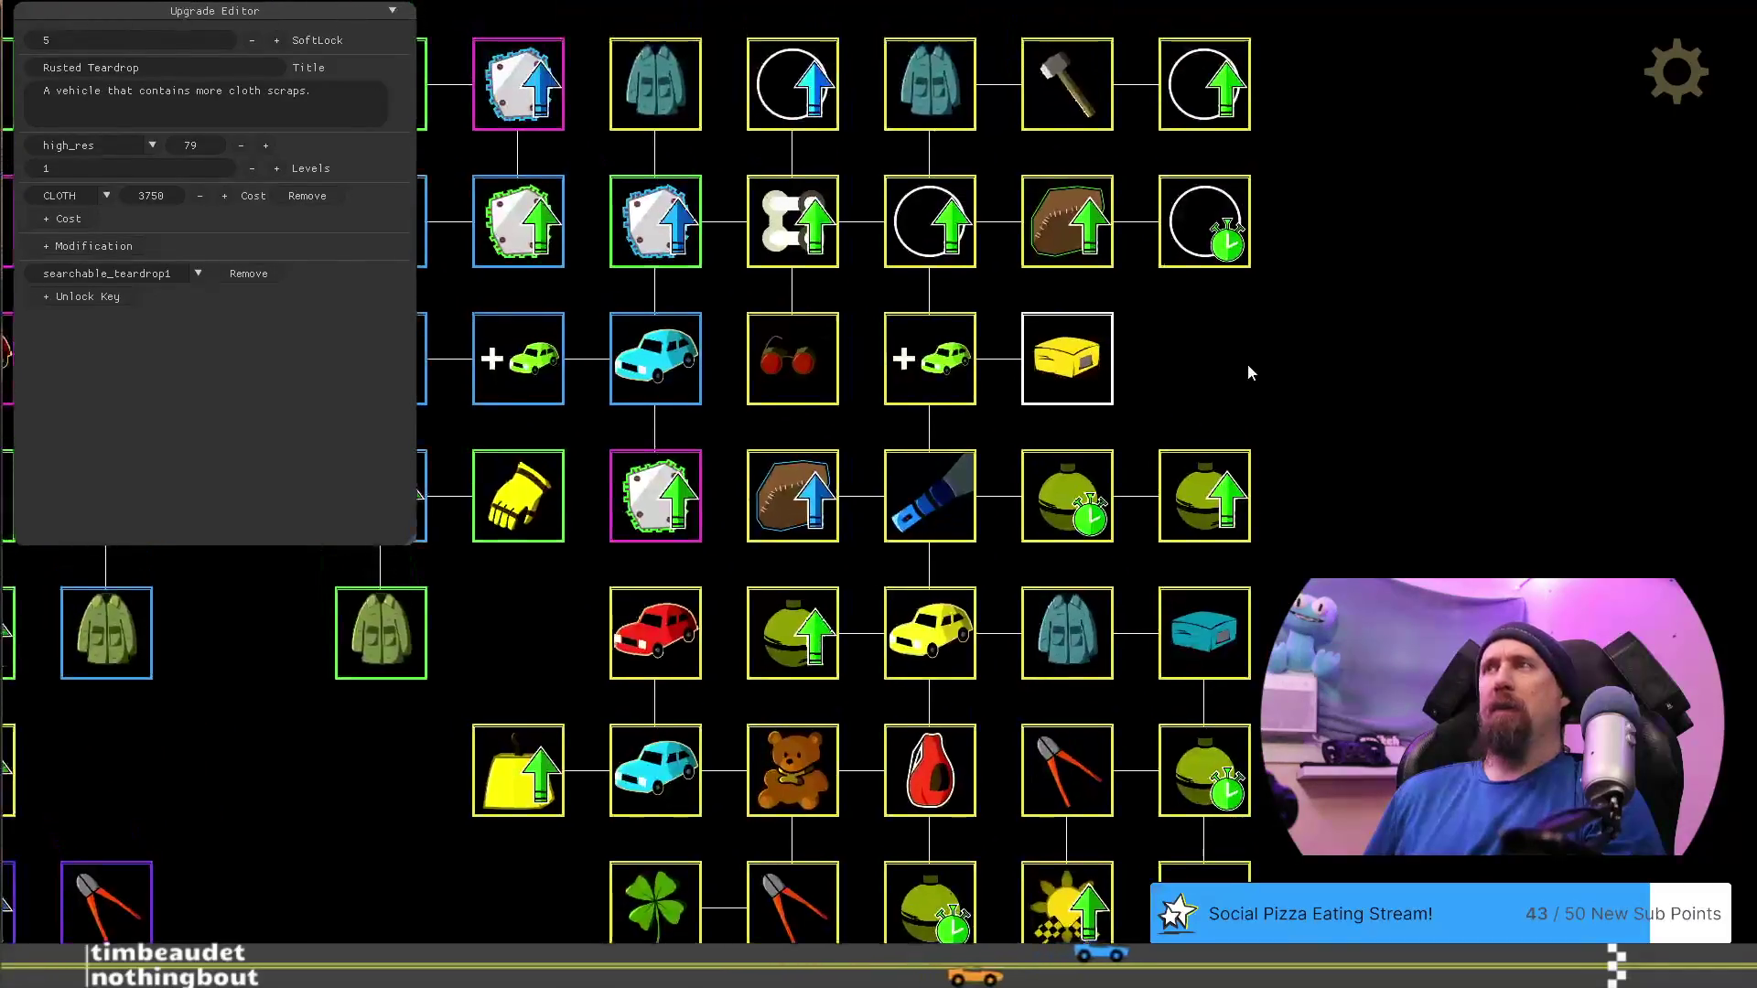
click(805, 654)
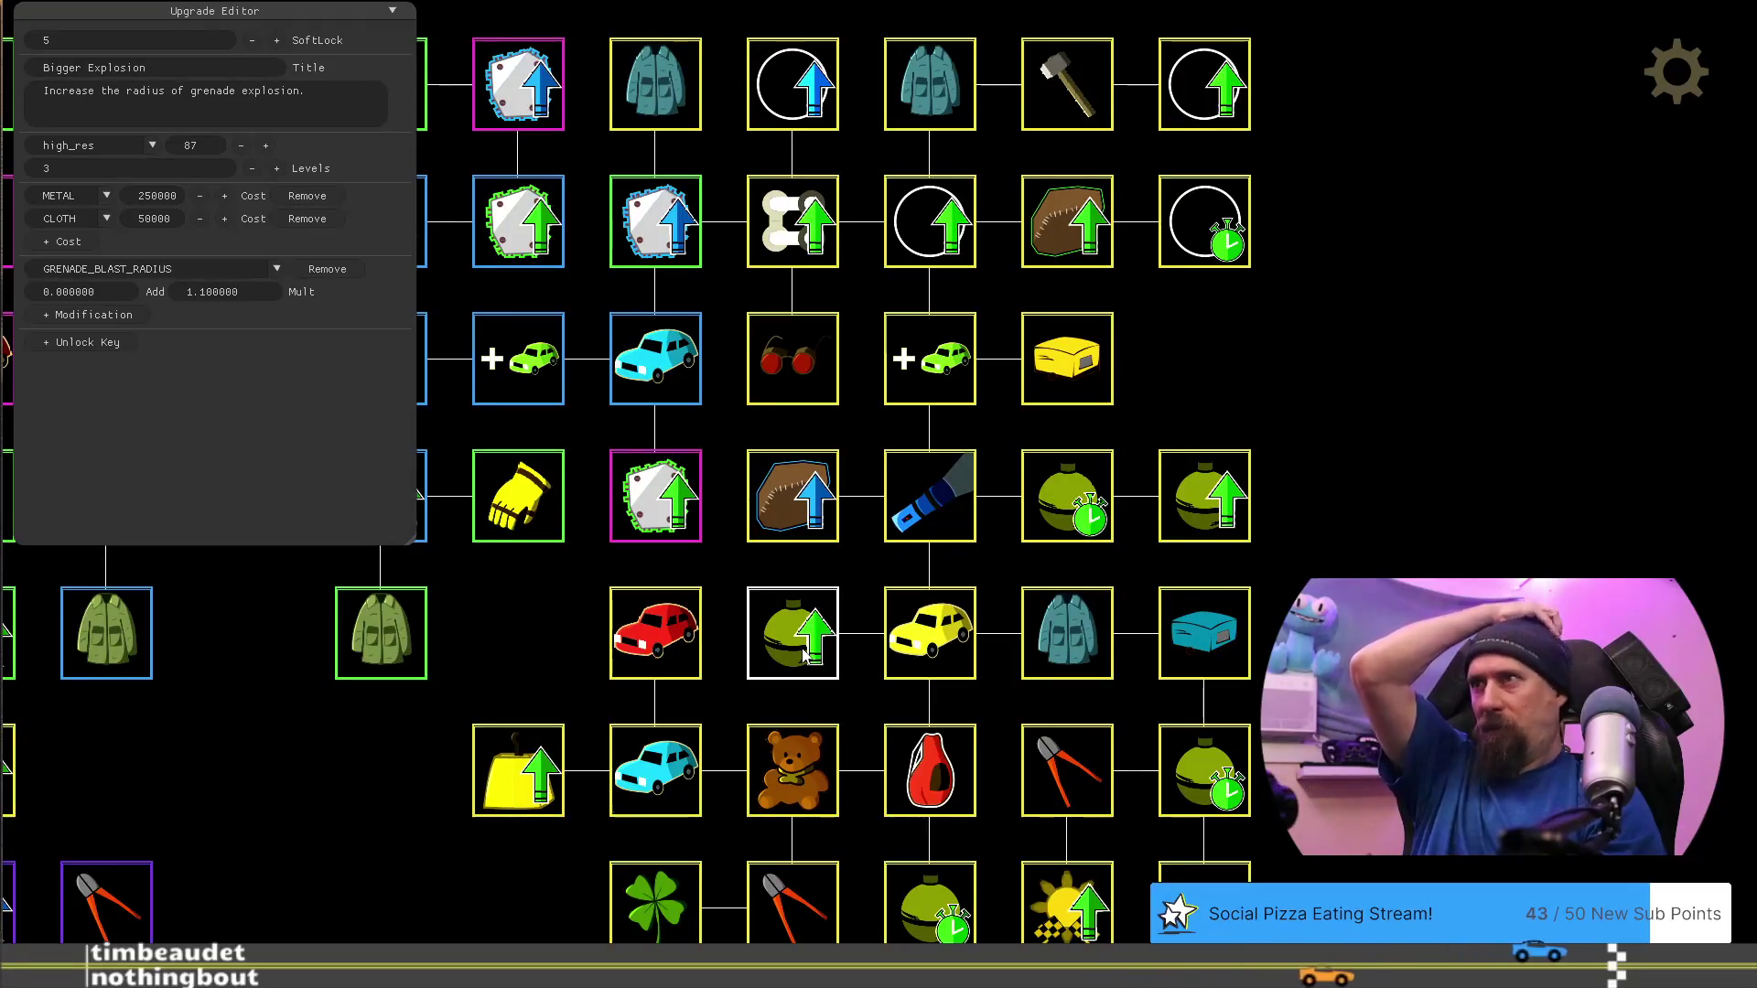
click(1087, 506)
click(1195, 492)
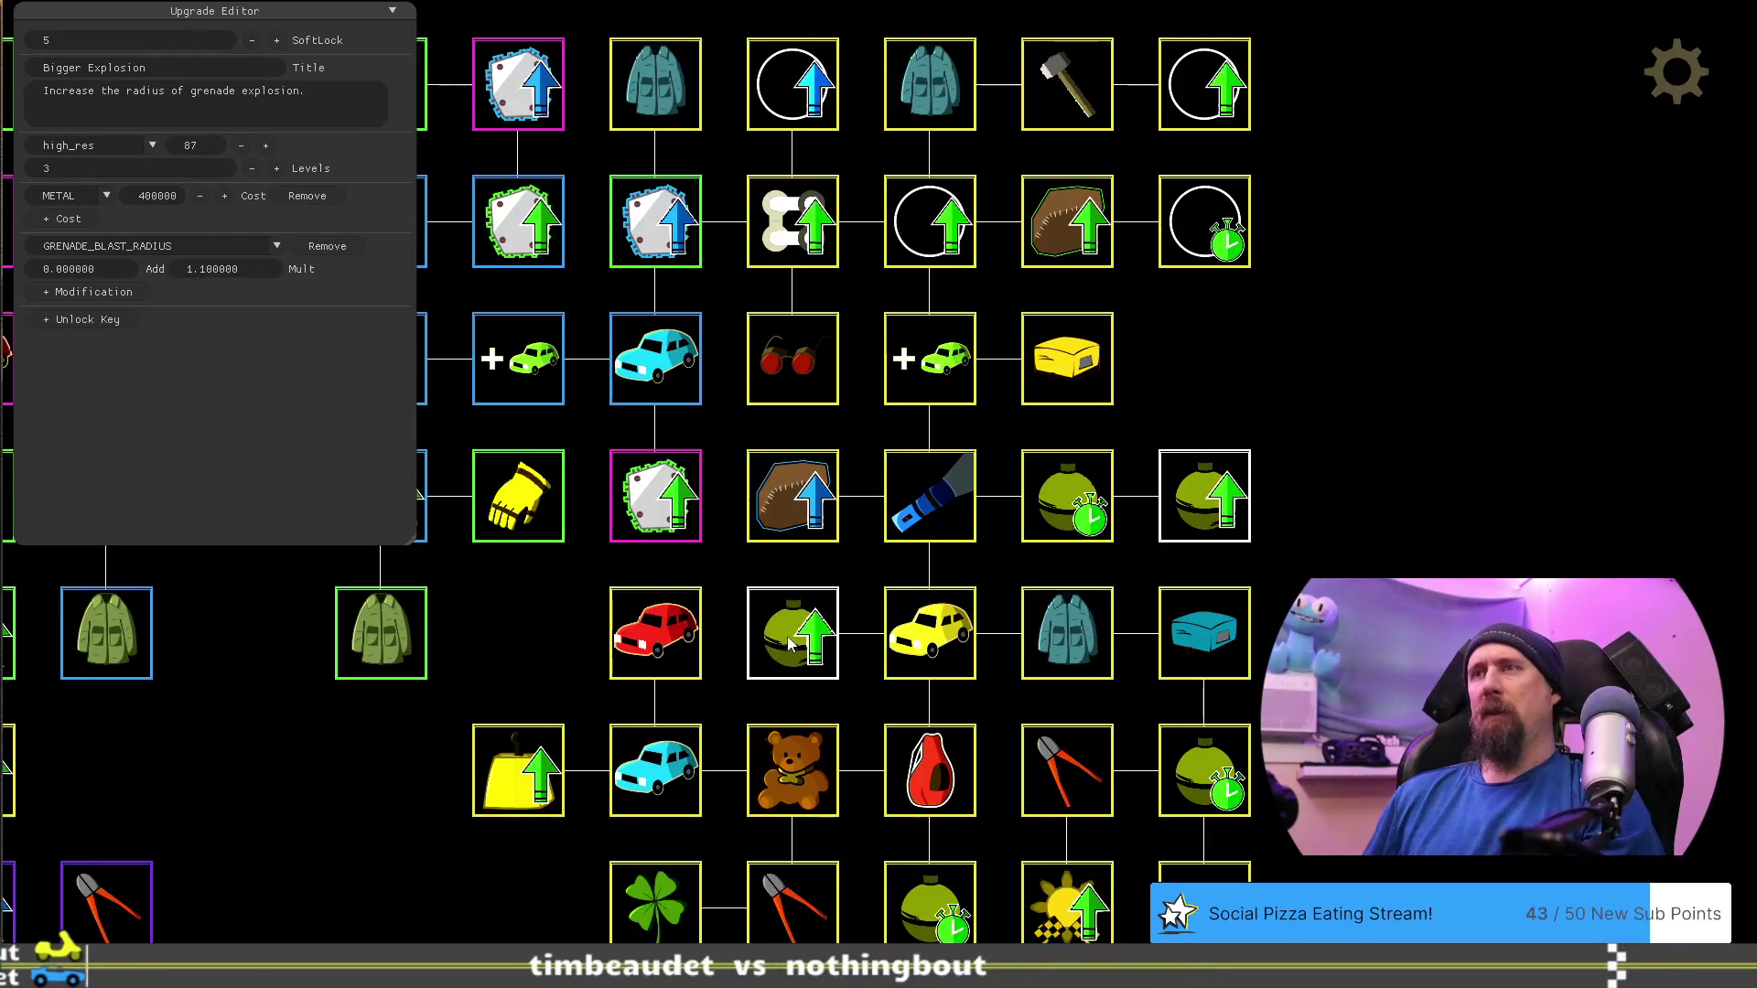
drag(1204, 495, 1202, 410)
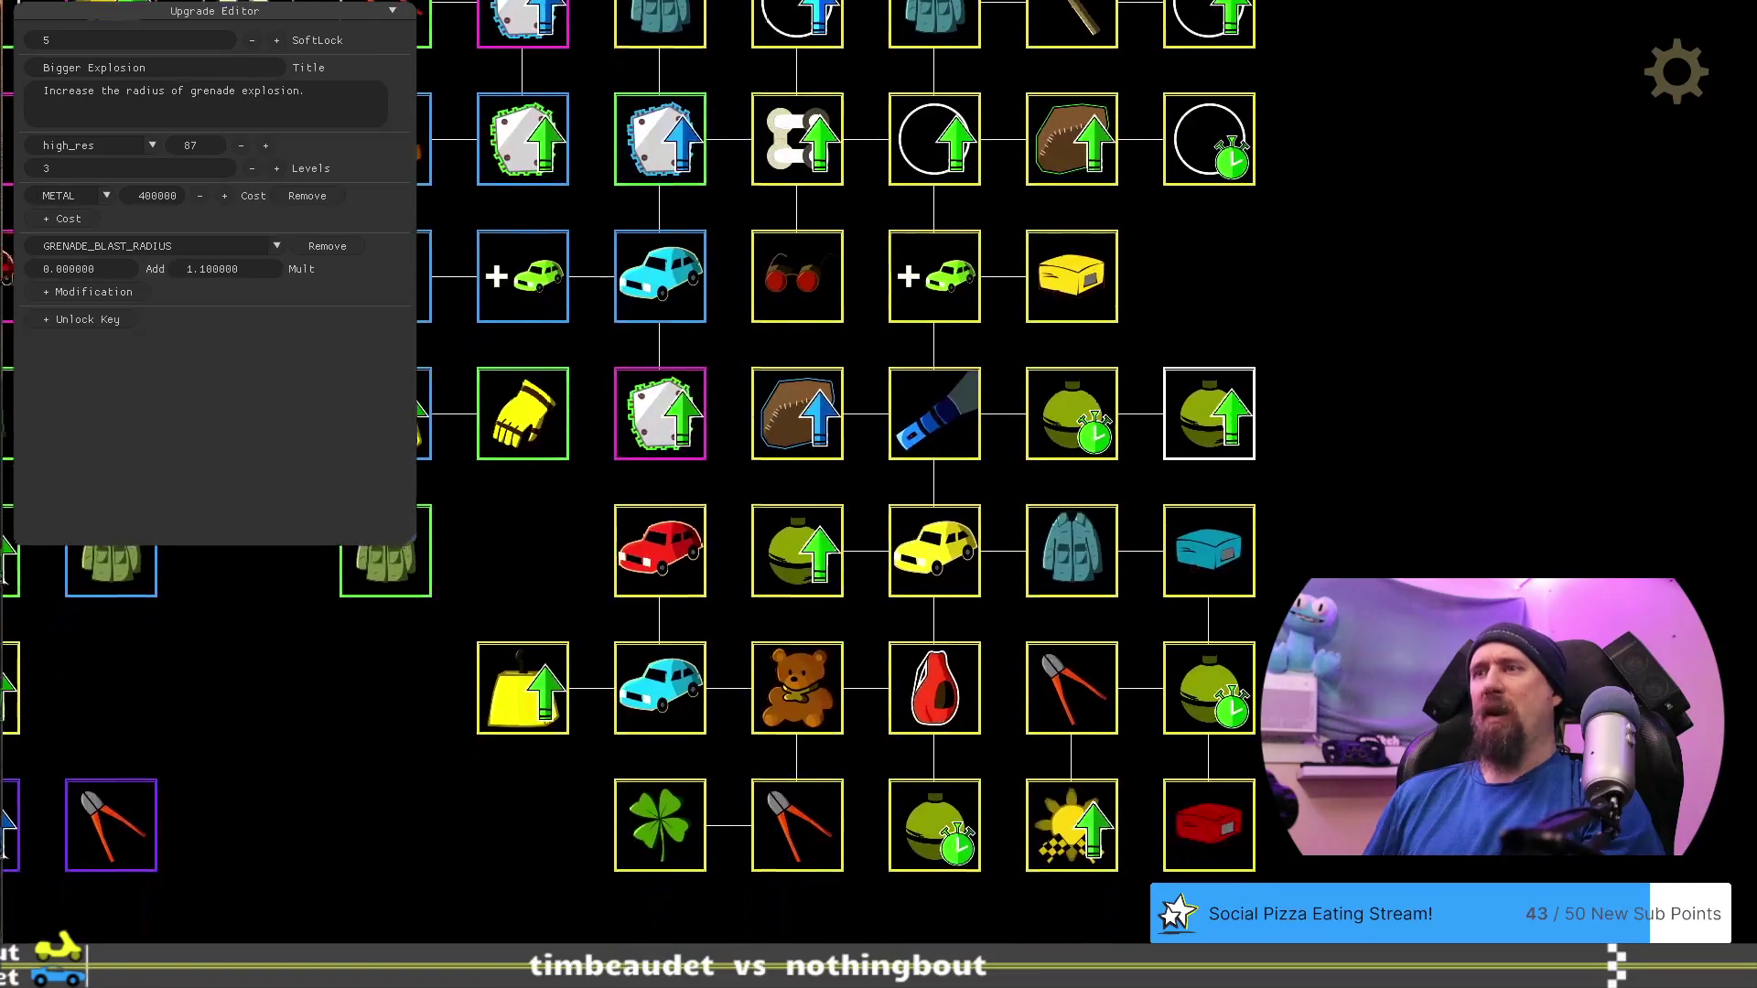
drag(996, 884, 1027, 774)
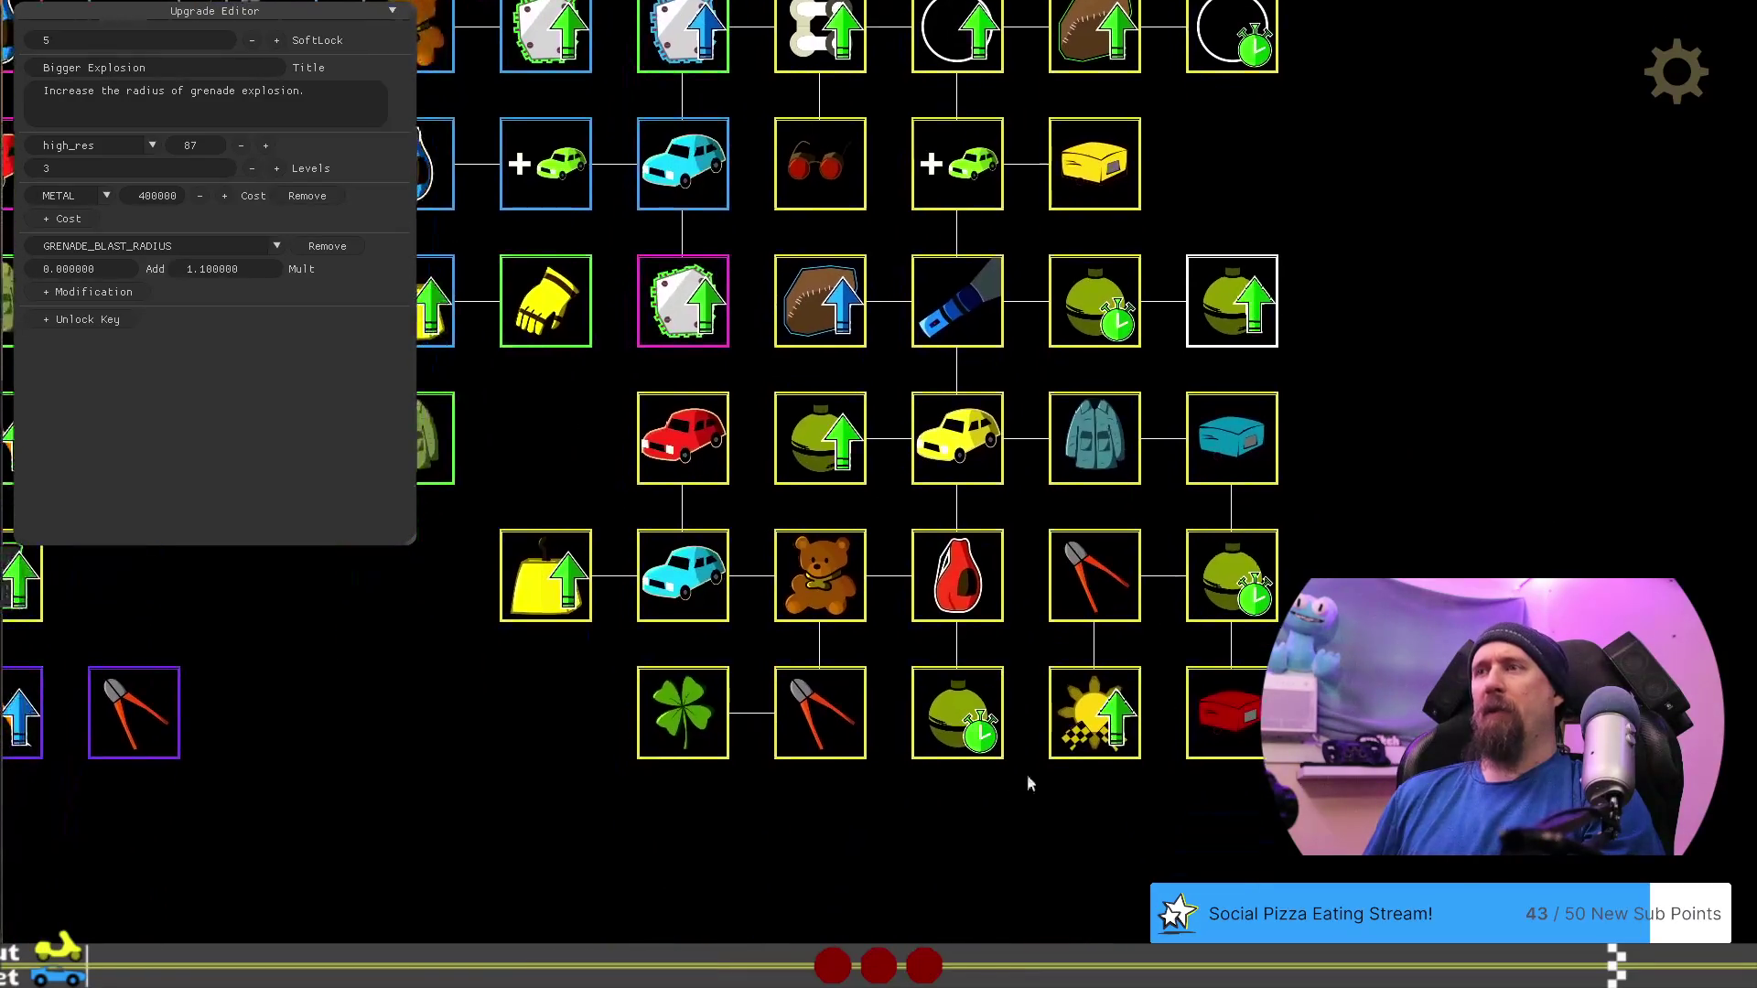
Move the grenade, Duffle Bag, pliers, clover, cyan car, teddy bear, yellow bag and red car nodes down one row
drag(937, 729, 939, 810)
drag(947, 586, 956, 707)
drag(820, 713, 820, 850)
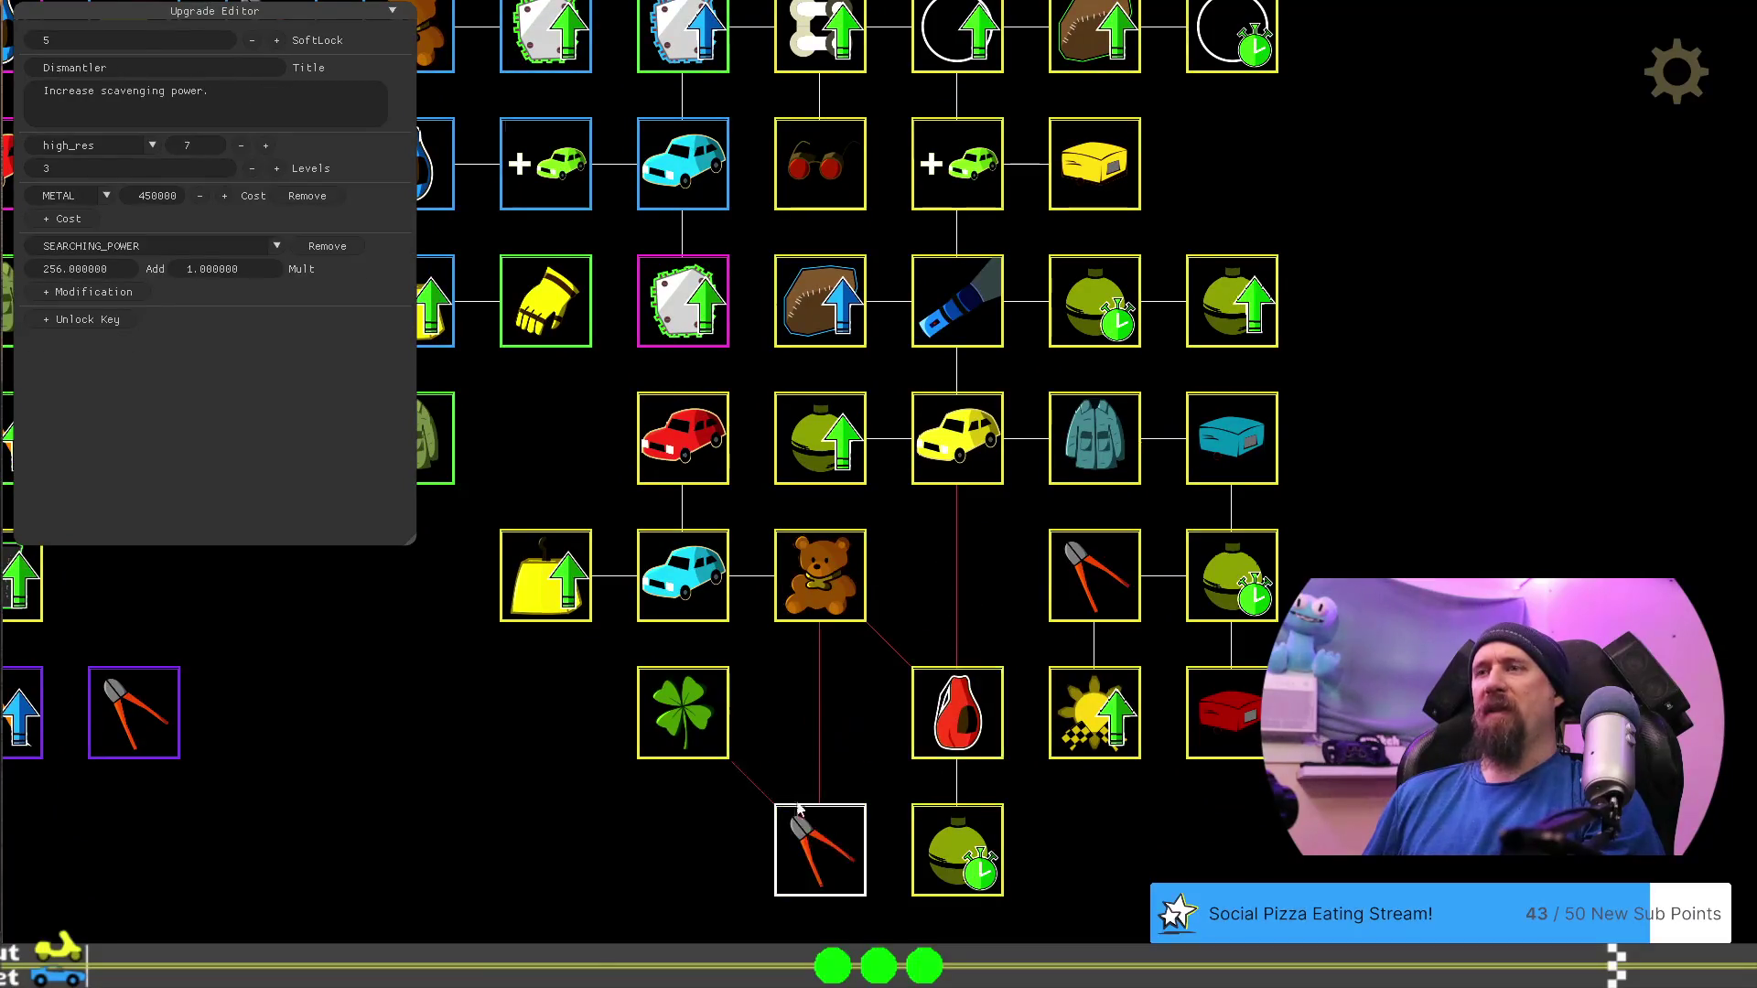
drag(682, 713, 683, 851)
drag(682, 611, 693, 705)
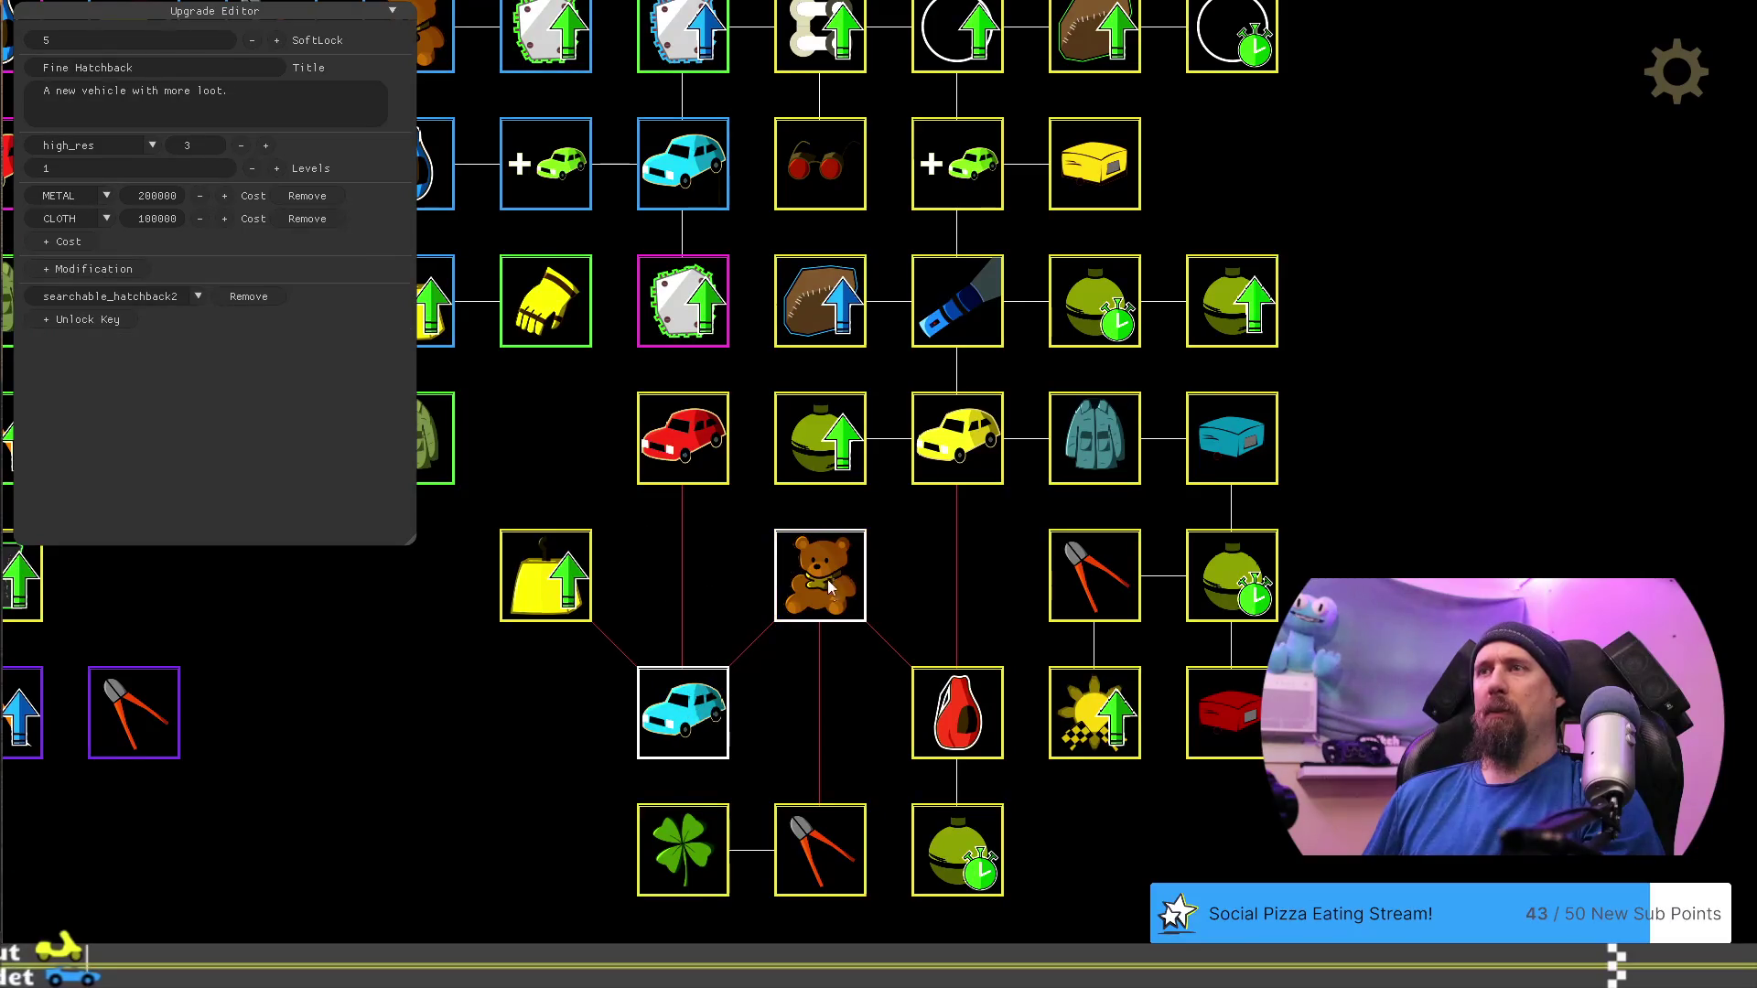
drag(827, 579, 823, 714)
drag(529, 571, 531, 708)
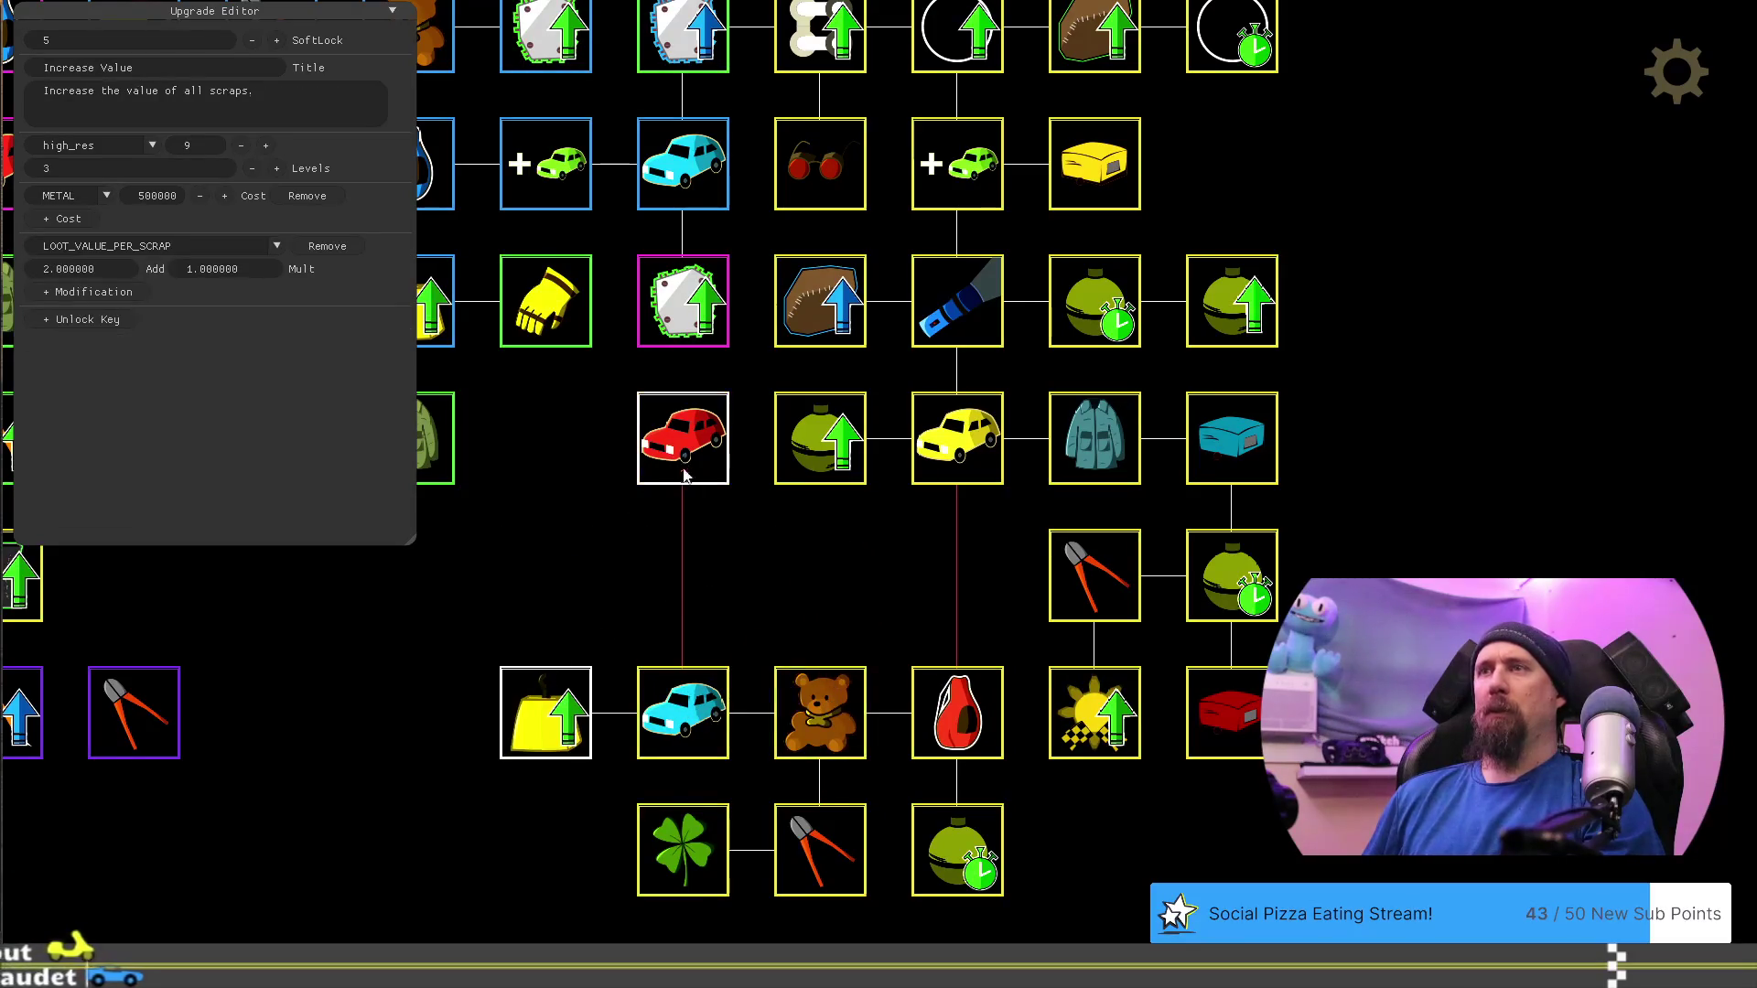
drag(685, 474, 684, 611)
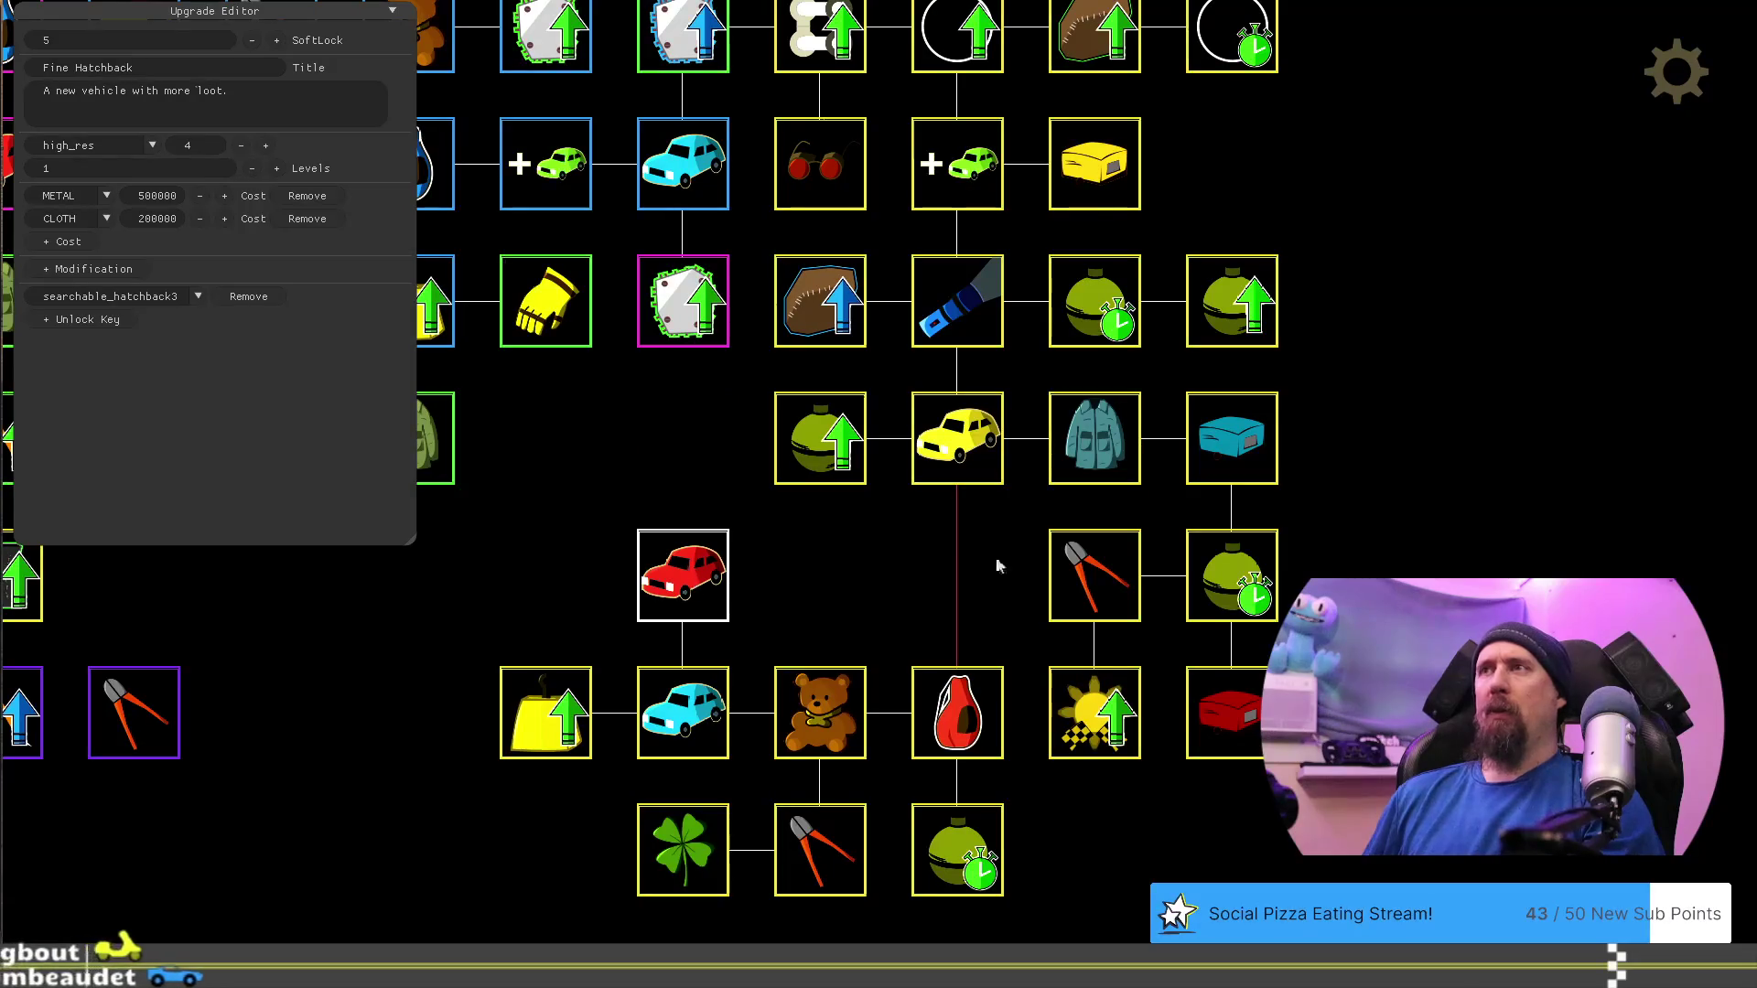
Place Chain Master between the yellow car and red bottle, then delete it
click(1330, 442)
drag(1272, 482, 1409, 619)
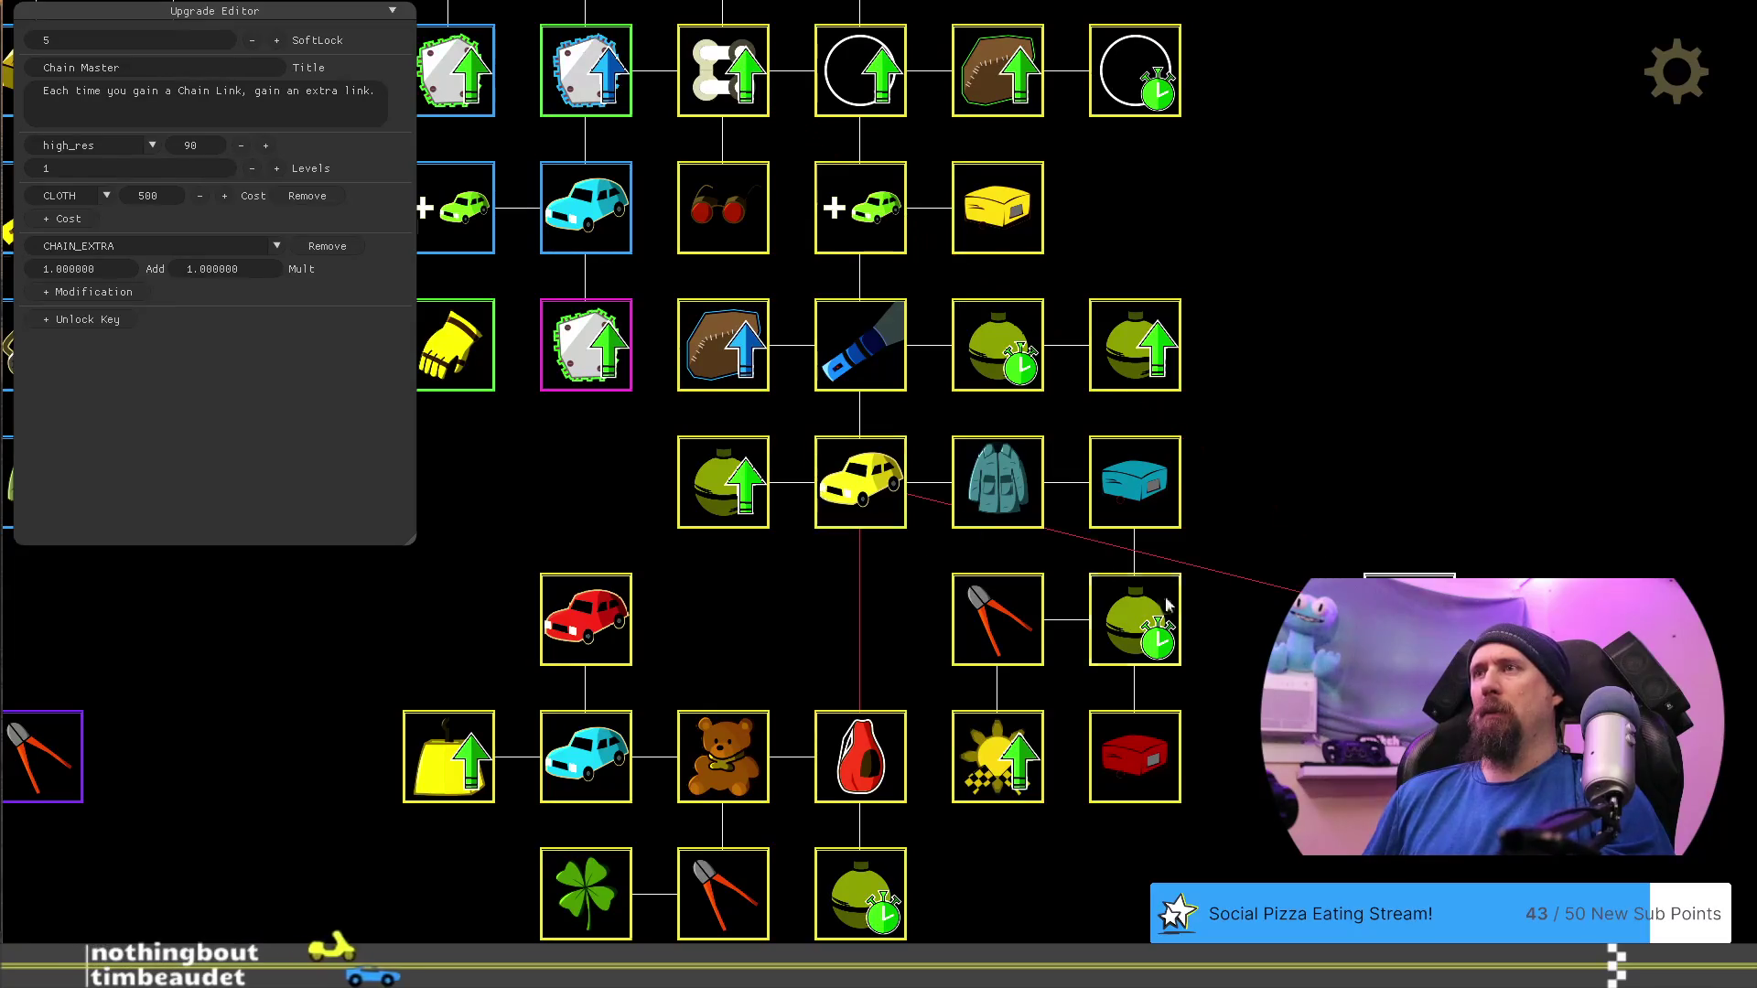
click(860, 620)
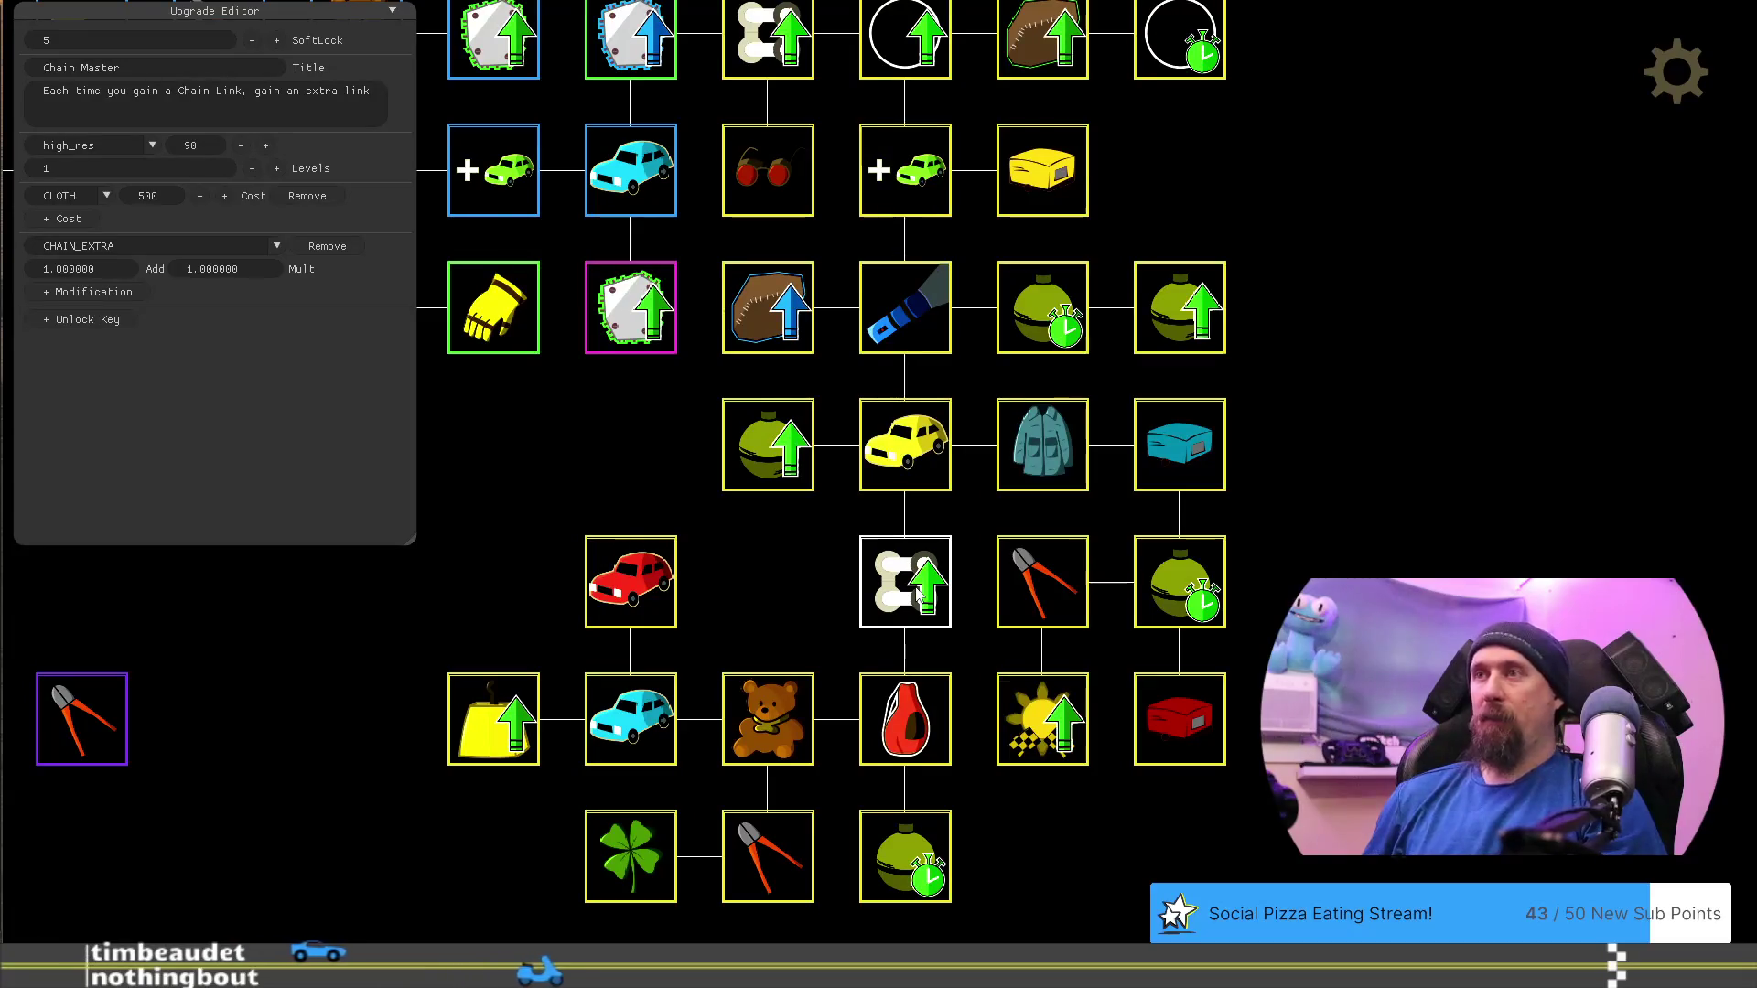
mouse_move(912, 593)
mouse_down()
mouse_move(1194, 520)
mouse_move(948, 600)
mouse_up()
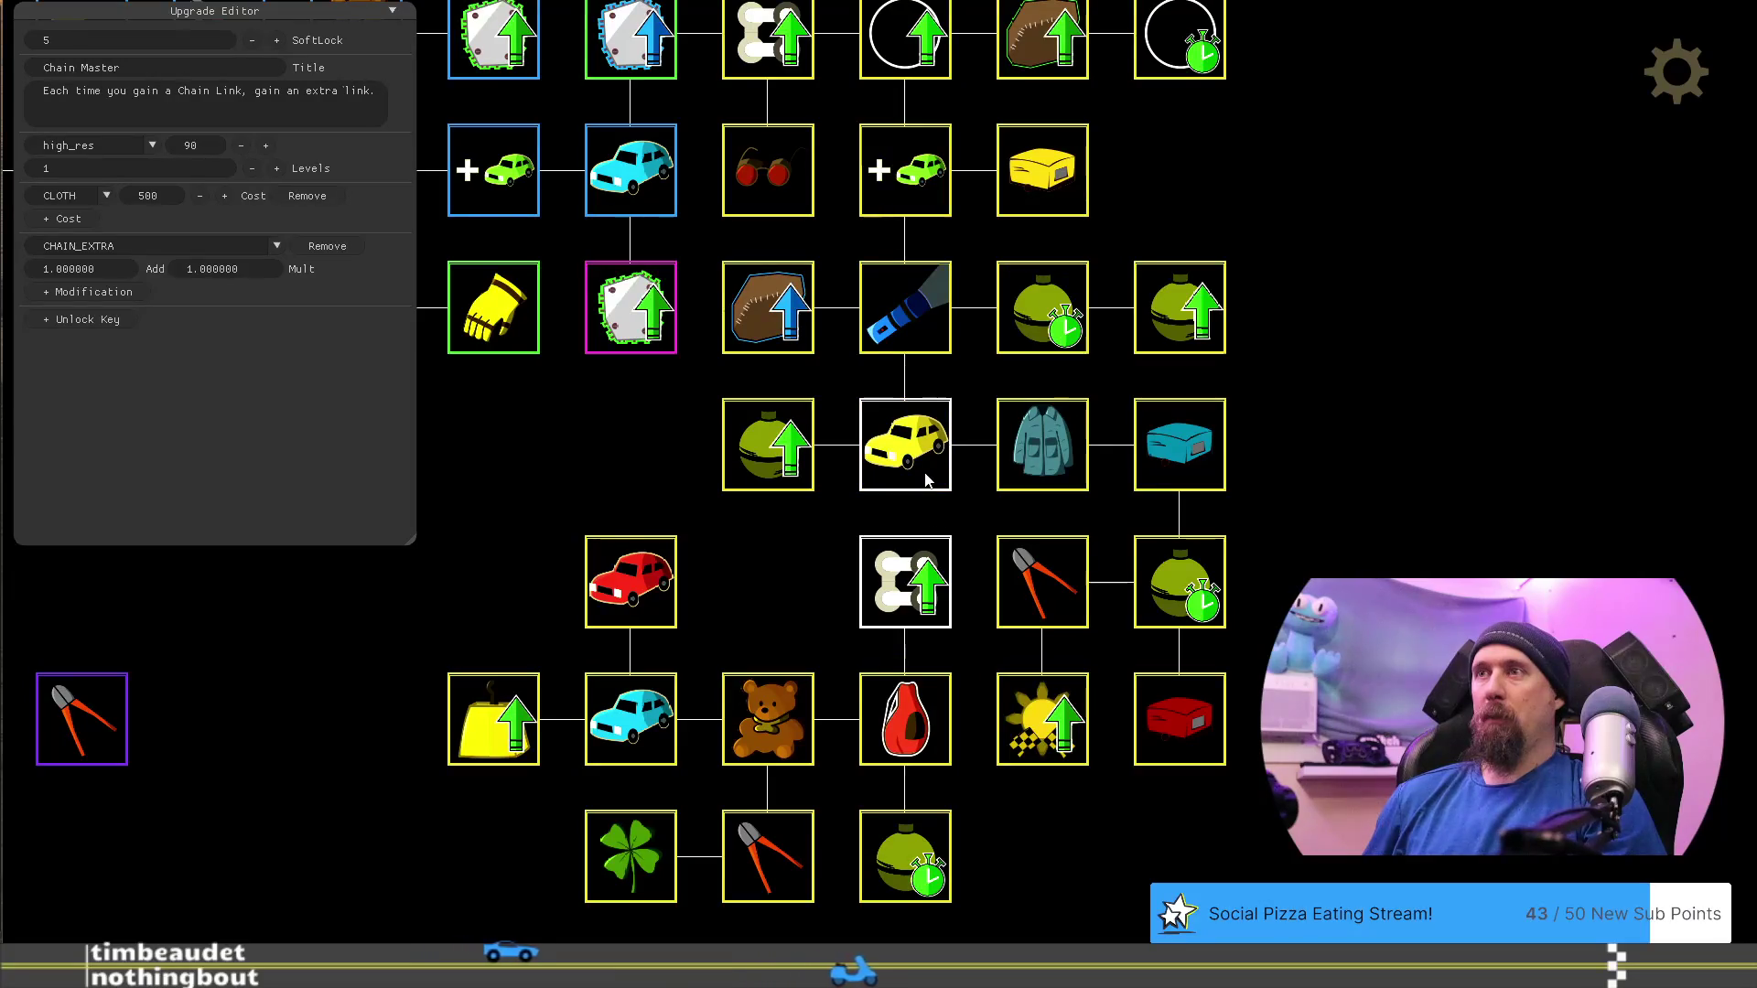
key(Delete)
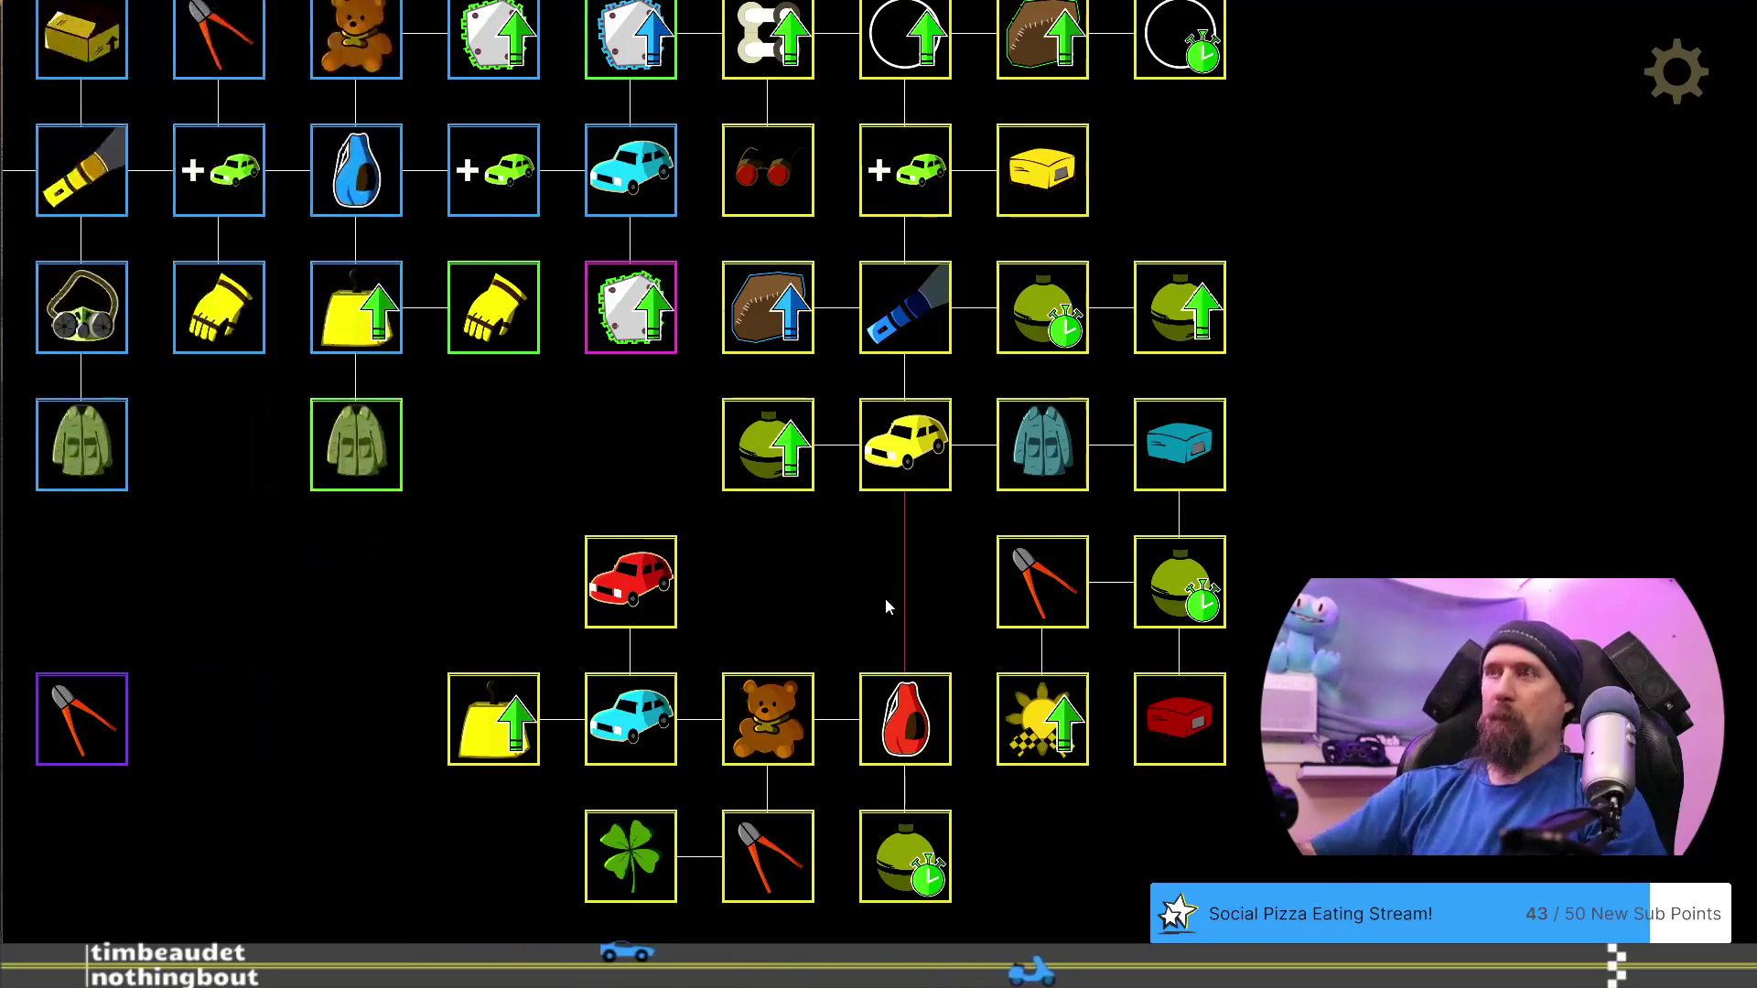
Move the red bottle, green bomb, teddy bear, wire cutter, red and cyan cars, clover and yellow bag up one row
drag(915, 705, 910, 576)
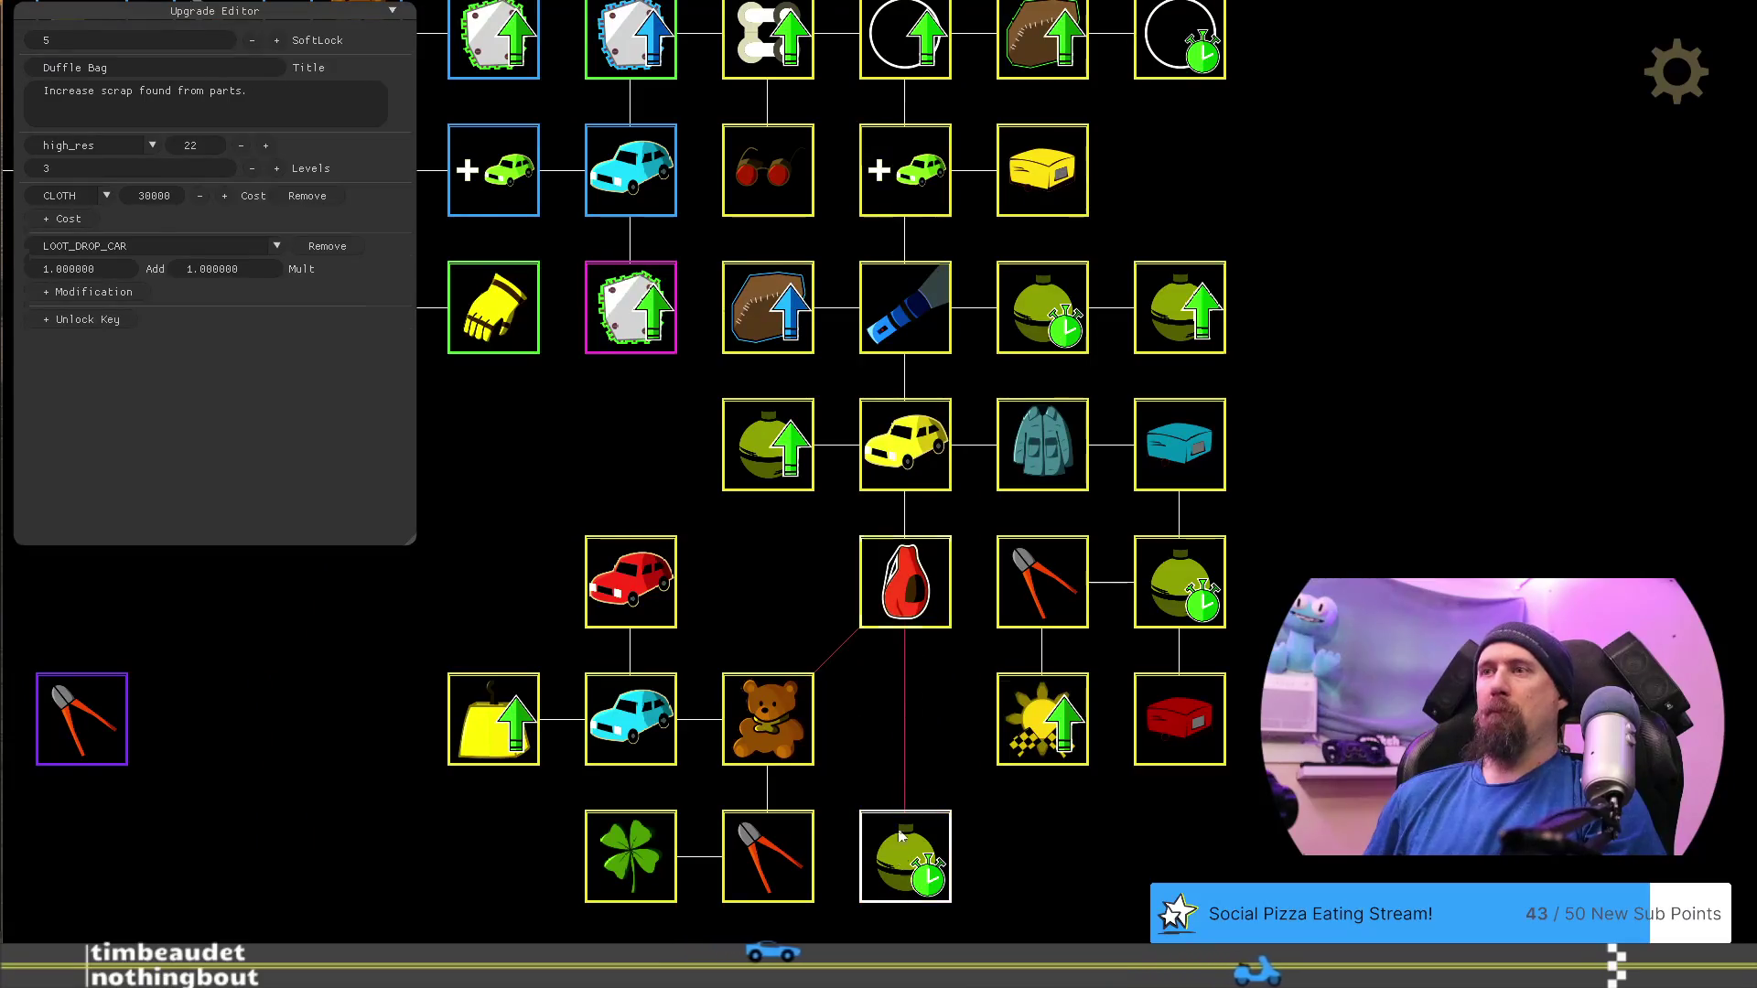
drag(906, 860, 906, 723)
drag(769, 732, 768, 663)
drag(768, 861, 769, 723)
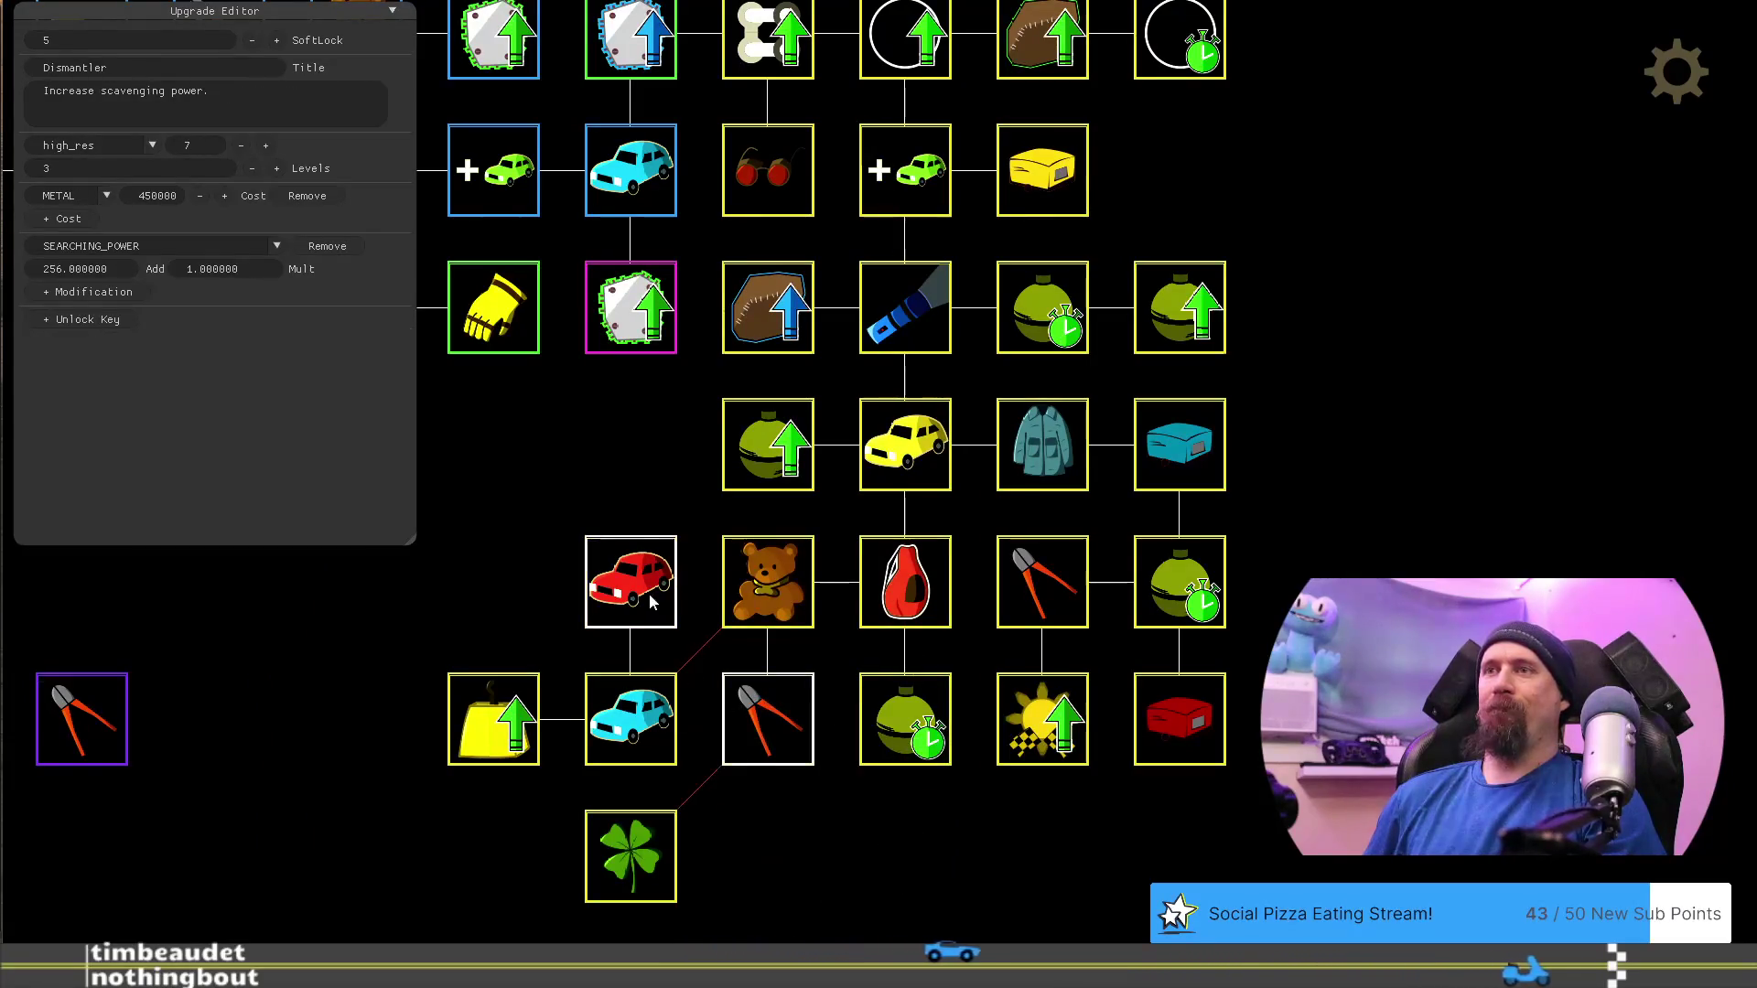
drag(631, 586, 632, 453)
drag(645, 728, 647, 636)
drag(645, 851, 662, 743)
drag(513, 732, 538, 637)
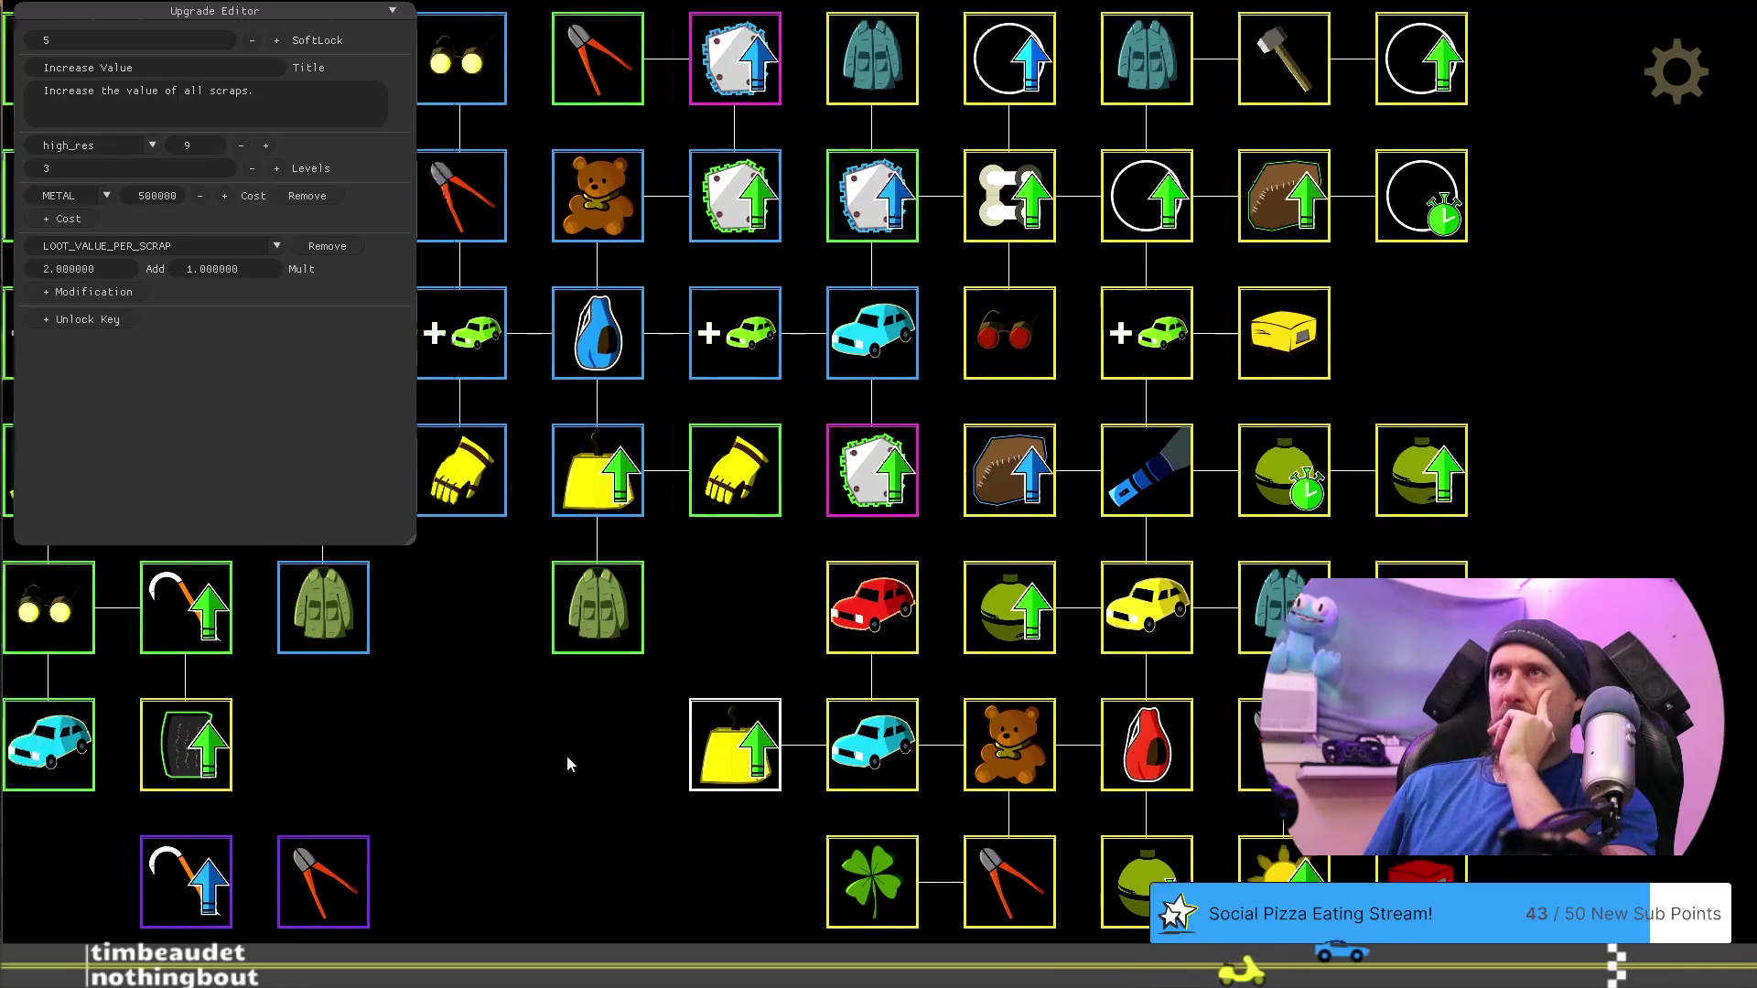
Inspect the Cargo Jacket, metal Increase Value and Gloves upgrades
drag(567, 755, 754, 739)
click(784, 652)
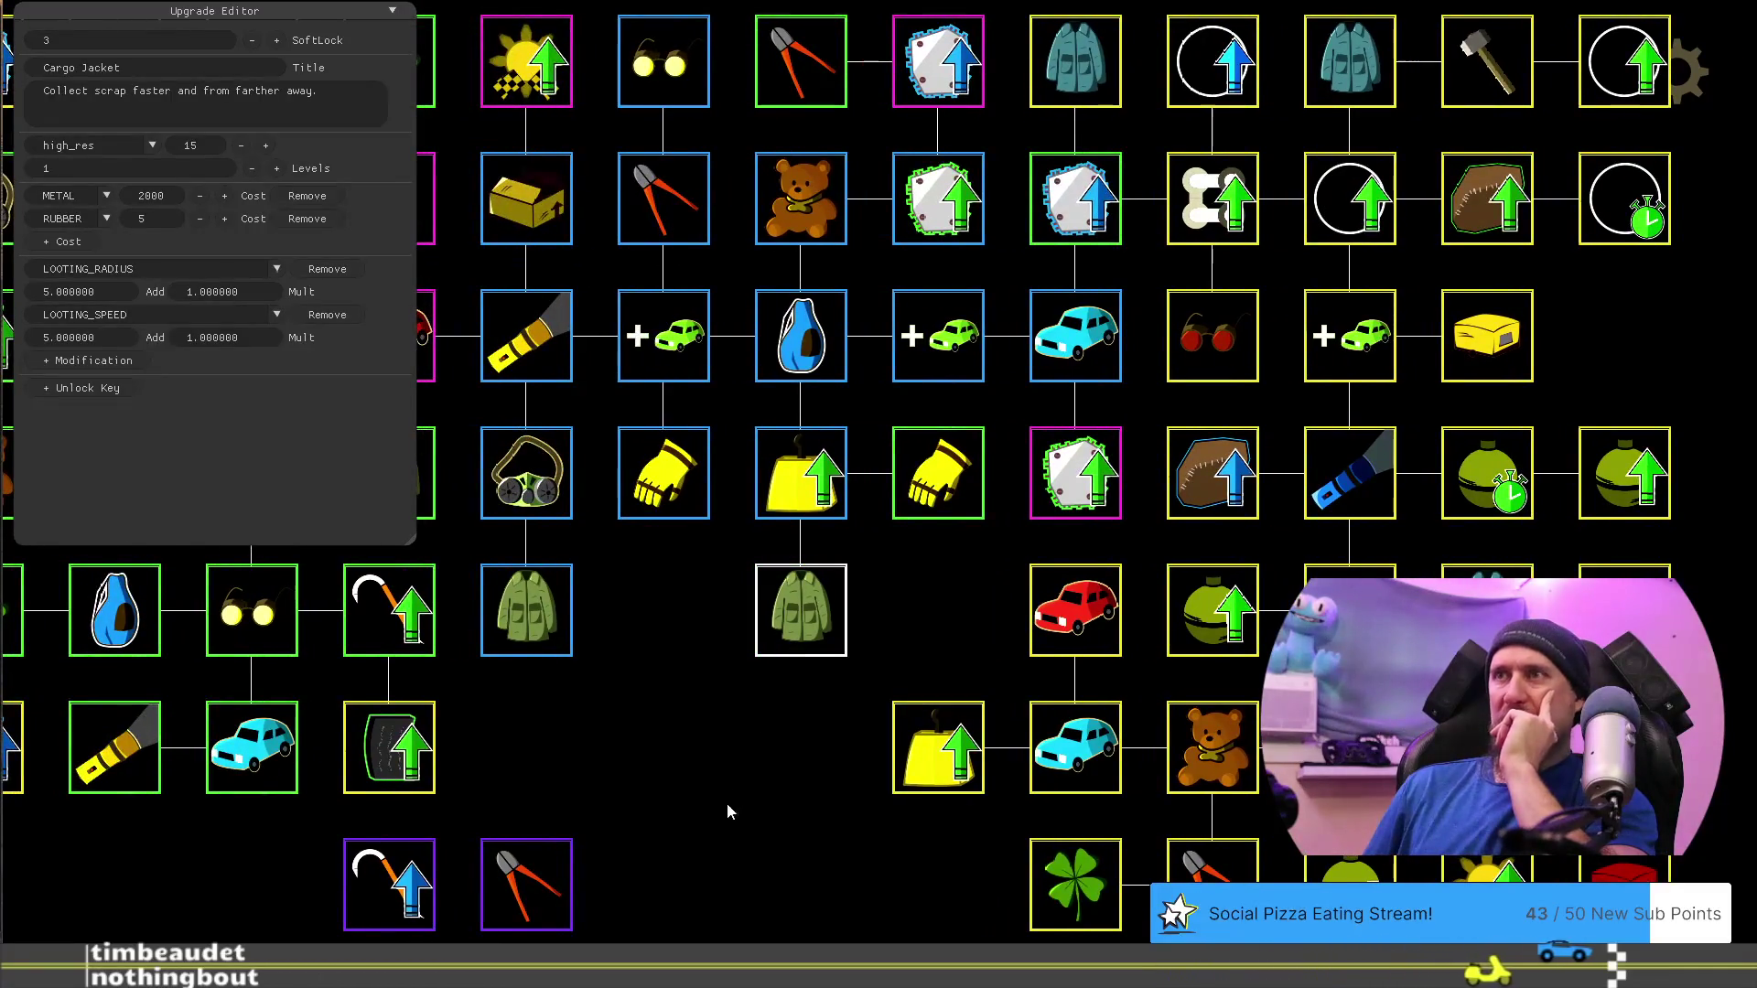
mouse_move(727, 804)
mouse_down()
mouse_move(1067, 854)
mouse_move(1172, 848)
mouse_up()
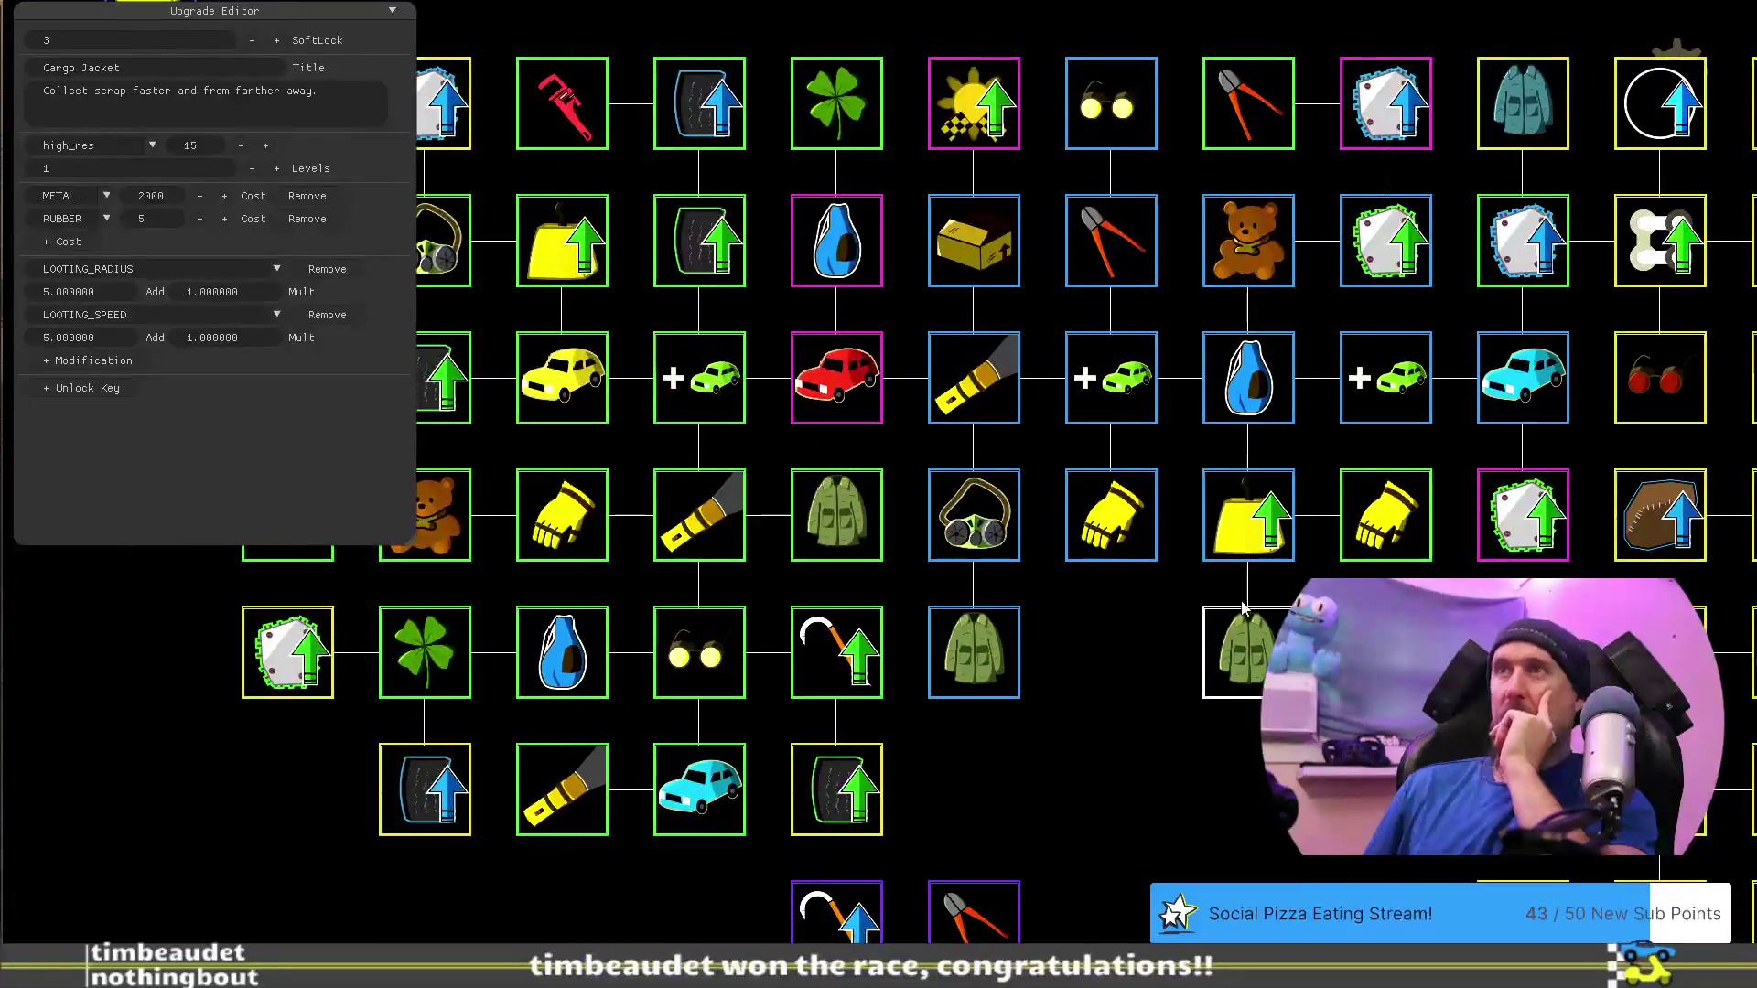
click(1235, 505)
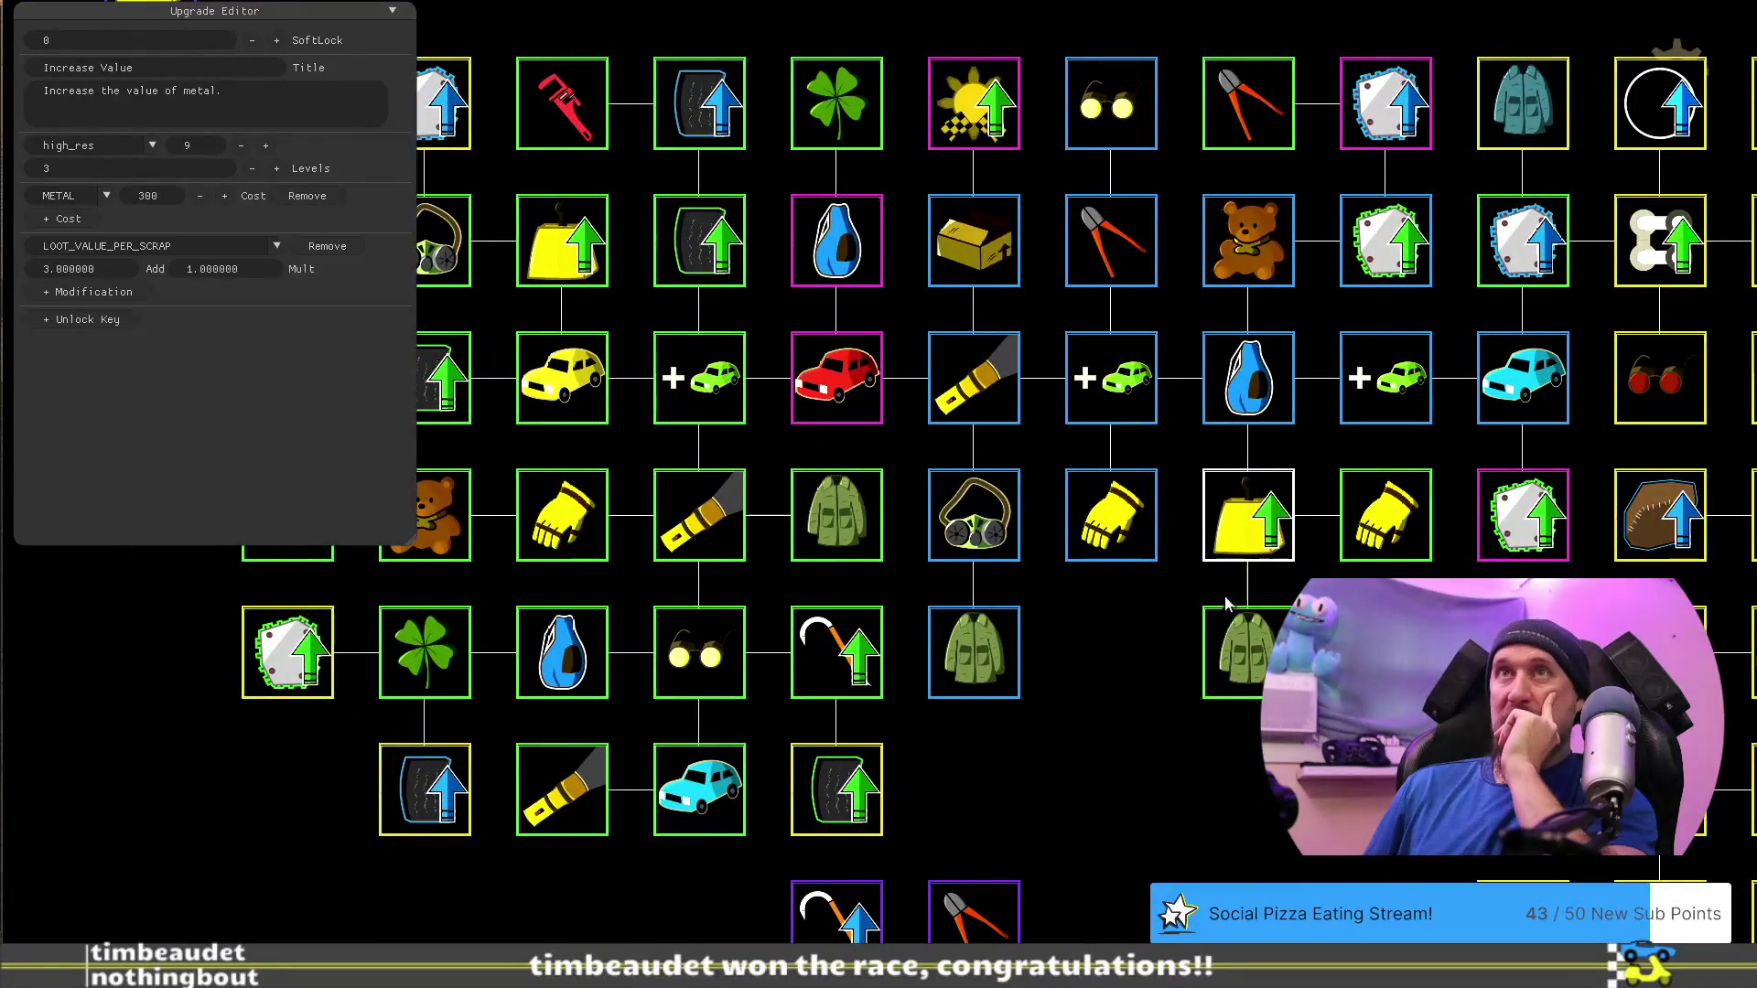
click(1126, 515)
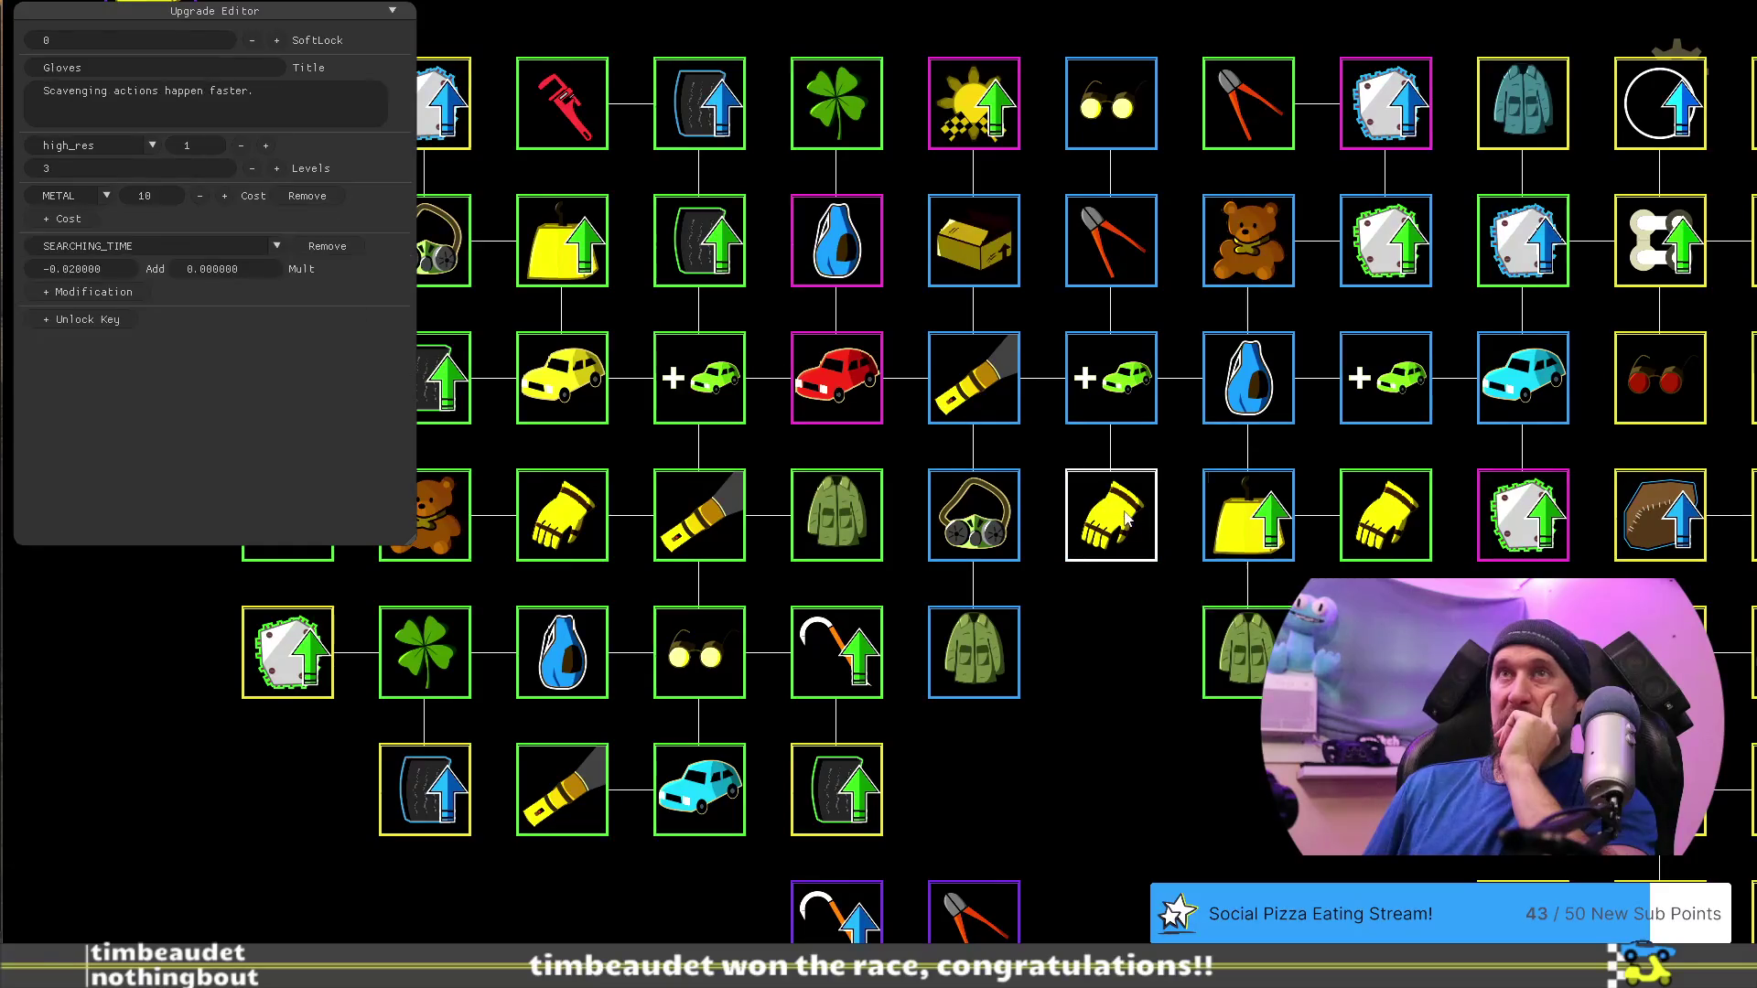
click(1258, 645)
click(1396, 506)
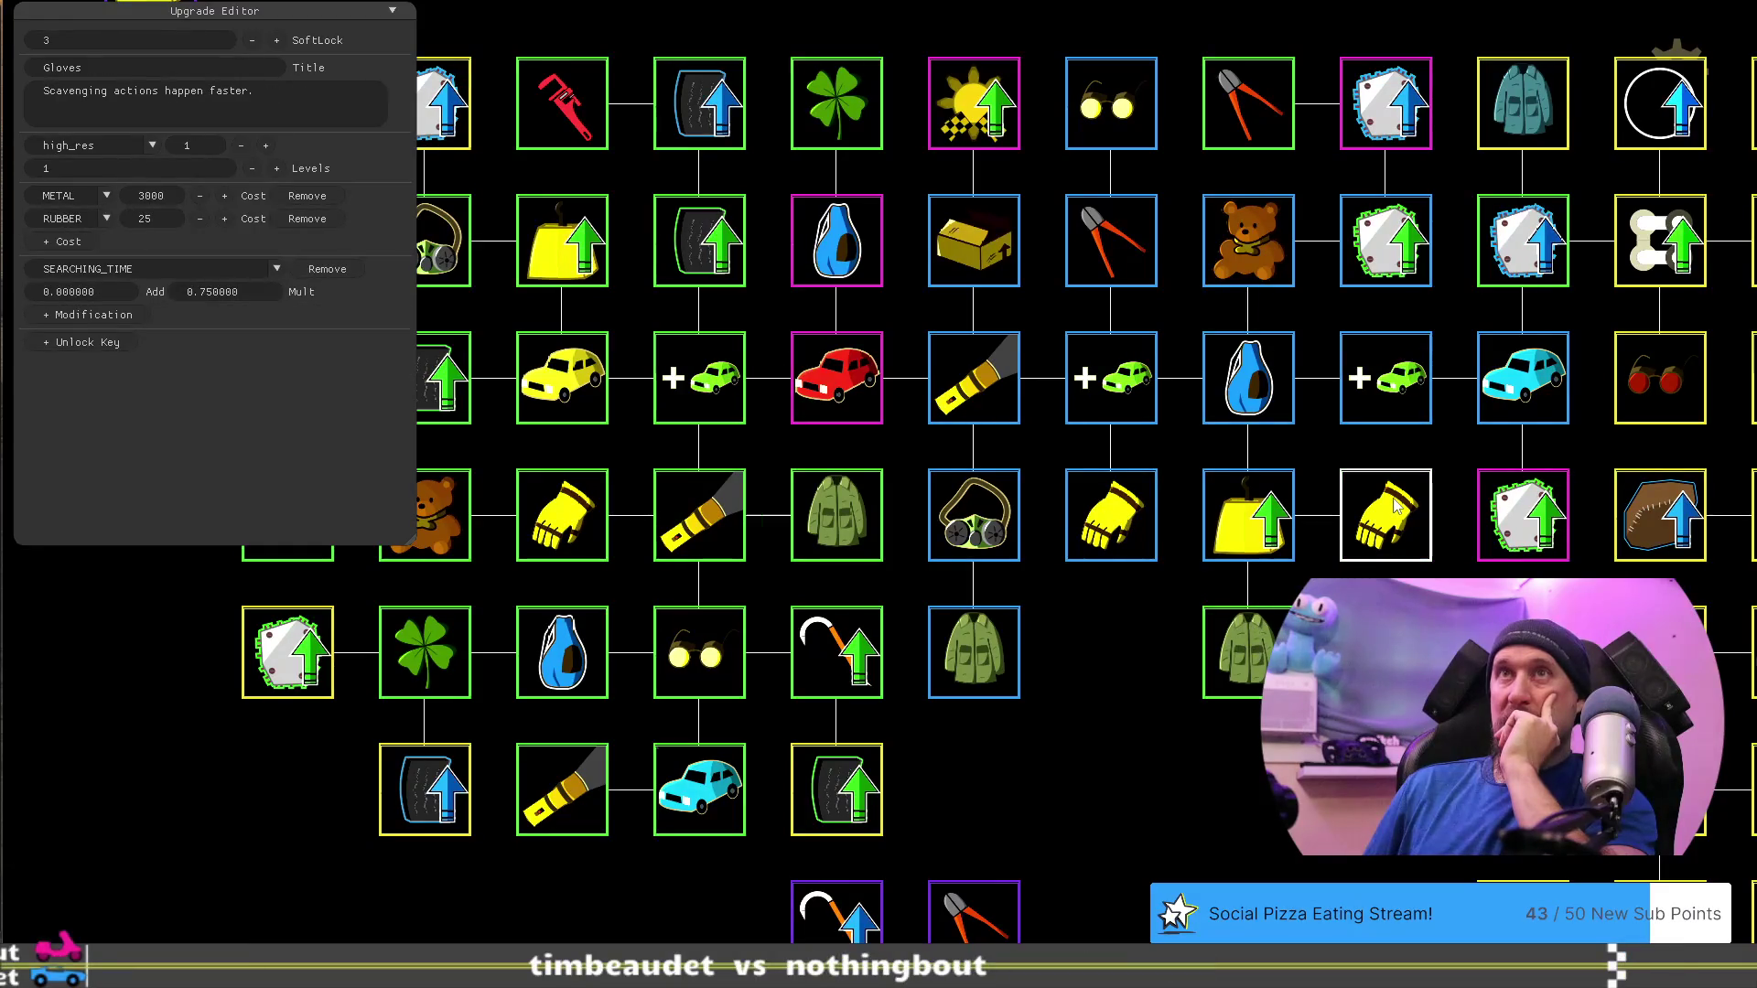
Compare the Increase Value, Gloves and Cargo Jacket settings against each other
key(d)
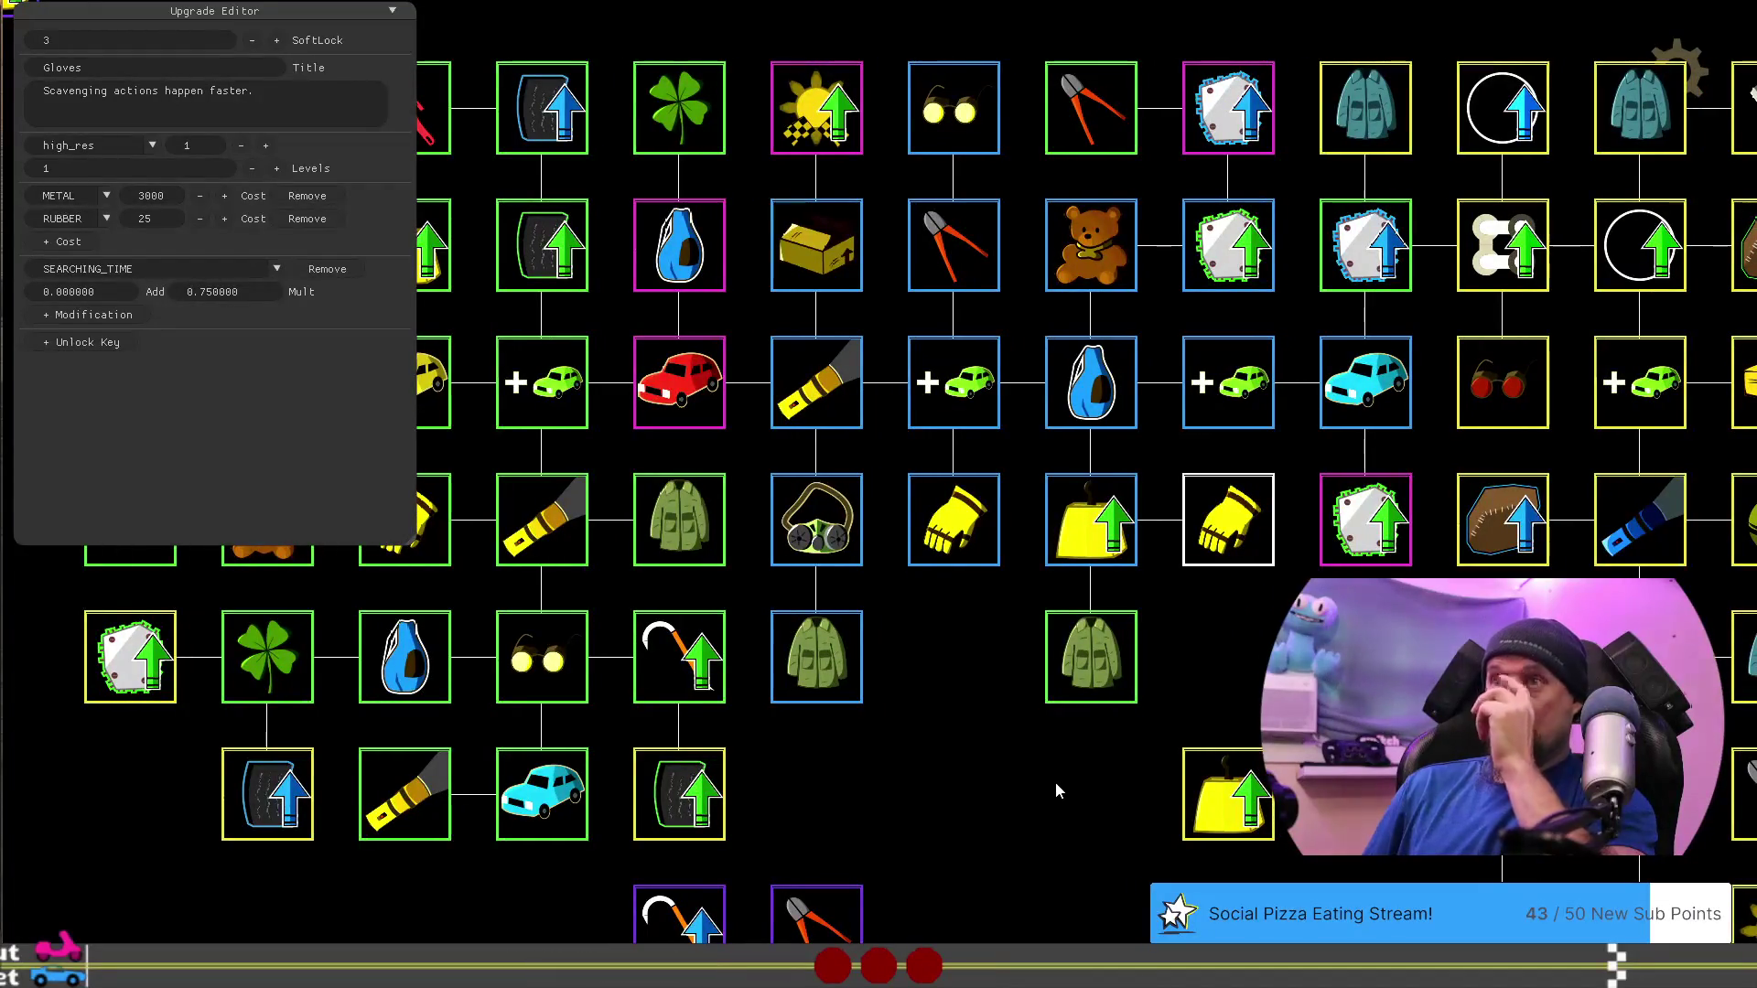
click(1101, 538)
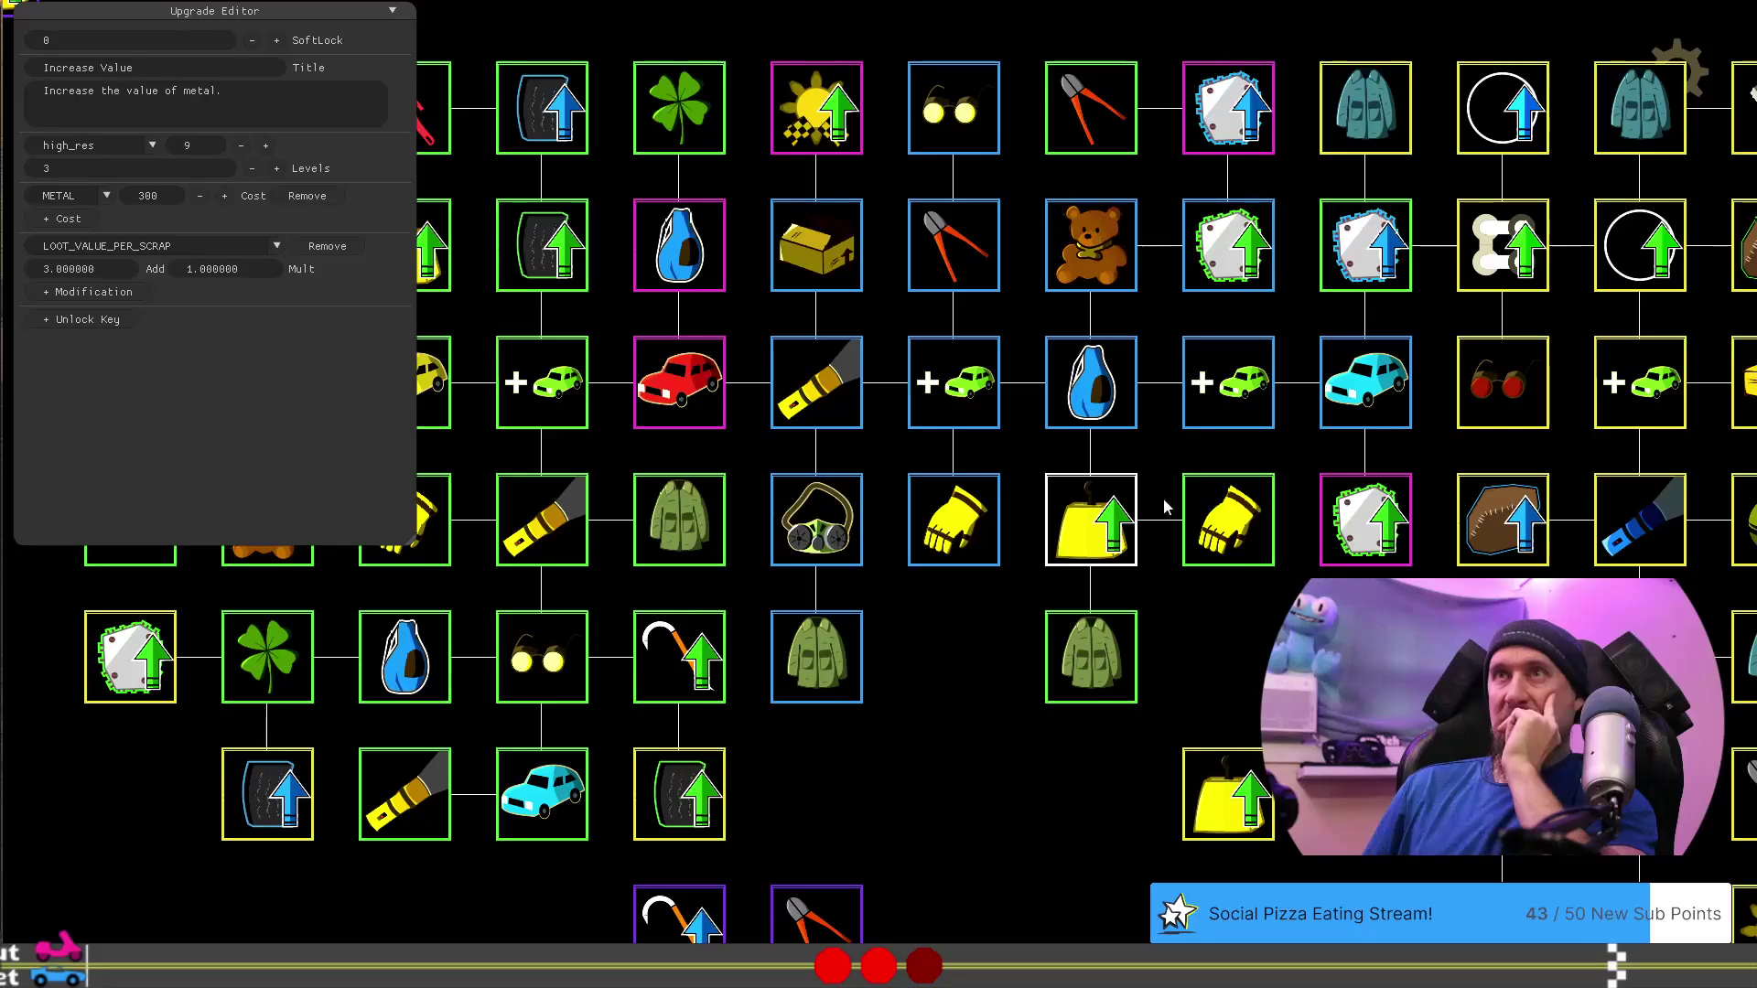
click(1234, 521)
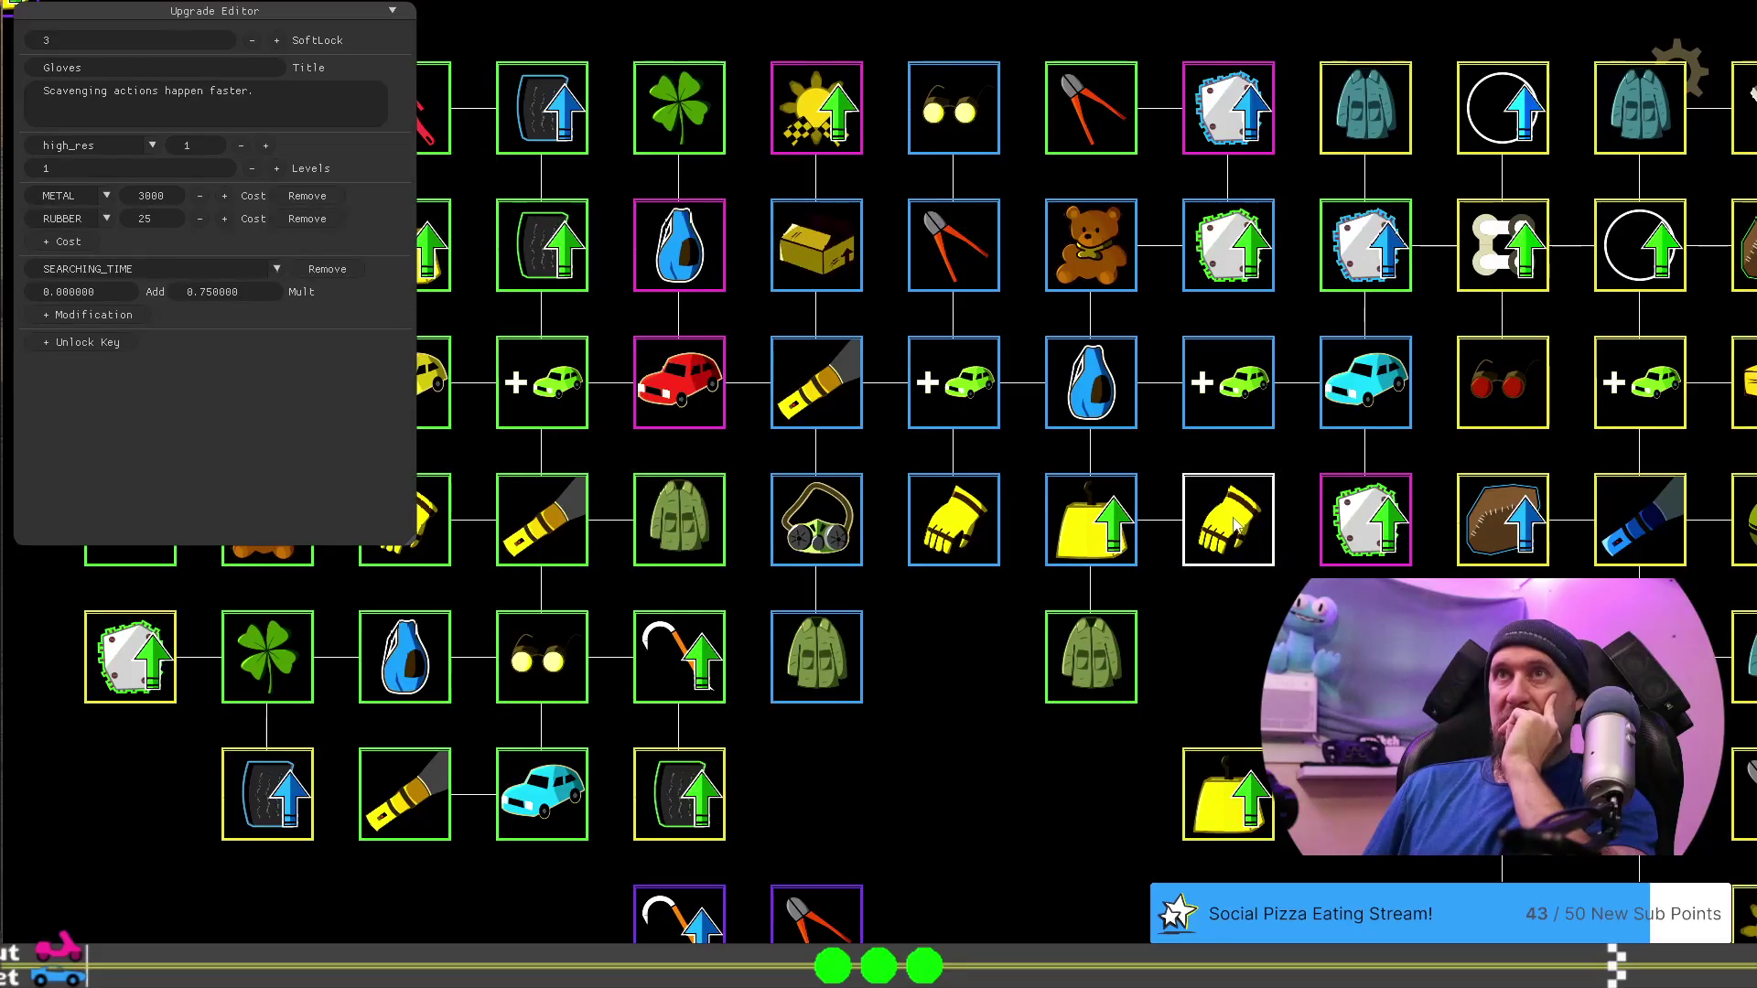
click(1087, 659)
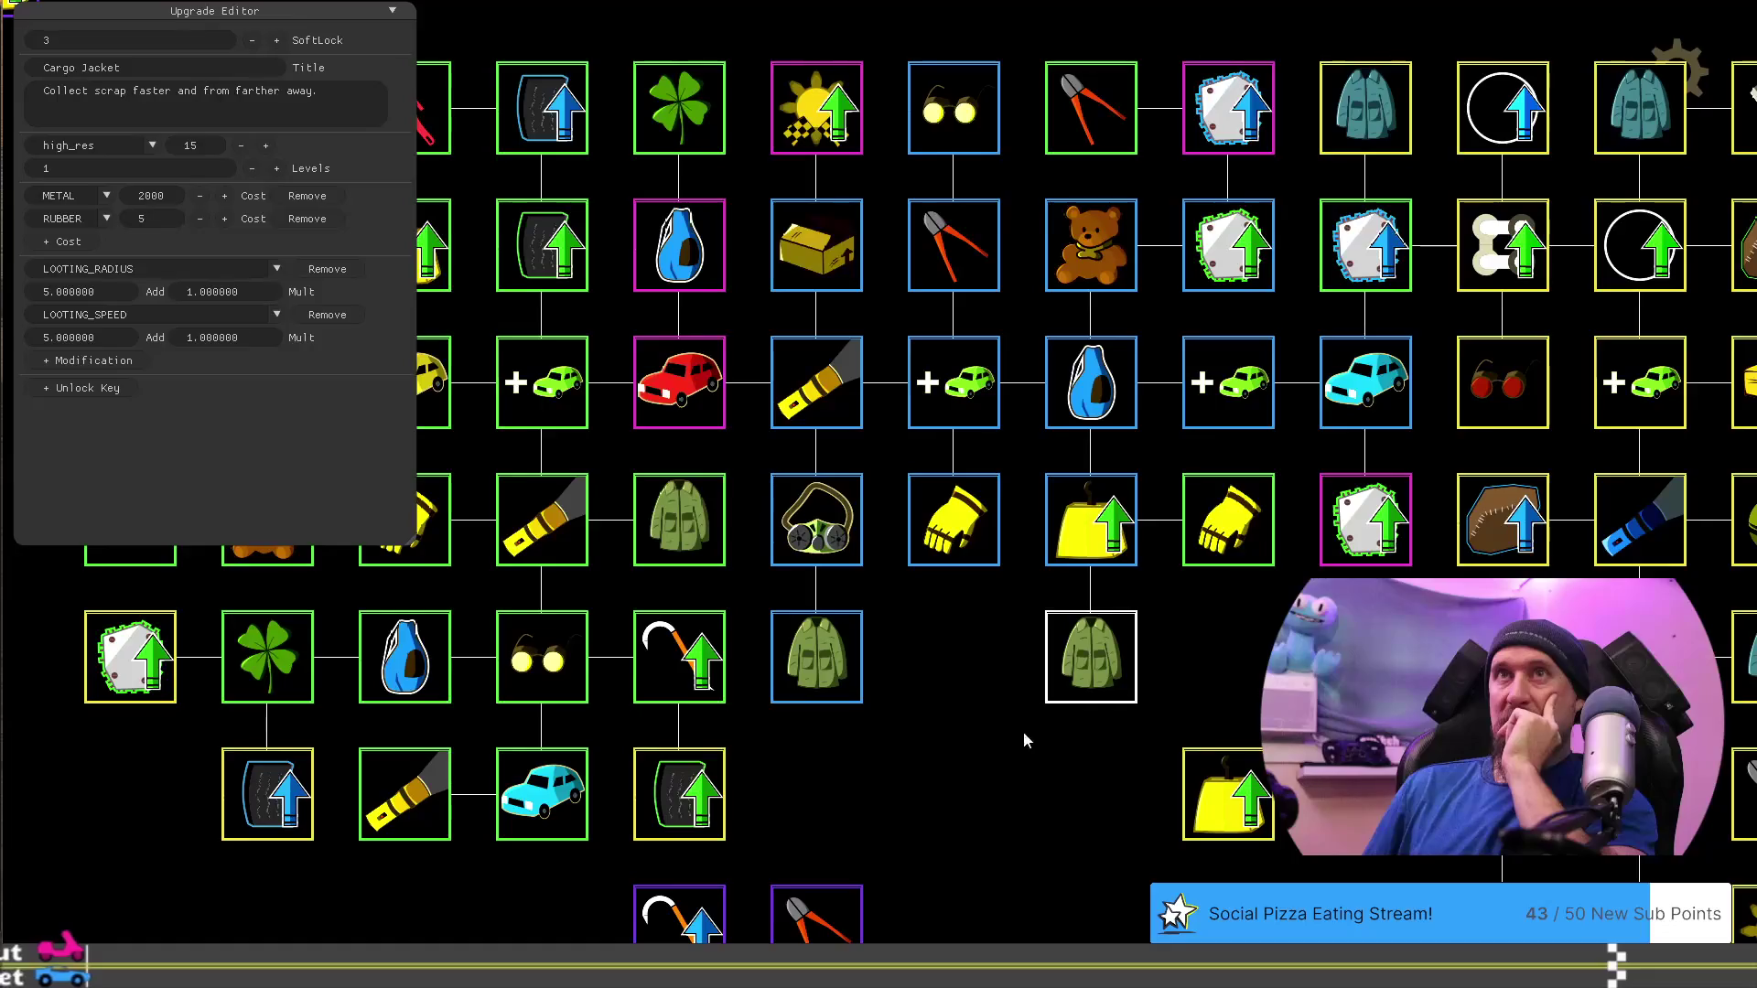
click(1236, 520)
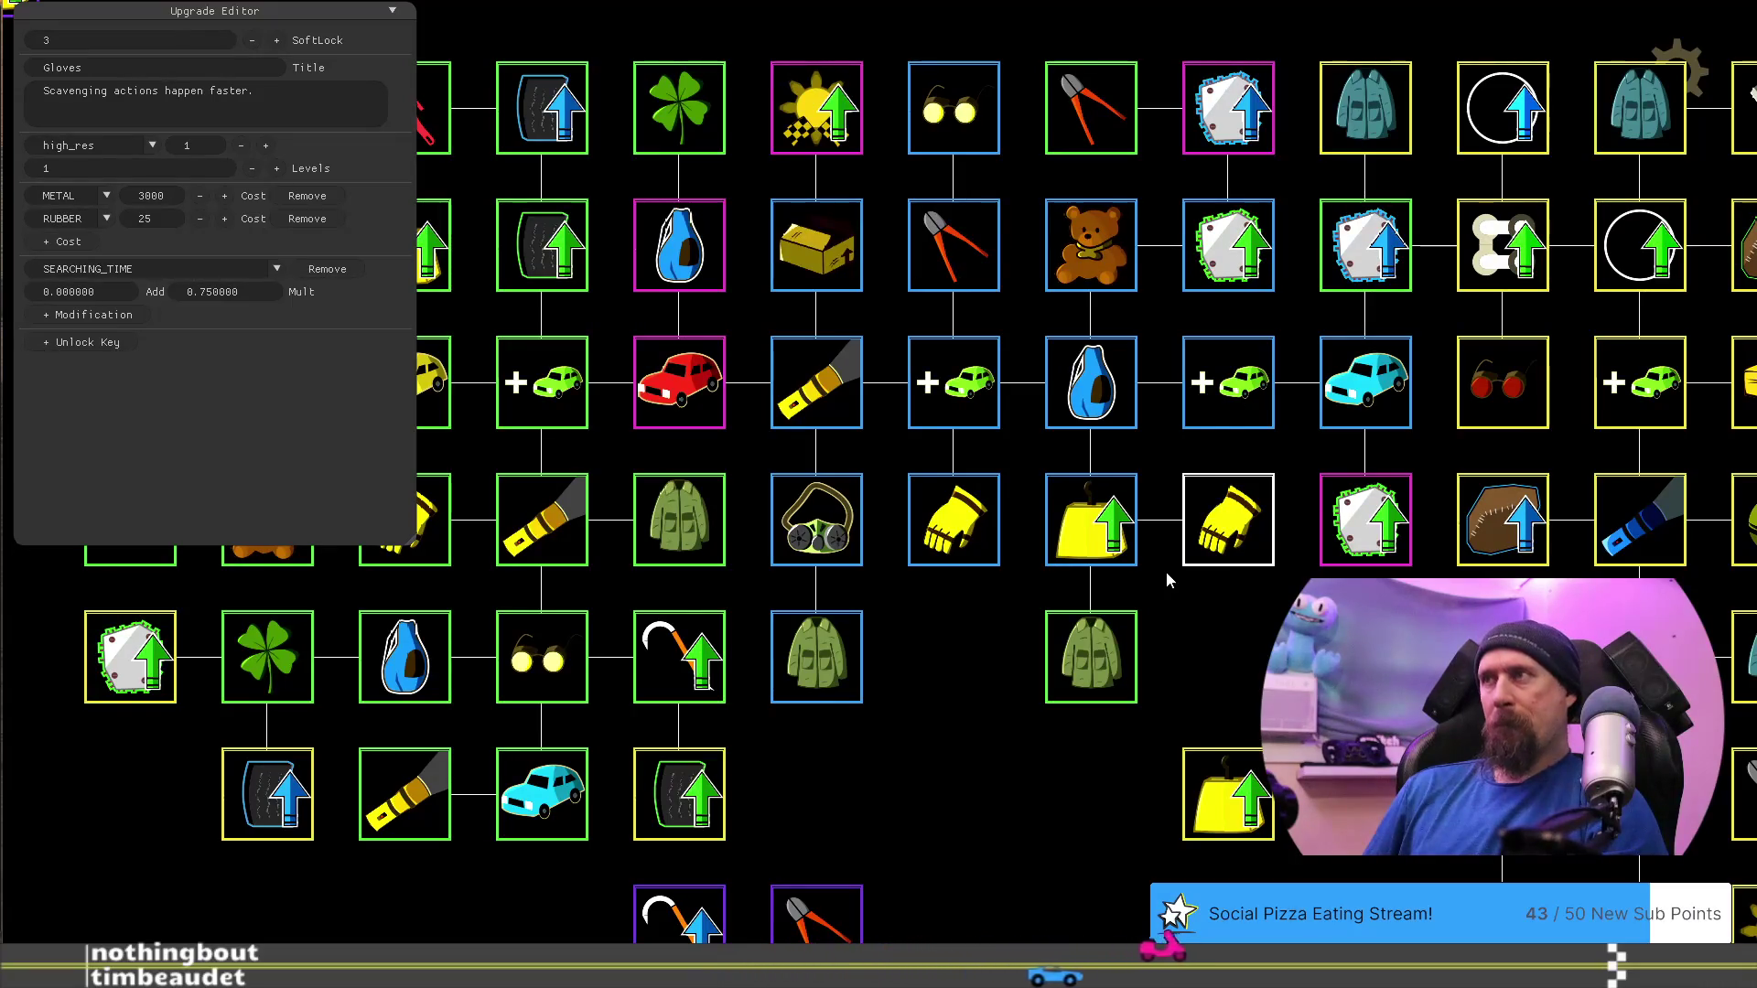
Pan to the right-hand branches and view the Bigger Explosion grenade upgrade's settings
mouse_move(1169, 631)
mouse_down()
mouse_move(1260, 701)
mouse_move(1479, 536)
mouse_move(1304, 541)
mouse_move(1228, 582)
mouse_move(1339, 572)
mouse_move(1100, 502)
mouse_up()
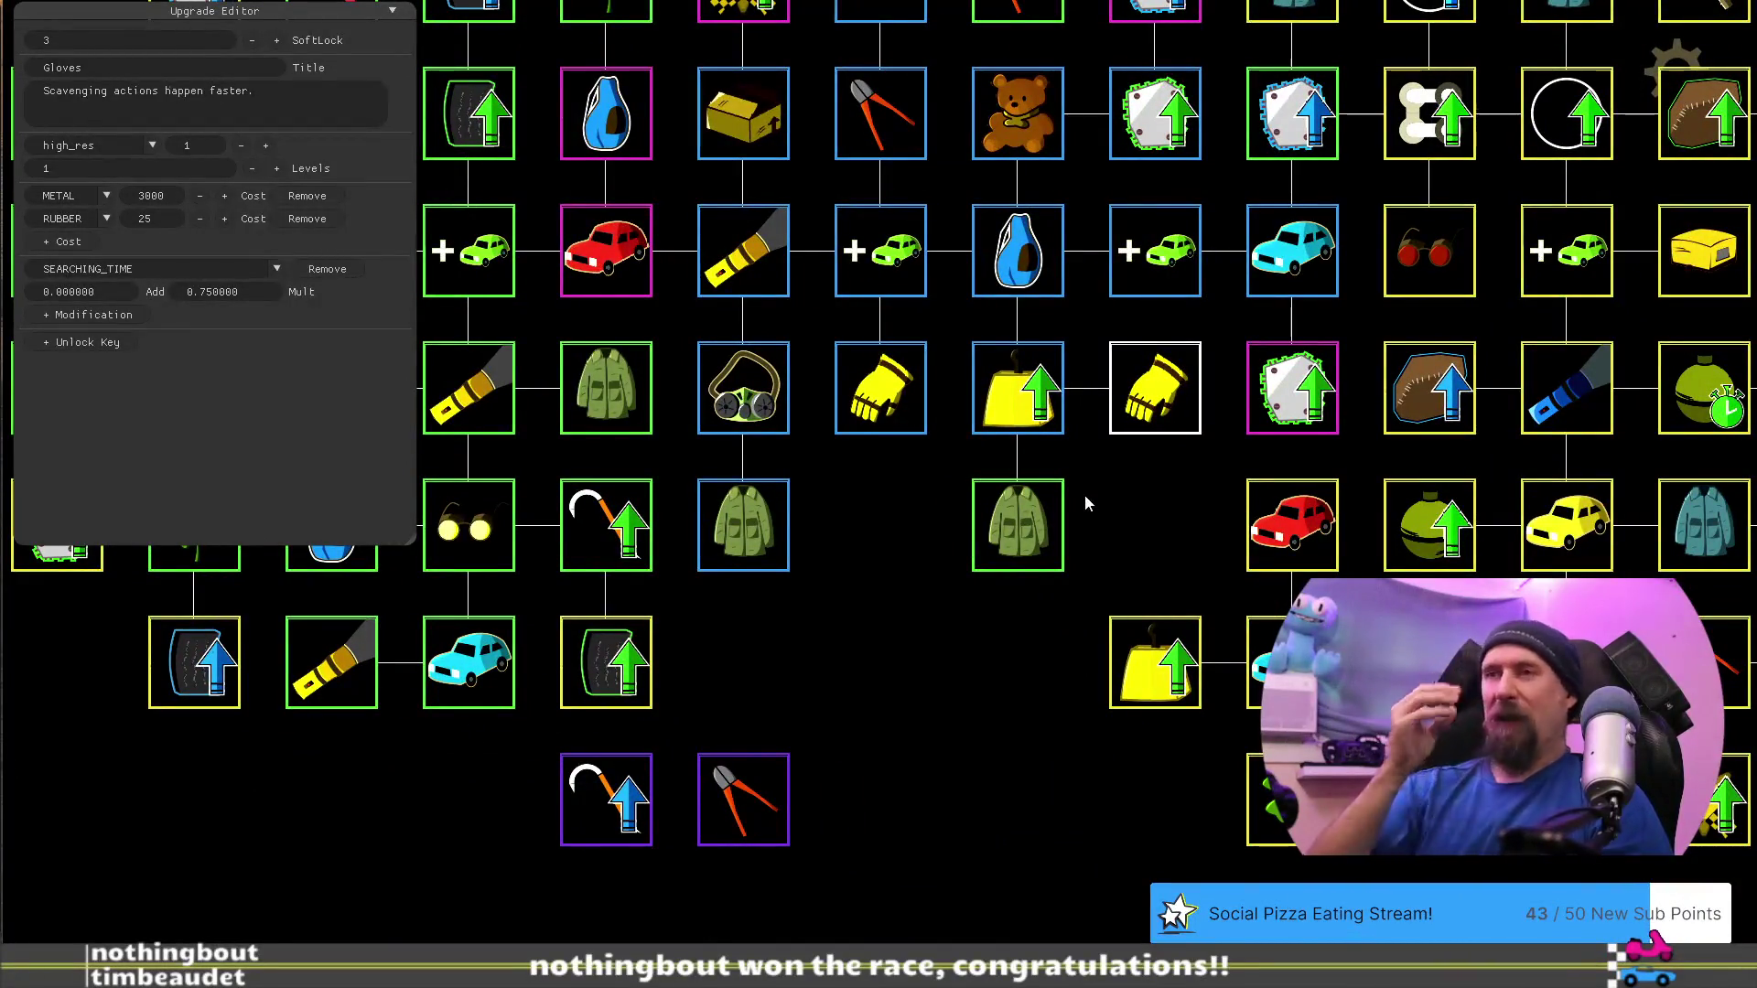
mouse_move(916, 734)
mouse_down()
mouse_move(859, 710)
mouse_move(1228, 745)
mouse_move(1389, 687)
mouse_move(1404, 738)
mouse_move(1456, 778)
mouse_move(1144, 723)
mouse_move(930, 772)
mouse_move(729, 772)
mouse_move(558, 885)
mouse_up()
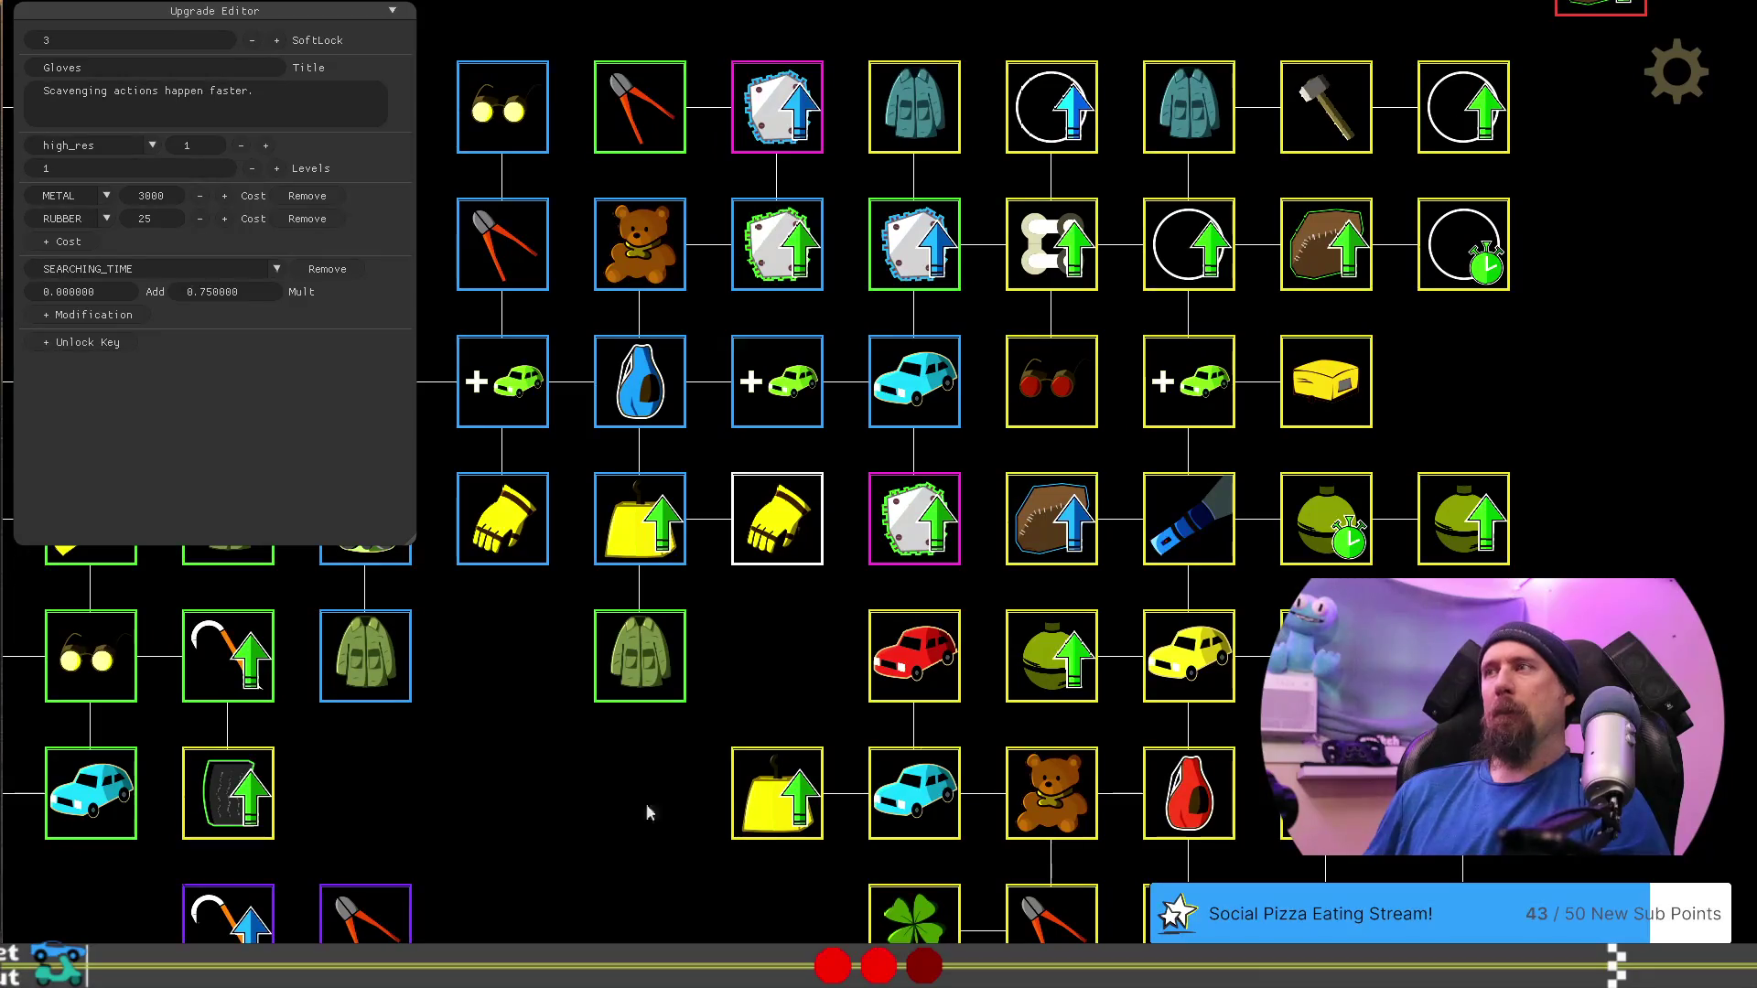
click(1477, 518)
mouse_move(1559, 438)
mouse_down()
mouse_move(1318, 477)
mouse_move(1148, 539)
mouse_up()
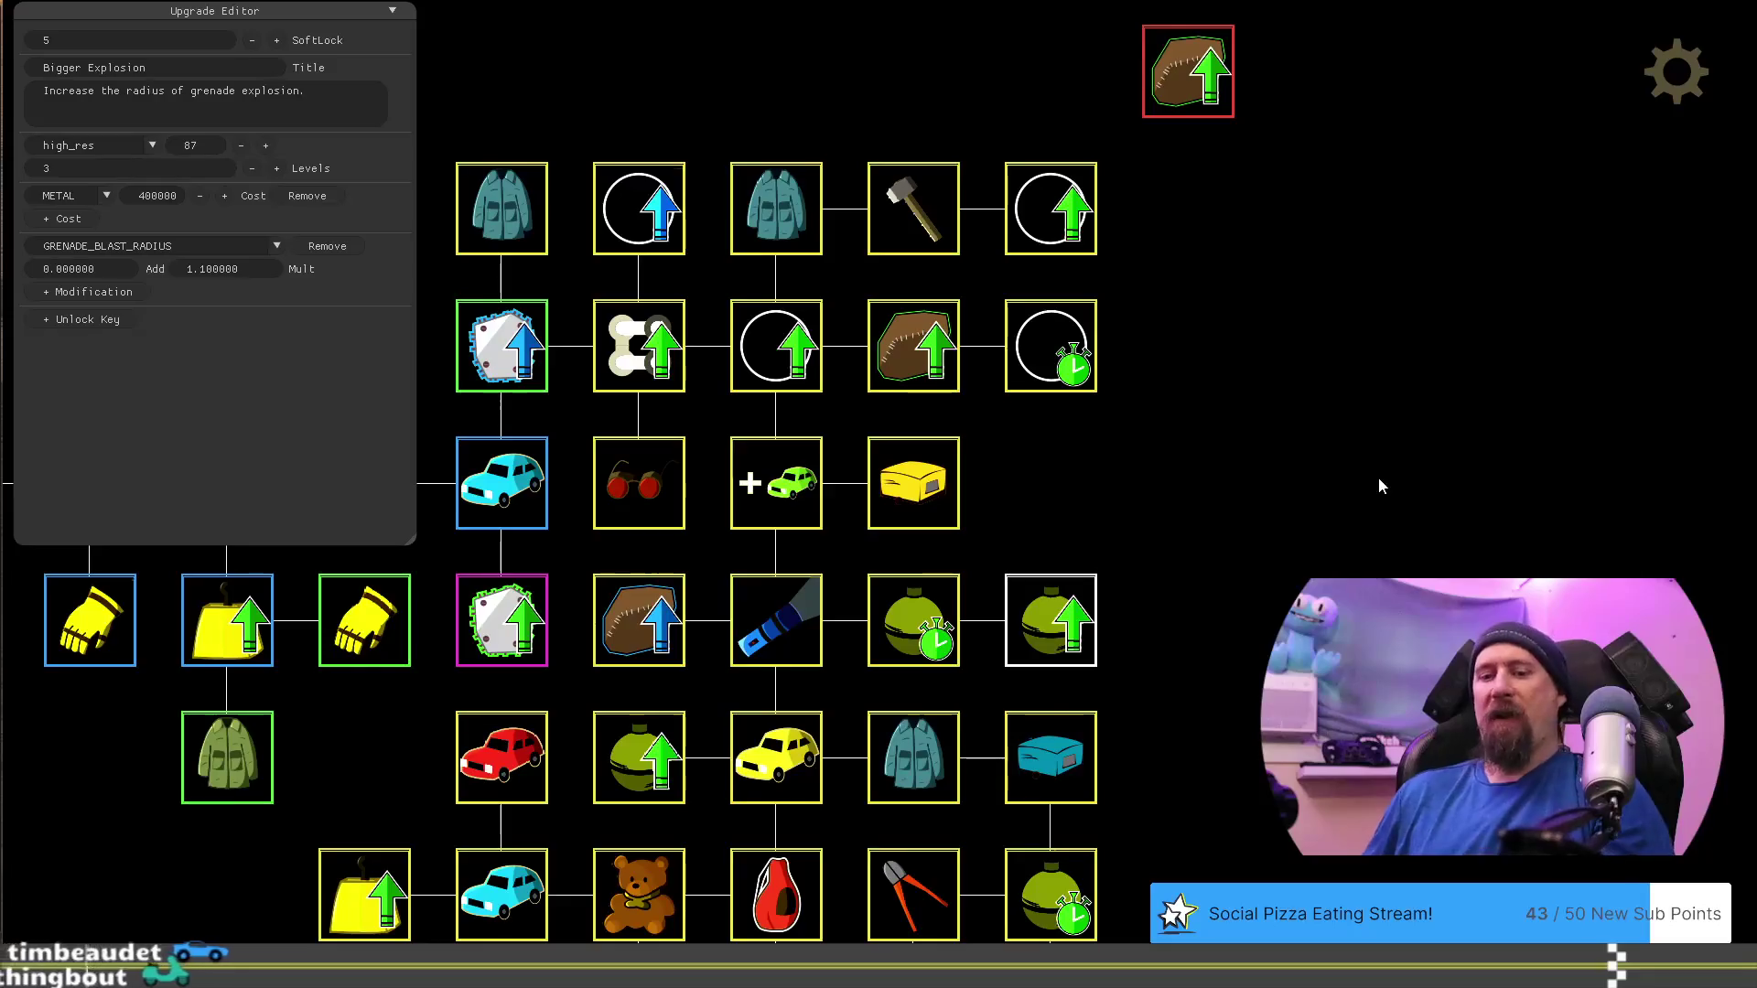
key(F1)
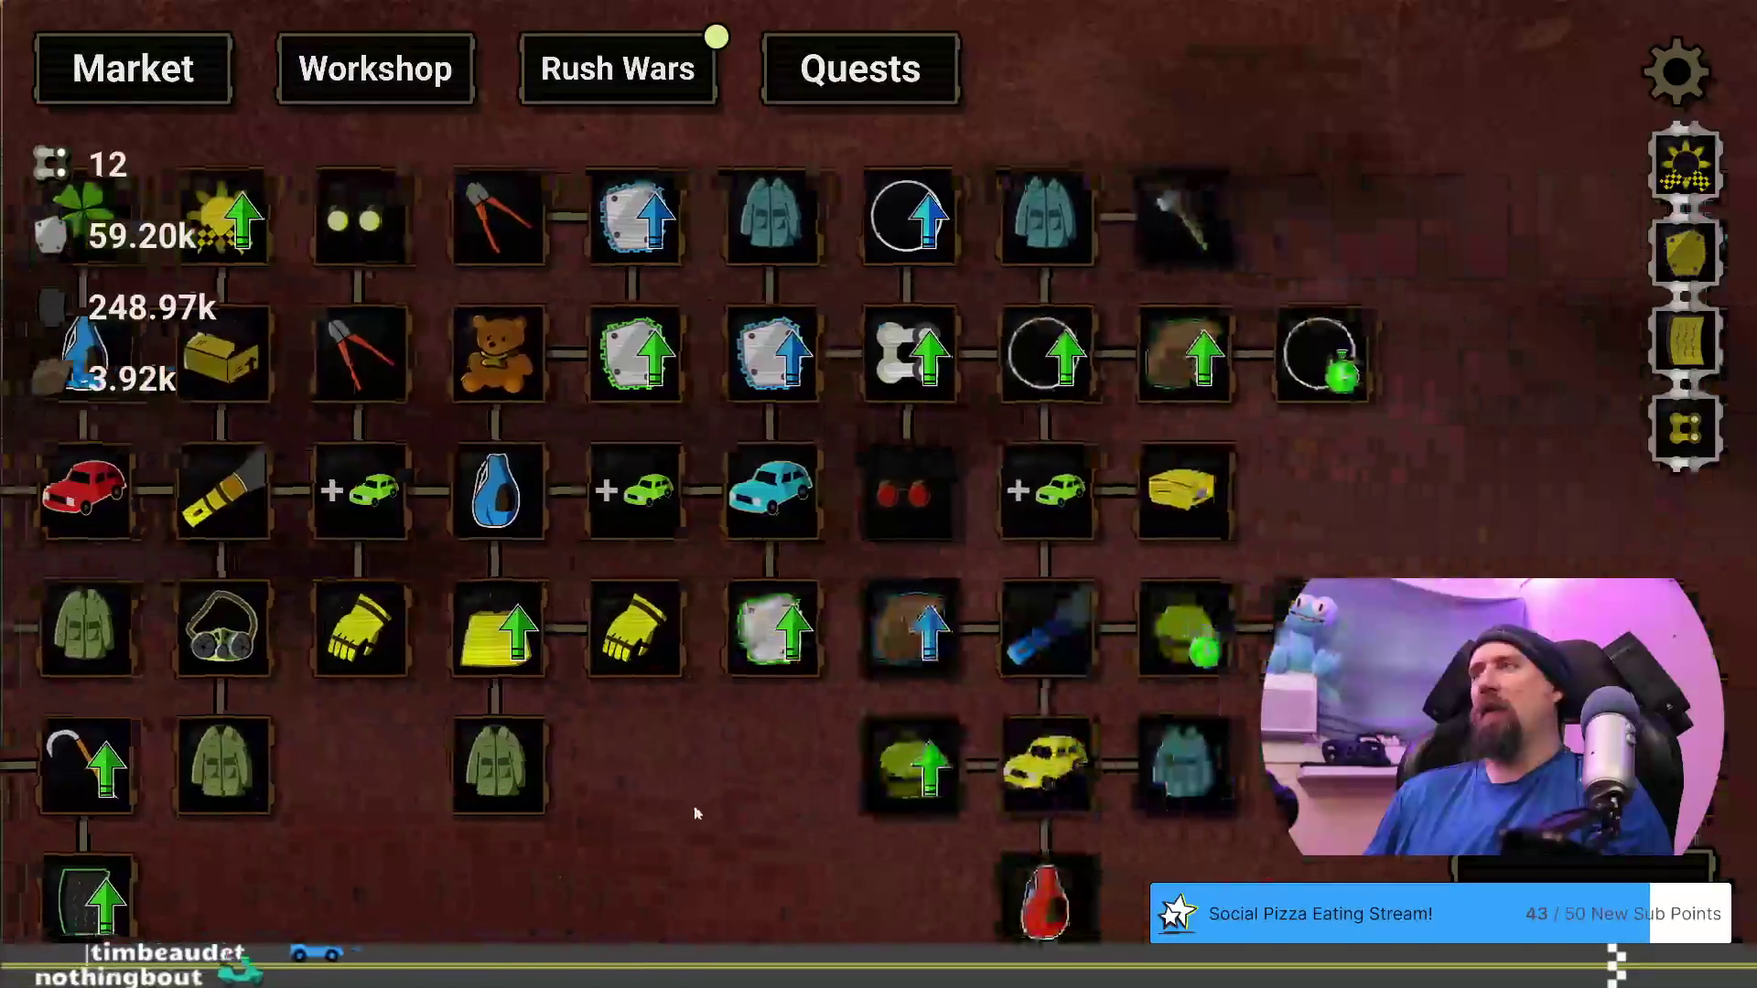
Check the in-game Sledge Hammer and Bigger Explosion upgrade cards
mouse_move(1105, 201)
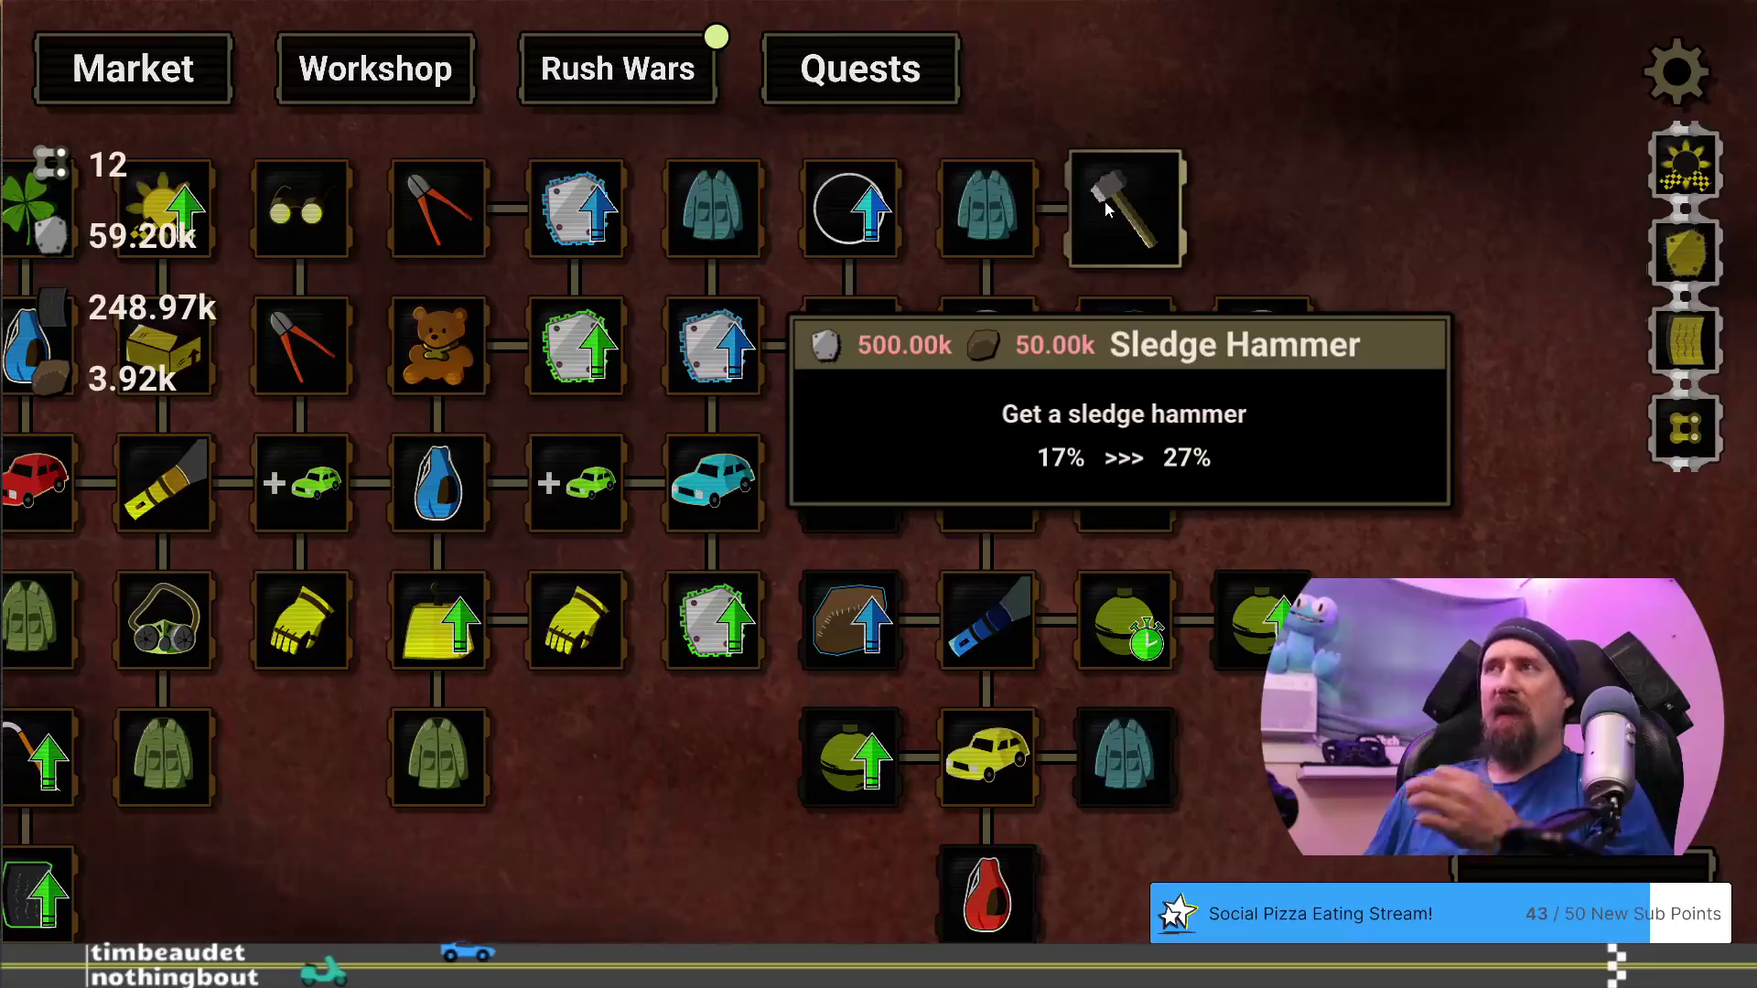
drag(1371, 497, 1277, 550)
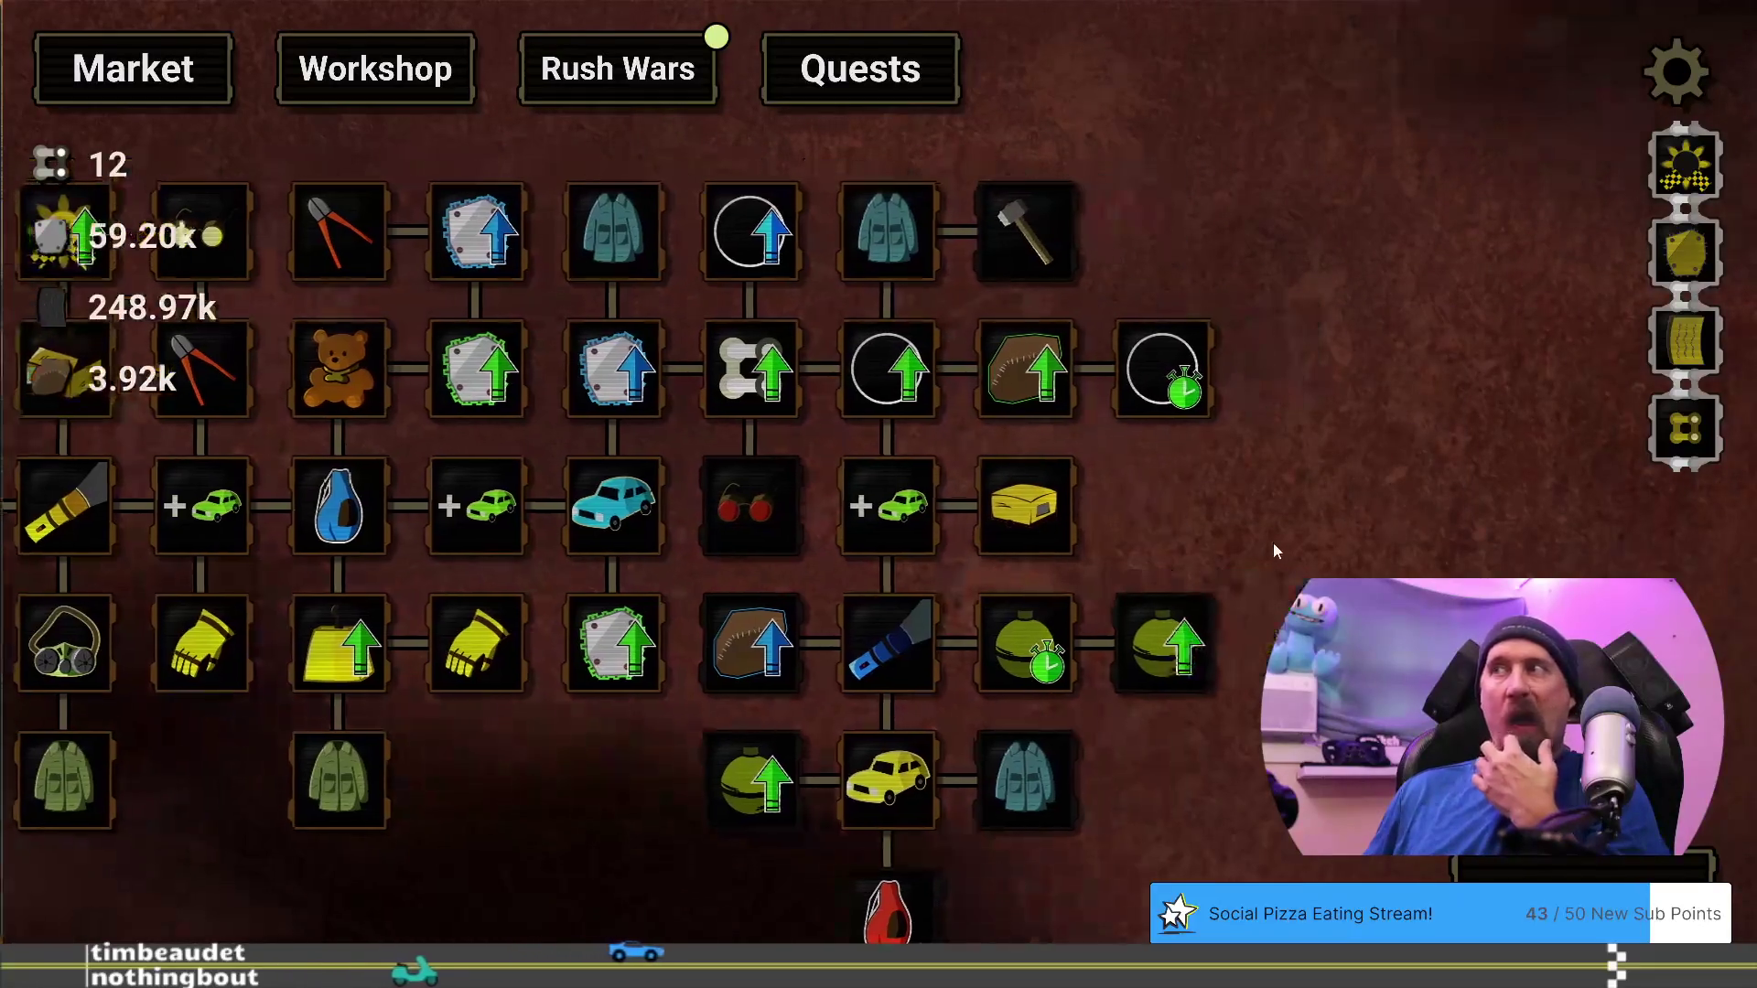
mouse_move(1187, 642)
Reopen the upgrade editor with the dev terminal 'editor' command and shift Bigger Explosion right
key(grave)
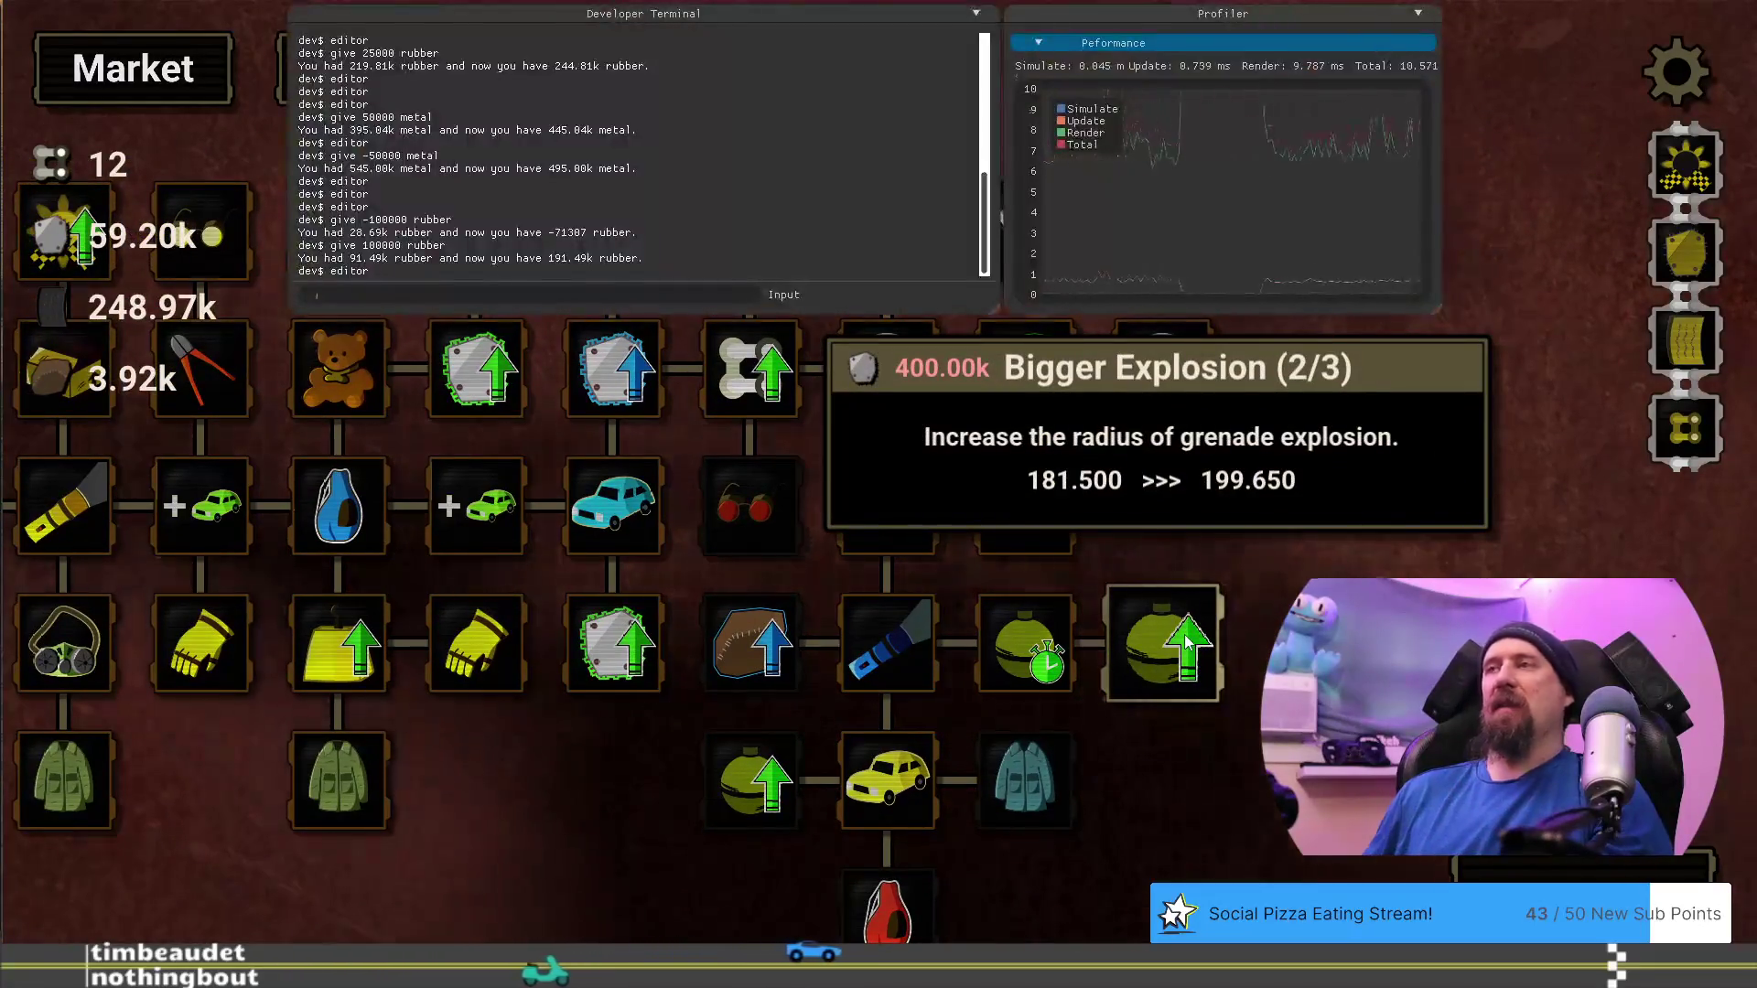
text(editor)
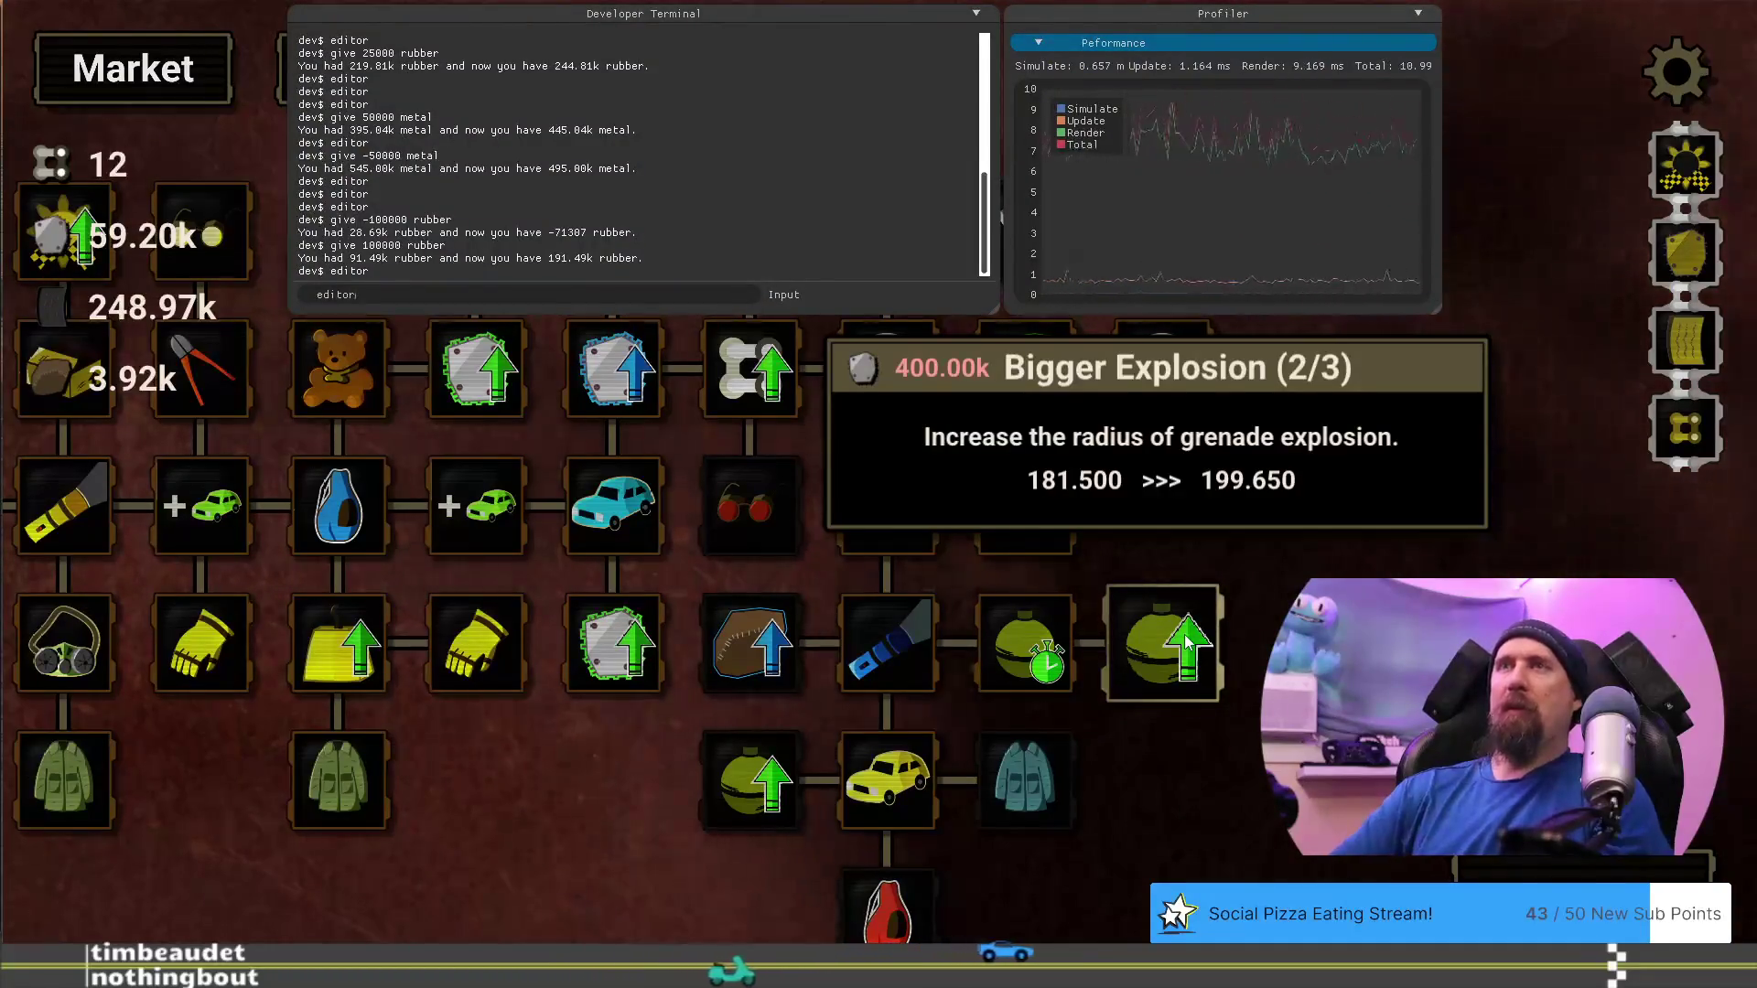
key(Return)
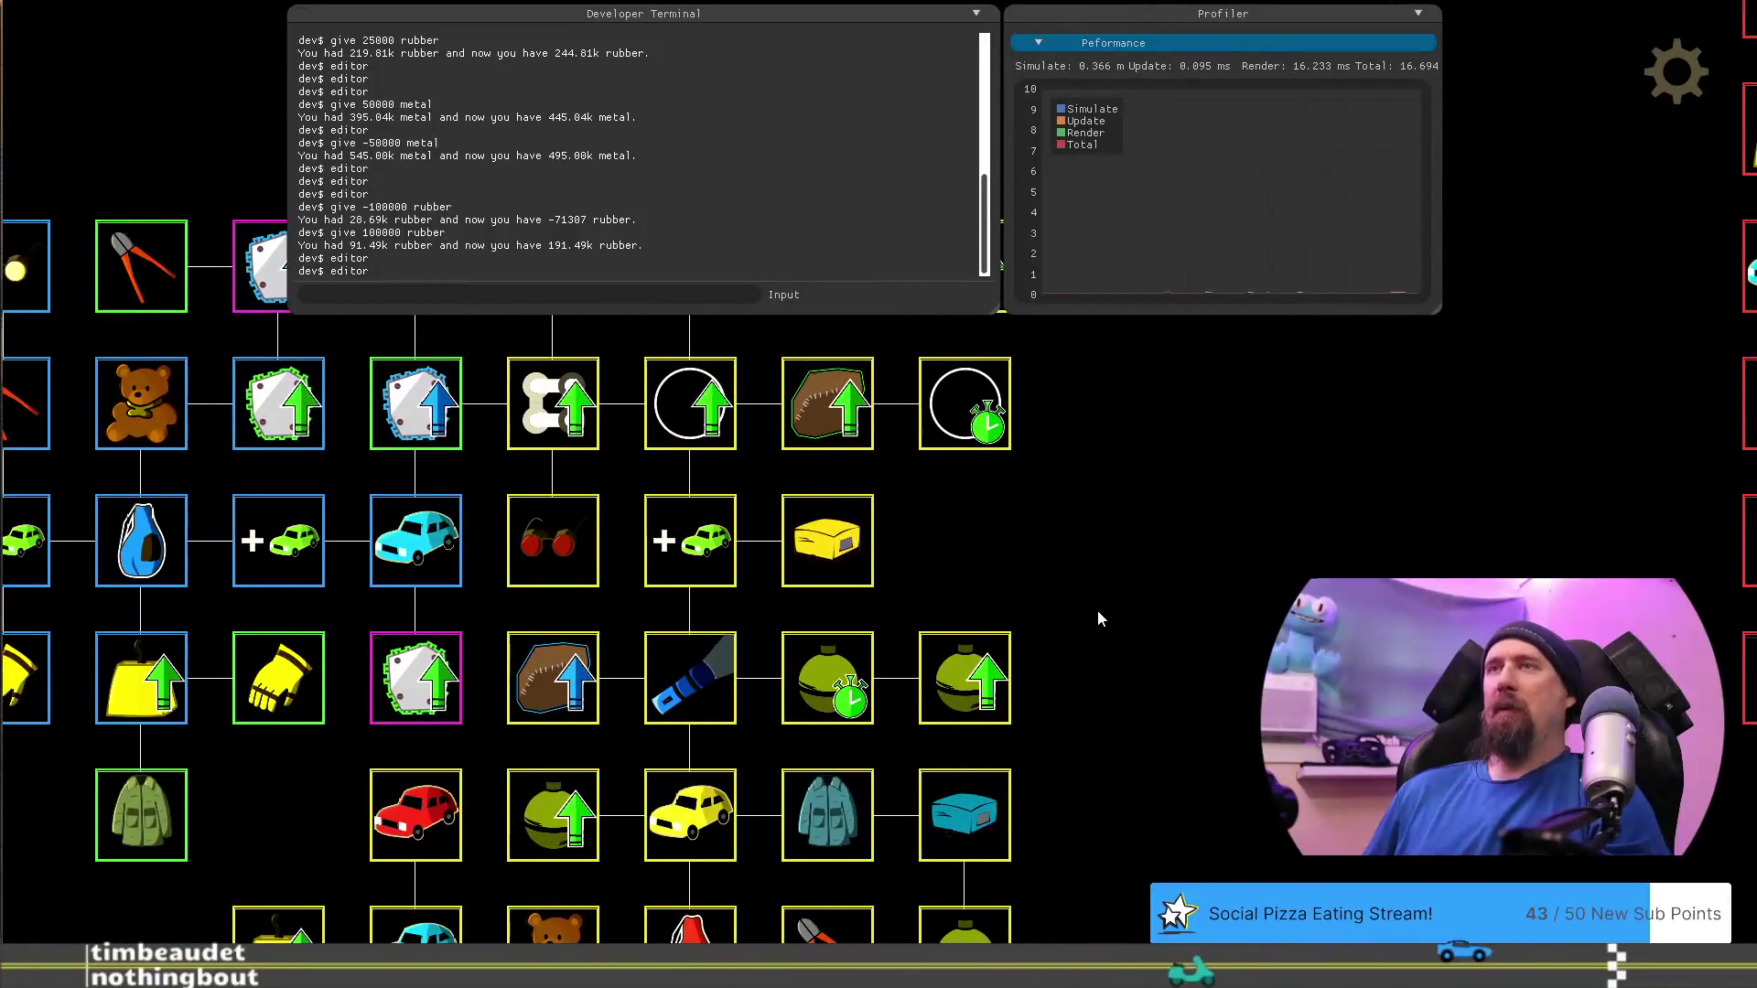
key(grave)
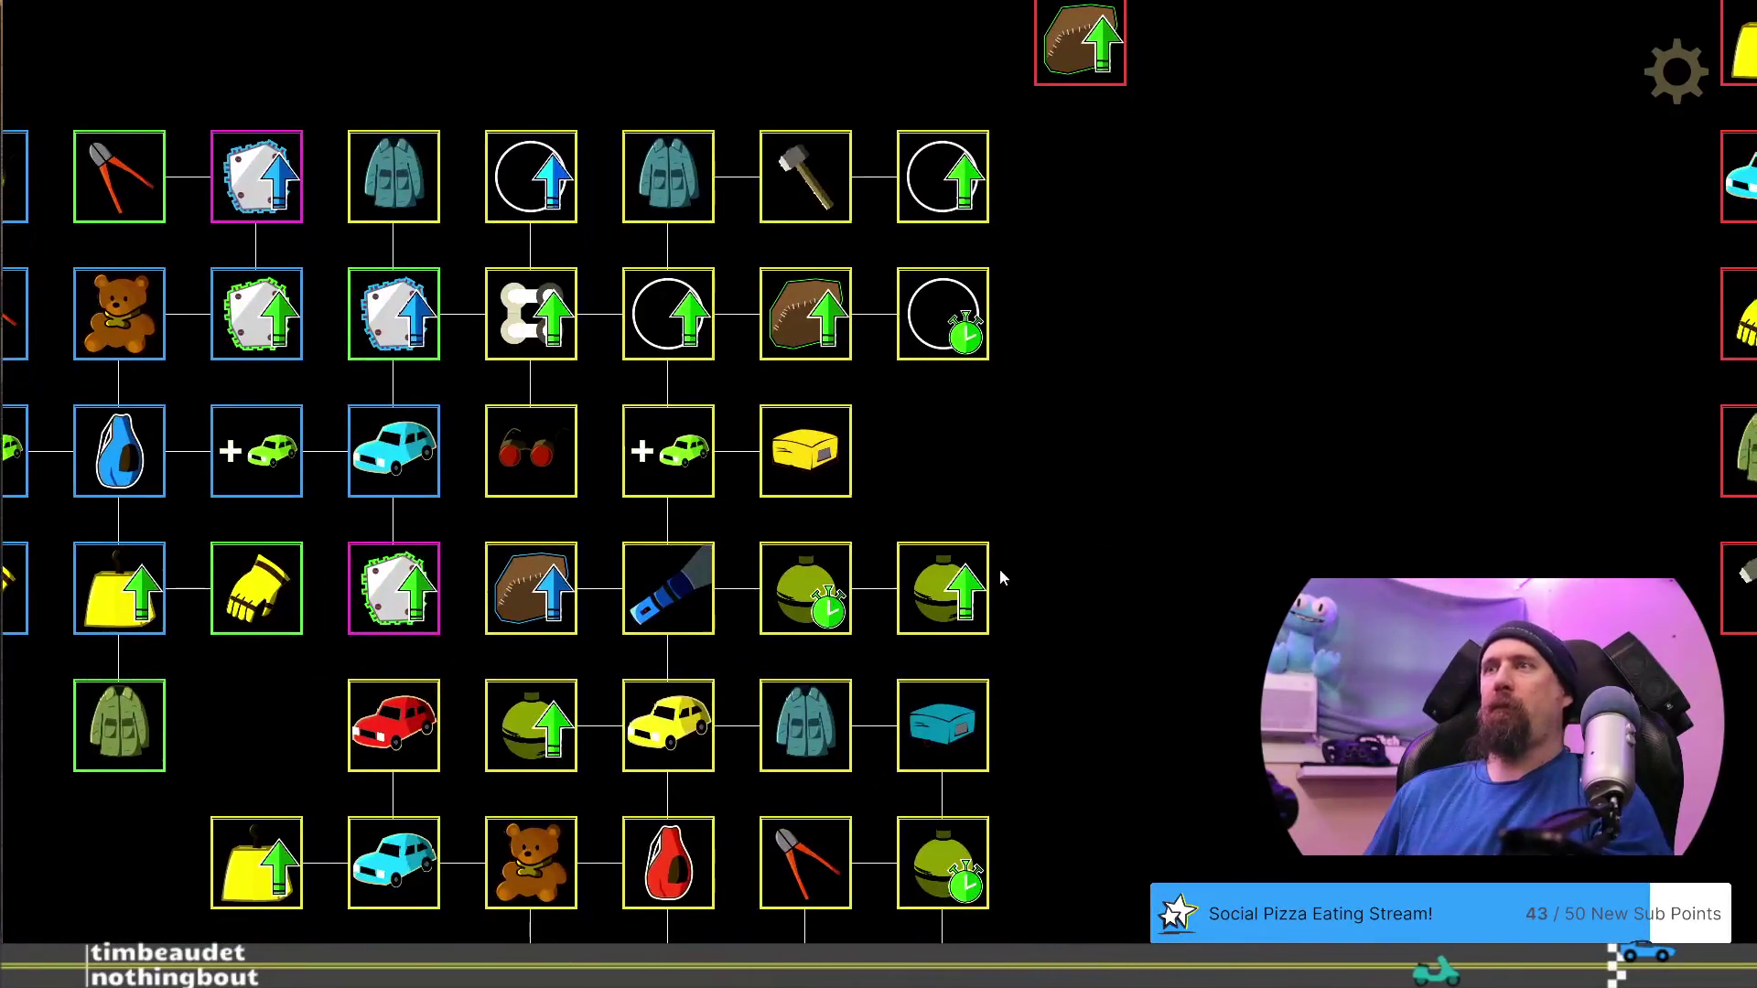
drag(958, 595, 1084, 599)
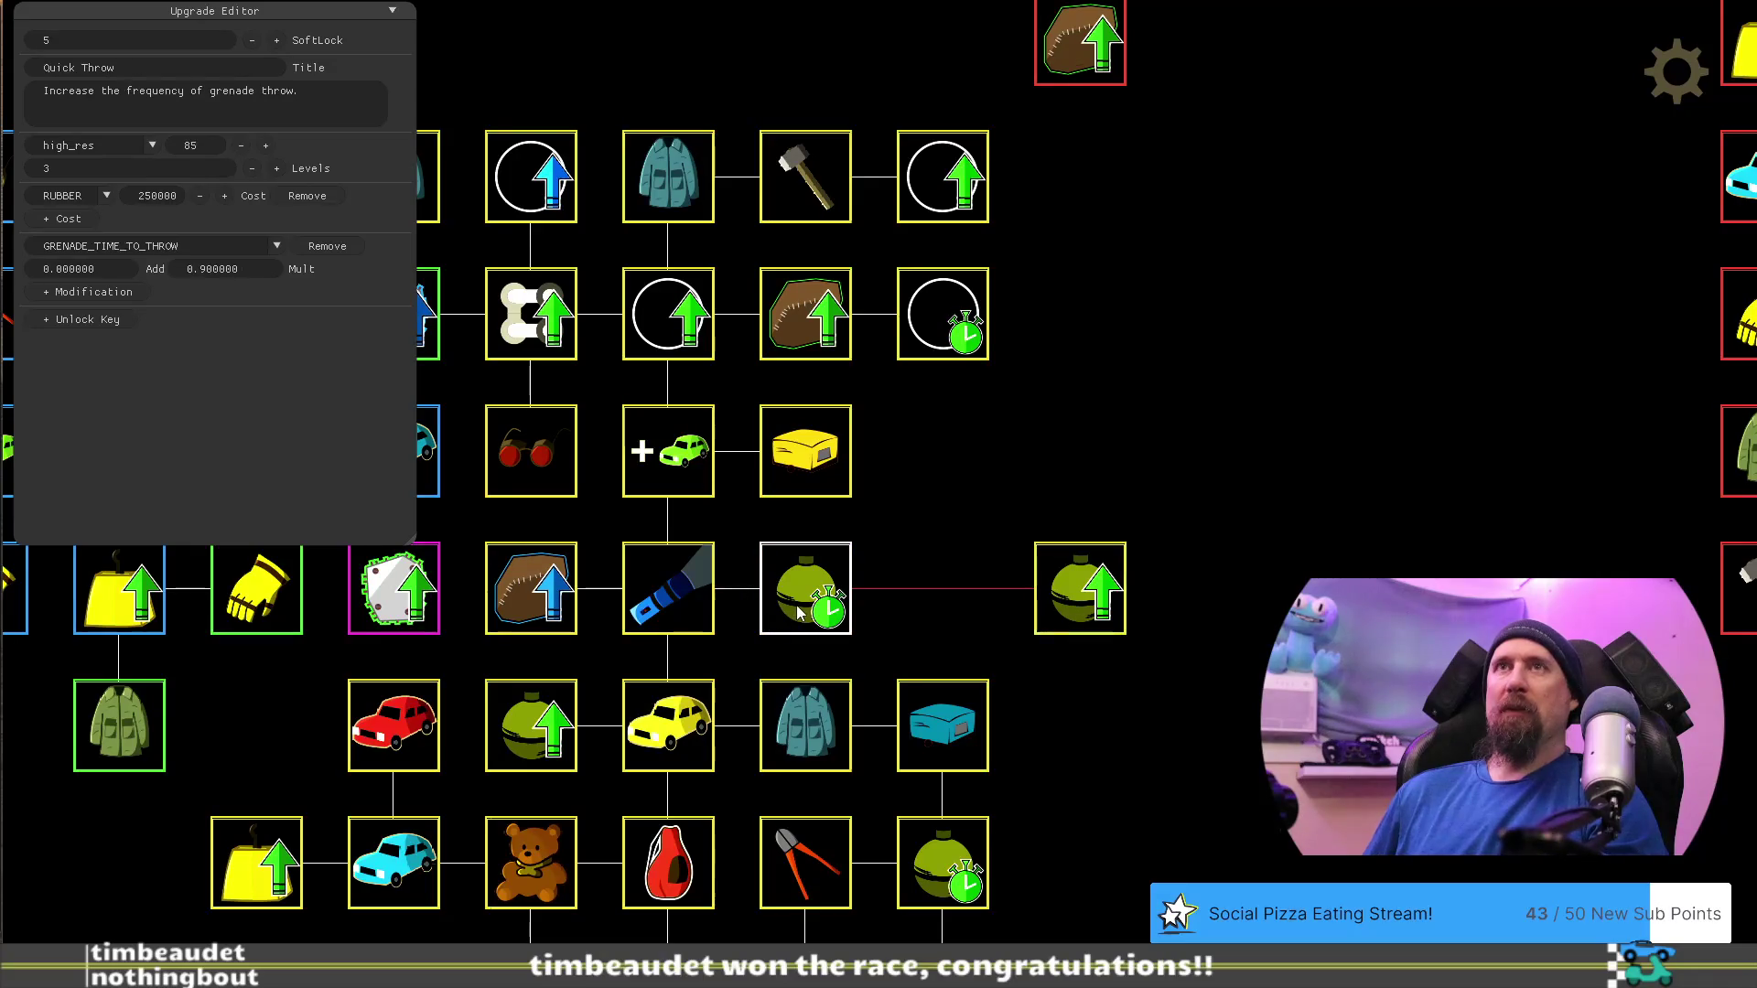
Try moving Sledge Hammer and Temporary Boost to new slots, then undo the moves with Ctrl+Z
click(821, 176)
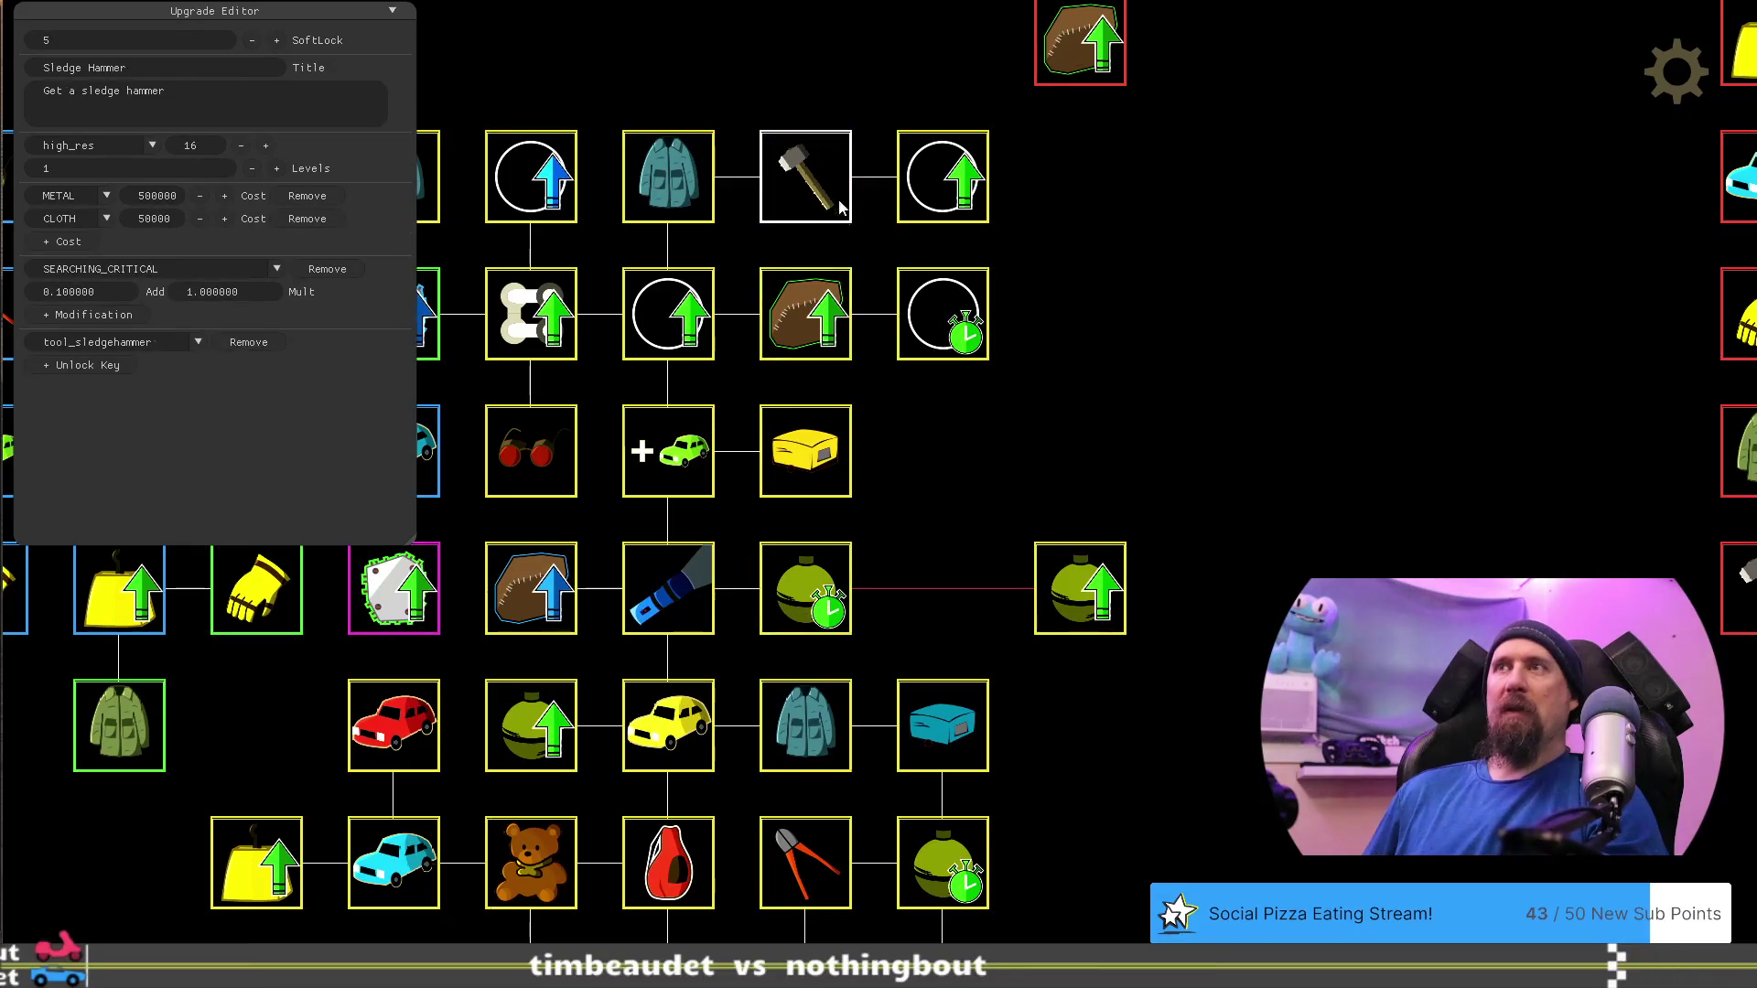
mouse_move(831, 212)
mouse_down()
mouse_move(996, 597)
mouse_move(800, 187)
mouse_up()
drag(910, 188, 967, 469)
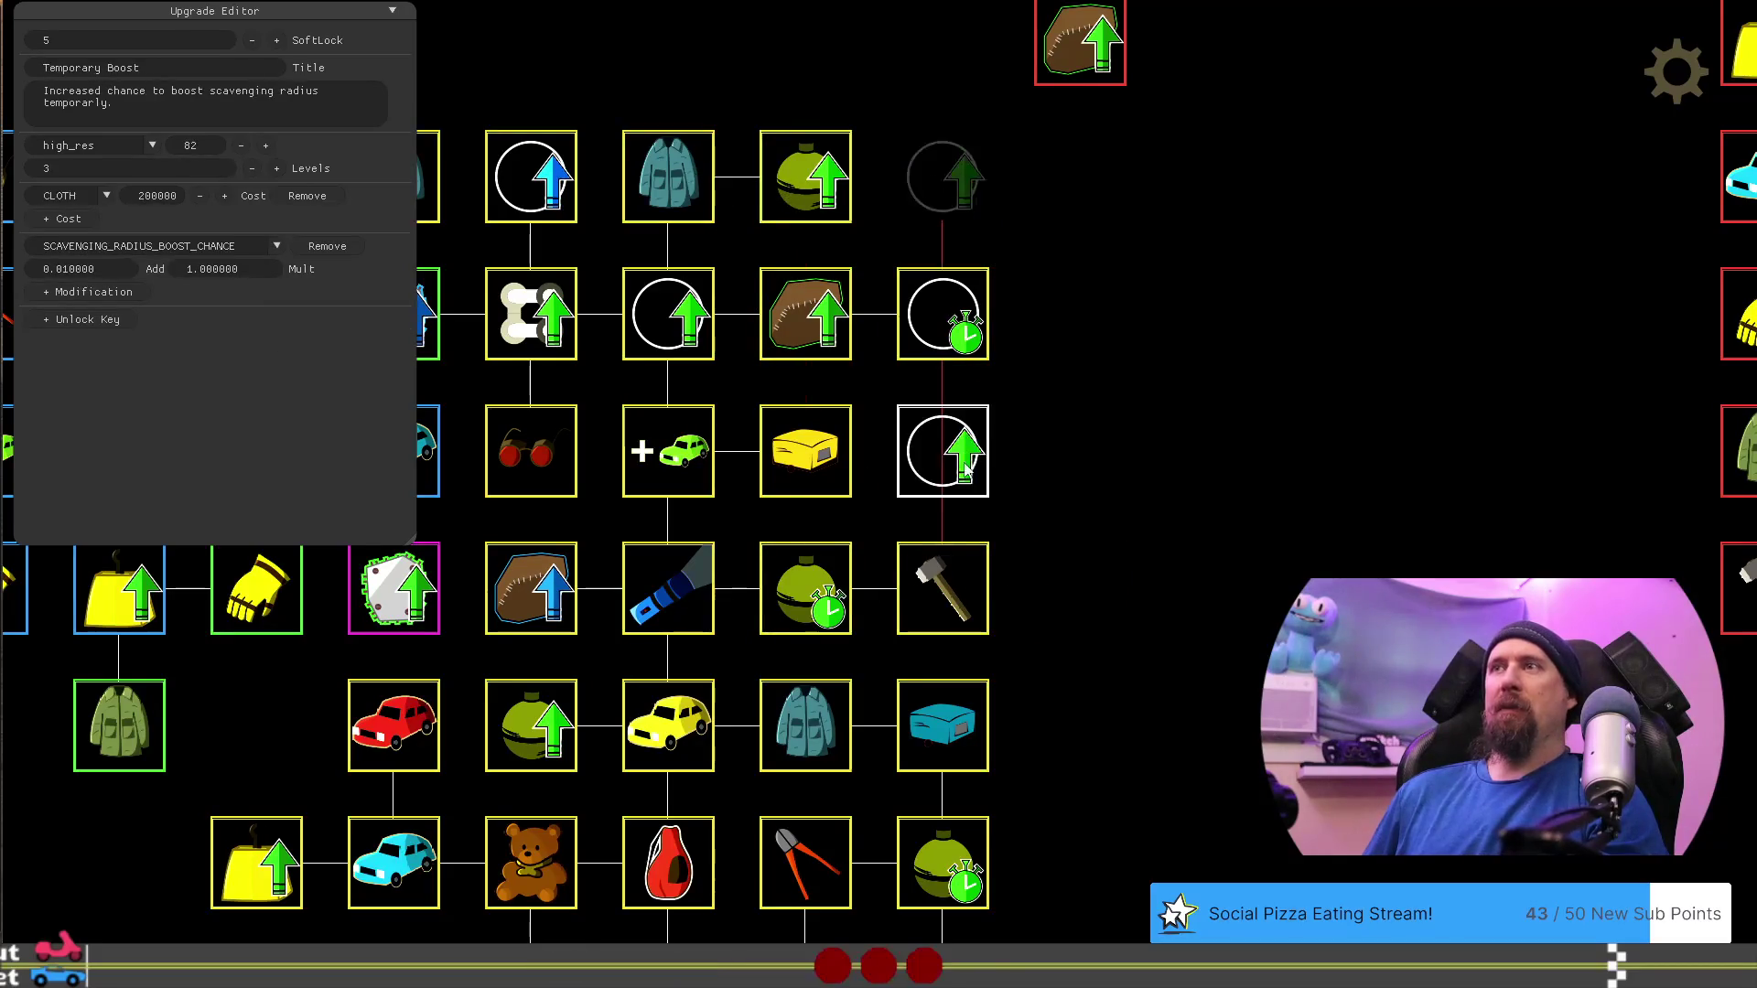
drag(1157, 522, 1299, 516)
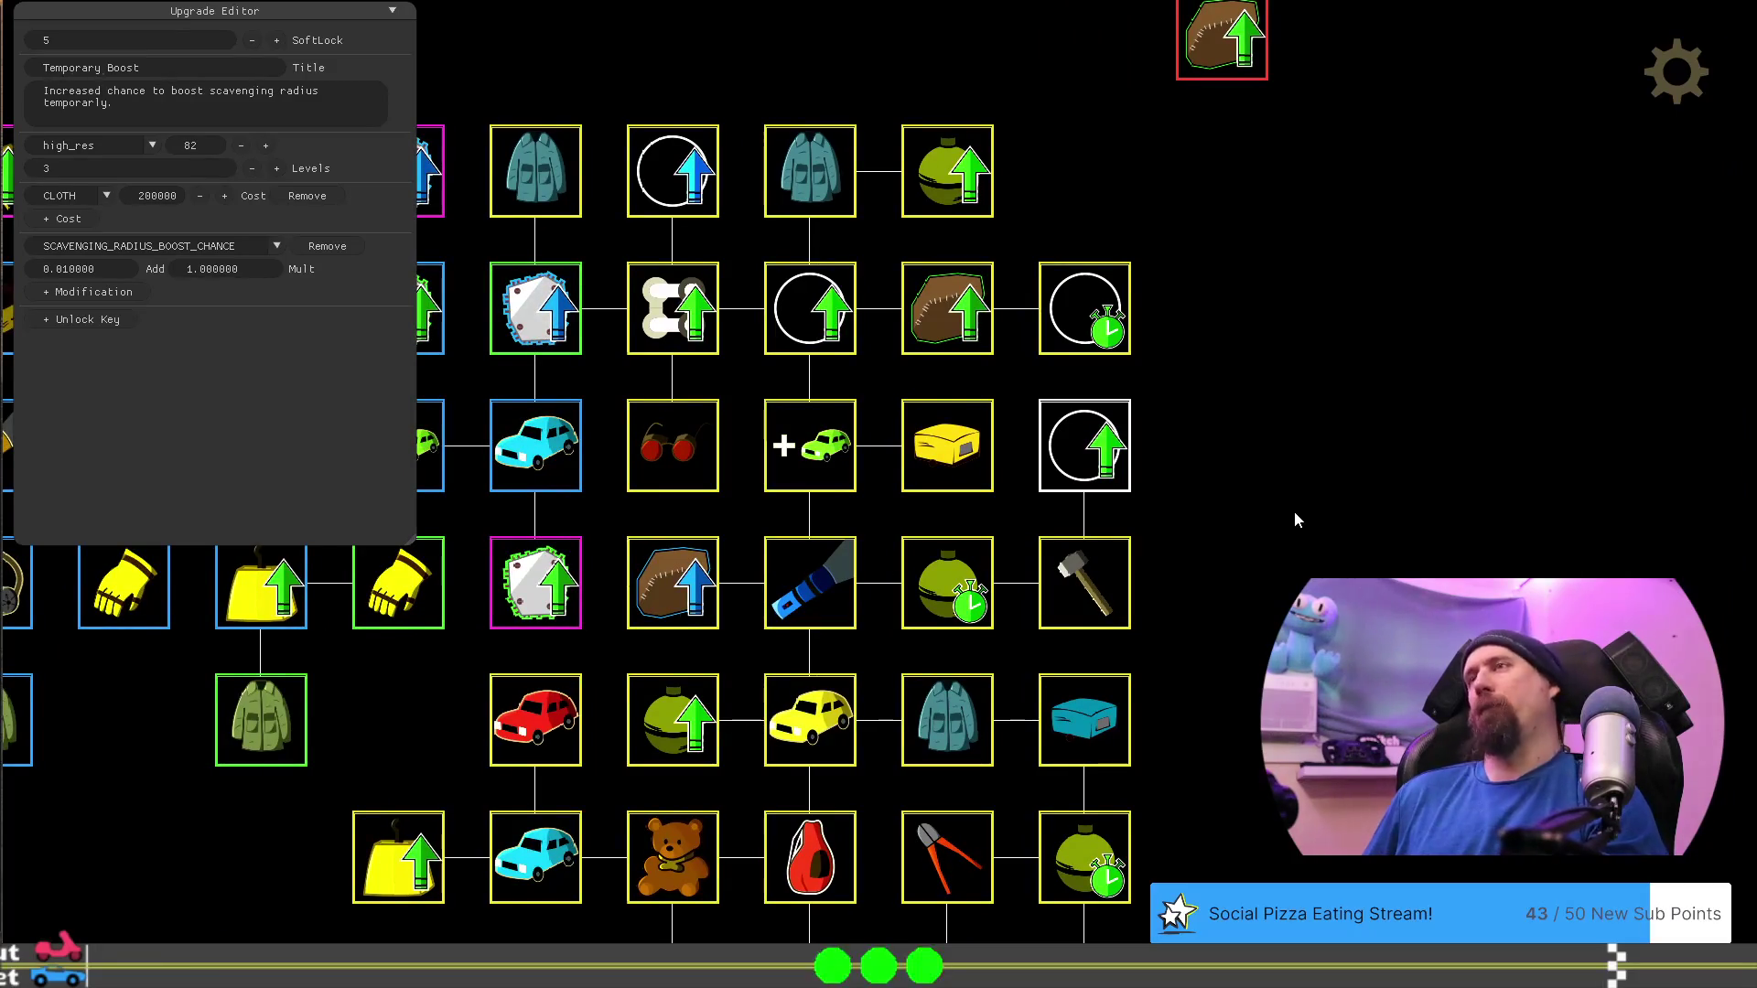
key(ctrl+z)
key(ctrl+z)
key(ctrl+z)
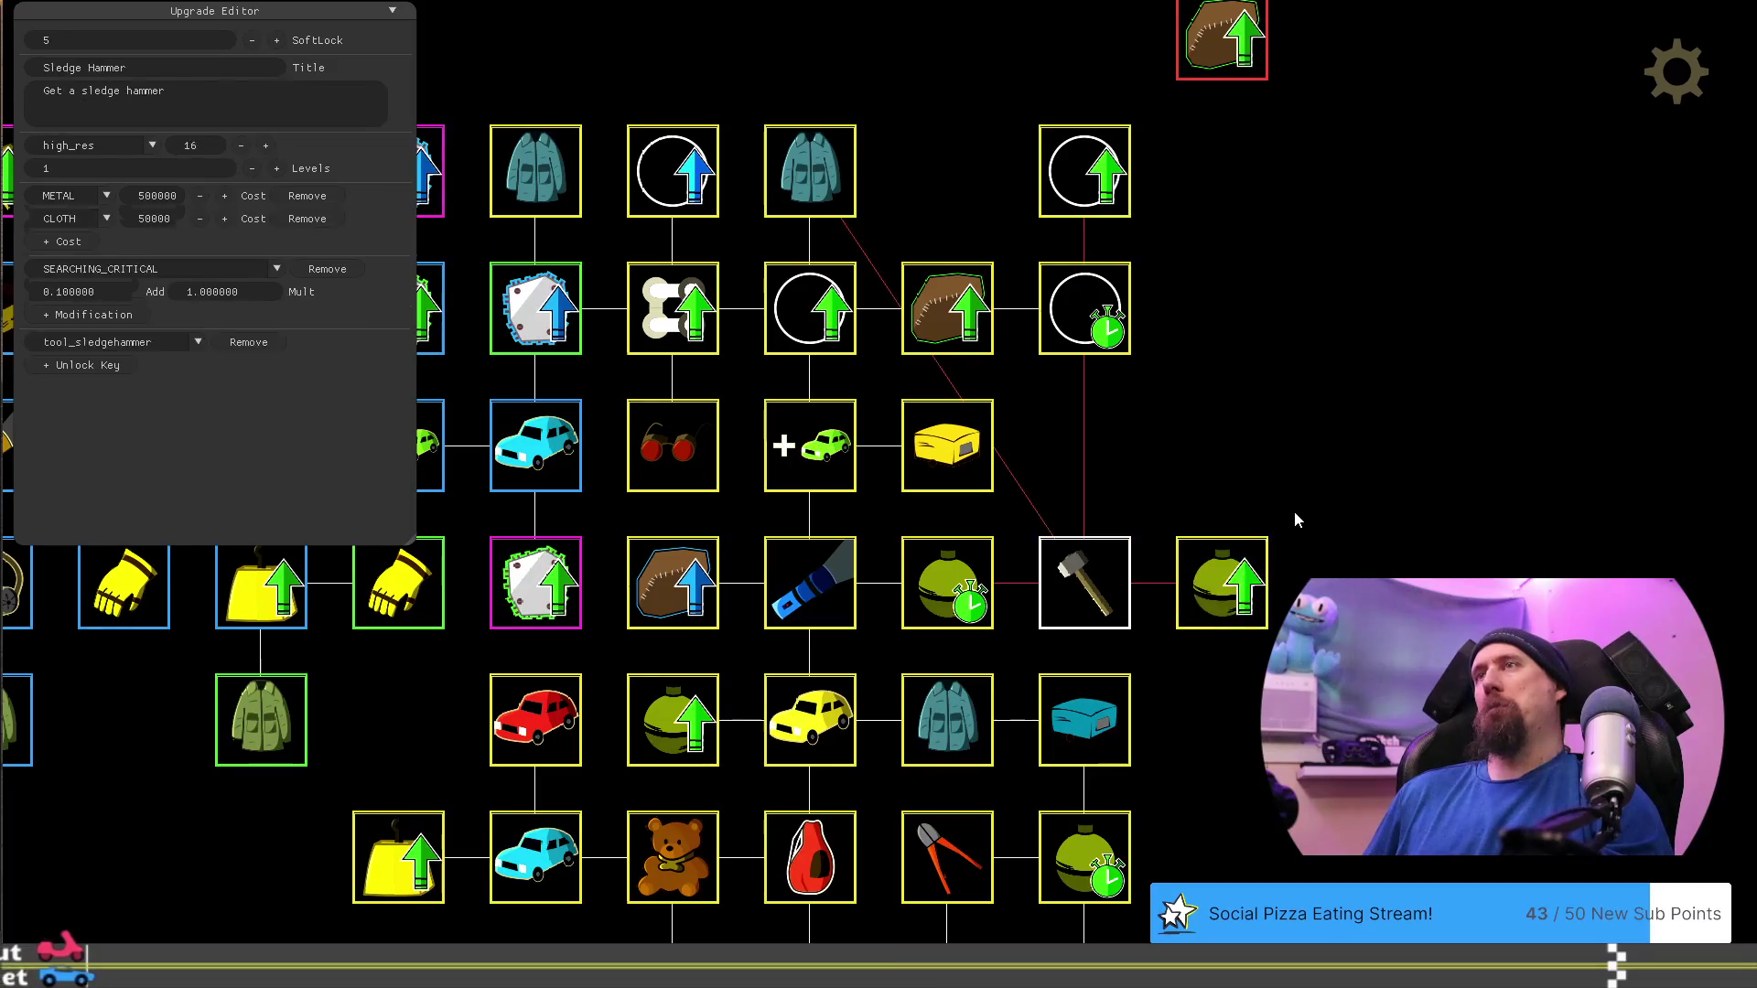
key(ctrl+z)
key(ctrl+z)
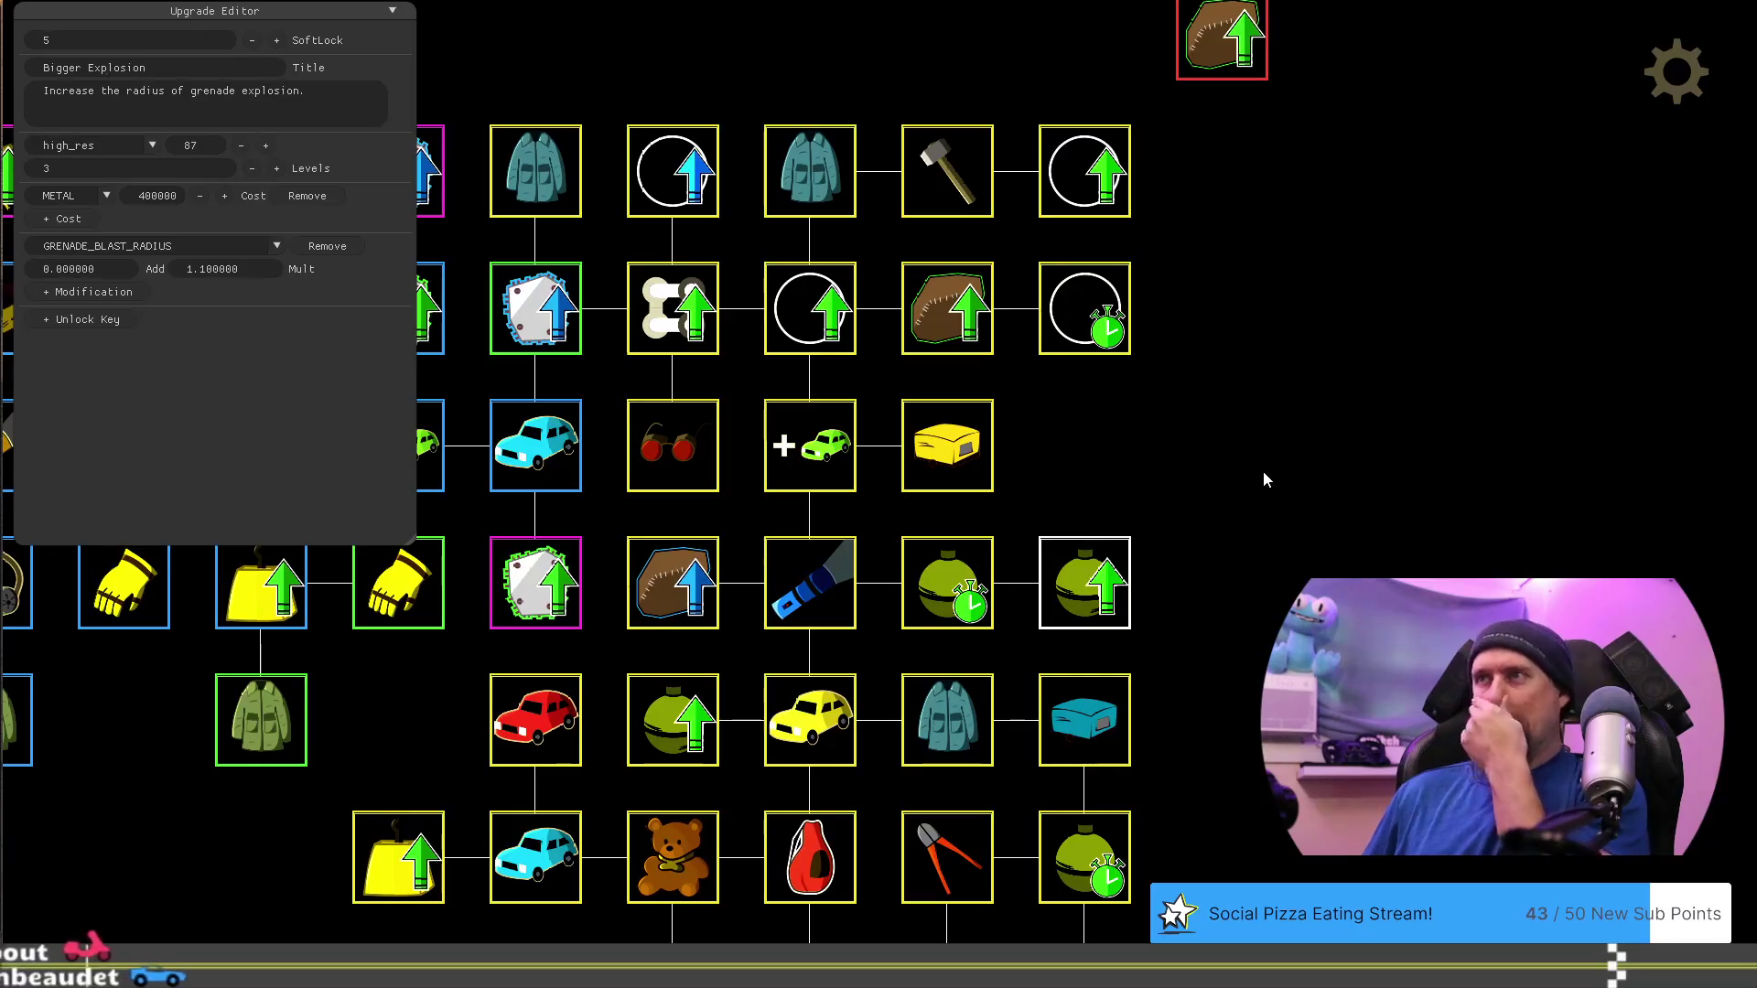
mouse_move(1170, 441)
mouse_down()
mouse_move(1408, 439)
mouse_move(1402, 275)
mouse_move(1292, 274)
mouse_move(1470, 485)
mouse_move(1490, 546)
mouse_up()
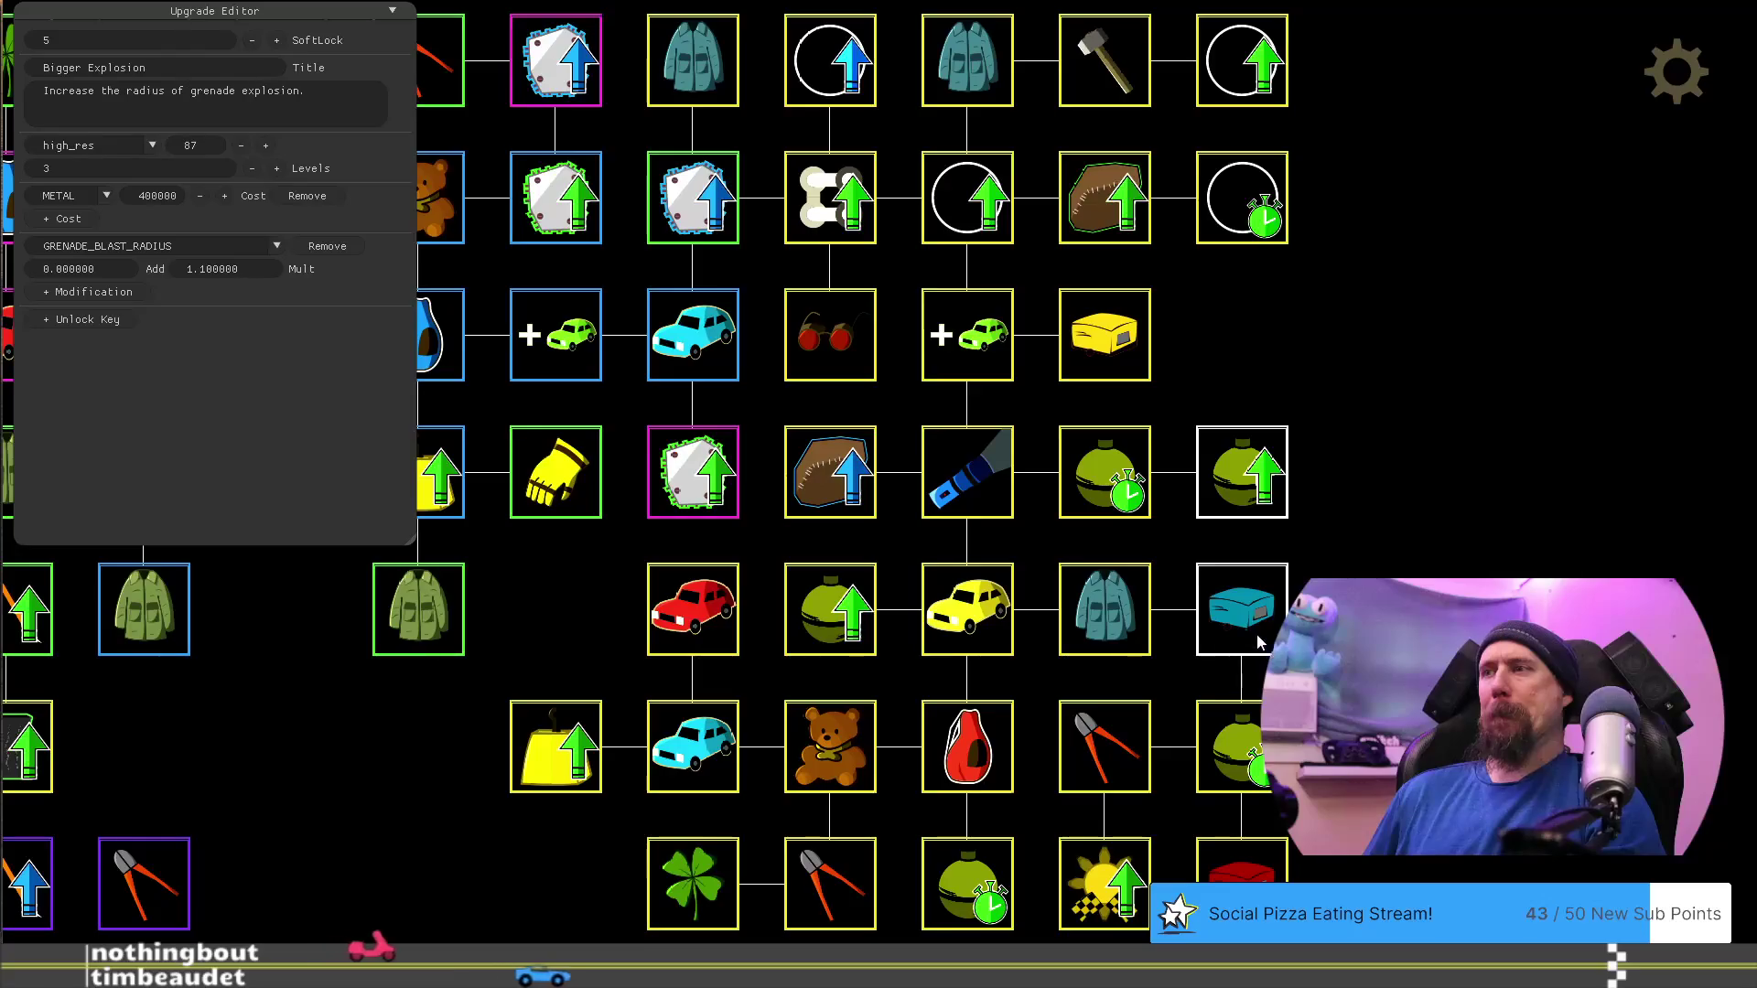
Review Increase Fame, Dismantler, Quick Throw and Teardrop upgrades, then move Increase Fame beside the yellow crate
scroll(1242, 870, down, 2)
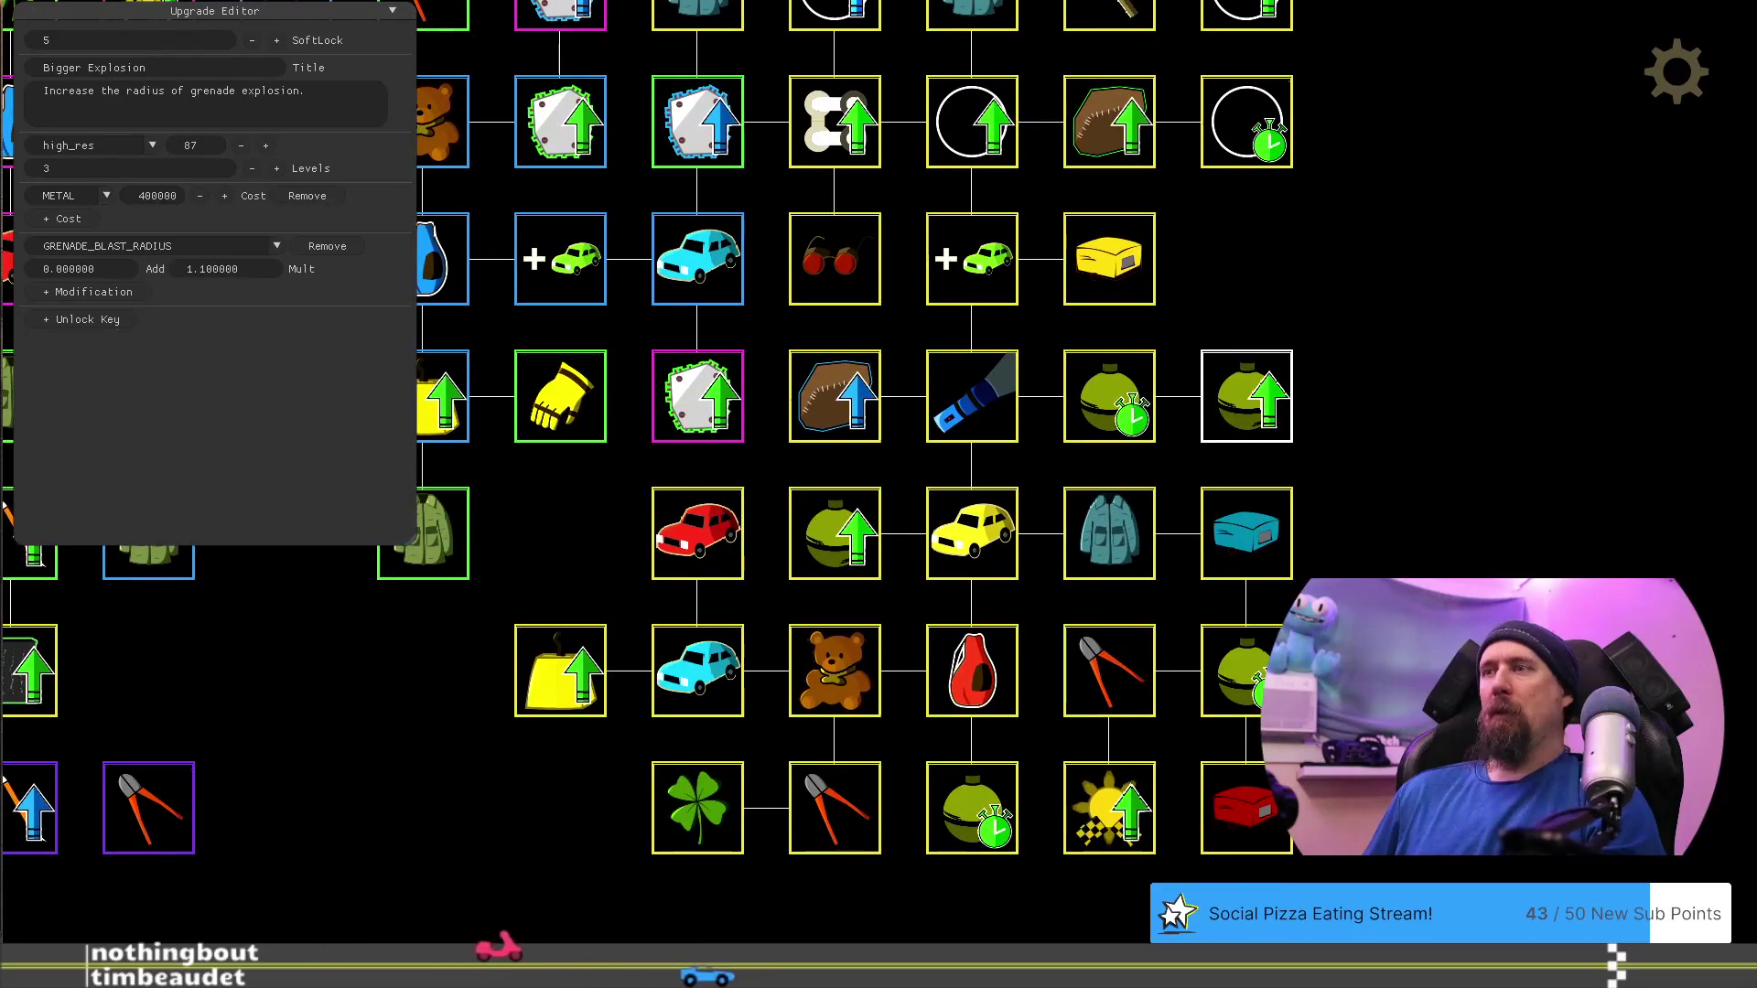
click(1110, 829)
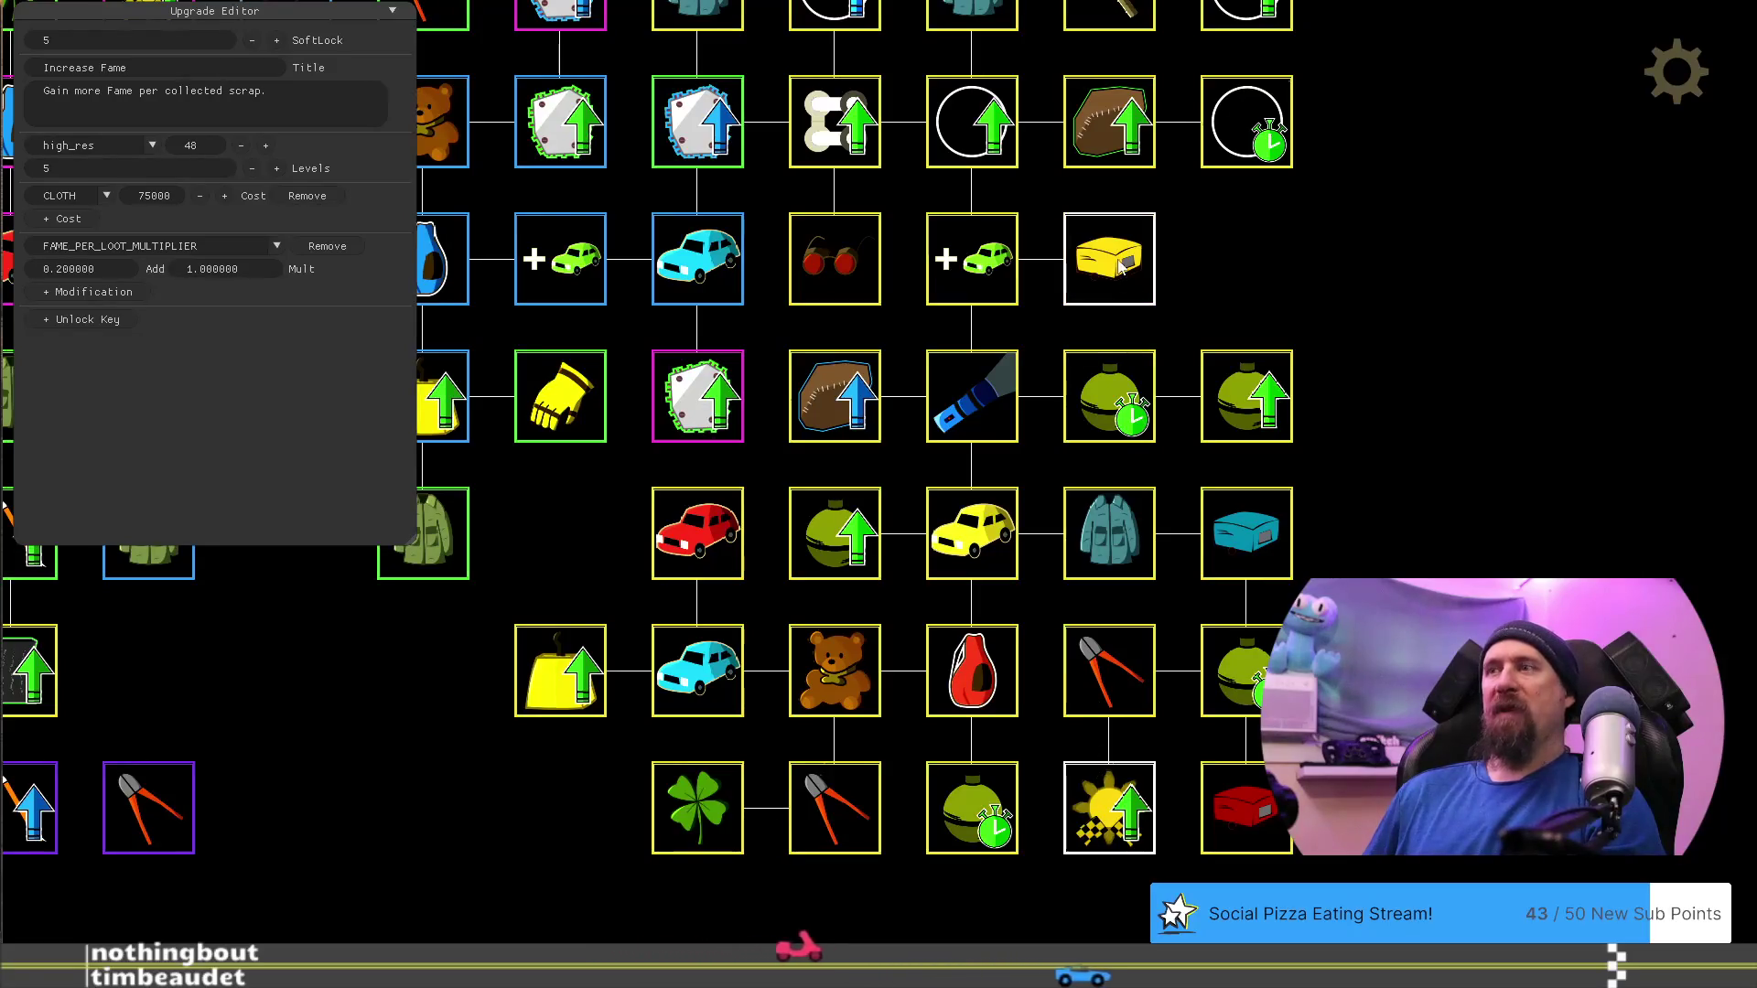
click(1093, 675)
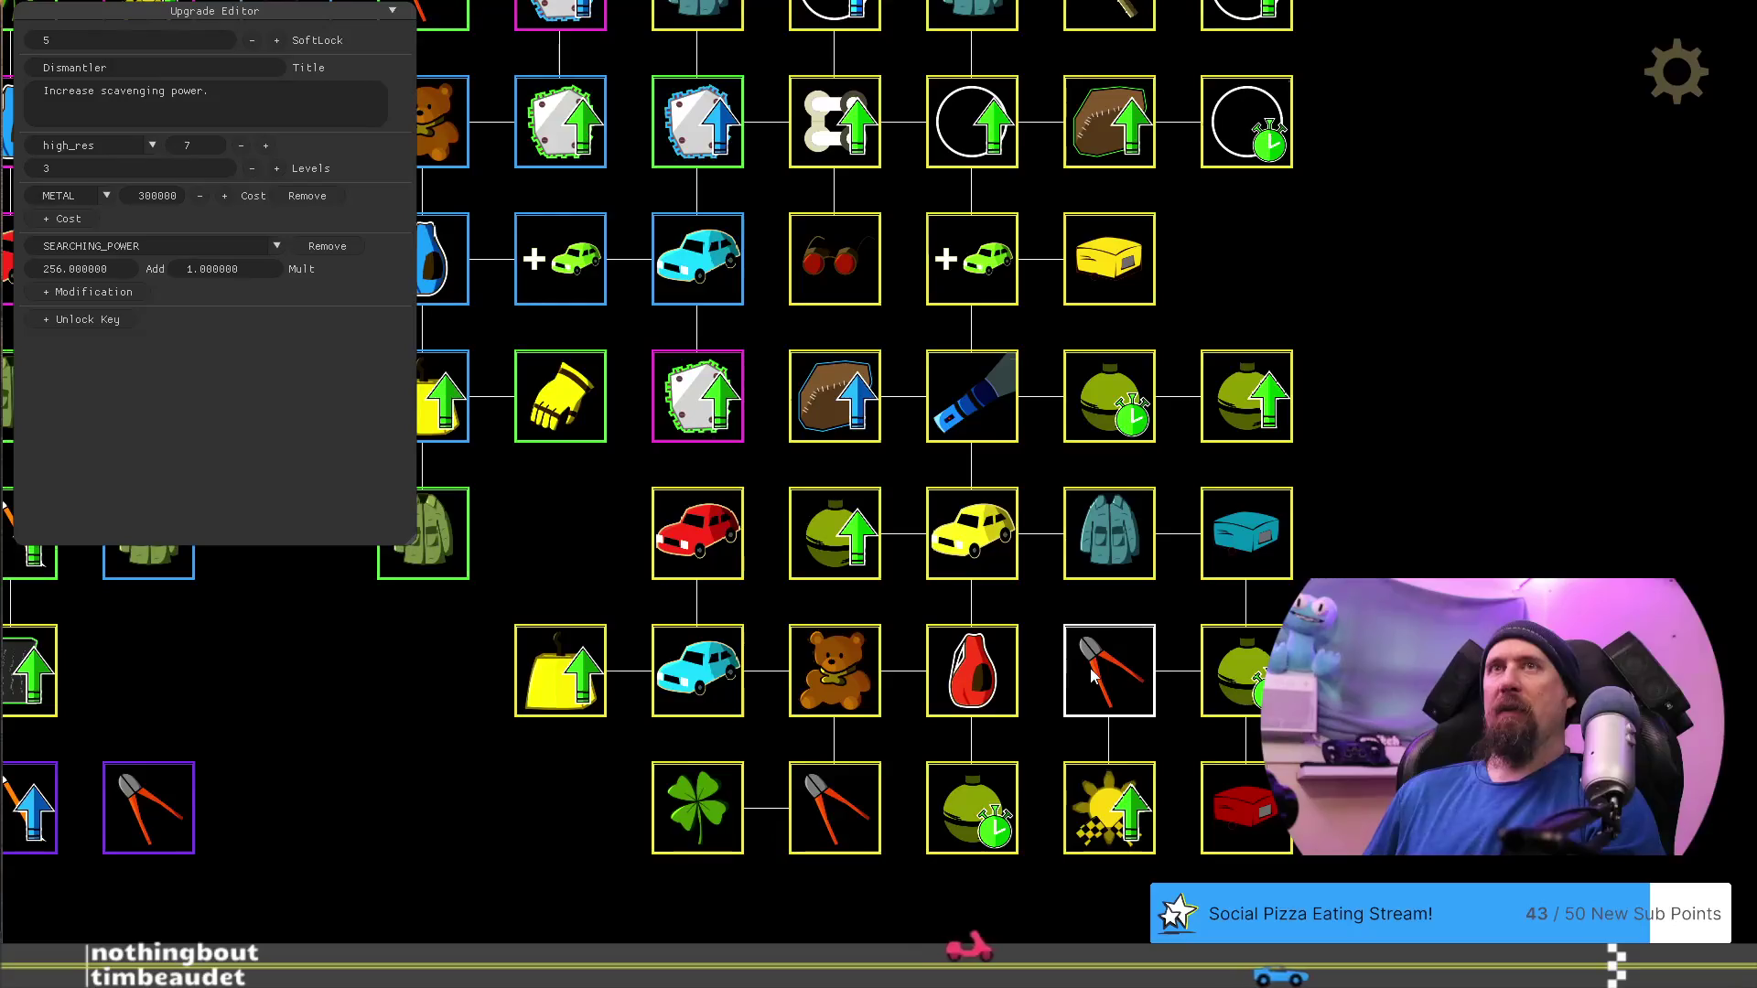
click(1254, 674)
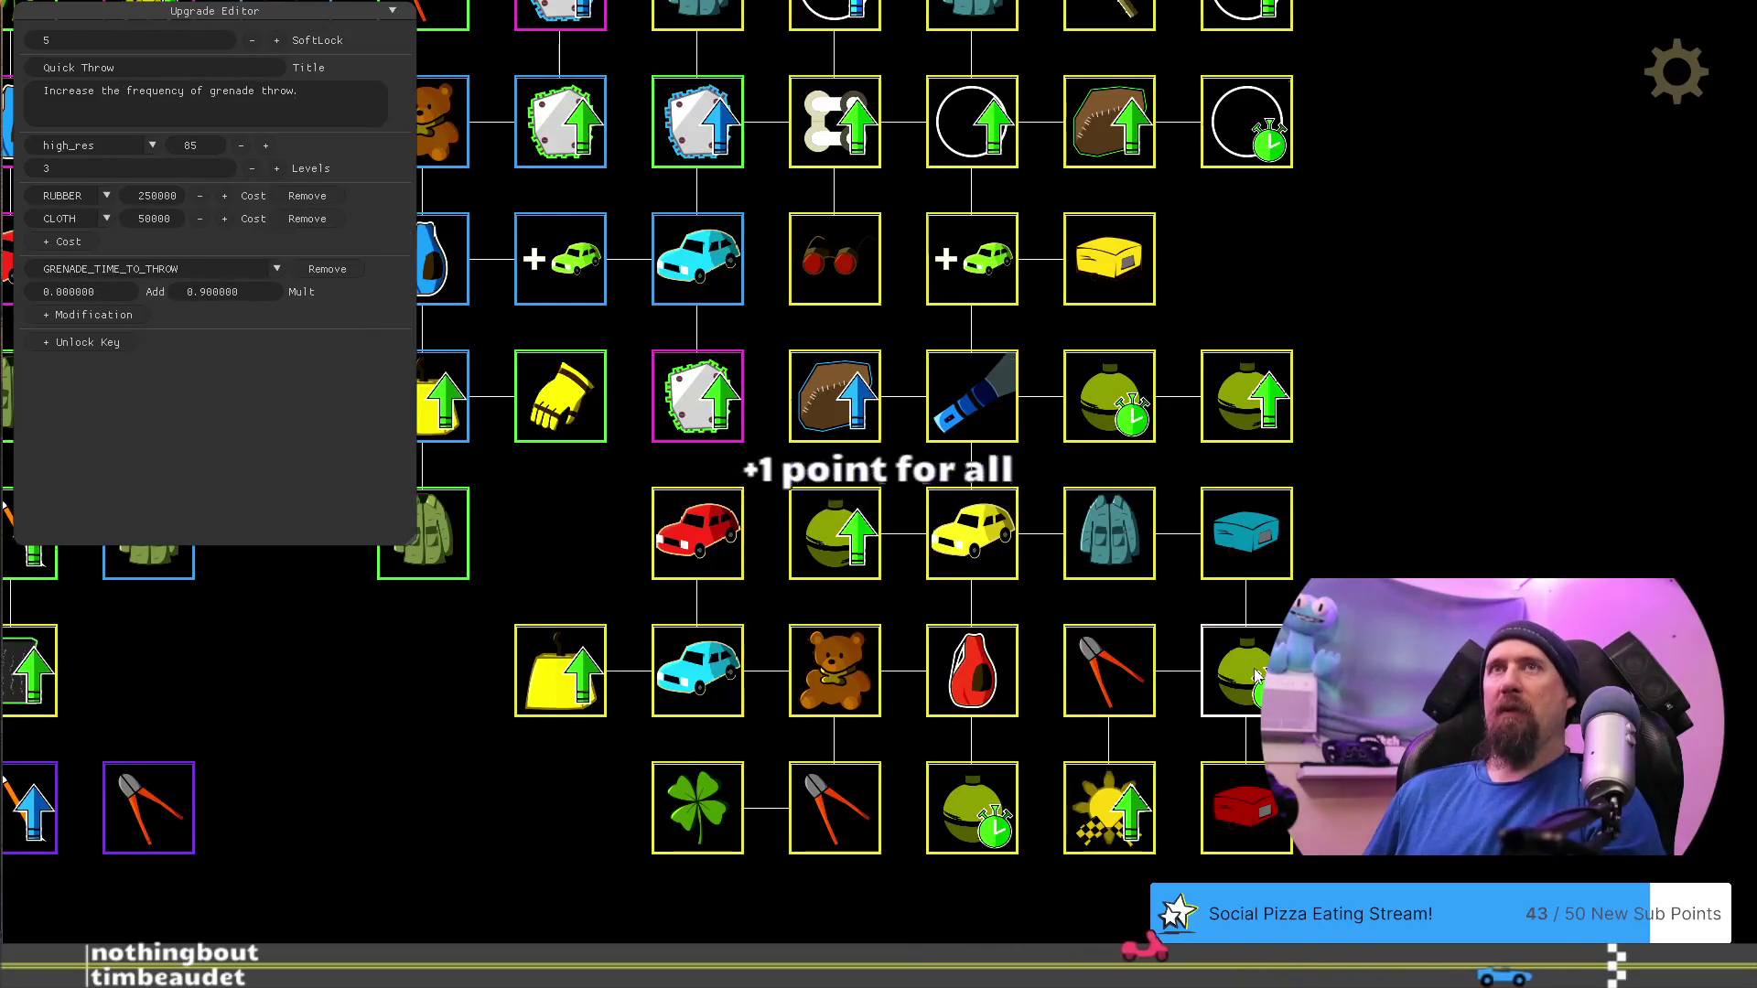
click(1254, 540)
click(1094, 273)
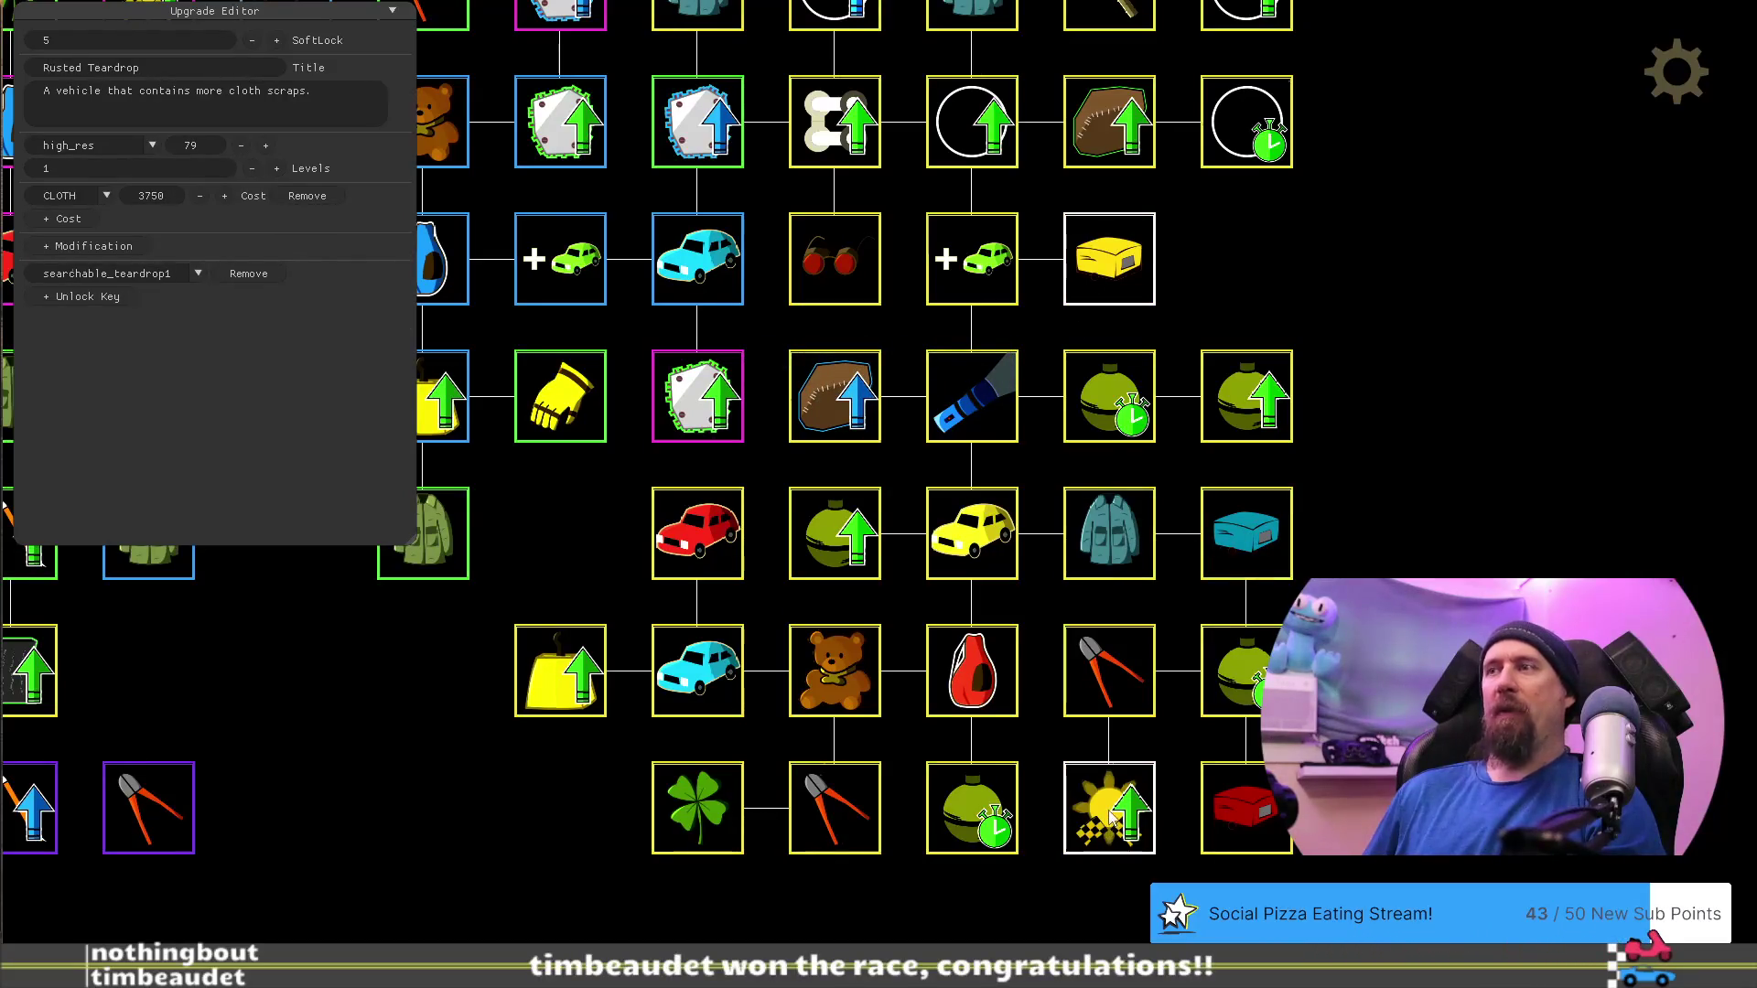
mouse_move(1110, 821)
mouse_down()
mouse_move(1262, 586)
mouse_move(1246, 266)
mouse_move(1230, 279)
mouse_up()
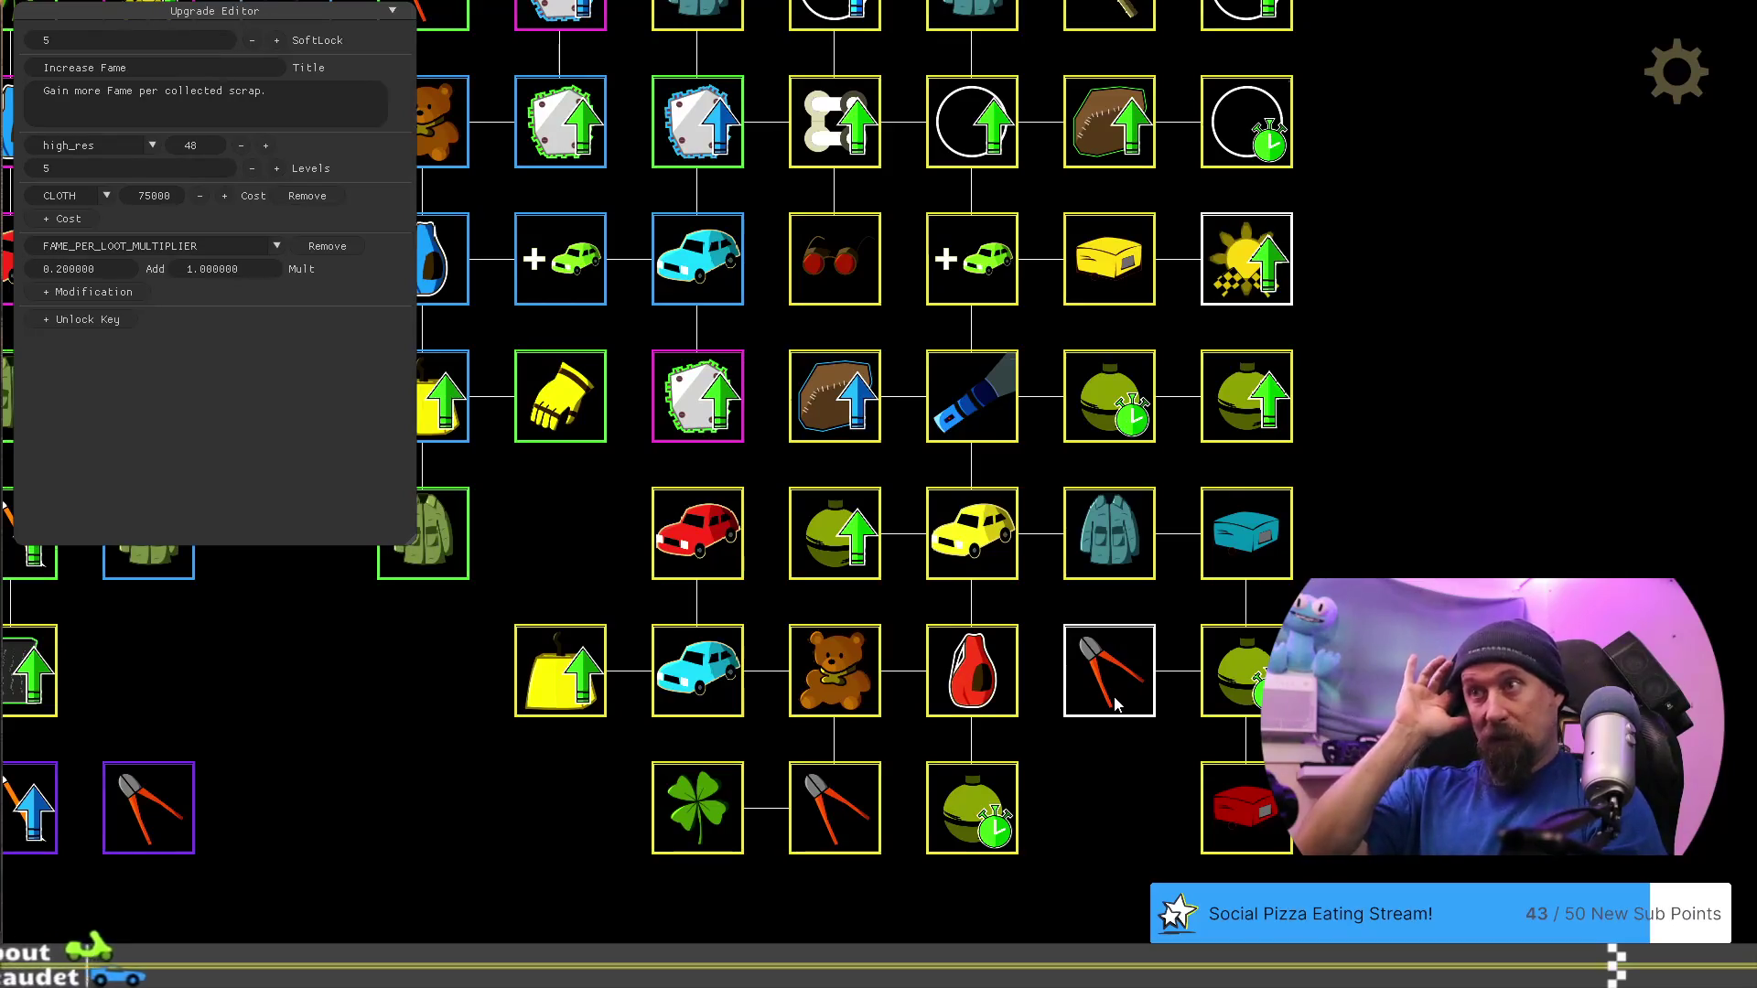
click(968, 826)
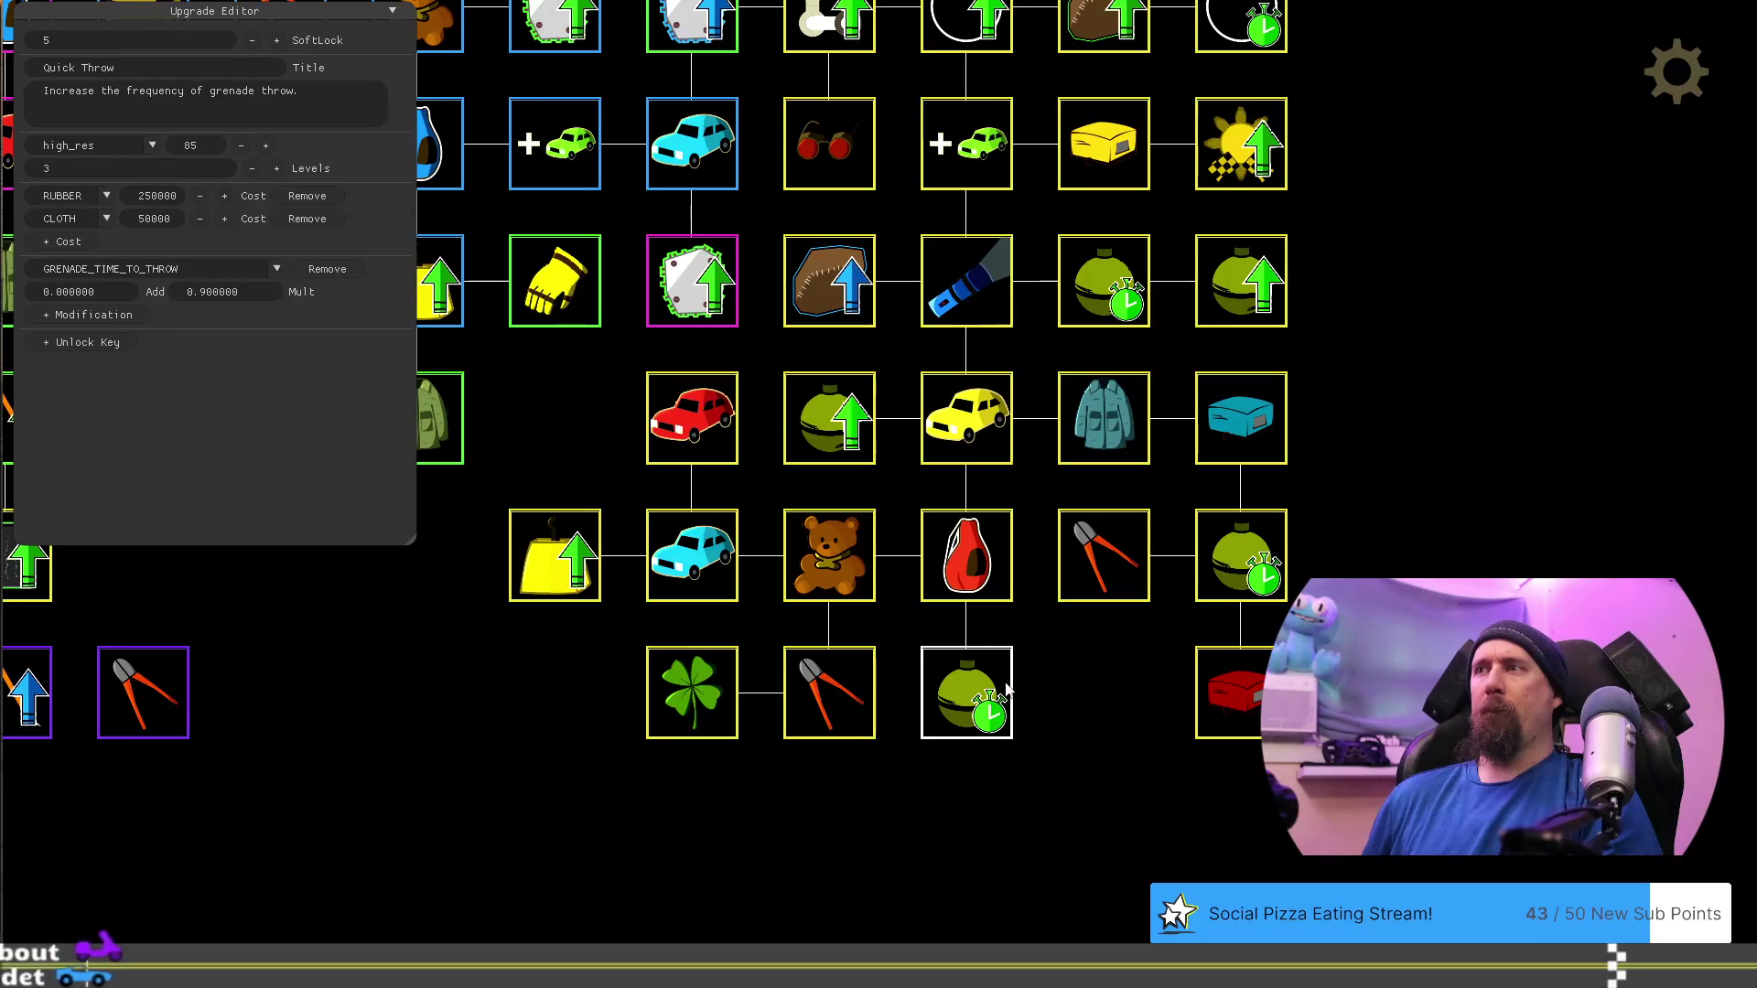
Swap the yellow bag upgrade into the red car's slot
click(709, 699)
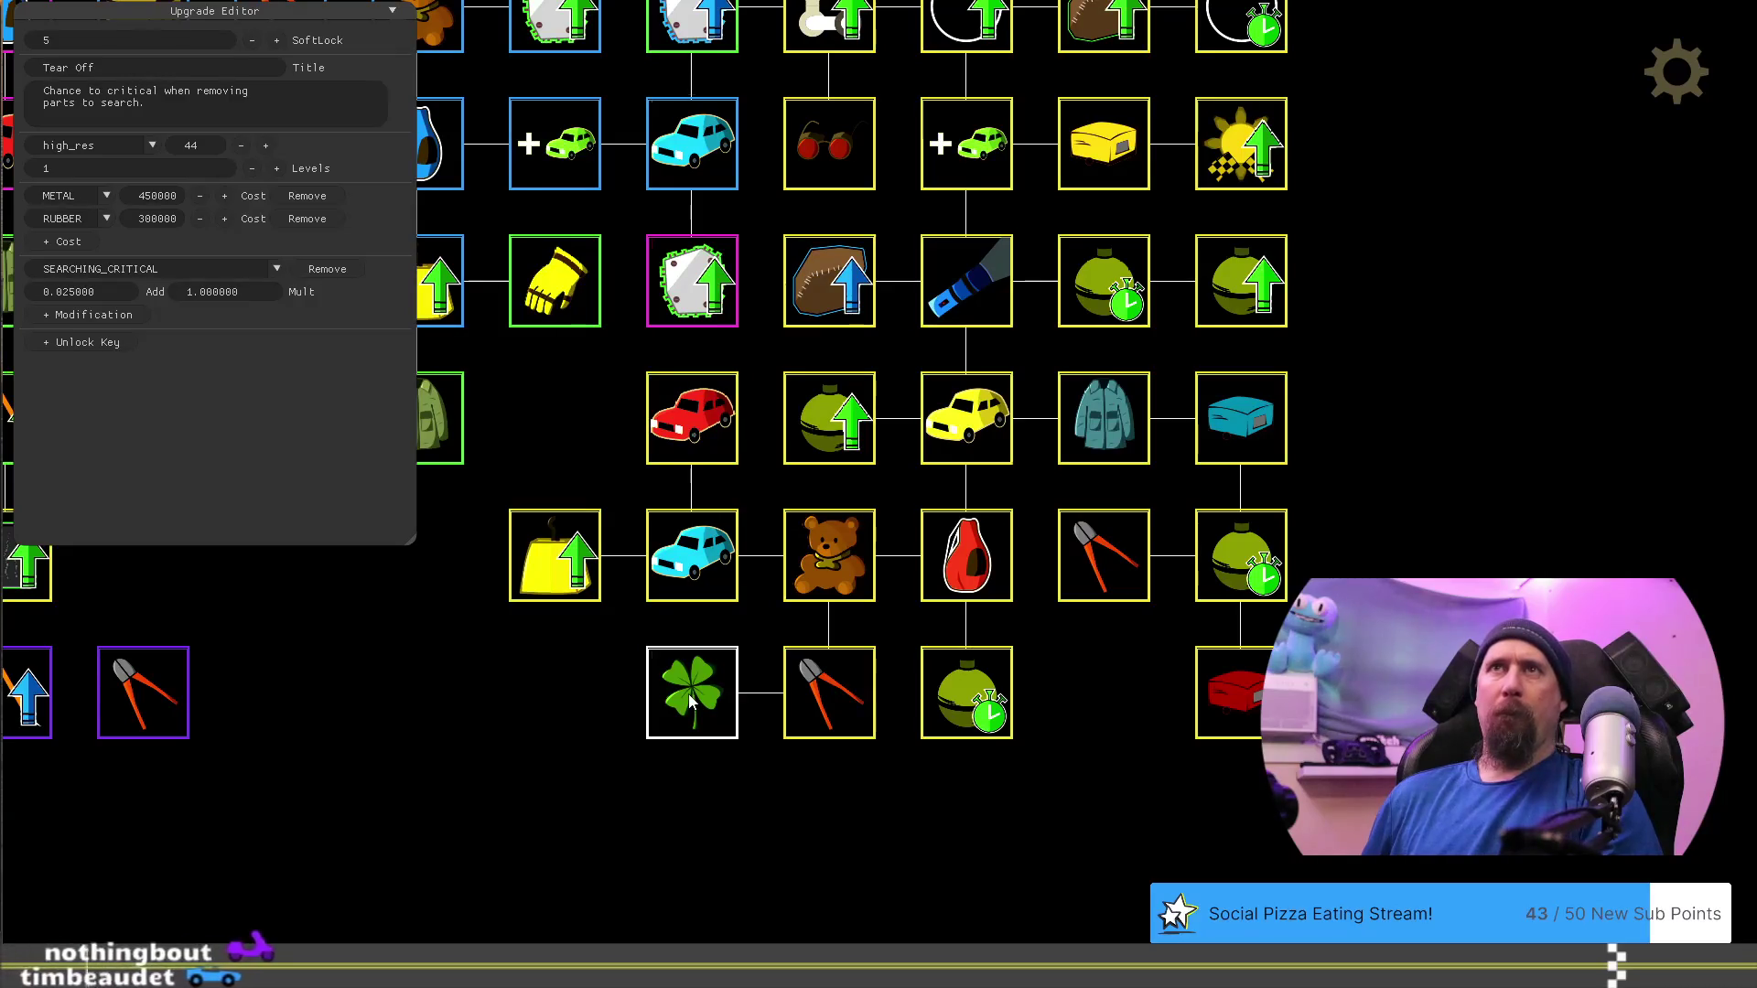
drag(815, 803, 996, 860)
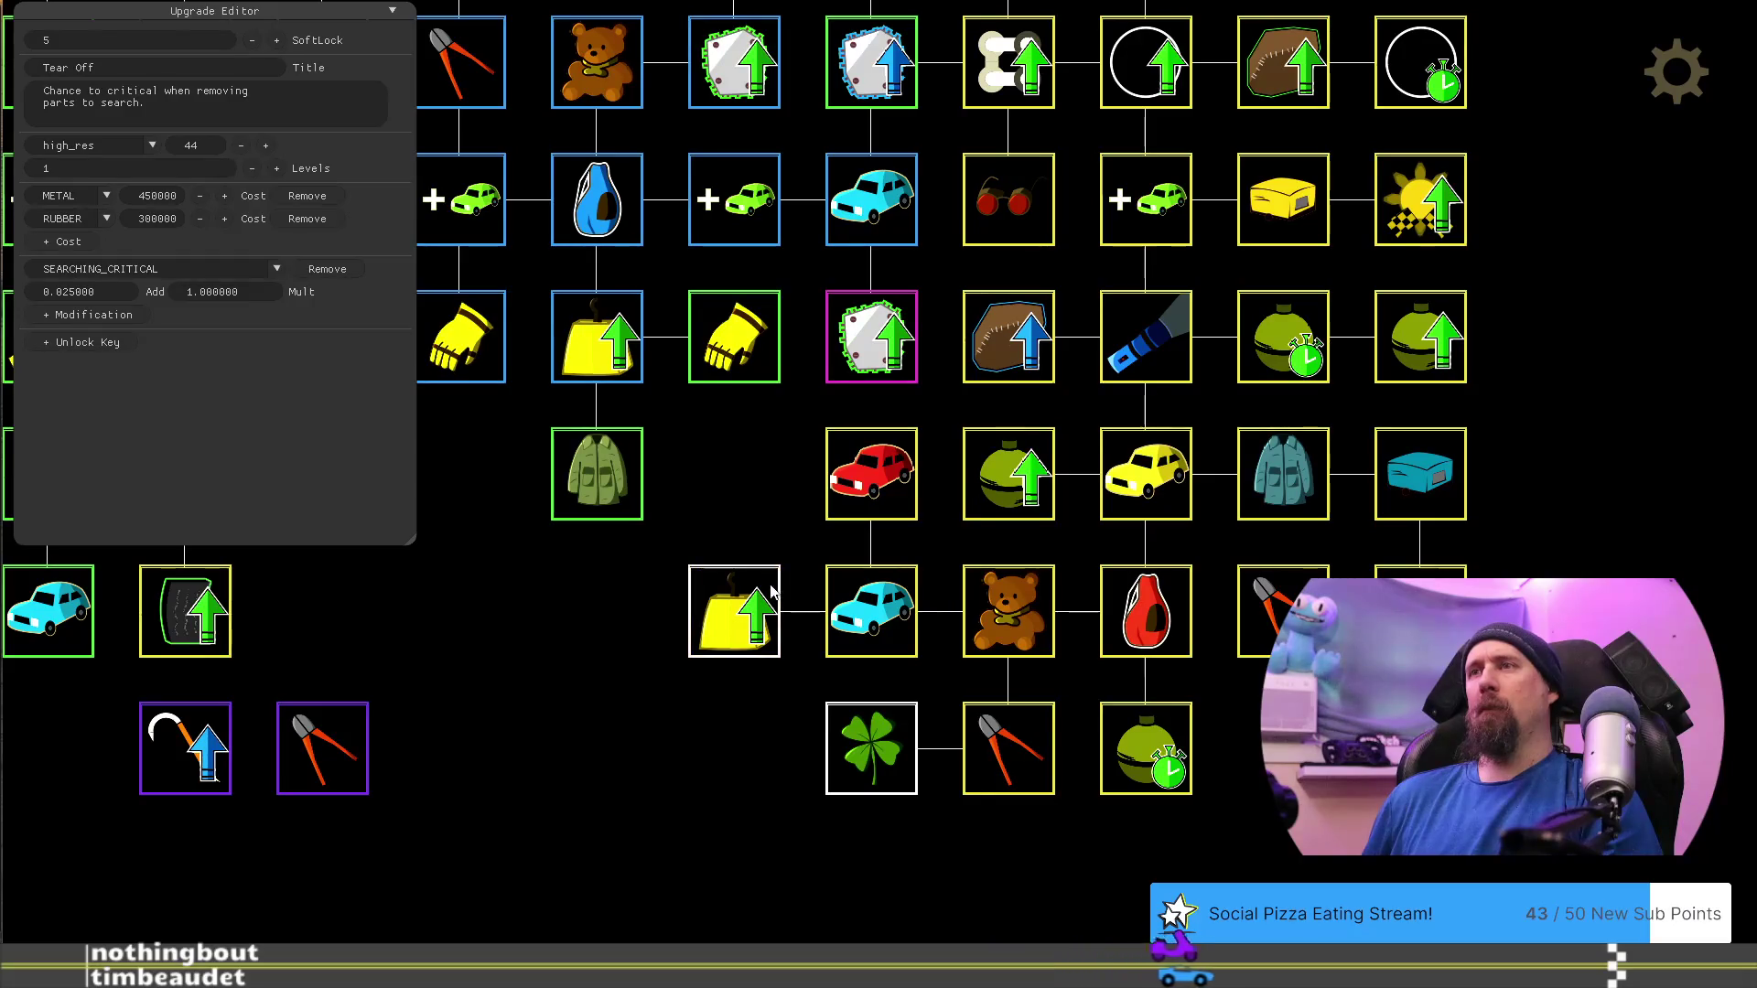
drag(748, 605, 749, 743)
drag(872, 473, 745, 651)
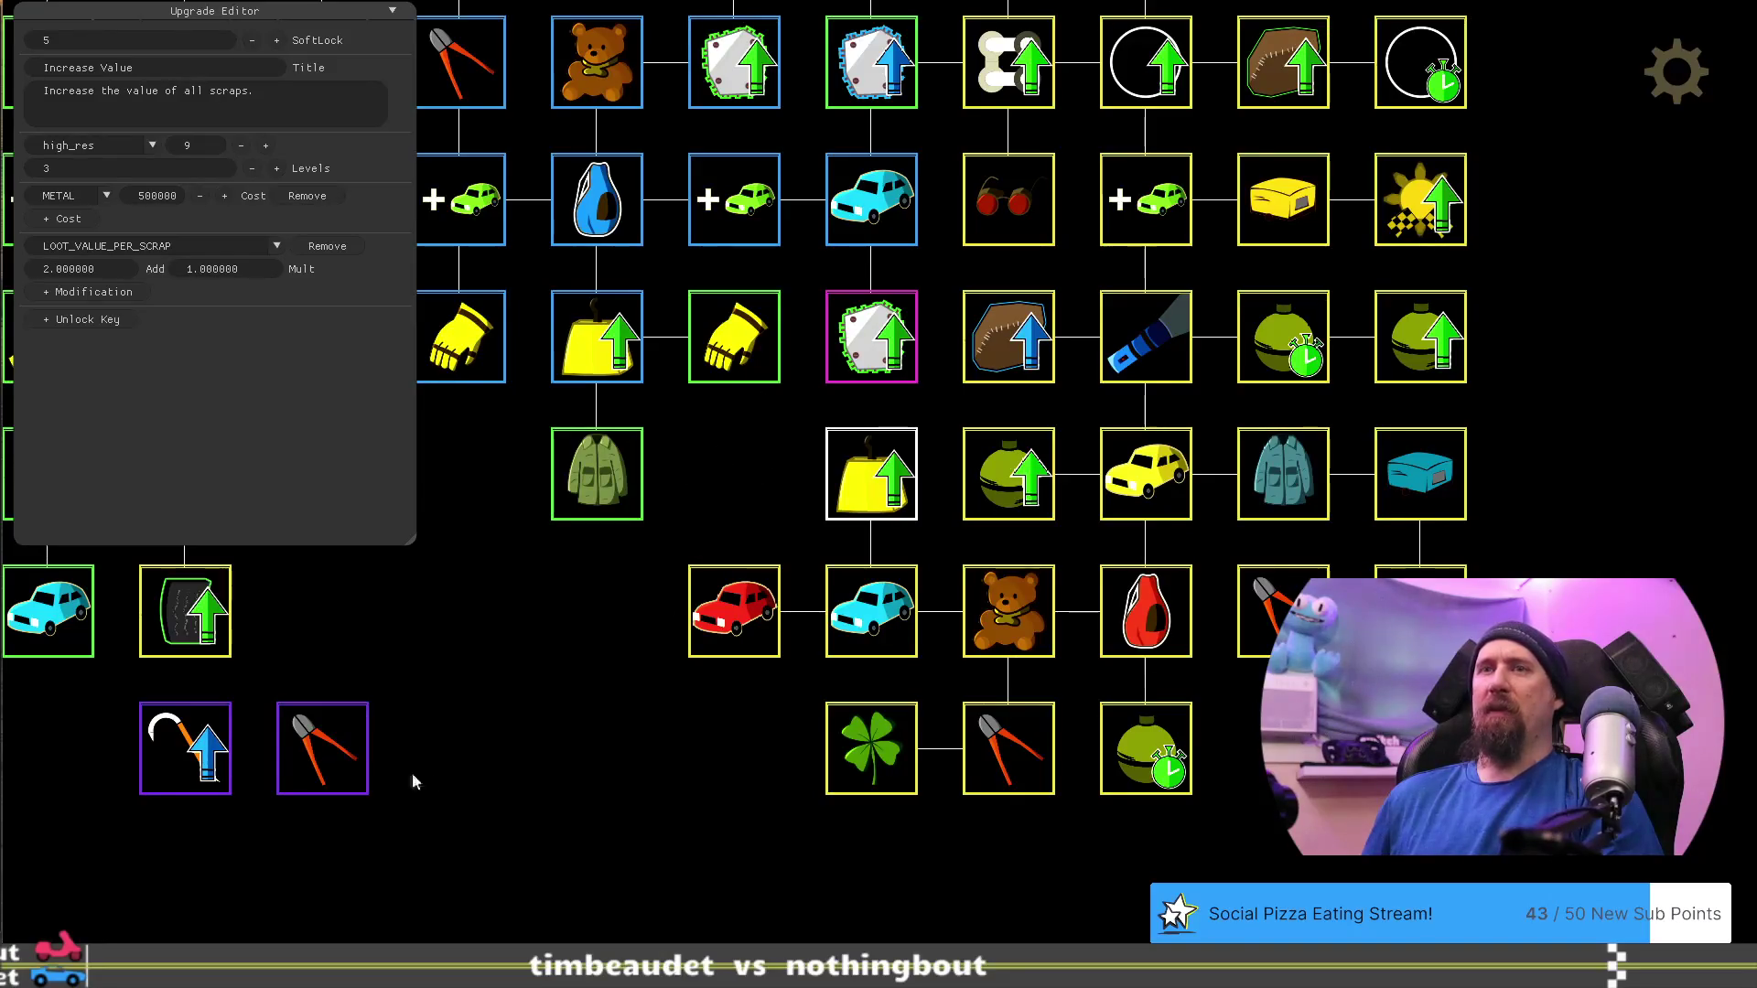
Move the Dismantler node directly above the red car and link them
drag(330, 758, 691, 523)
drag(575, 758, 986, 673)
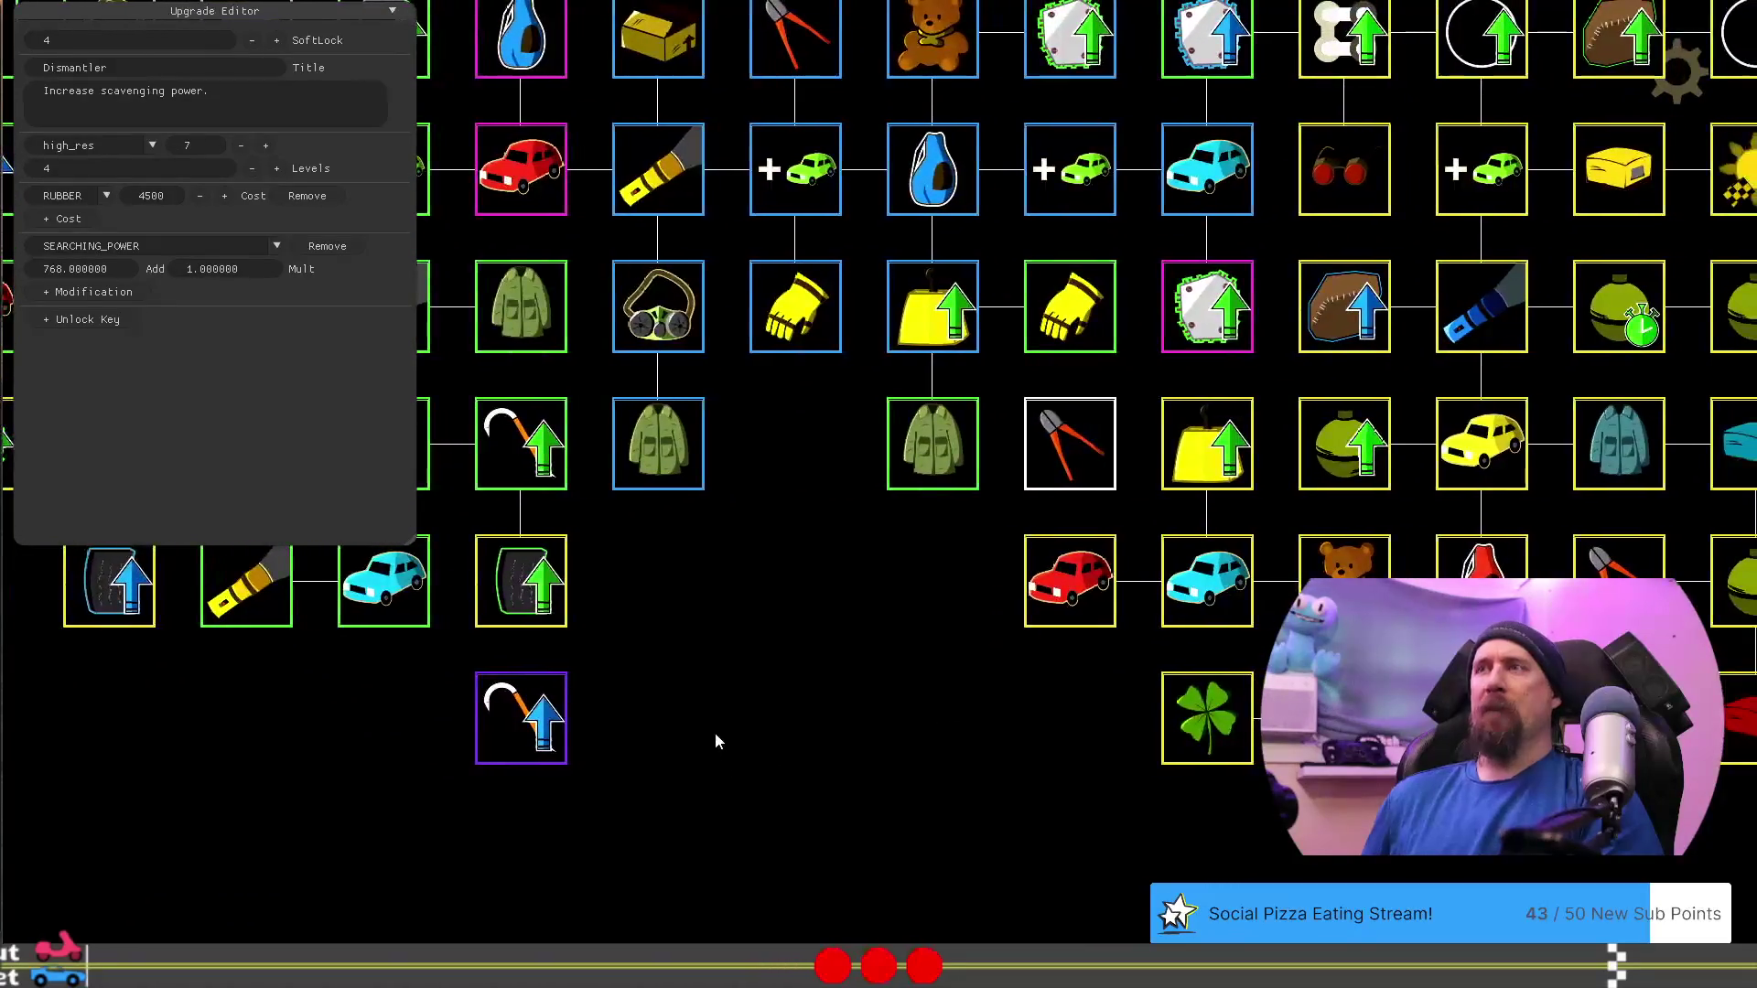
click(1055, 582)
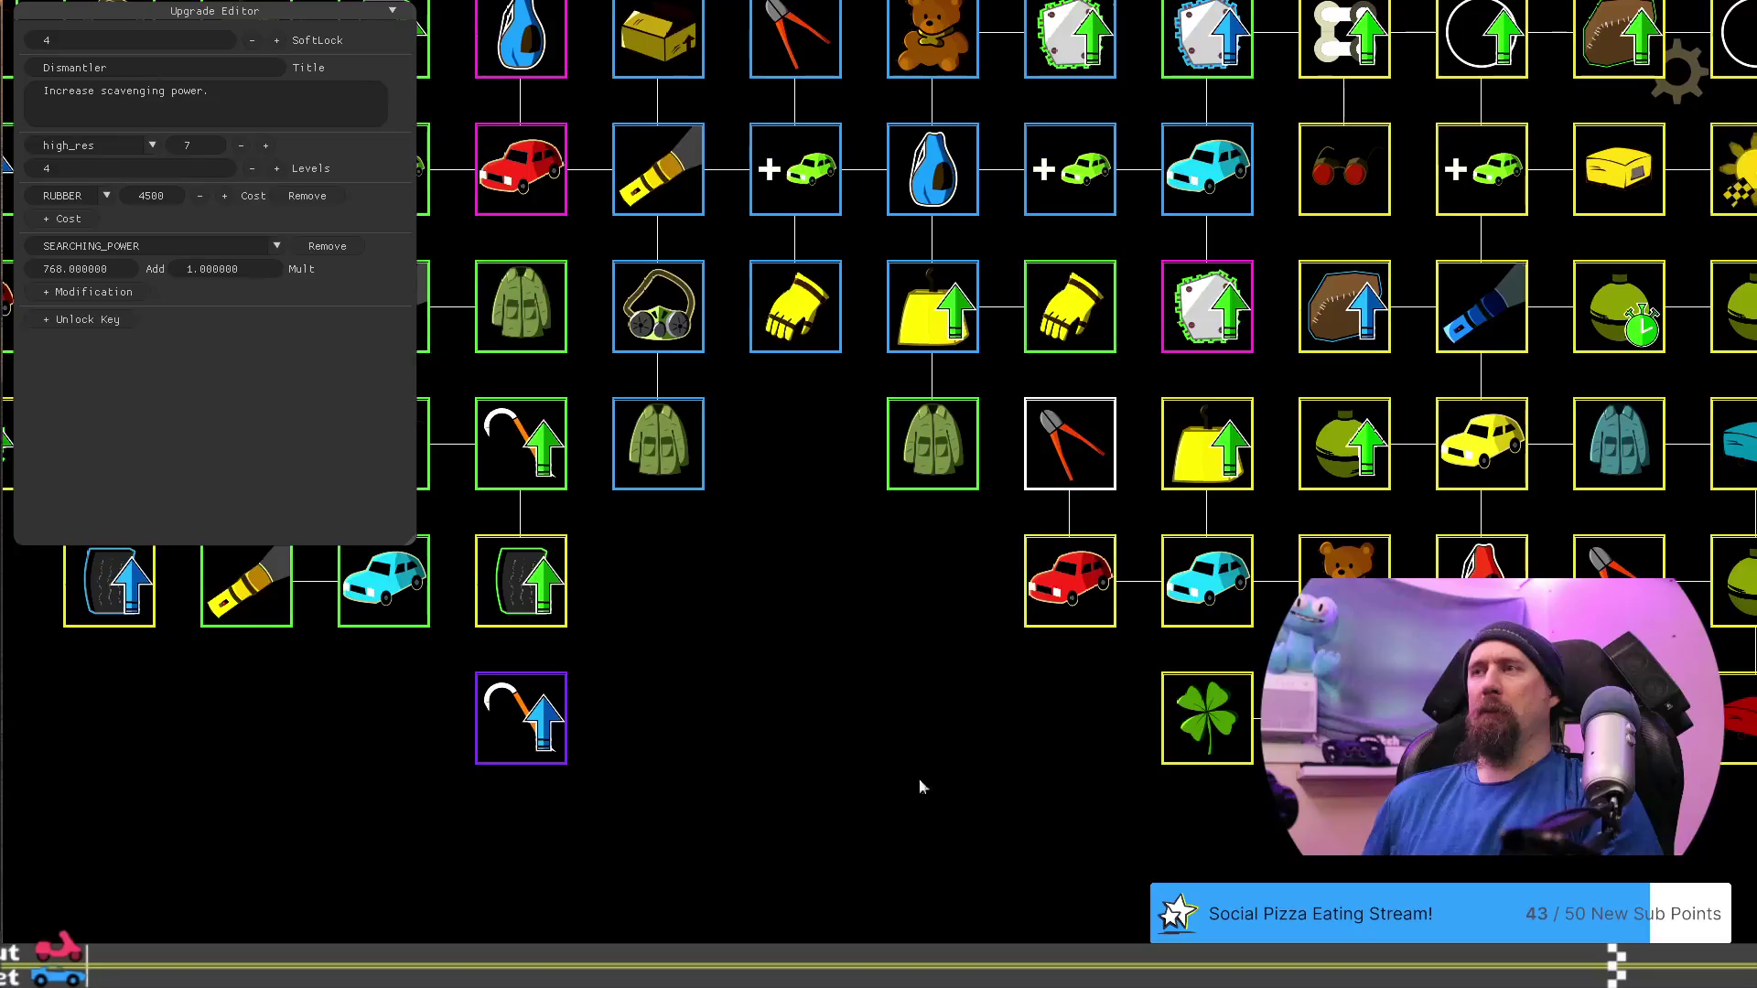
drag(920, 785, 781, 787)
click(906, 813)
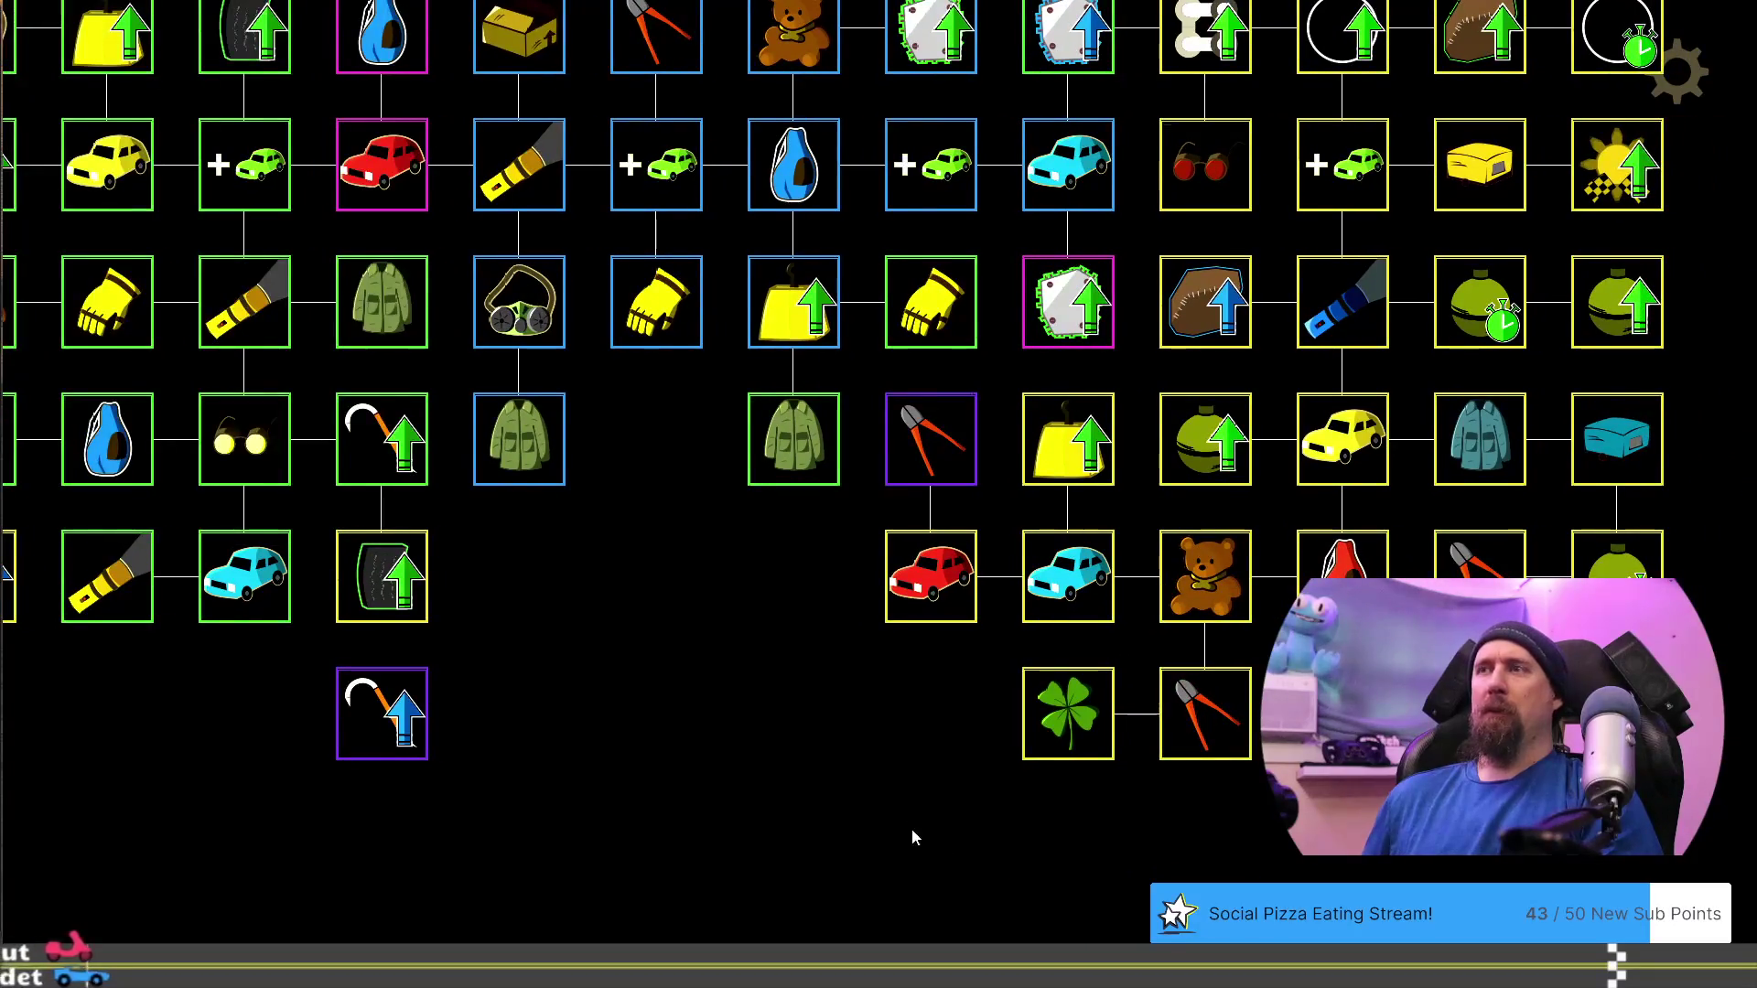
drag(912, 835, 716, 792)
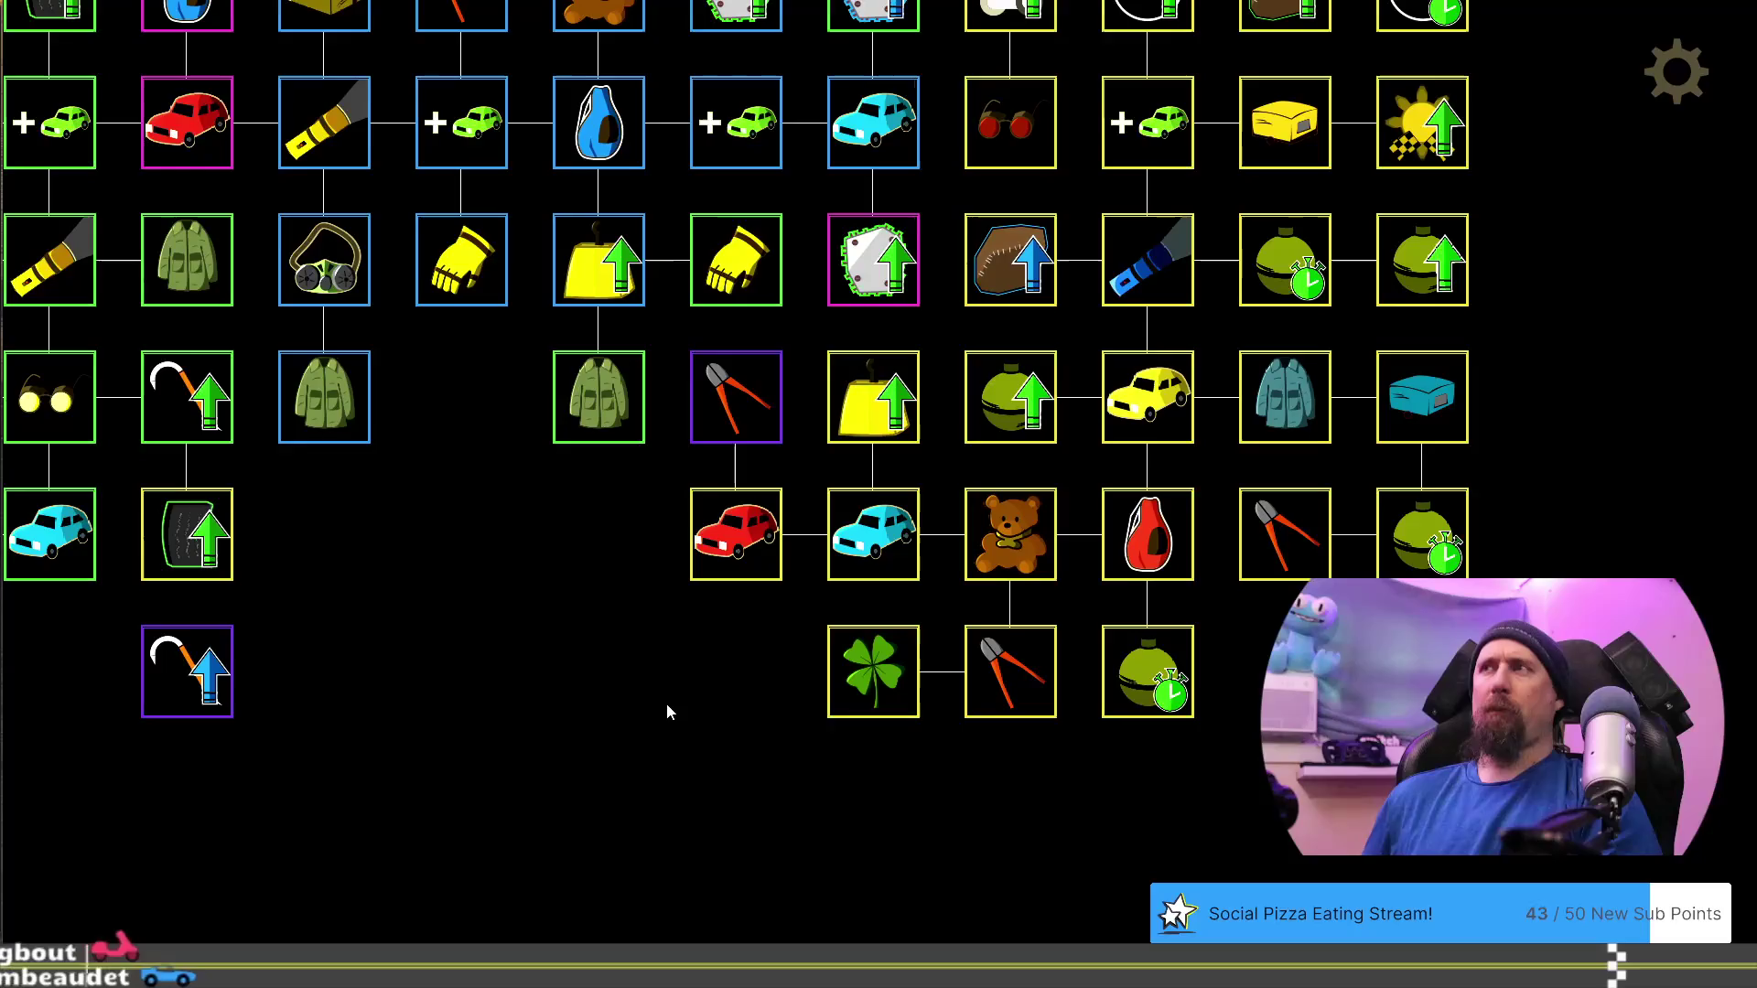
mouse_move(666, 711)
mouse_down()
mouse_move(803, 651)
mouse_move(529, 937)
mouse_move(416, 836)
mouse_move(463, 737)
mouse_move(682, 743)
mouse_up()
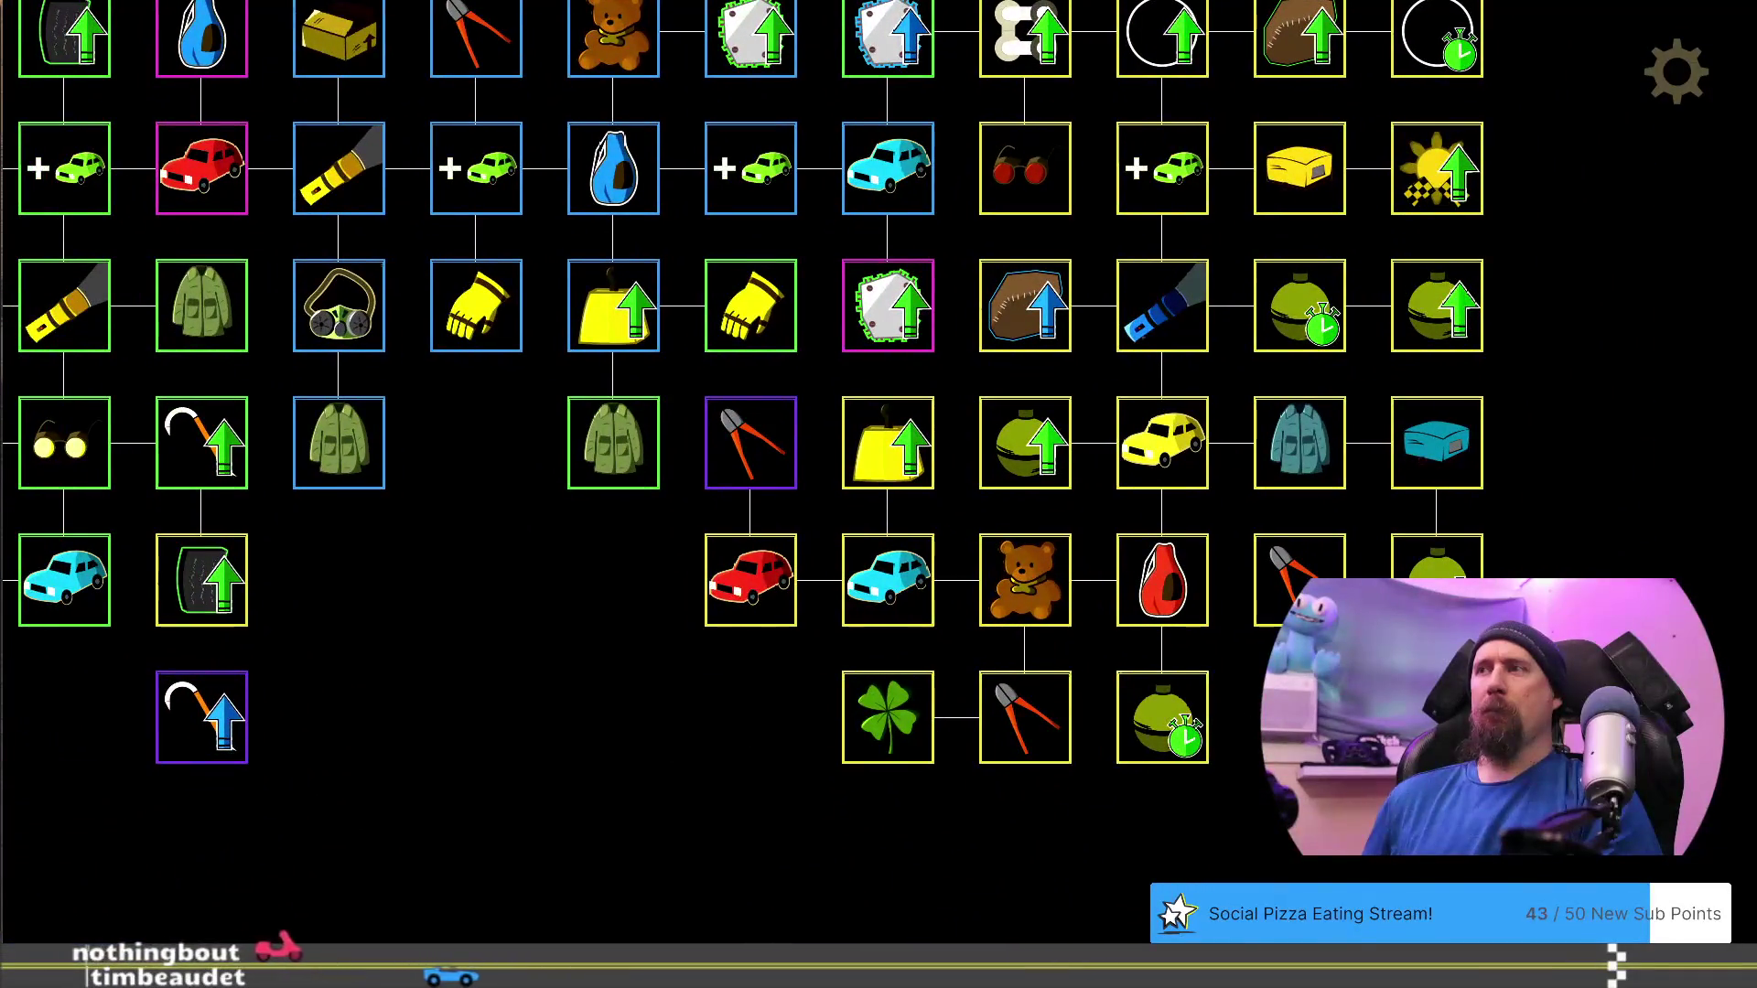
click(206, 723)
drag(1277, 840, 1230, 843)
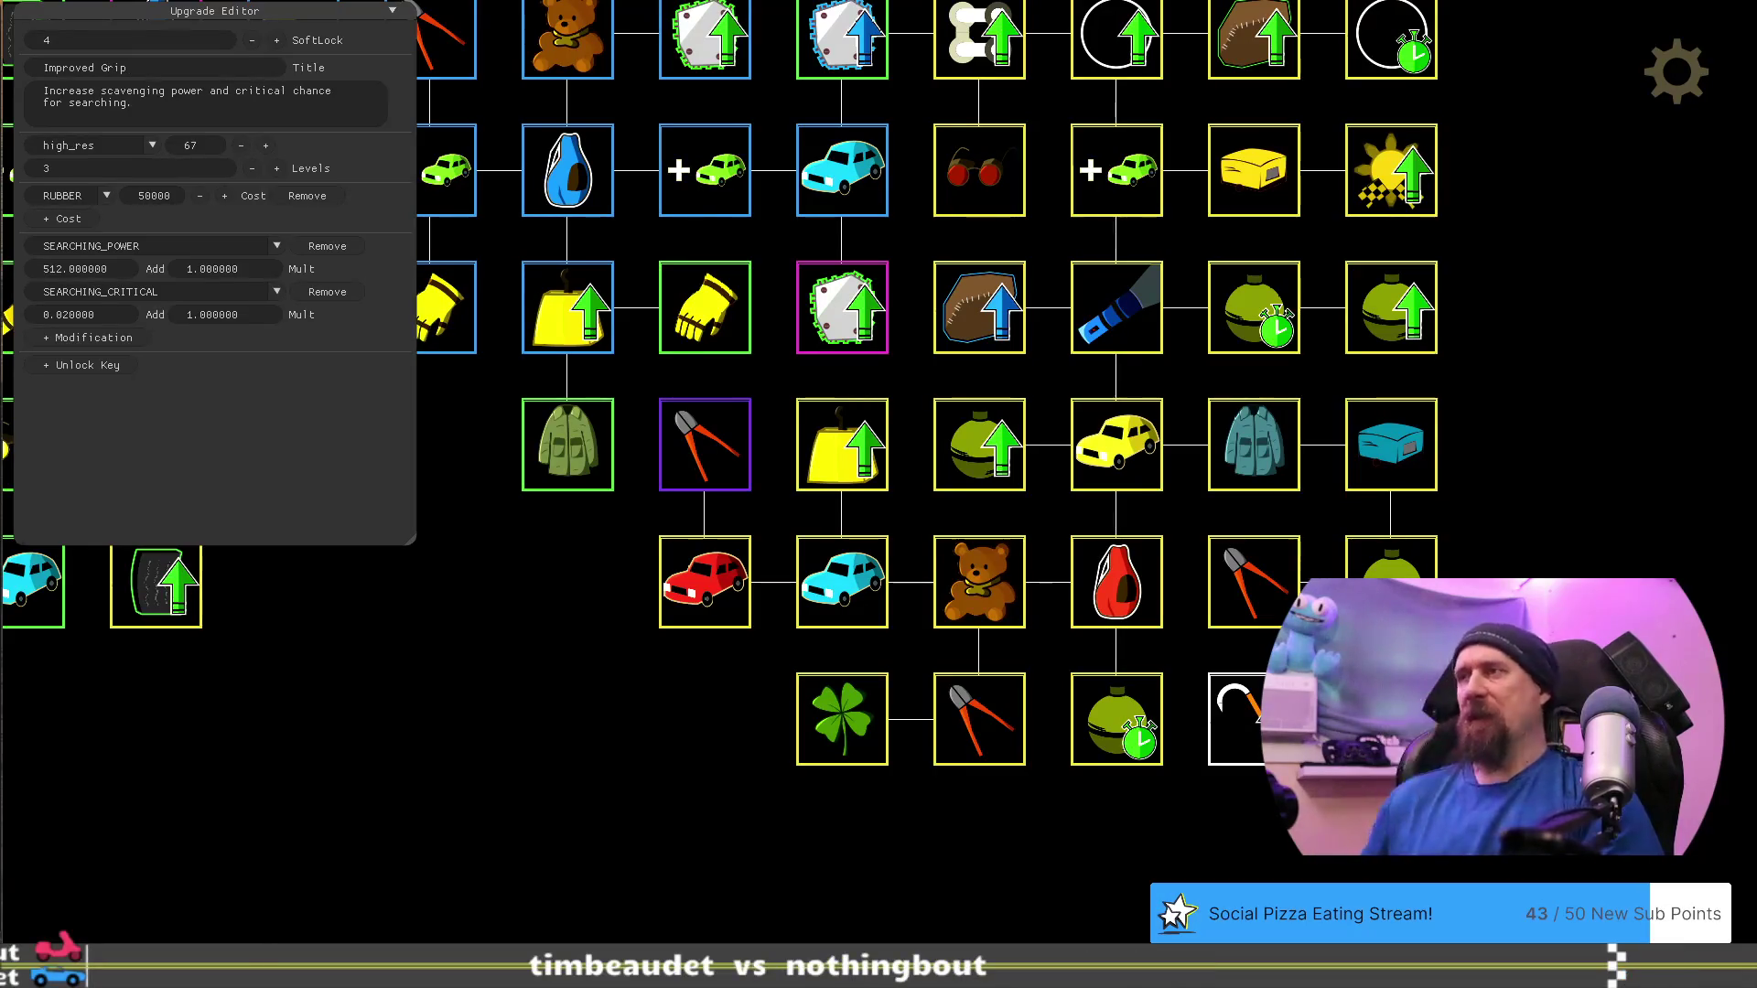
drag(1256, 740, 1261, 831)
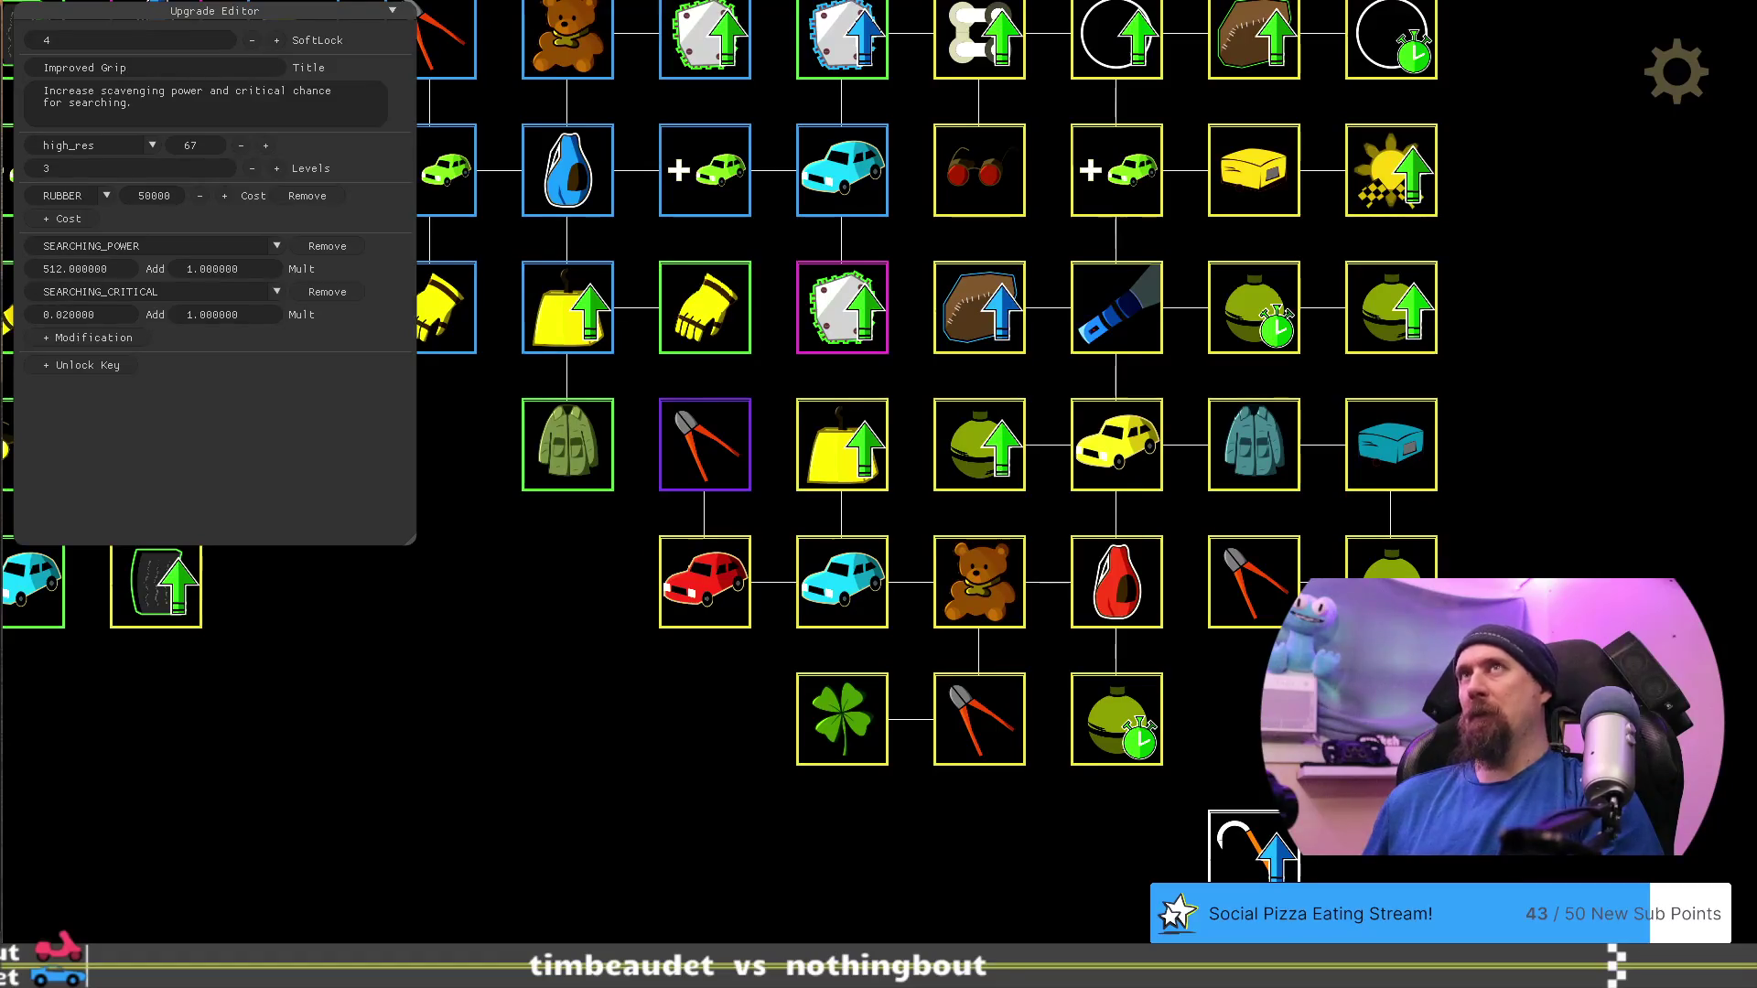
drag(1279, 849, 1277, 723)
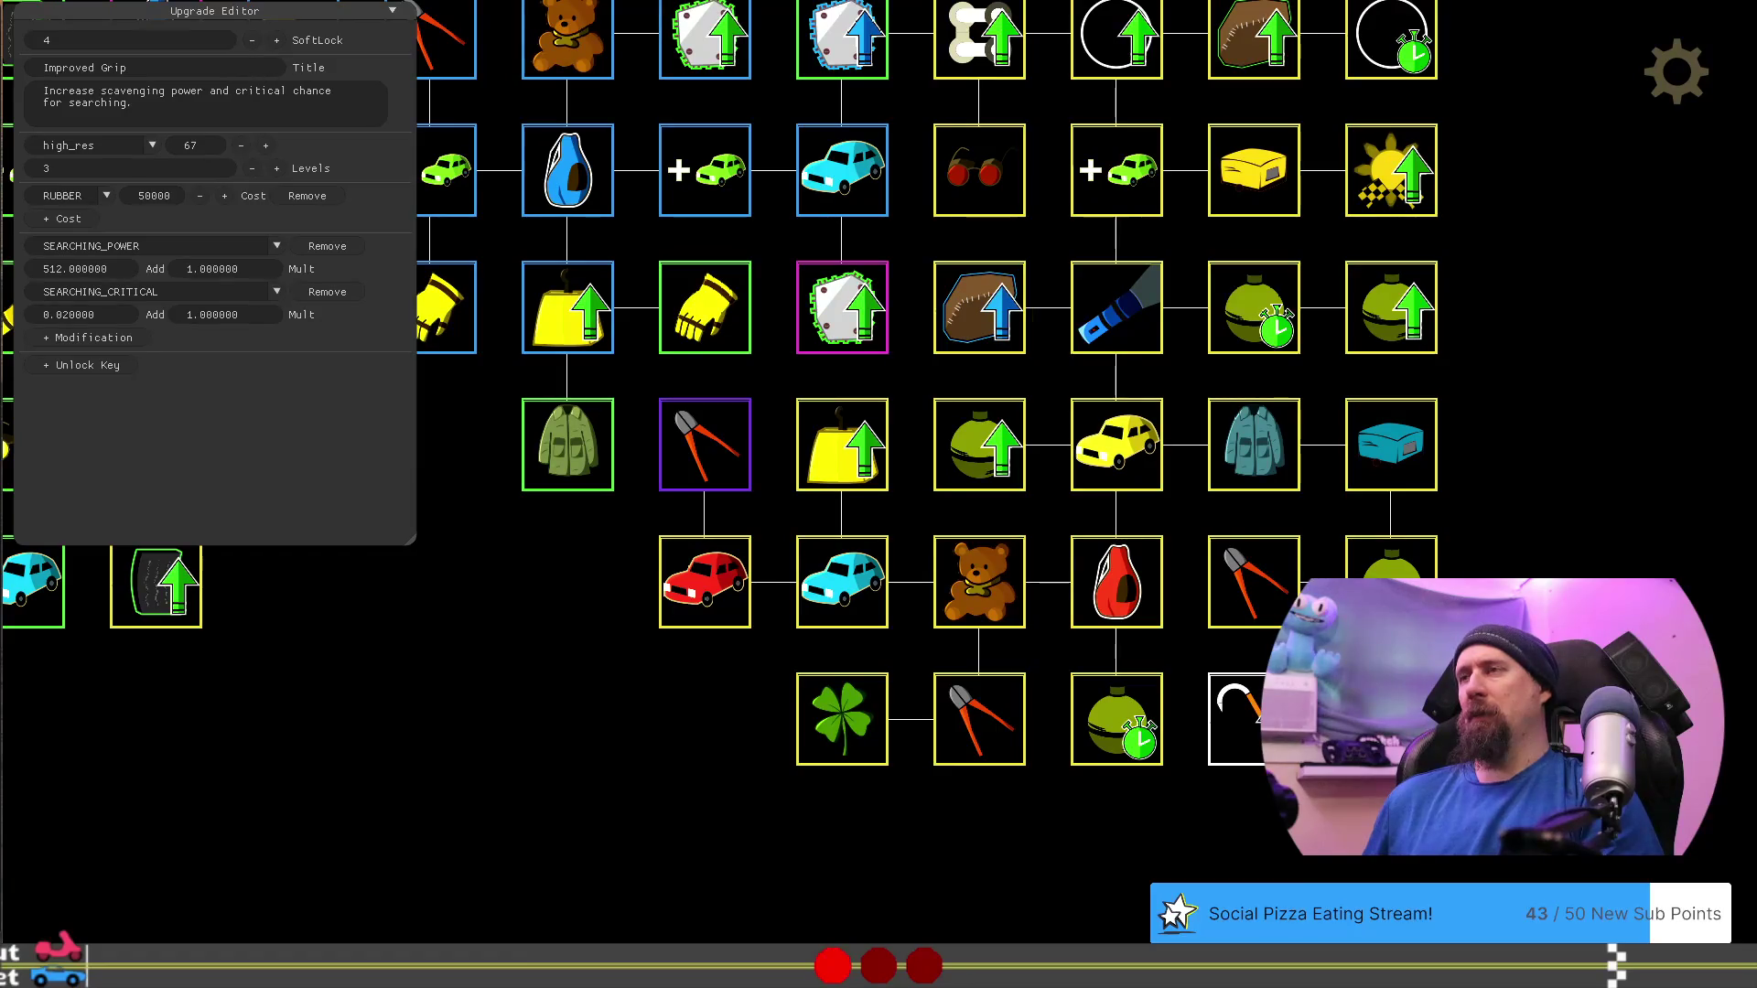
click(1257, 606)
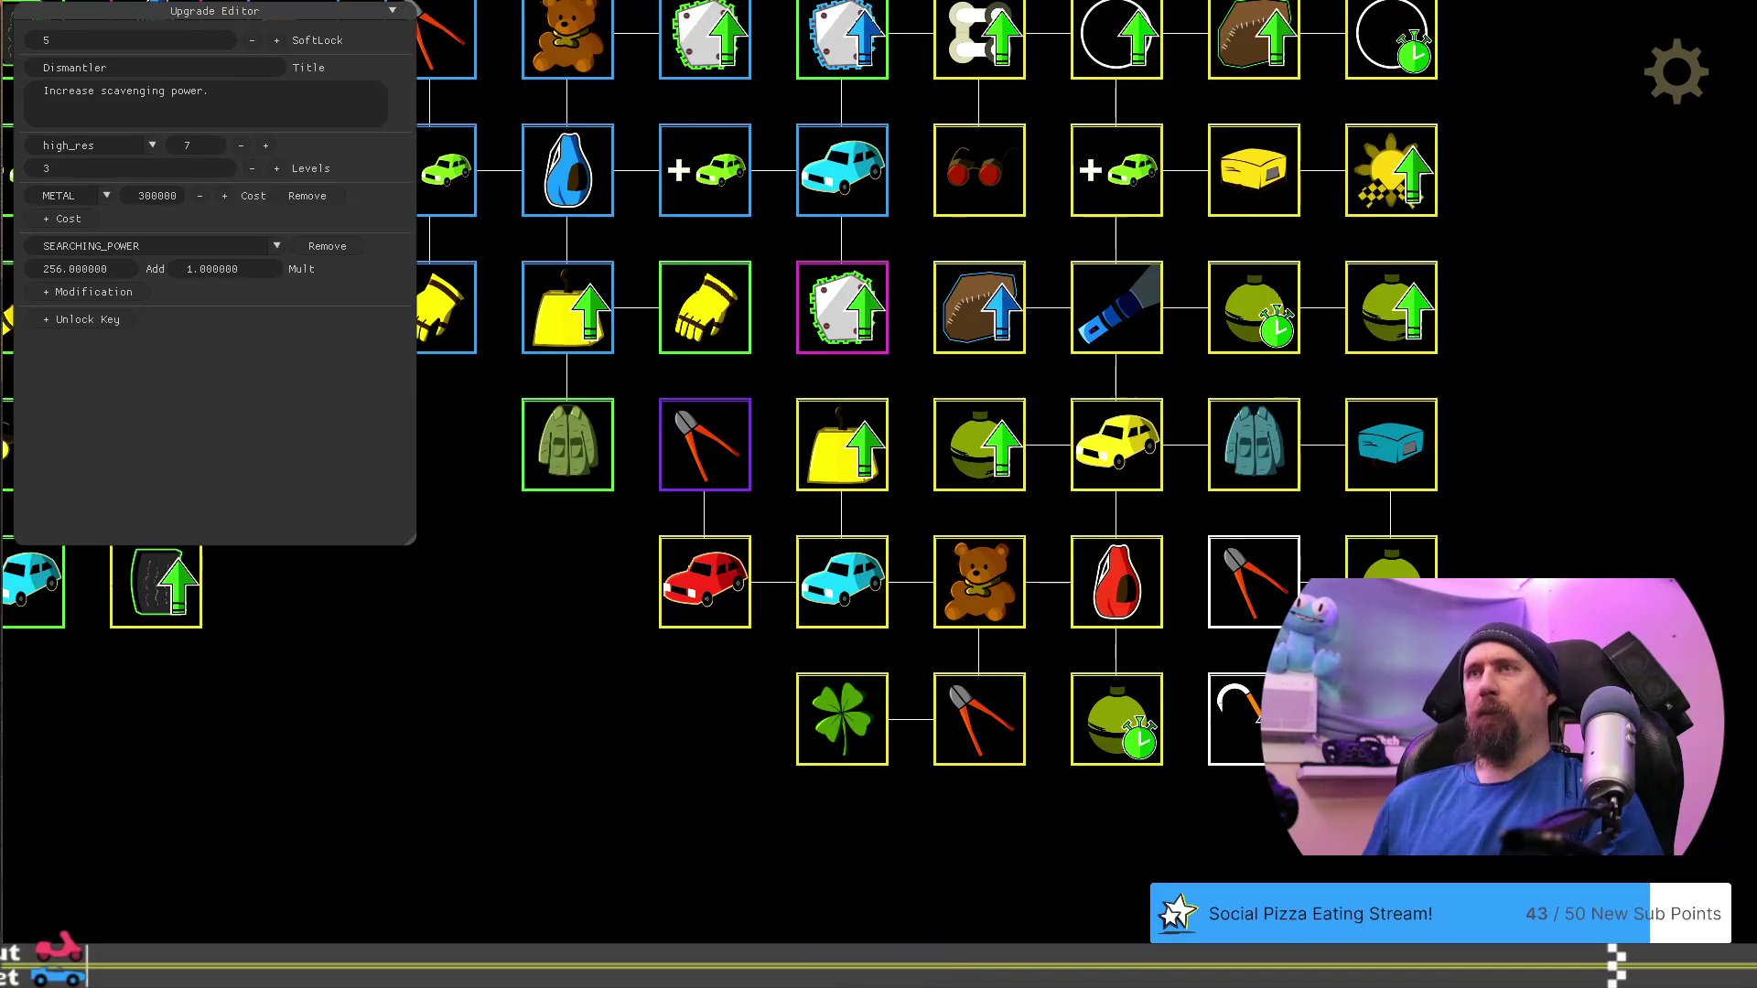
click(1231, 682)
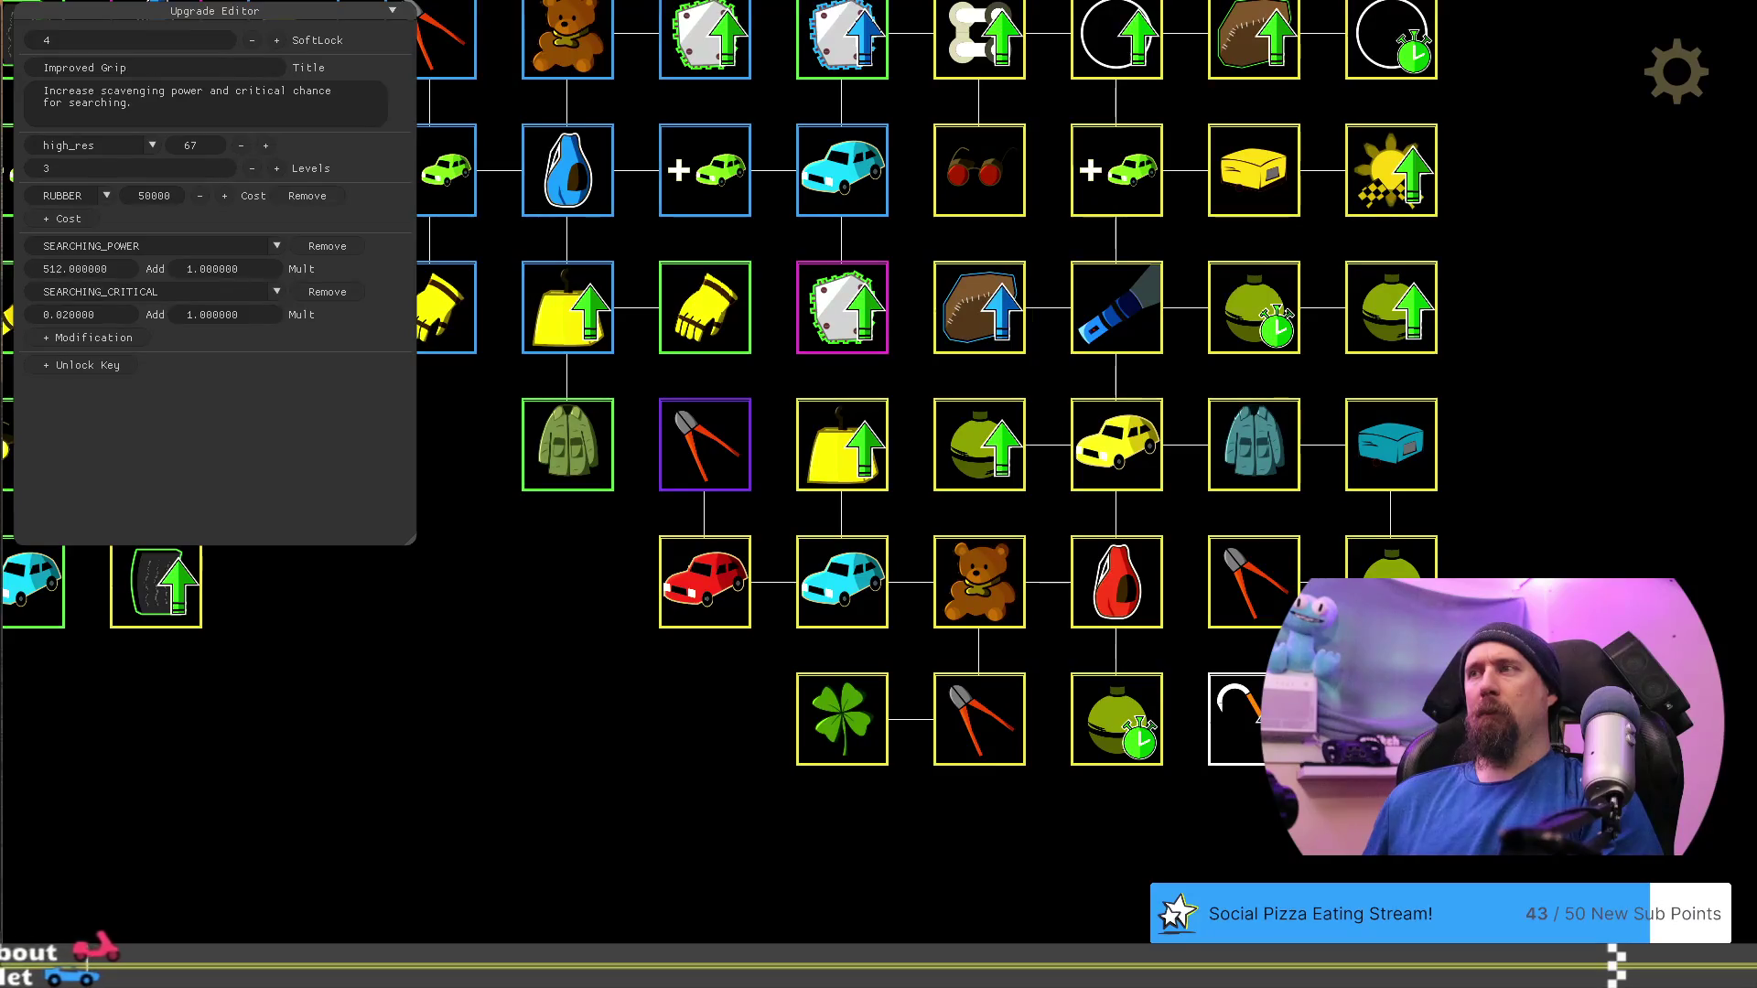
click(1203, 853)
drag(1076, 831, 1328, 804)
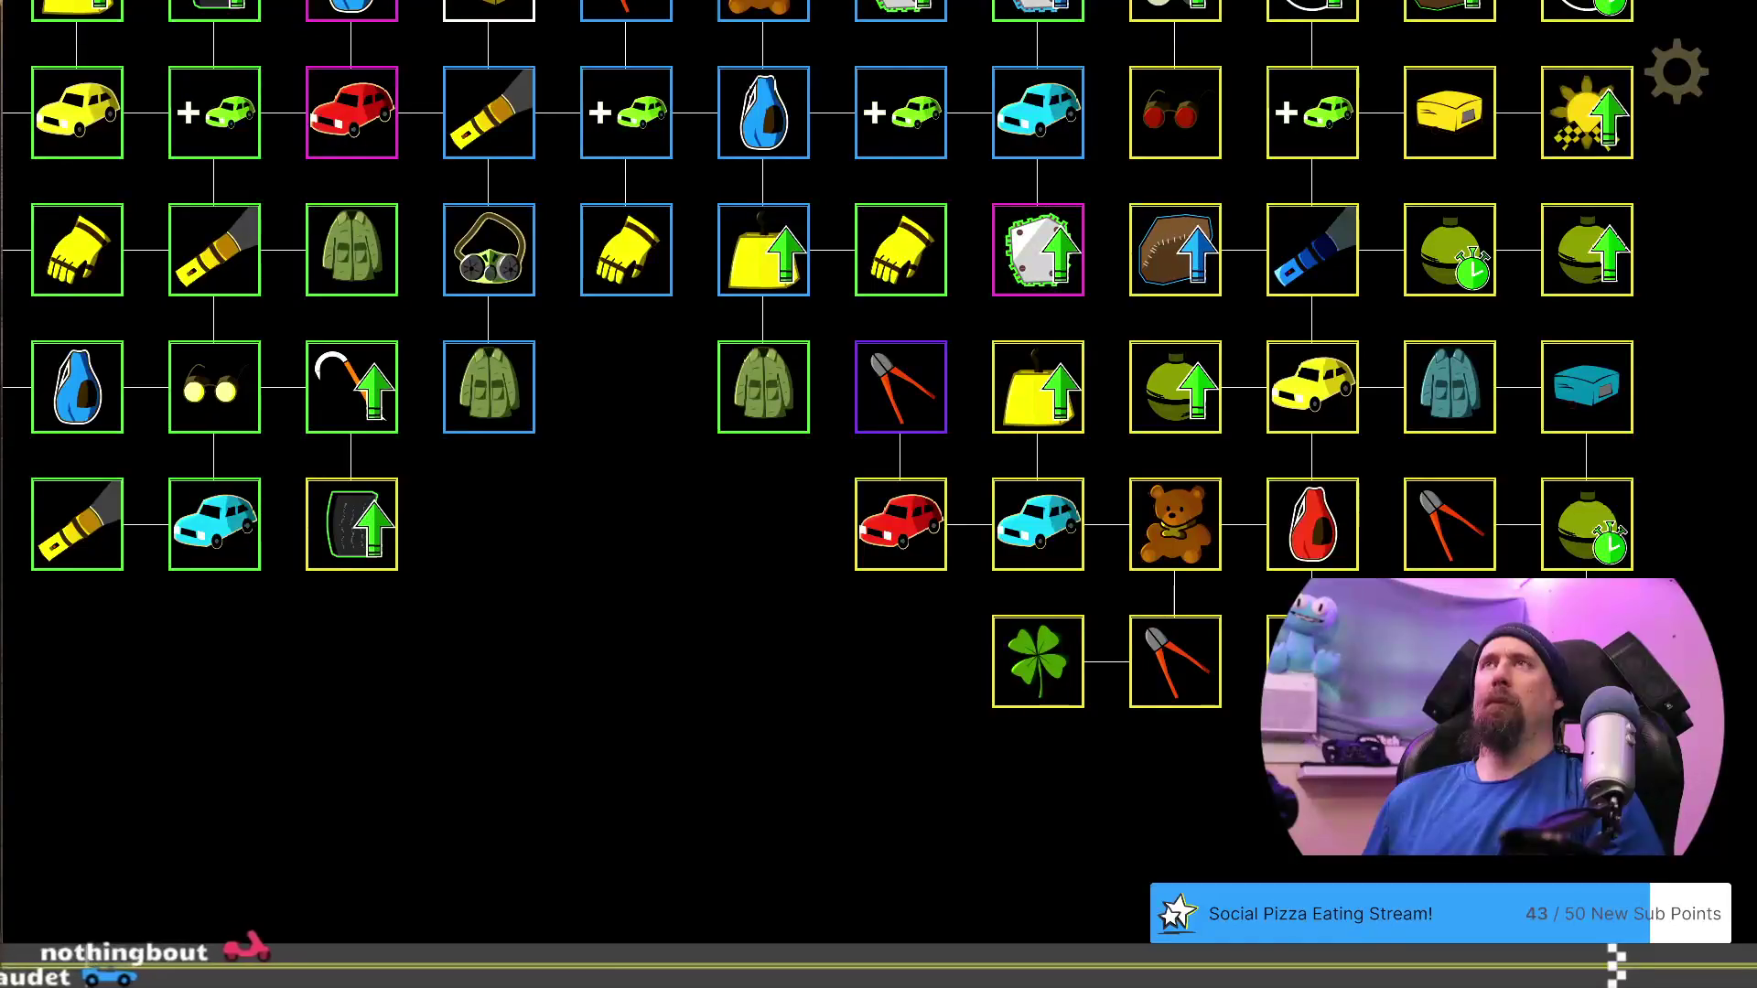
Open Pristine Metal in the editor and raise its metal cost to 30000000
mouse_move(580, 601)
mouse_down()
mouse_move(1264, 696)
mouse_move(1184, 987)
mouse_move(1081, 875)
mouse_up()
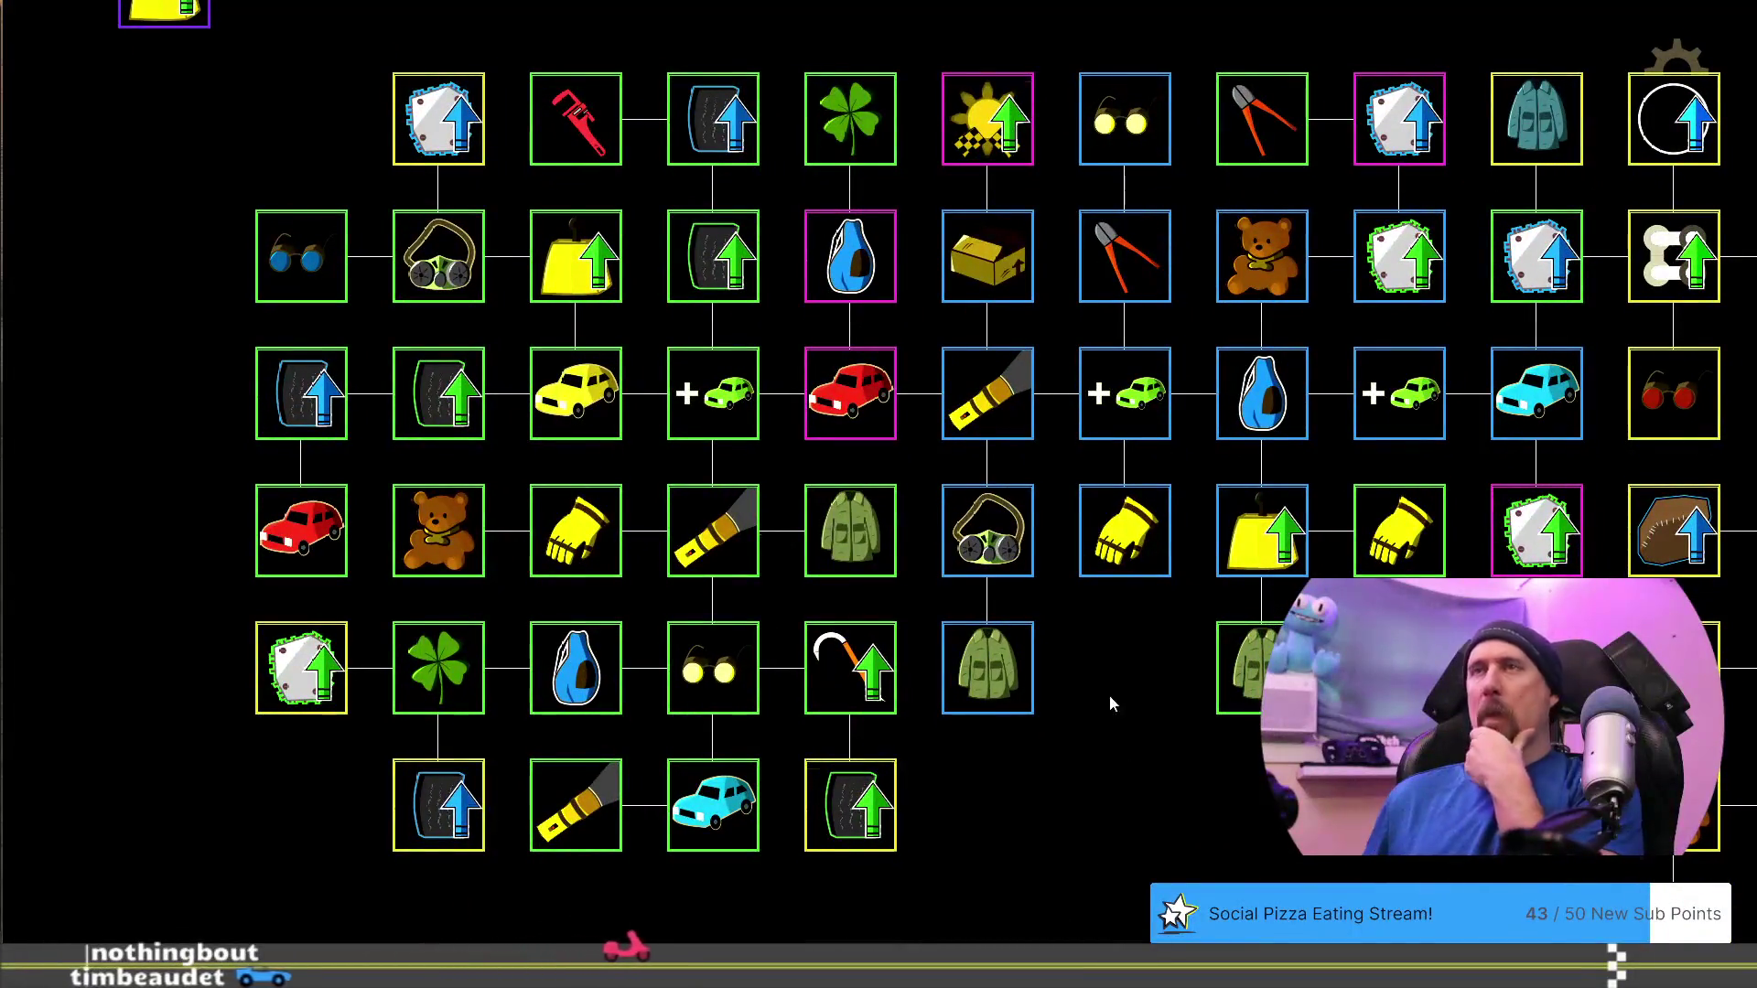
drag(1113, 708, 1446, 910)
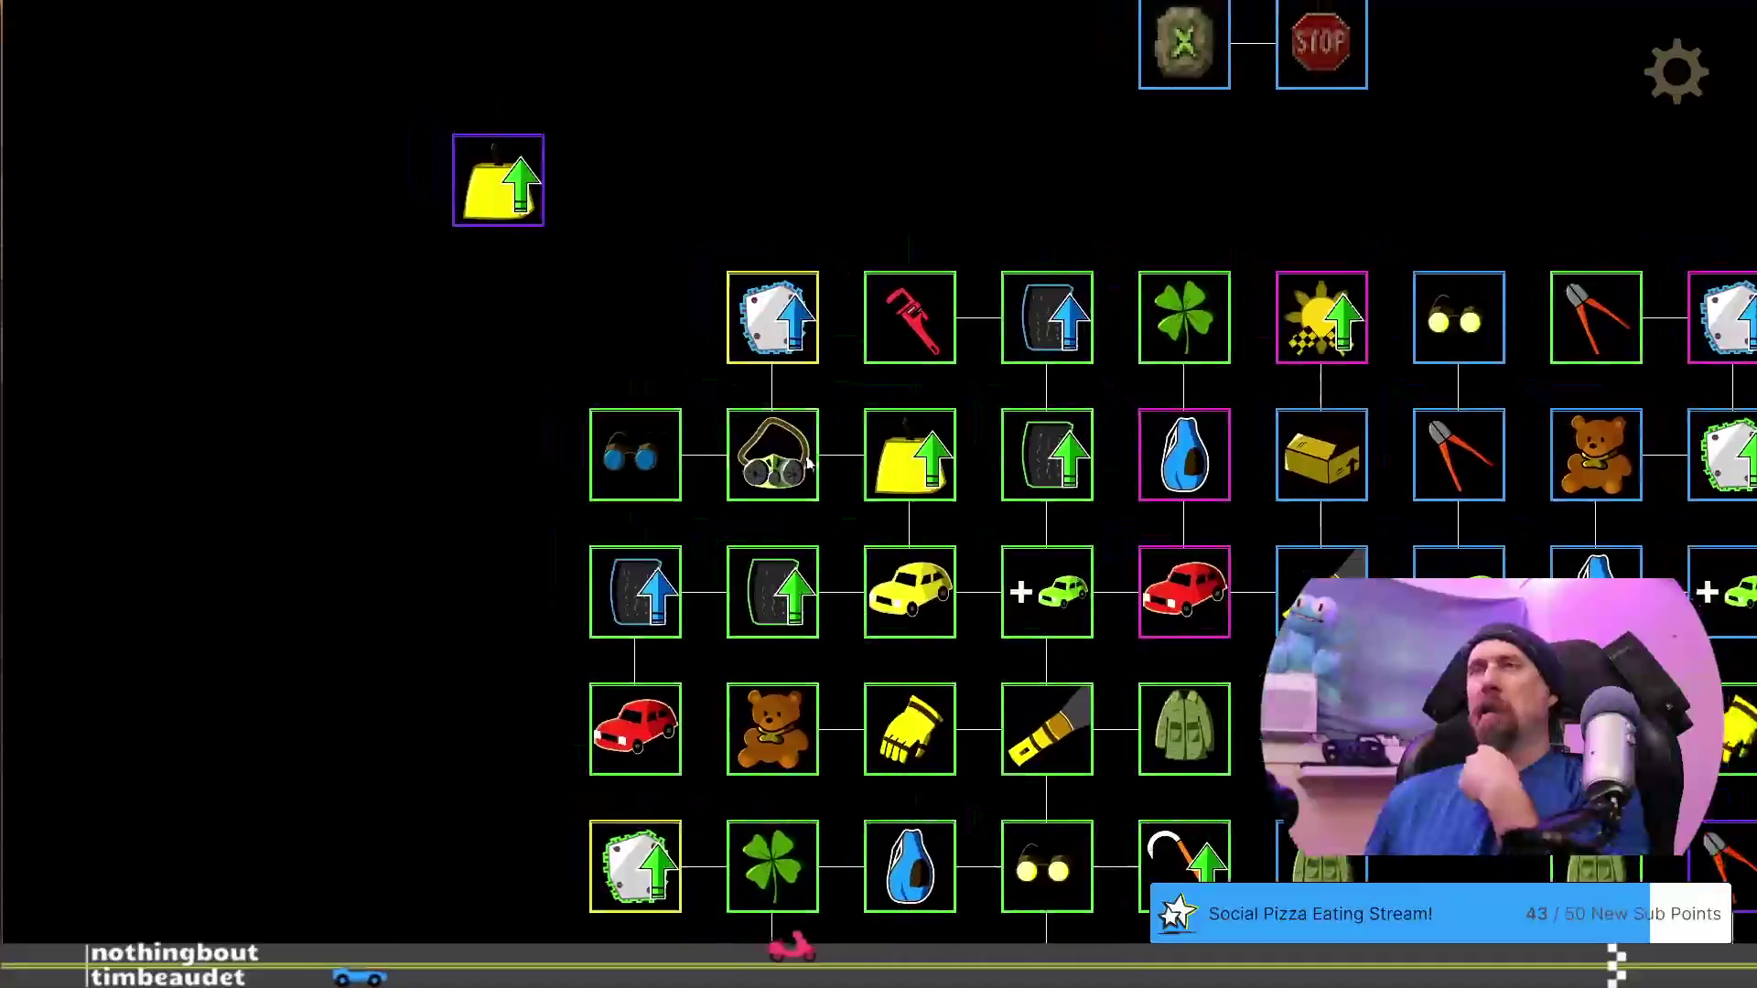
click(762, 302)
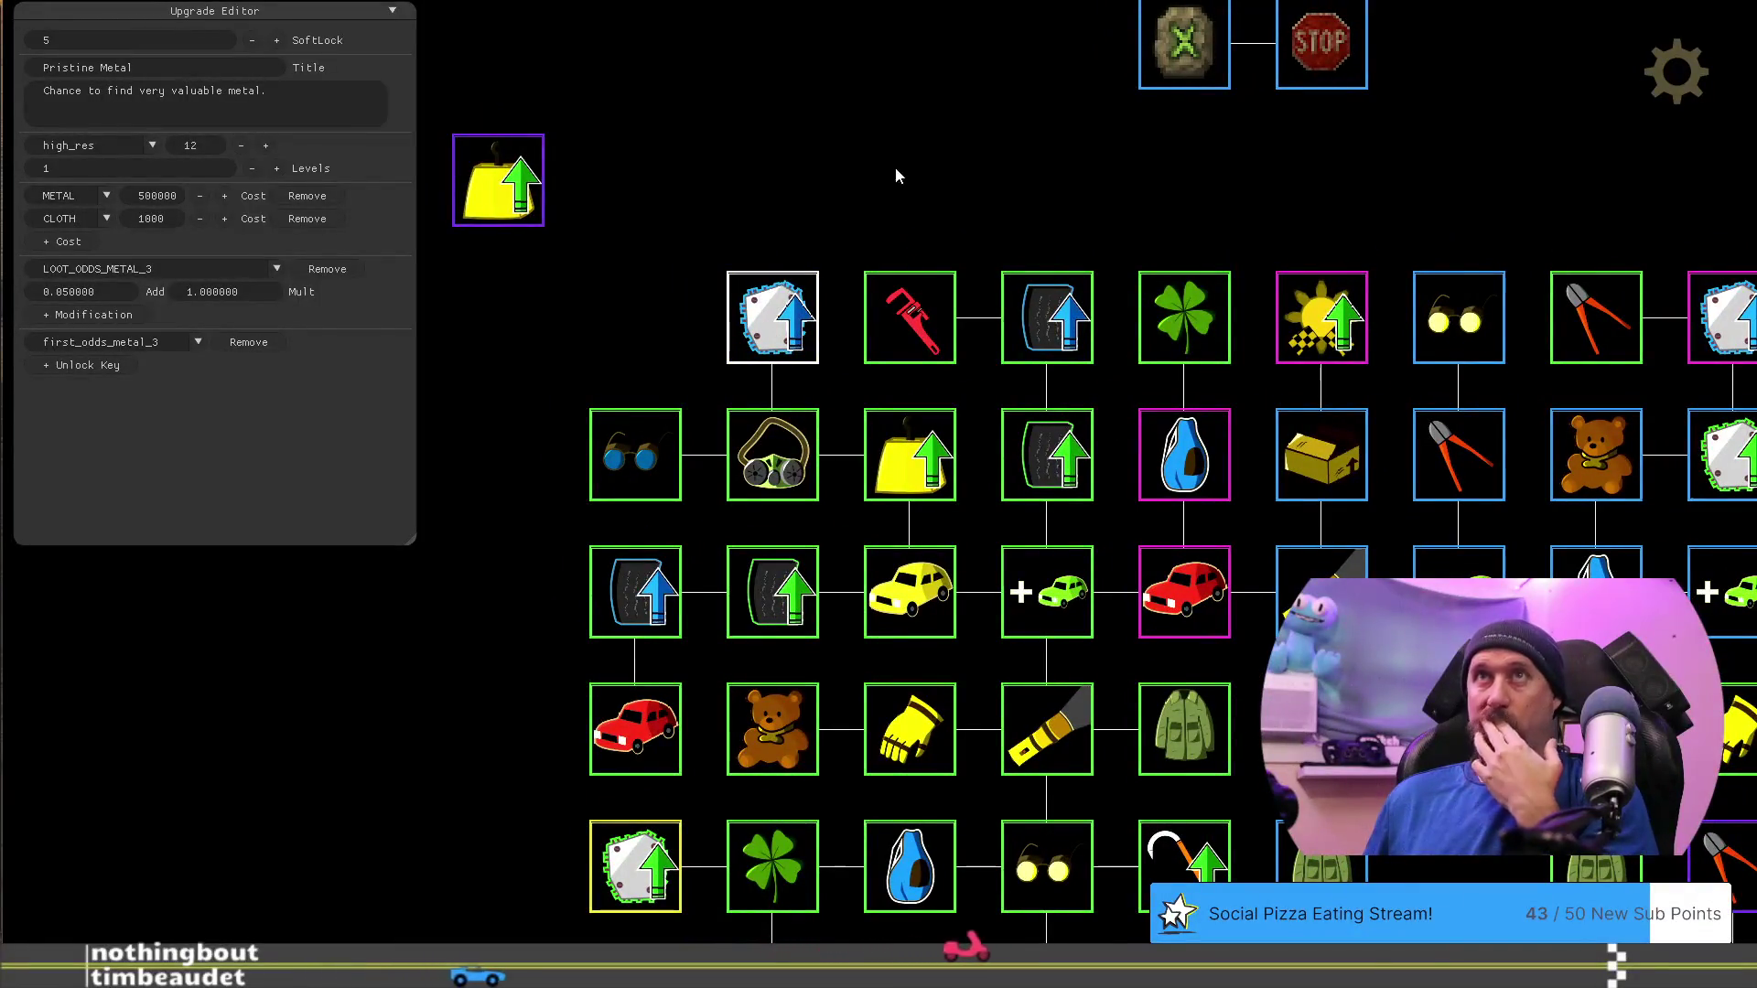
drag(897, 166, 852, 108)
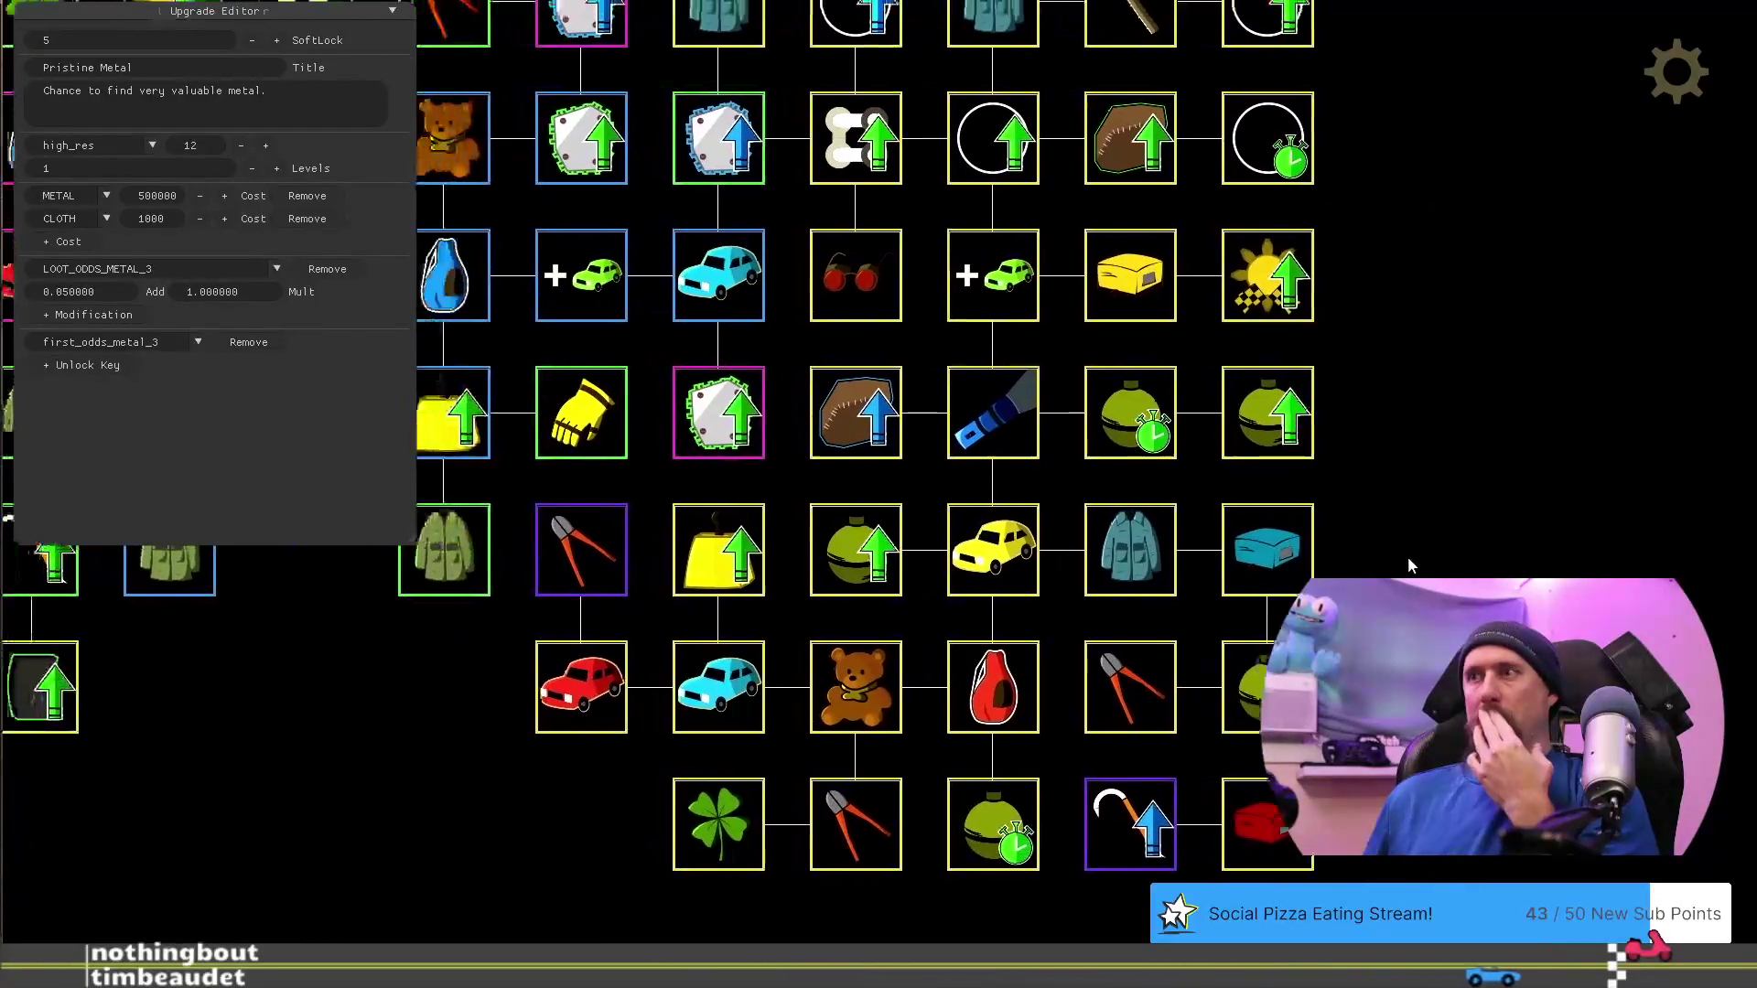
drag(628, 890, 732, 861)
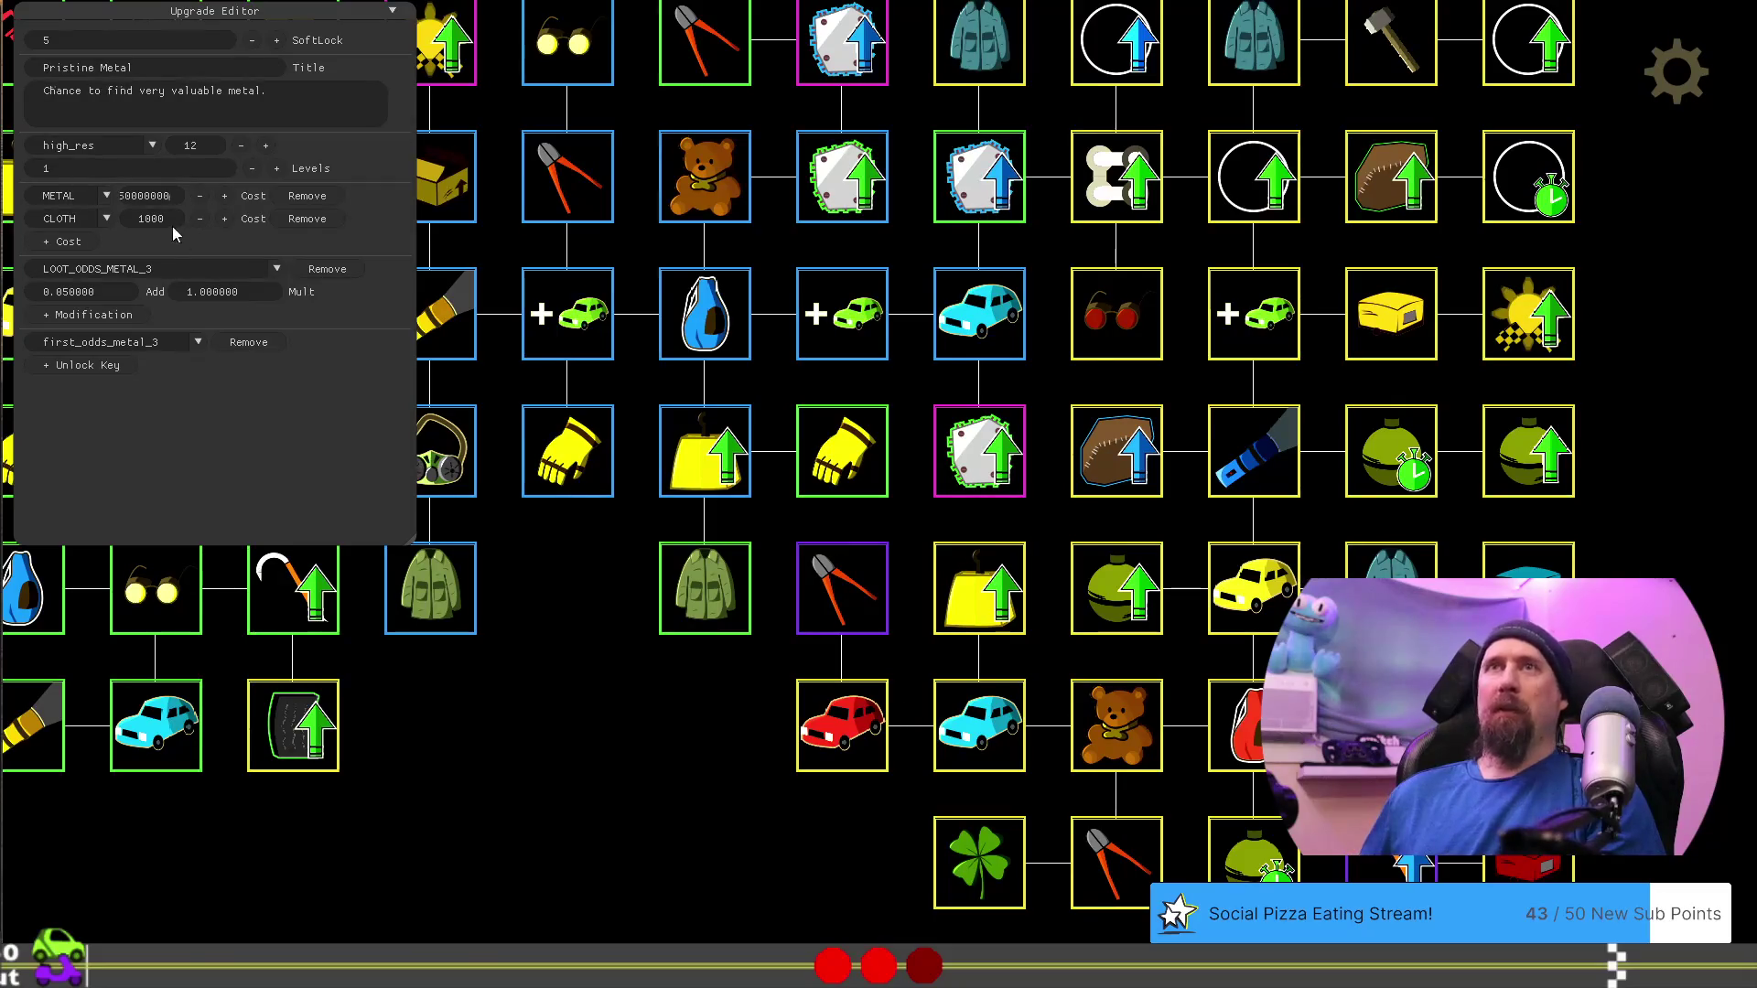
Remove Pristine Metal's cloth cost and raise Improved Grip's rubber cost to 5000000
click(306, 219)
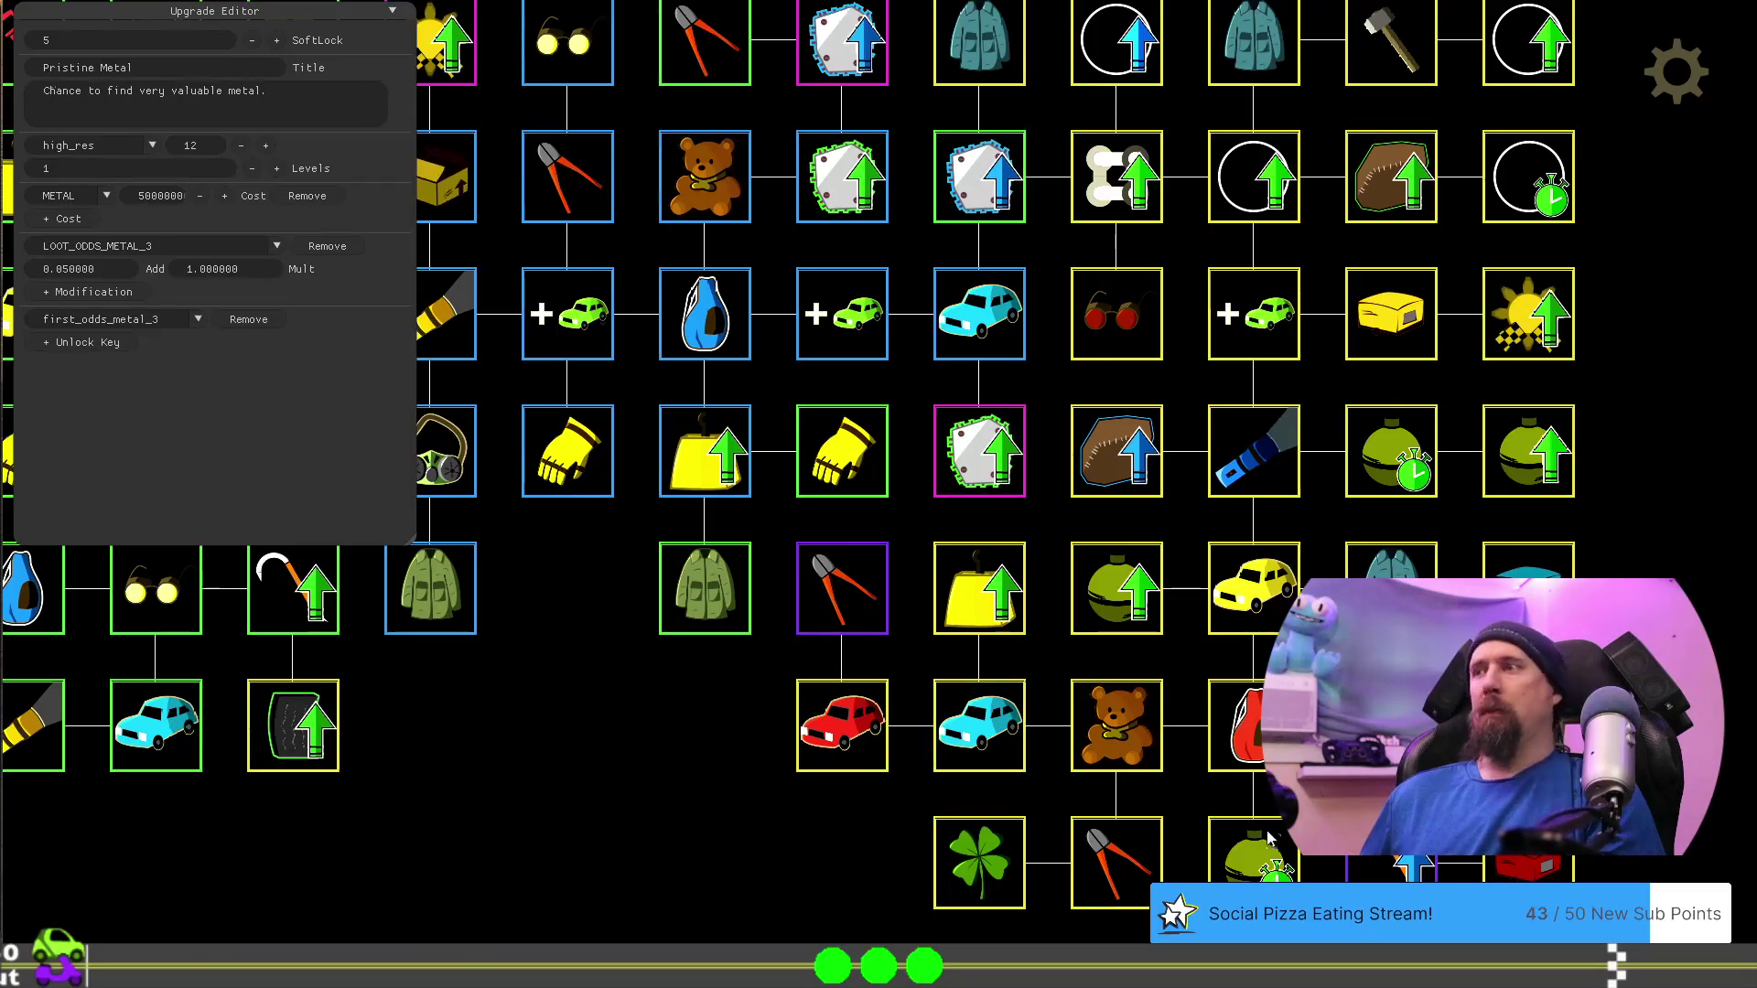
click(1272, 842)
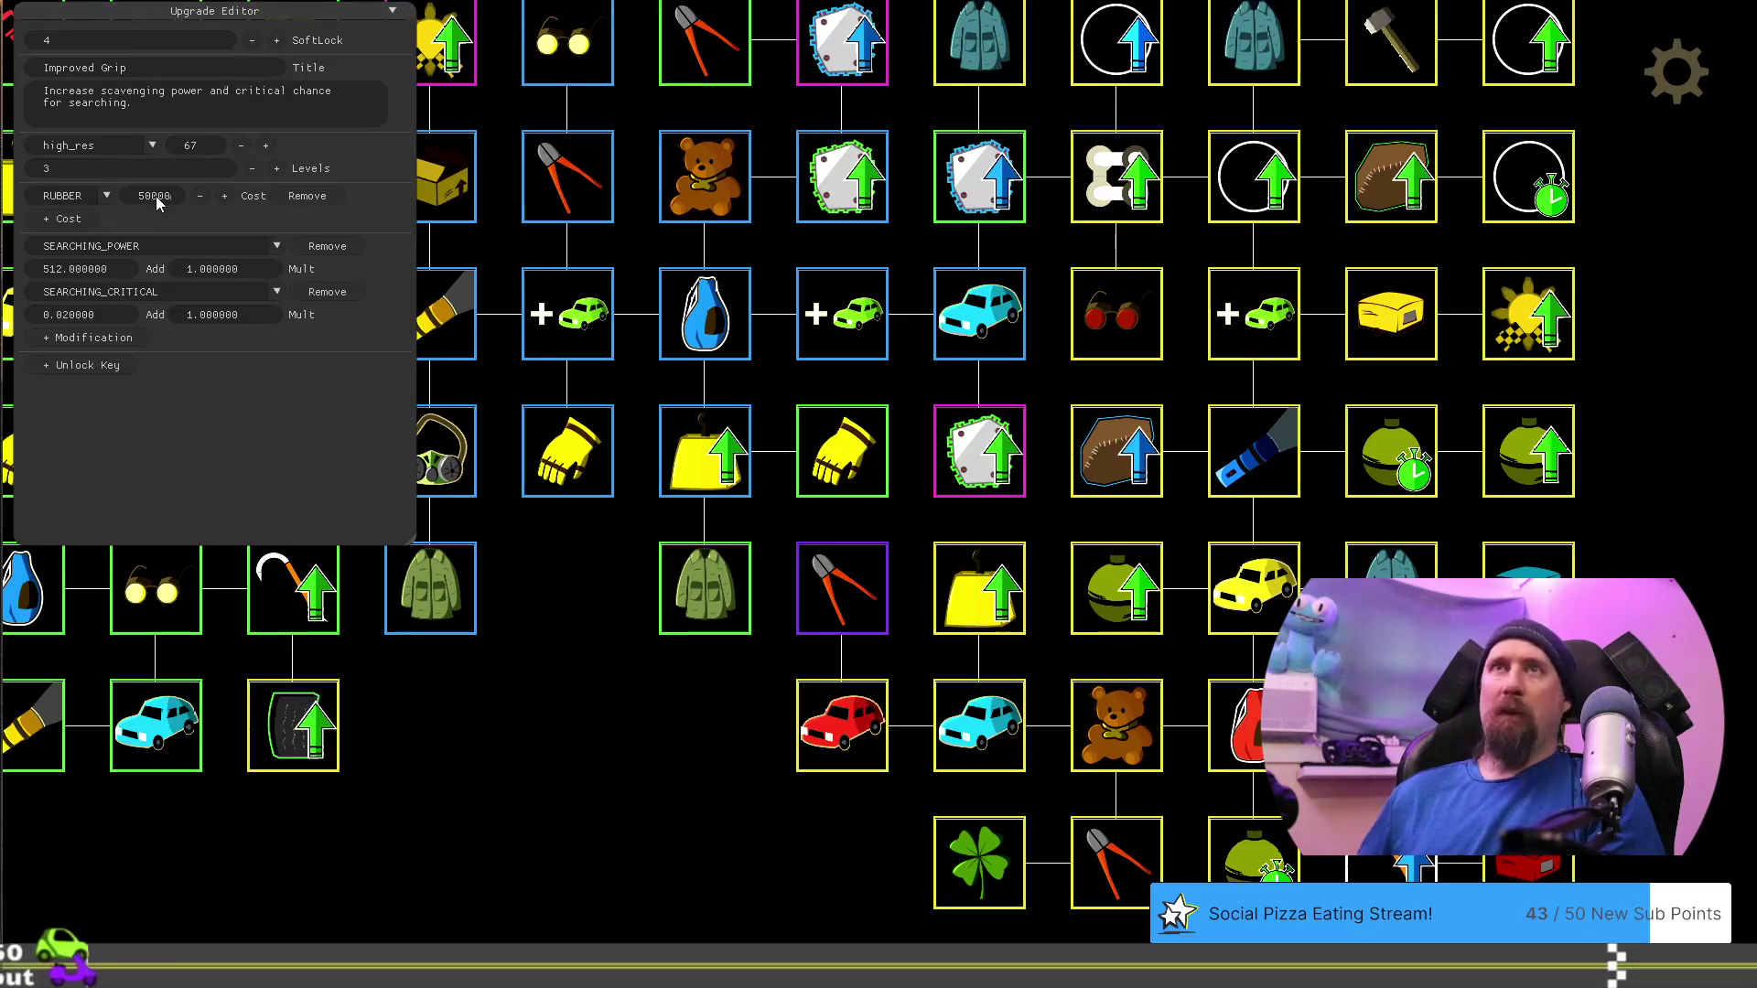
text(00)
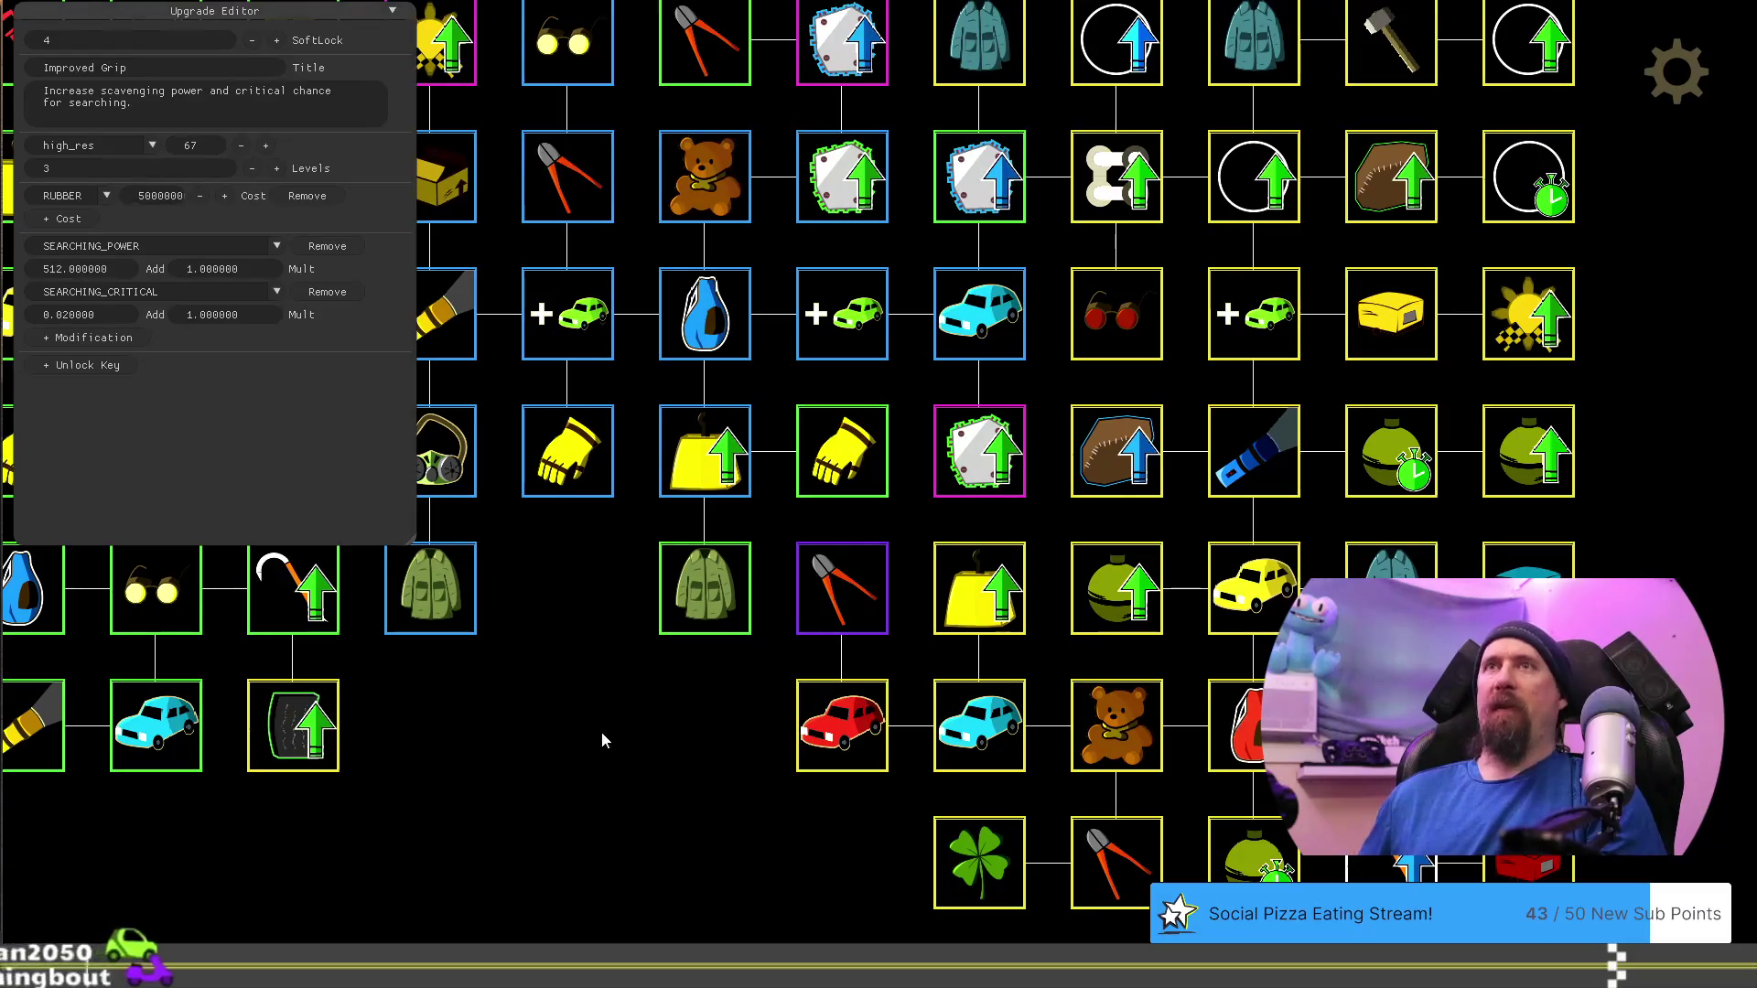
click(601, 732)
Open the Increase Value upgrade for editing, then create a stream clip with Alt+X
mouse_move(589, 712)
mouse_down()
mouse_move(777, 796)
mouse_move(595, 683)
mouse_up()
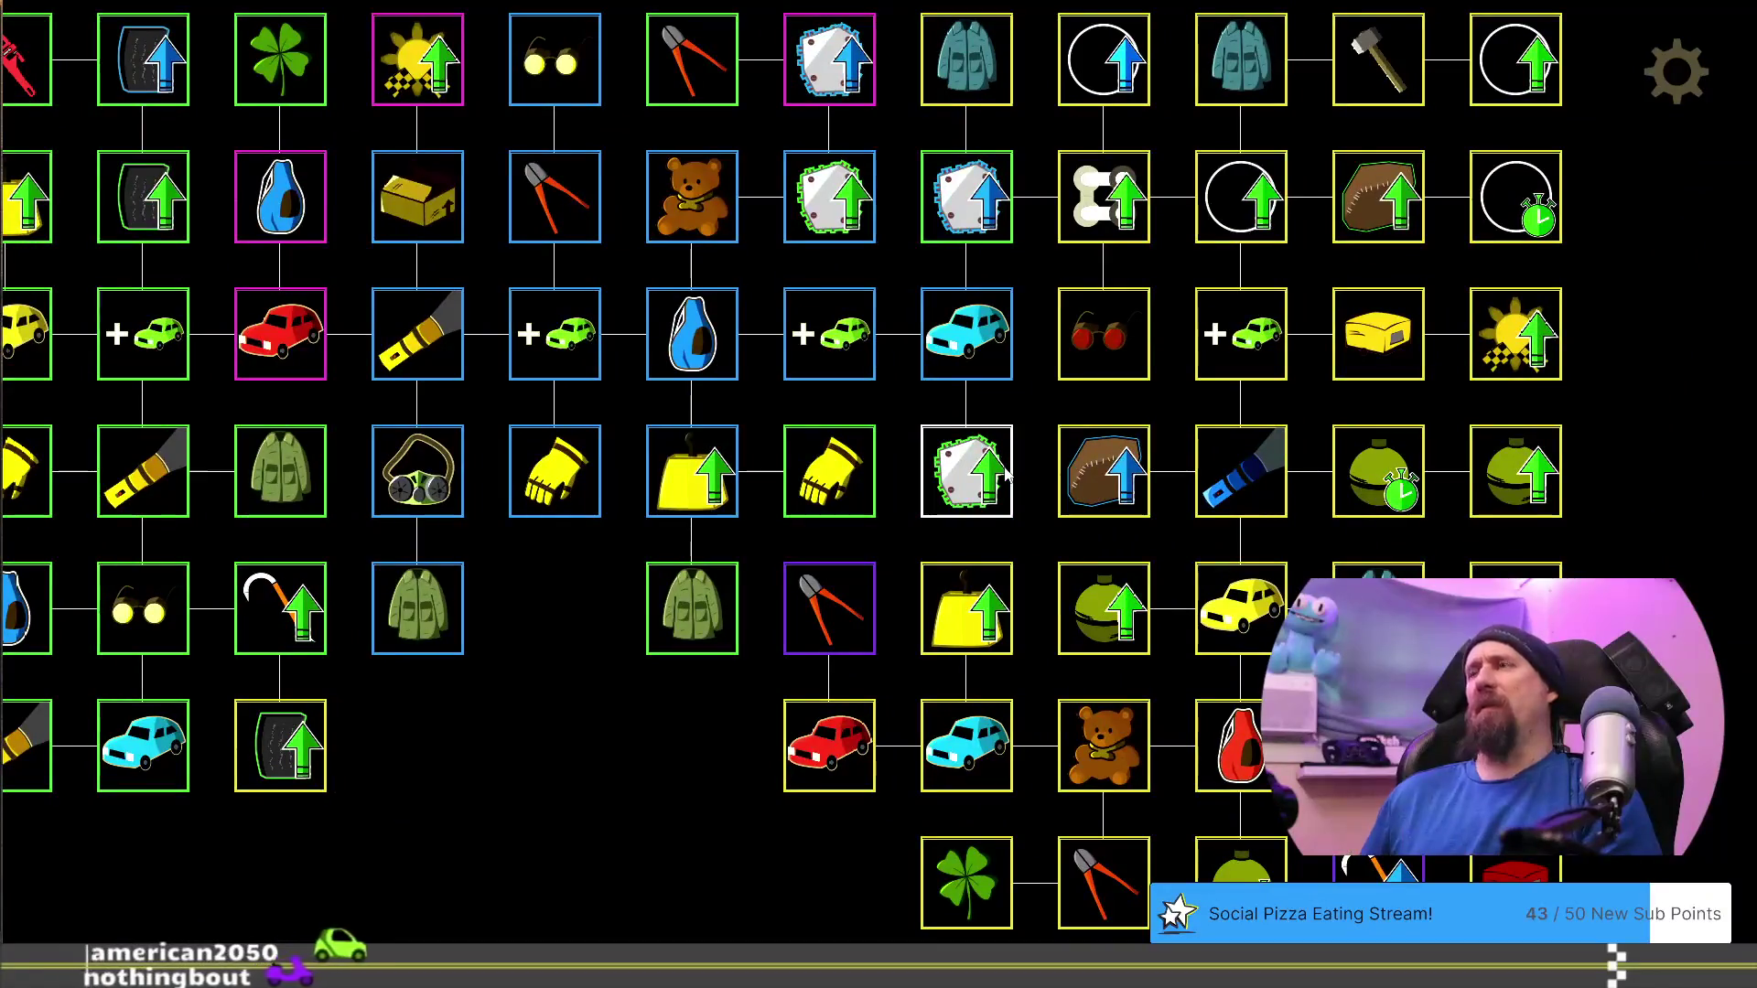
drag(1021, 625, 697, 732)
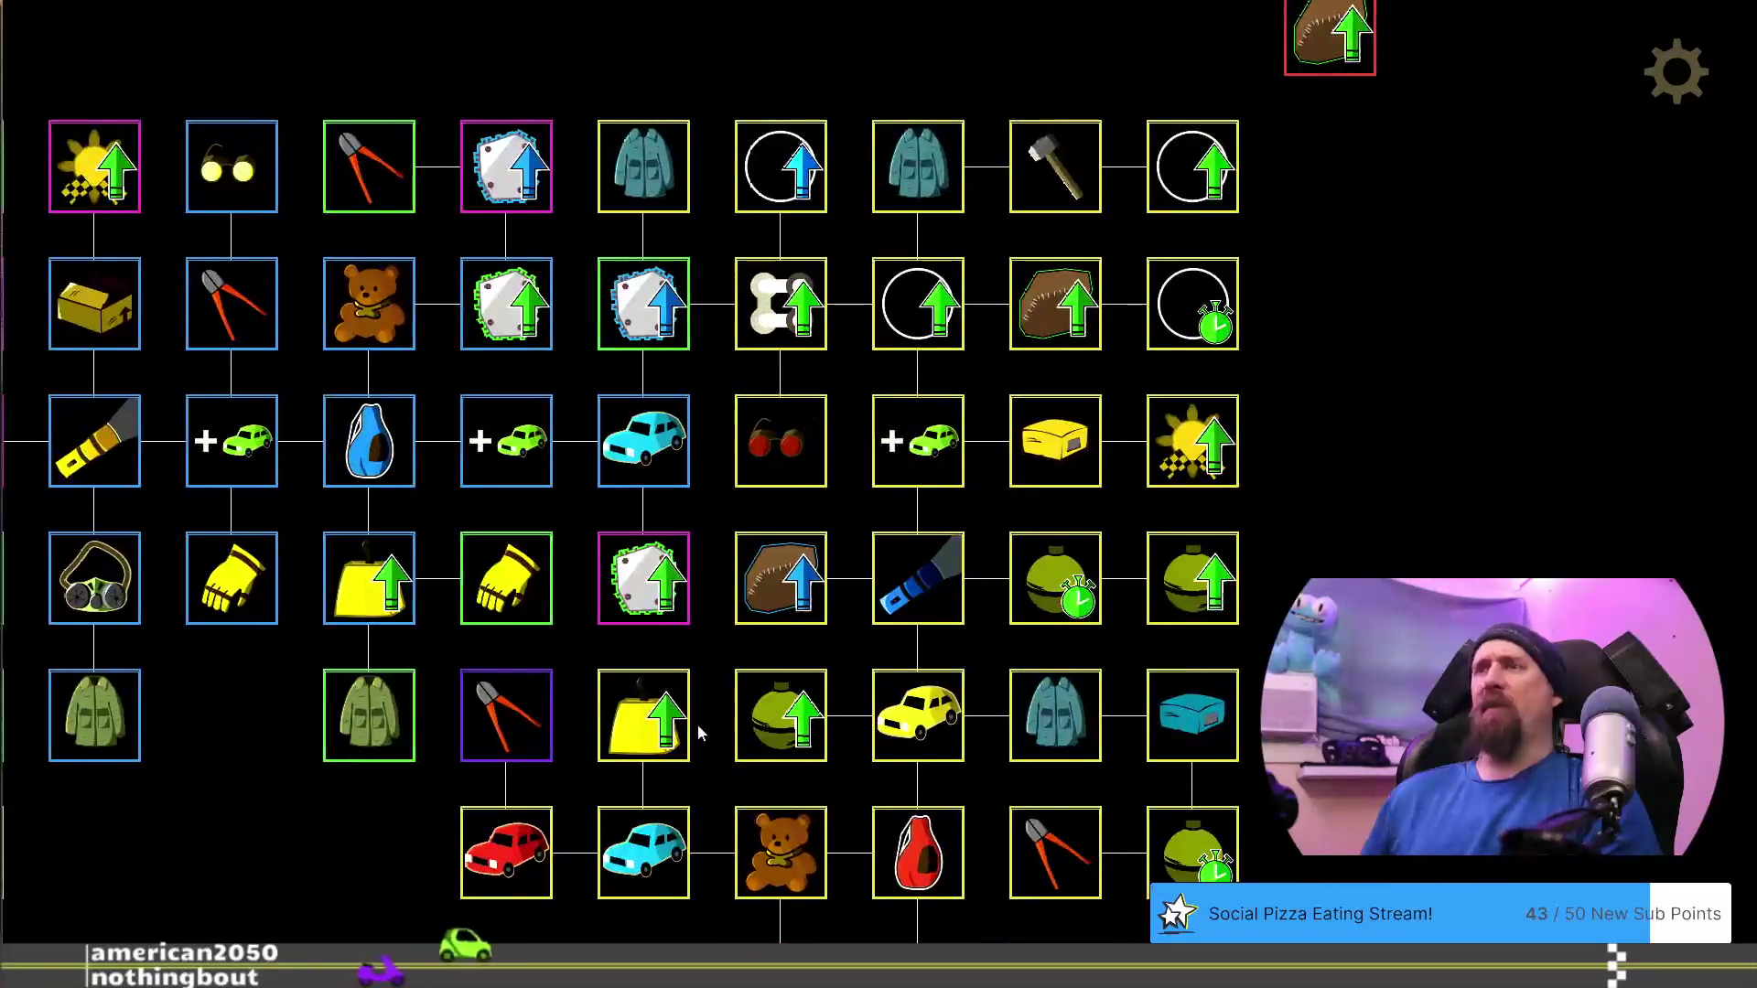
click(624, 733)
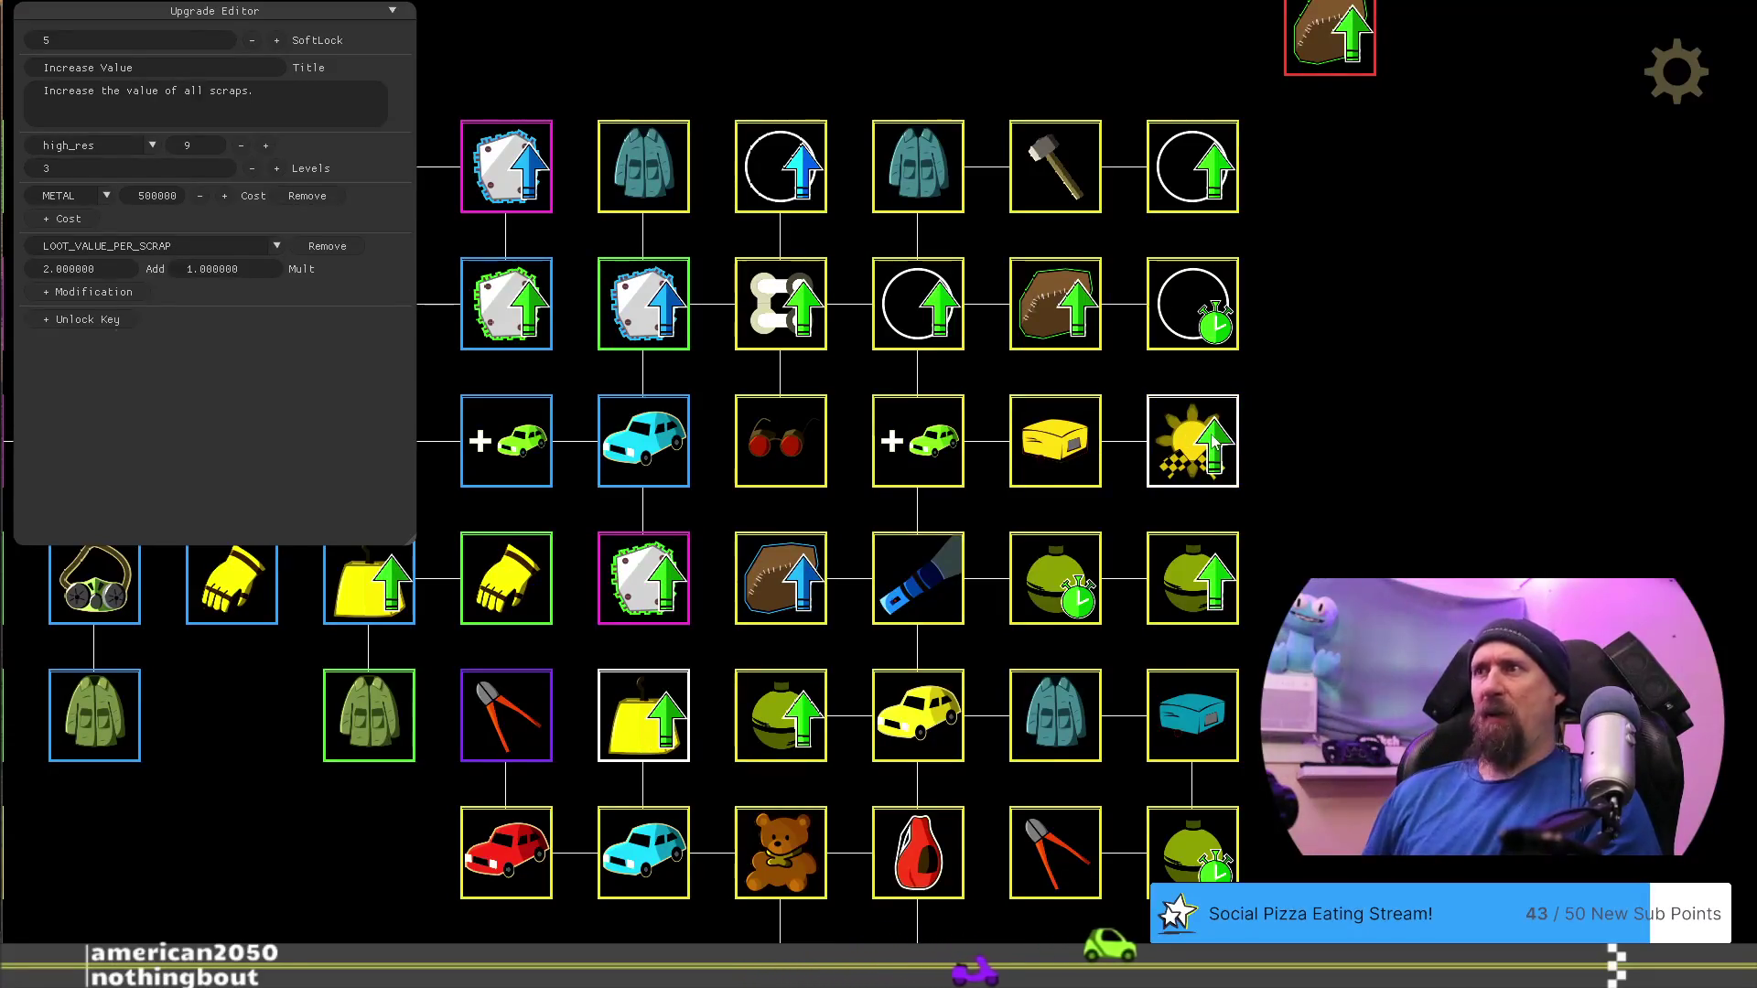
key(Down)
key(Right)
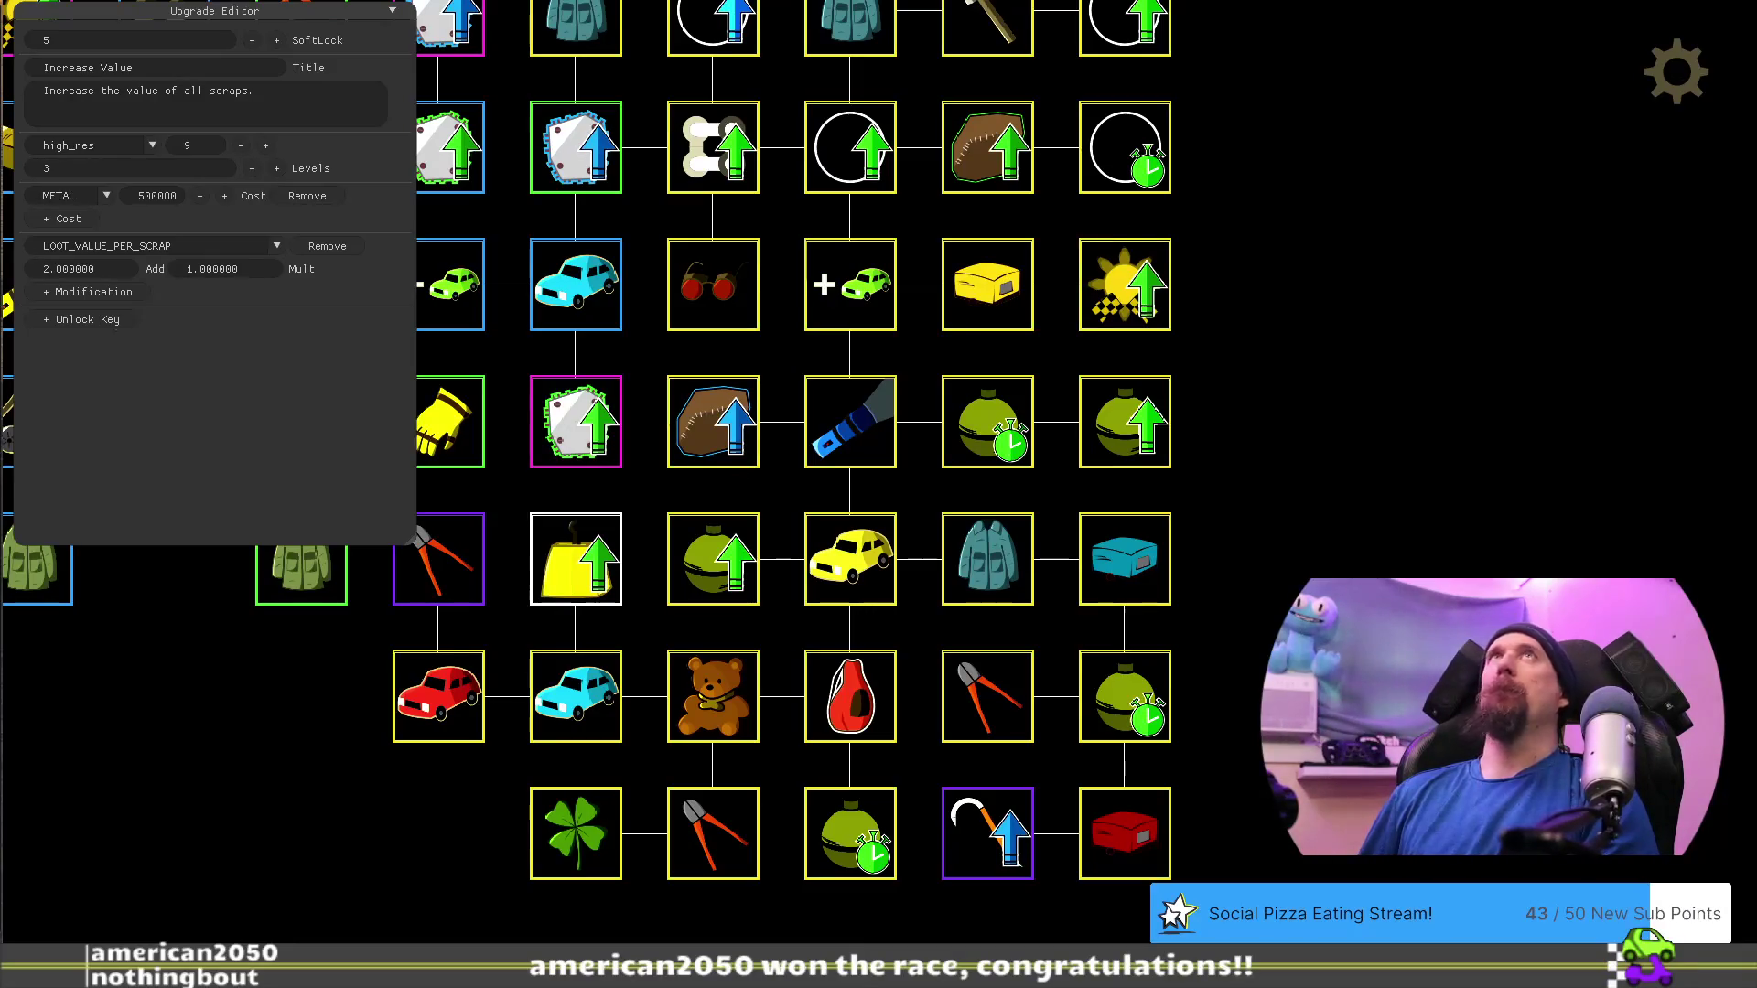
key(alt+x)
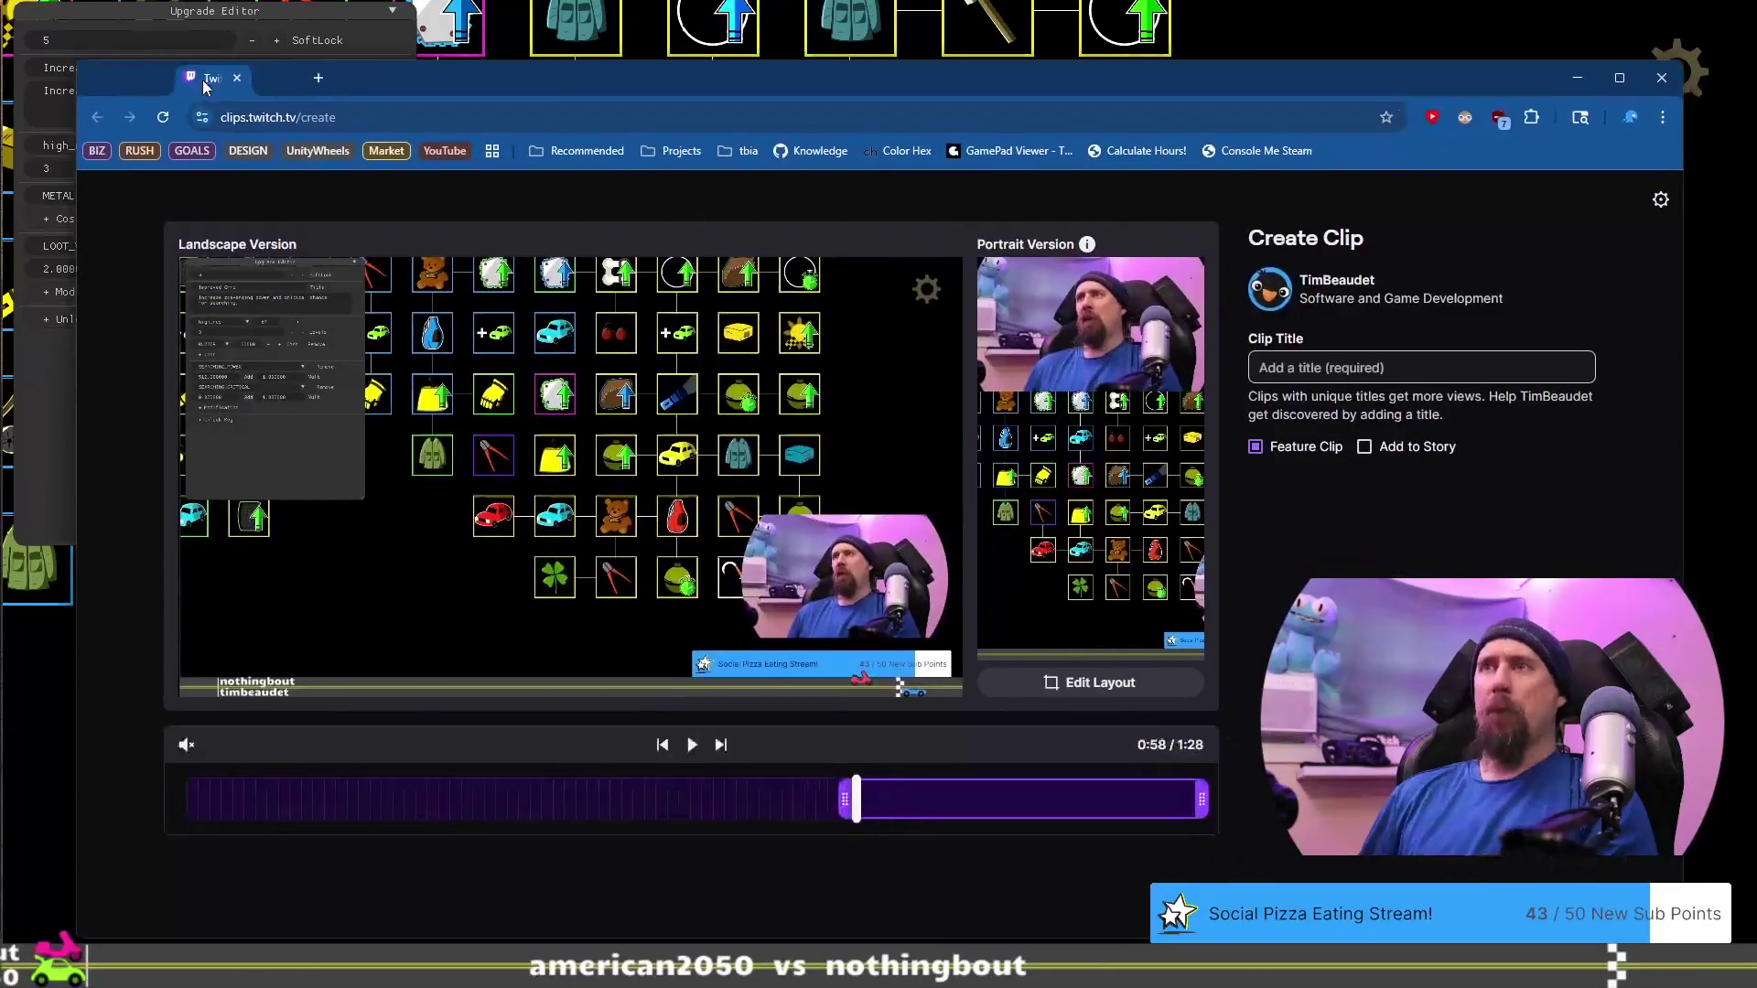
drag(834, 795, 391, 815)
drag(1203, 799, 748, 798)
drag(422, 789, 270, 781)
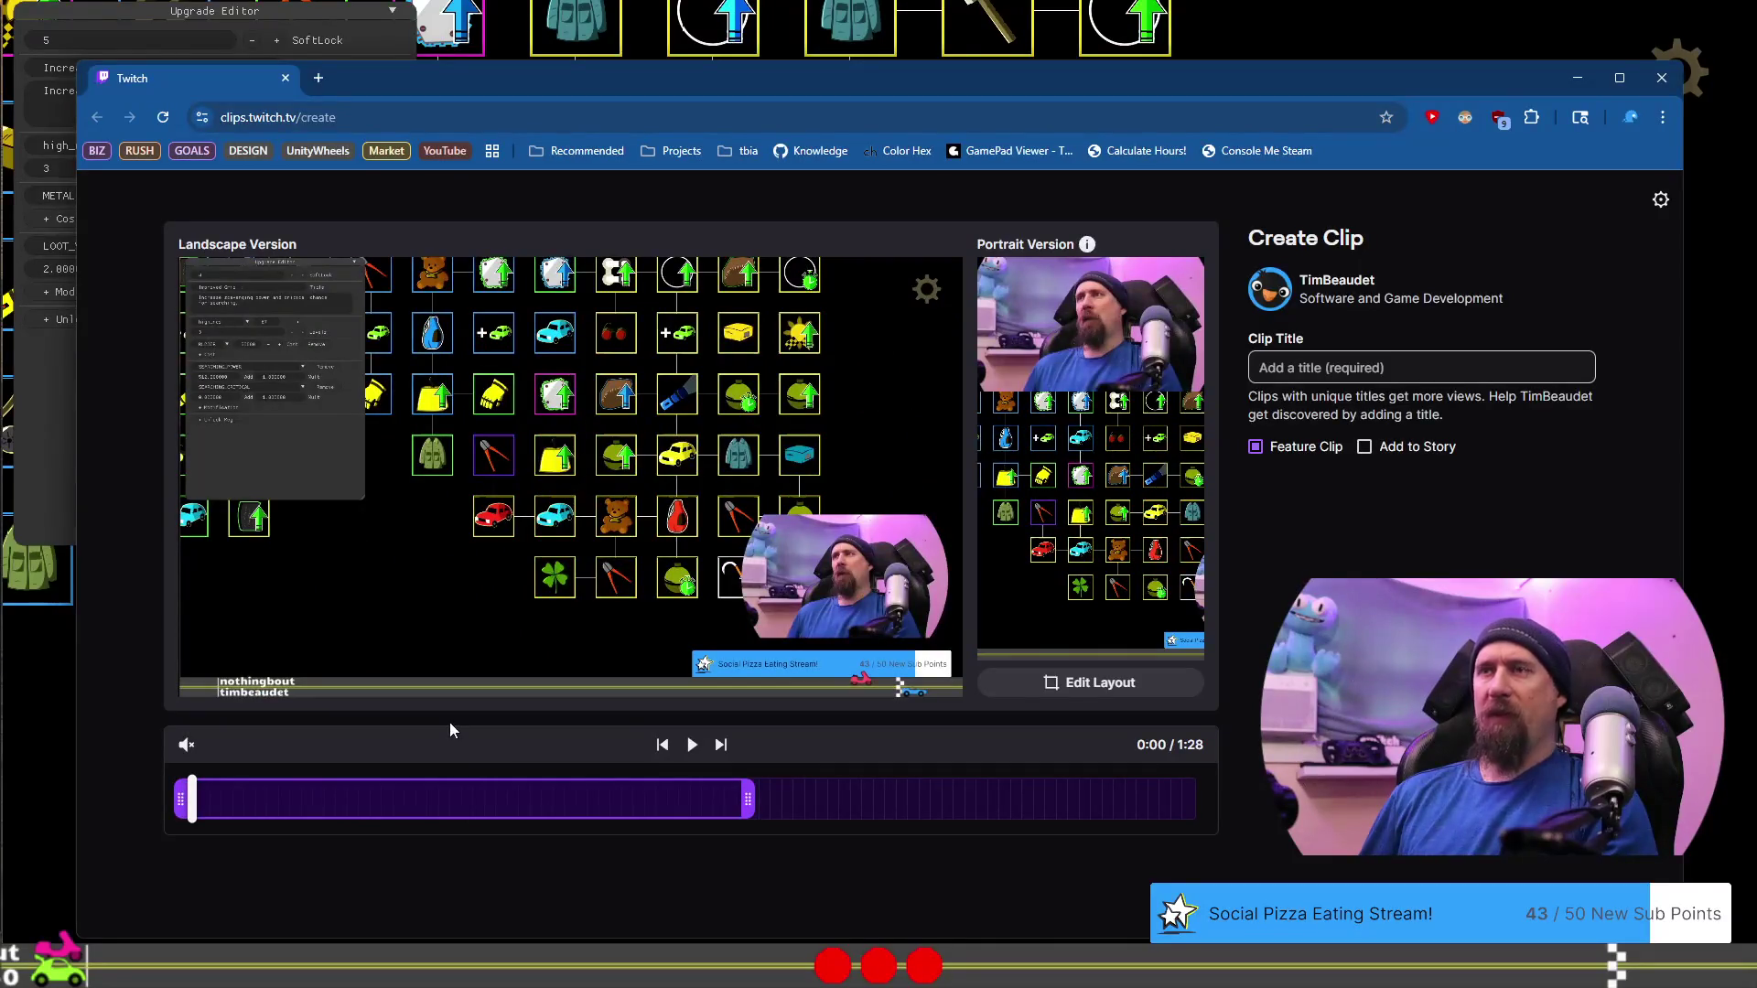
click(1663, 76)
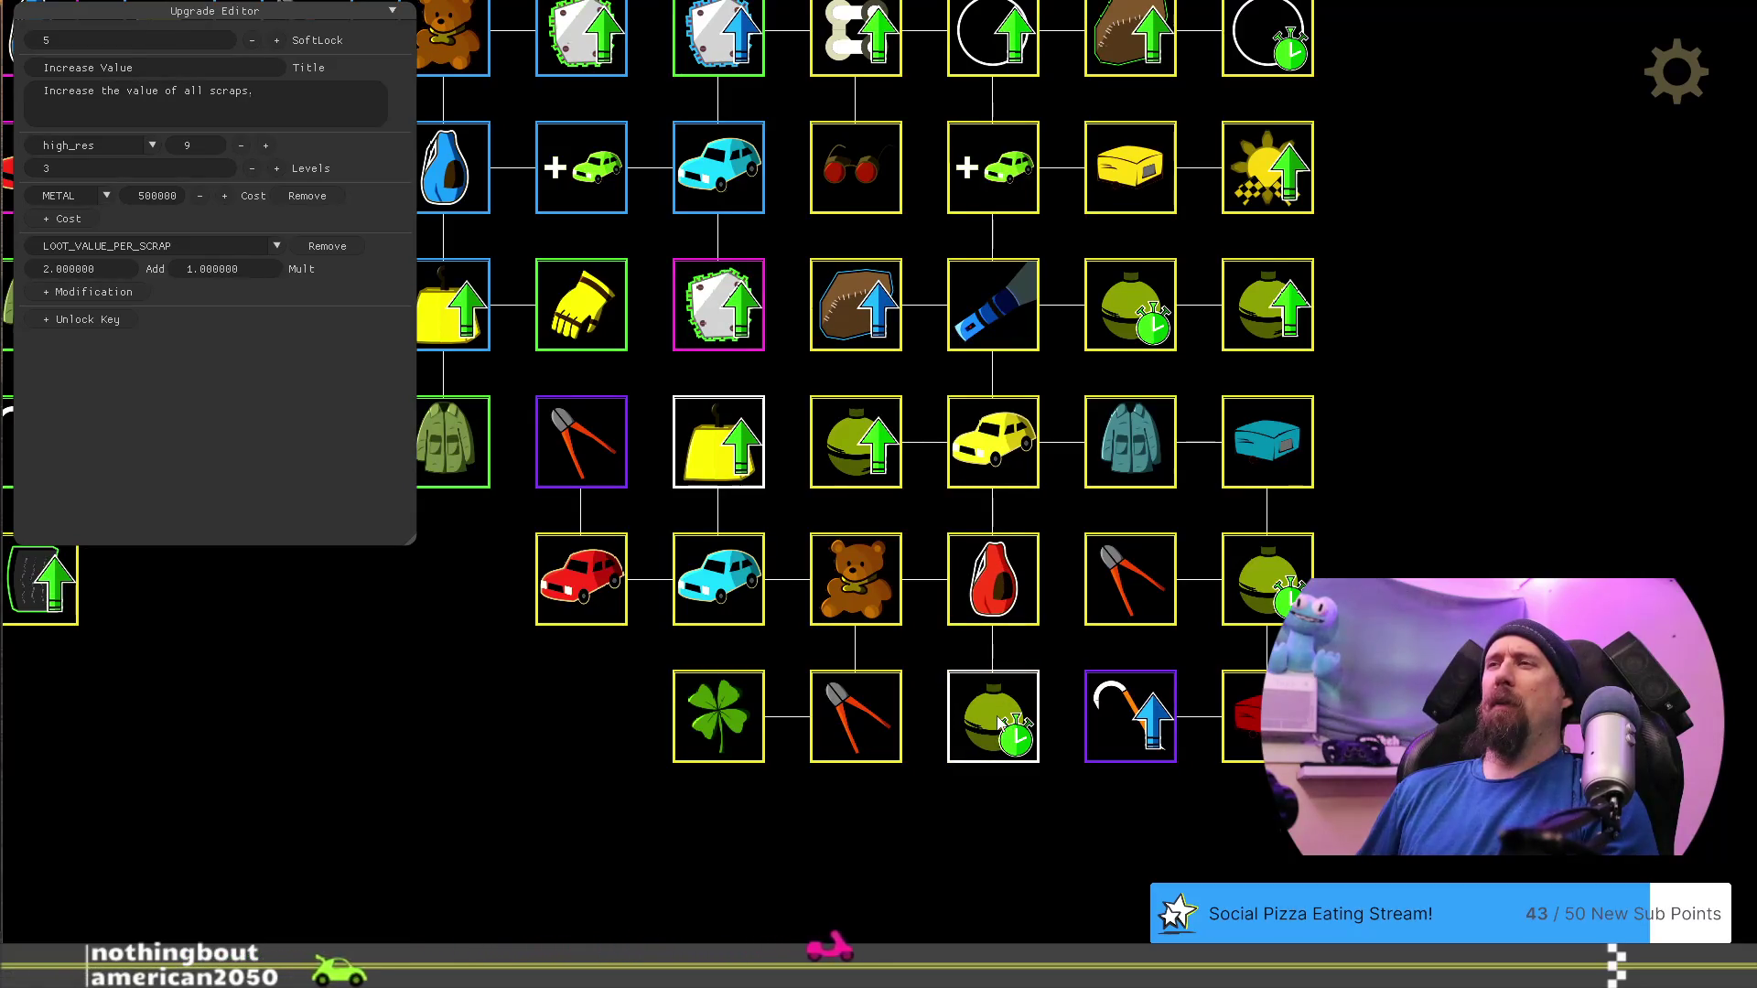
Try the hook upgrade in other slots, then load Increase Fame (5 levels, 75000 cloth, +0.28 fame-per-loot)
drag(1130, 718, 1231, 720)
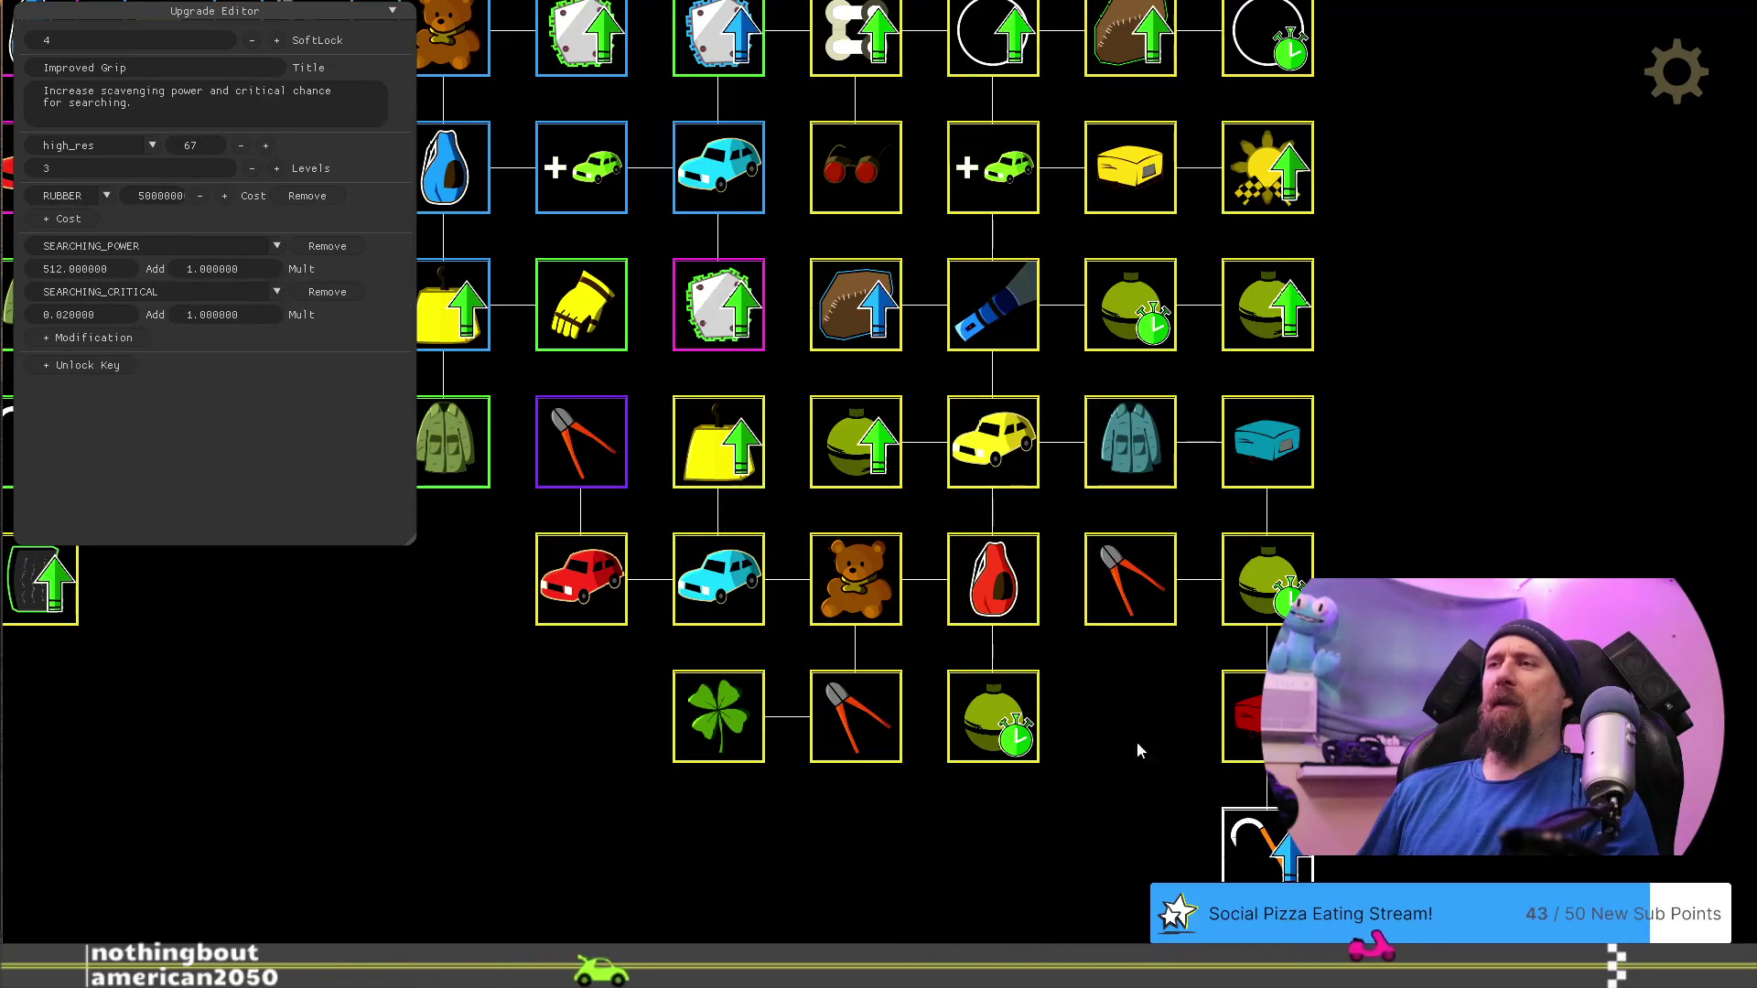
drag(1141, 769, 1144, 842)
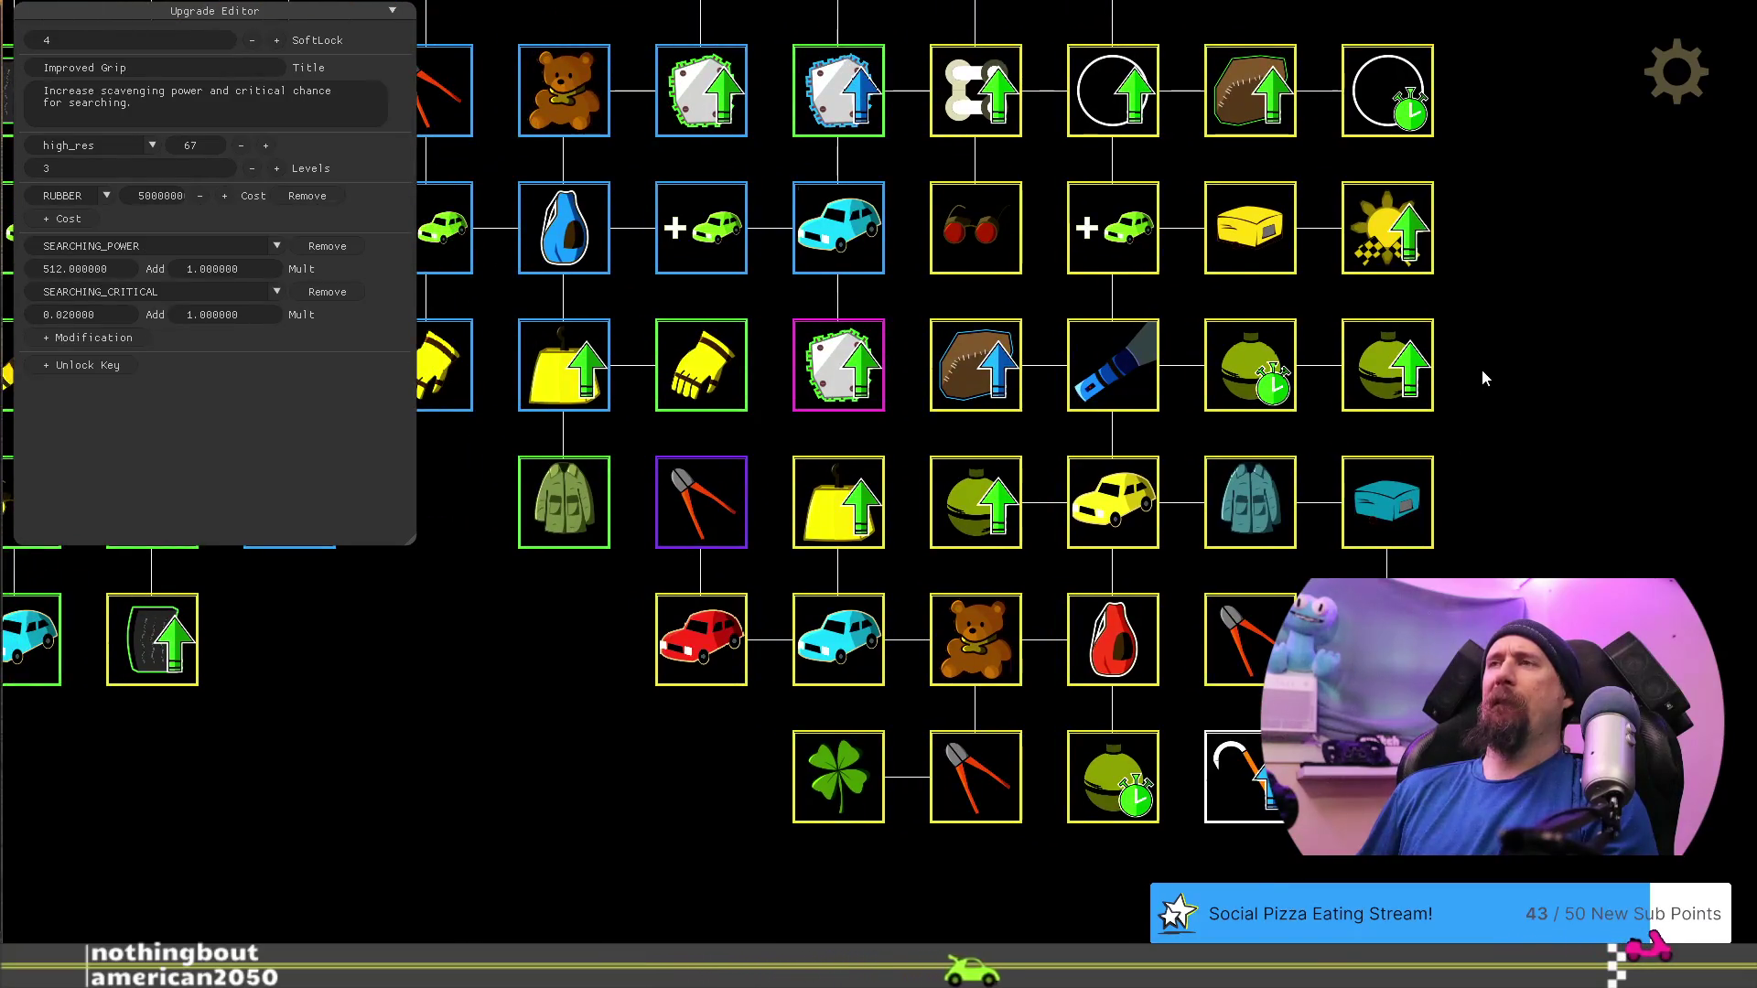
click(1368, 245)
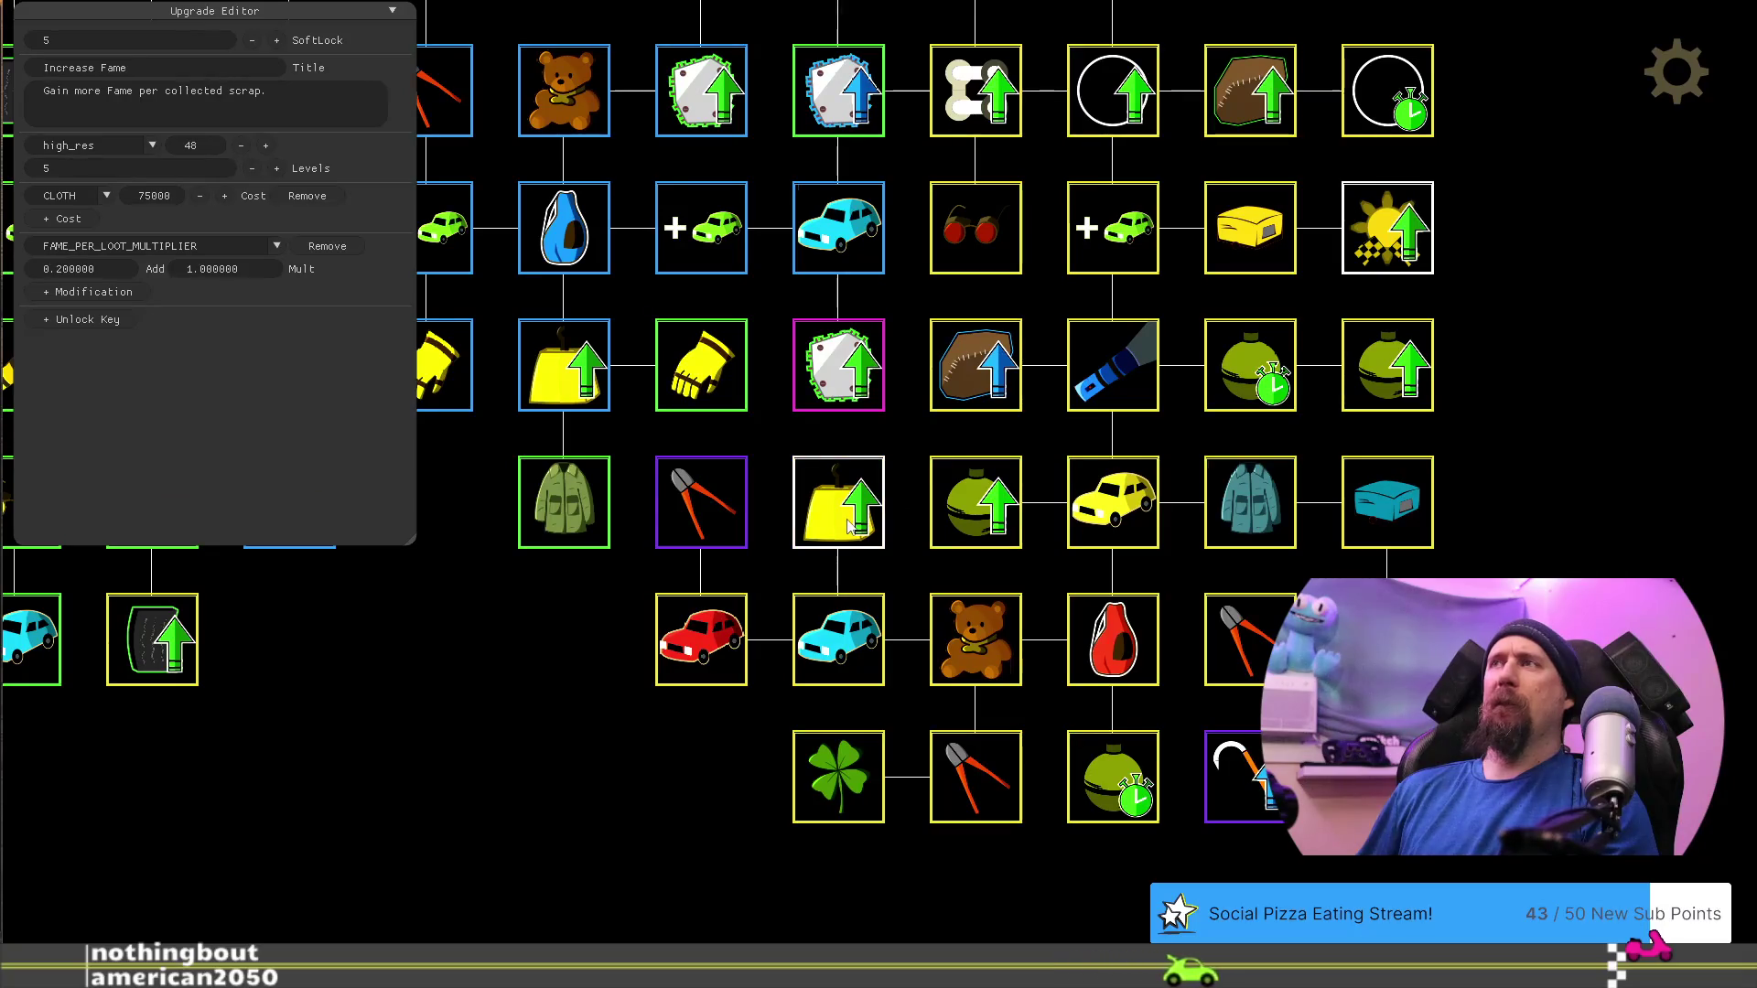
Pan the upgrade tree and move the Increase Fame tile down a row
key(d)
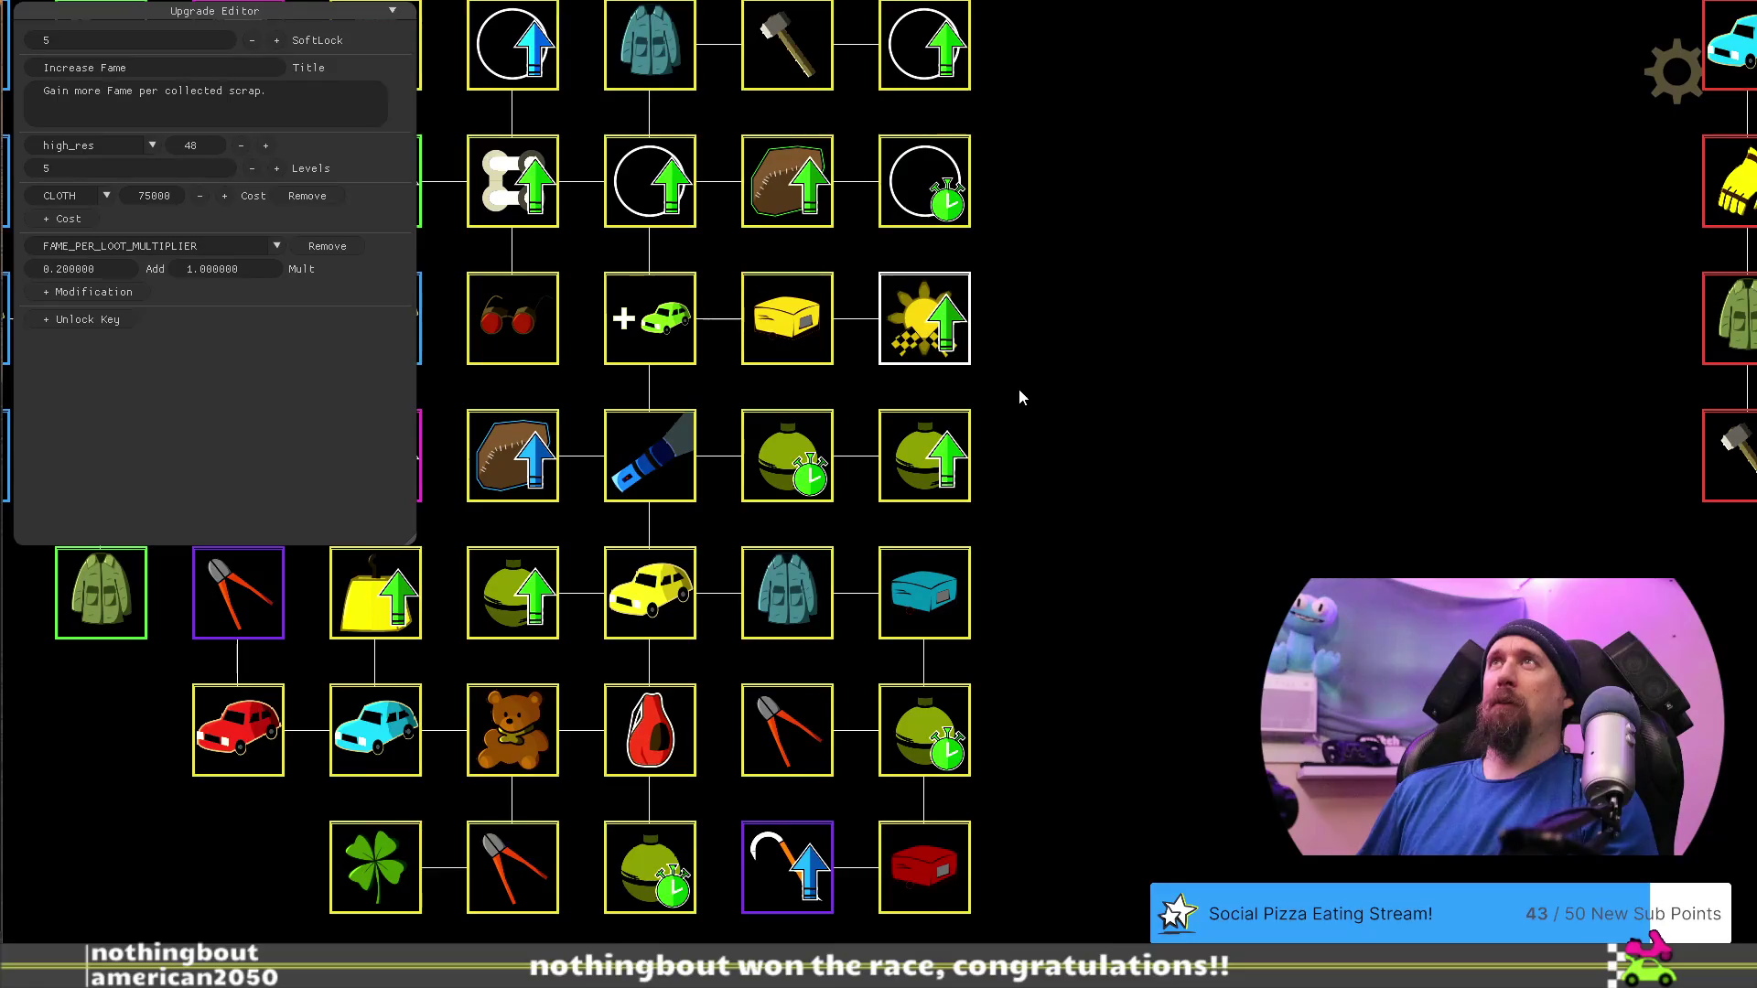
drag(1019, 397, 1231, 406)
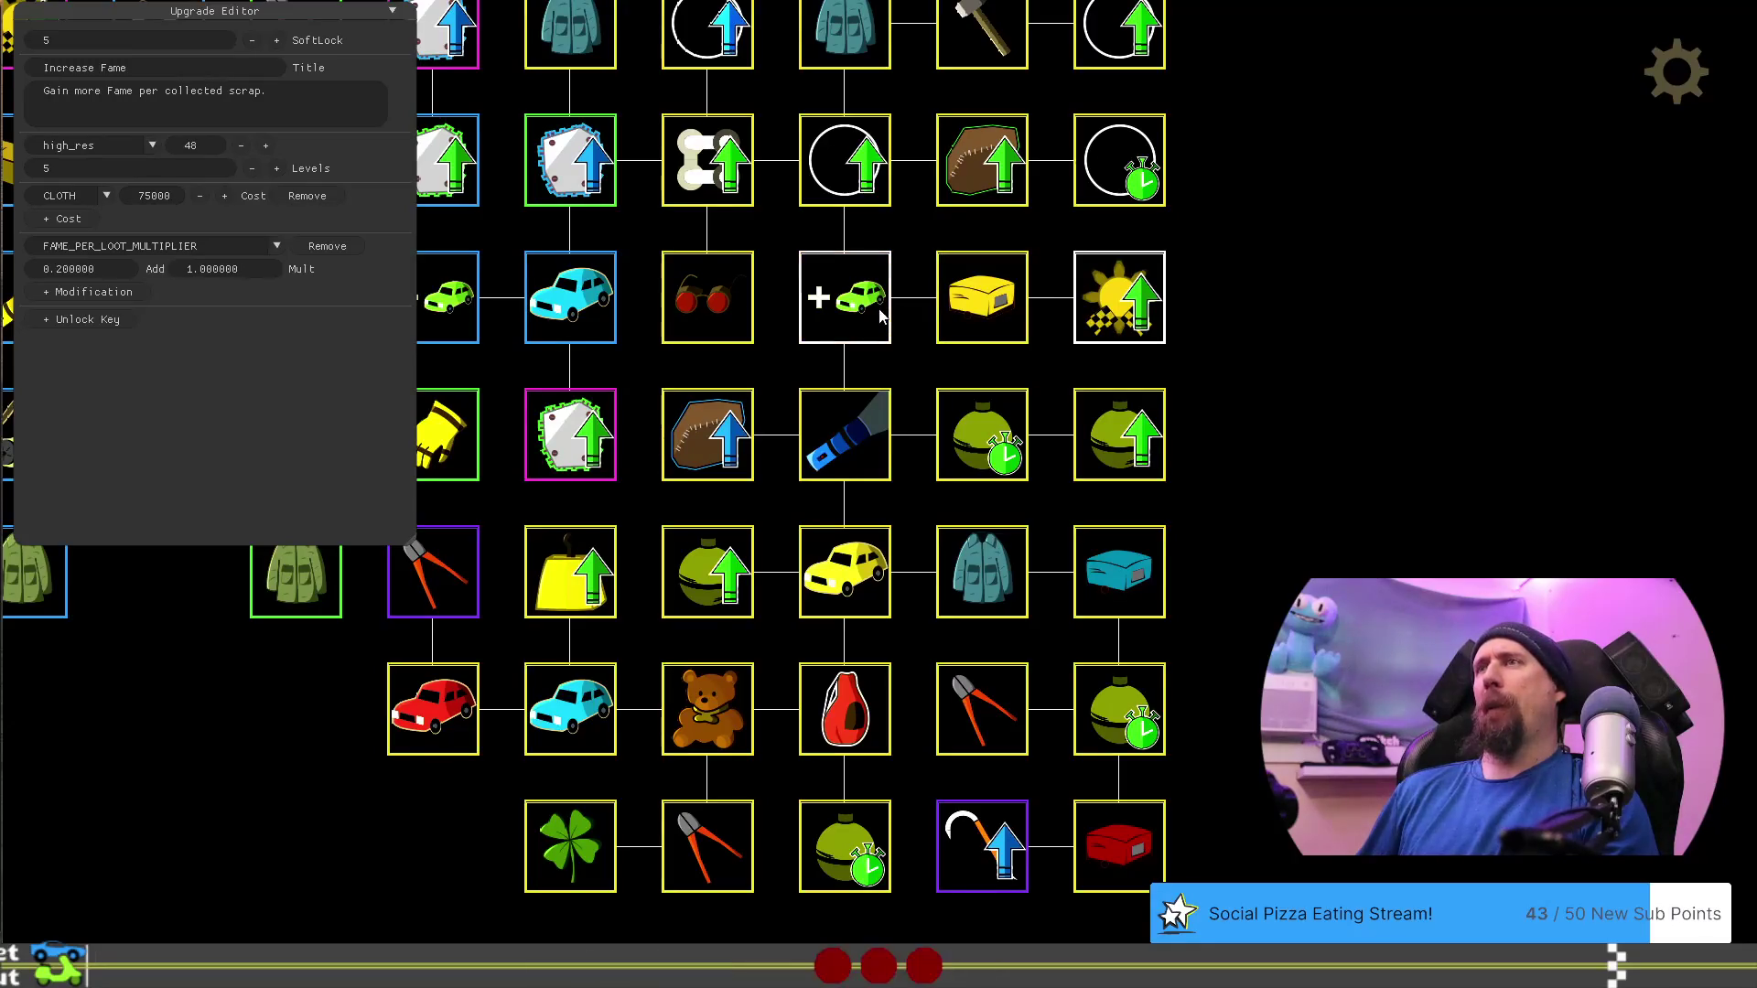
drag(1136, 323, 1272, 450)
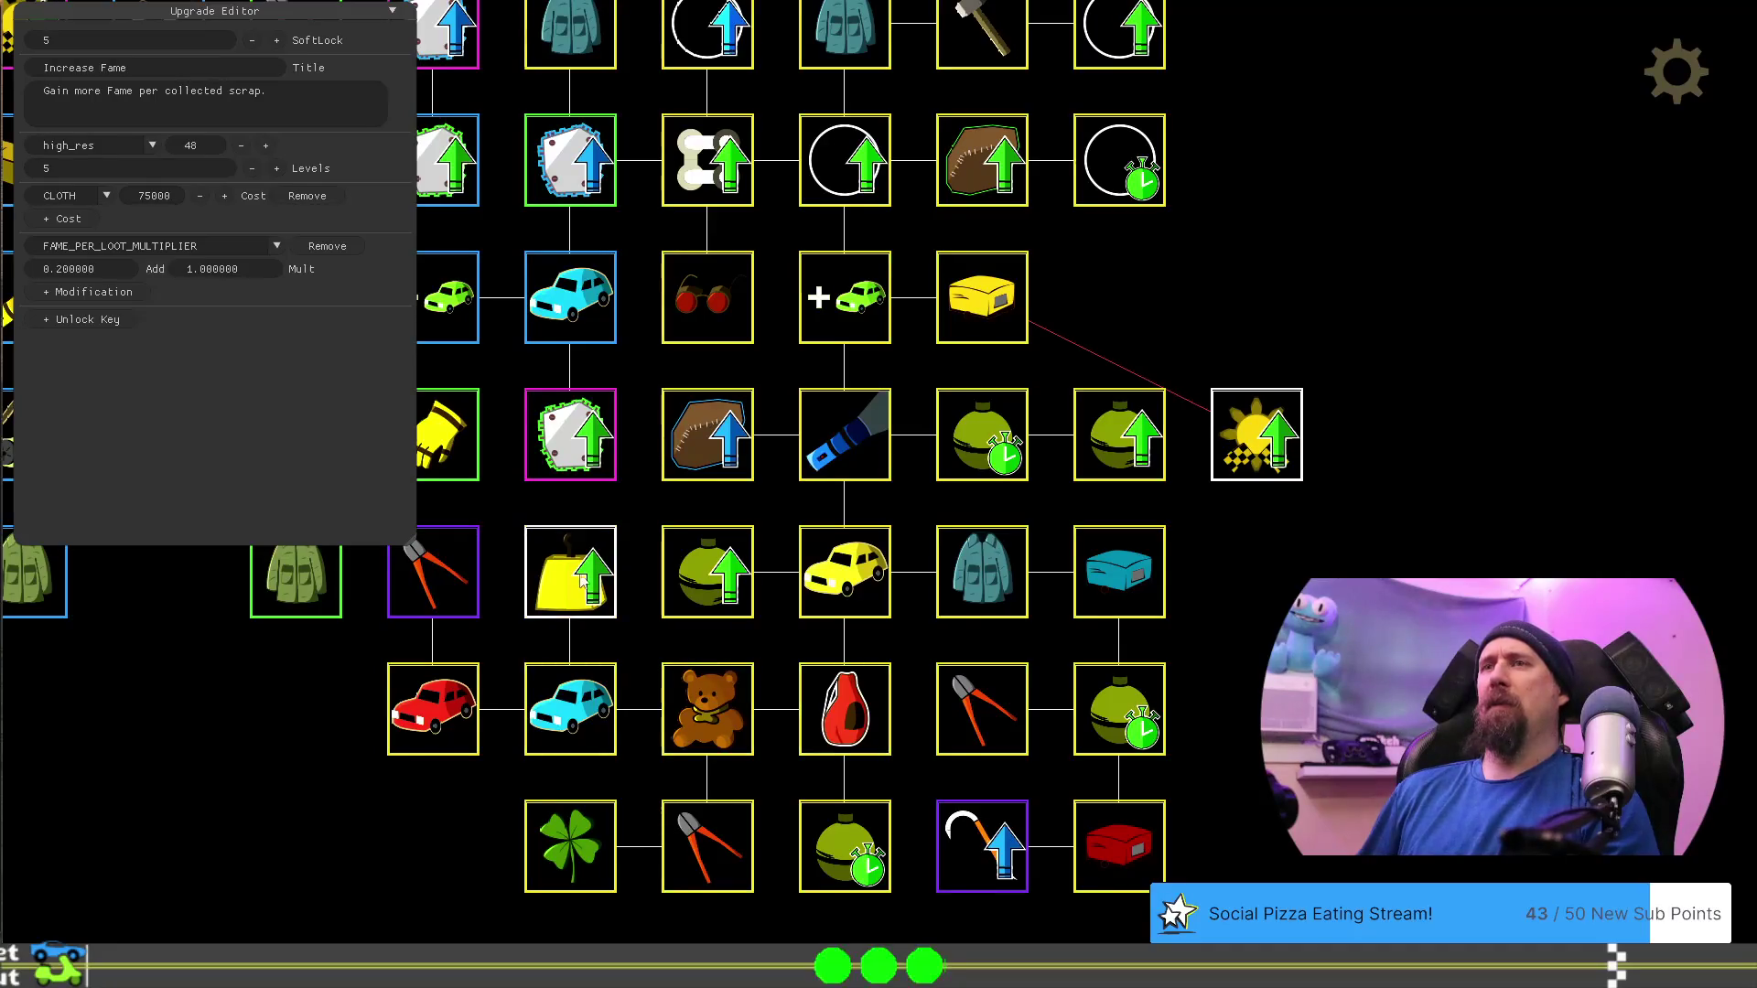
Place Increase Value beside the yellow box upgrade with Increase Fame following, and reselect Increase Value
mouse_move(582, 577)
mouse_down()
mouse_move(1327, 271)
mouse_move(1310, 289)
mouse_move(1119, 316)
mouse_up()
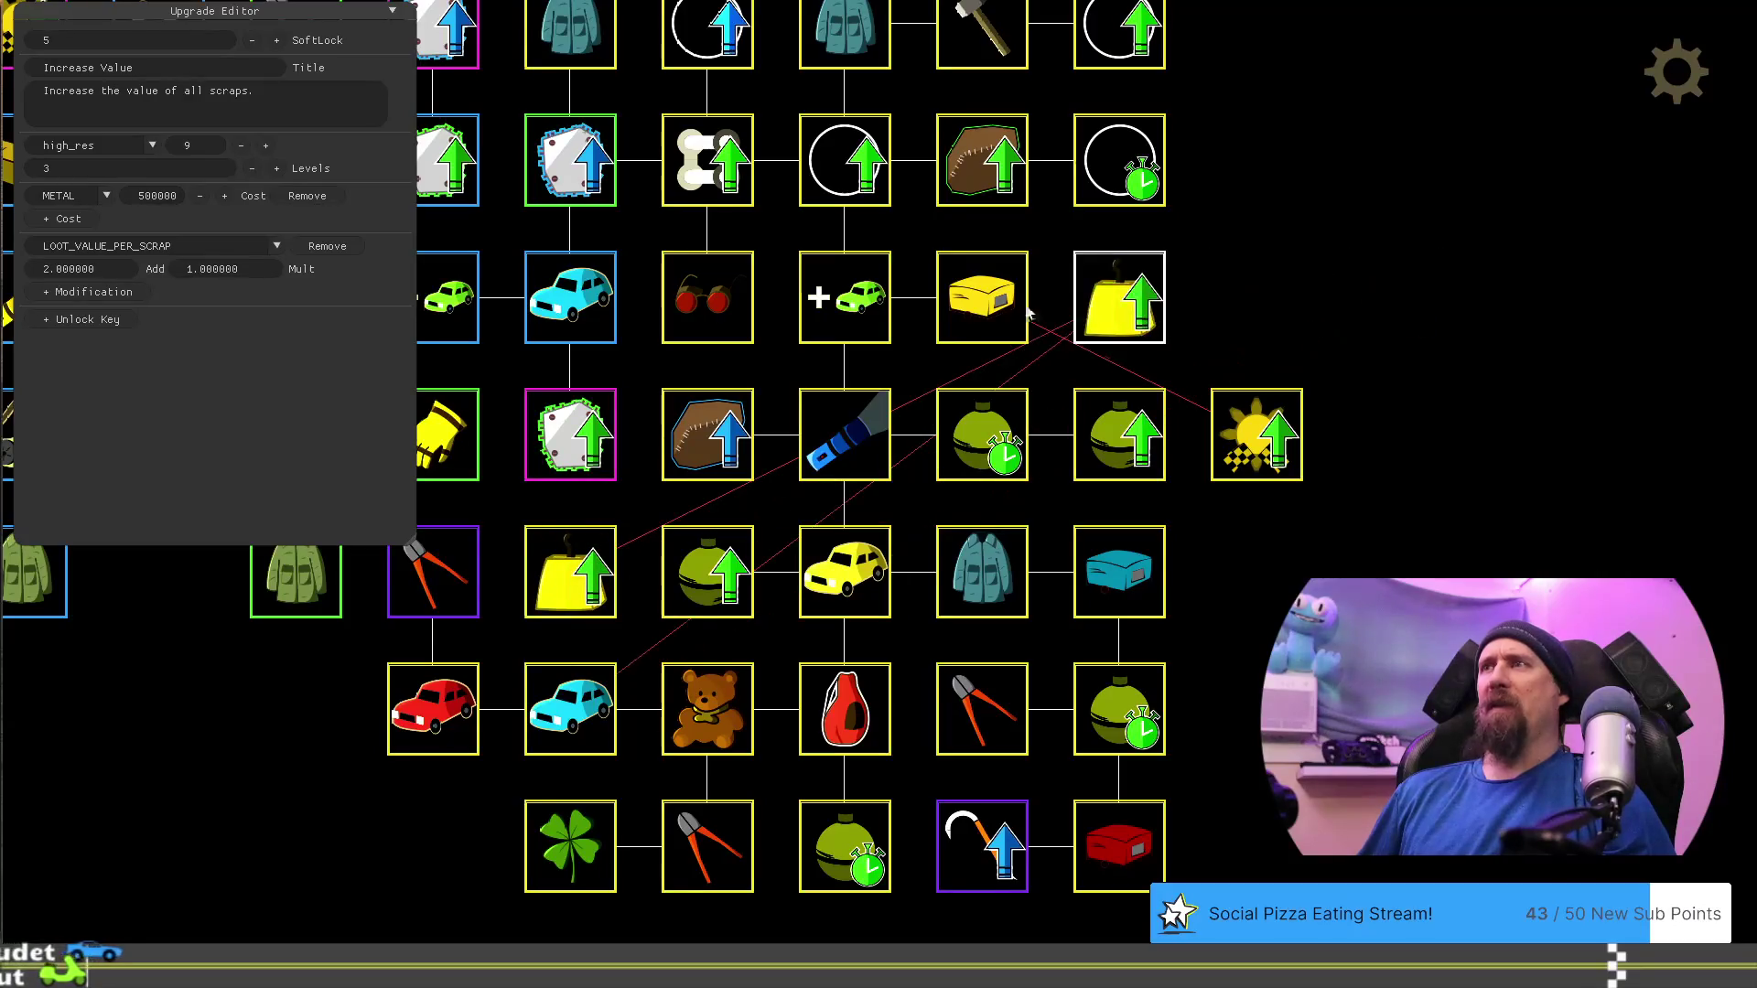
click(1133, 431)
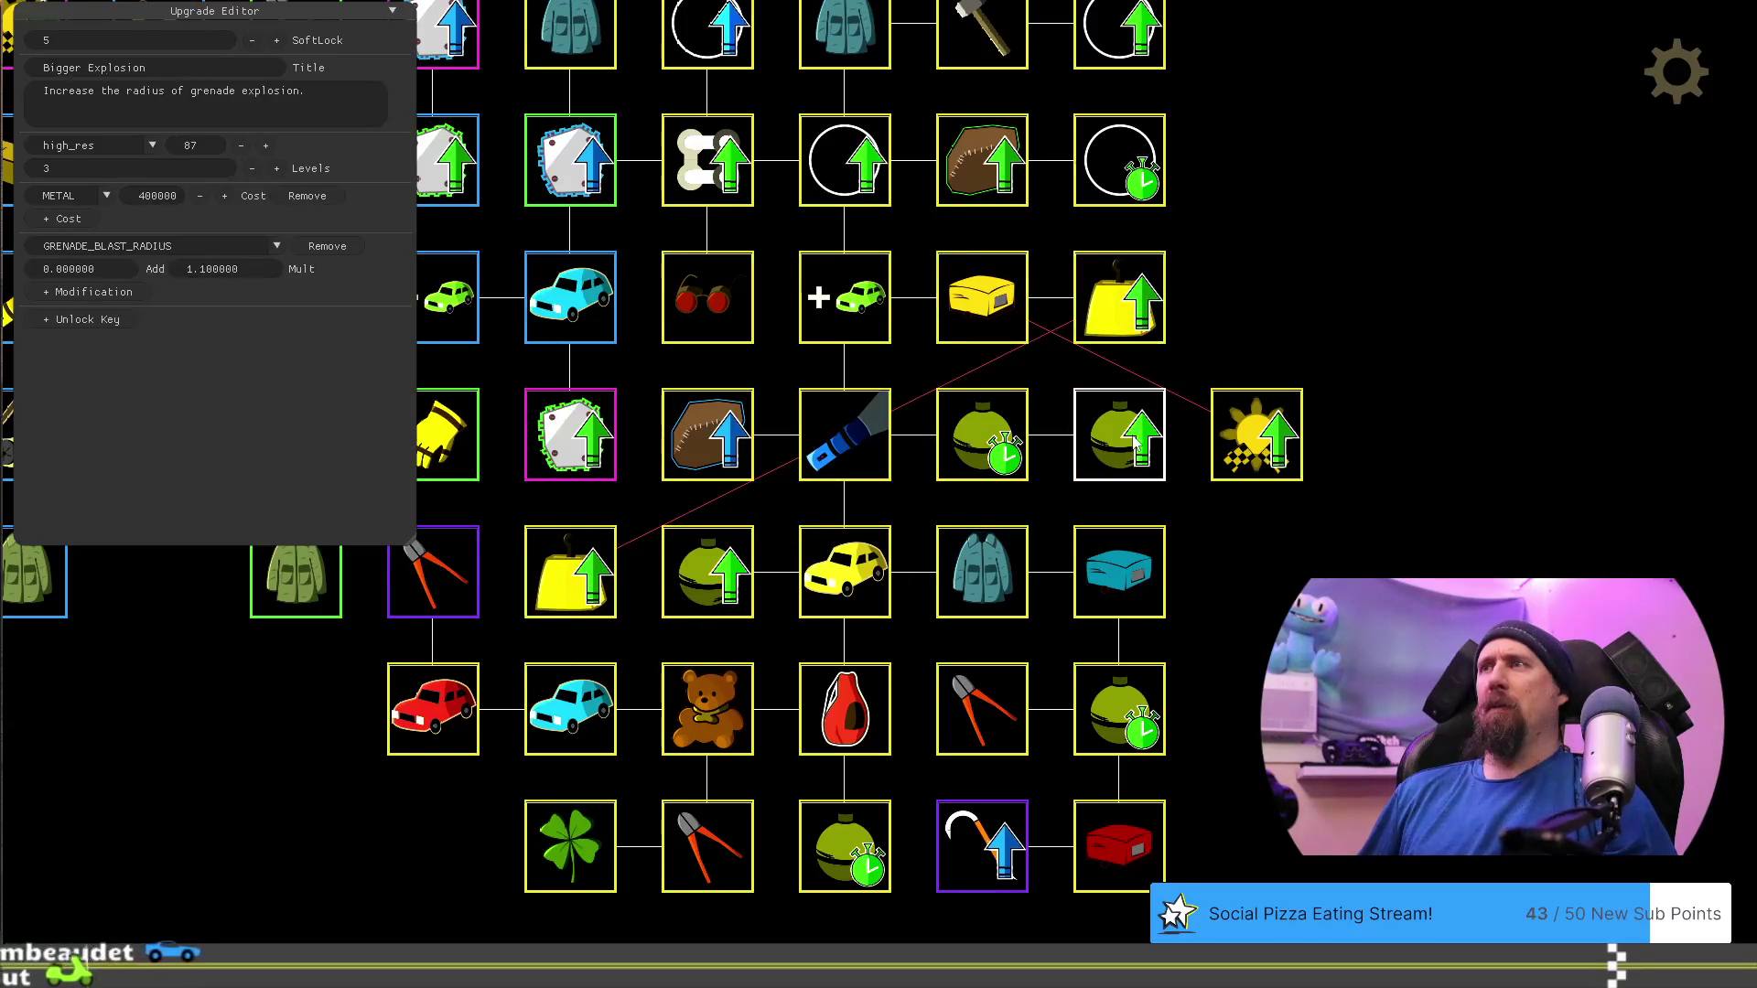
click(588, 575)
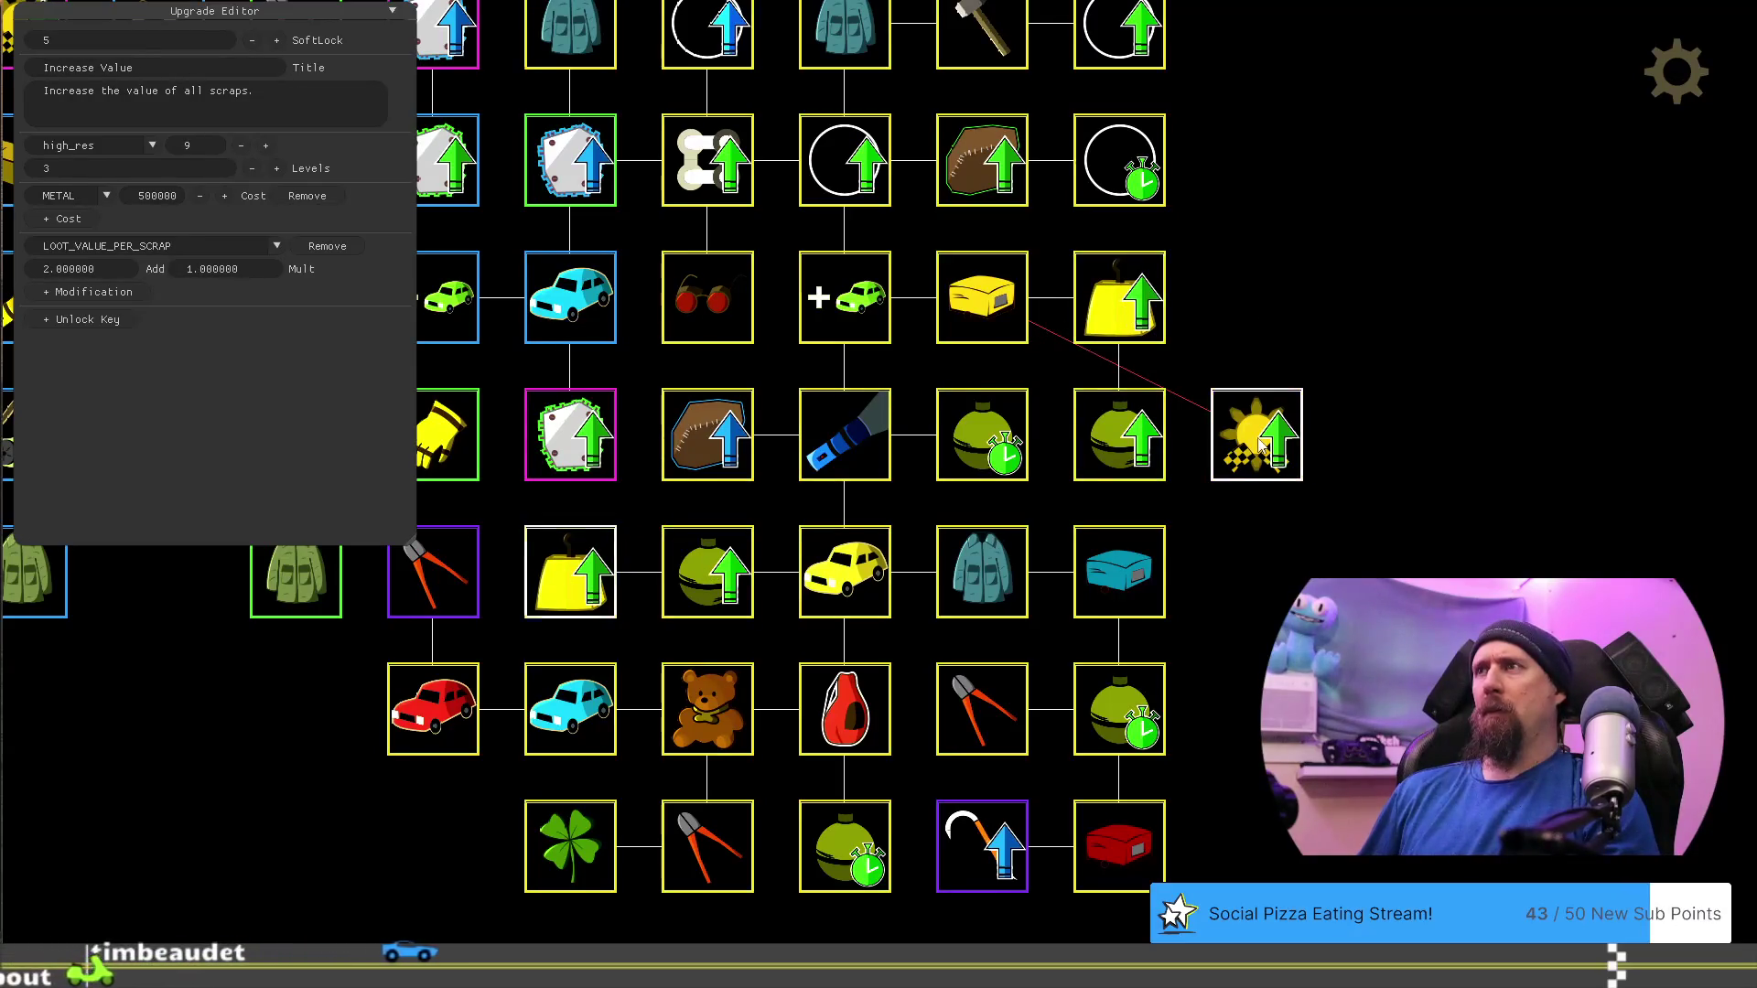
drag(1255, 432, 1232, 345)
click(1097, 313)
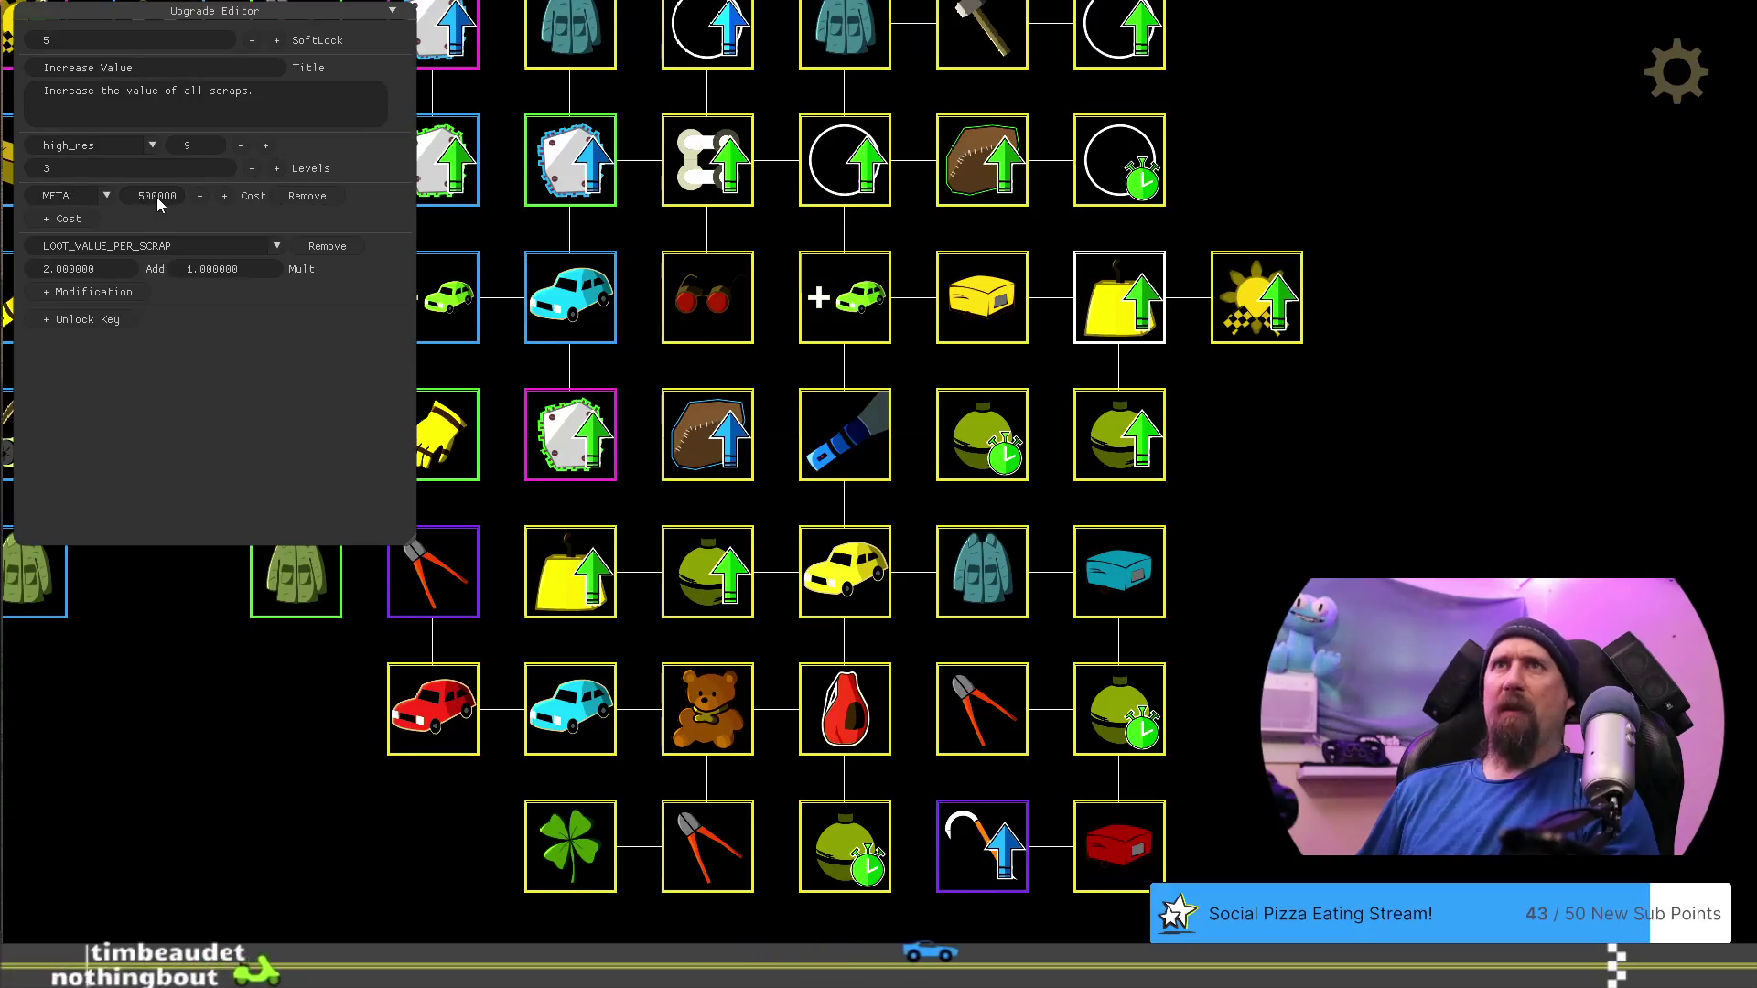
drag(1245, 485, 1325, 545)
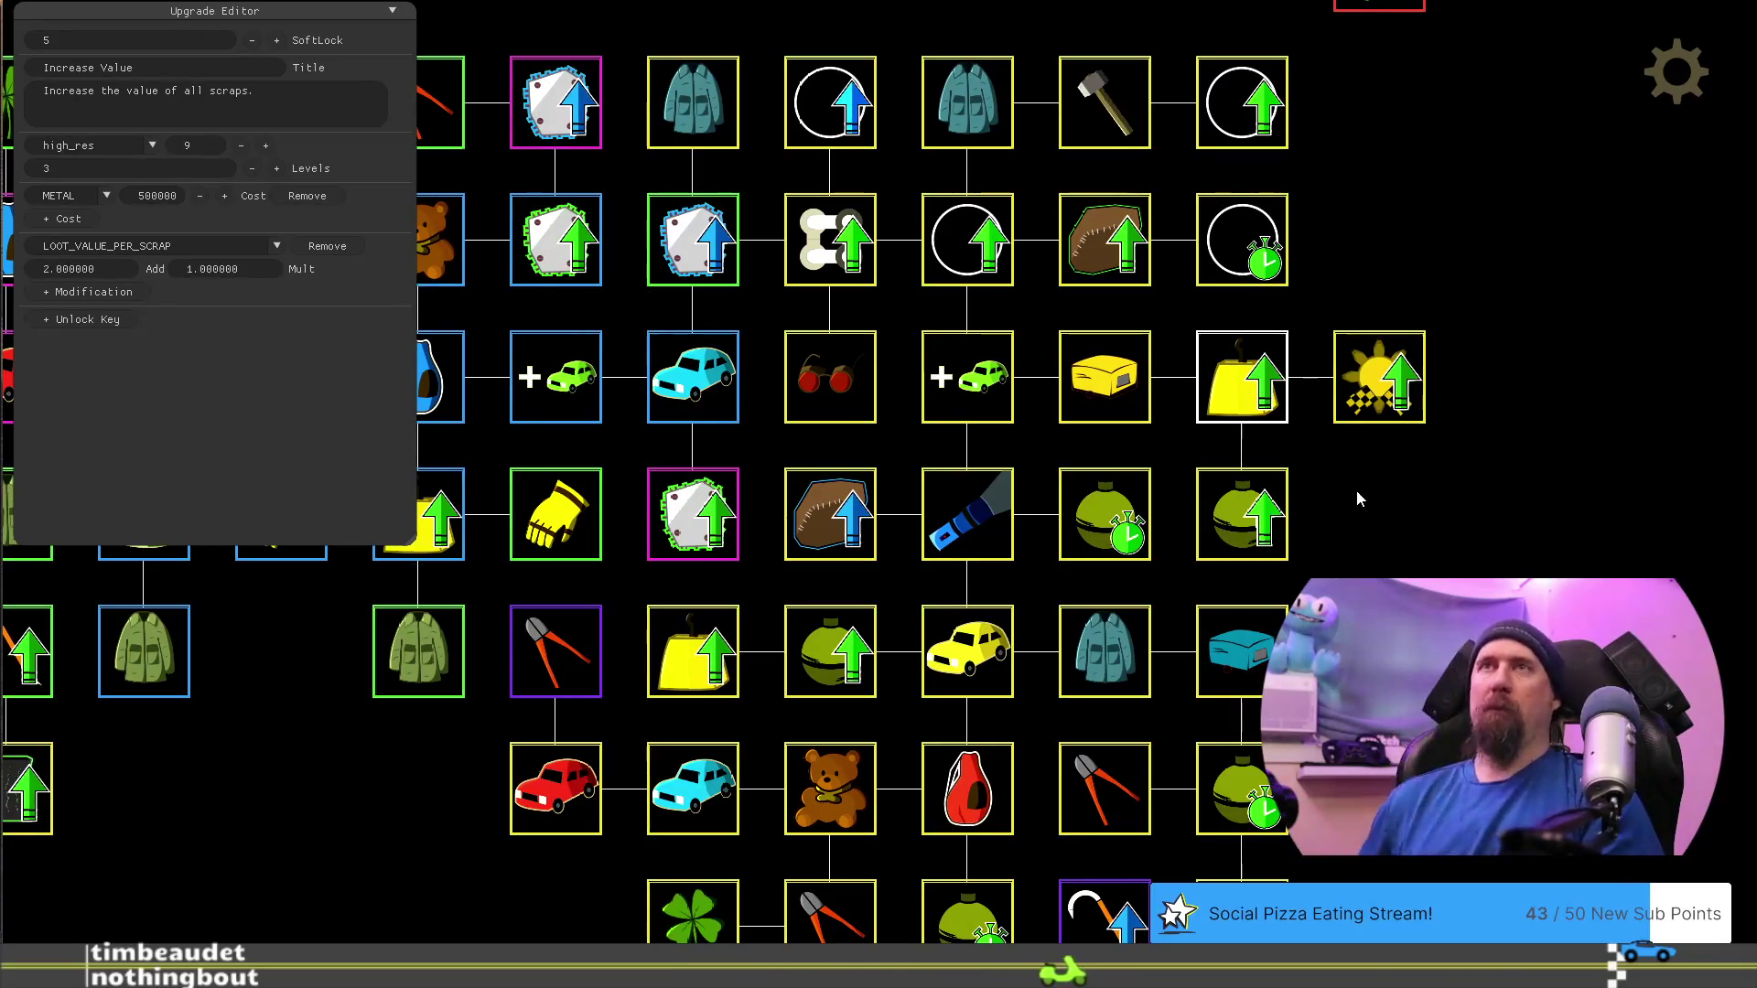
Cut Increase Value to 2 levels and change its Add amount from 2 to 5
click(254, 169)
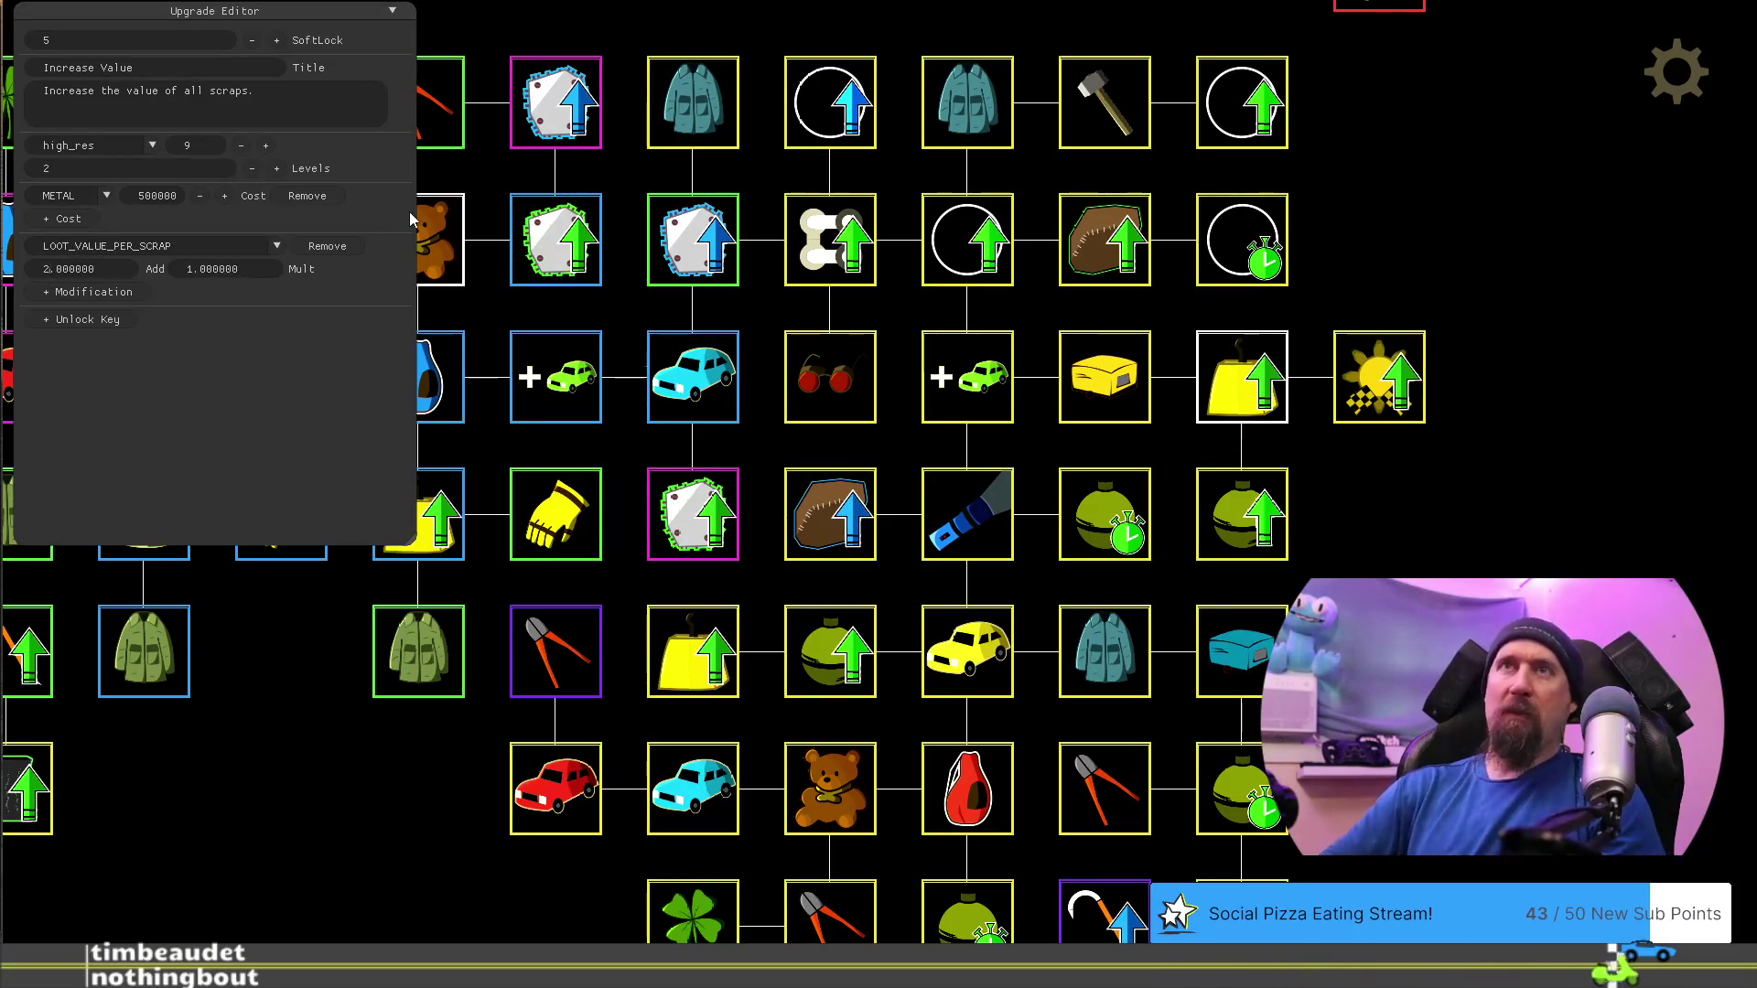
key(BackSpace)
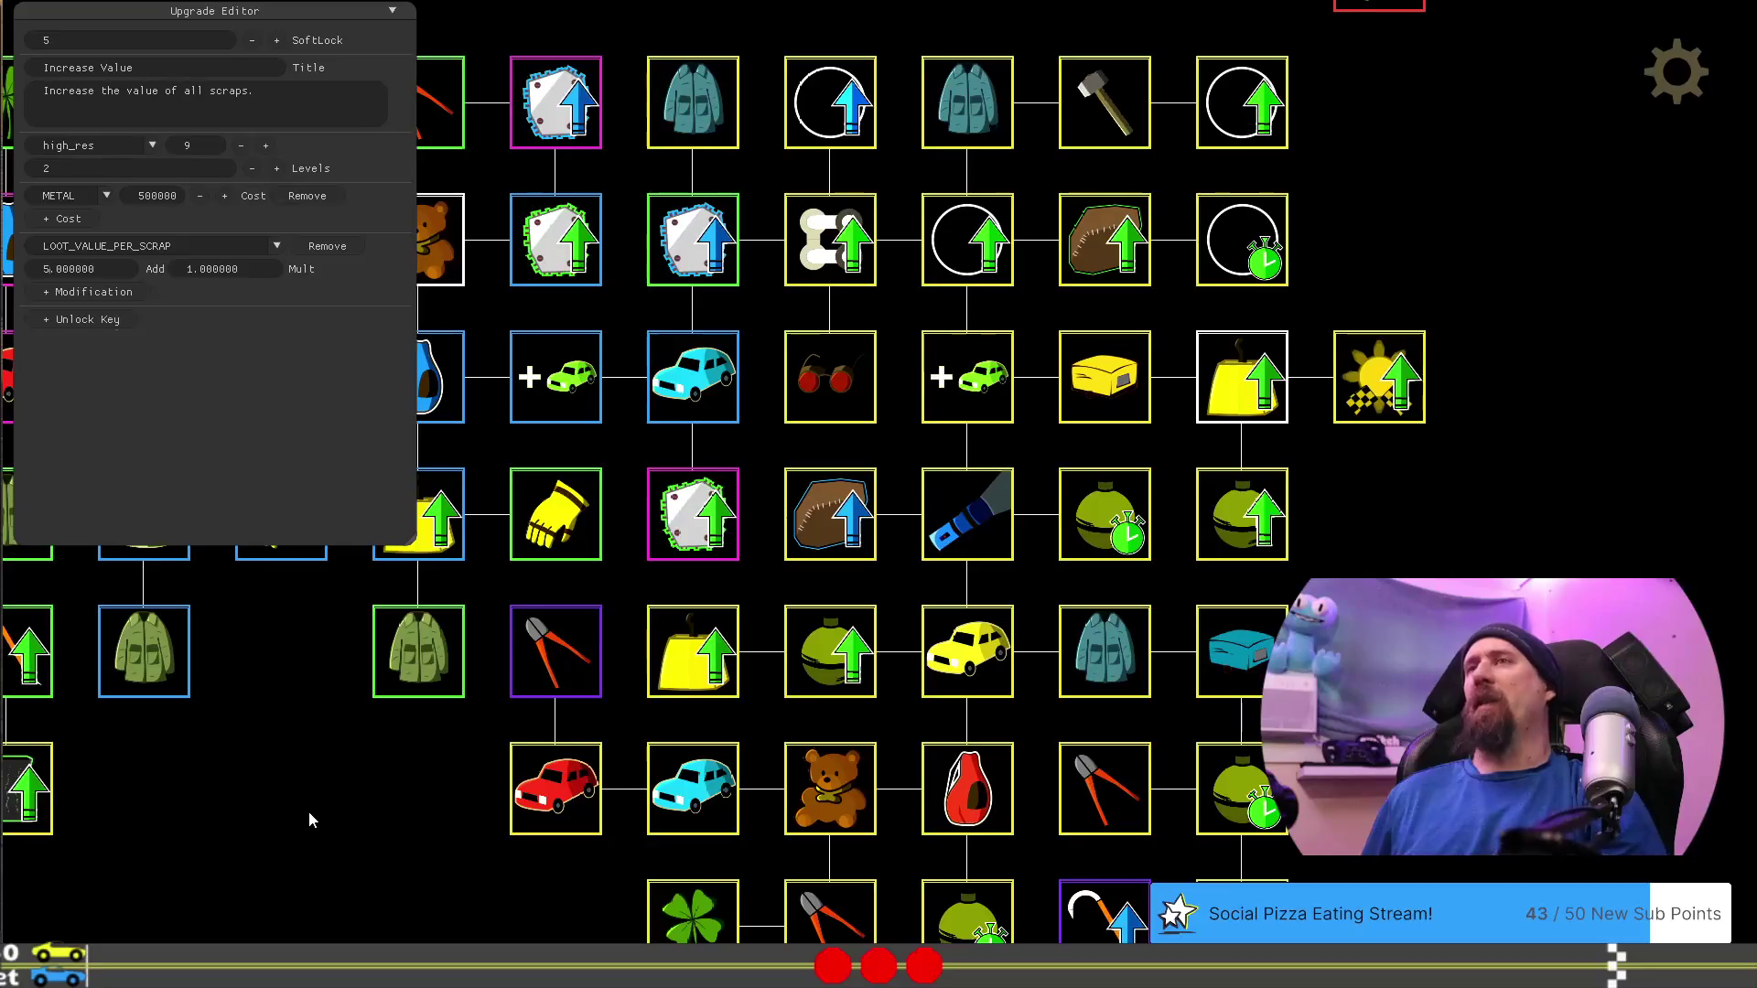
mouse_move(309, 811)
mouse_down()
mouse_move(370, 787)
mouse_move(1019, 812)
mouse_move(910, 855)
mouse_up()
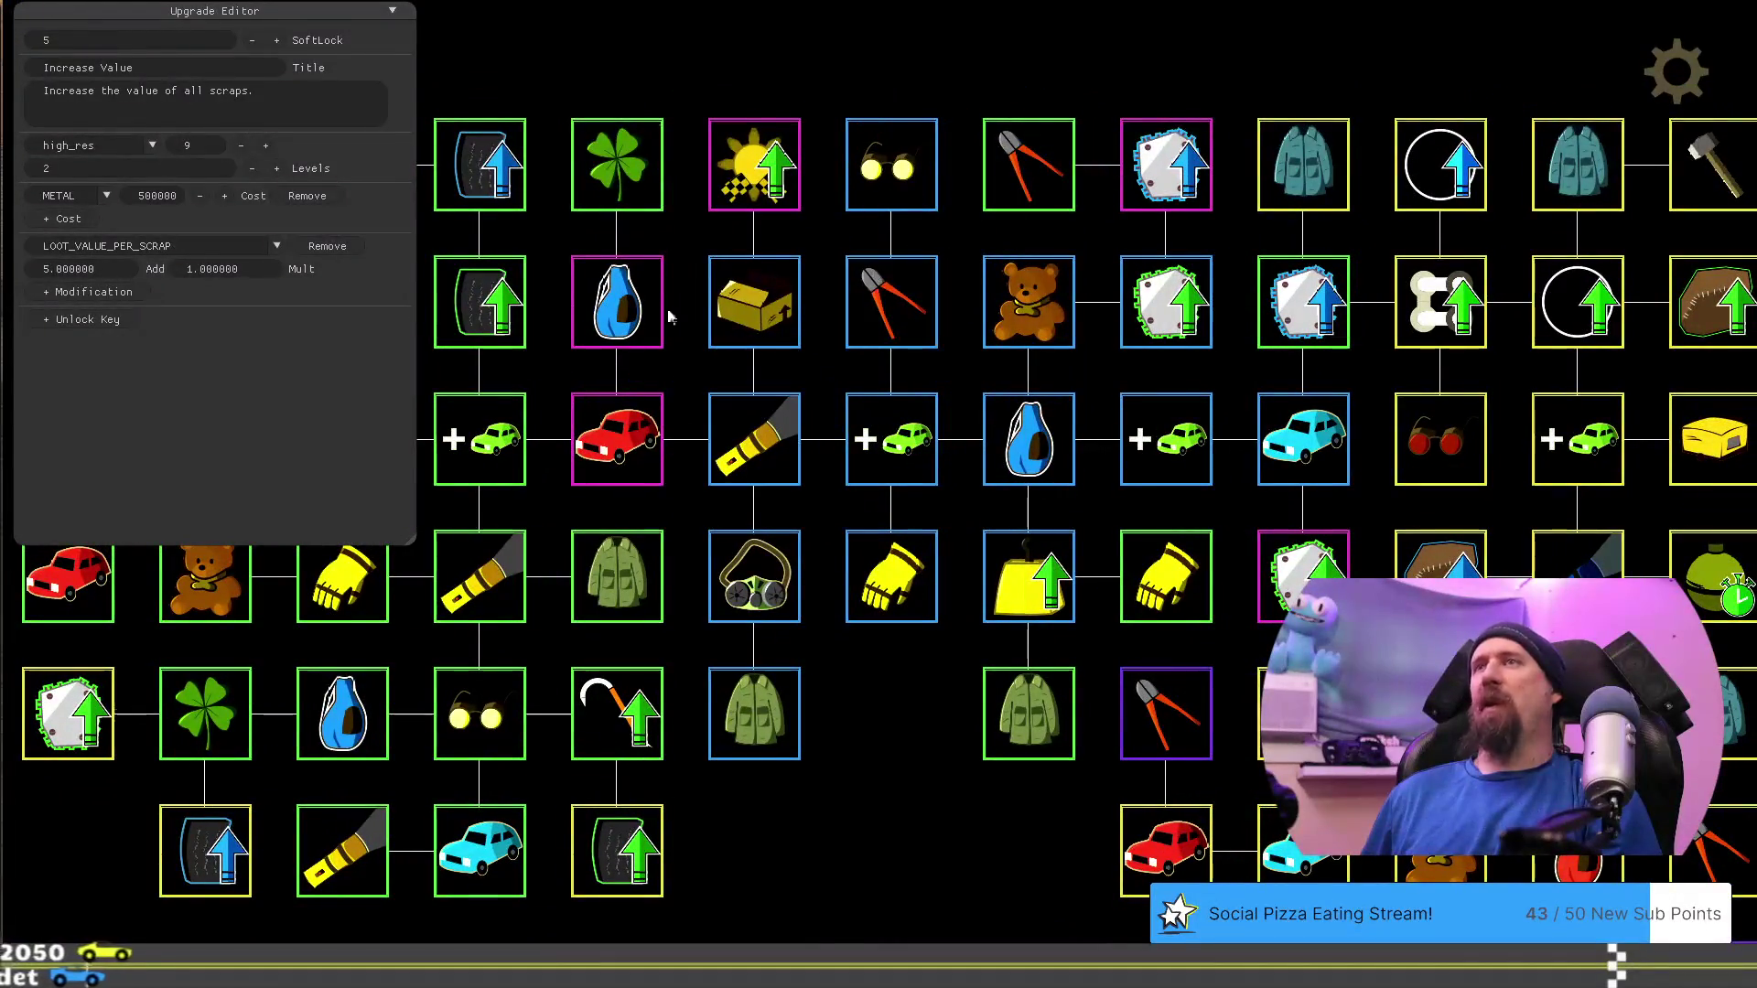
Look over the rearranged upgrade tree, then exit the editor to the in-game Market tree
drag(867, 865, 1257, 868)
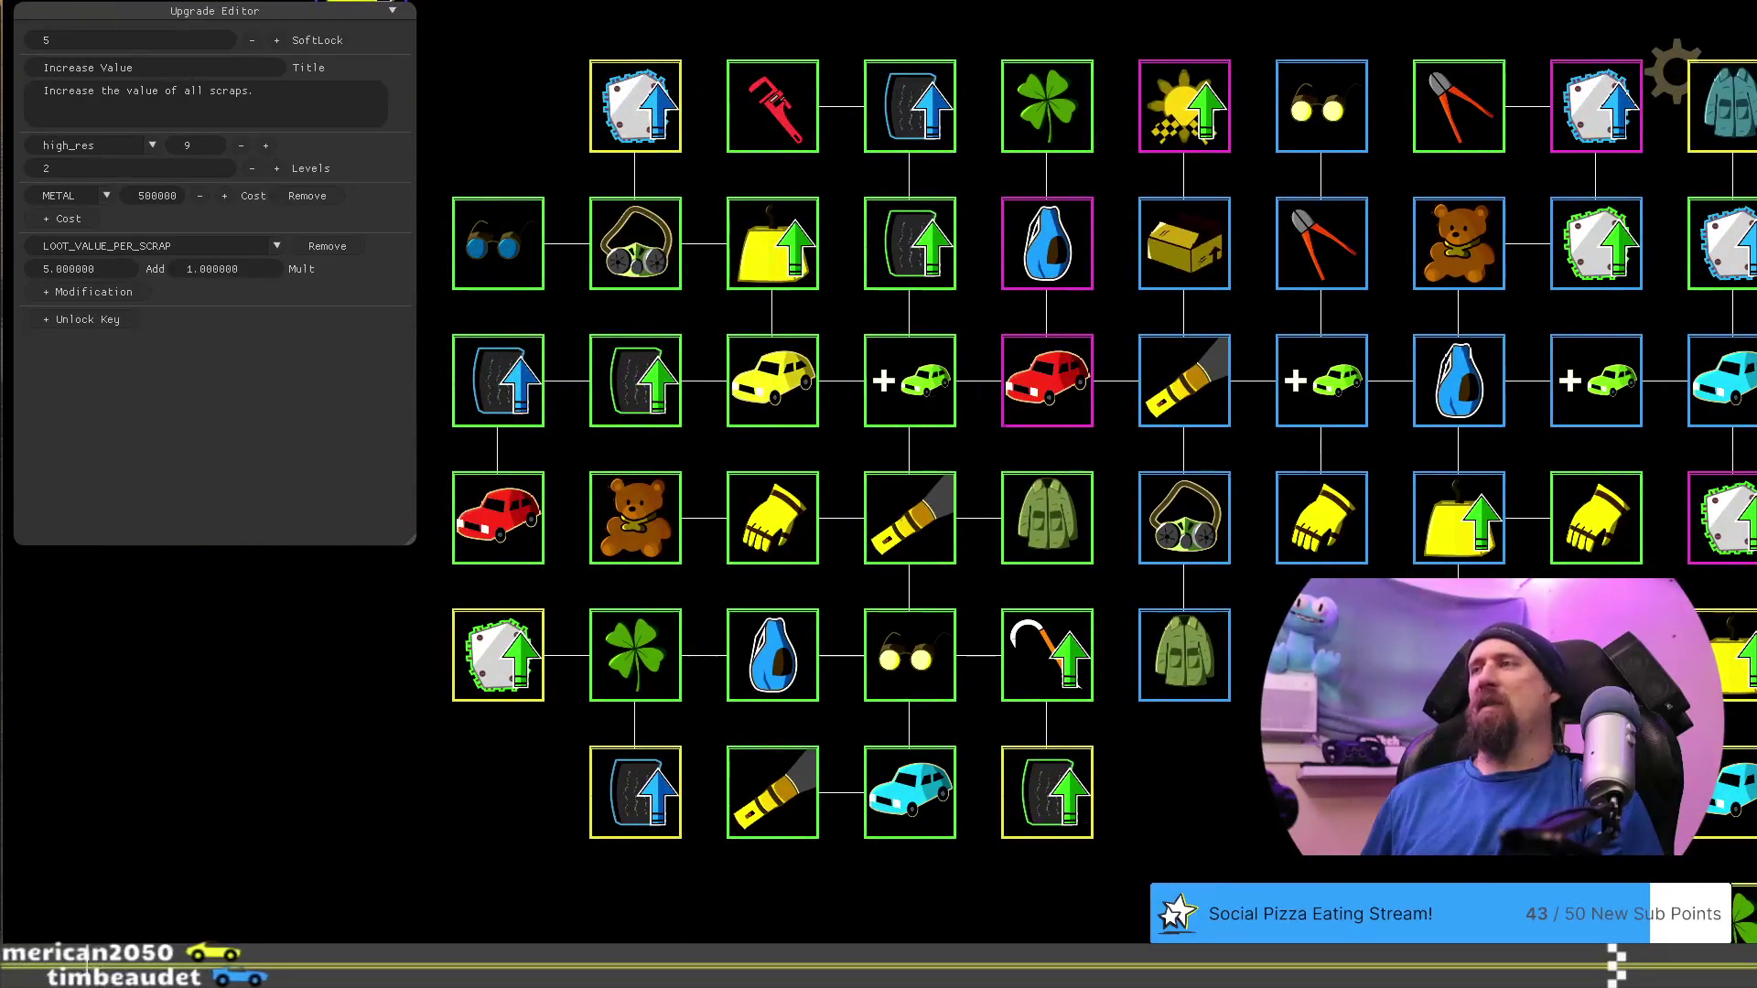
drag(1258, 867, 518, 737)
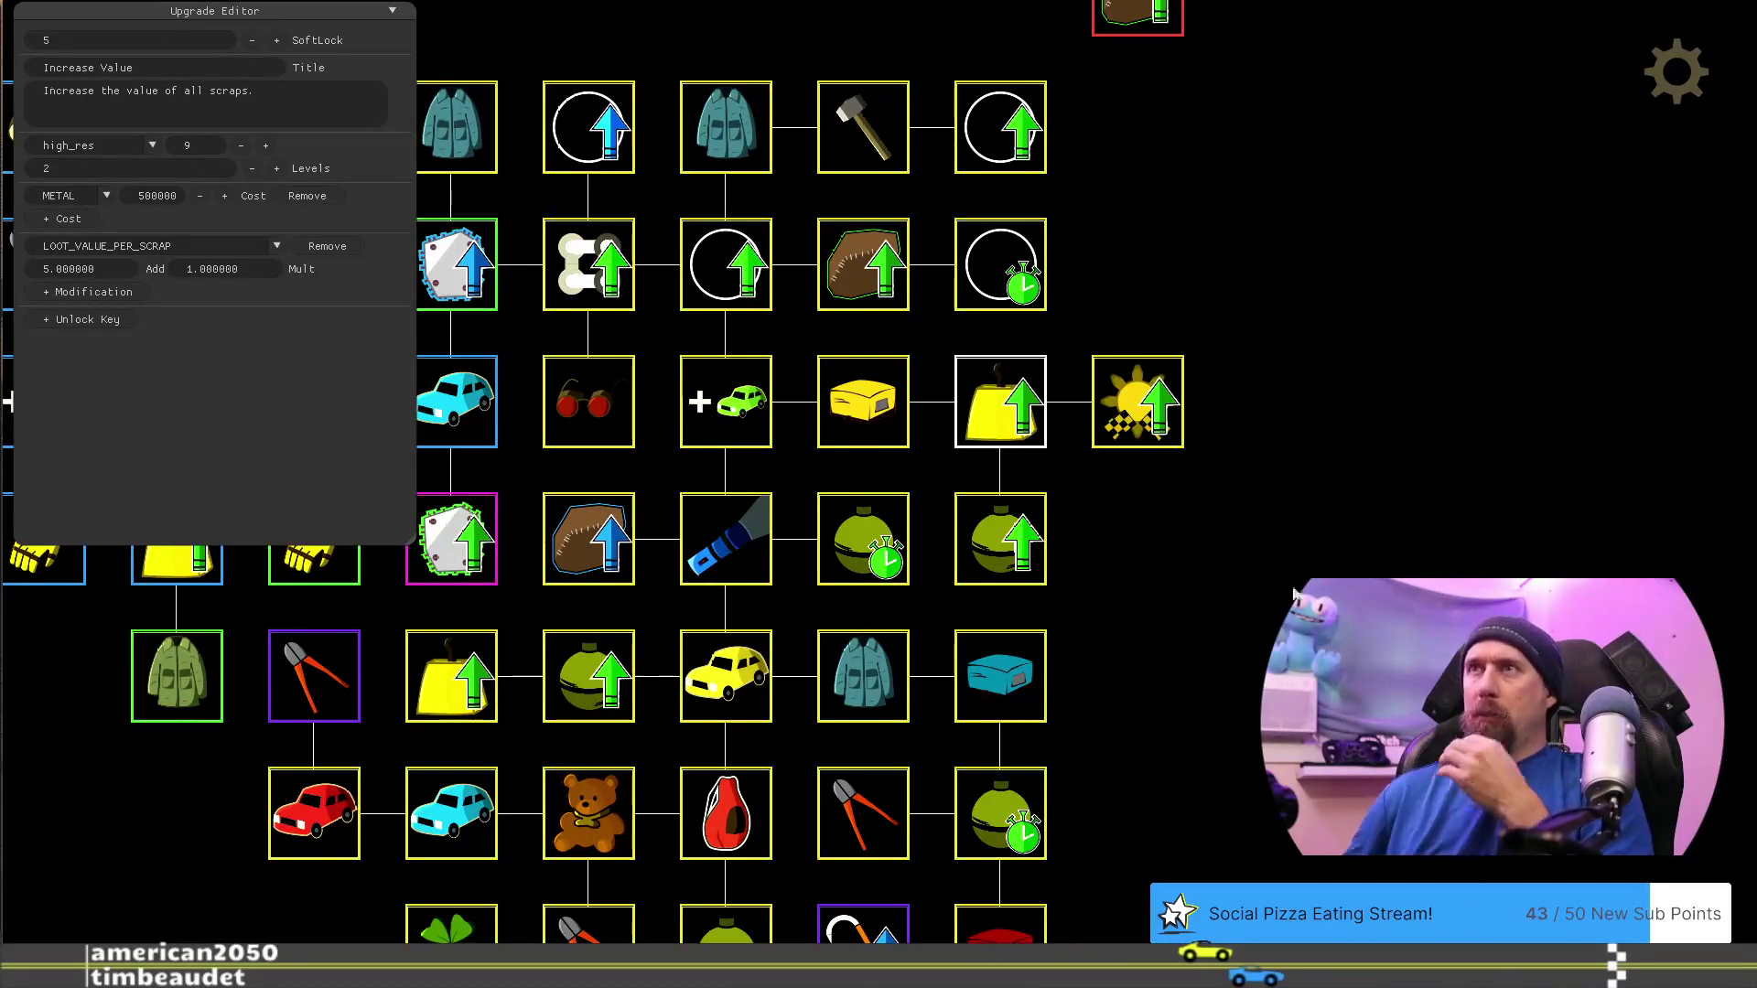
drag(1293, 593, 1552, 560)
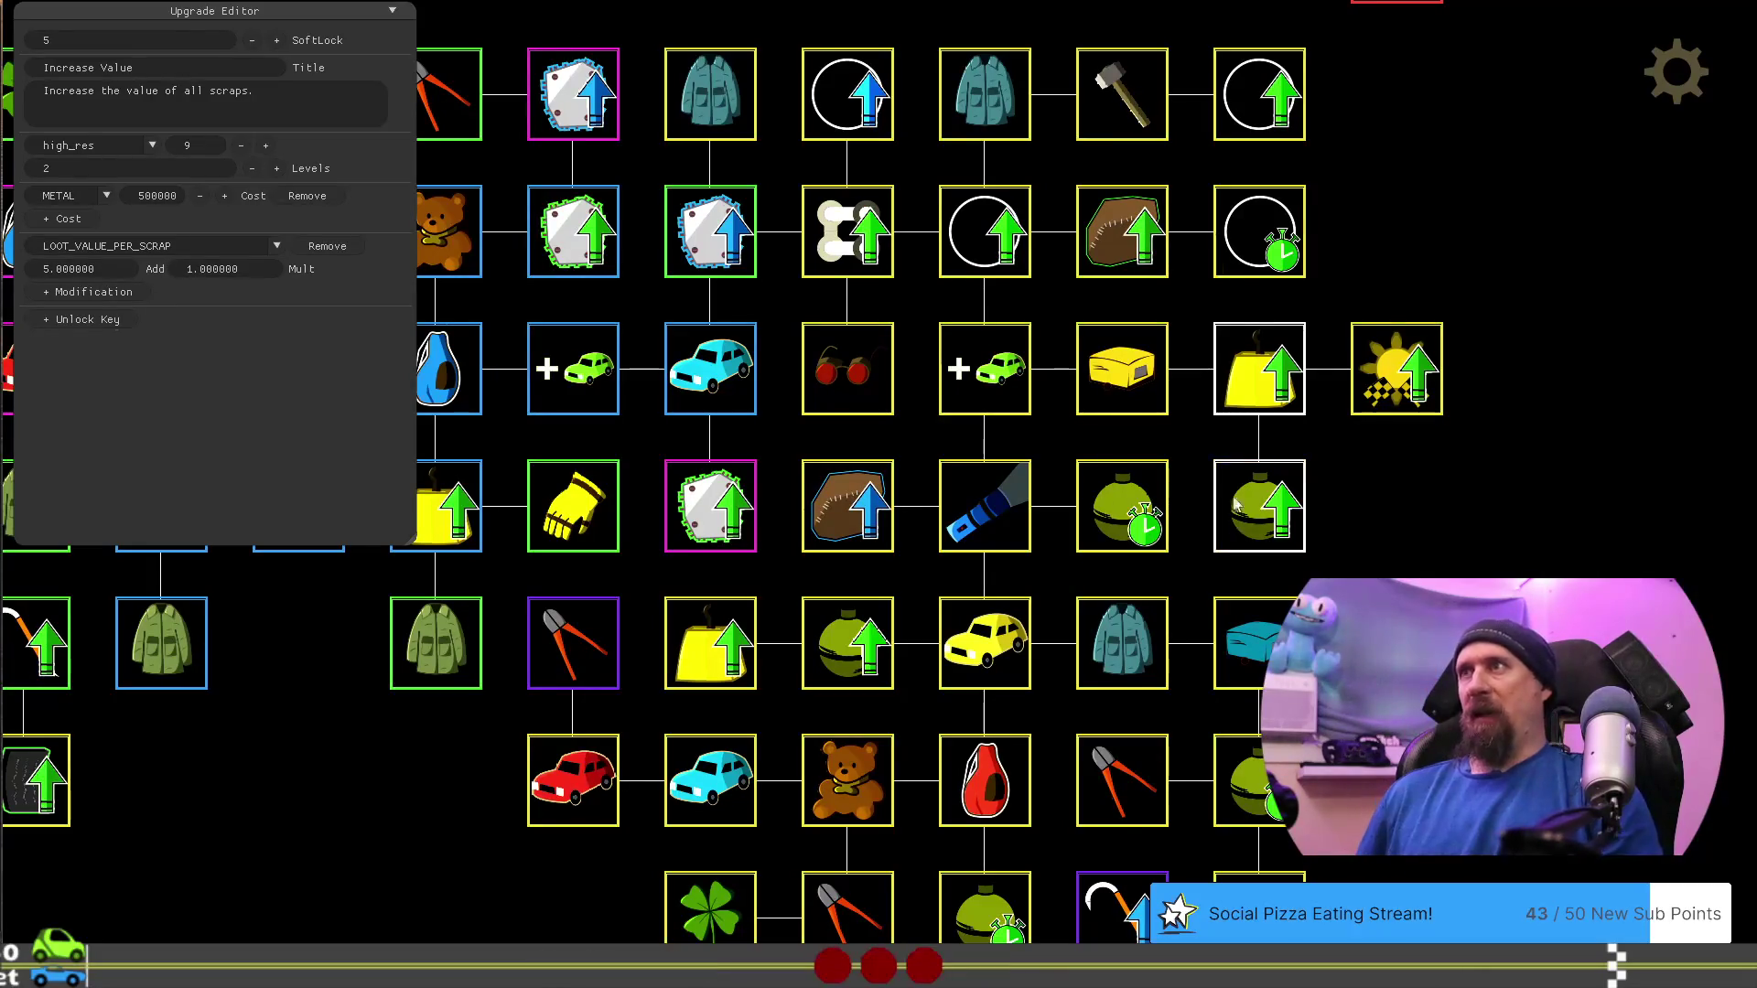
key(Right)
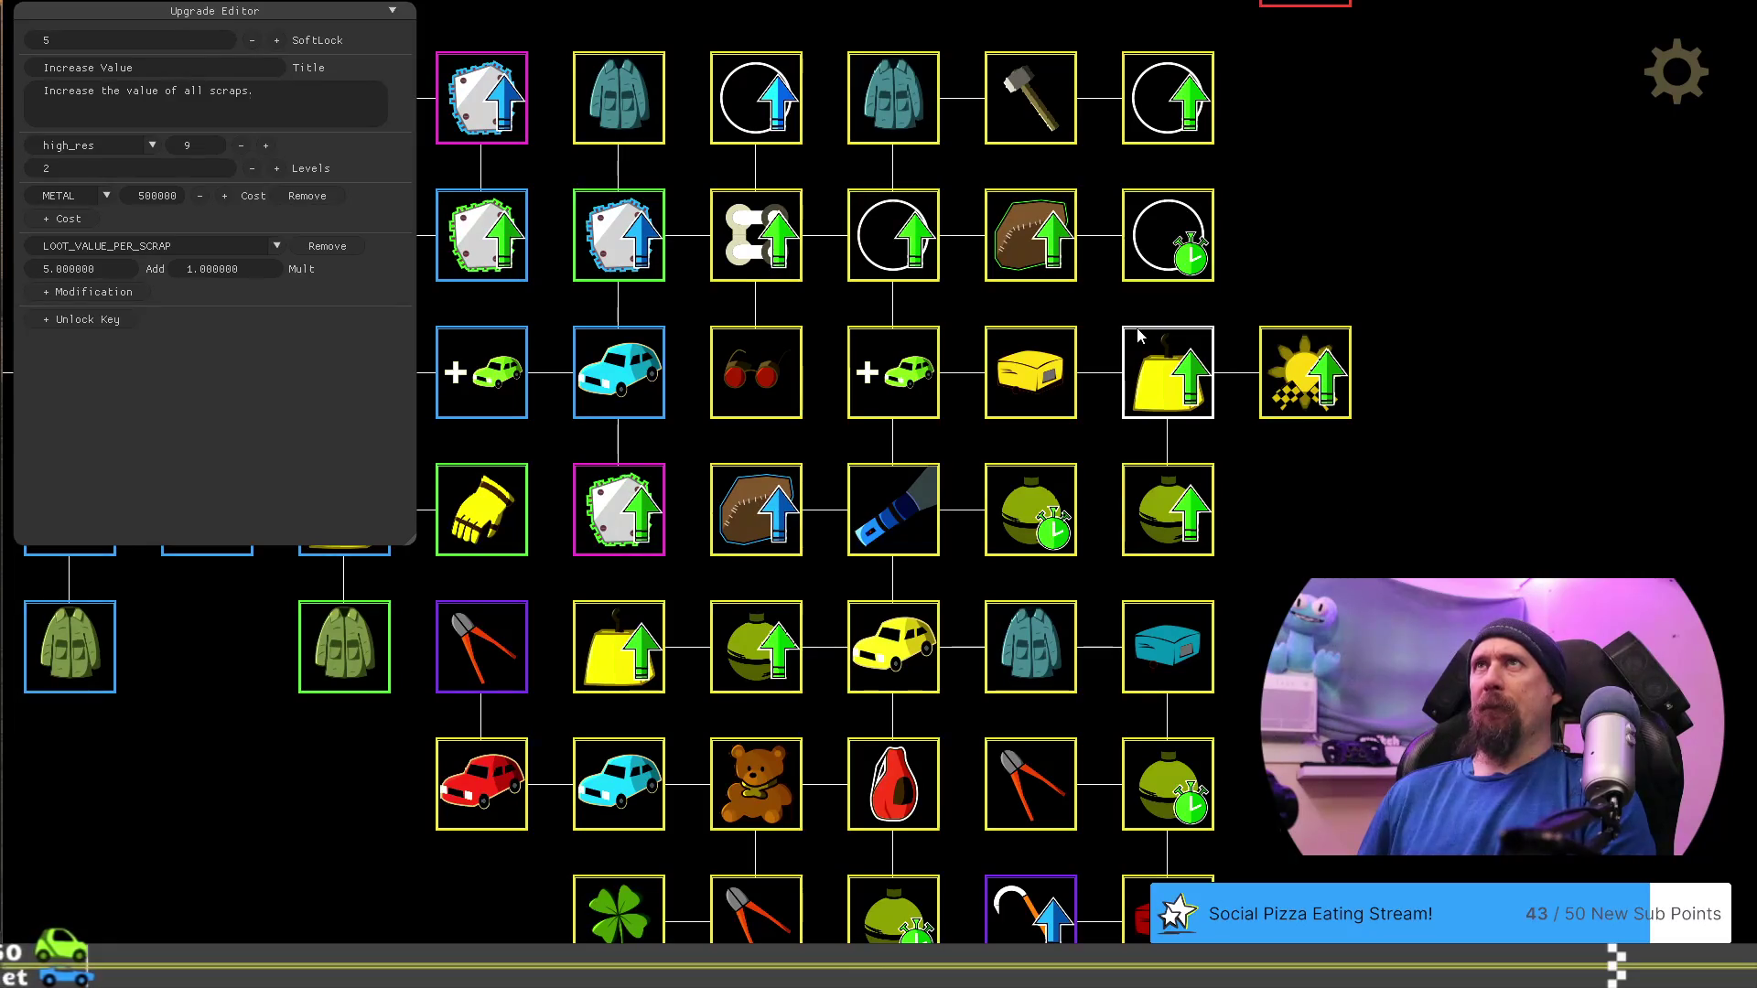
drag(1396, 469, 1523, 404)
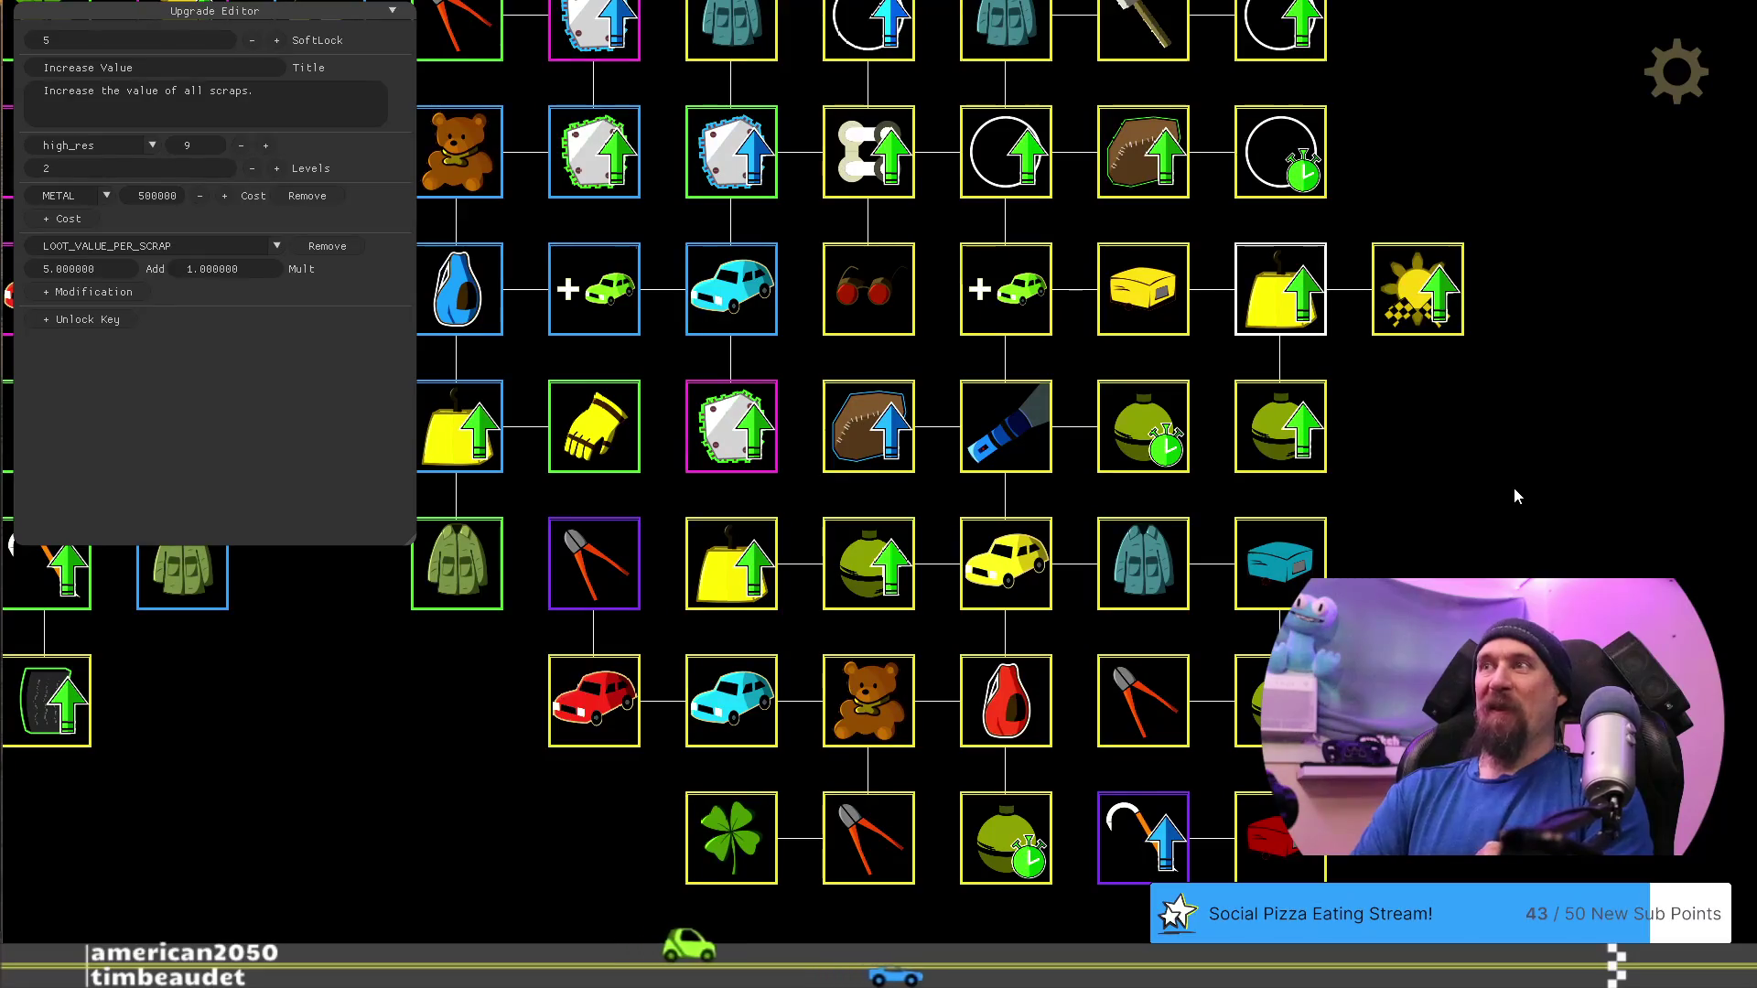
drag(1514, 487, 1452, 591)
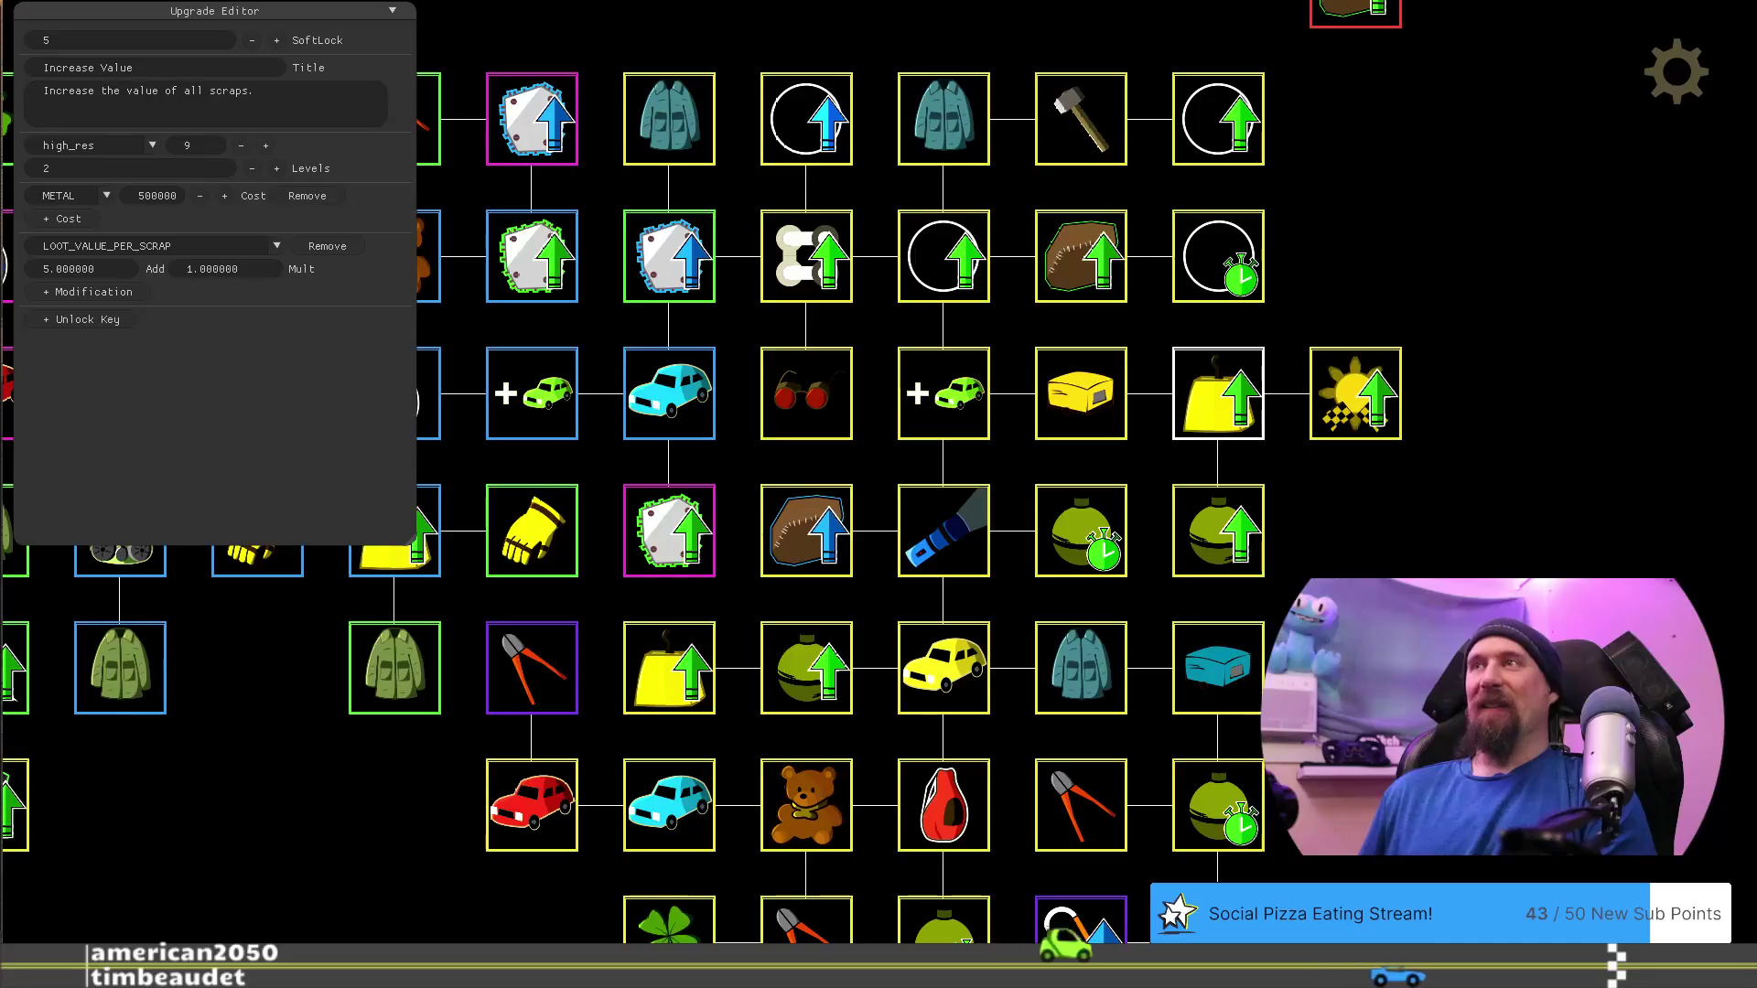
key(Escape)
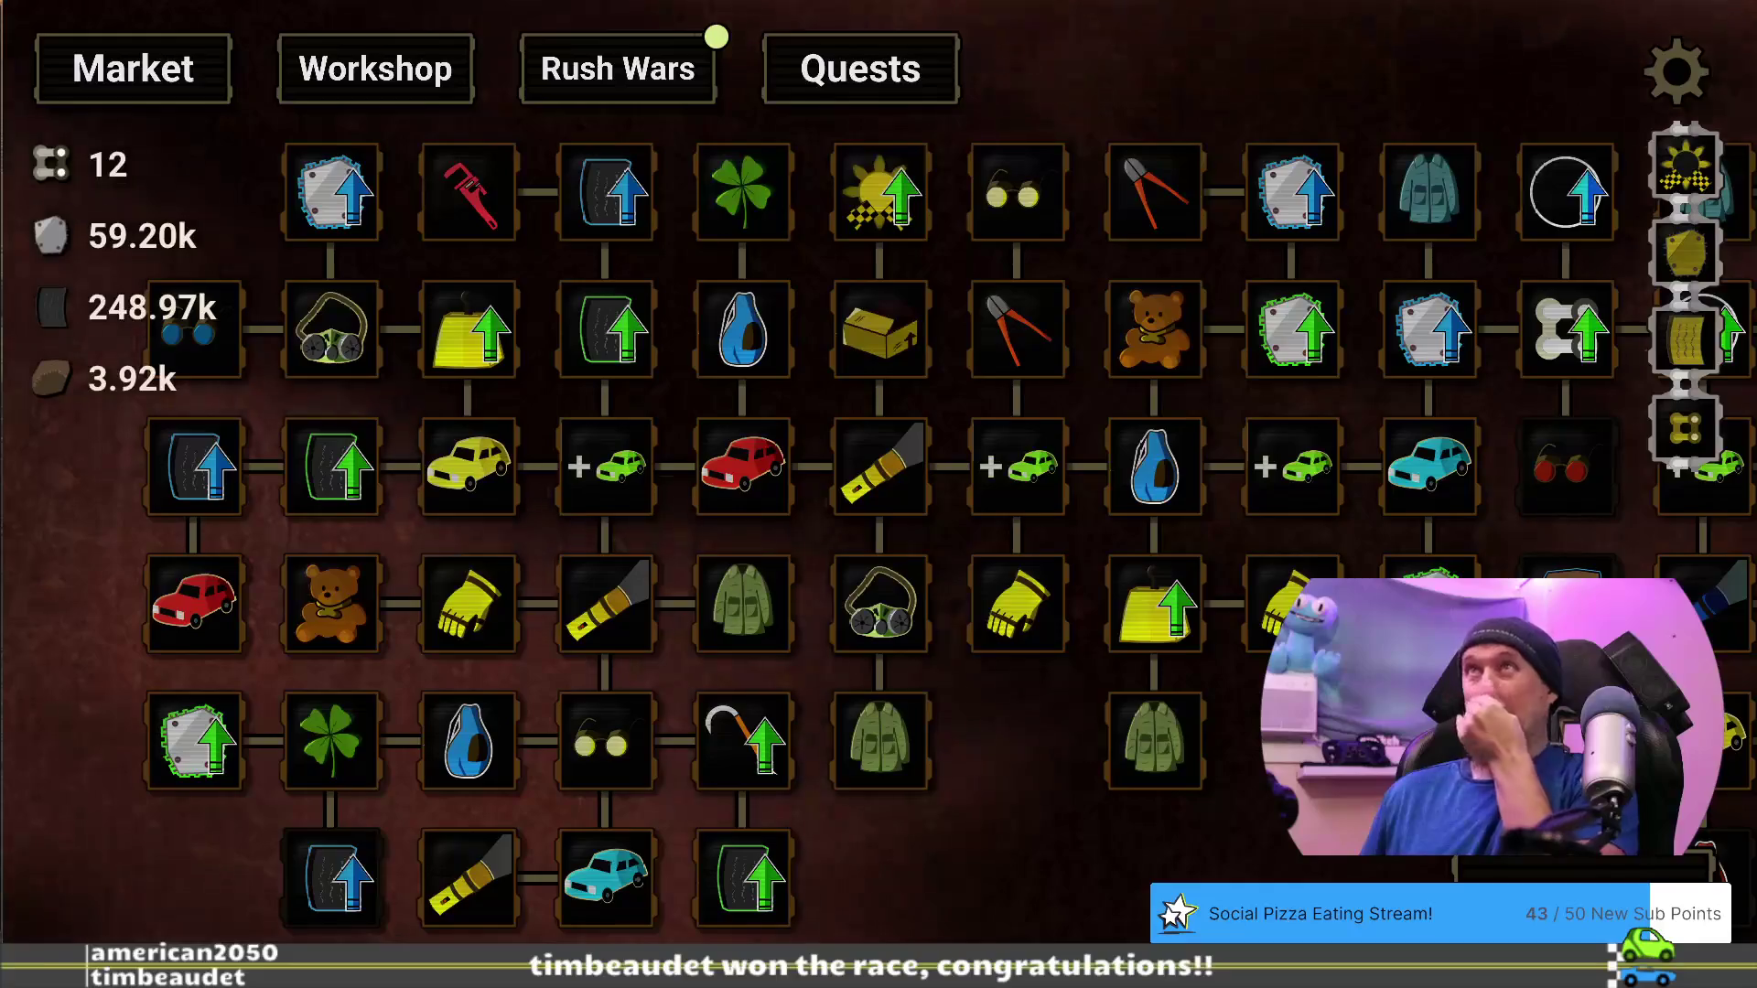
Load the tundra_start profile from the Developer Terminal, resetting resources to 22.60k, 32.33k and 0
key(grave)
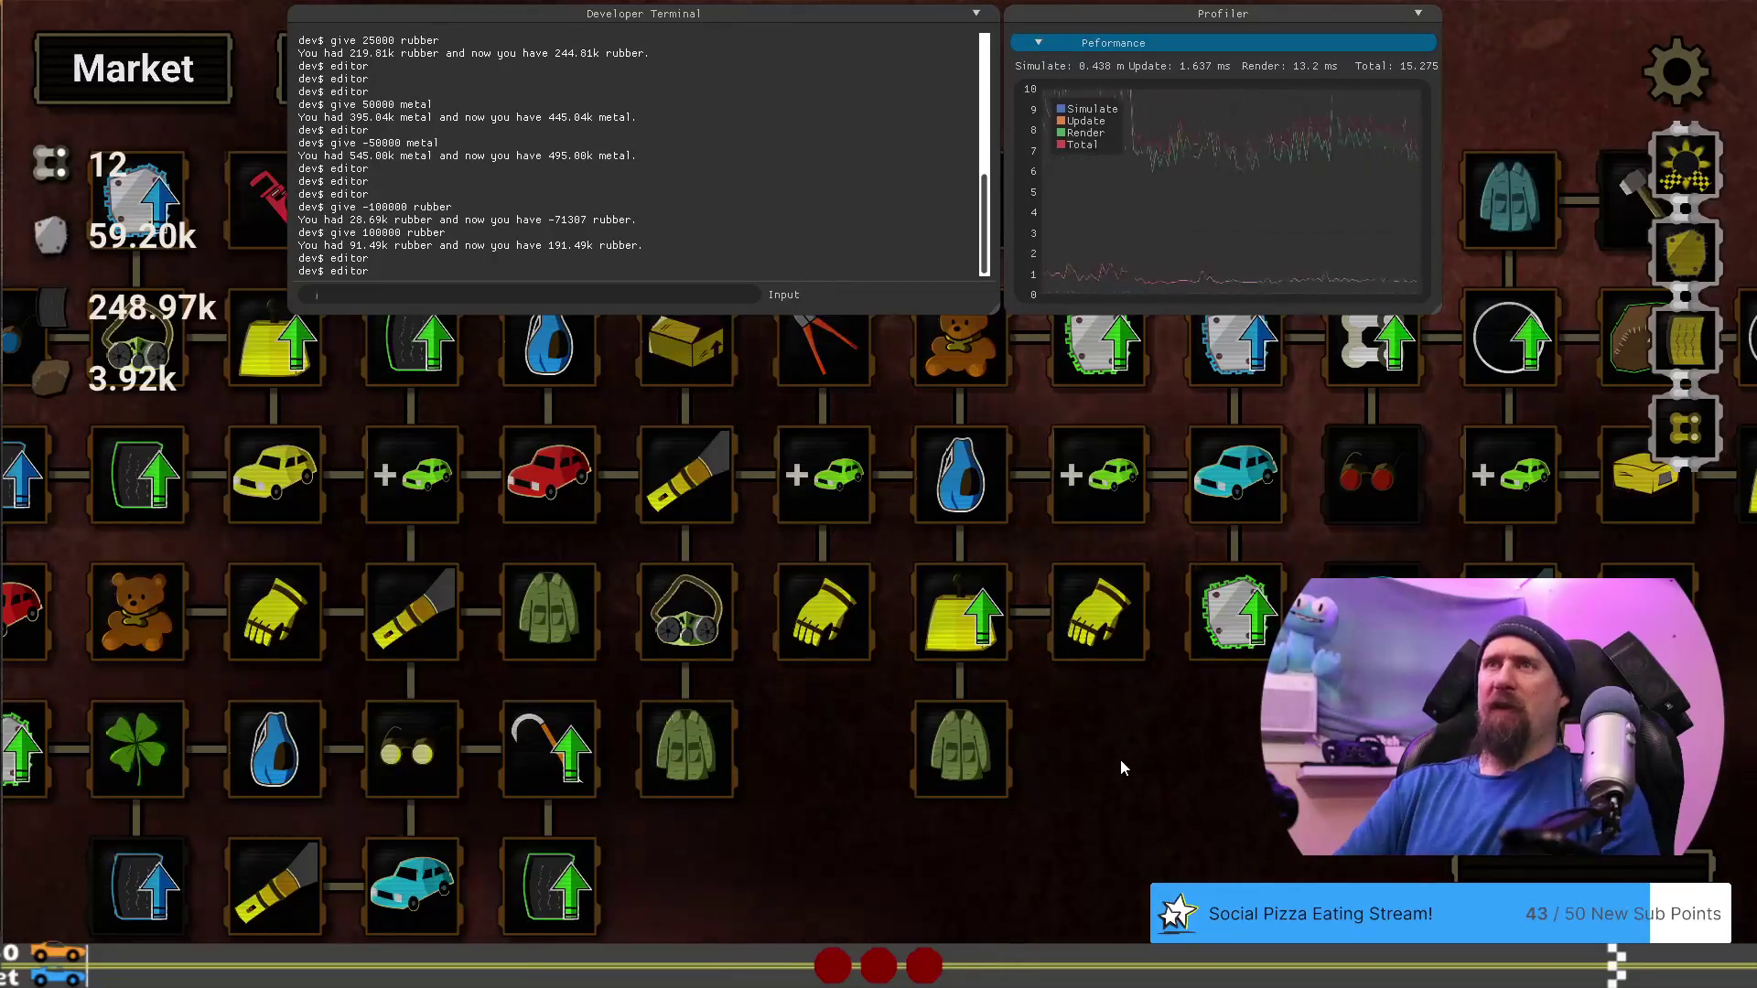
text(load )
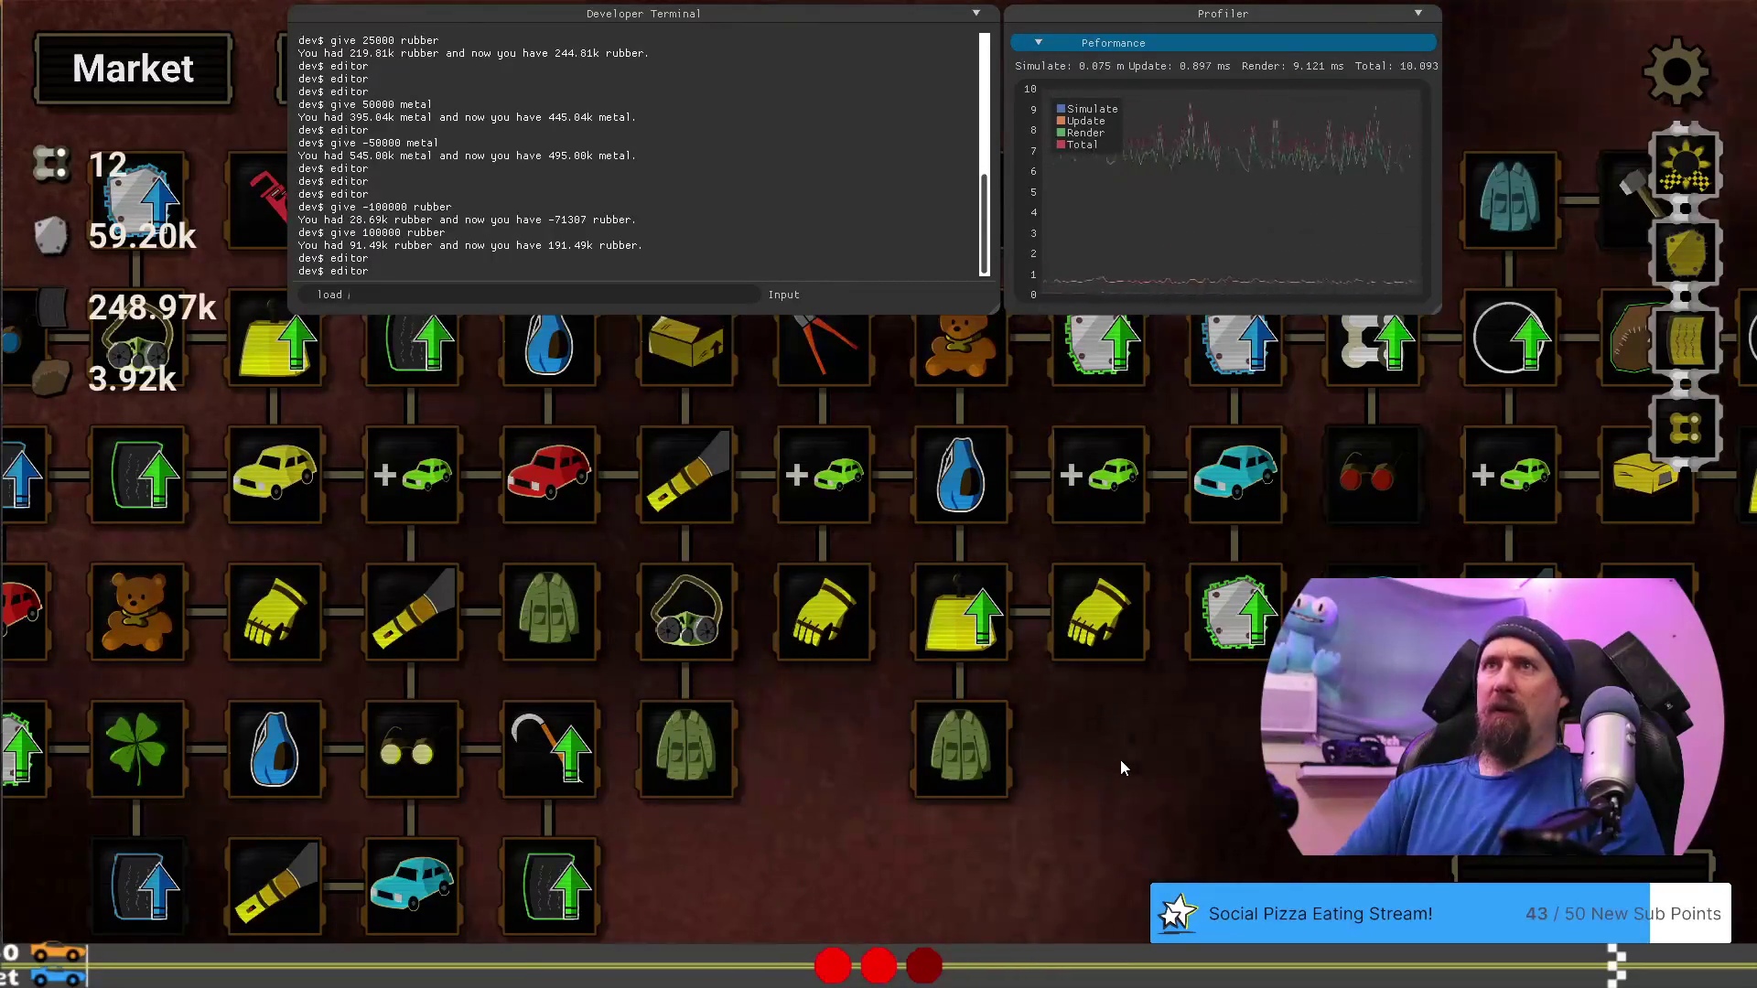
text(tund)
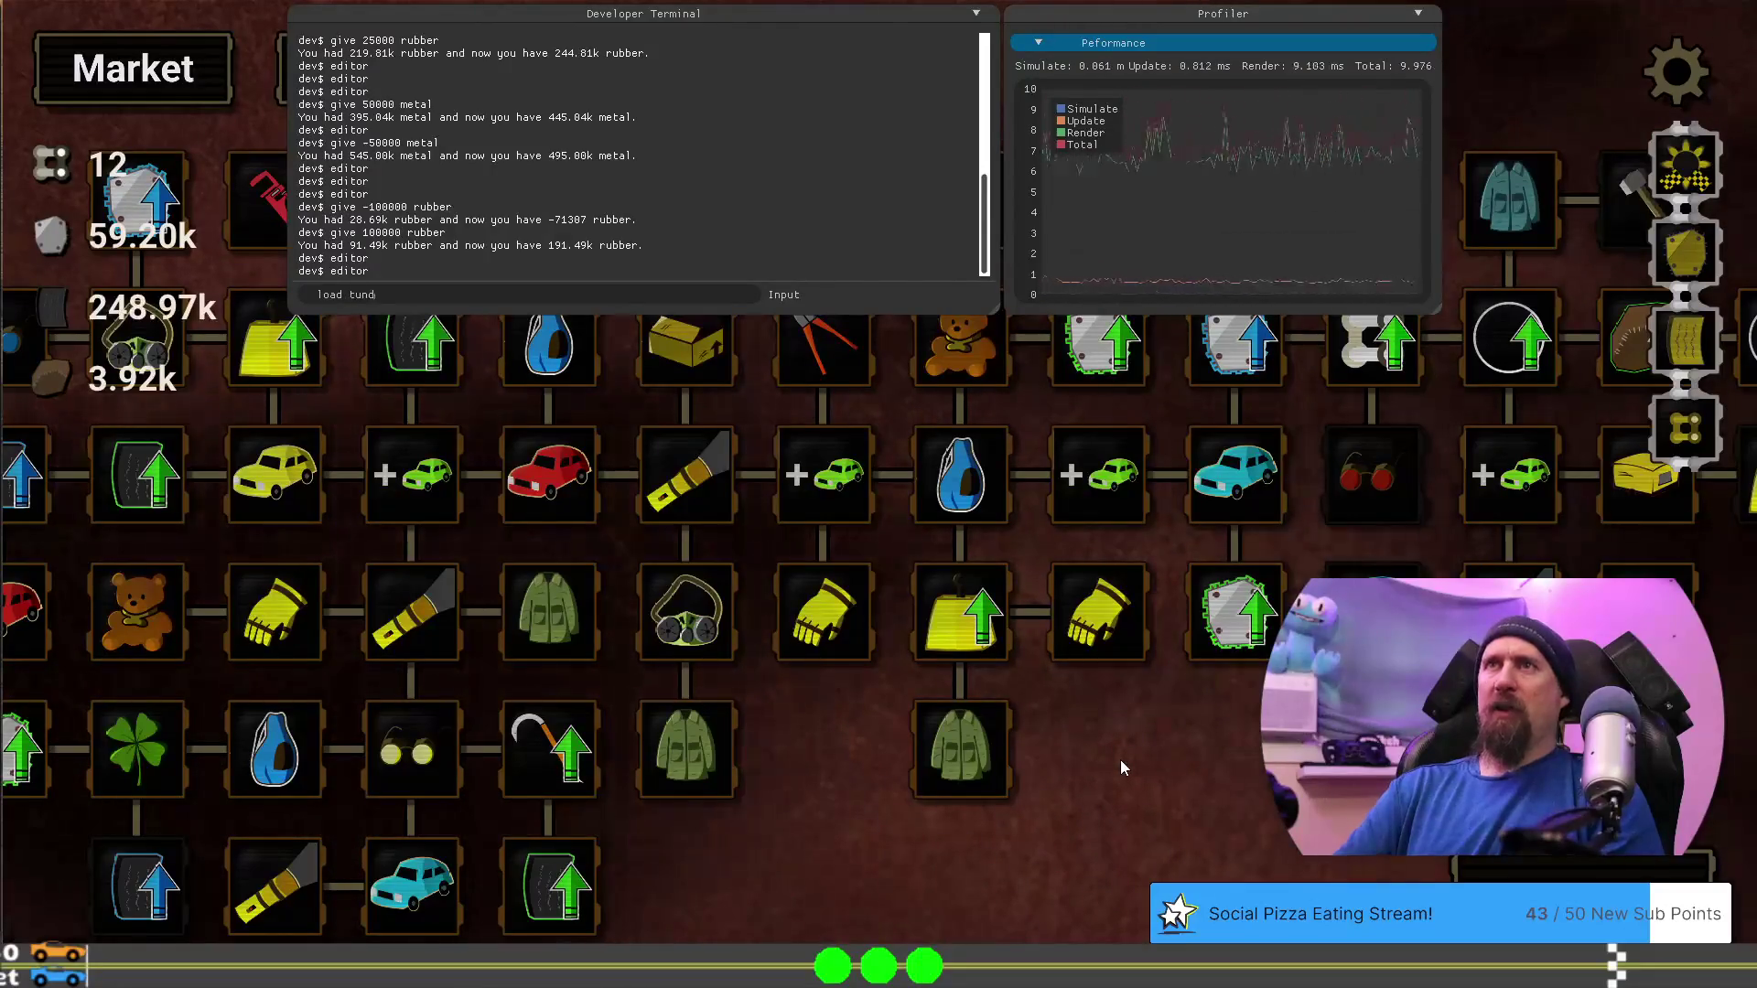
text(ra)
key(Return)
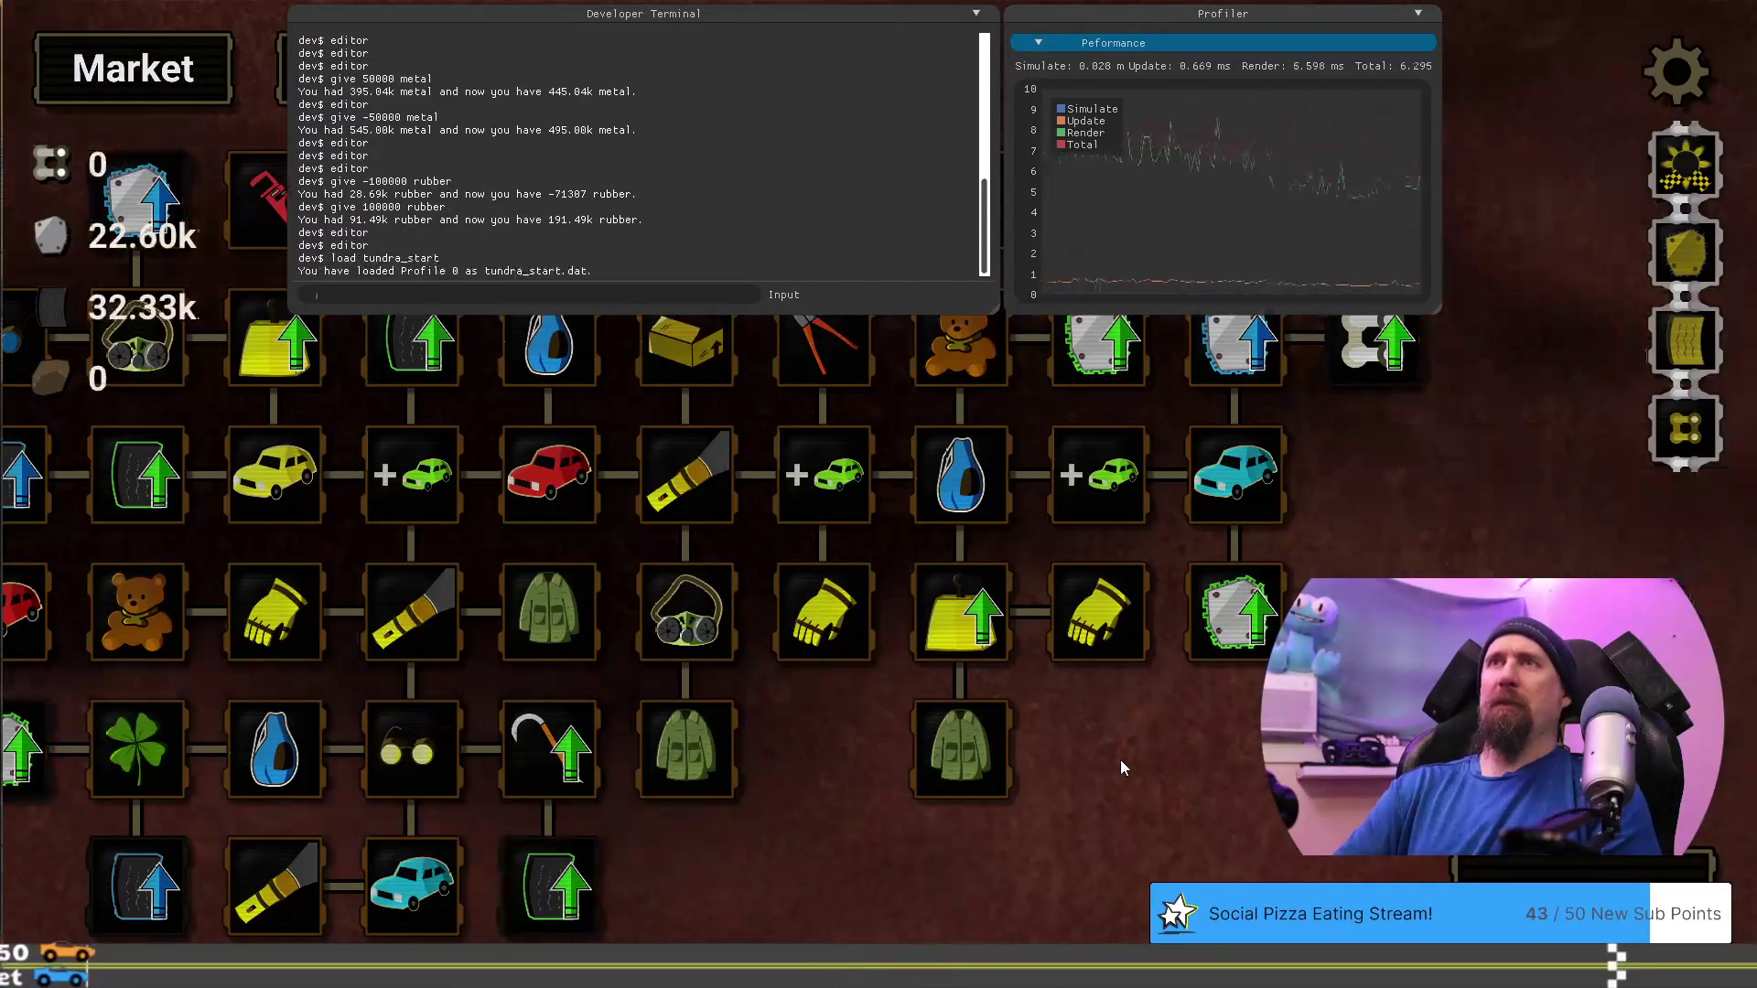
key(grave)
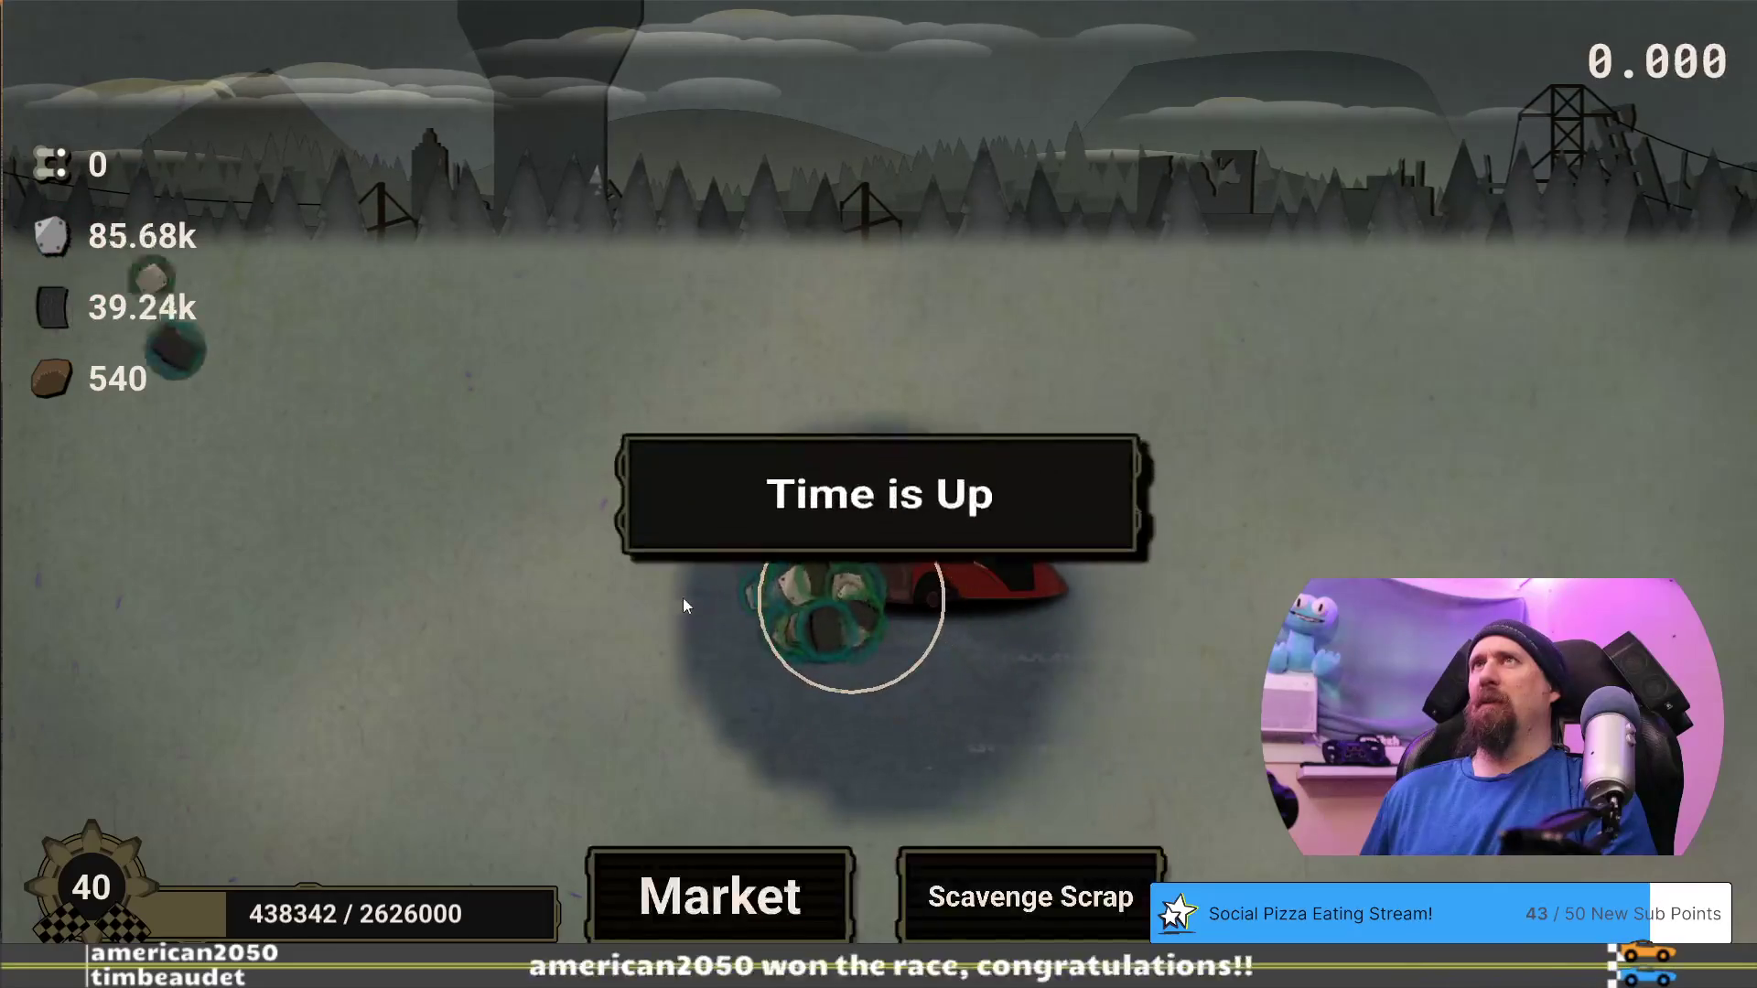
click(746, 869)
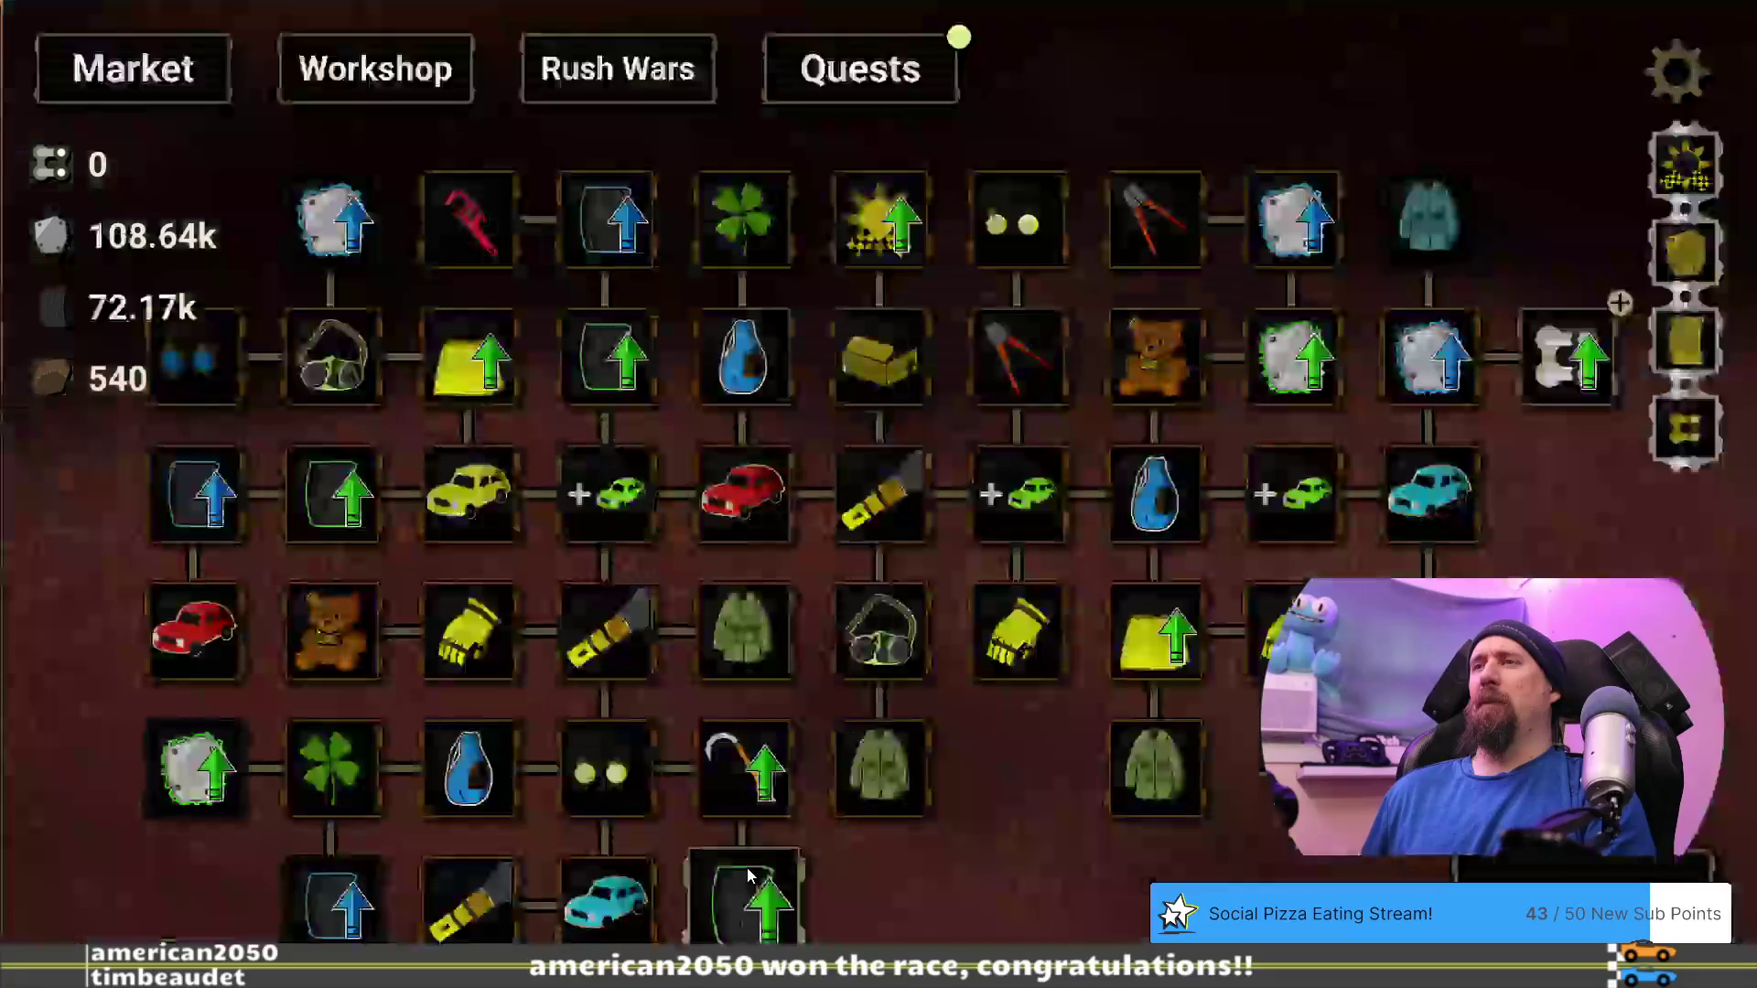
scroll(1547, 556, down, 1)
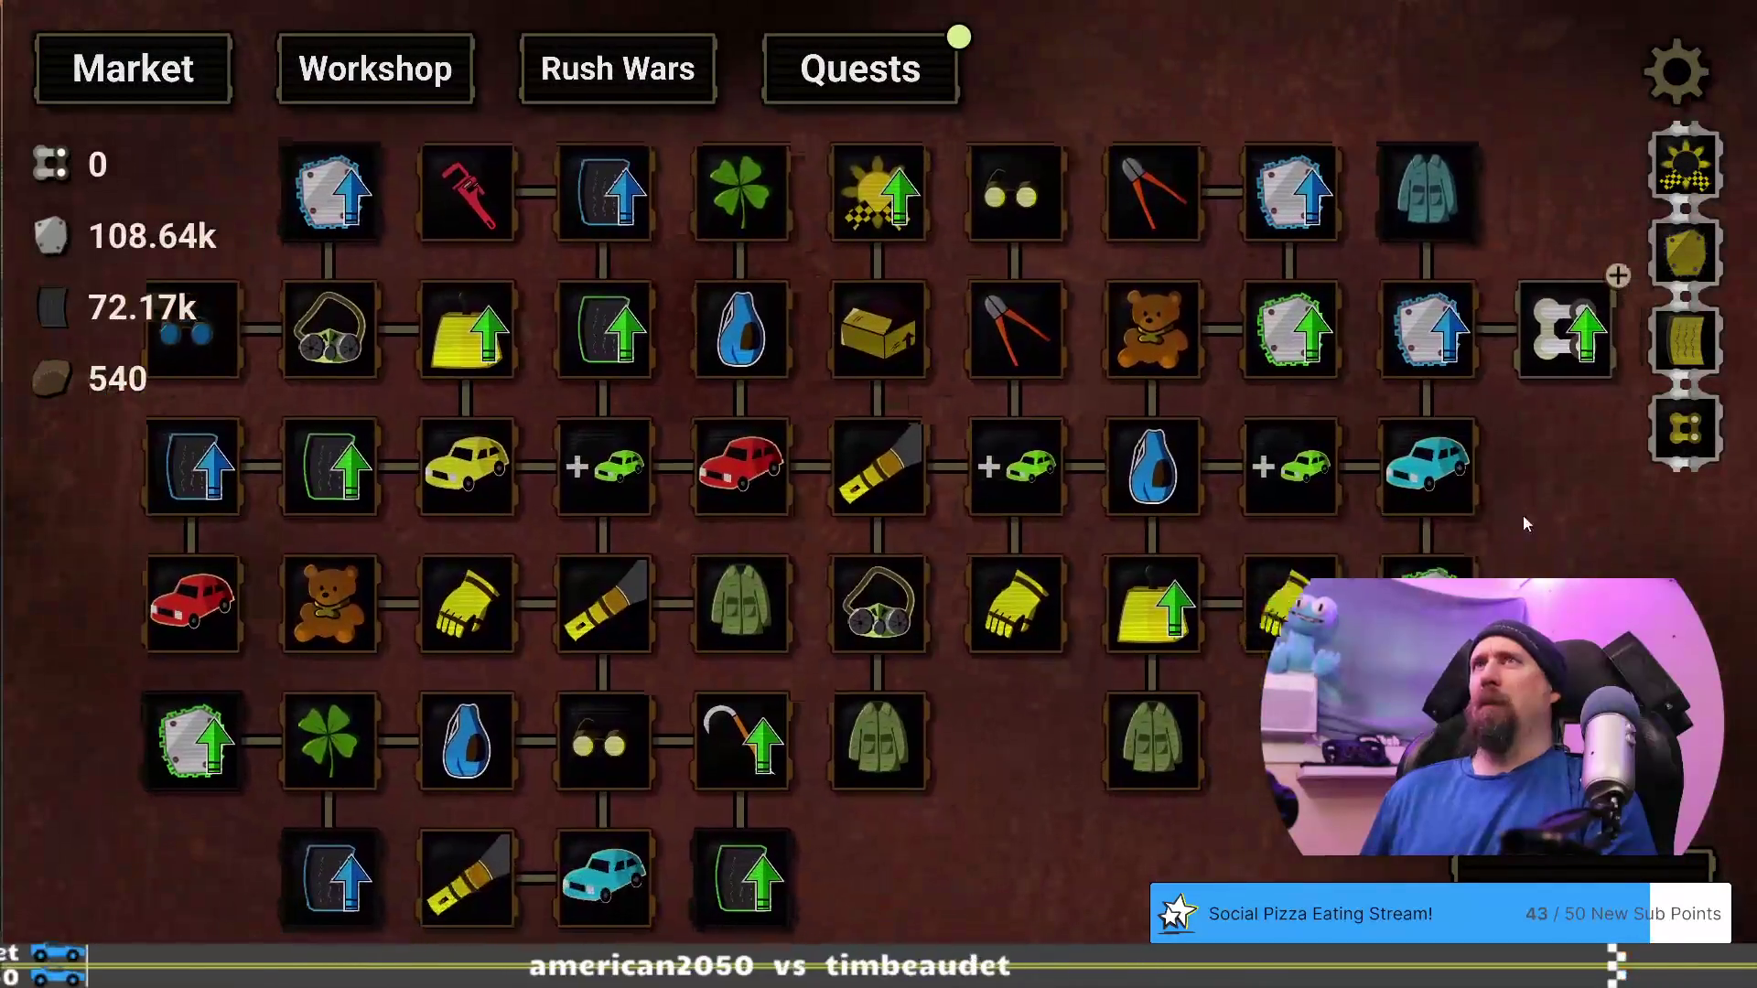
drag(1525, 523, 1240, 521)
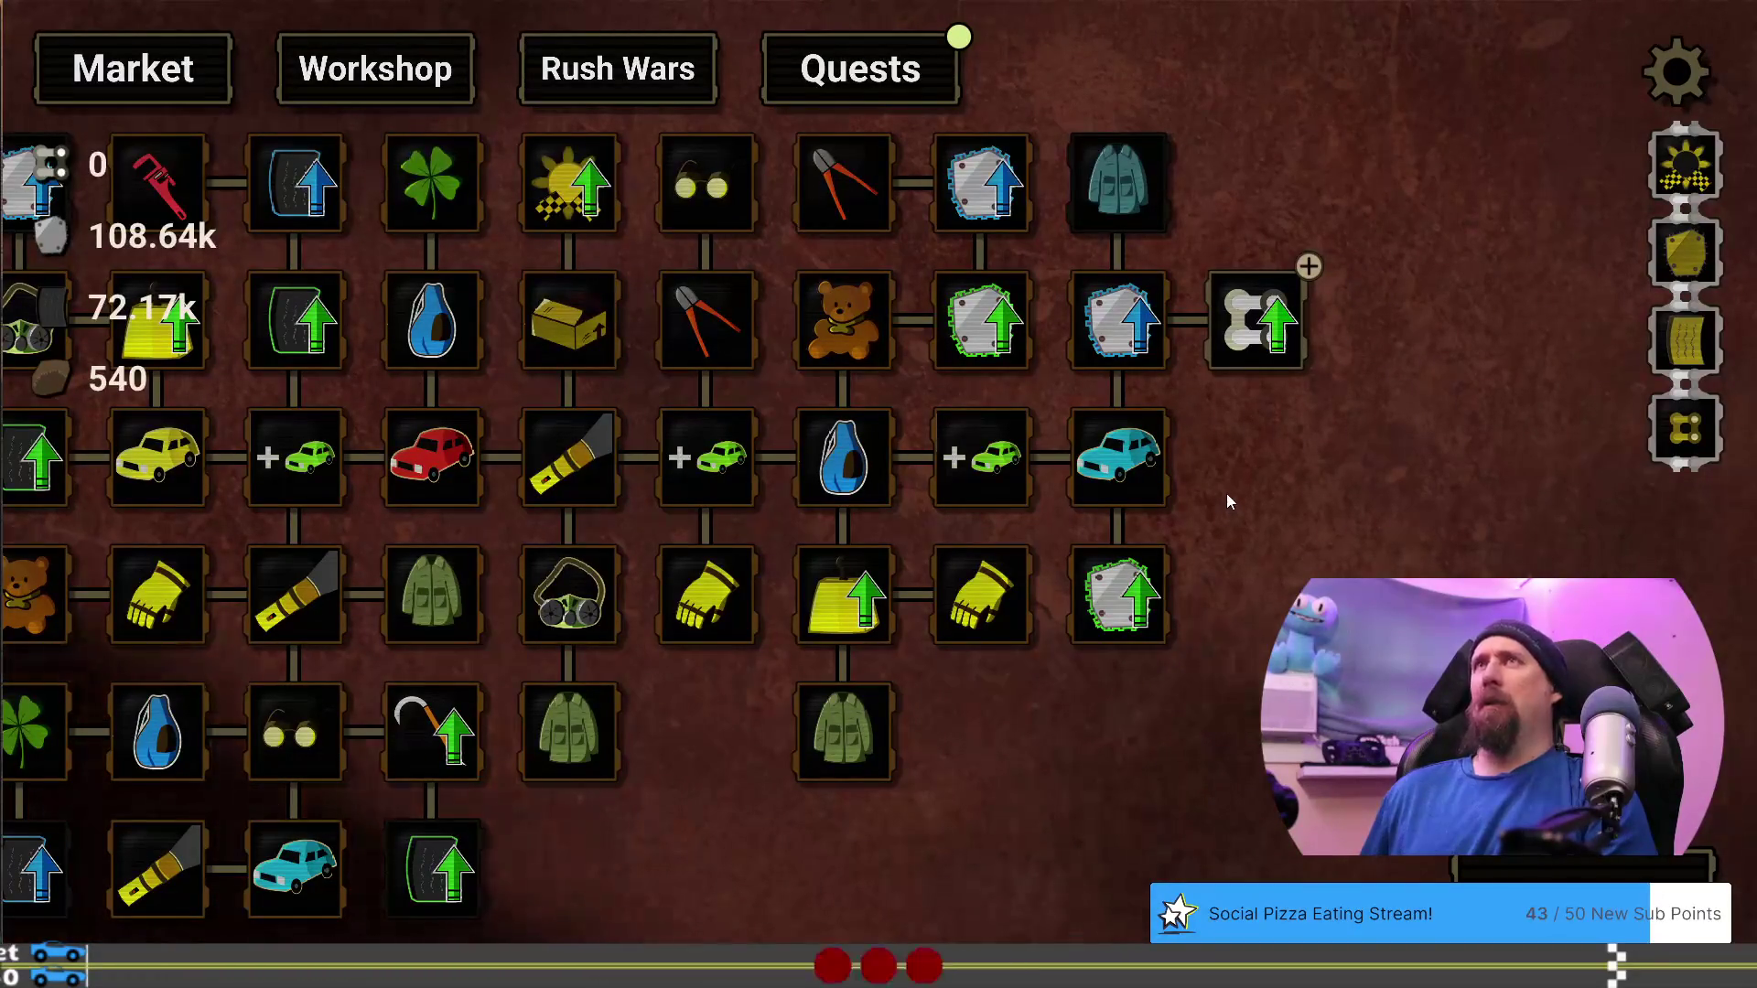
mouse_move(1226, 493)
mouse_down()
mouse_move(1387, 469)
mouse_move(1526, 397)
mouse_move(1532, 577)
mouse_move(1477, 509)
mouse_up()
mouse_move(1481, 383)
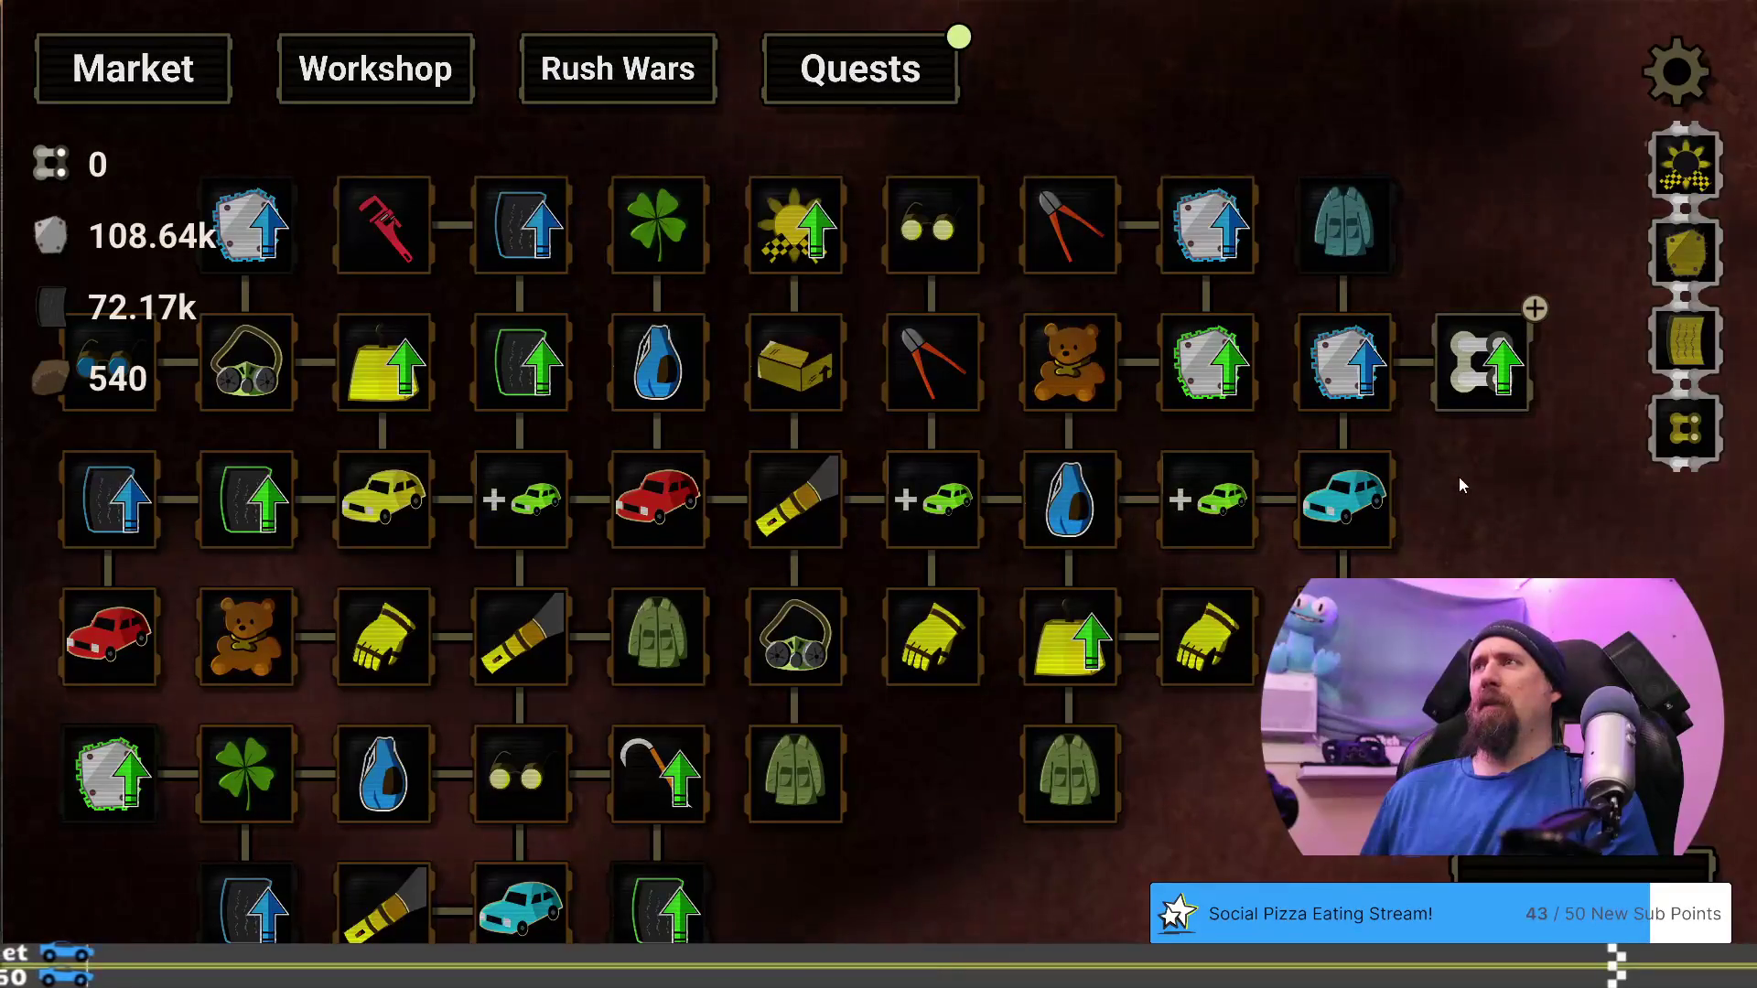
mouse_move(1357, 378)
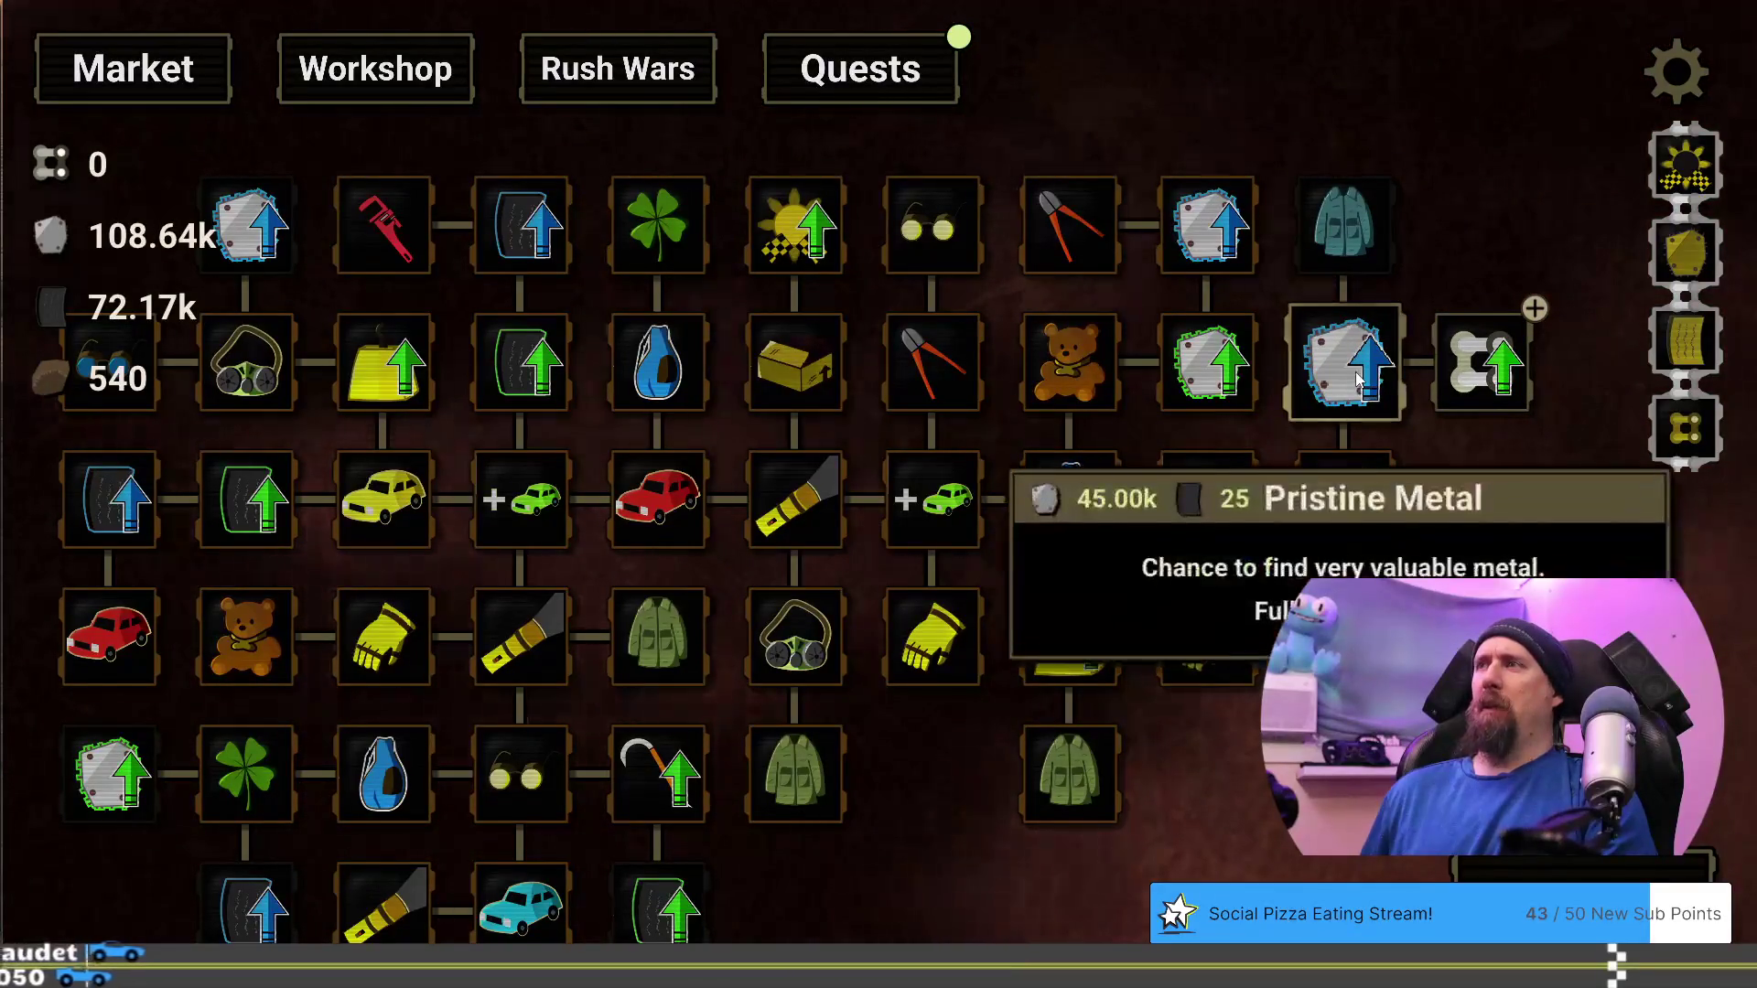
mouse_move(1149, 833)
mouse_down()
mouse_move(1334, 675)
mouse_move(1404, 694)
mouse_move(1256, 787)
mouse_move(1156, 803)
mouse_up()
Claim the Explore the Tundra quest's 500 cloth reward
click(850, 78)
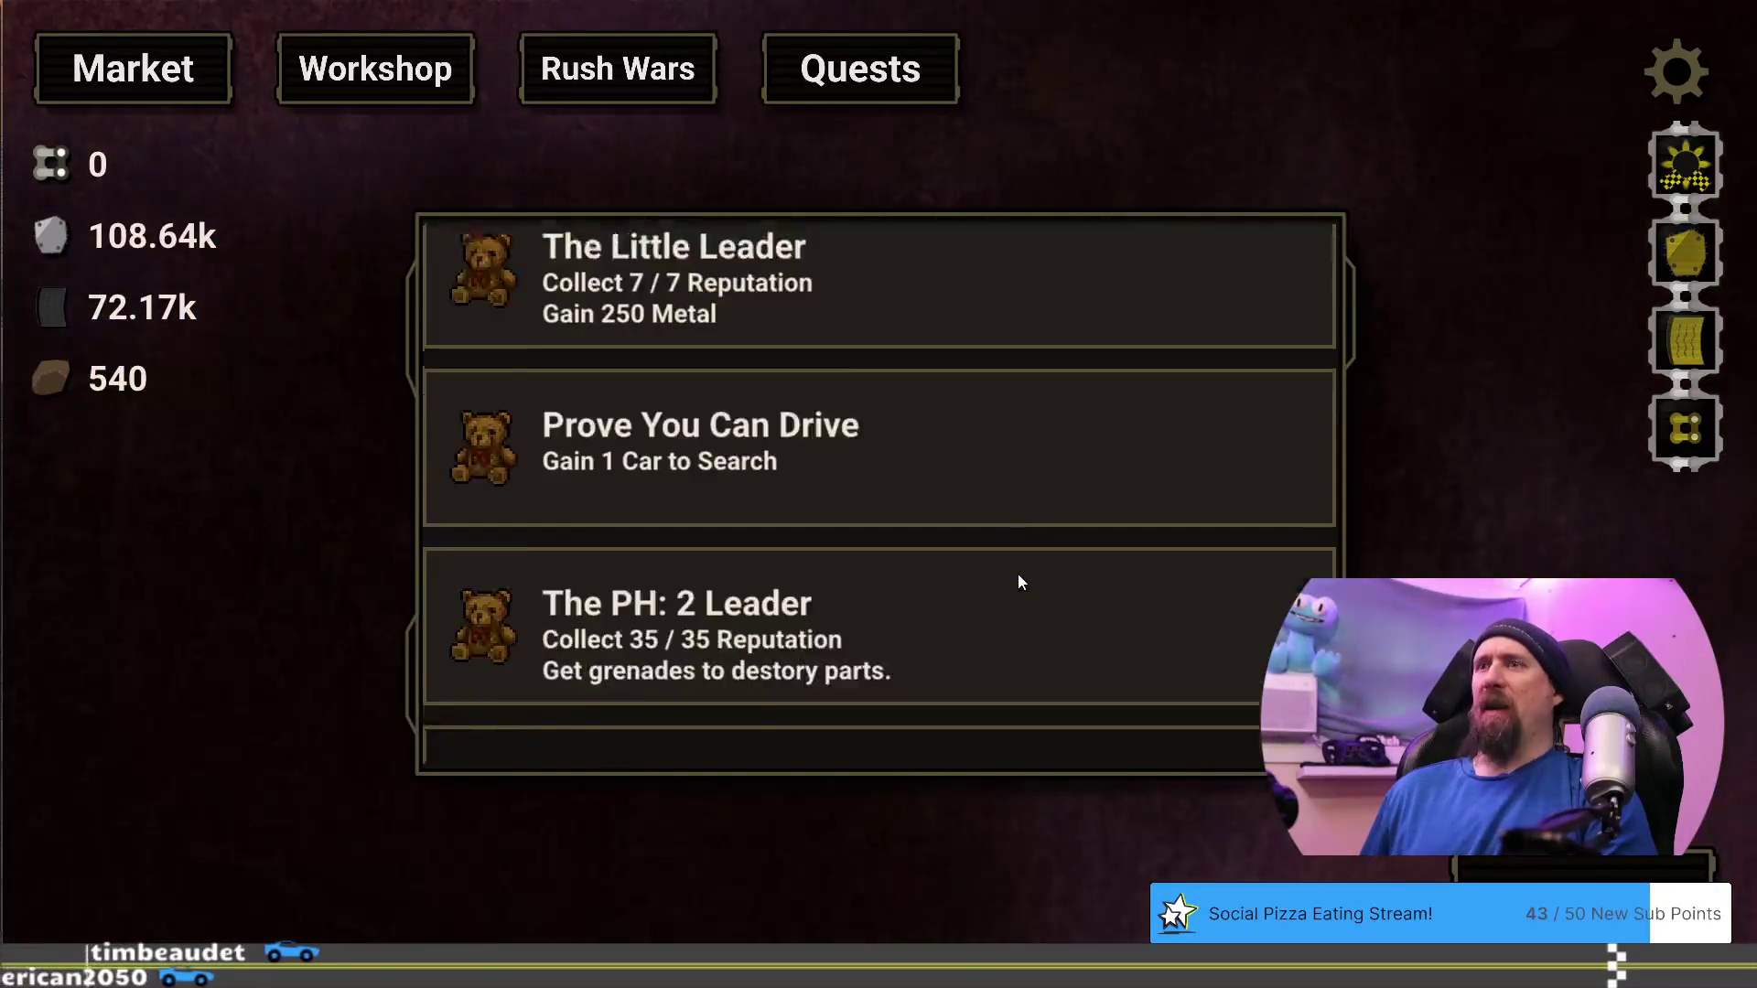
scroll(1018, 575, down, 10)
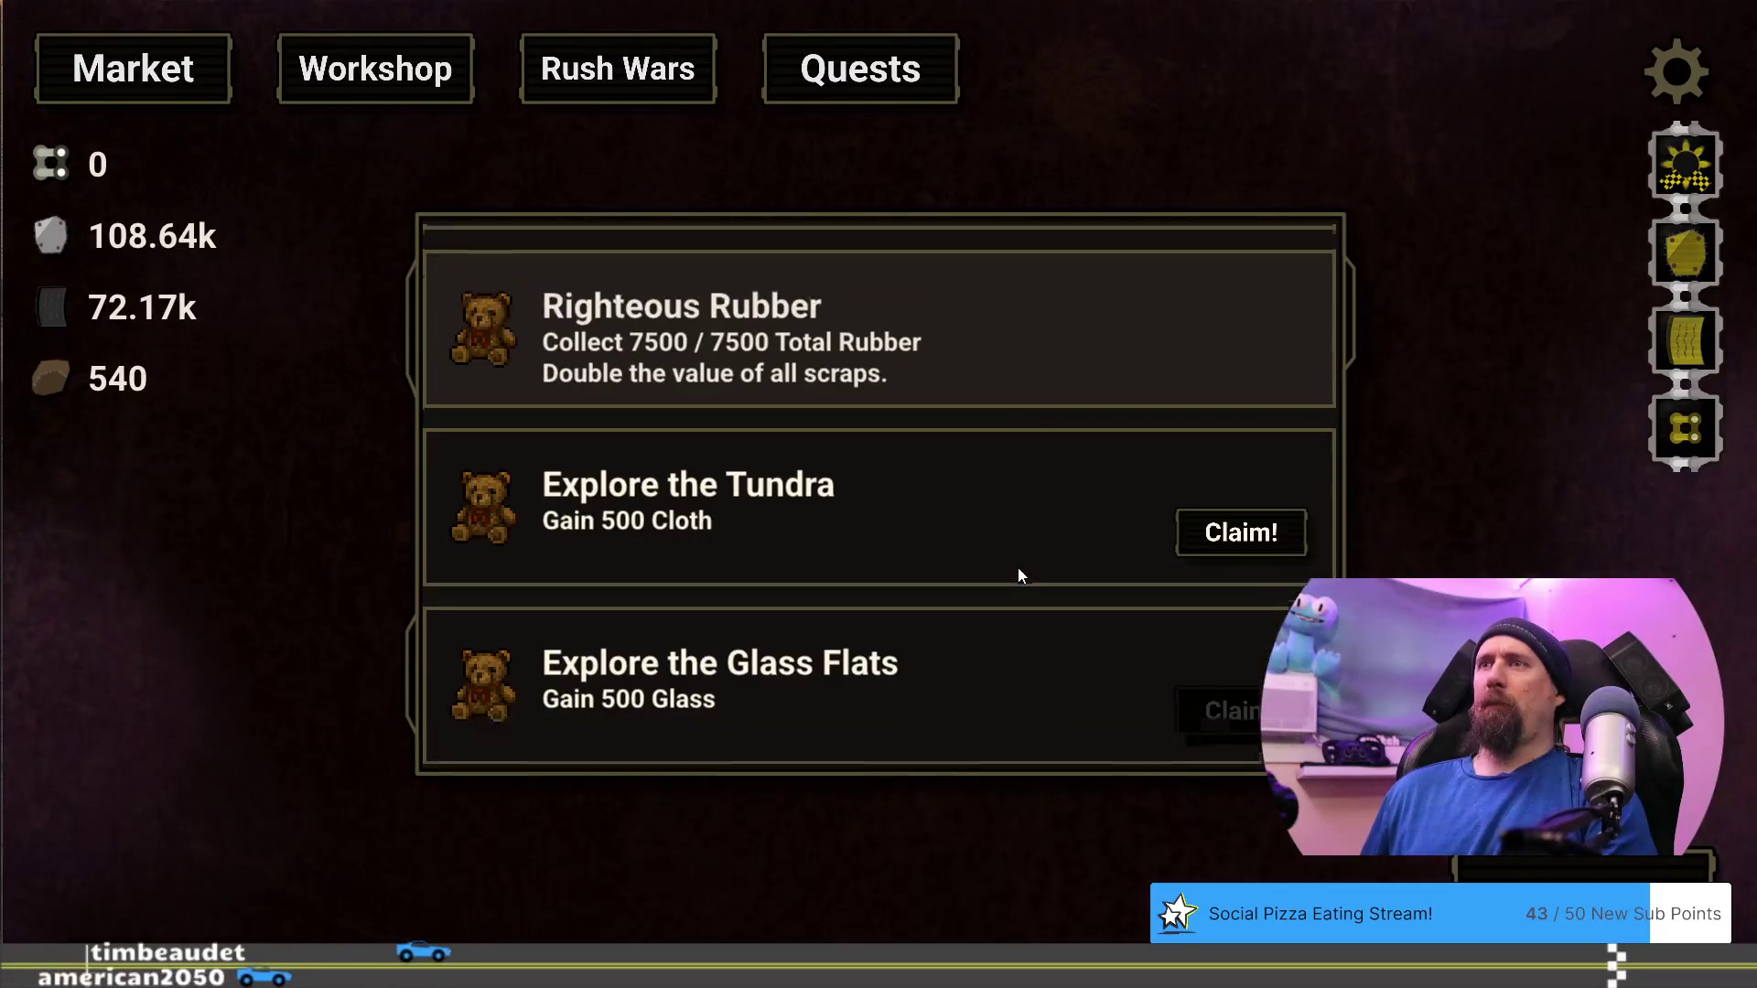
click(1217, 531)
click(988, 732)
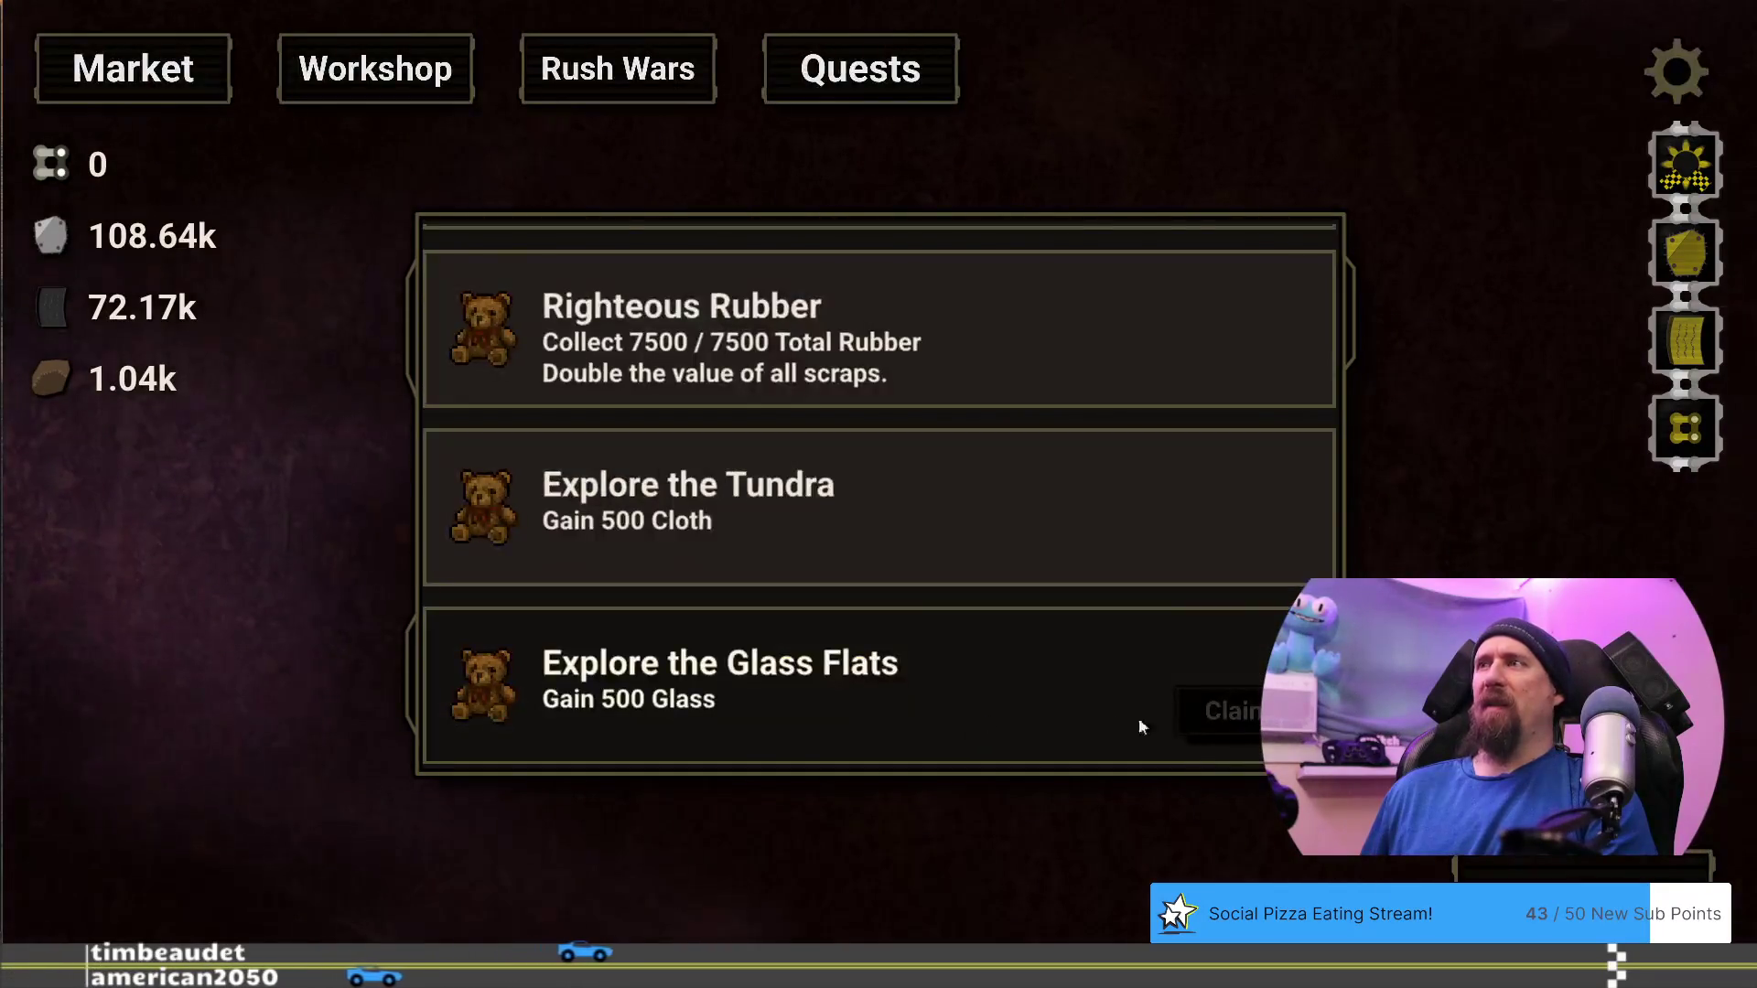
Buy the bone upgrade in the Market tree and start another supply run
click(66, 69)
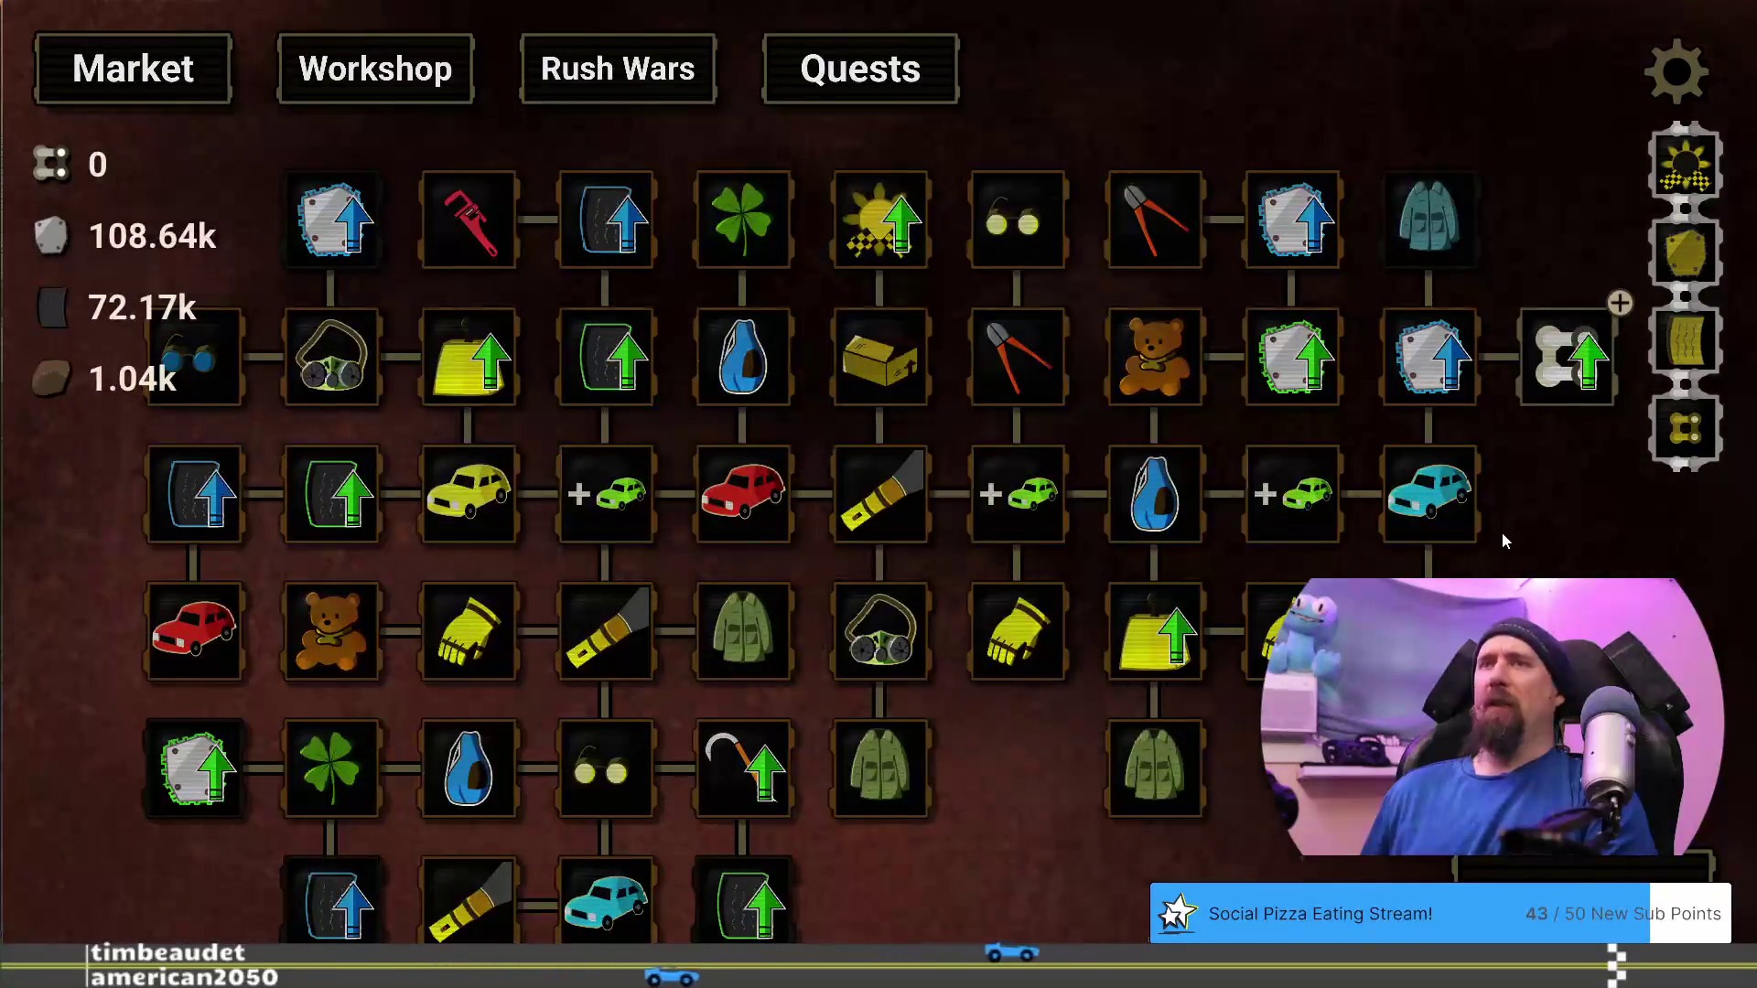
scroll(972, 767, down, 2)
drag(972, 767, 681, 871)
click(1227, 345)
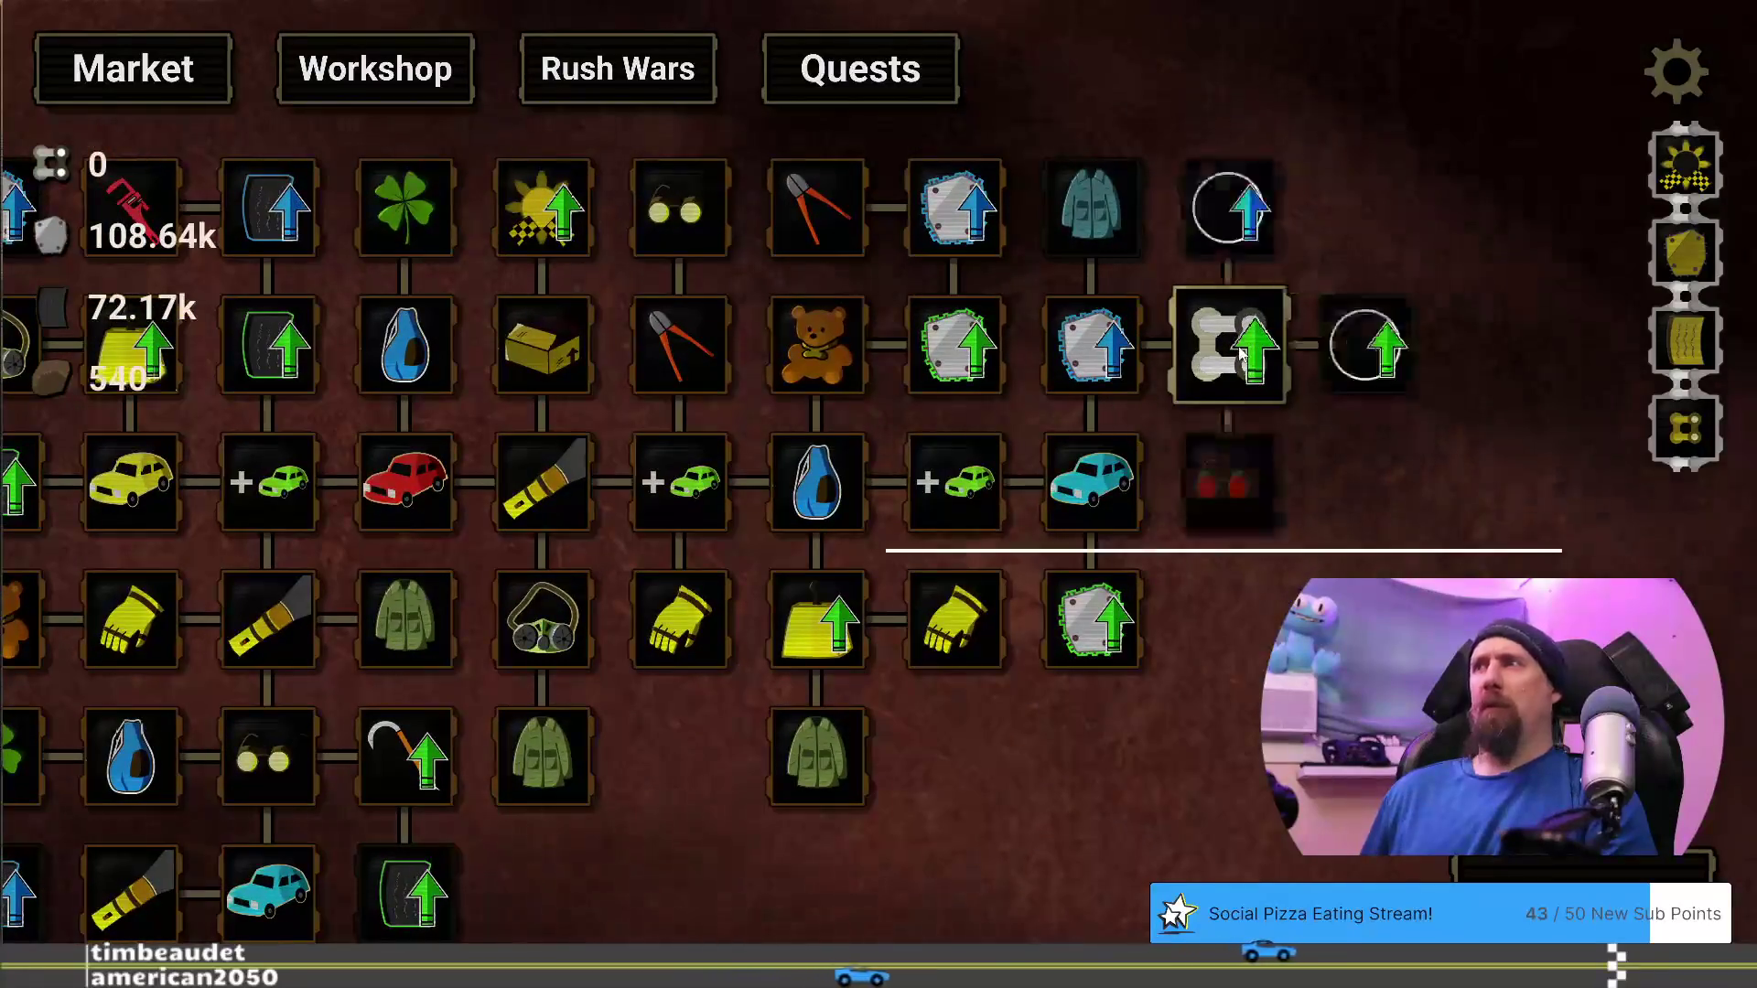
mouse_move(975, 829)
mouse_down()
mouse_move(1222, 779)
mouse_move(1368, 640)
mouse_move(990, 864)
mouse_up()
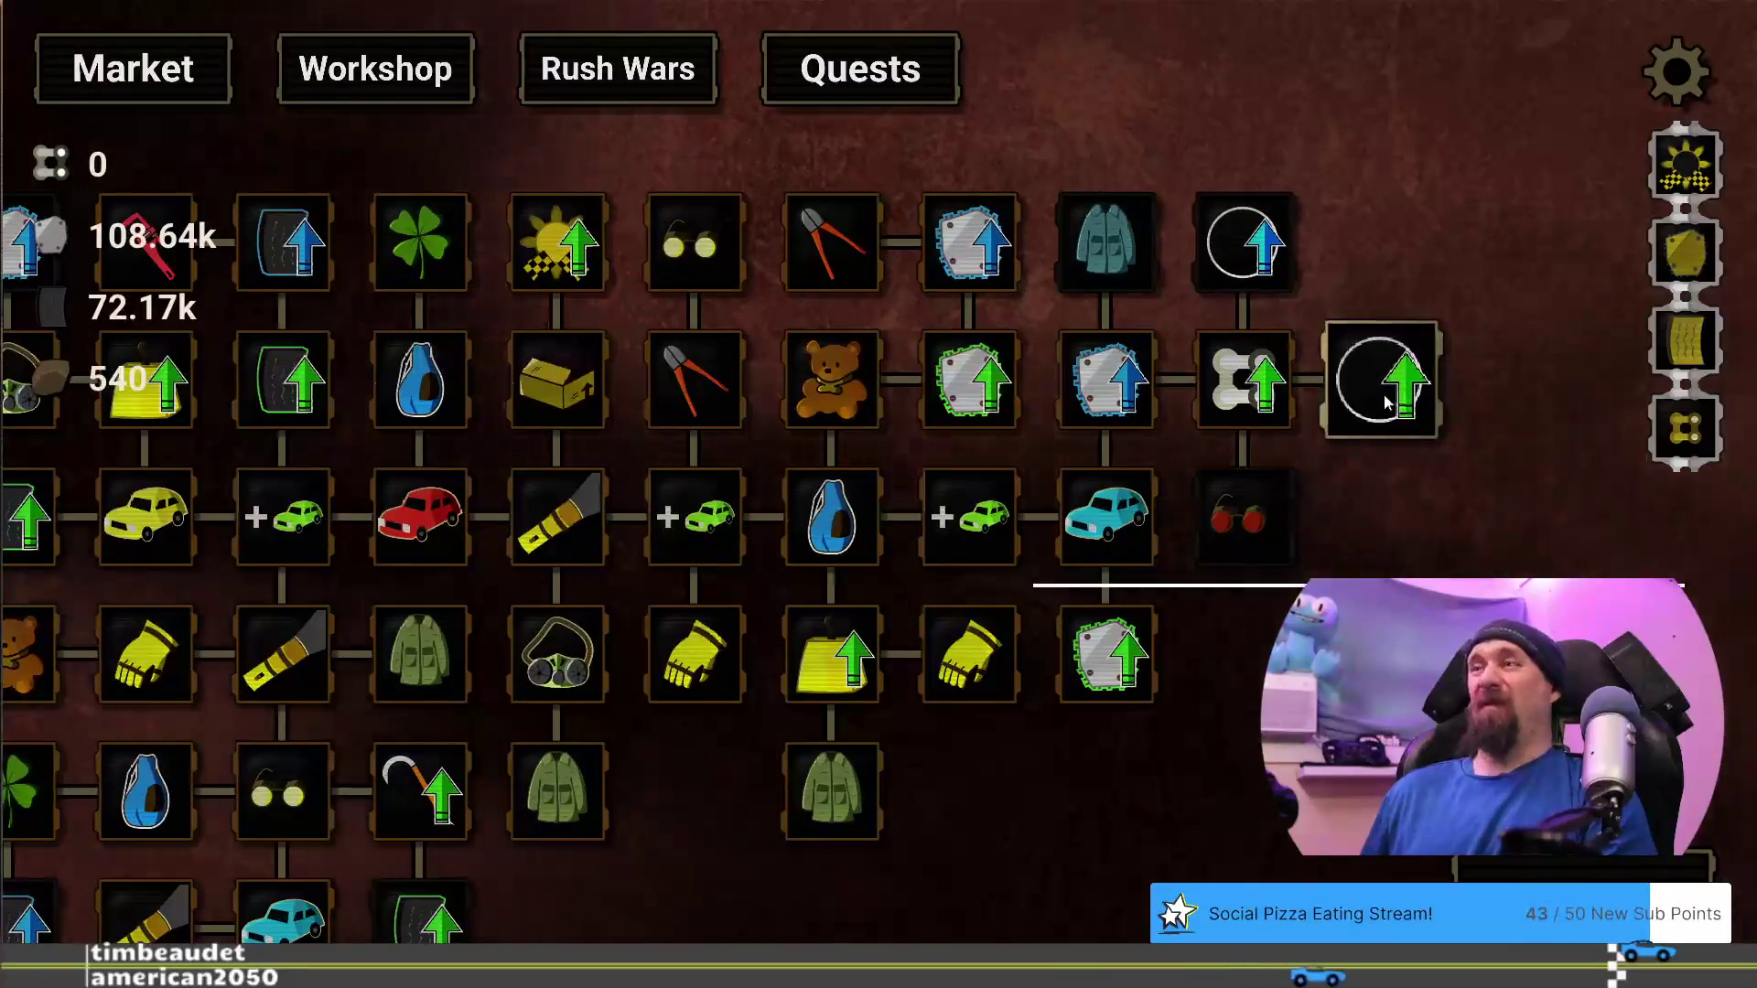
key(space)
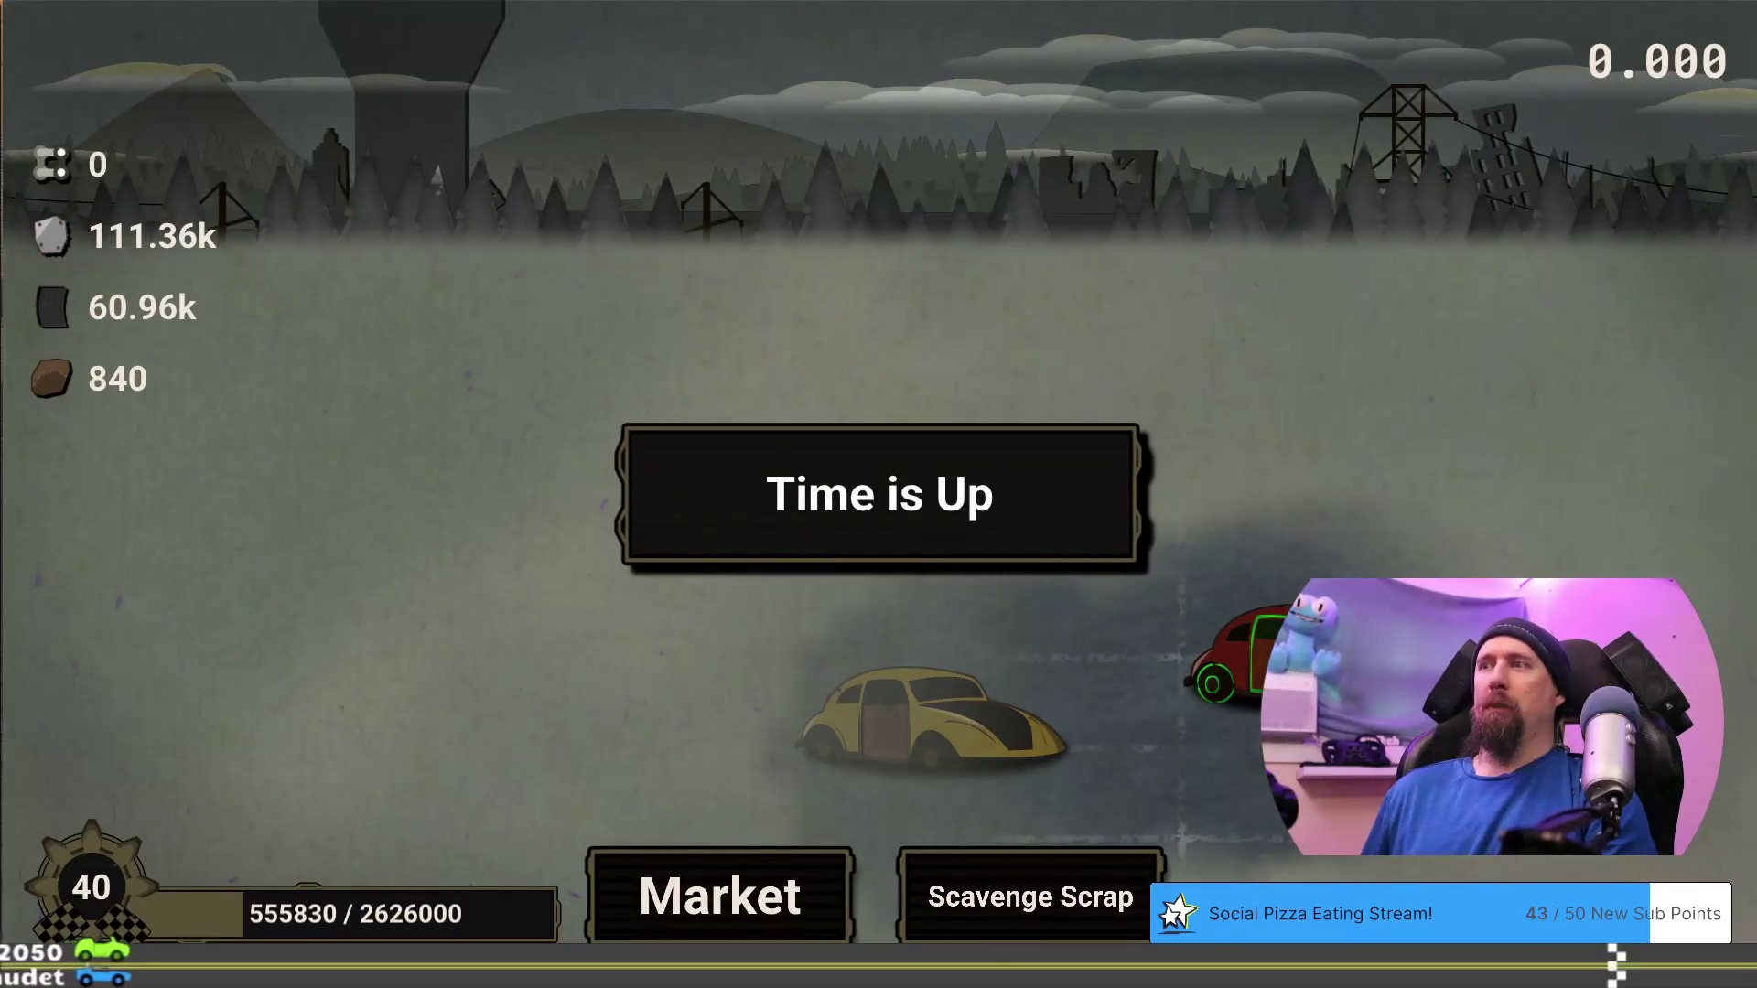
Buy Temporary Boost in the Market, then play a run until all scrap is found
click(714, 865)
mouse_move(988, 816)
mouse_down()
mouse_move(687, 745)
mouse_move(796, 690)
mouse_move(1187, 722)
mouse_move(1059, 799)
mouse_move(725, 784)
mouse_up()
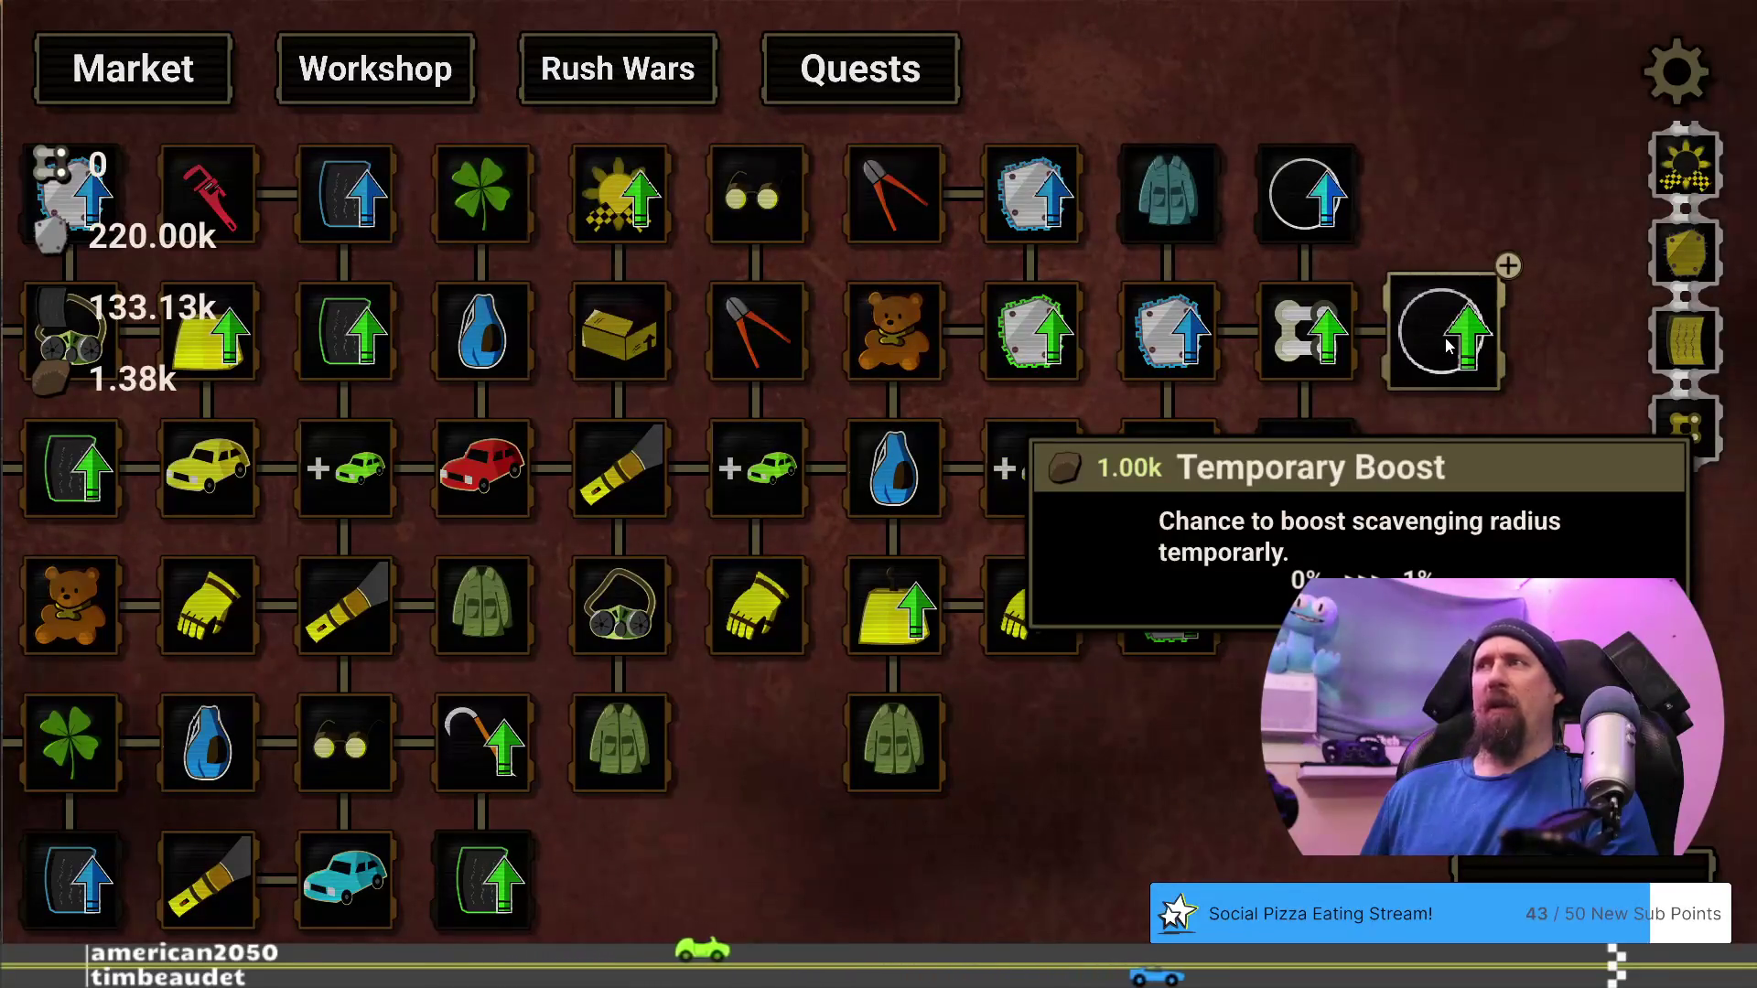
click(1448, 344)
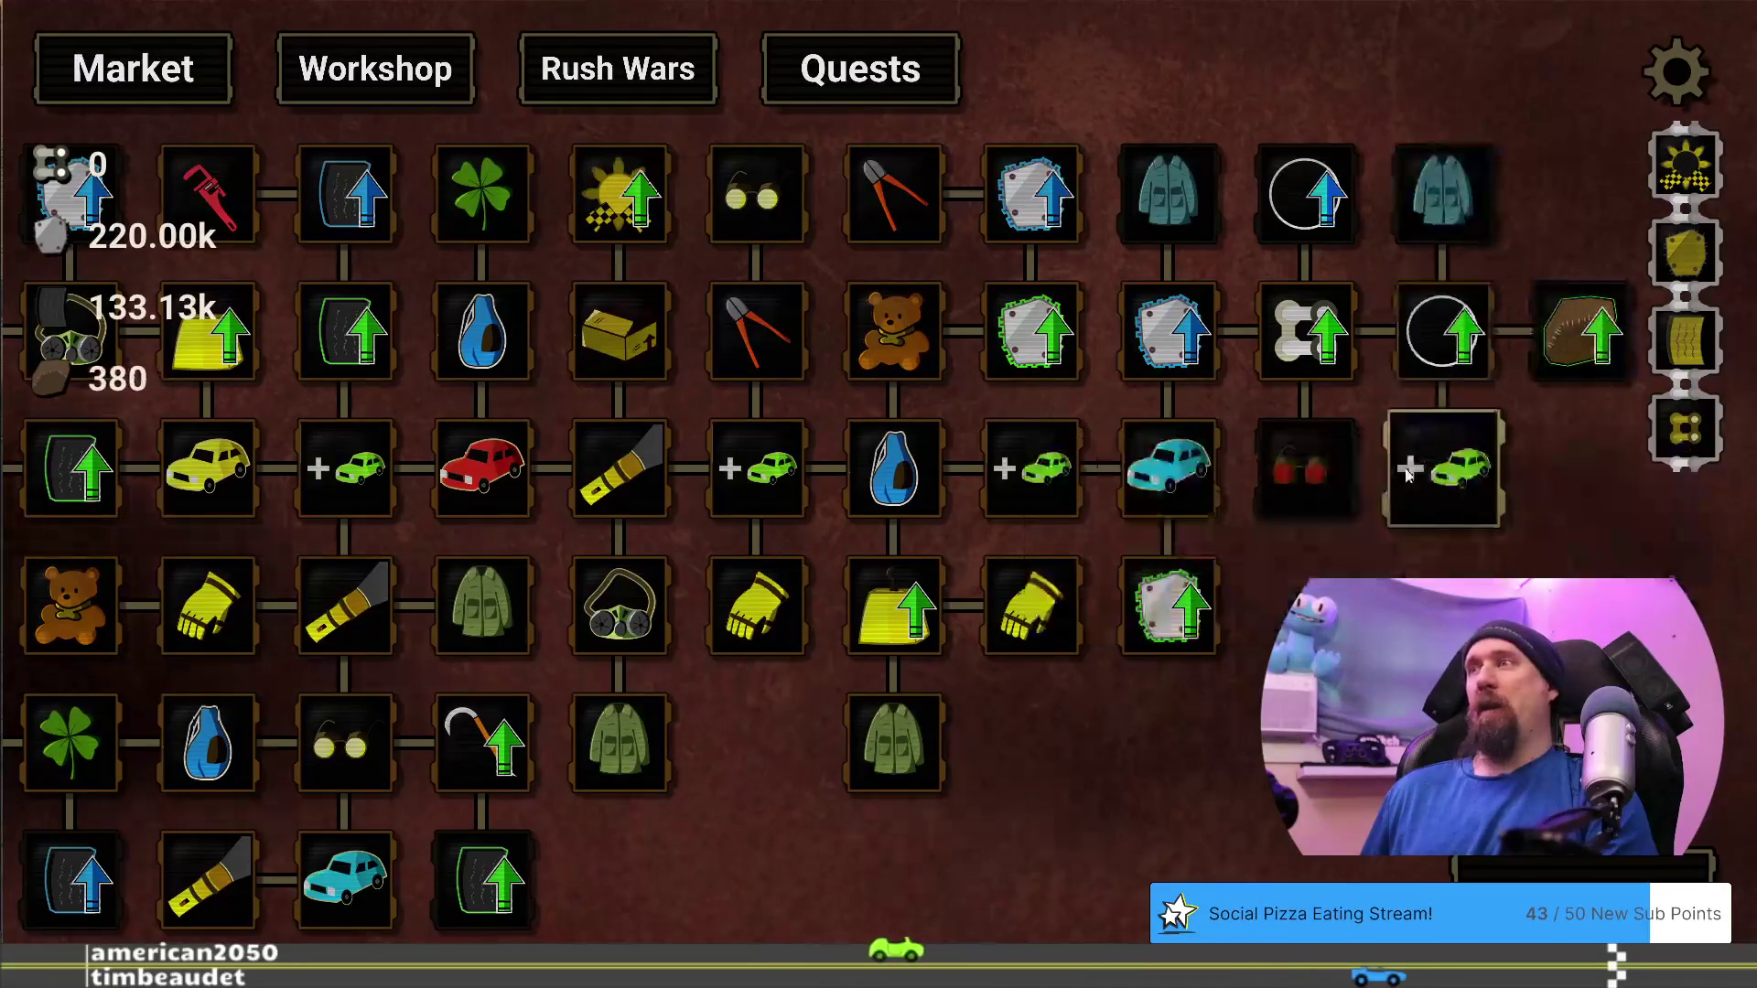
mouse_move(841, 855)
mouse_down()
mouse_move(1007, 714)
mouse_move(1046, 771)
mouse_move(1021, 870)
mouse_move(758, 816)
mouse_up()
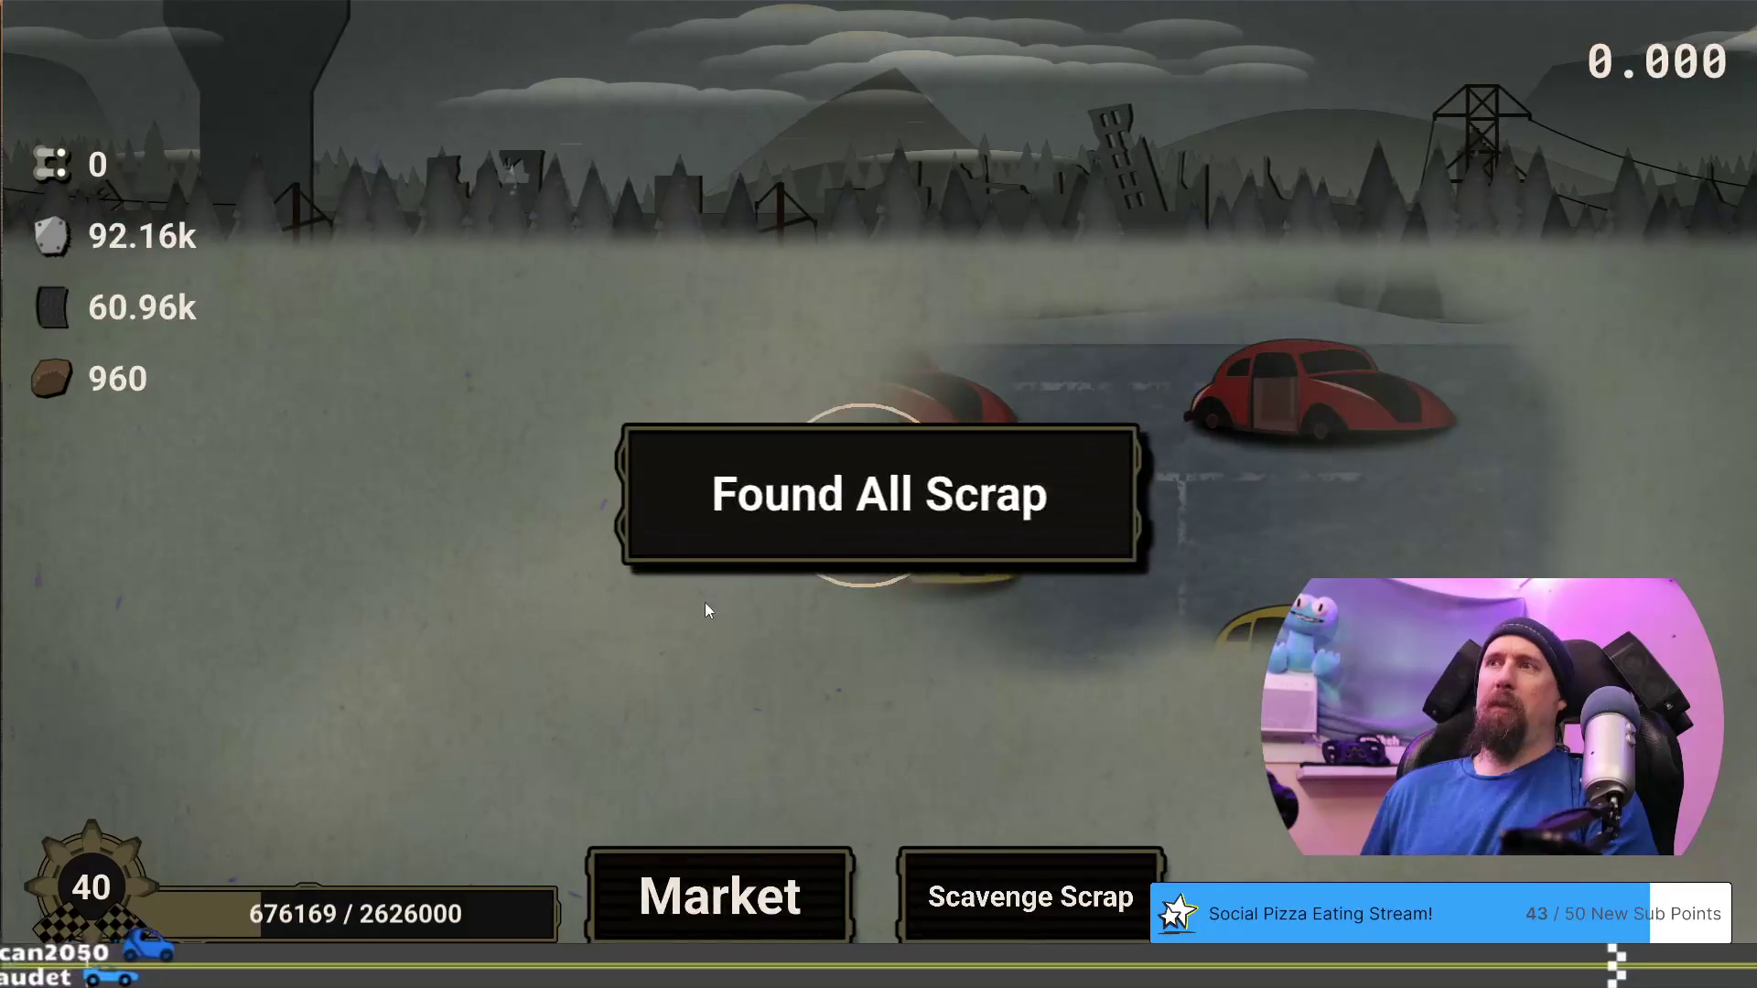
click(718, 883)
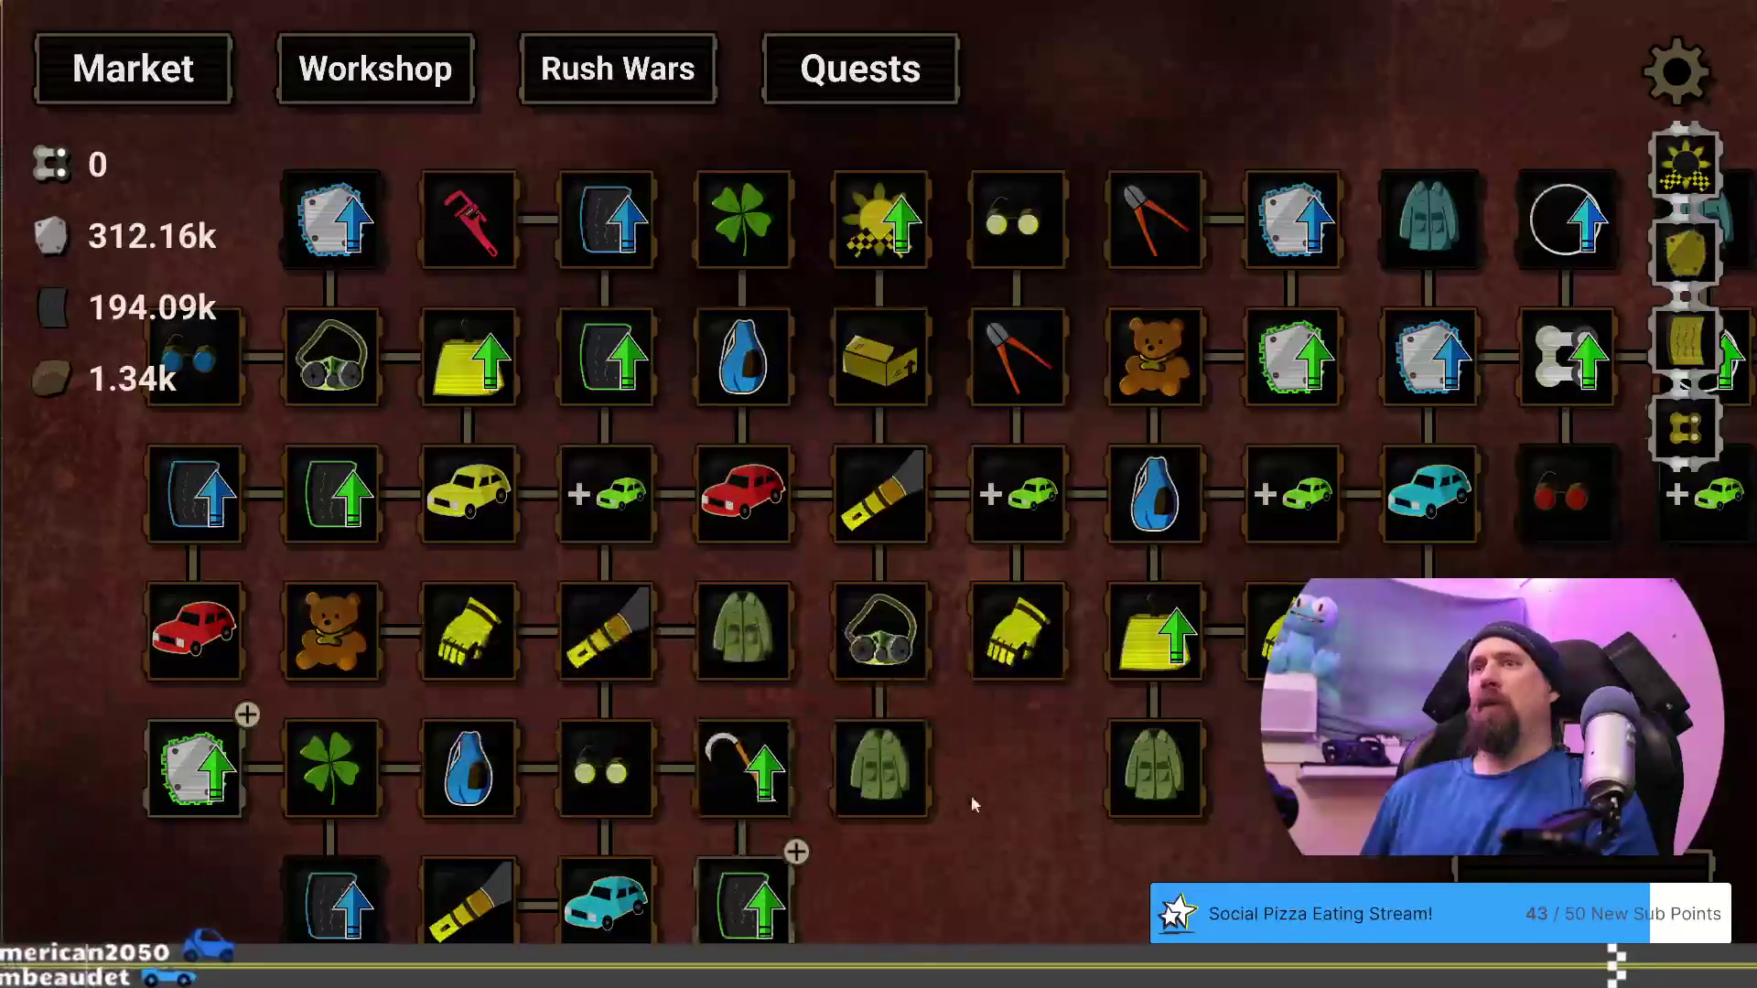
Check Fine Metal's cost, then play a supply run to completion for +148.63k fame
mouse_move(192, 791)
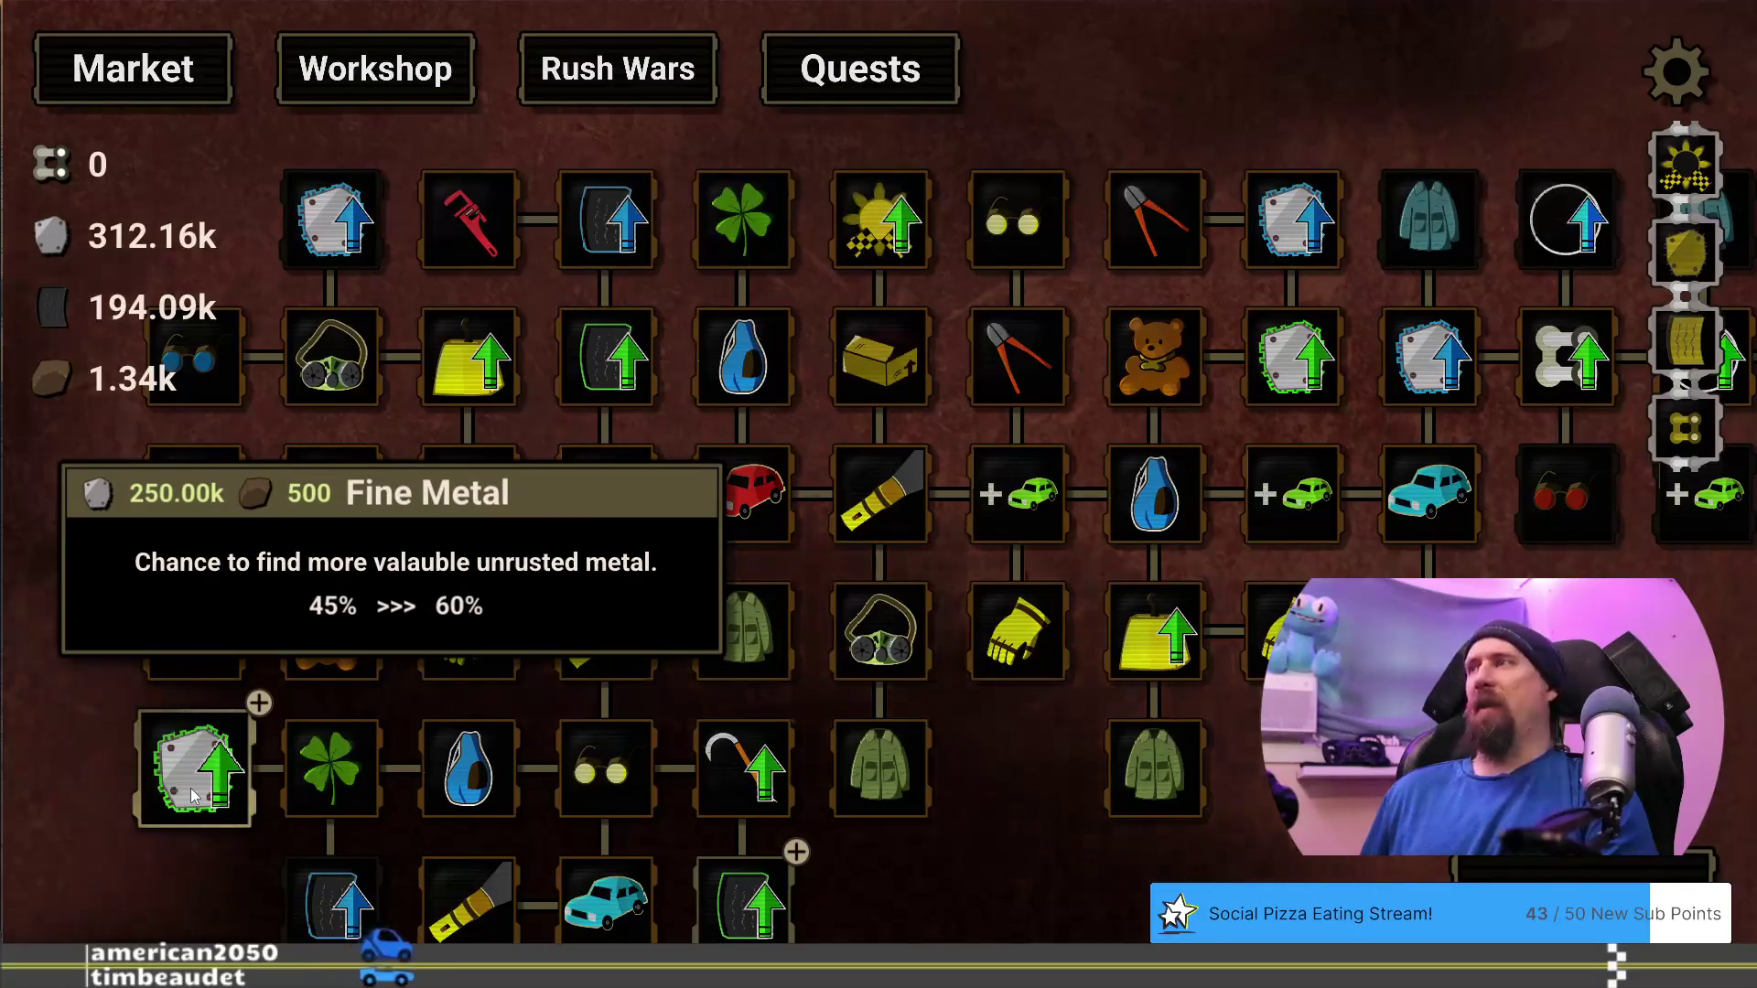
mouse_move(1578, 752)
mouse_down()
mouse_move(769, 749)
mouse_move(1056, 676)
mouse_up()
key(space)
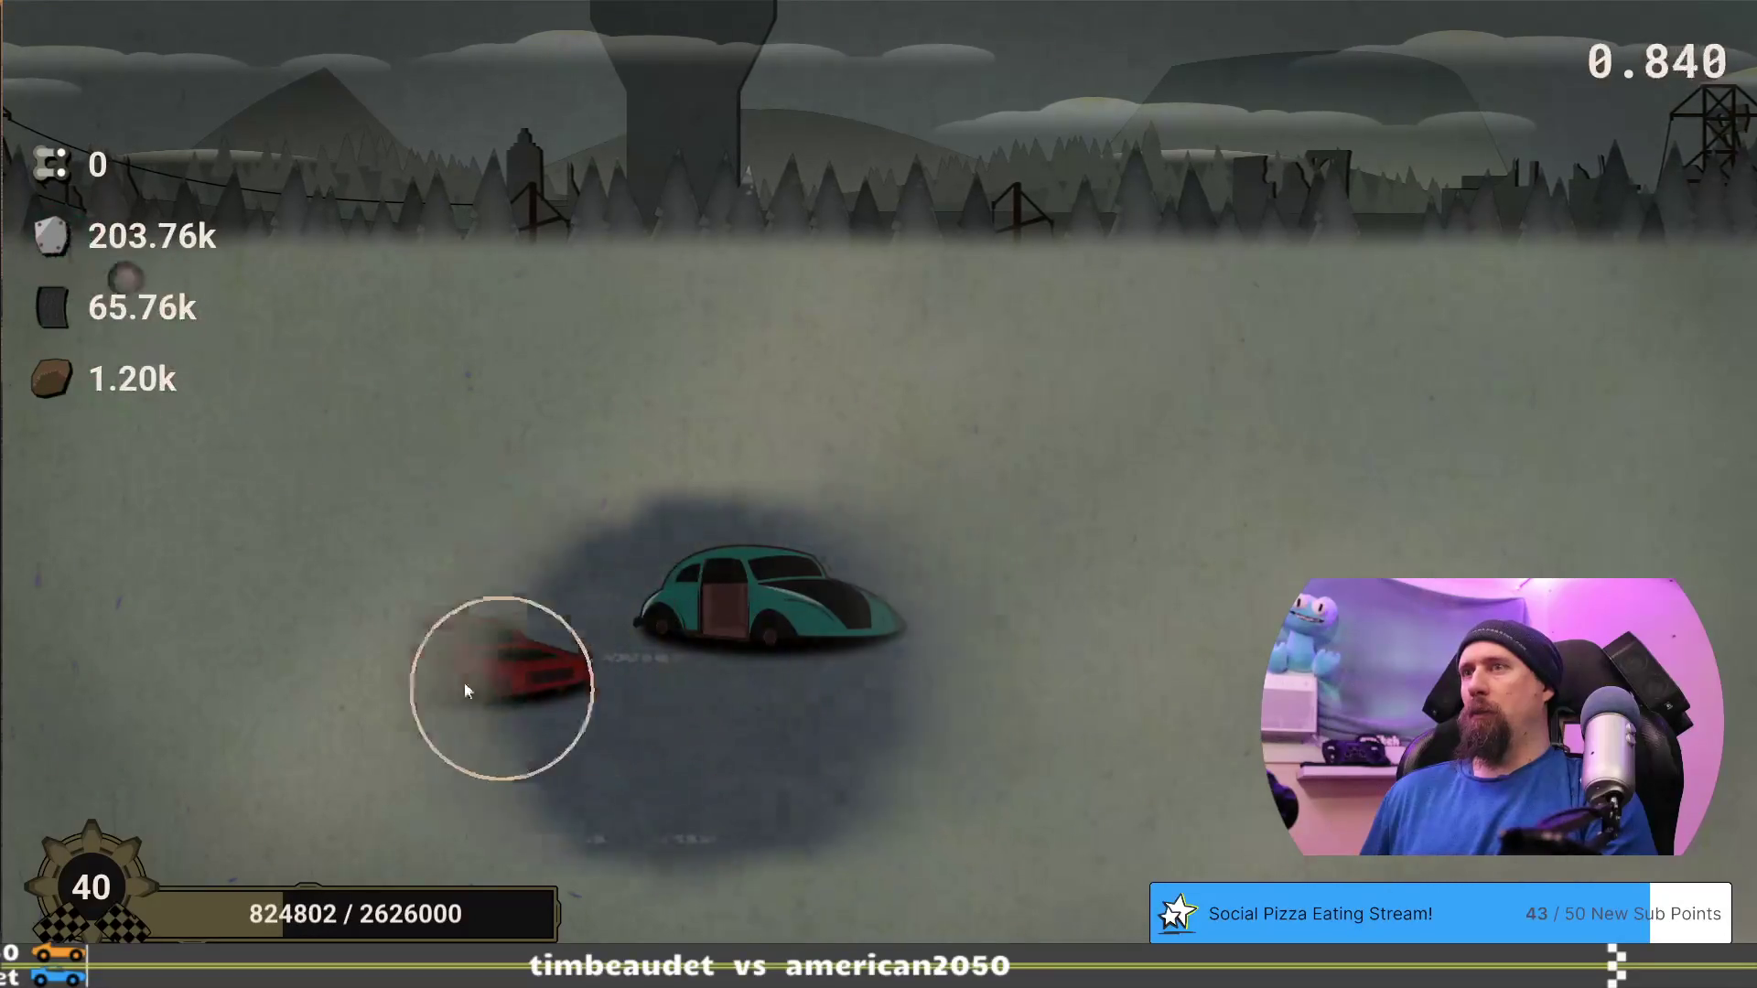
click(700, 910)
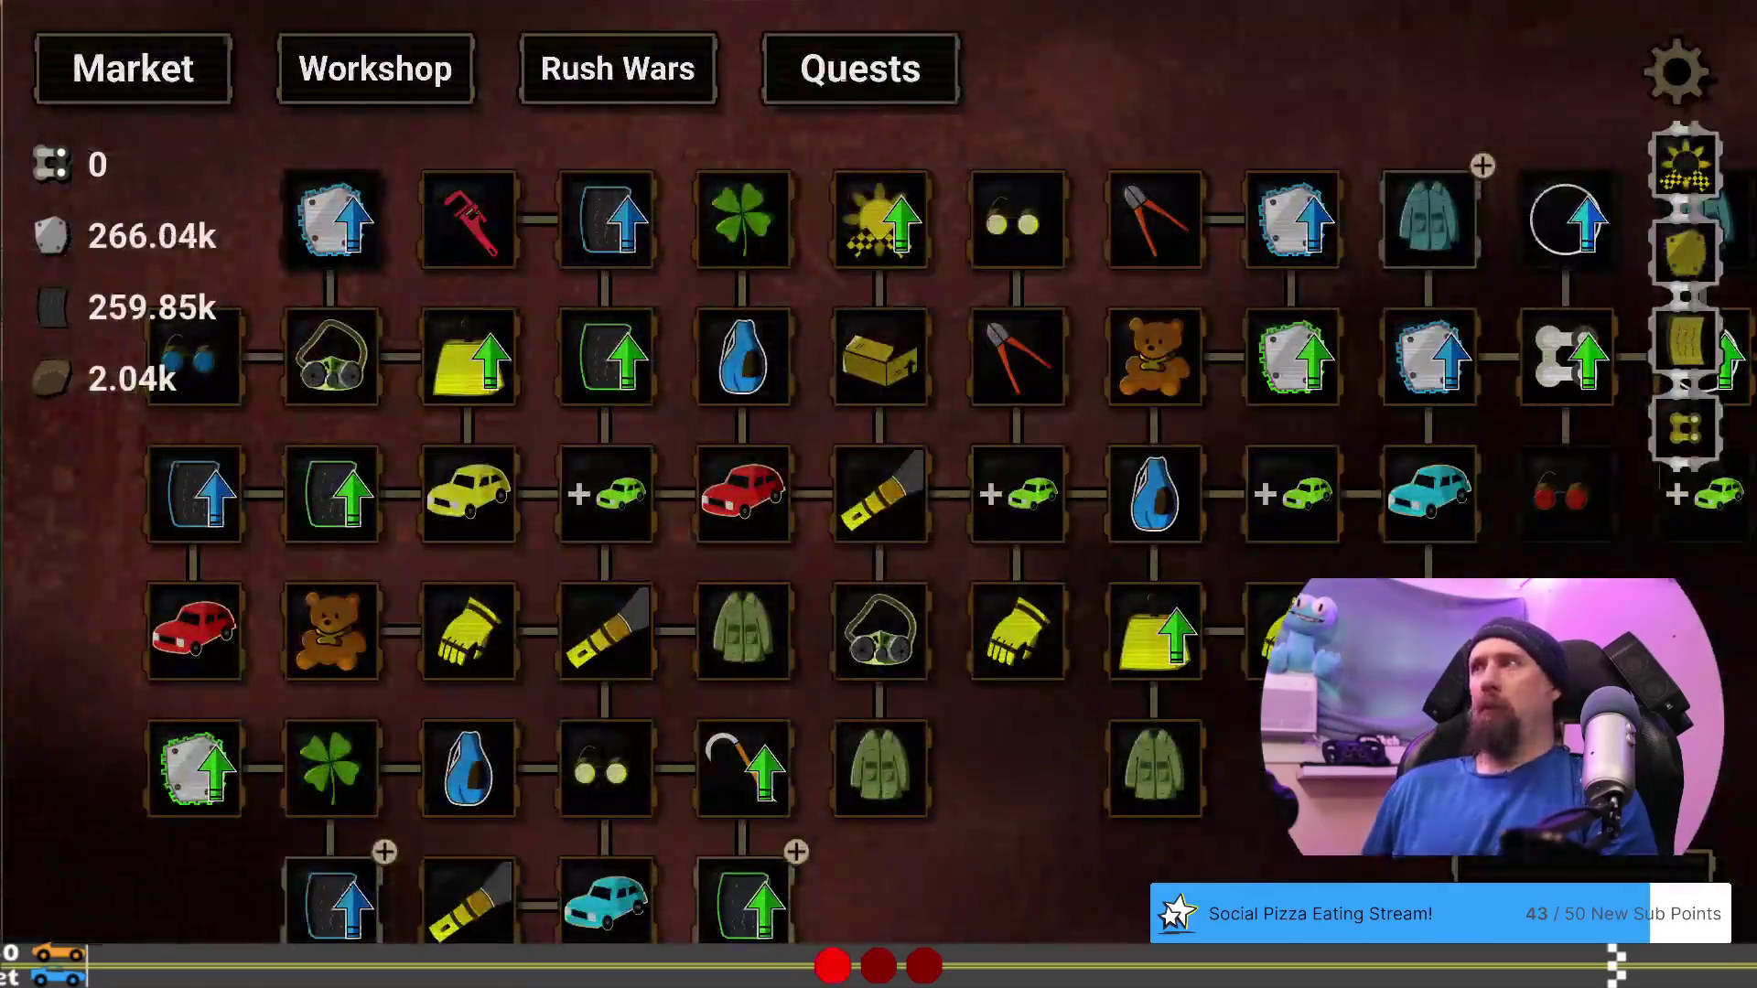
Buy the Winter Coat upgrade and play another supply run
mouse_move(1594, 761)
mouse_down()
mouse_move(1069, 596)
mouse_move(1151, 656)
mouse_move(1426, 612)
mouse_move(1488, 621)
mouse_up()
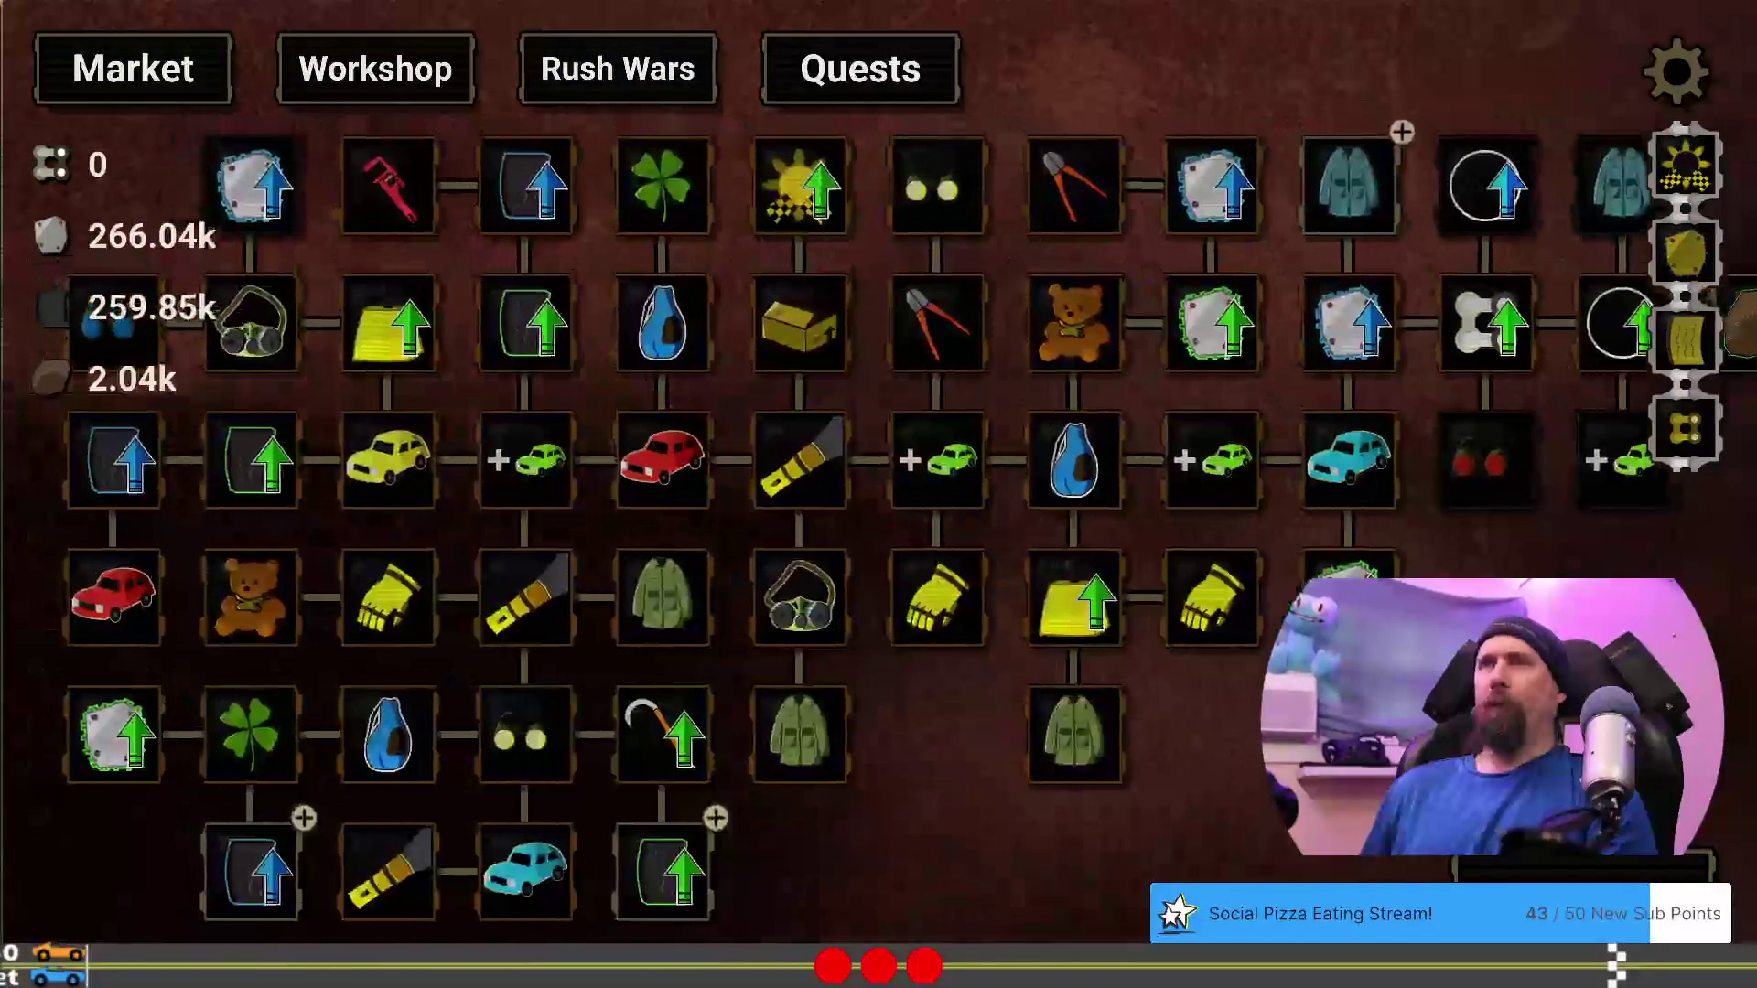
mouse_move(1364, 157)
mouse_down()
mouse_move(1123, 254)
mouse_move(1129, 274)
mouse_up()
click(1129, 275)
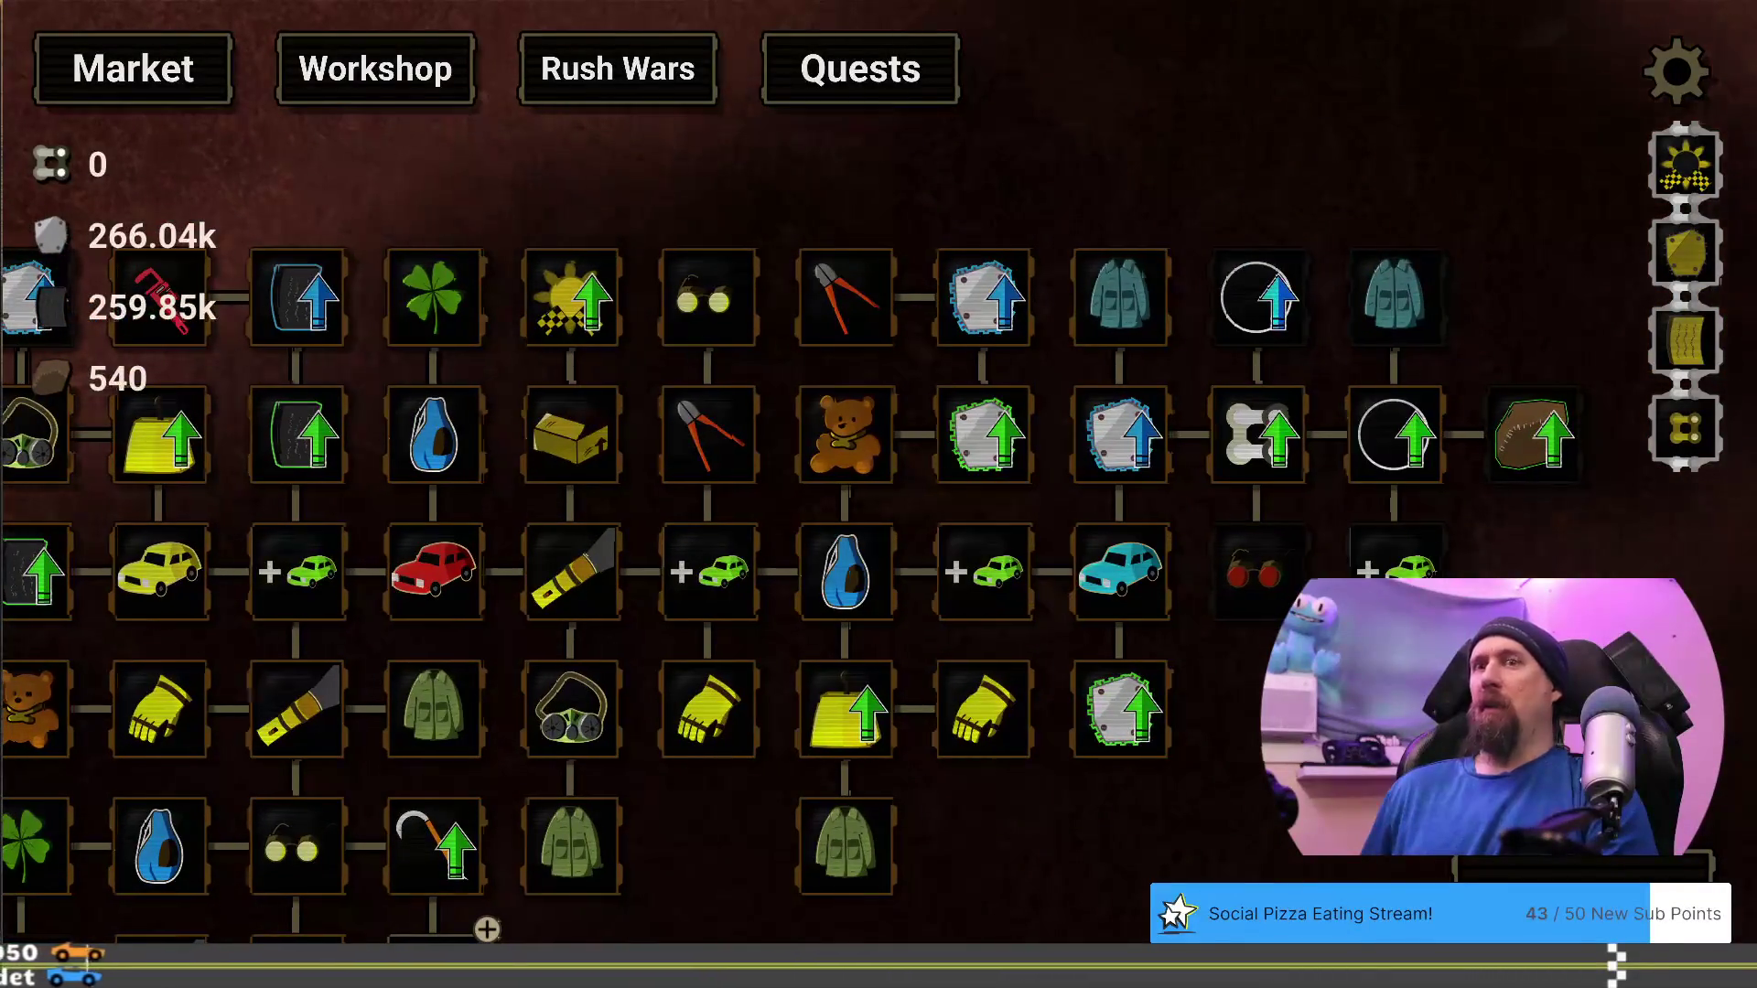
drag(487, 929, 641, 827)
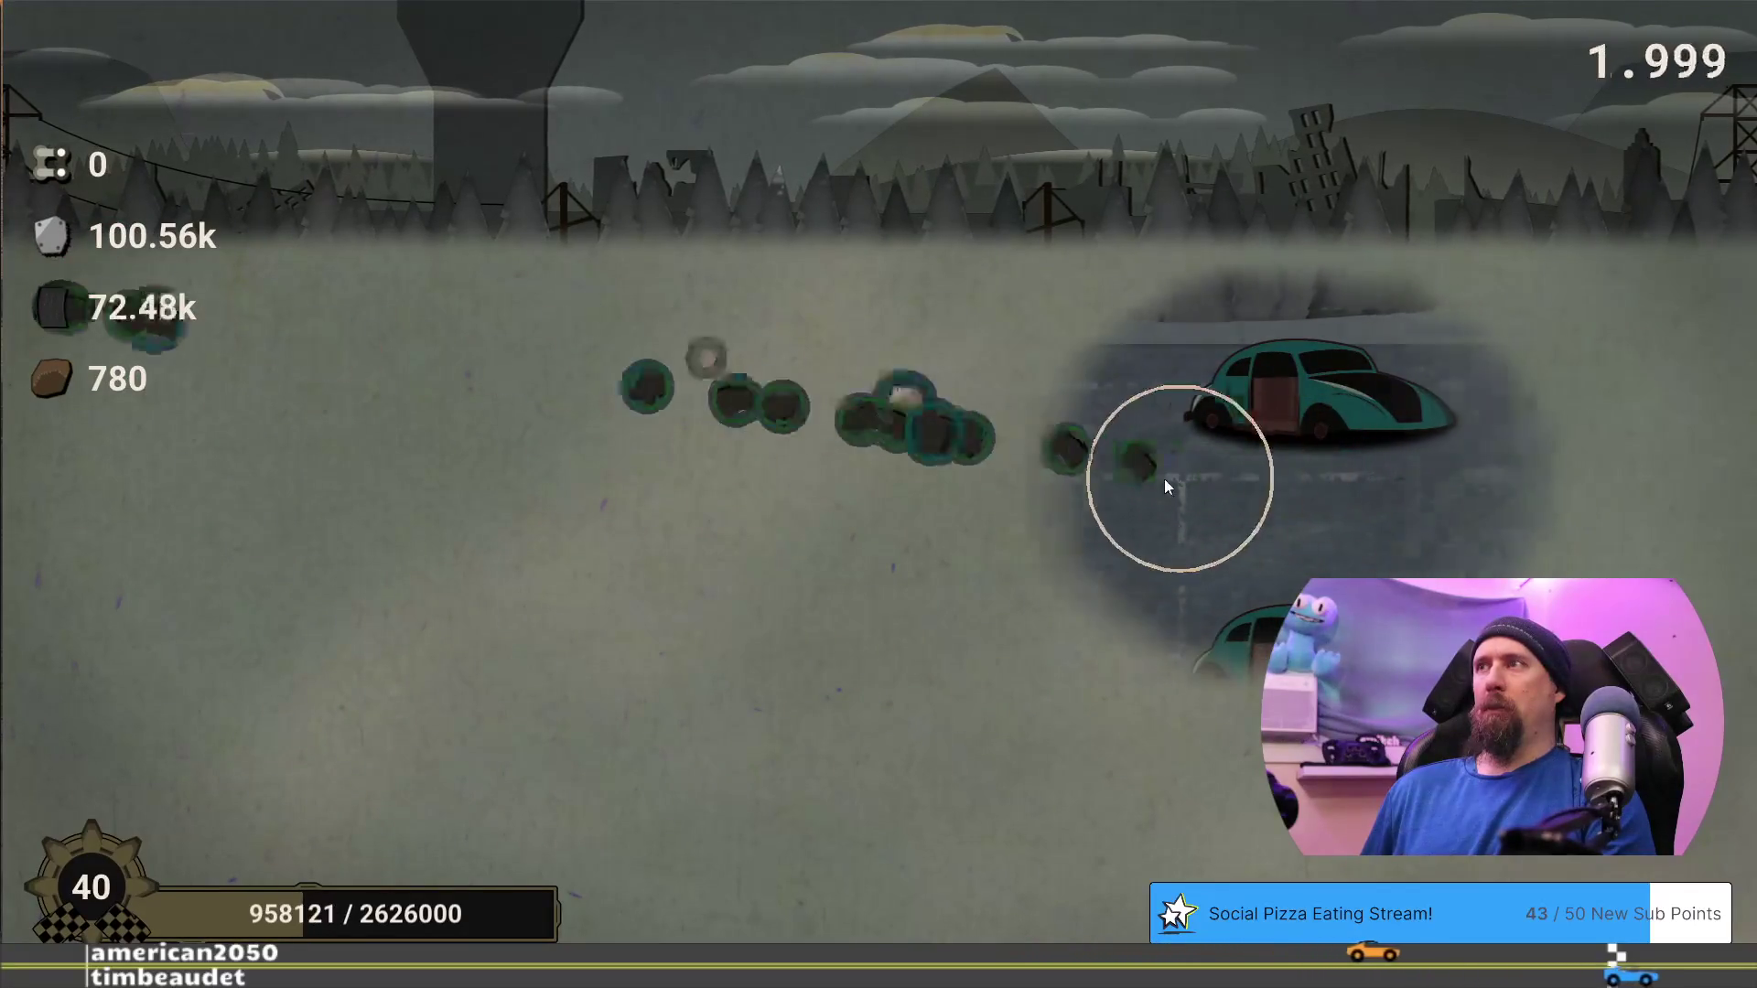
click(720, 895)
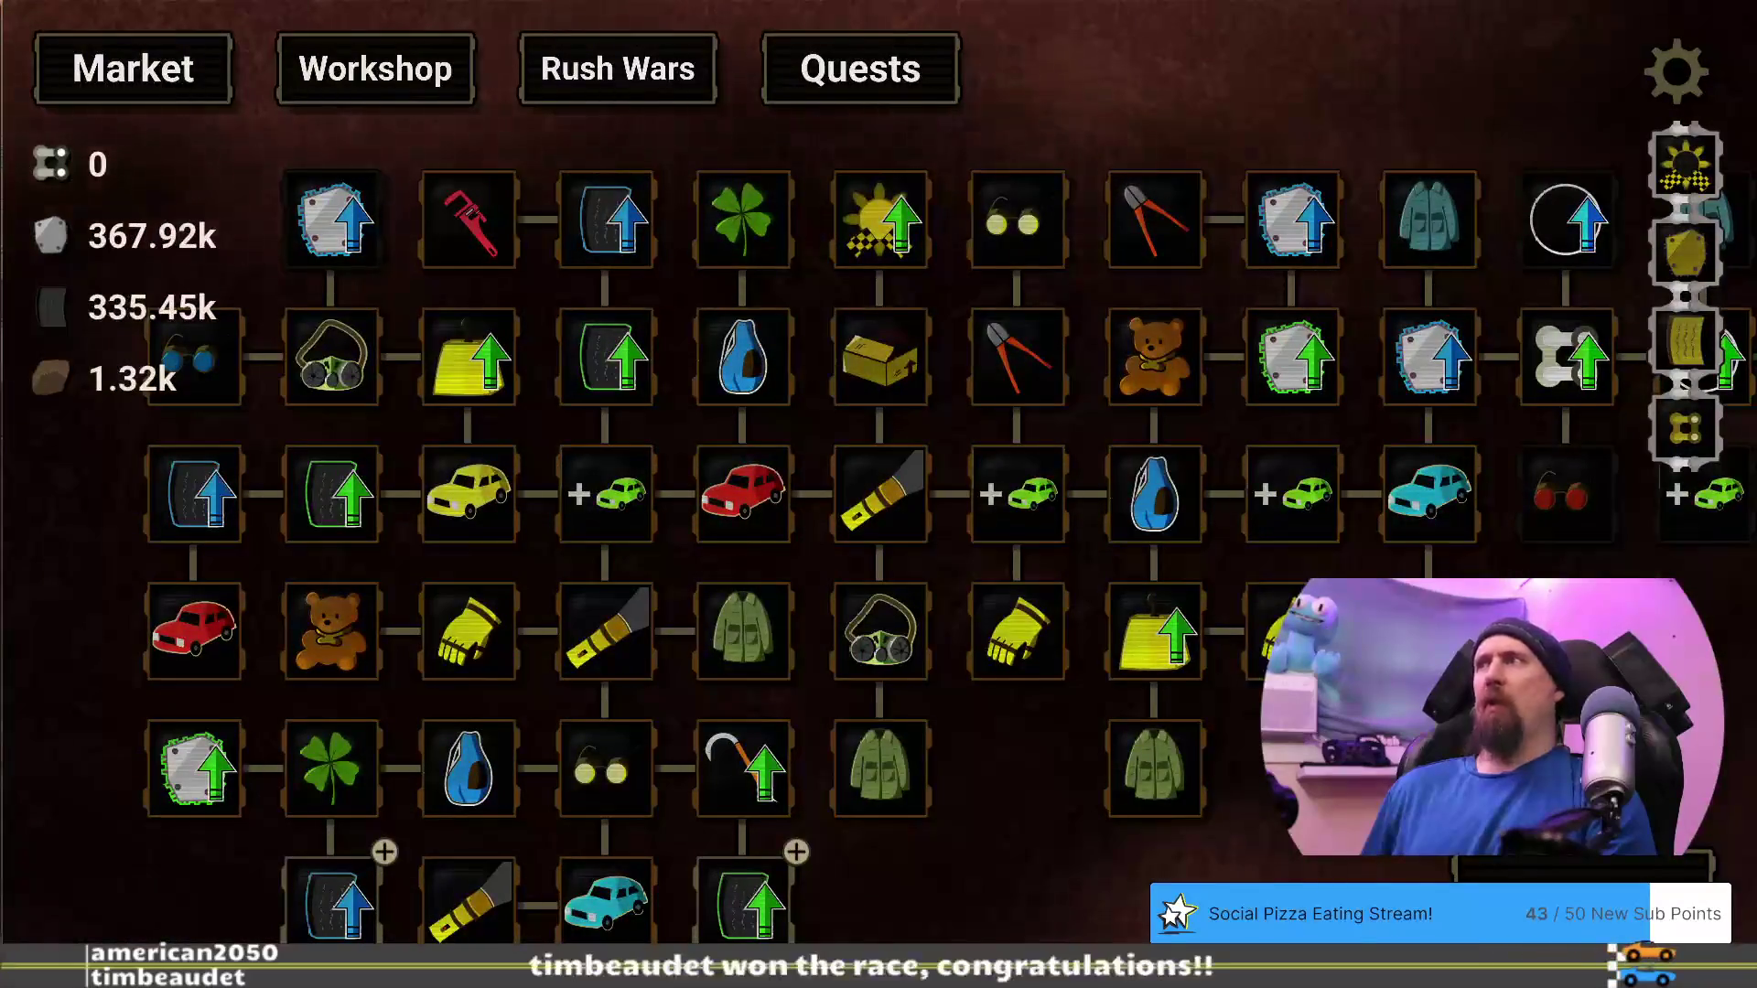
Raise Pristine Rubber to level 1 of 2, leaving resources at 367.92k, 85.45k and 320
drag(1434, 349, 874, 393)
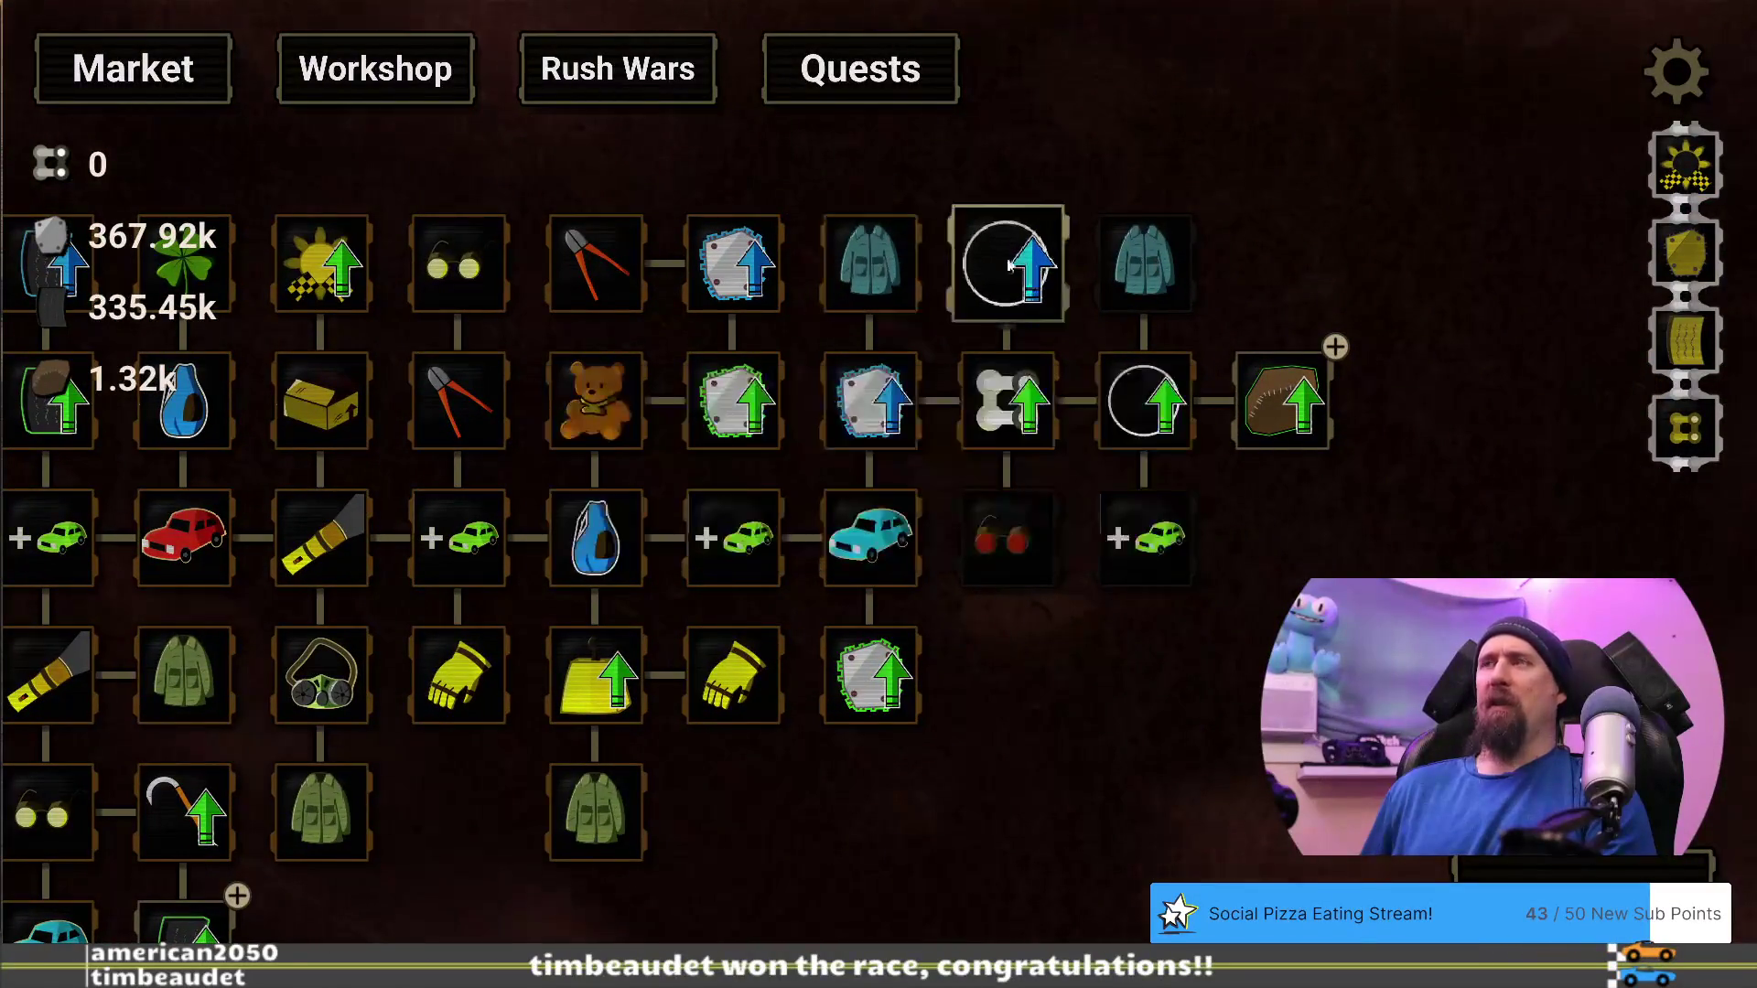
drag(787, 857, 1180, 646)
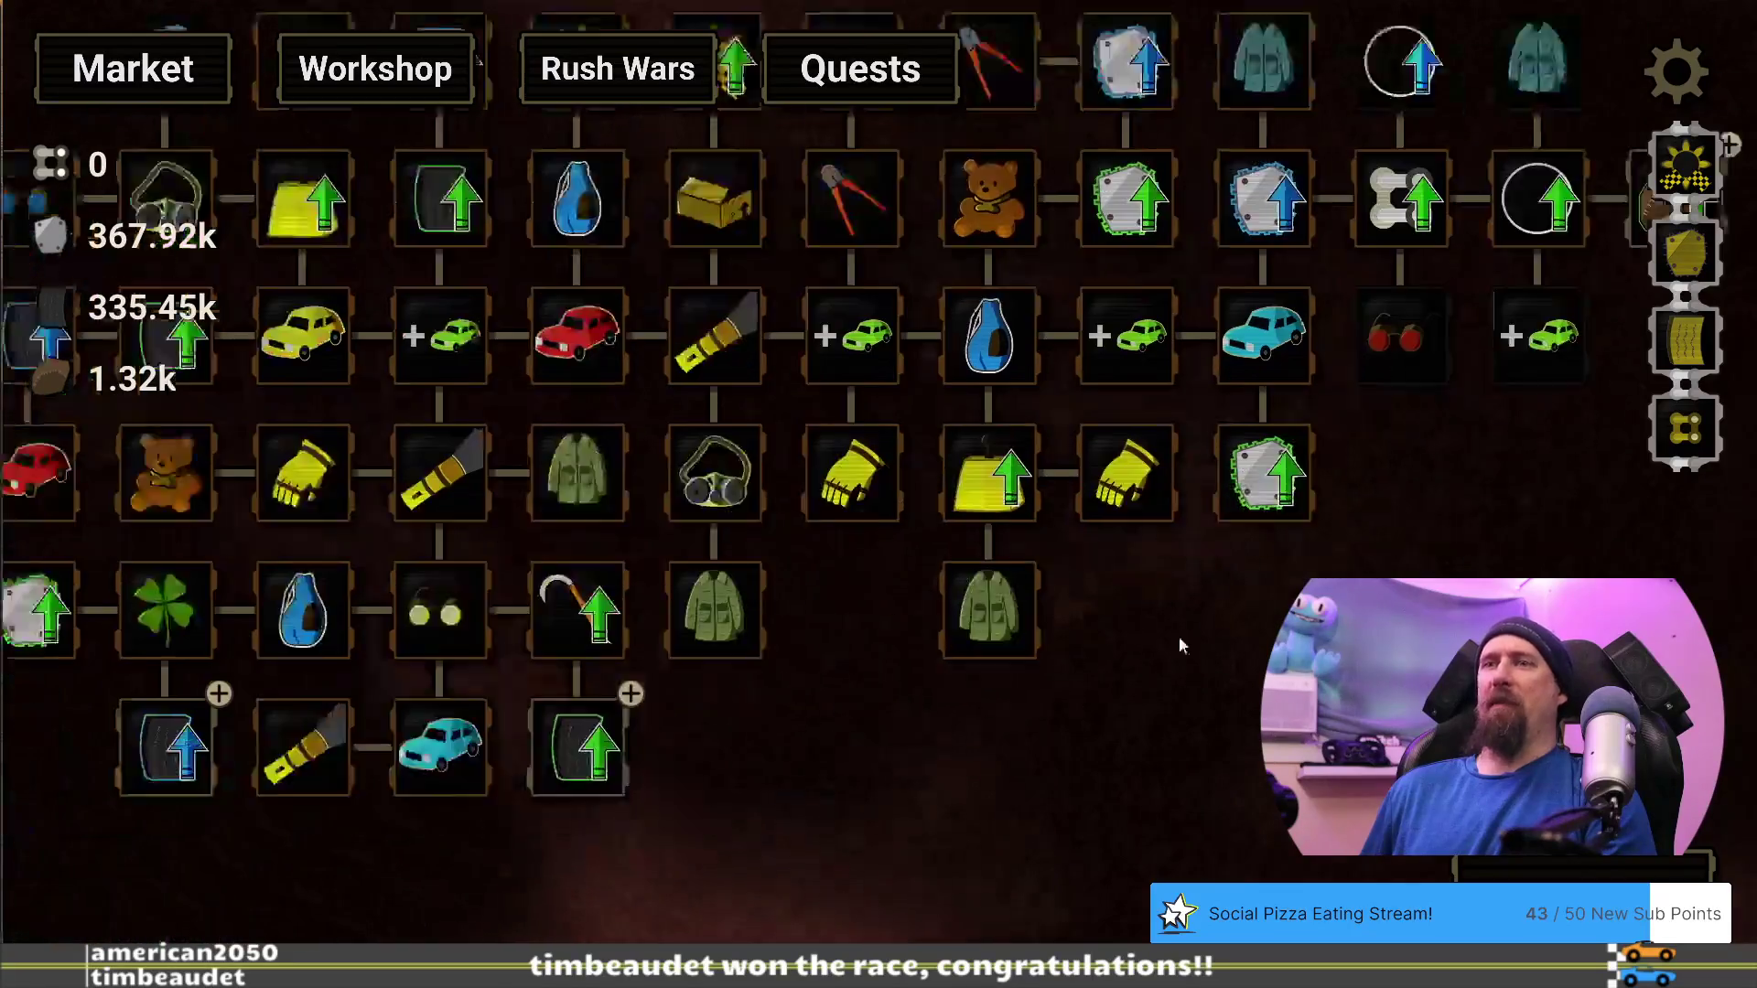
mouse_move(961, 696)
mouse_down()
mouse_move(1106, 780)
mouse_move(1093, 809)
mouse_up()
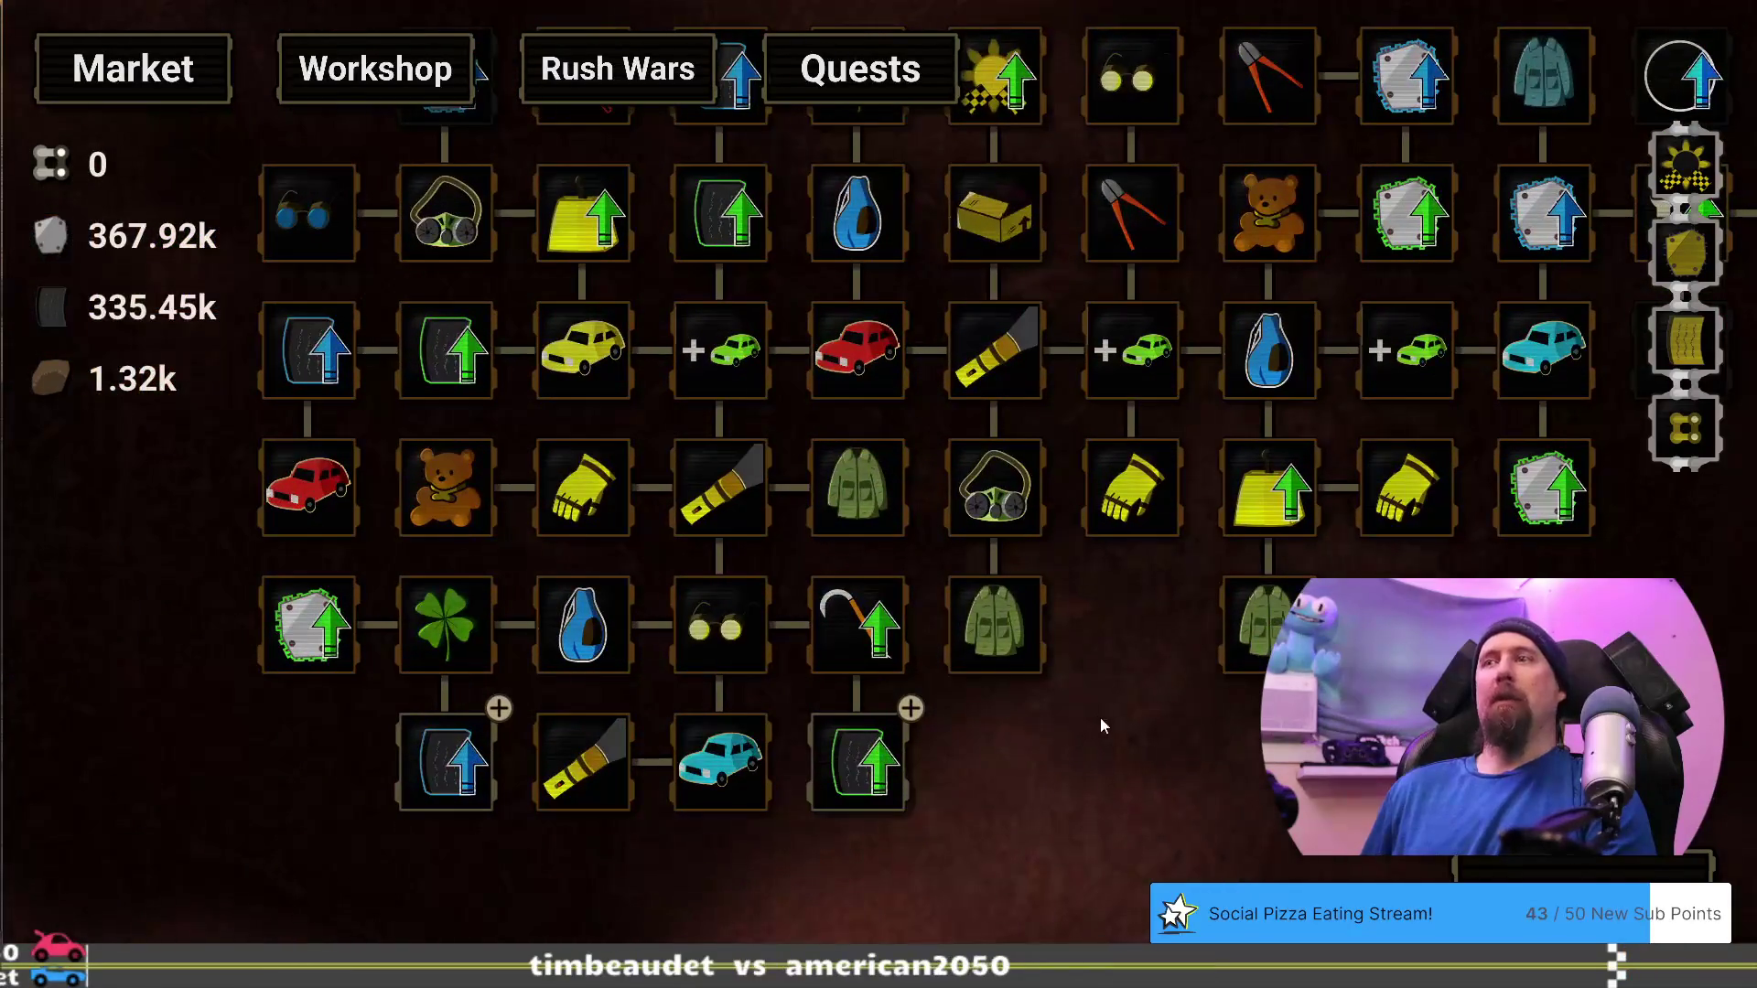
drag(1100, 719, 963, 853)
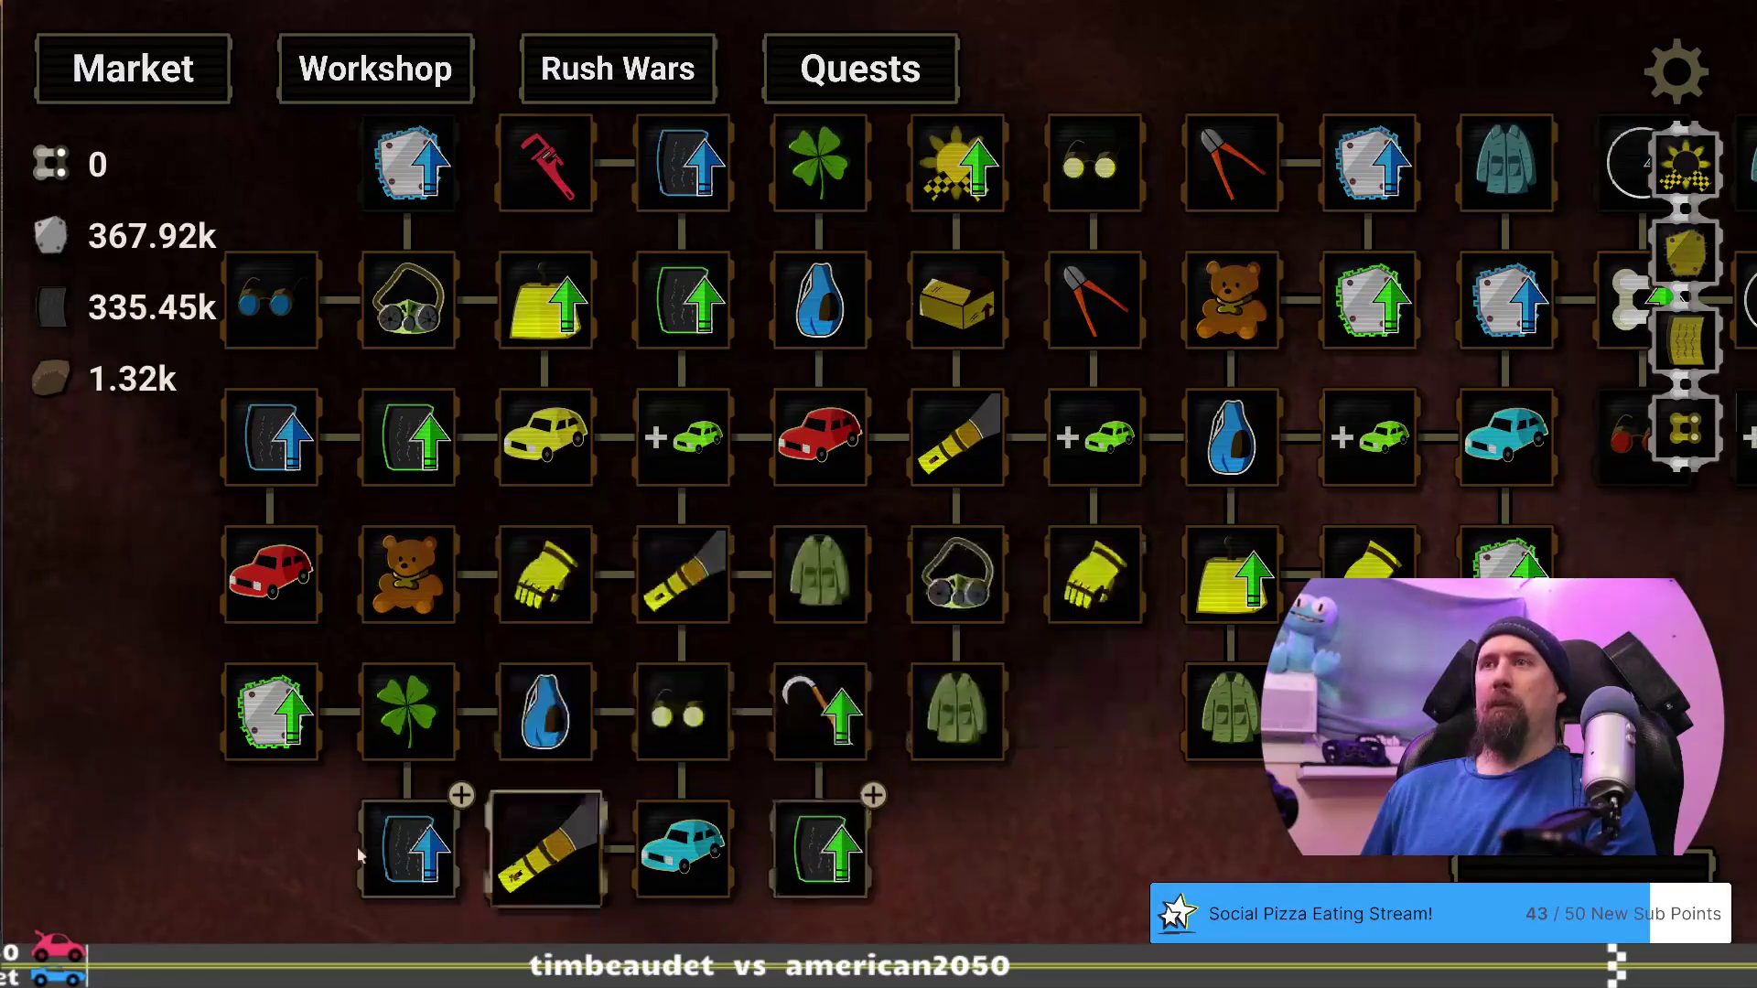
mouse_move(389, 841)
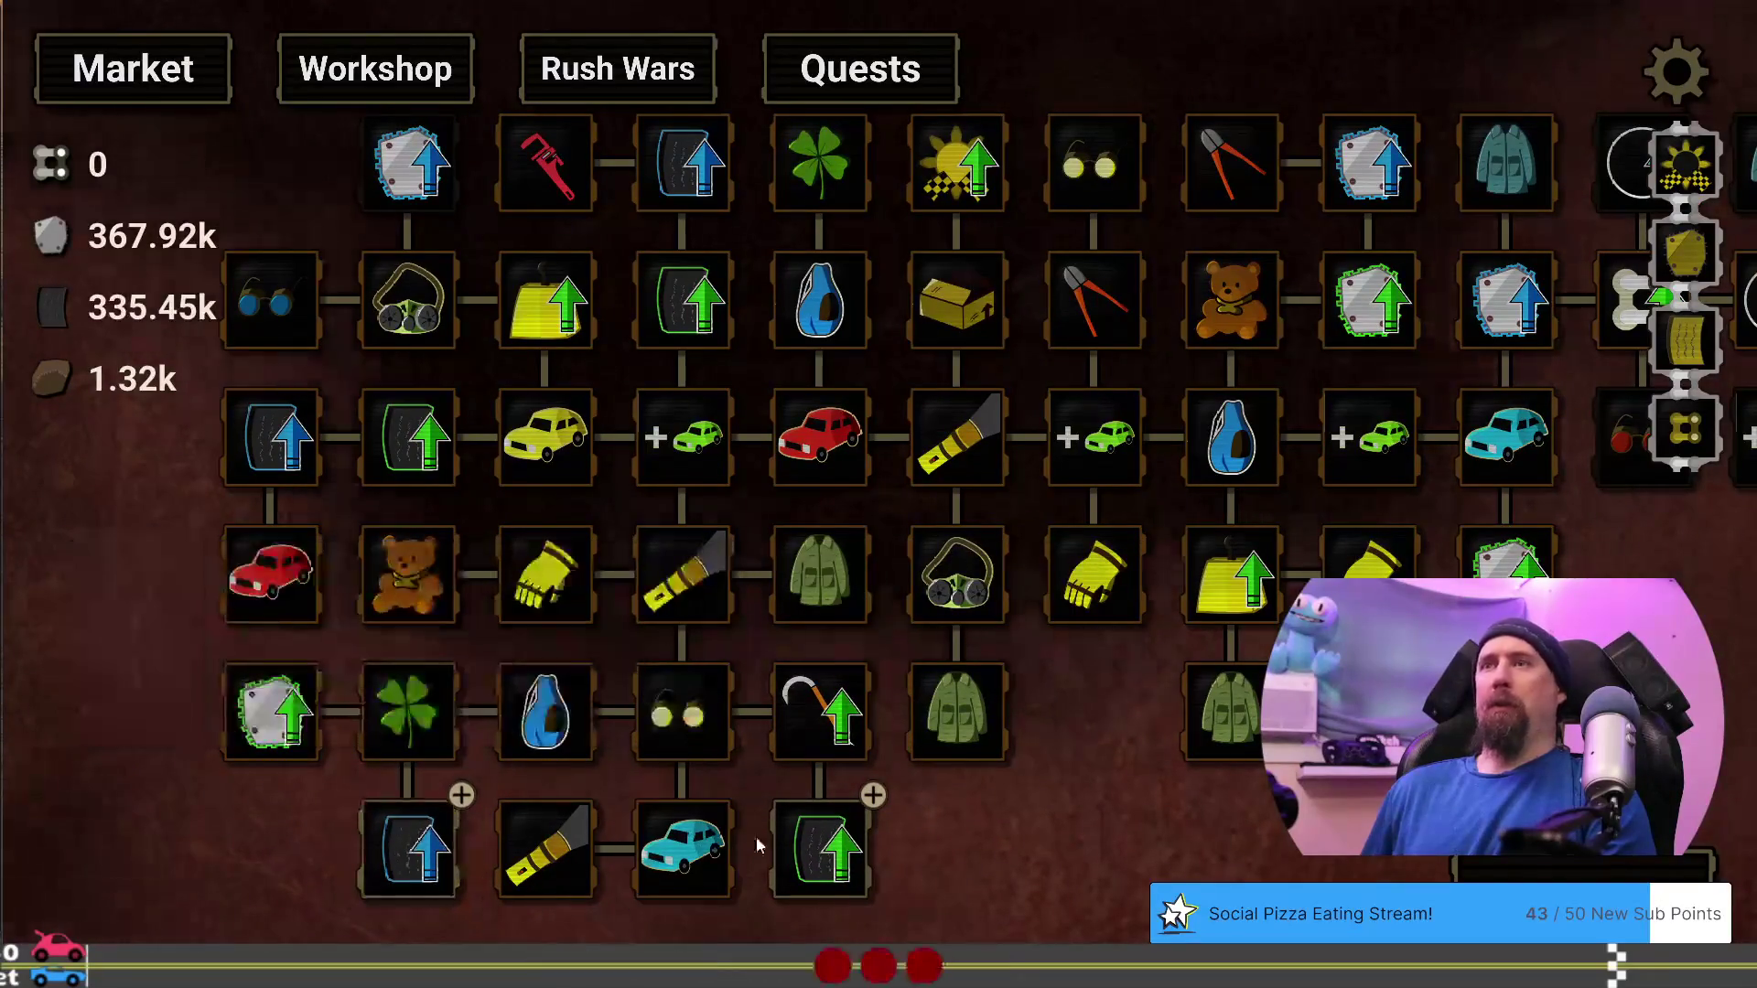
click(419, 863)
mouse_move(824, 843)
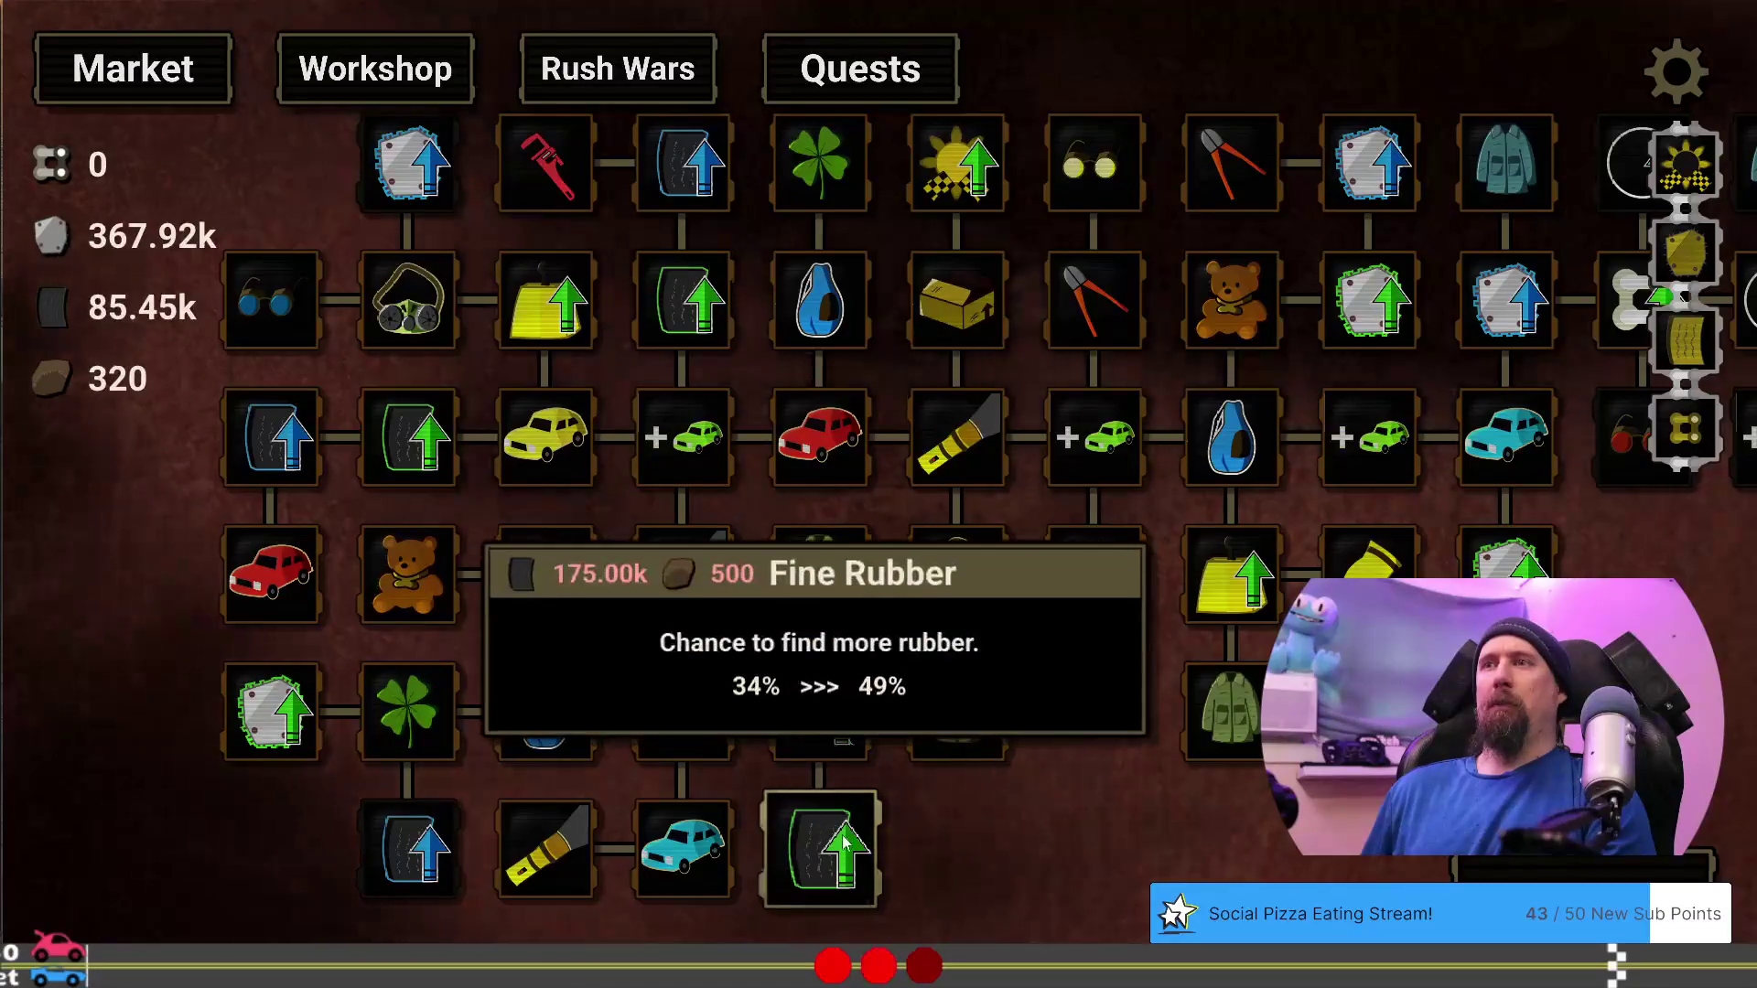
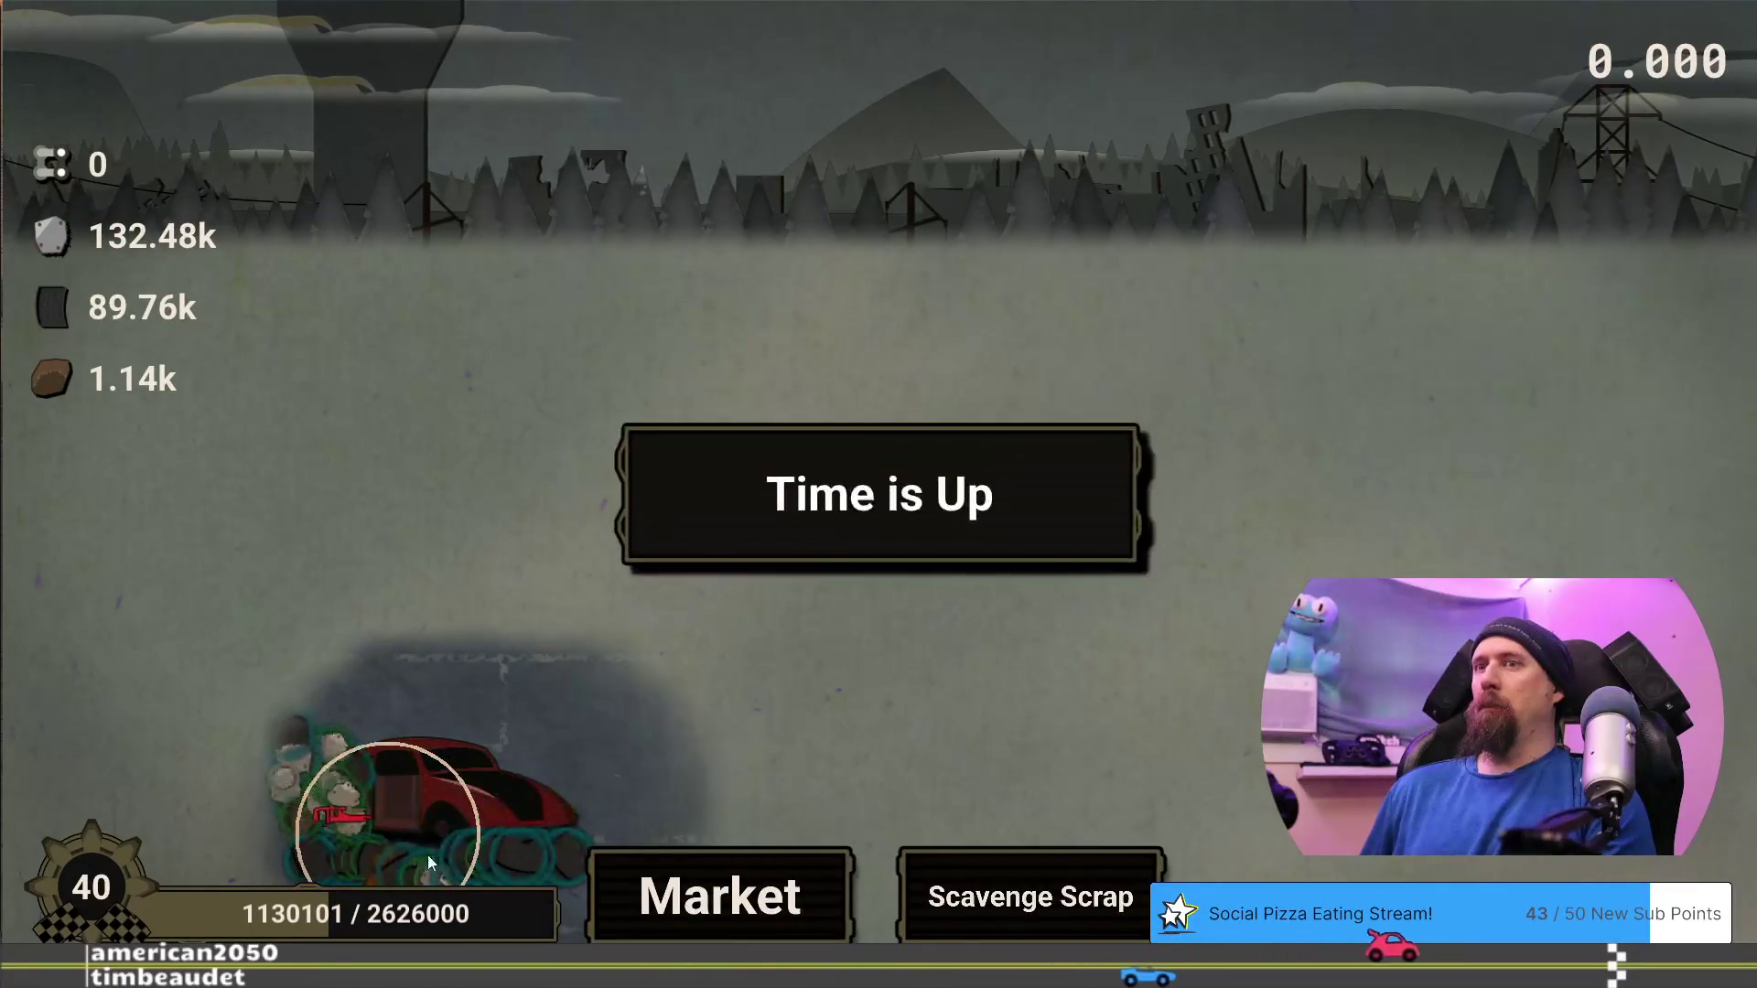
After the run ends, buy the 1.25k Fine Cloth upgrade from the upgrade tree
click(723, 890)
mouse_move(1008, 912)
mouse_down()
mouse_move(863, 785)
mouse_move(768, 847)
mouse_move(589, 882)
mouse_up()
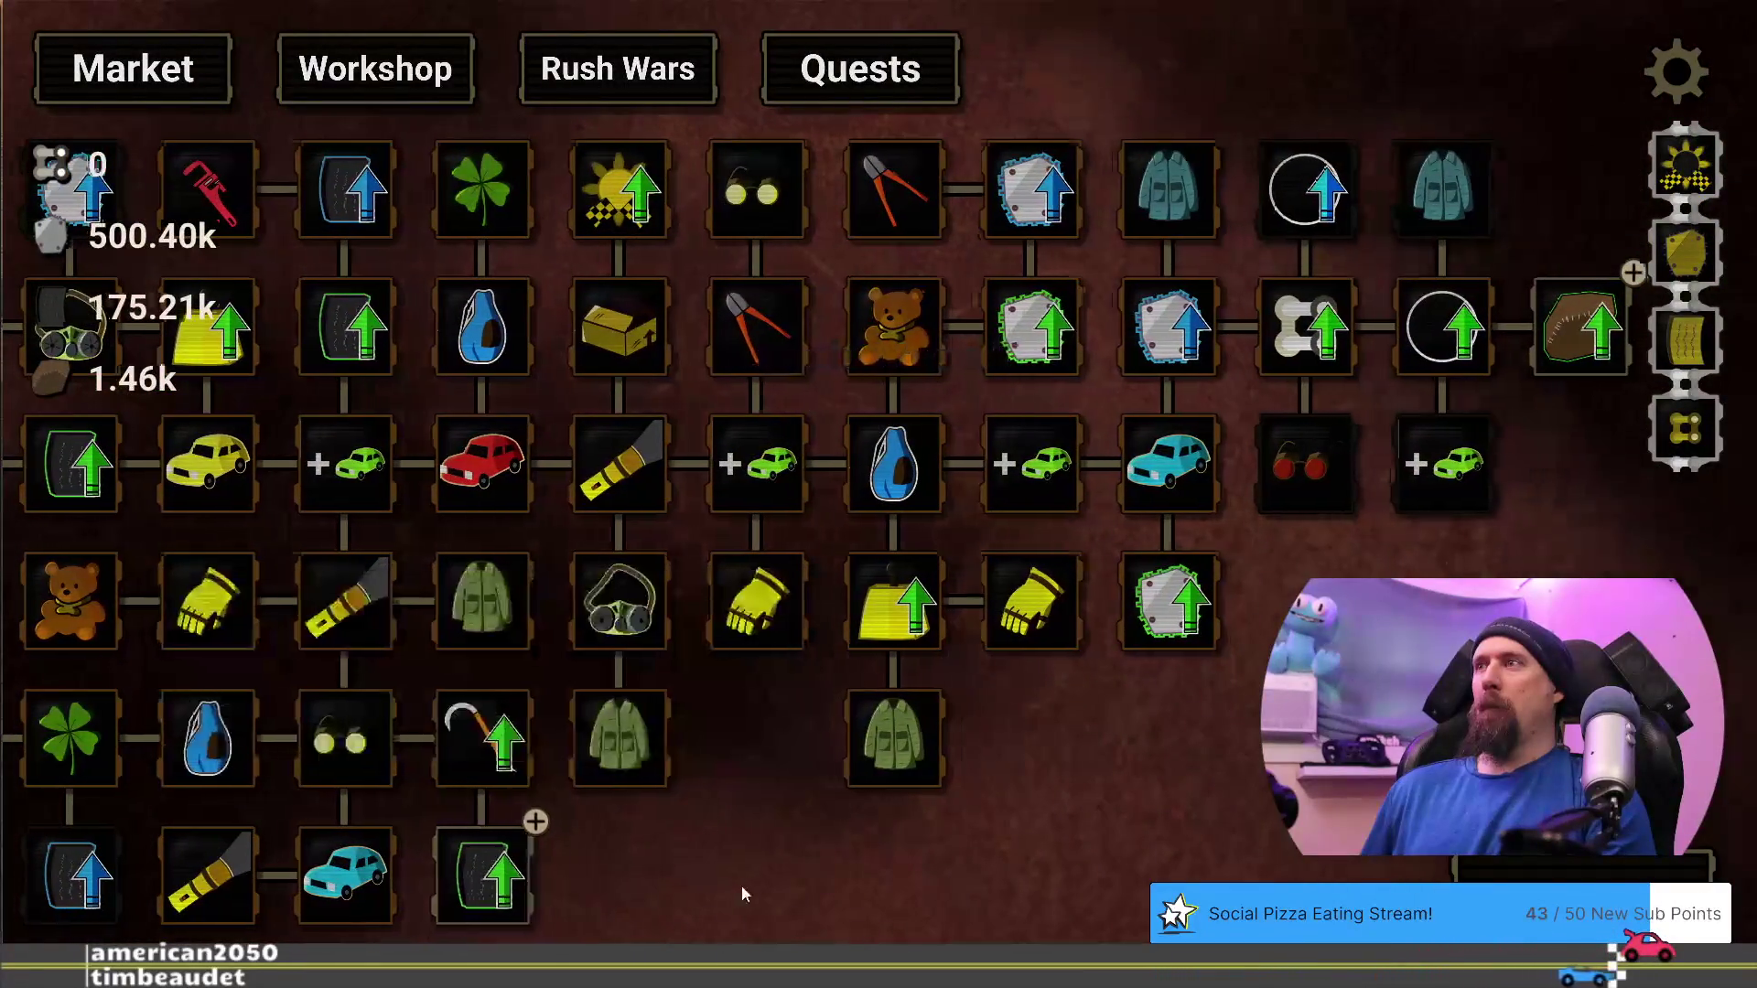
drag(741, 886, 653, 893)
mouse_move(1497, 336)
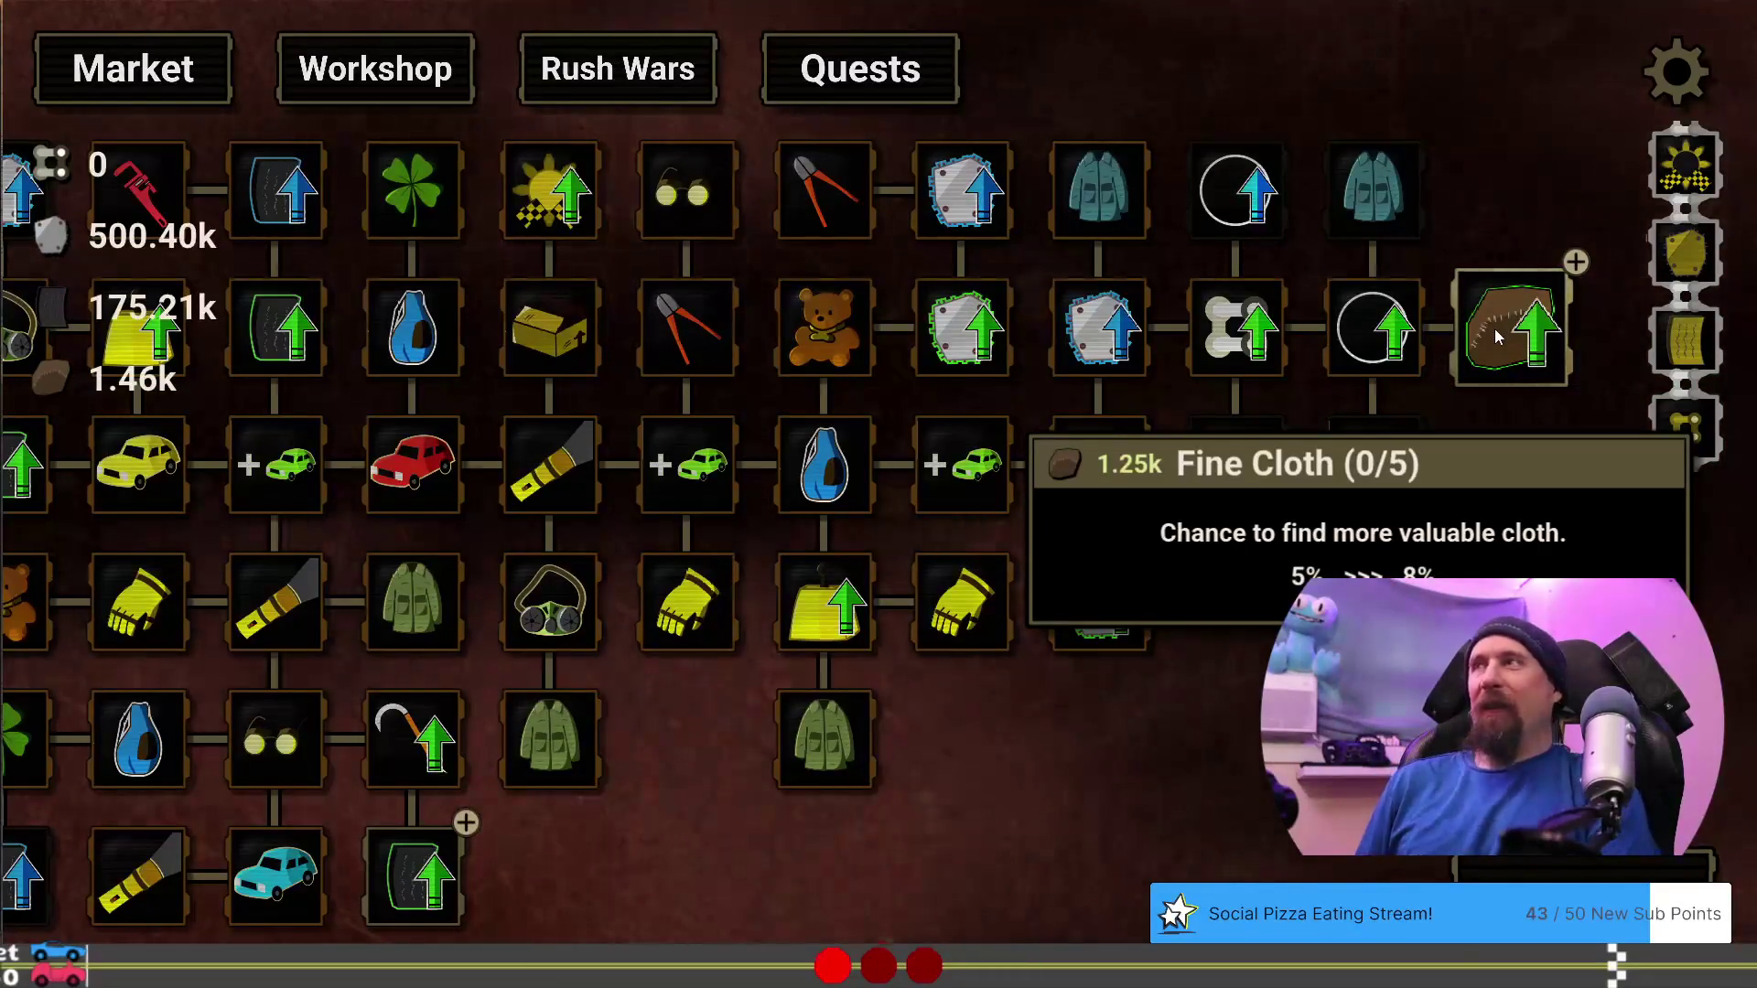
click(1497, 337)
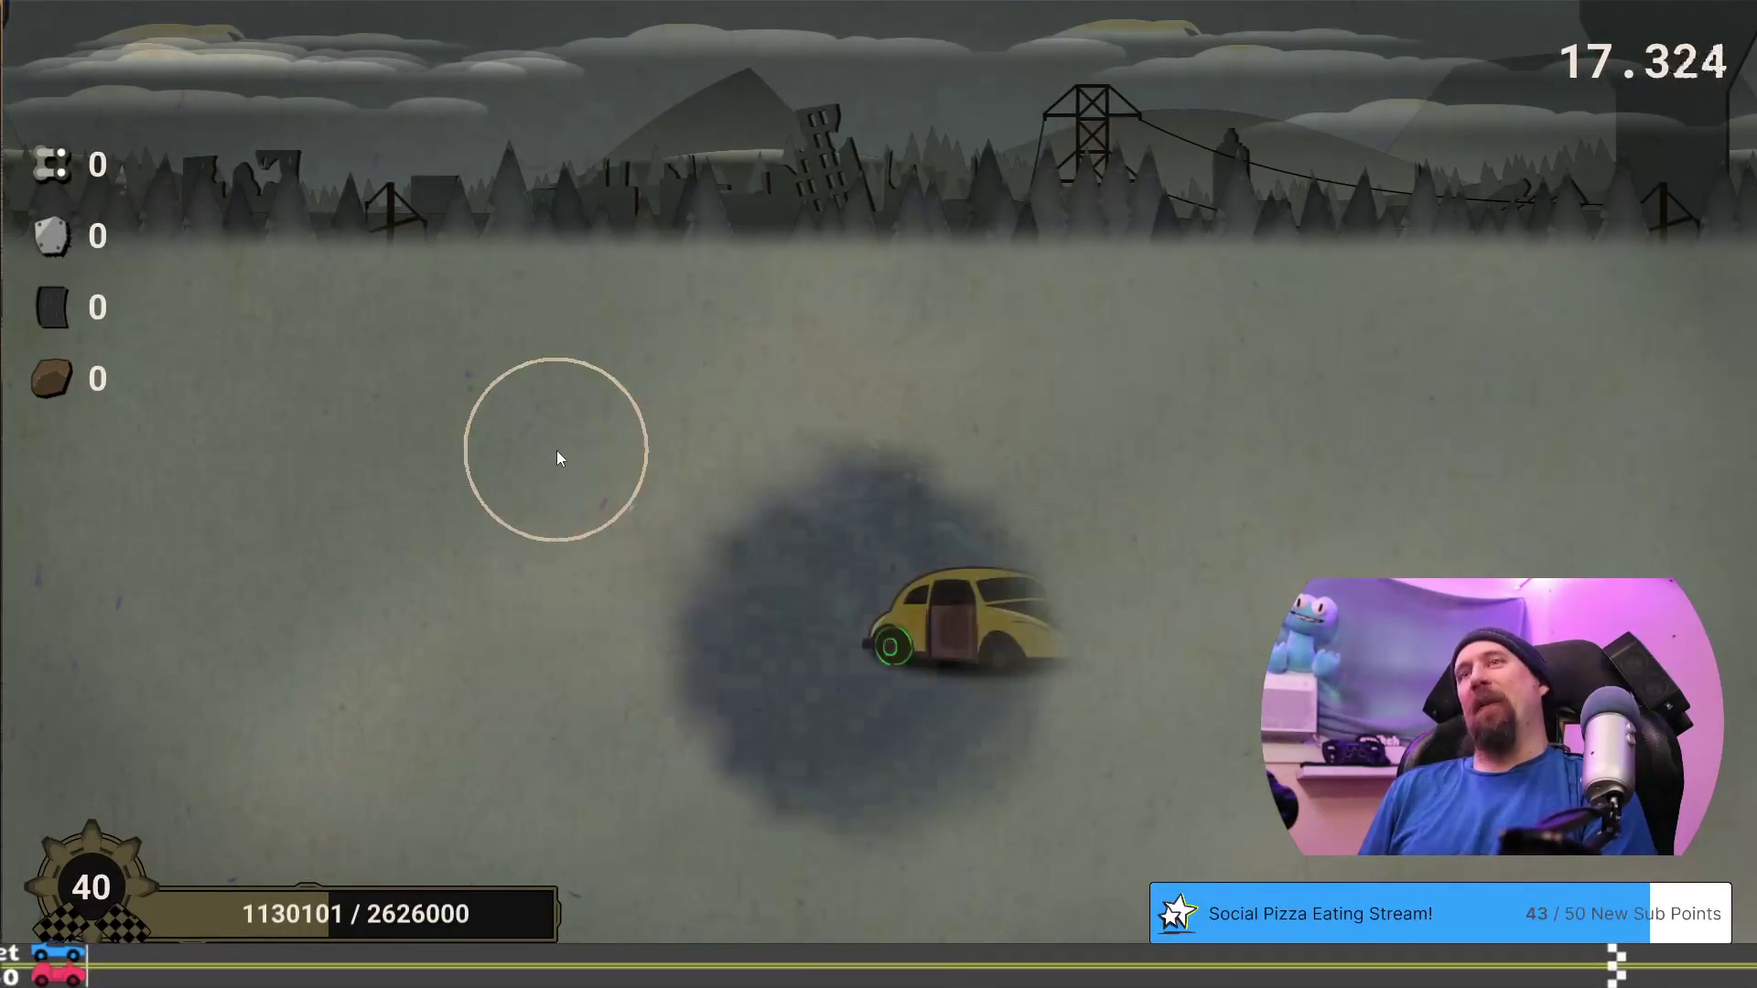
Gather scrap from the cars, then start another supply run and wreck a line of cars
mouse_move(1041, 608)
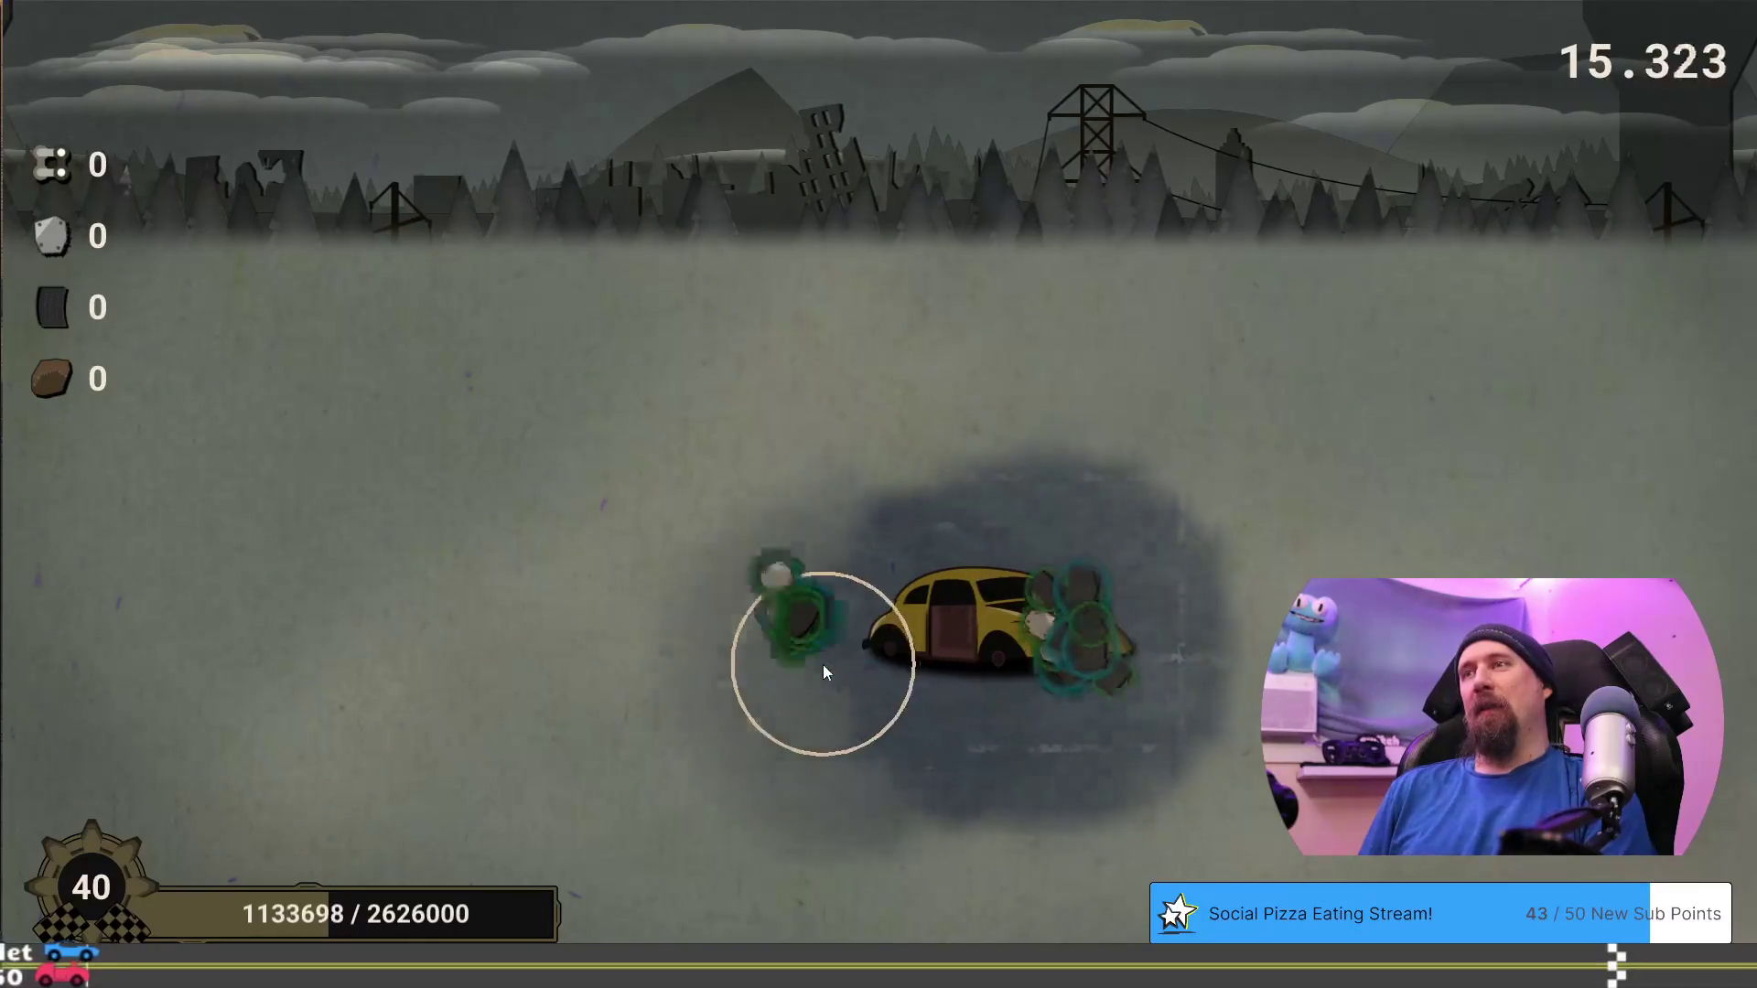
mouse_move(1069, 700)
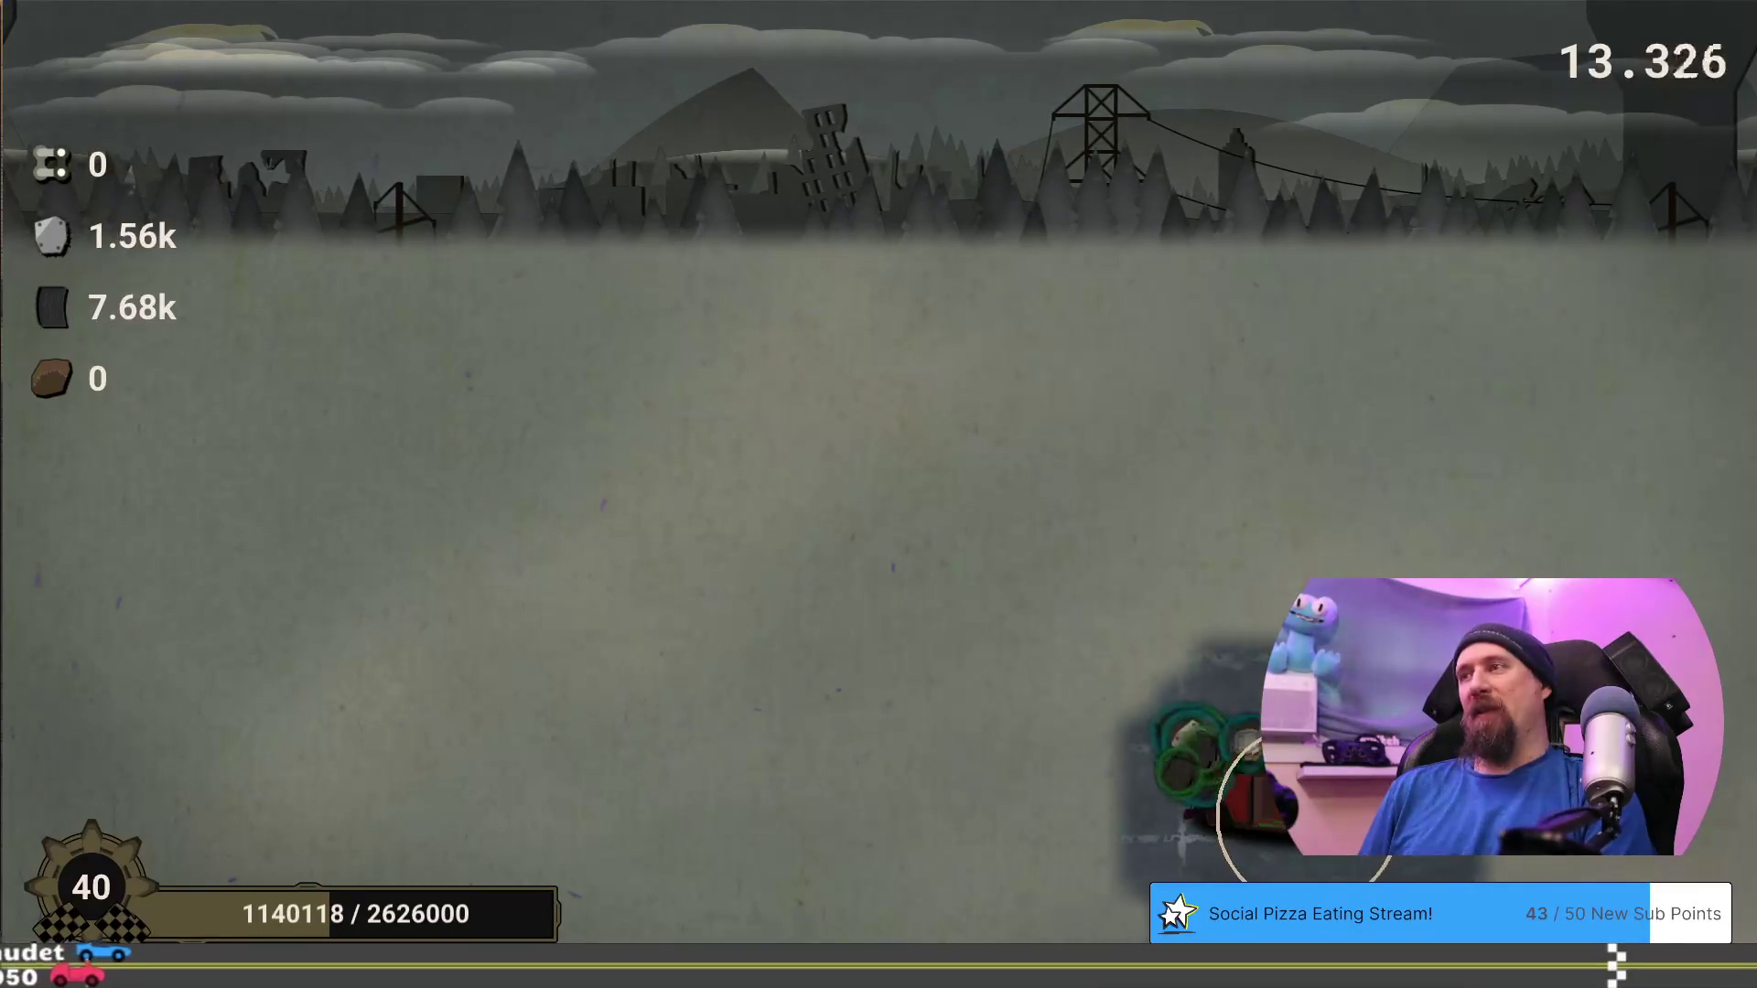
mouse_move(1155, 859)
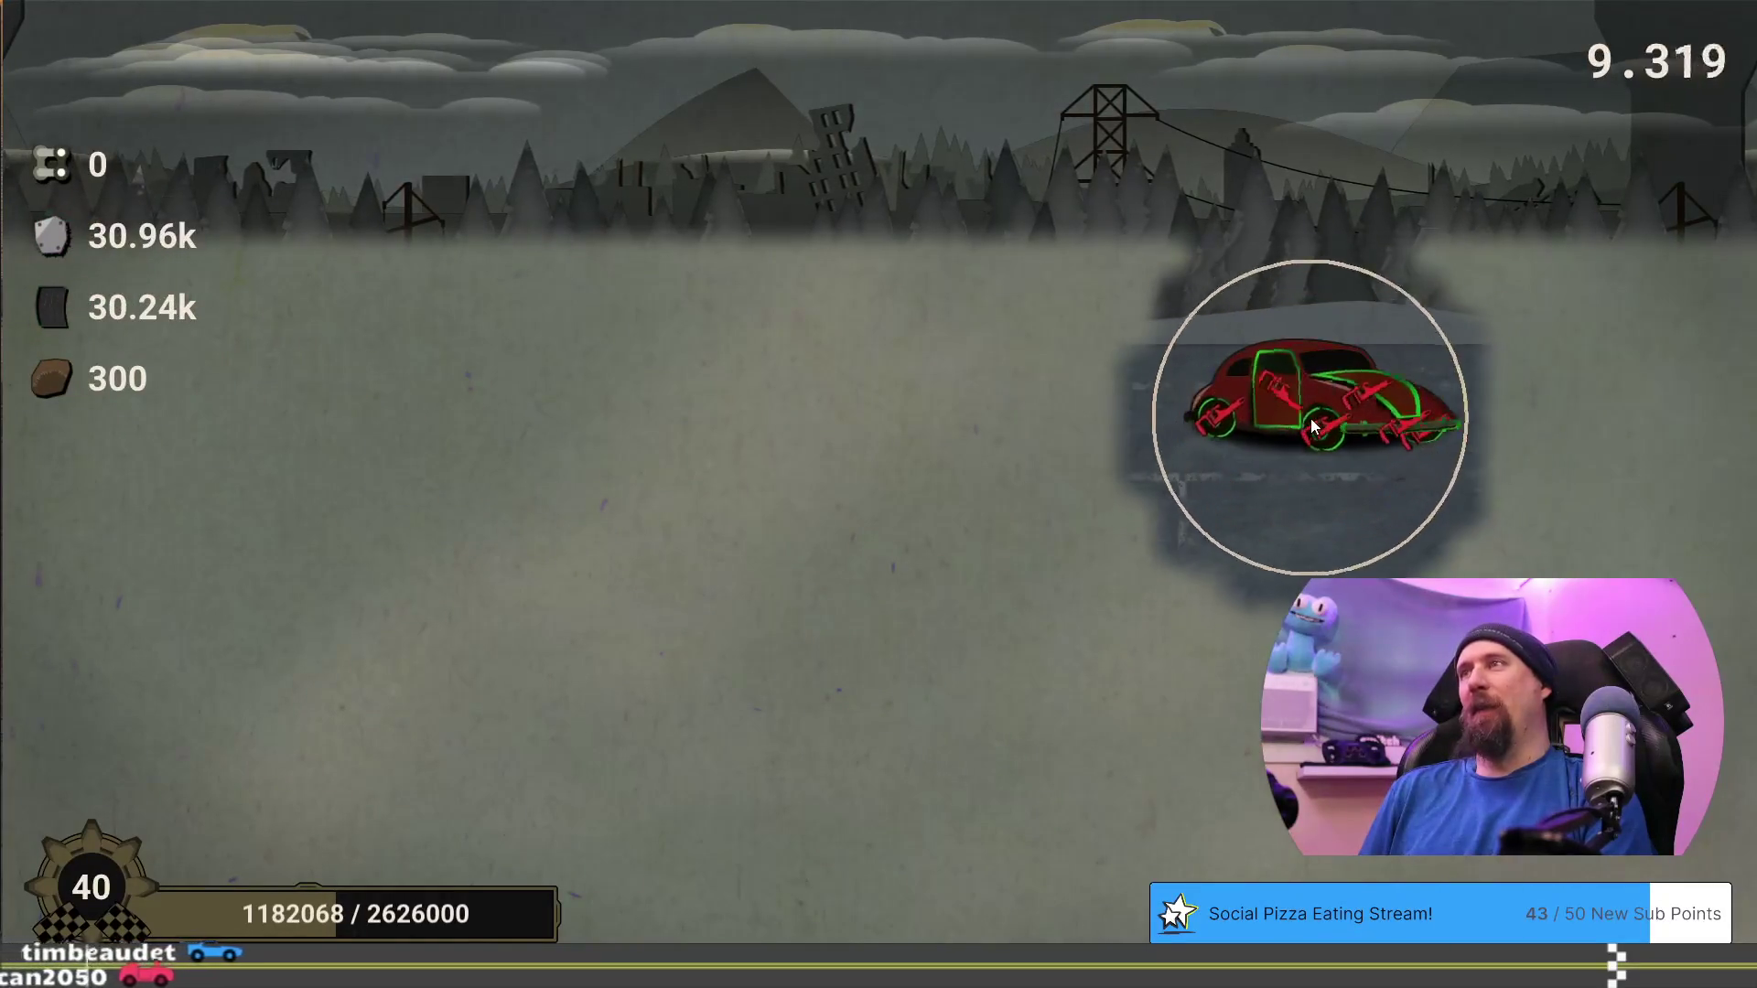
mouse_move(1310, 419)
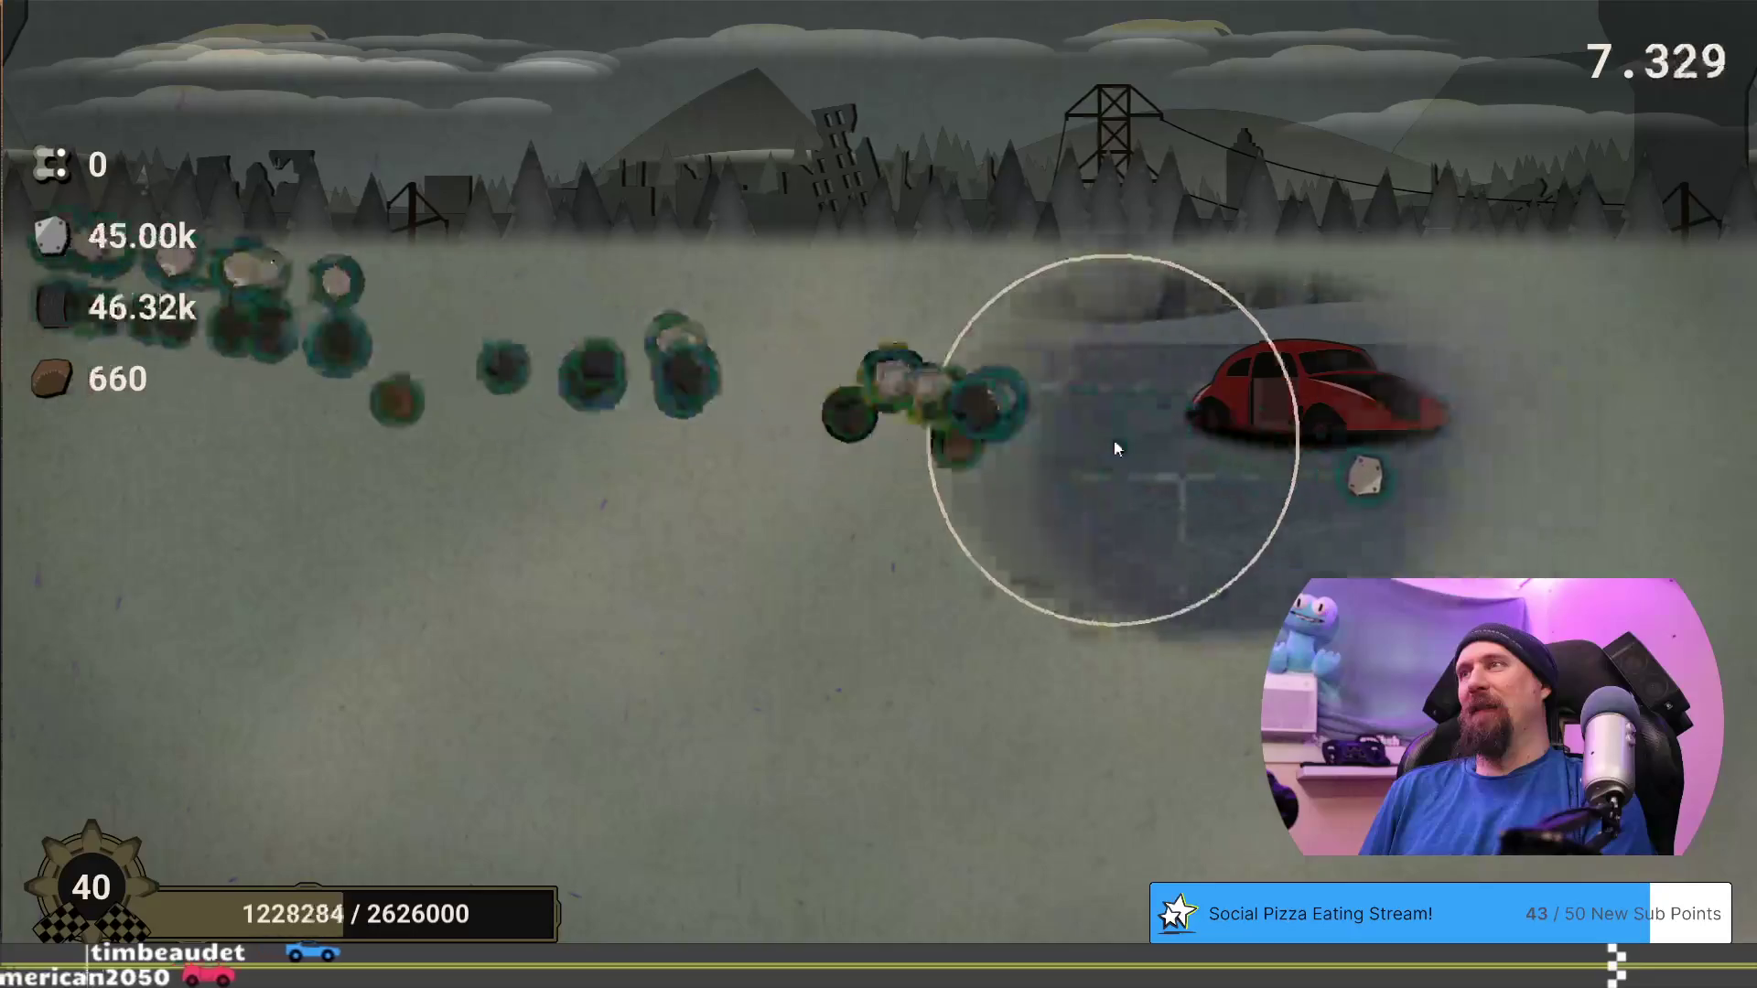
mouse_move(837, 425)
mouse_move(909, 439)
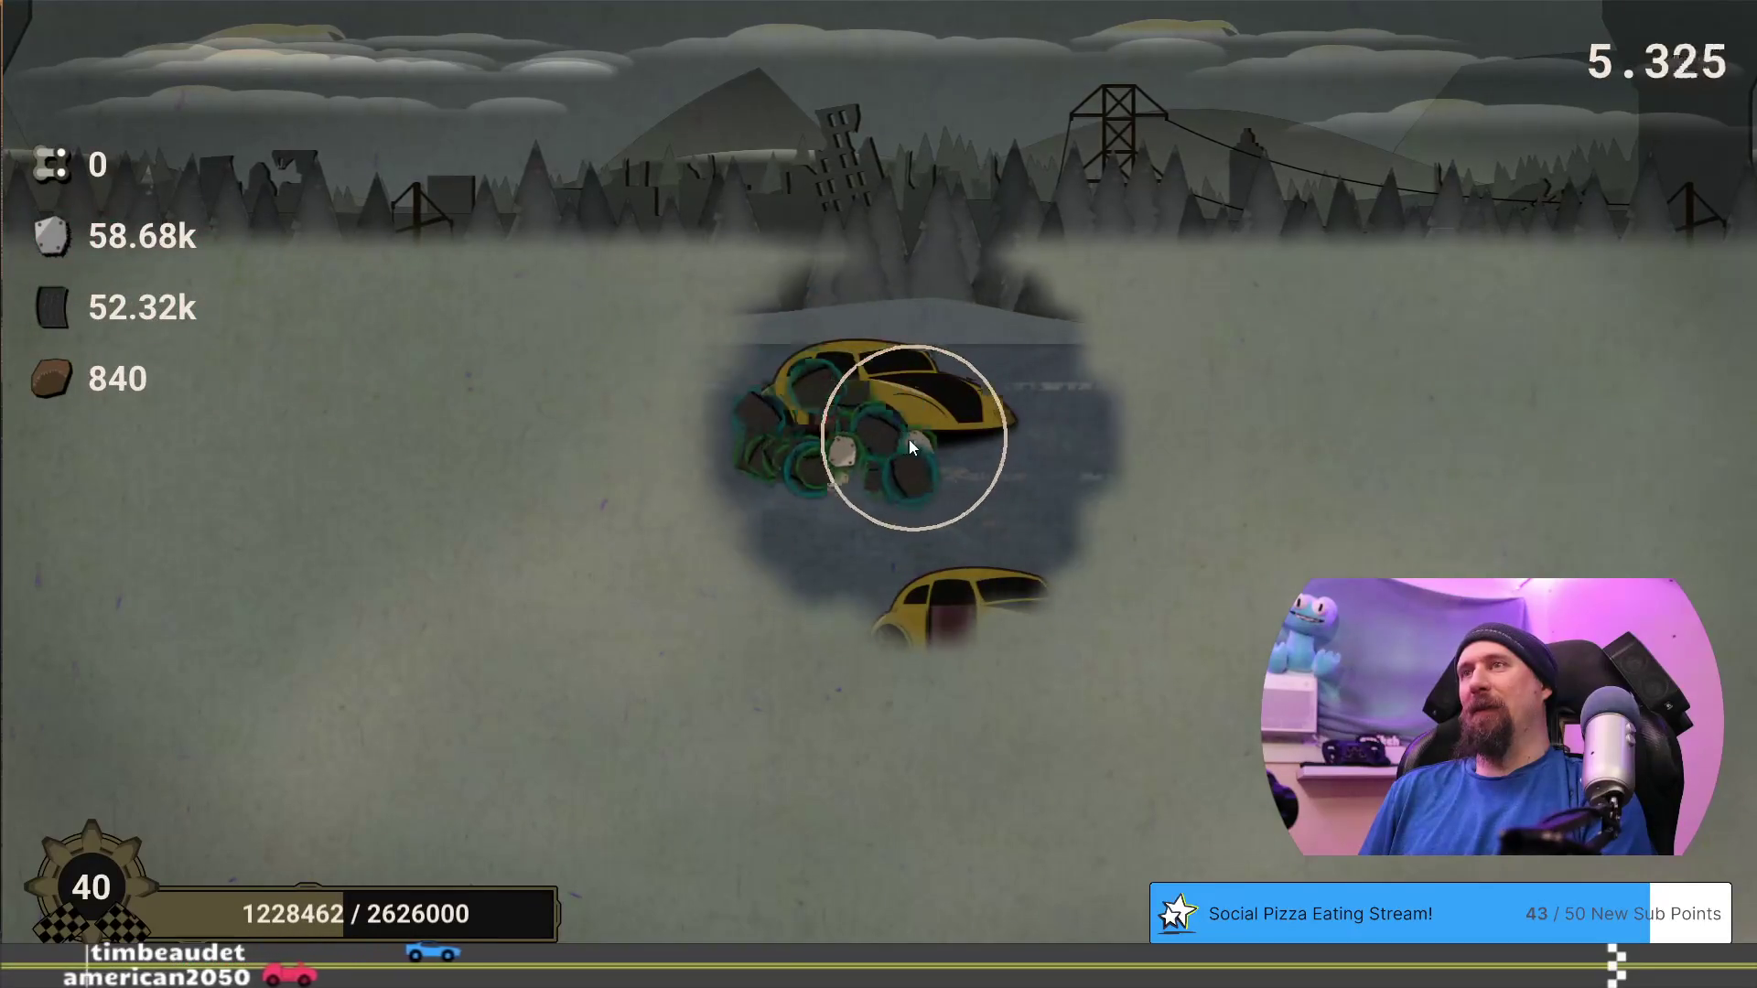
mouse_move(376, 530)
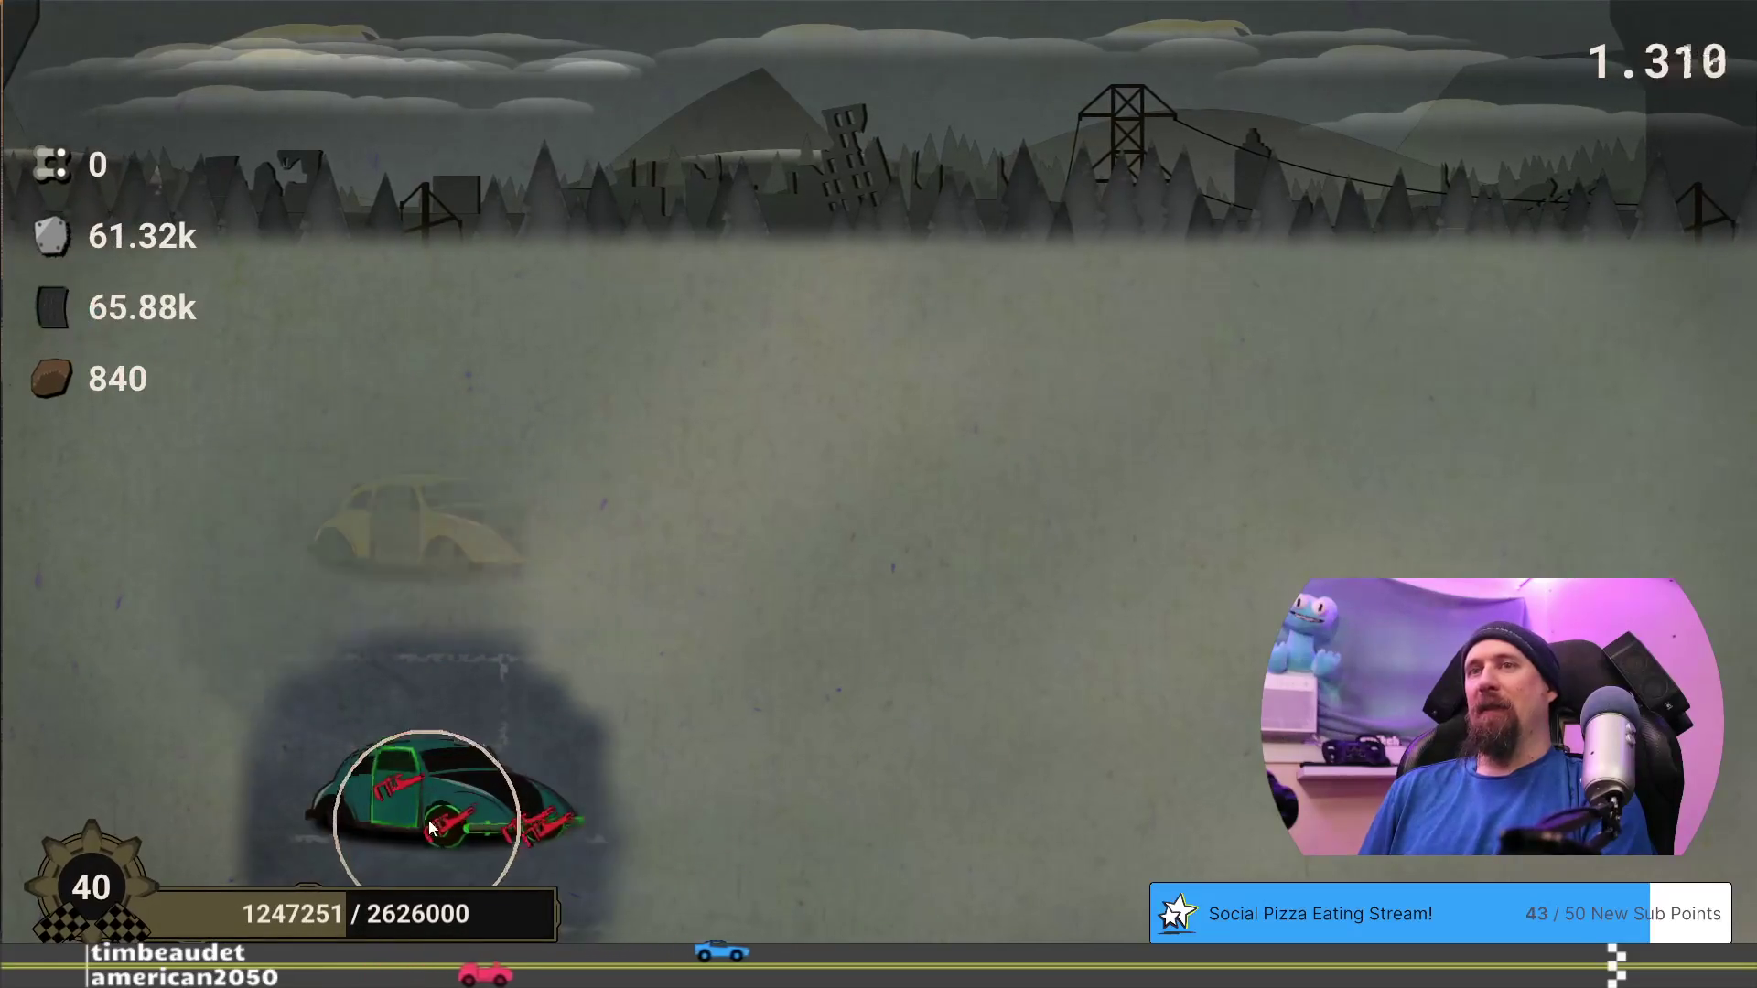
mouse_move(454, 803)
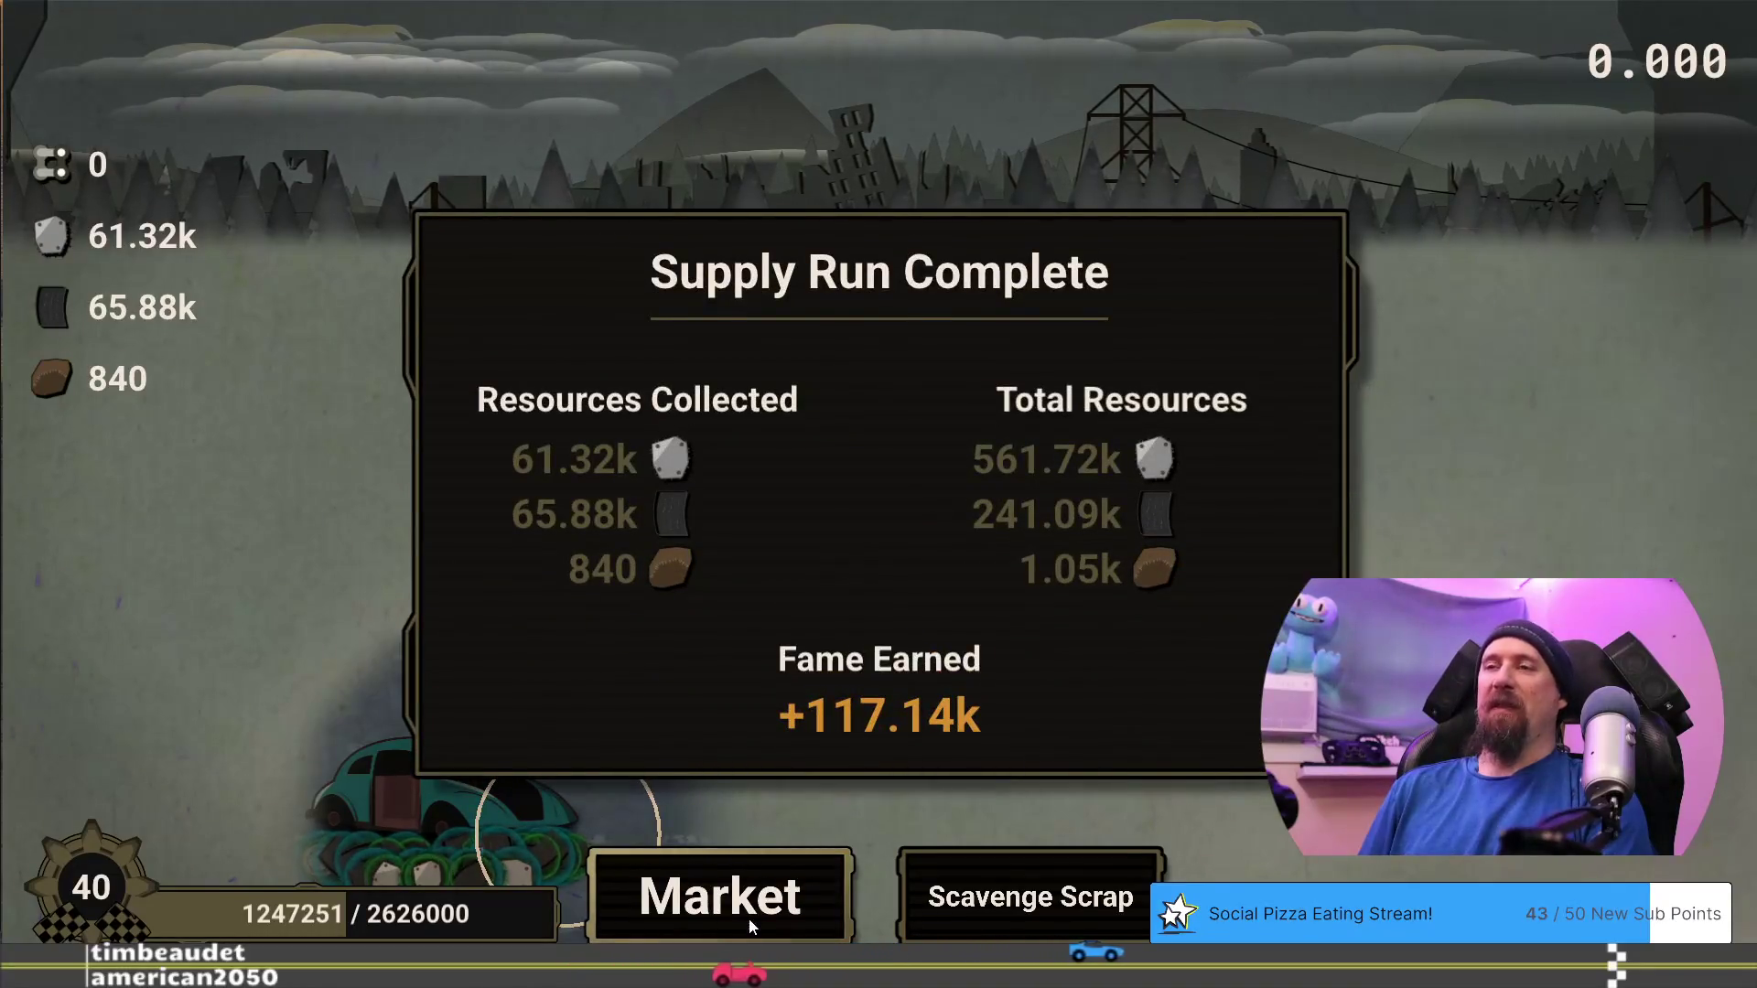
click(751, 926)
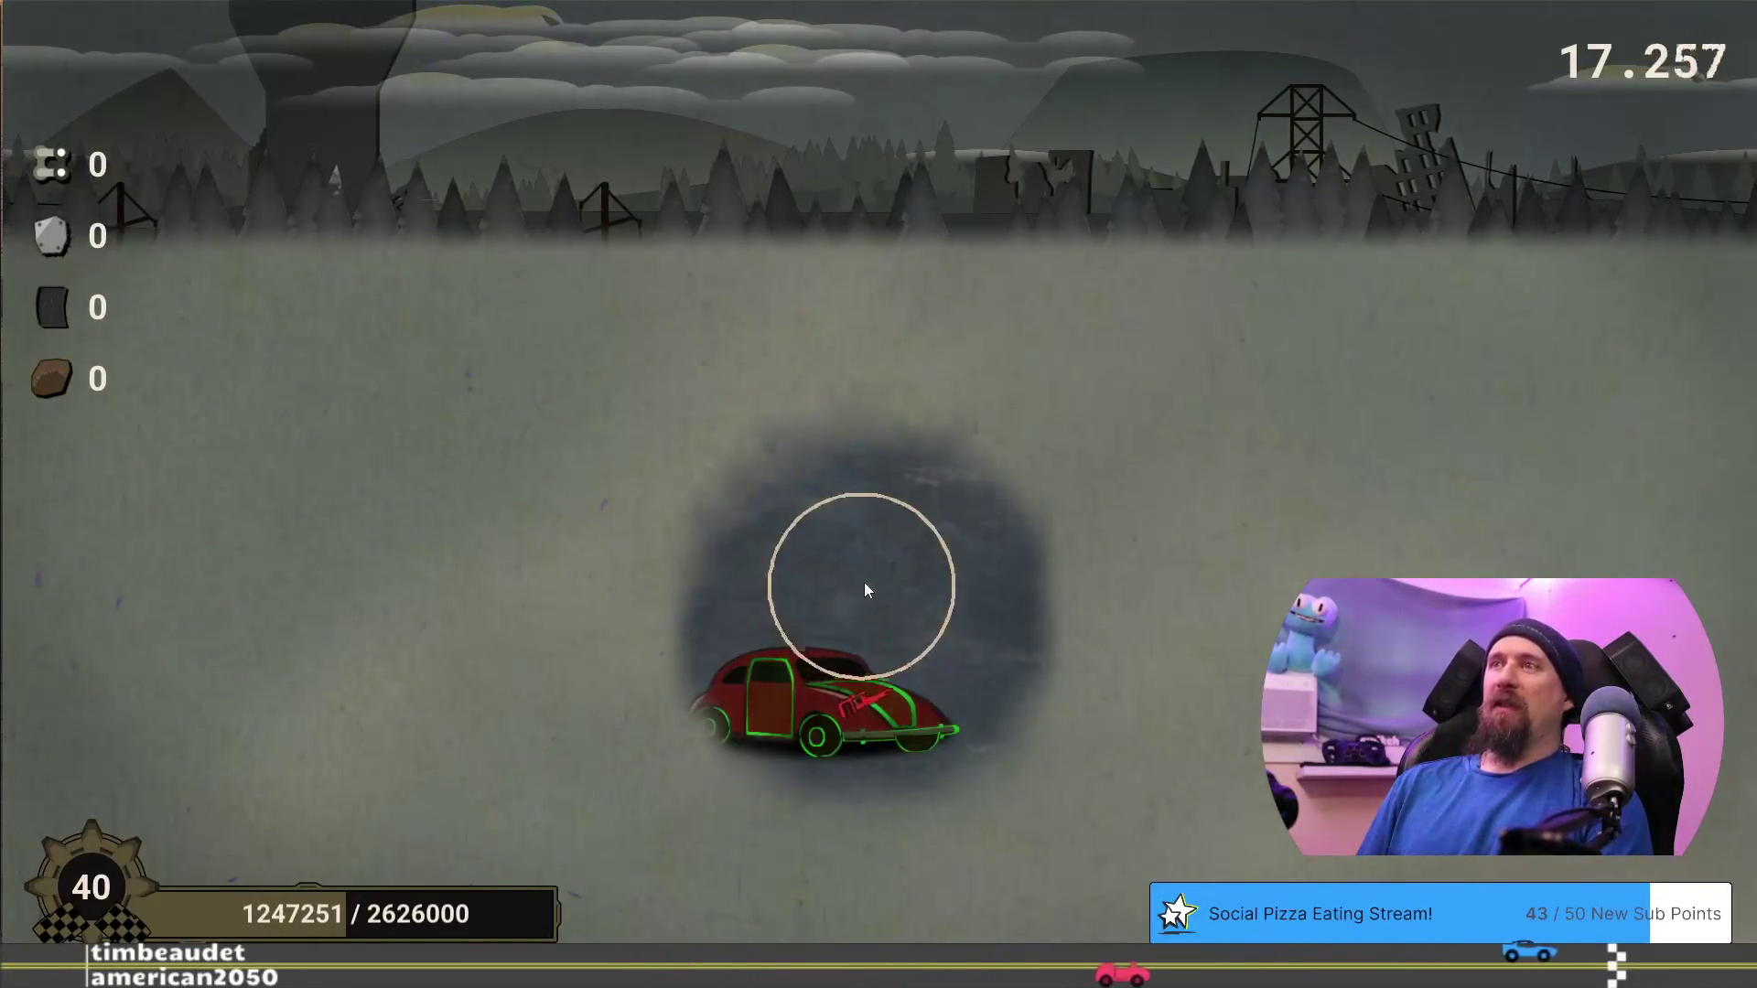
click(821, 706)
mouse_move(909, 752)
mouse_down()
mouse_move(745, 772)
mouse_move(803, 784)
mouse_move(461, 725)
mouse_move(400, 752)
mouse_move(522, 828)
mouse_move(326, 809)
mouse_move(440, 716)
mouse_move(333, 717)
mouse_move(407, 489)
mouse_move(1047, 440)
mouse_move(1405, 438)
mouse_move(1292, 407)
mouse_move(1453, 459)
mouse_move(1193, 456)
mouse_move(1294, 530)
mouse_move(1286, 595)
mouse_move(1263, 567)
mouse_move(1423, 586)
mouse_move(1294, 616)
mouse_move(1189, 613)
mouse_move(1206, 732)
mouse_move(770, 156)
mouse_up()
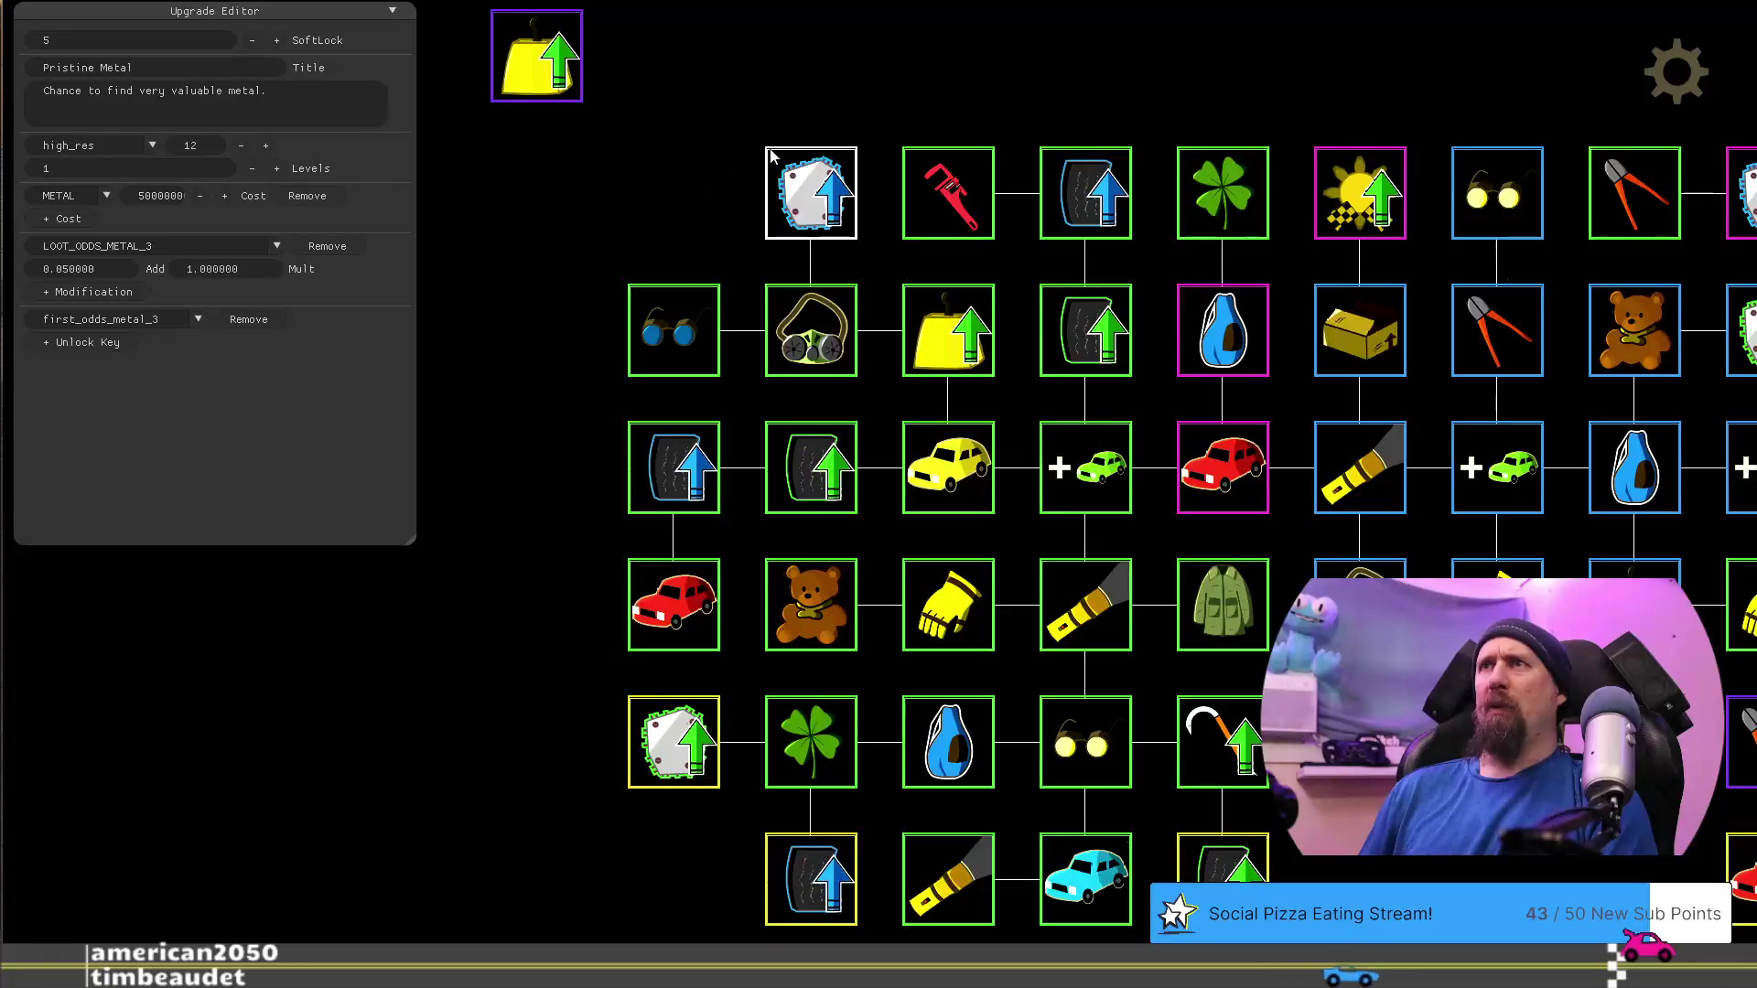
Cut Pristine Metal's METAL cost to 500000 and close the Upgrade Editor
click(675, 758)
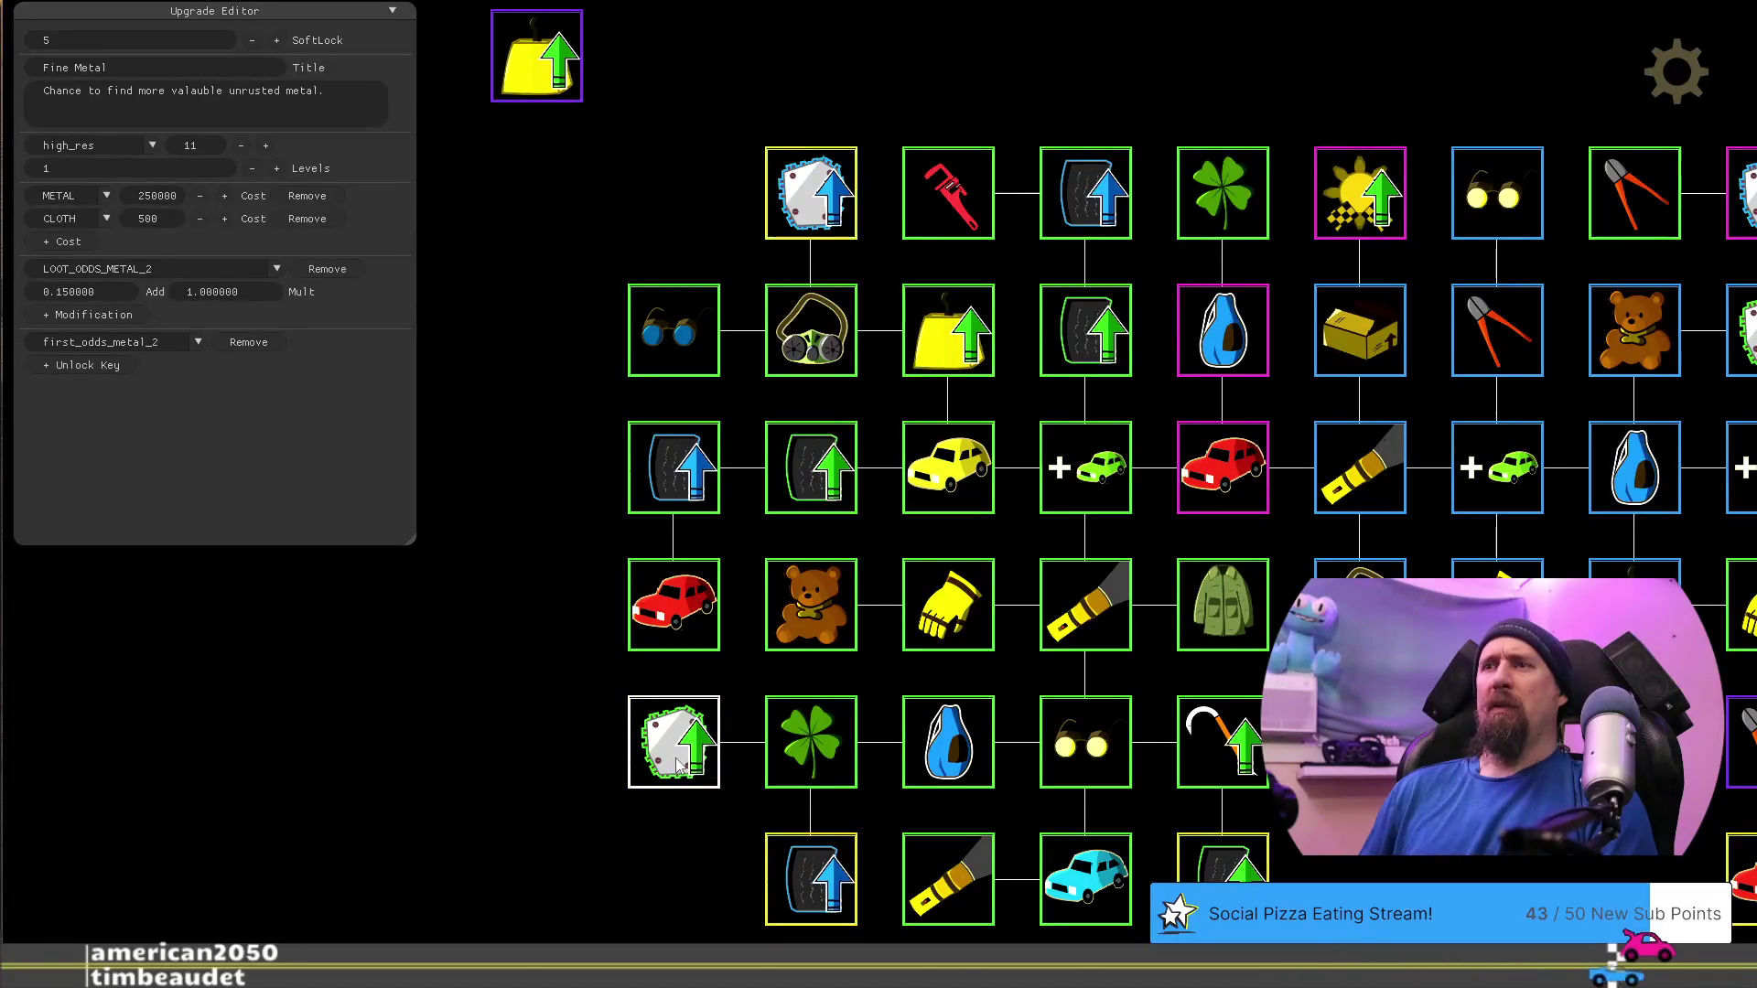
mouse_move(776, 900)
mouse_down()
mouse_move(423, 863)
mouse_move(628, 906)
mouse_move(571, 855)
mouse_up()
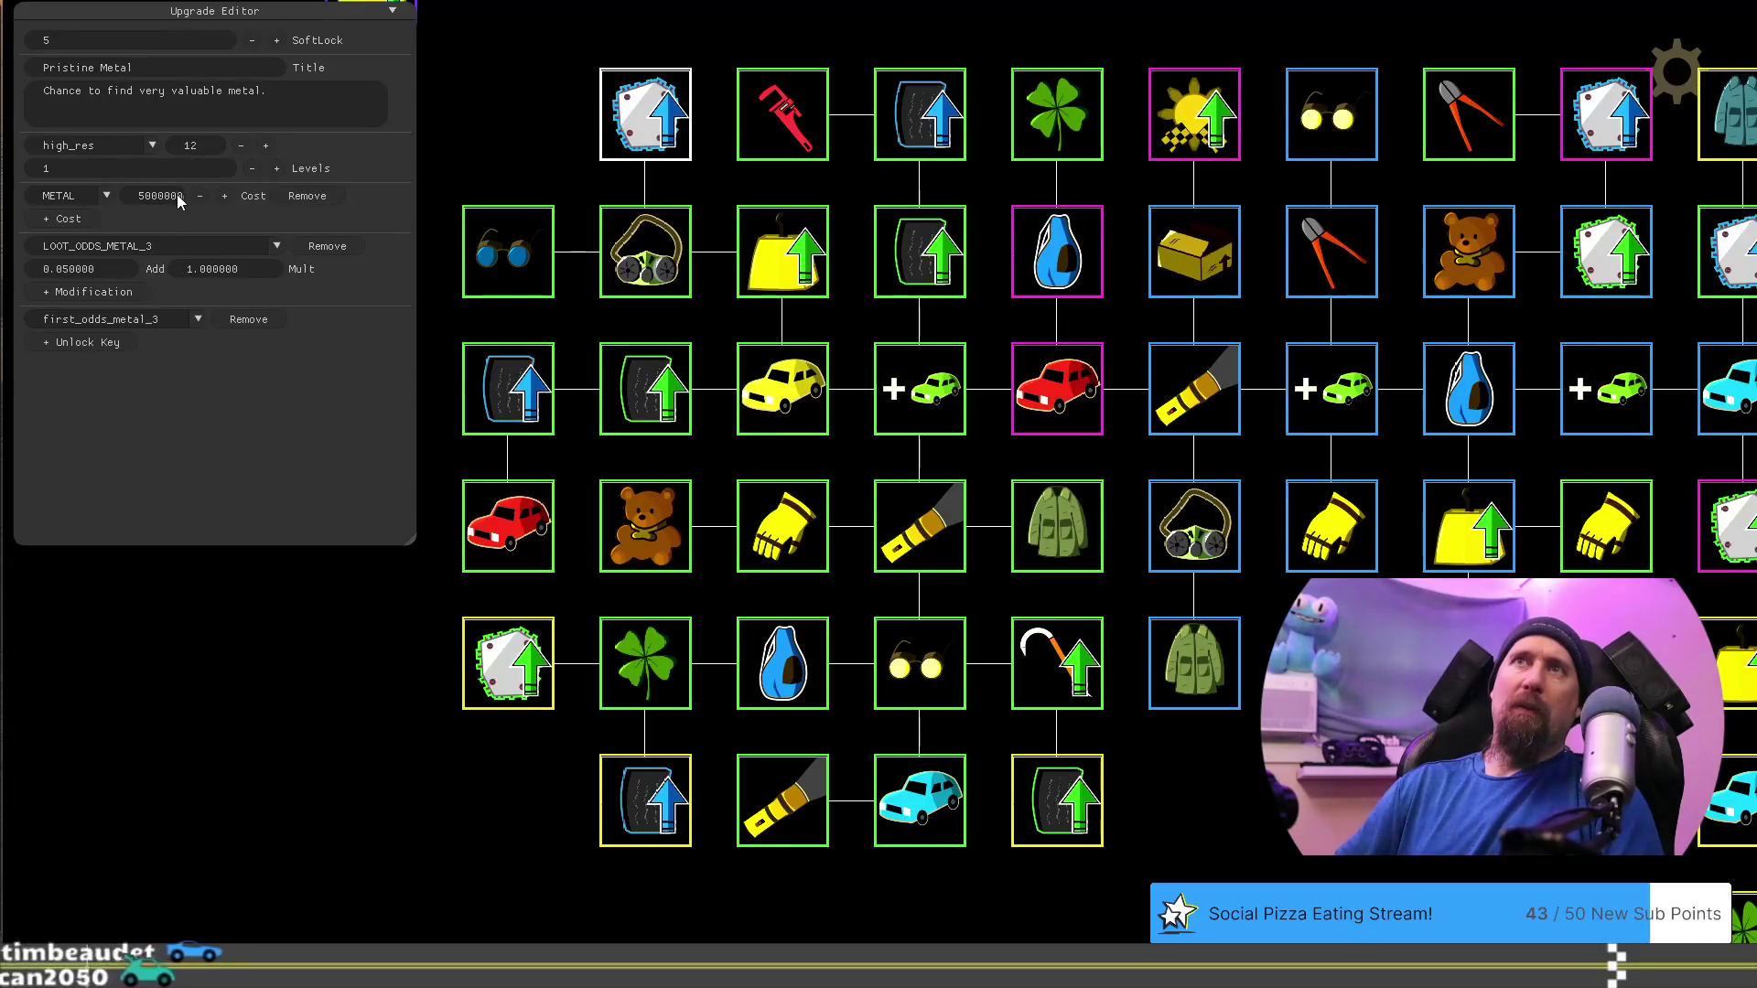
key(BackSpace)
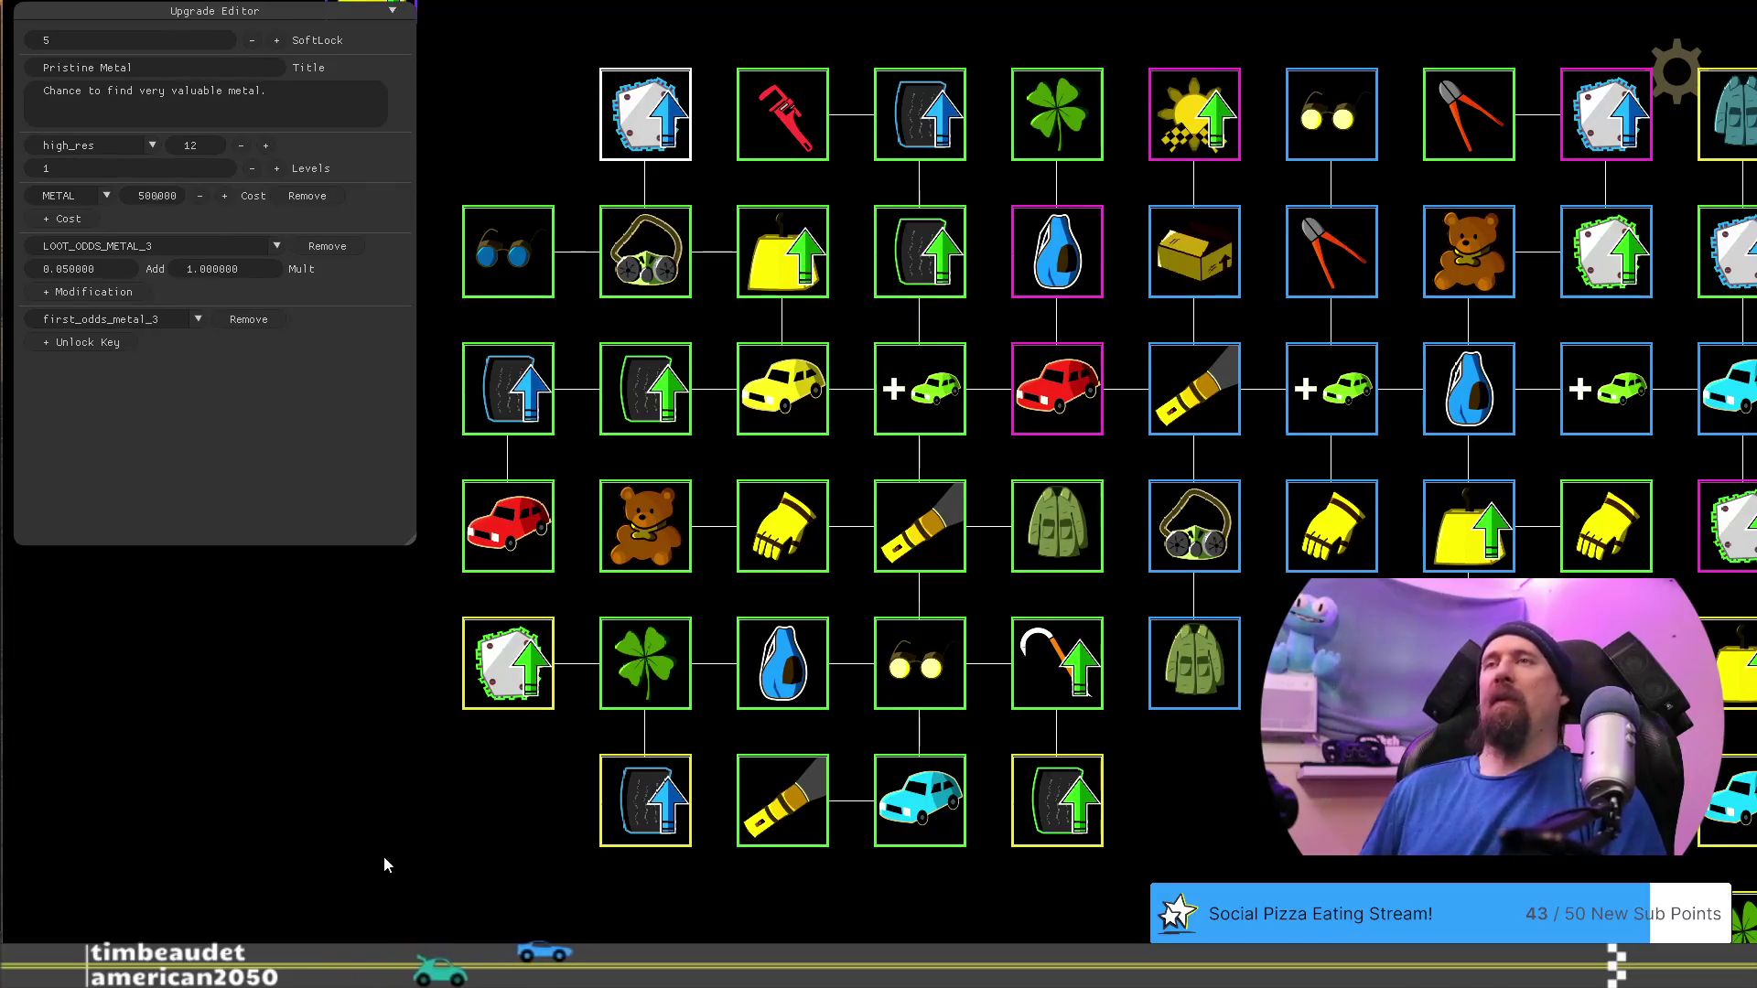
key(F1)
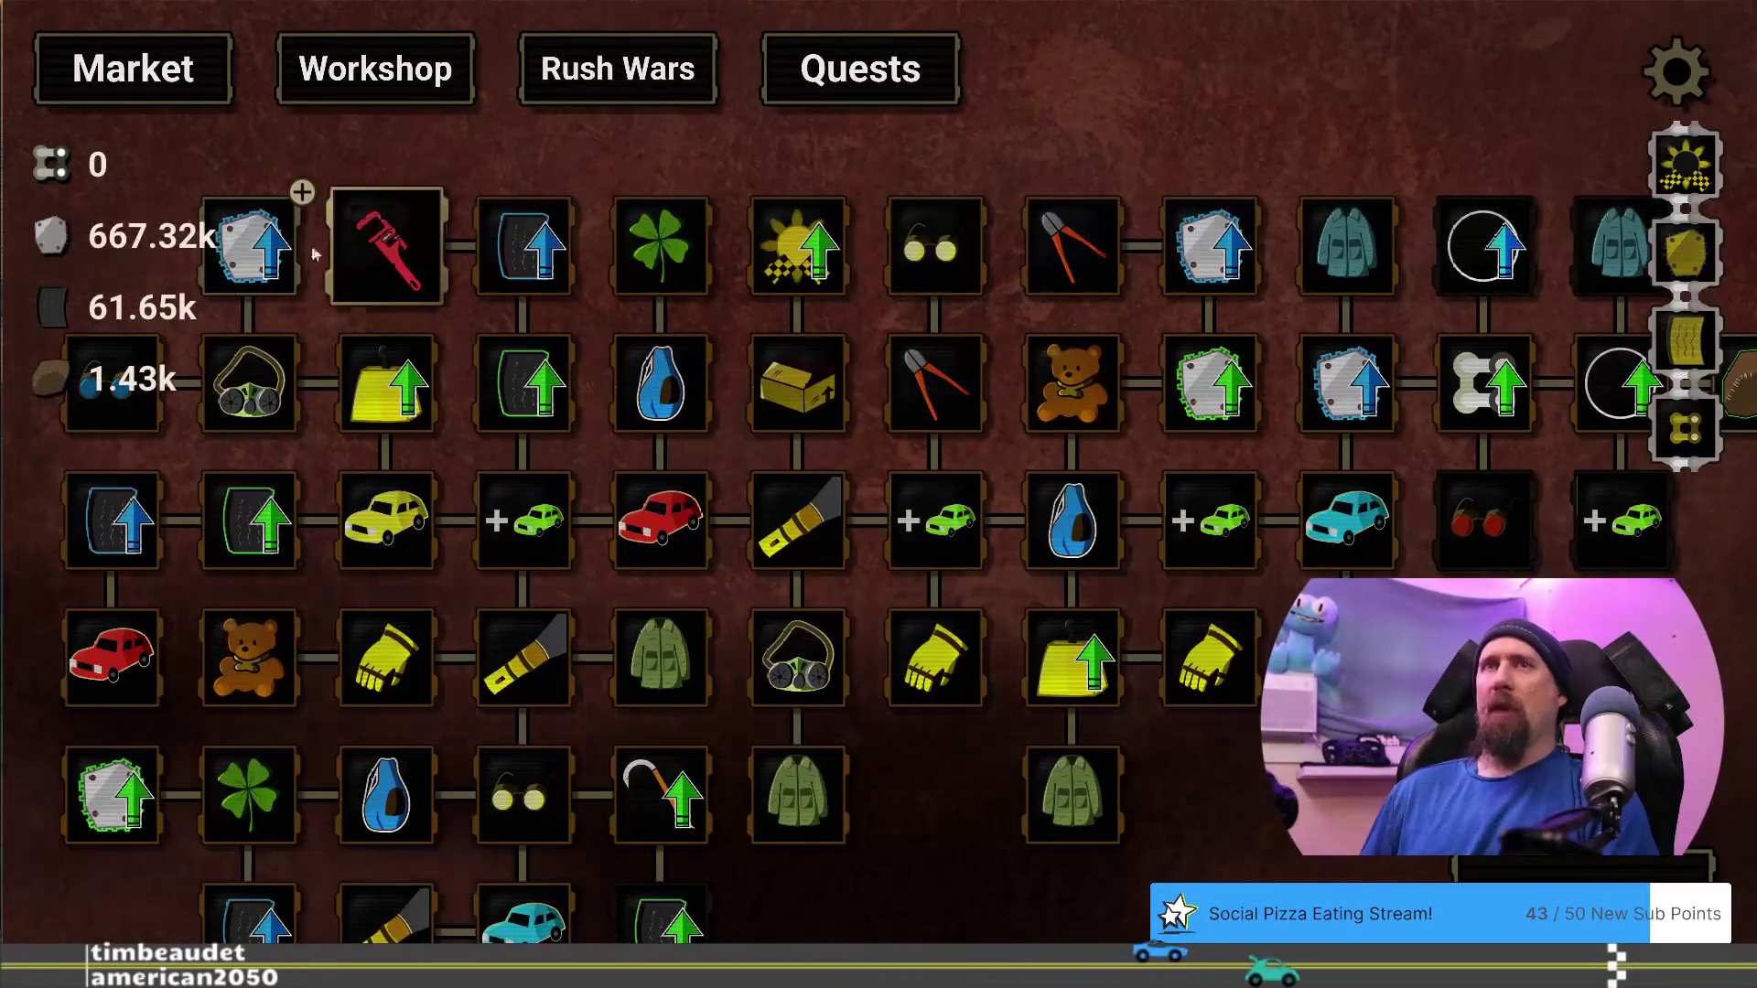
Buy the Pristine Metal and brown cloth upgrades, then play another supply run
click(262, 256)
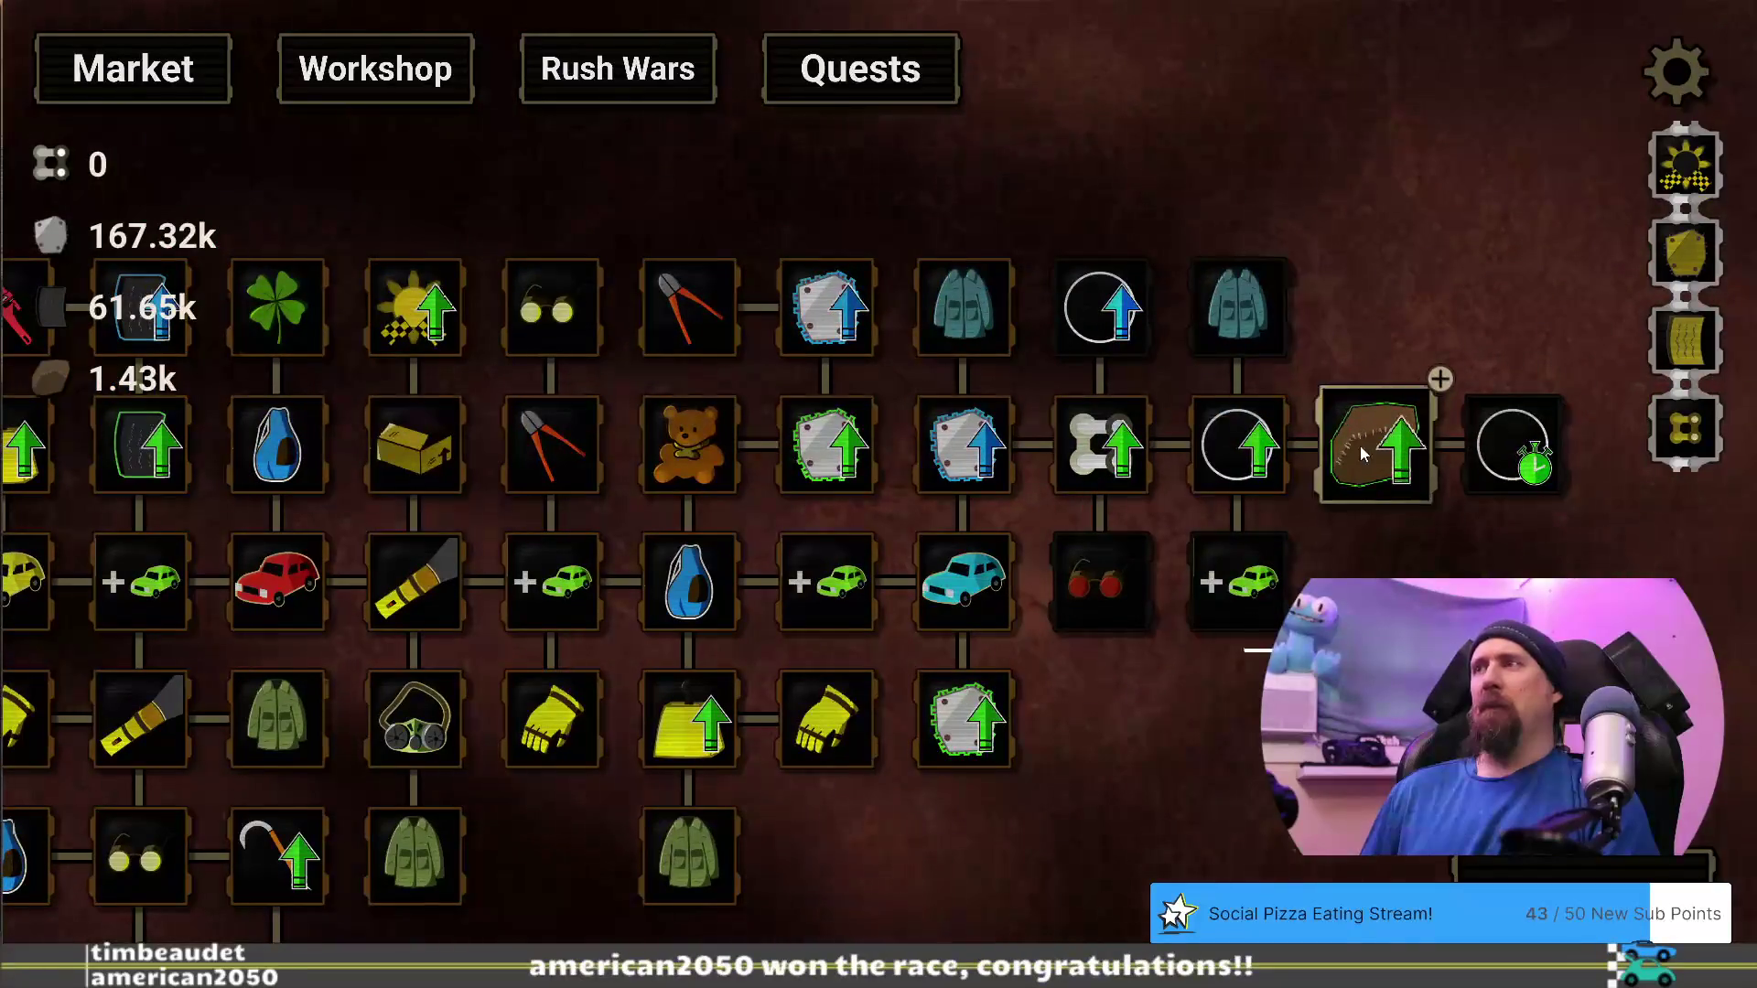
click(1375, 444)
key(Escape)
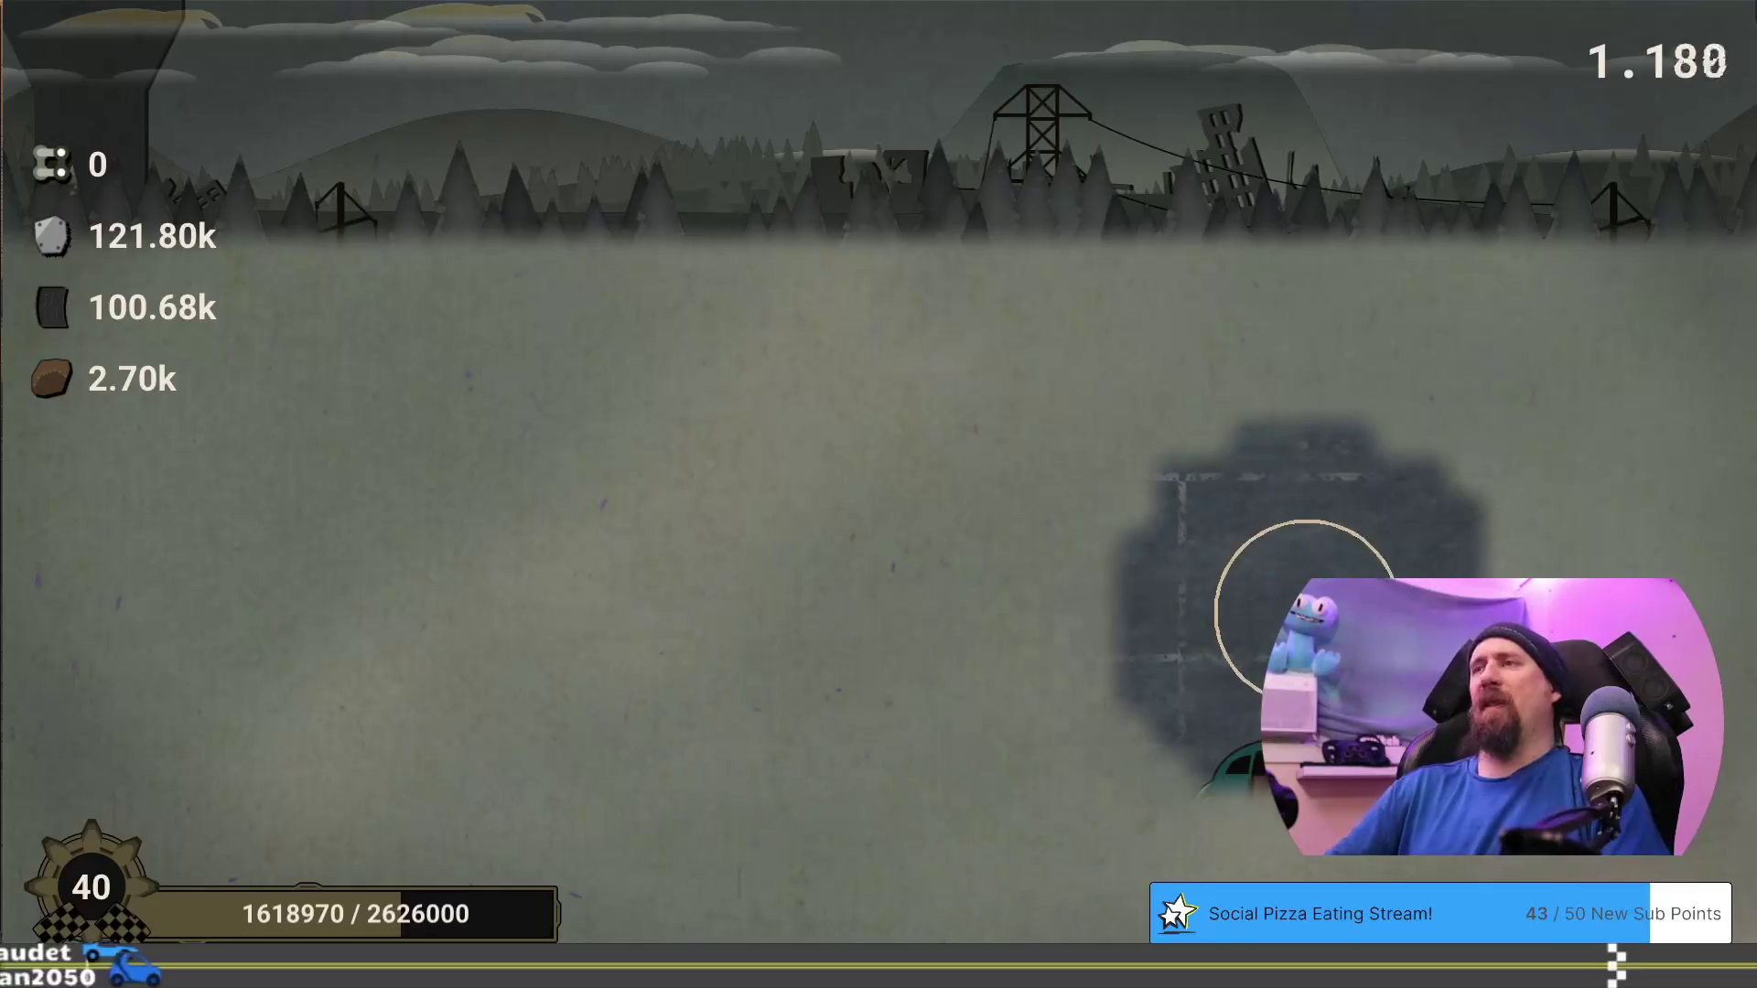
key(grave)
Open the Upgrade Editor with 'editor' and switch Dismantler's cost resource to METAL
text(editor)
key(Return)
key(grave)
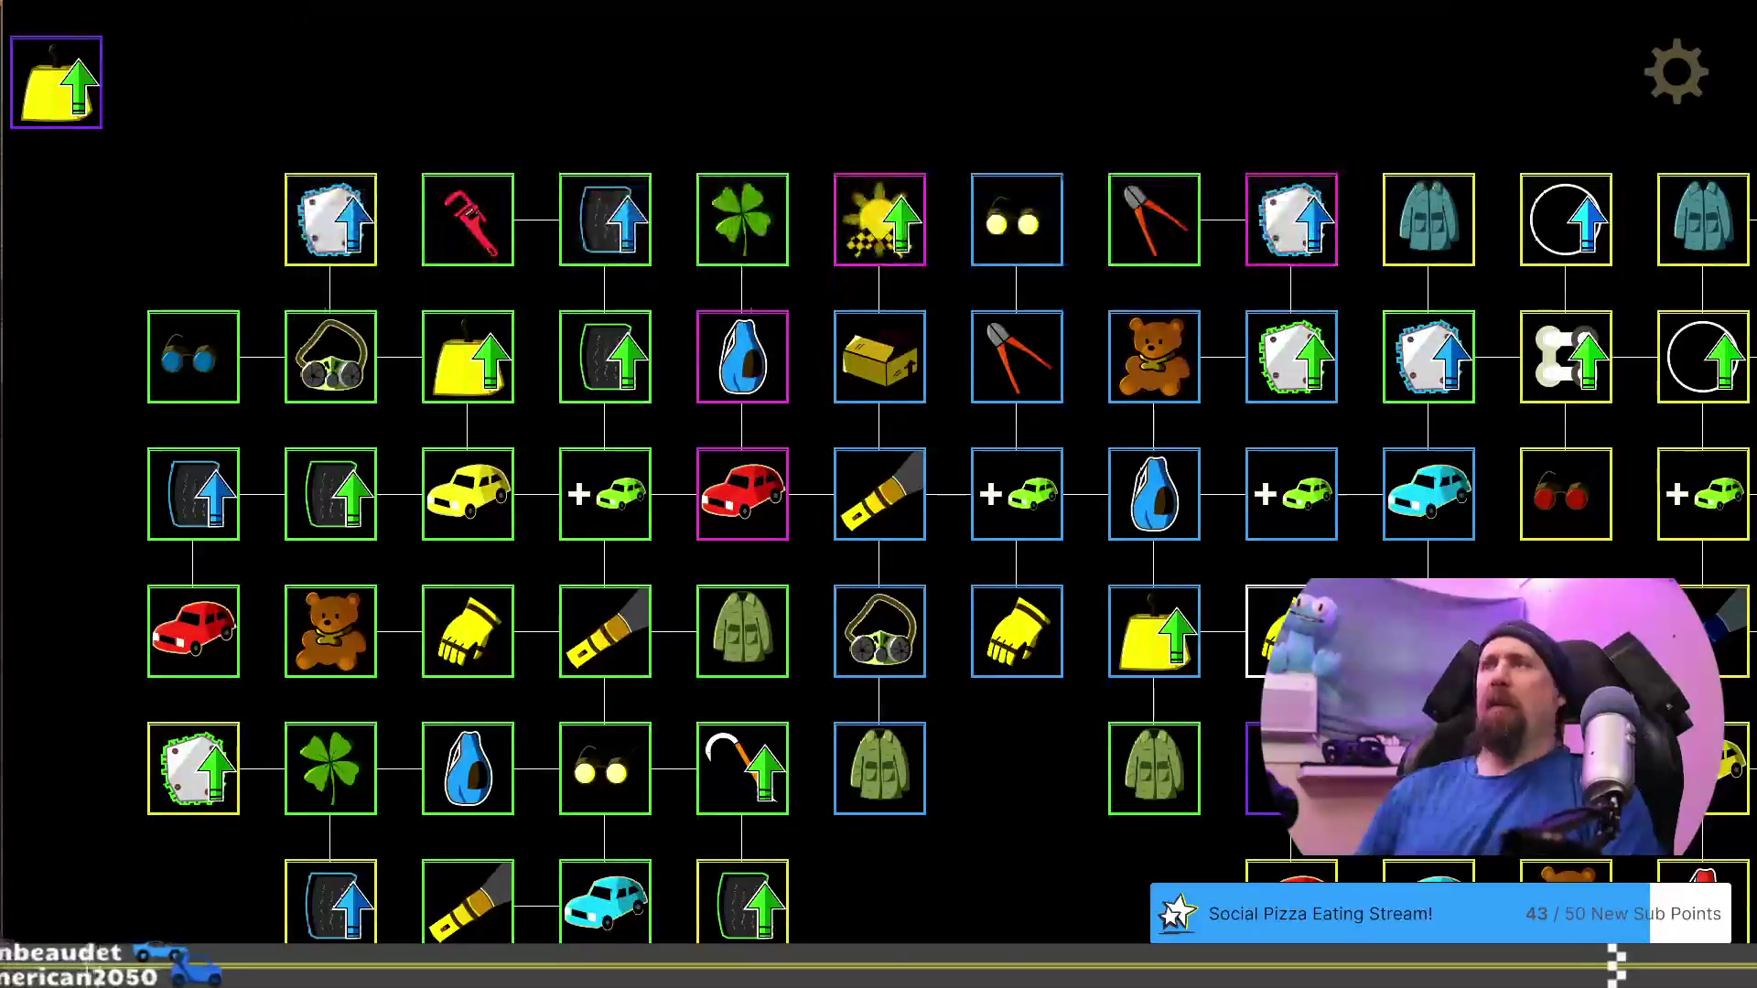
drag(1169, 879, 705, 531)
click(848, 416)
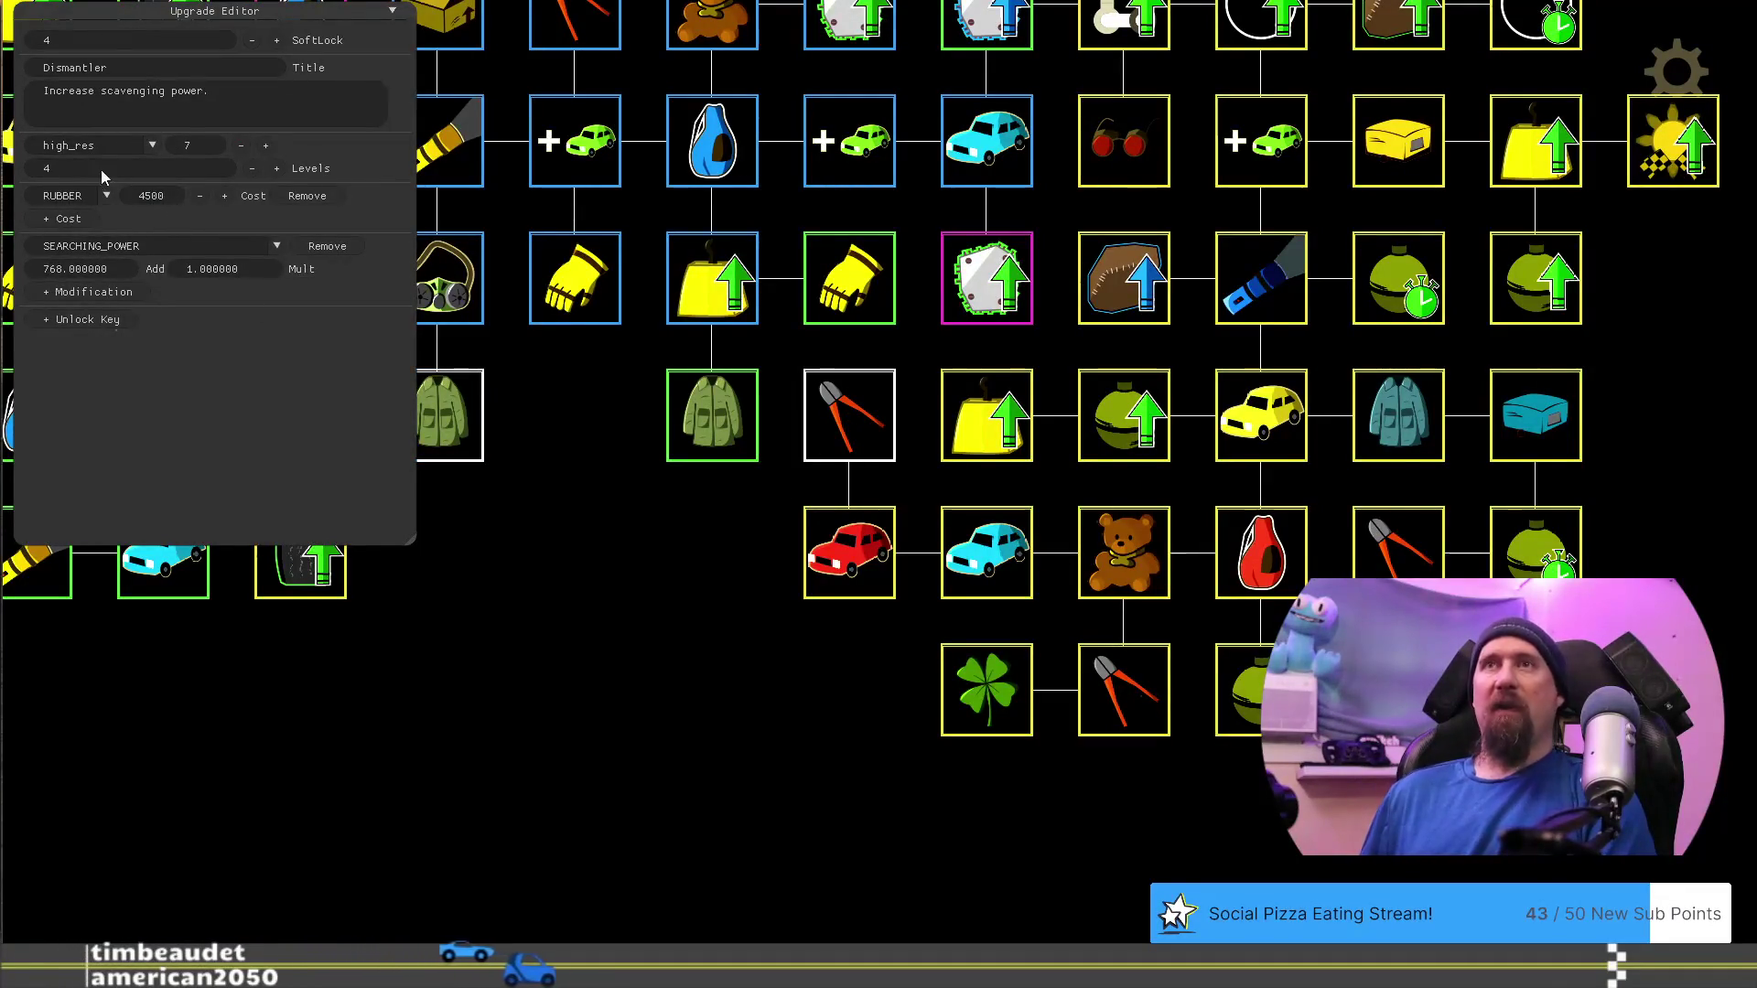
click(107, 197)
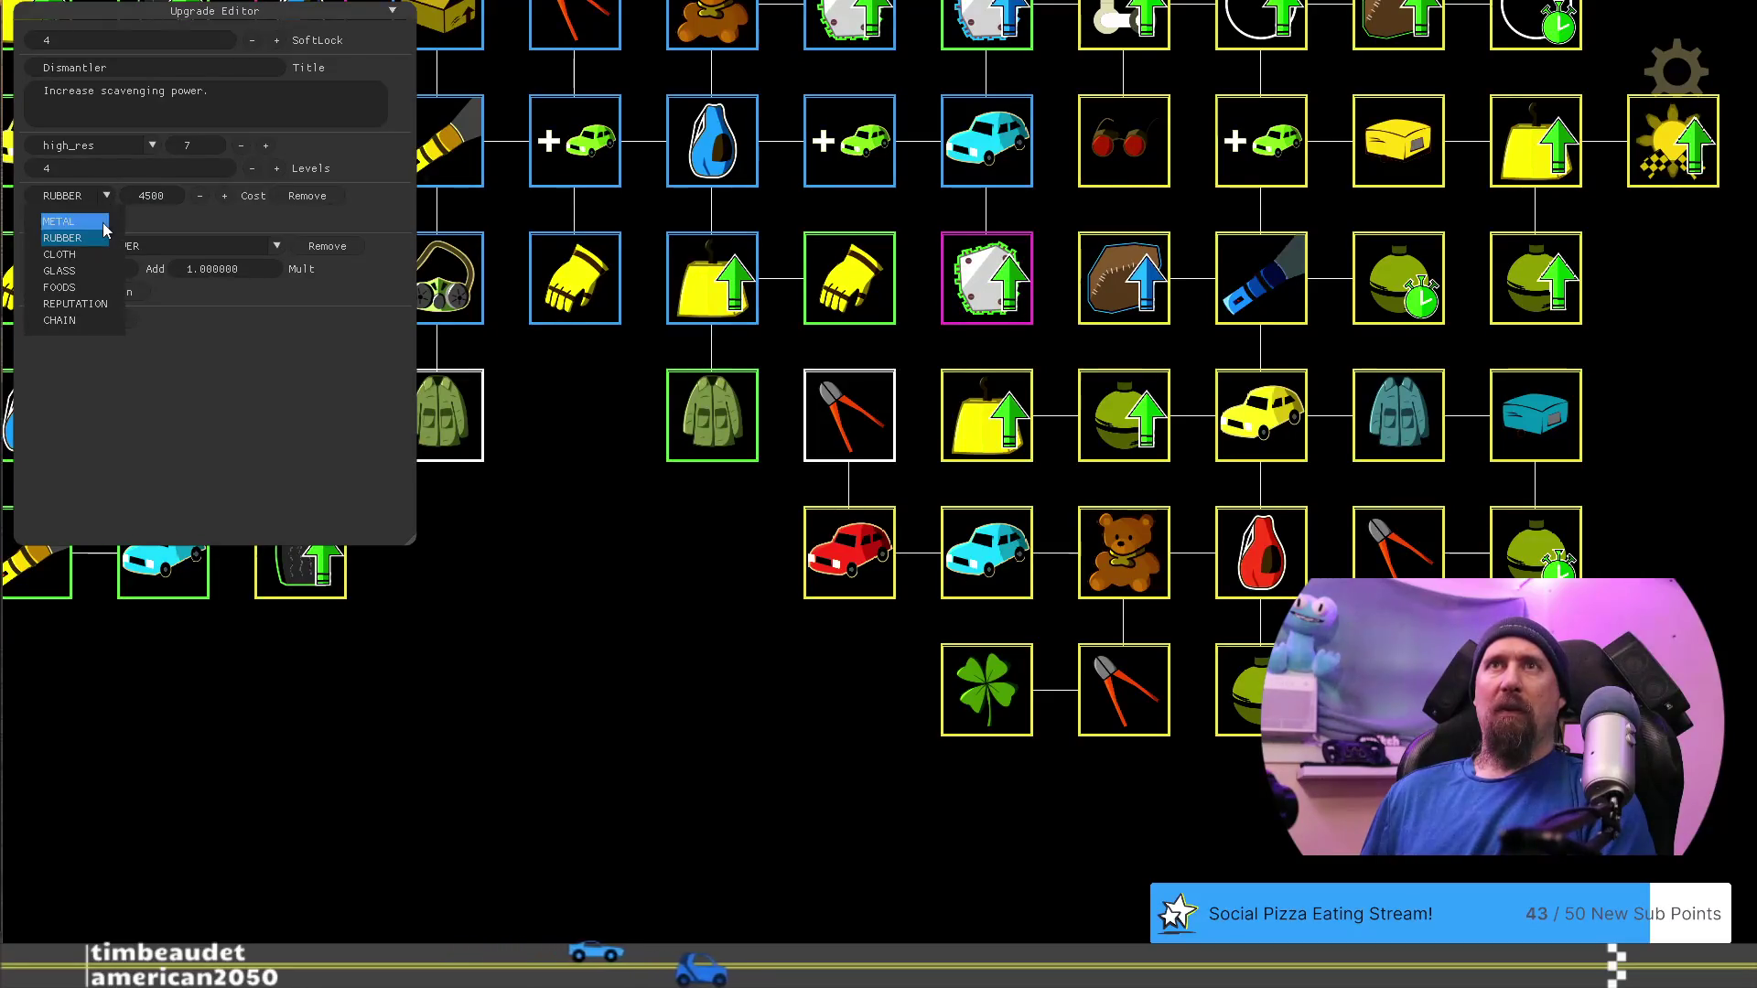
click(64, 223)
mouse_move(562, 696)
mouse_down()
mouse_move(1298, 975)
mouse_move(1266, 896)
mouse_move(1051, 798)
mouse_move(930, 764)
mouse_move(707, 763)
mouse_up()
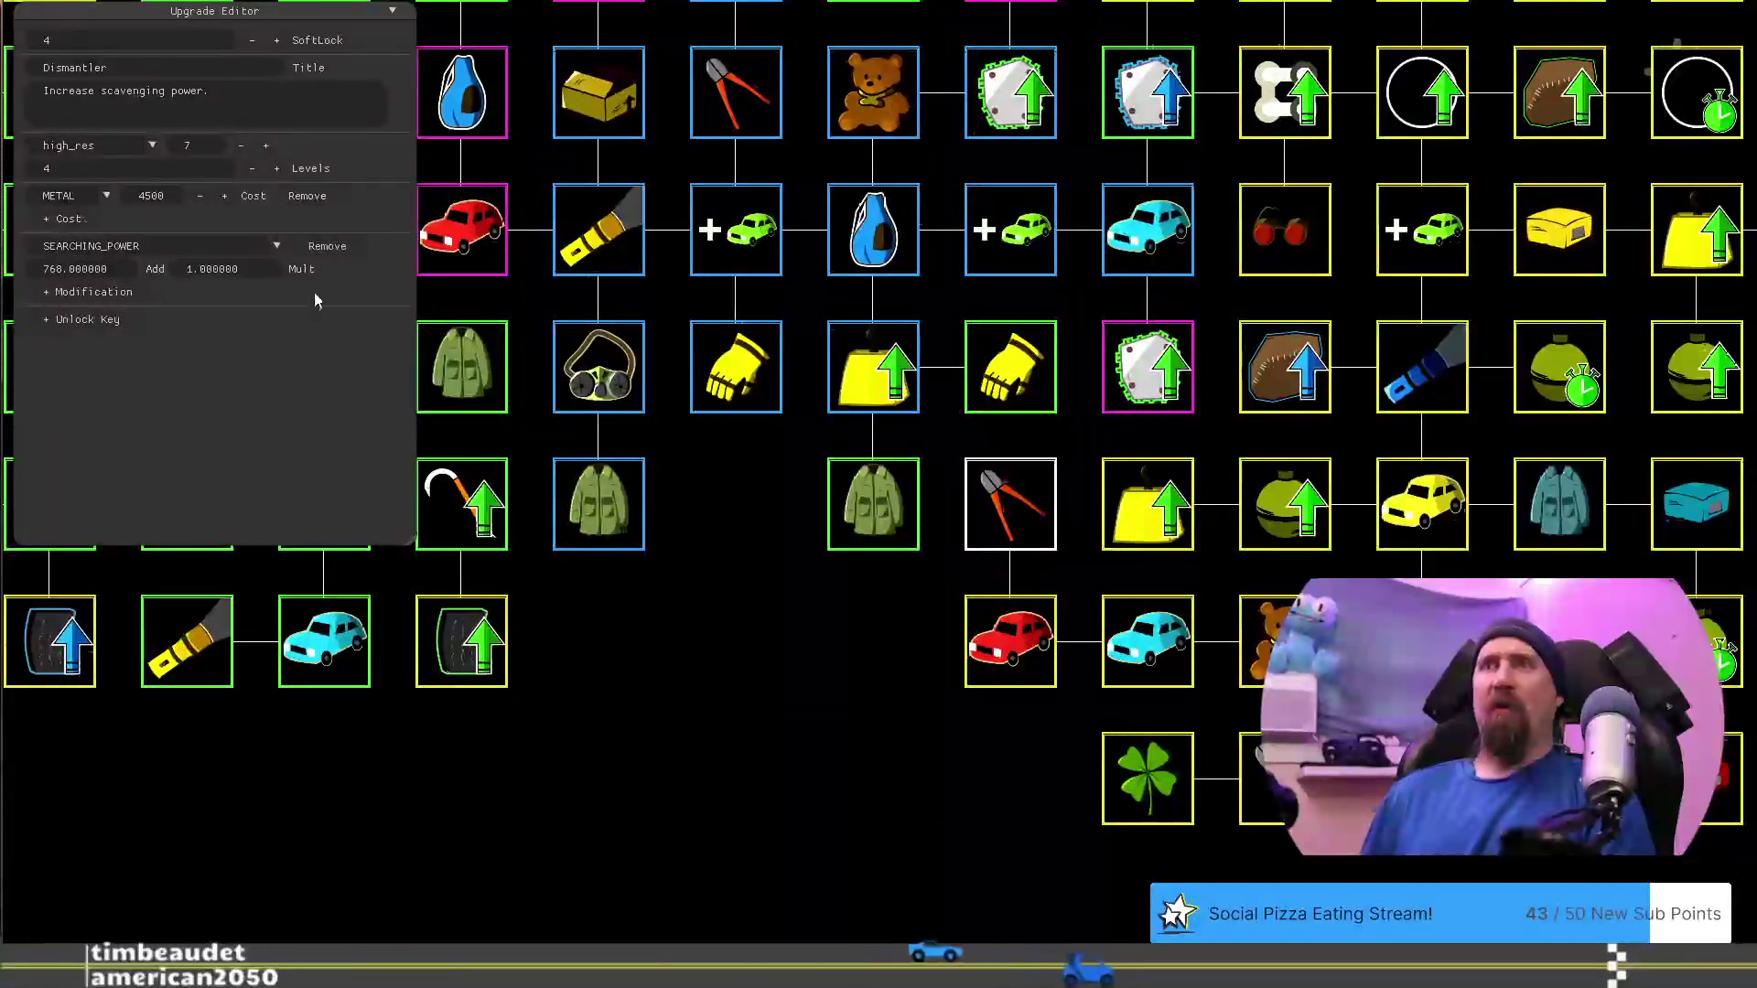
mouse_move(683, 616)
mouse_down()
mouse_move(600, 640)
mouse_move(463, 580)
mouse_up()
Set Dismantler's metal cost to 5000000, then inspect Improved Grip's settings
click(166, 199)
text(5)
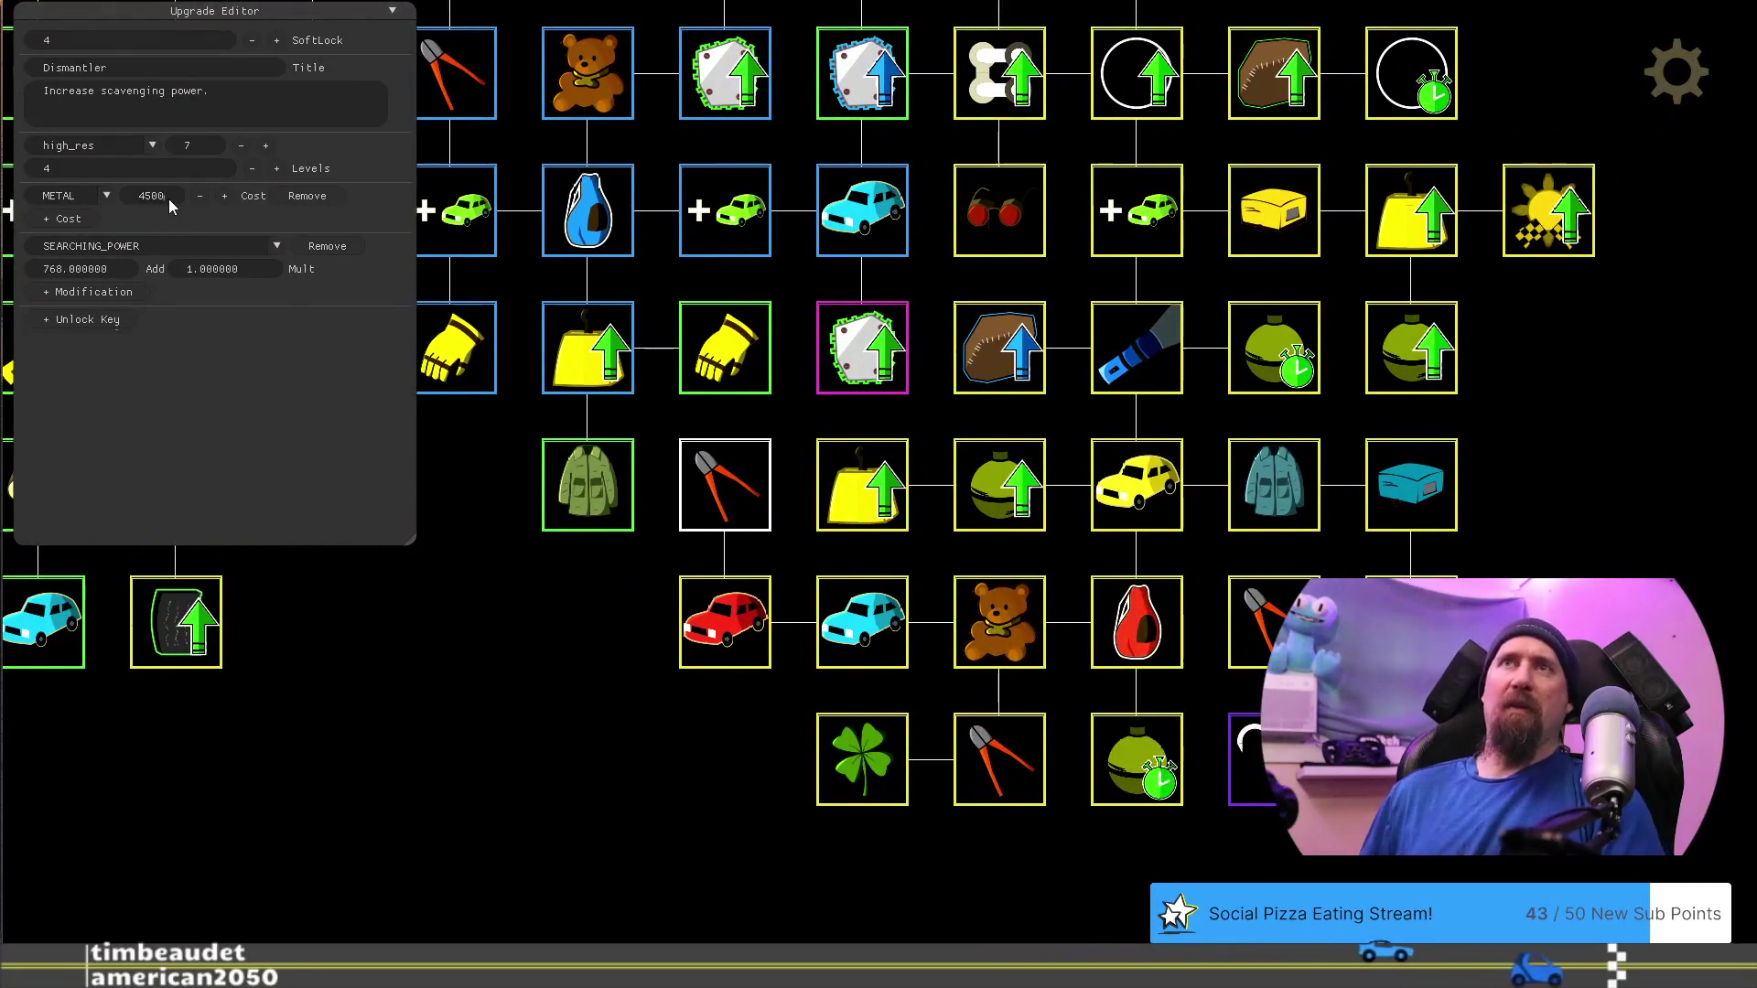
text(0000)
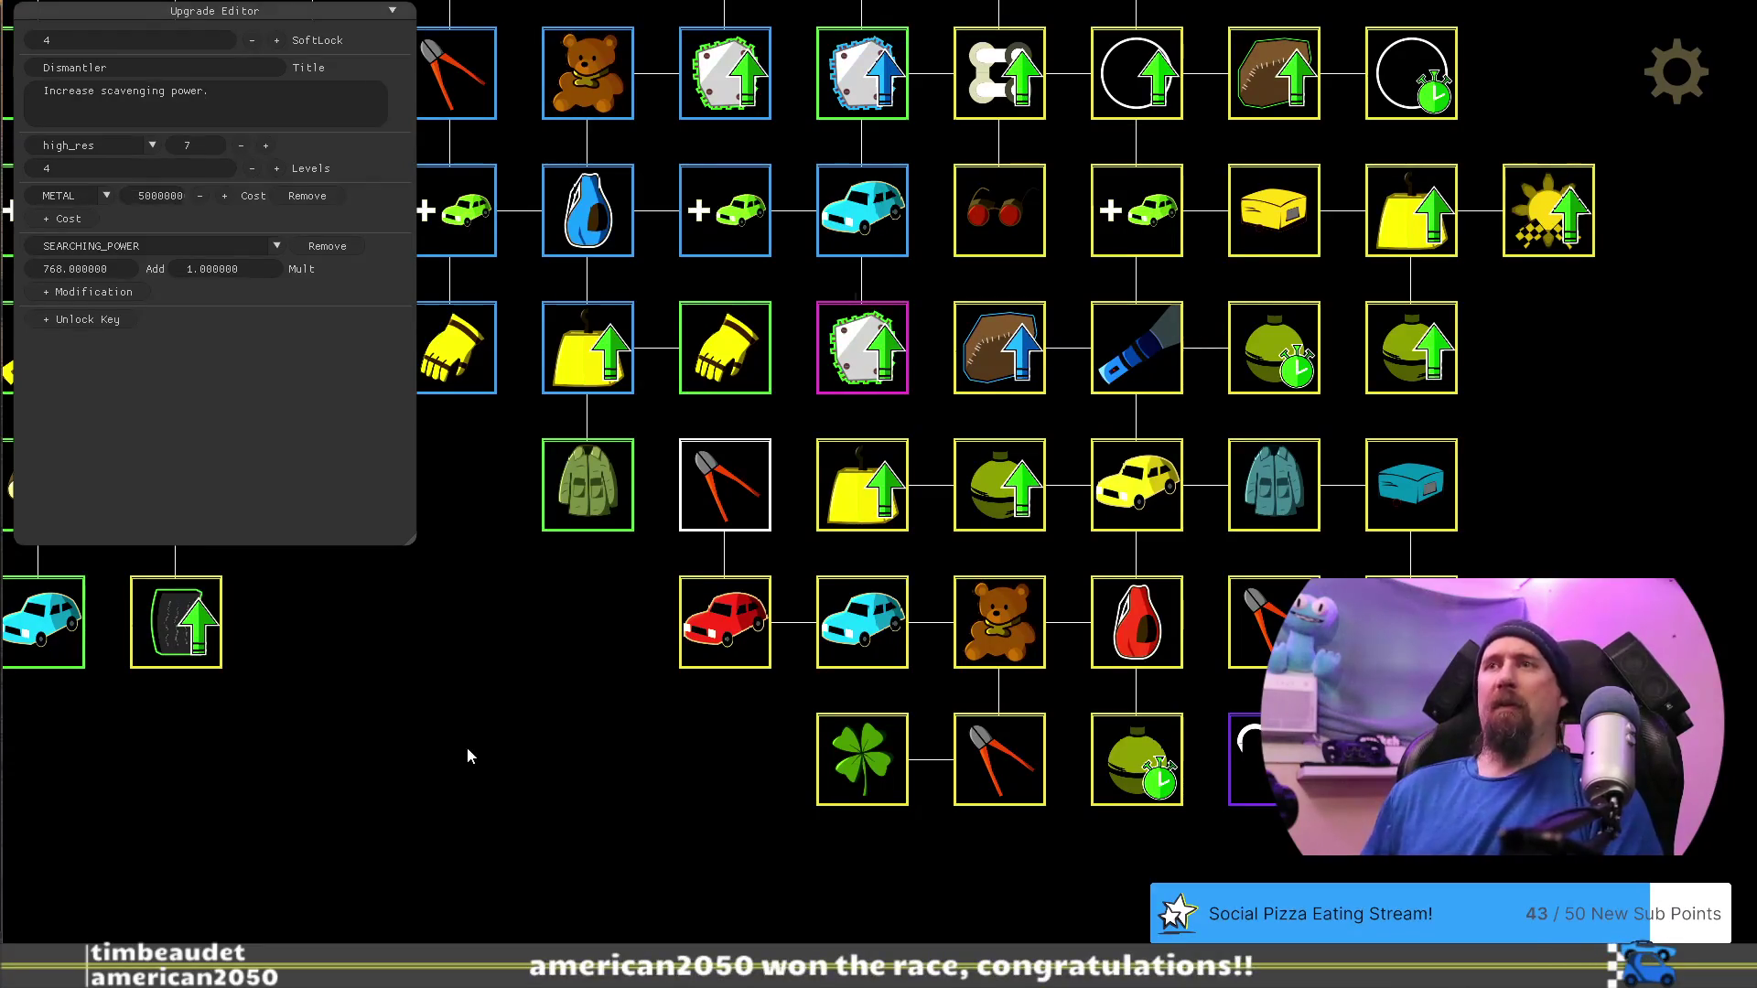
click(510, 719)
click(716, 488)
click(1249, 769)
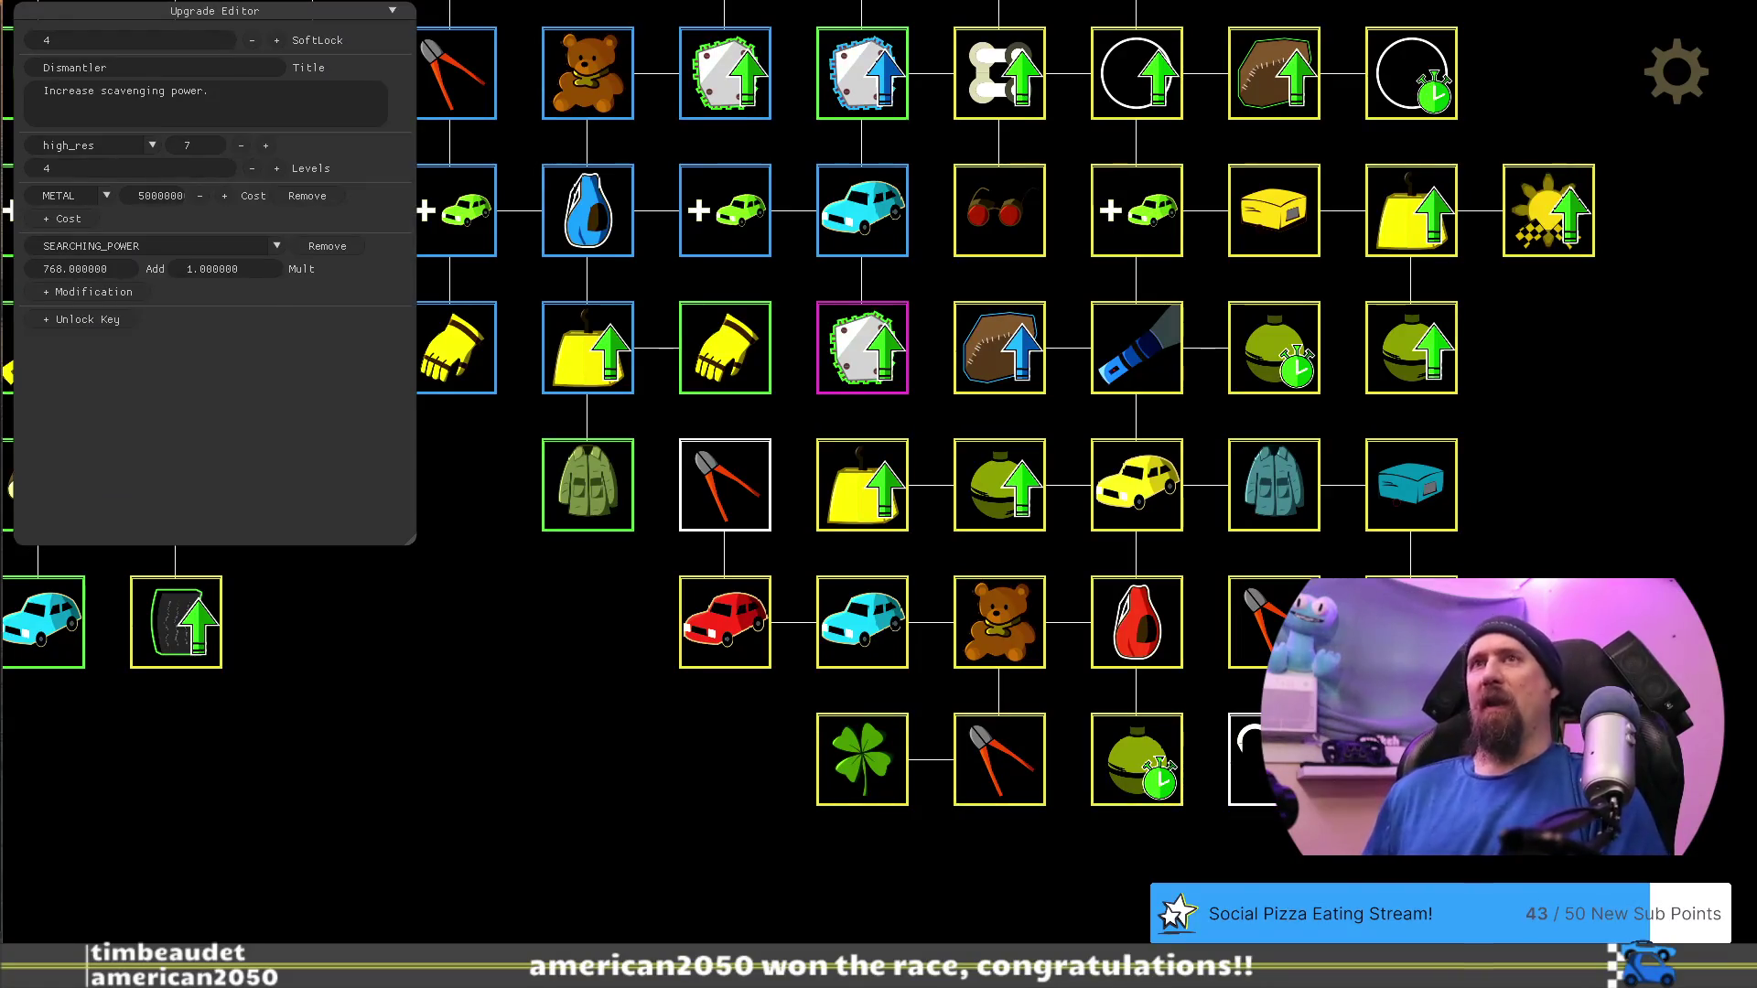
click(520, 759)
mouse_move(466, 634)
mouse_down()
mouse_move(404, 831)
mouse_move(372, 843)
mouse_move(543, 708)
mouse_up()
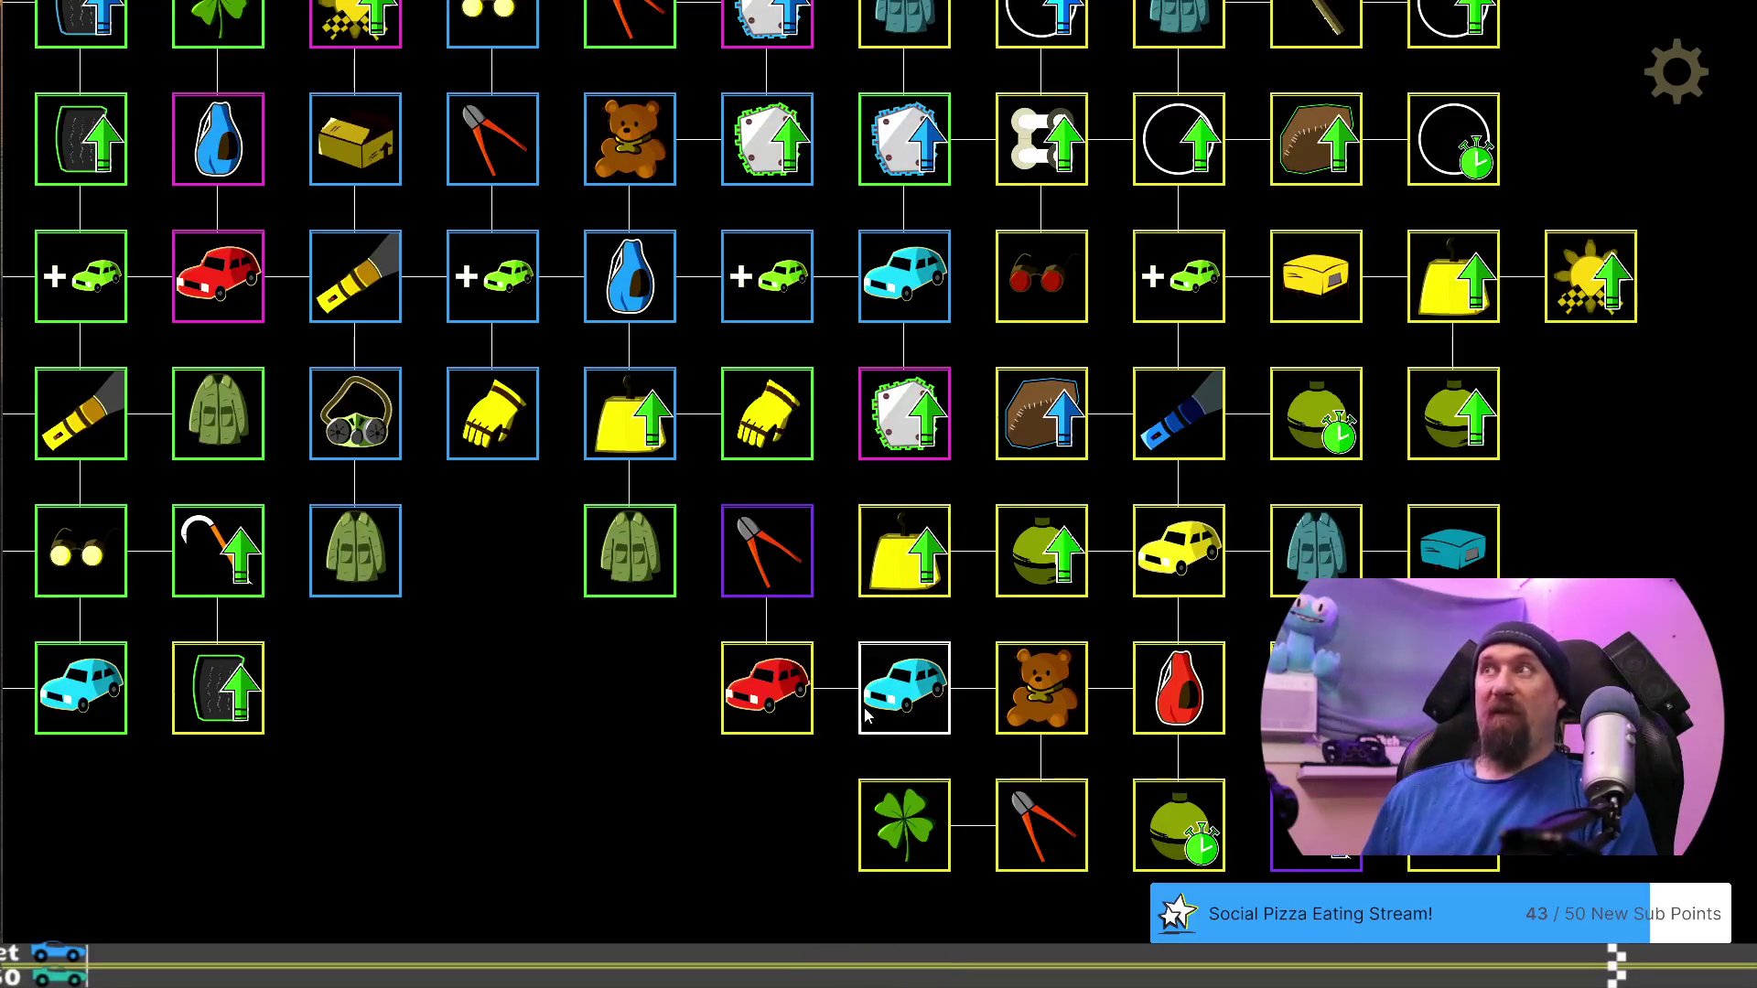
Relocate the Infra-red Lense goggles node into the empty slot beside the stopwatch upgrade
mouse_move(518, 741)
mouse_down()
mouse_move(808, 866)
mouse_move(686, 842)
mouse_up()
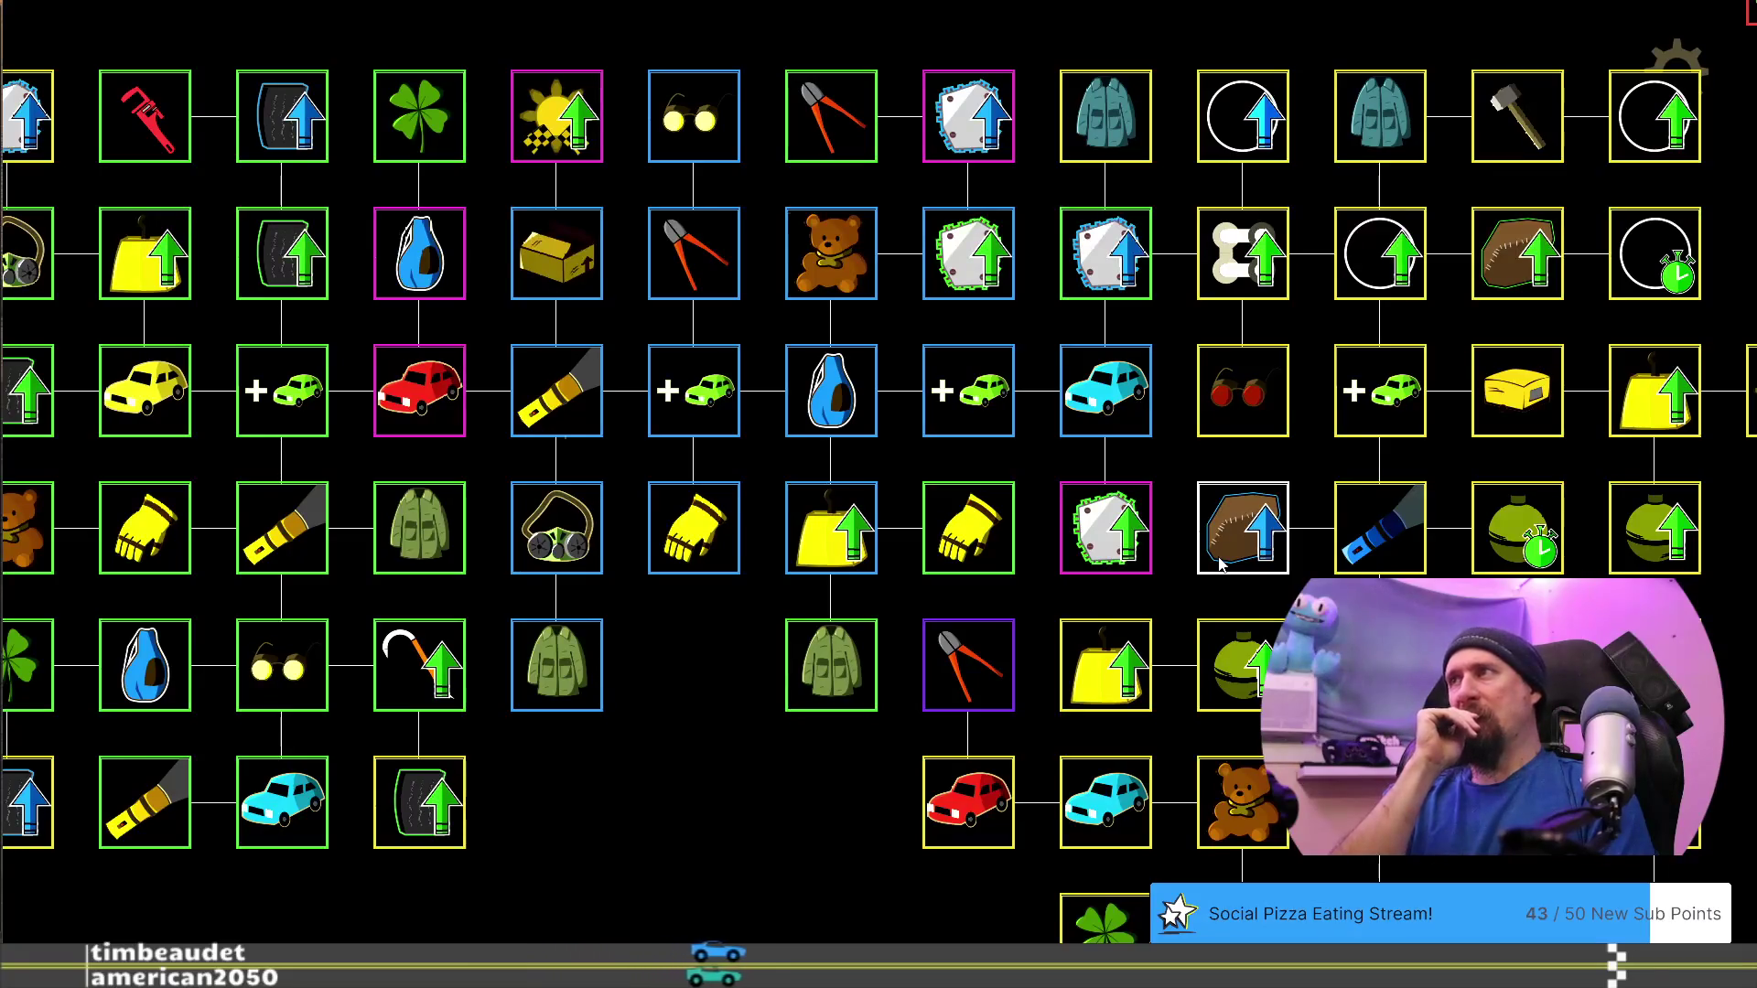
key(d)
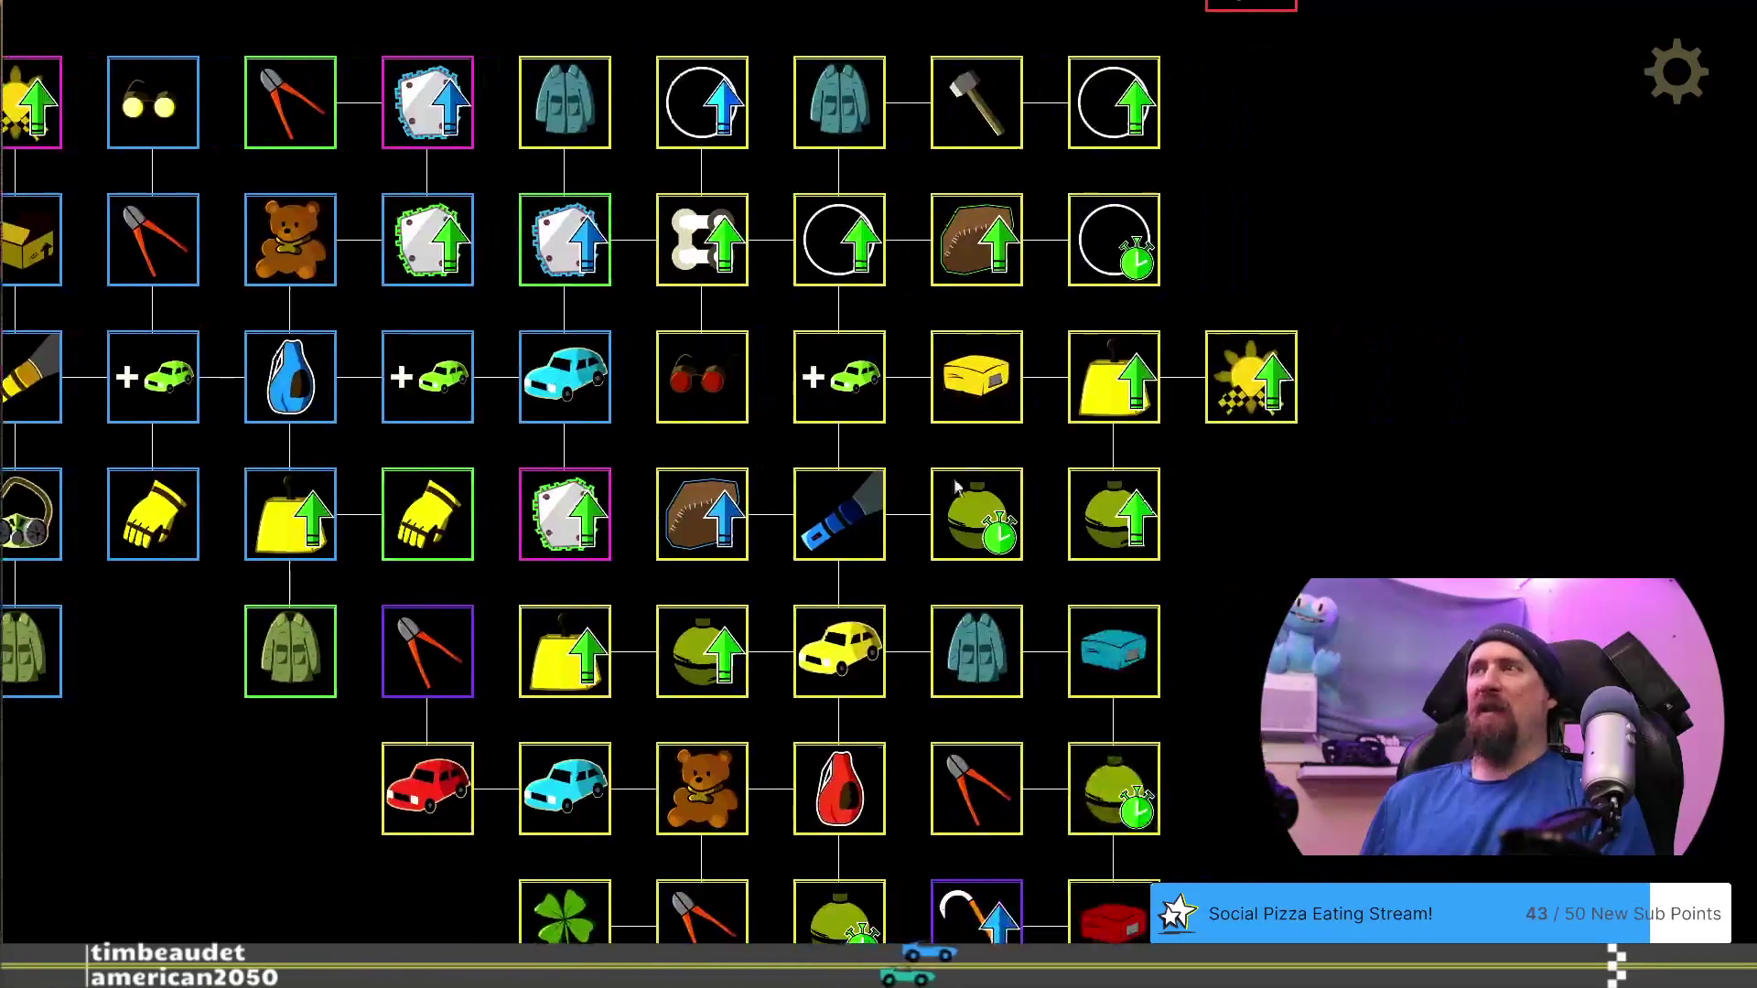
mouse_move(702, 375)
mouse_down()
mouse_move(1326, 266)
mouse_move(1254, 247)
mouse_up()
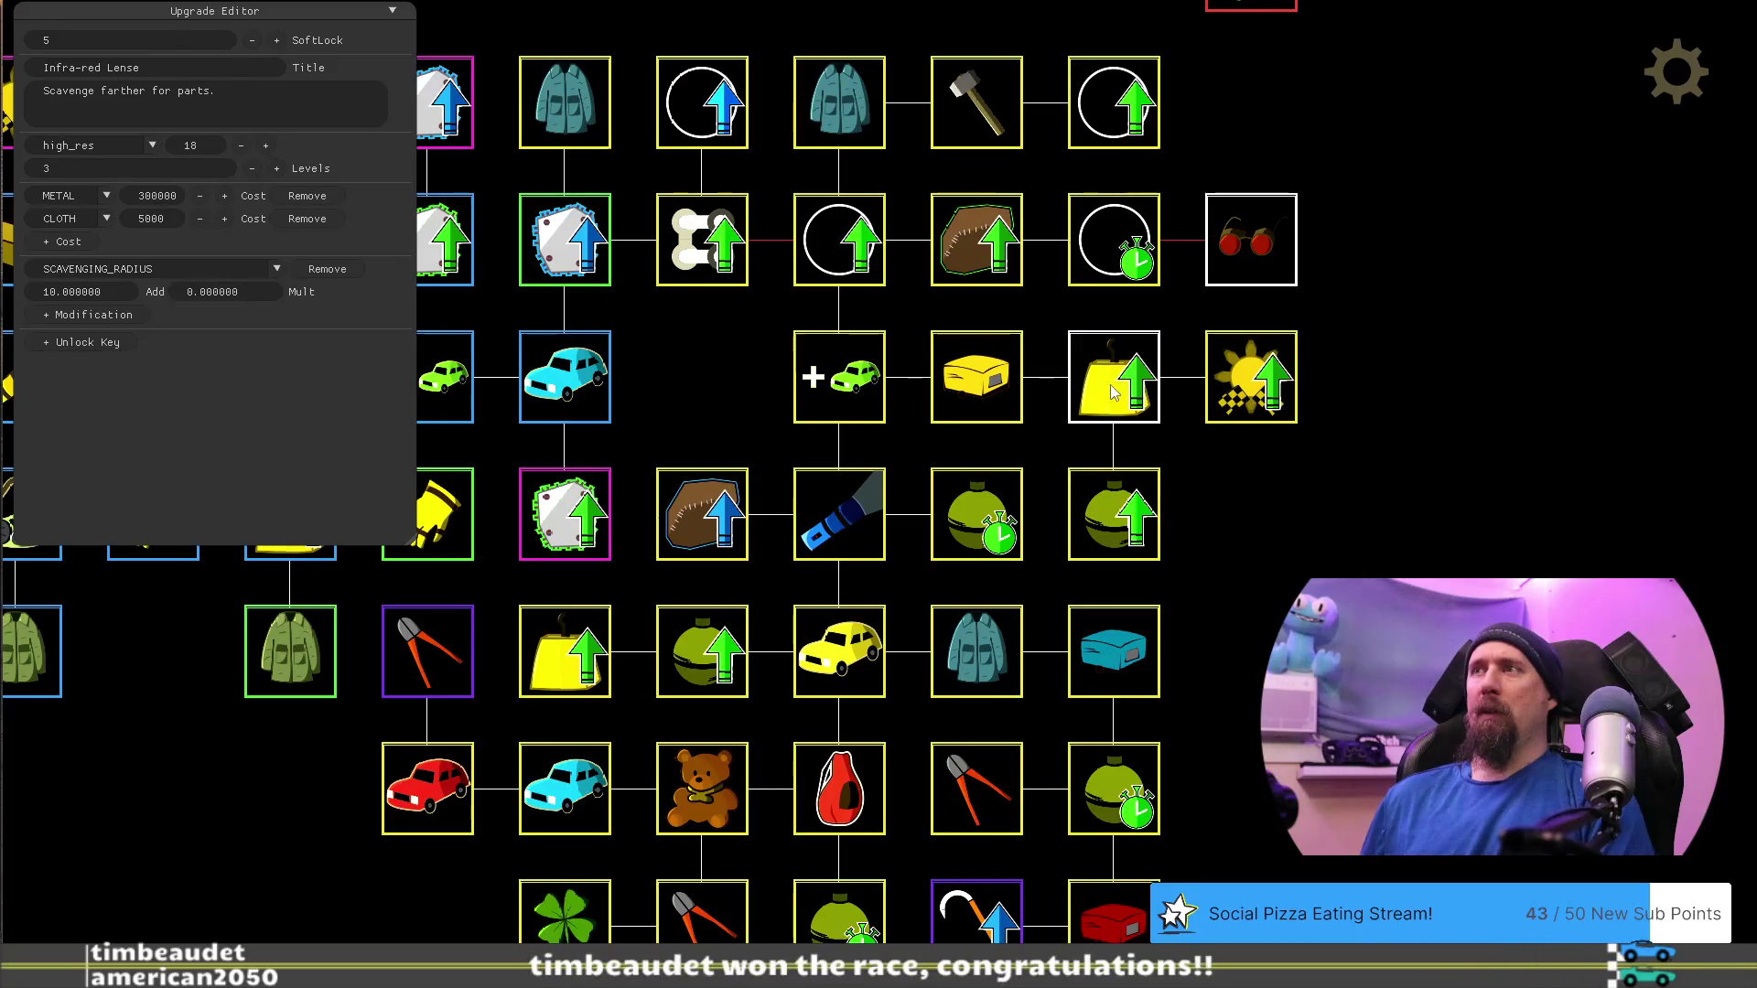
Shuffle Increase Value, Bigger Explosion and Increase Fame, placing Infra-red Lense beside the grenade
drag(1115, 405, 932, 406)
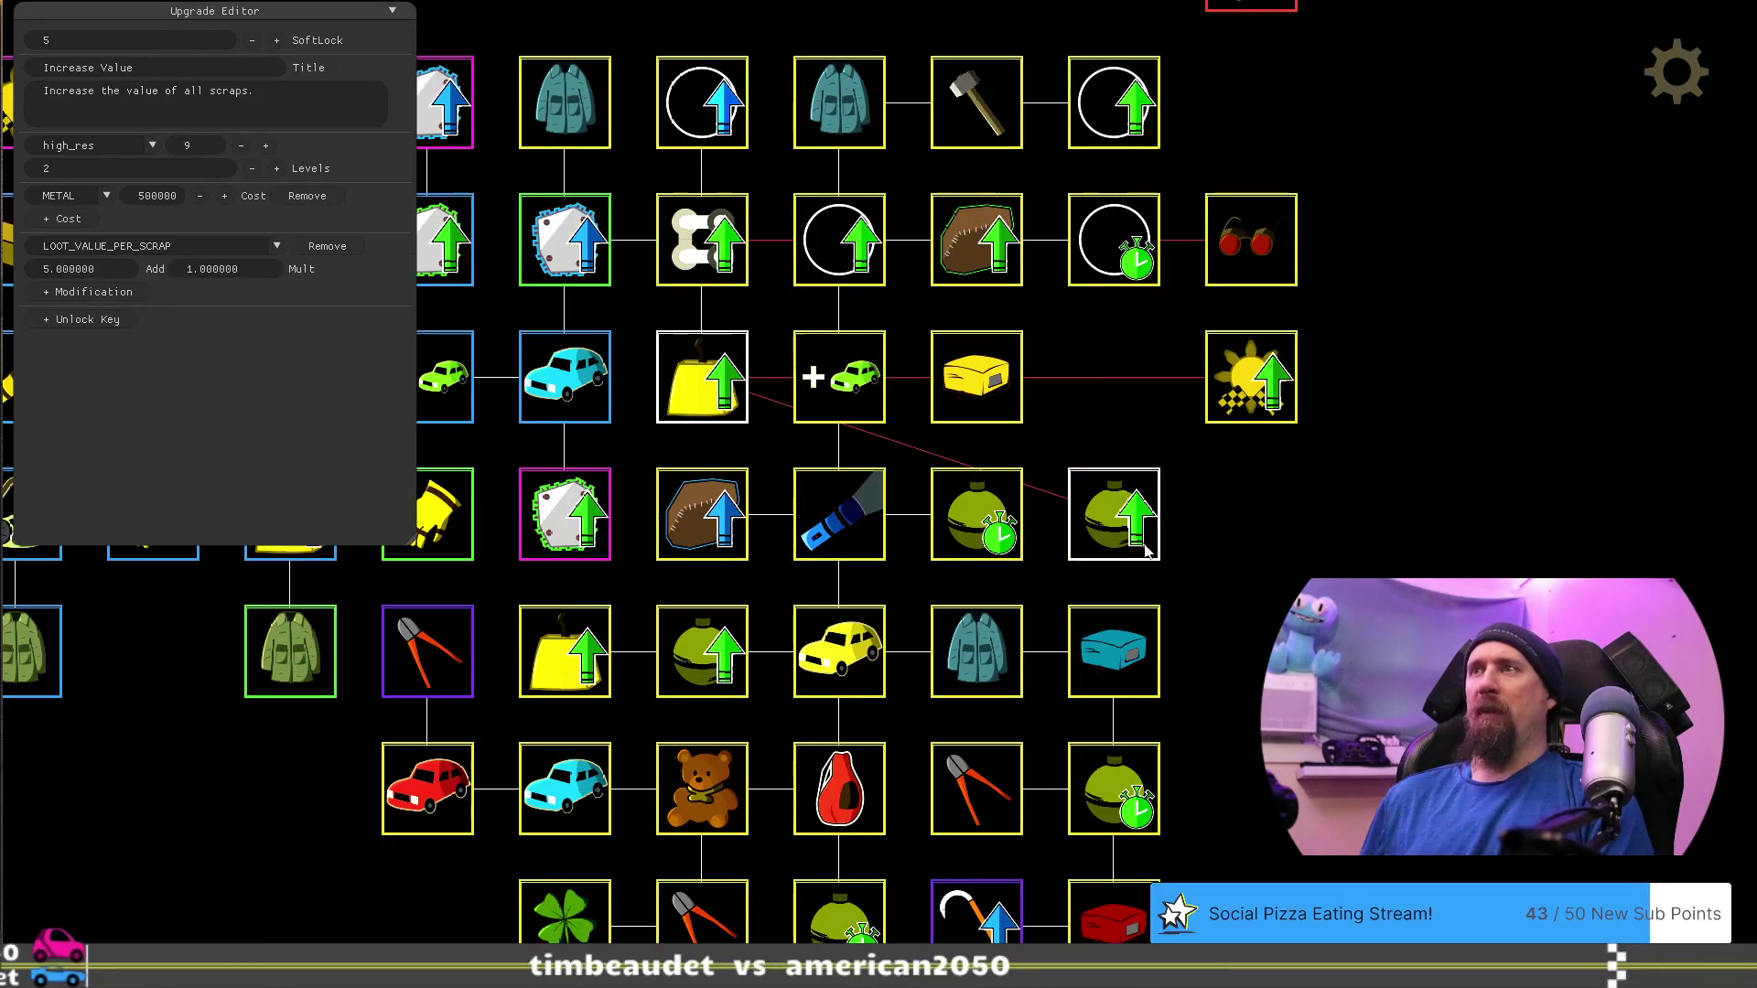
drag(1146, 547, 1044, 400)
click(715, 411)
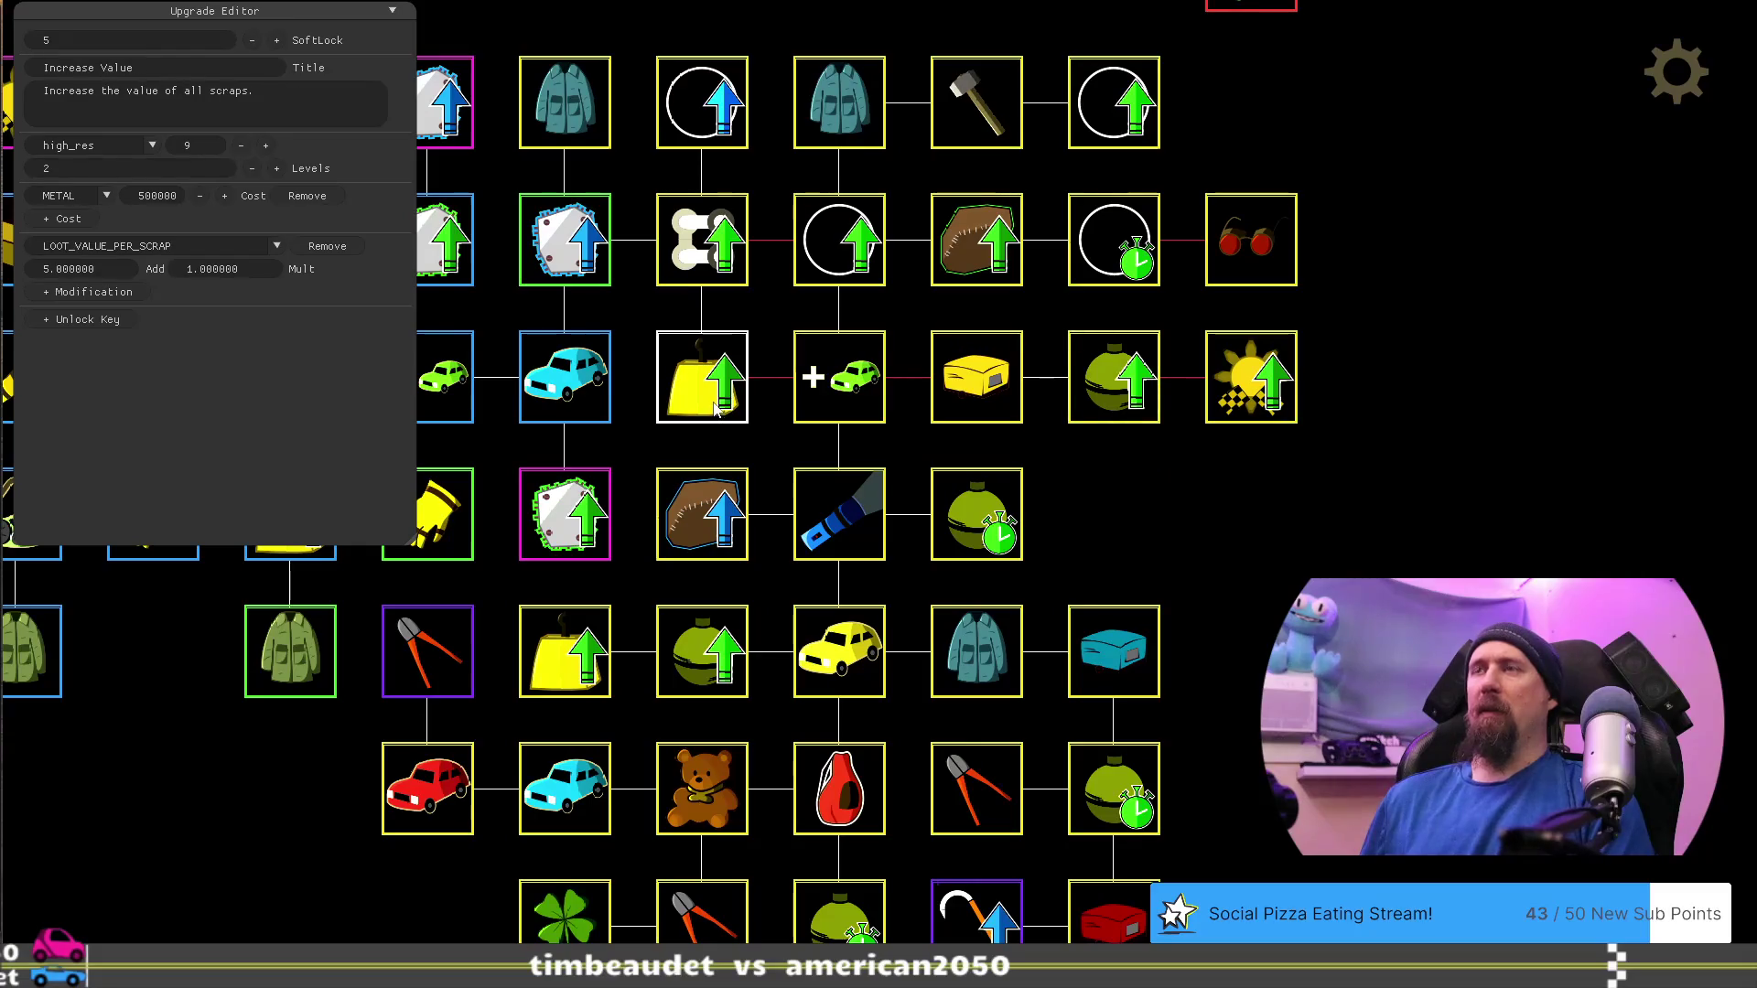
drag(1105, 380, 1134, 510)
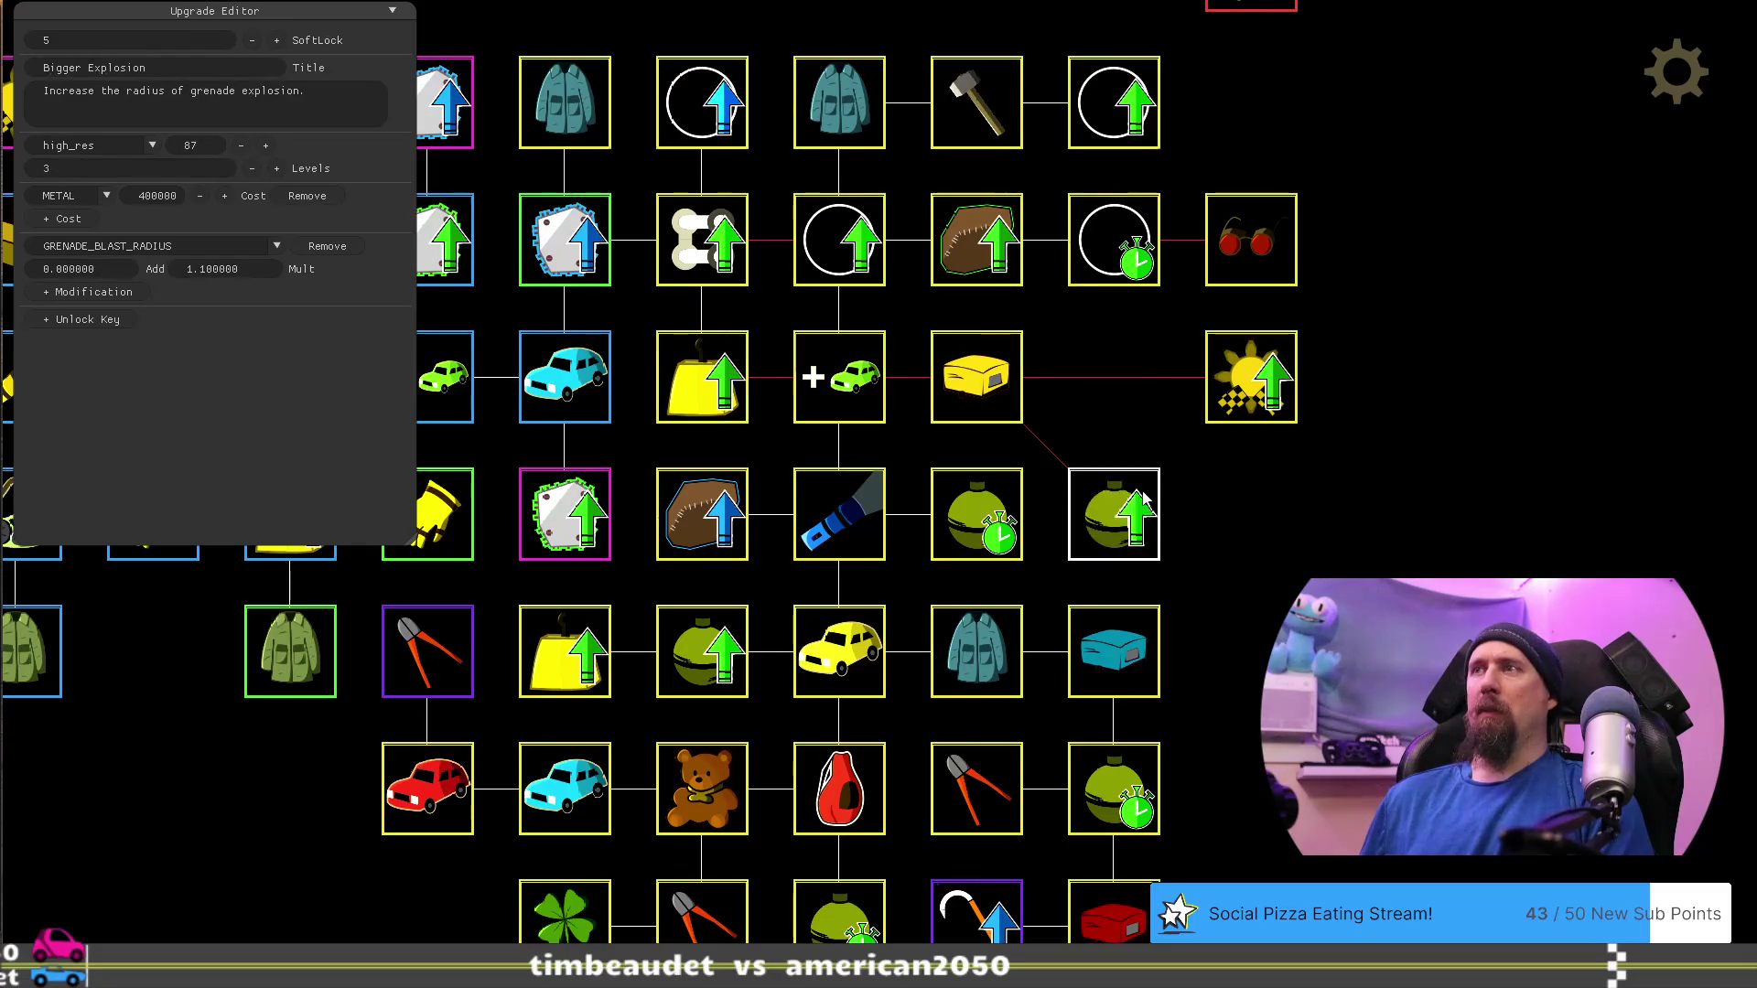
click(1238, 385)
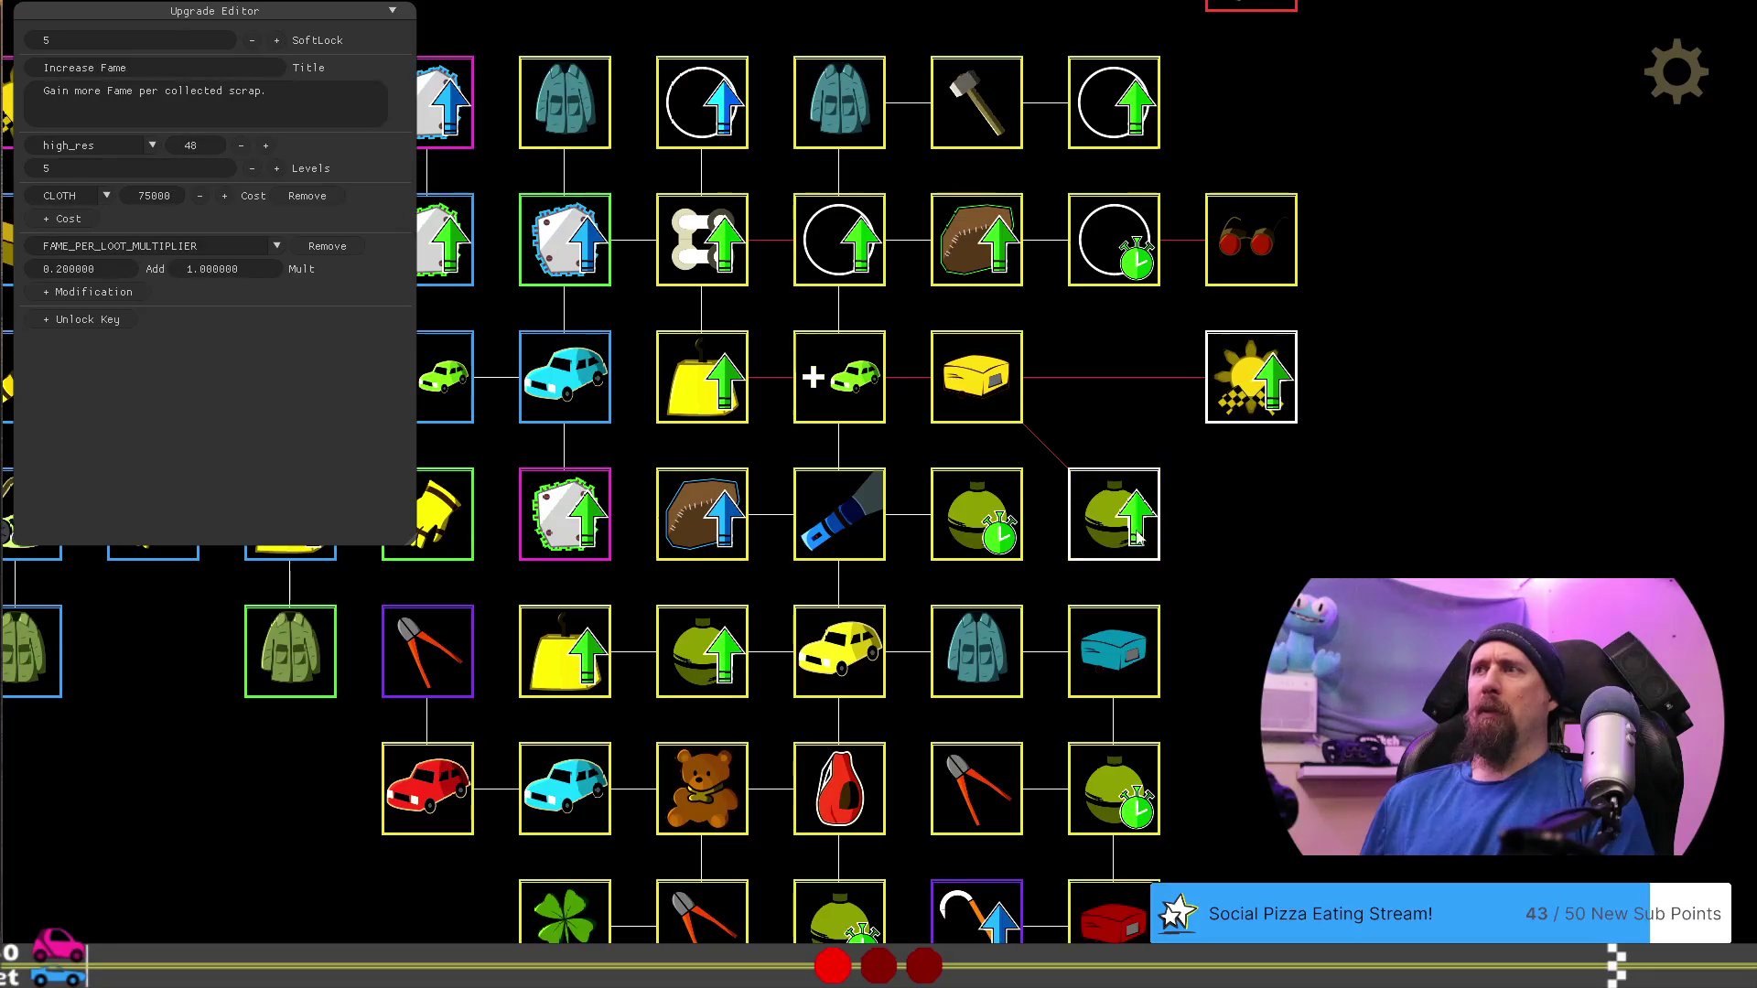
drag(1124, 538, 1160, 448)
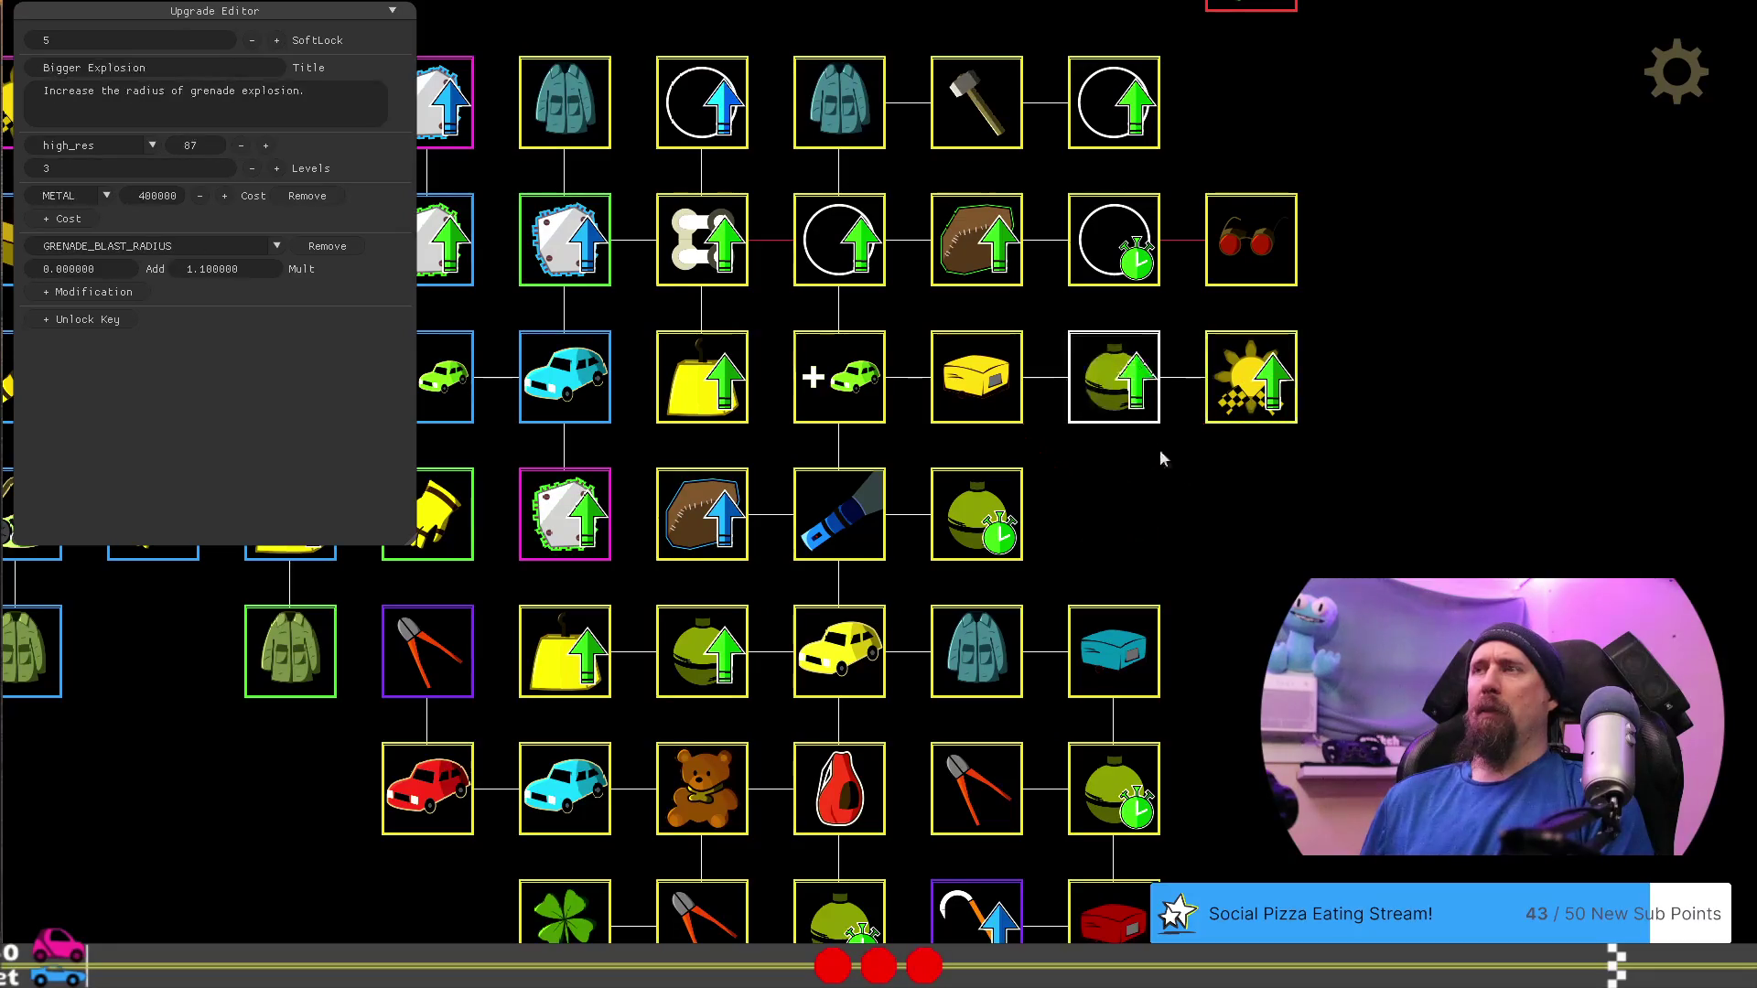
drag(1251, 385, 1181, 498)
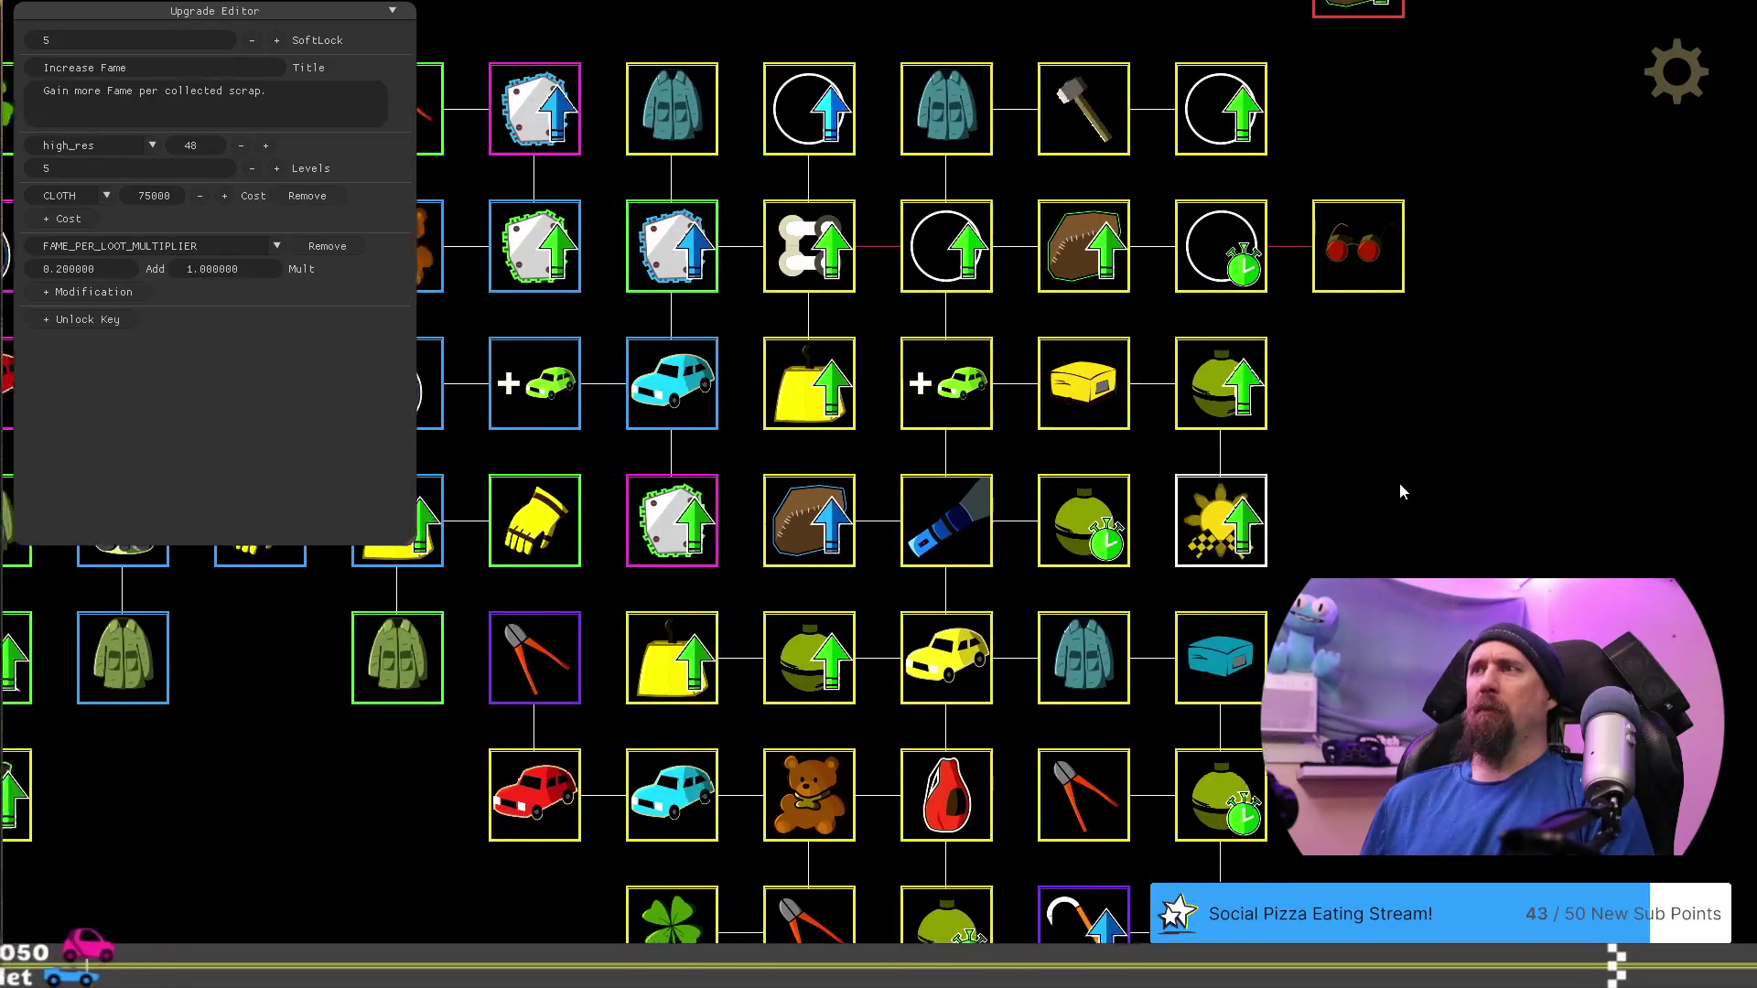
drag(1346, 428, 1349, 548)
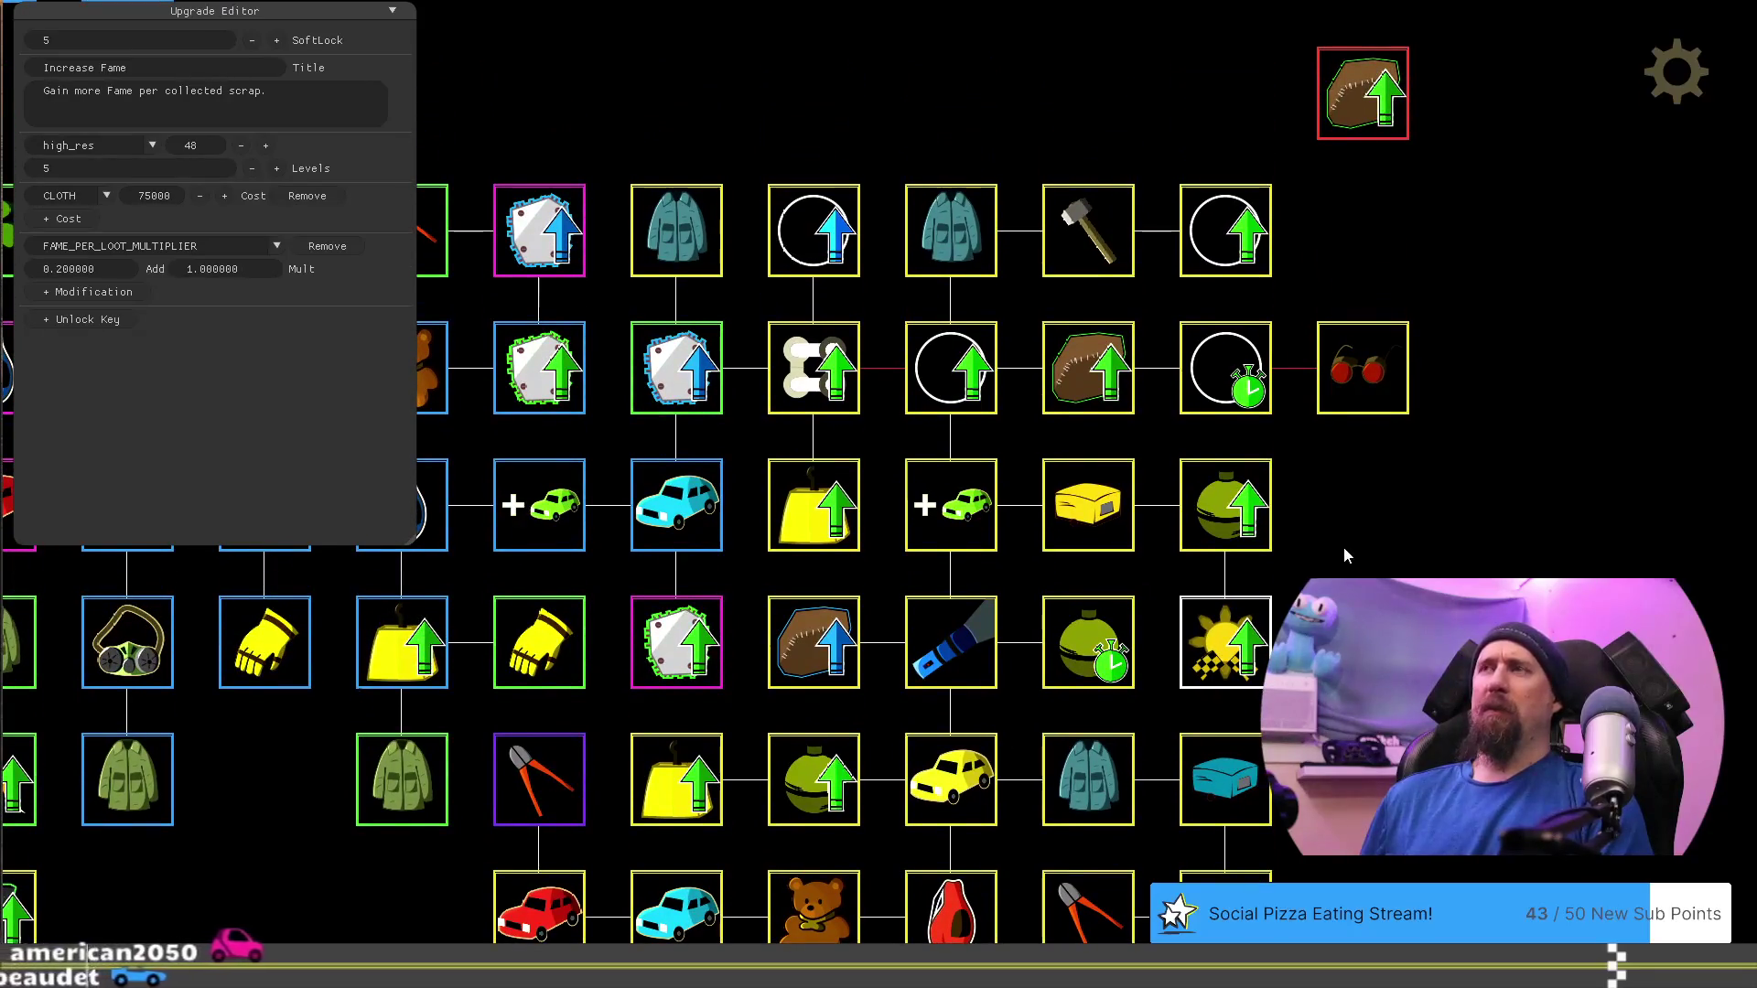
drag(1358, 380, 1387, 486)
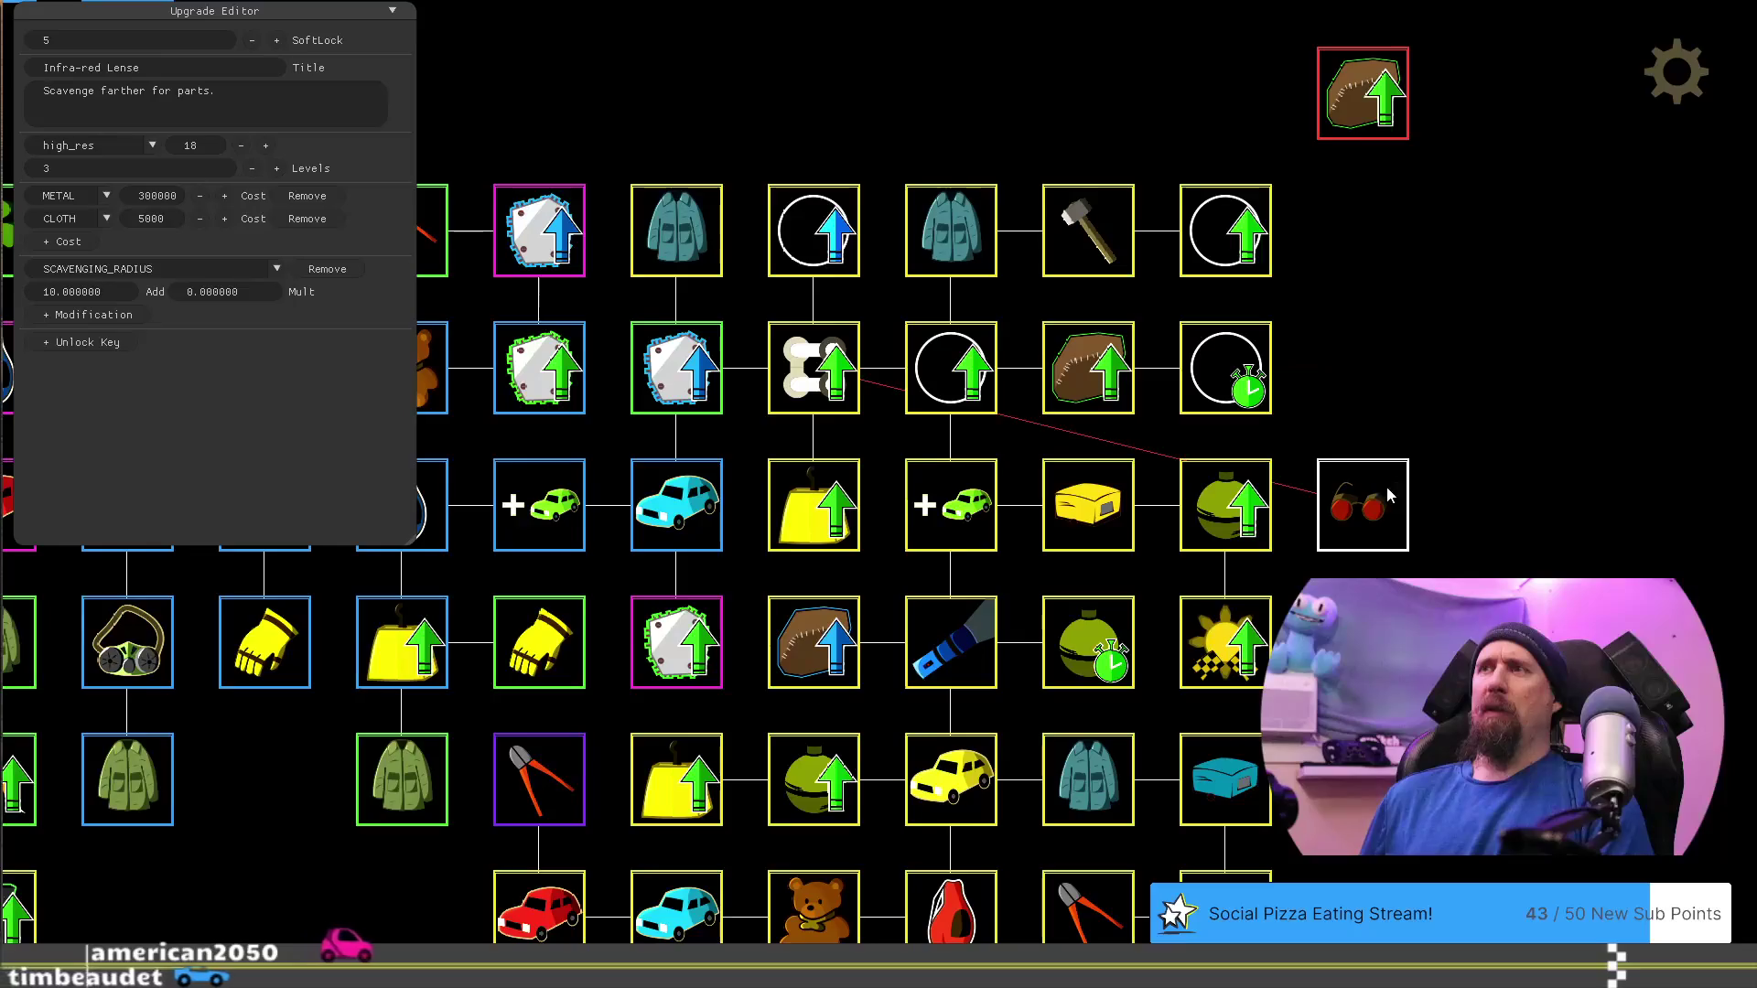
mouse_move(1388, 641)
mouse_down()
mouse_move(1316, 223)
mouse_move(1343, 544)
mouse_move(1386, 646)
mouse_move(1388, 631)
mouse_up()
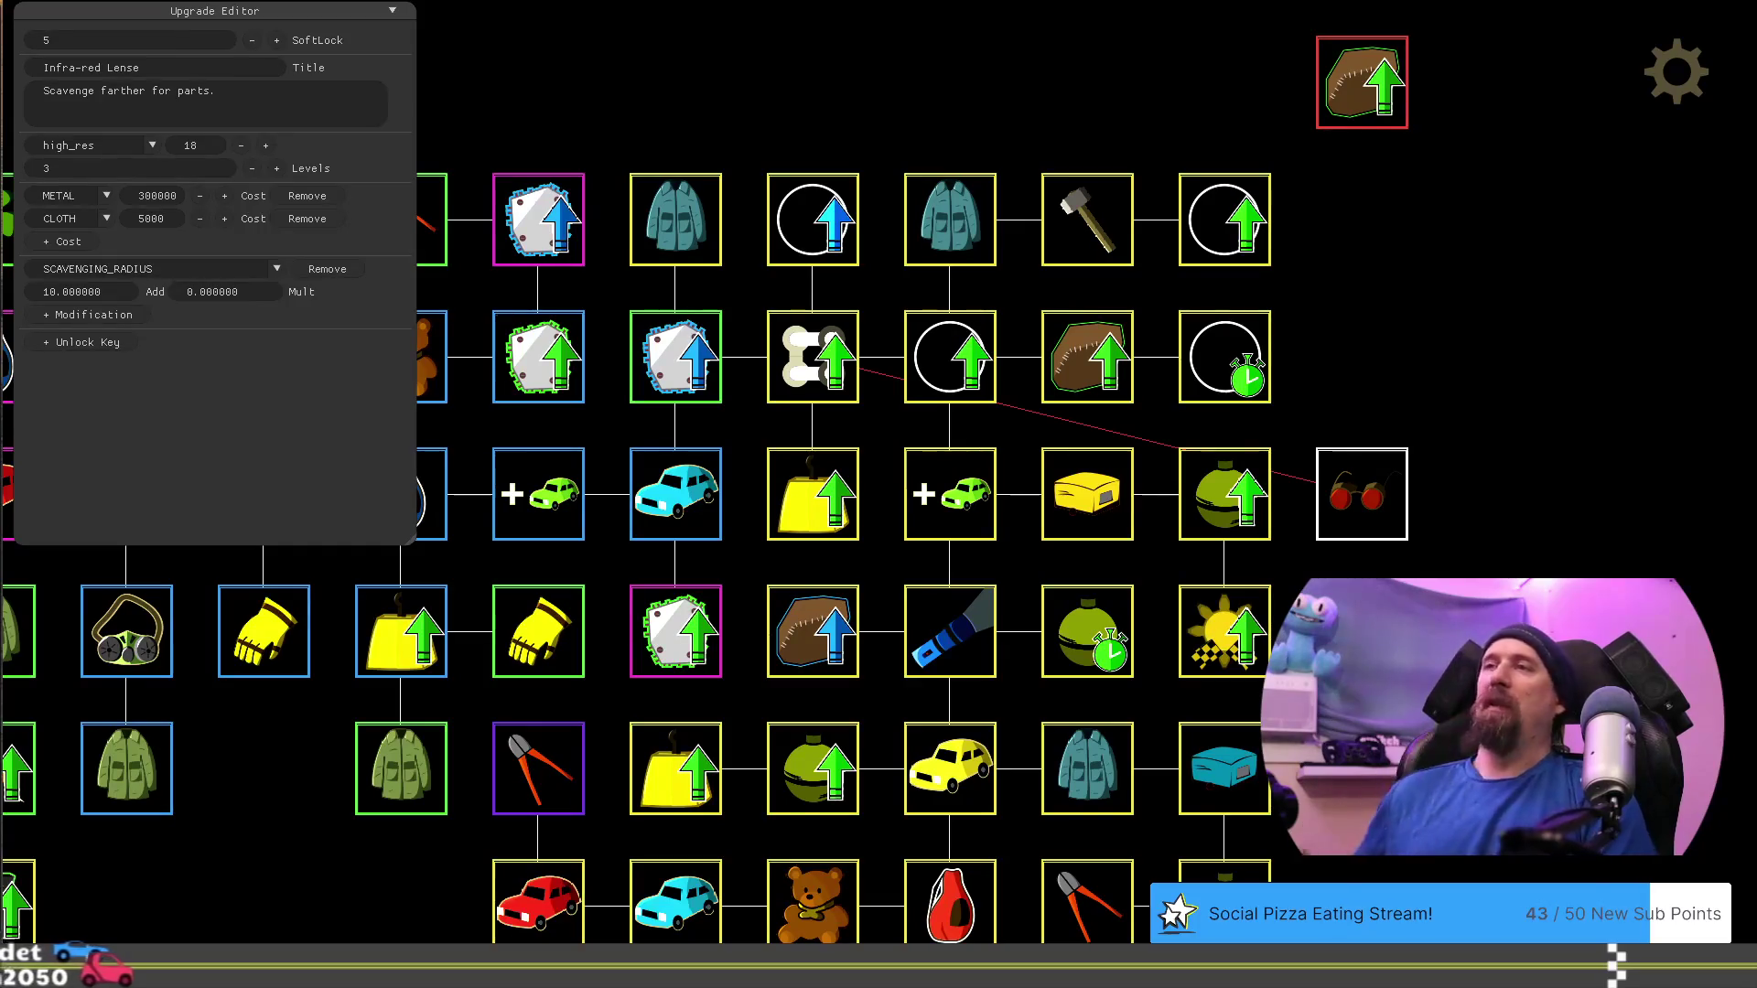
Move Increase Value to the end of its row and Infra-red Lense into its old slot
drag(812, 494, 1382, 411)
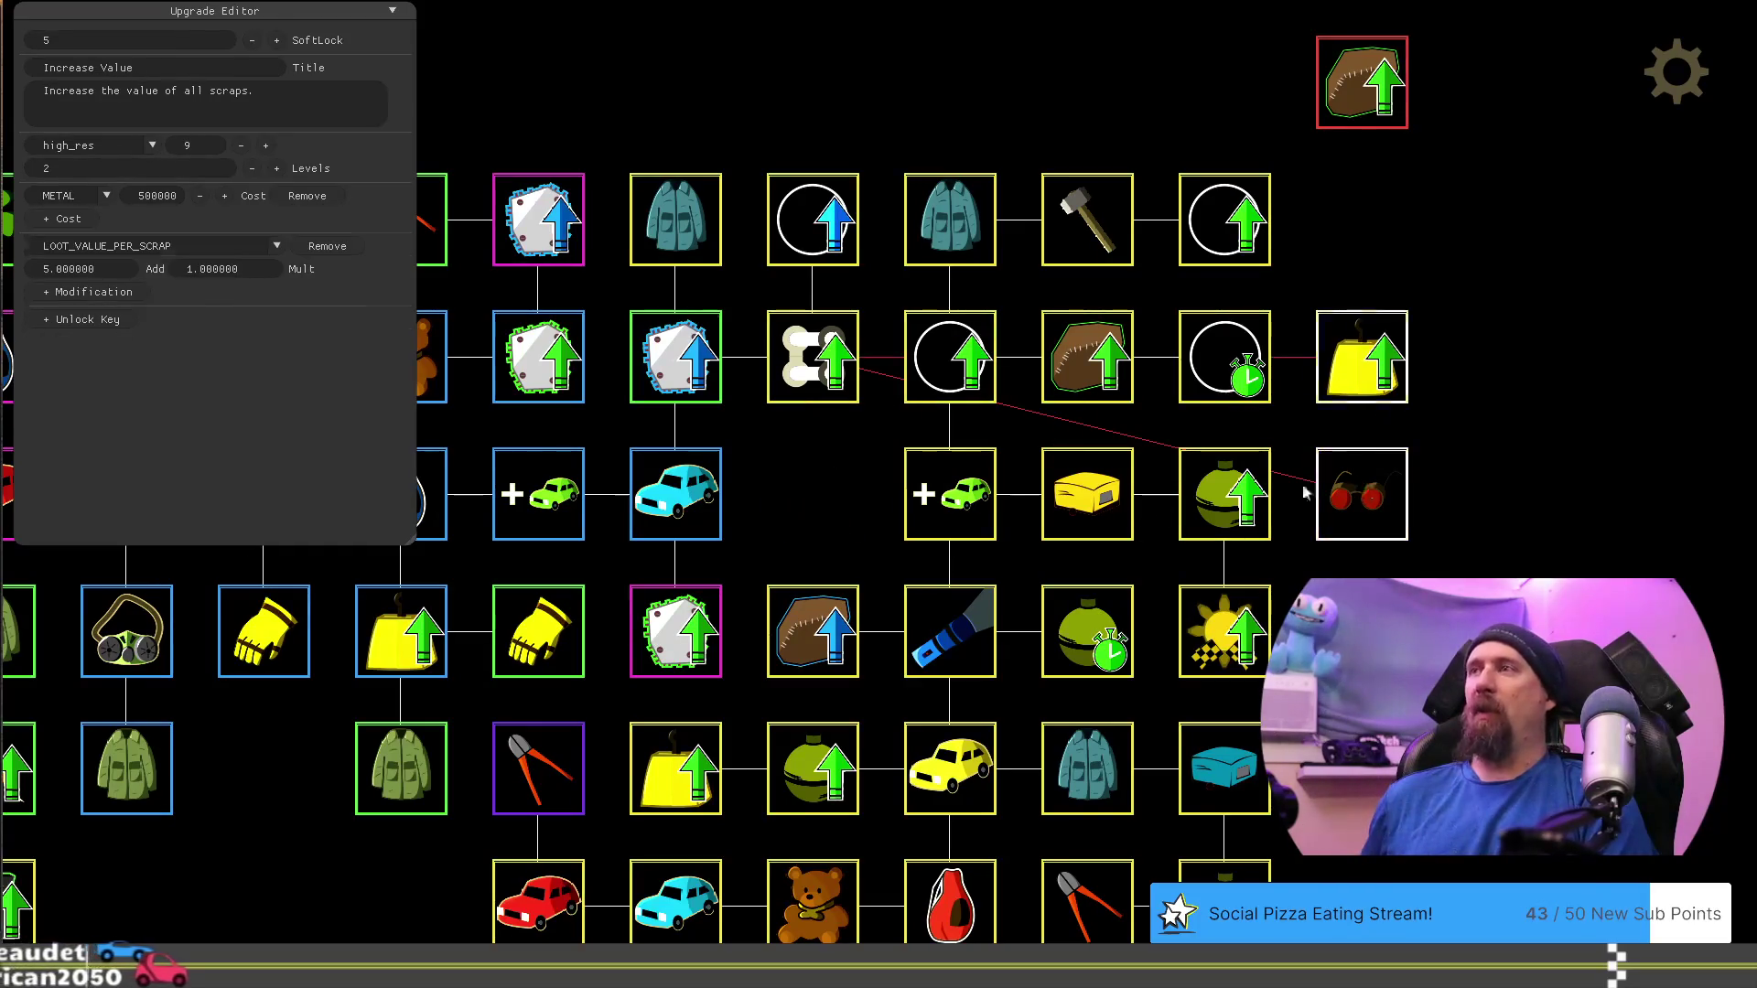
drag(1362, 494, 812, 494)
click(1342, 351)
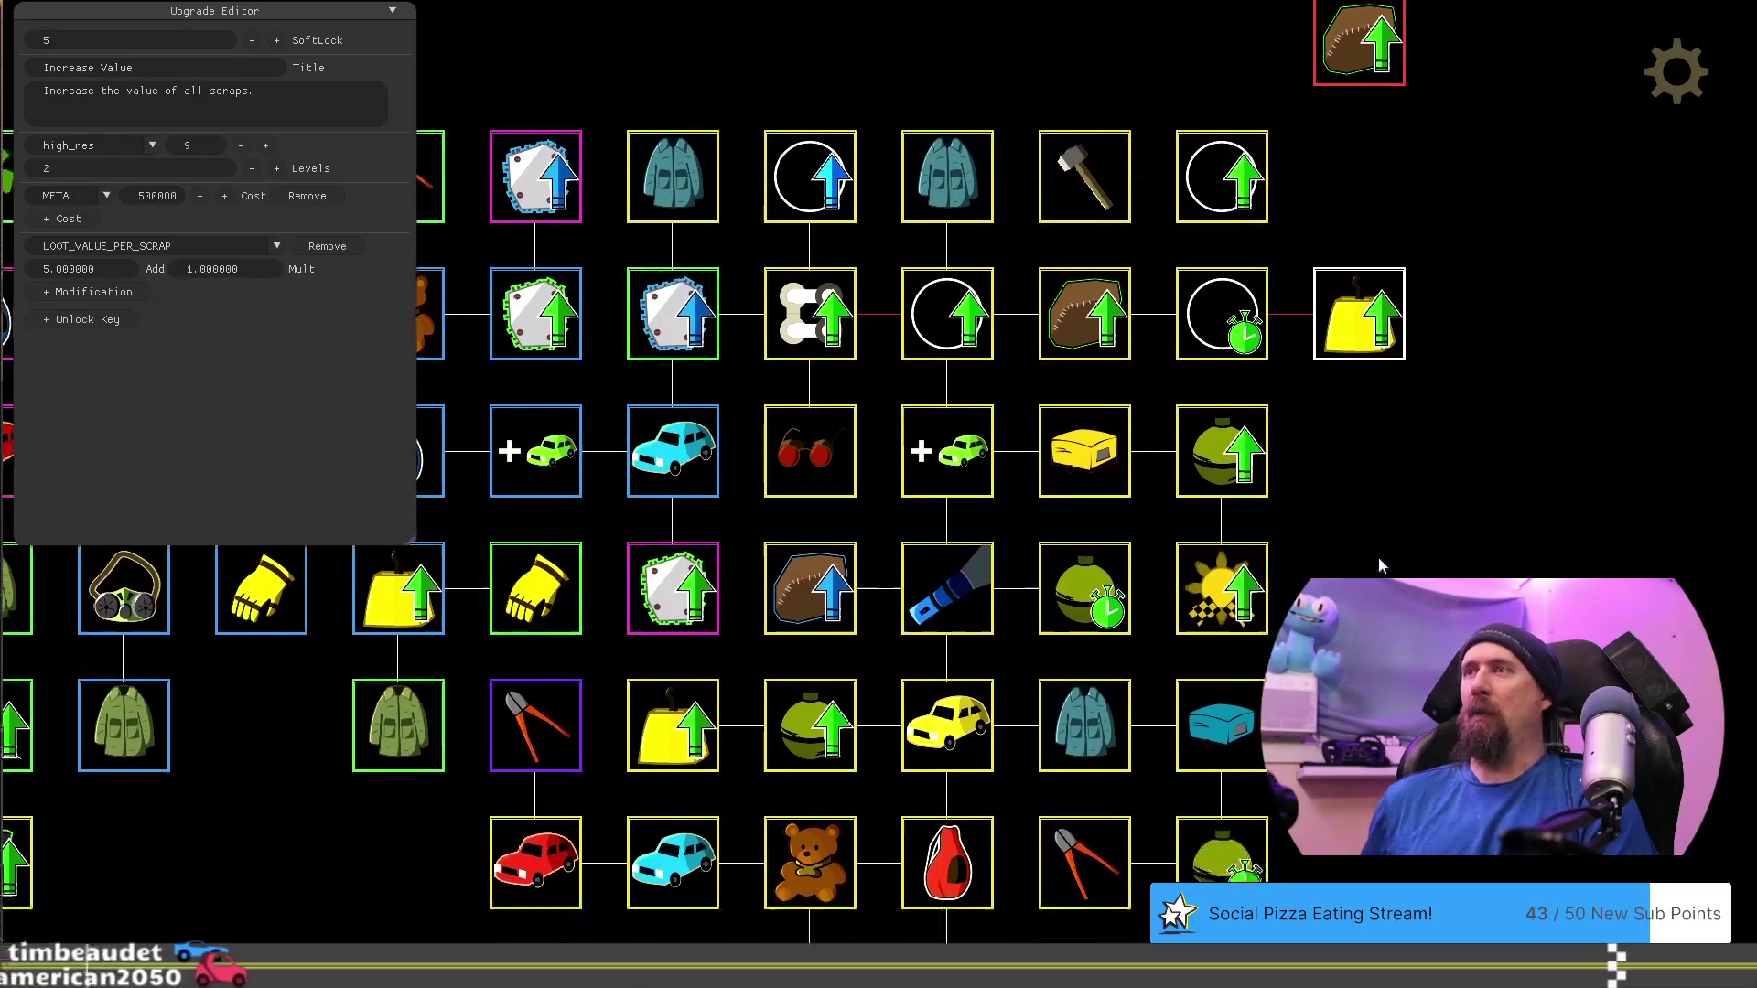
key(Down)
key(Right)
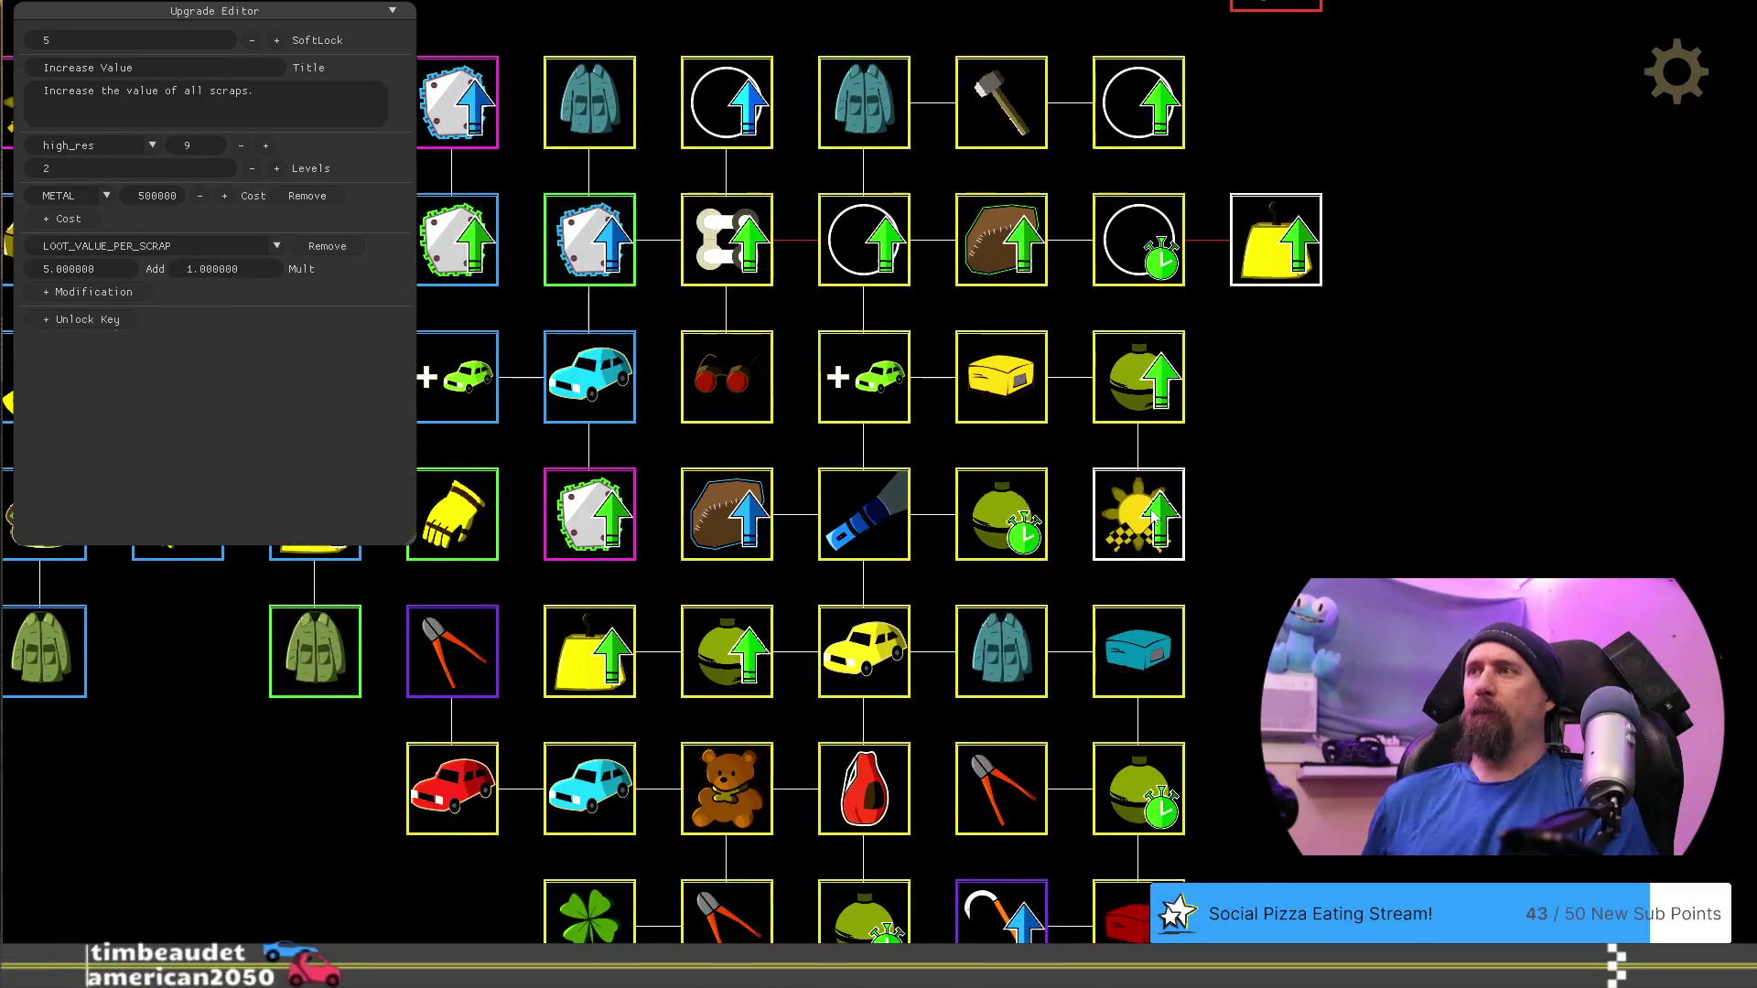
Put Increase Fame right of the grenade, drop the grenade below, and Increase Value left of the Rusted Teardrop box
drag(1155, 523, 1275, 514)
drag(1138, 377, 1138, 514)
click(1029, 393)
drag(1078, 403, 1112, 394)
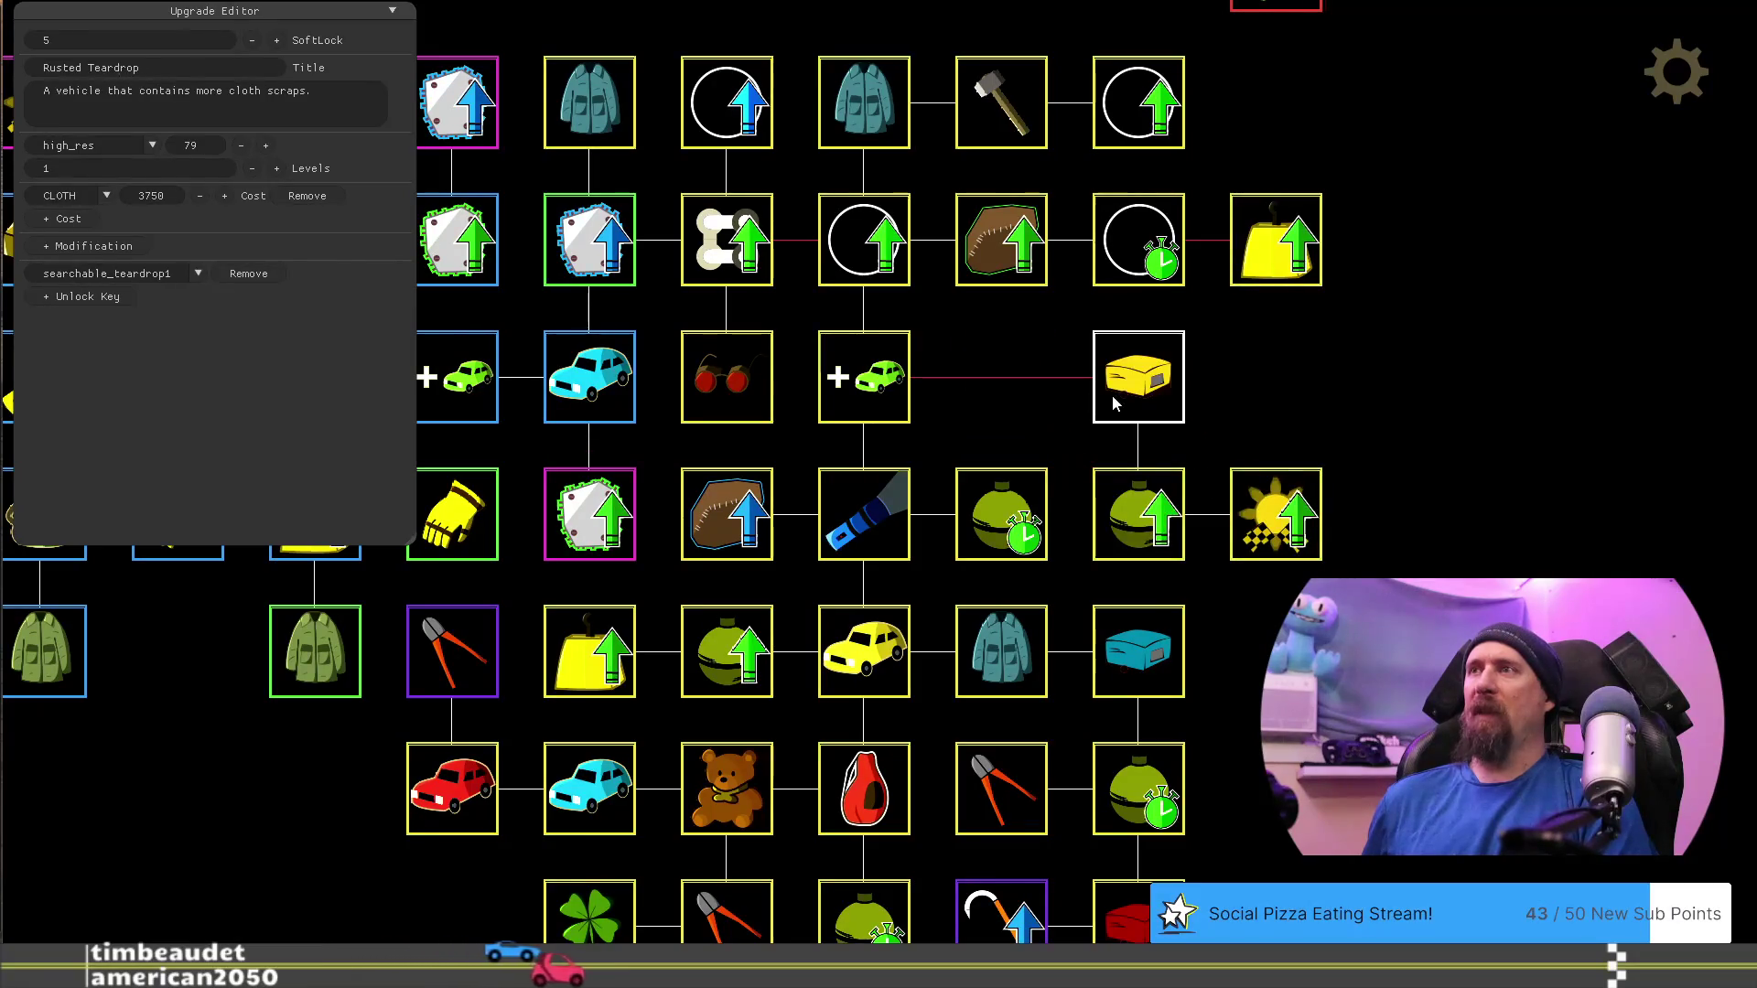
mouse_move(1265, 239)
mouse_down()
mouse_move(1031, 334)
mouse_move(992, 380)
mouse_up()
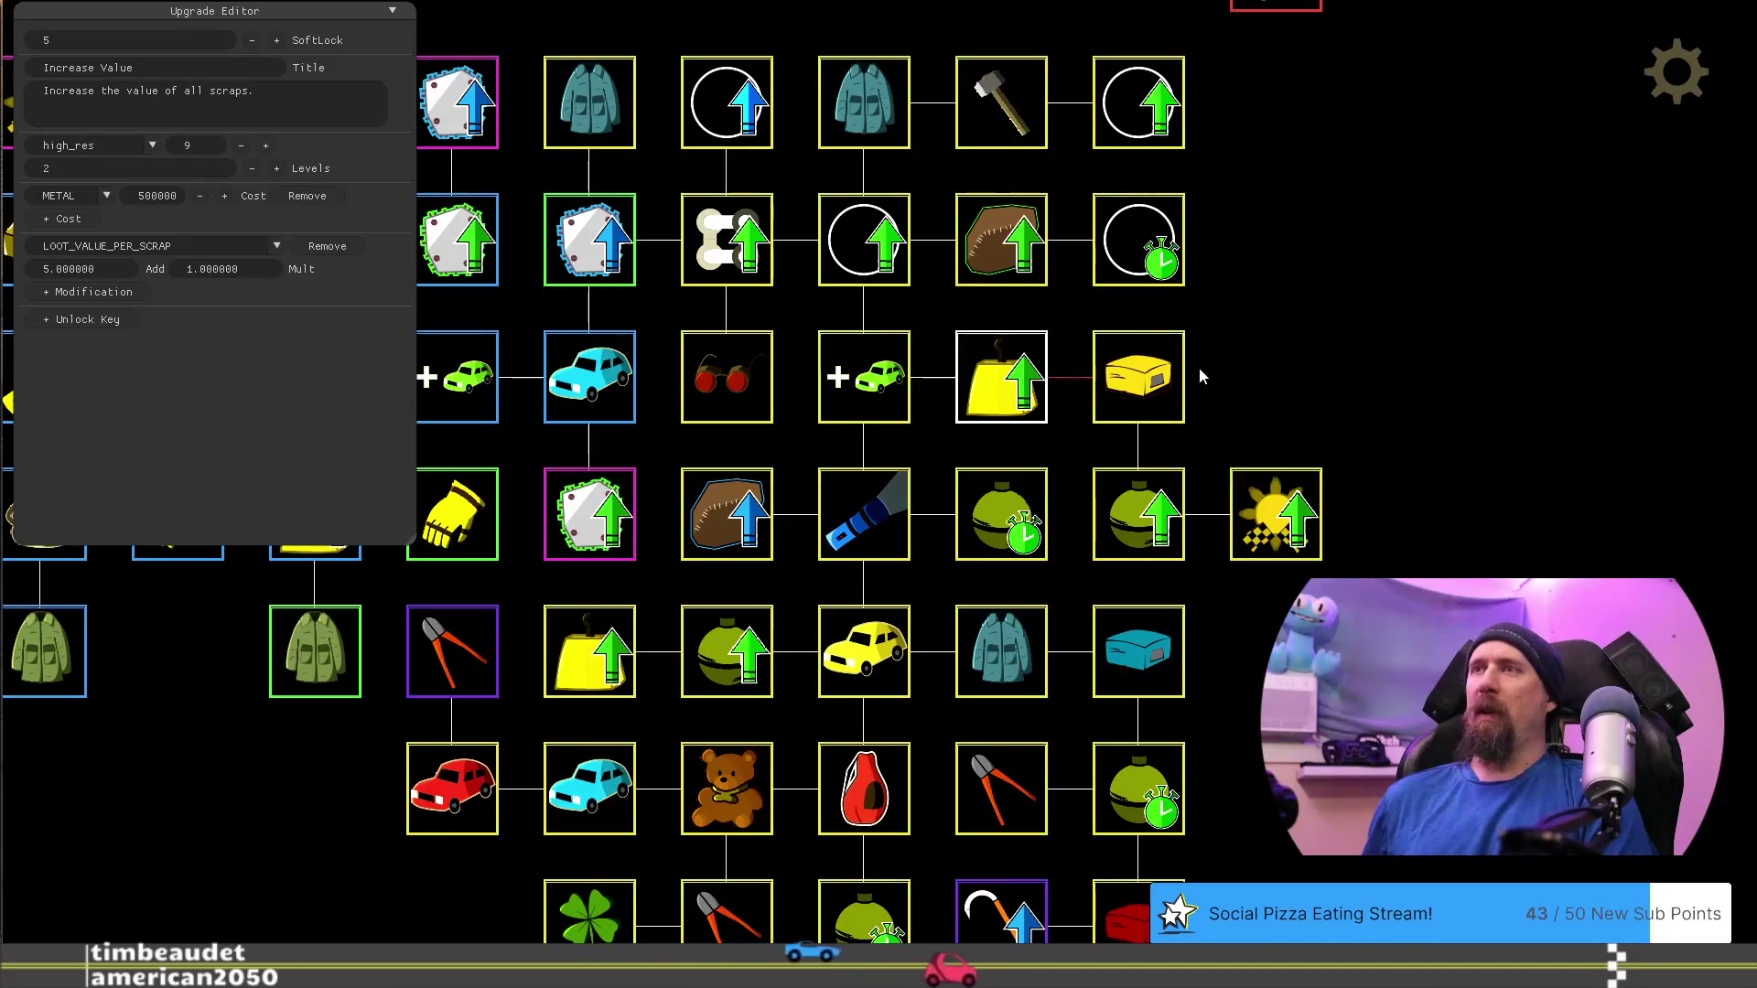
click(1148, 392)
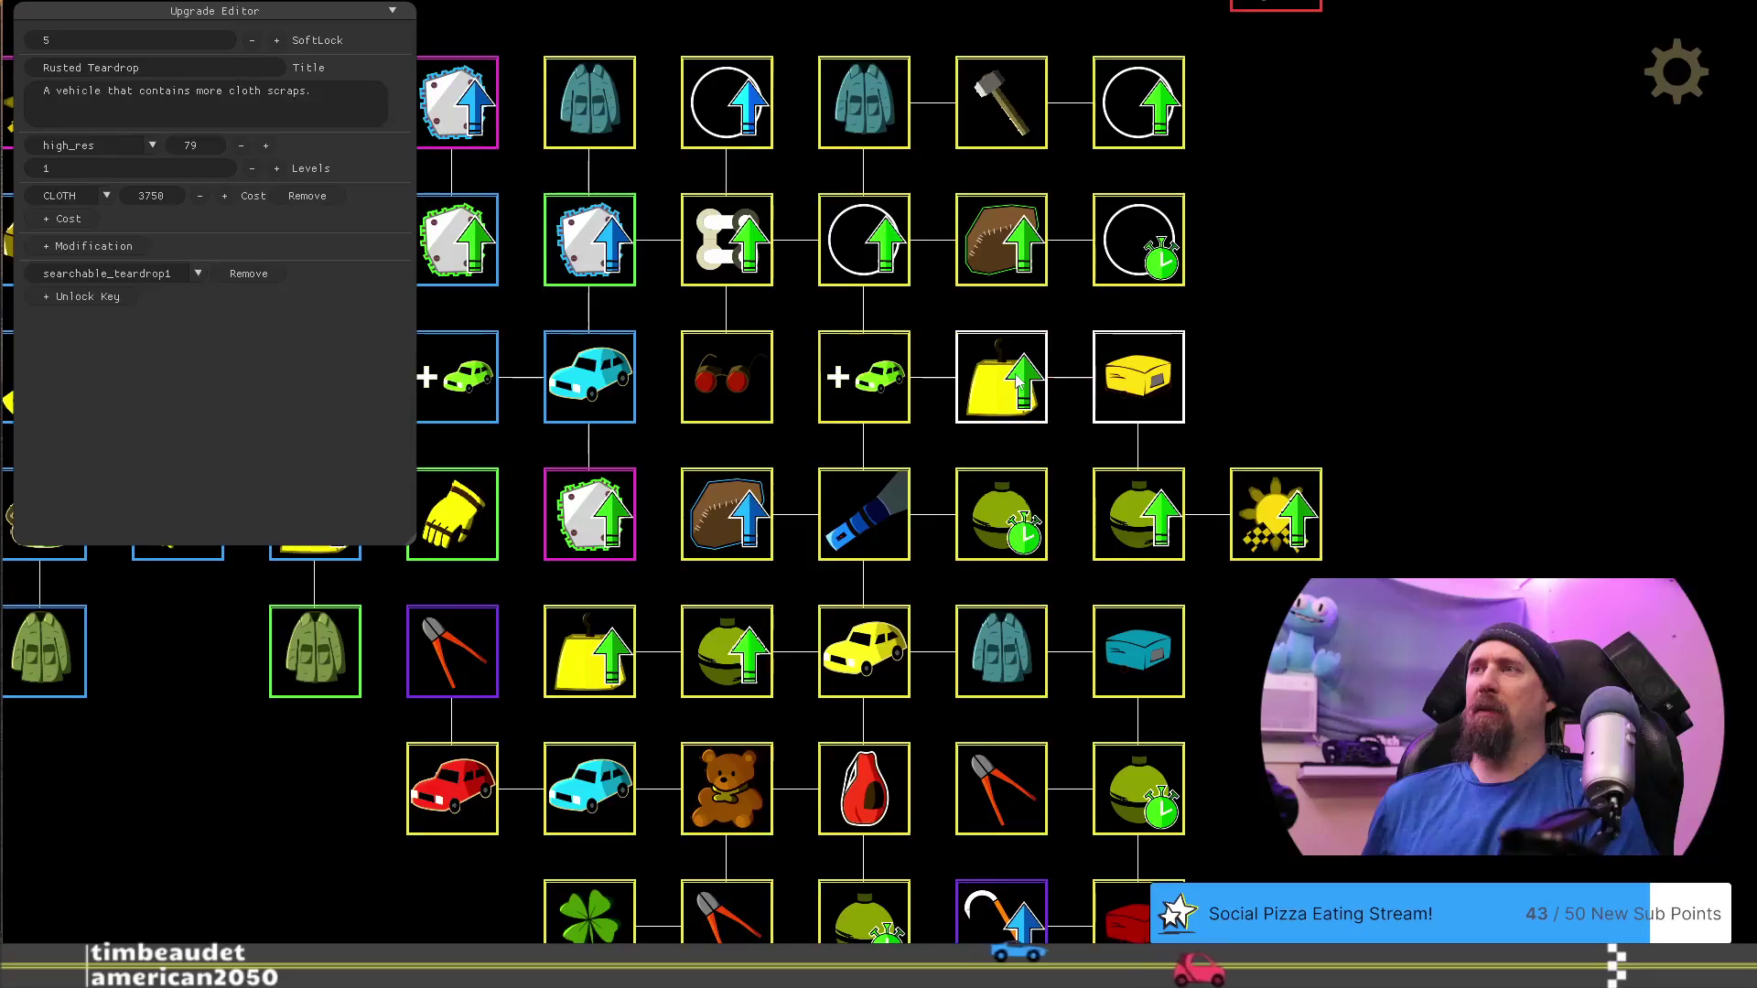
mouse_move(1285, 375)
mouse_down()
mouse_move(1391, 285)
mouse_move(1398, 524)
mouse_up()
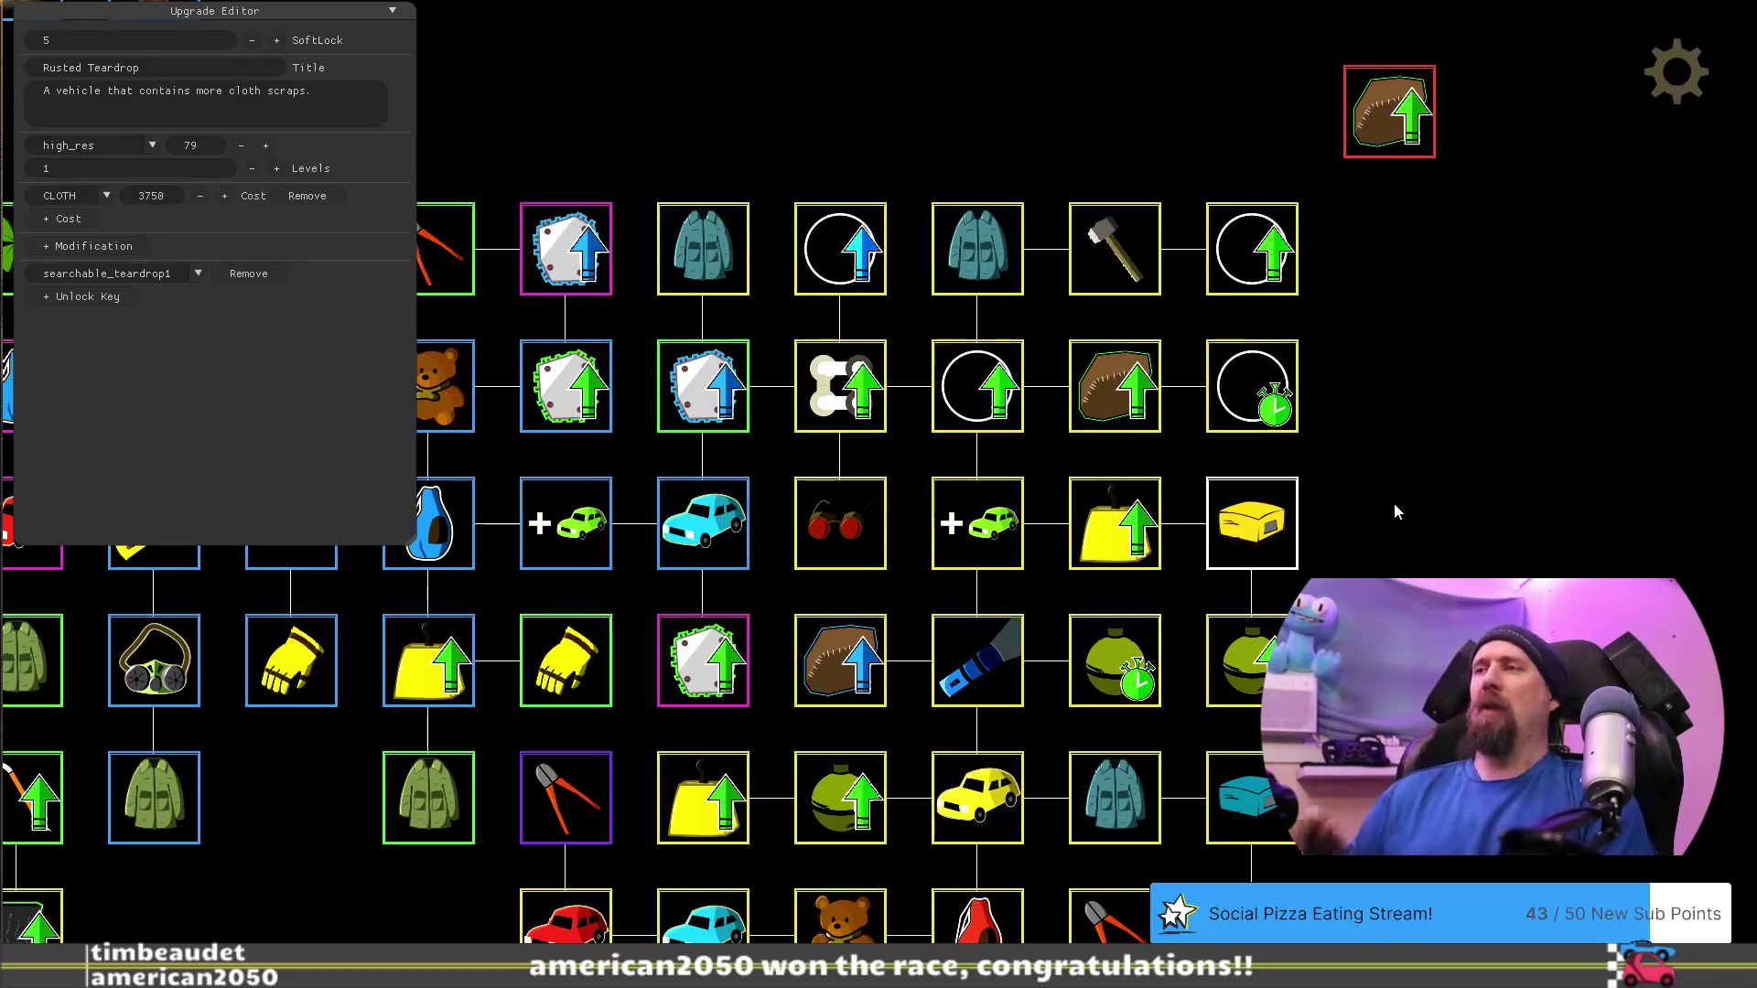
click(1276, 659)
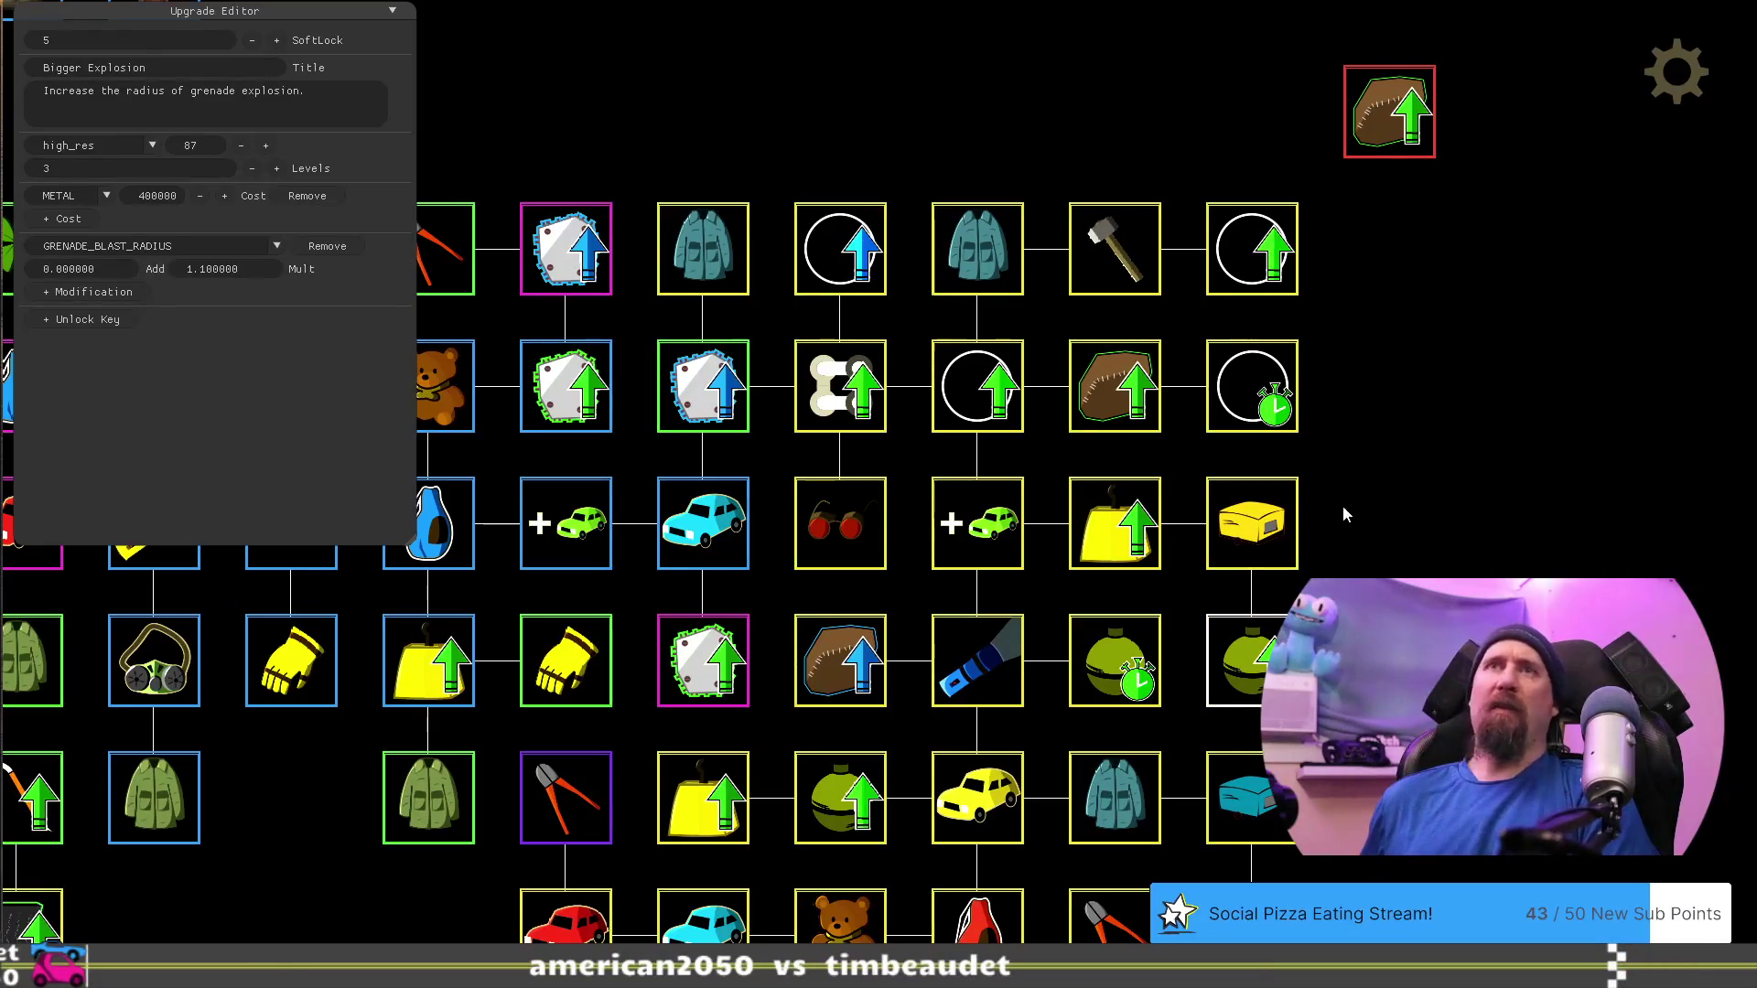
Drop the Bigger Explosion grenade beside the yellow Rusted Teardrop box and the Increase Fame sun node under it
mouse_move(1346, 483)
mouse_down()
mouse_move(1327, 420)
mouse_move(1367, 364)
mouse_move(1341, 351)
mouse_move(1331, 302)
mouse_move(1322, 351)
mouse_up()
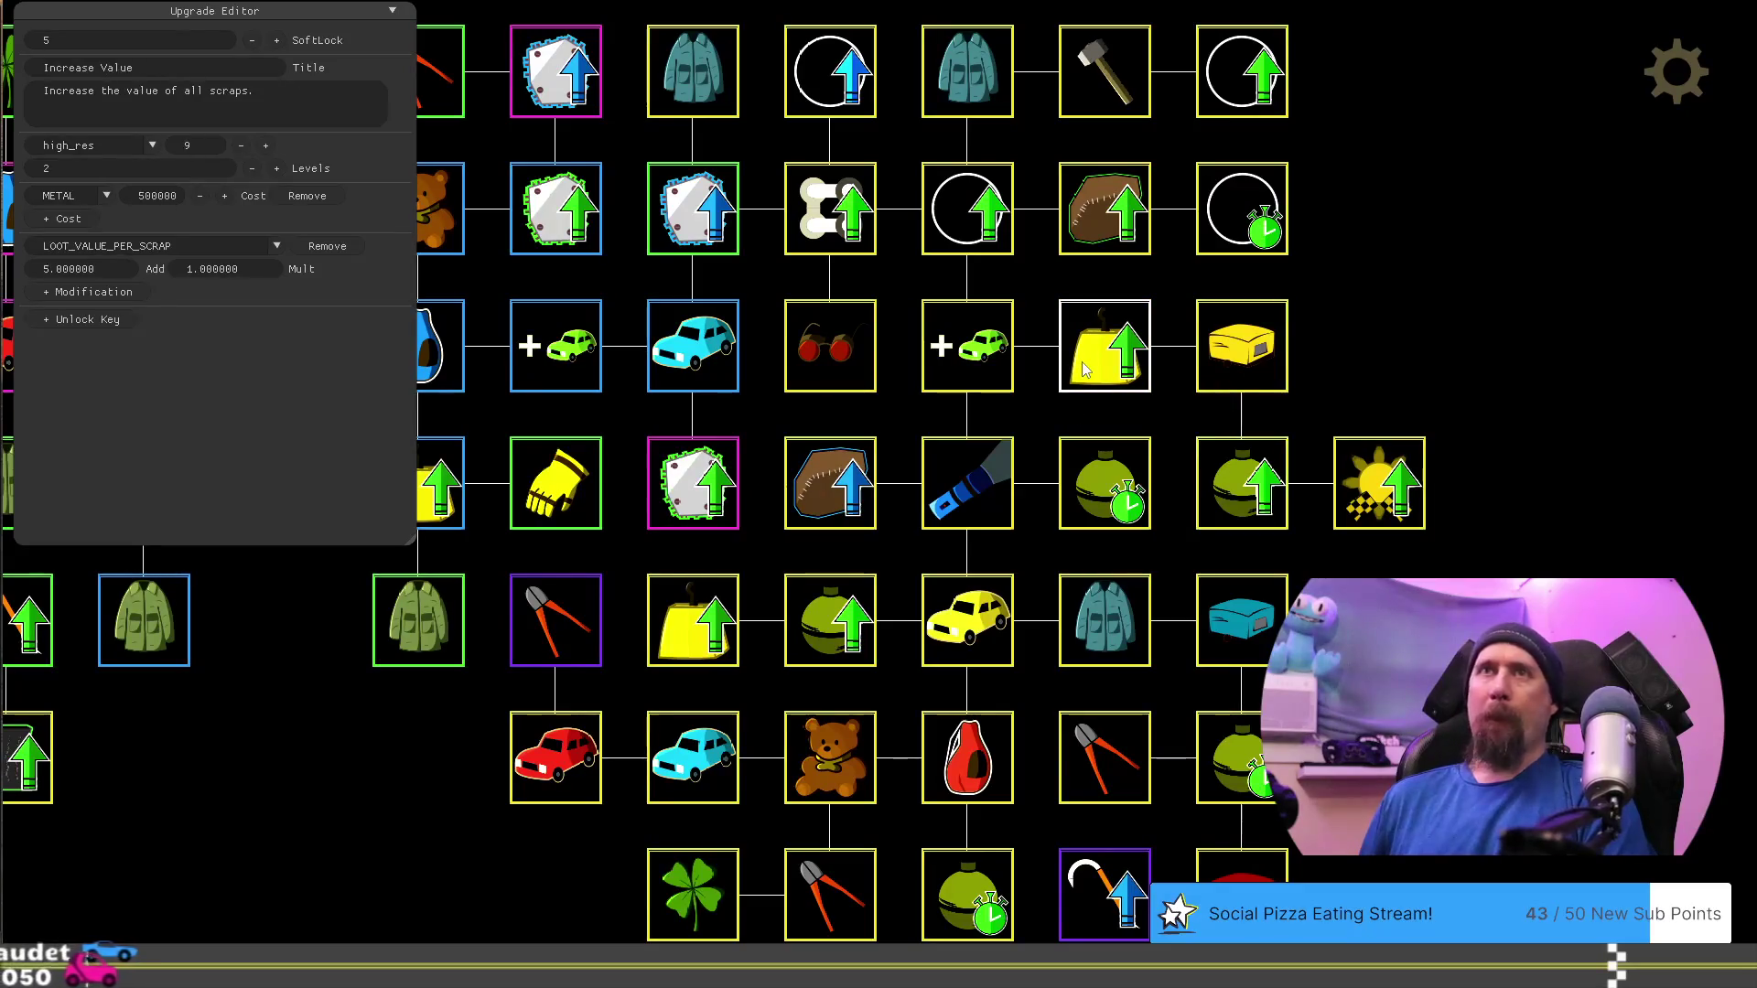
click(1274, 356)
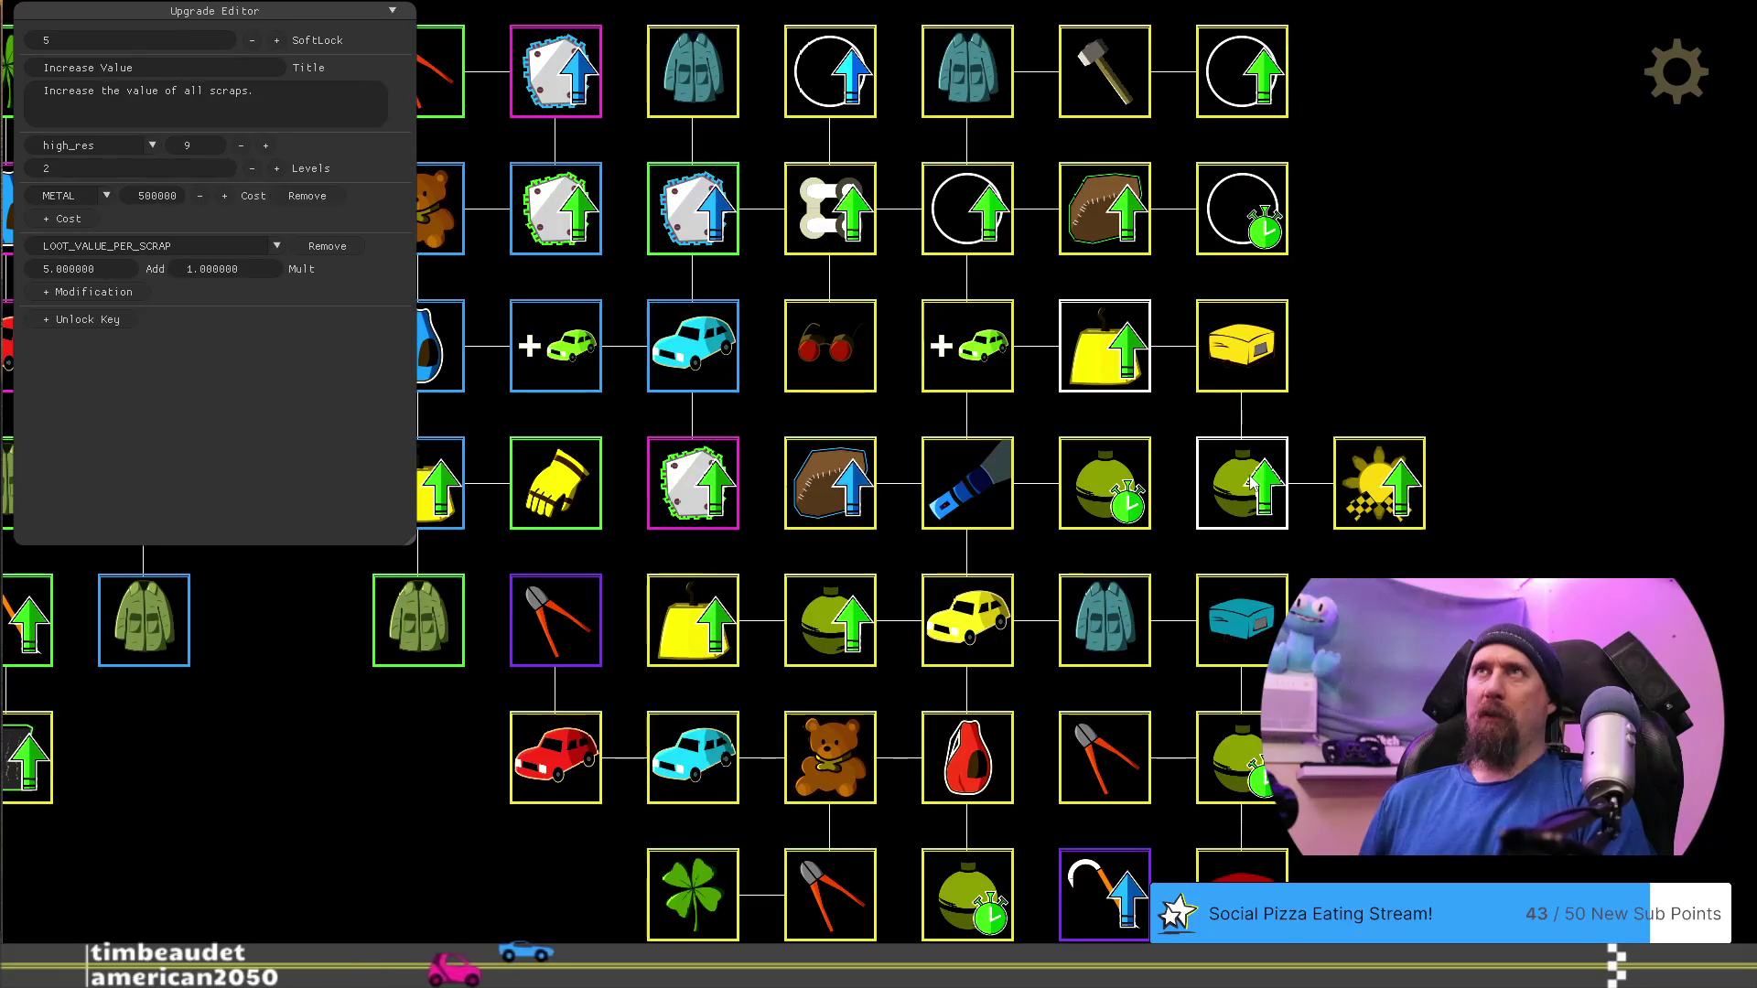
drag(1252, 488, 1382, 353)
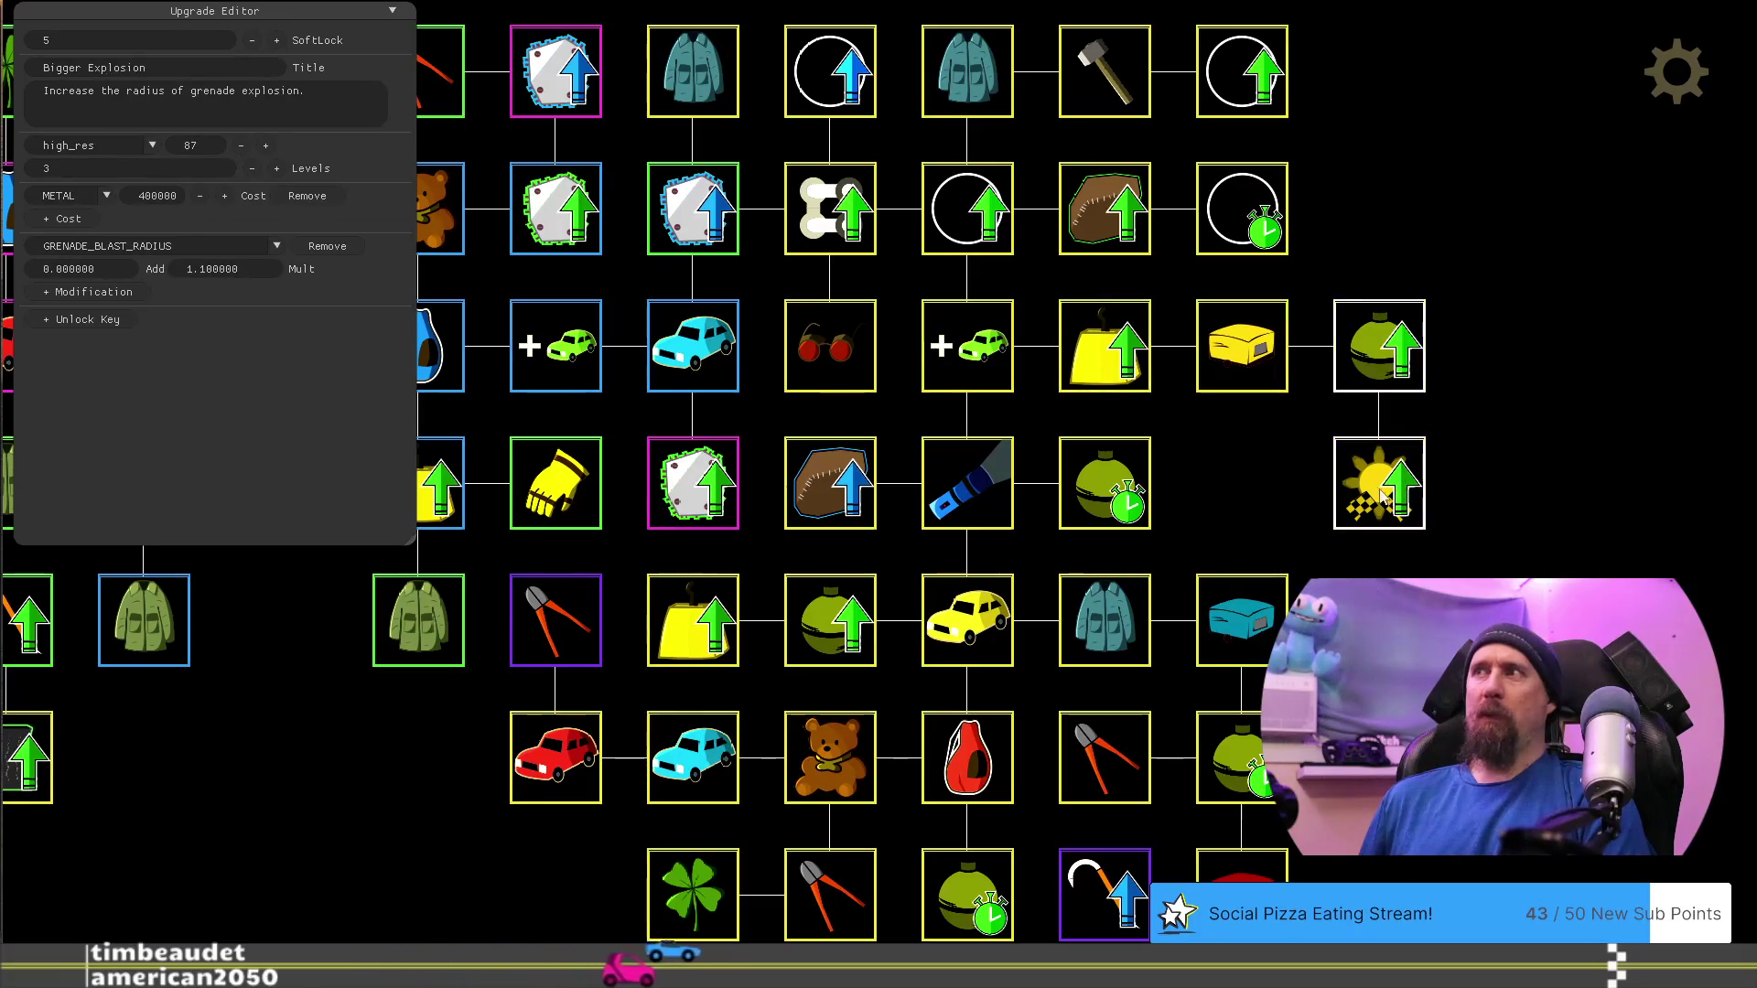
drag(1379, 483, 1242, 482)
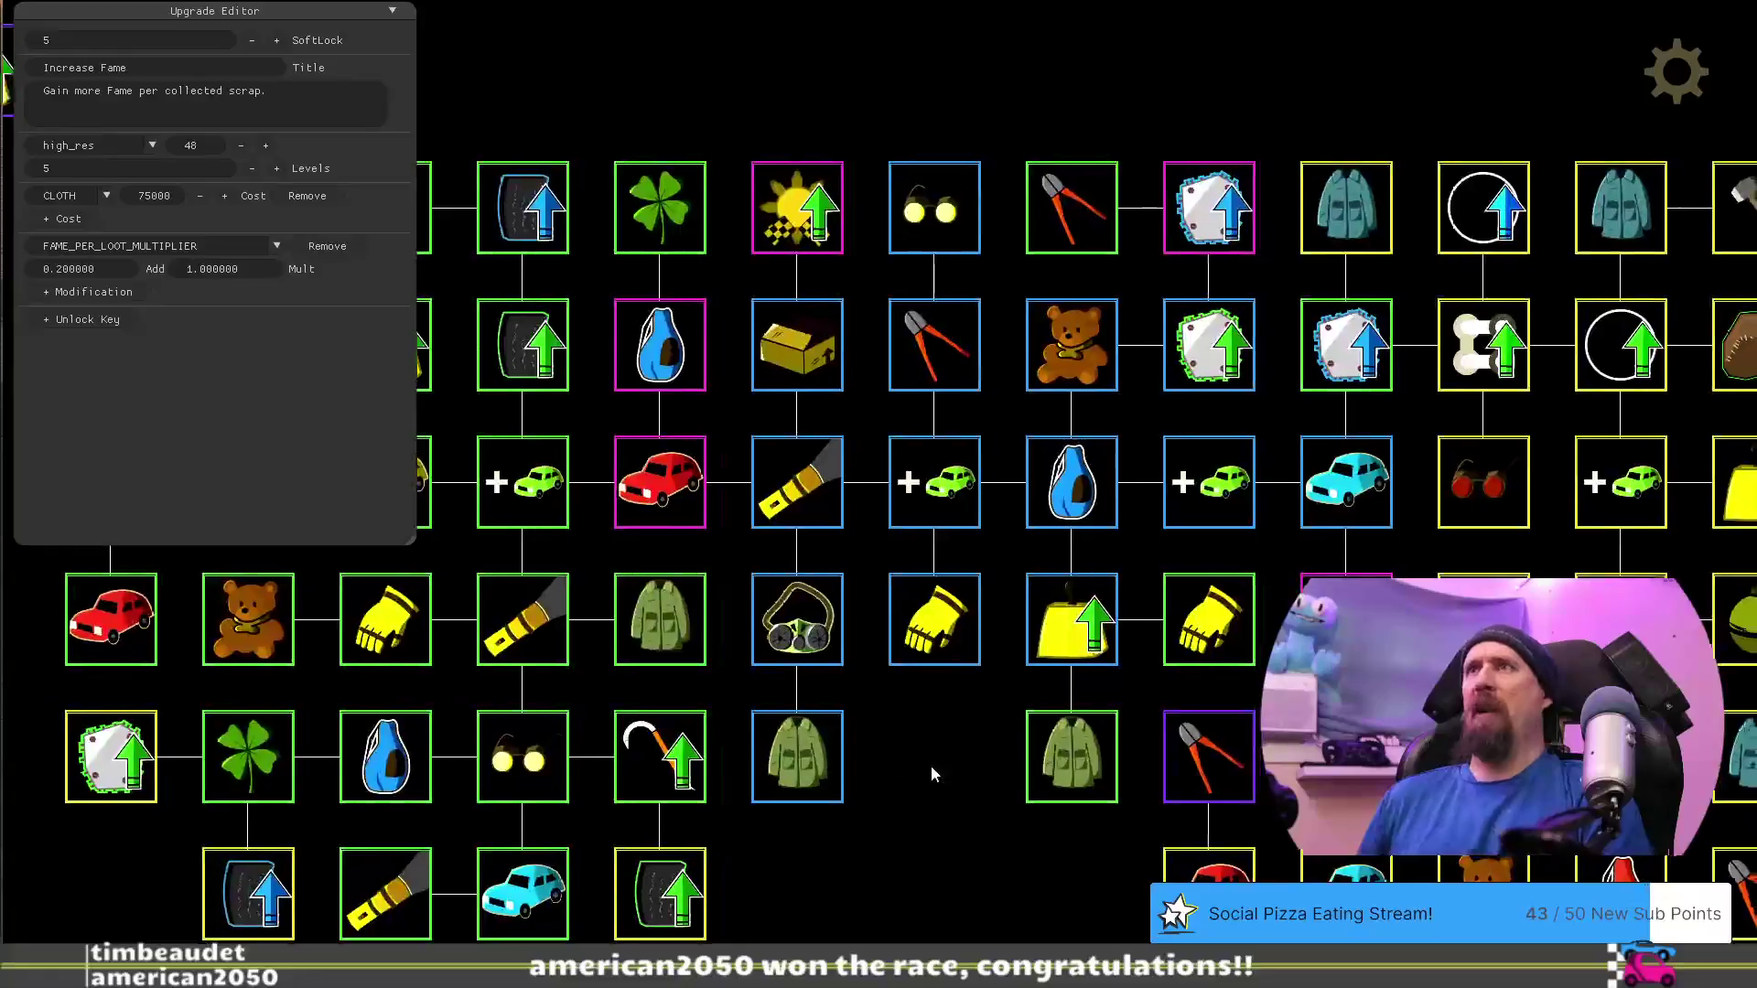
mouse_move(1635, 679)
mouse_down()
mouse_move(1410, 531)
mouse_move(1288, 399)
mouse_move(1153, 722)
mouse_up()
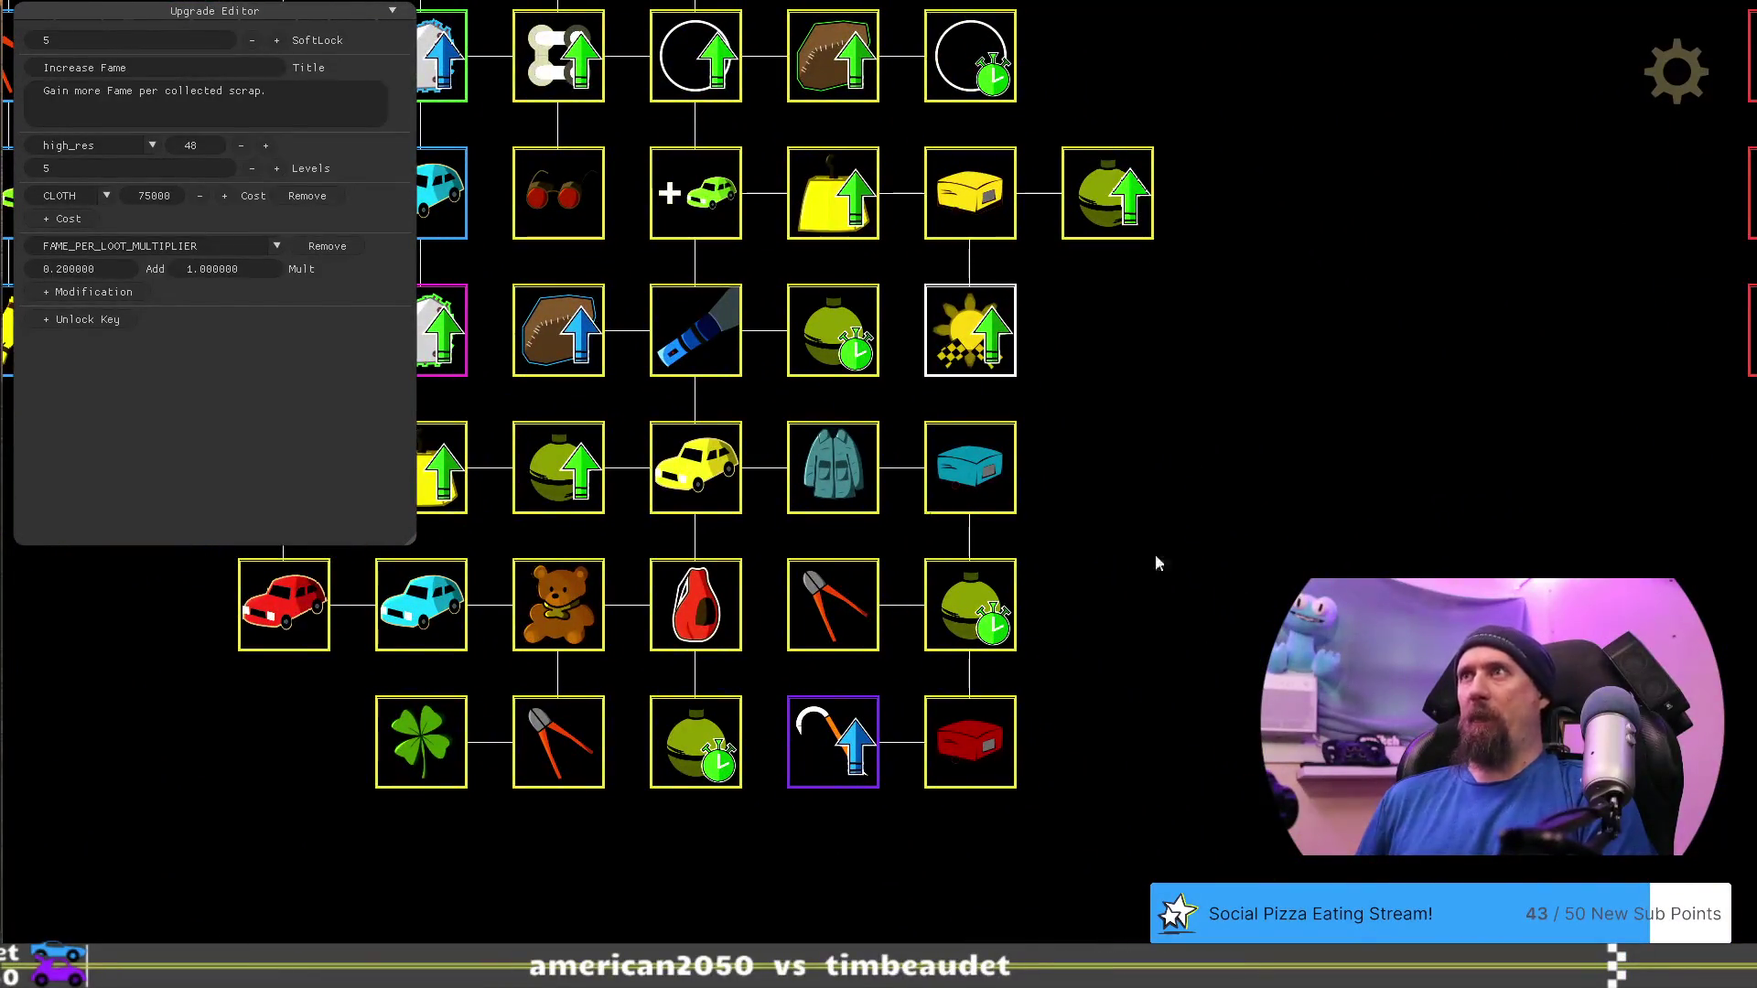
drag(1155, 562, 1369, 557)
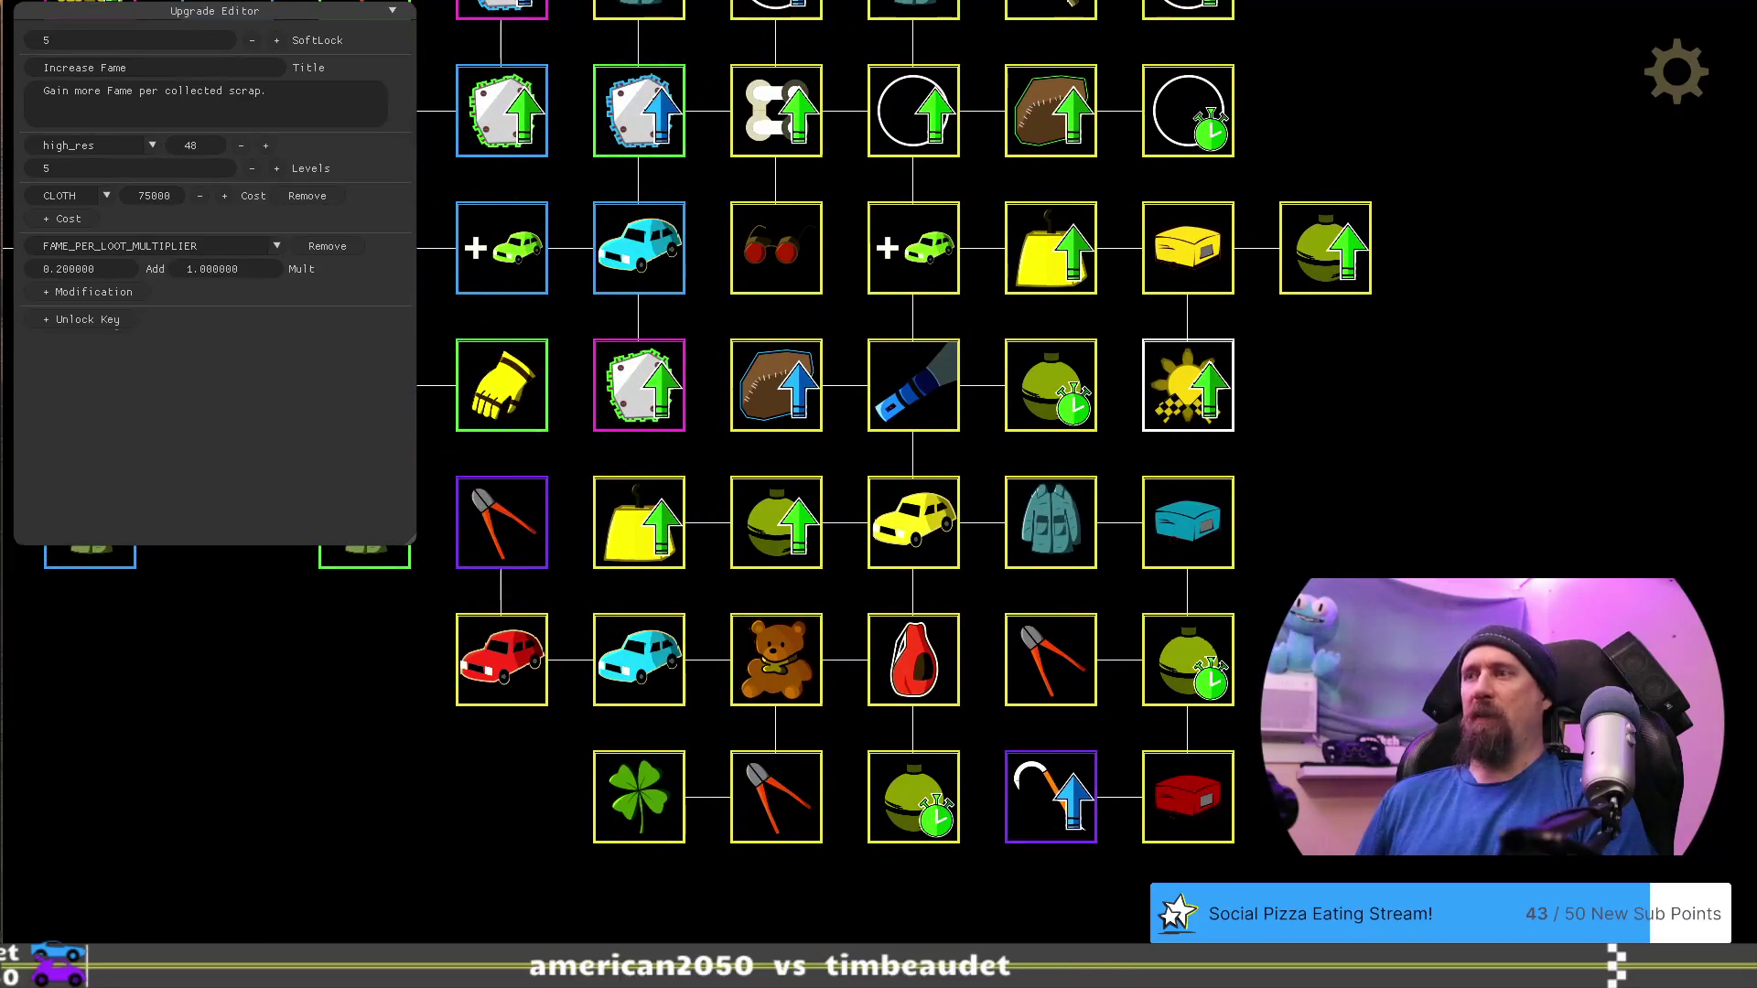
key(Left)
key(Up)
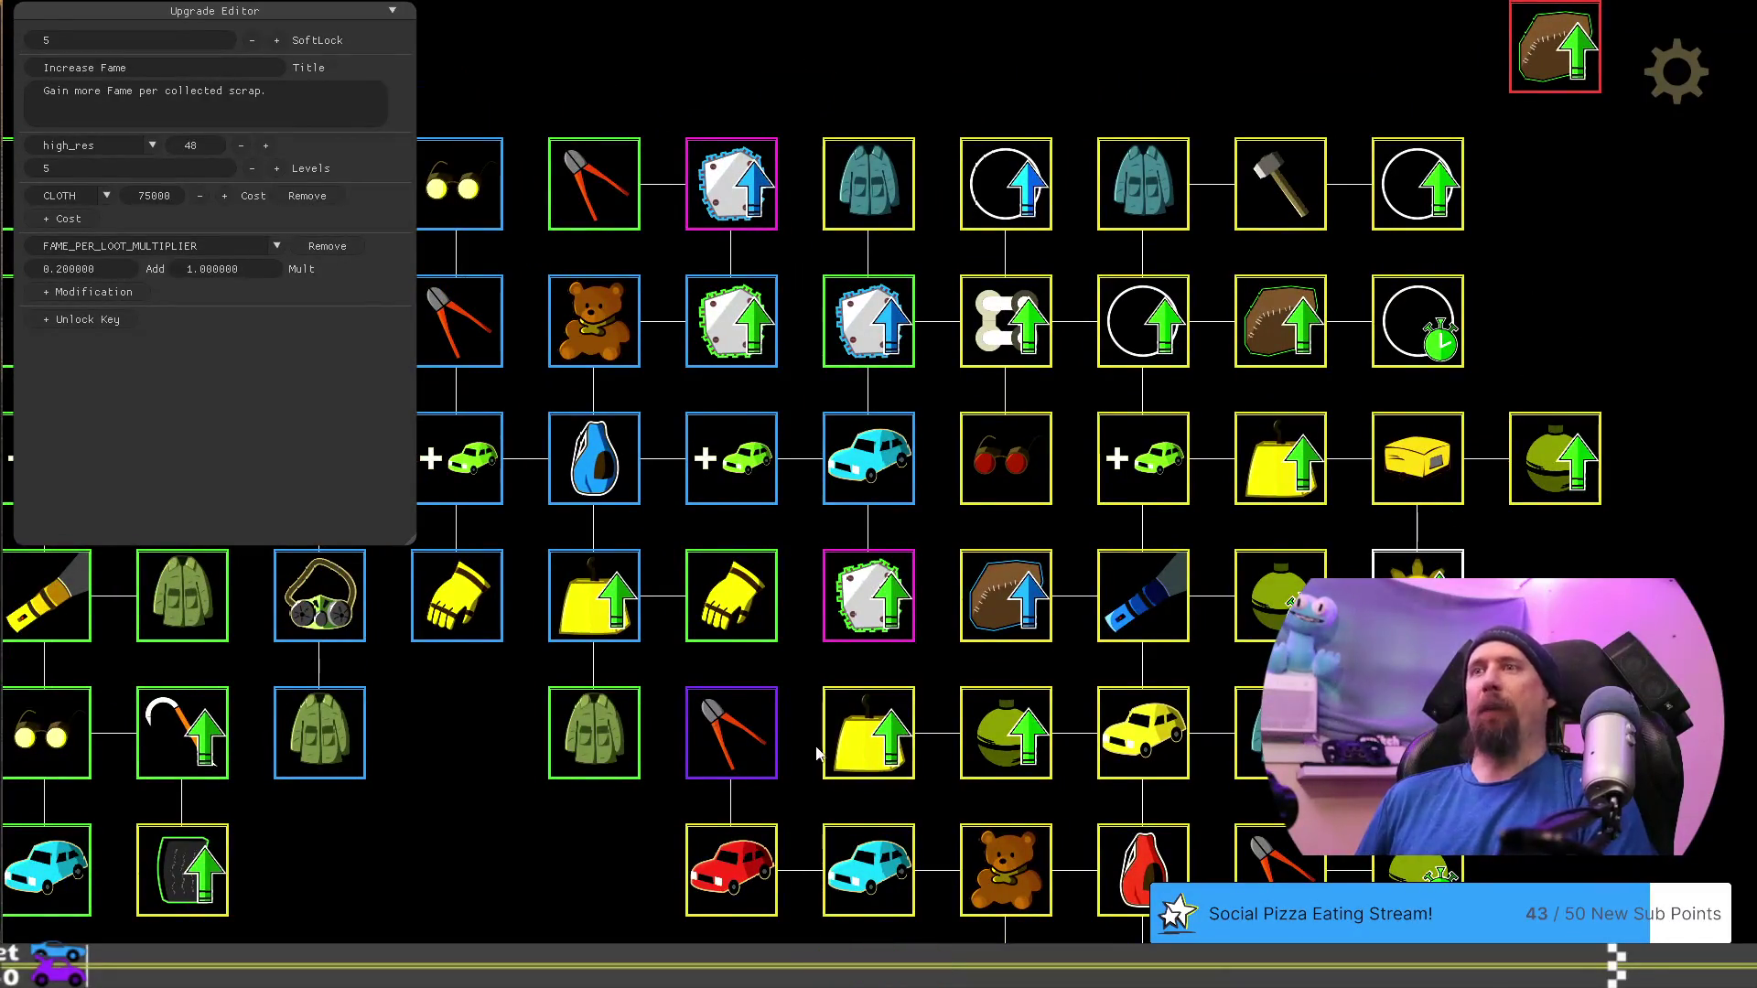
drag(578, 822, 508, 560)
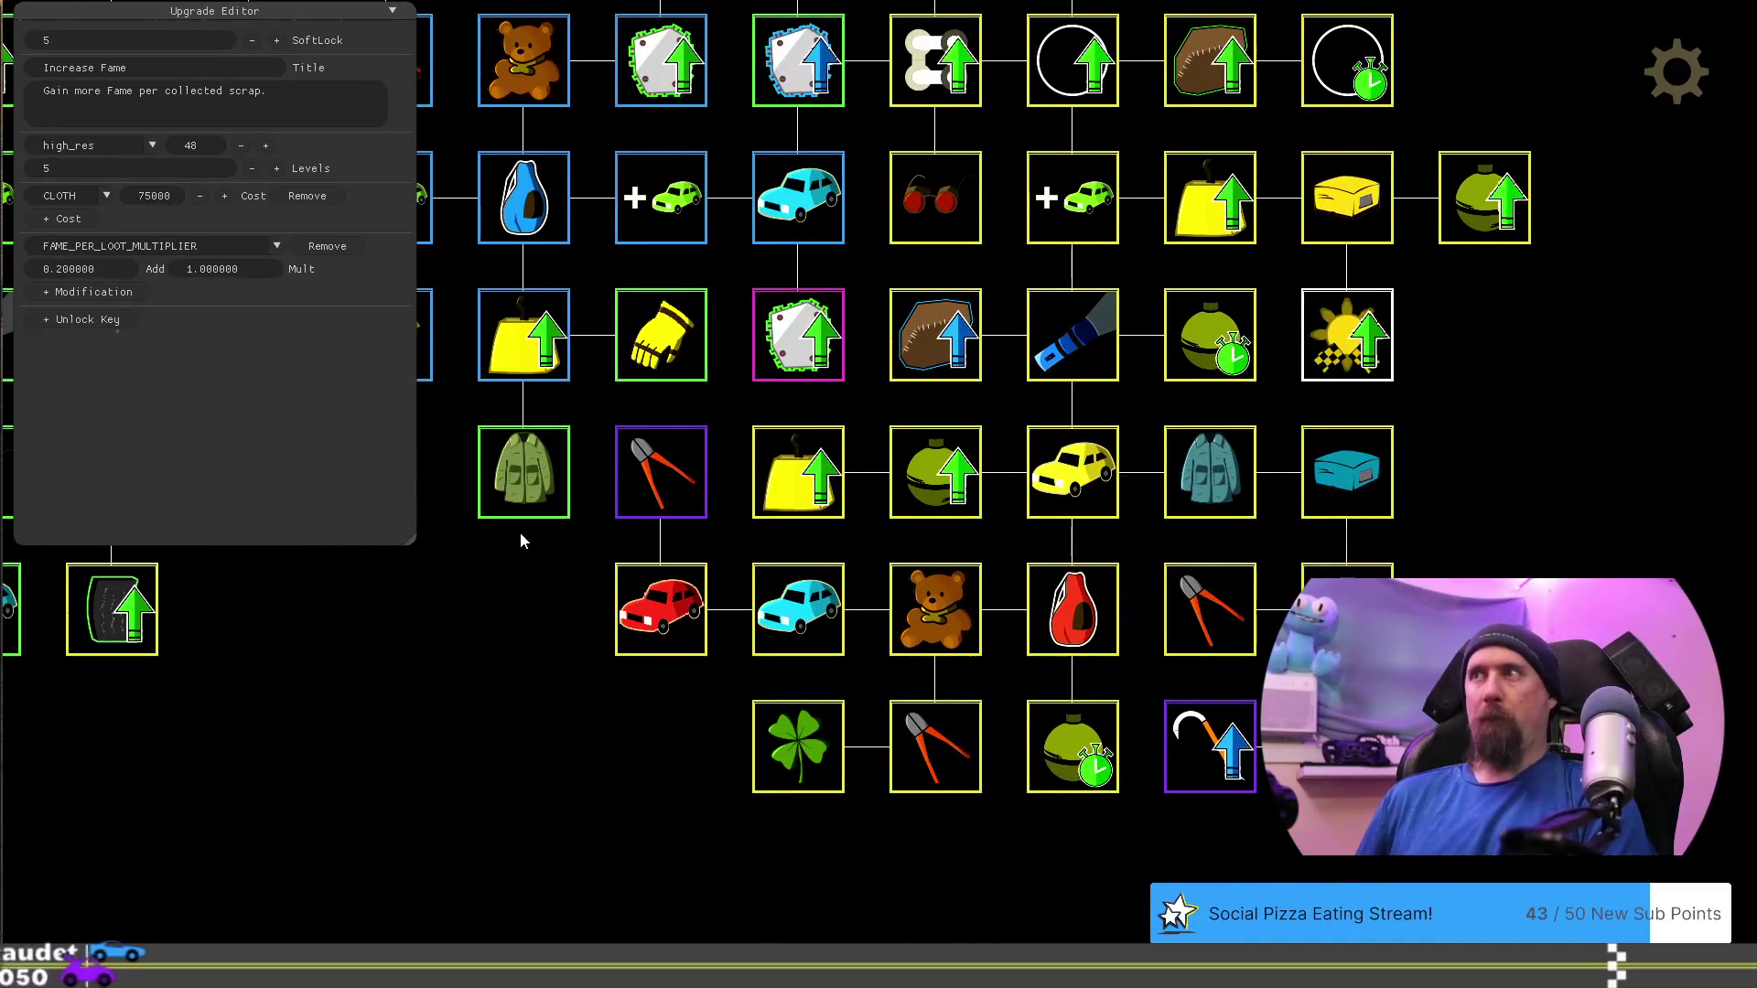
drag(1514, 420, 1397, 575)
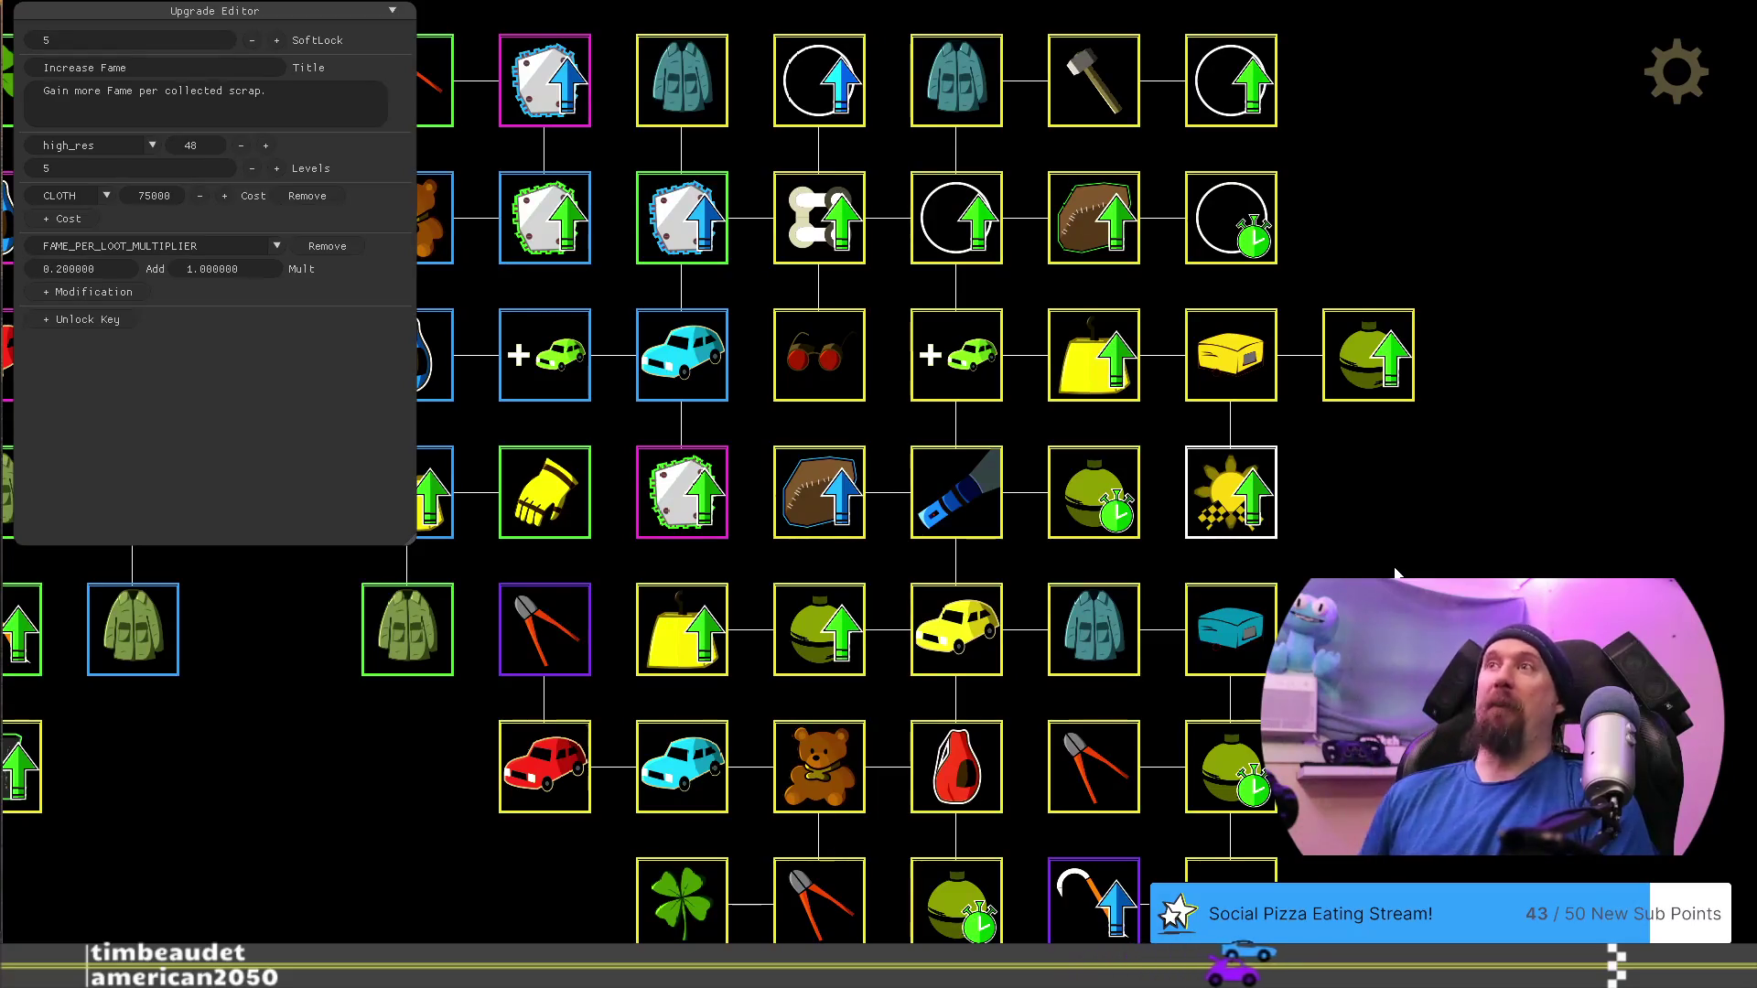
drag(414, 804, 1153, 579)
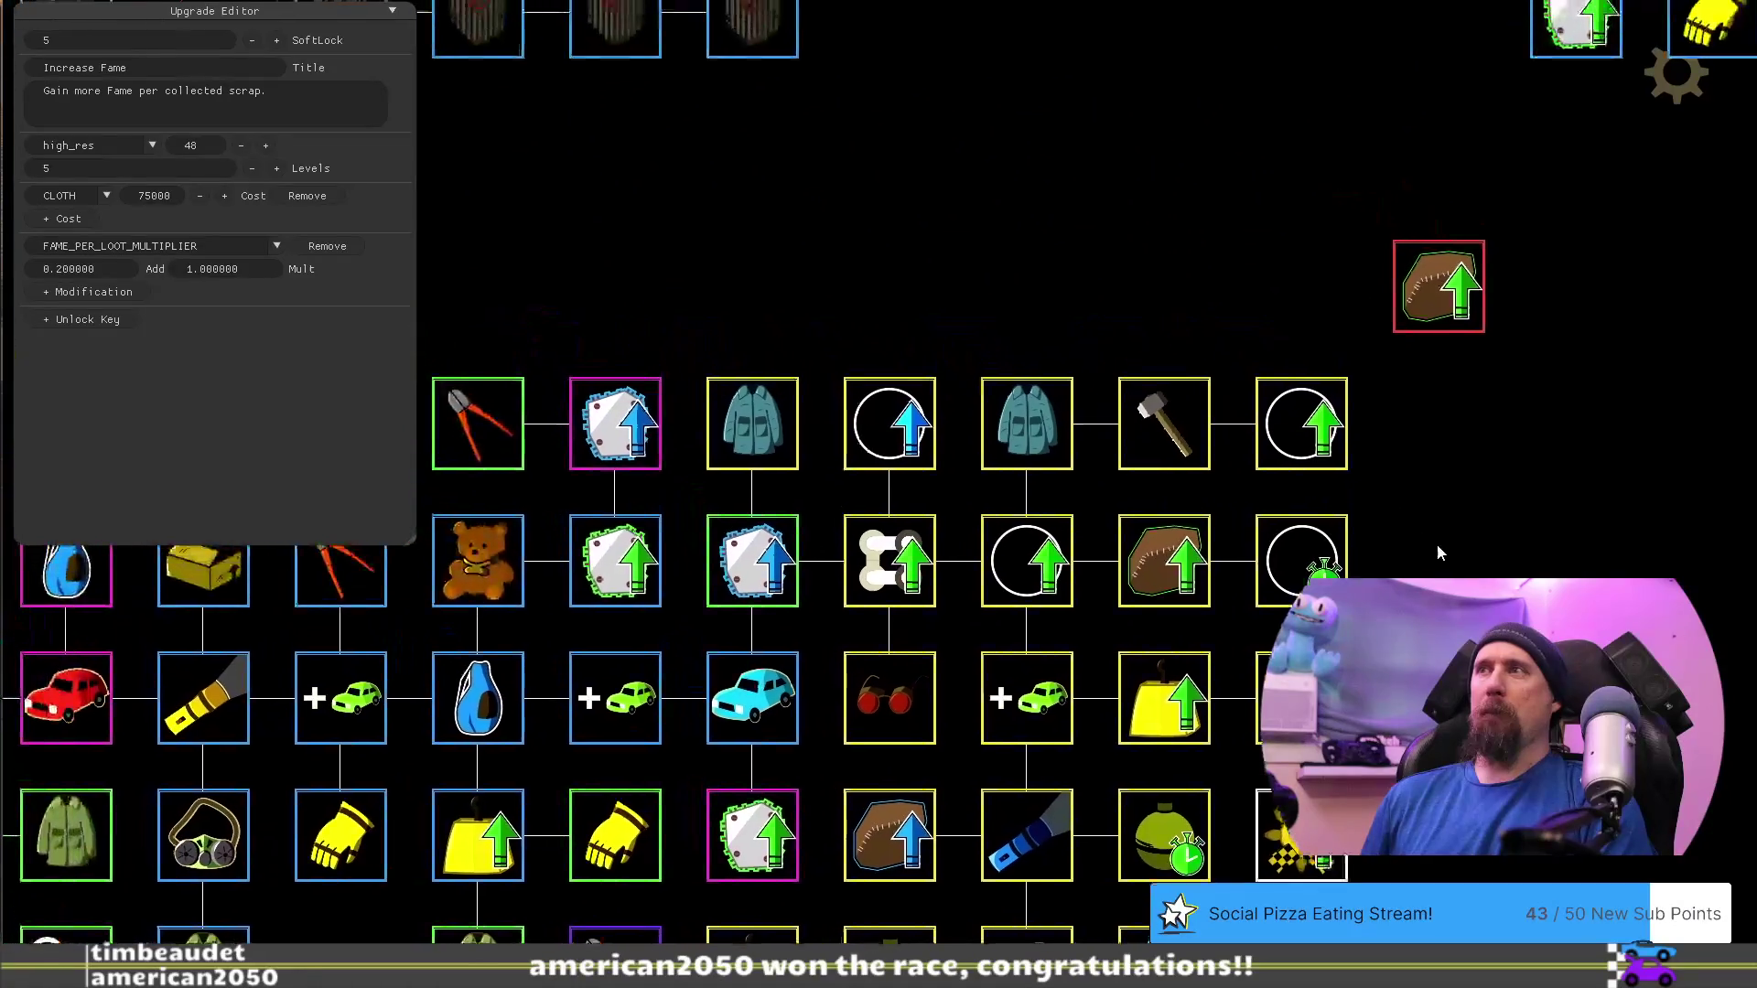
Move the Sledge Hammer node up a slot and place Temporary Boost above it
drag(1171, 464, 1034, 327)
drag(1288, 391, 1161, 309)
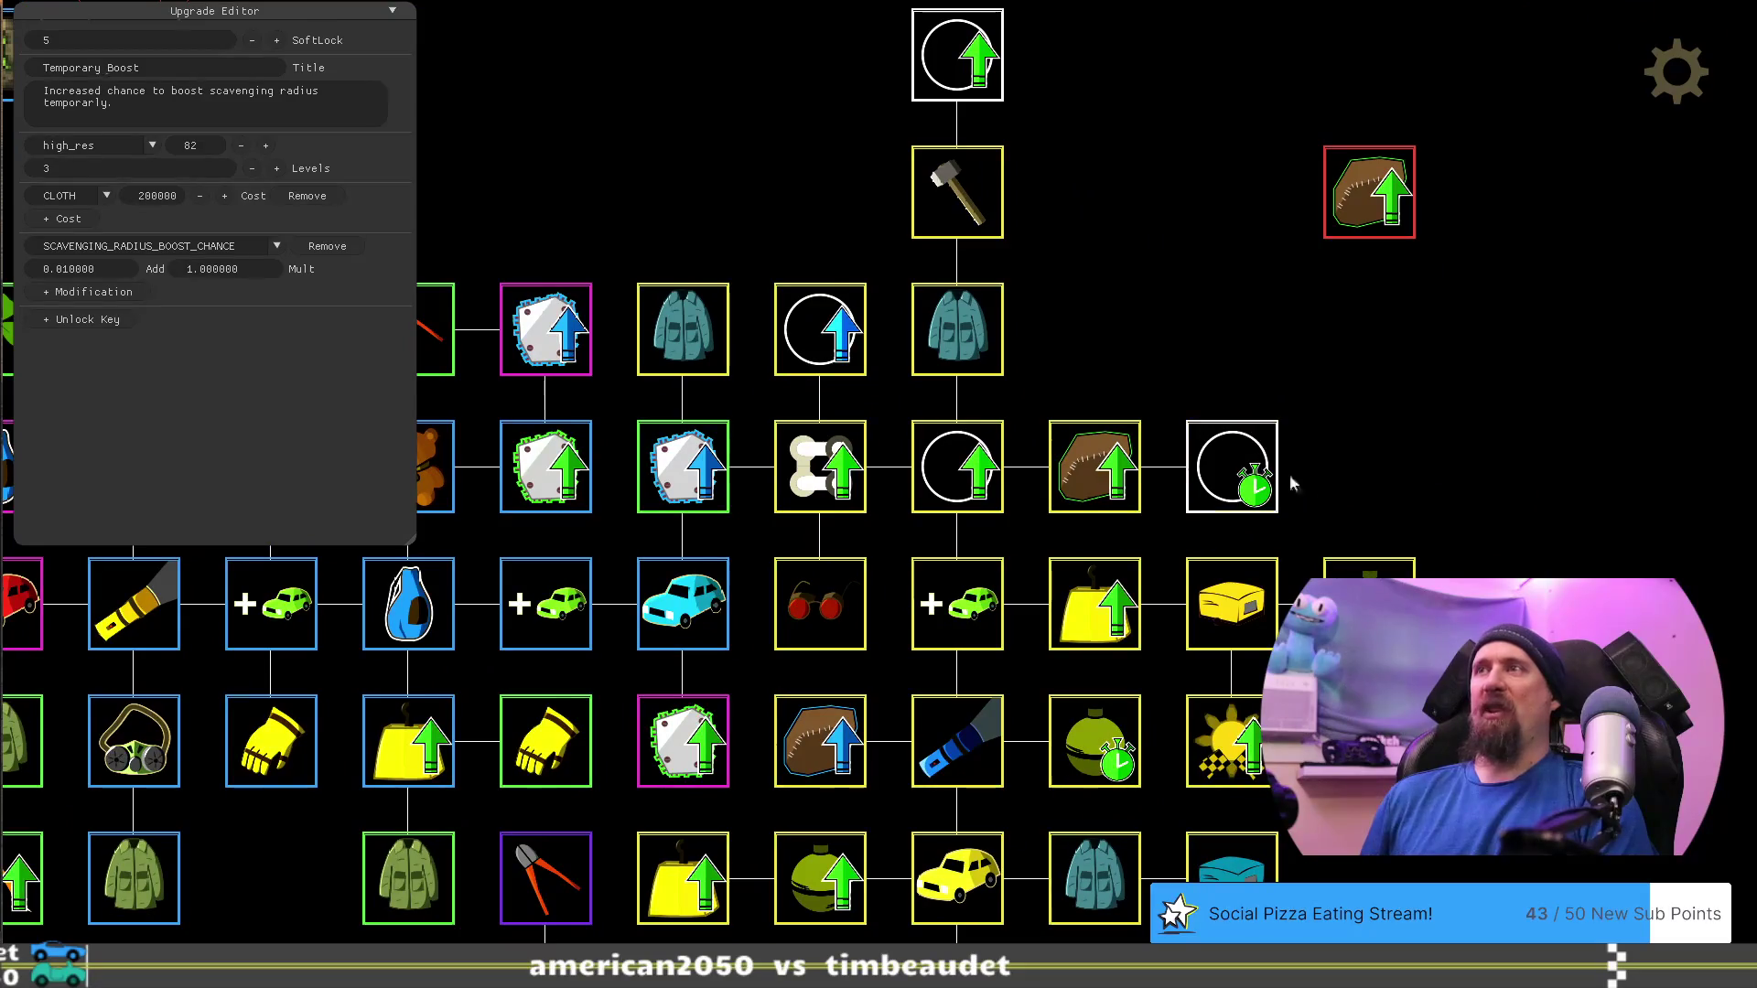
drag(1390, 382, 1522, 327)
drag(1254, 275, 1550, 287)
Move the Dismantler pliers beside the magenta plate node and settle Temporary Boost next to the hammer
mouse_move(838, 278)
mouse_down()
mouse_move(976, 141)
mouse_move(847, 327)
mouse_move(684, 421)
mouse_up()
mouse_move(1113, 262)
mouse_down()
mouse_move(1356, 328)
mouse_move(1501, 416)
mouse_move(1021, 268)
mouse_move(1208, 402)
mouse_move(903, 217)
mouse_move(987, 359)
mouse_move(969, 372)
mouse_up()
mouse_move(797, 119)
mouse_down()
mouse_move(1059, 275)
mouse_move(1063, 394)
mouse_up()
drag(1327, 441, 1387, 349)
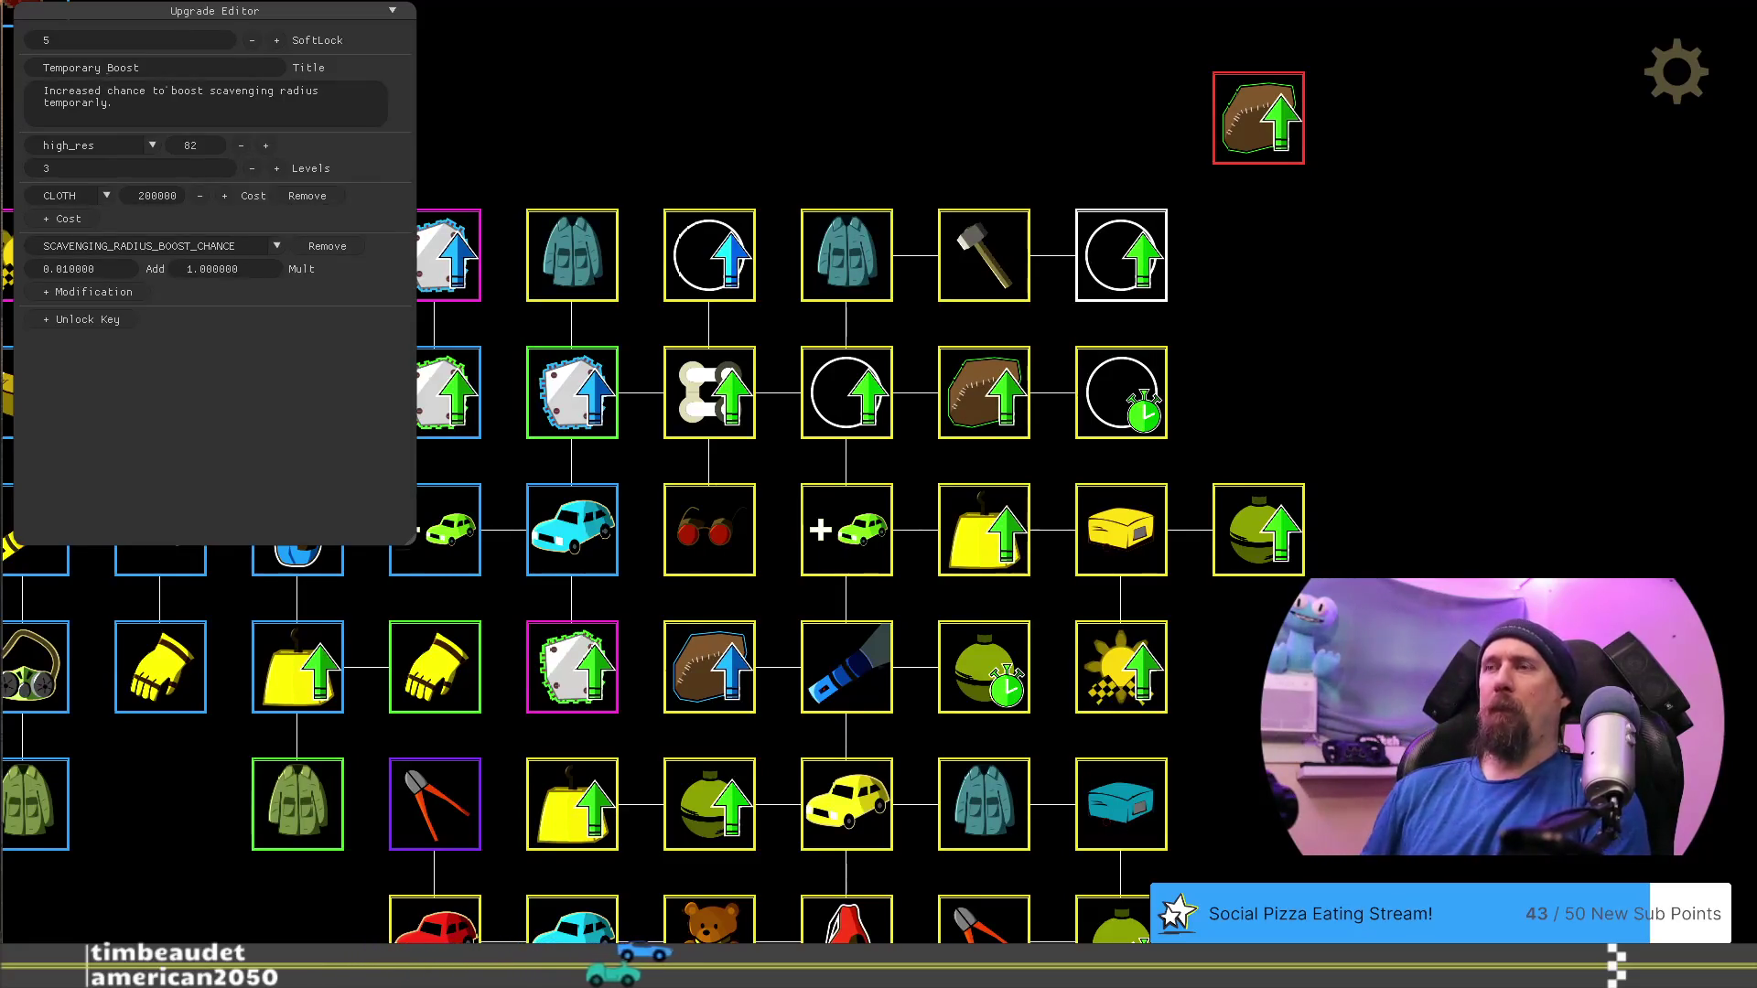
key(Left)
key(Down)
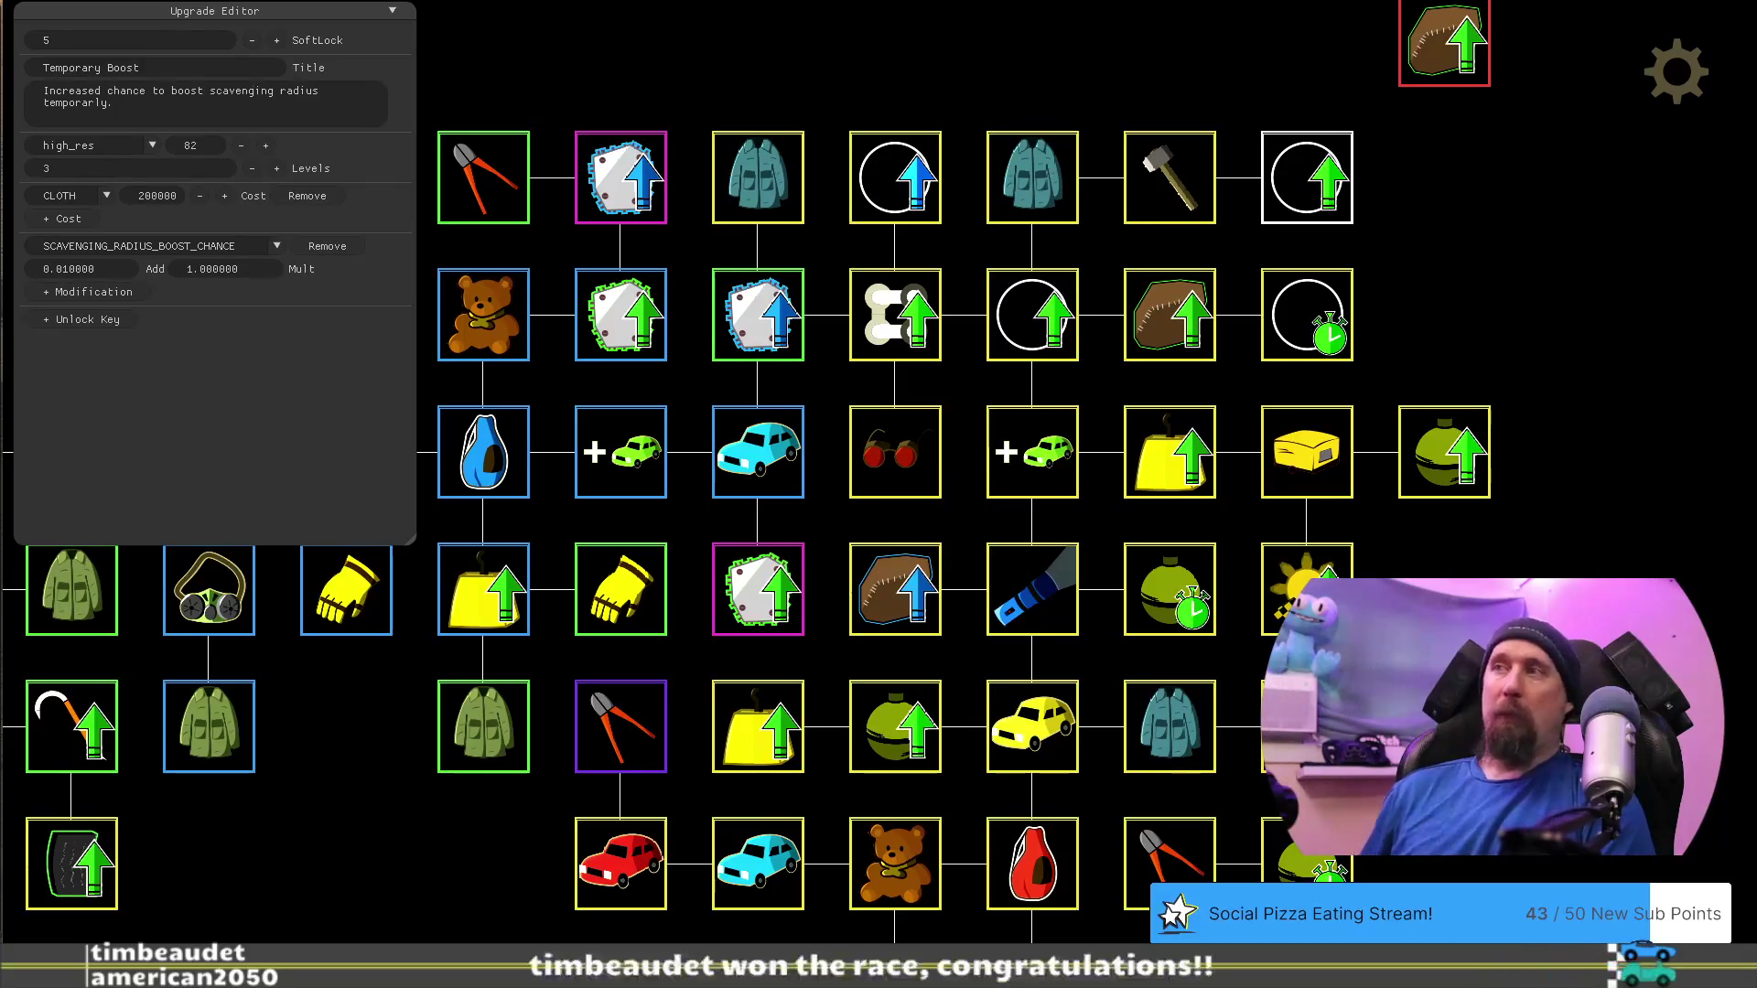
drag(1436, 680, 1521, 523)
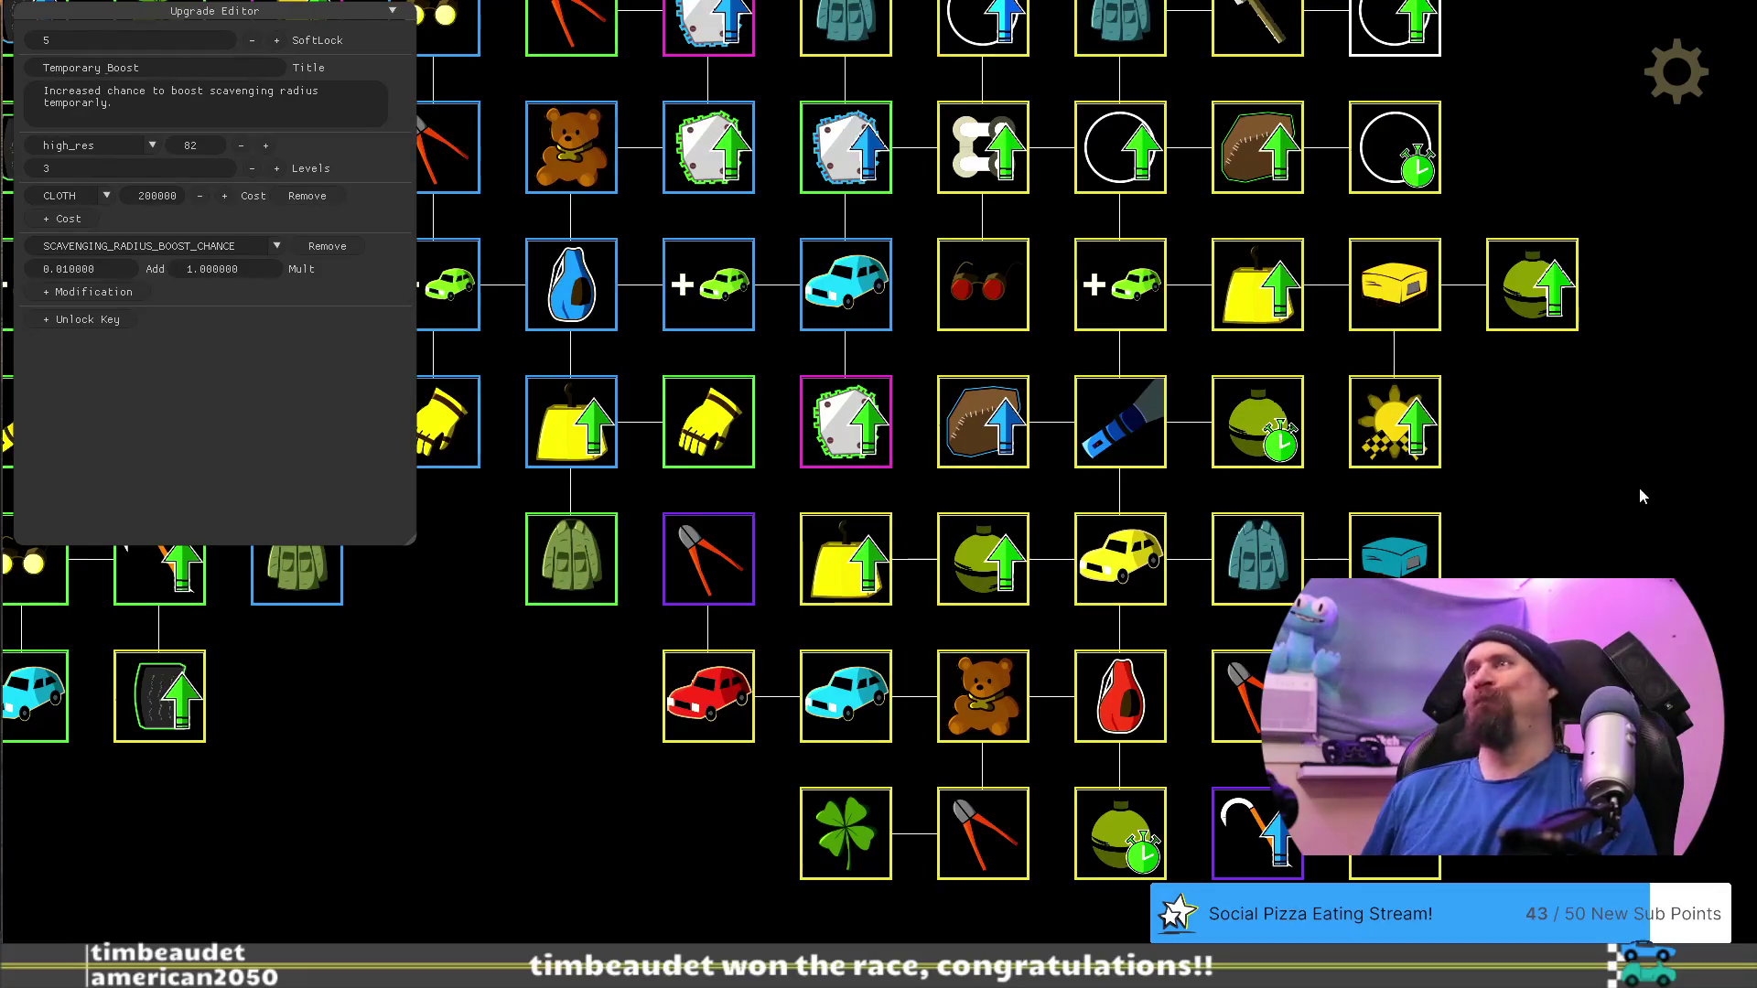
drag(1592, 485, 1352, 606)
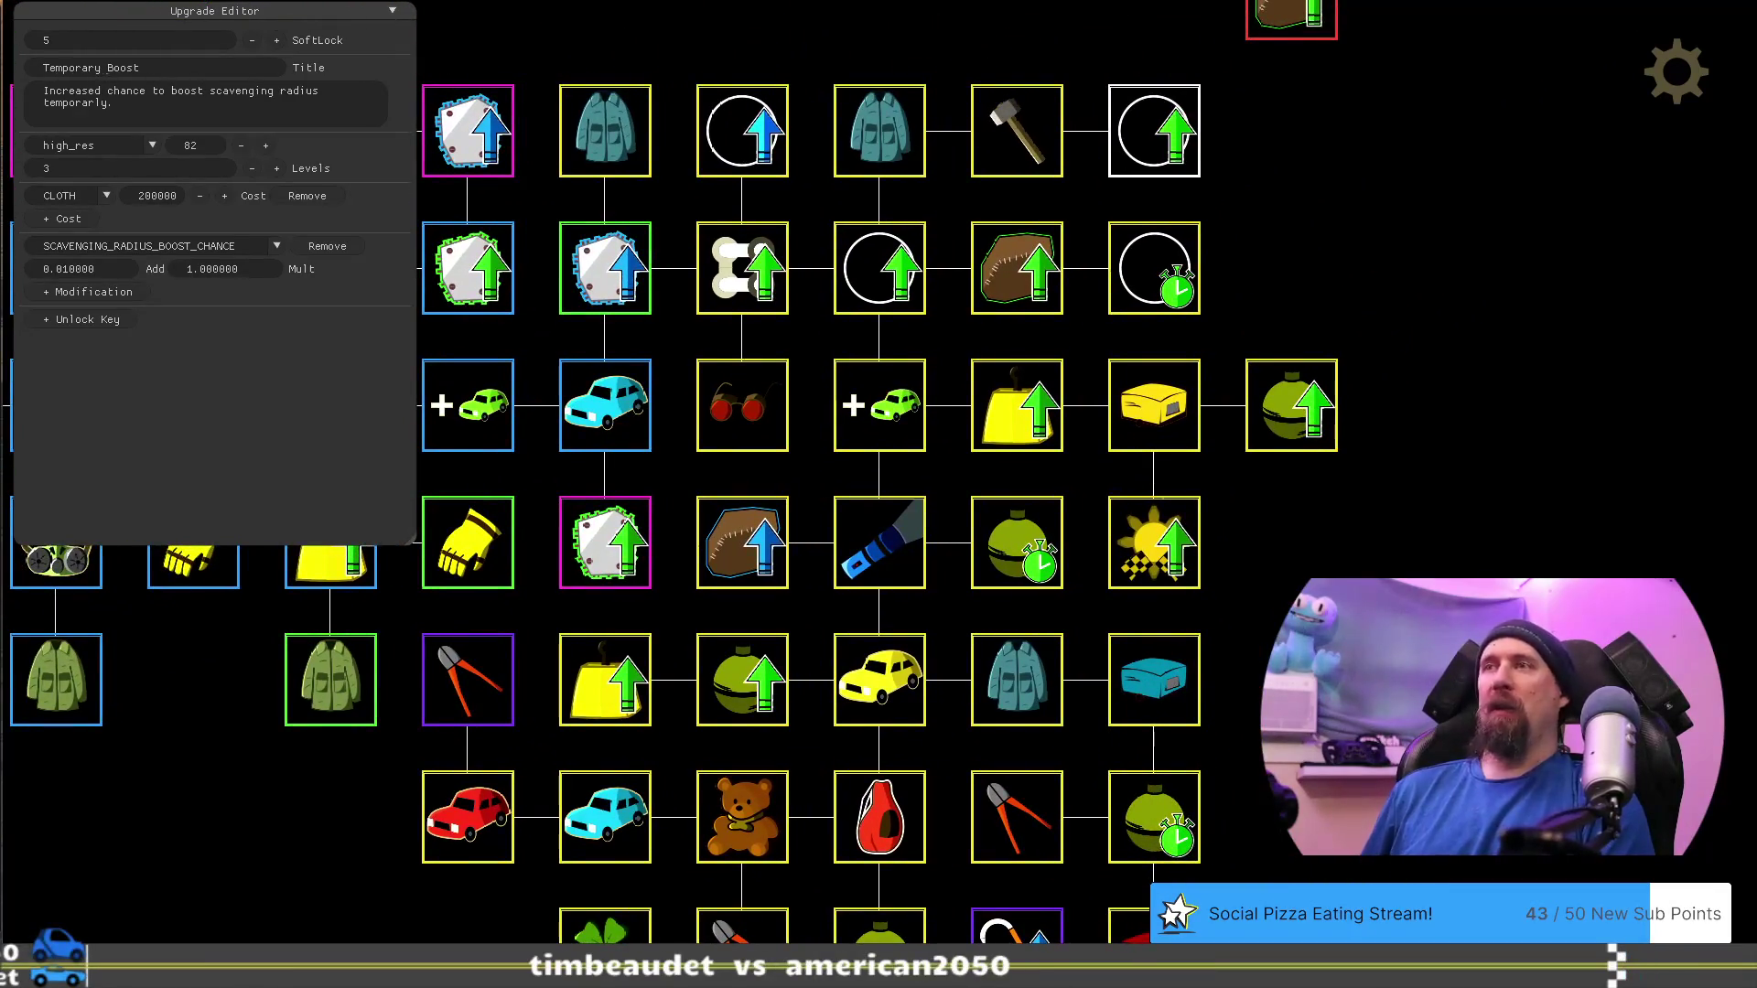
drag(1365, 580, 1444, 542)
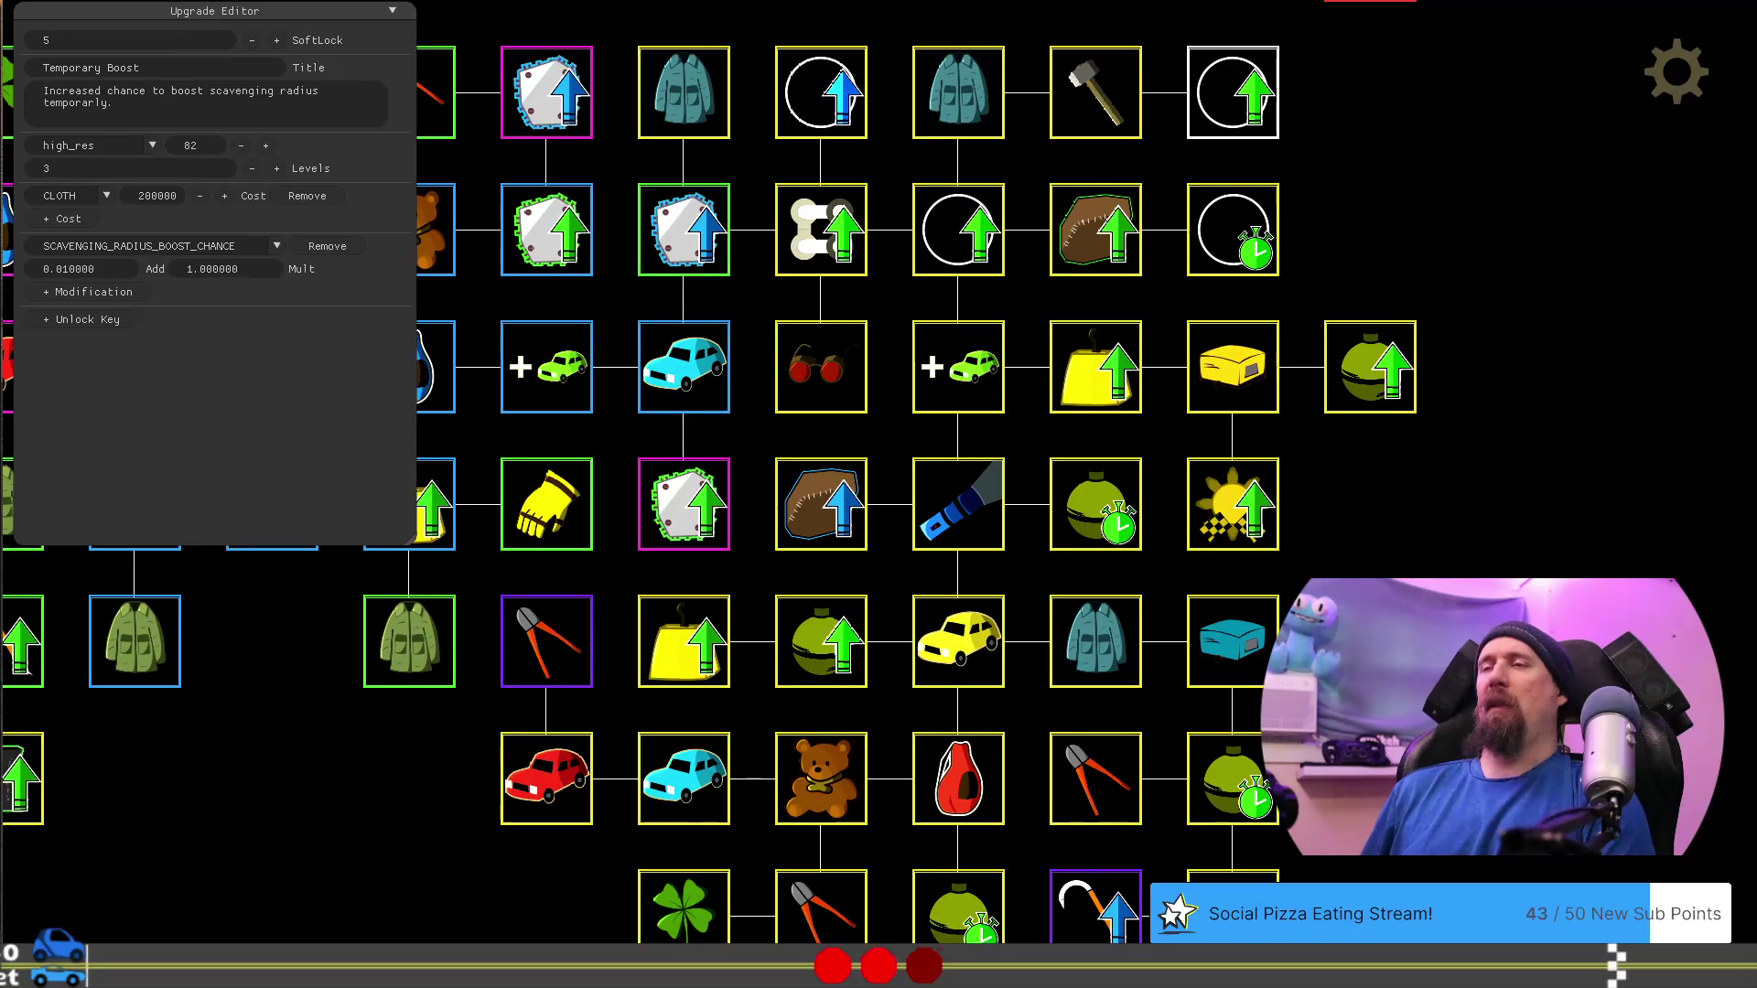
drag(1444, 542, 1499, 506)
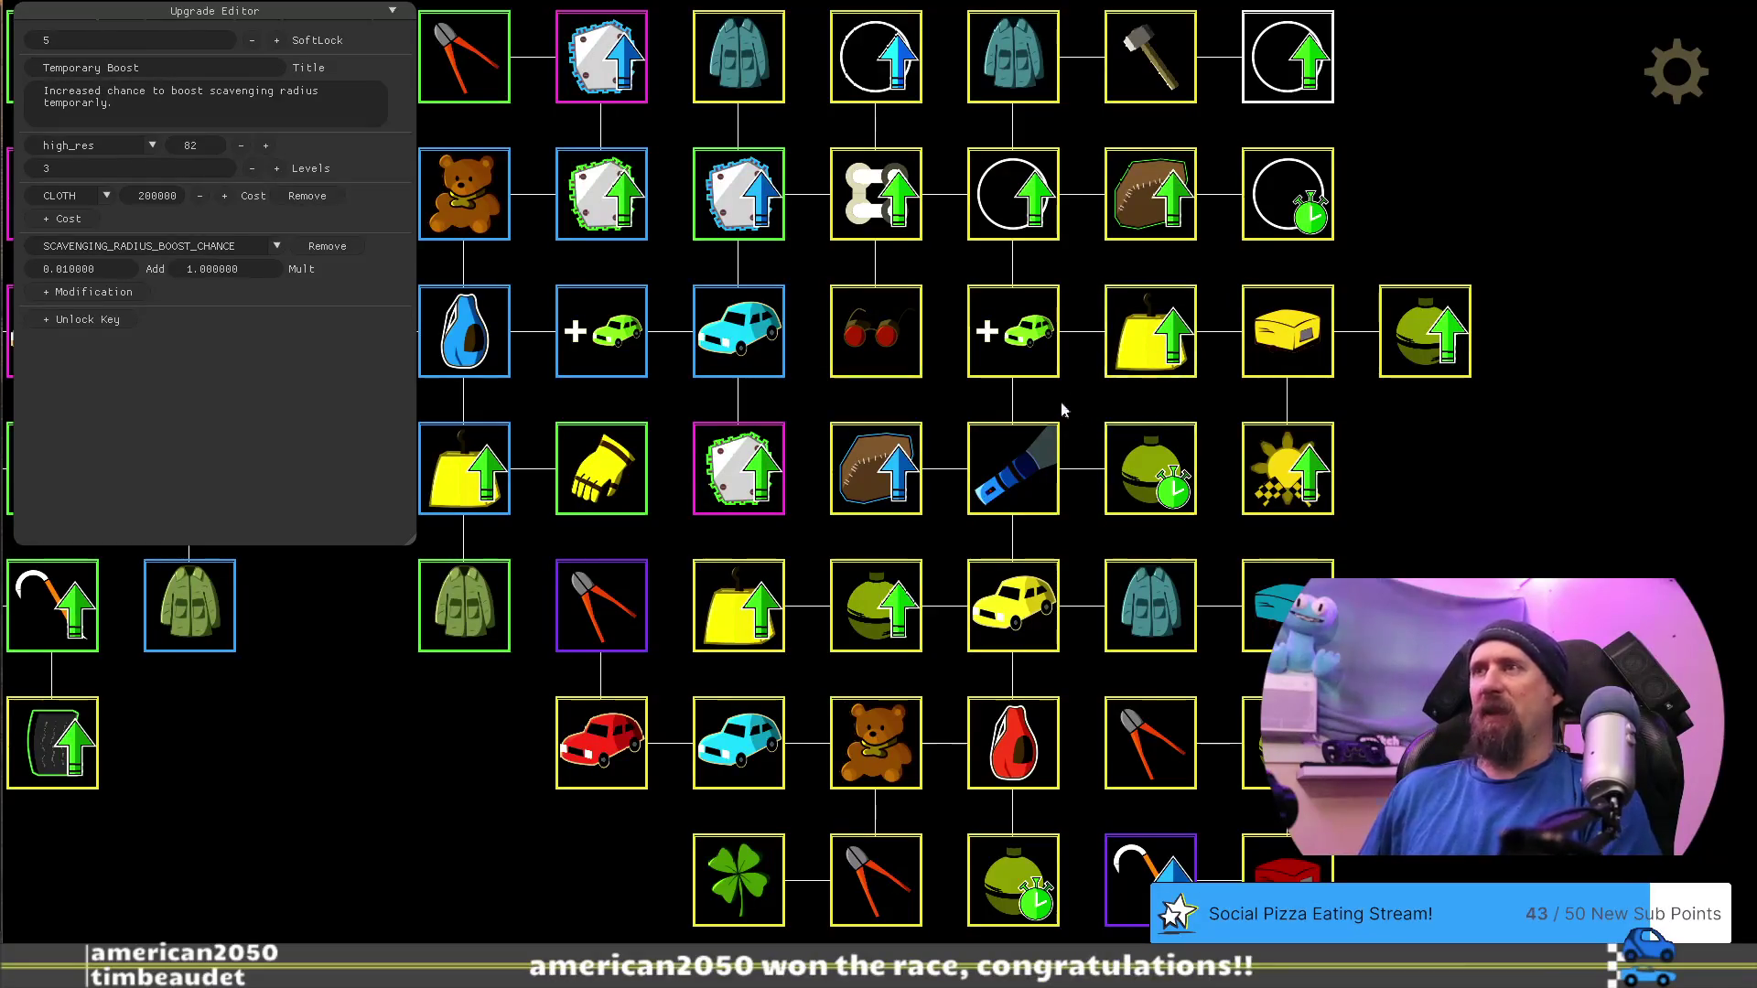
Check UV Flashlight, then with Increase Value's settings showing, bring up the developer terminal
click(1031, 467)
drag(1689, 543, 1654, 690)
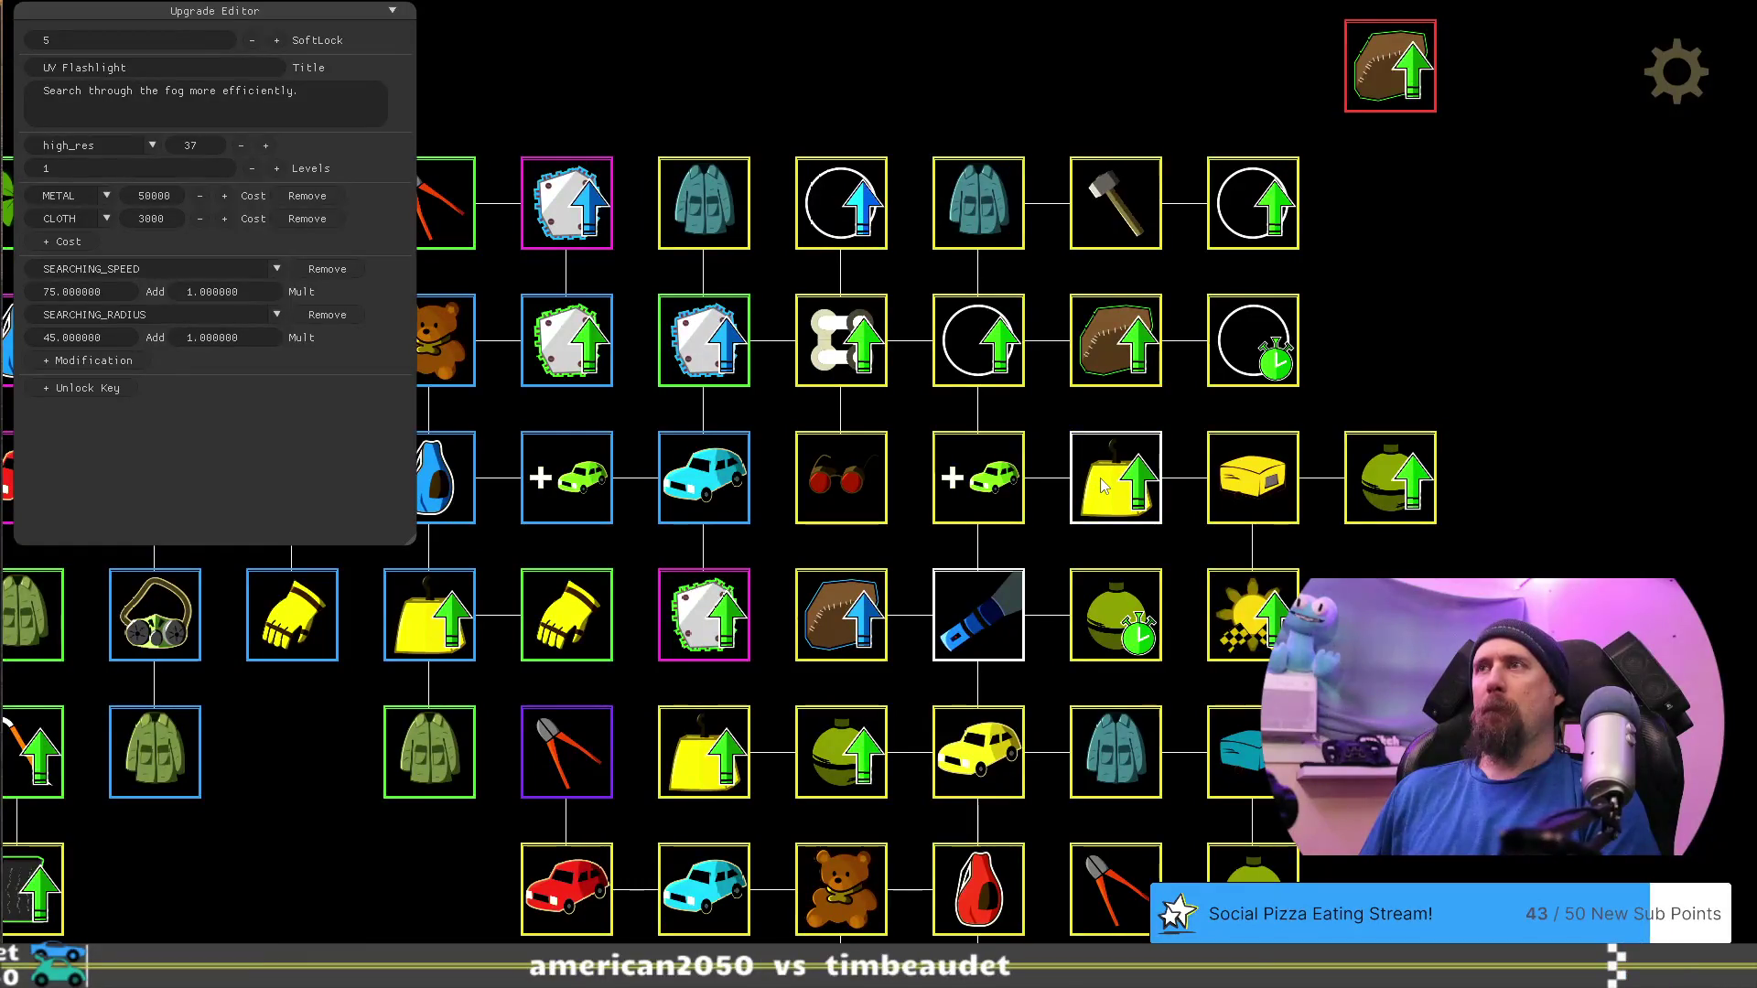
click(1100, 478)
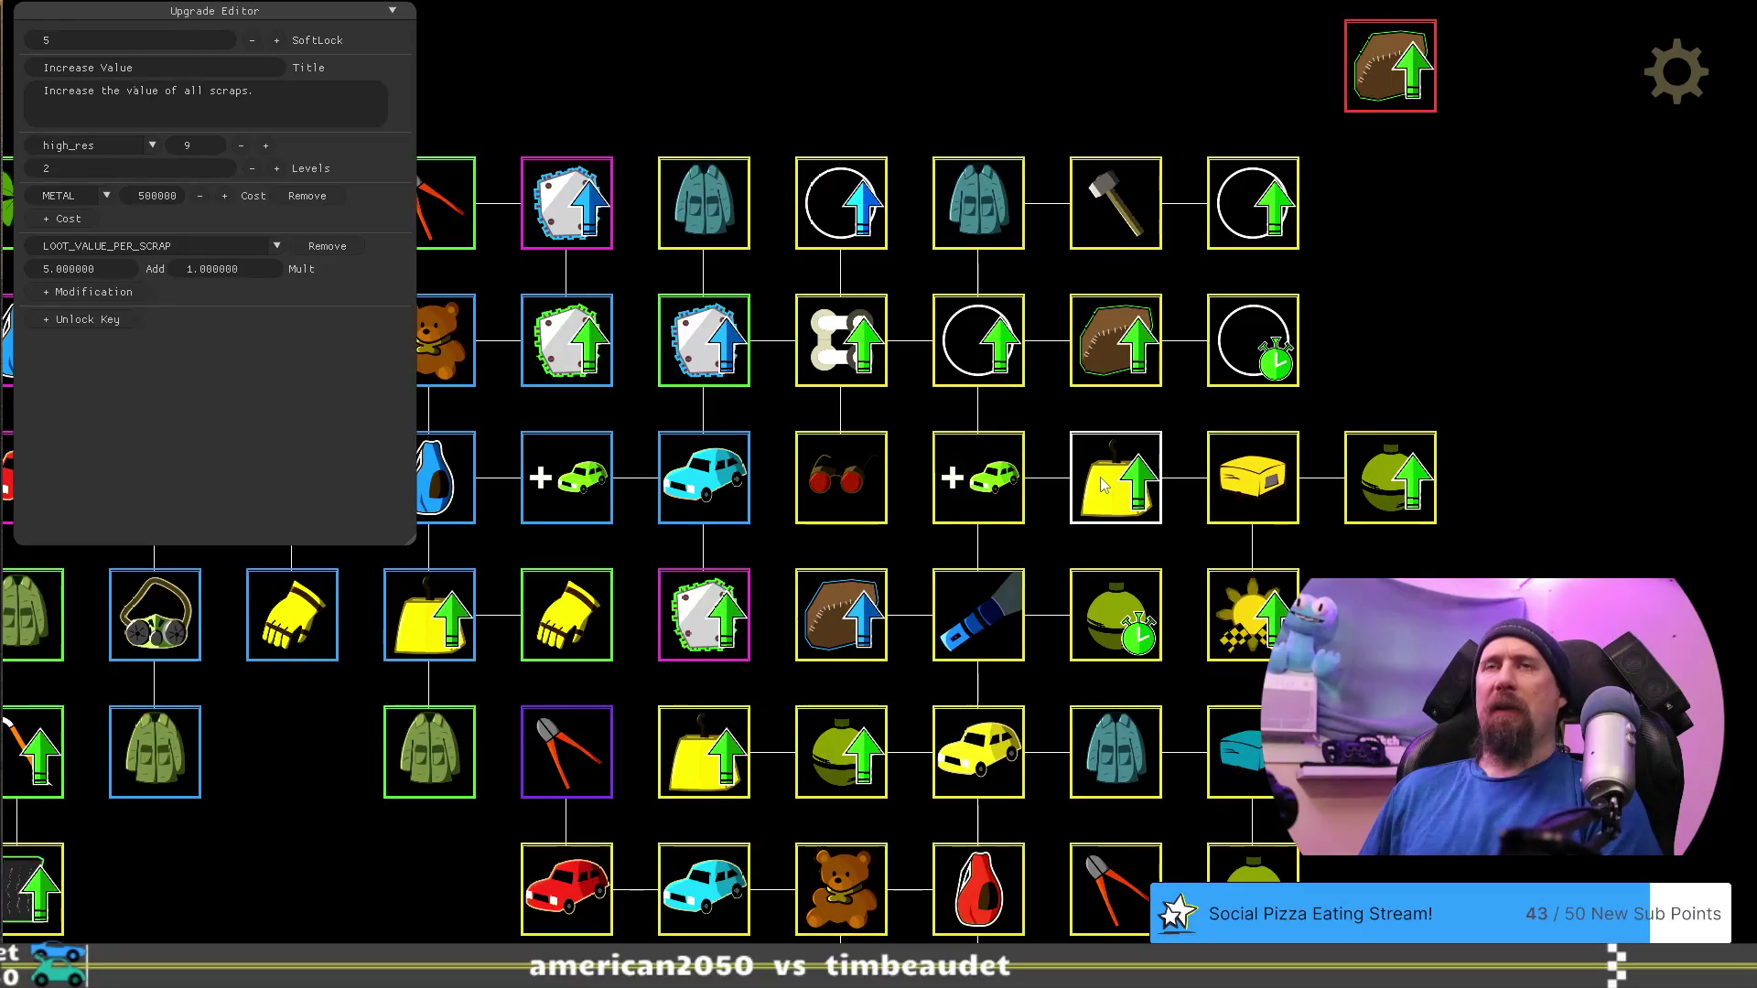
key(grave)
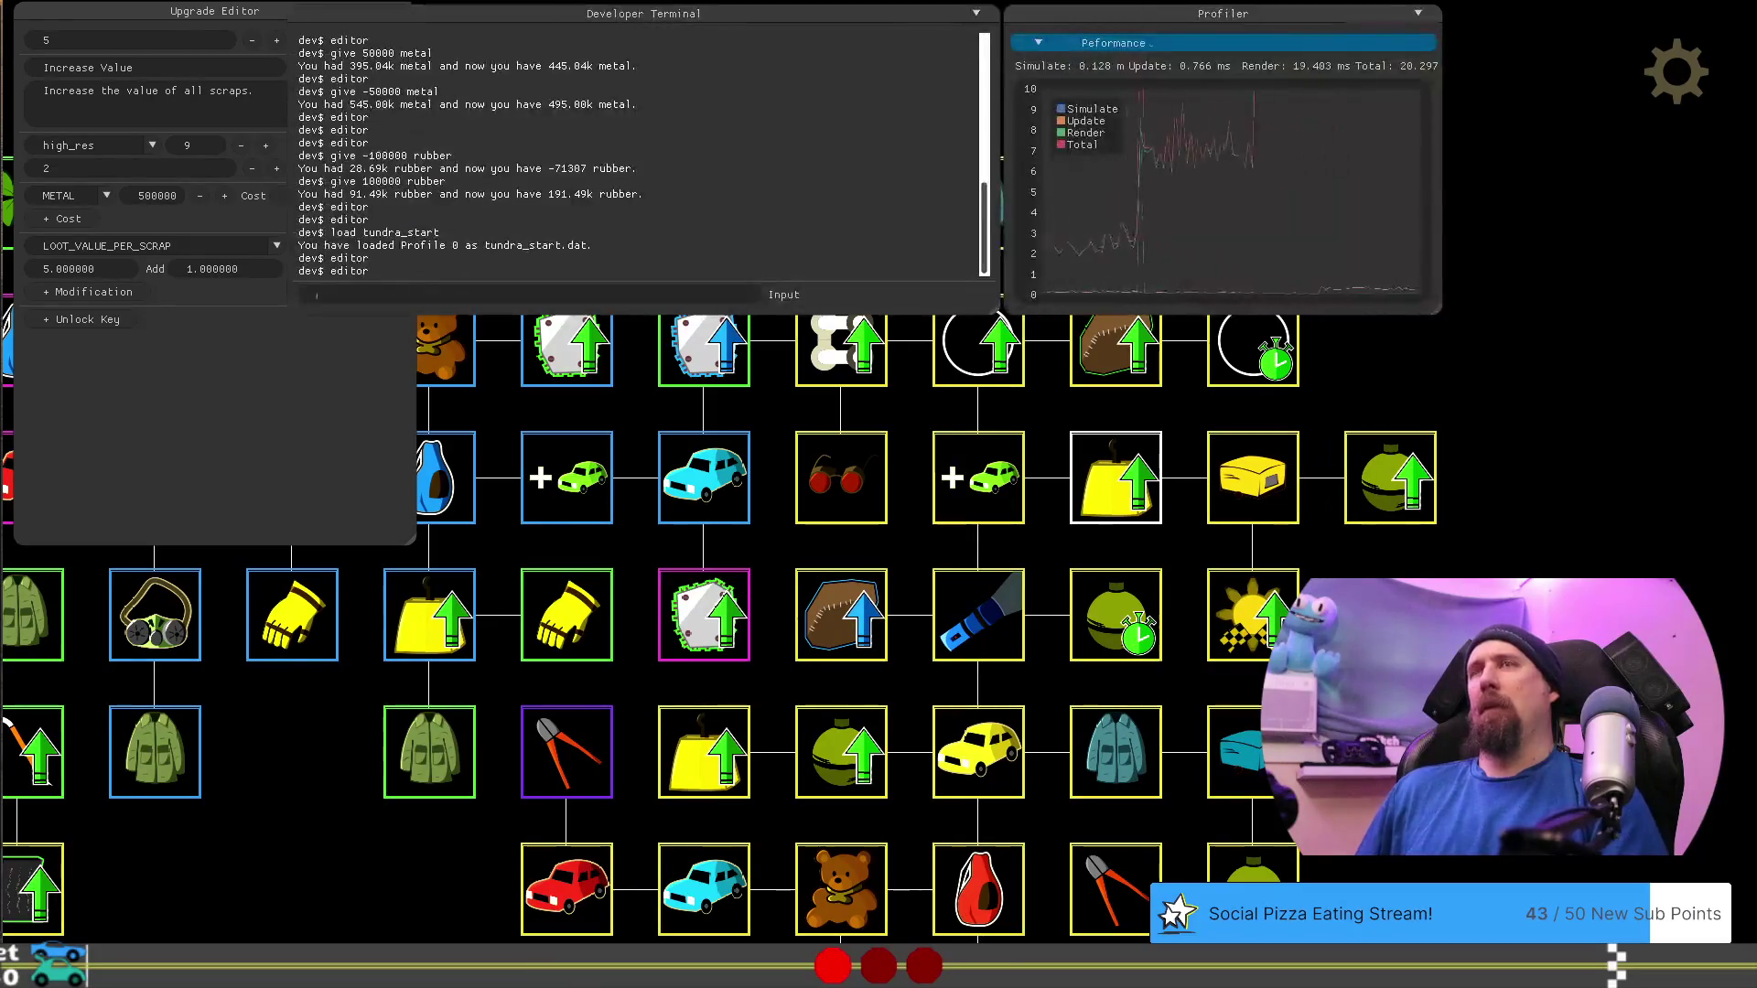
Leave the editor and load the tundra_start save from the developer terminal
key(grave)
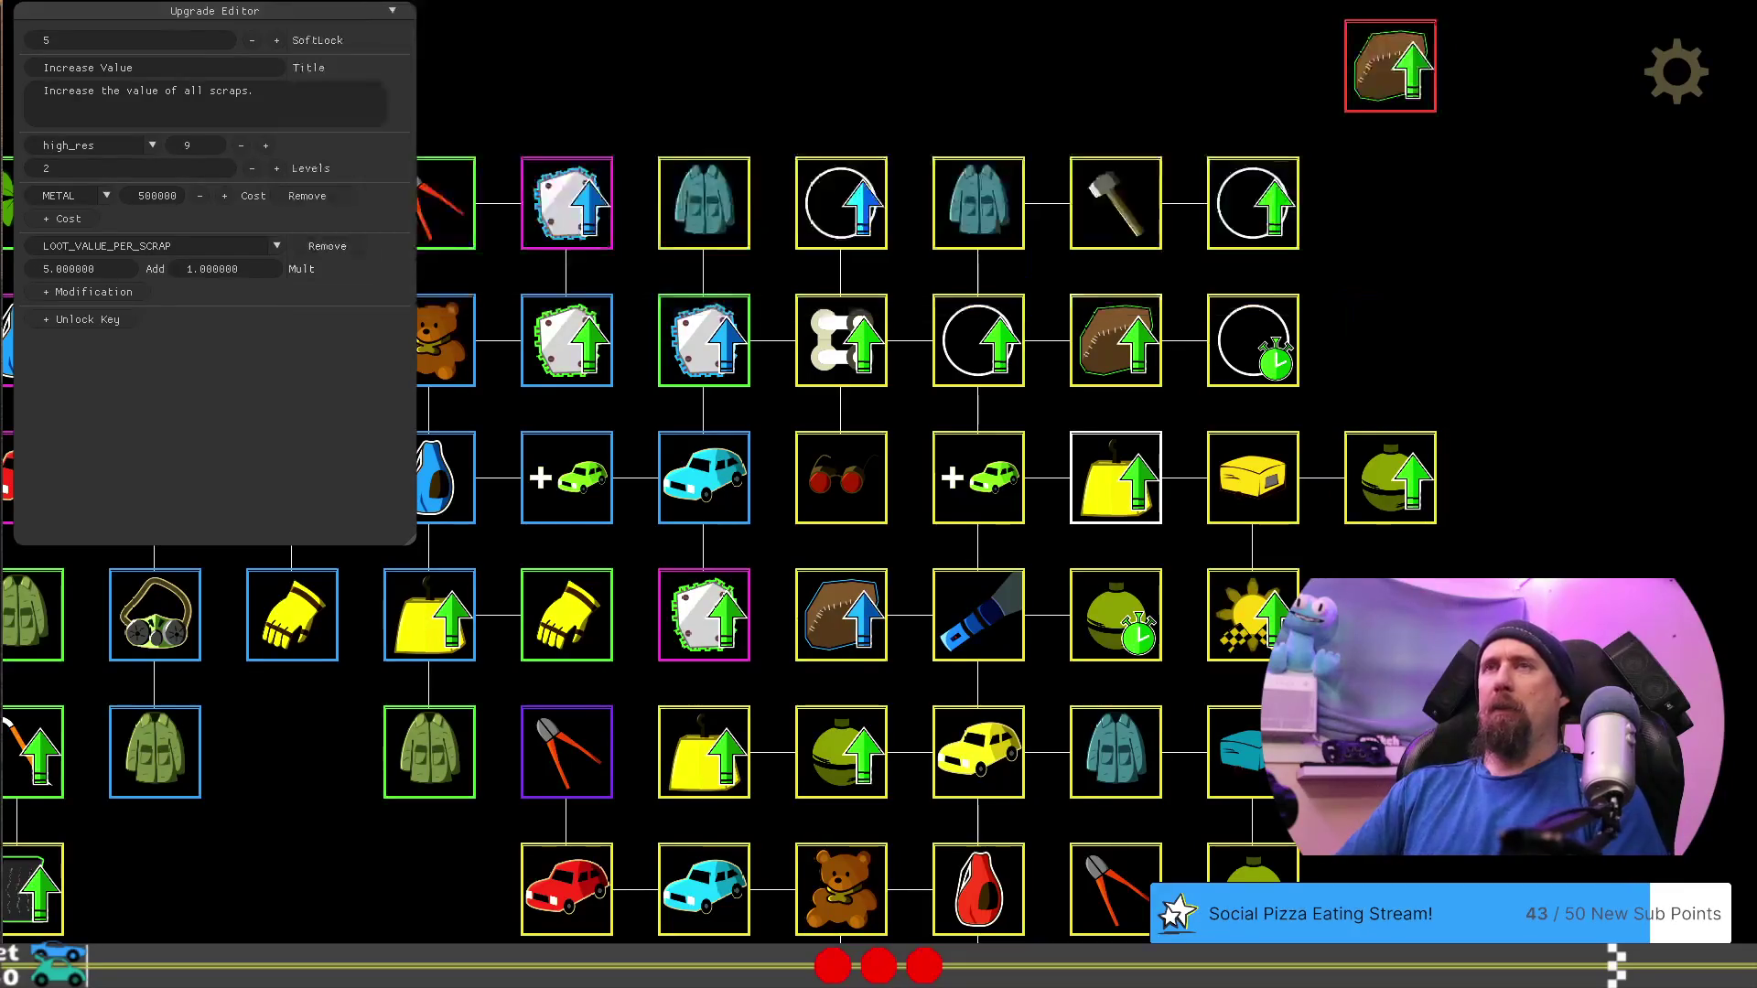
key(F1)
key(grave)
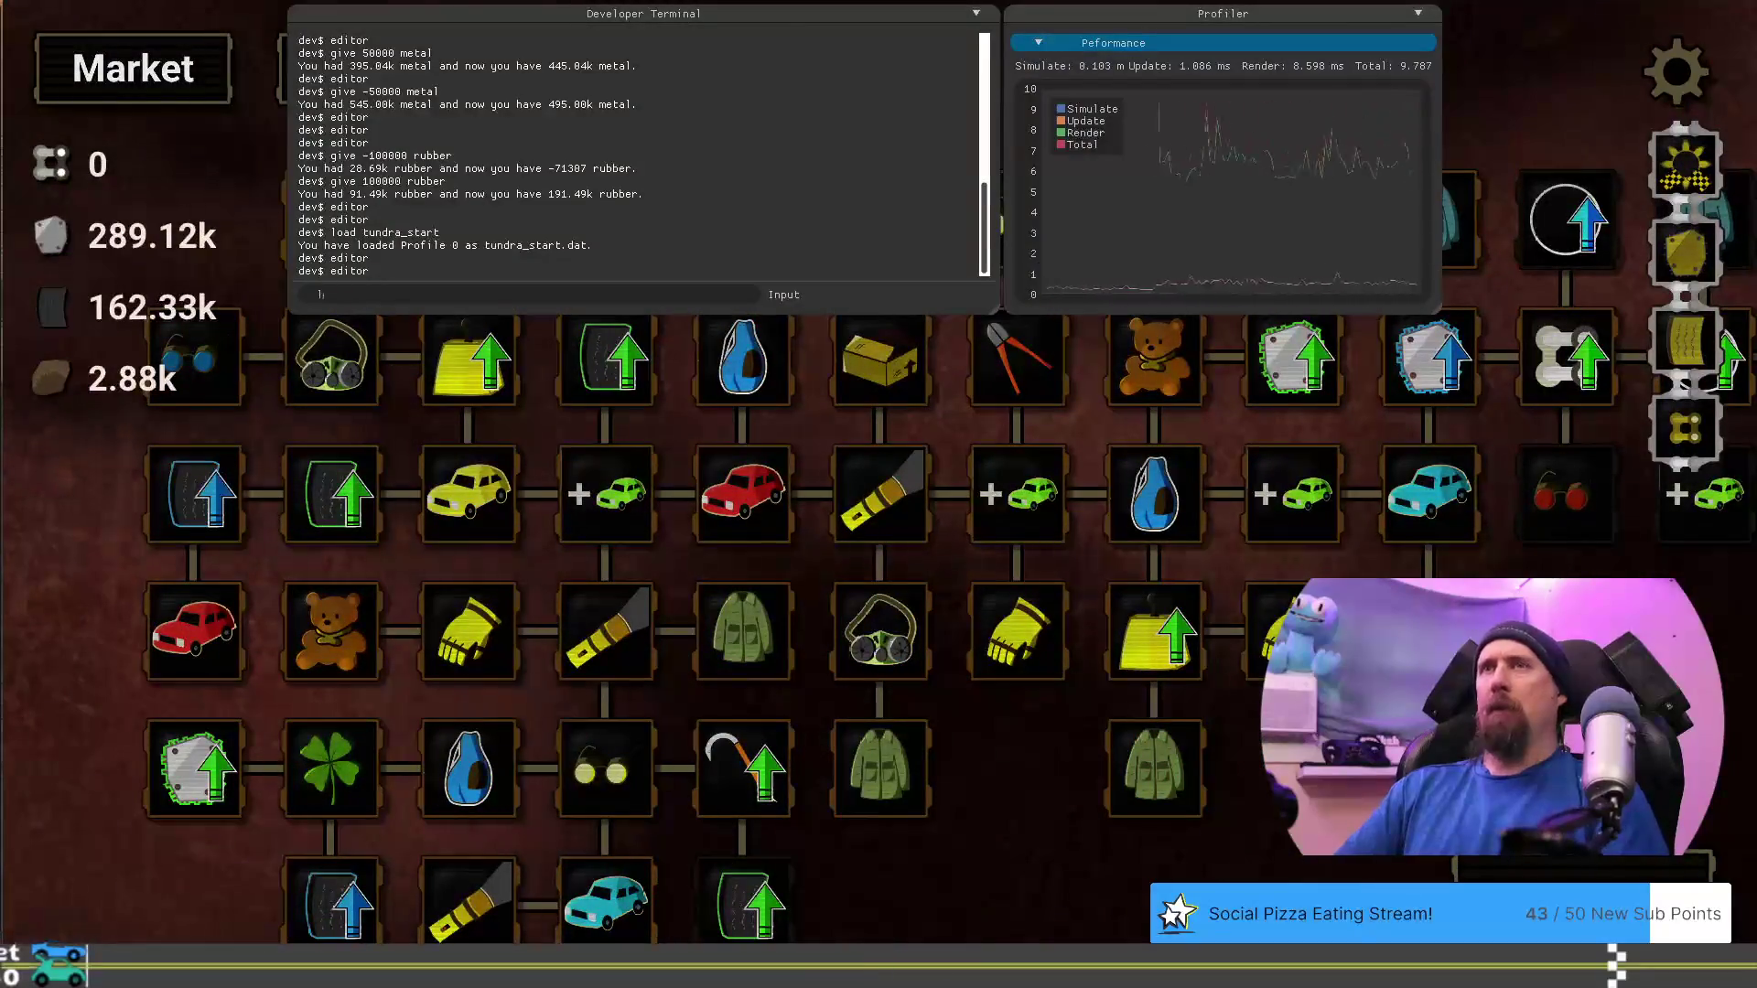
text(load tundra_sta)
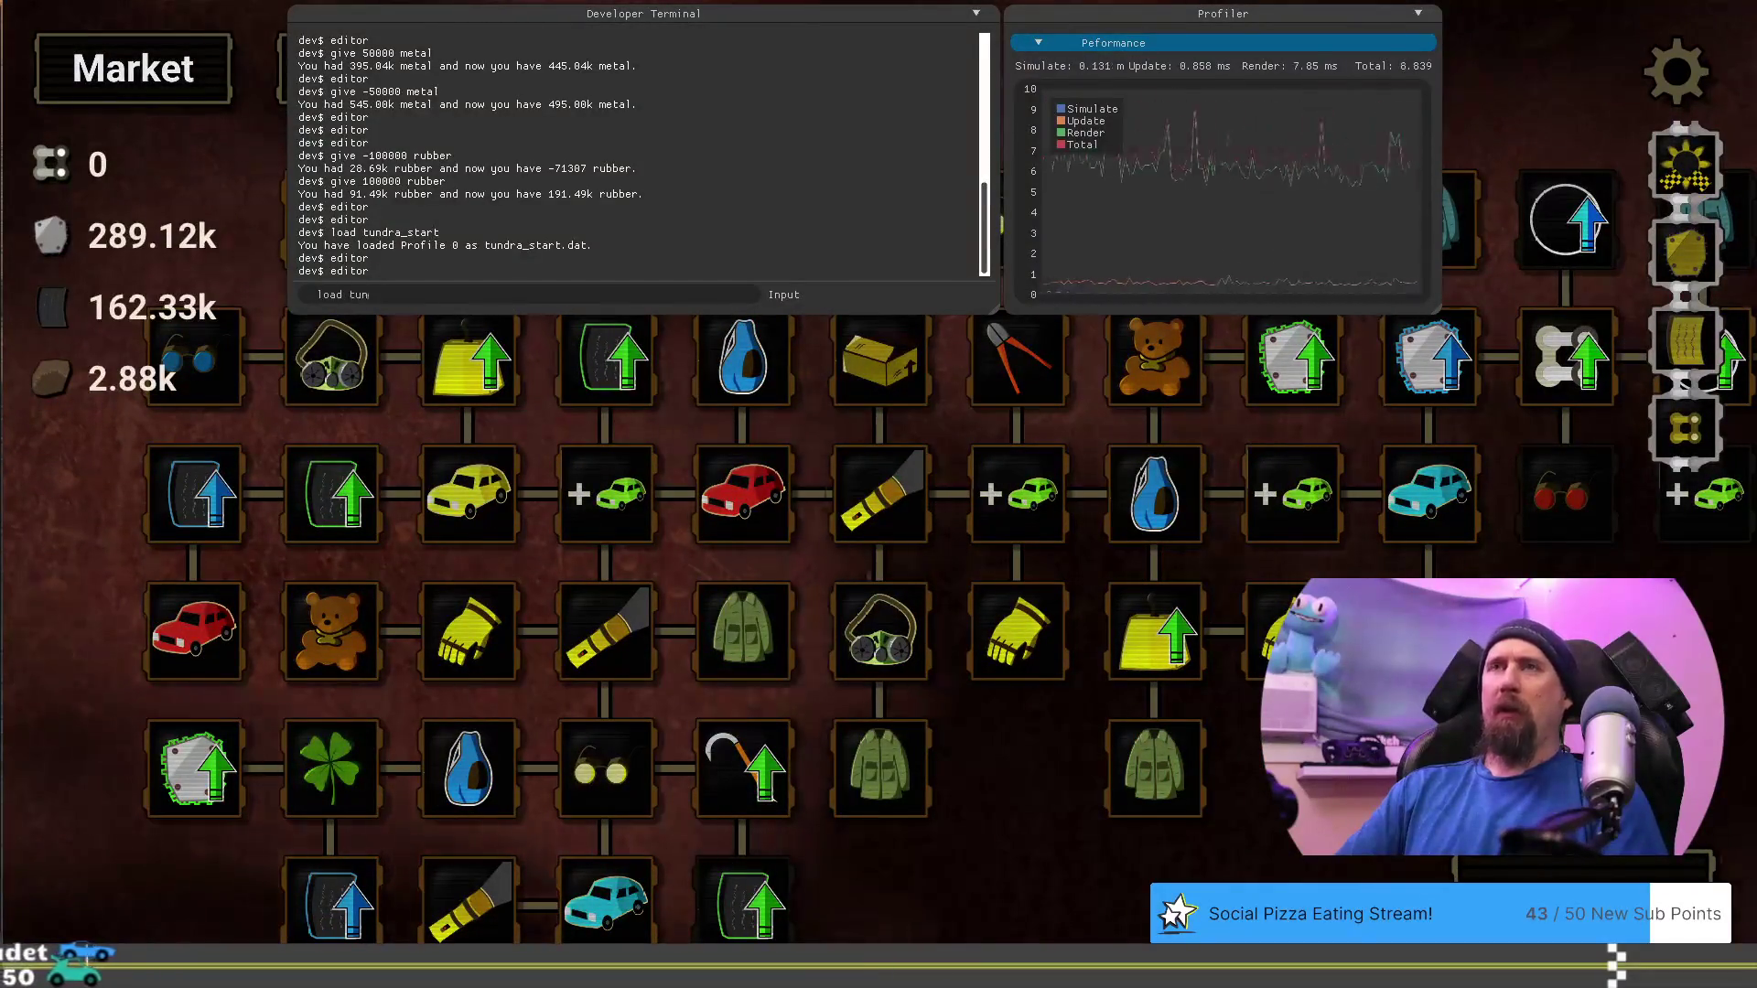
text(rt)
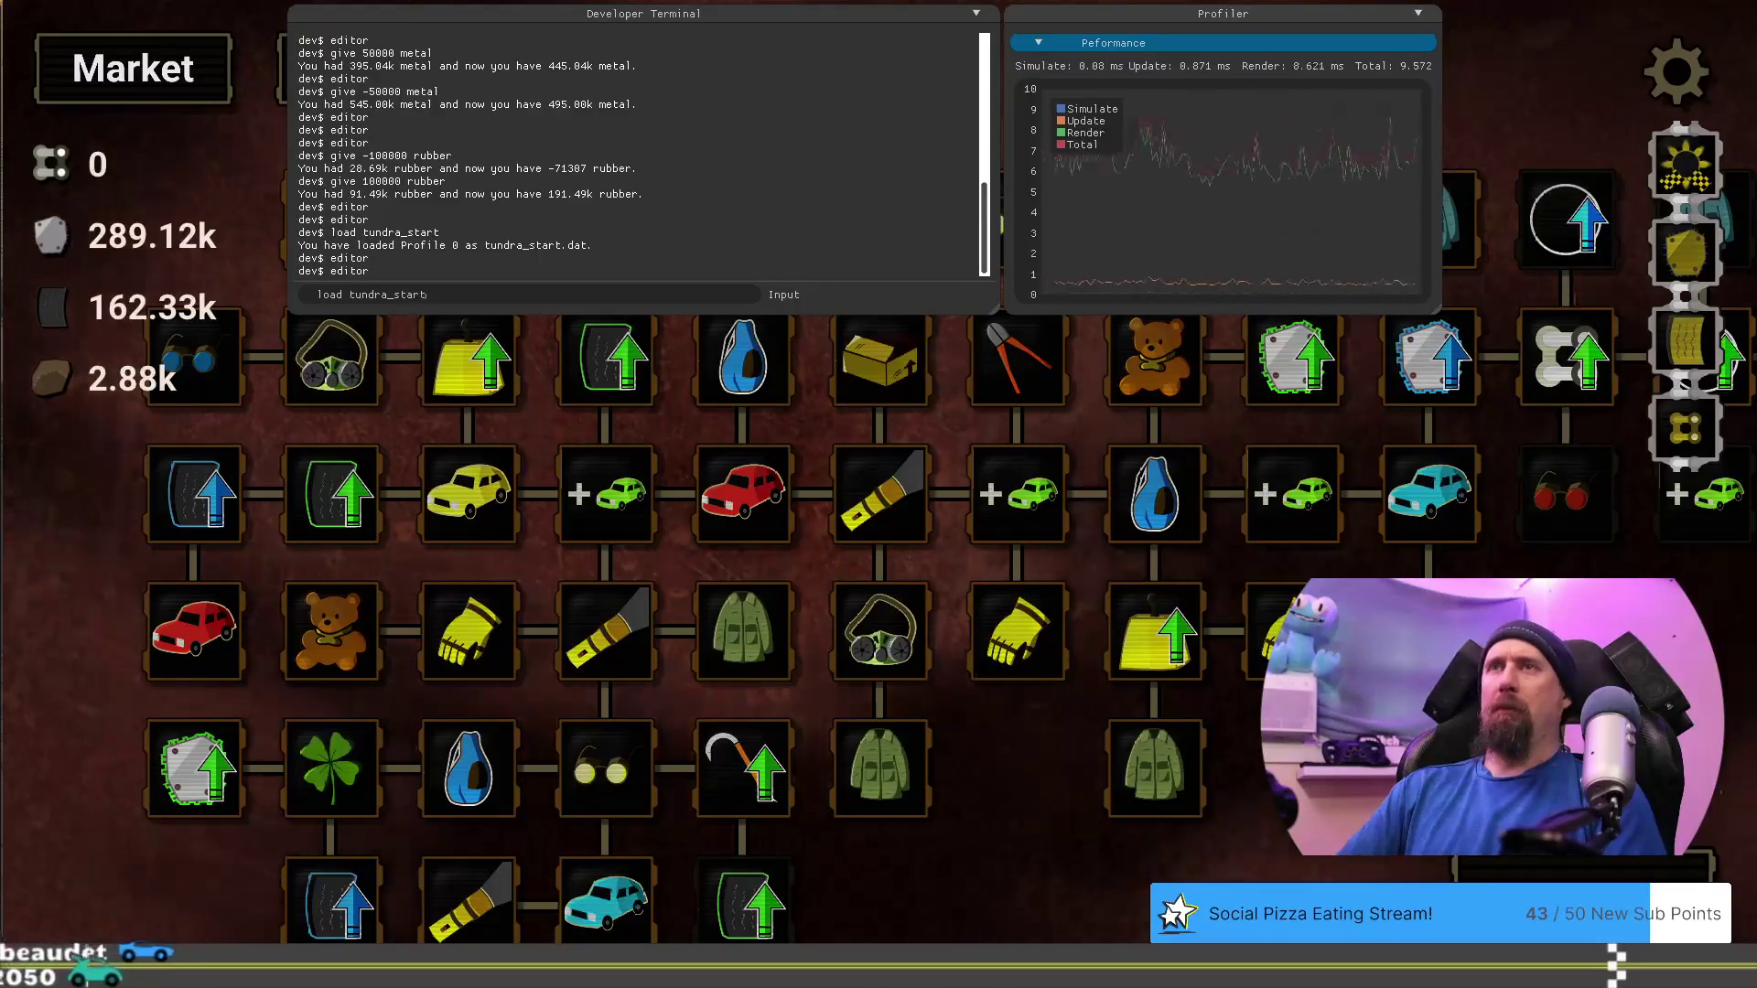
key(Return)
key(grave)
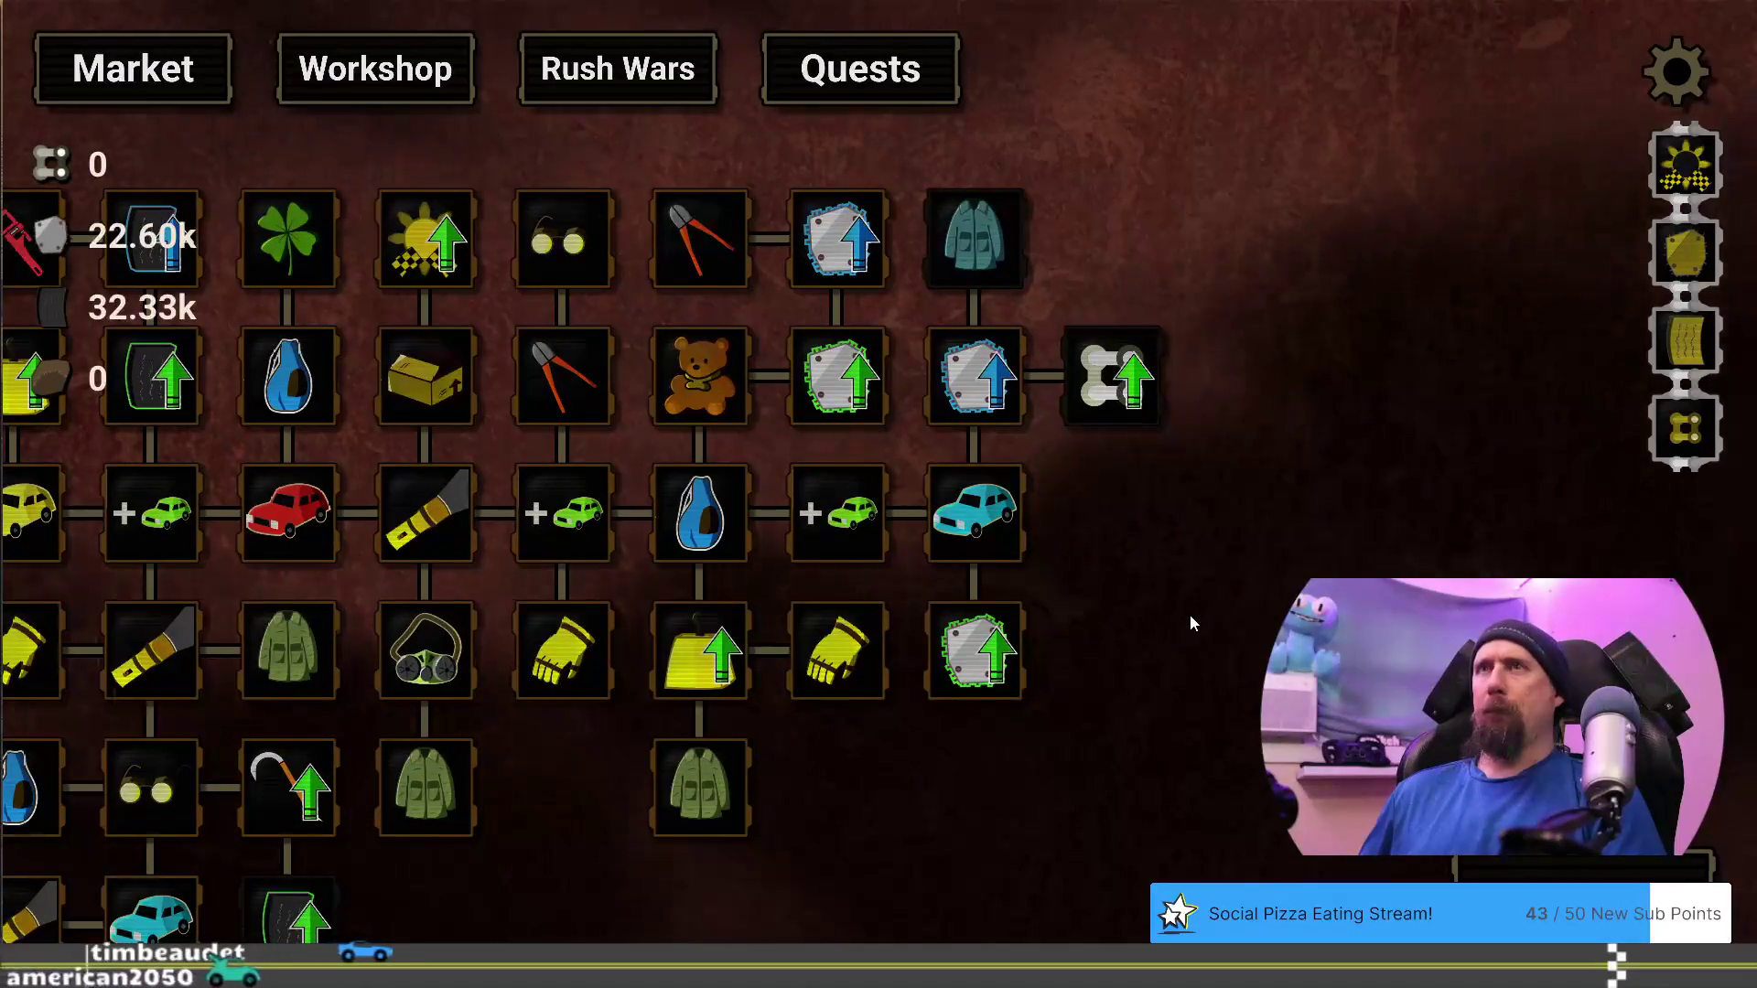
Re-enter editor mode and select the metal Increase Value upgrade
key(grave)
text(editor)
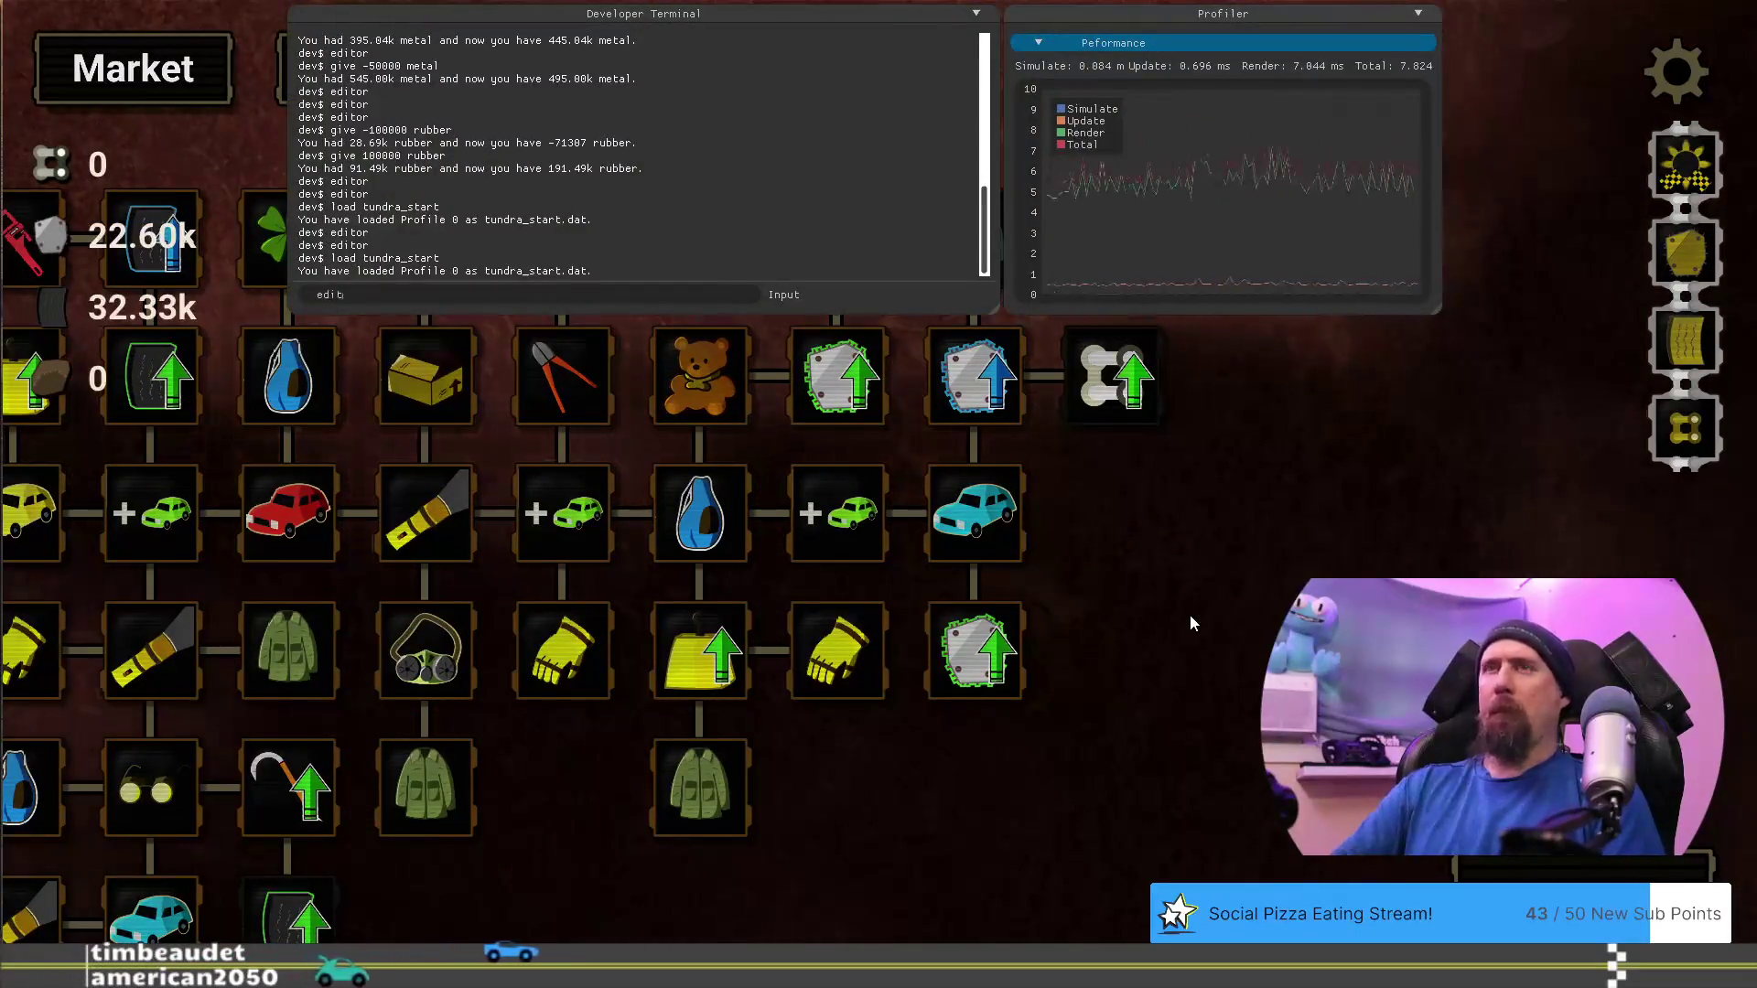
key(Return)
key(grave)
click(1164, 645)
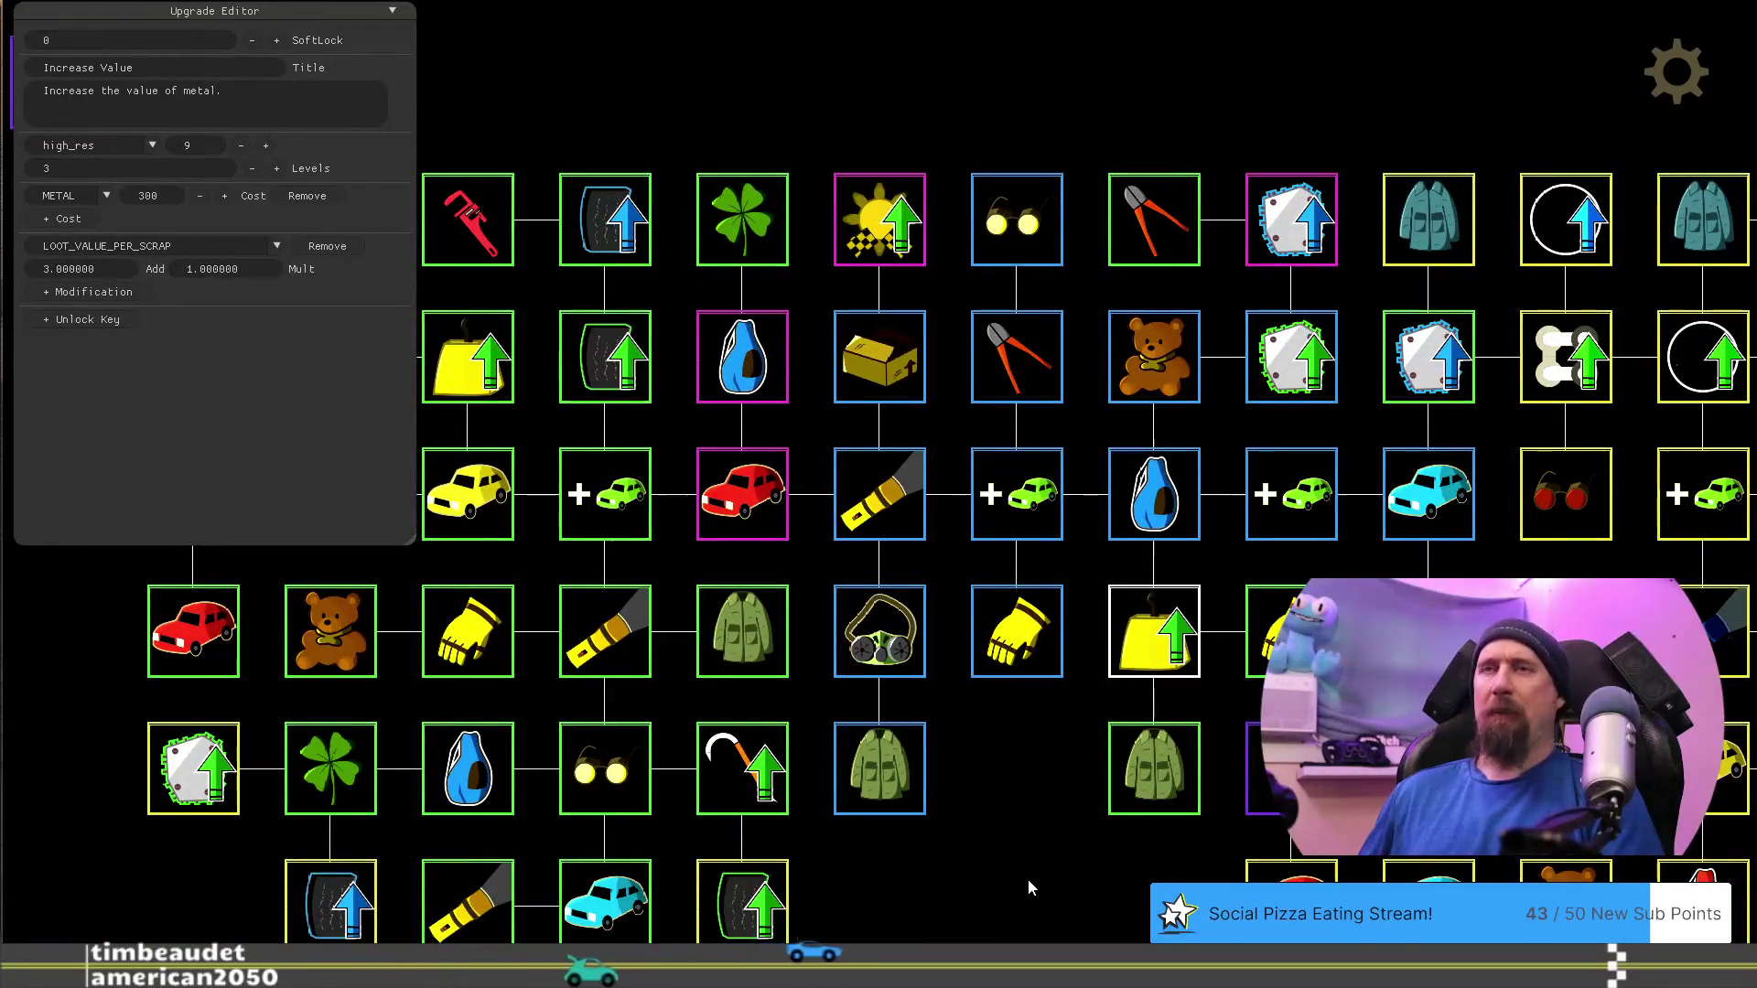
Exit editor mode and query loot value per scrap, confirming it reads 6000%
key(grave)
text(ed)
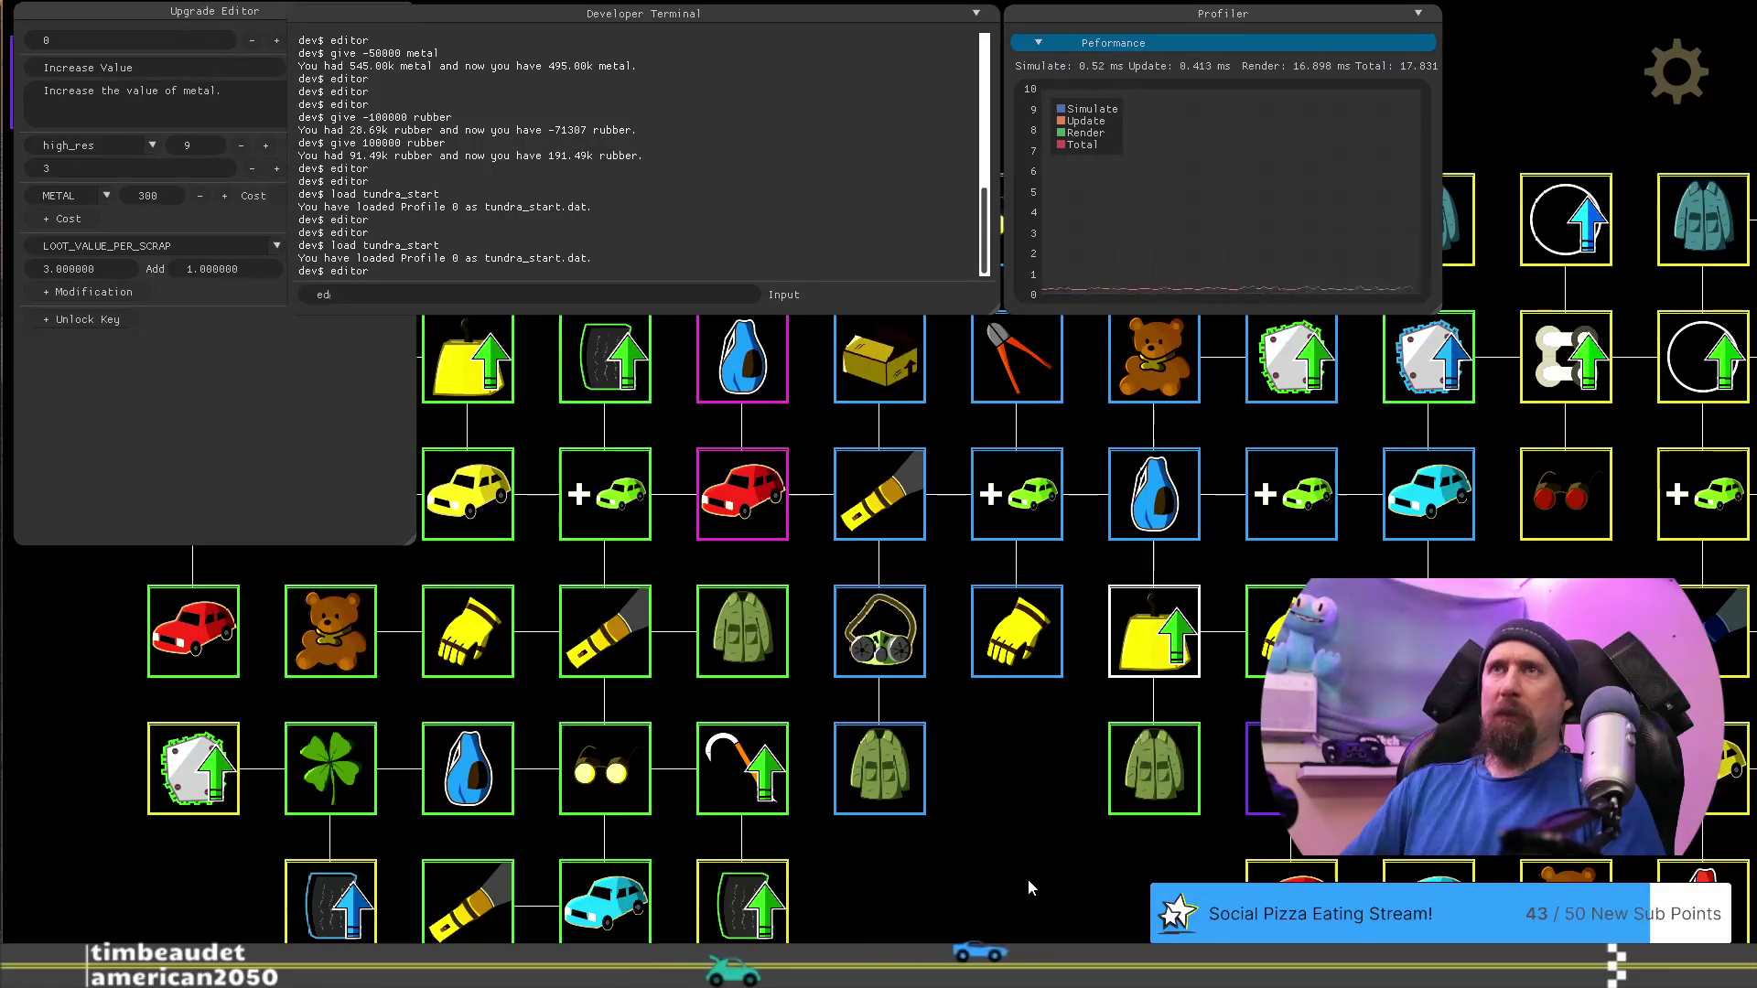
text(itor)
key(Return)
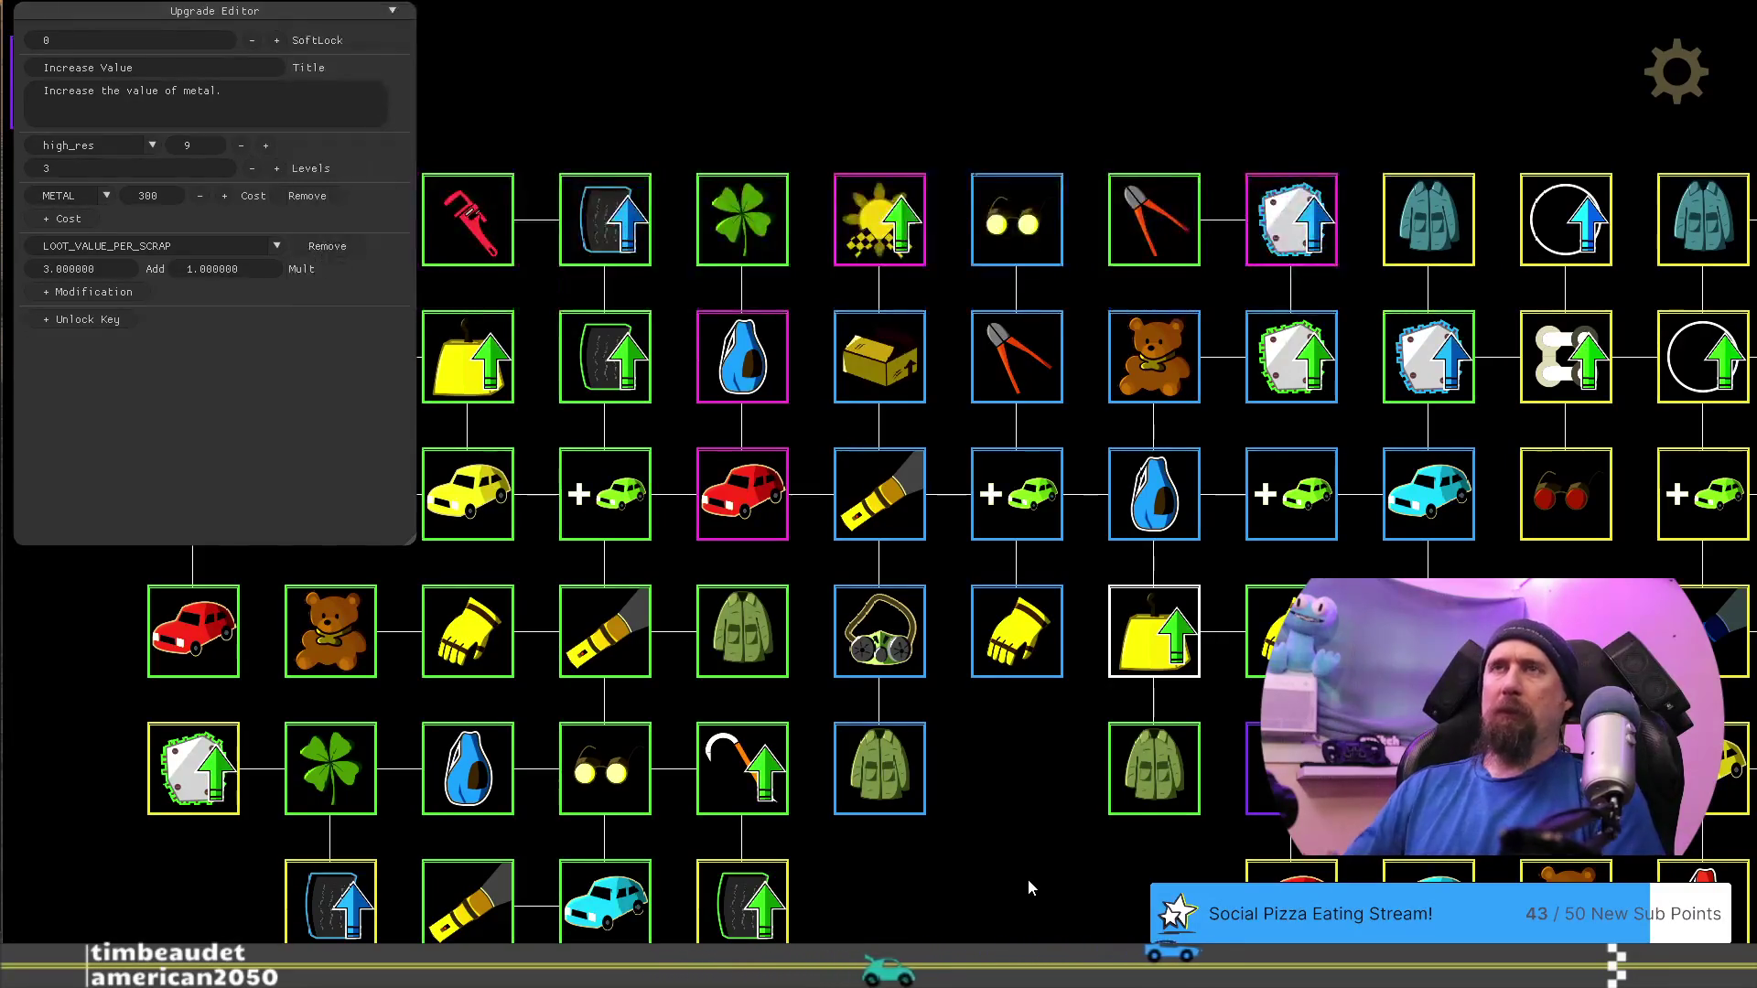
key(grave)
text(ge)
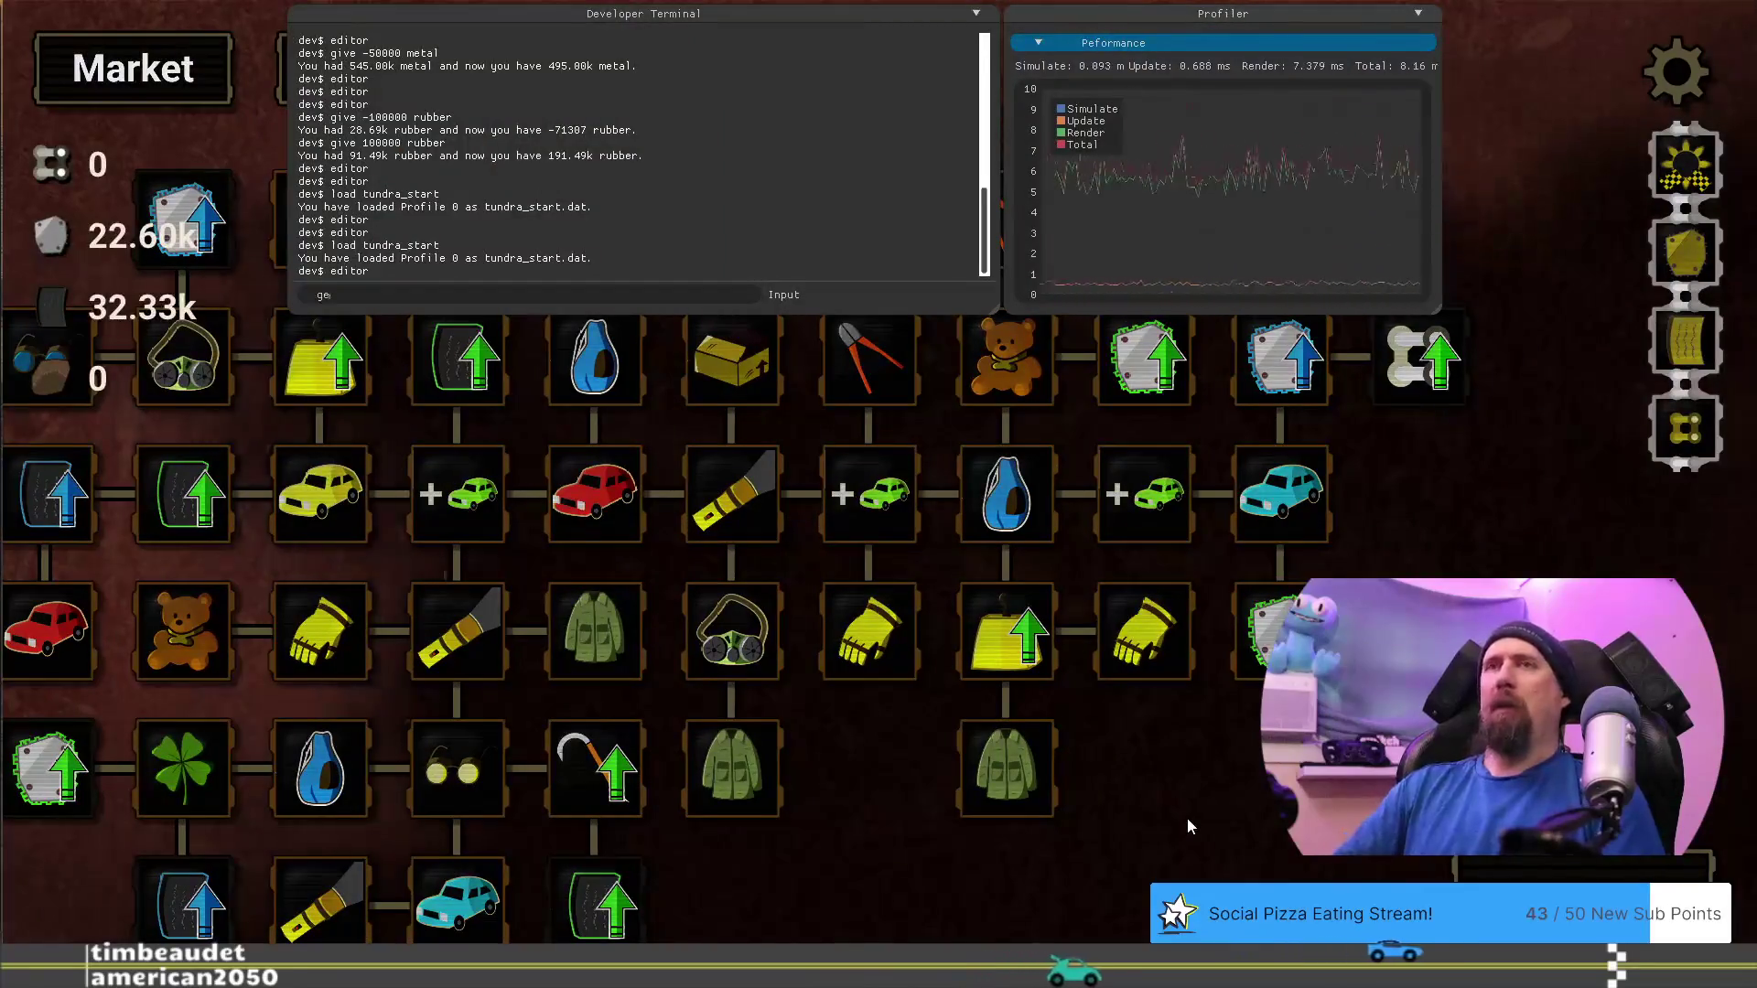
text(t loot_value_)
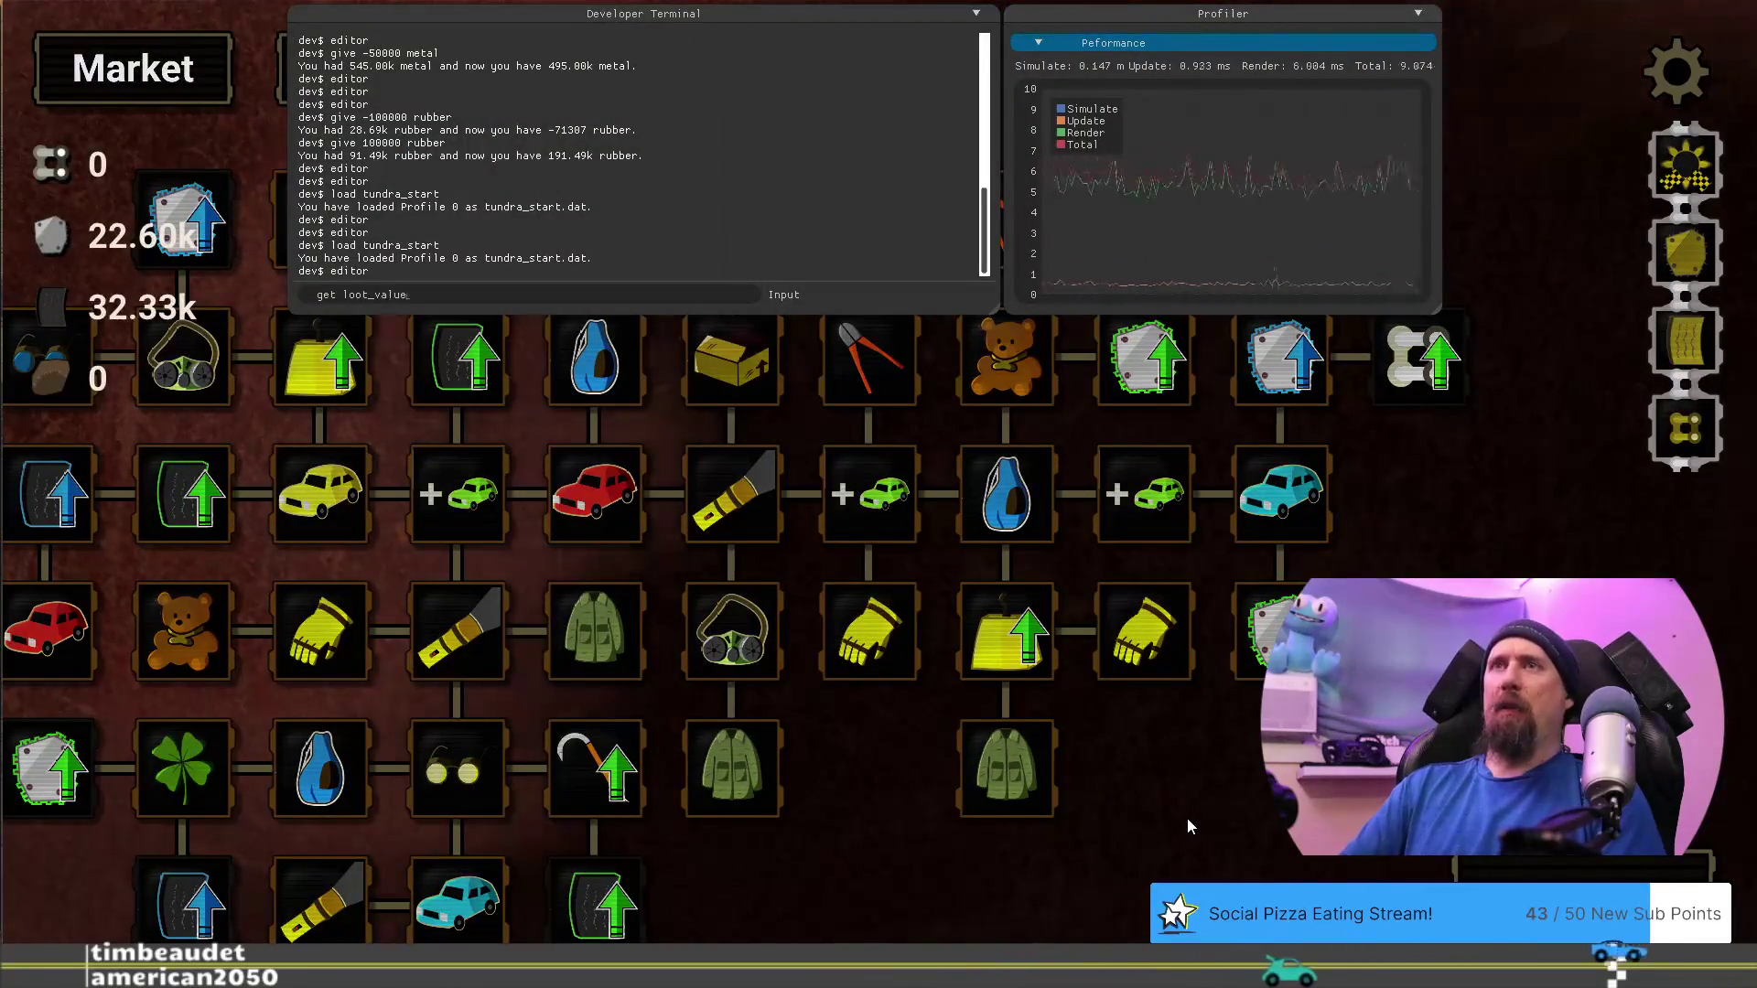
text(percent)
key(Return)
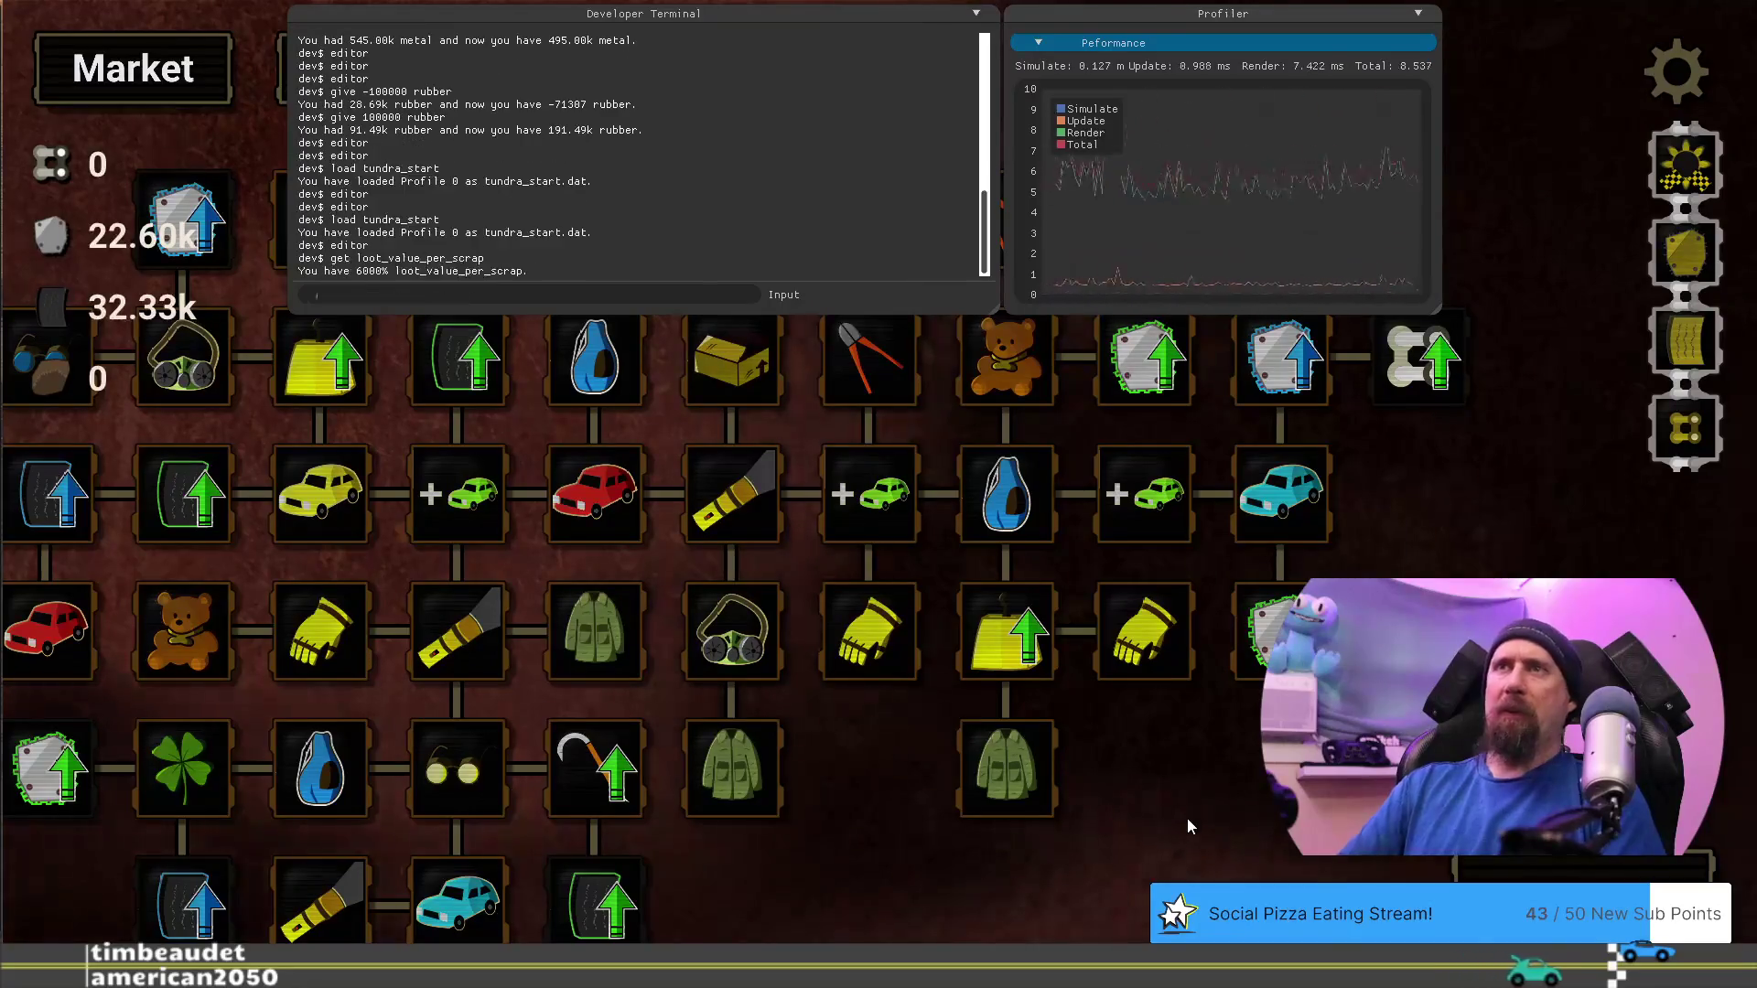
key(grave)
key(grave)
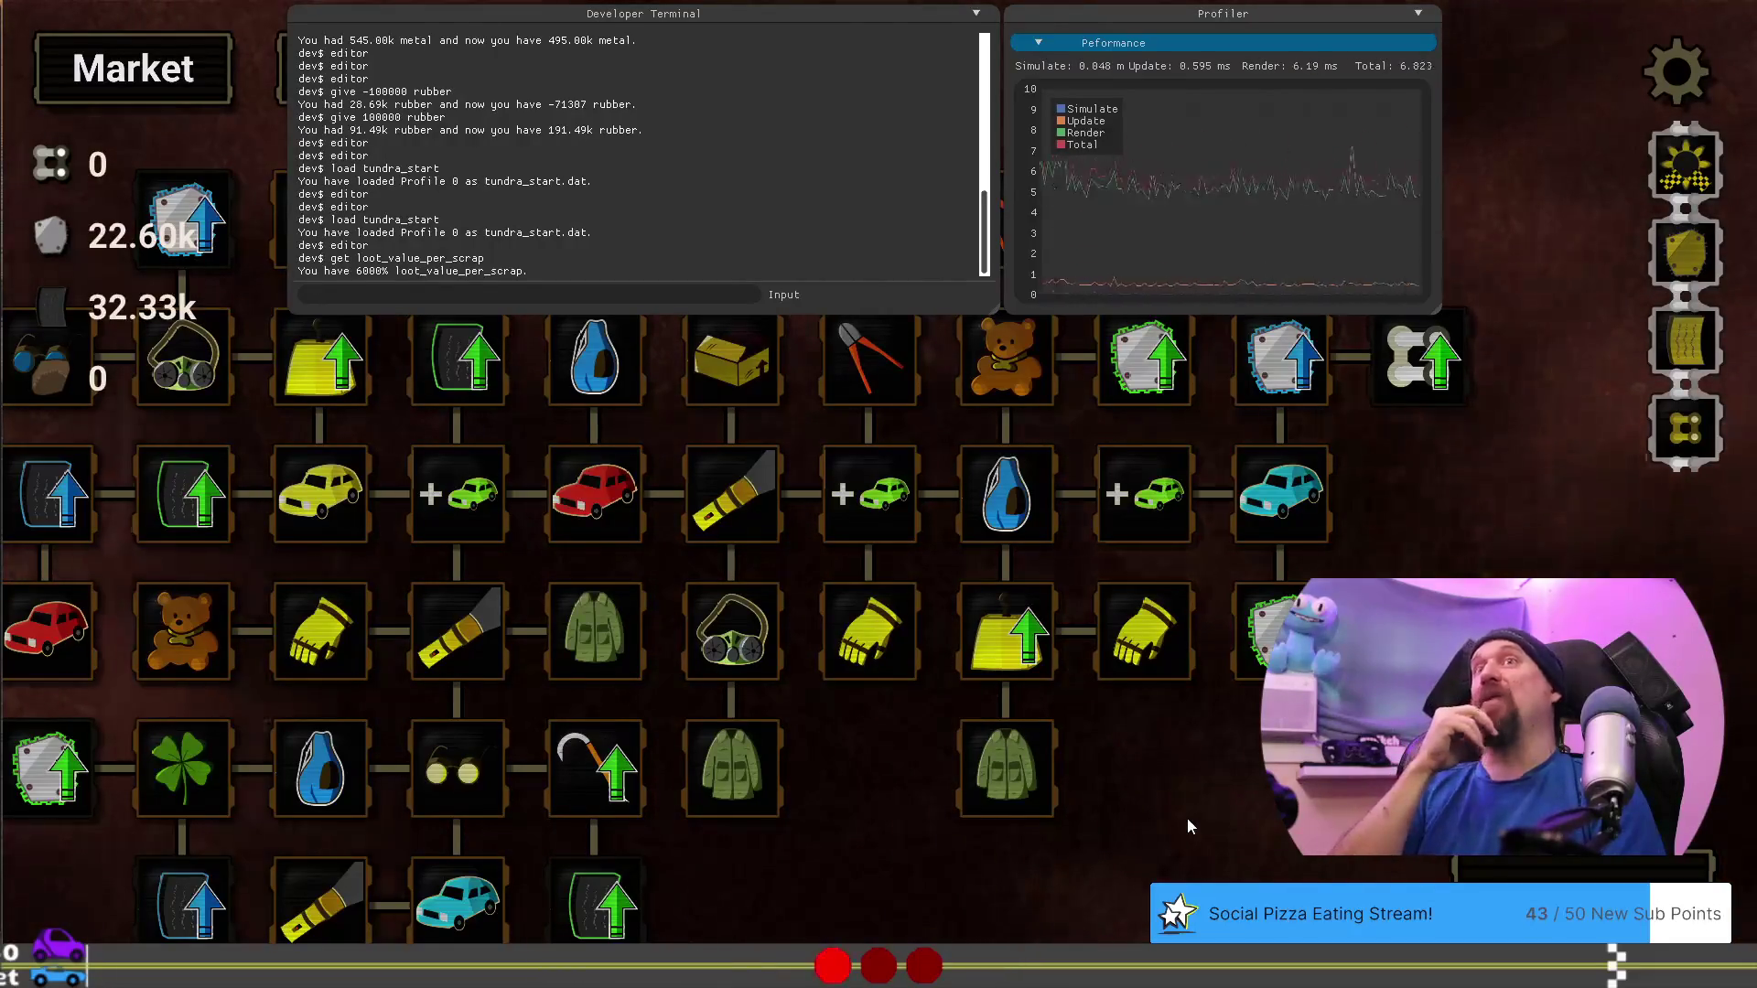
key(grave)
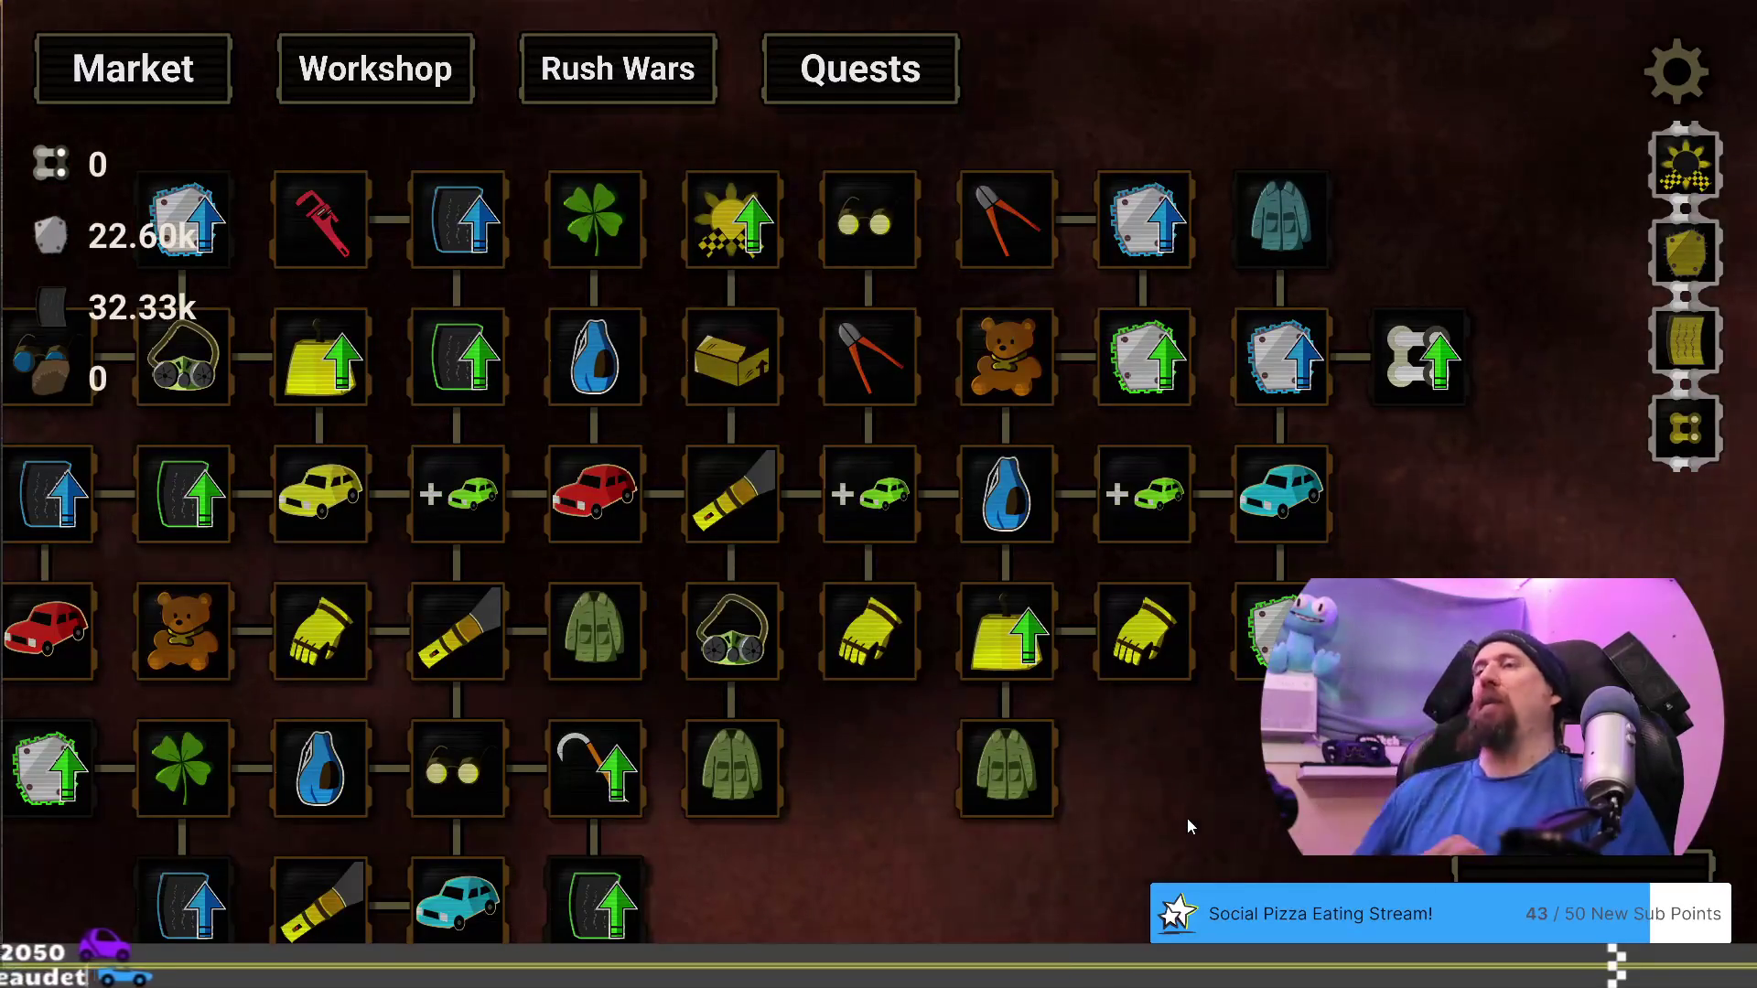
Pan to the rightmost upgrades and switch back into the editor view with 'editor'
mouse_move(1006, 621)
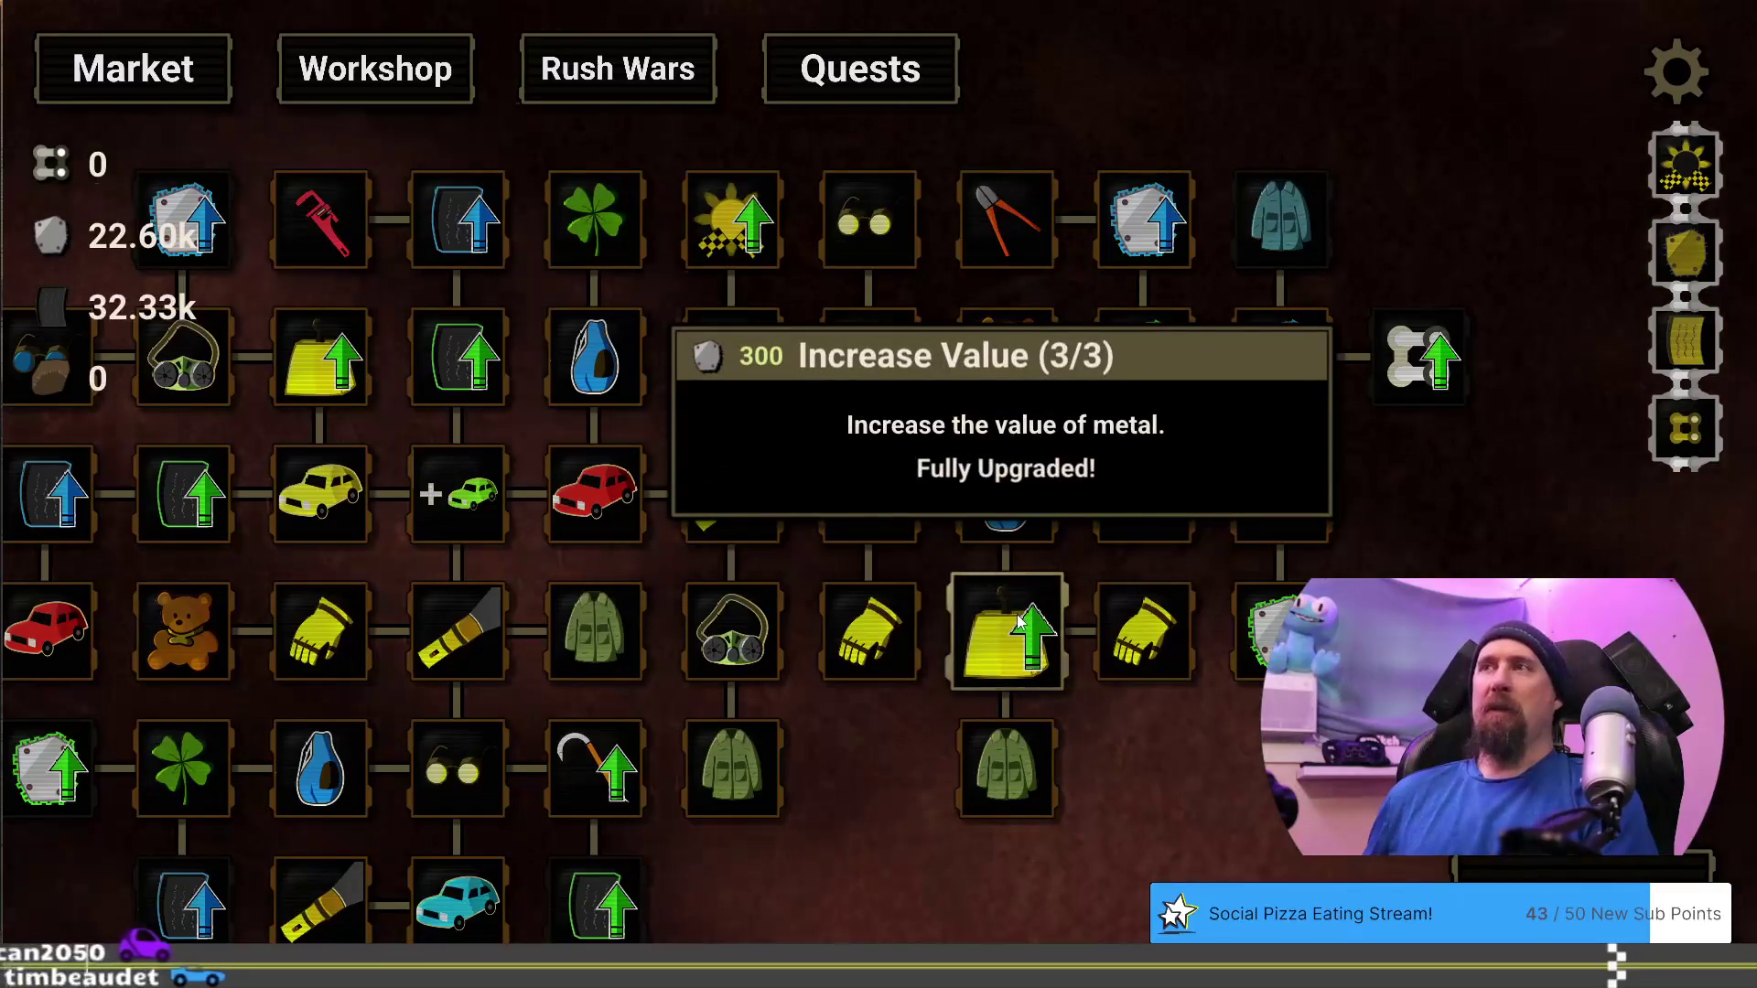
drag(1332, 515, 965, 420)
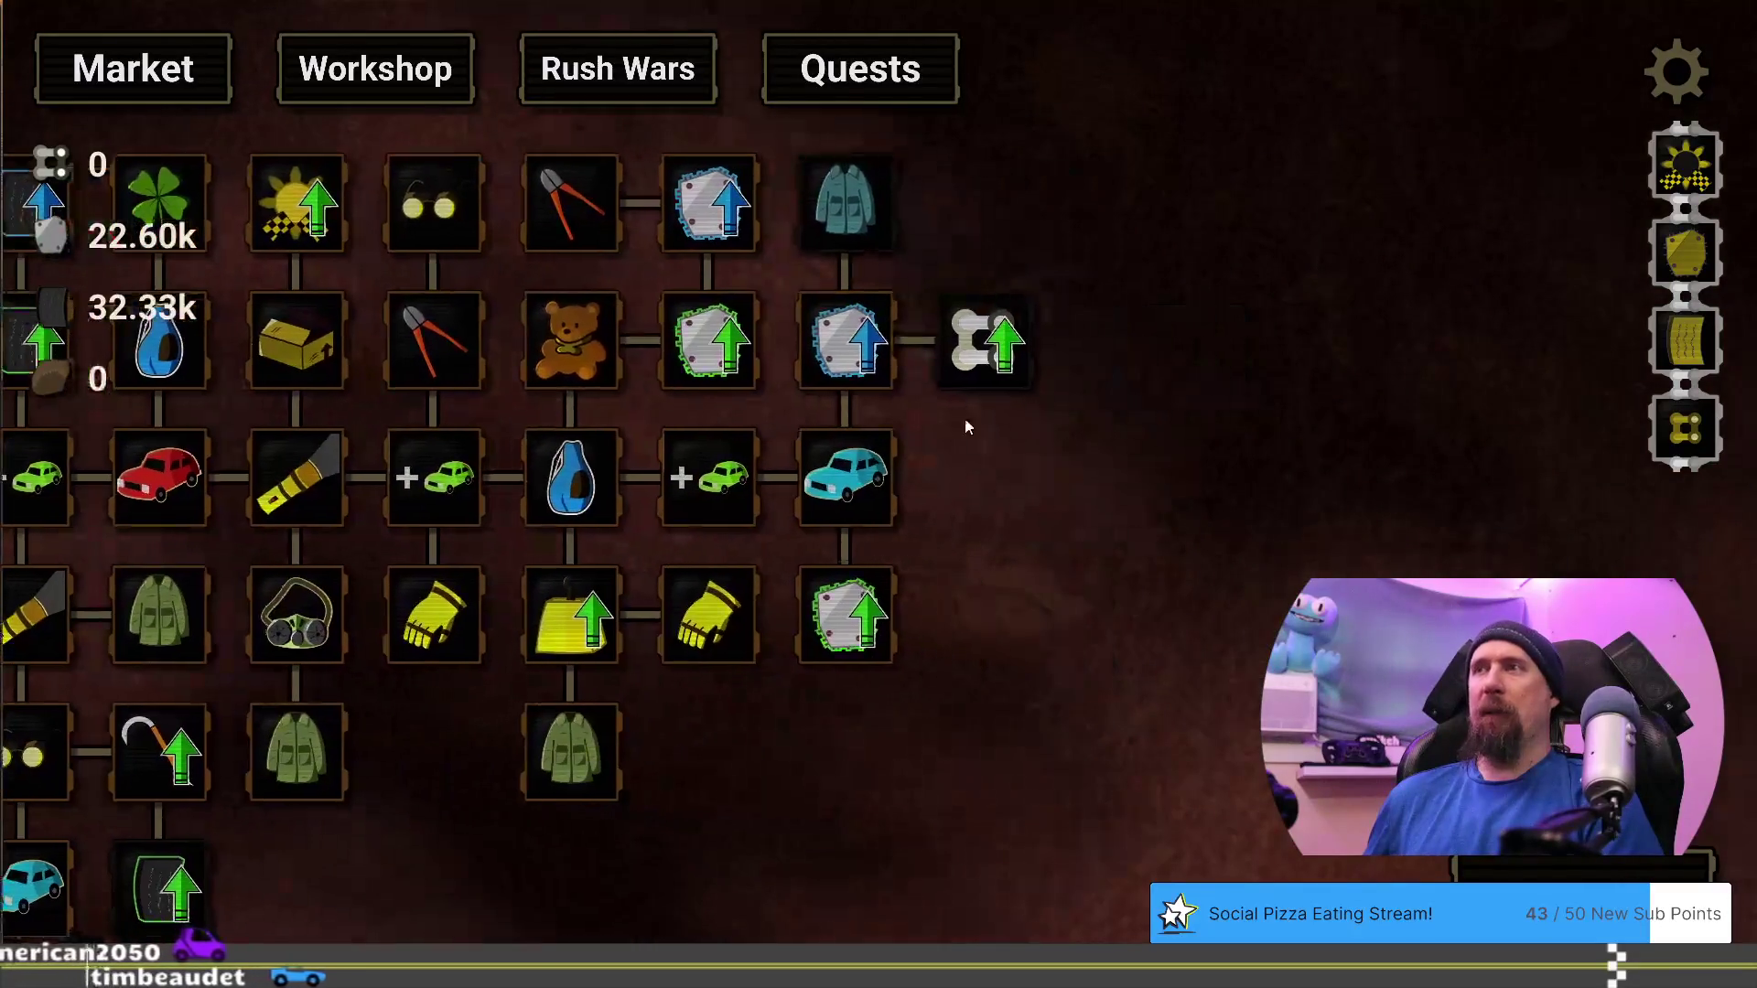
key(grave)
text(editor)
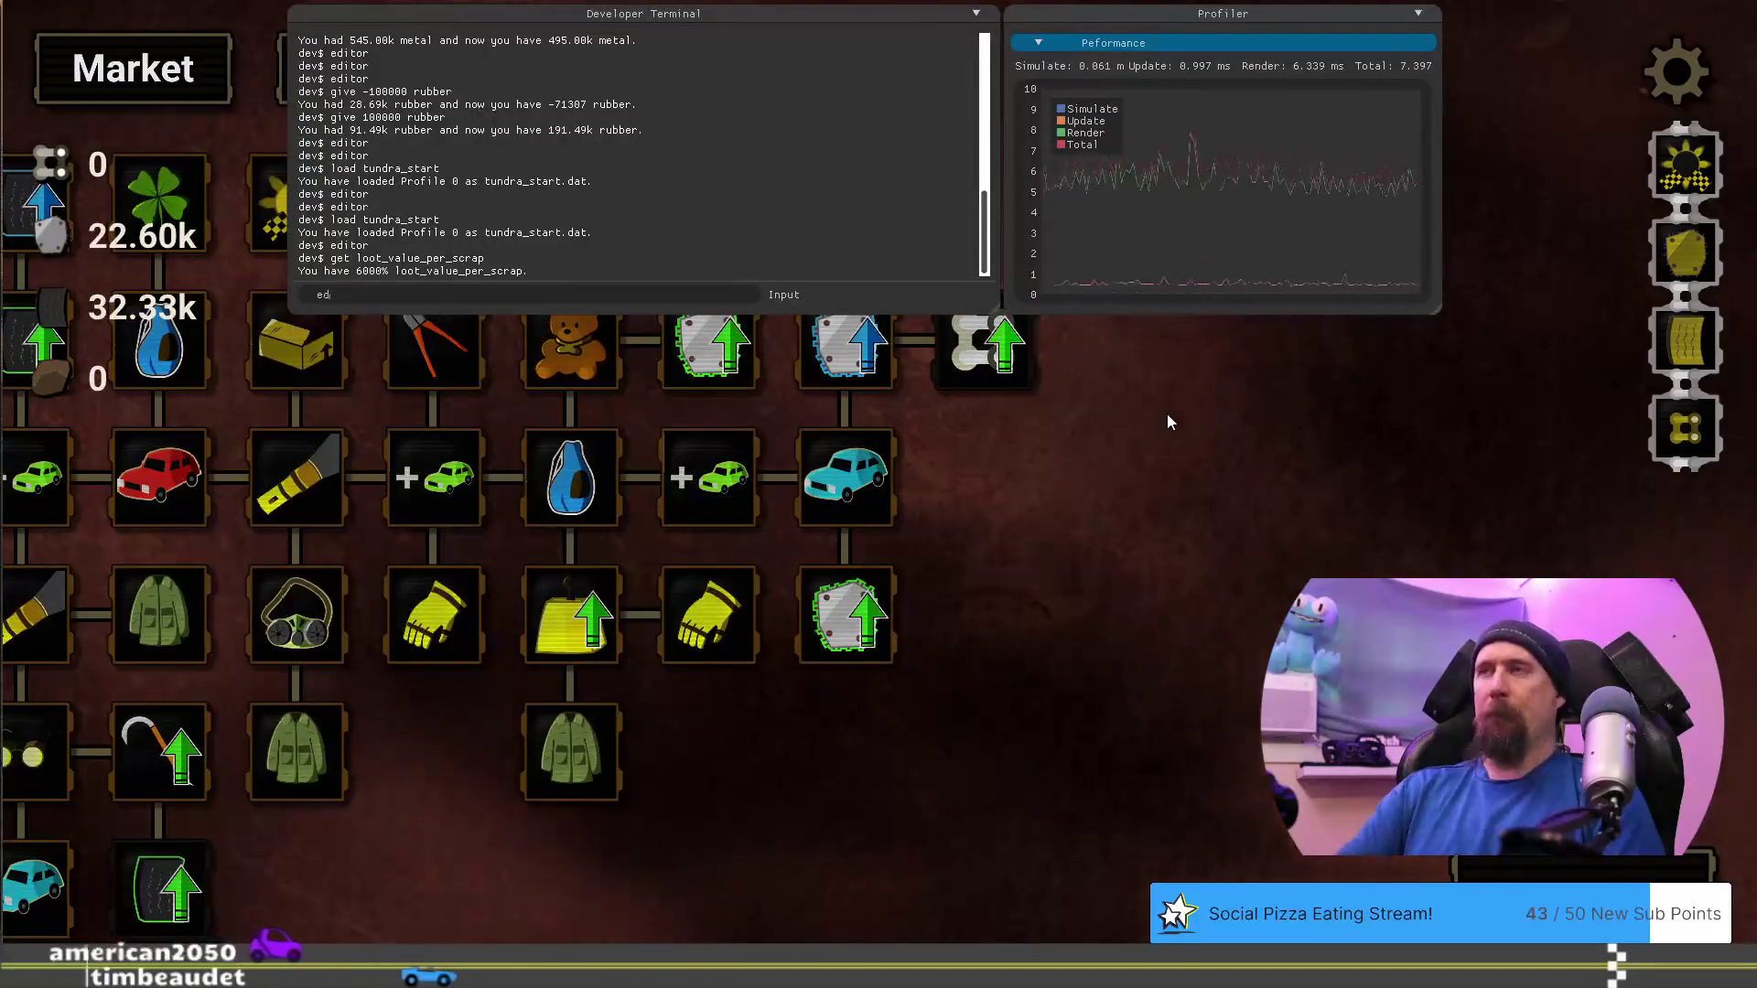
key(Return)
key(grave)
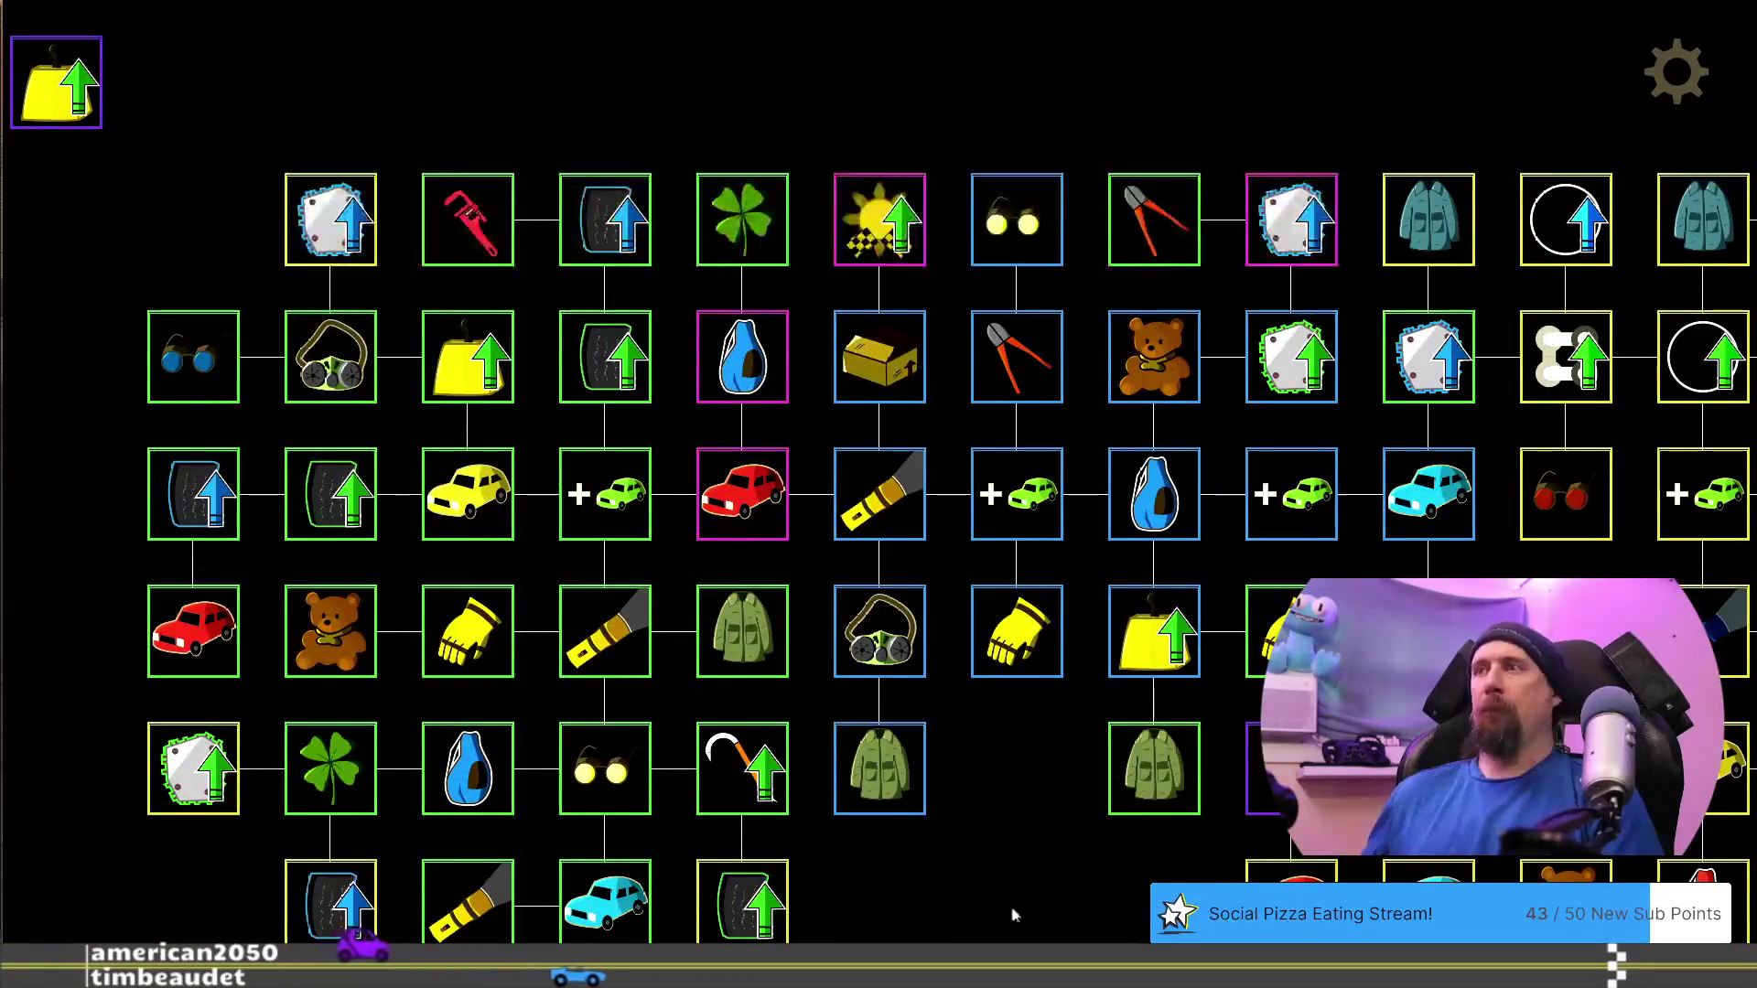
Give Increase Value 3 levels, each adding 4 to LOOT_VALUE_PER_SCRAP
key(d)
click(989, 423)
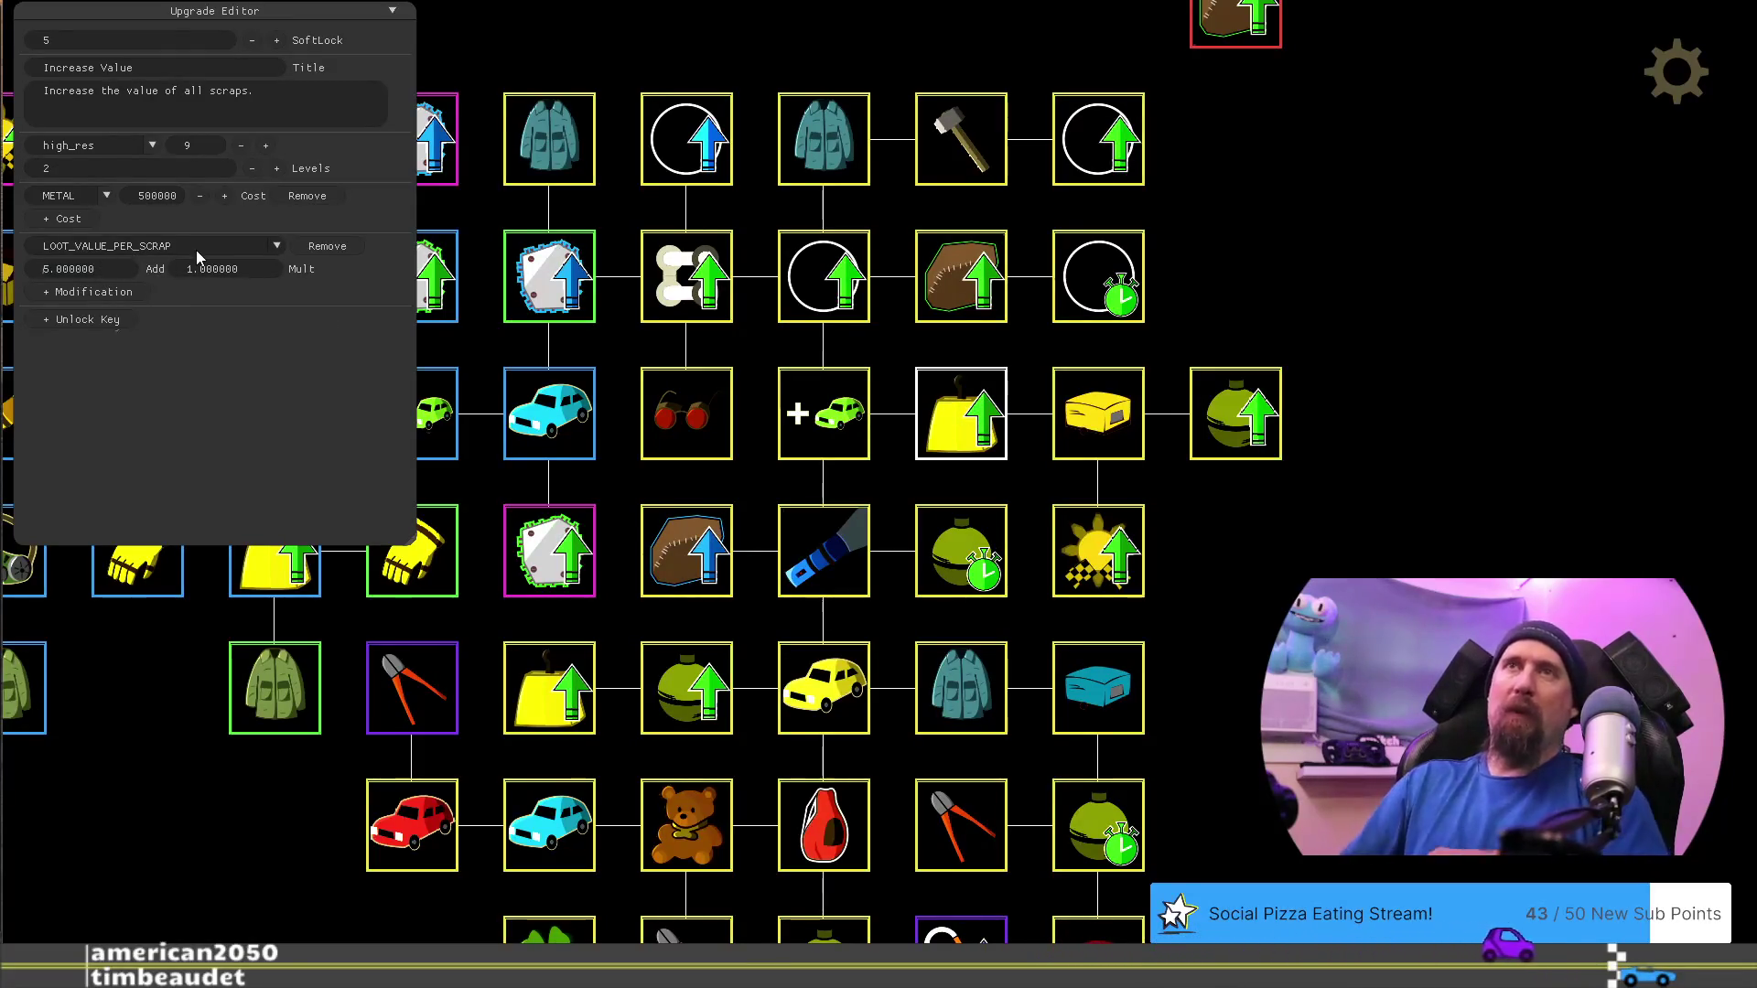
text(3)
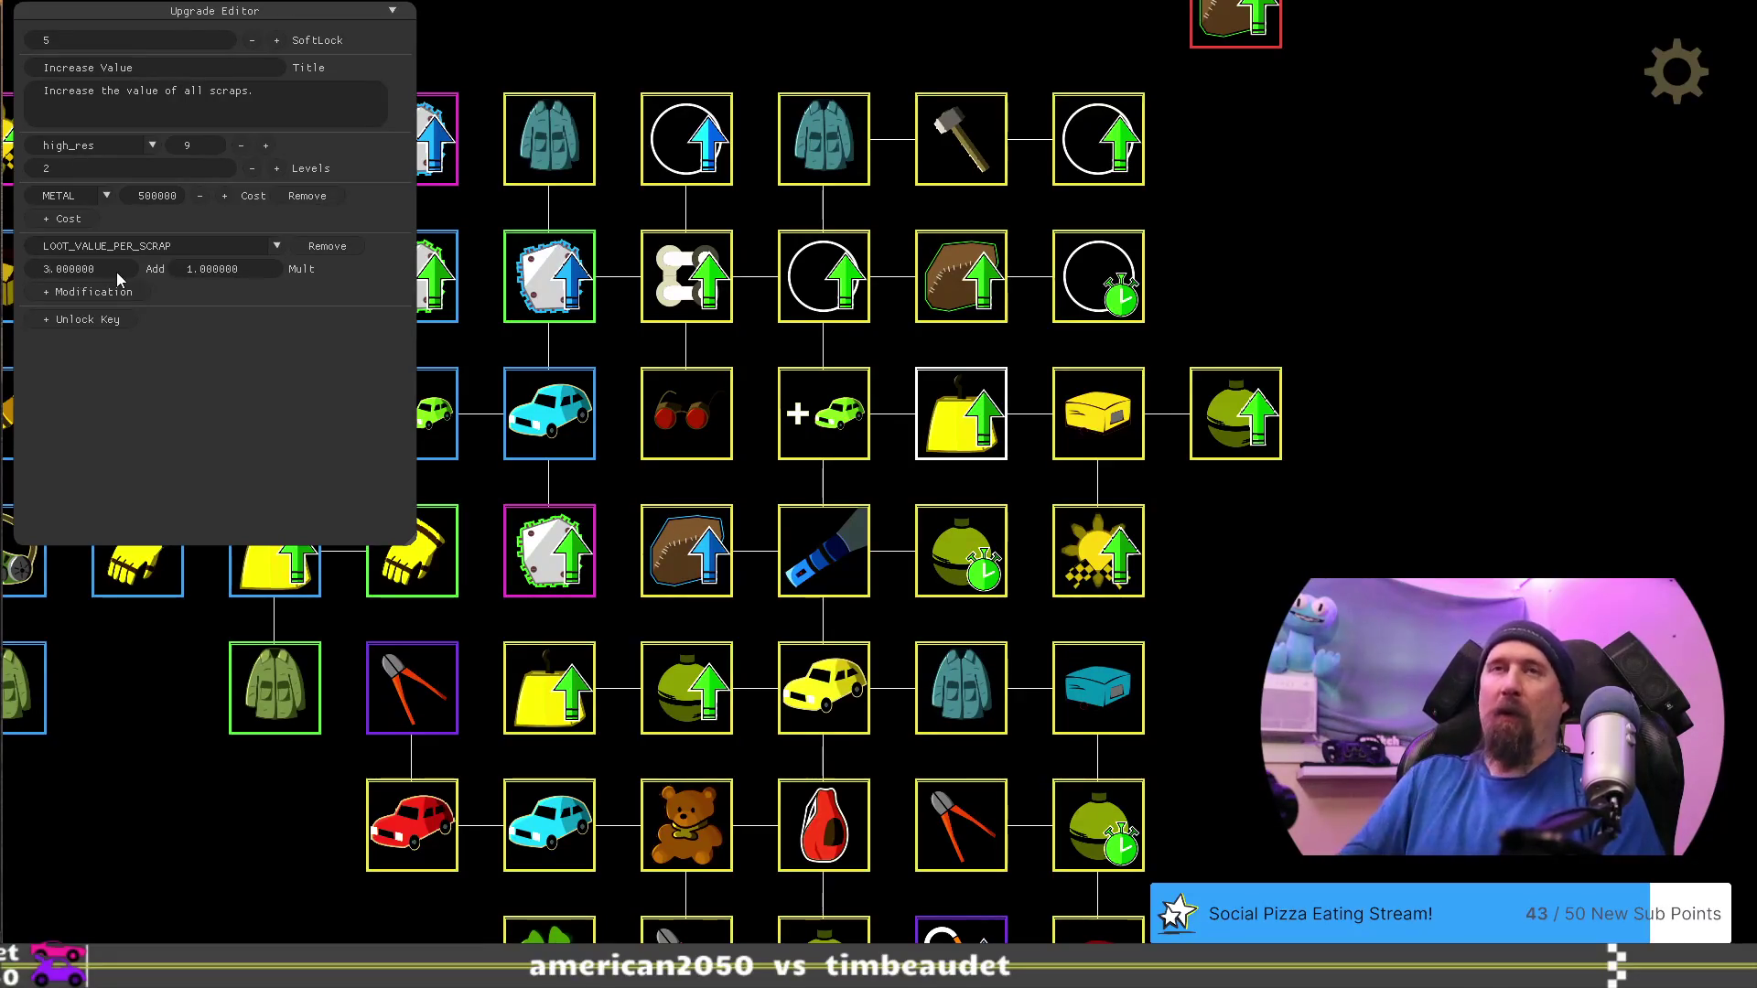
key(BackSpace)
text(4)
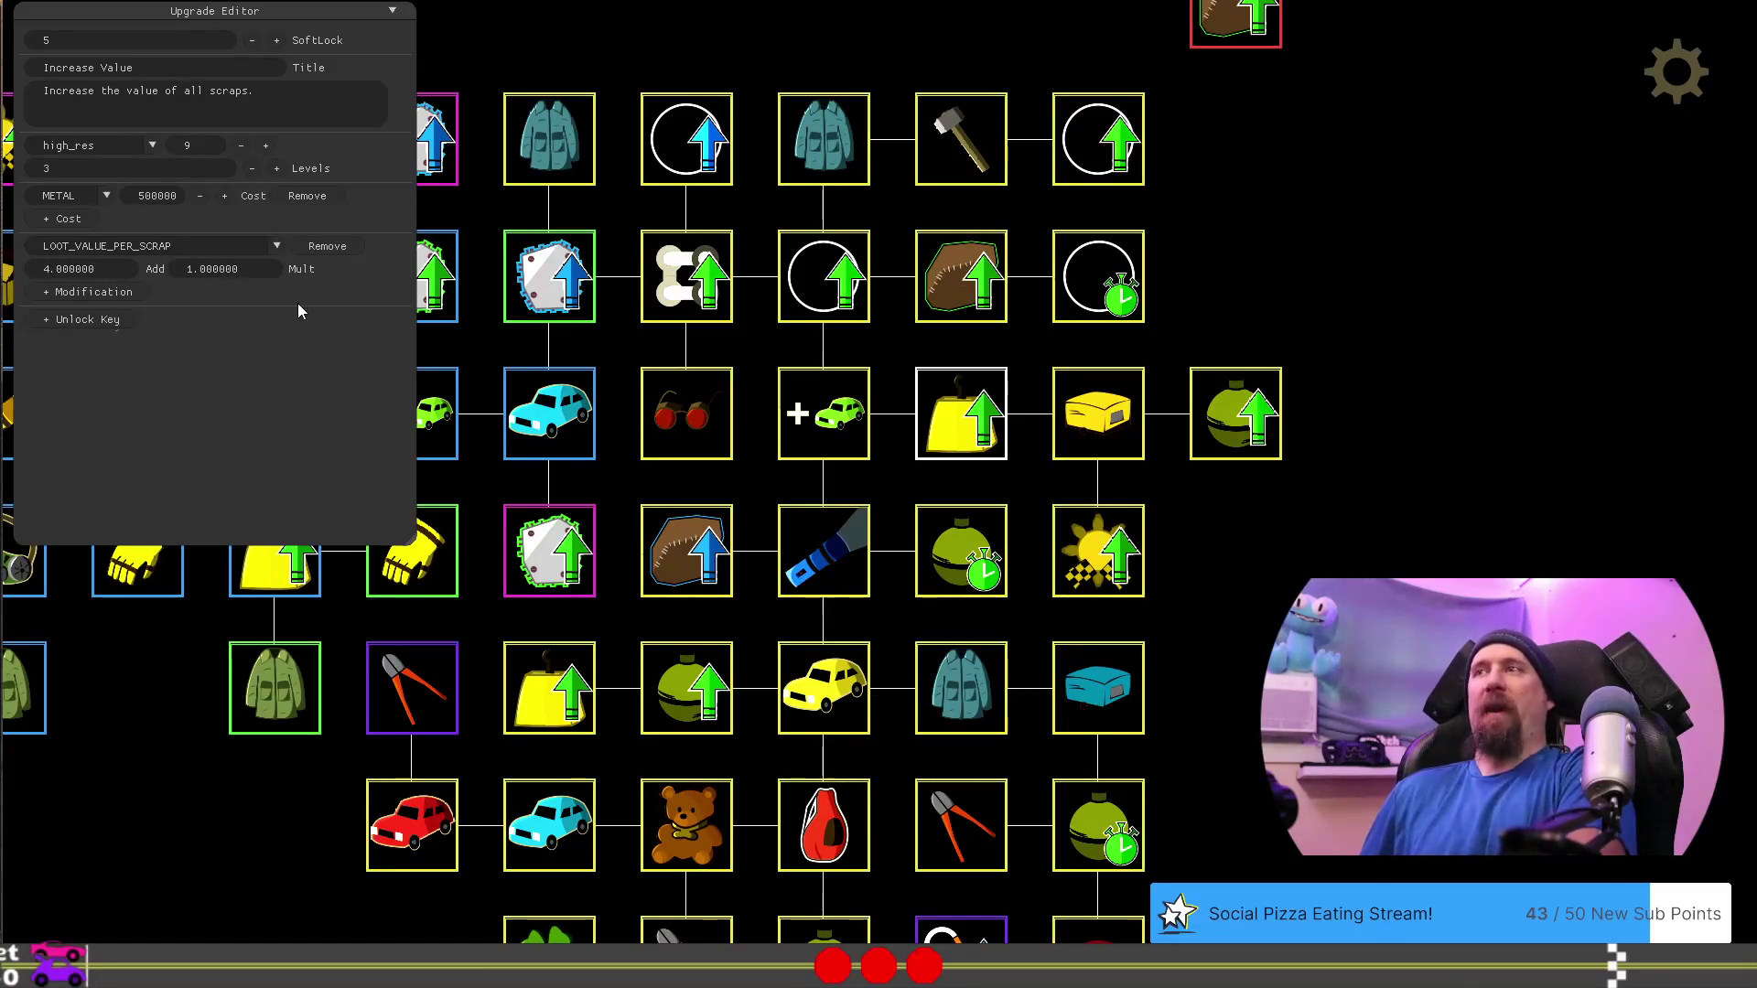
click(1271, 525)
Set the Rusted Teardrop upgrade's cloth cost to 7000
scroll(1286, 544, down, 1)
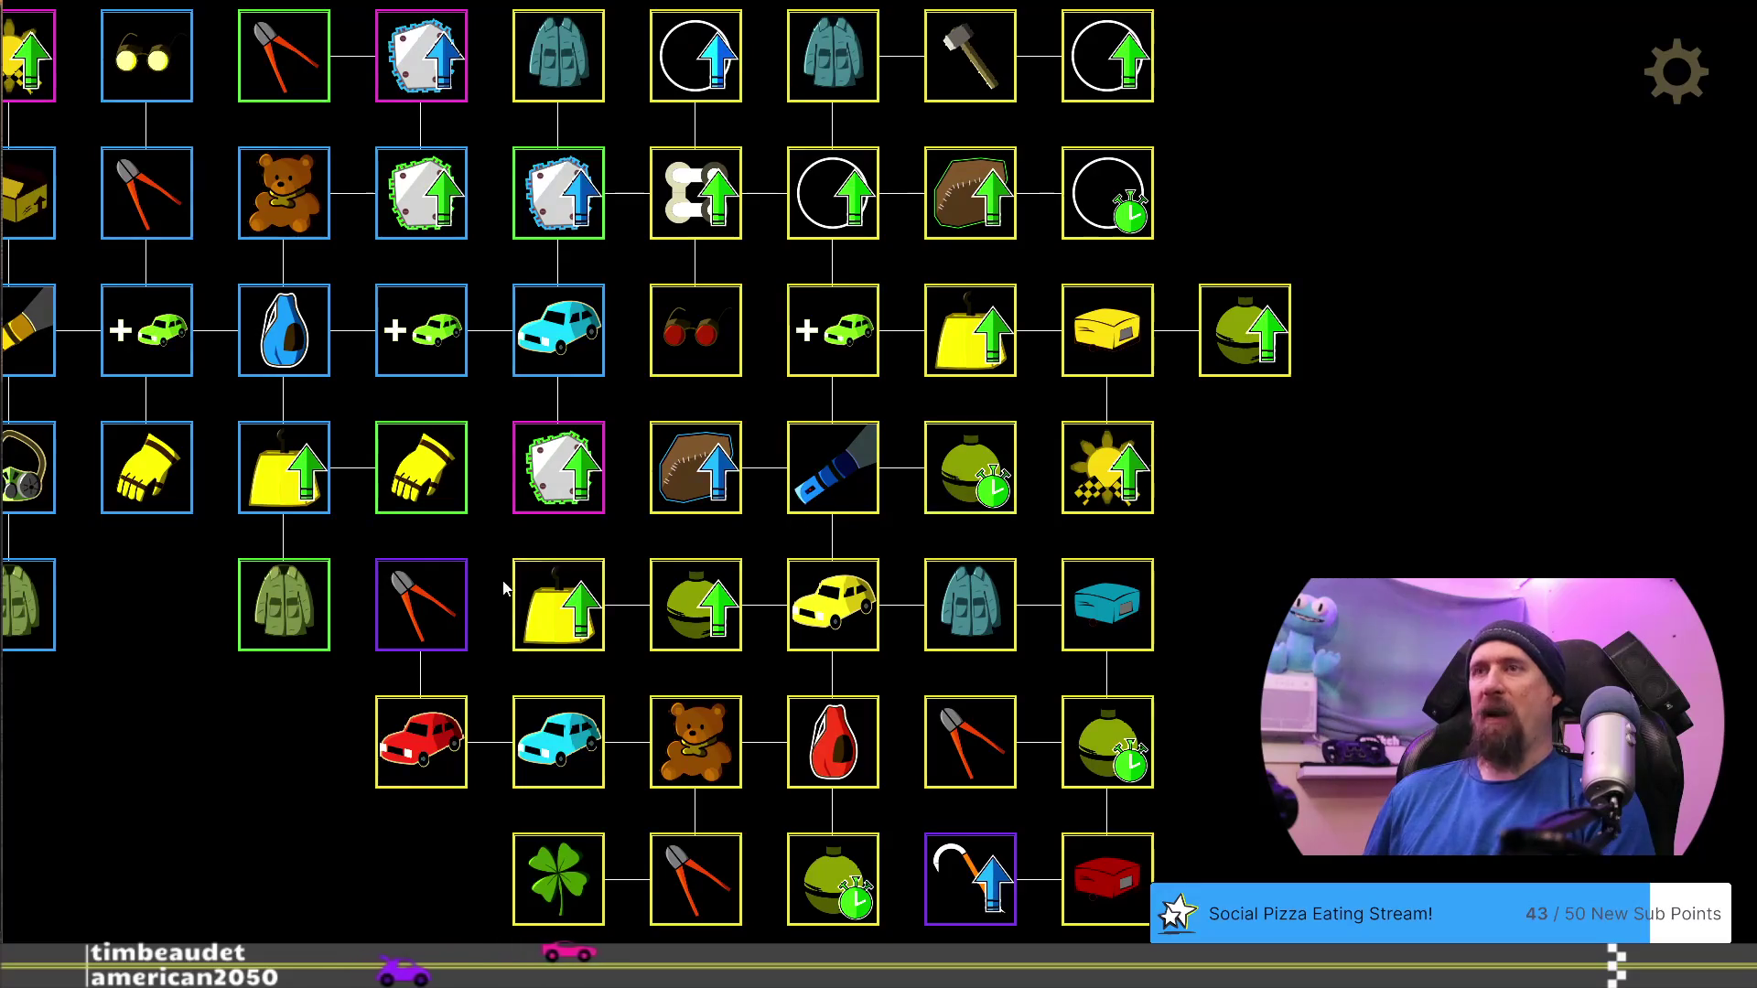
drag(1192, 602, 1149, 577)
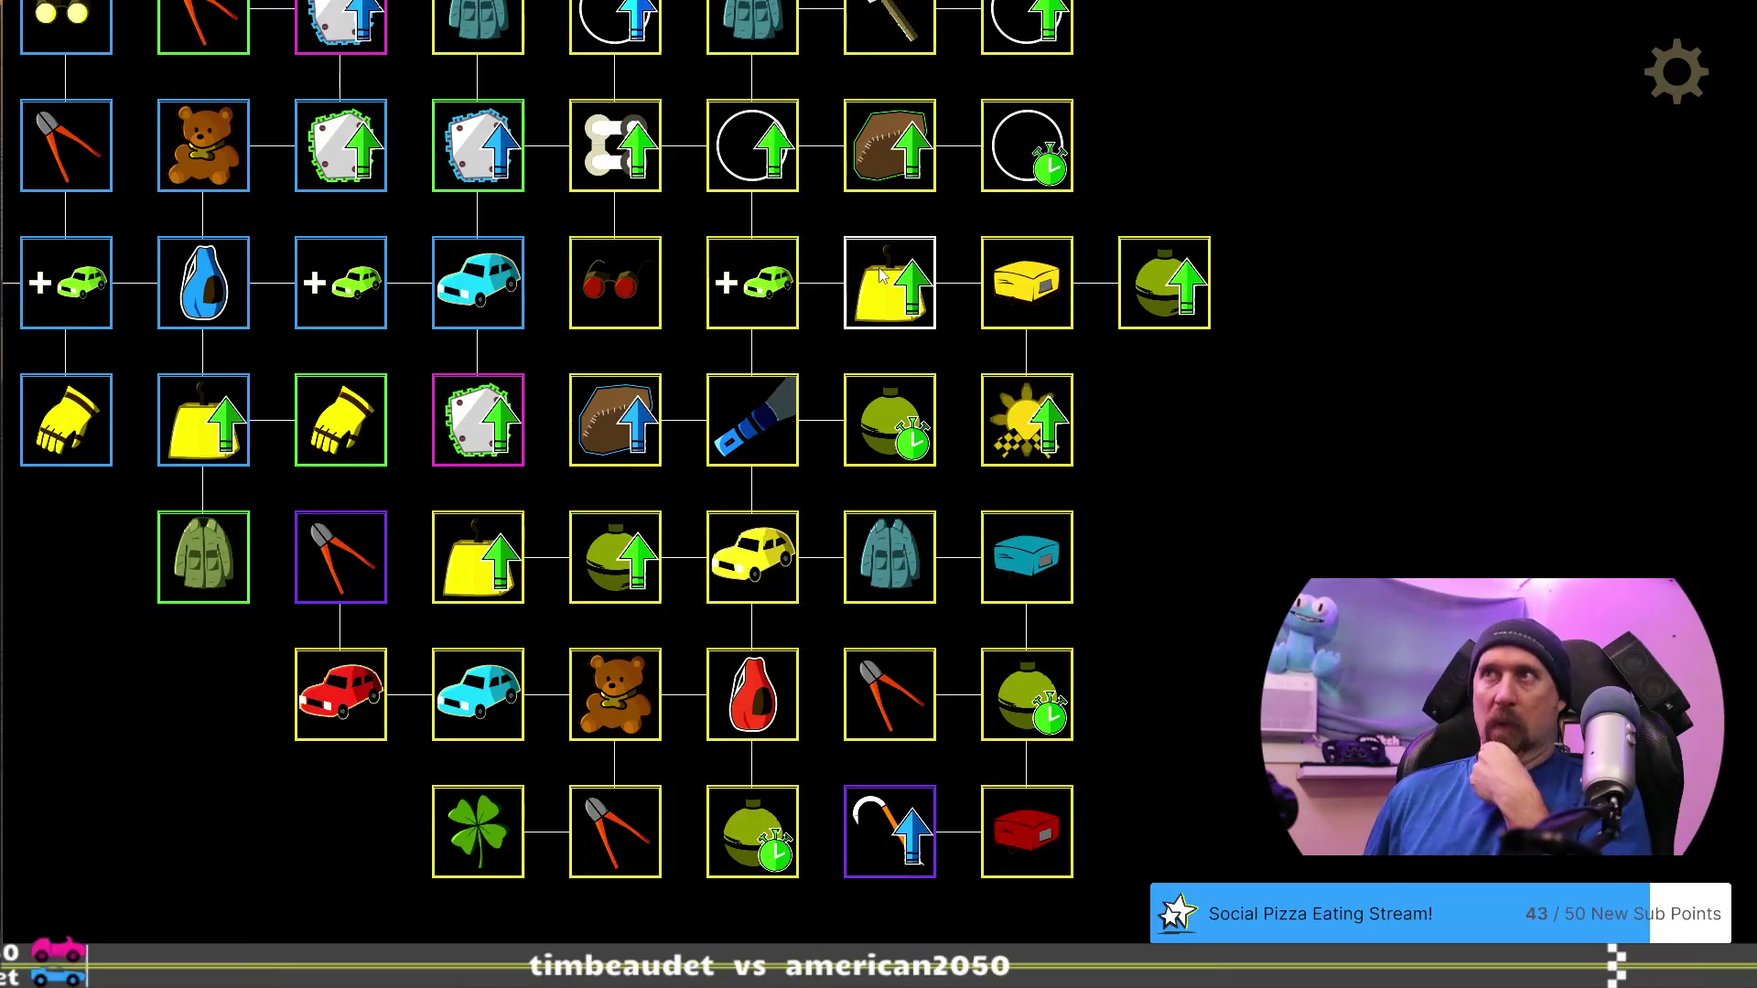
click(1041, 286)
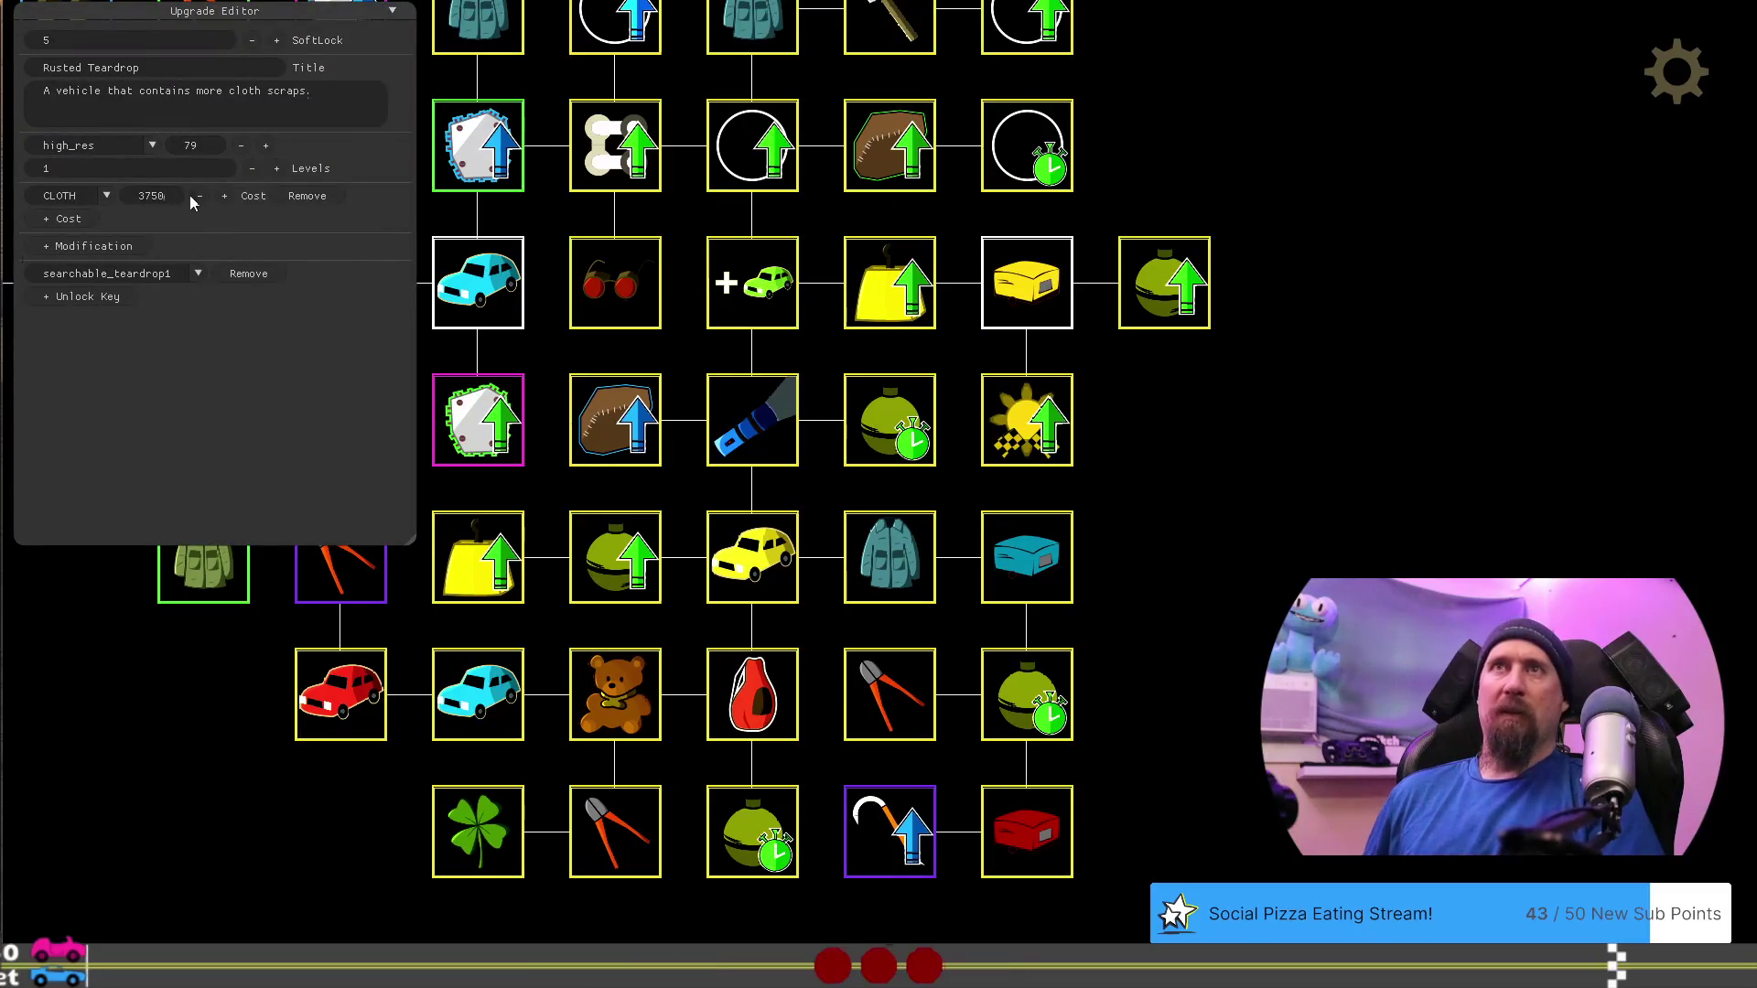
key(ctrl+a)
key(BackSpace)
text(7000)
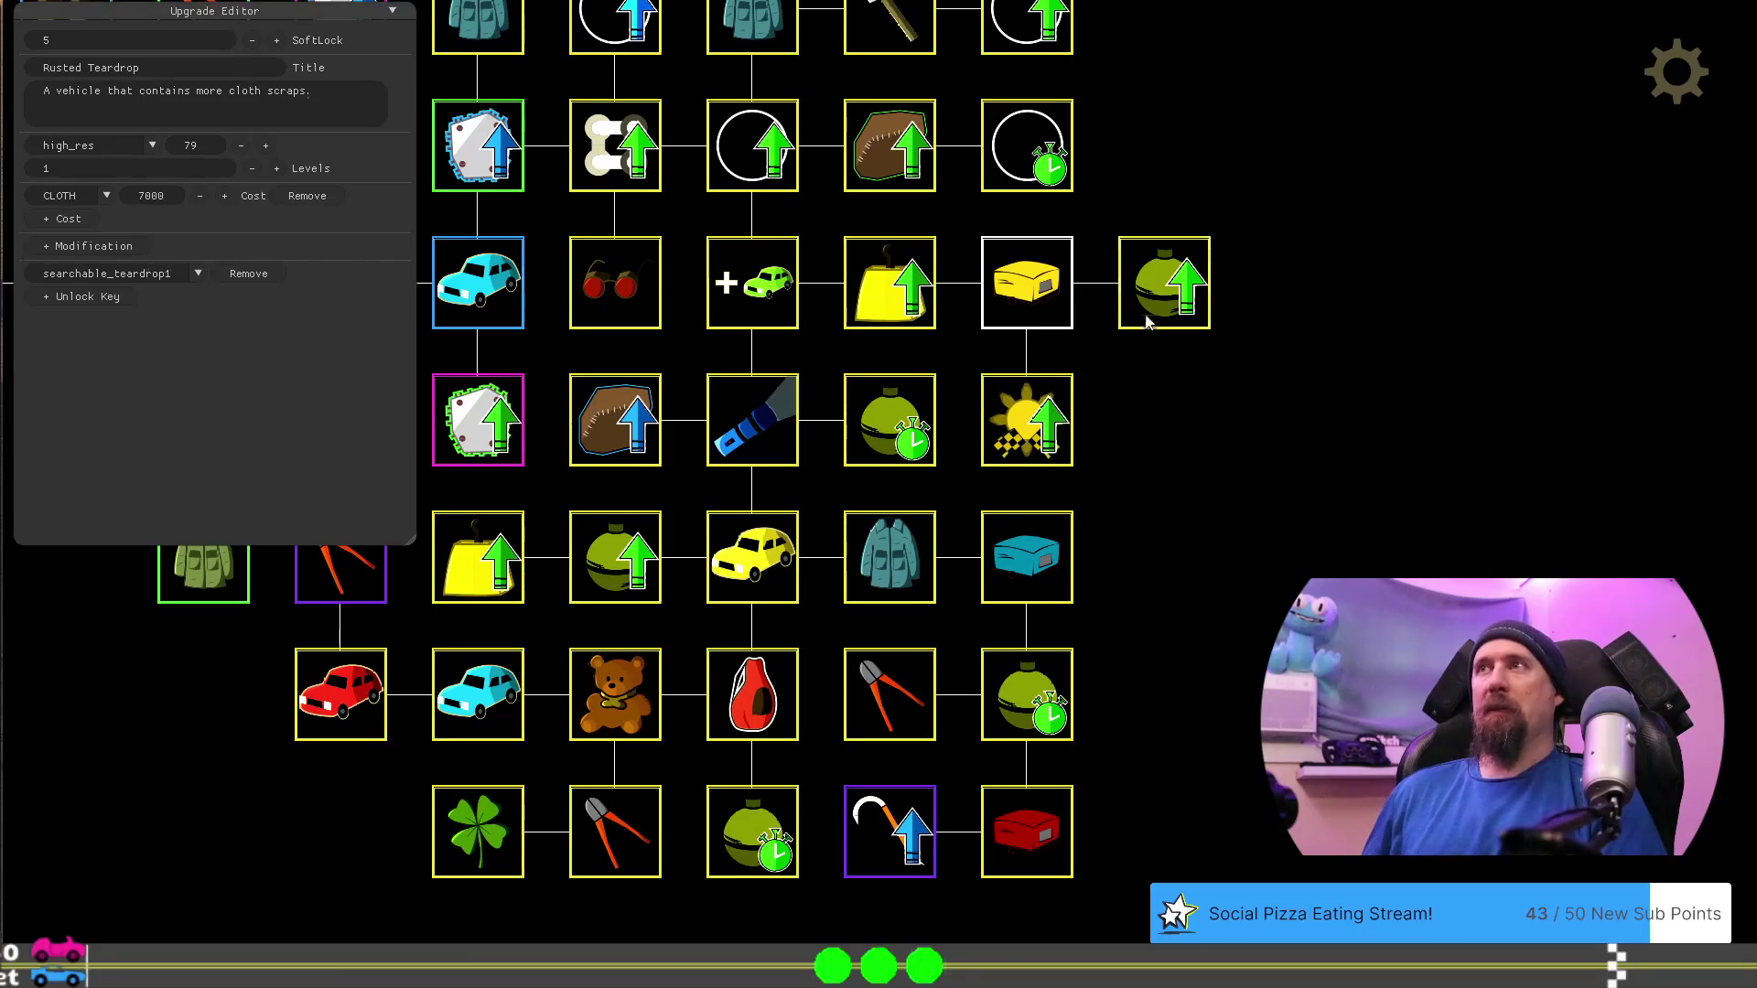
Change Bigger Explosion's metal cost to 10000
click(1160, 285)
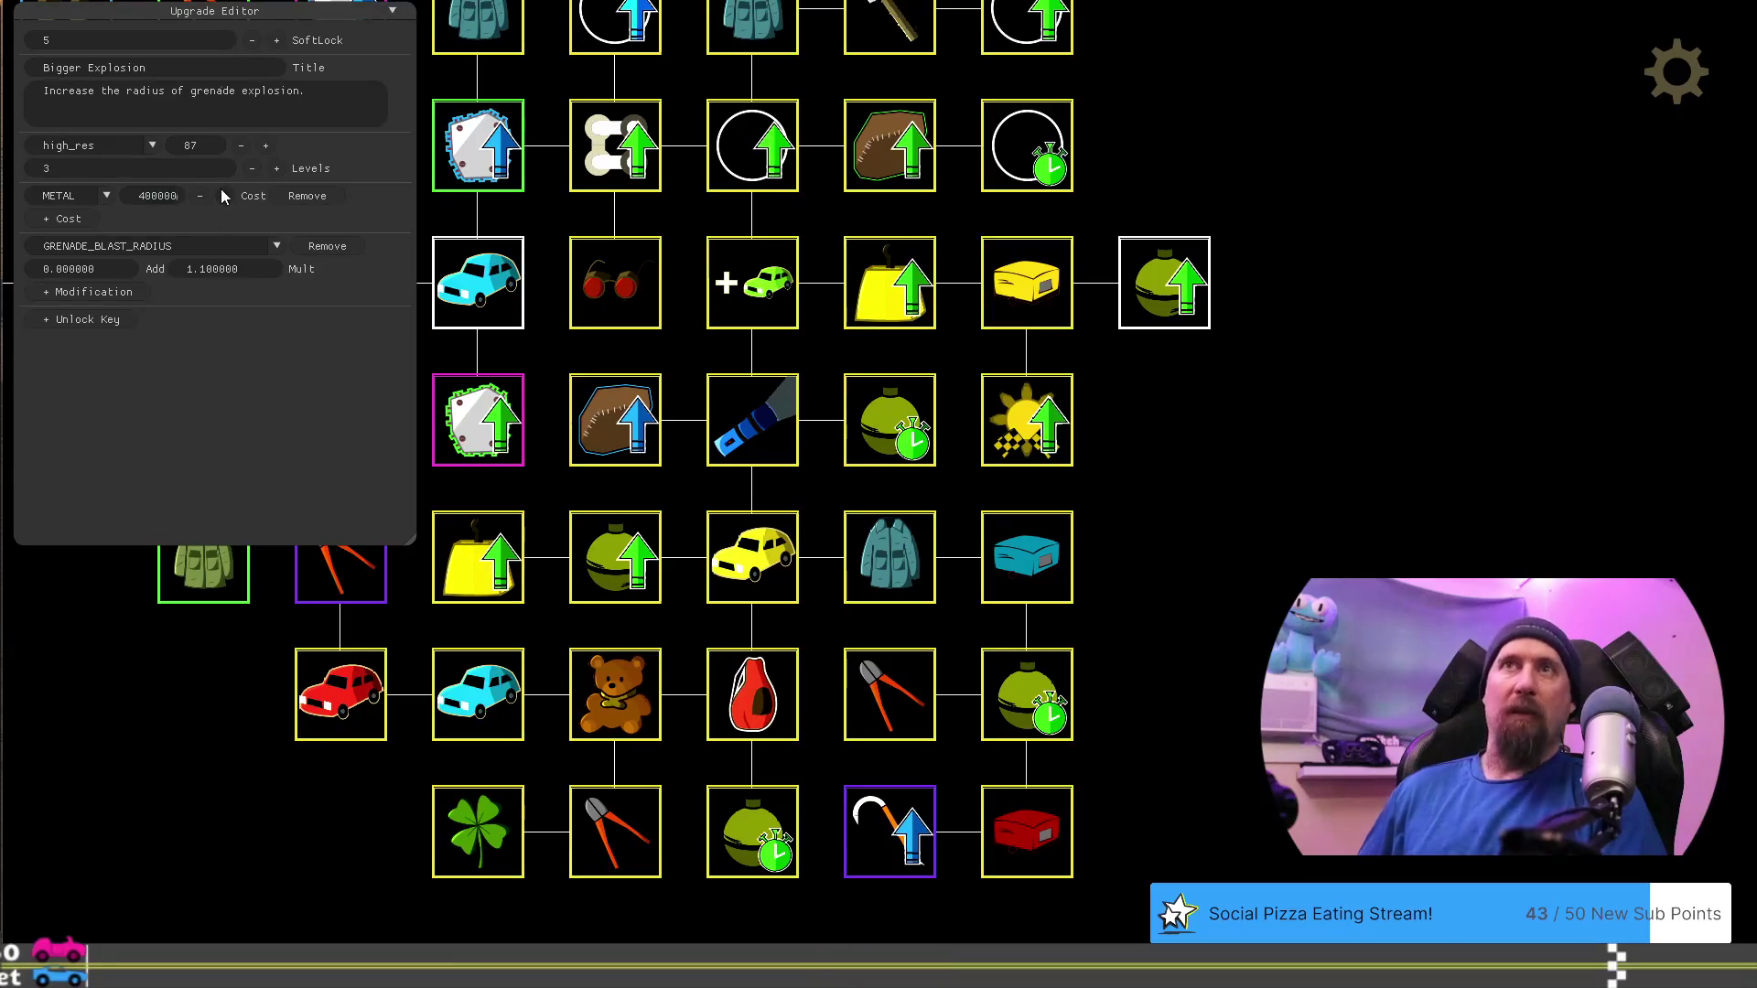
text(0)
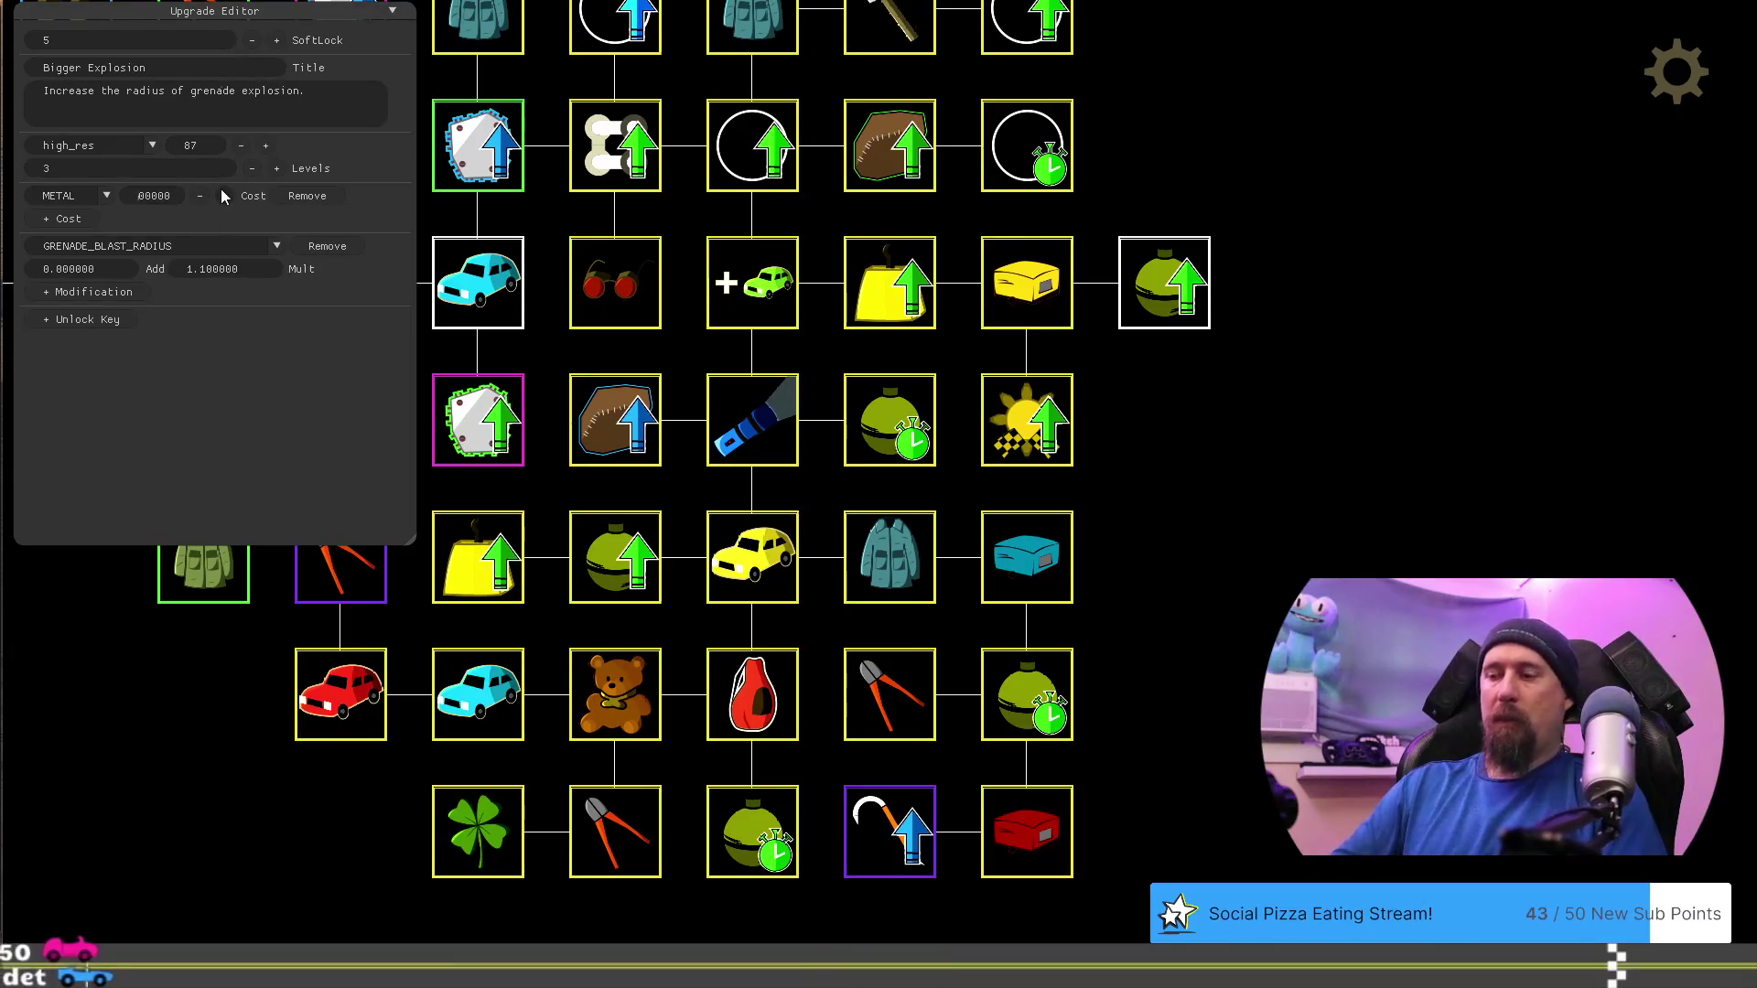
key(ctrl+a)
key(BackSpace)
text(10000)
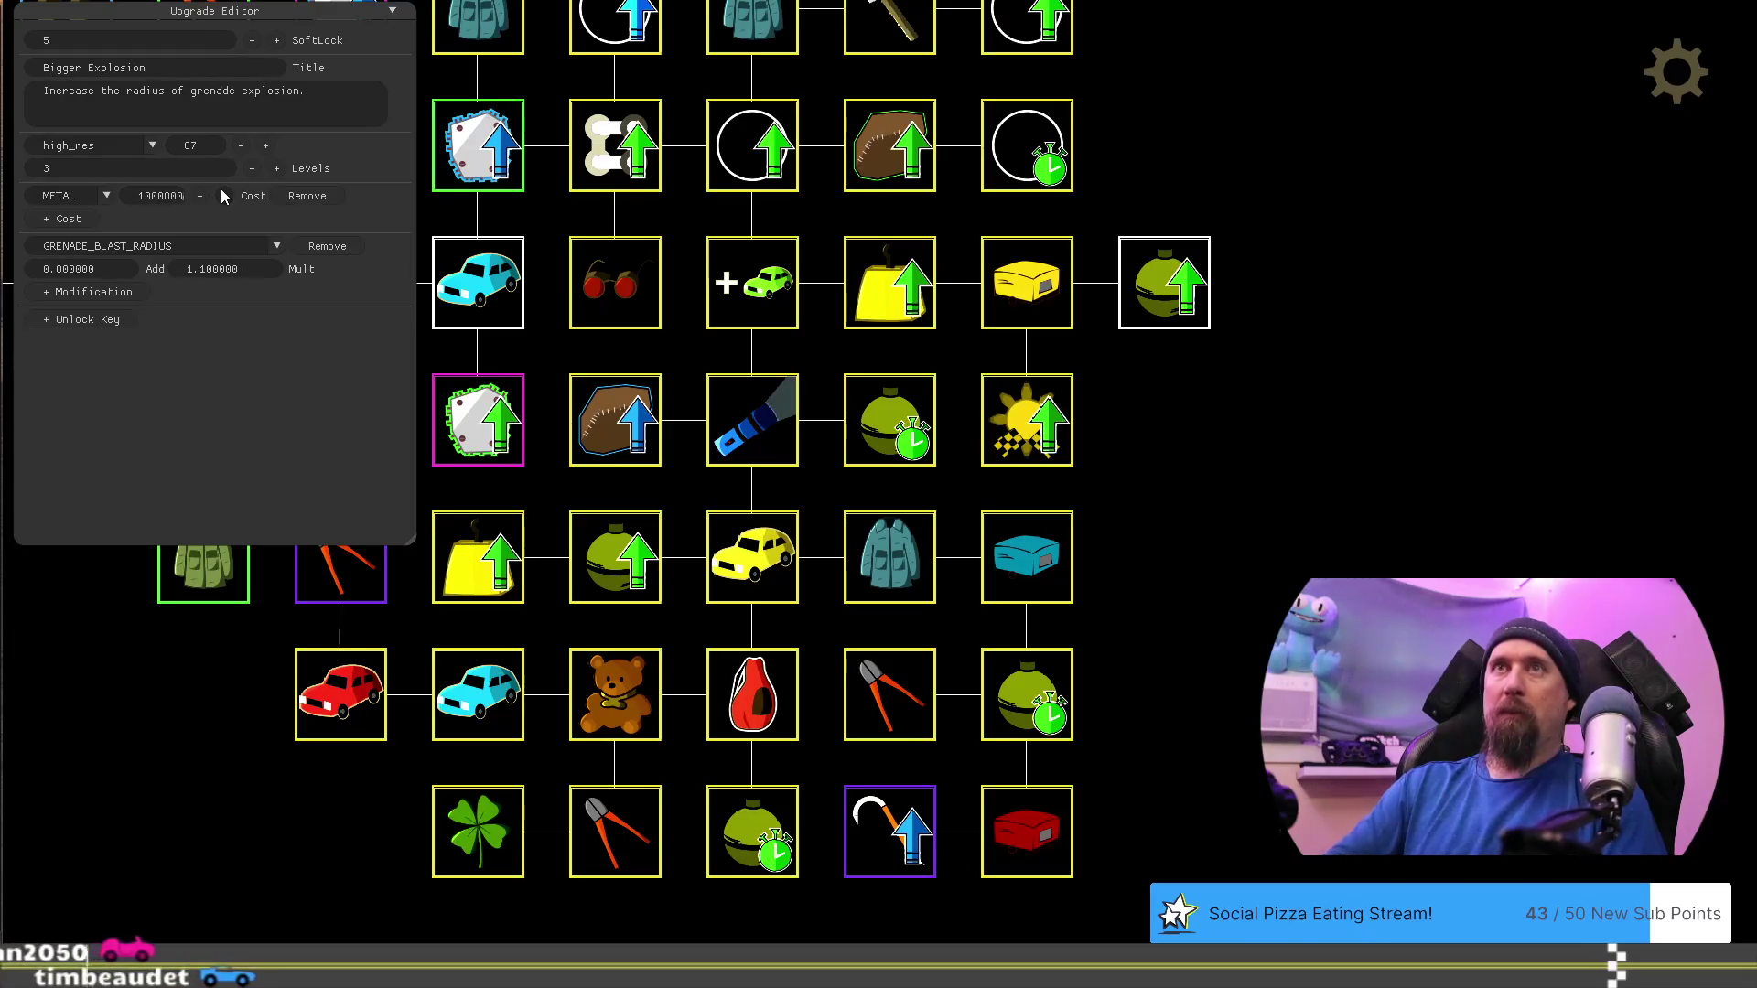
Raise Increase Fame's cloth cost from 75000 to 150000
click(1052, 426)
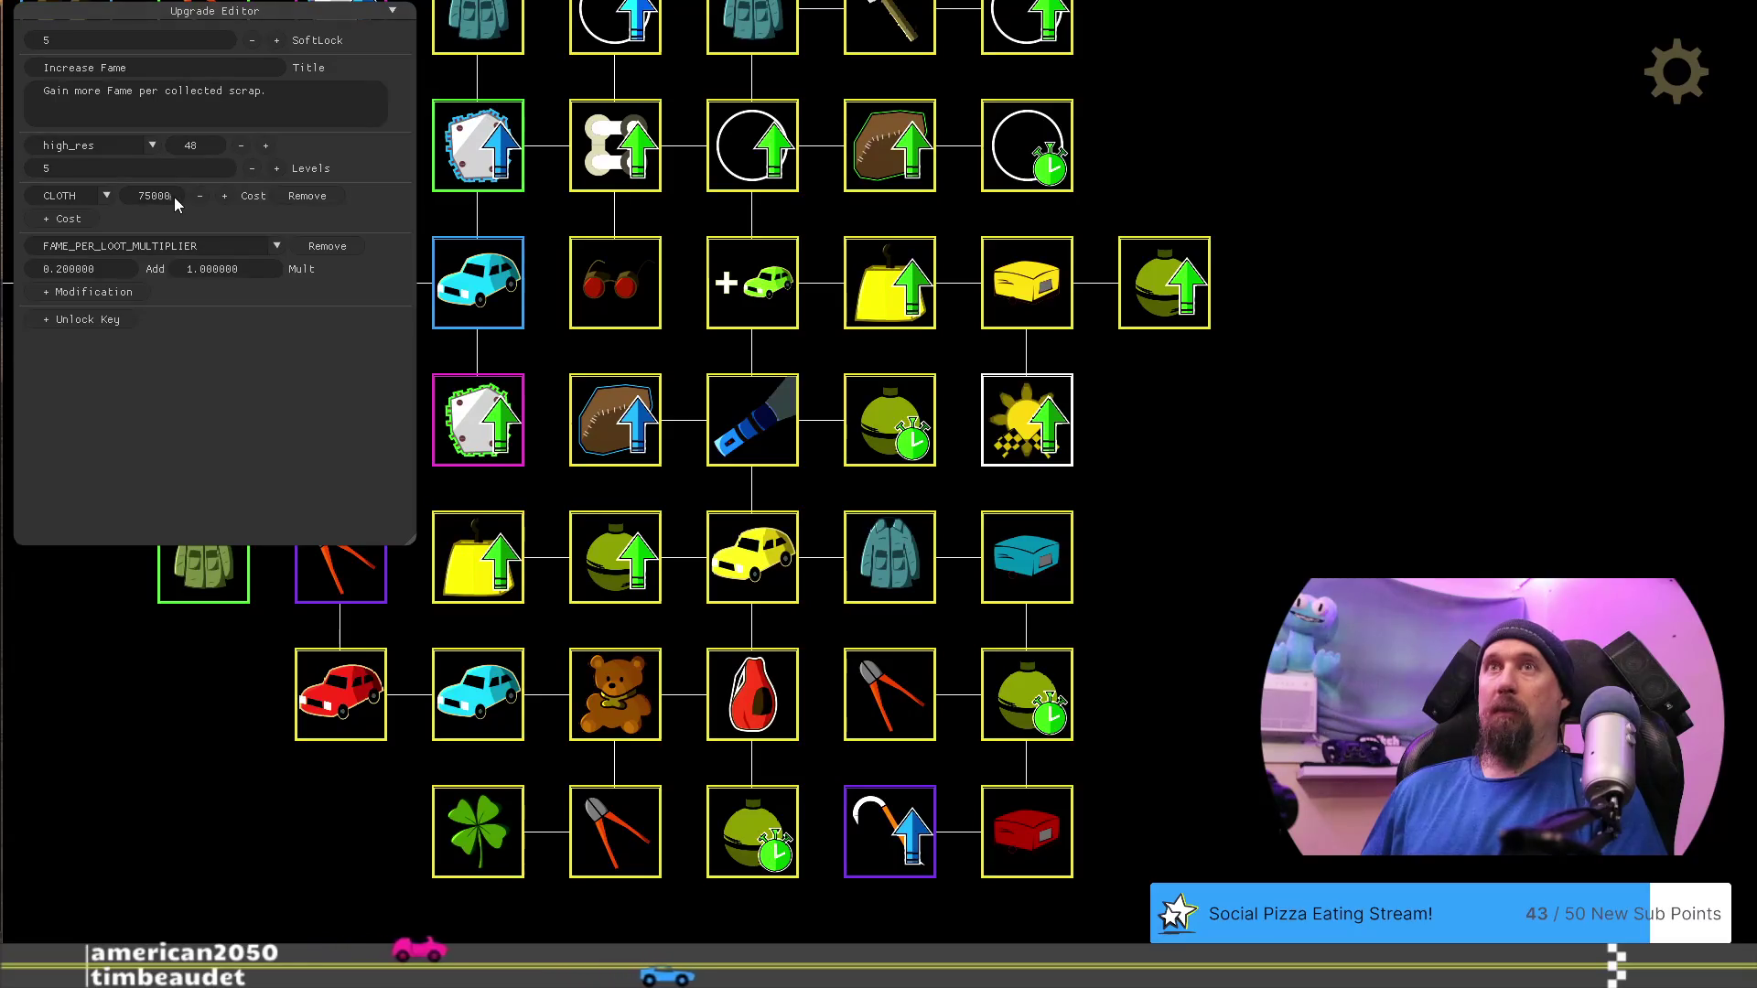
key(BackSpace)
key(BackSpace)
key(BackSpace)
text(1500)
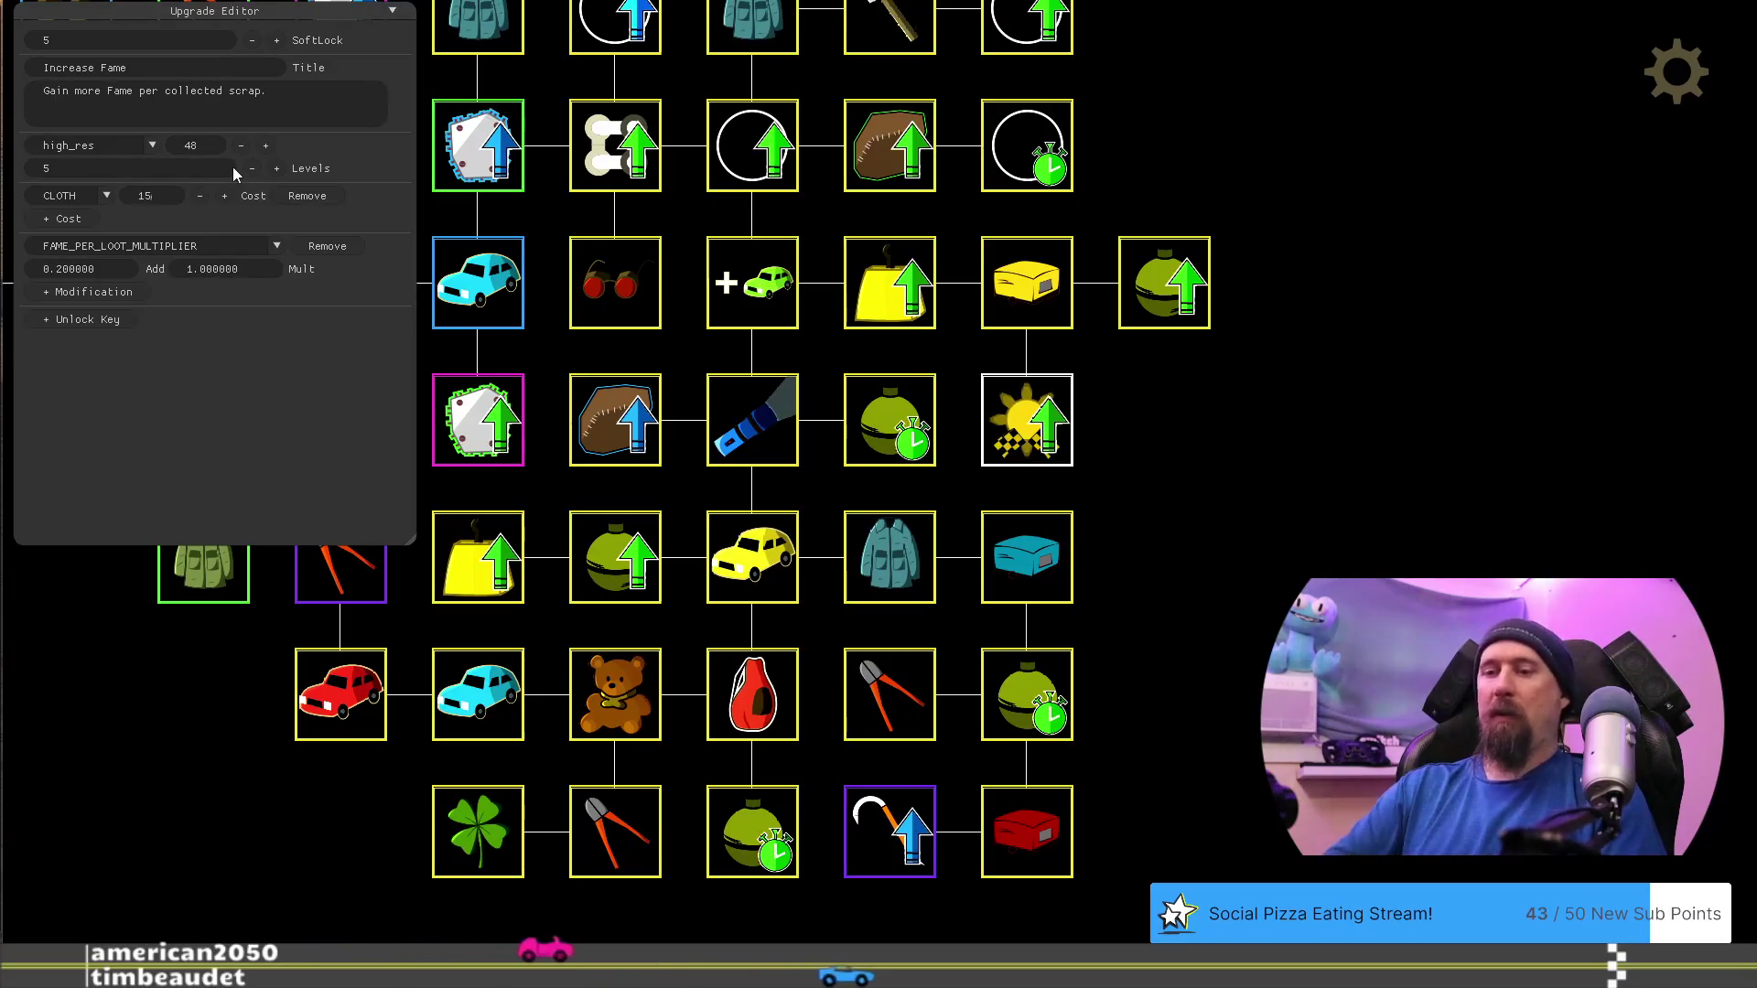
key(BackSpace)
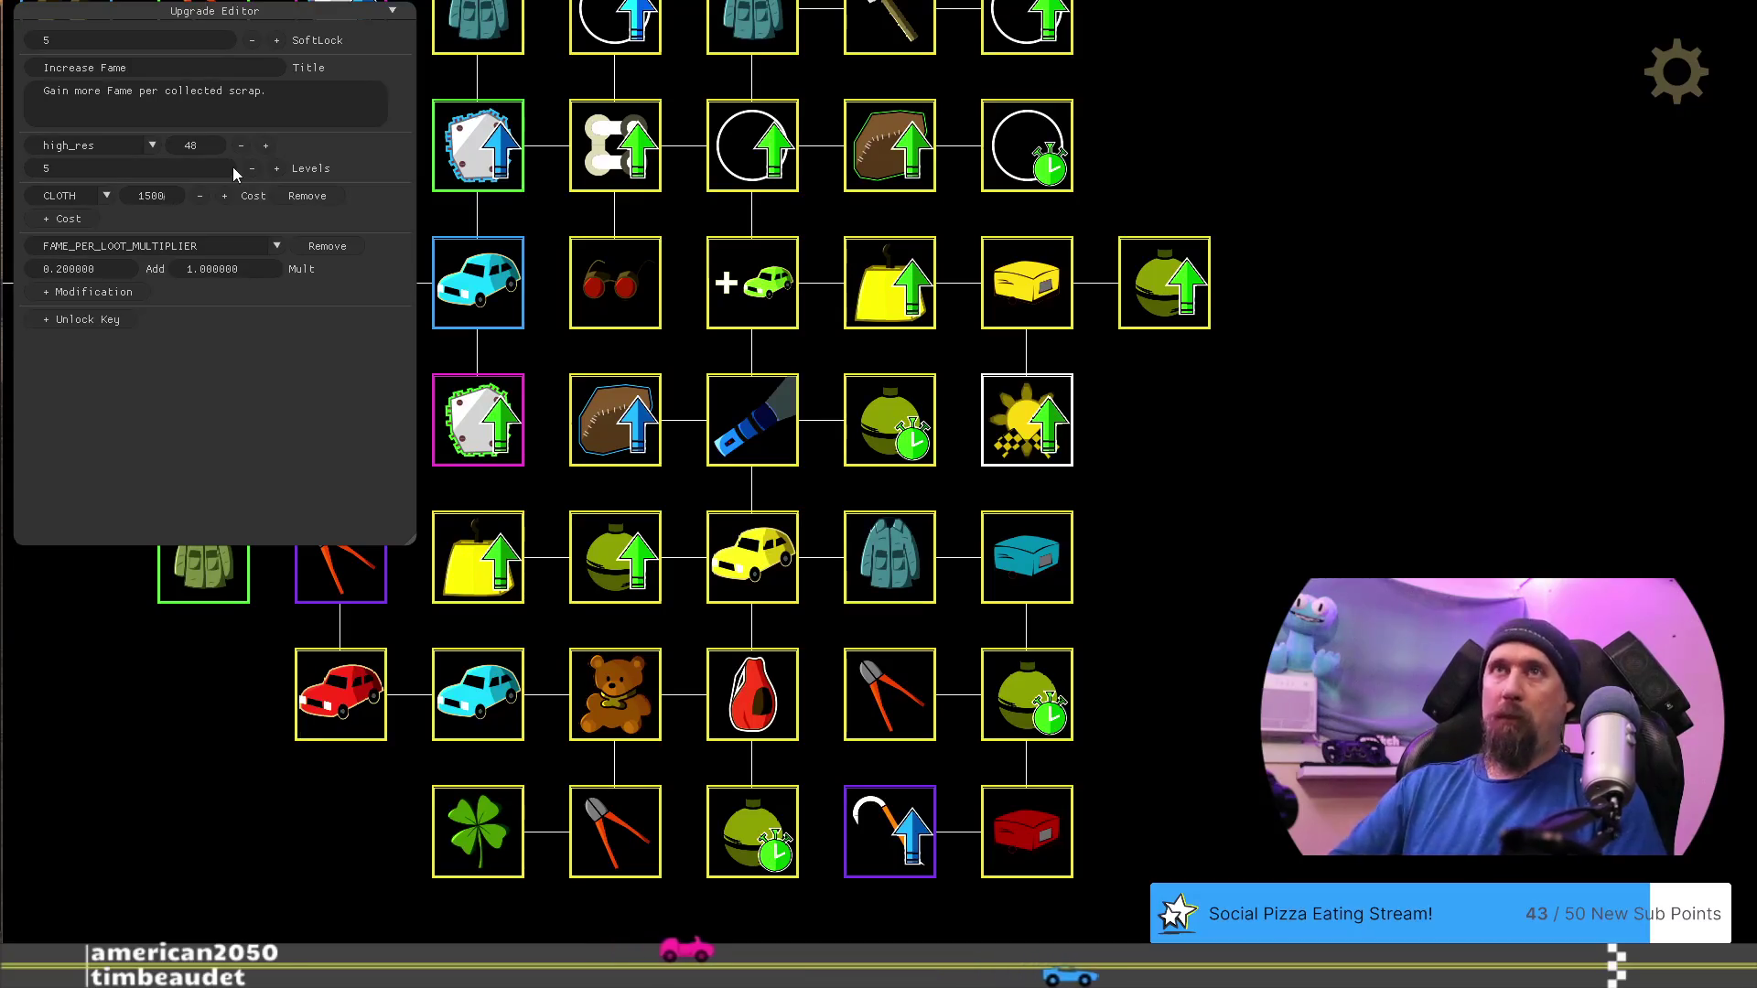
text(0000)
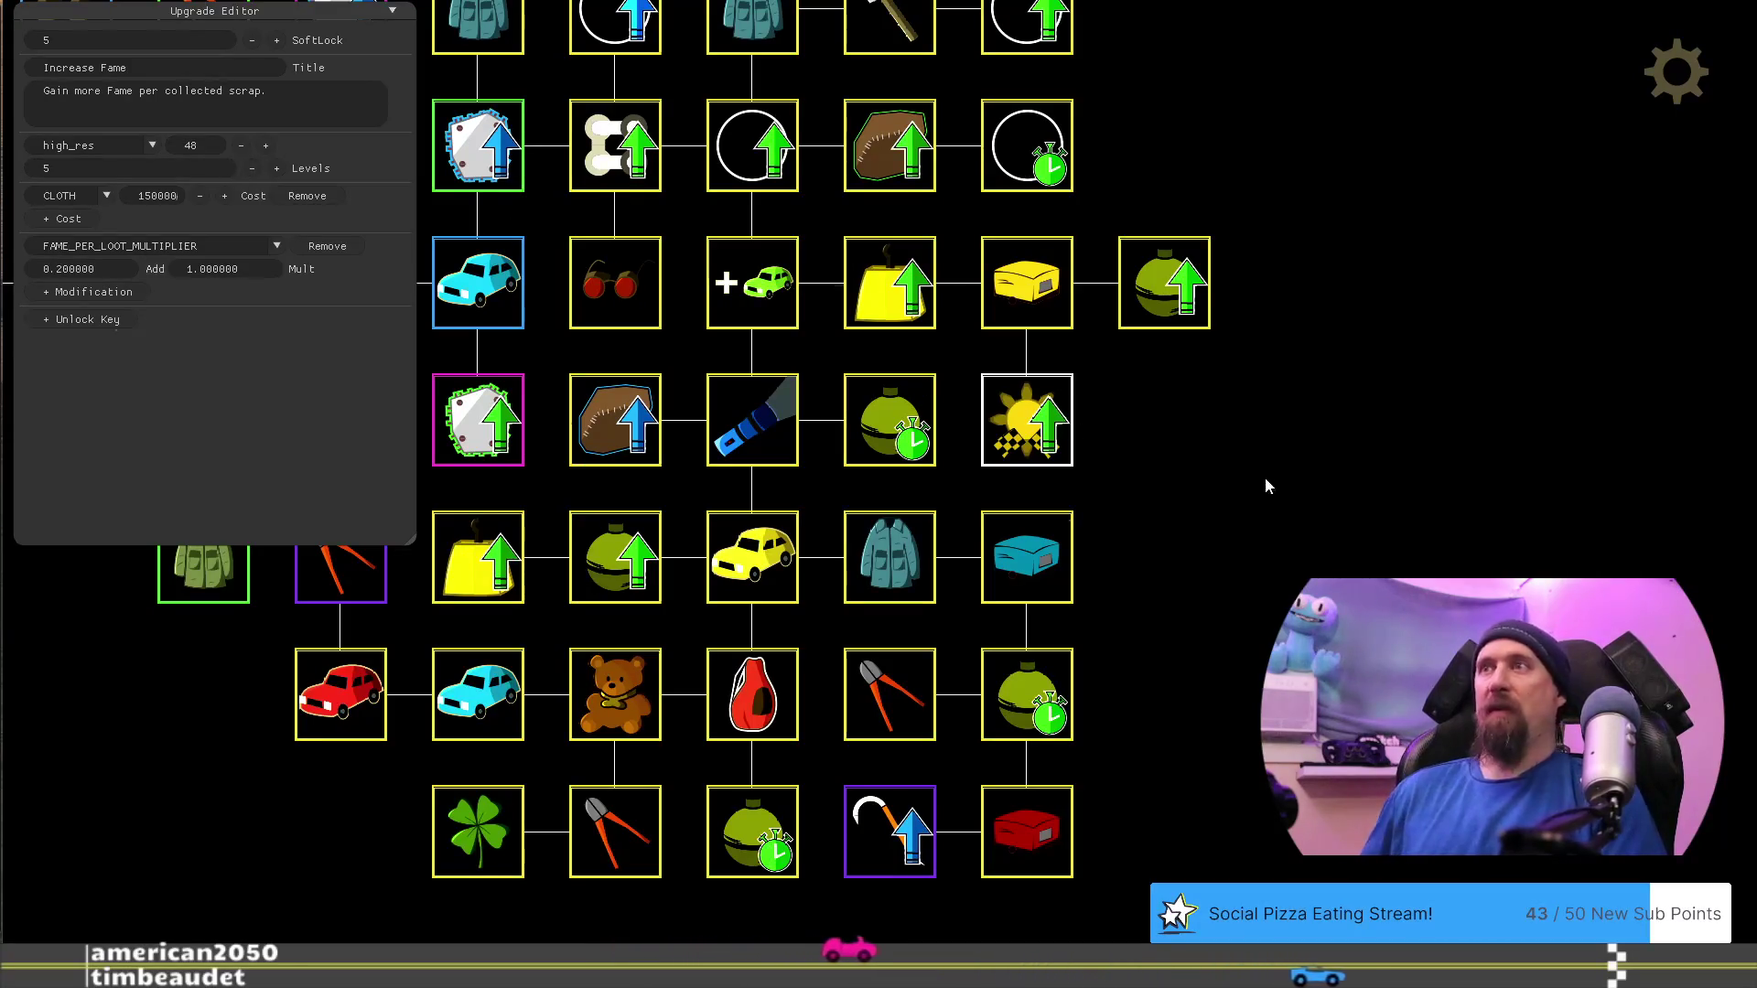
click(970, 403)
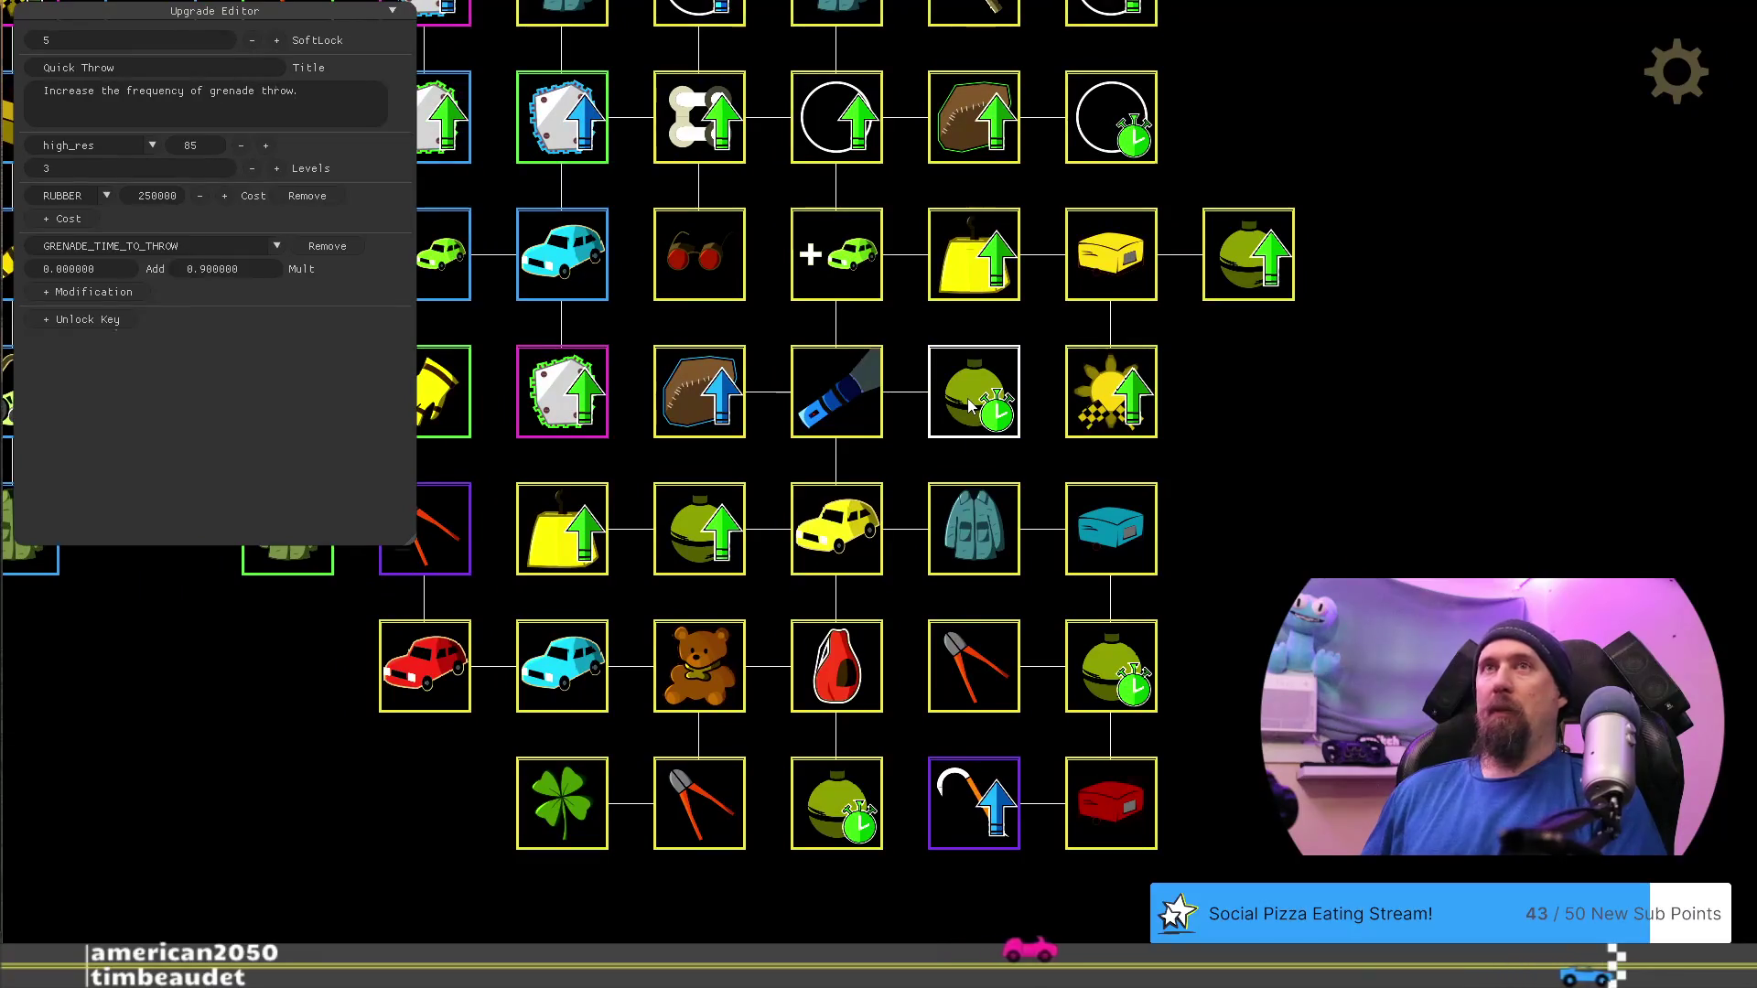
Compare Pristine Cloth's costs with UV Flashlight, Quick Throw and Rusted Hatchback
click(721, 408)
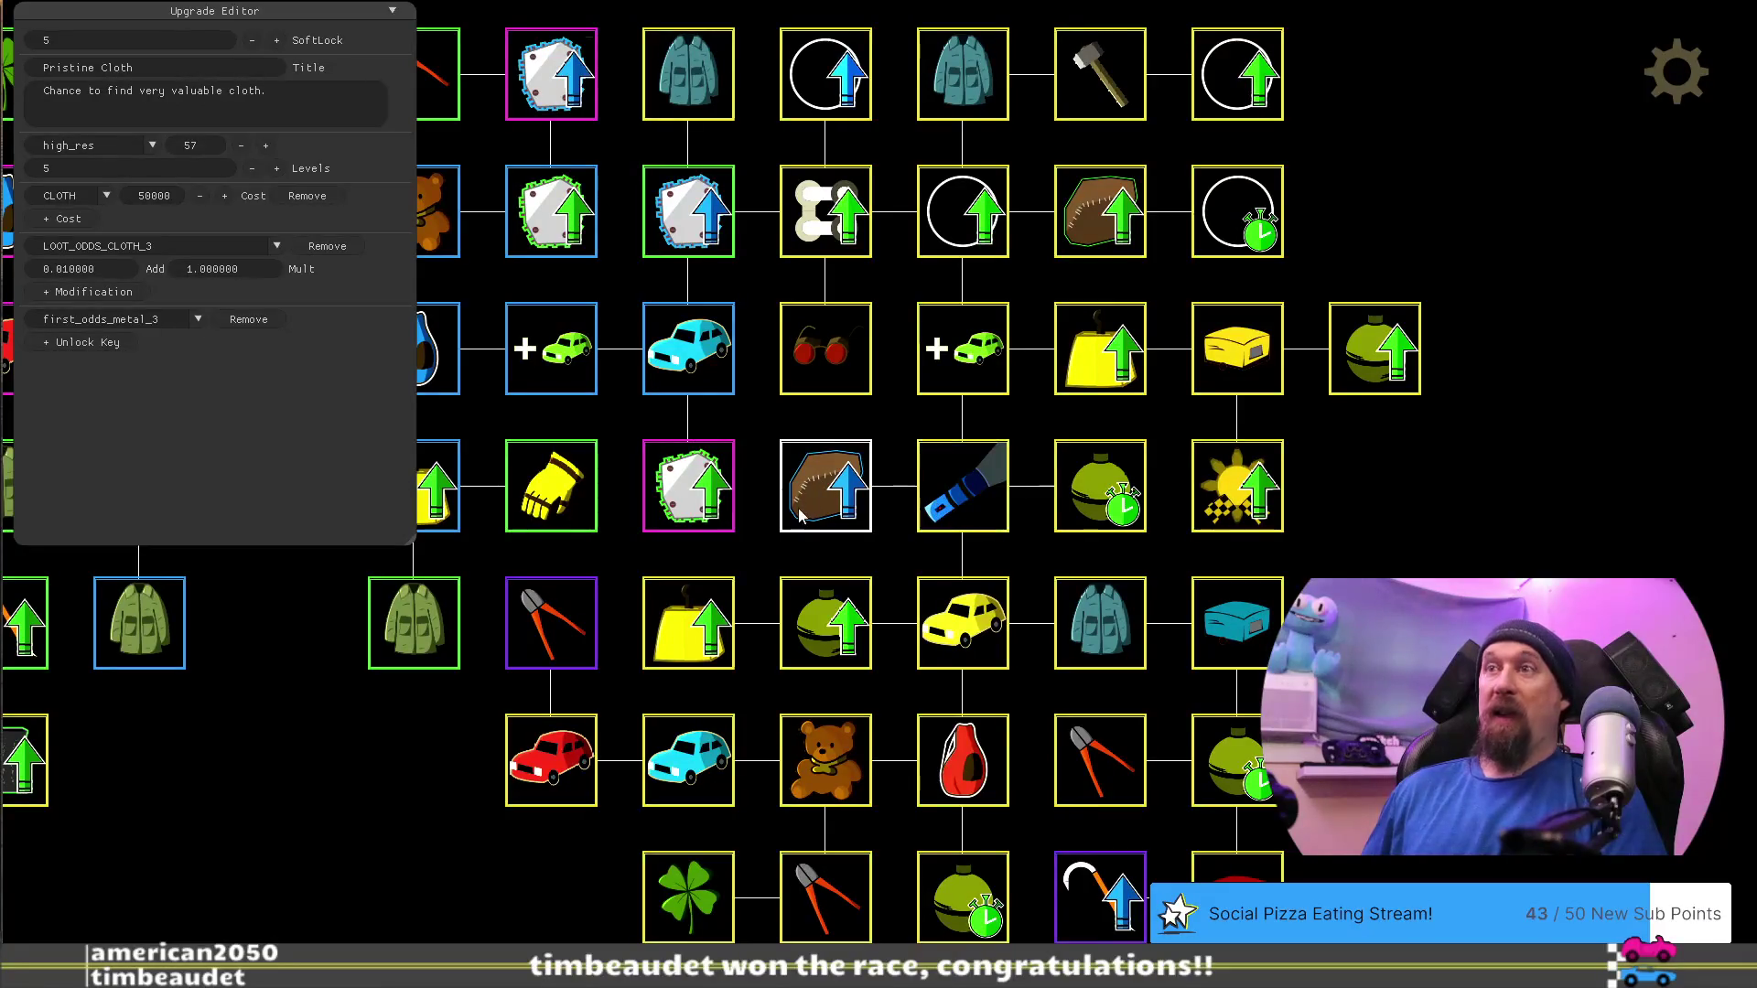
click(961, 500)
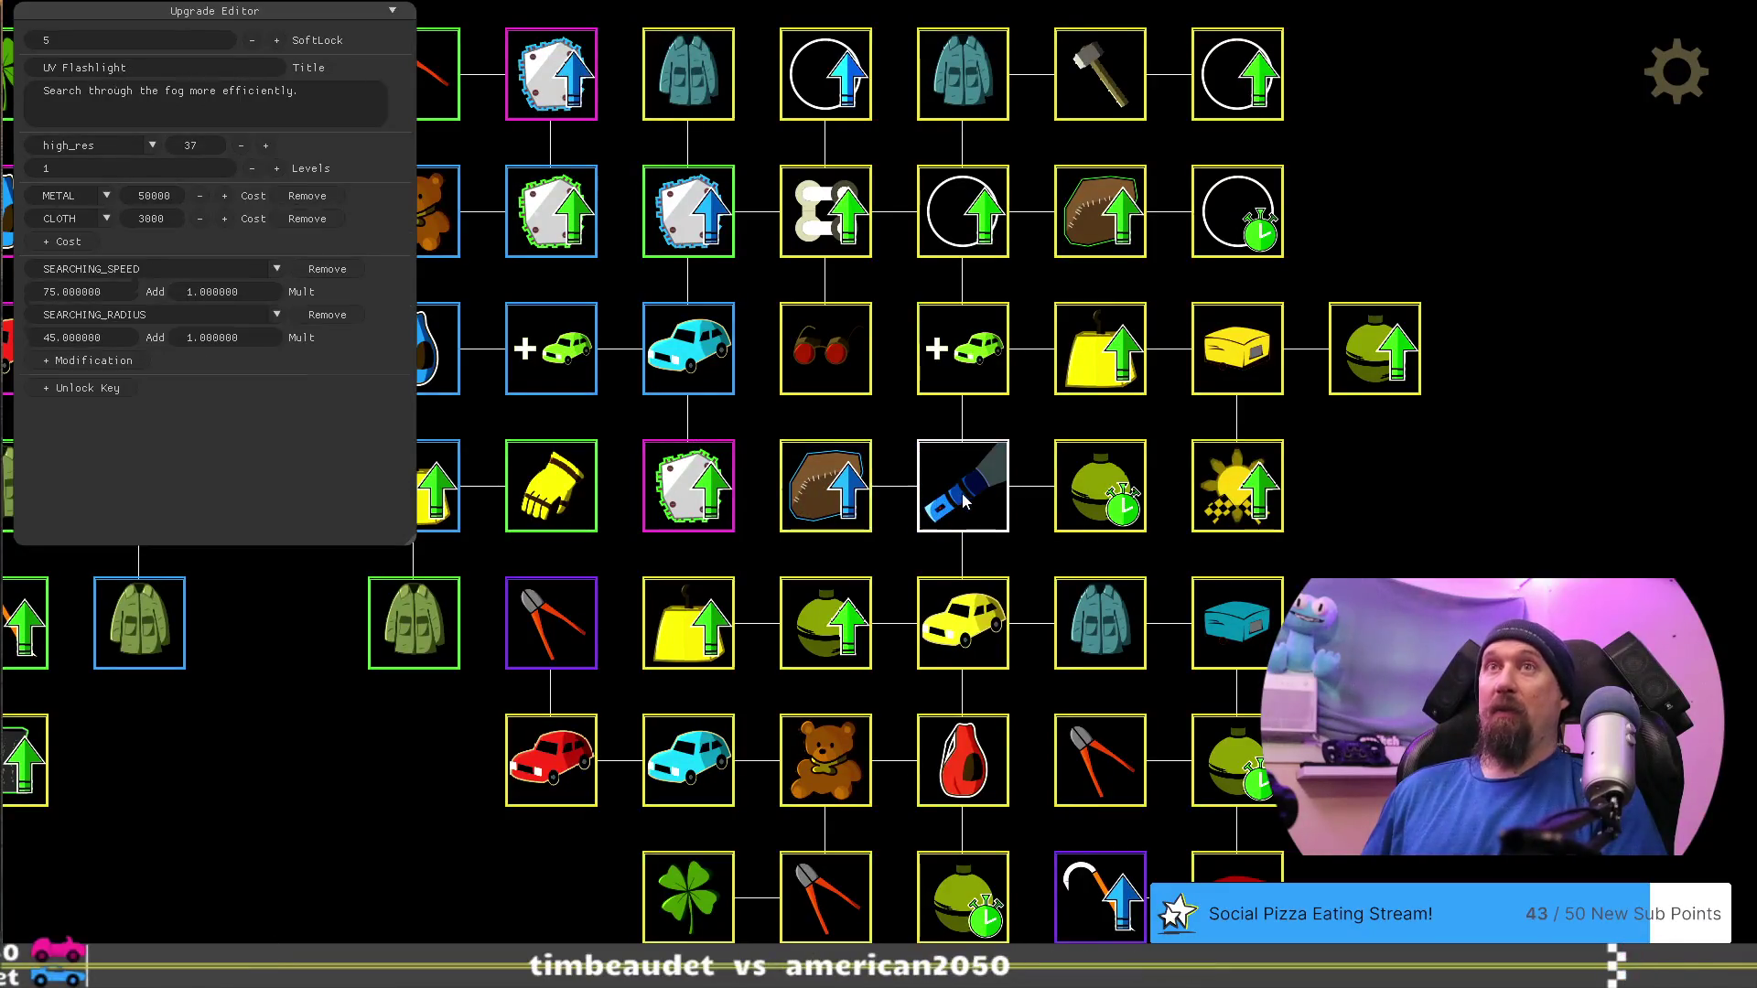
click(865, 497)
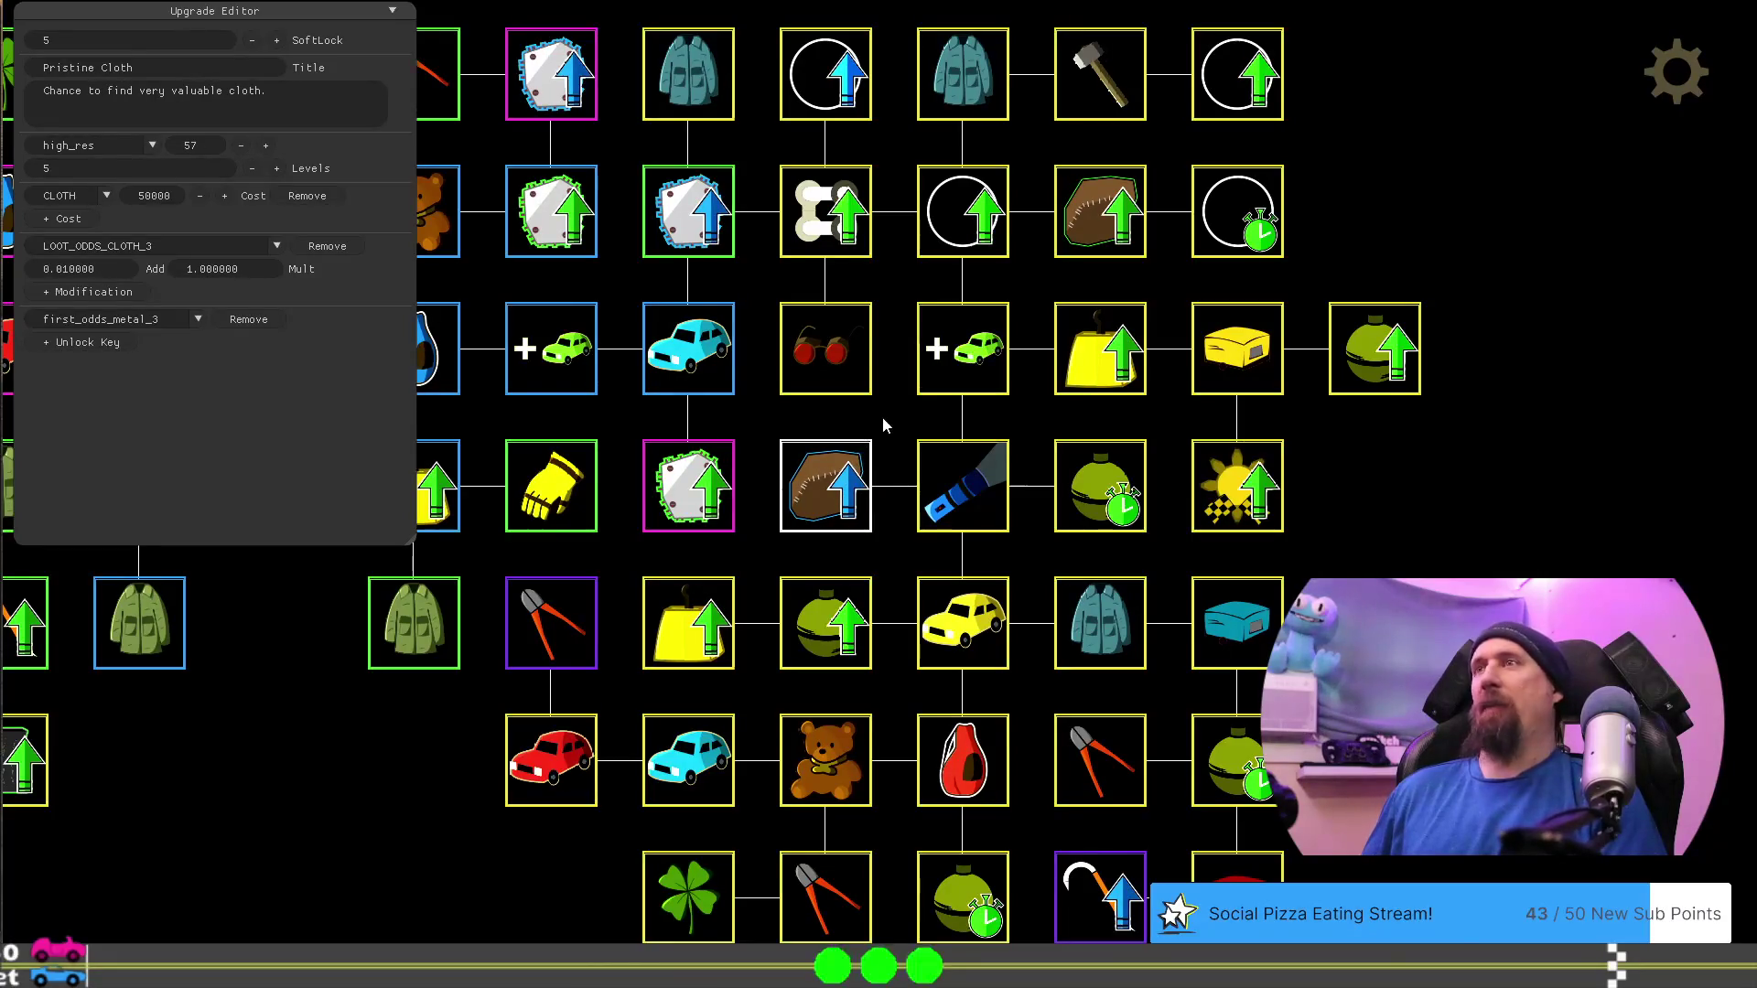
click(949, 514)
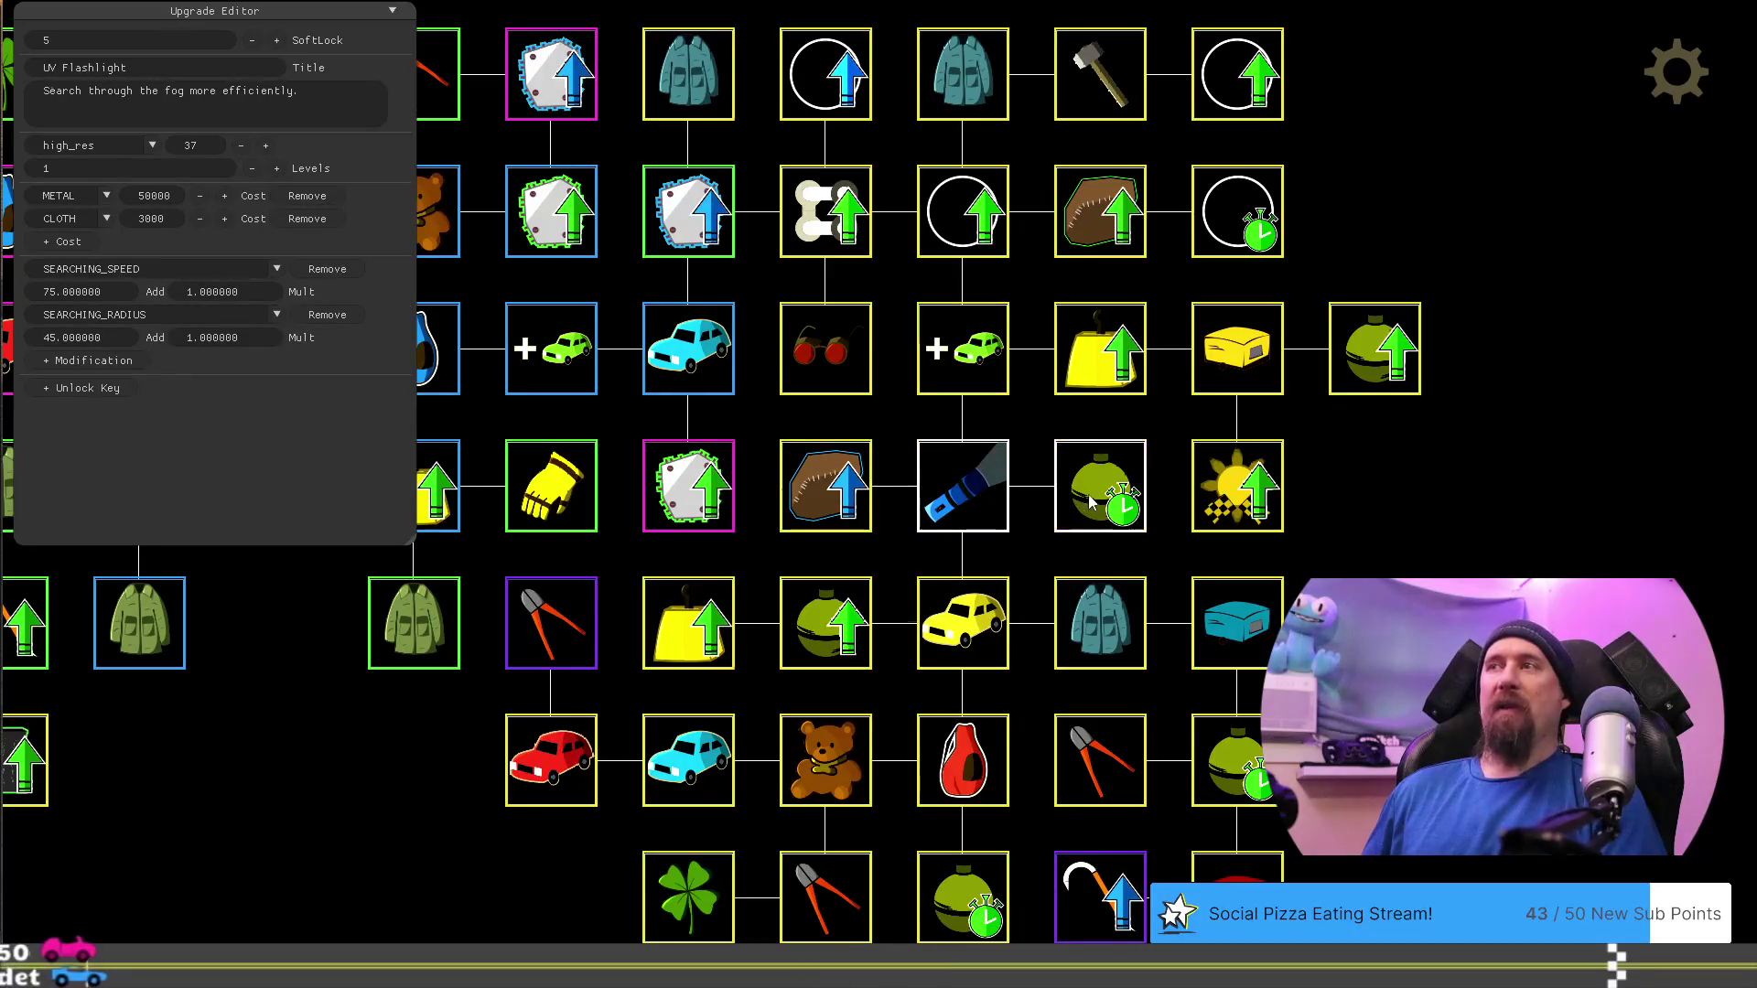
click(1093, 489)
click(976, 499)
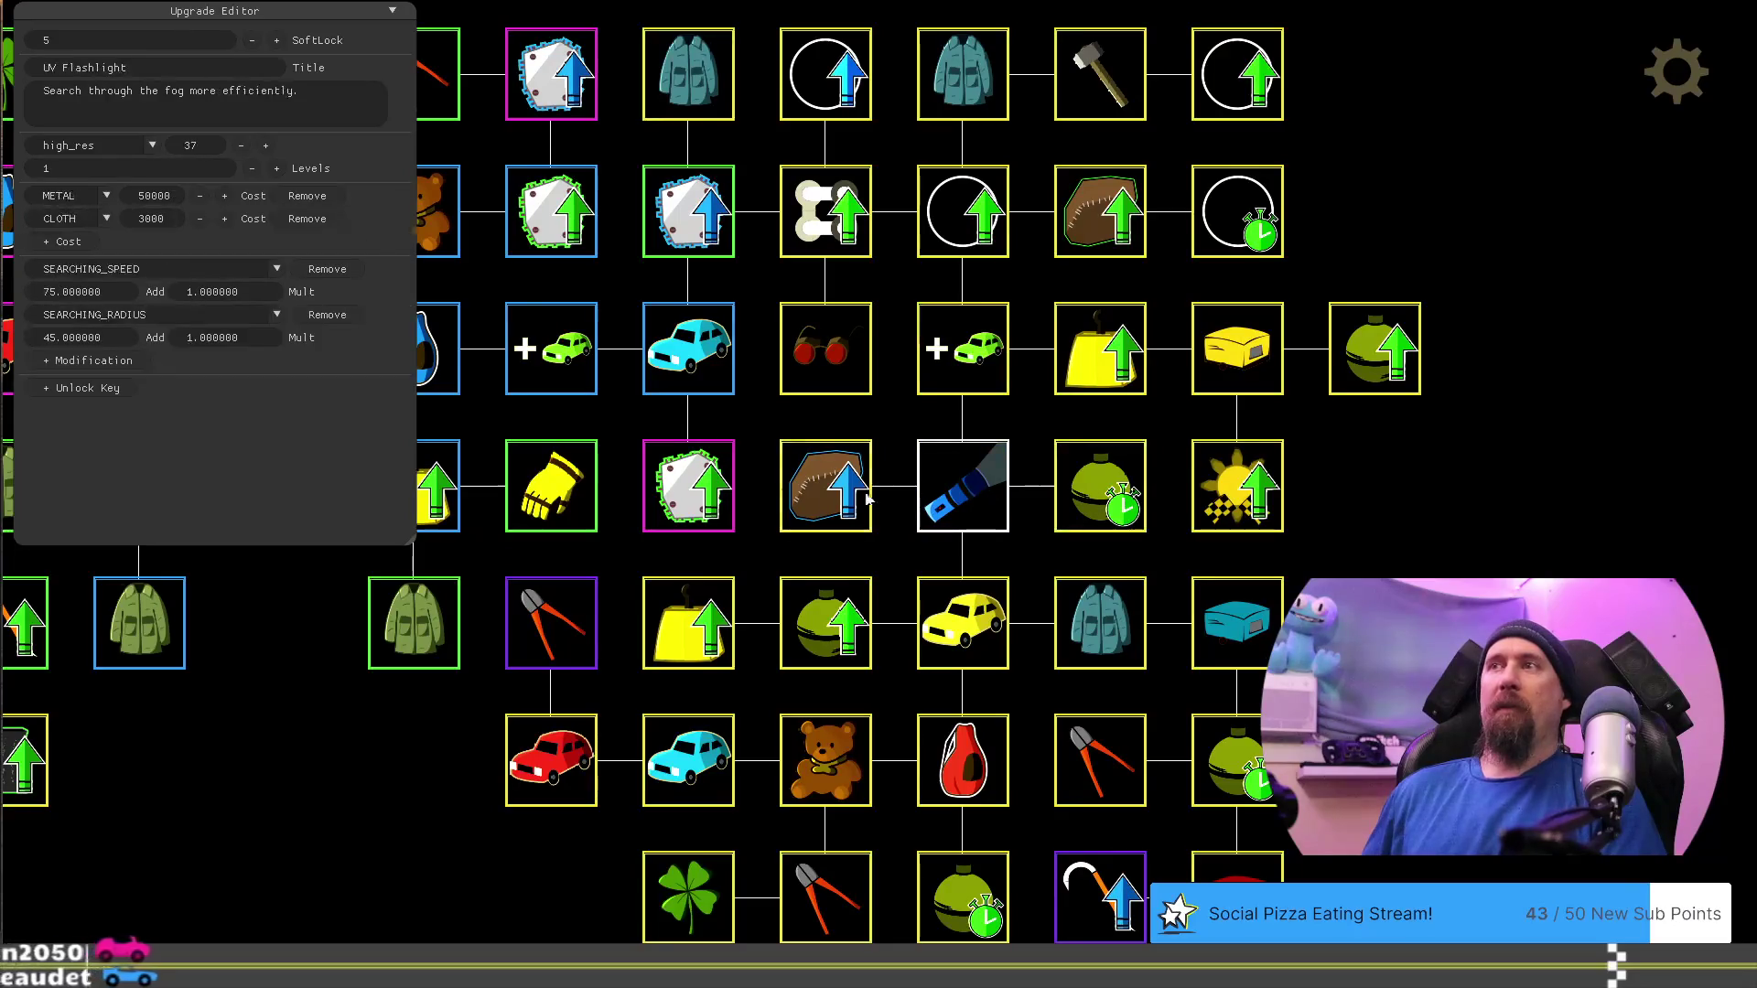
click(977, 630)
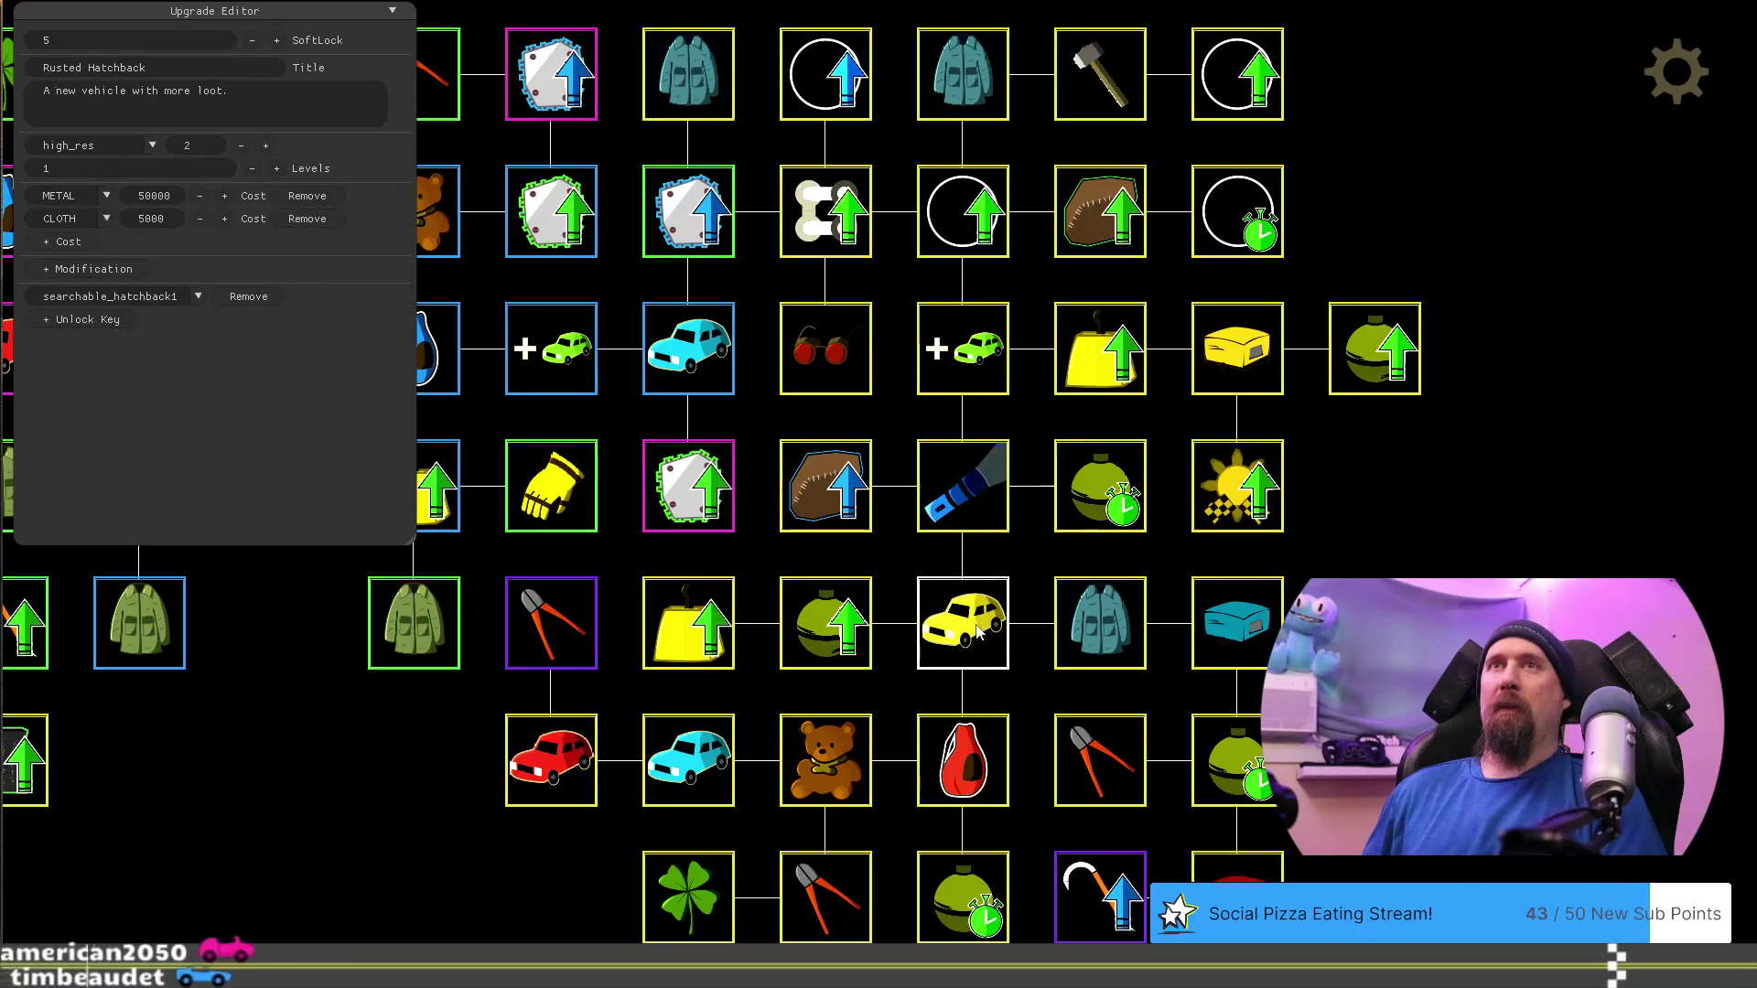
click(833, 476)
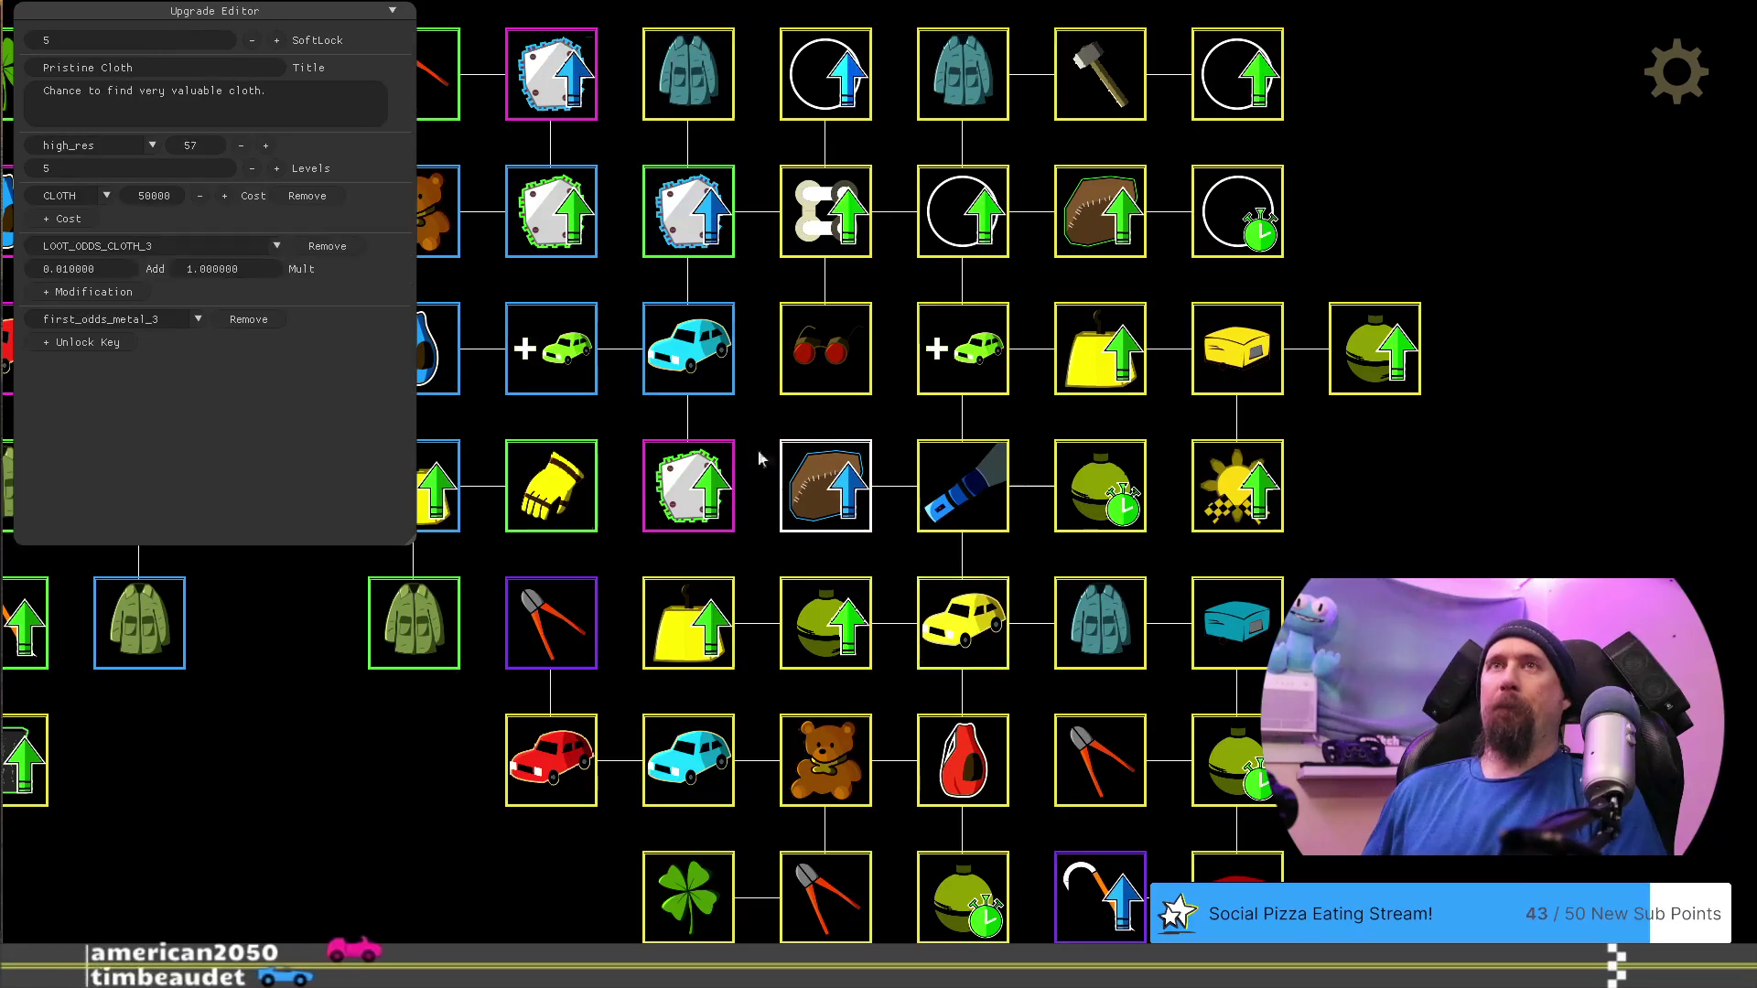
Cut Pristine Cloth's cloth cost from 50000 to 4000
click(163, 196)
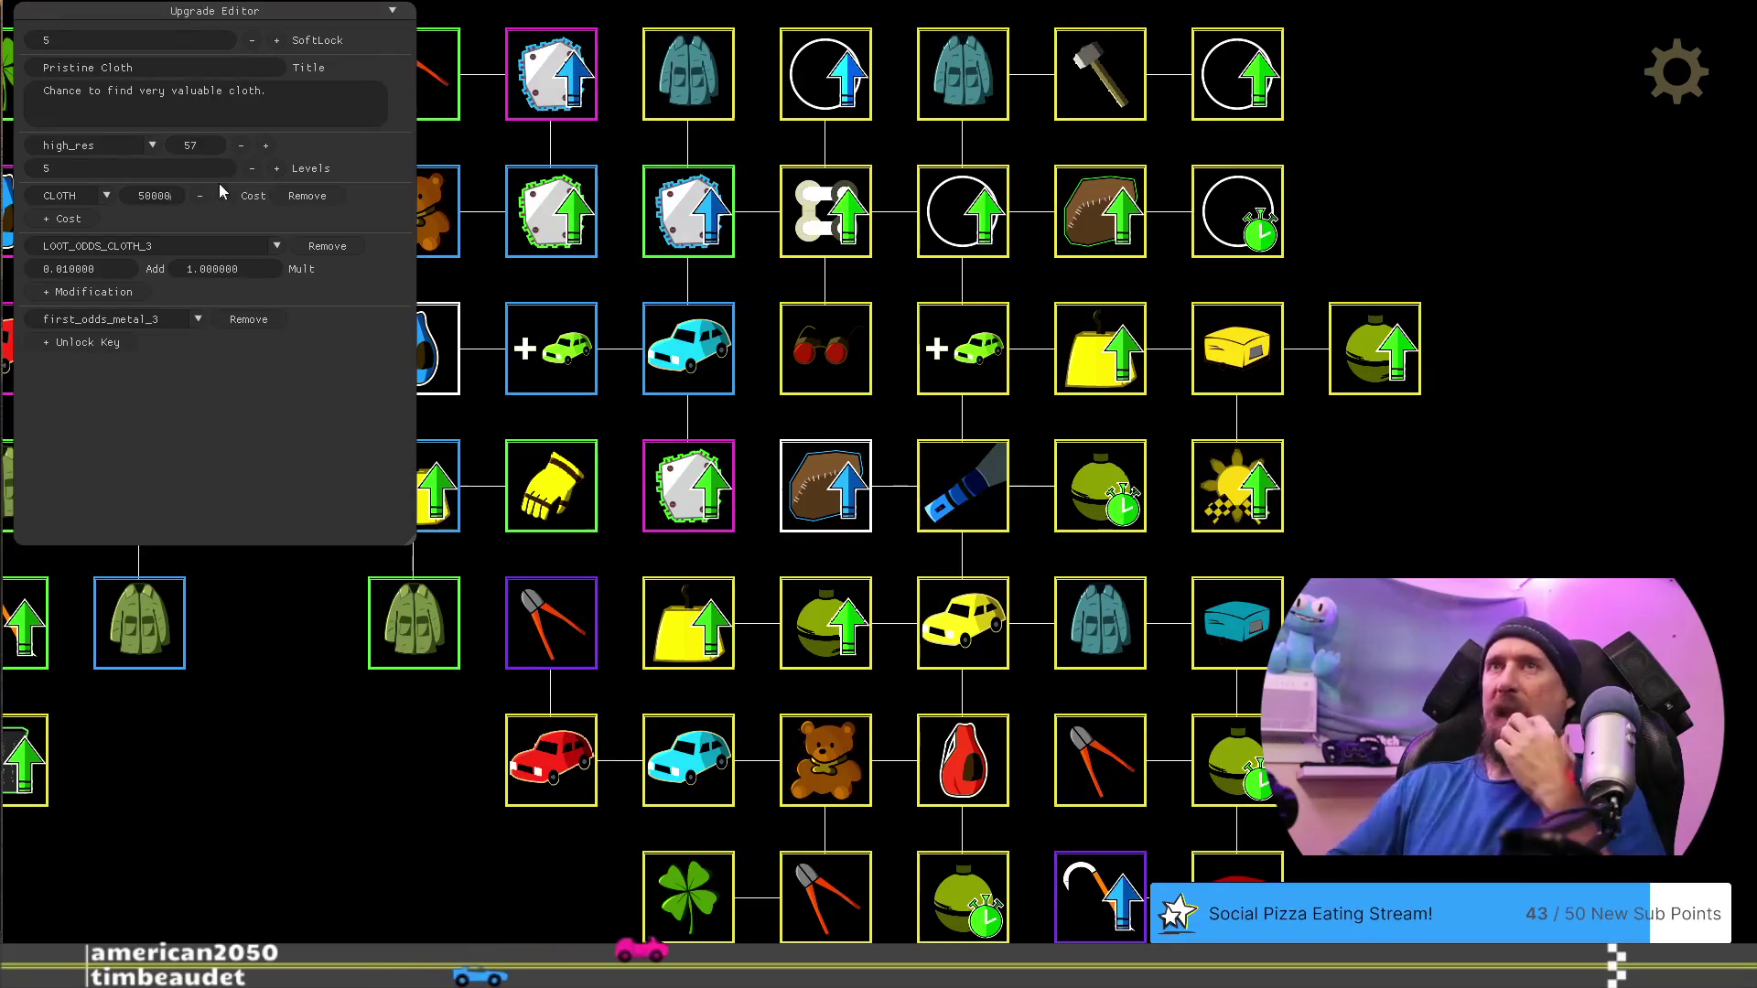
key(BackSpace)
key(BackSpace)
key(BackSpace)
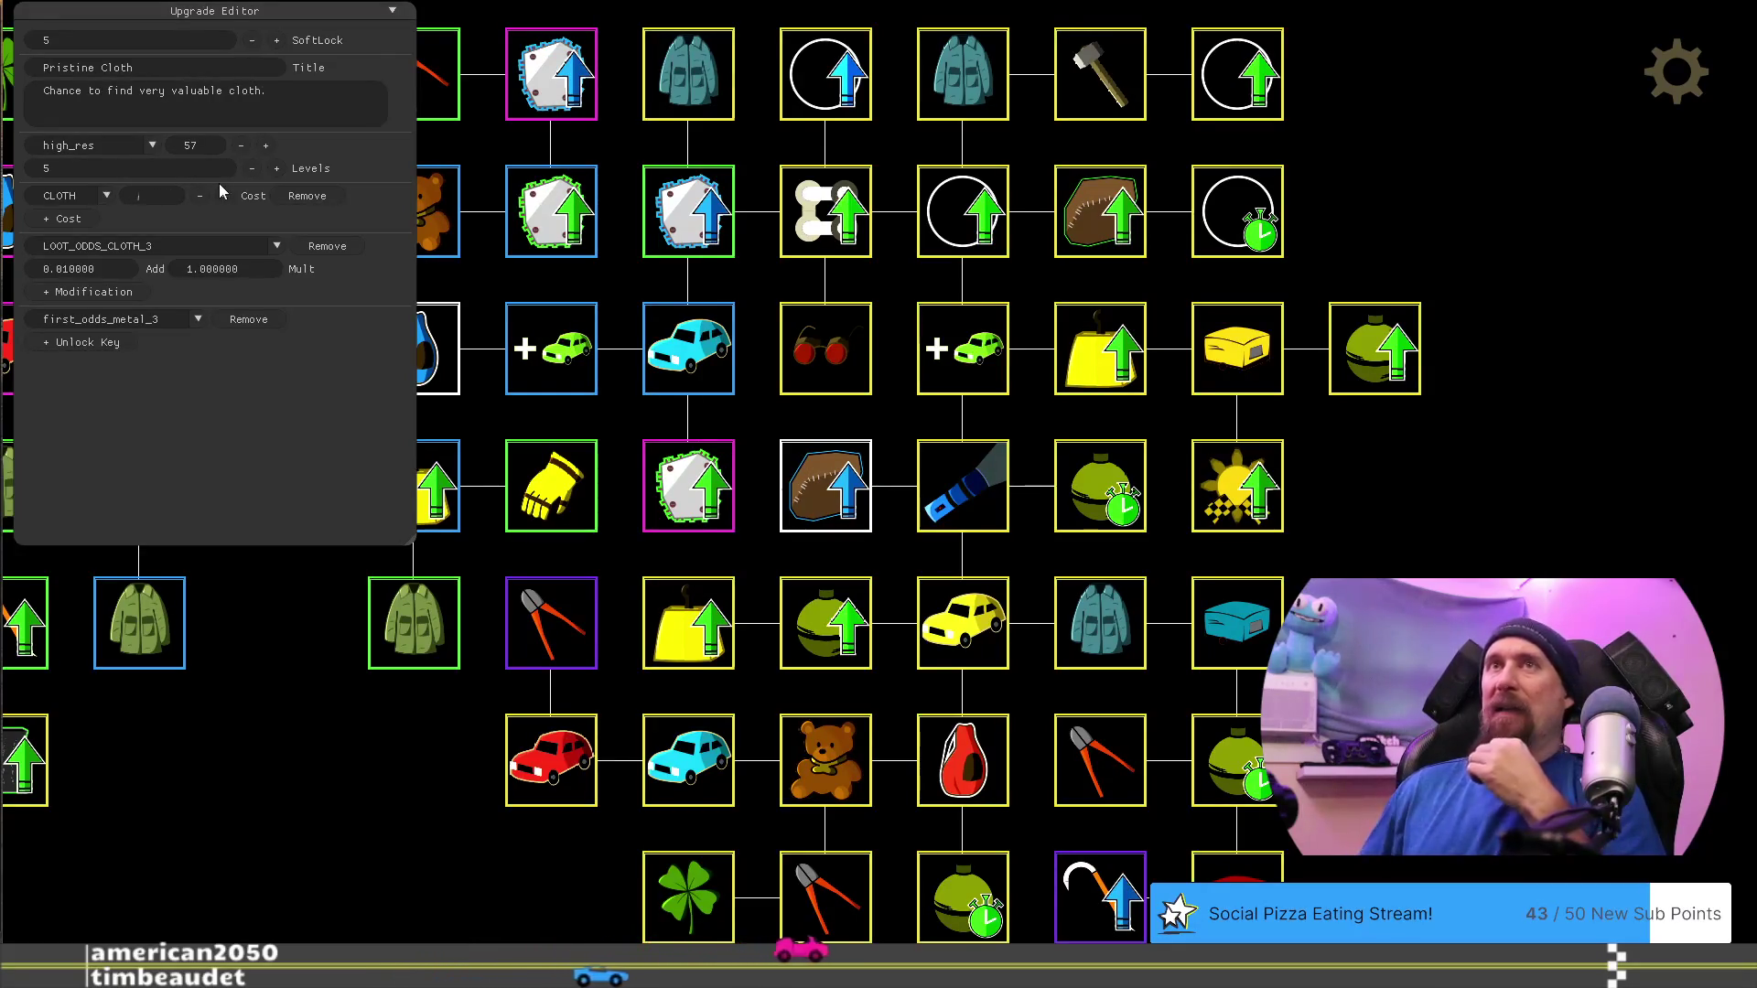
text(5000)
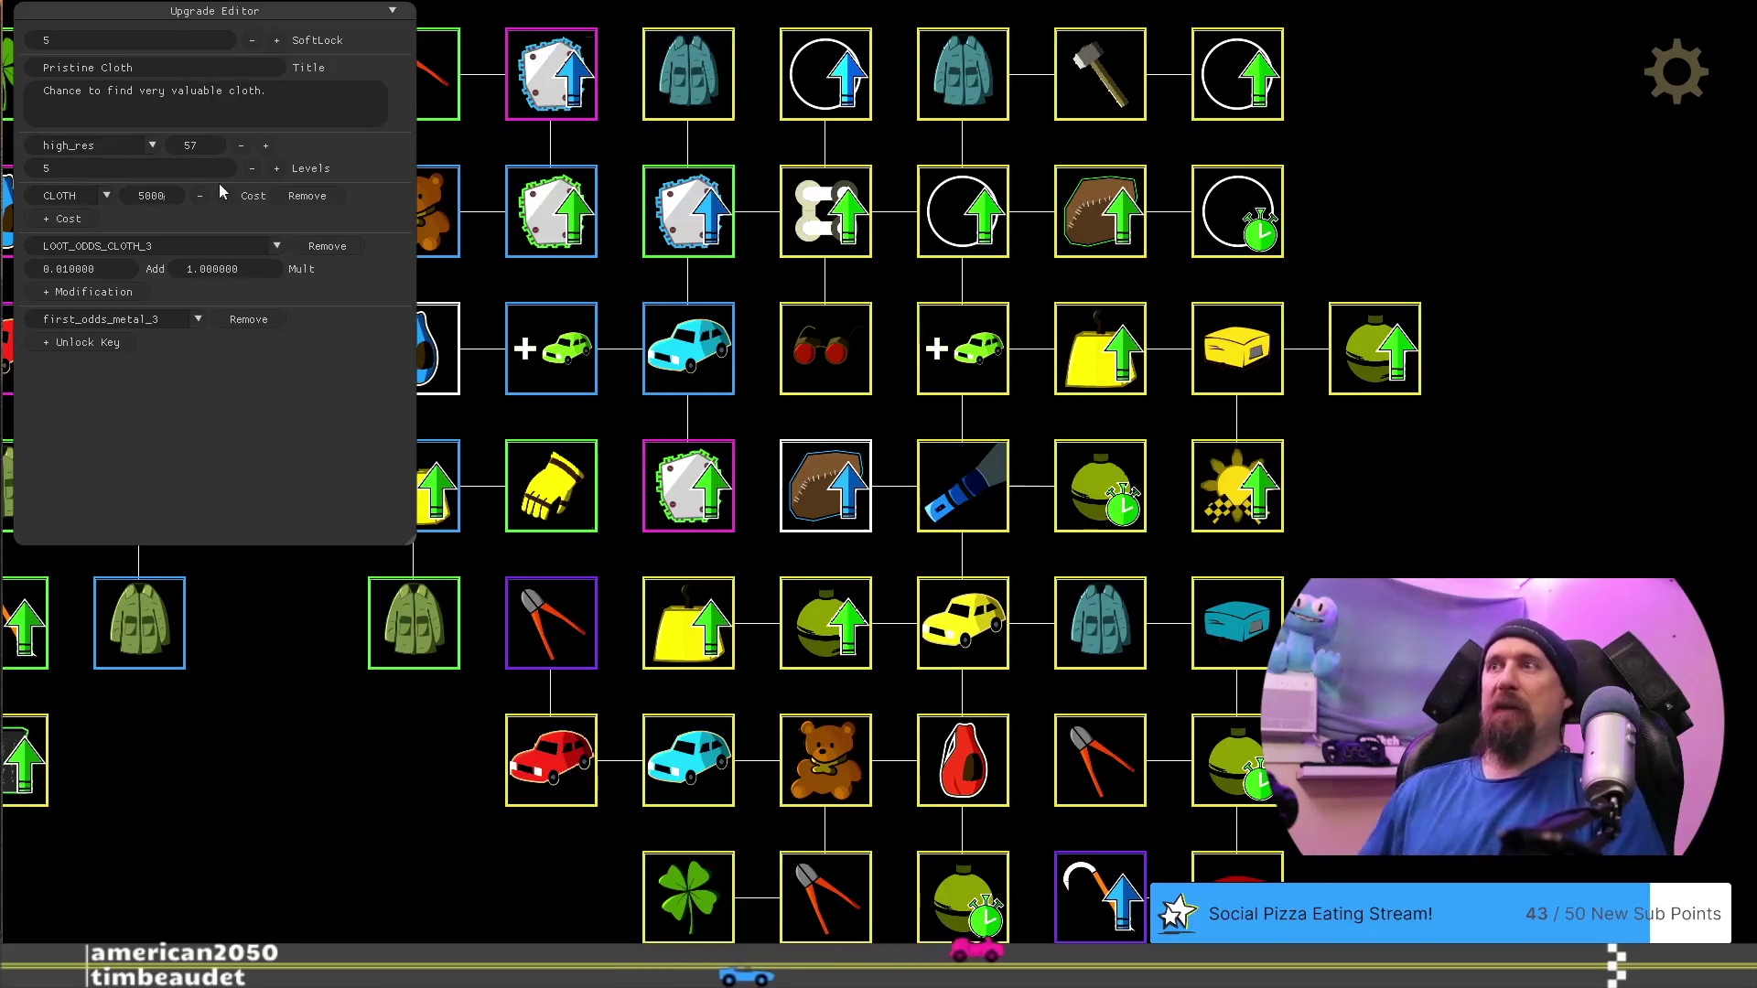
click(967, 629)
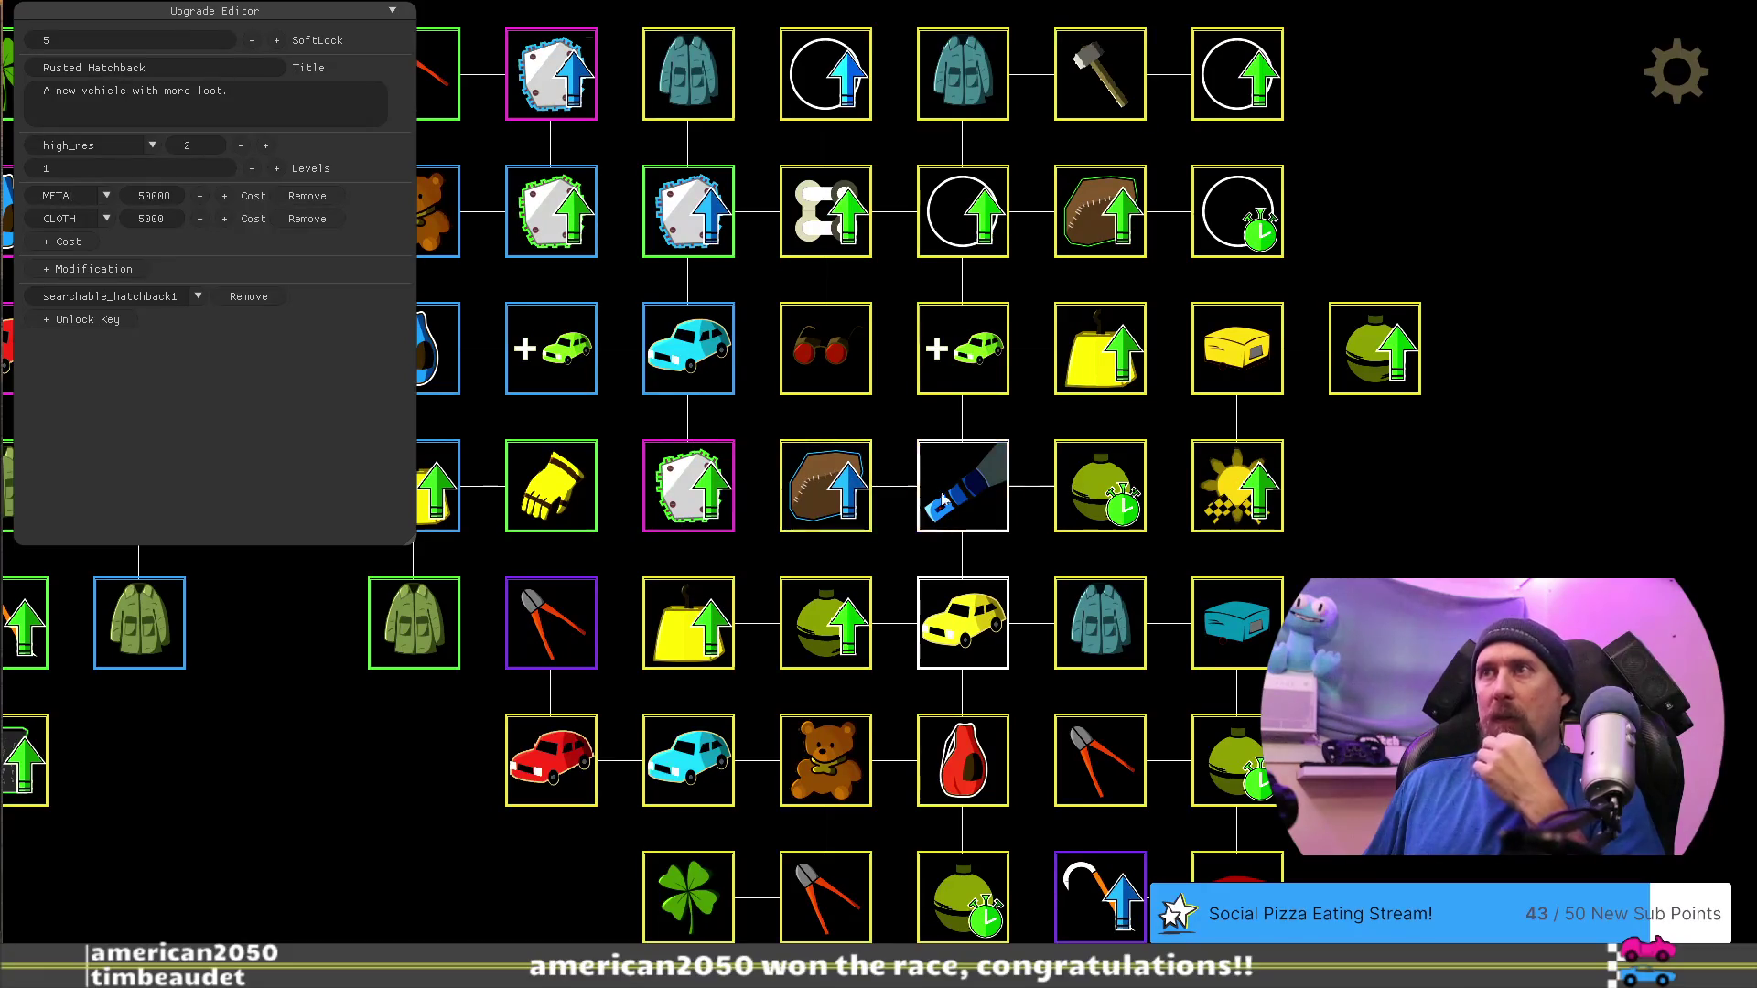
click(961, 502)
click(836, 493)
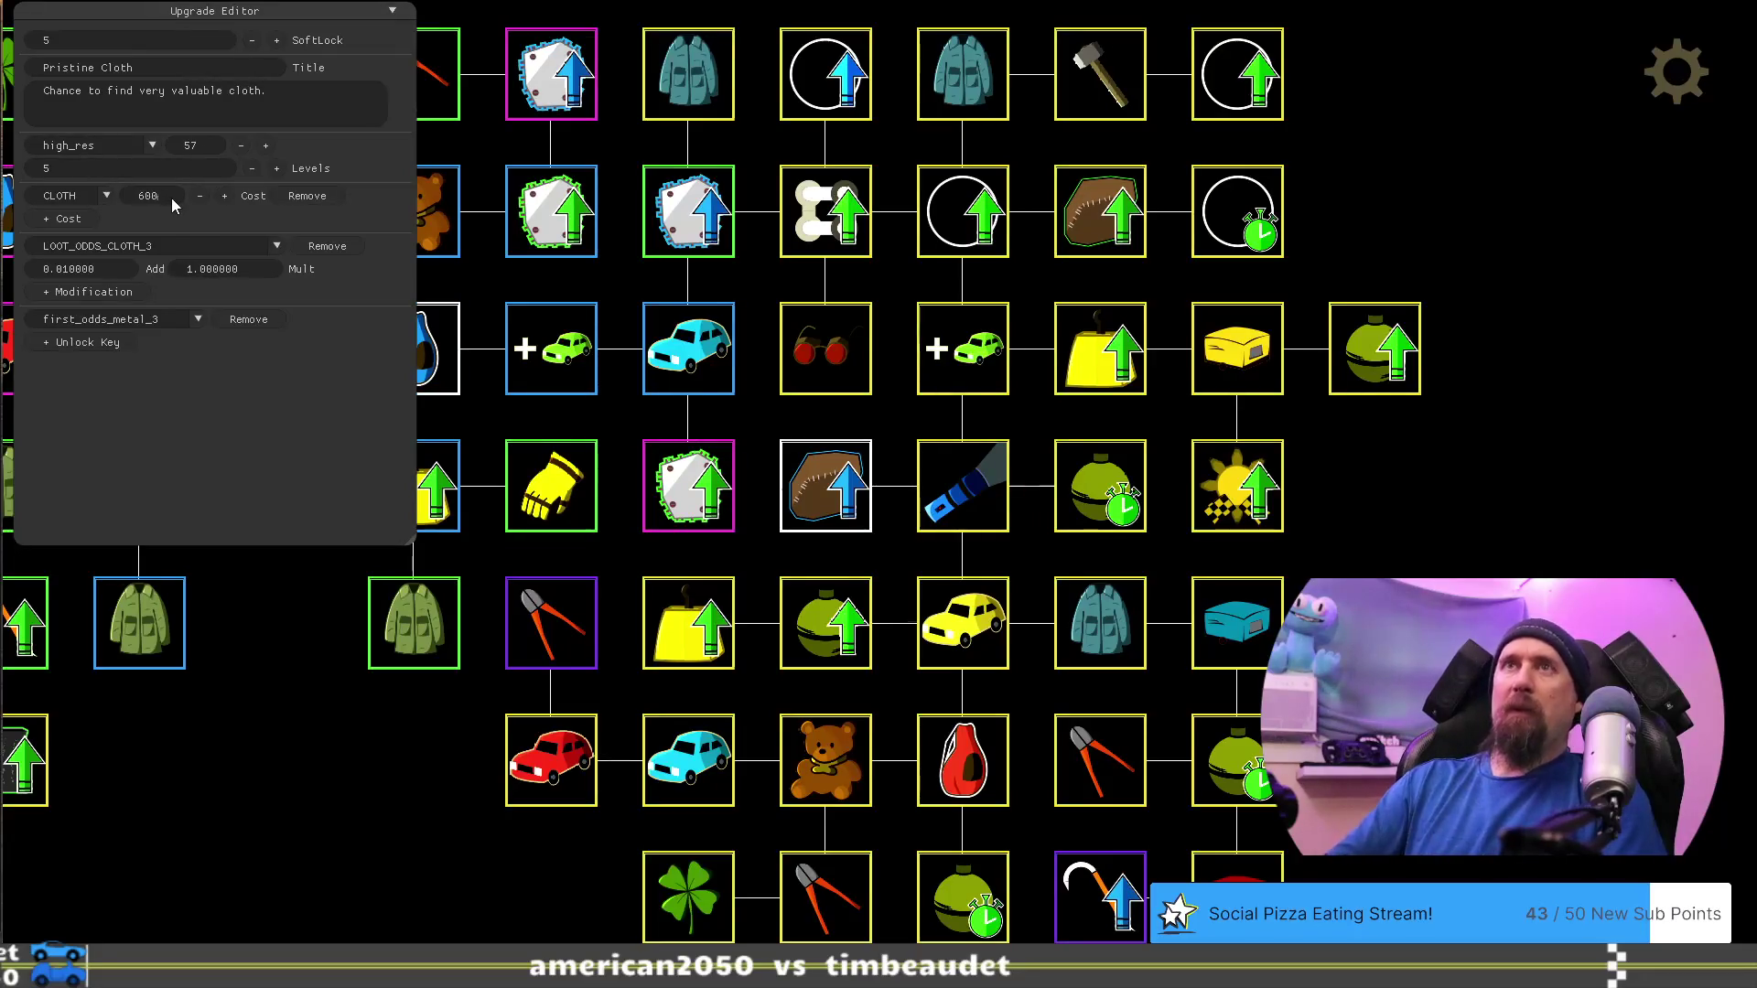
key(BackSpace)
key(BackSpace)
text(4000)
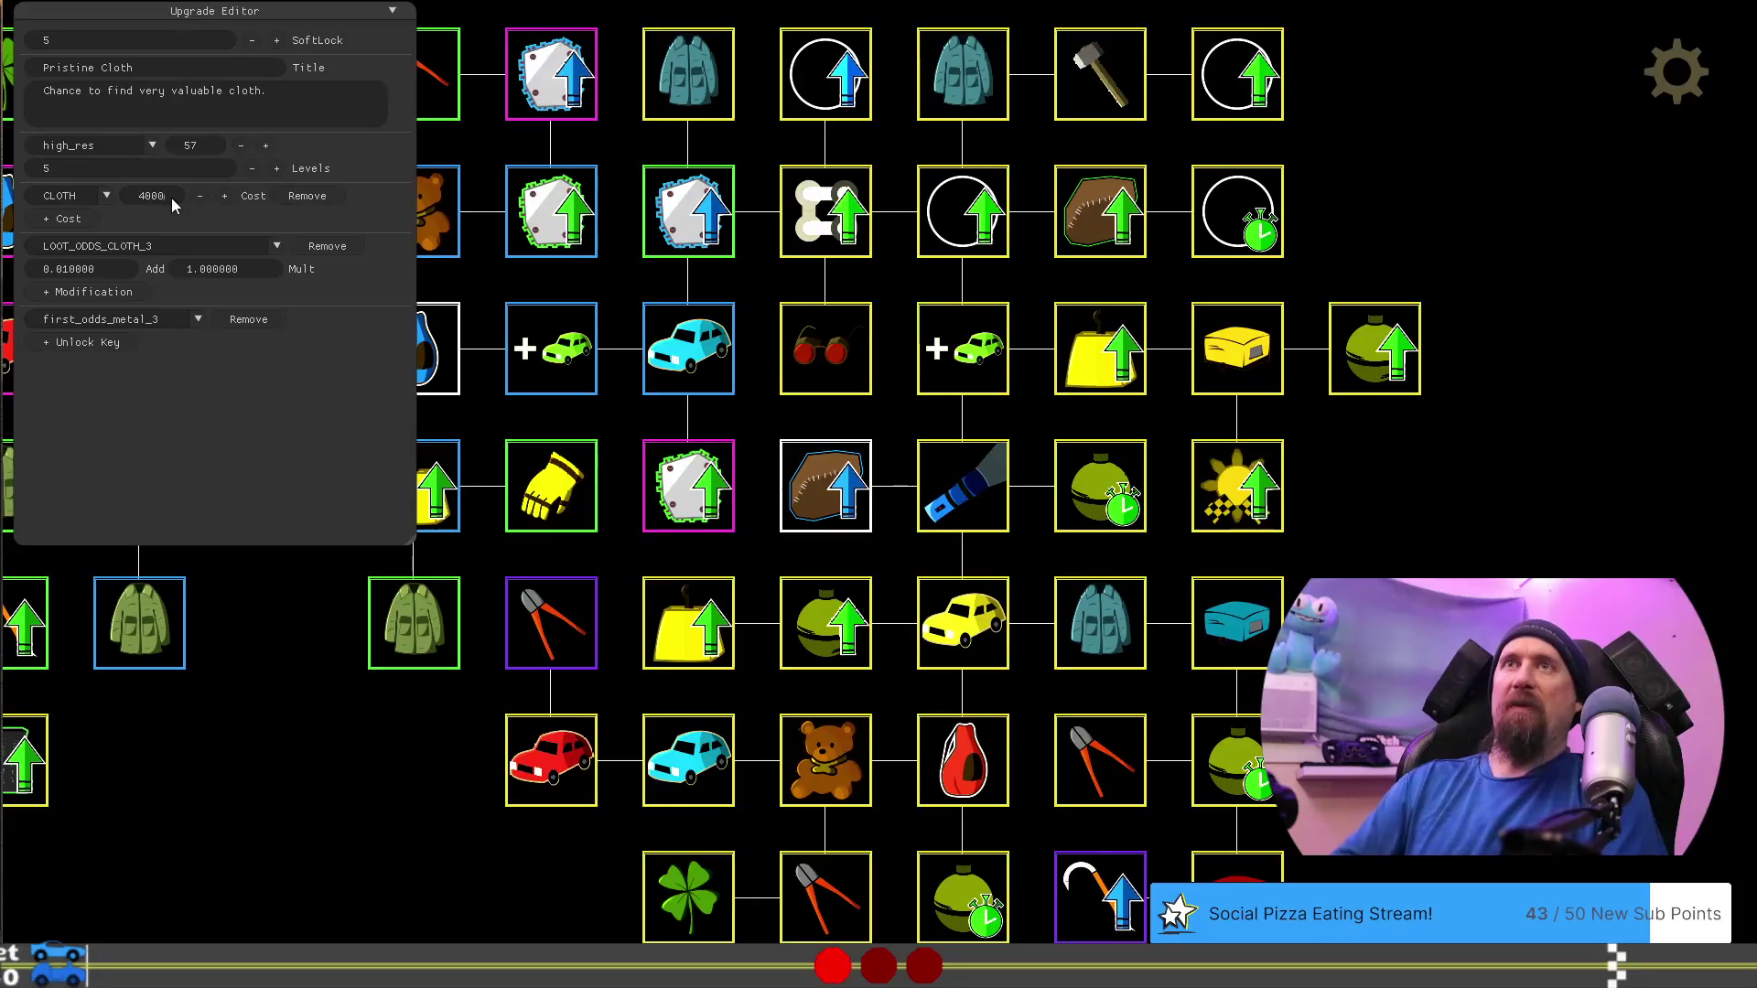
key(Return)
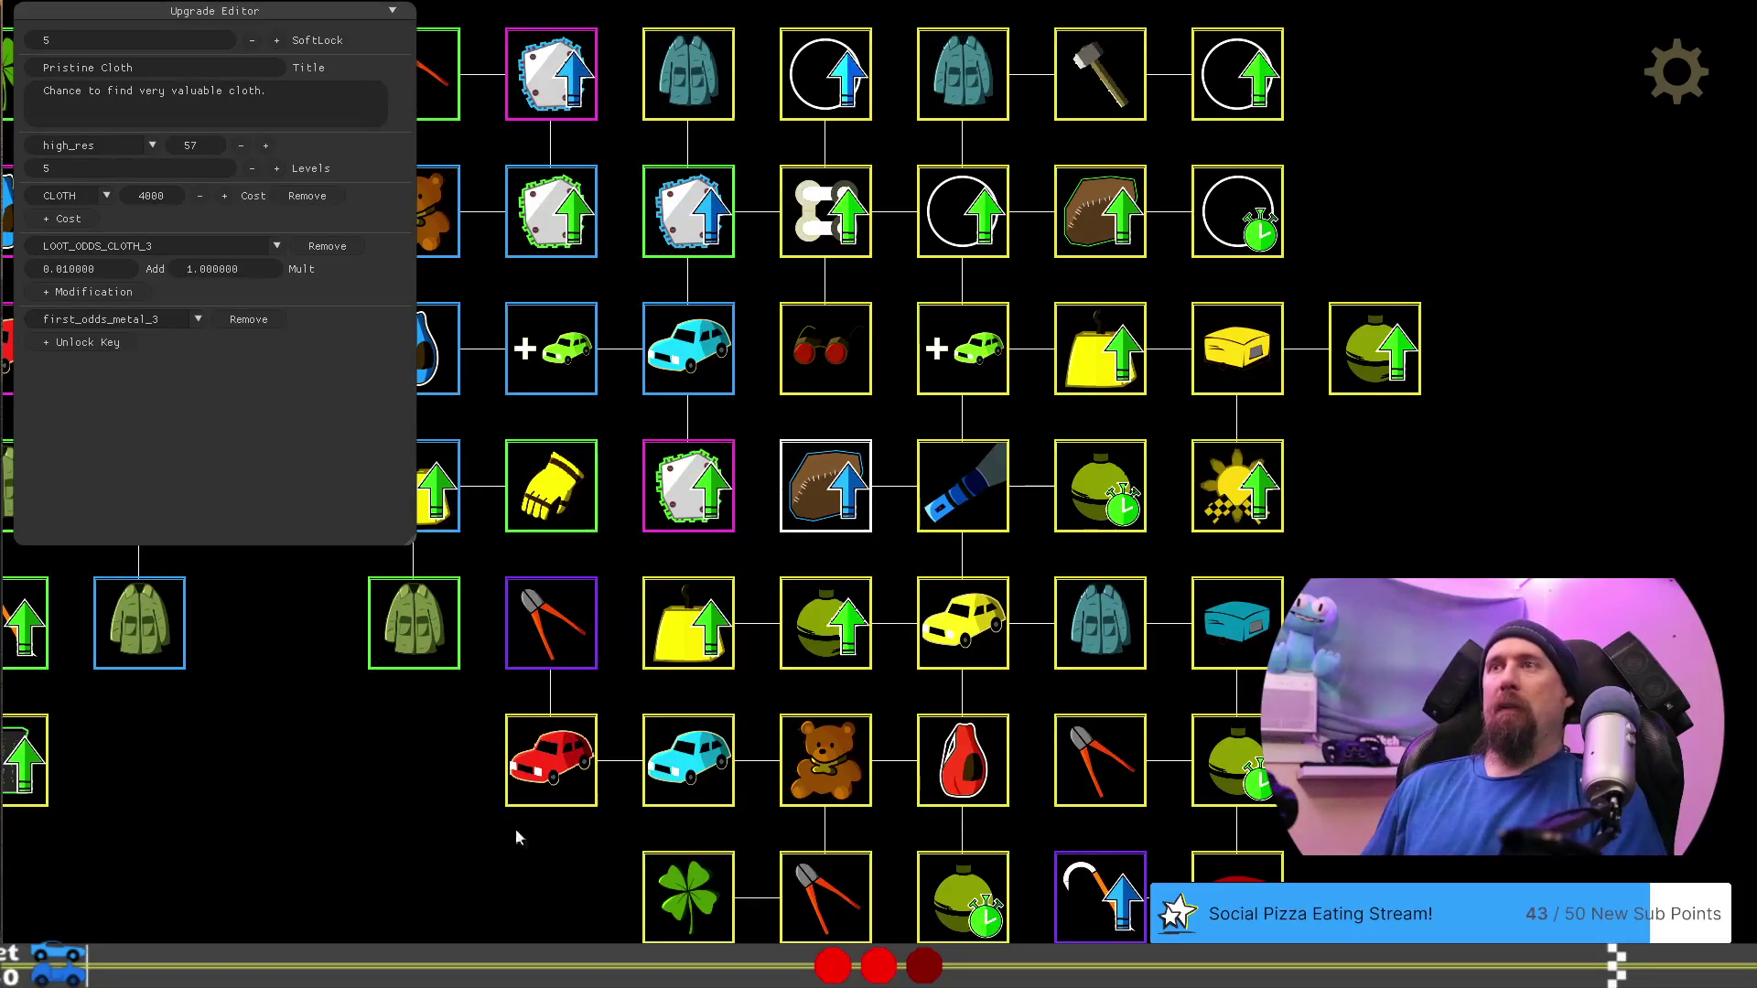
Review the UV Flashlight and Quick Throw upgrades' costs again
click(961, 503)
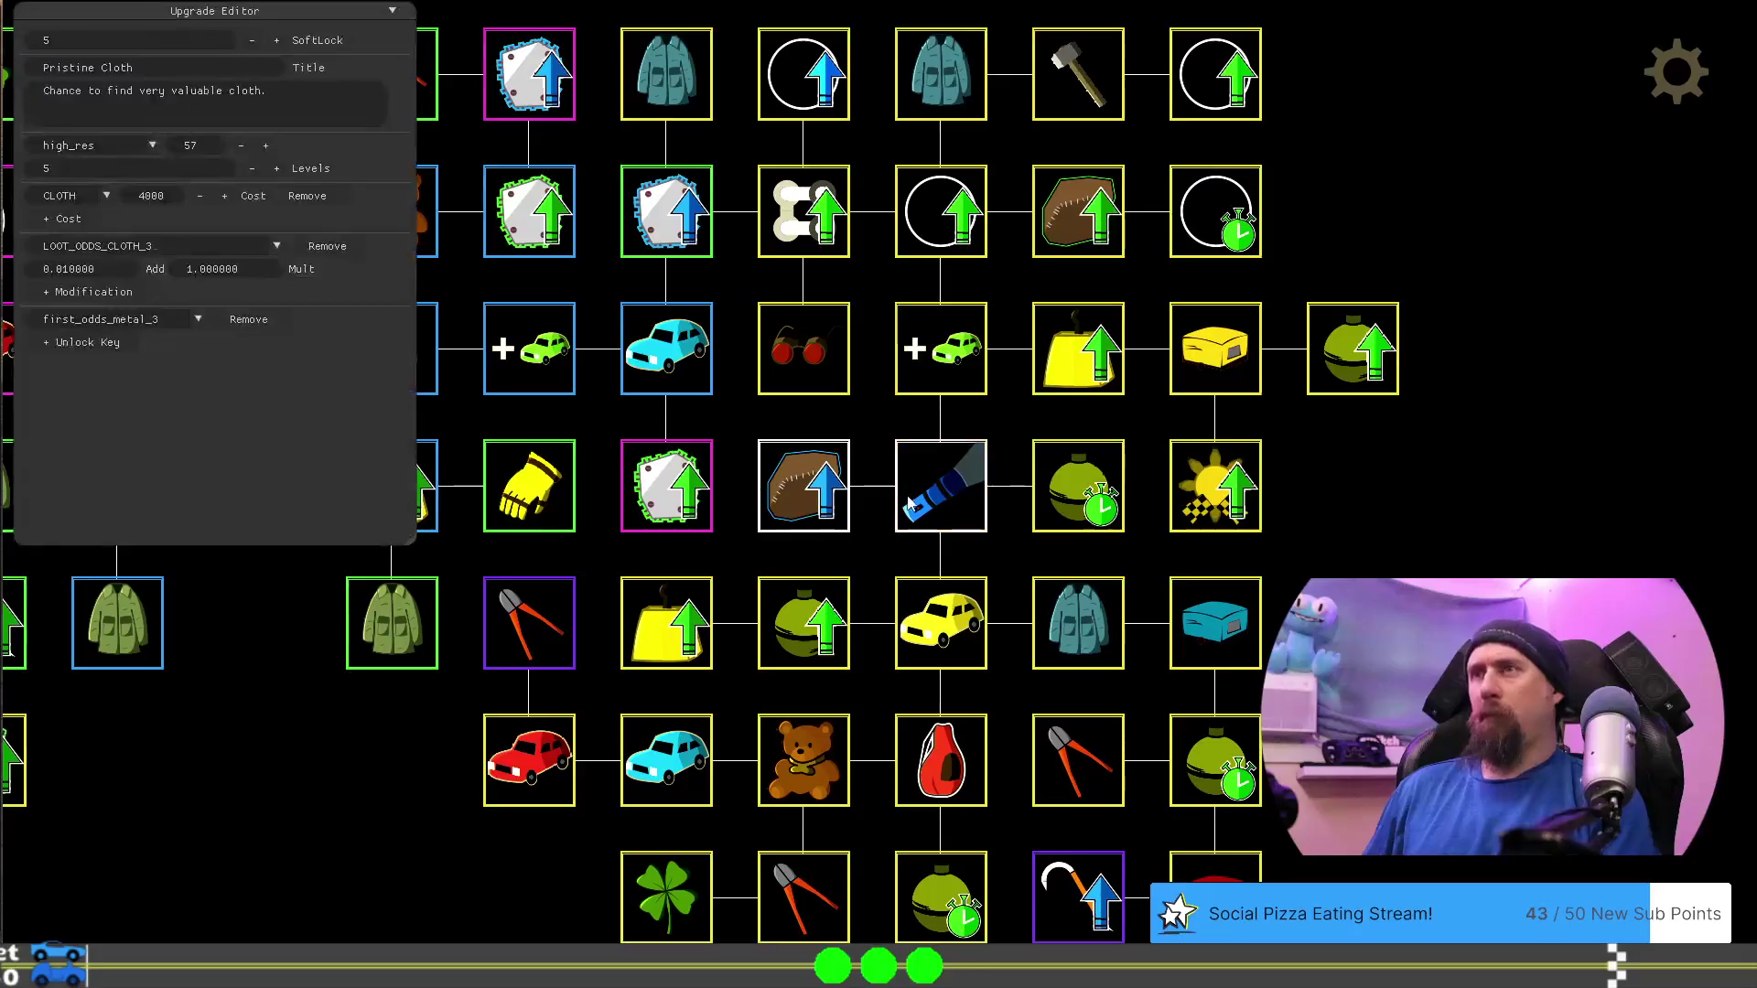
click(1078, 485)
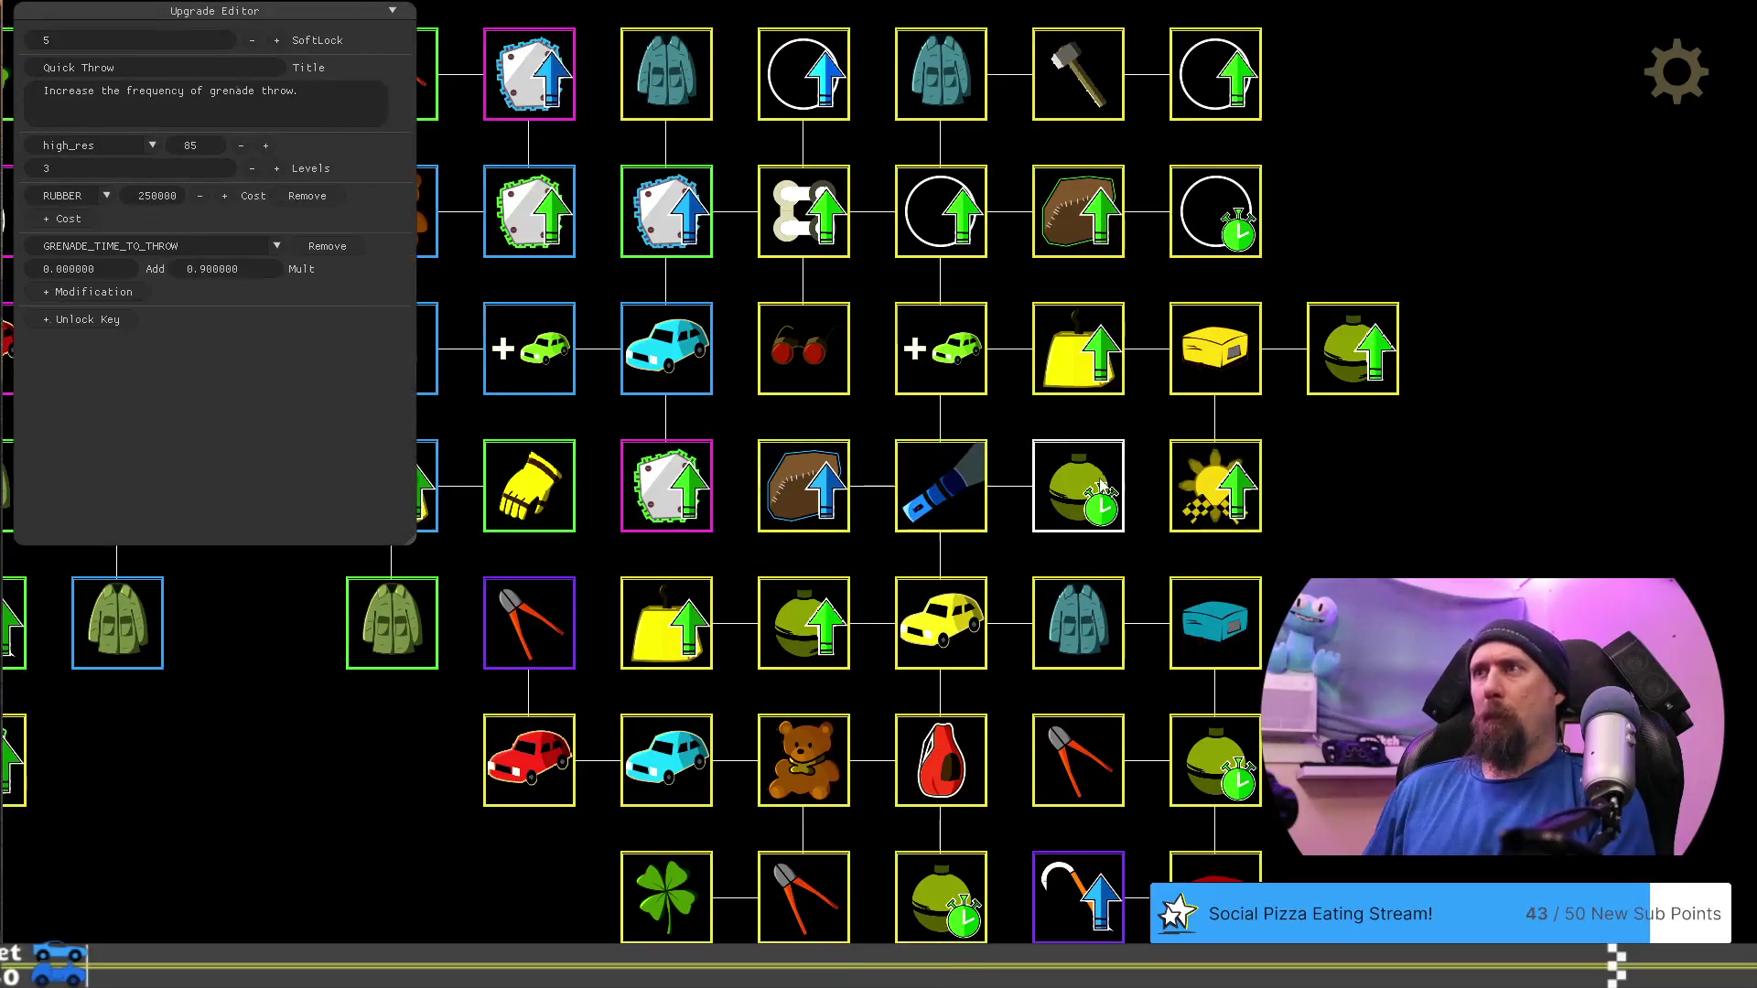
click(929, 495)
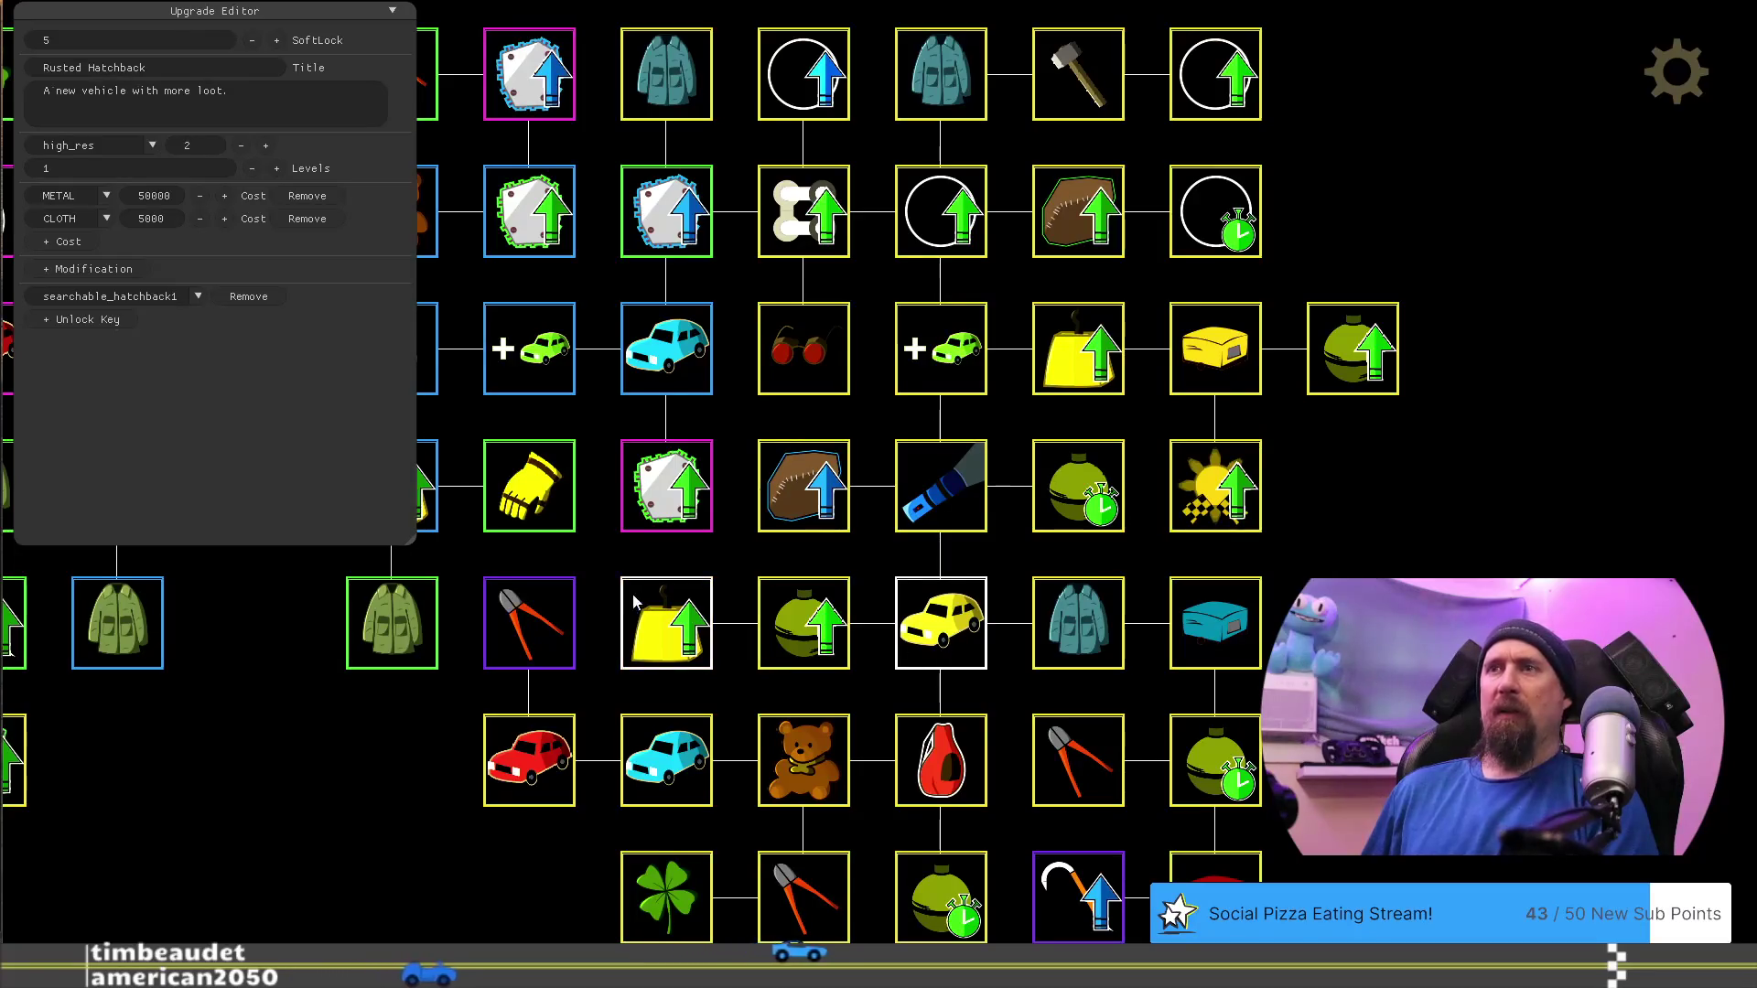
click(805, 632)
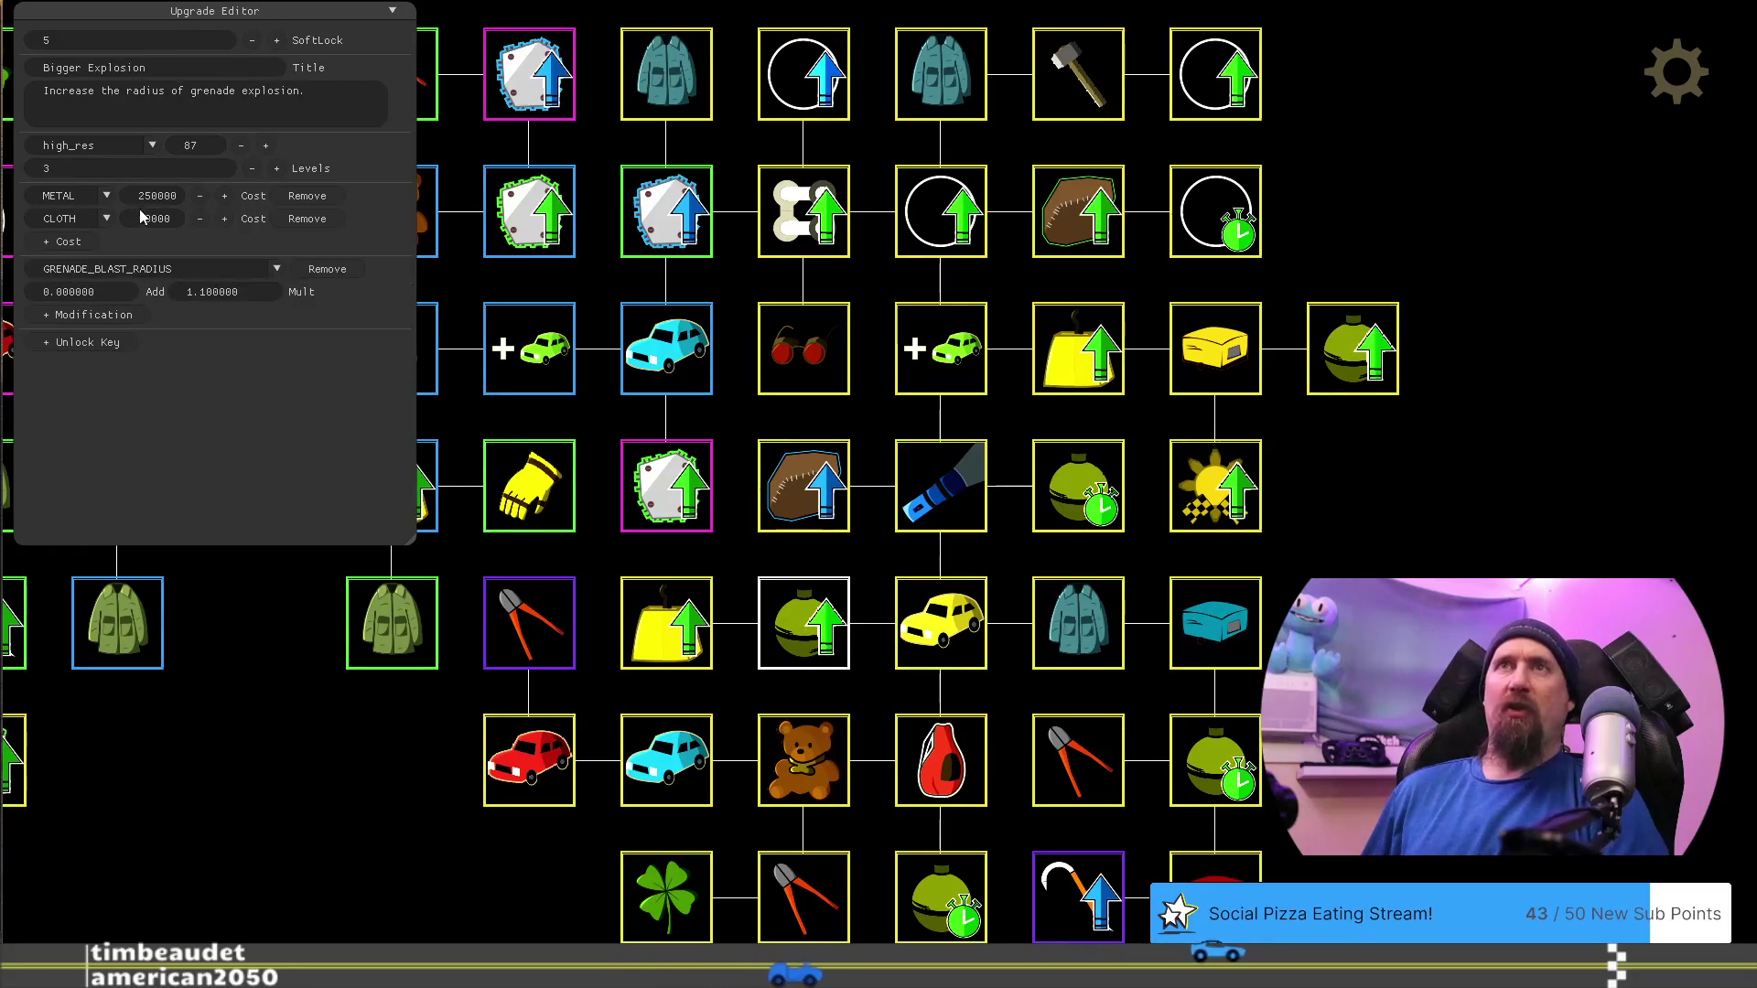
Set Bigger Explosion's metal cost to 500000 and Increase Value's to 1000000
text(800)
text(500000)
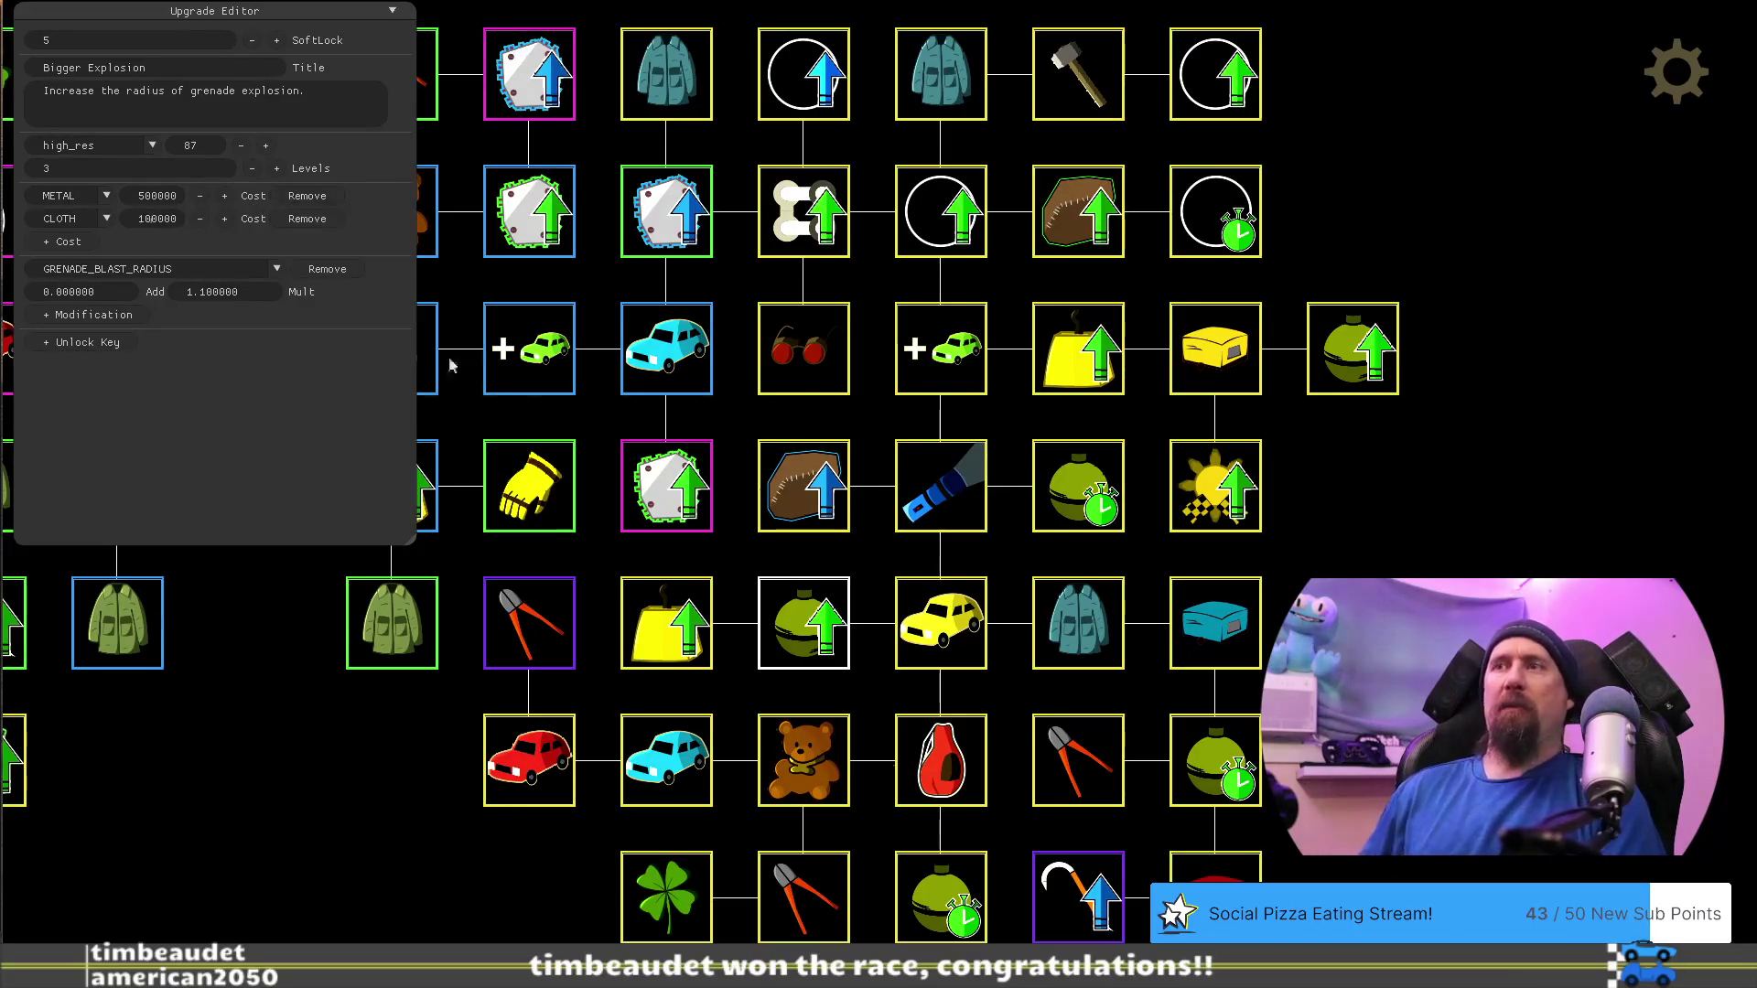
click(675, 643)
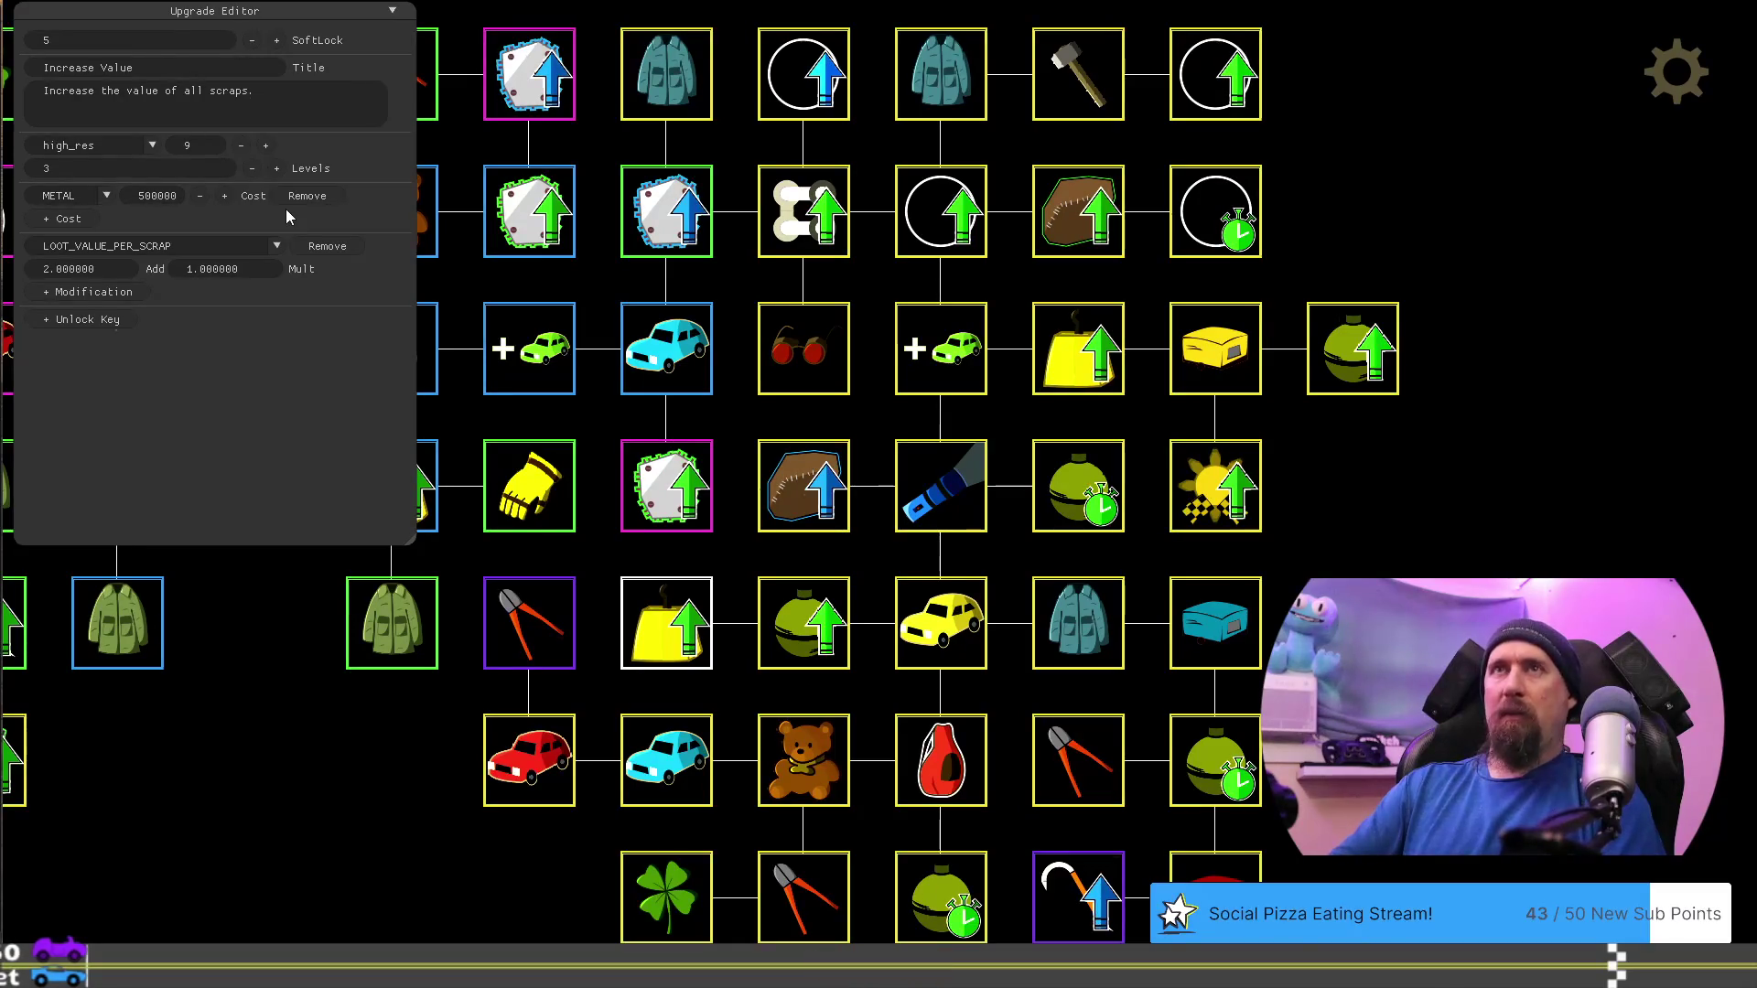
text(00)
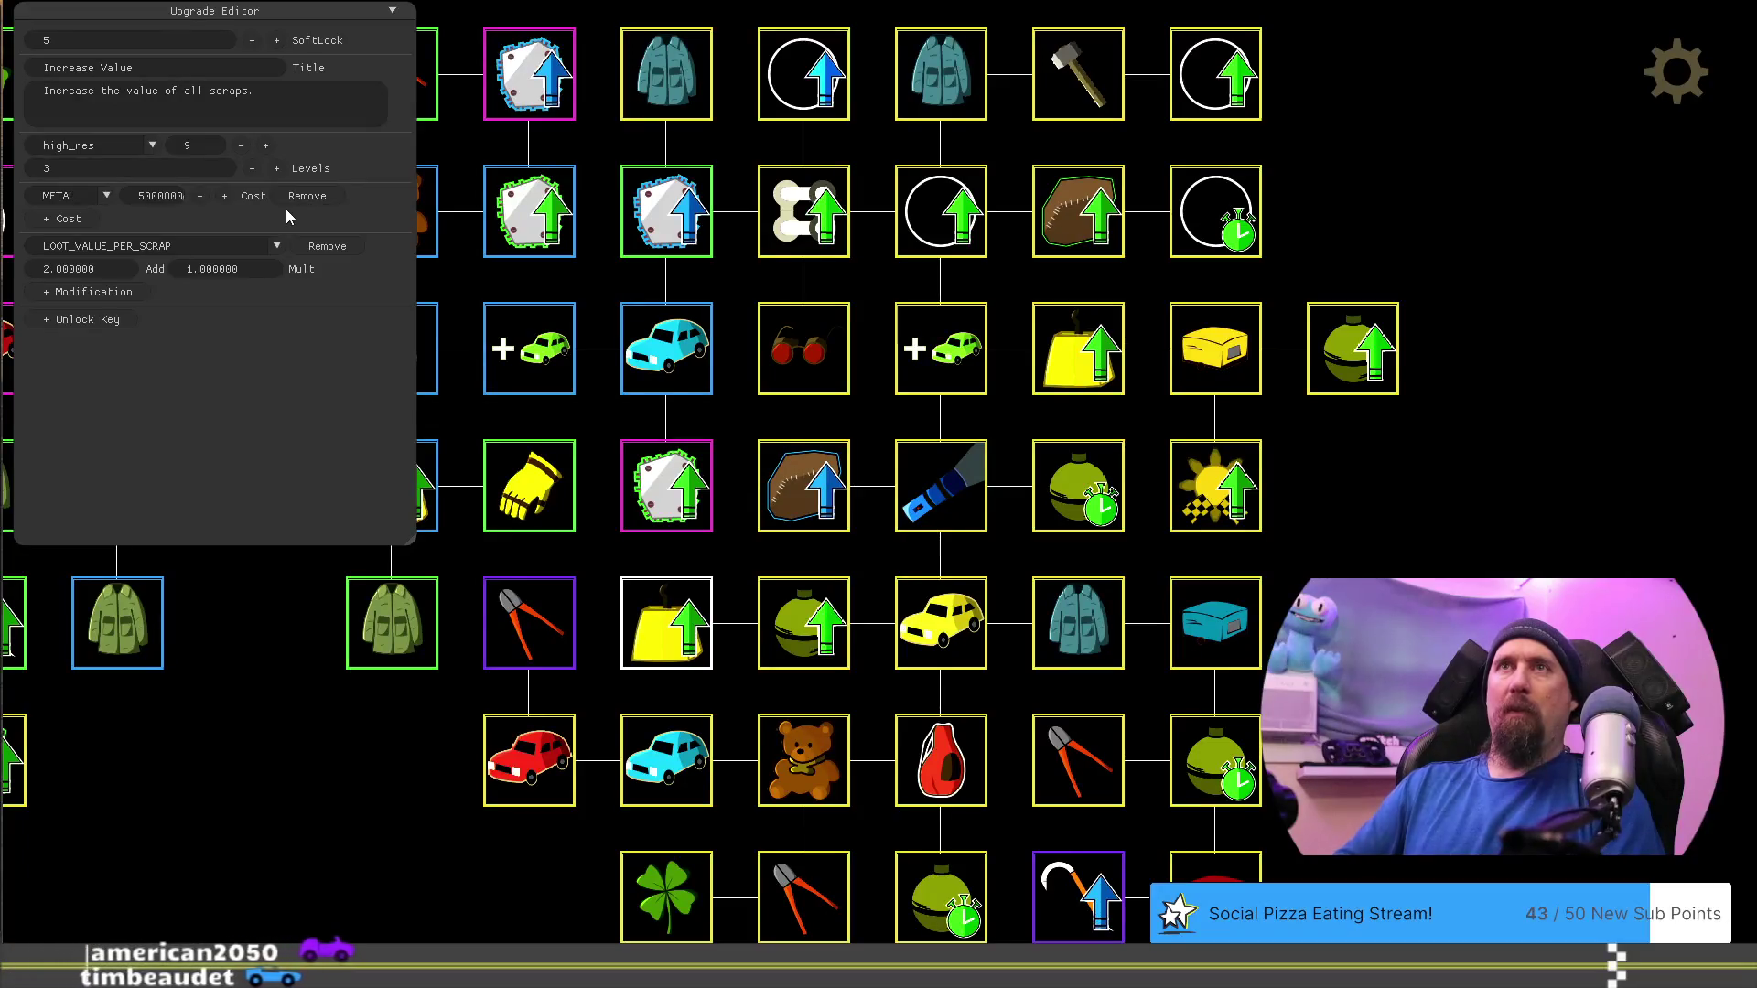
key(BackSpace)
text(1)
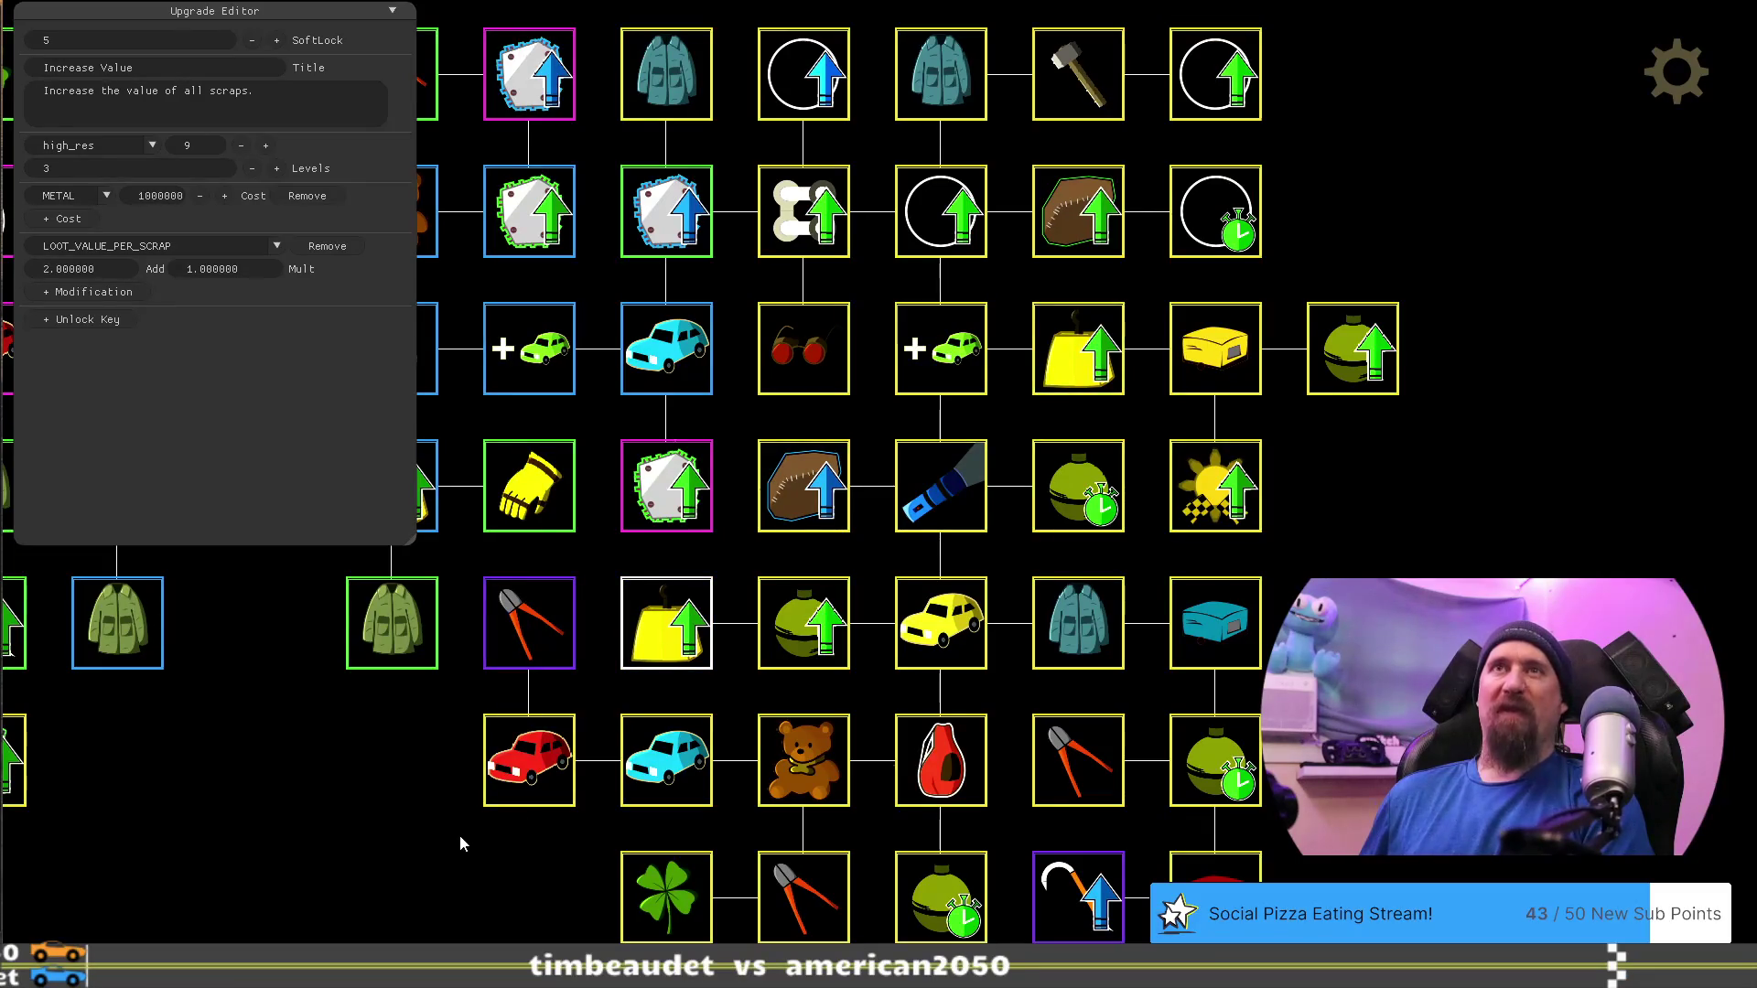
drag(454, 840, 355, 837)
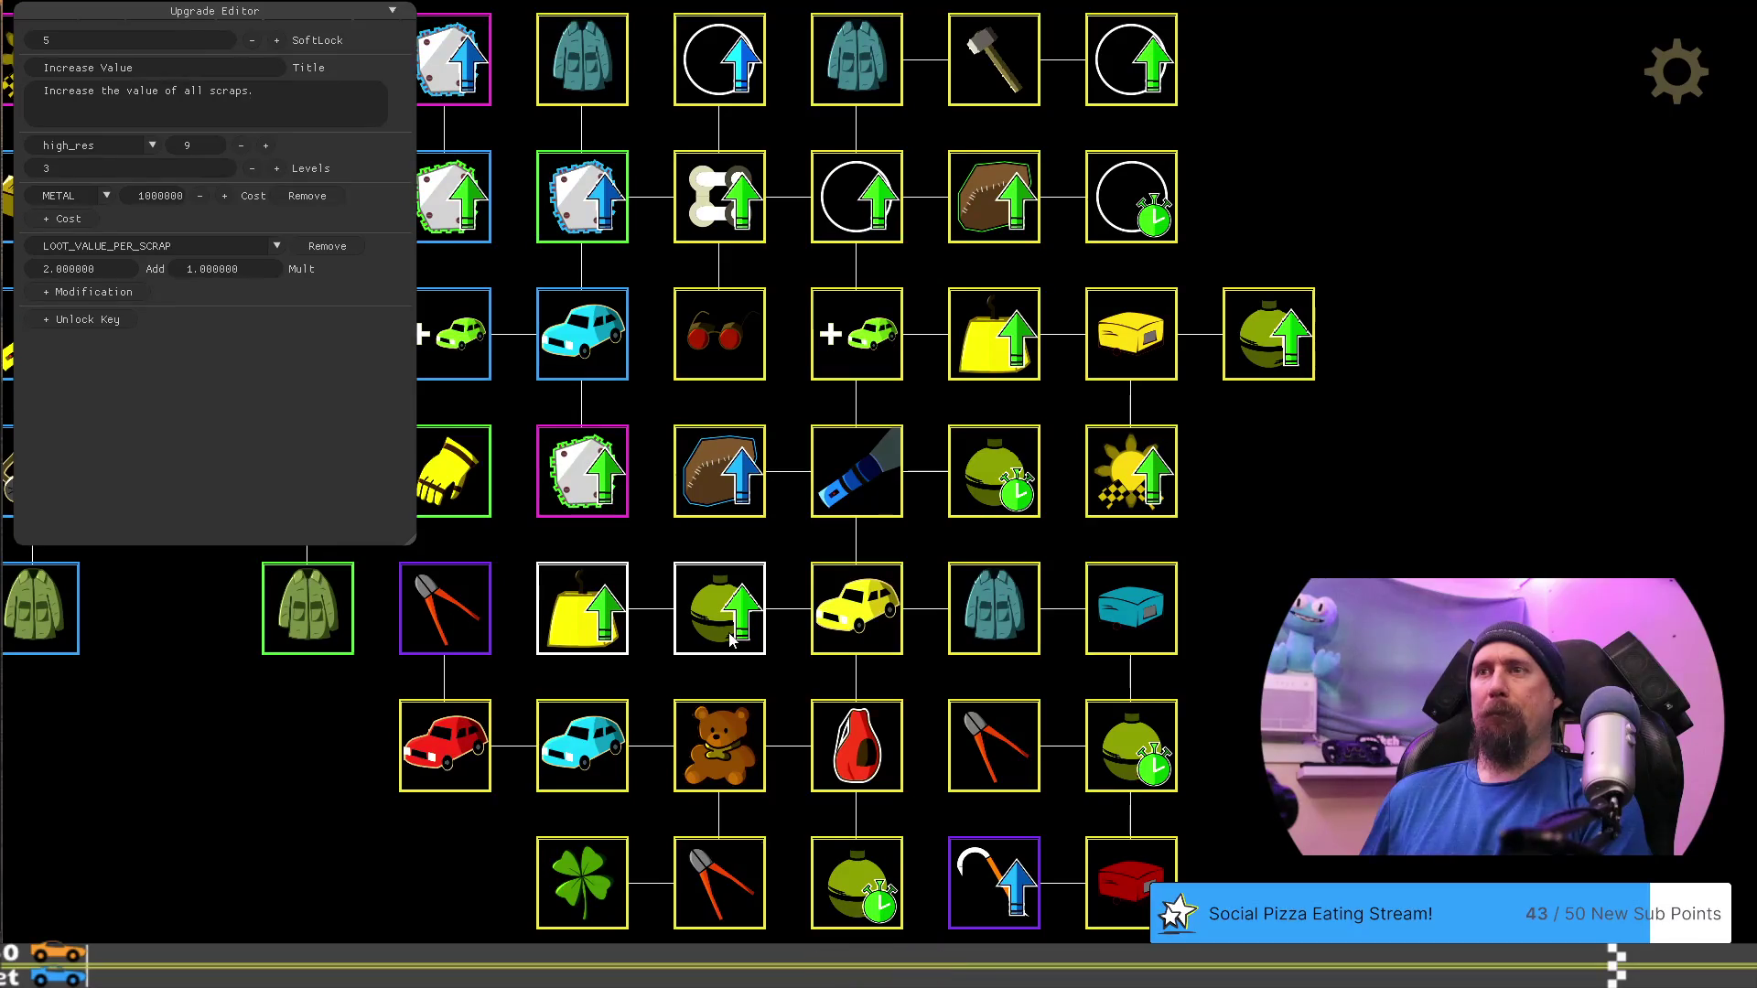
Set the three-level Winter Coat's cloth cost to 15000 and compare both coat nodes
click(994, 609)
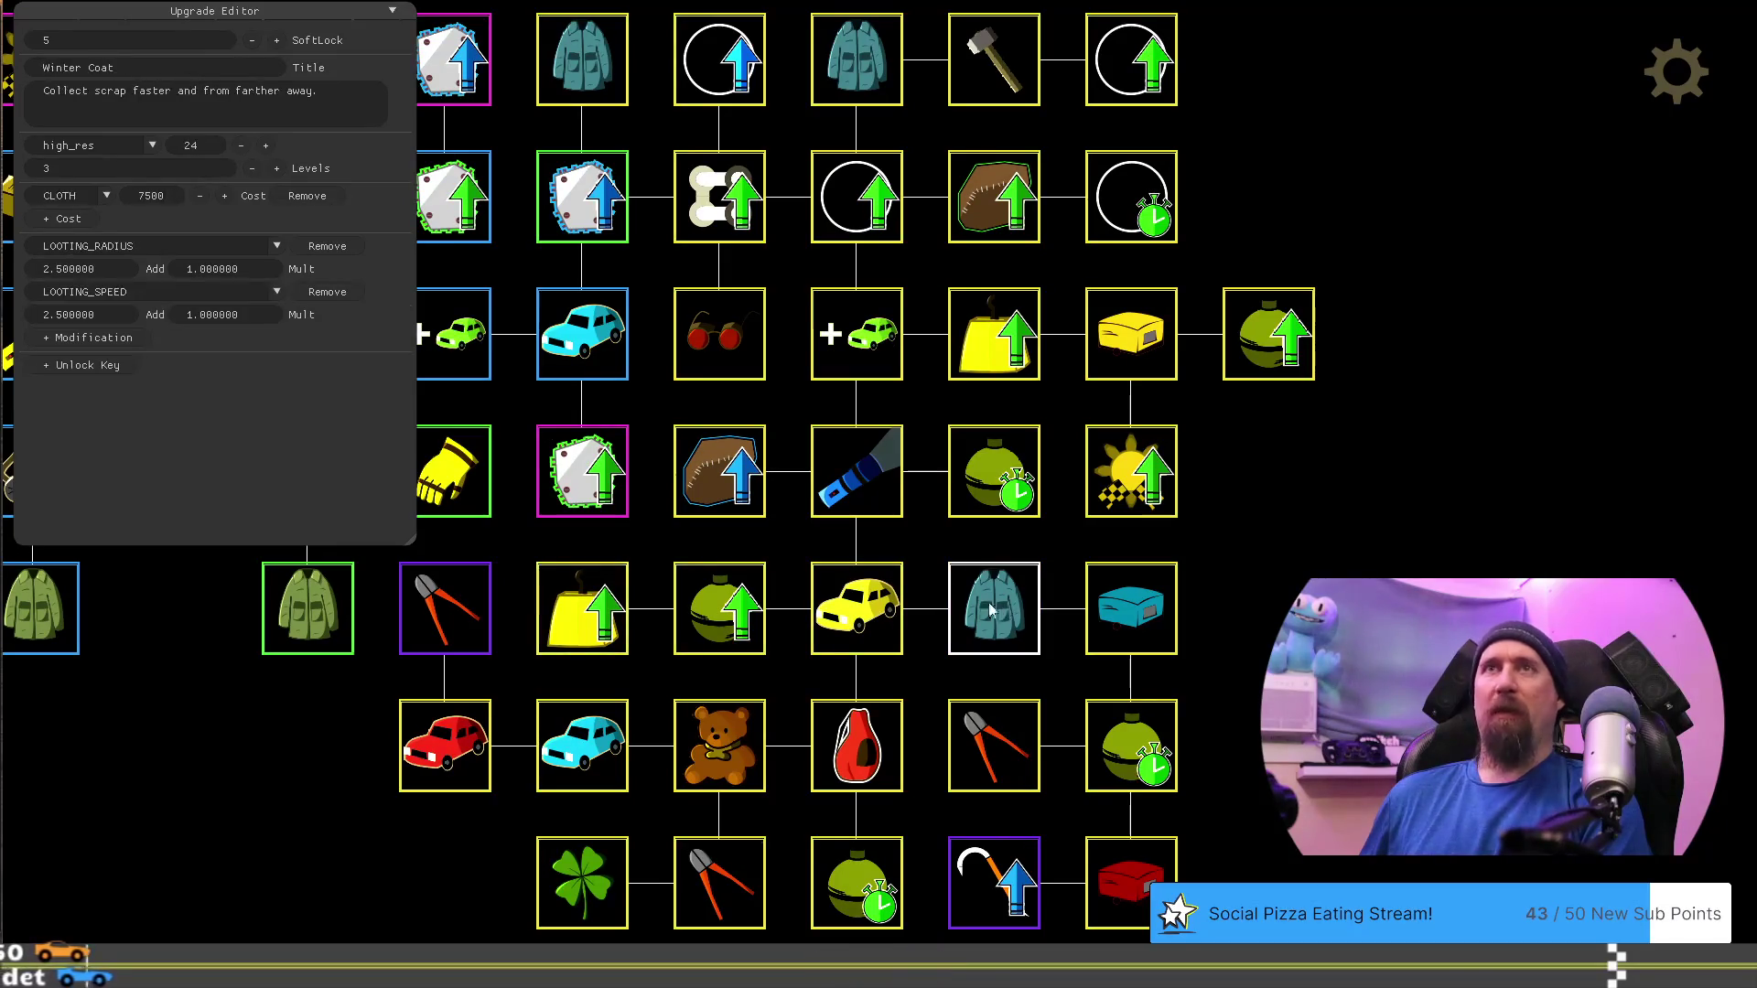
key(BackSpace)
key(BackSpace)
key(BackSpace)
text(15)
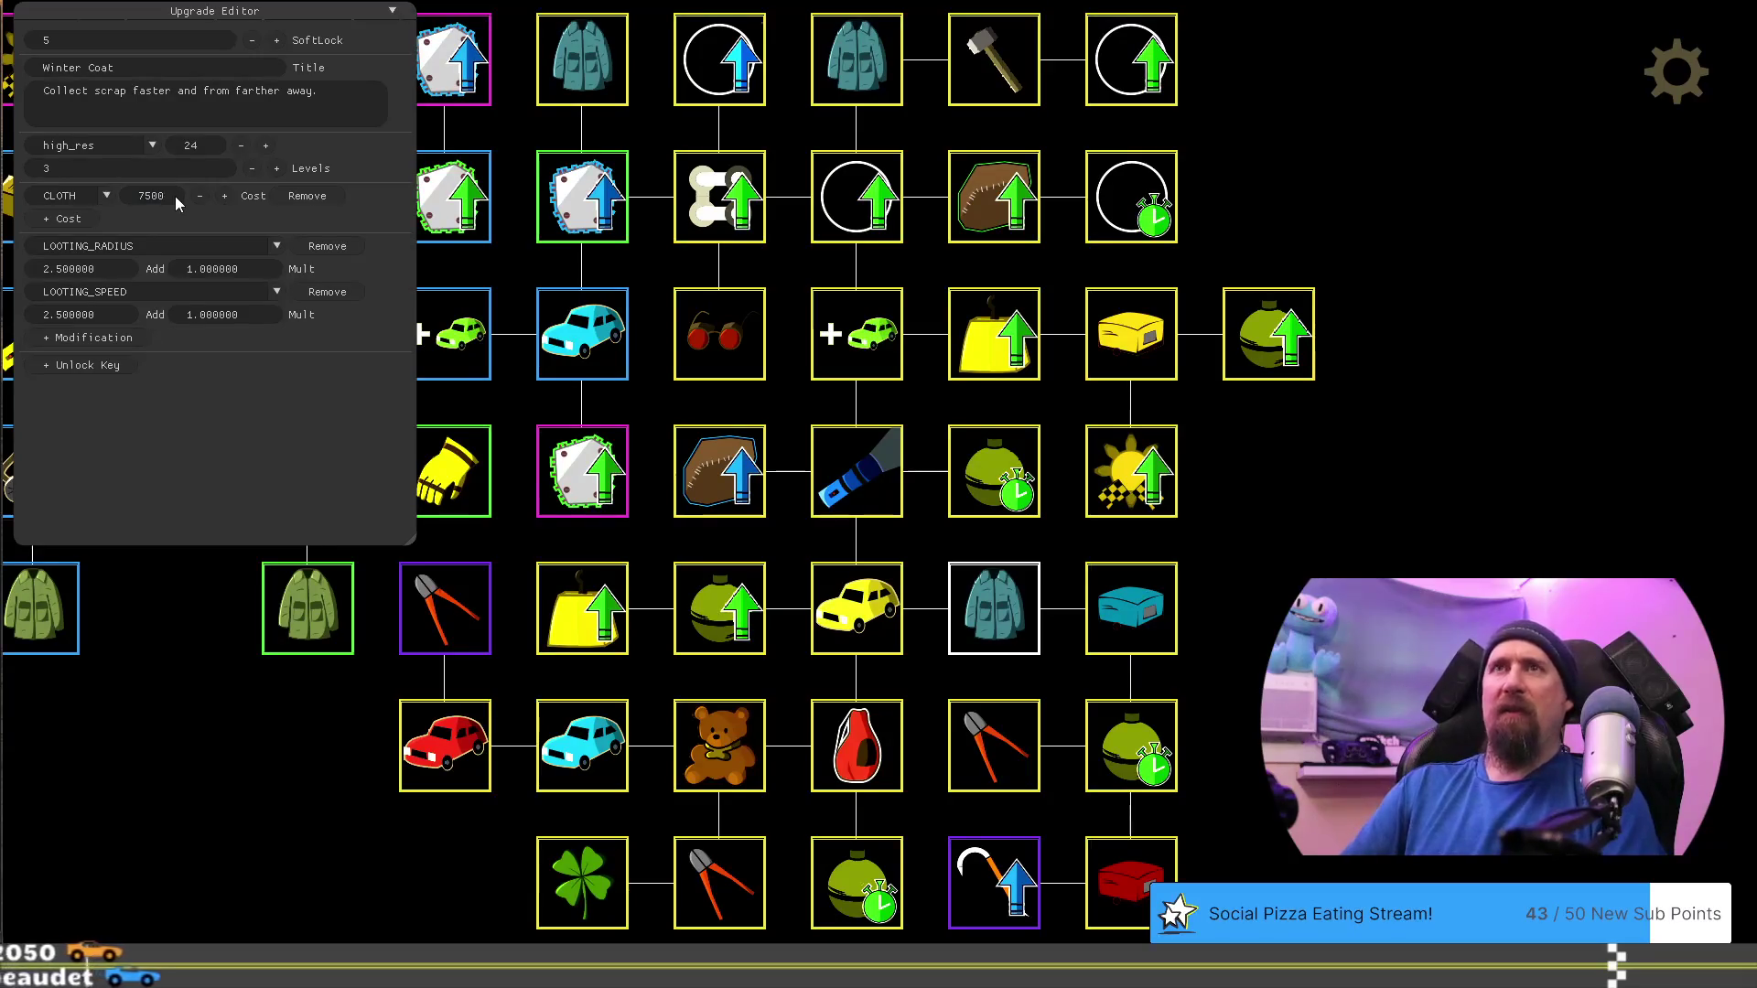
text(000)
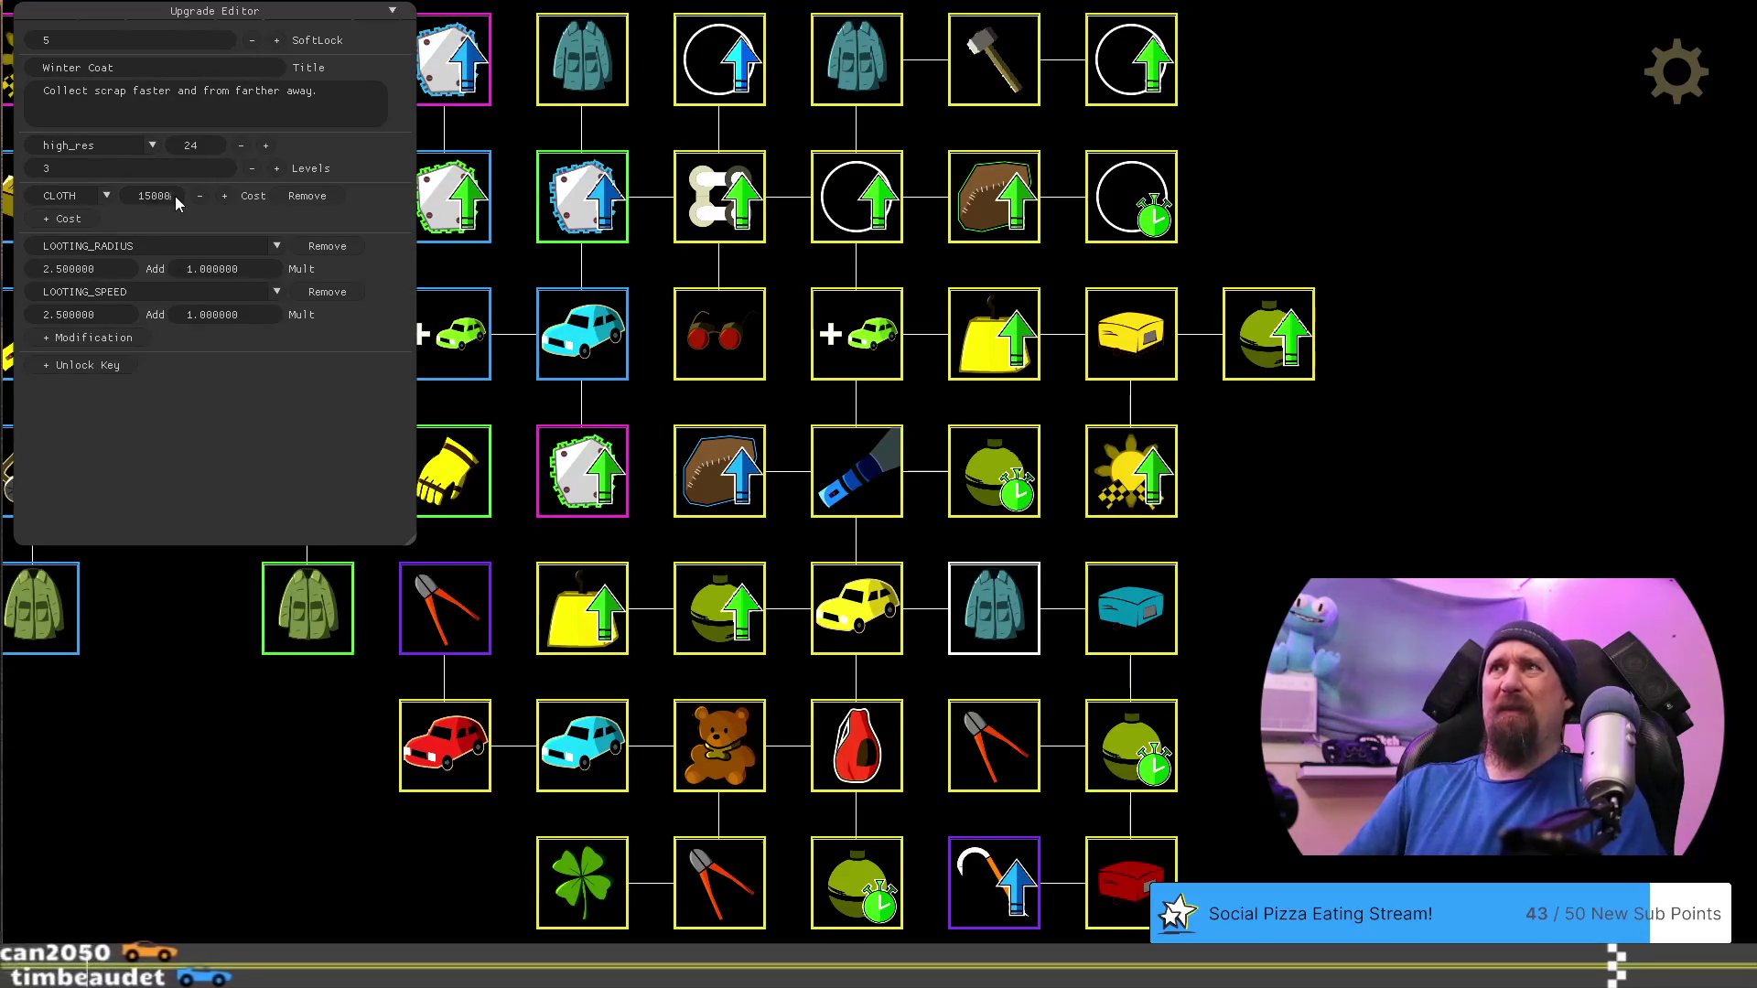
click(855, 70)
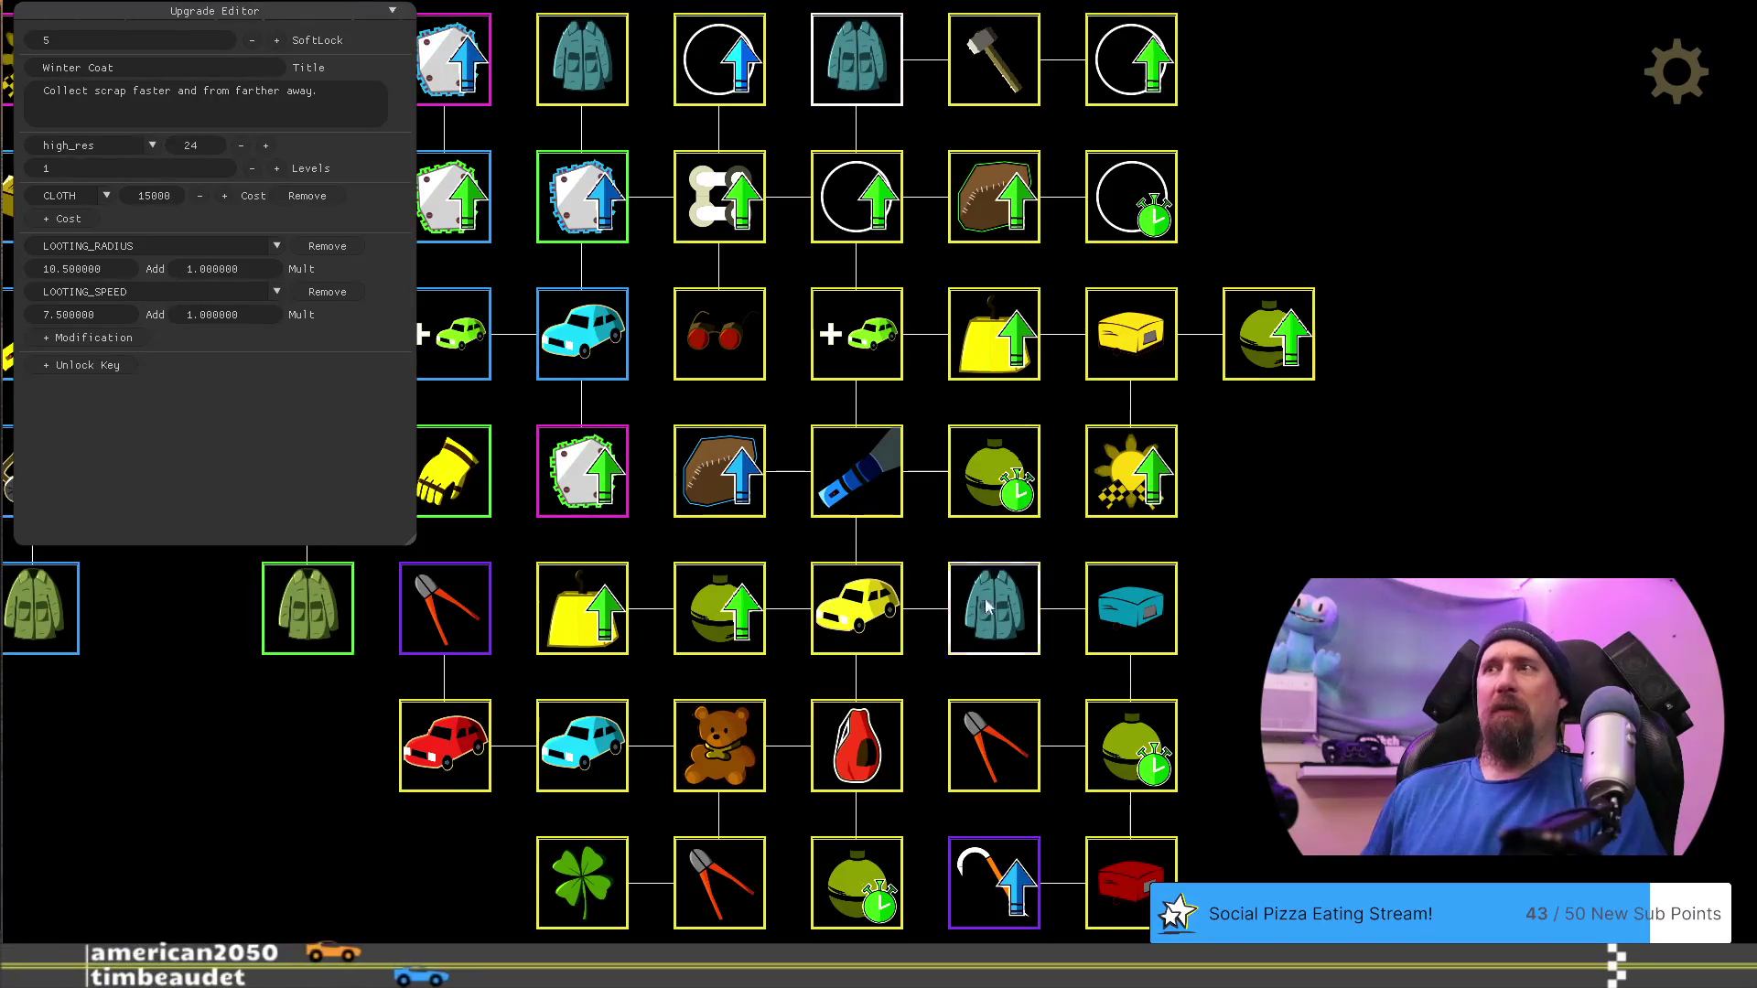
click(999, 625)
click(835, 62)
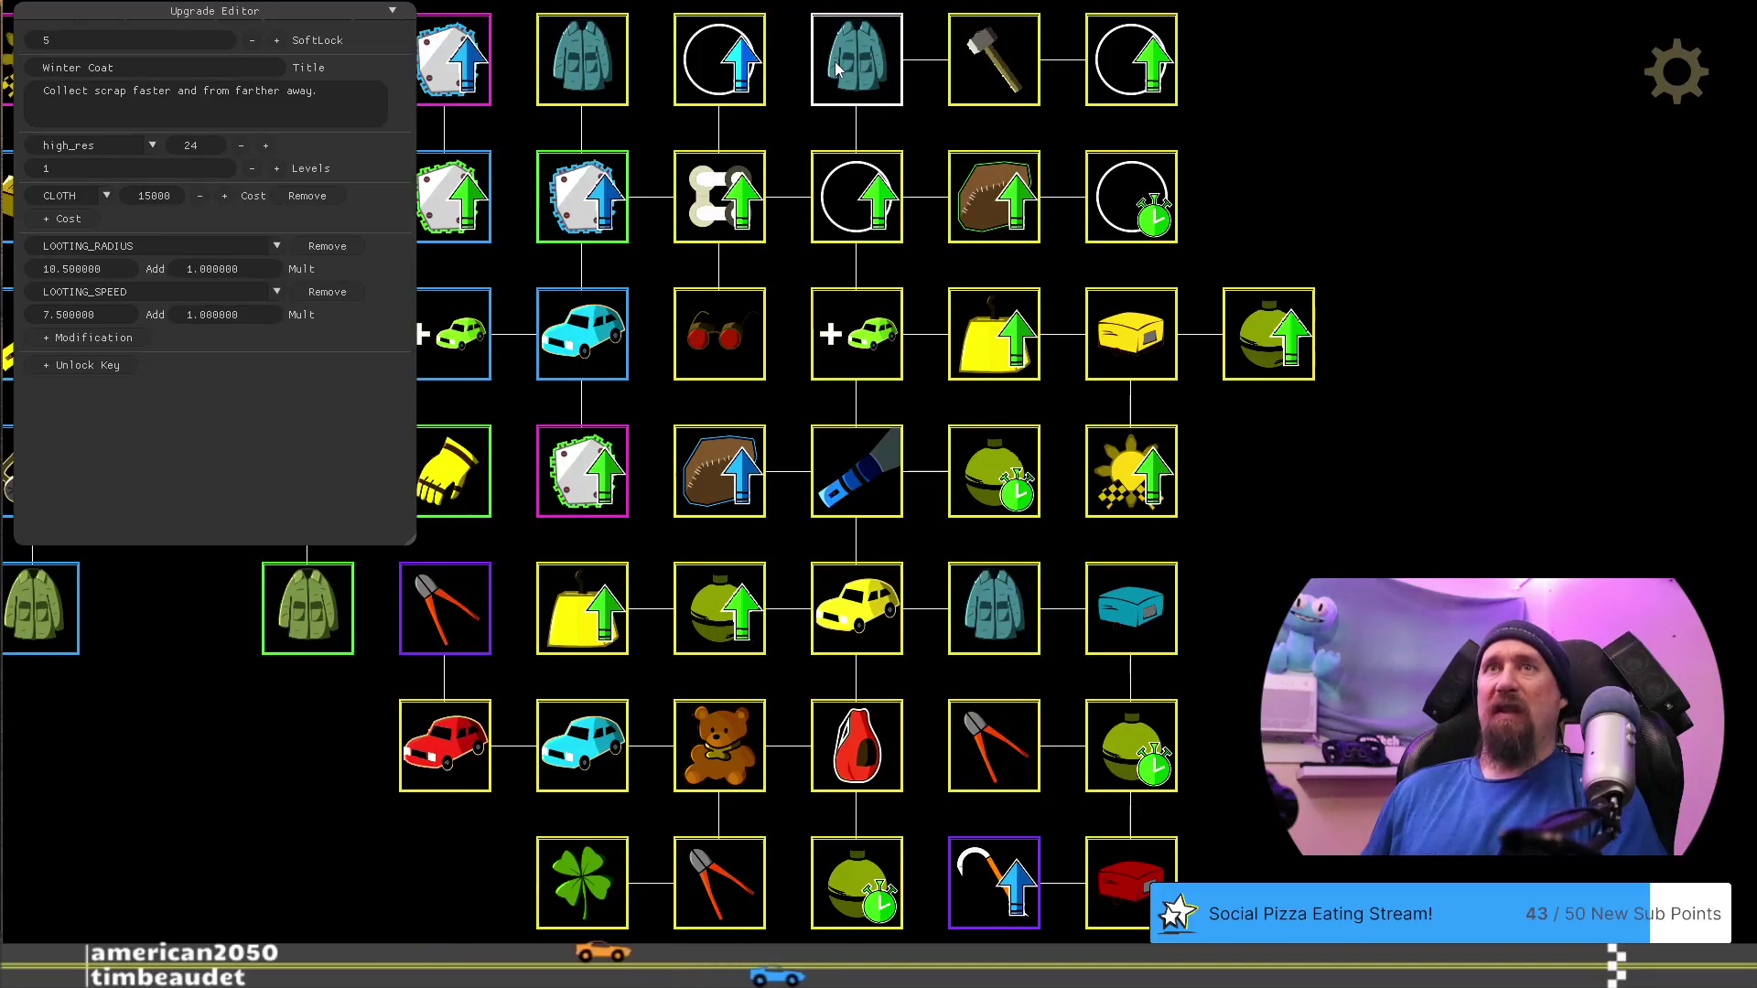
click(1013, 622)
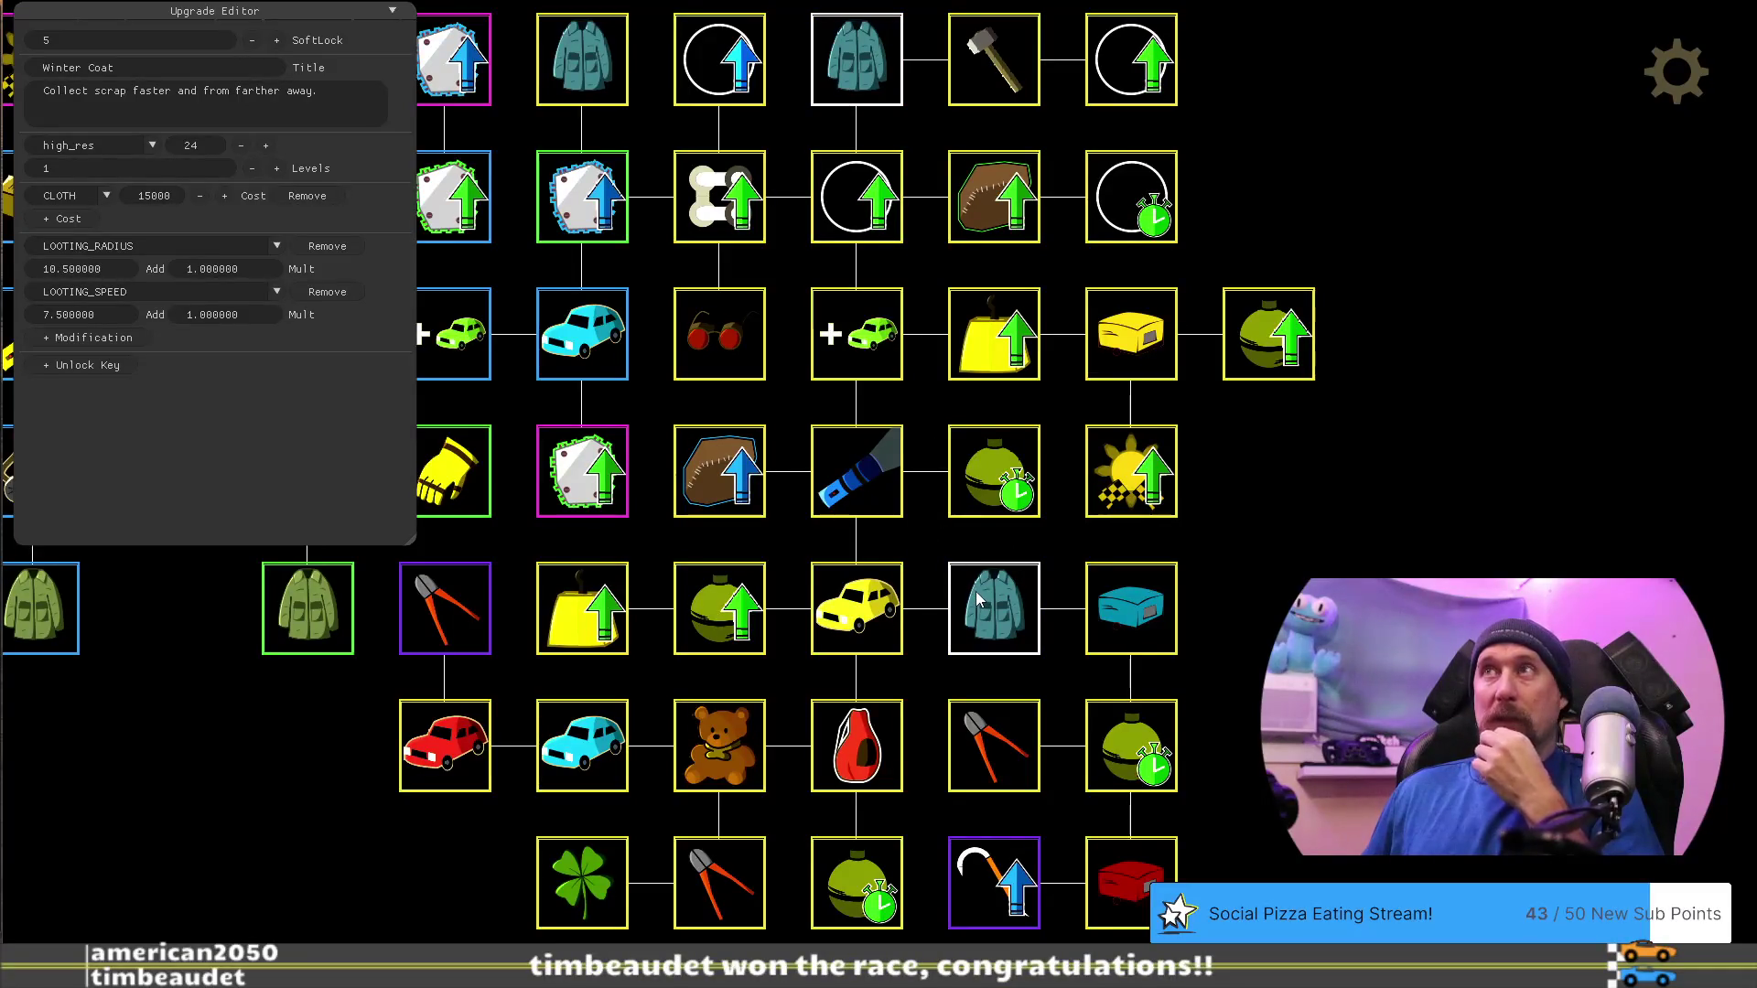
Swap the two Winter Coat nodes' positions in the upgrade tree
drag(975, 597, 1267, 512)
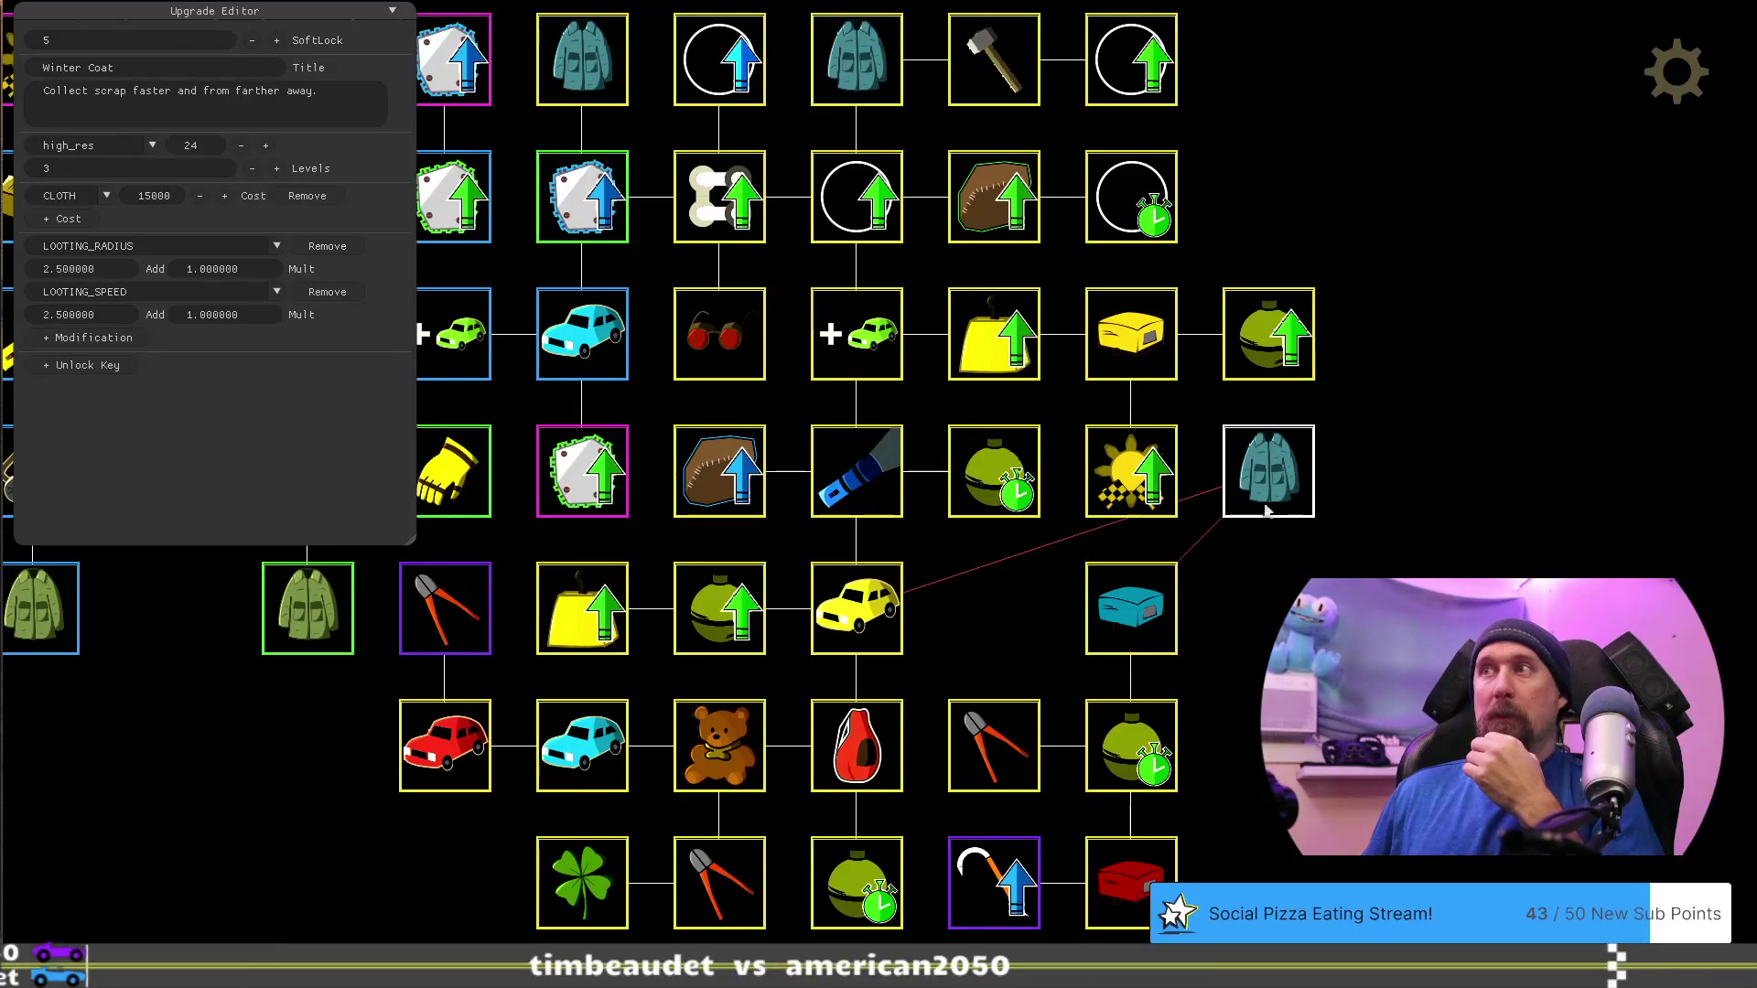
mouse_move(851, 78)
mouse_down()
mouse_move(884, 458)
mouse_move(994, 620)
mouse_up()
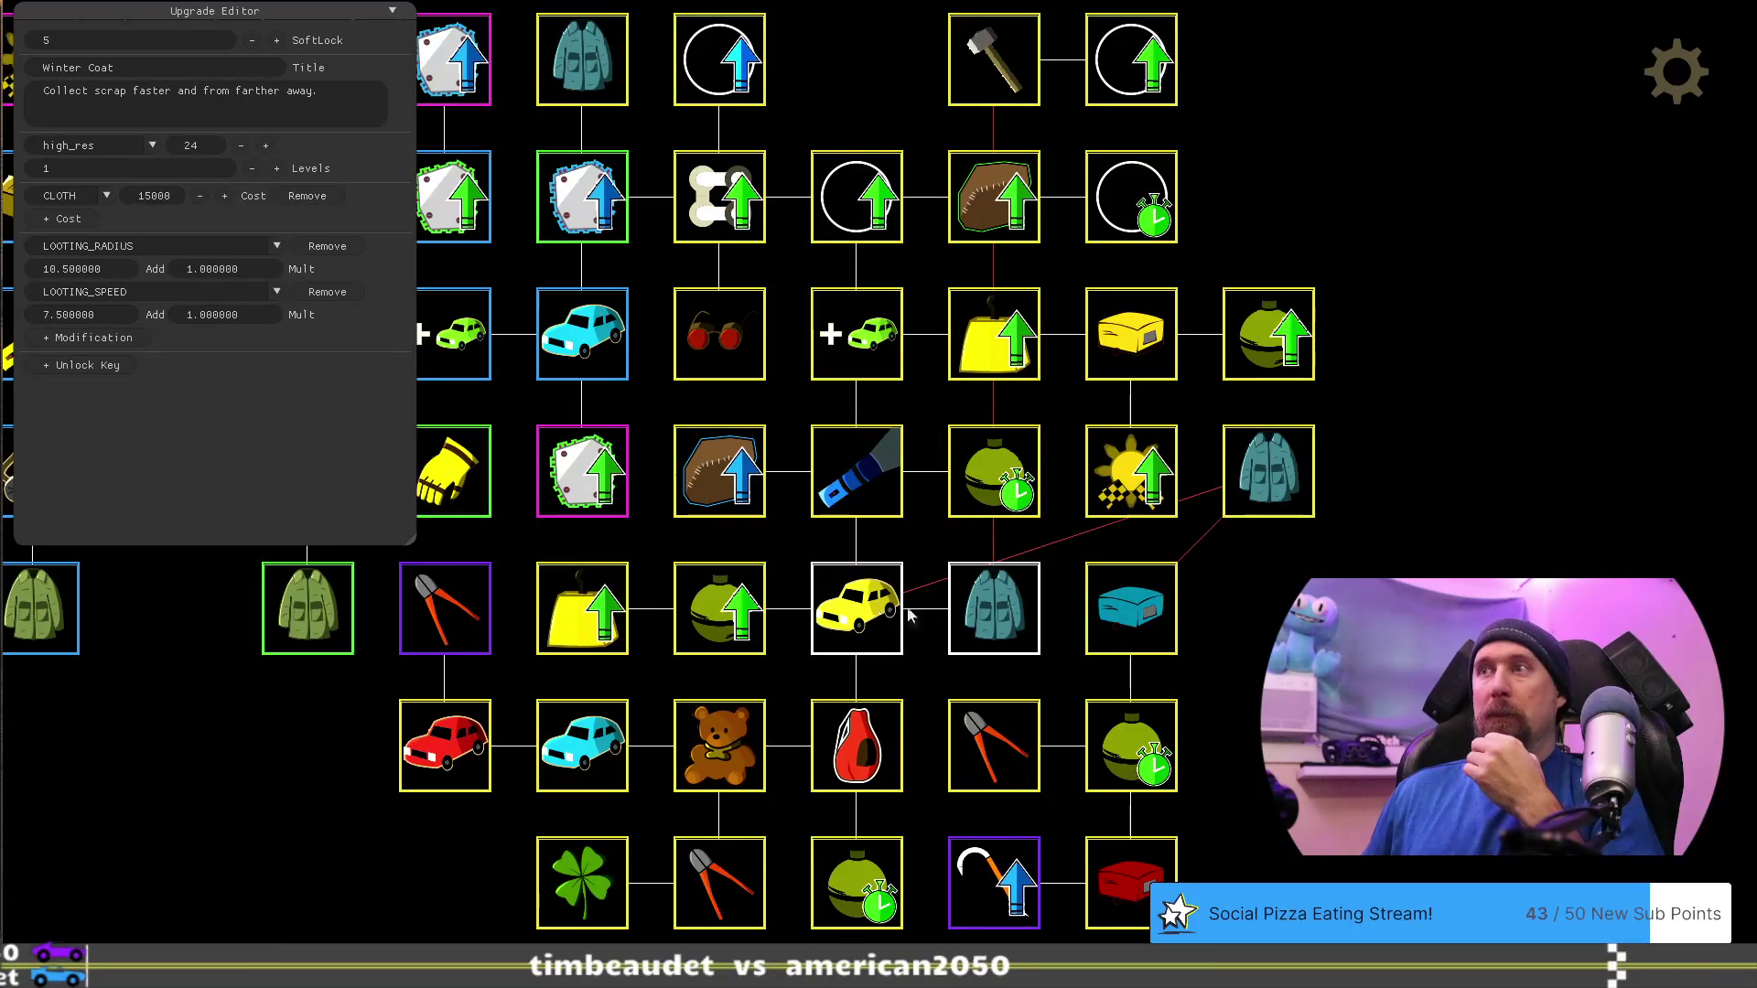
click(1112, 606)
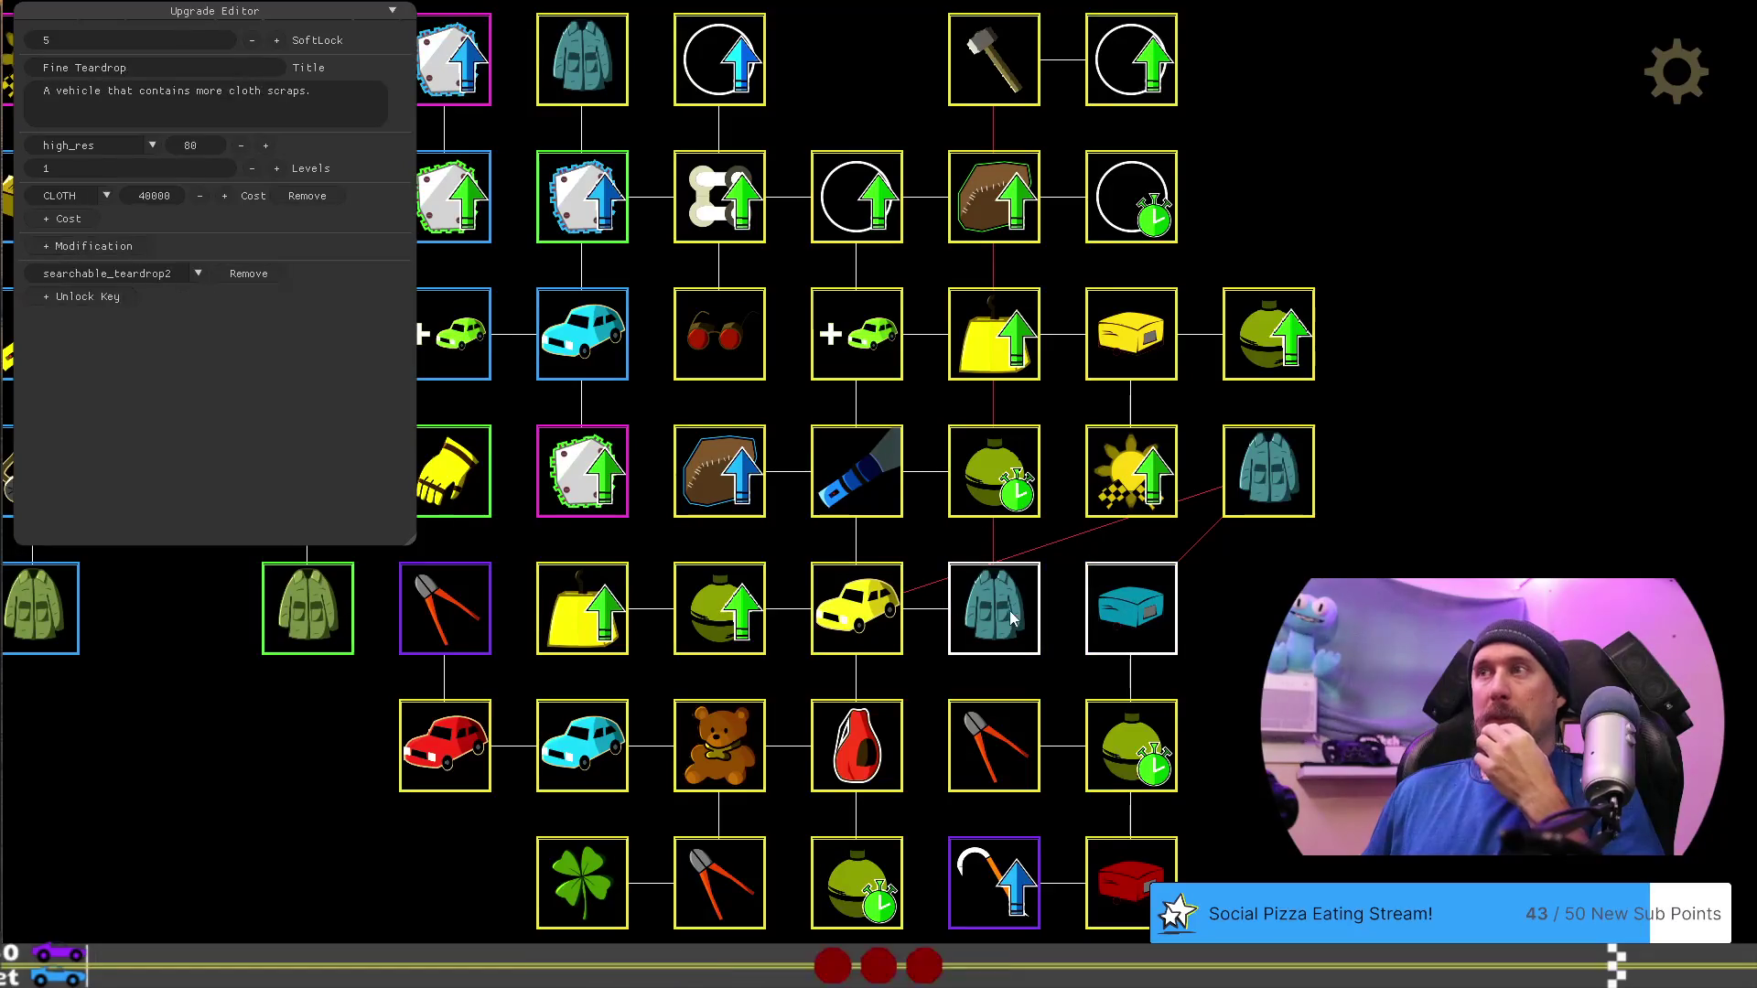
mouse_move(1253, 486)
mouse_down()
mouse_move(997, 256)
mouse_move(919, 98)
mouse_up()
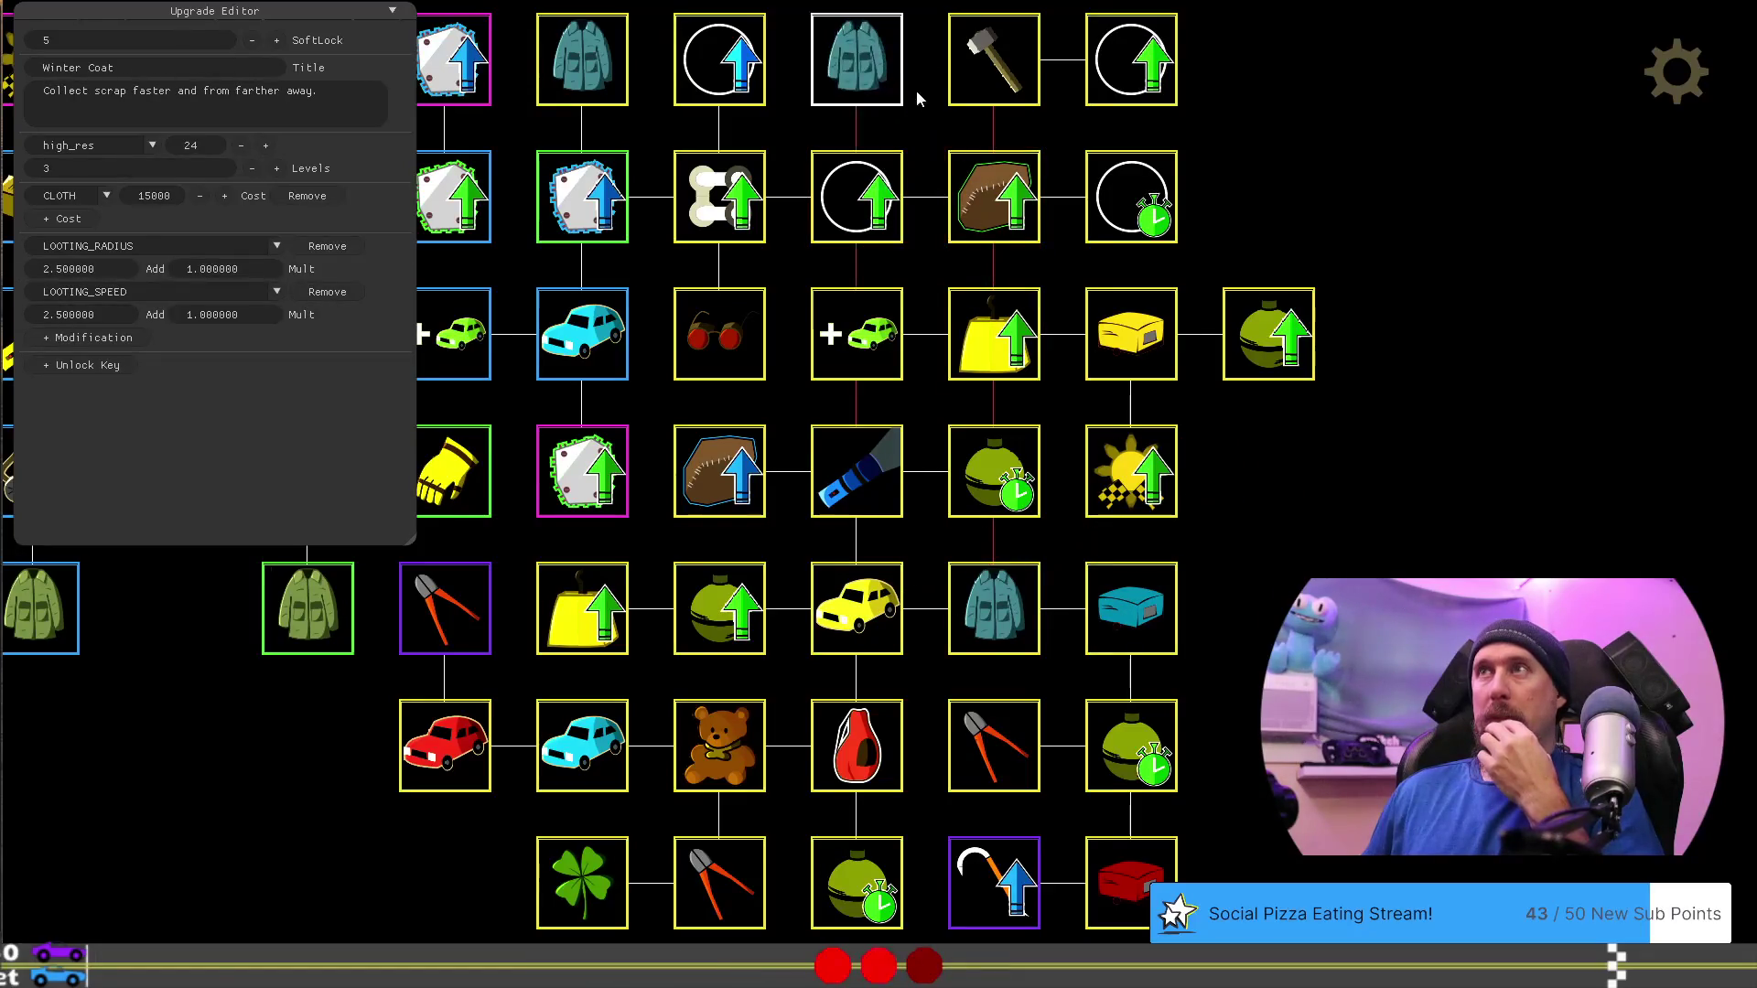
click(977, 83)
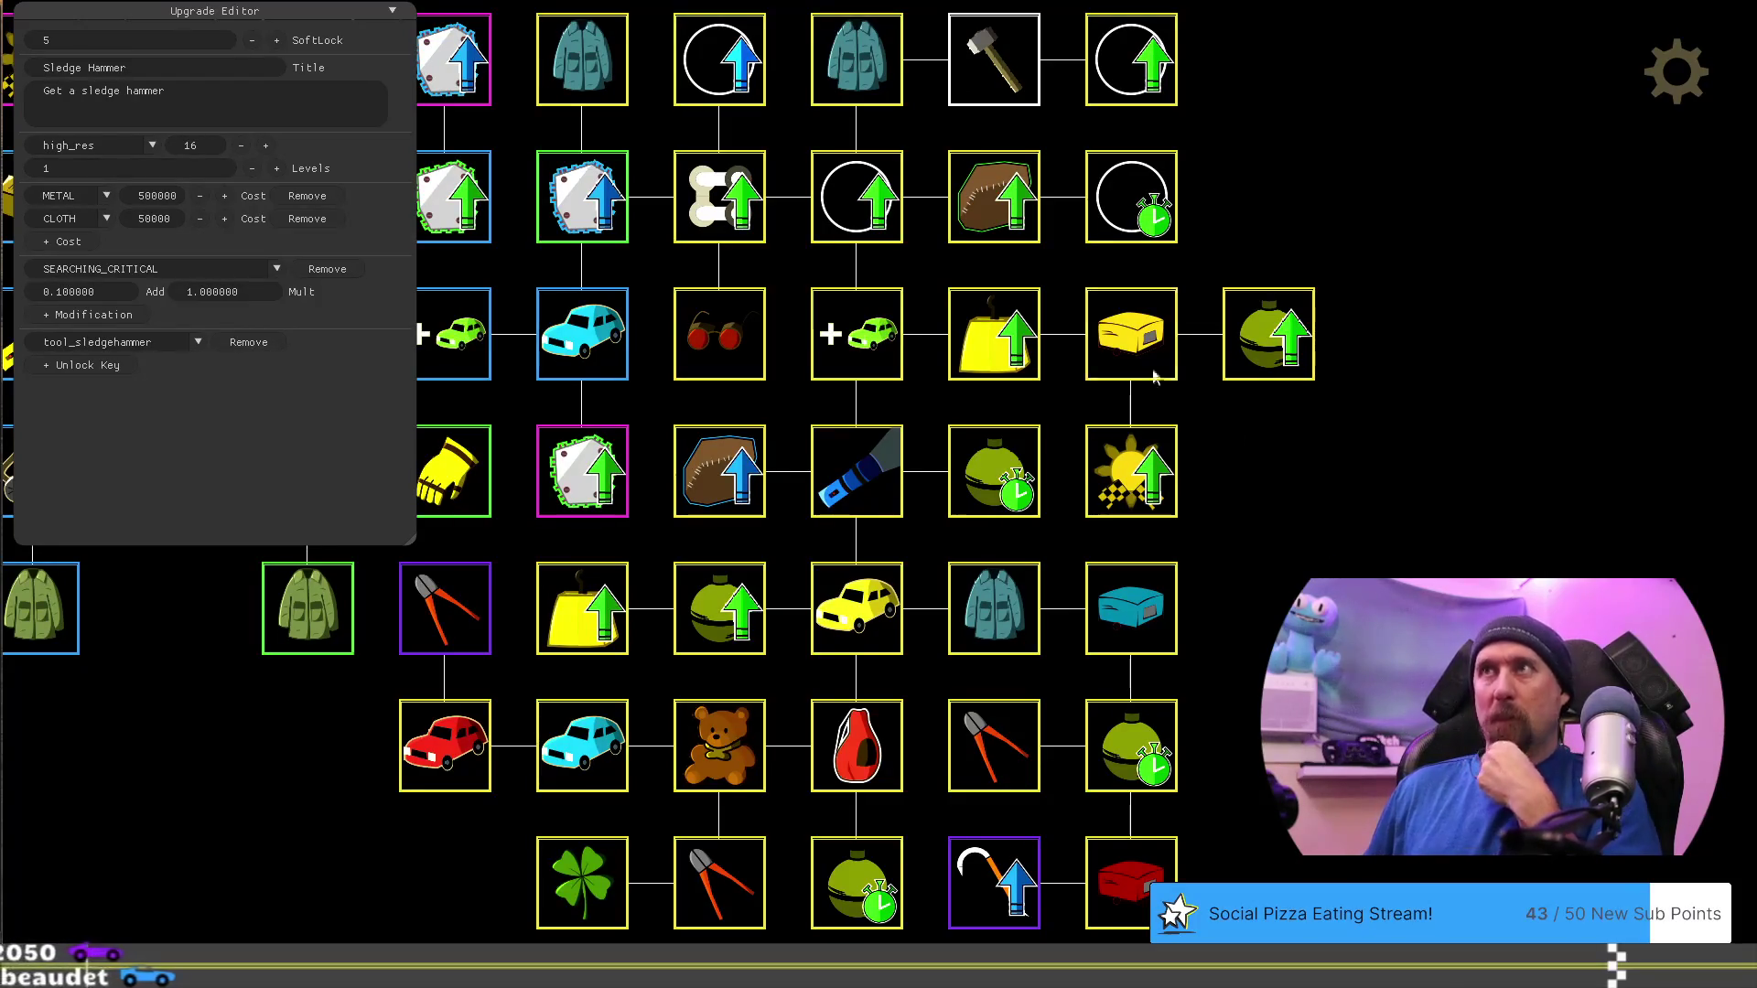
click(873, 60)
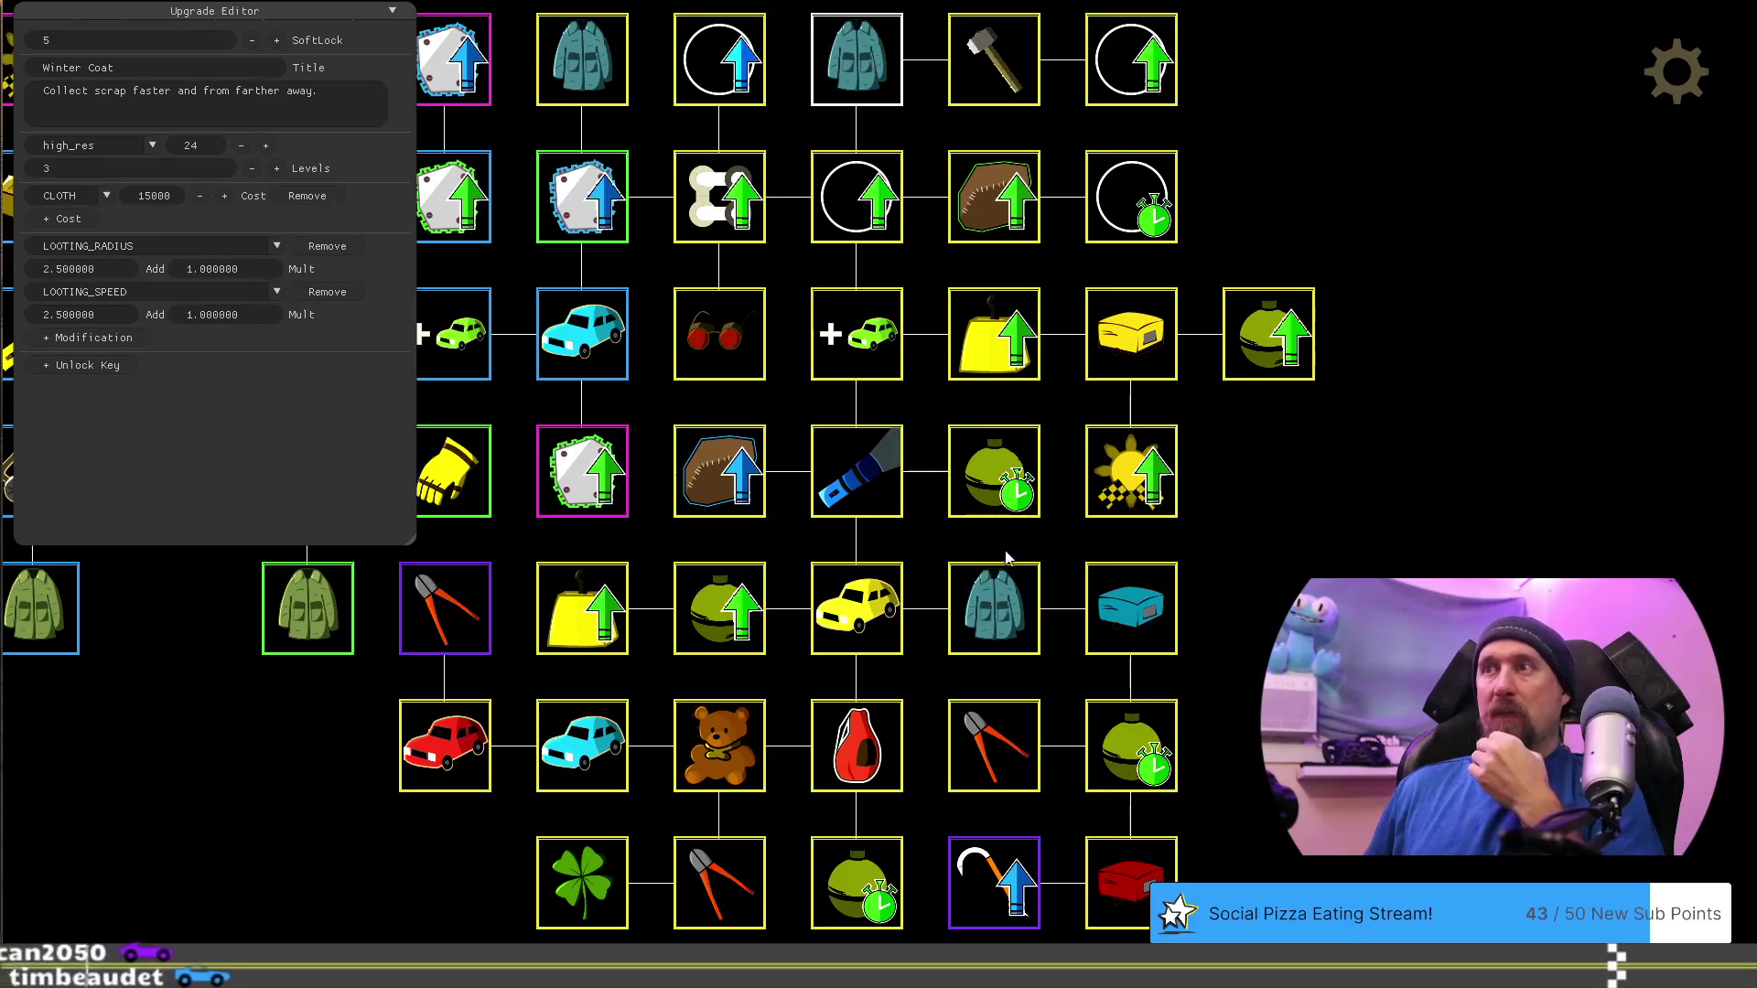
click(1003, 622)
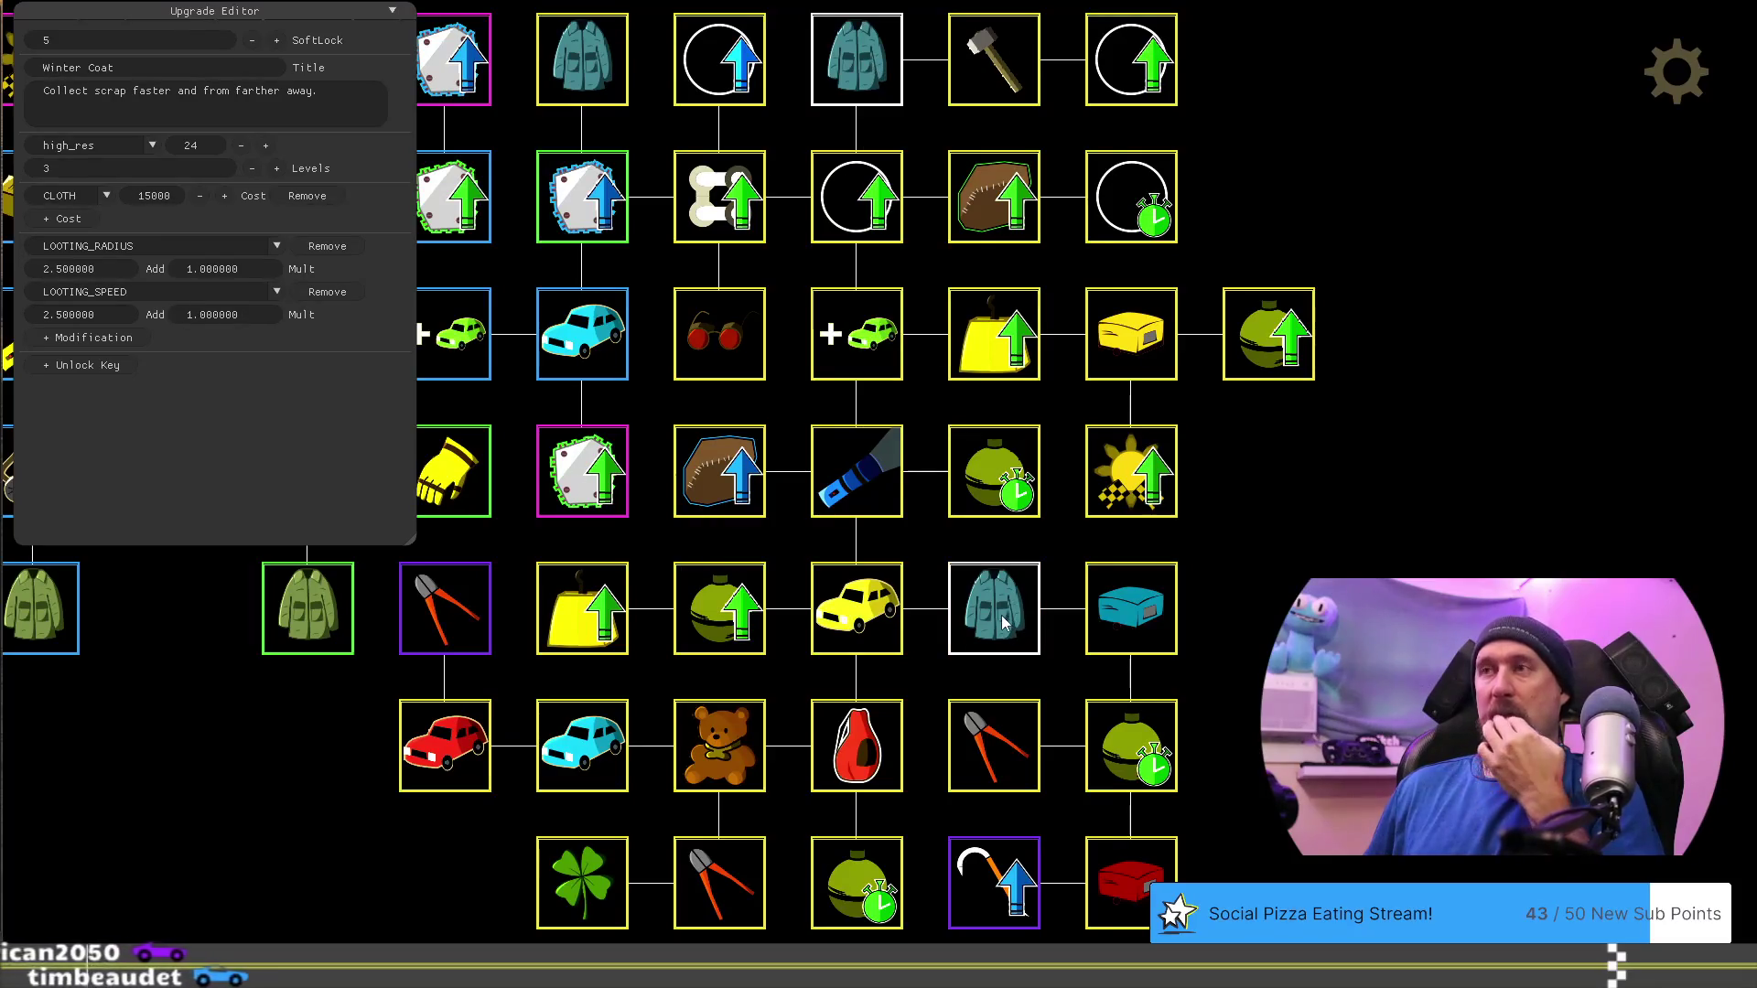
Set the lower Winter Coat's cloth cost to 30000 and Fine Teardrop's to 80000
double_click(168, 198)
key(BackSpace)
text(30)
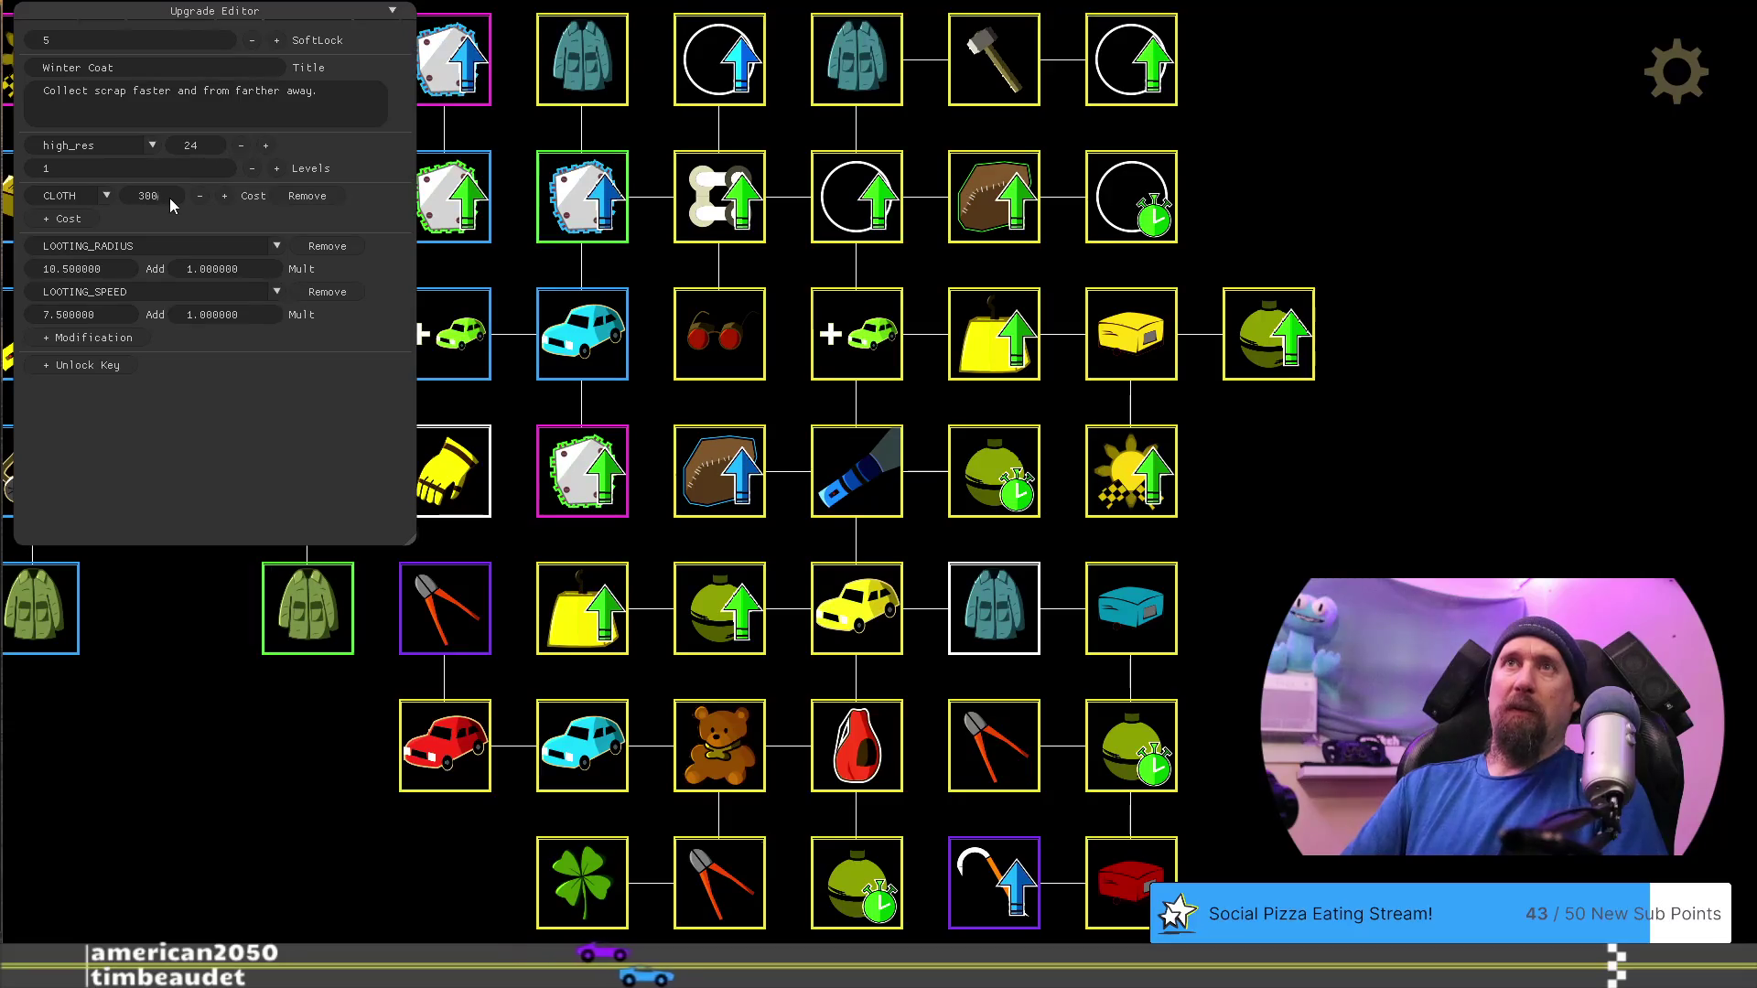
text(00)
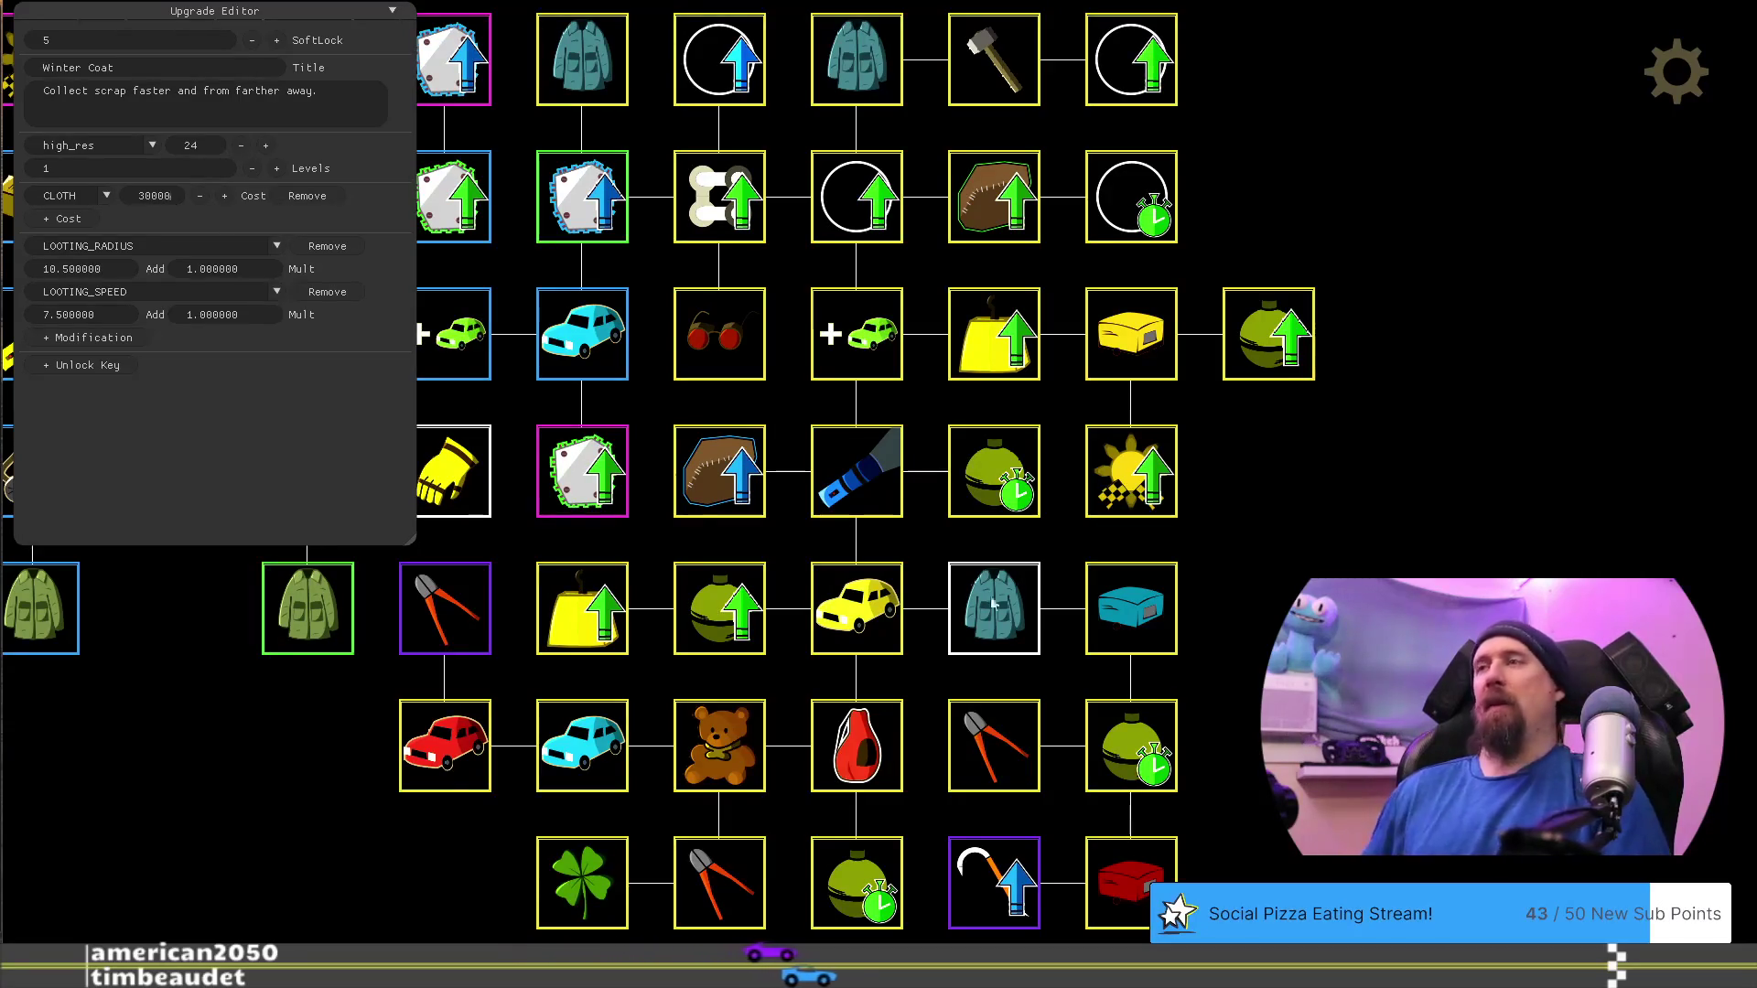
click(1131, 621)
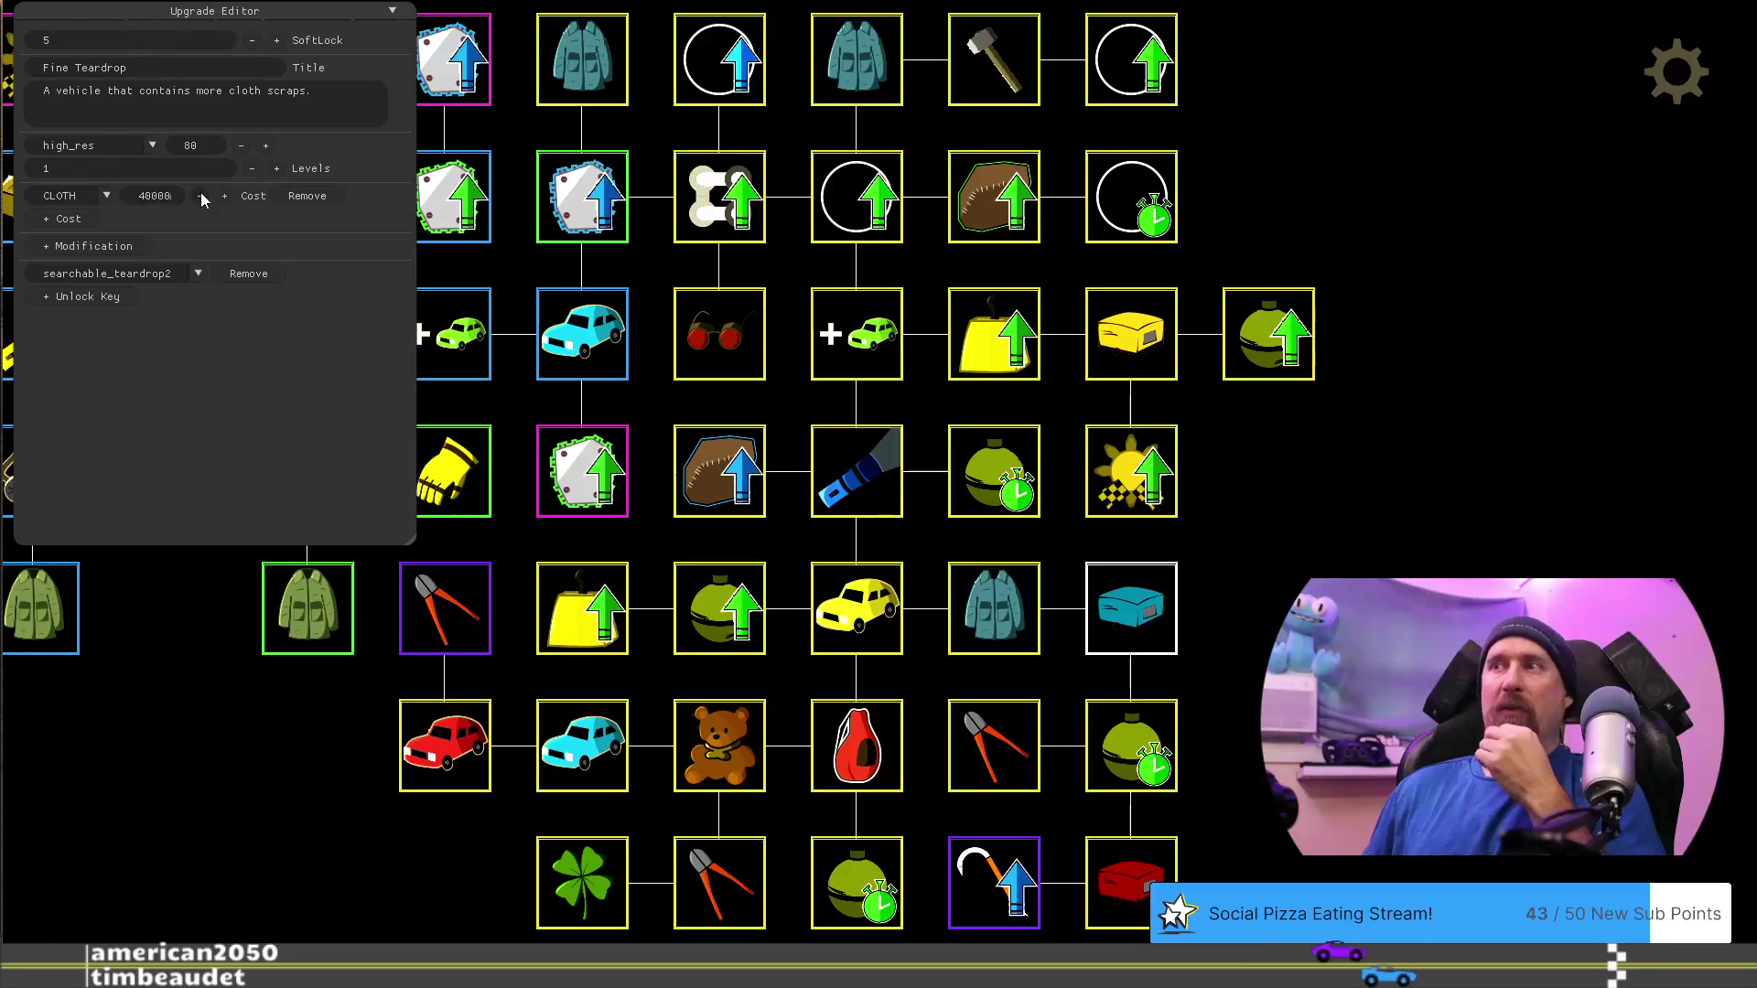
key(BackSpace)
key(BackSpace)
key(BackSpace)
text(80000)
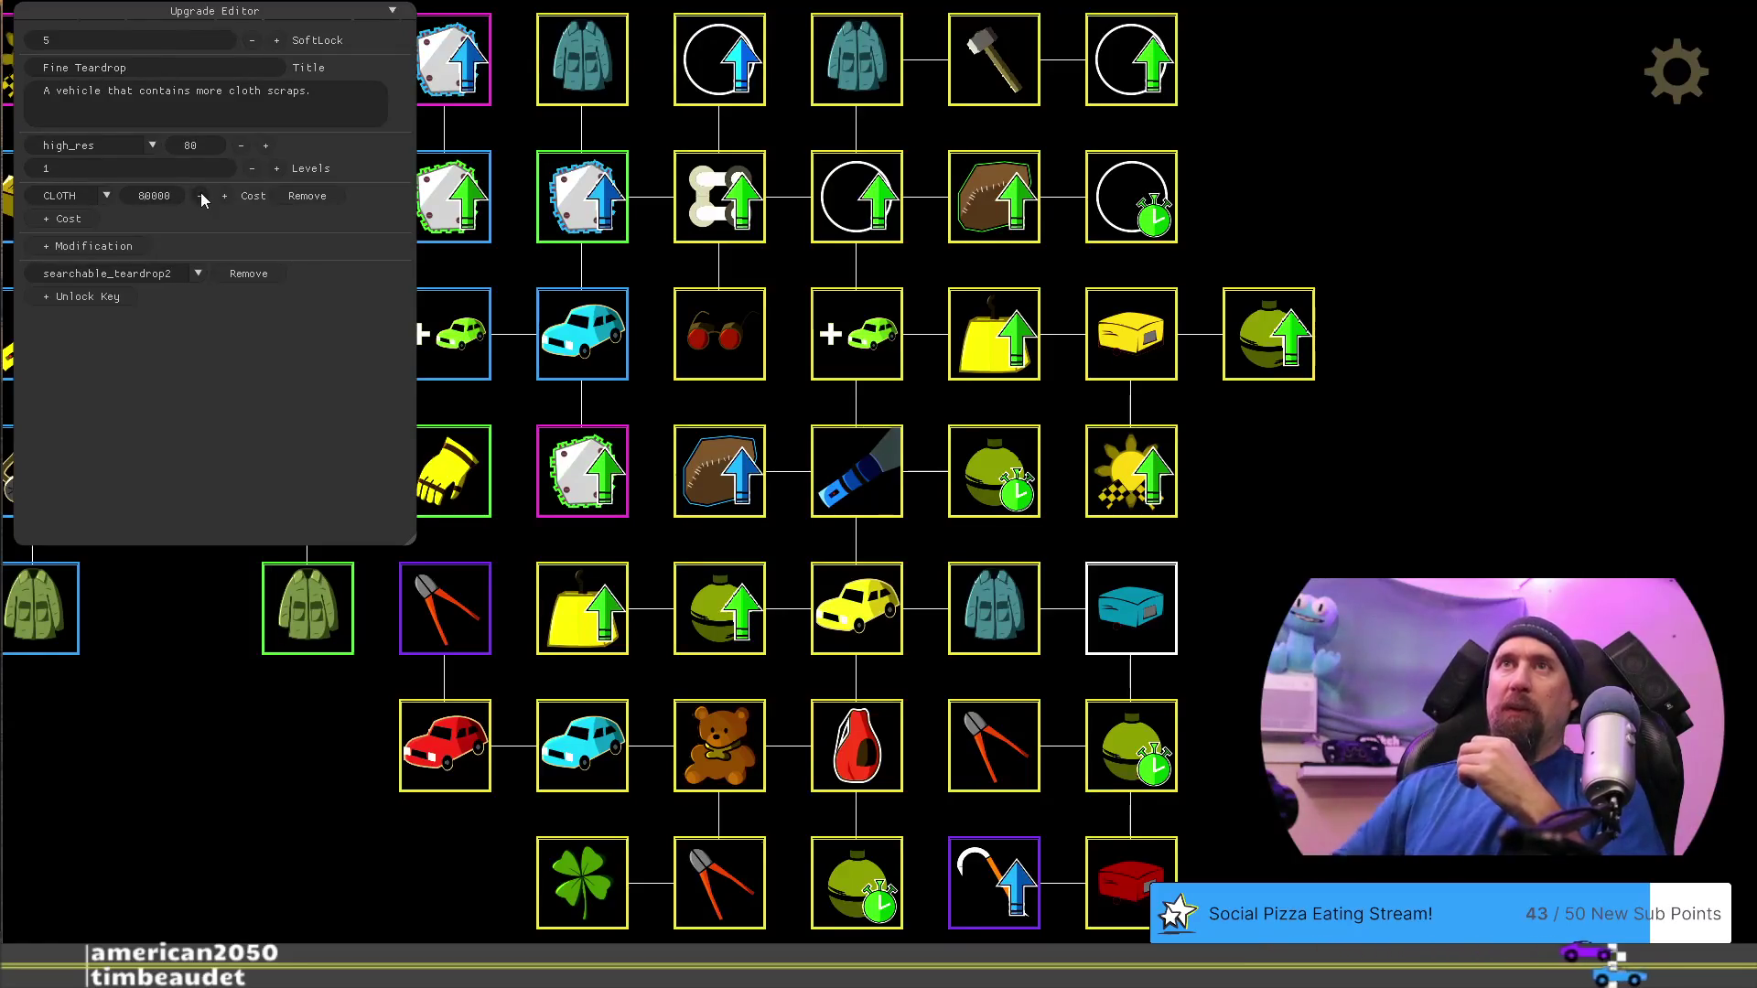
click(1141, 728)
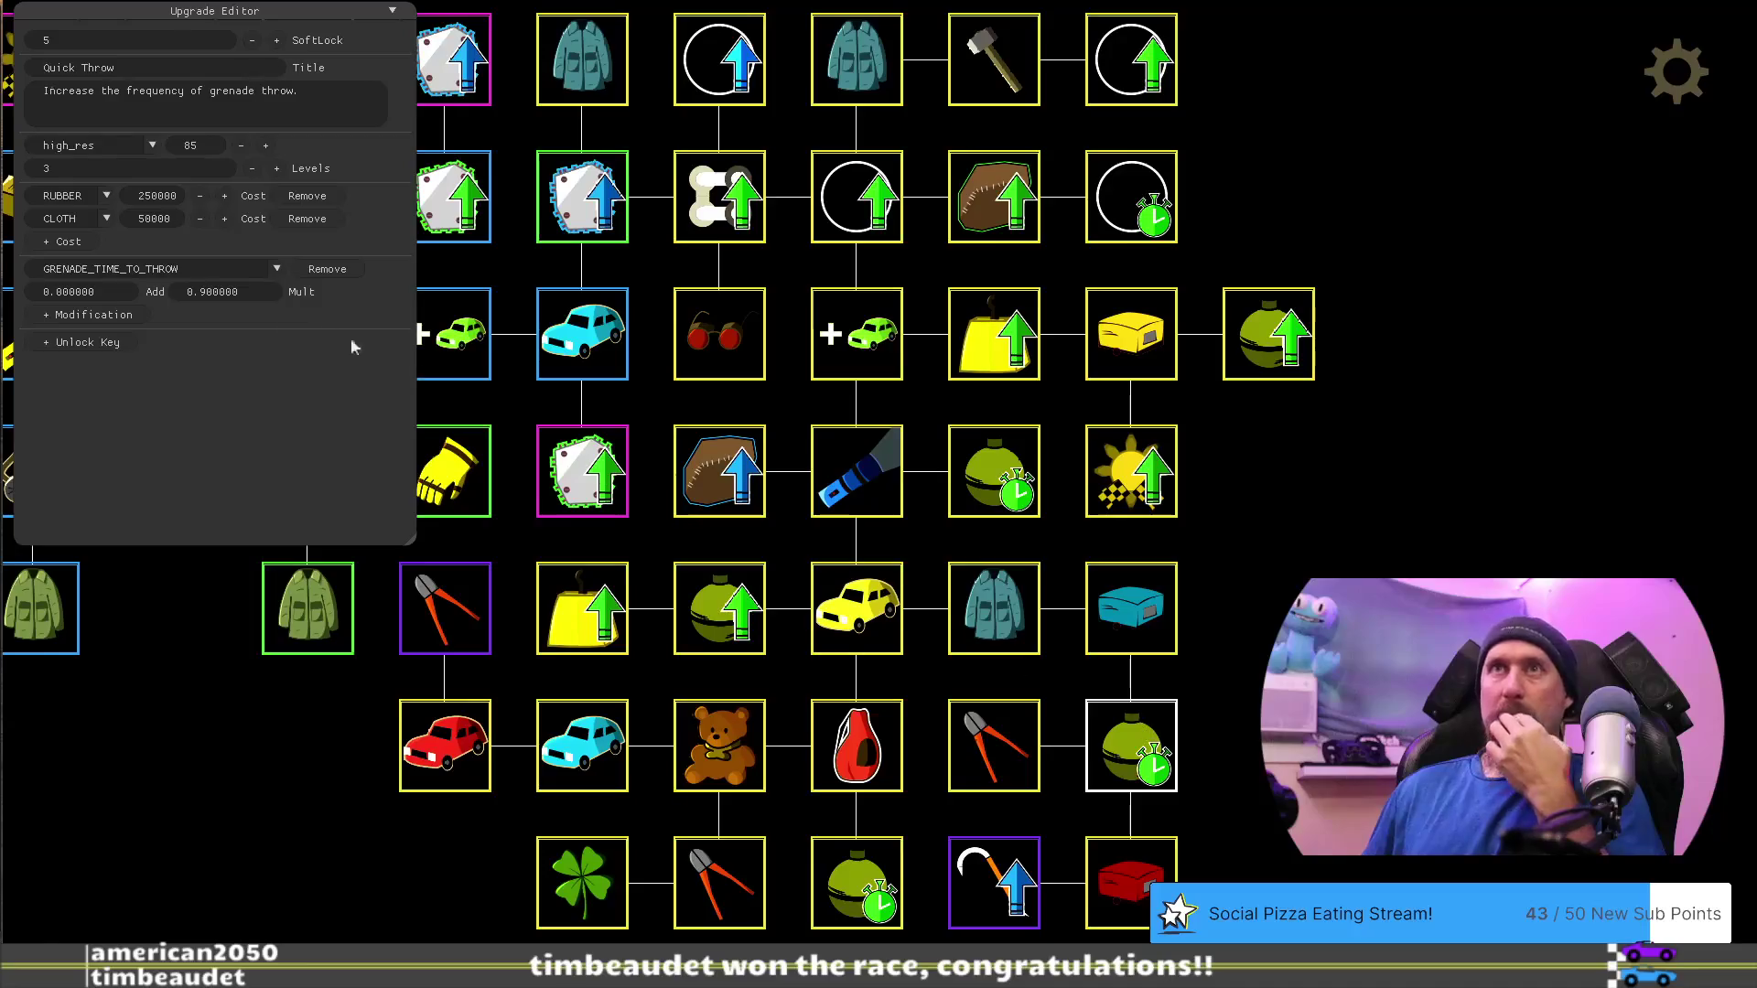
Set Quick Throw's cost to 100000 and Dismantler's metal cost to 750000
key(BackSpace)
key(BackSpace)
key(BackSpace)
text(10000)
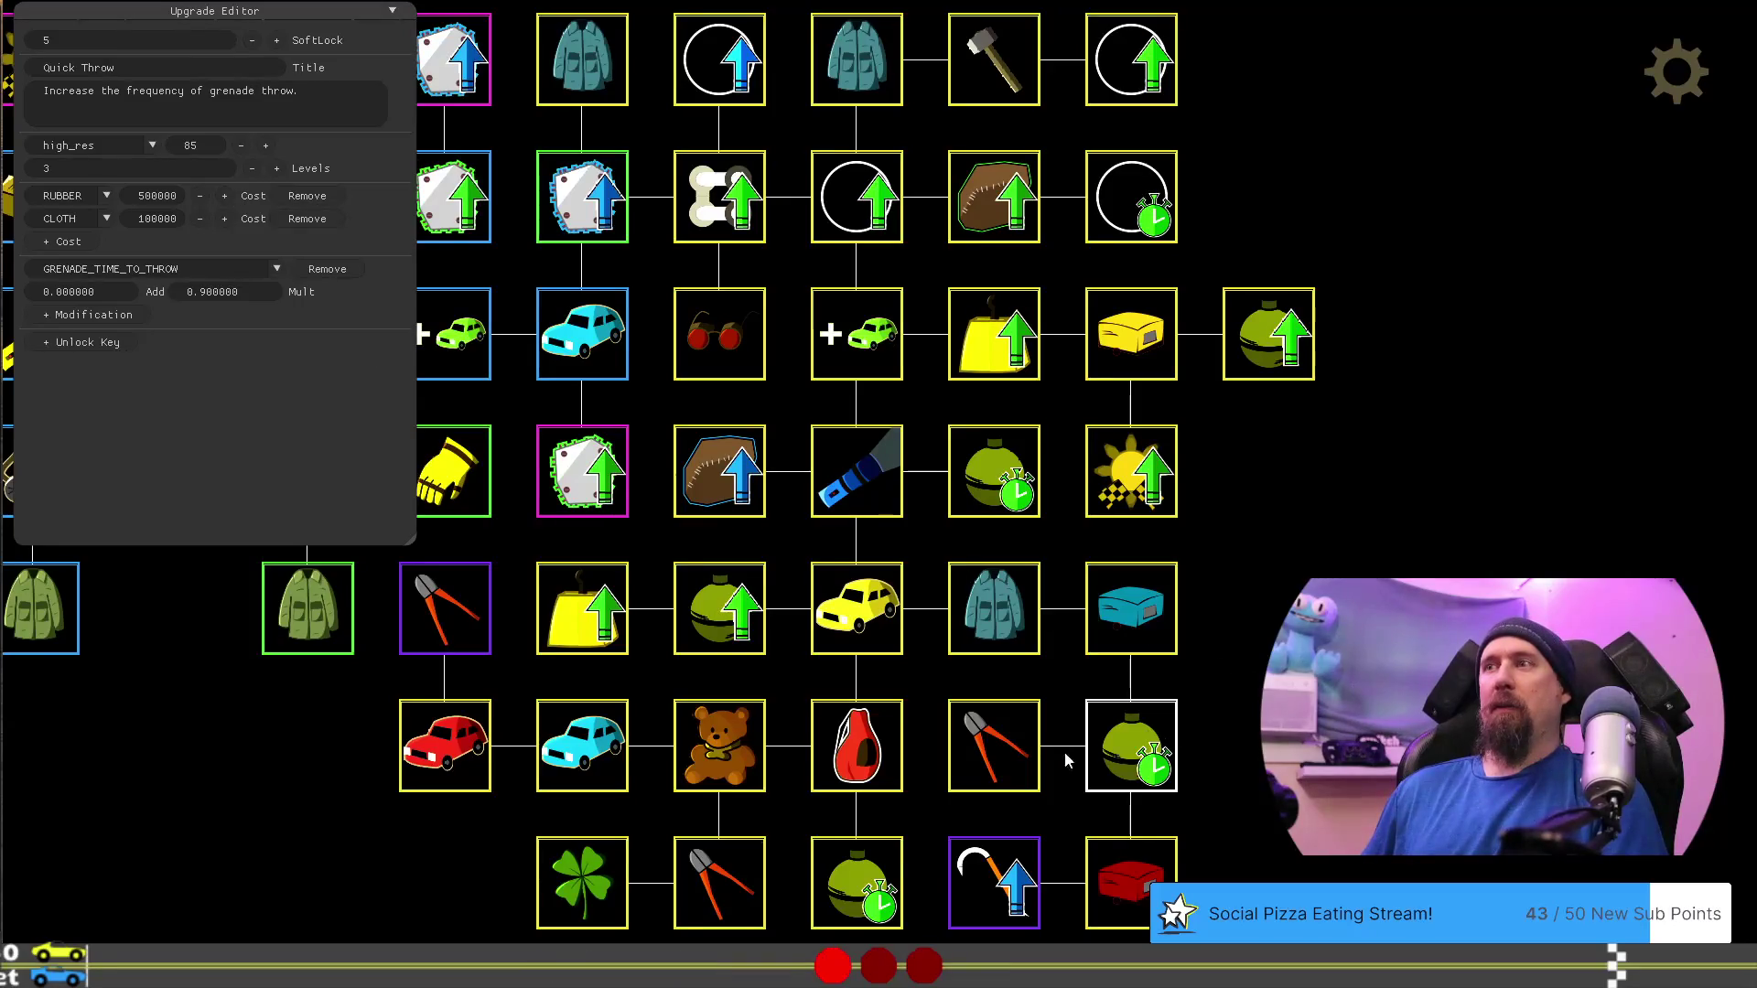
click(993, 756)
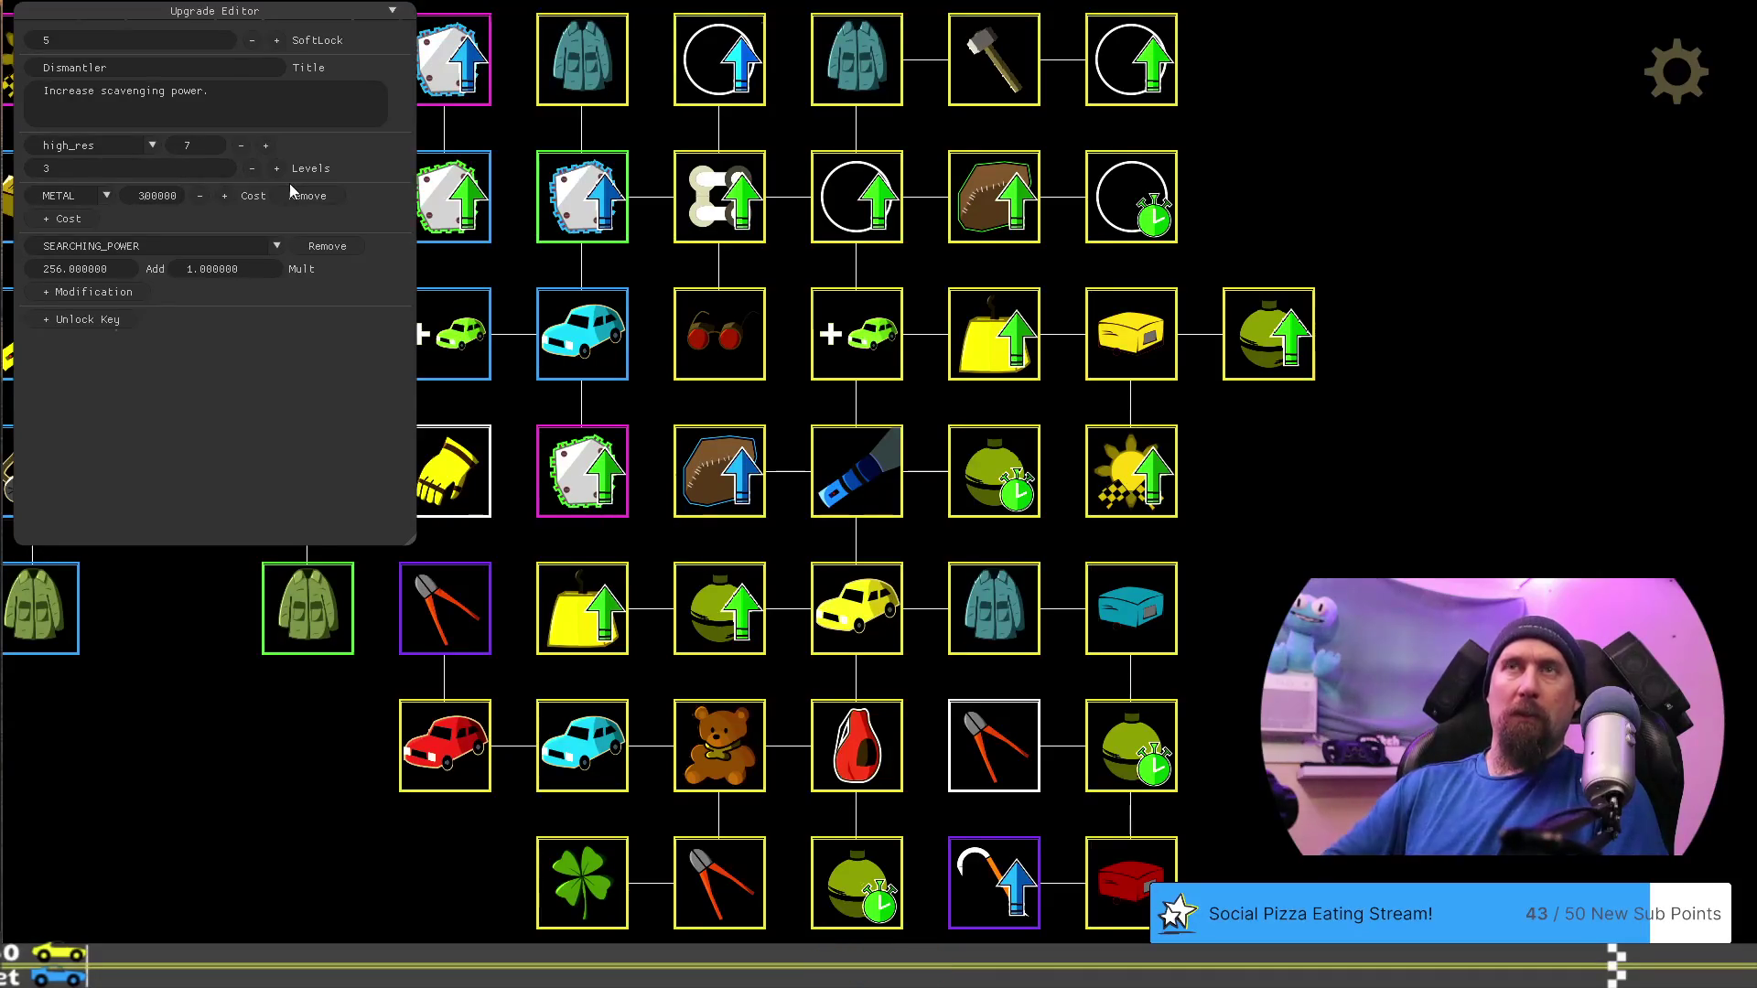
key(BackSpace)
text(7)
key(Delete)
text(5)
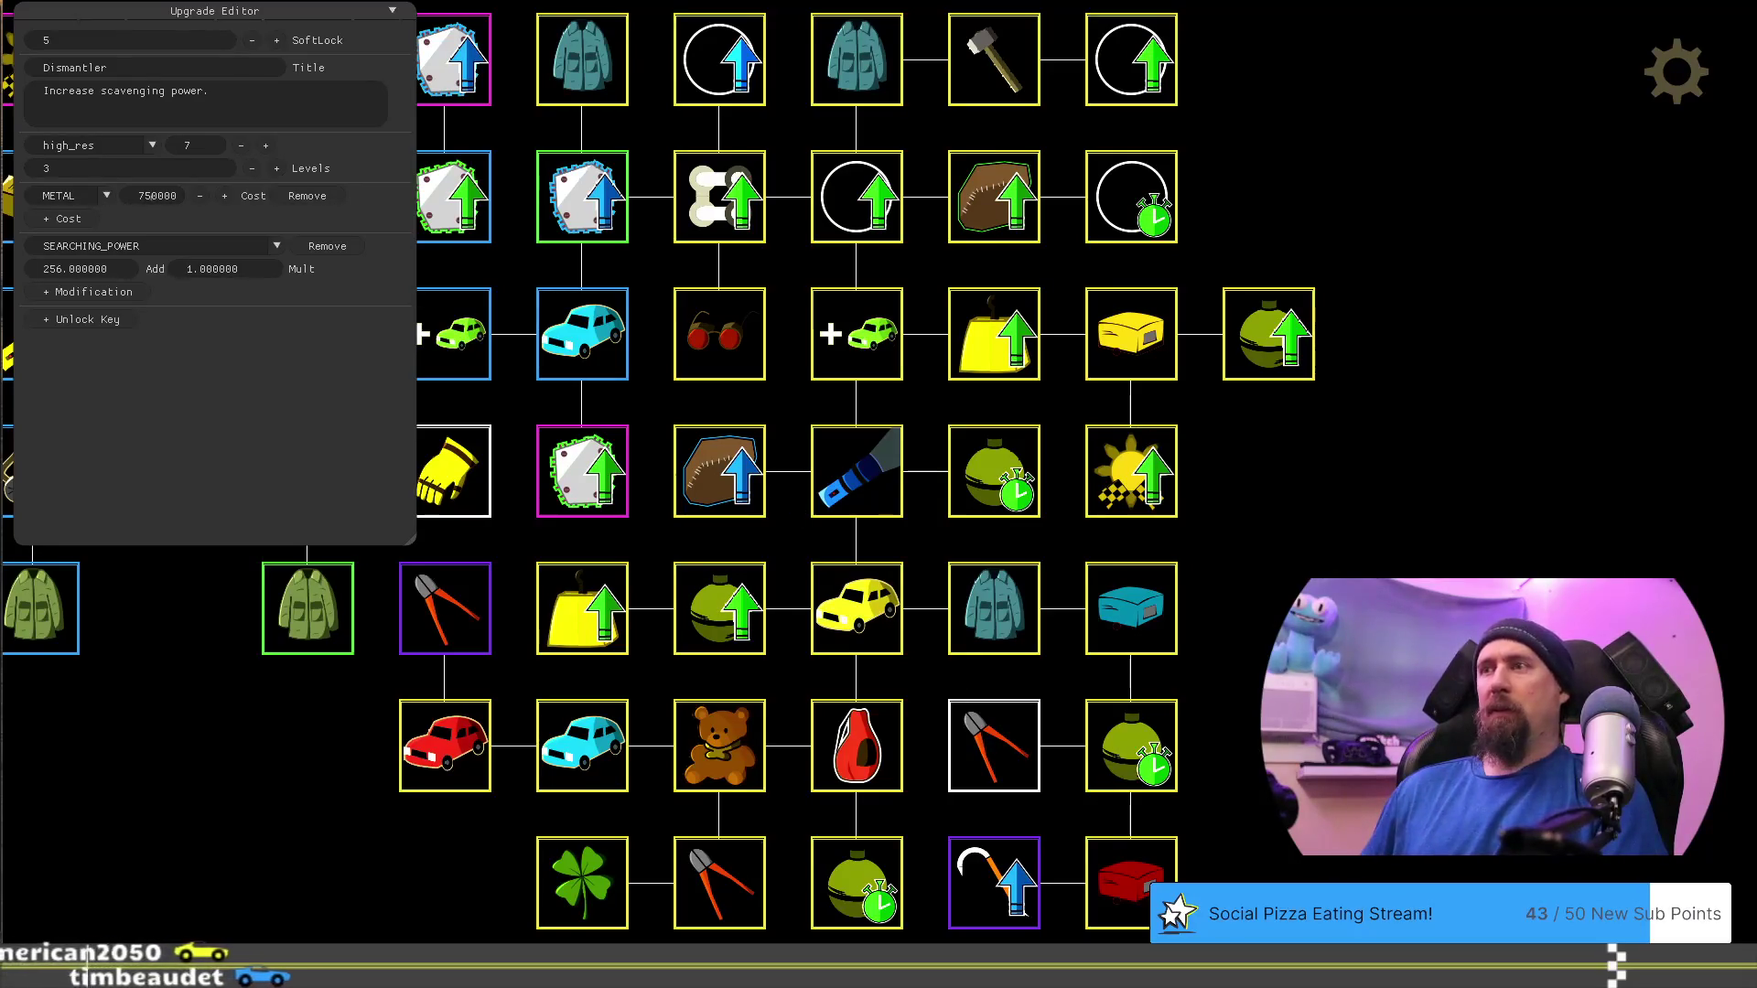
Raise Pristine Teardrop's cloth cost to 300000
drag(975, 713, 948, 633)
click(1118, 648)
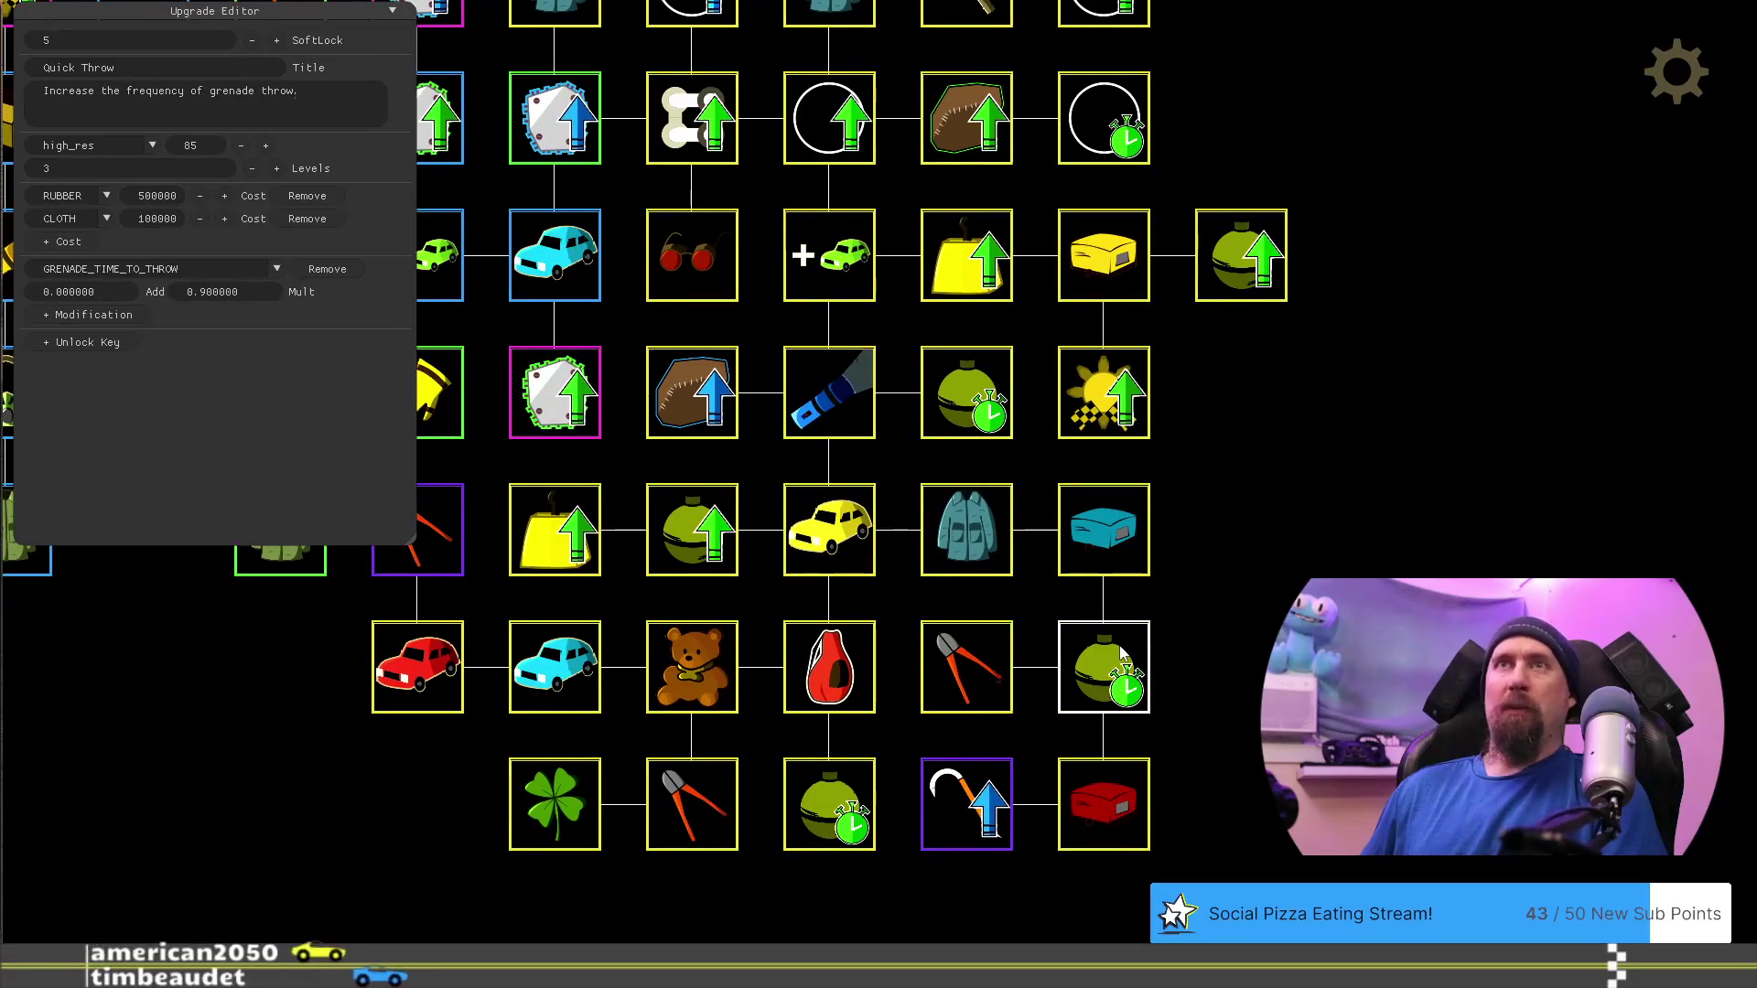
click(1103, 804)
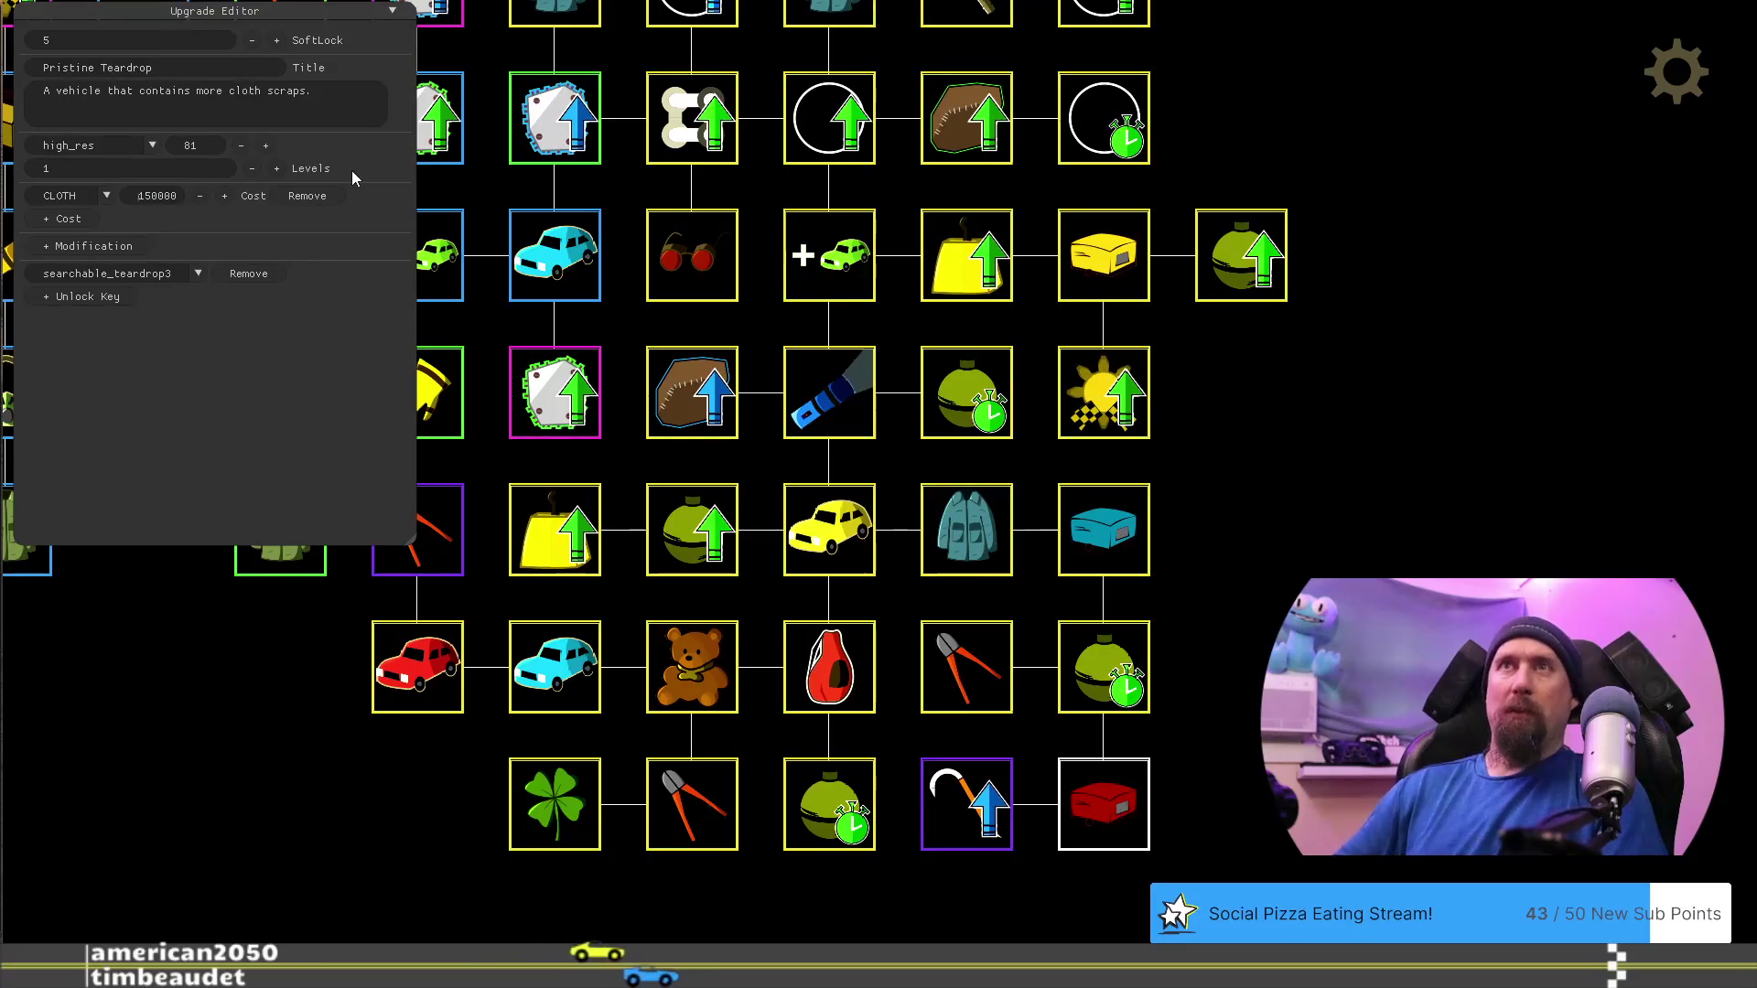
text(300000)
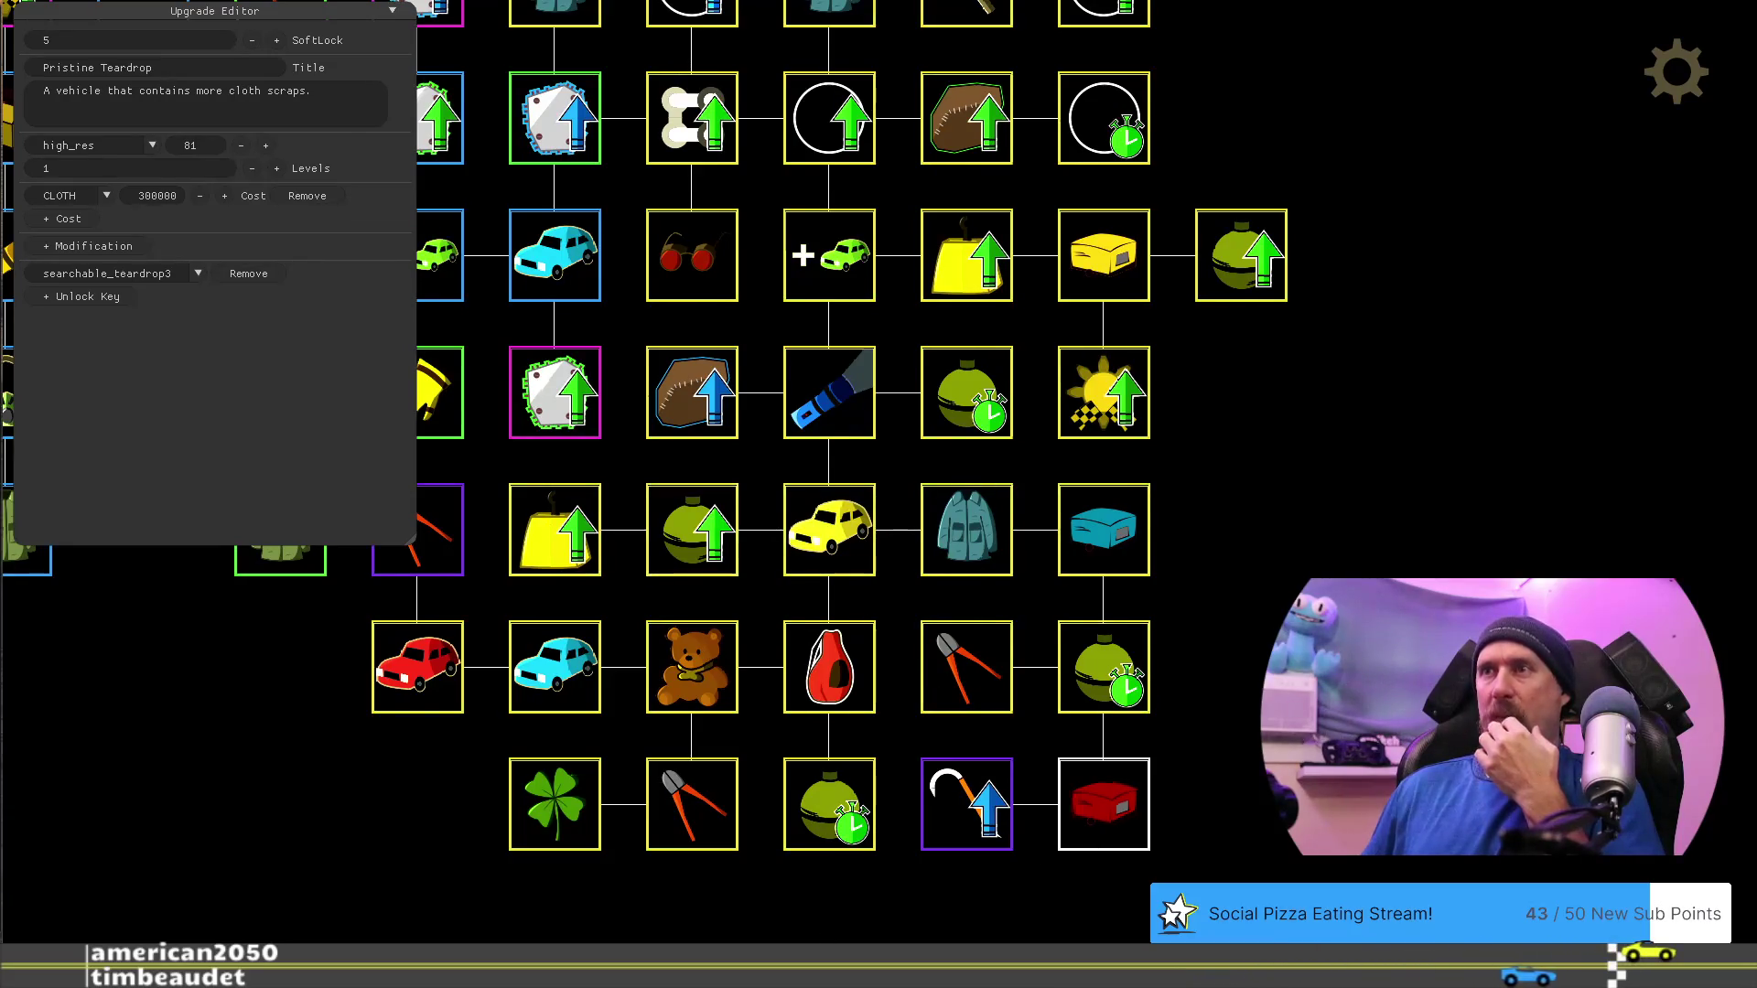
drag(847, 733, 1011, 688)
click(991, 620)
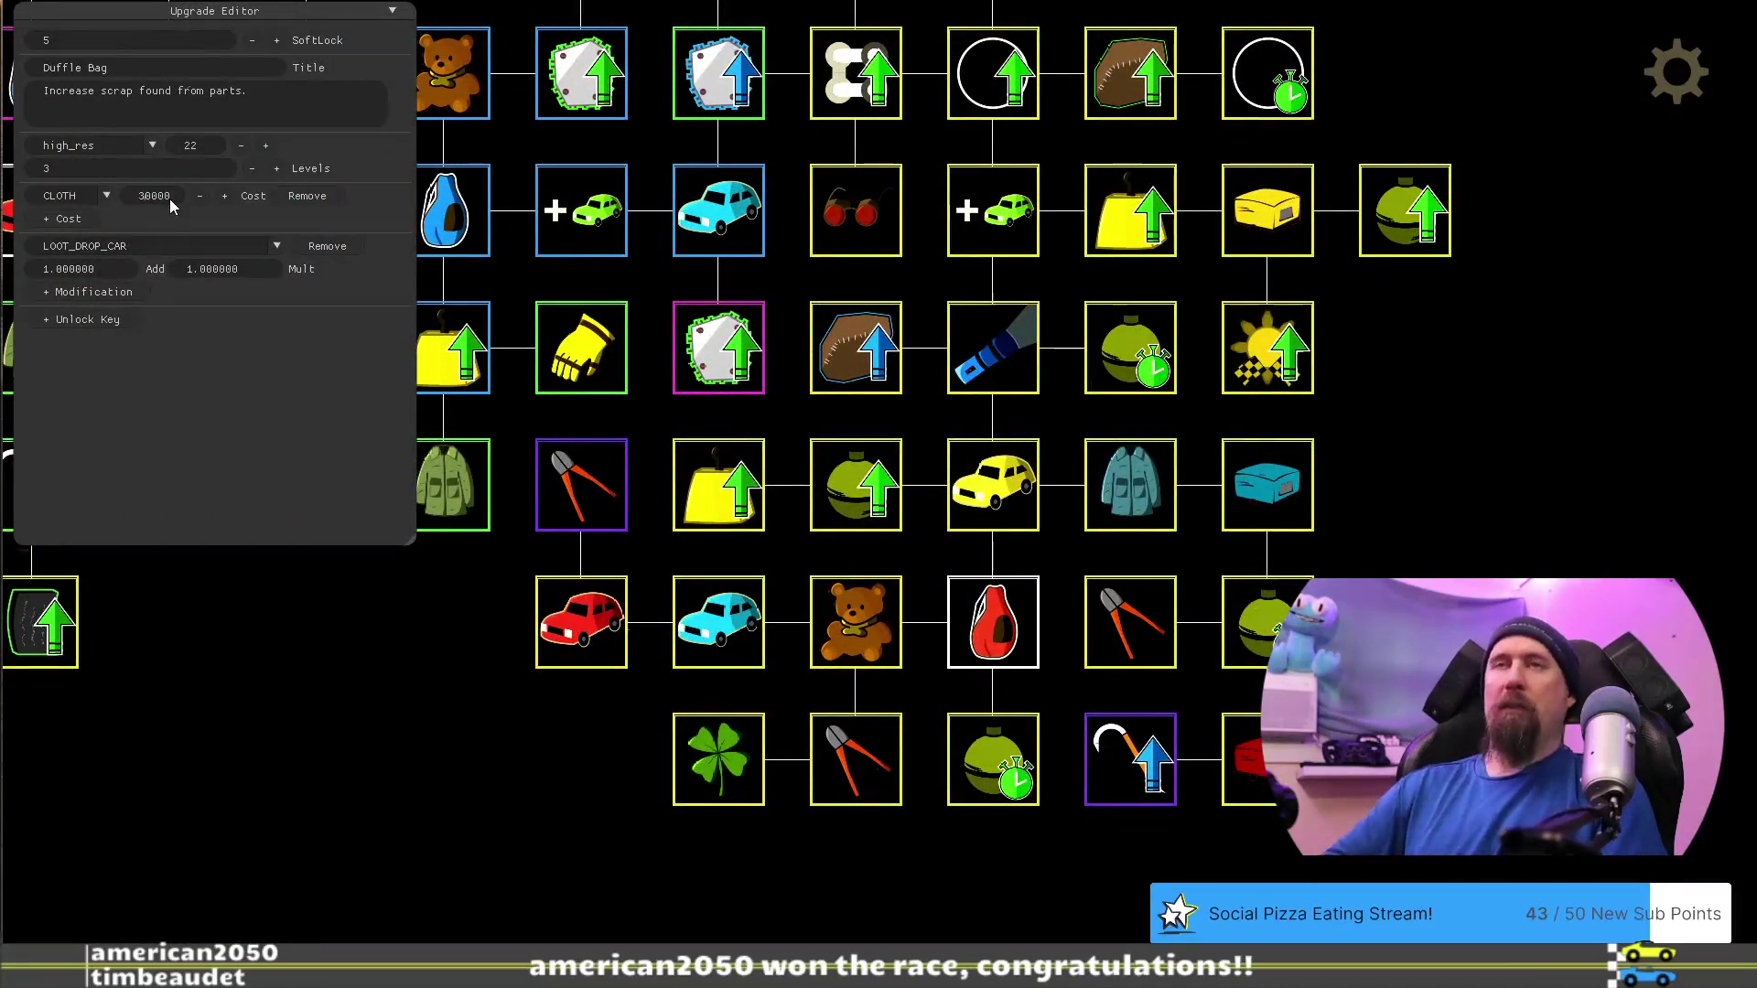
Set the bottom-row Quick Throw's costs to 500000 rubber and 100000 cloth
click(993, 752)
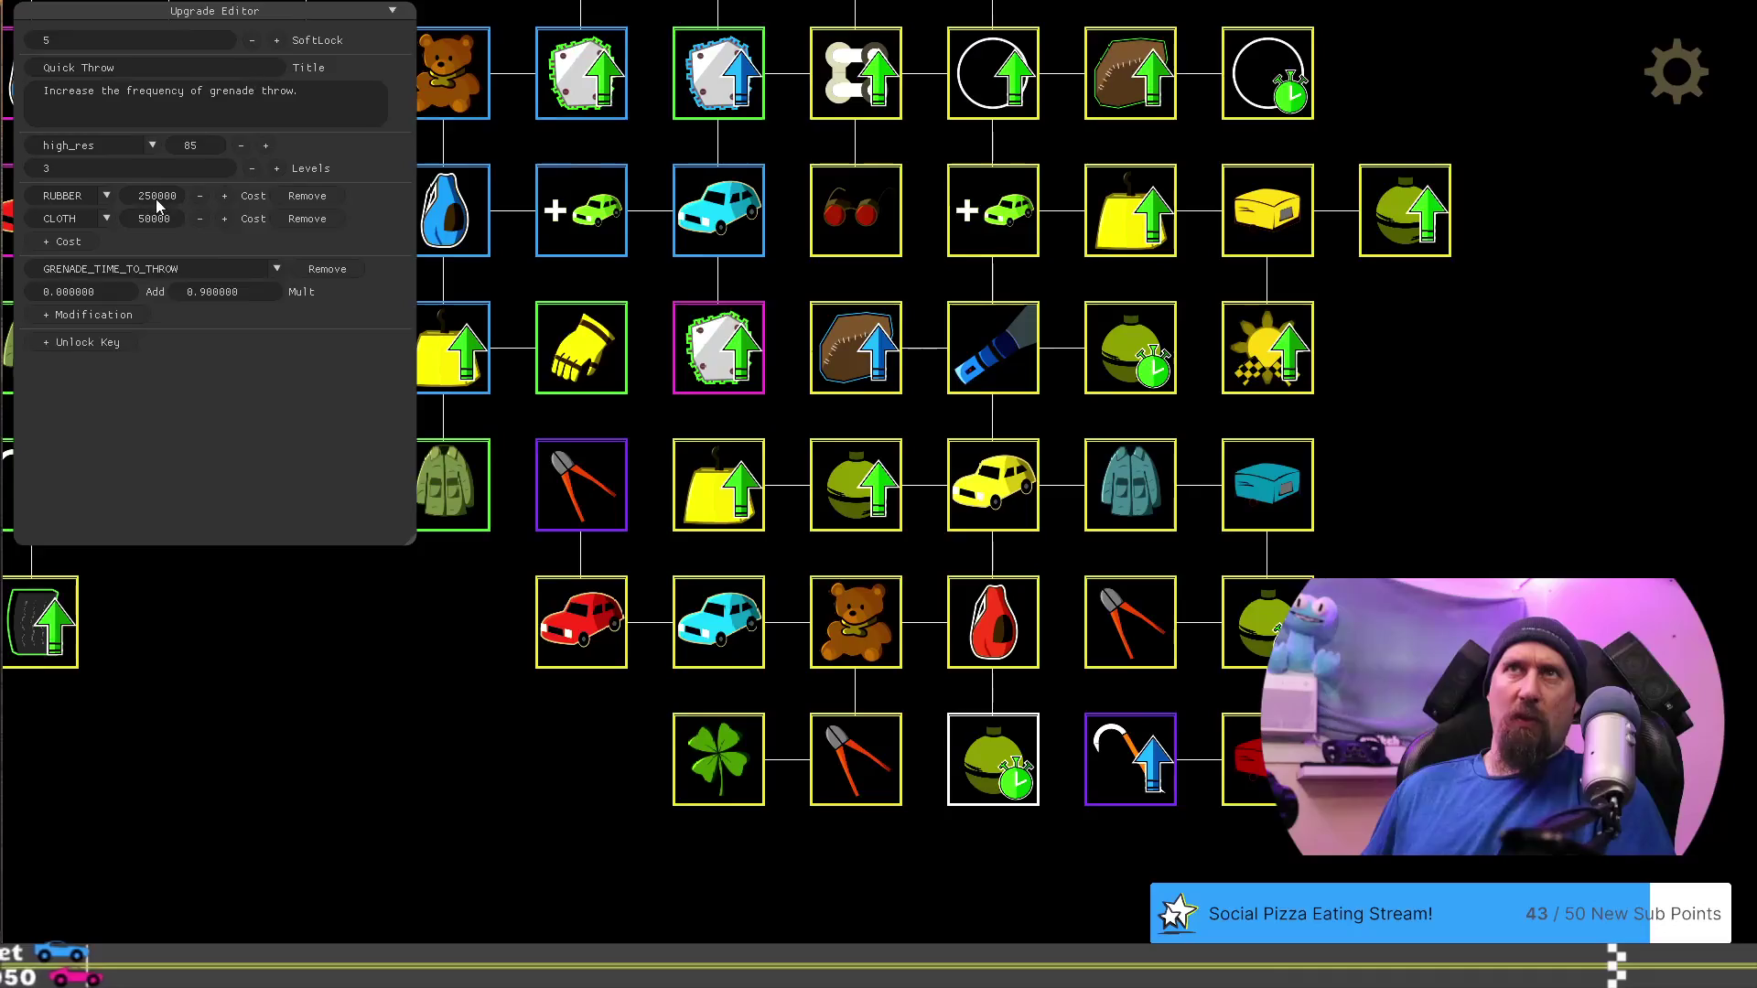
key(BackSpace)
text(0)
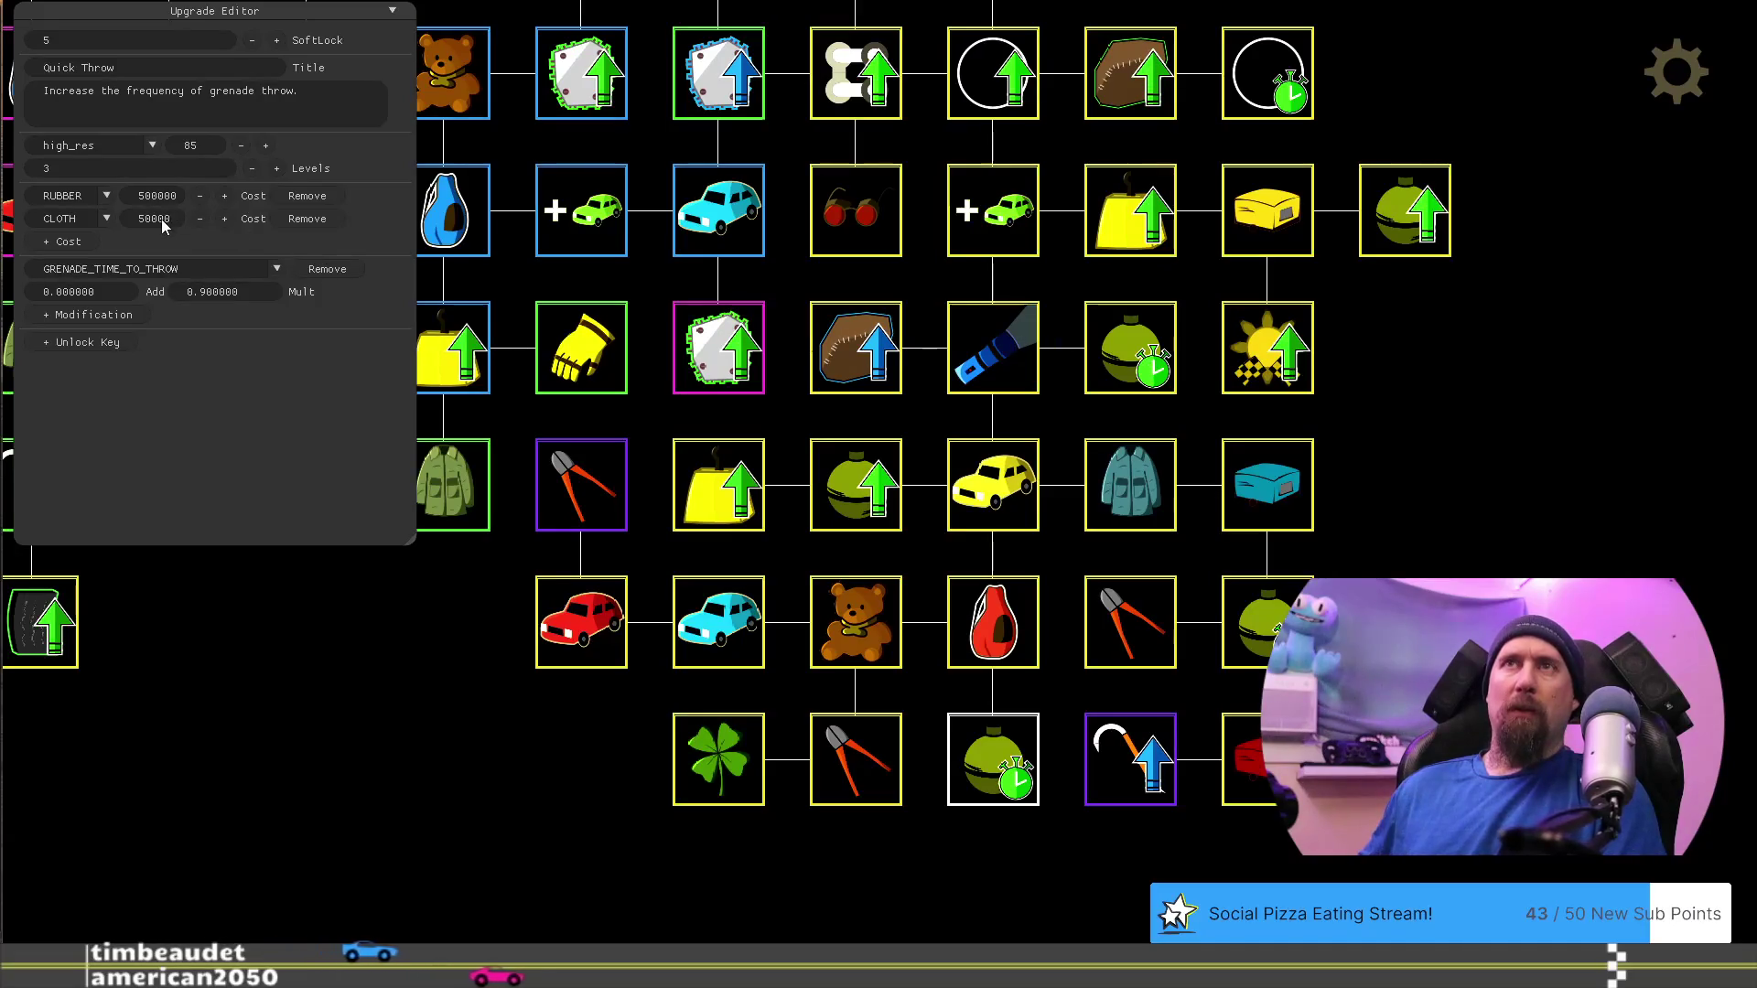
text(10000)
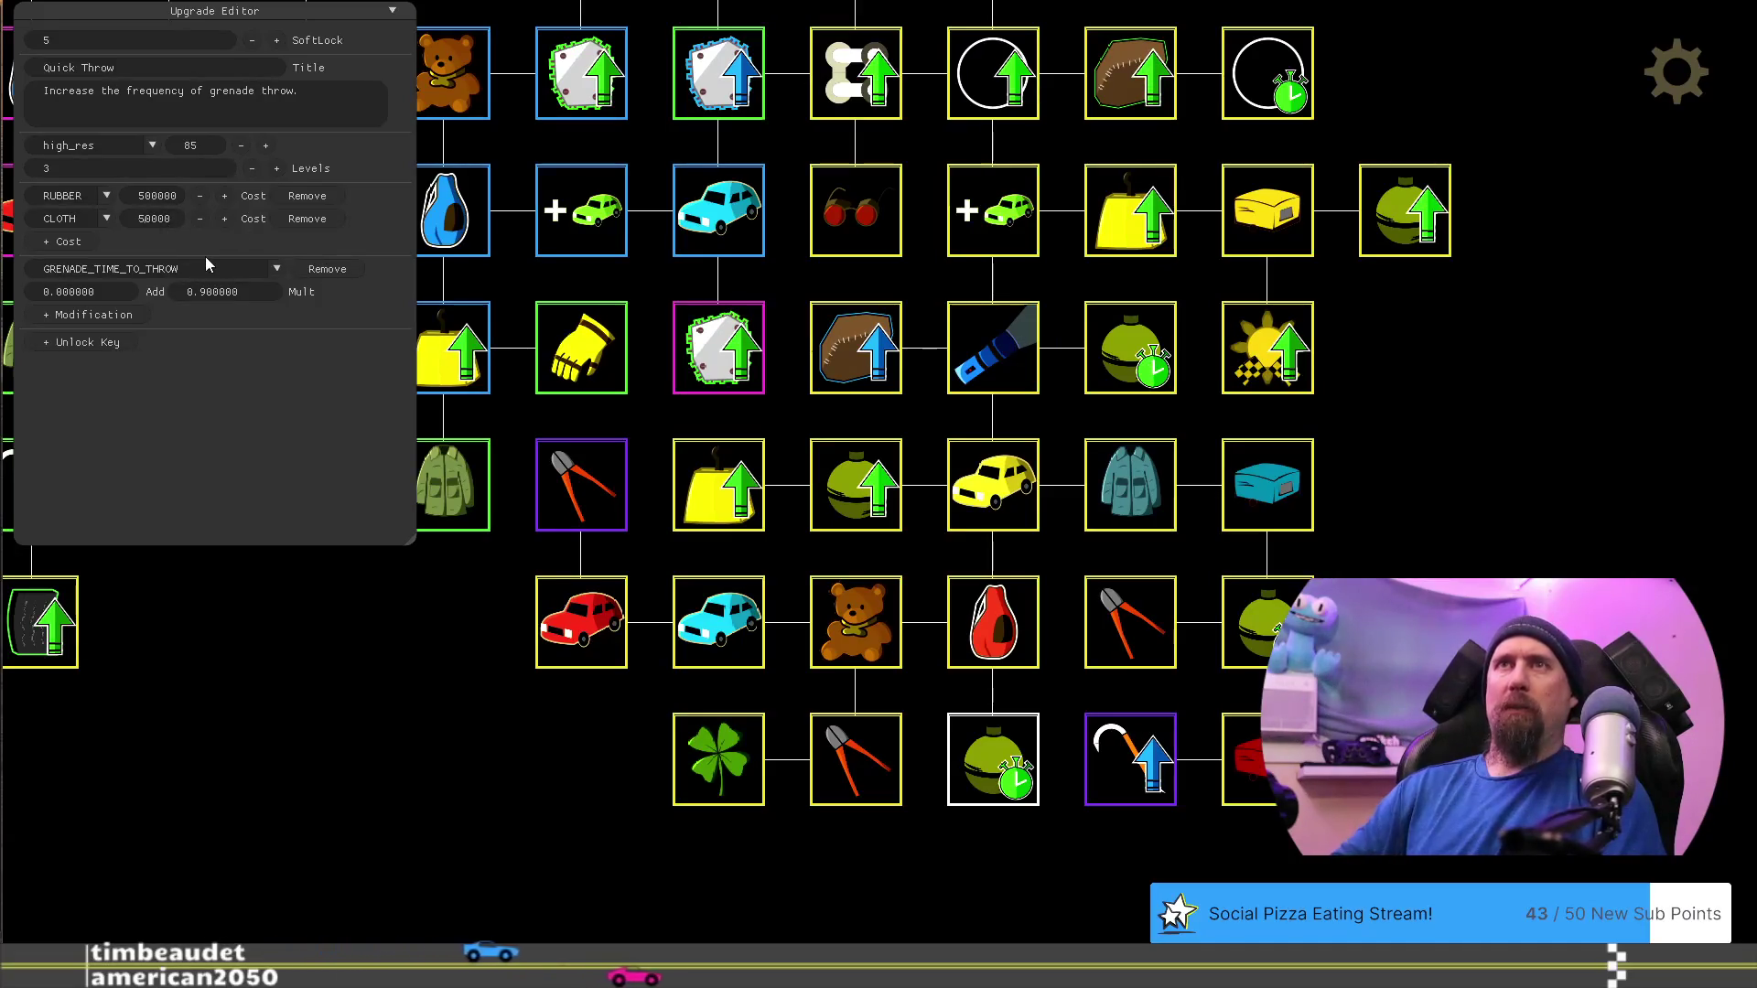
text(0)
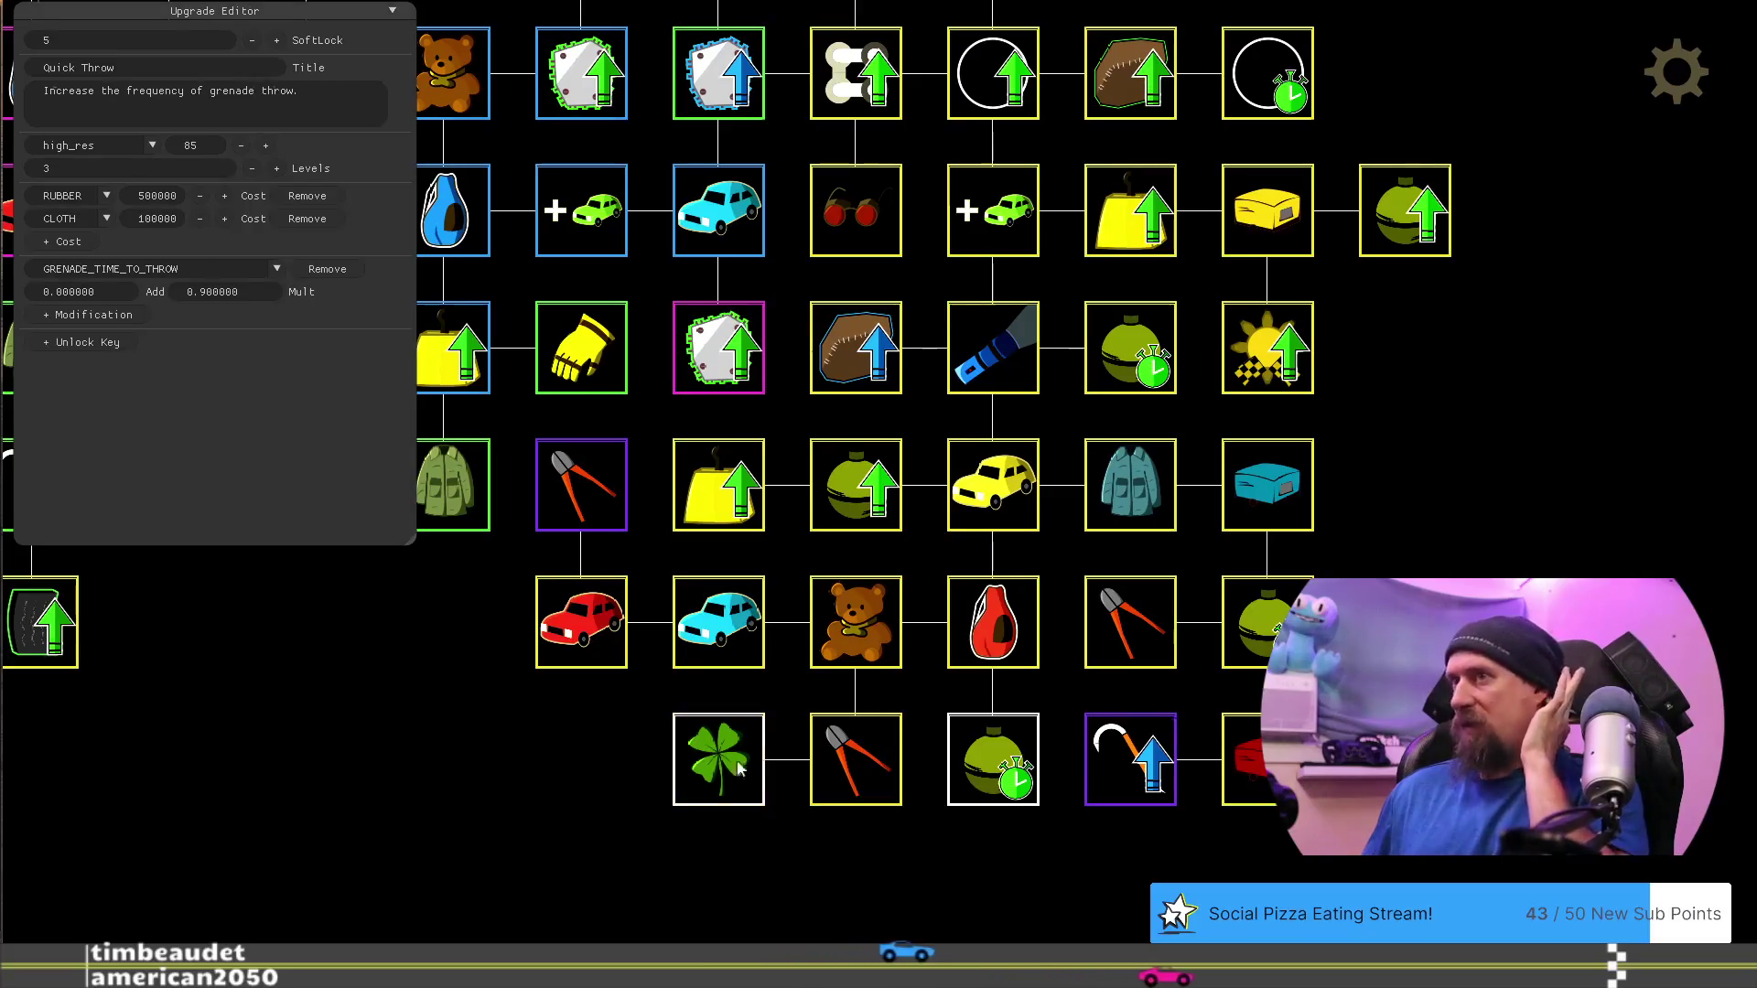
click(857, 611)
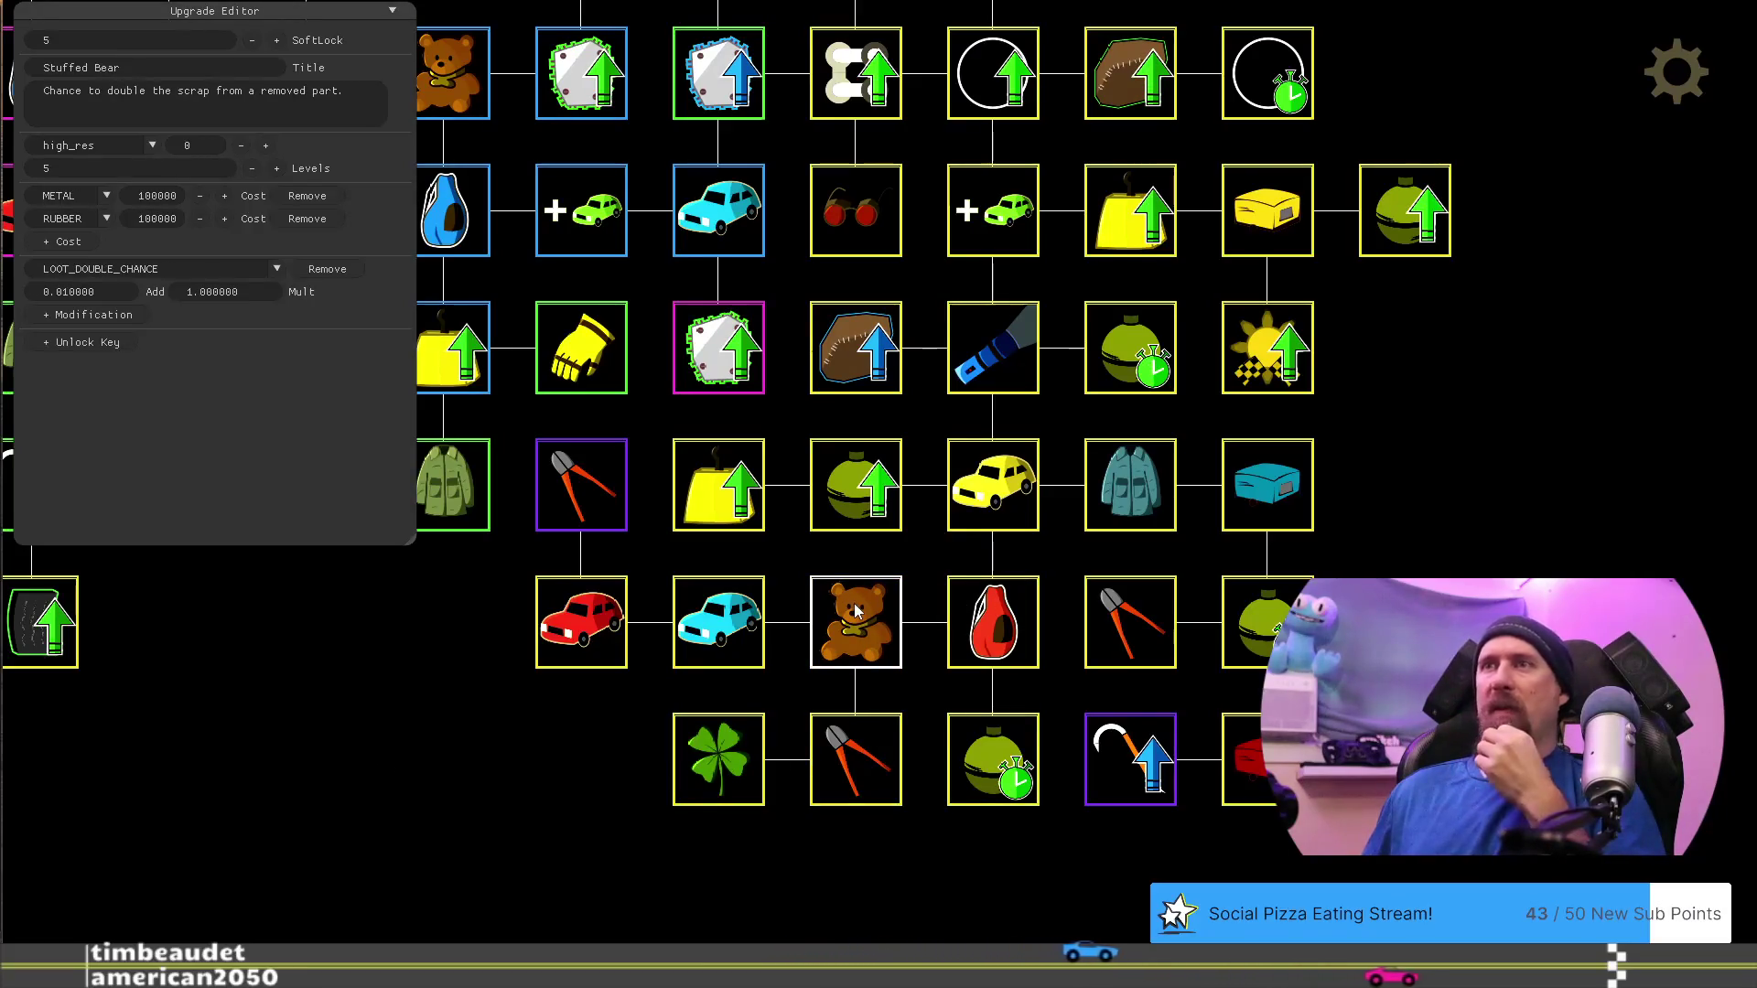